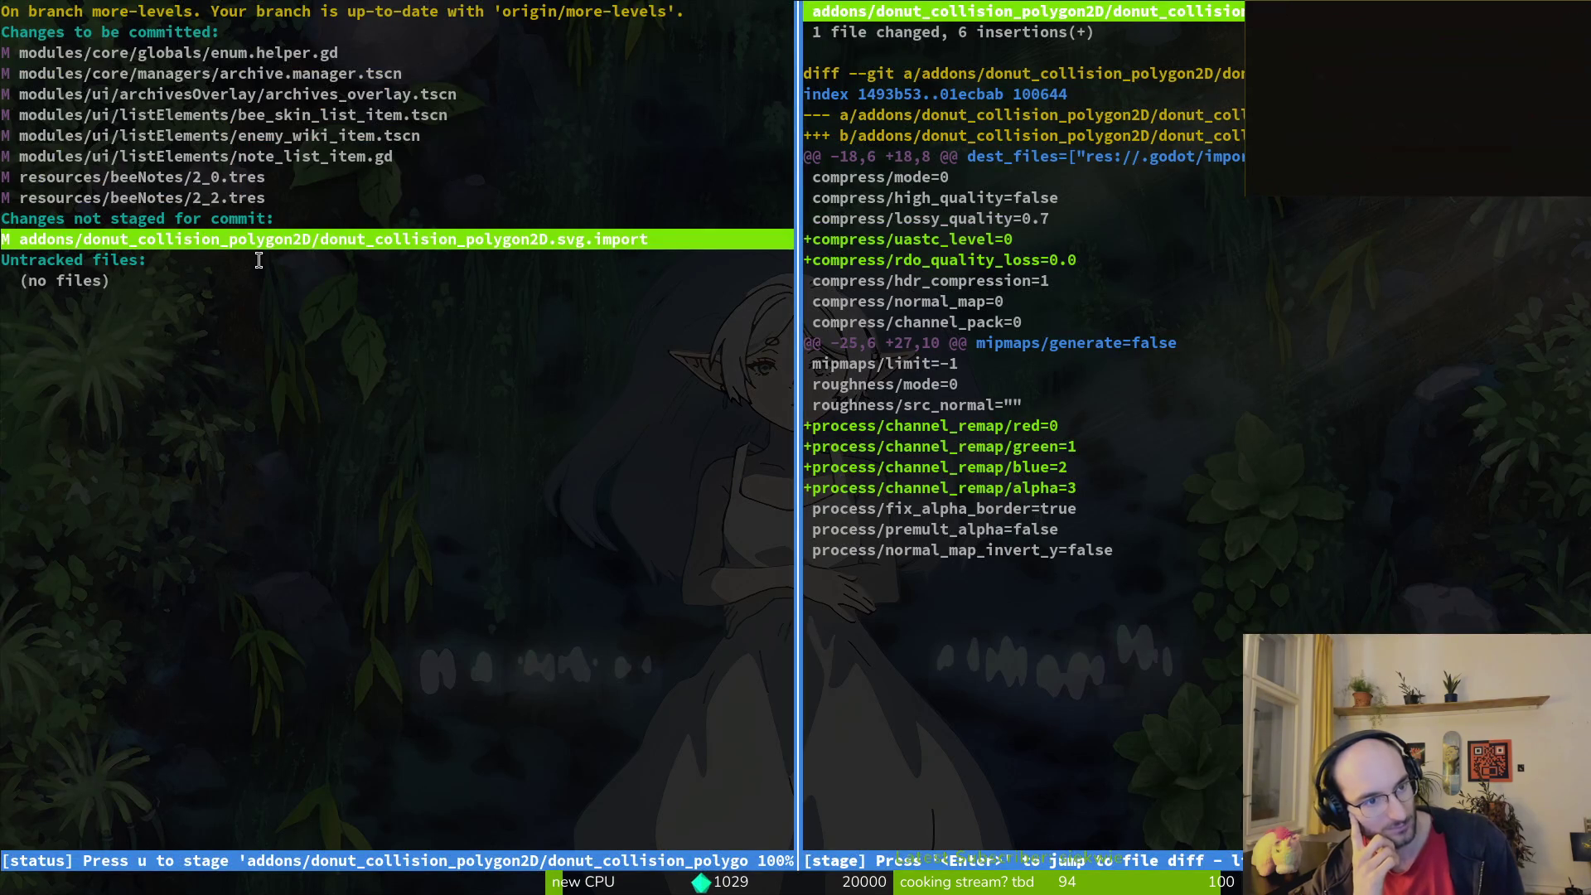
Delete the Sprite2D node from the bee skin list item scene.
key("alt+Tab")
left_click(27, 632)
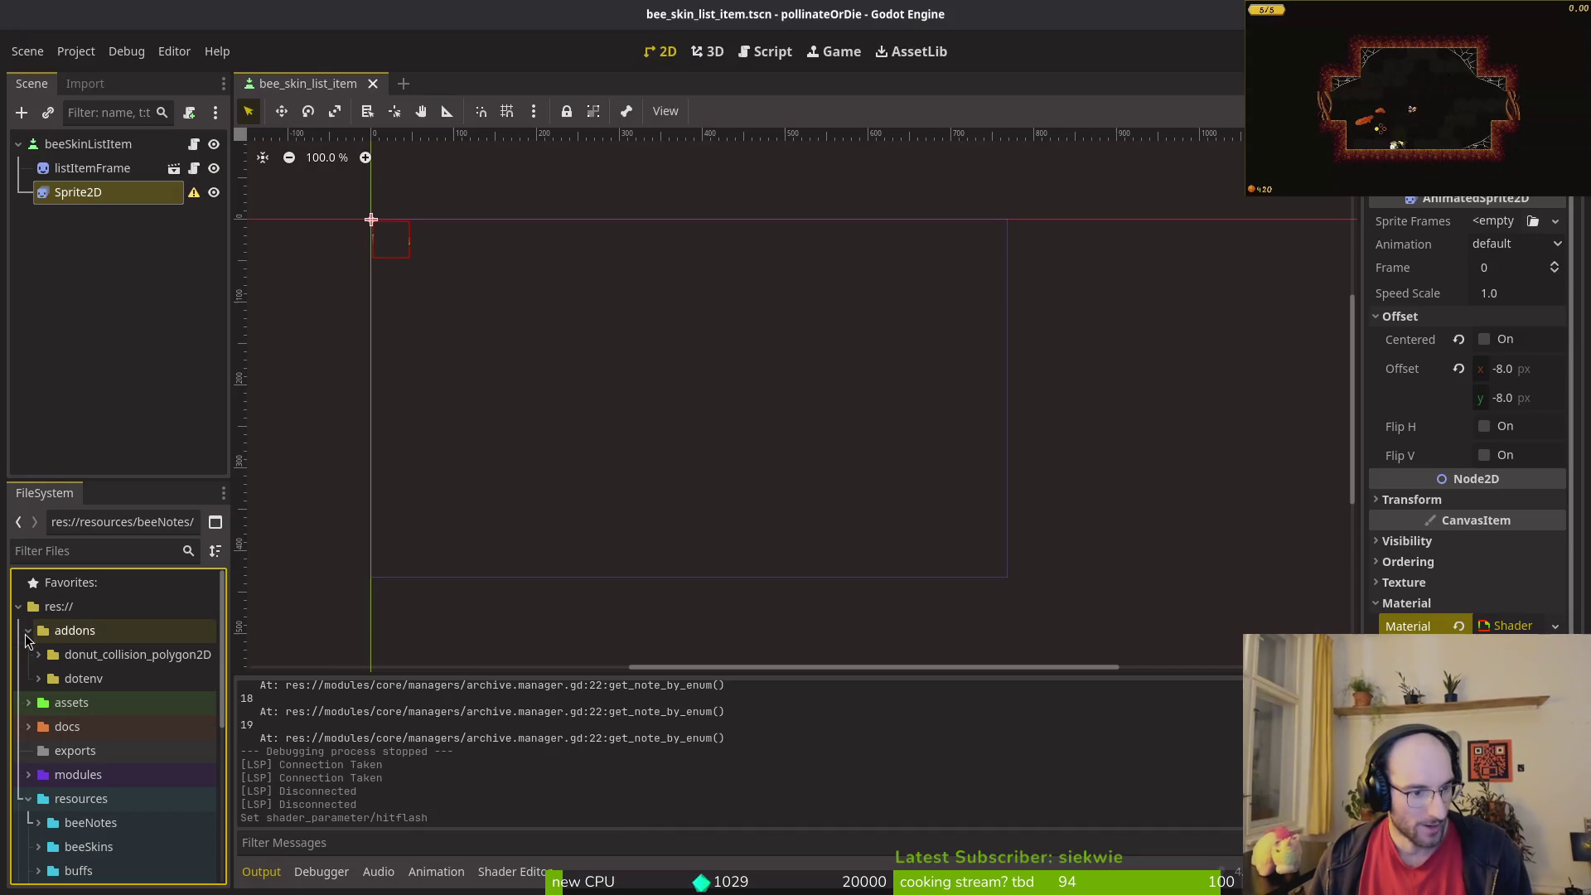
left_click(58, 656)
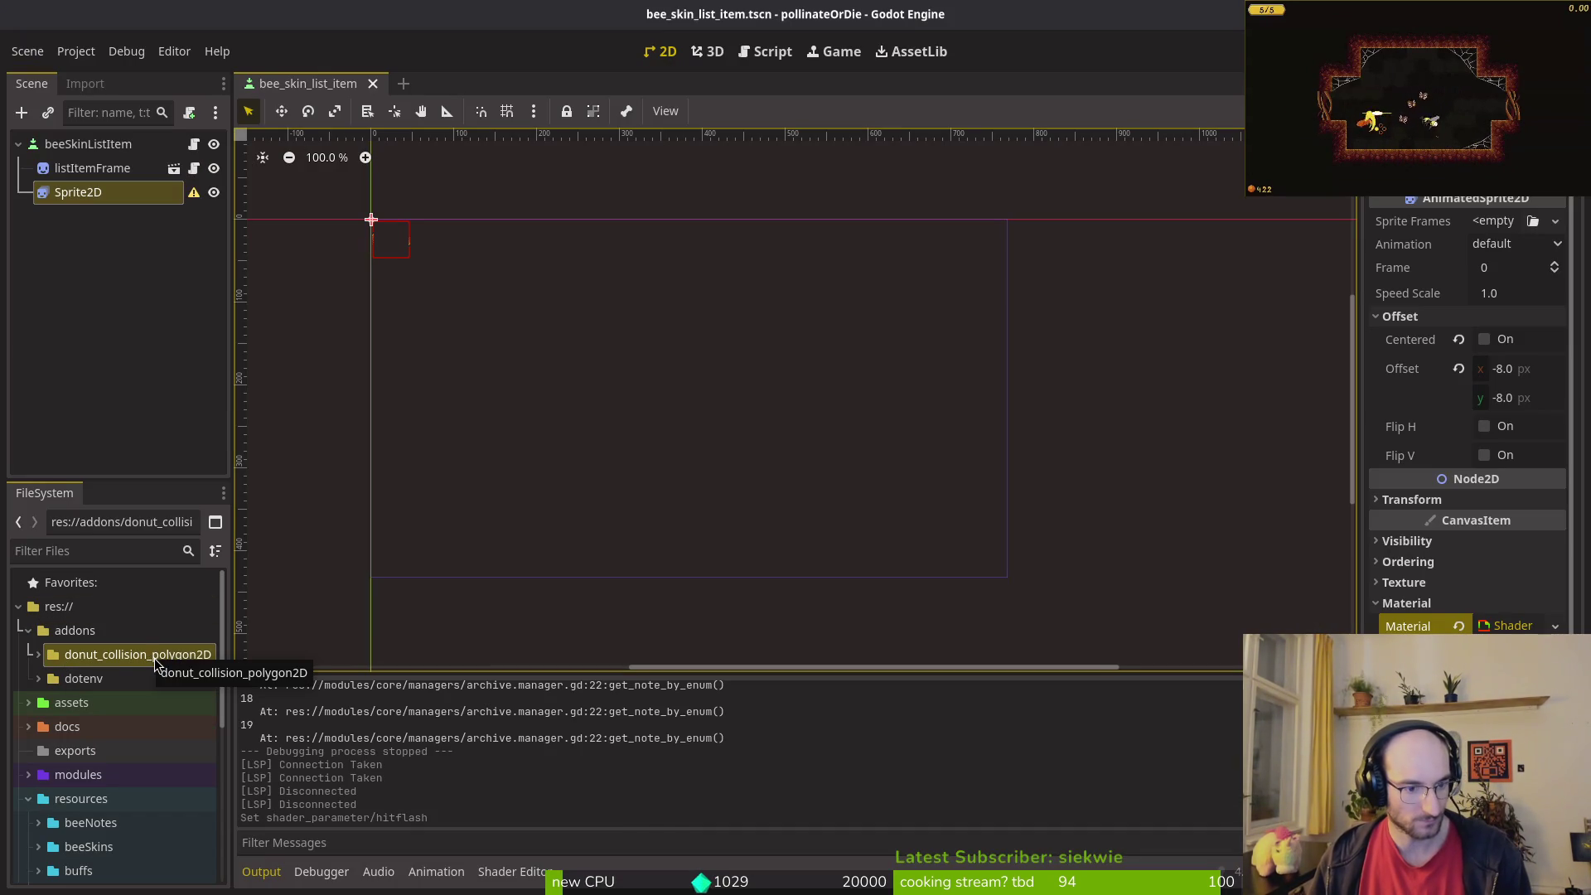
key("Delete")
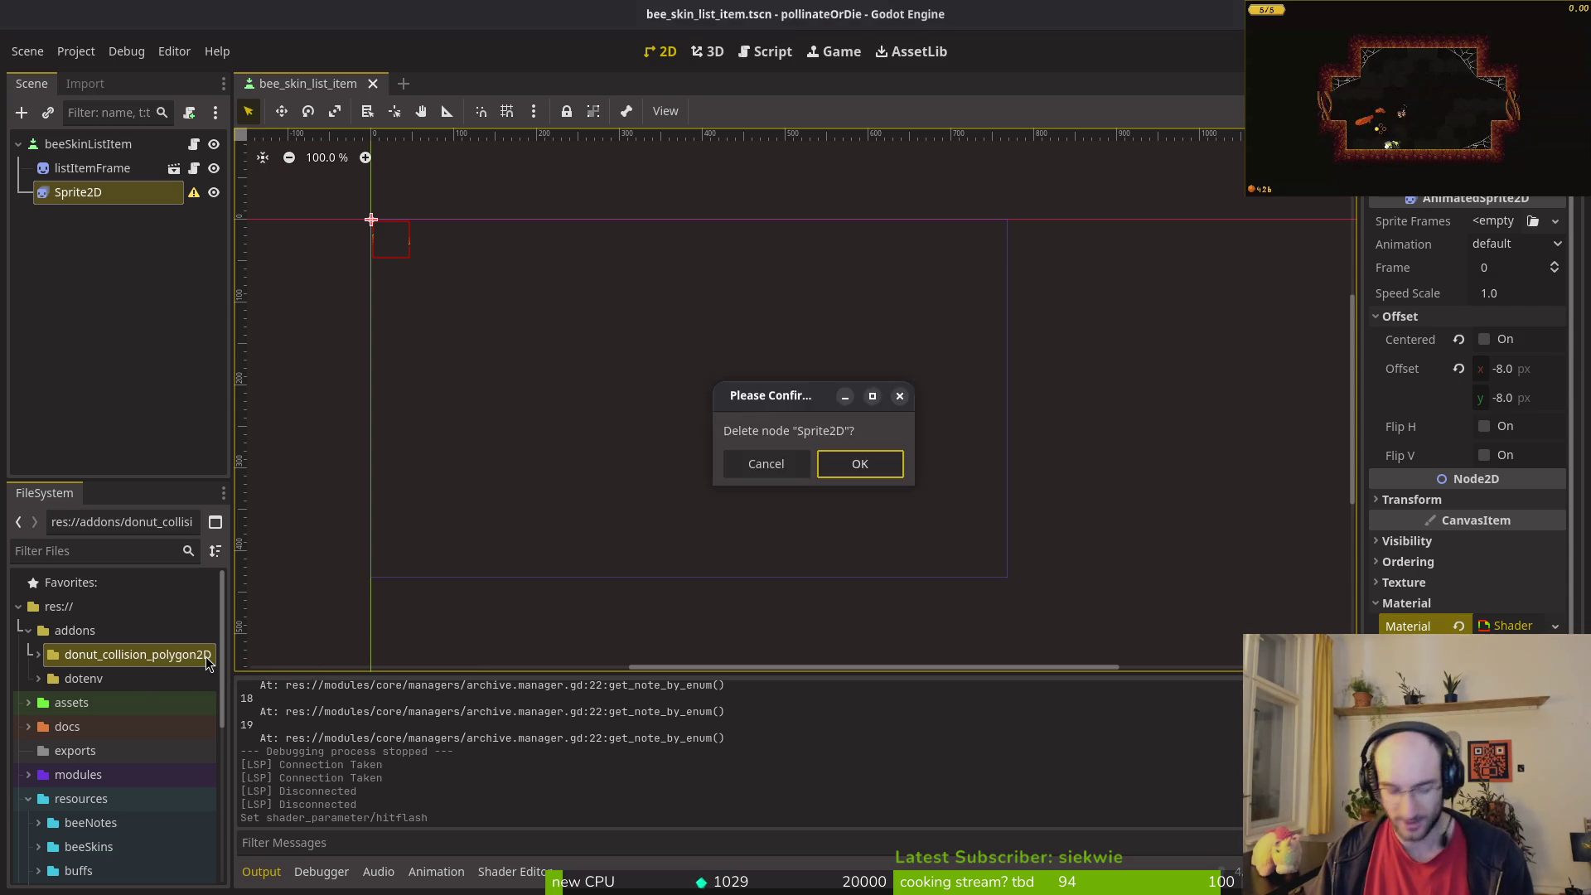
key("Return")
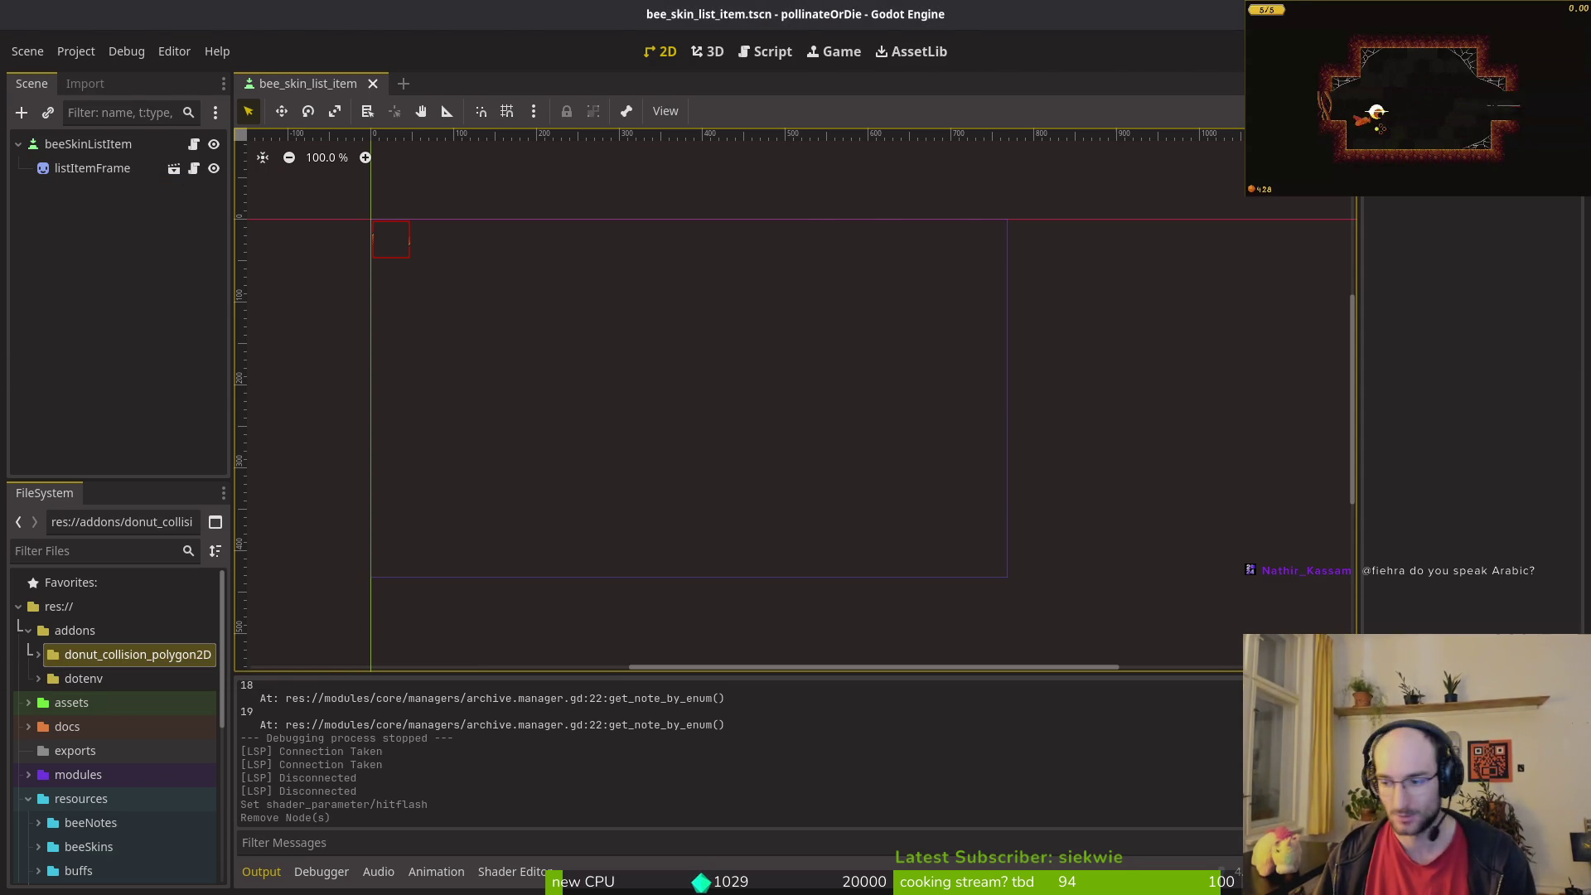
Close the terminal's git status view and delete the donut_collision_polygon2D addon folder.
key("alt+Tab")
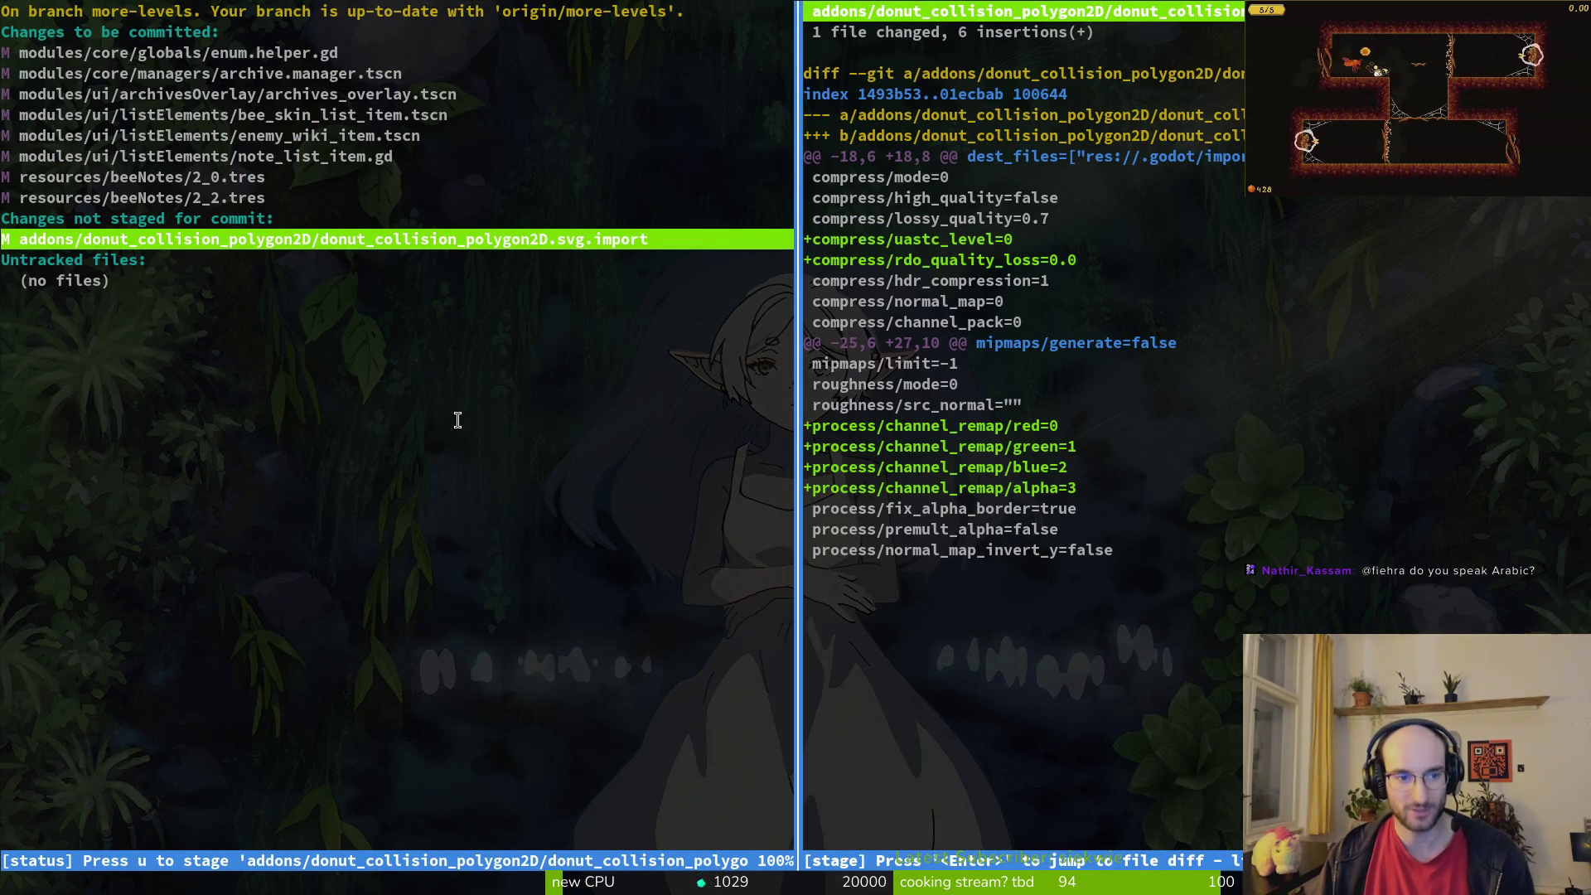
key("shift+q")
key("alt+Tab")
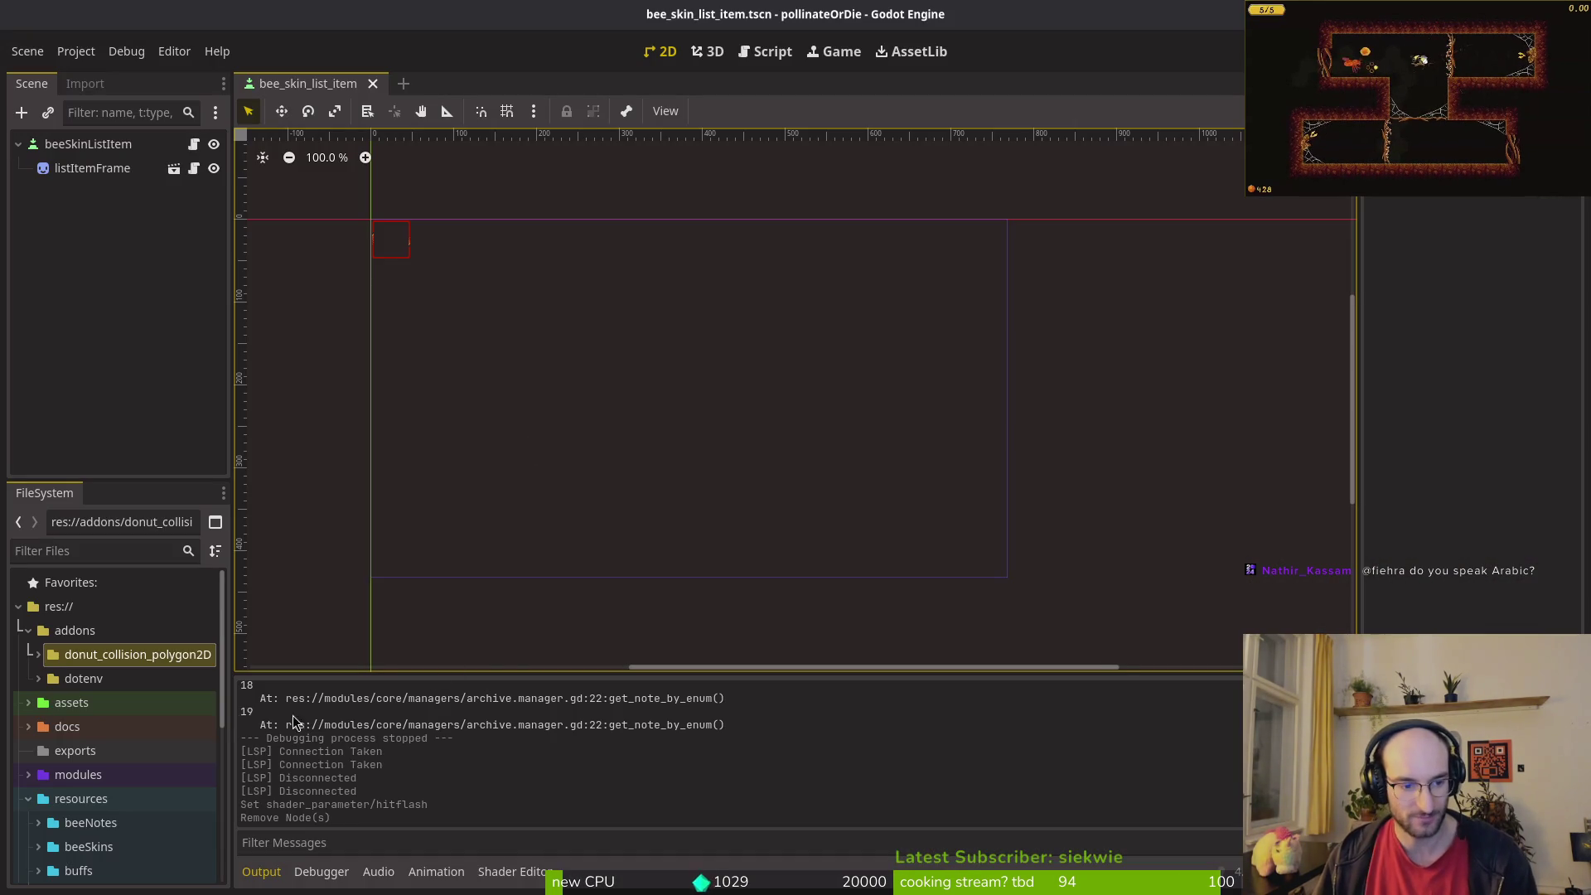
right_click(96, 651)
left_click(185, 790)
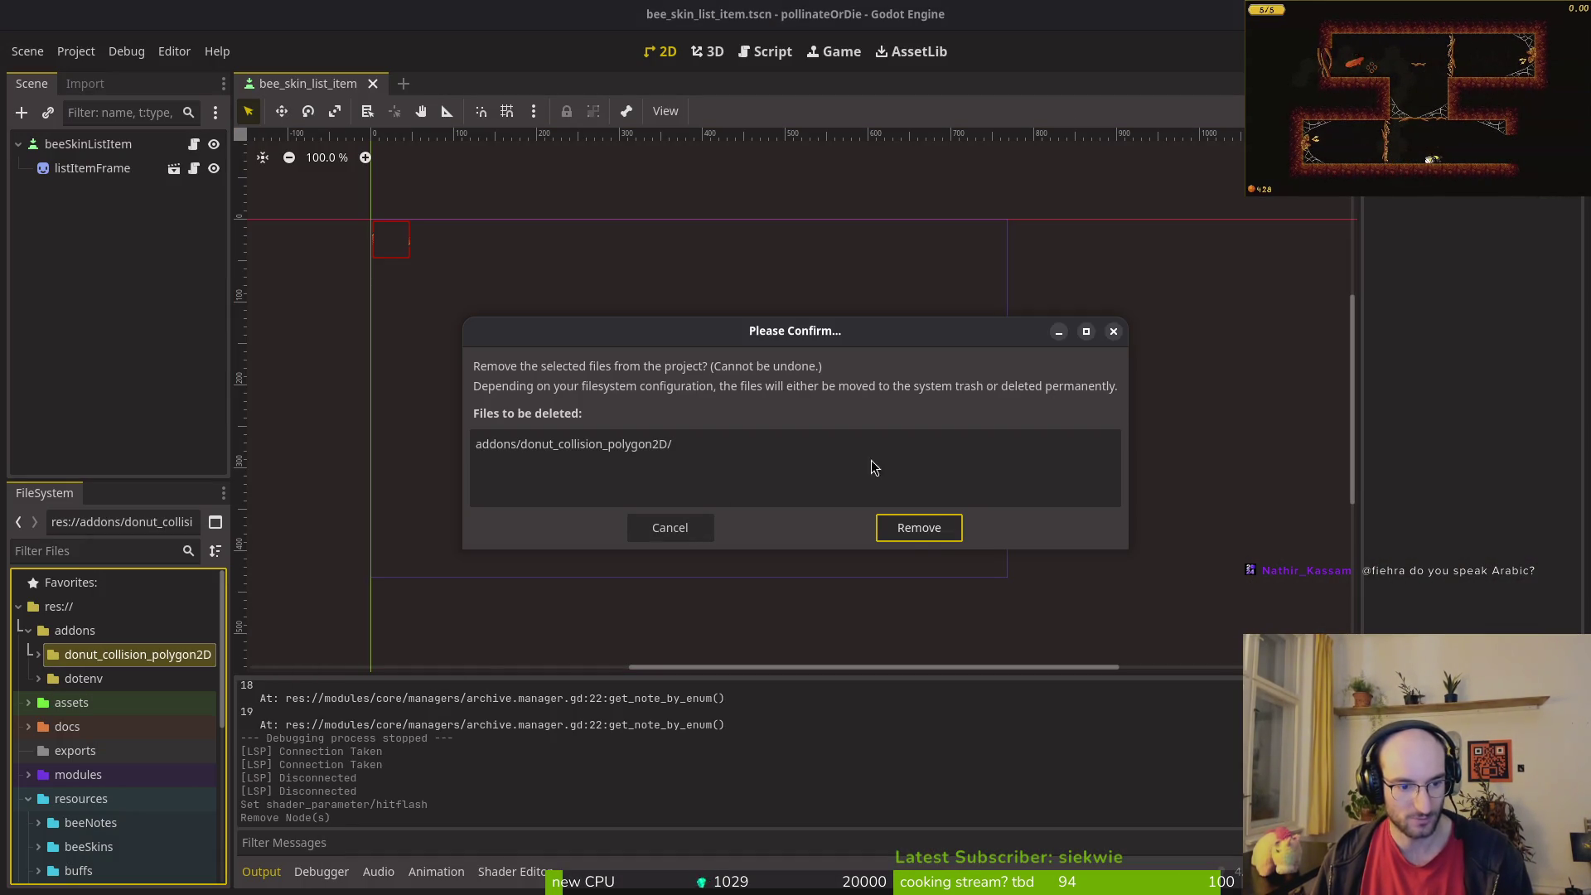
left_click(917, 533)
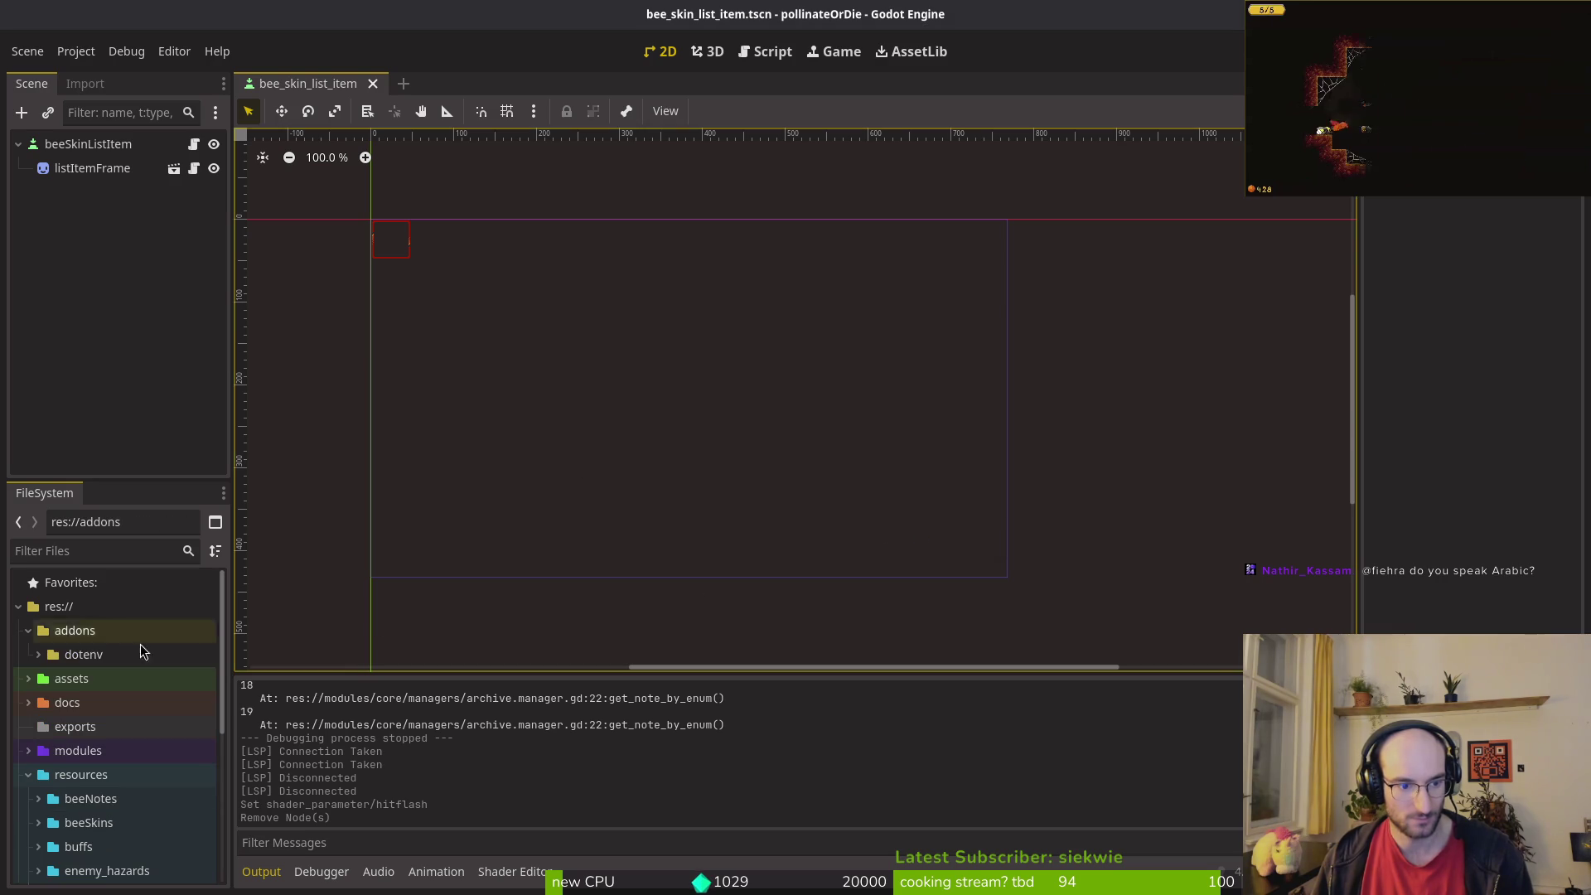
left_click(29, 631)
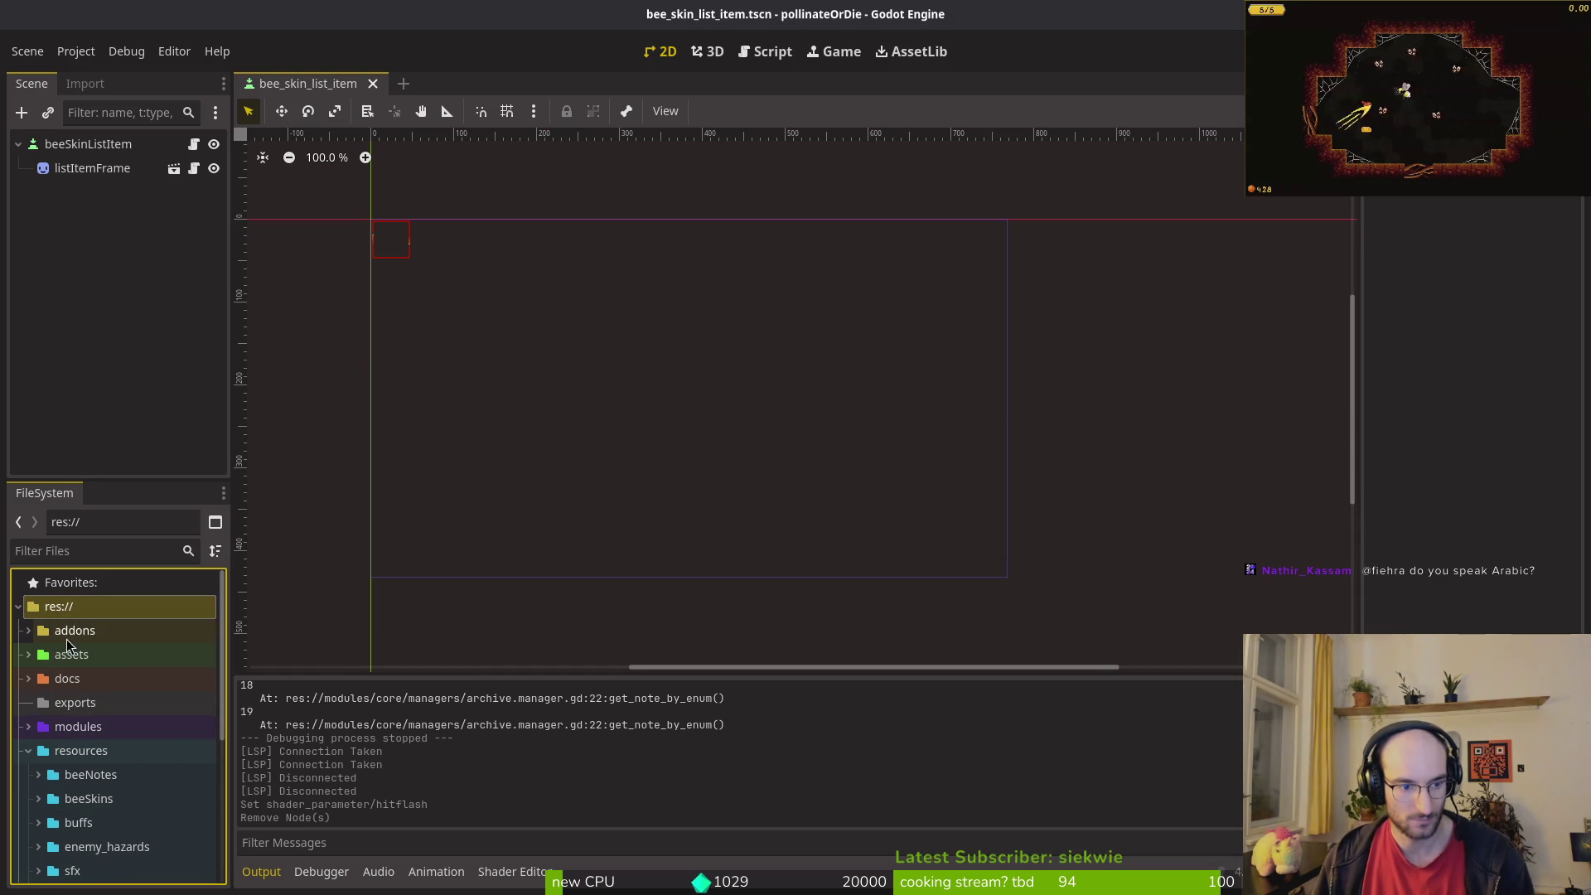
Run the game and inspect the runtime errors and their stack trace.
key("F5")
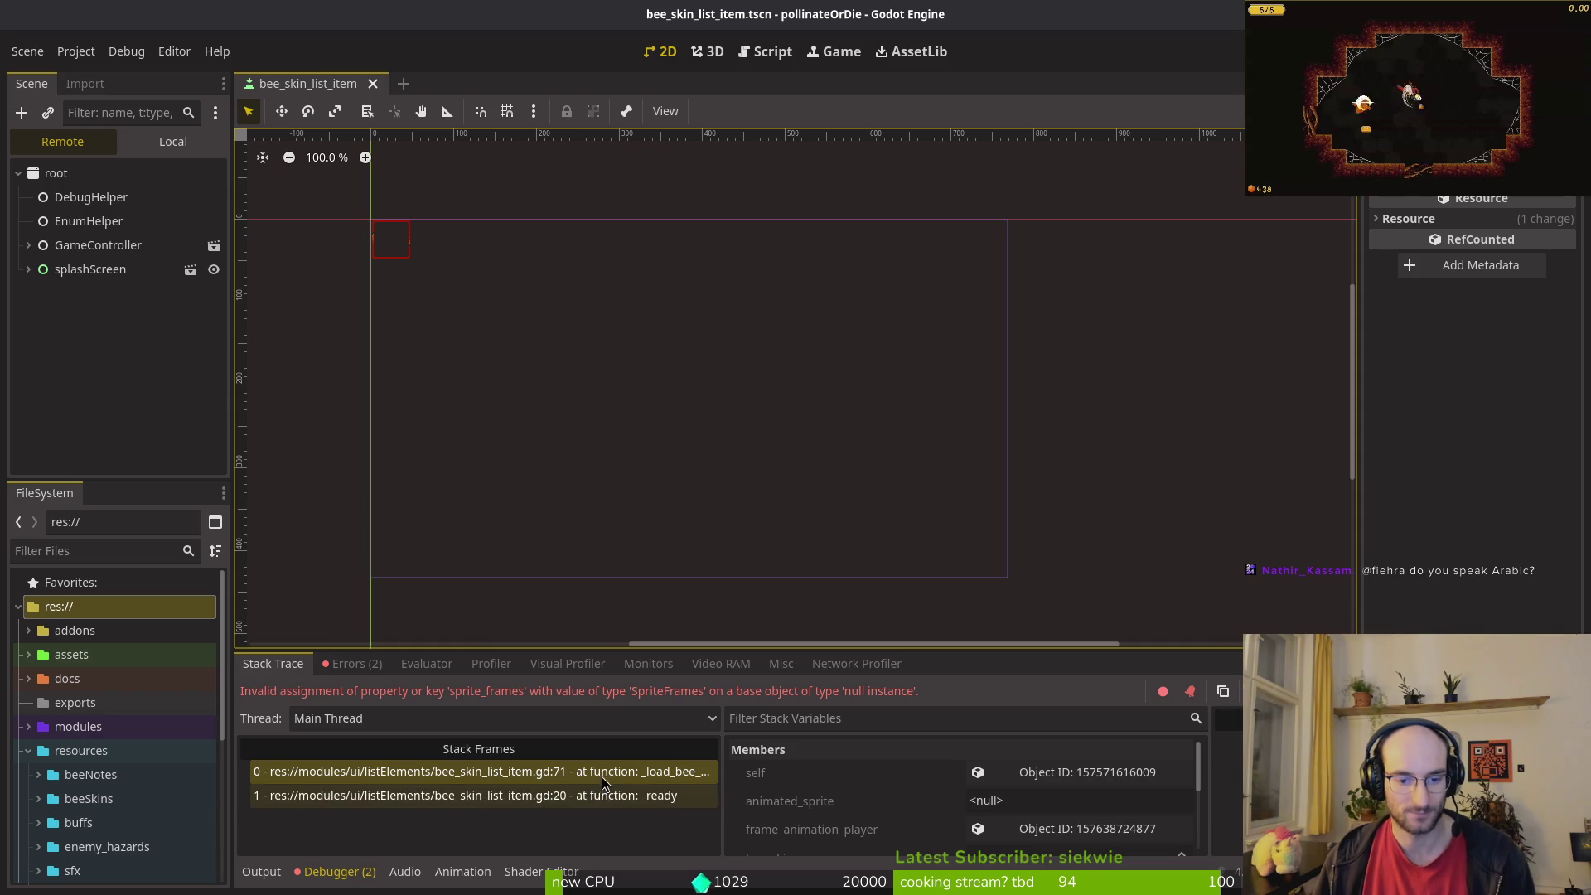
left_click(29, 631)
left_click(29, 630)
left_click(352, 663)
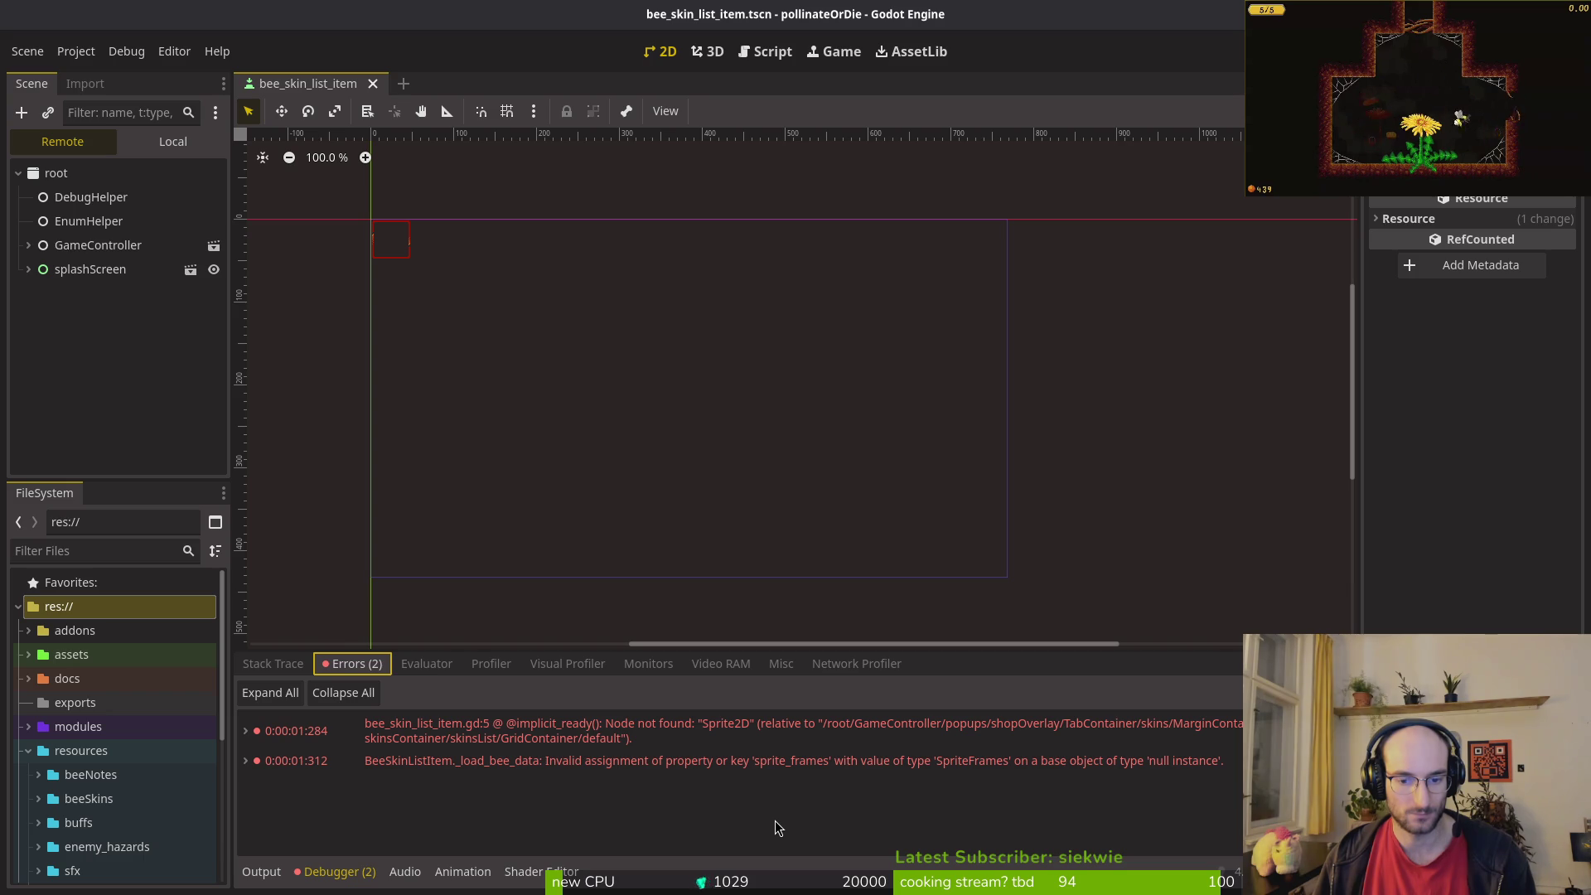
left_click(280, 672)
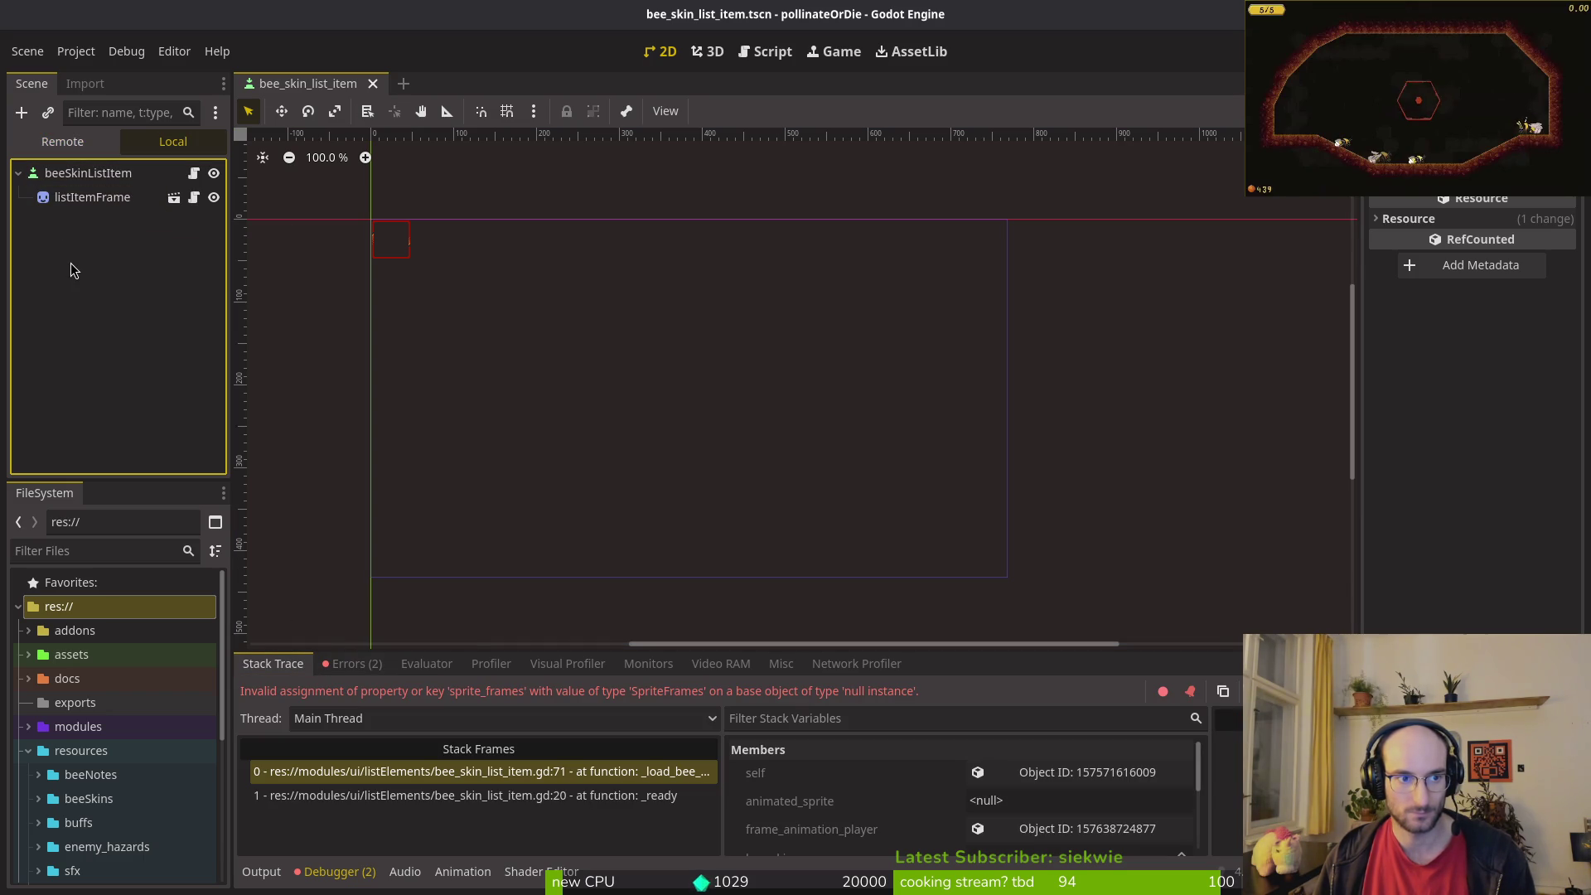
Restore the Sprite2D node under beeSkinListItem, save the scene and rerun the game.
left_click(72, 262)
key("ctrl+v")
key("ctrl+s")
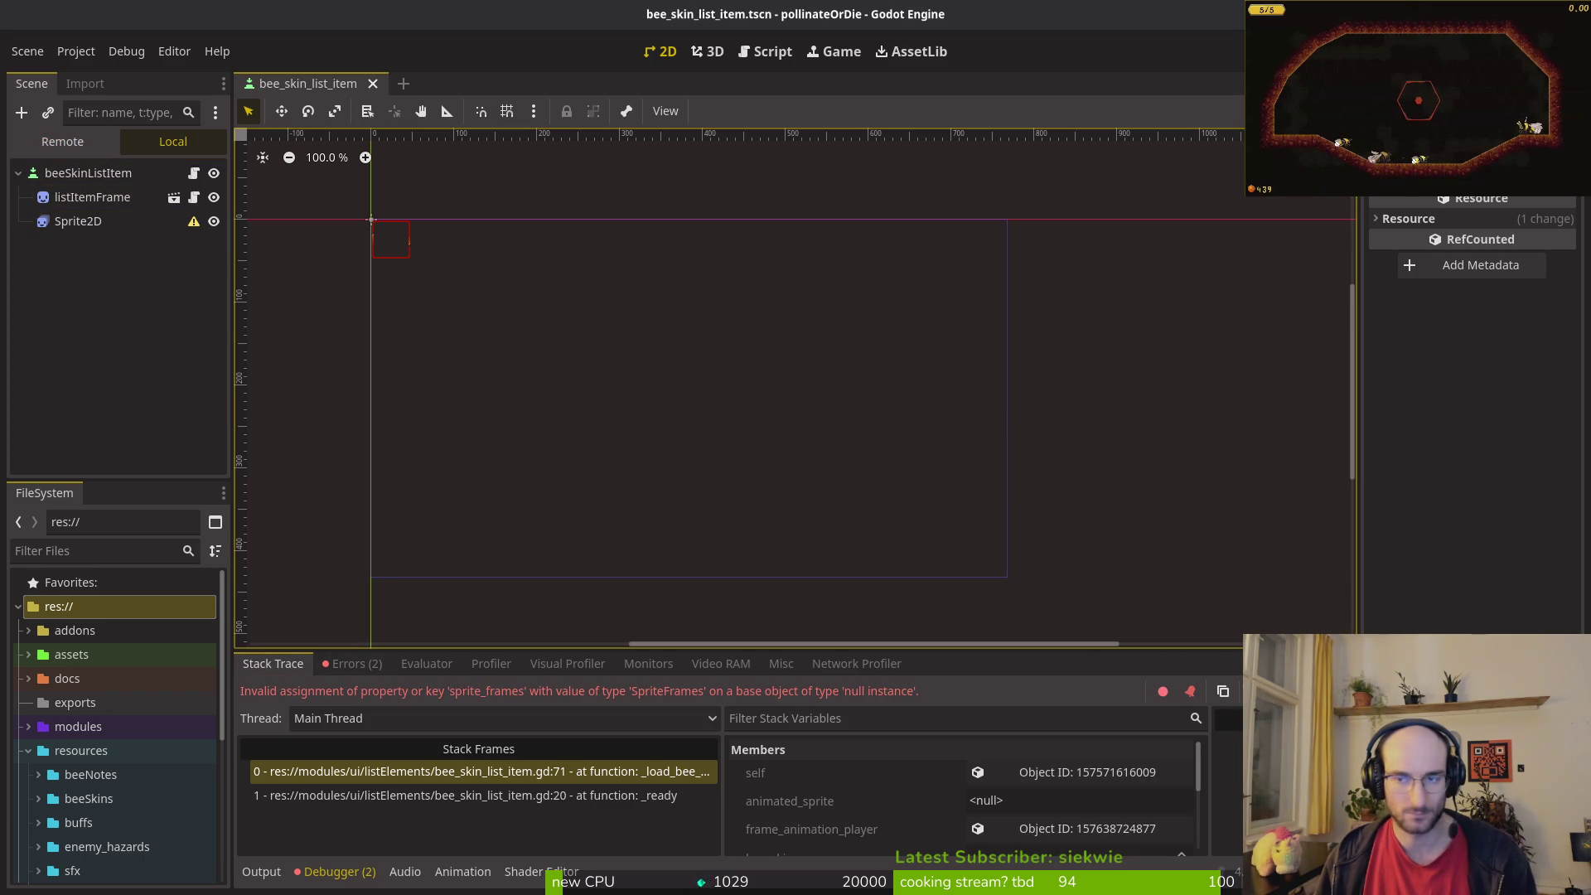
key("F5")
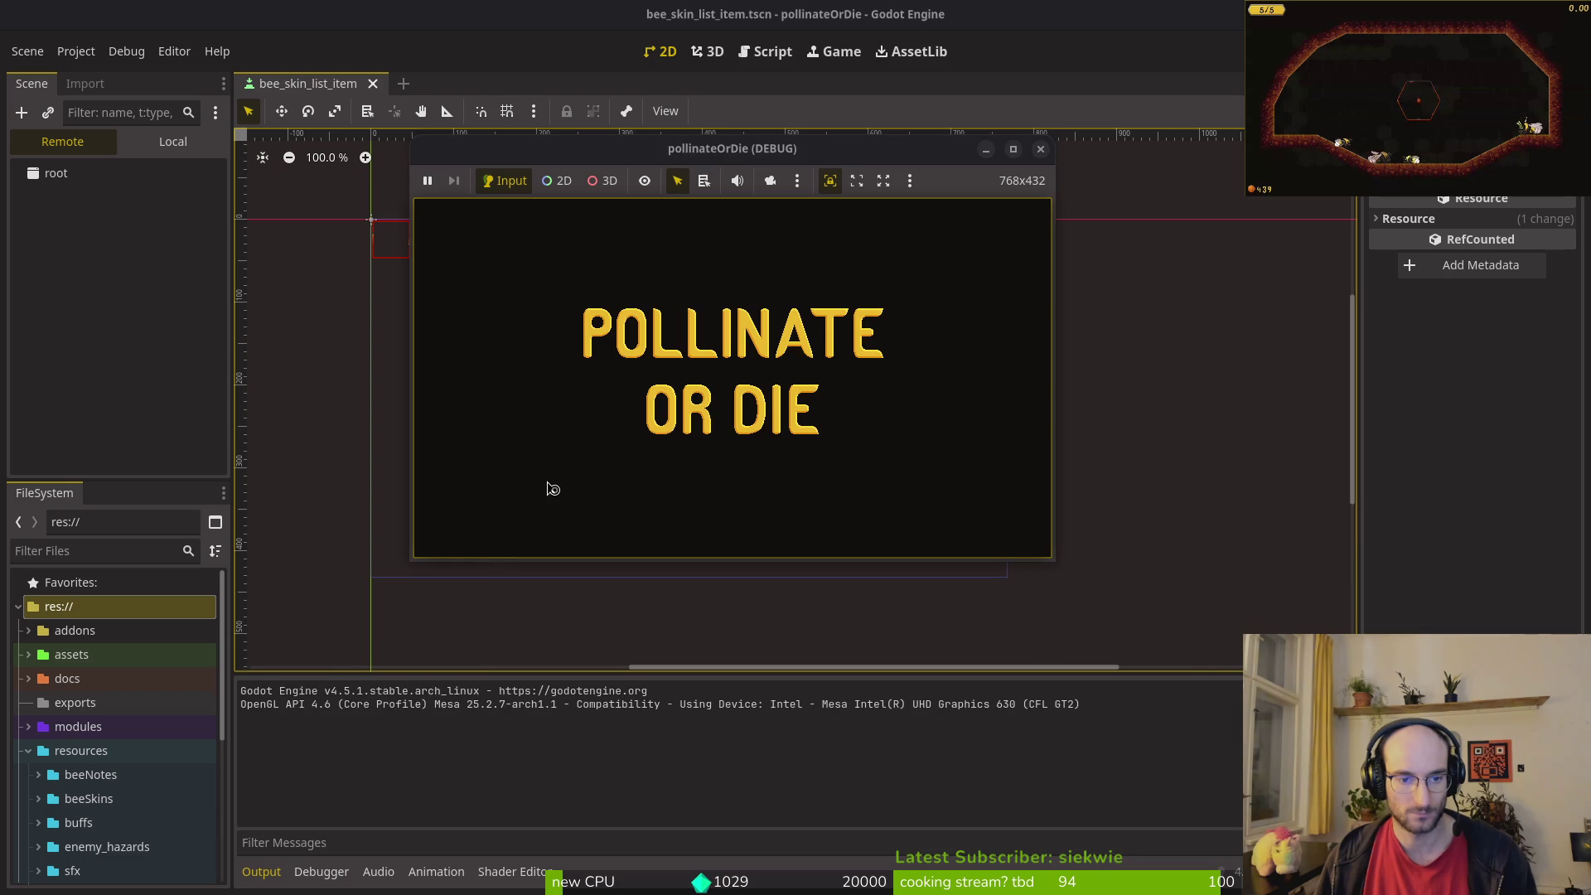
Relaunch the game, start a new game and browse the skin slots in the skins panel.
left_click(1041, 149)
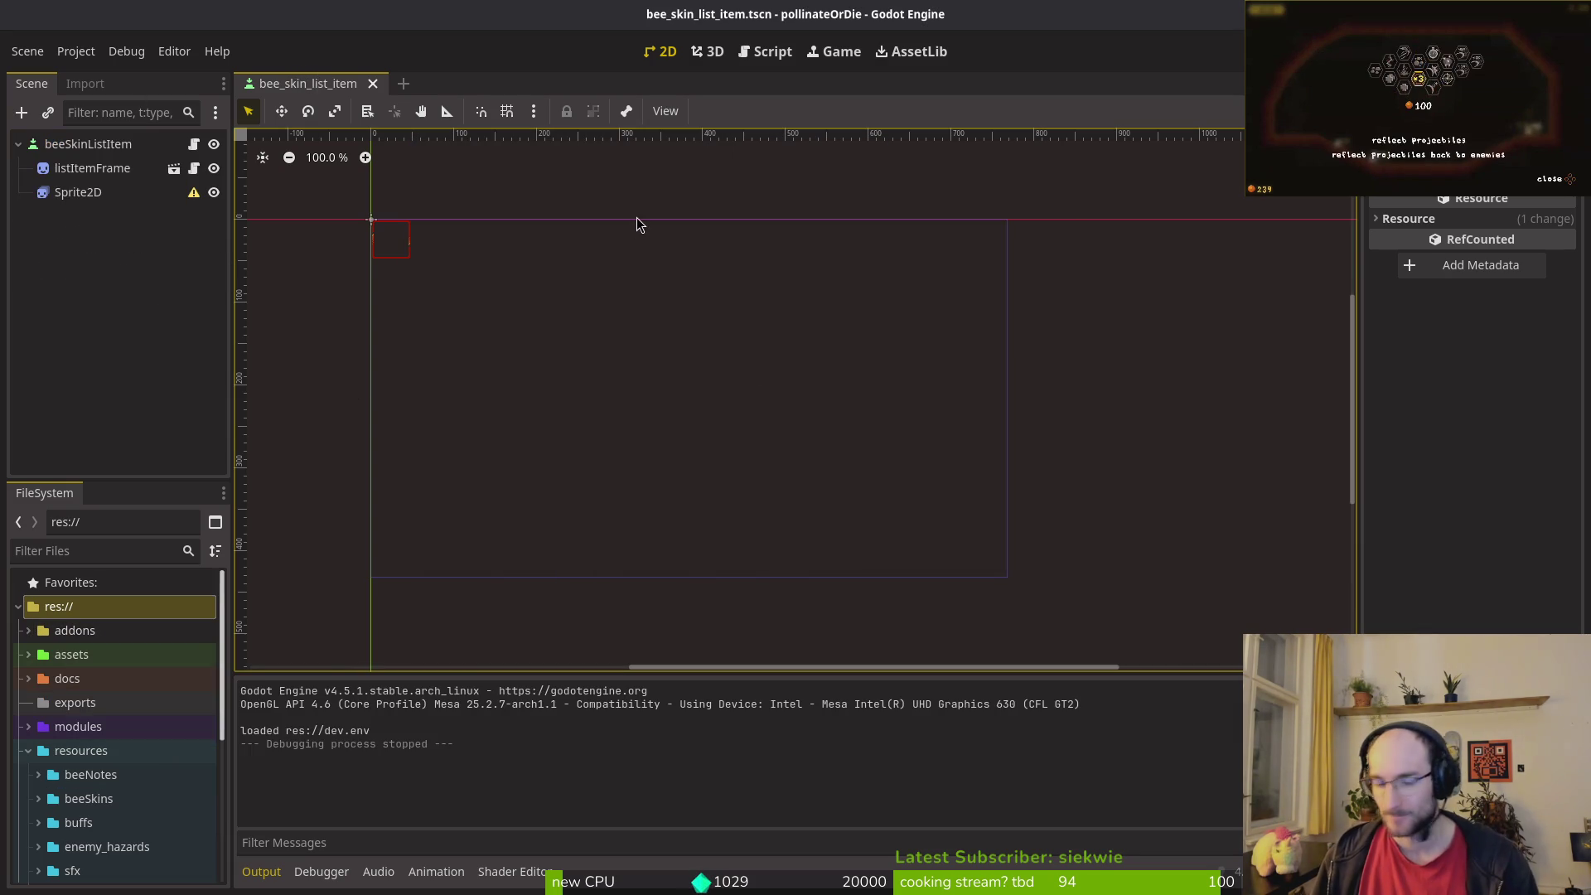
key("F5")
key("Return")
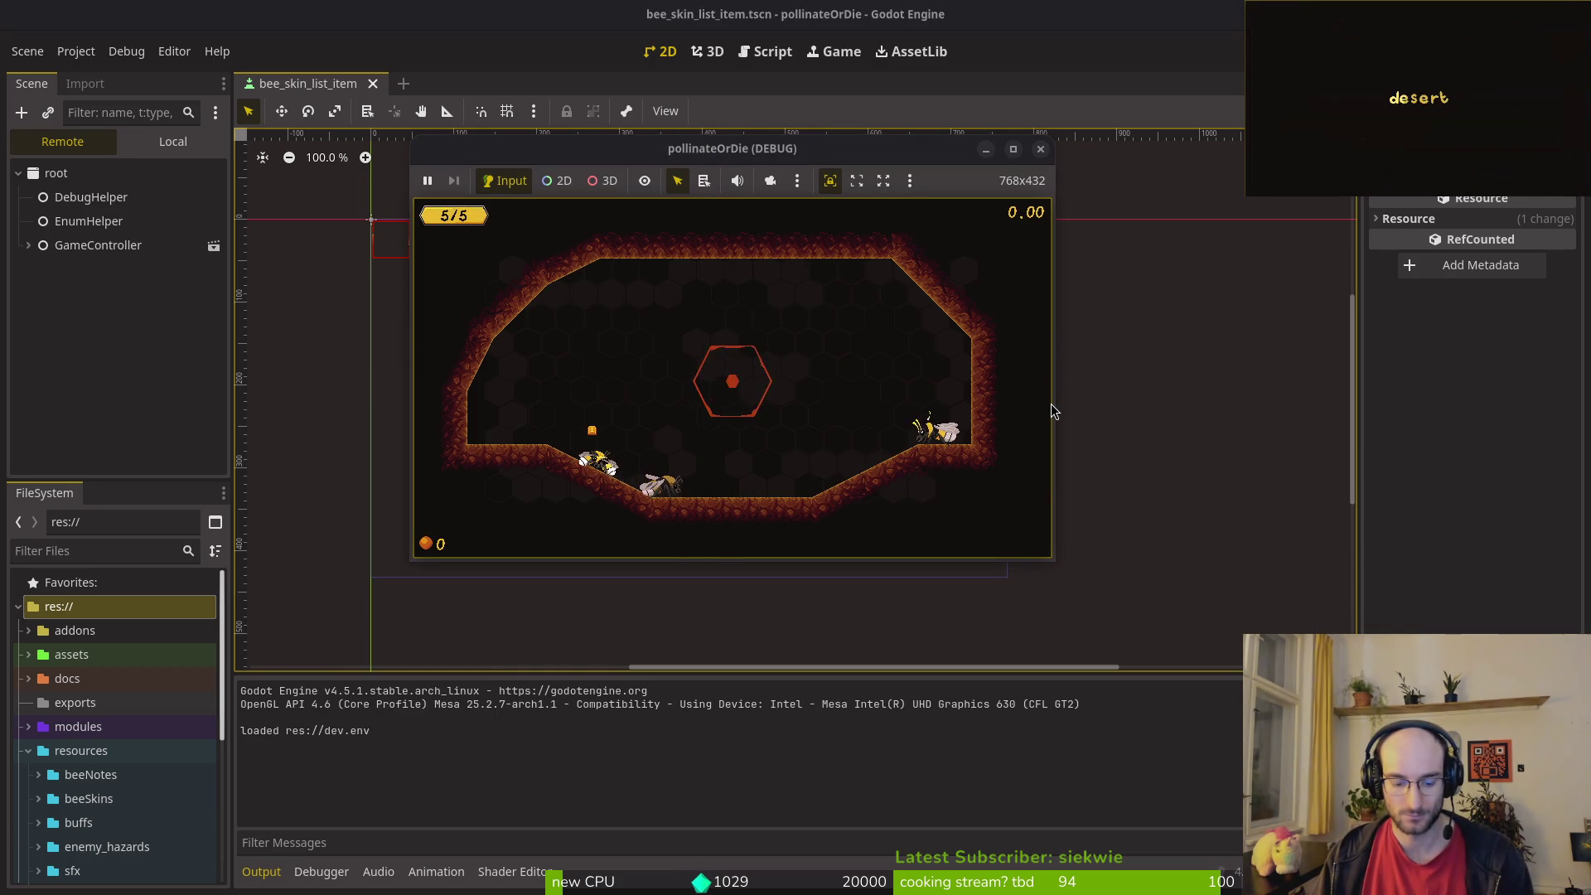
key("s")
key("Left")
key("Left")
key("Right")
key("Left")
key("Right")
key("Left")
key("Escape")
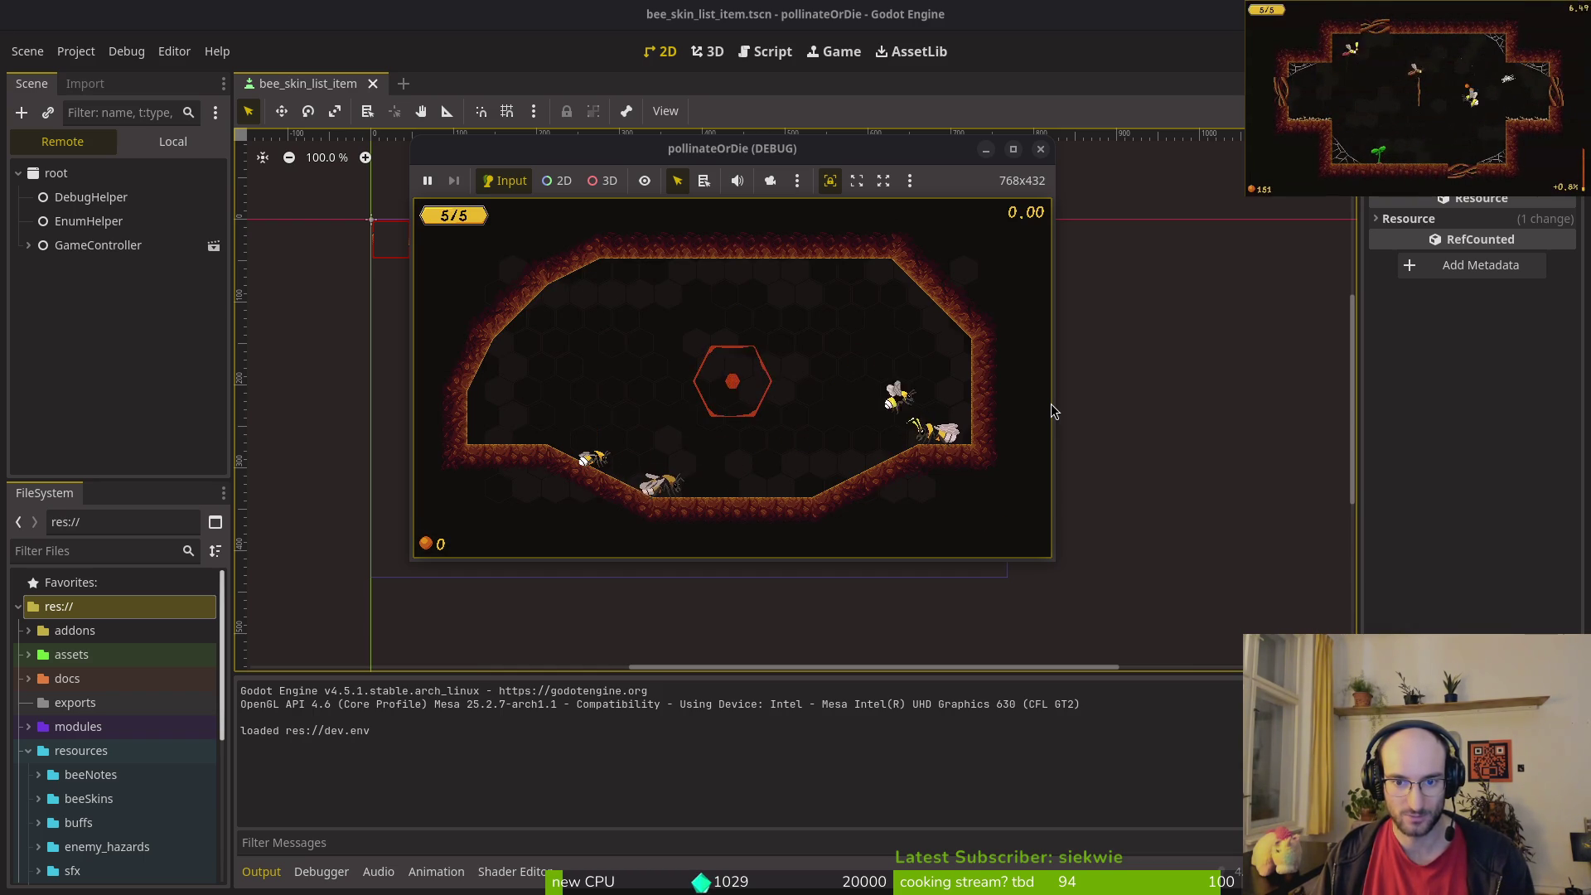
Check the health upgrade panel and cycle the memories, enemies and buffs tabs.
key("Tab")
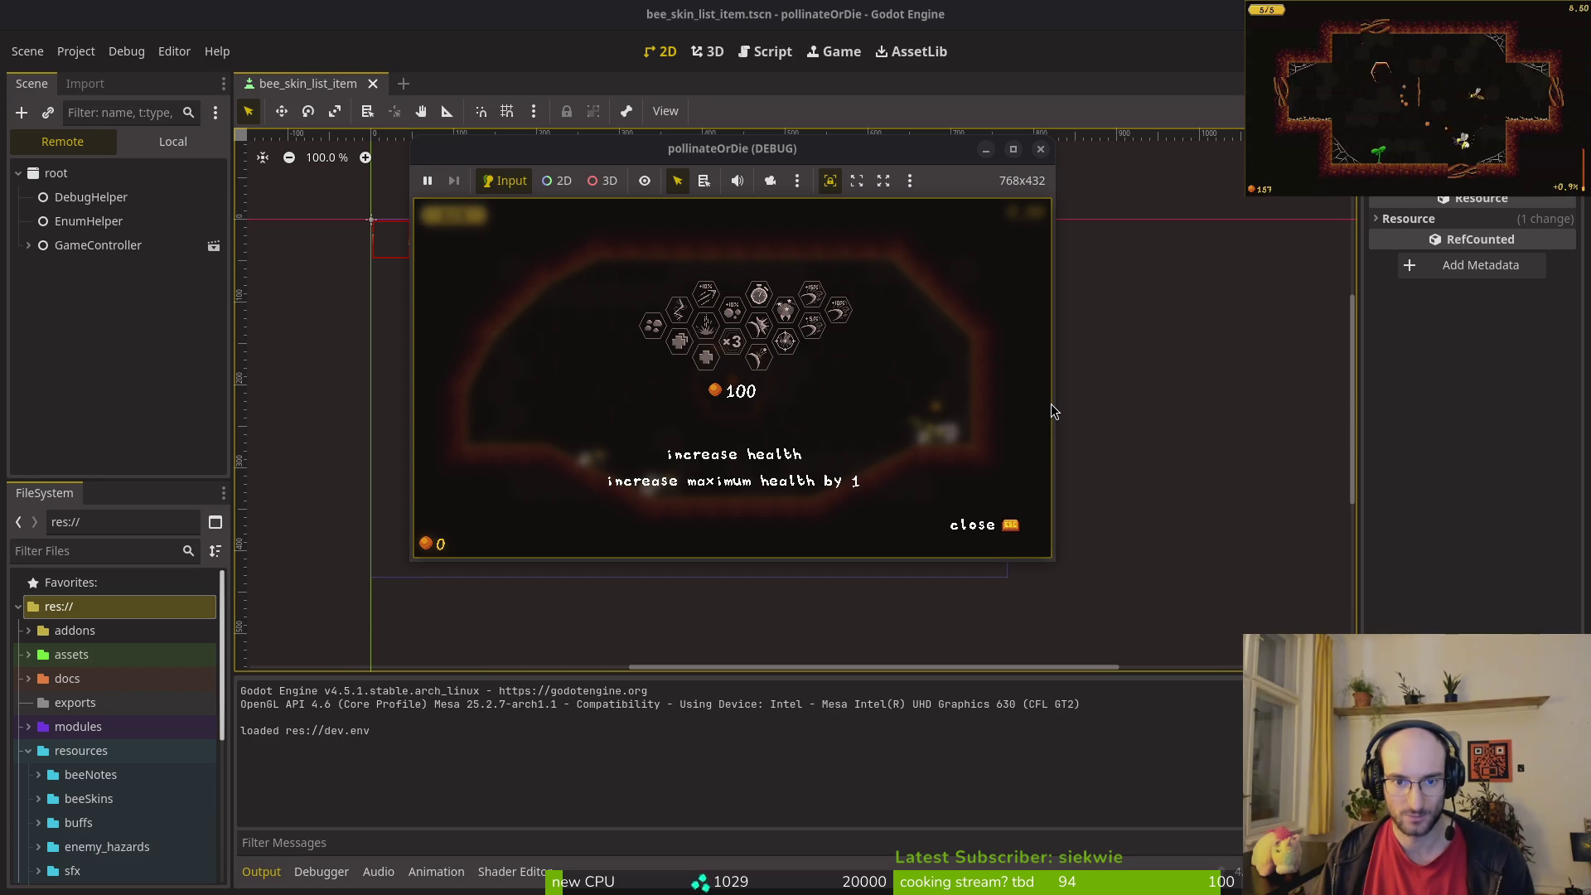
key("Escape")
key("Tab")
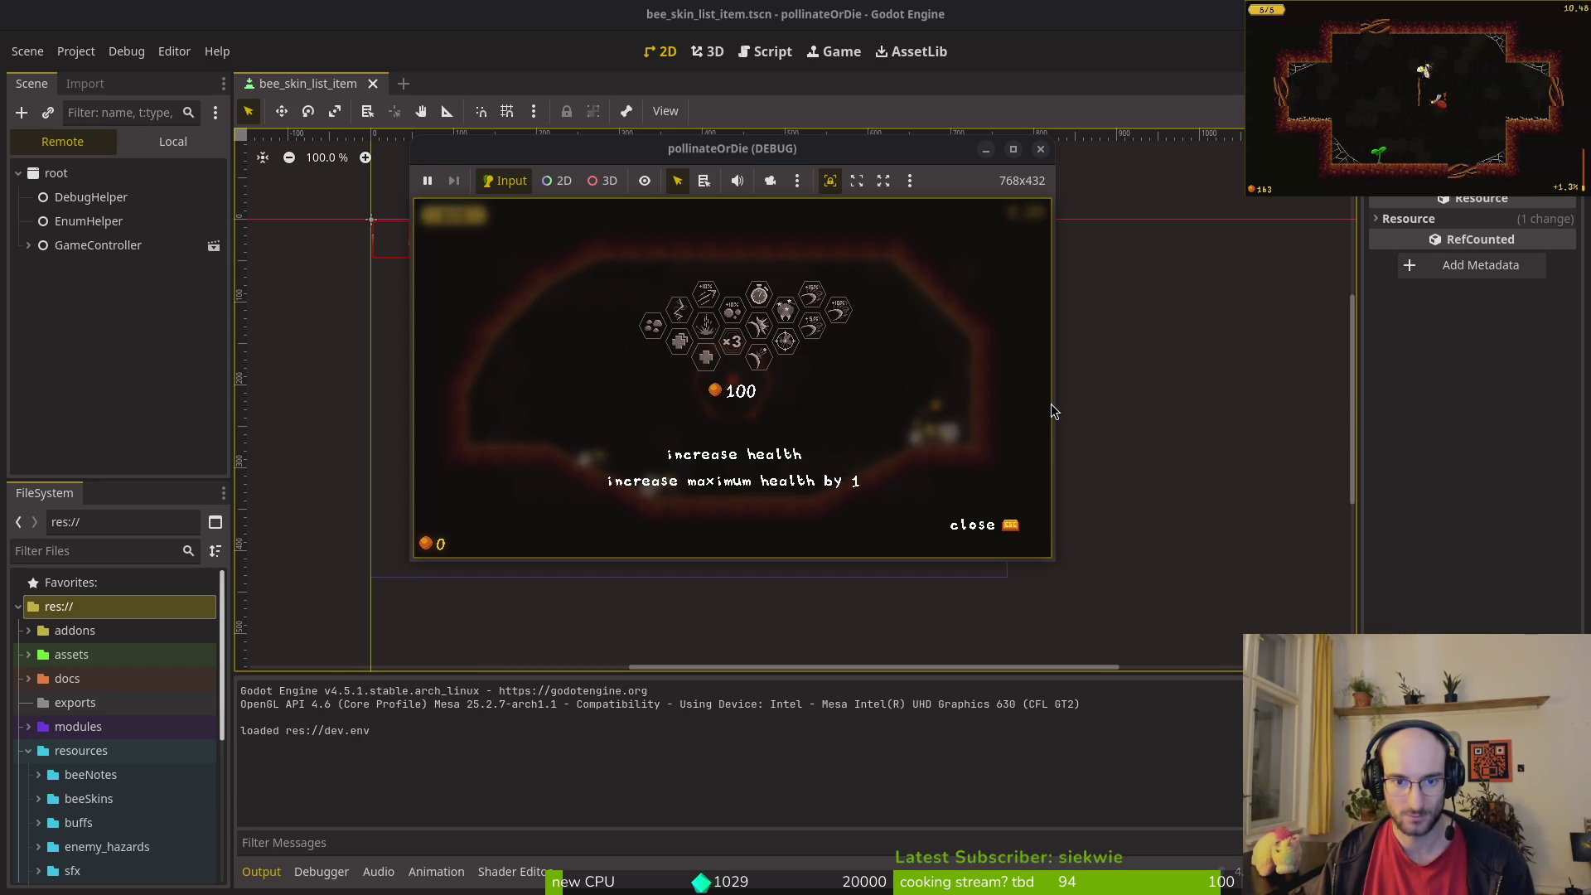
key("Escape")
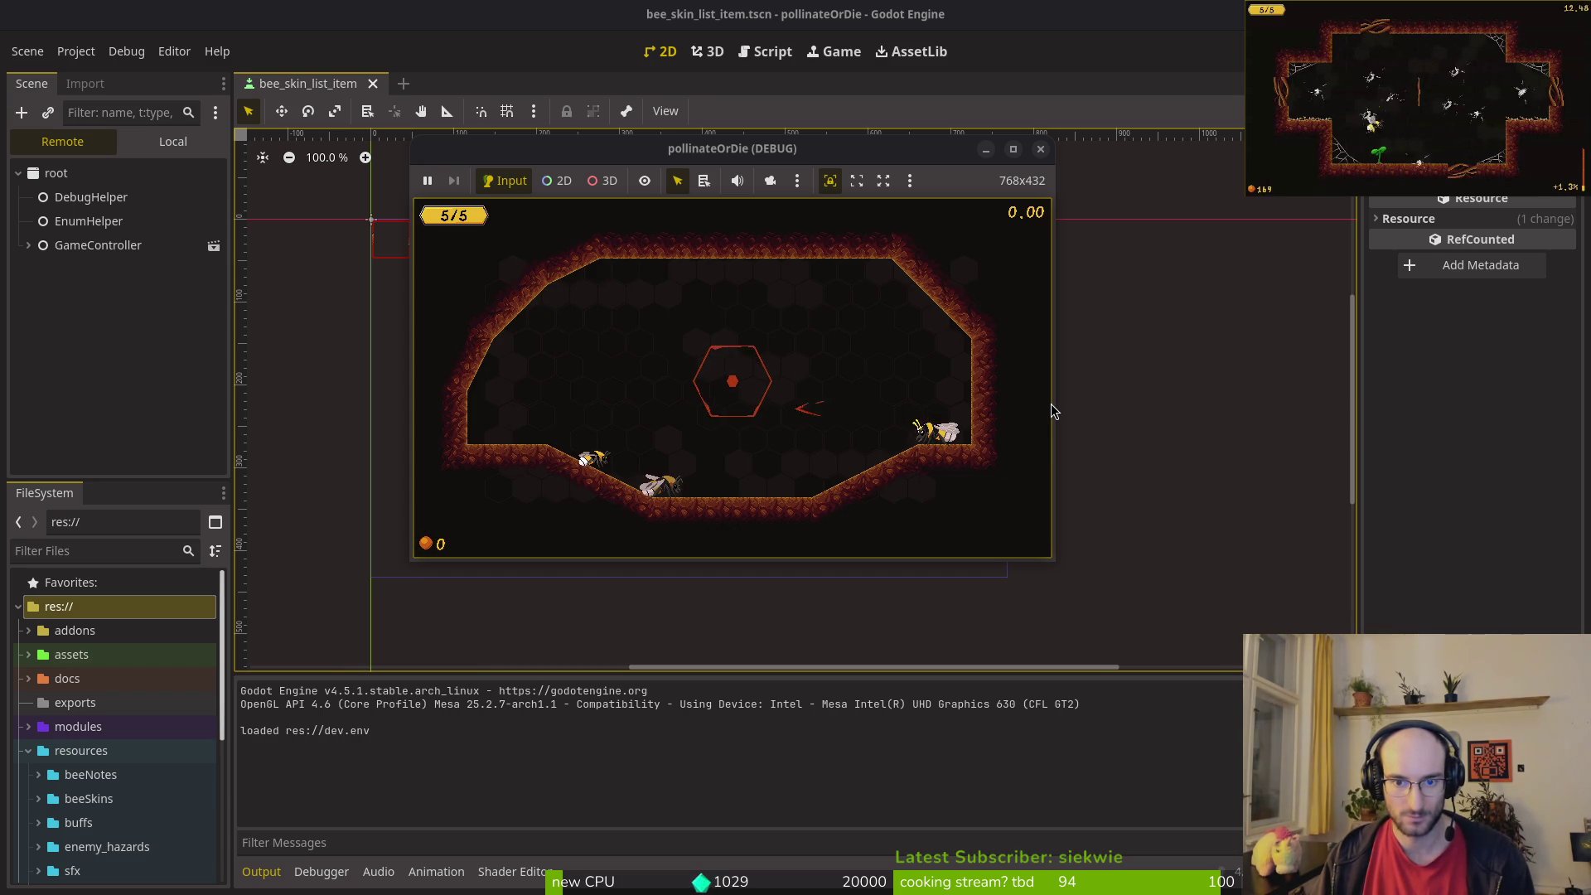
key("j")
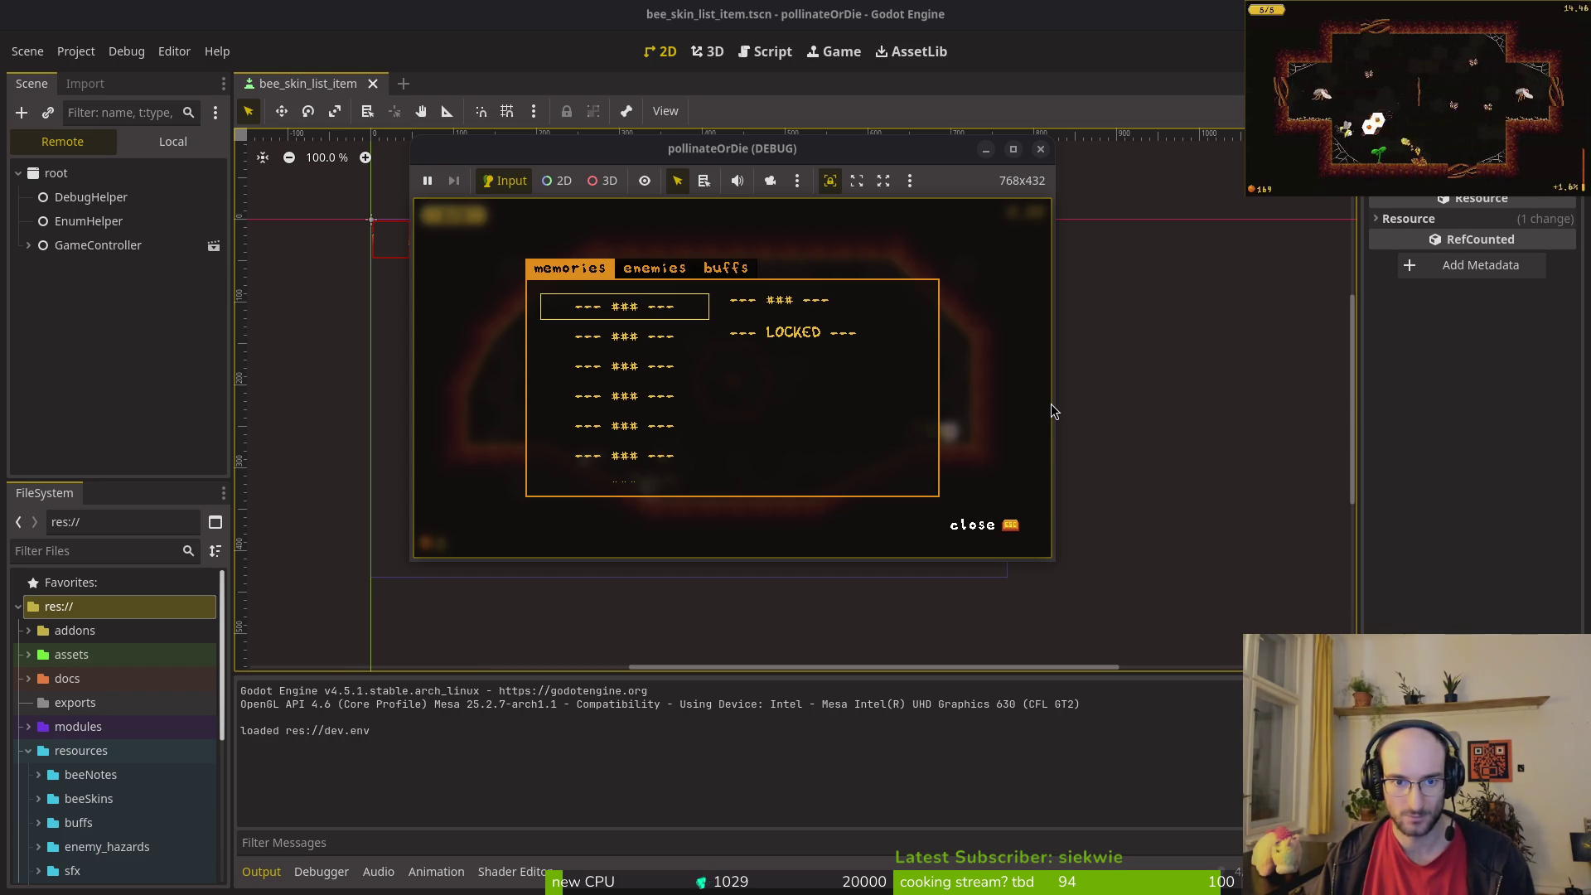
key("e")
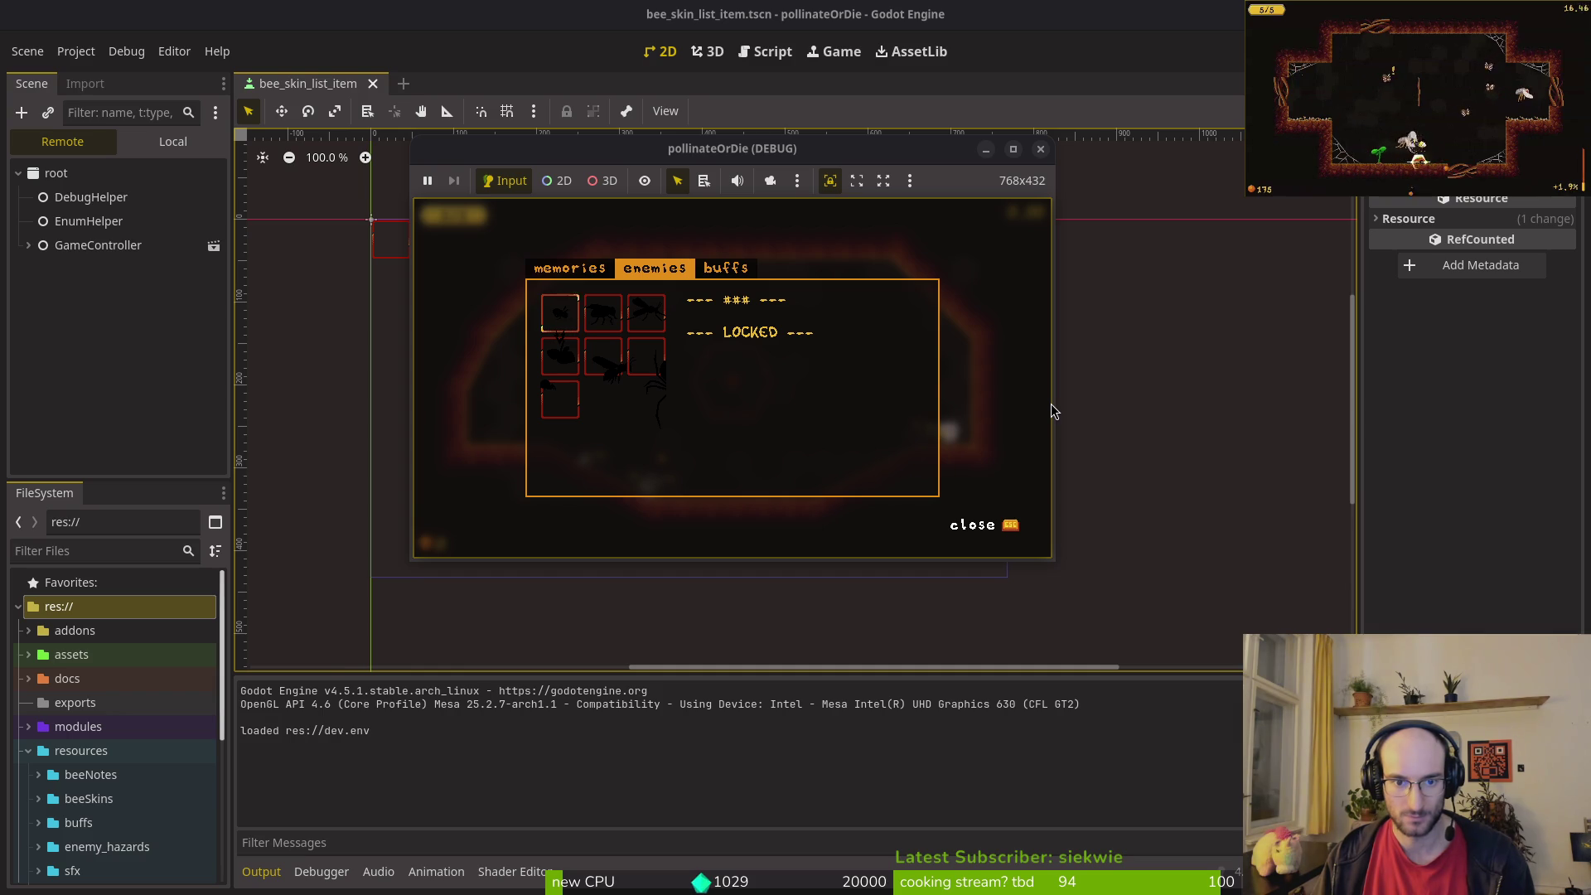
key("e")
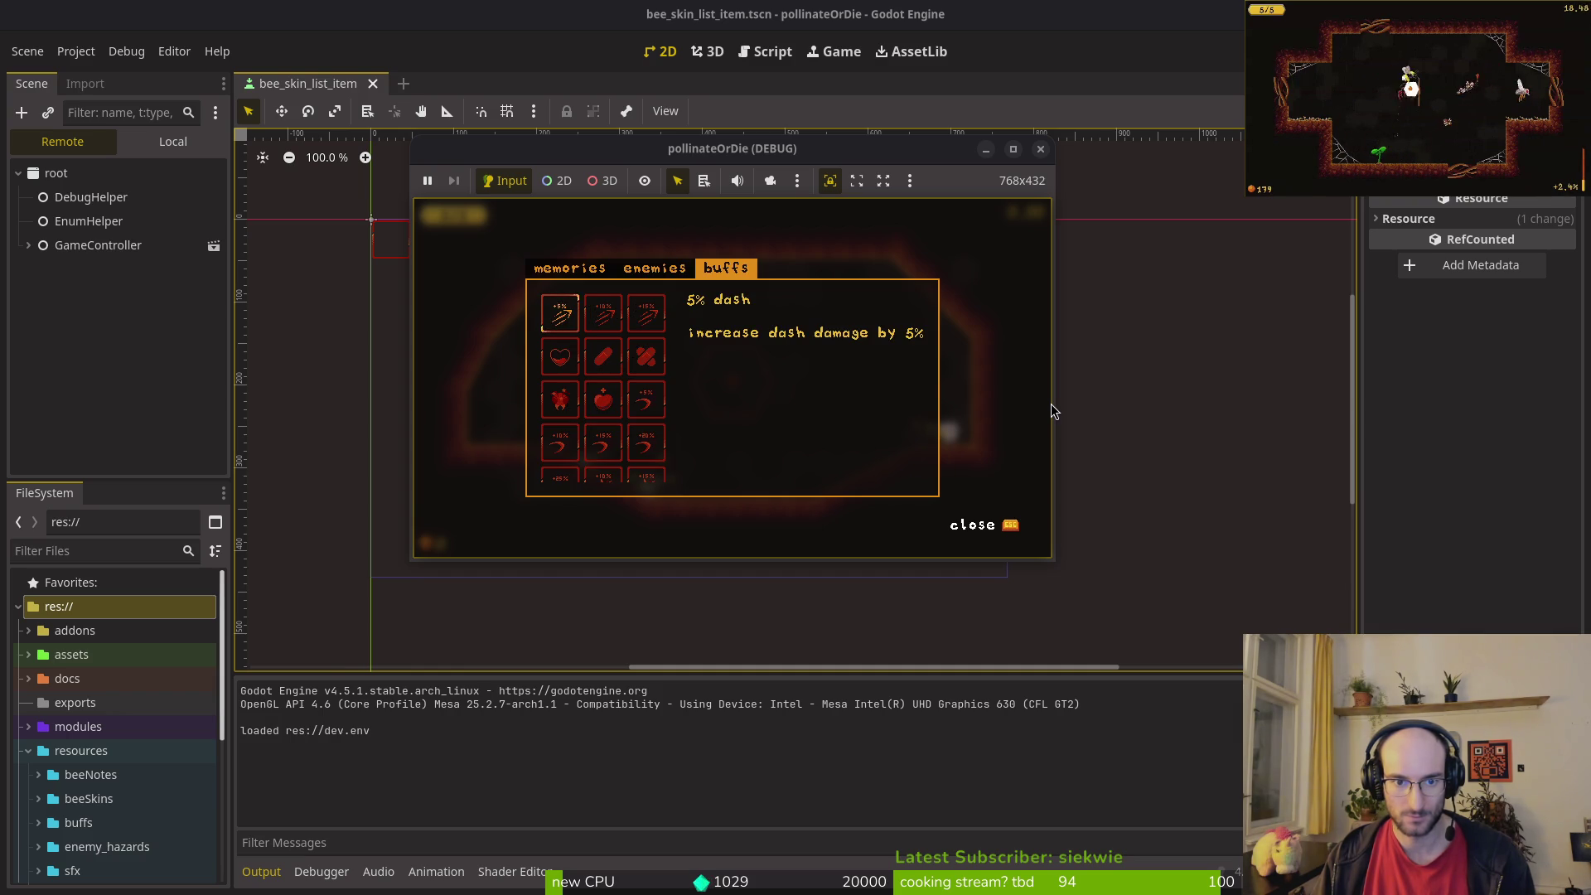
key("e")
key("Escape")
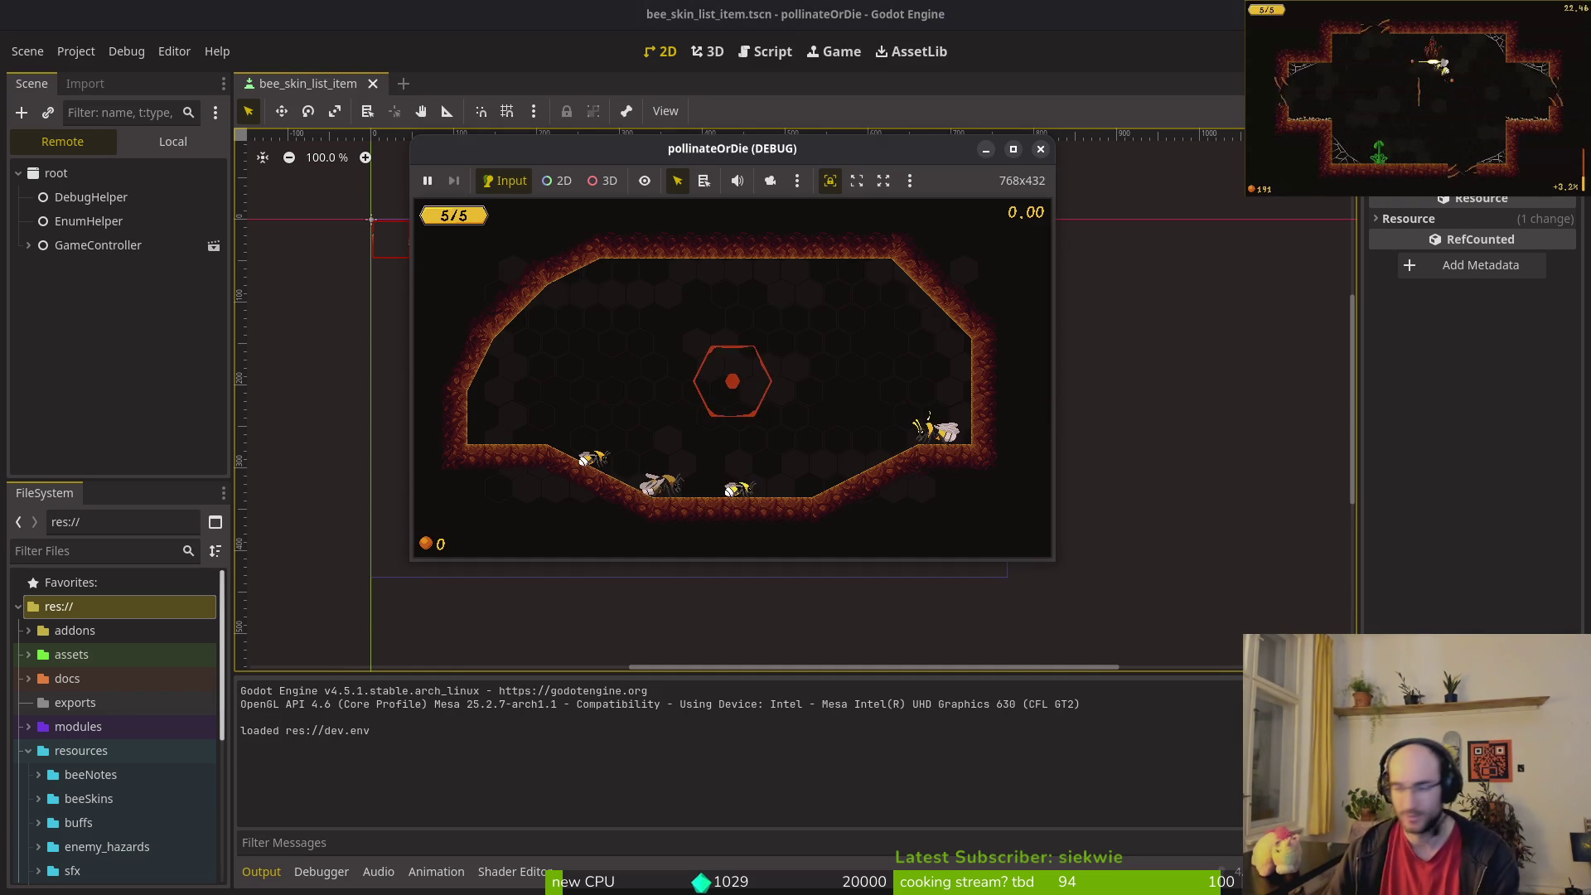
Look up the dark red palette colour's hex value in Aseprite, then return to Godot.
key("alt+Tab")
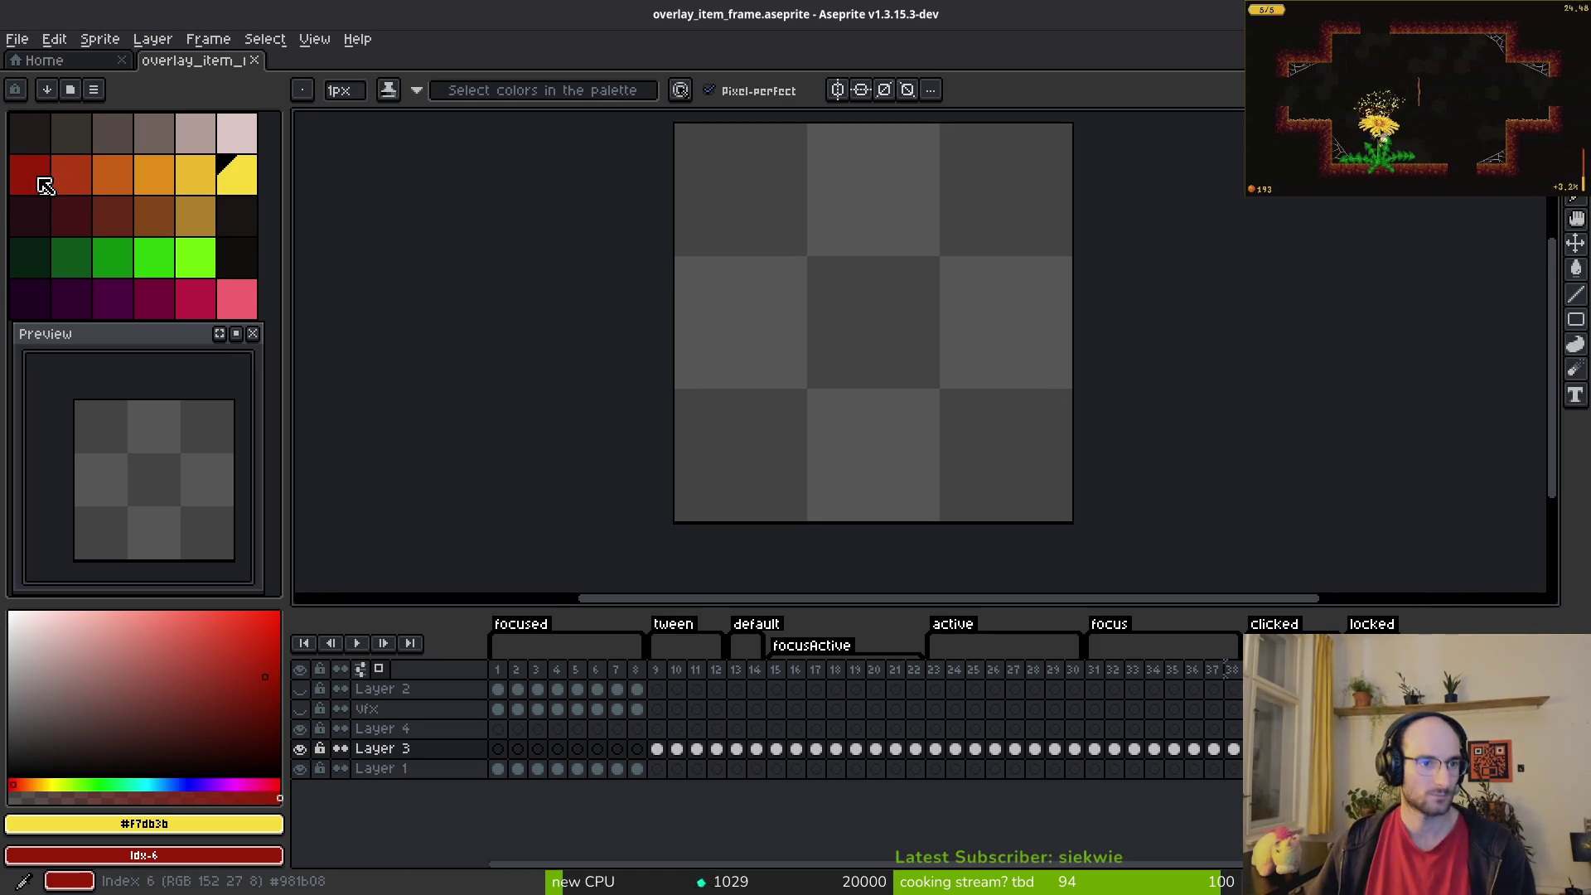
left_click(47, 193)
left_click(203, 824)
left_click(292, 686)
key("alt+Tab")
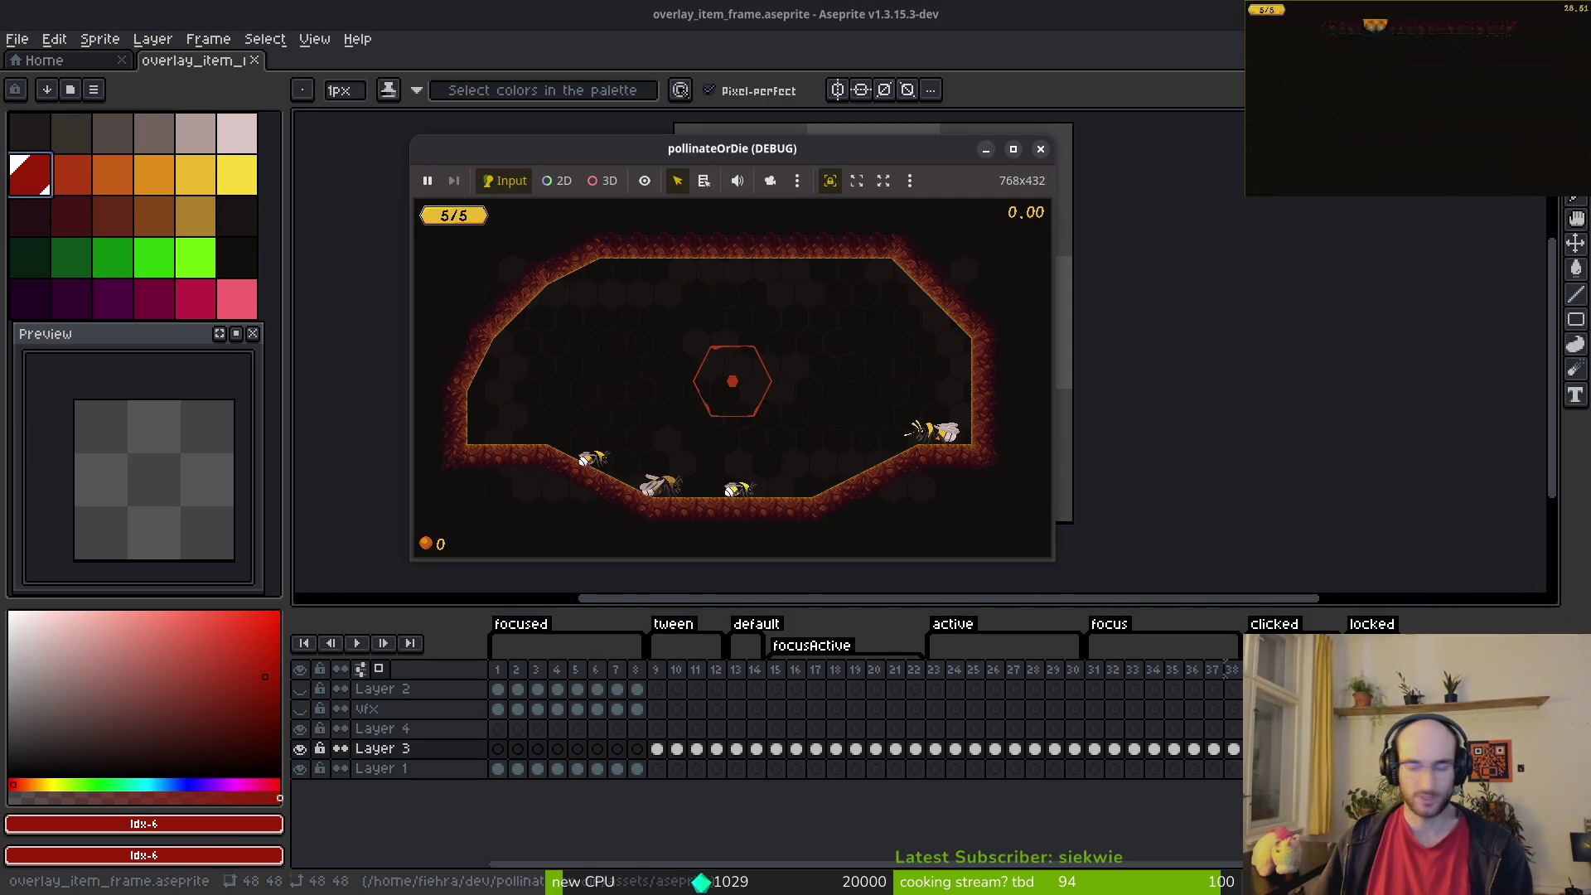
key("alt+Tab")
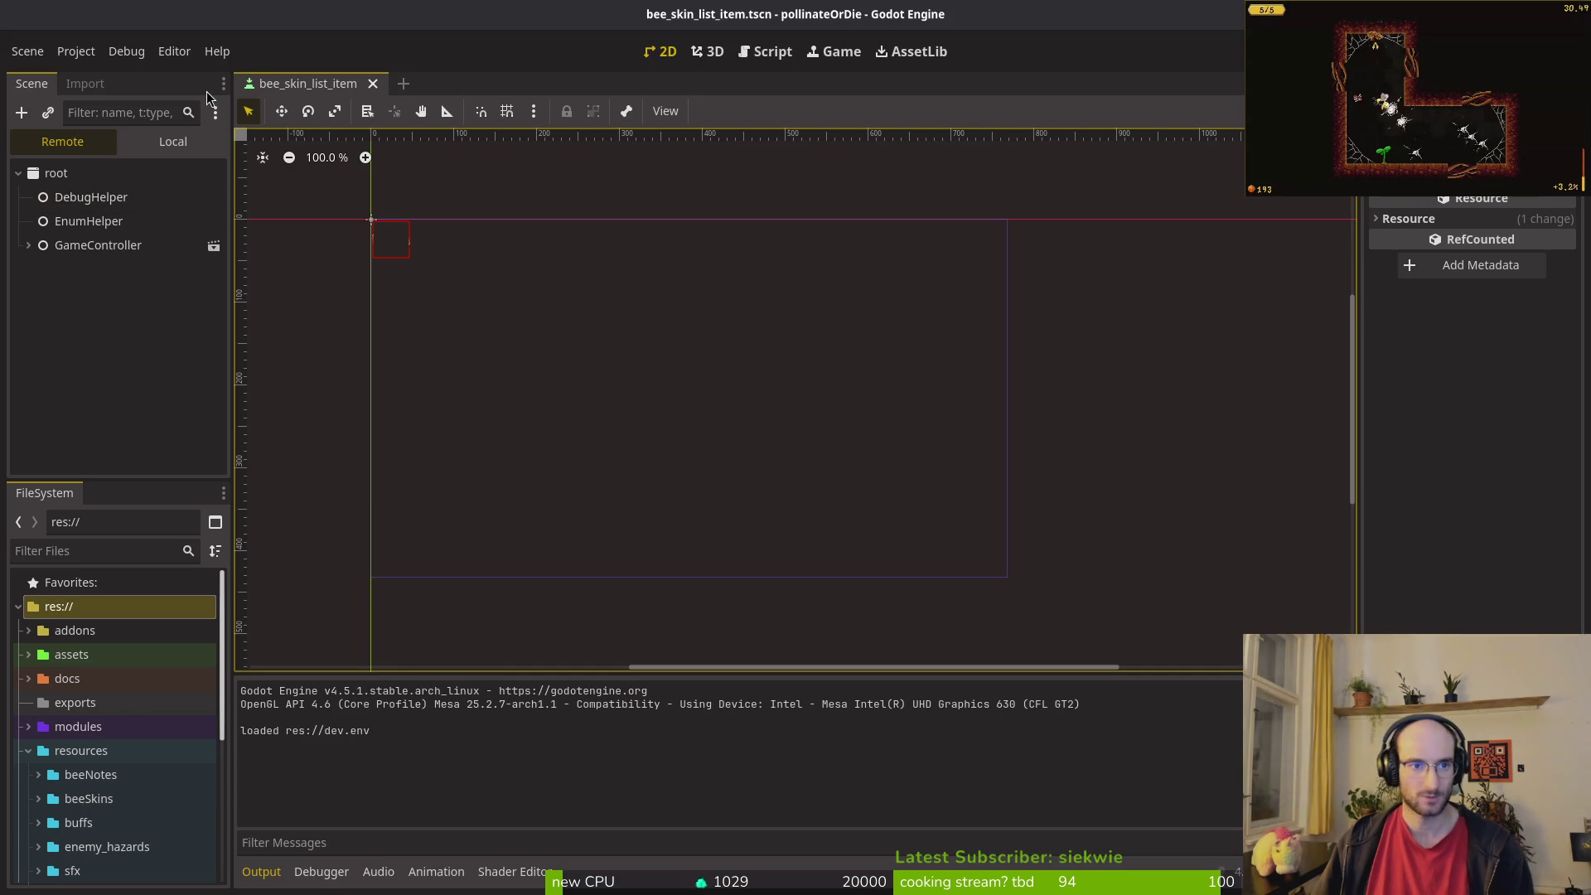
Select Sprite2D, run the game, start a new game and view the second skin slot.
left_click(66, 223)
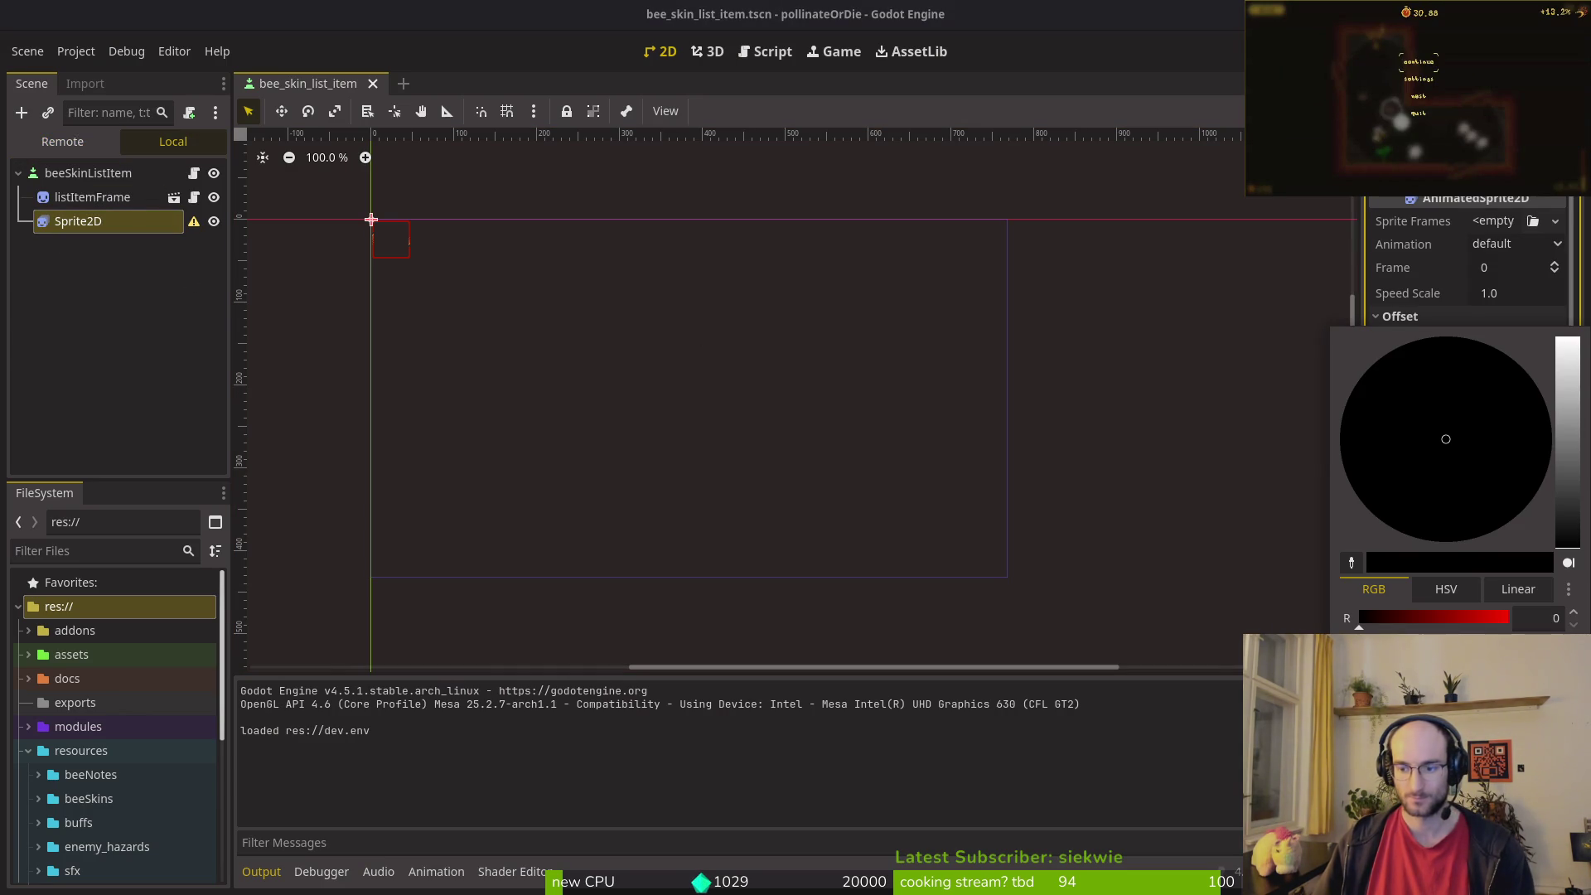
key("F5")
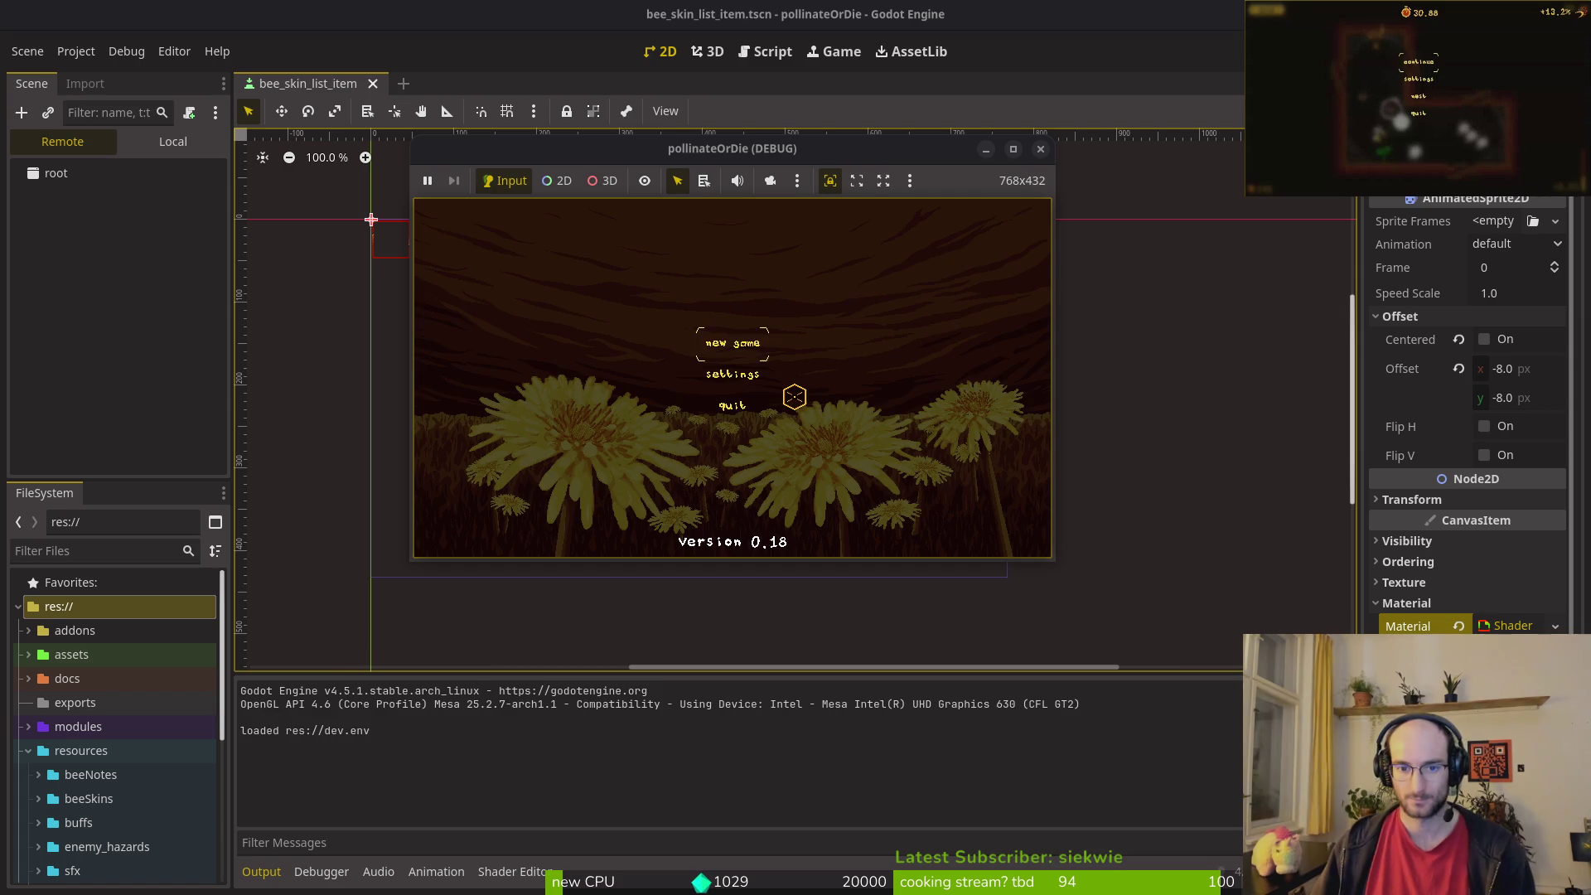
left_click(794, 396)
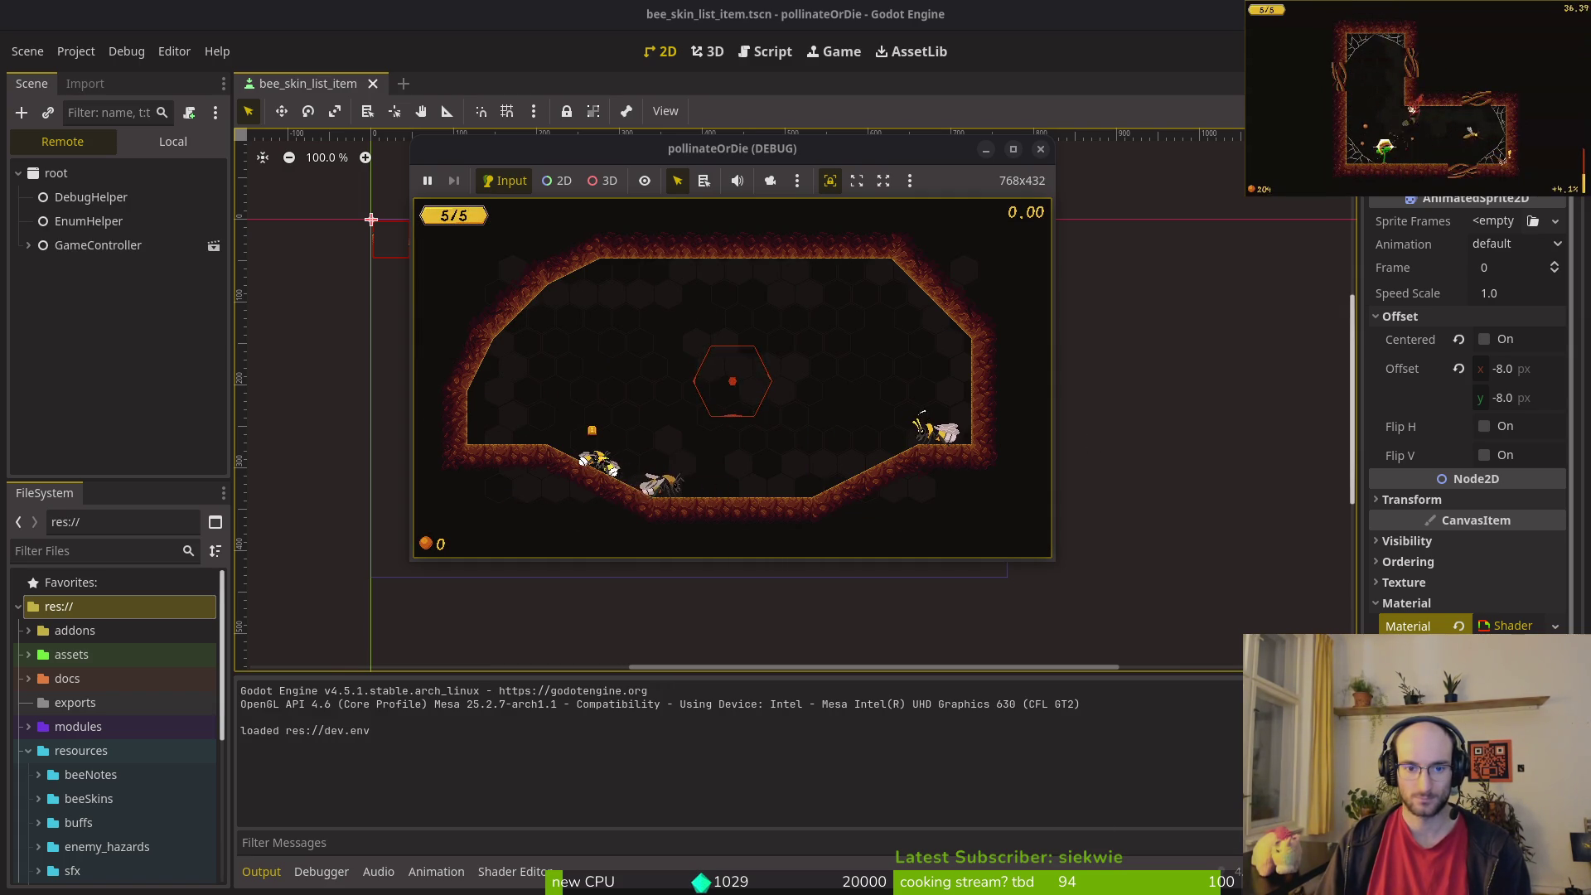
key("Tab")
key("Right")
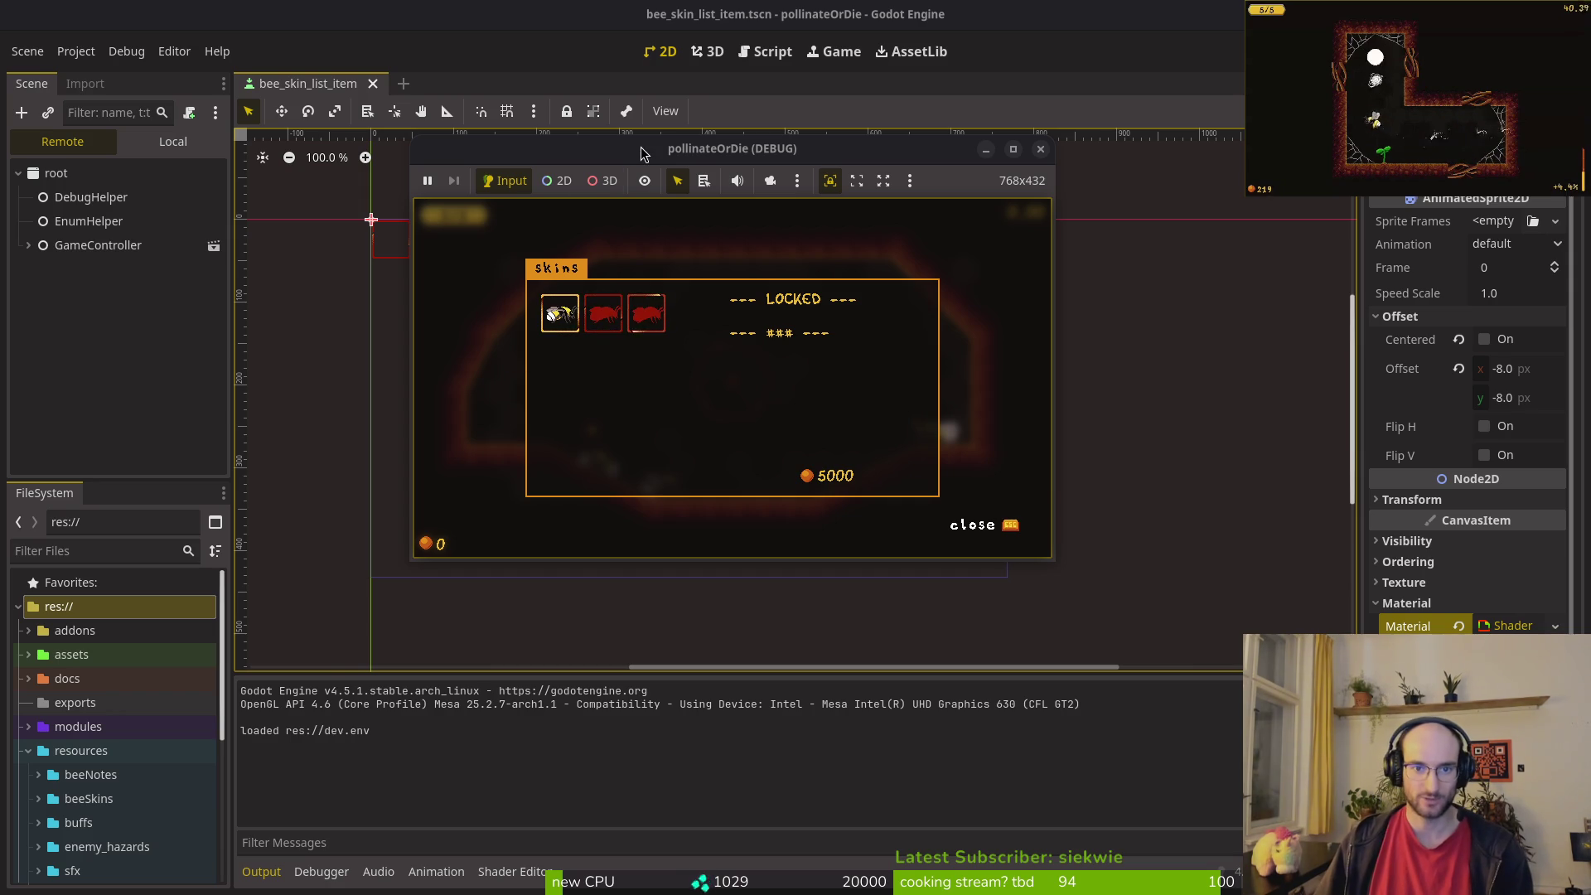
Toggle the game window to full screen, shift it left and restore its size.
double_click(642, 153)
double_click(540, 38)
left_click_drag(552, 150, 480, 148)
double_click(733, 134)
key("super+Down")
Toggle camera override and size mode, switch between full screen and 768x432, then stop the game.
left_click(753, 167)
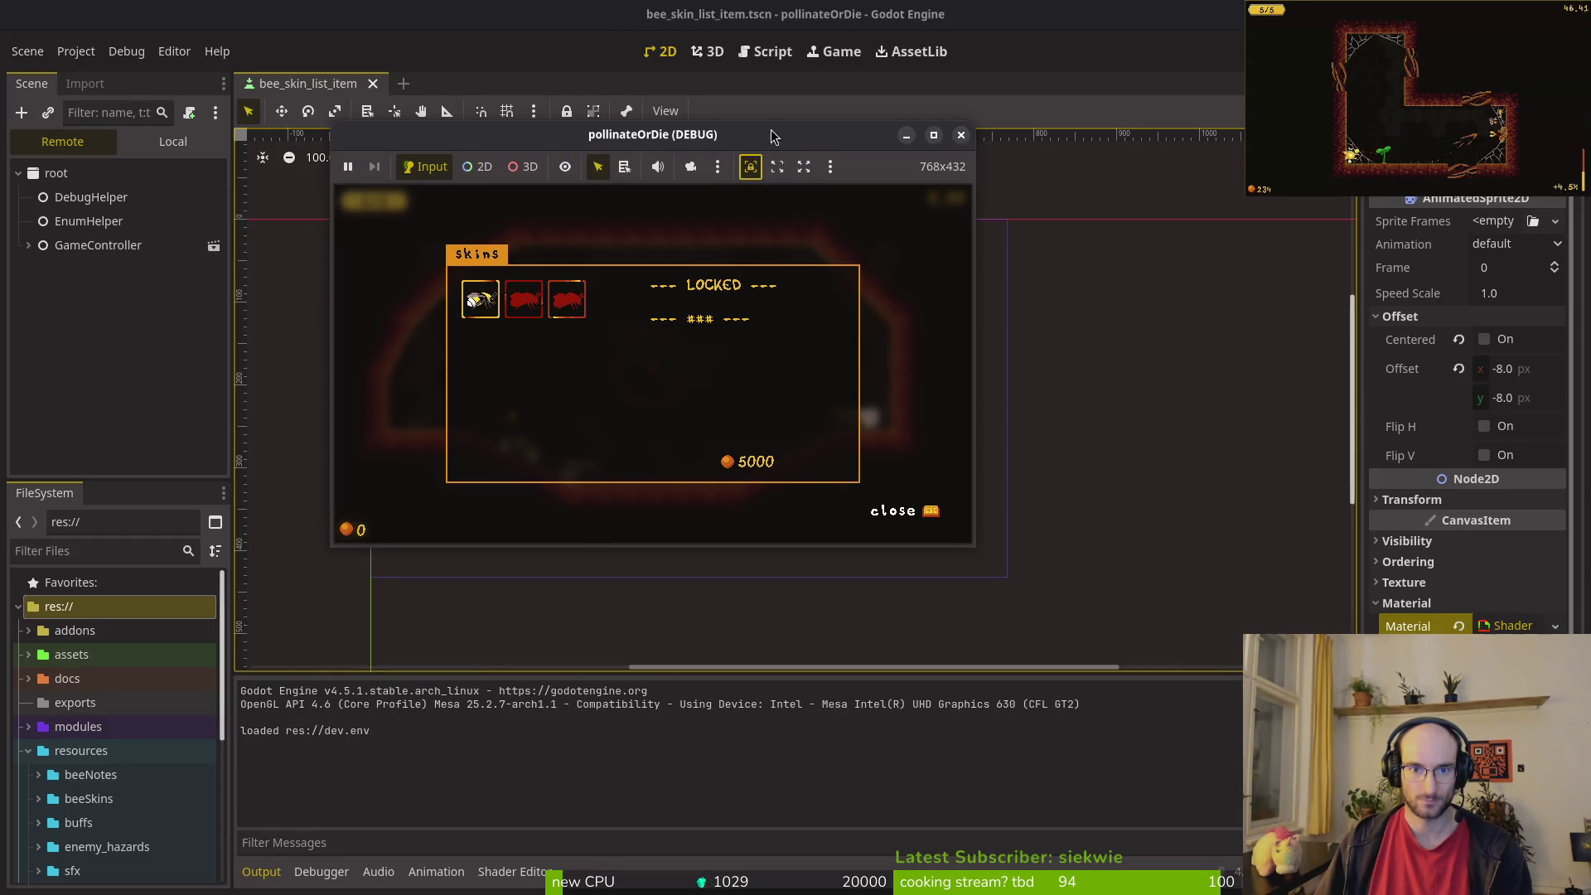
left_click(777, 167)
double_click(736, 135)
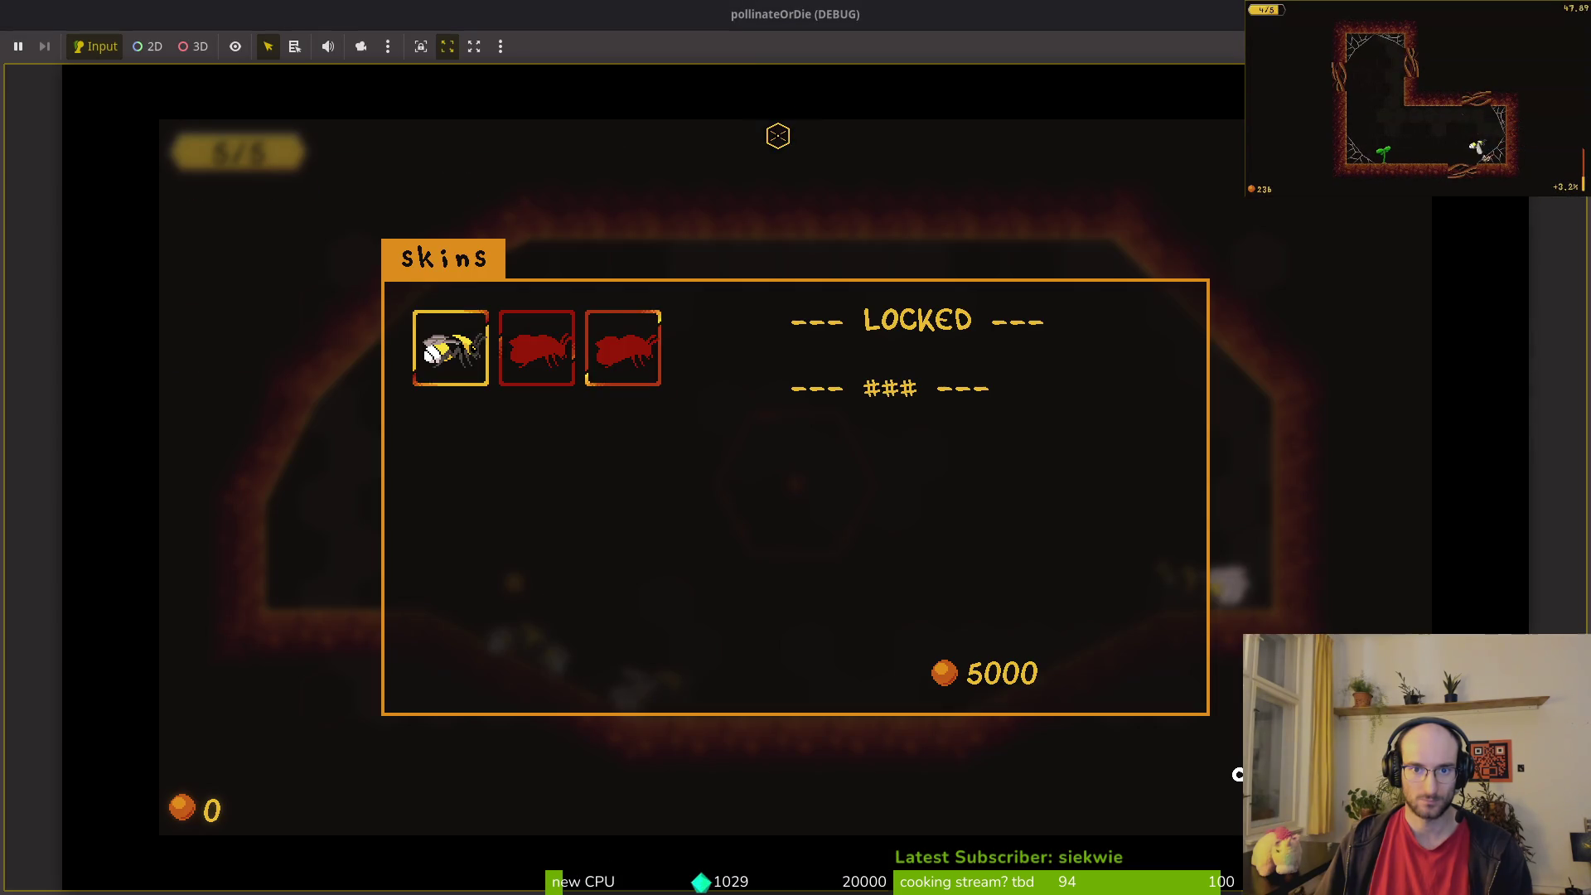
double_click(736, 22)
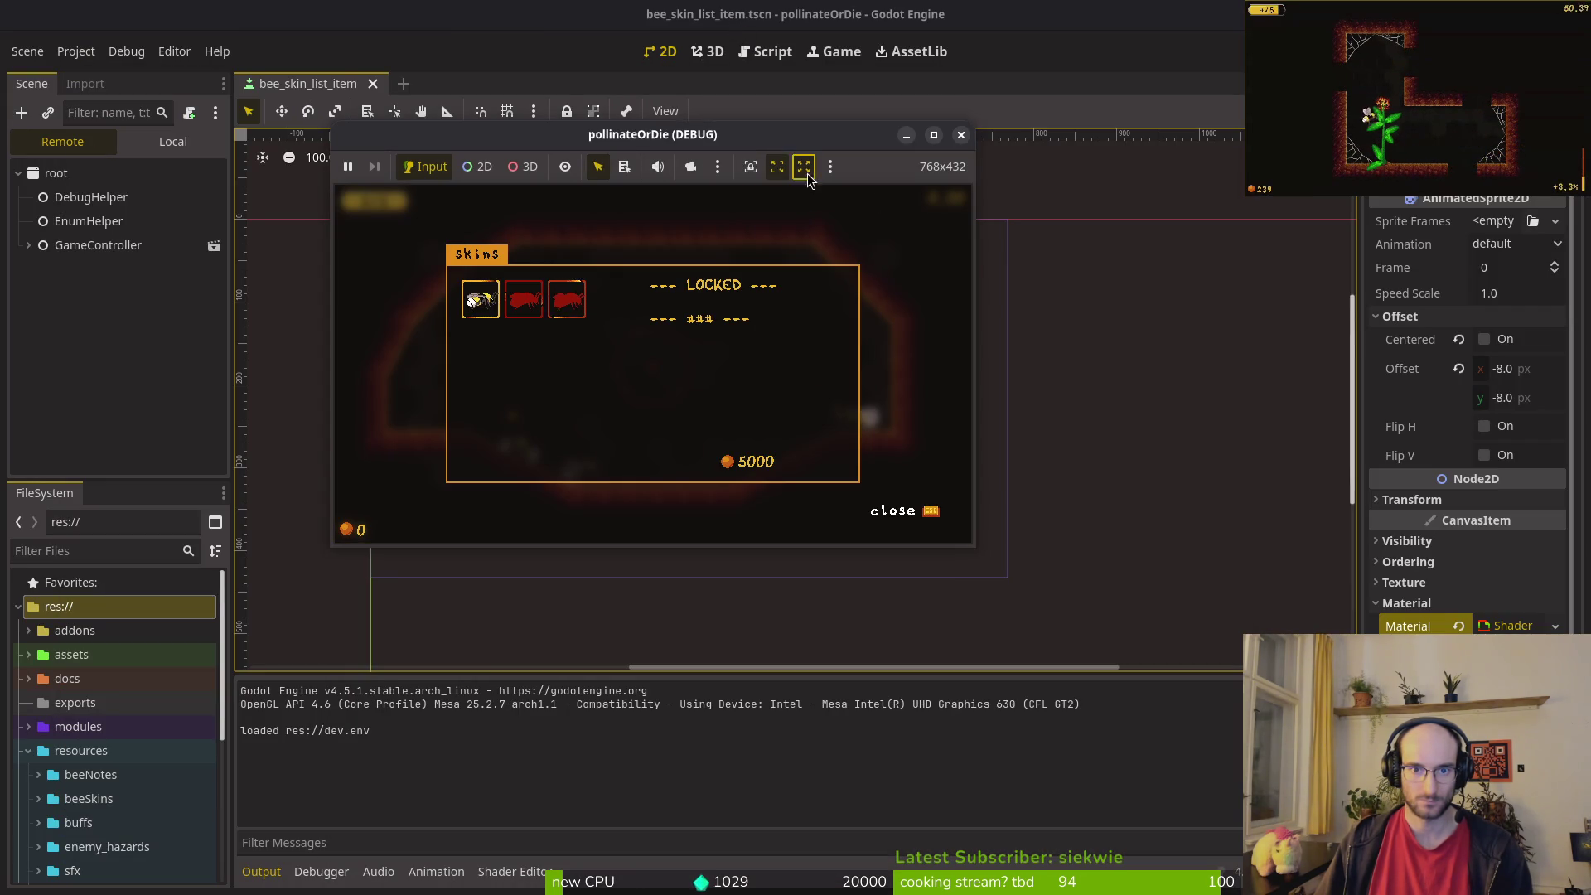
double_click(791, 138)
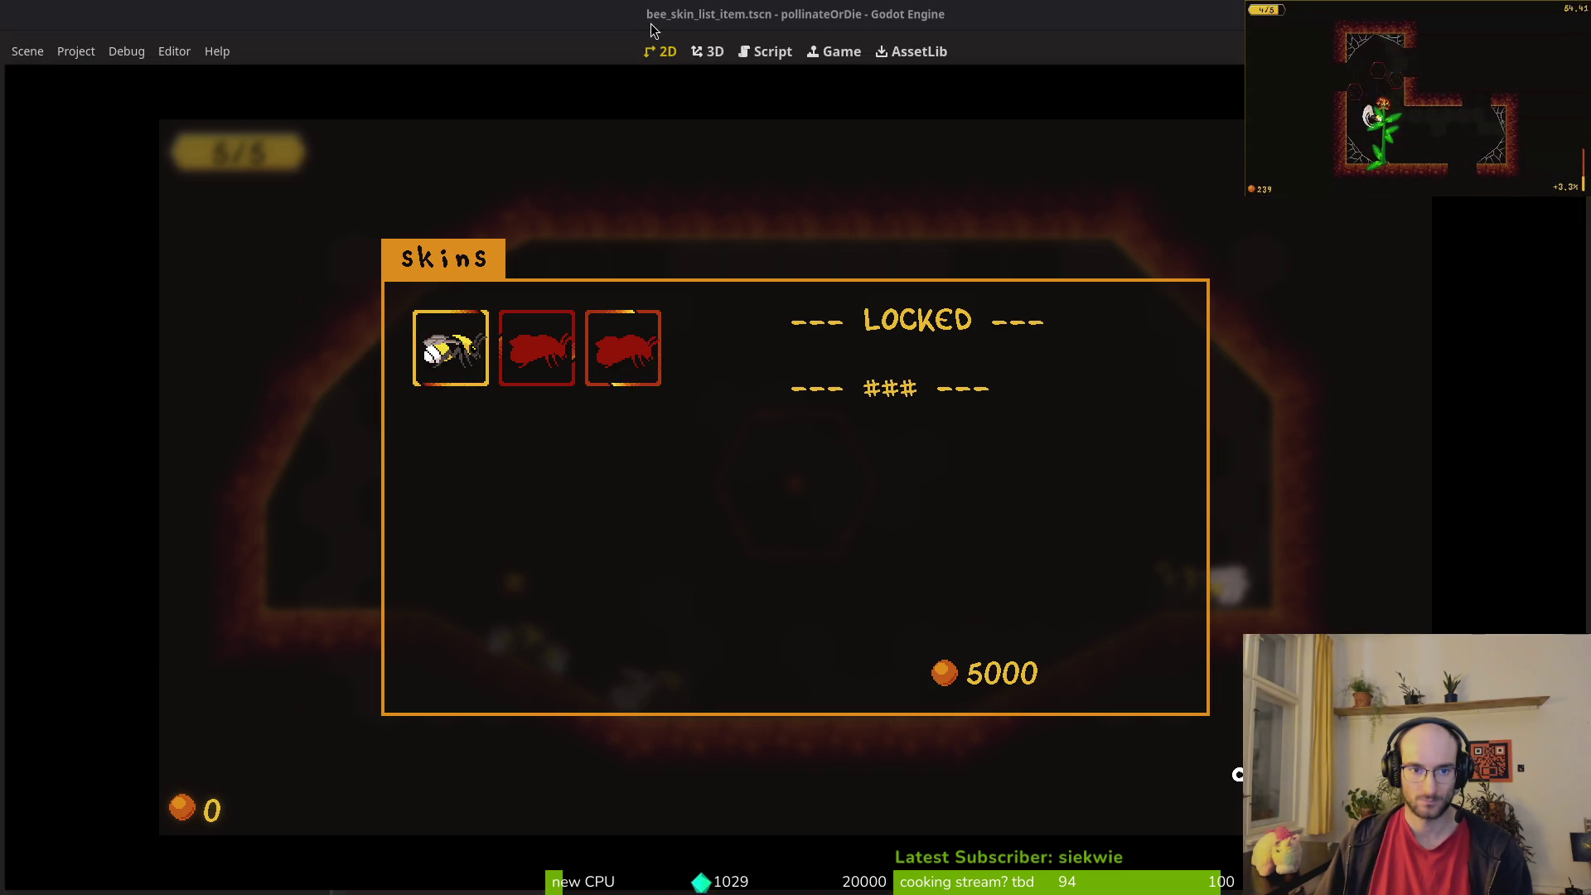
double_click(650, 23)
left_click(960, 134)
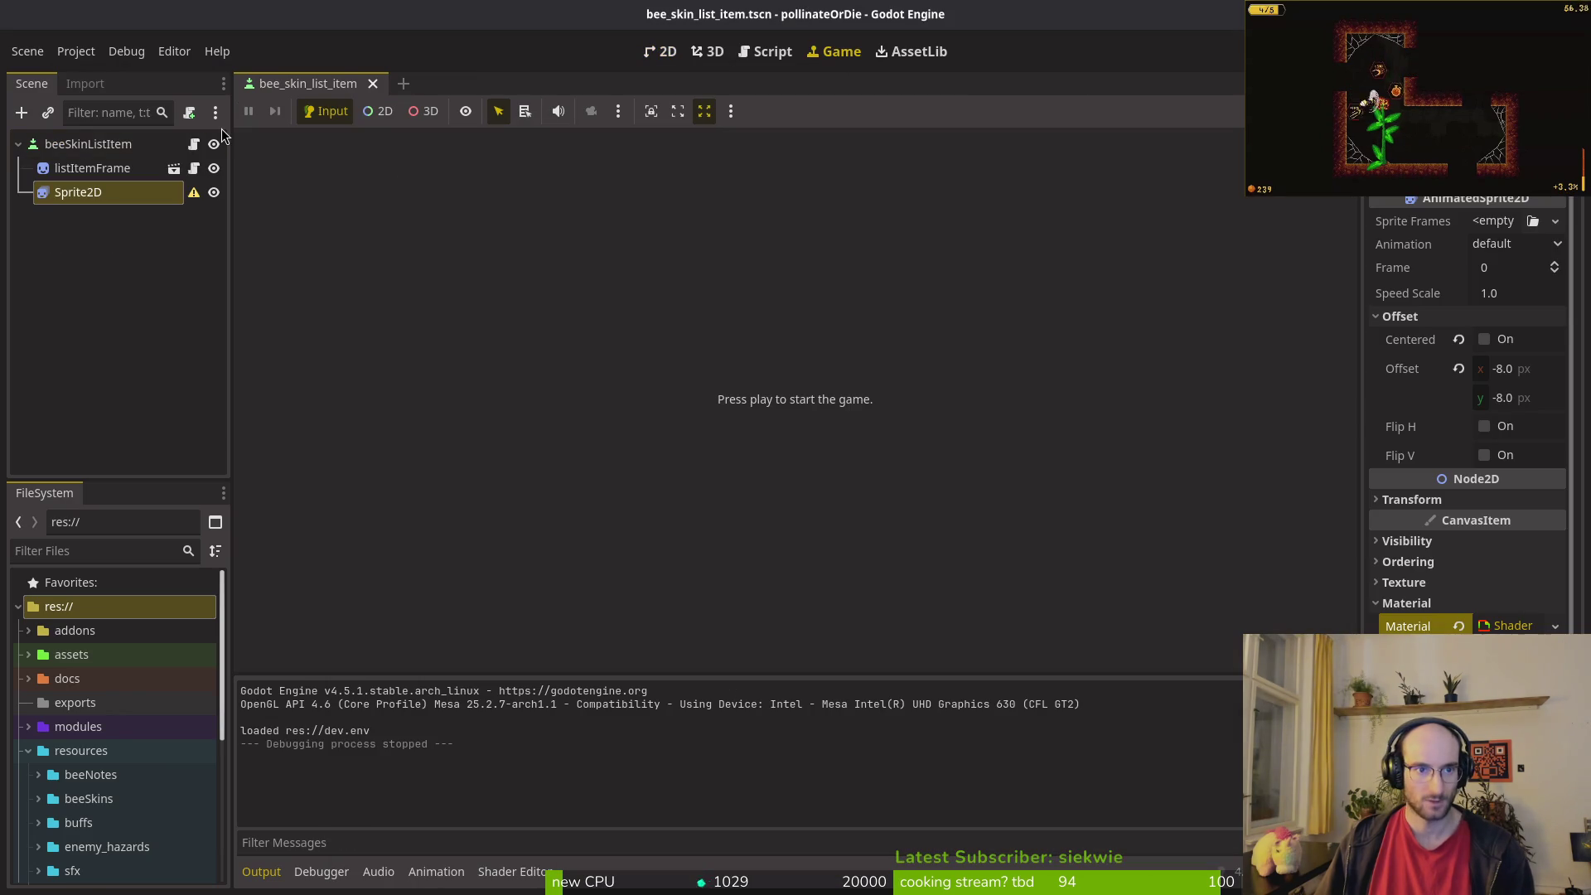
Quick-open enemy_wiki_item.tscn.
key("alt+shift+o")
type("enelisti")
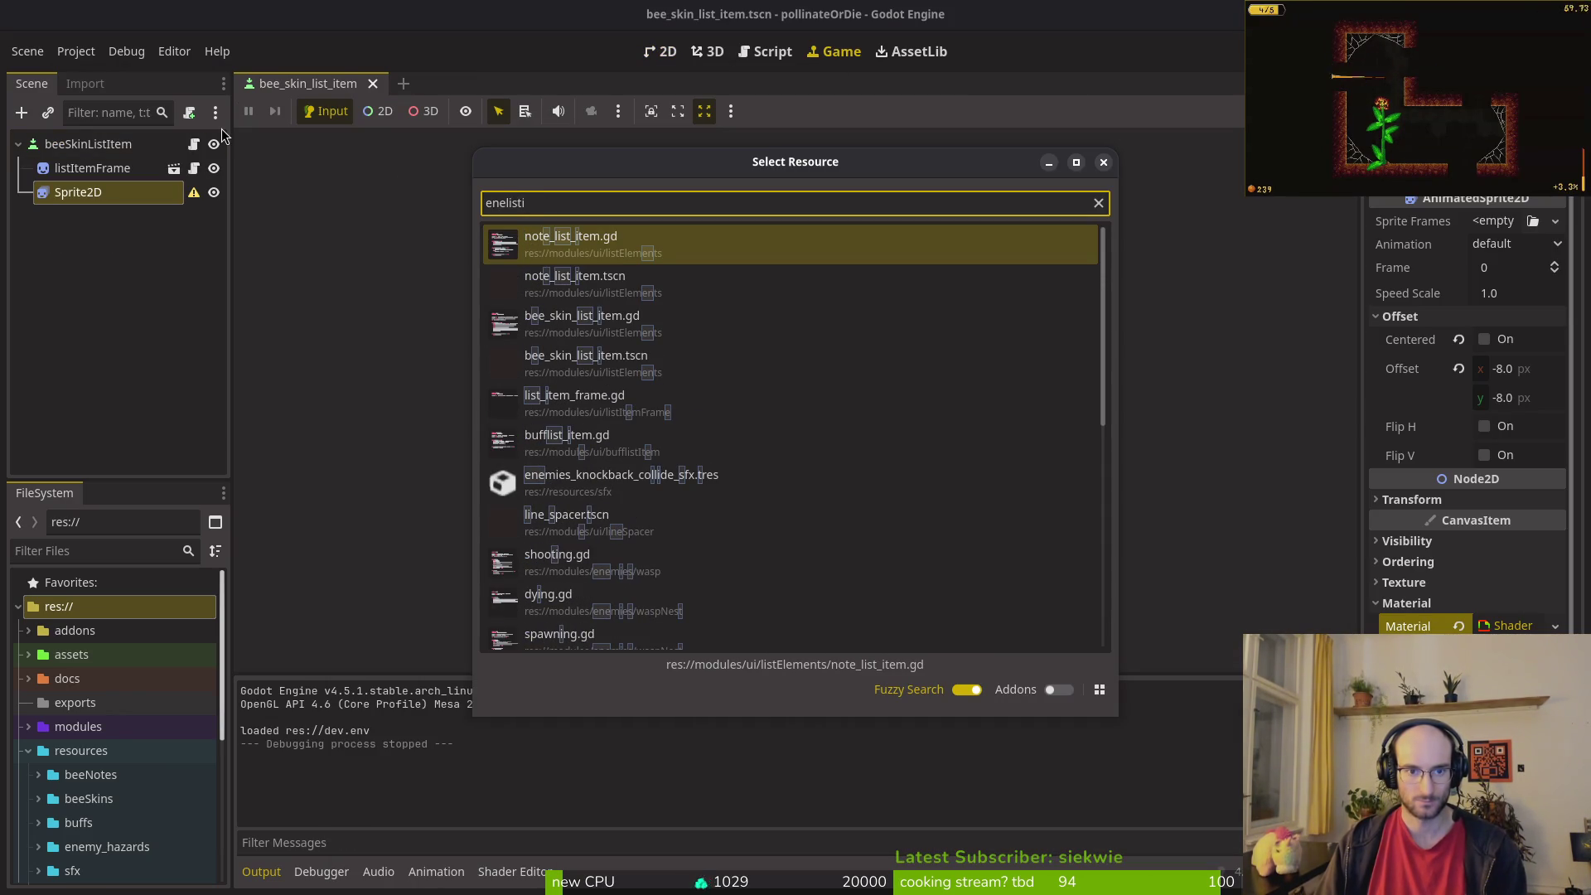
key("BackSpace")
key("BackSpace")
key("BackSpace")
type("list")
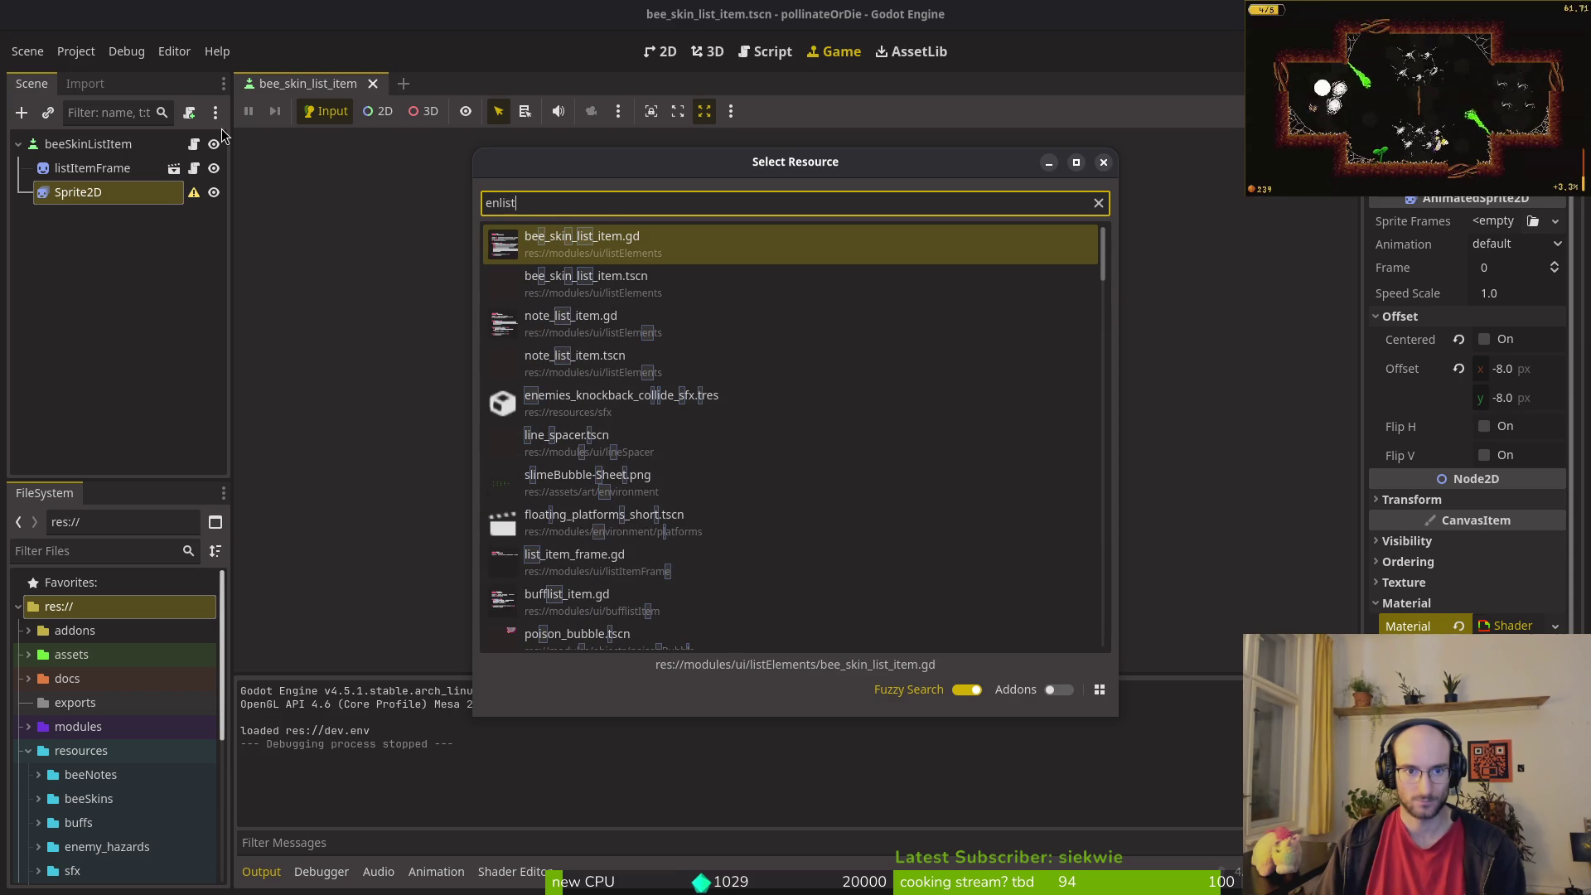
key("BackSpace")
key("BackSpace")
key("BackSpace")
type("en")
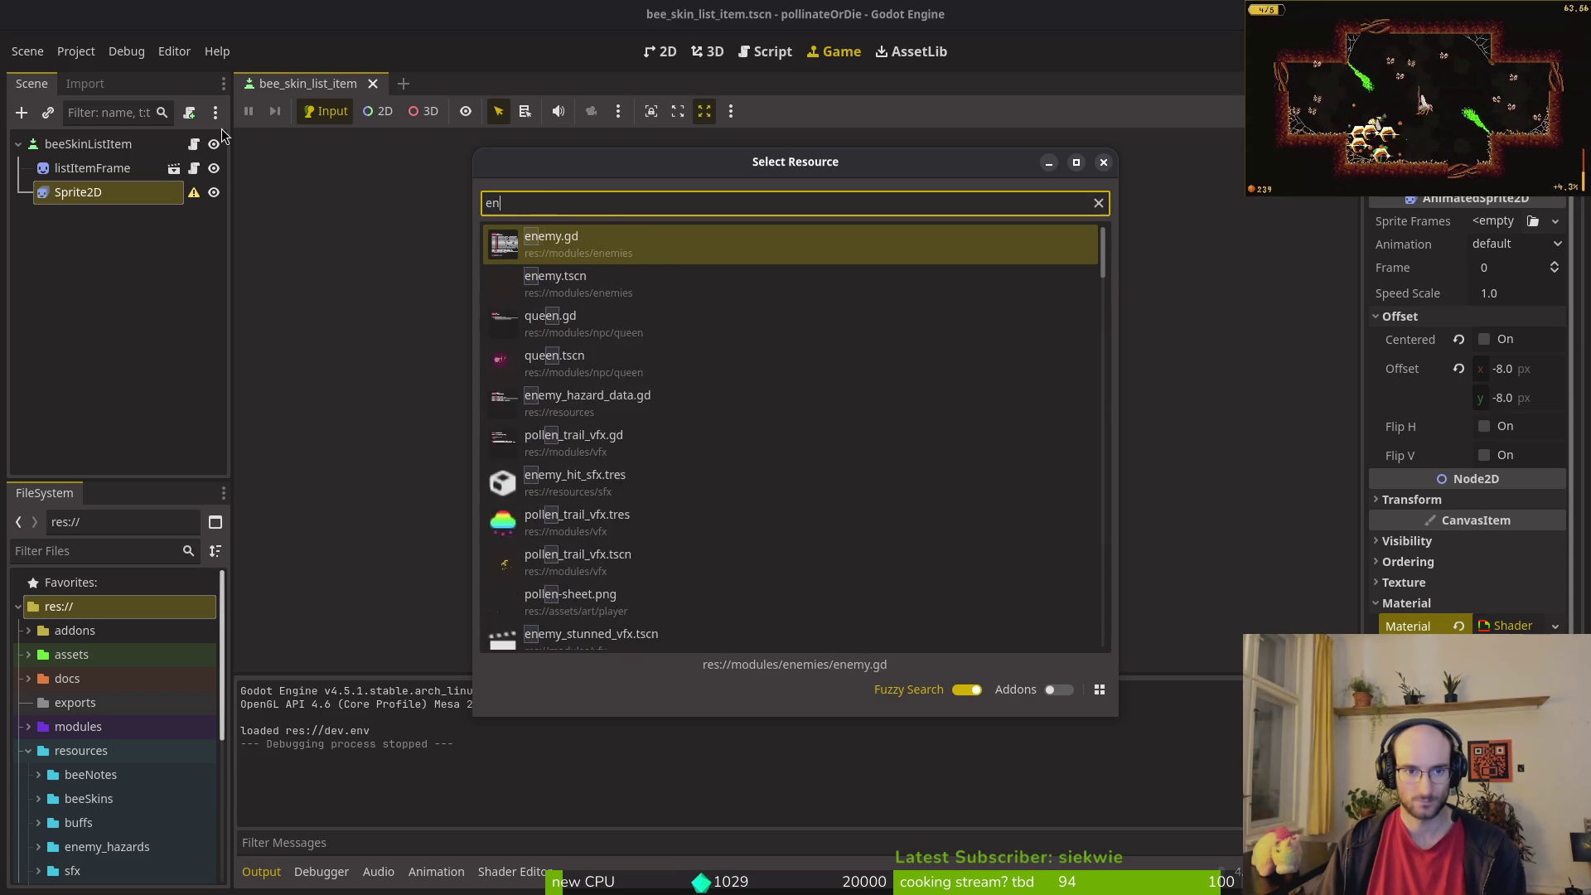
type("eiwki")
key("Down")
key("Return")
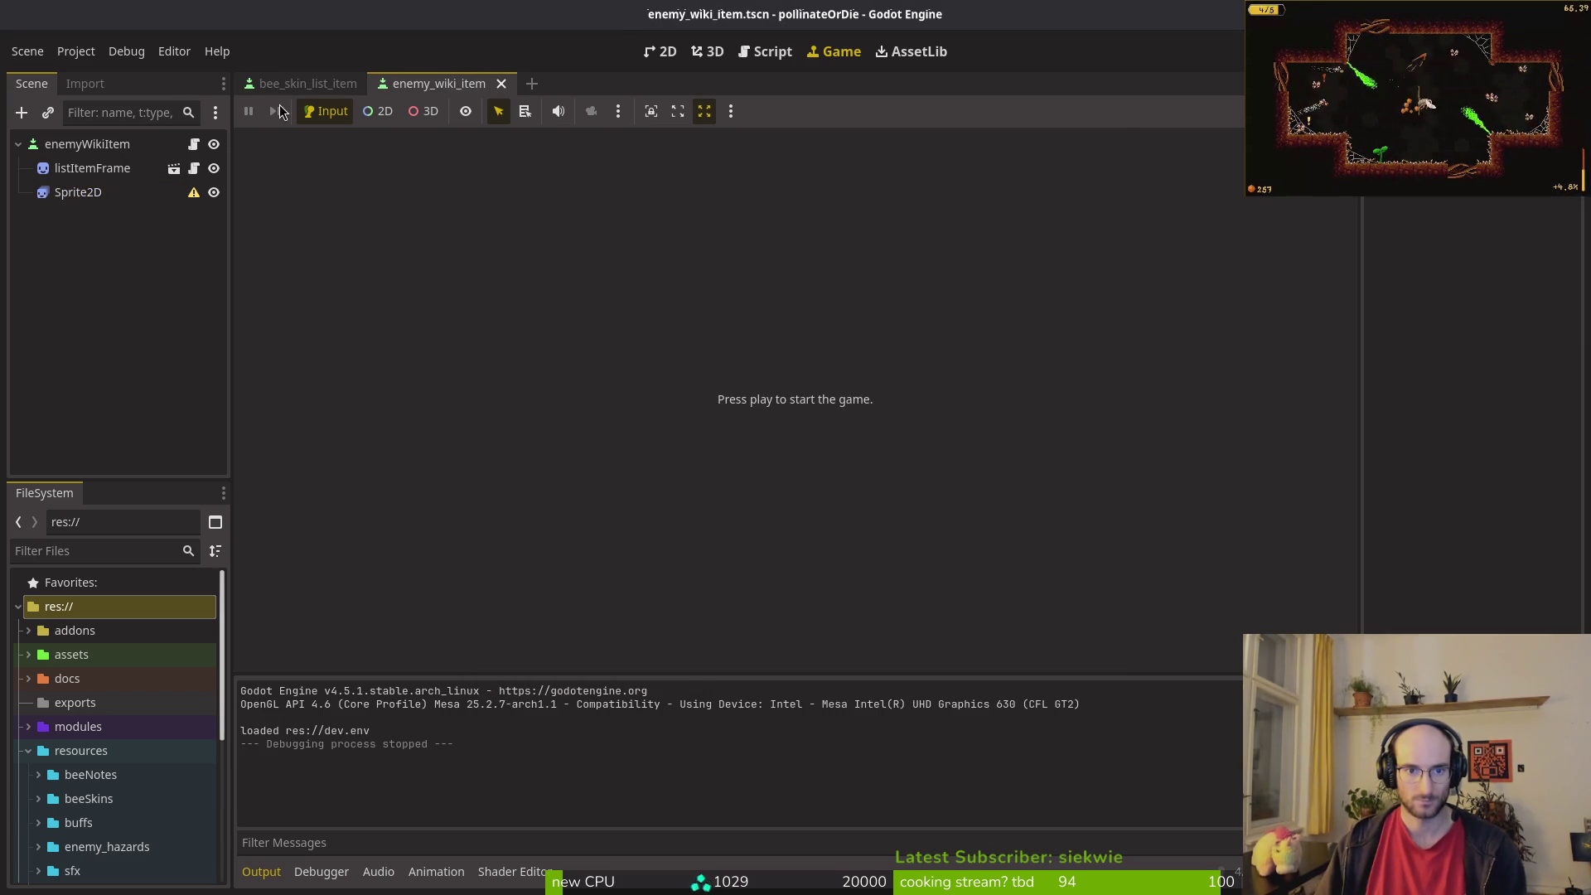
Set Sprite2D's hitflash shader colour, save and close the scene, then go to the terminal.
left_click(83, 192)
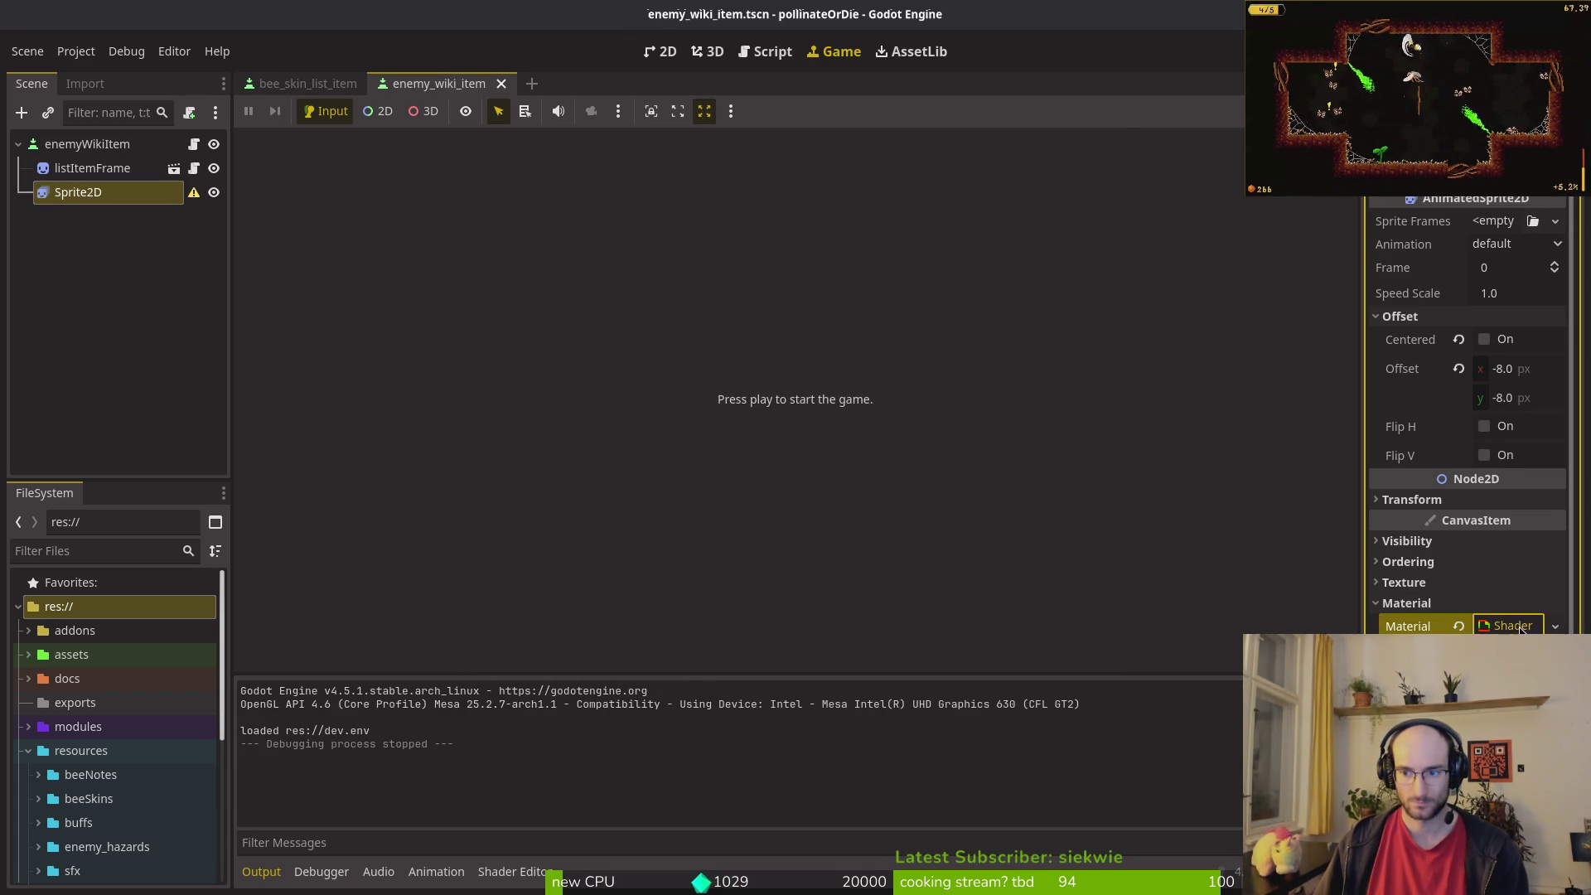
left_click(1508, 625)
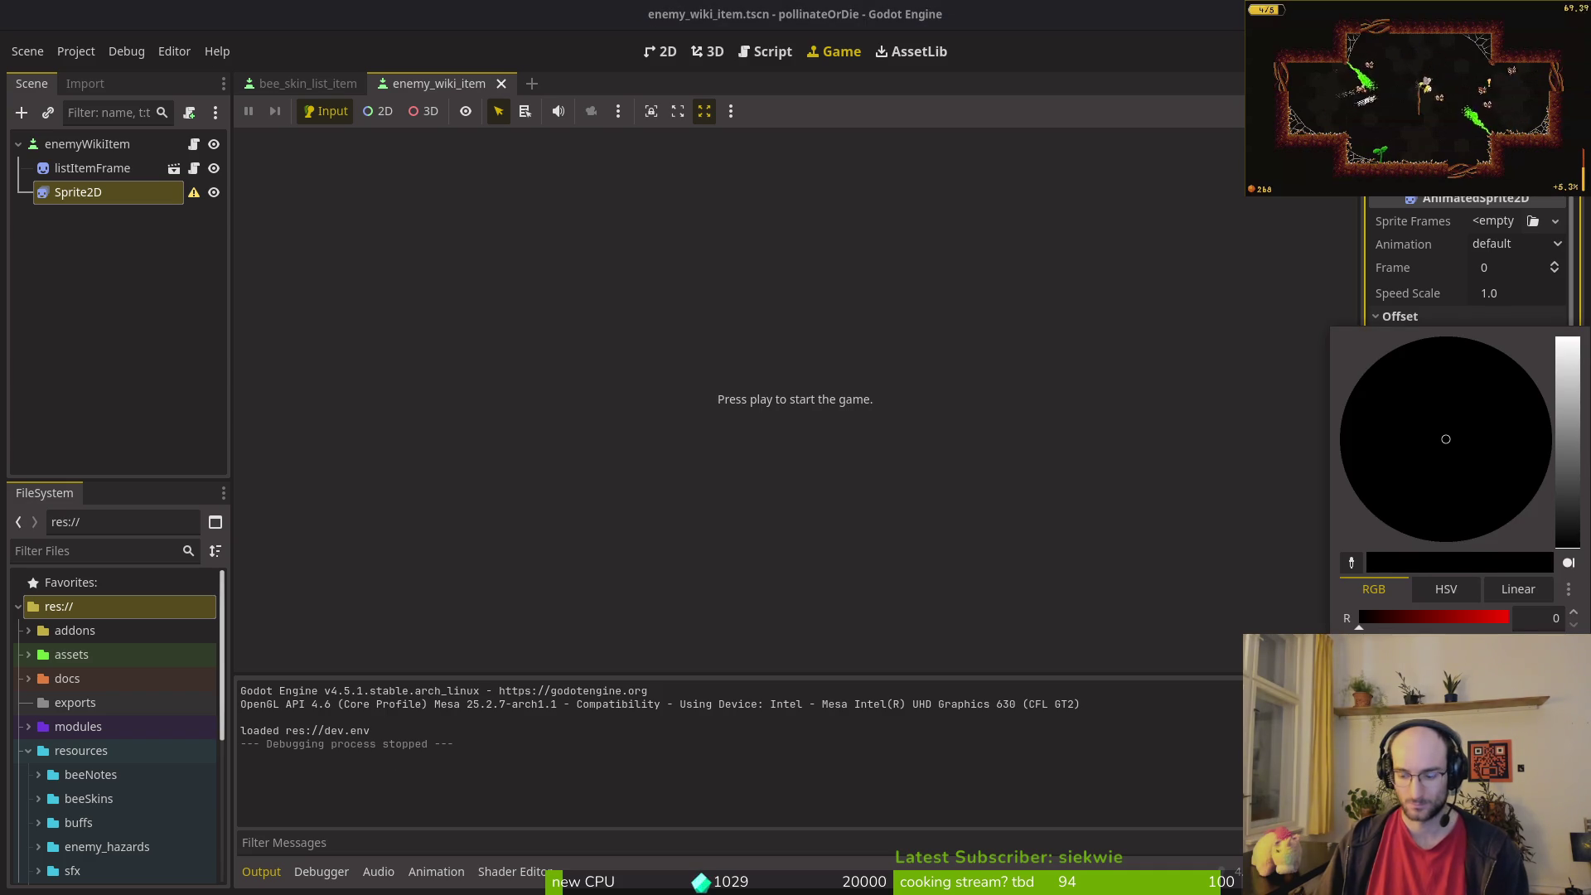
key("ctrl+s")
left_click(68, 344)
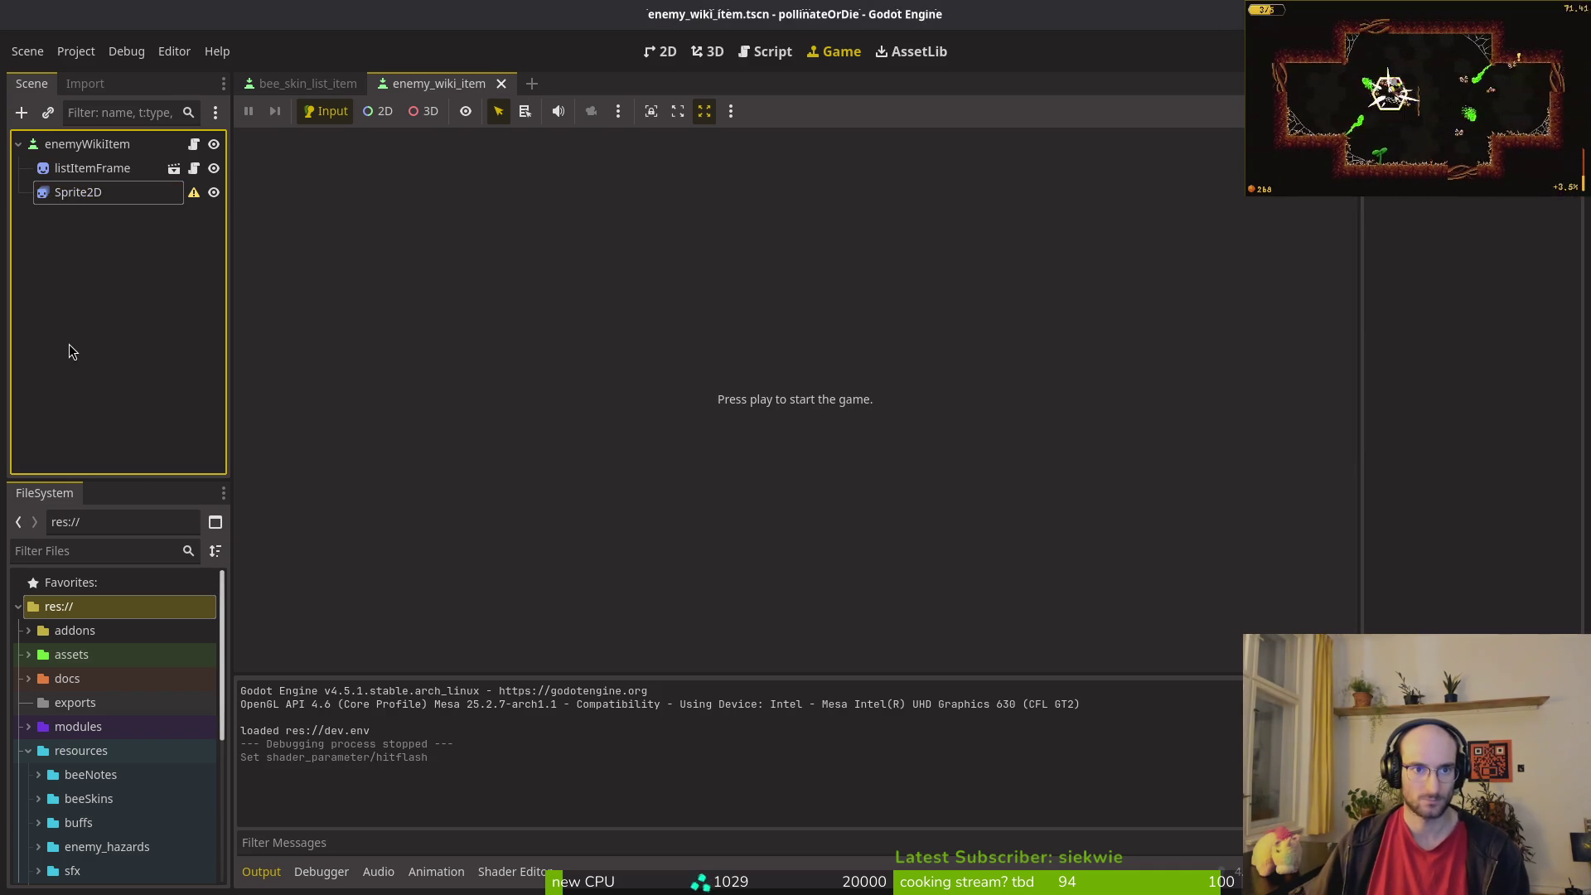
middle_click(414, 84)
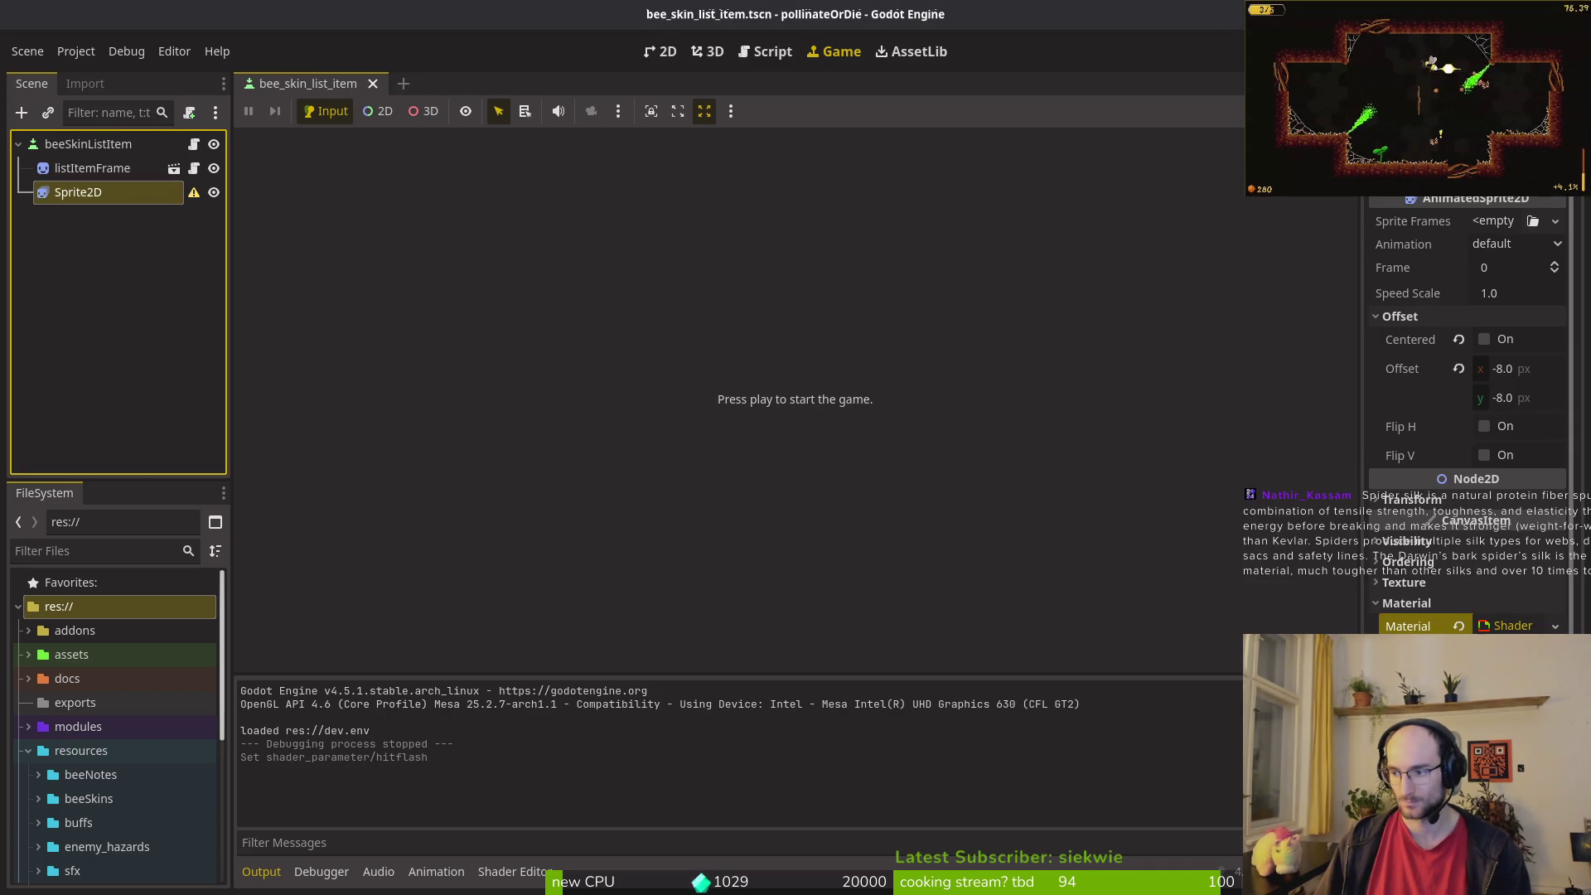
key("super+1")
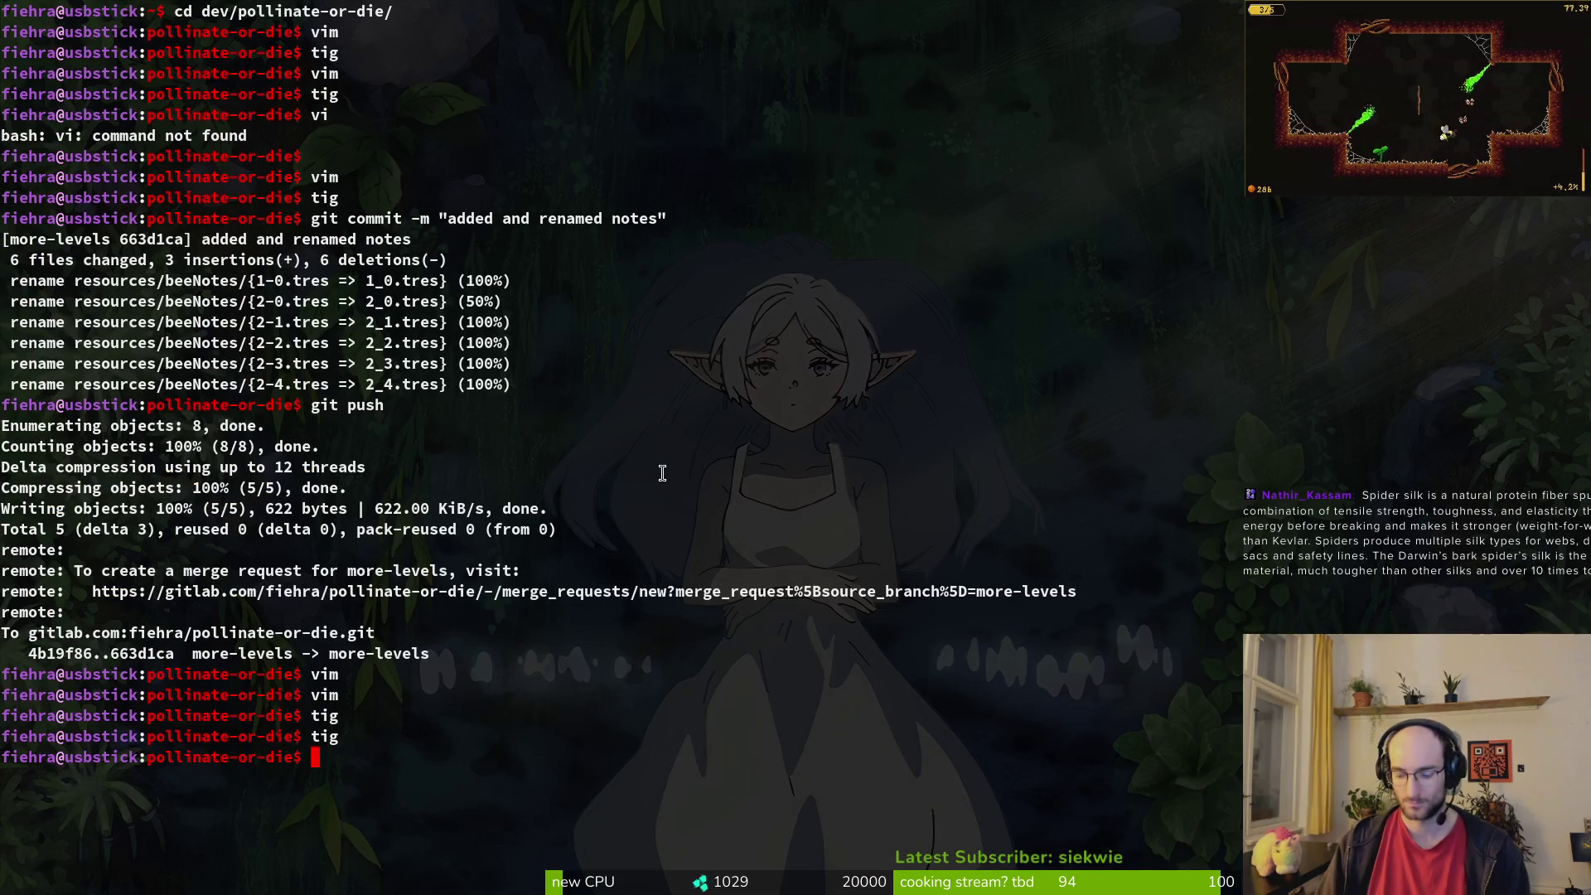
In tig, stage only the deleted donut_collision_polygon2D addon files.
type("tig")
key("Return")
key("Down")
key("Down")
key("Down")
key("Up")
key("u")
key("u")
key("u")
key("u")
key("u")
key("Up")
key("Up")
key("Up")
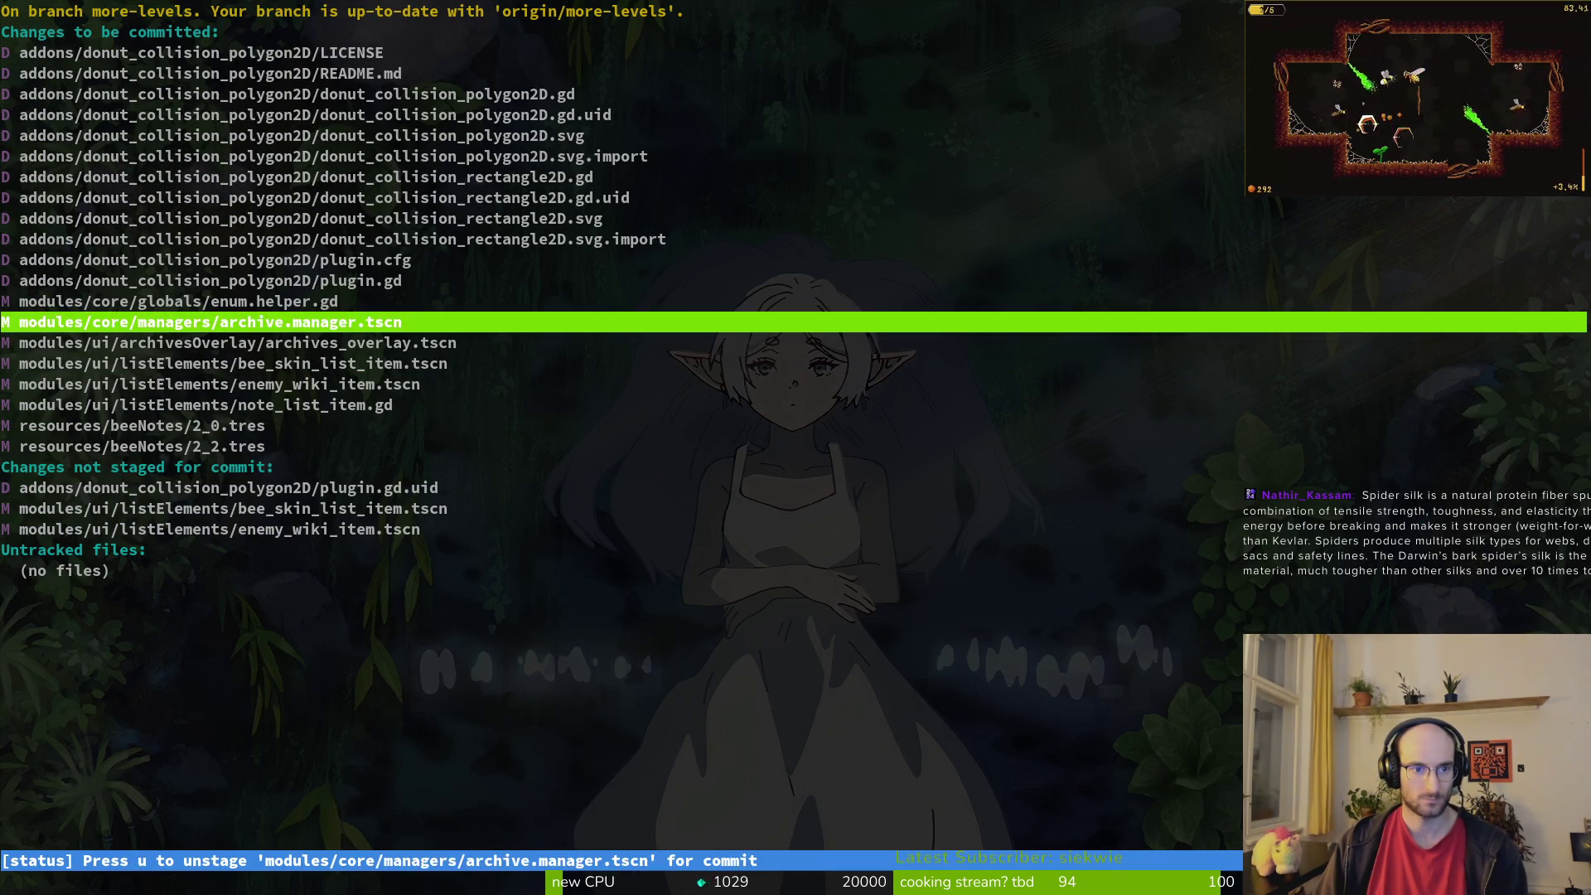
key("Up")
key("u")
key("u")
key("u")
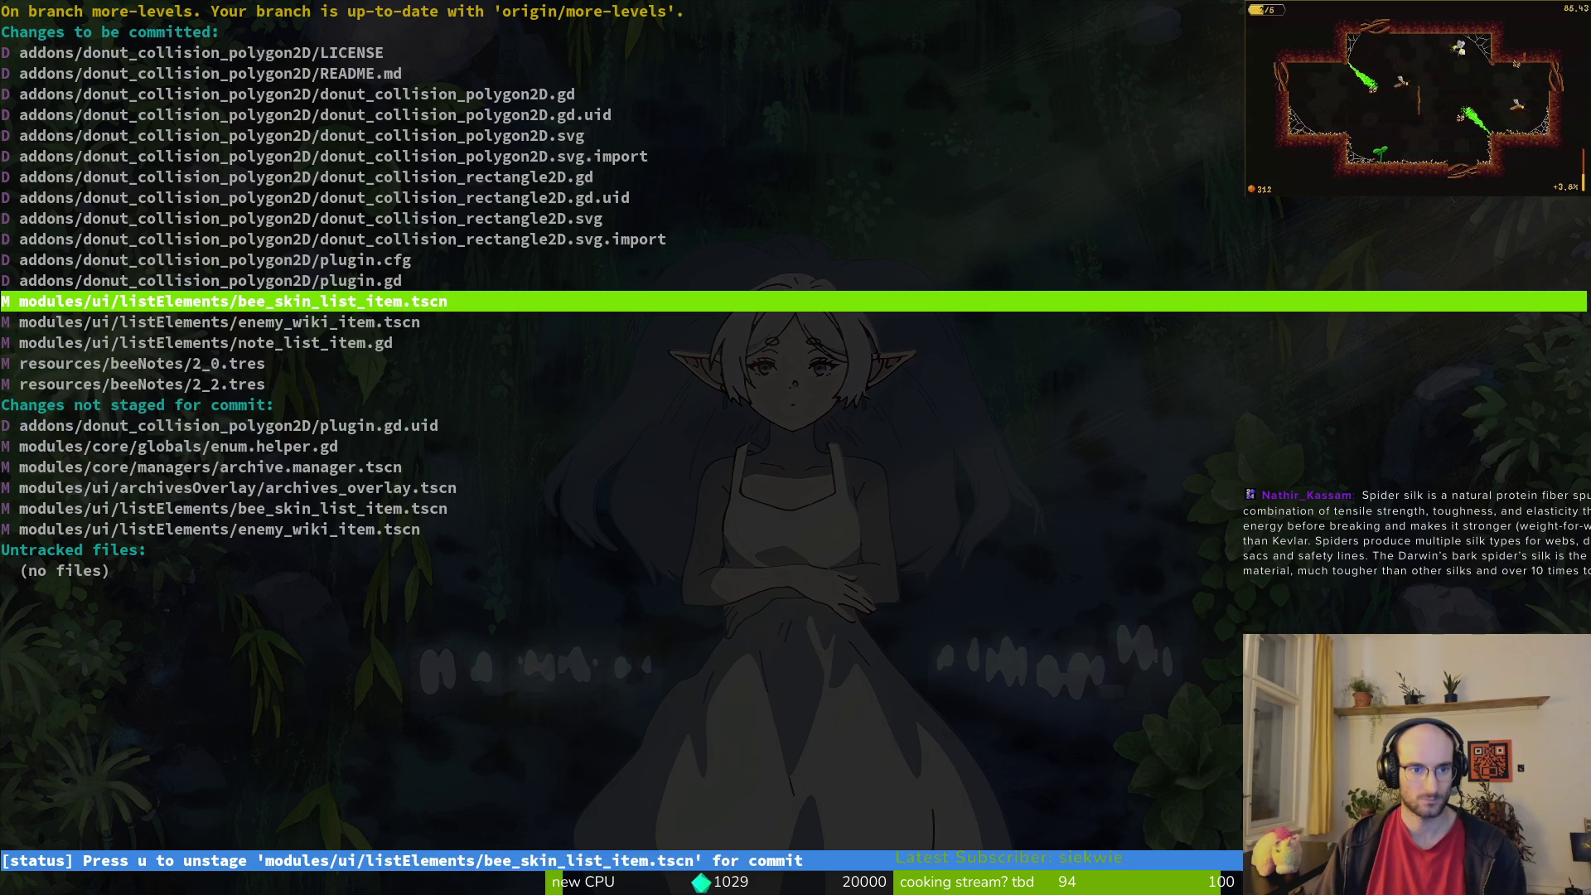
key("u")
key("u")
key("u")
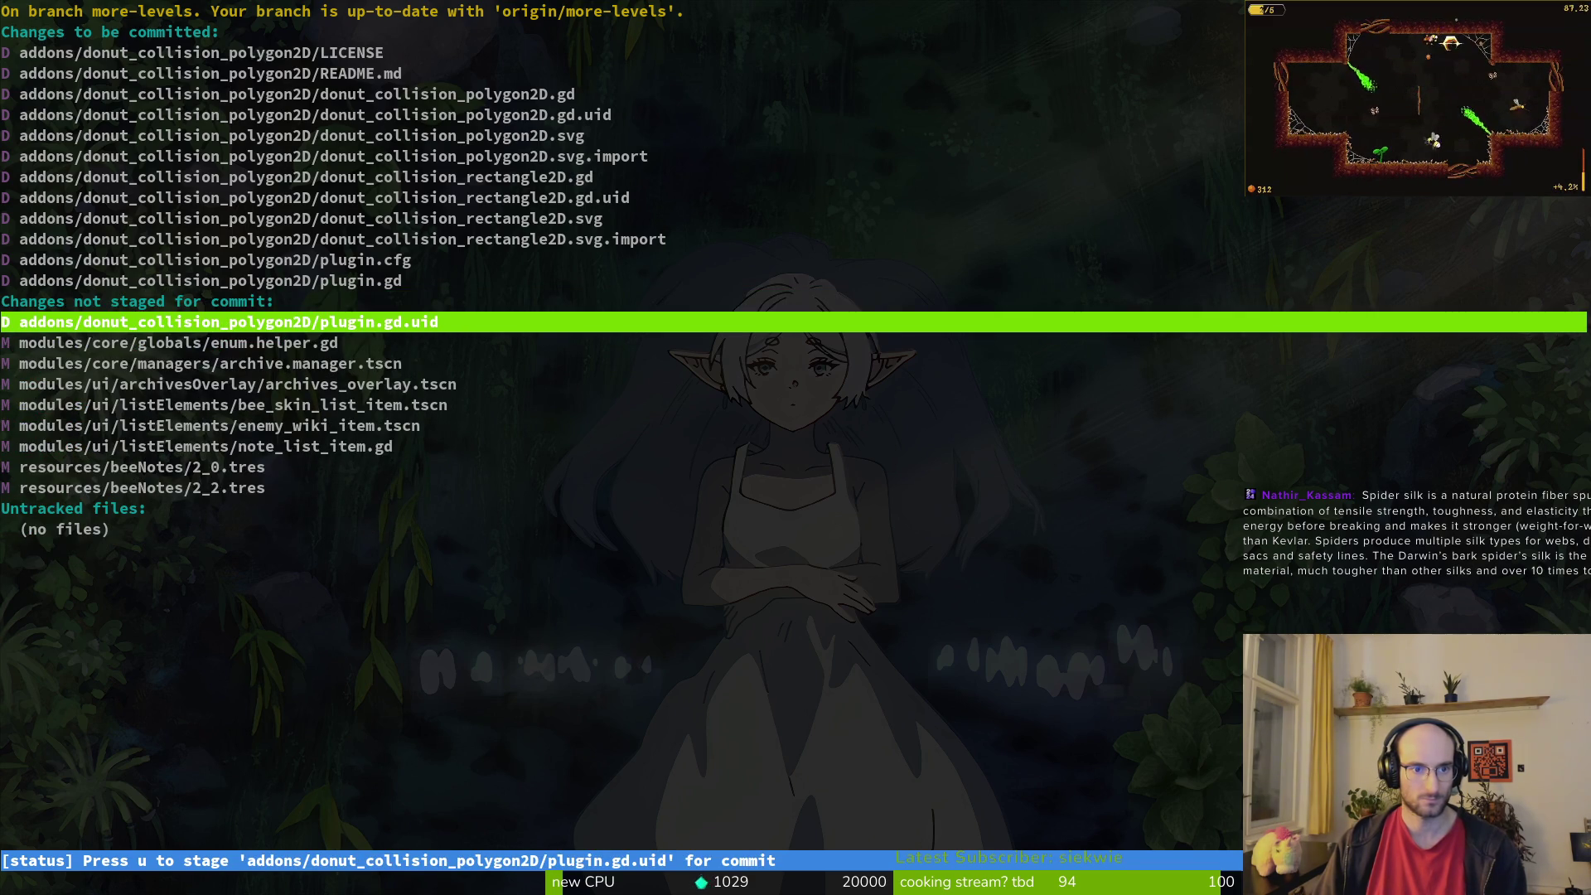
key("Down")
key("Down")
key("Down")
key("Down")
key("Down")
key("Down")
key("Up")
key("Up")
key("Up")
key("Up")
key("Up")
key("Up")
key("u")
Commit the staged donut polygon addon removal.
key("q")
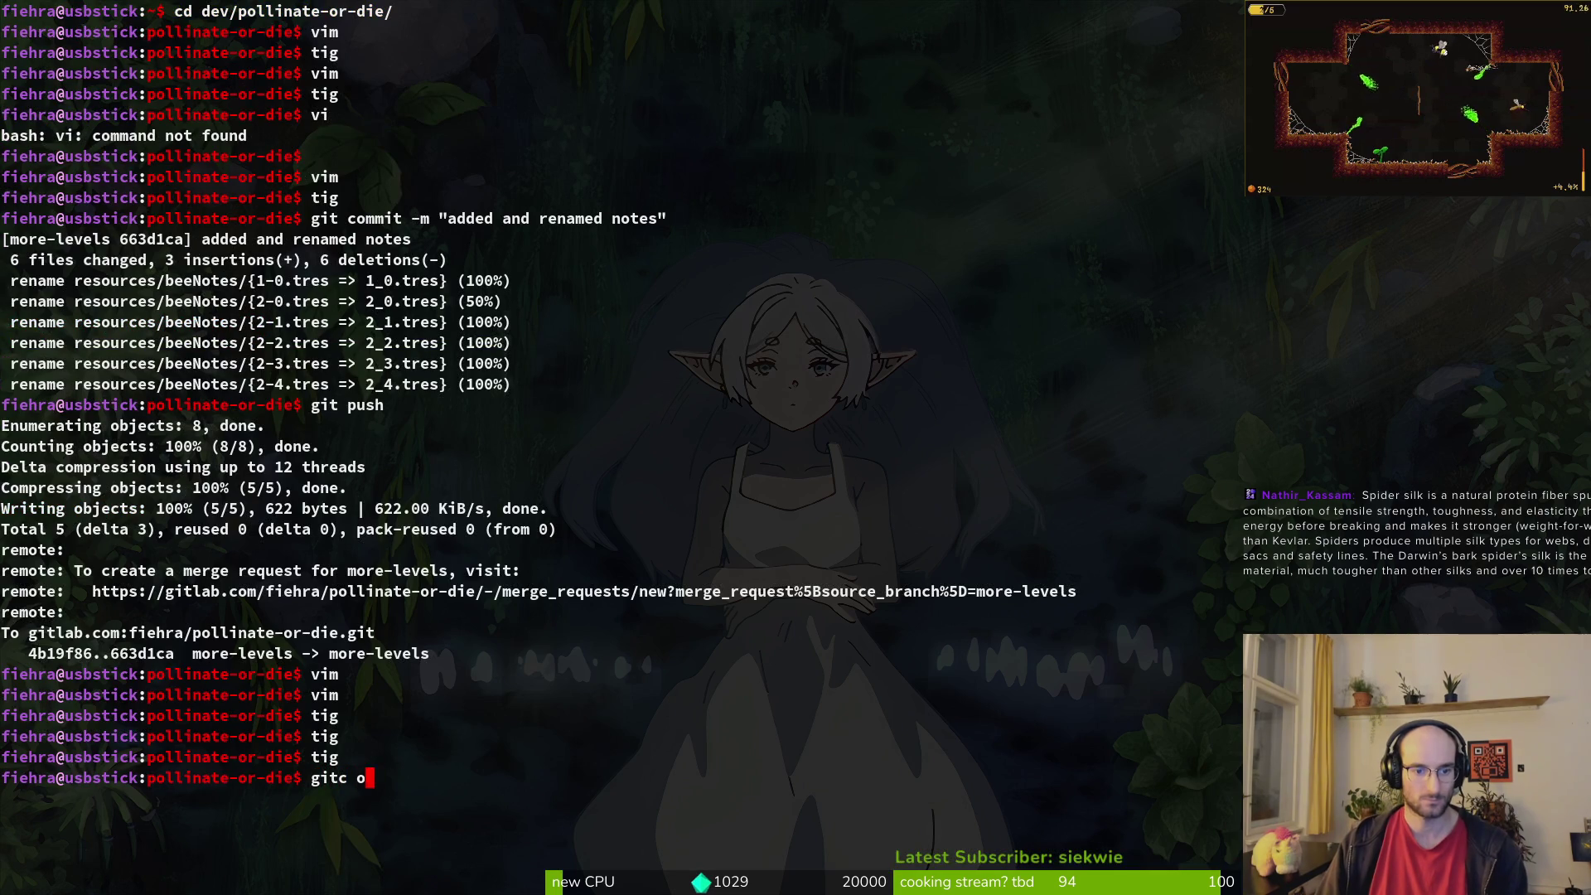
key("BackSpace")
key("BackSpace")
type("commit -m \"")
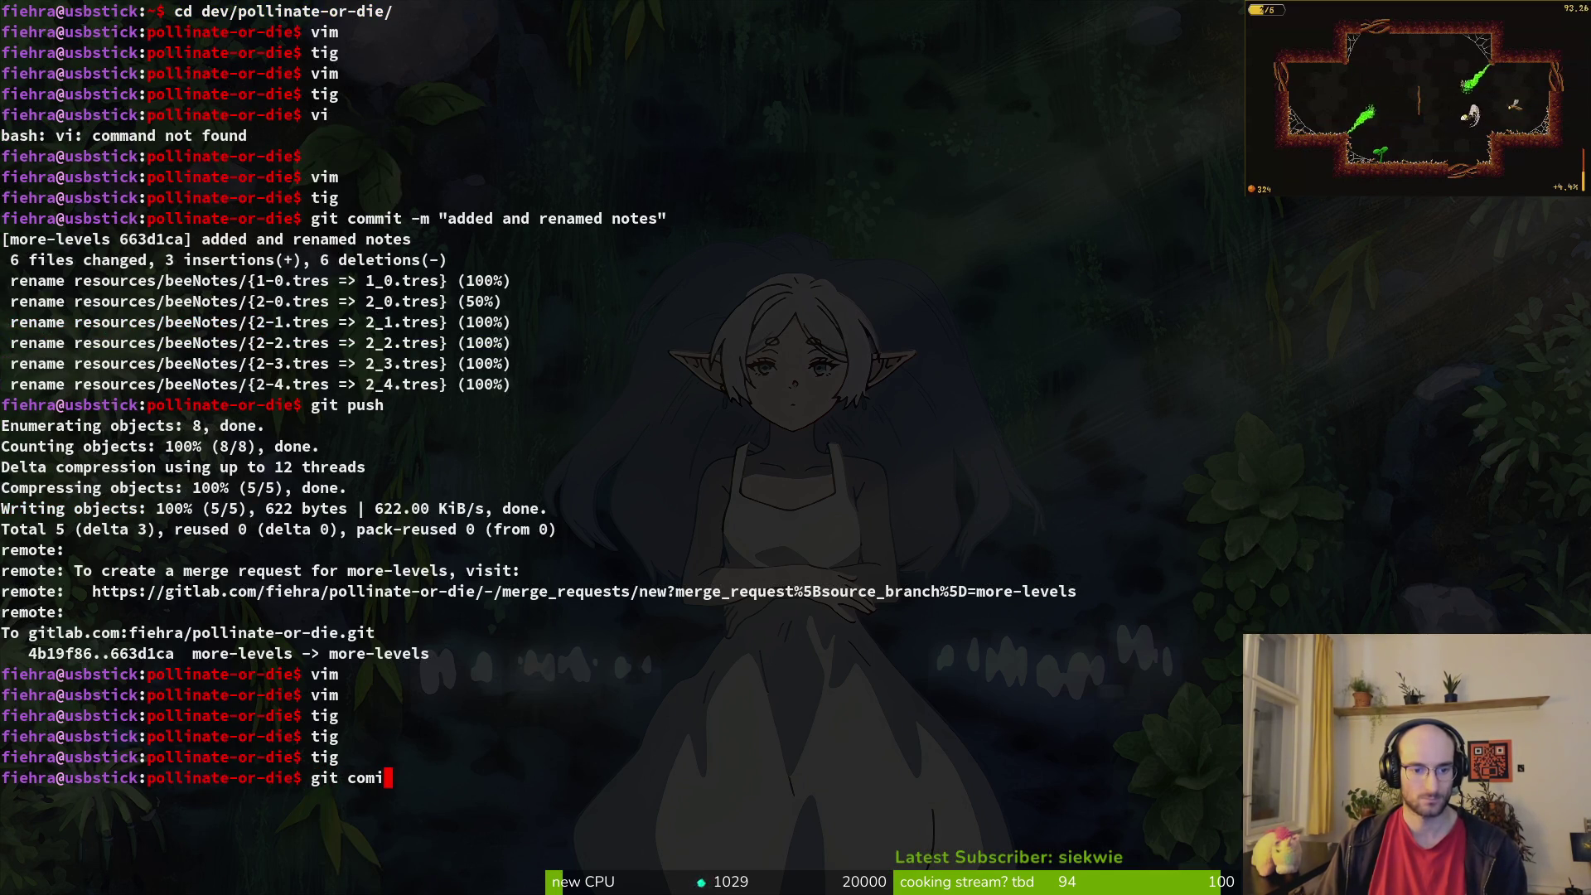
type("remobed donut poly")
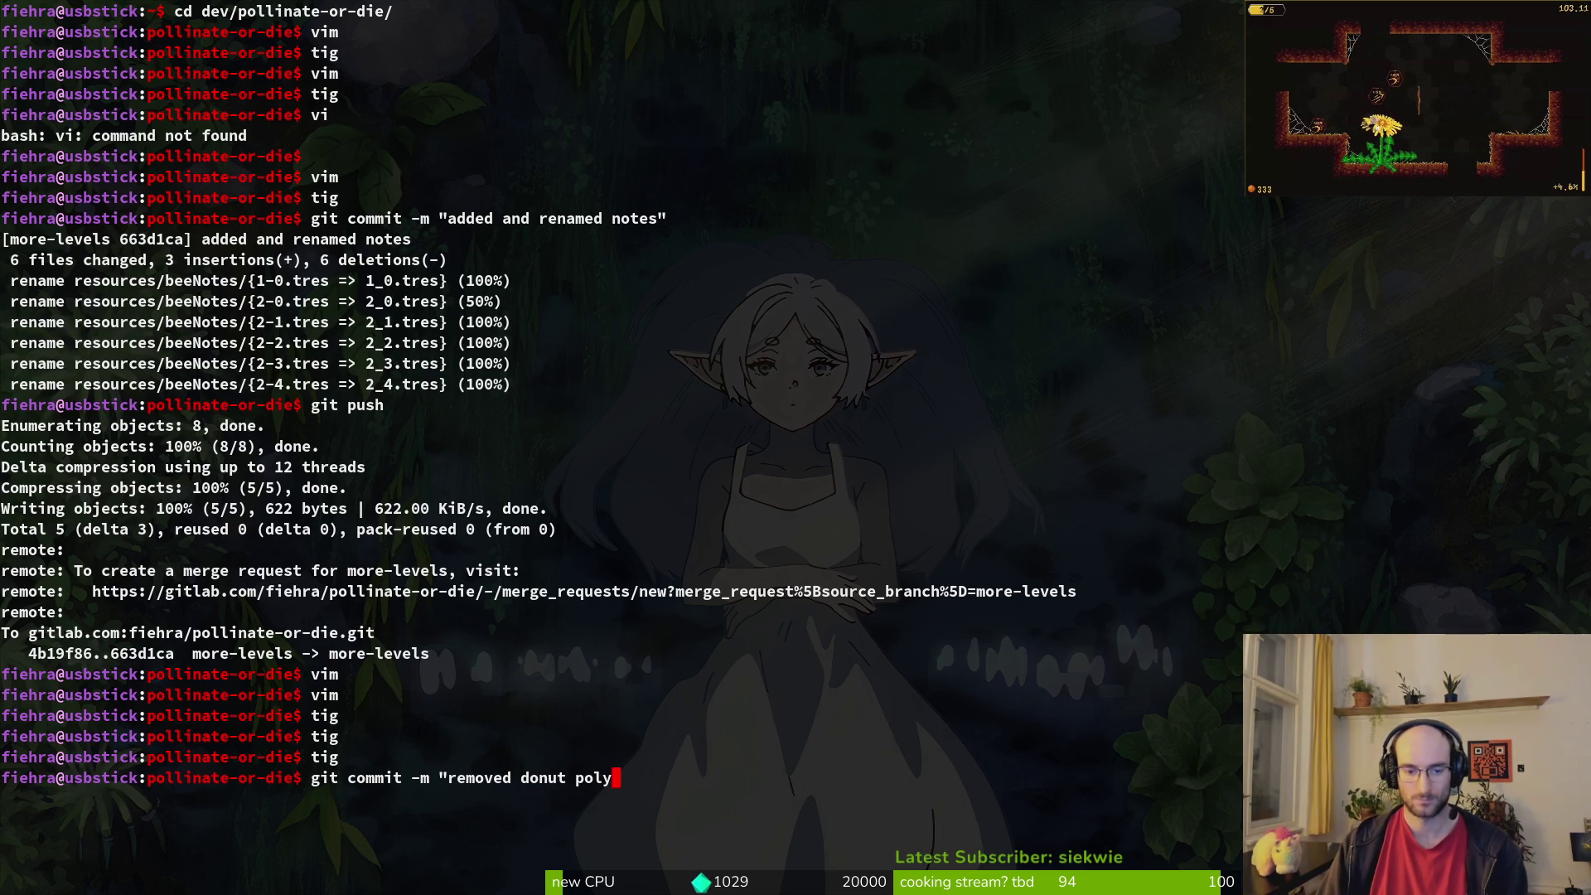
type("ts not needed")
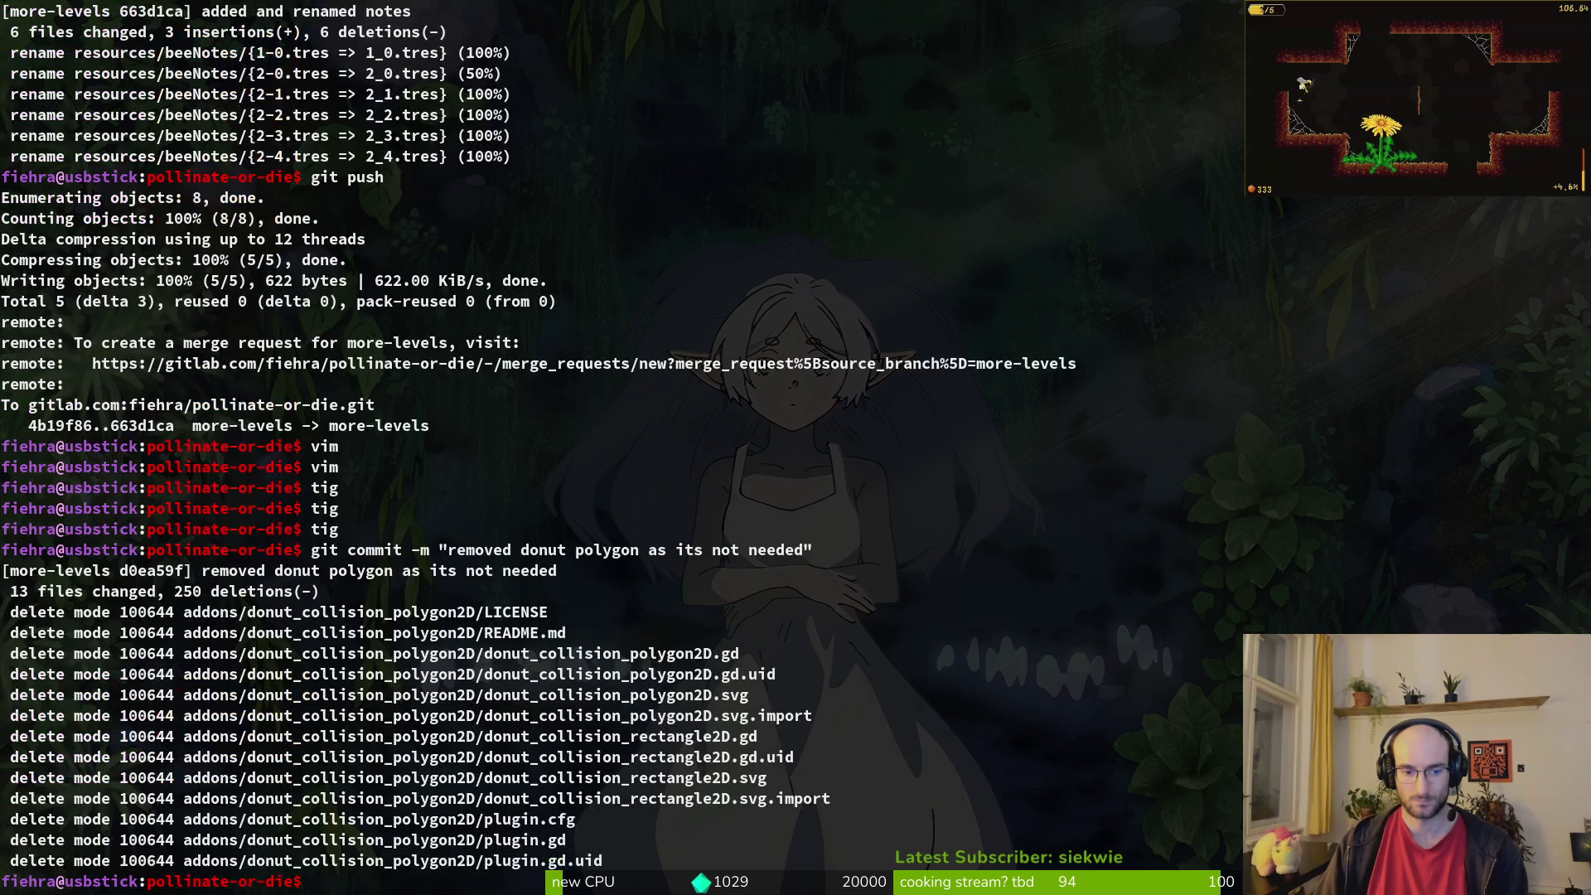
type("tig")
key("Return")
Stage the remaining files, commit "debugged bee notes", push, and return to Godot.
key("s")
key("Down")
key("u")
key("u")
key("u")
key("u")
key("u")
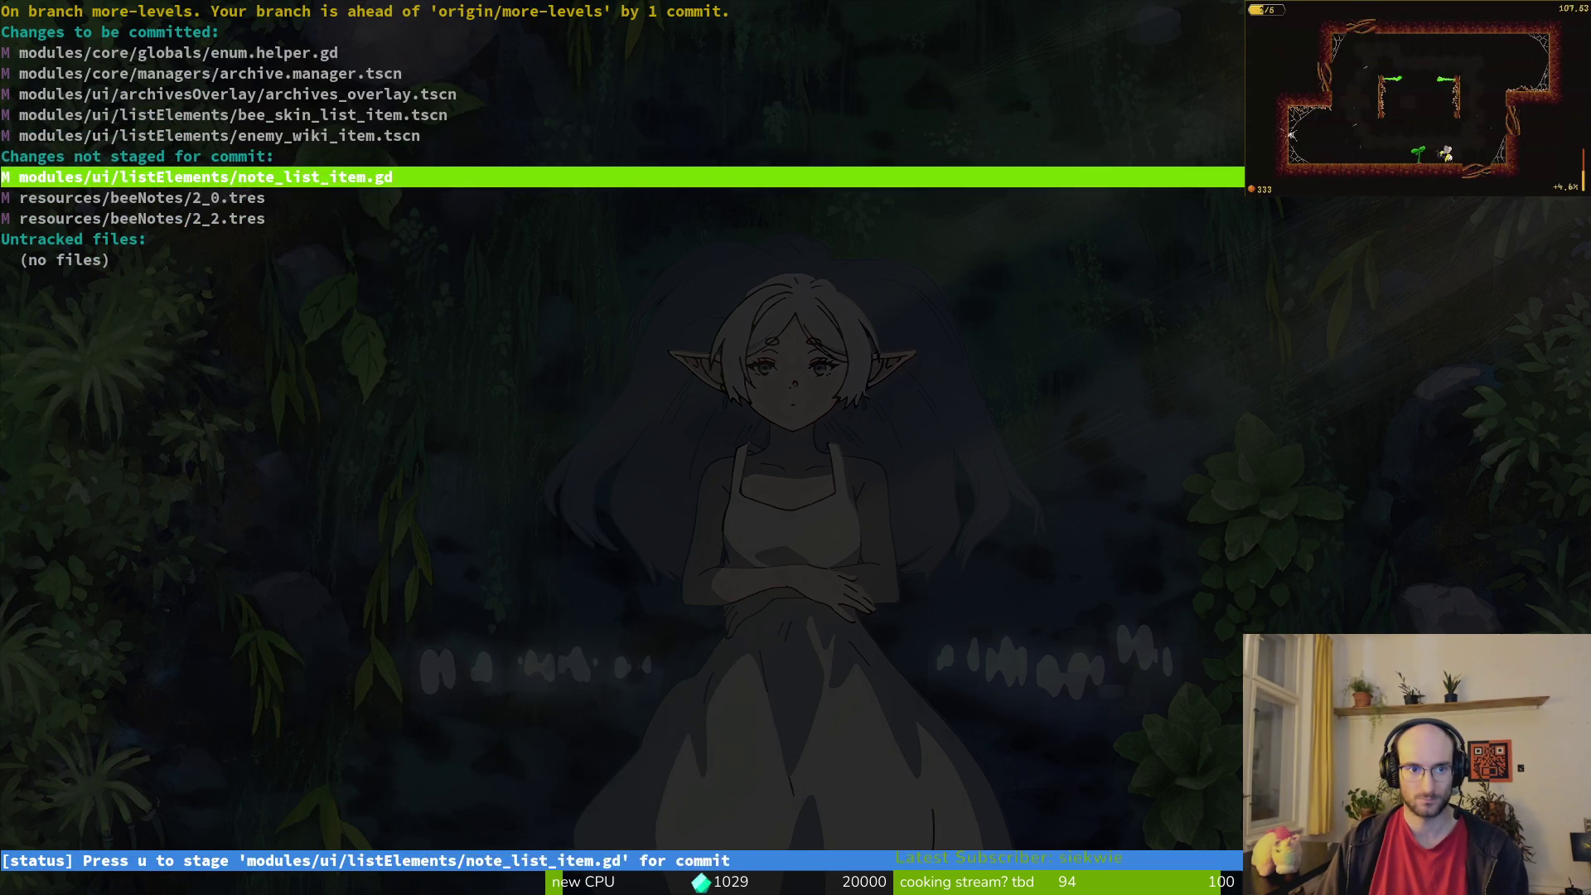
type("qgi")
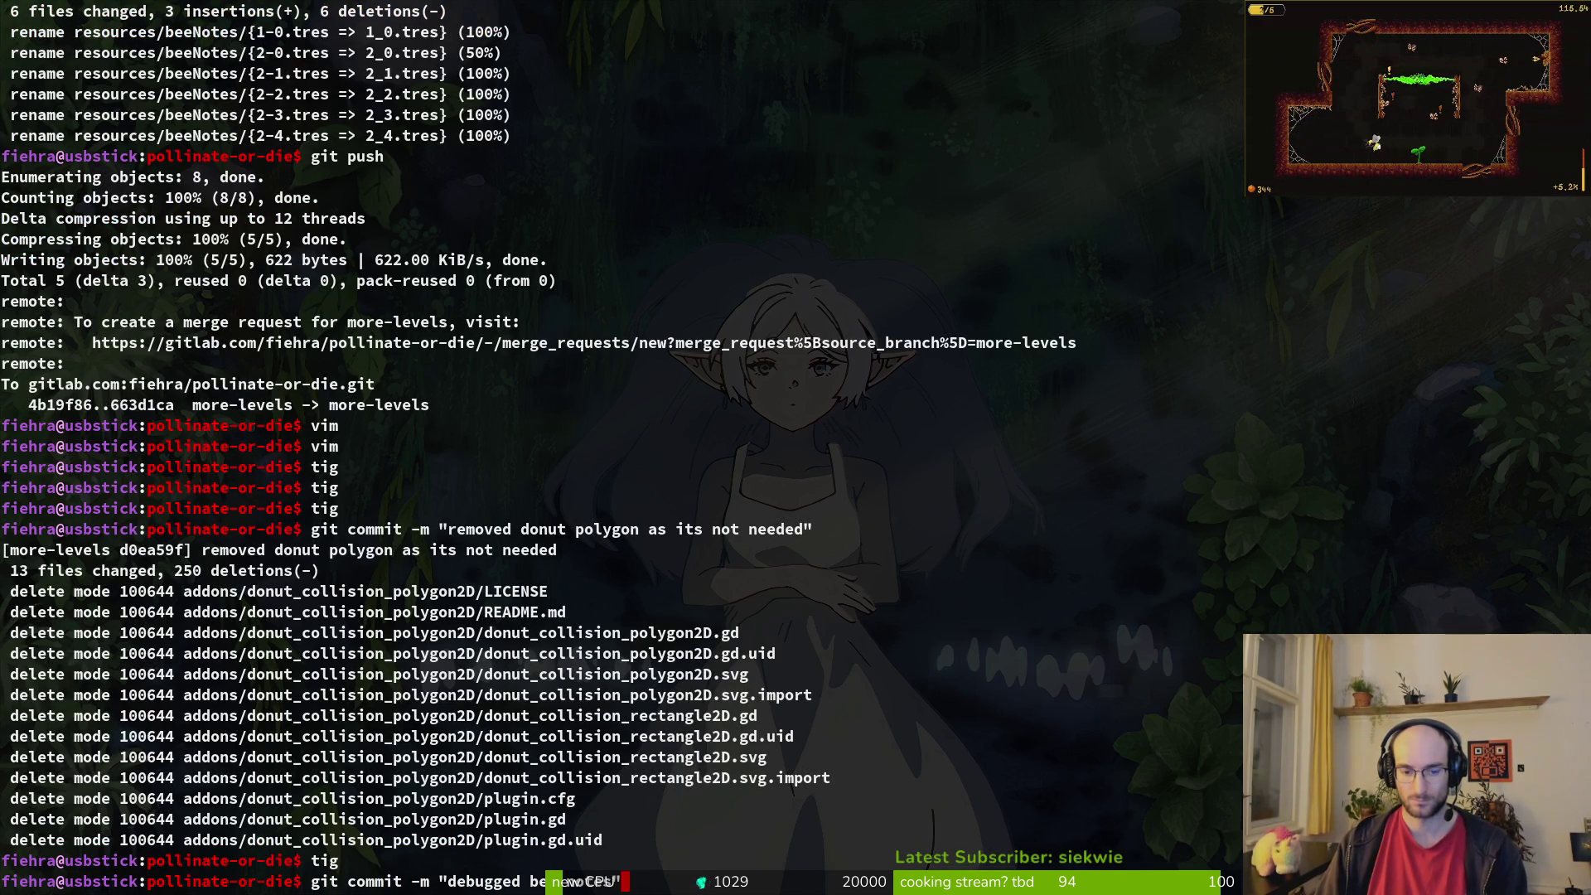
key("Return")
type("ush")
key("Return")
key("alt+Tab")
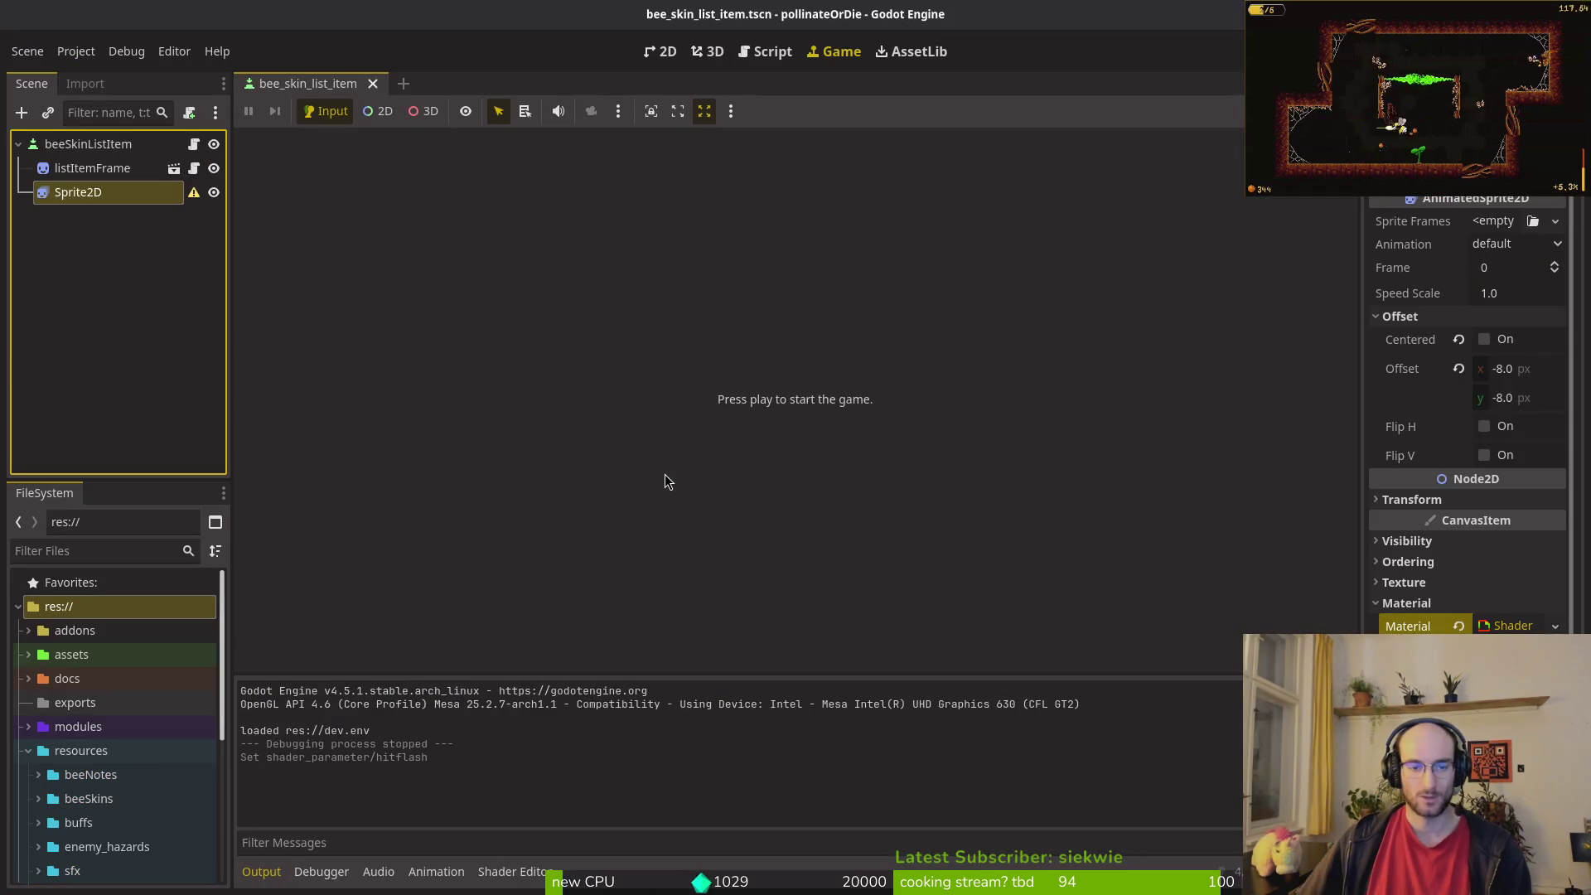
Open level_2_1.tscn in the 2D editor.
left_click(103, 249)
key("alt+shift+o")
type("2_1")
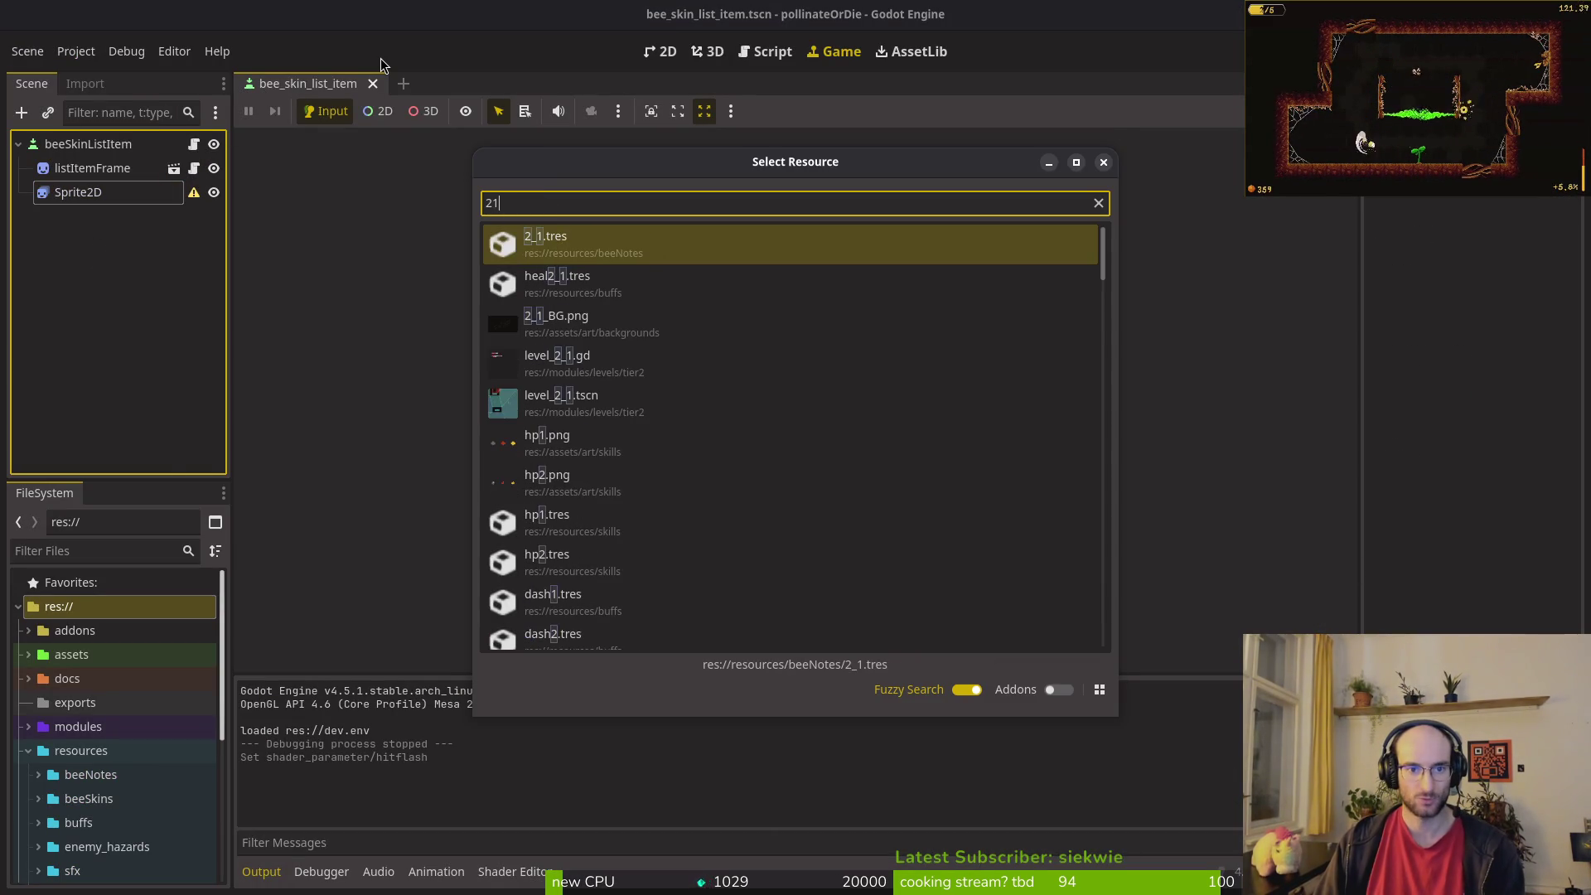
key("Return")
left_click(663, 54)
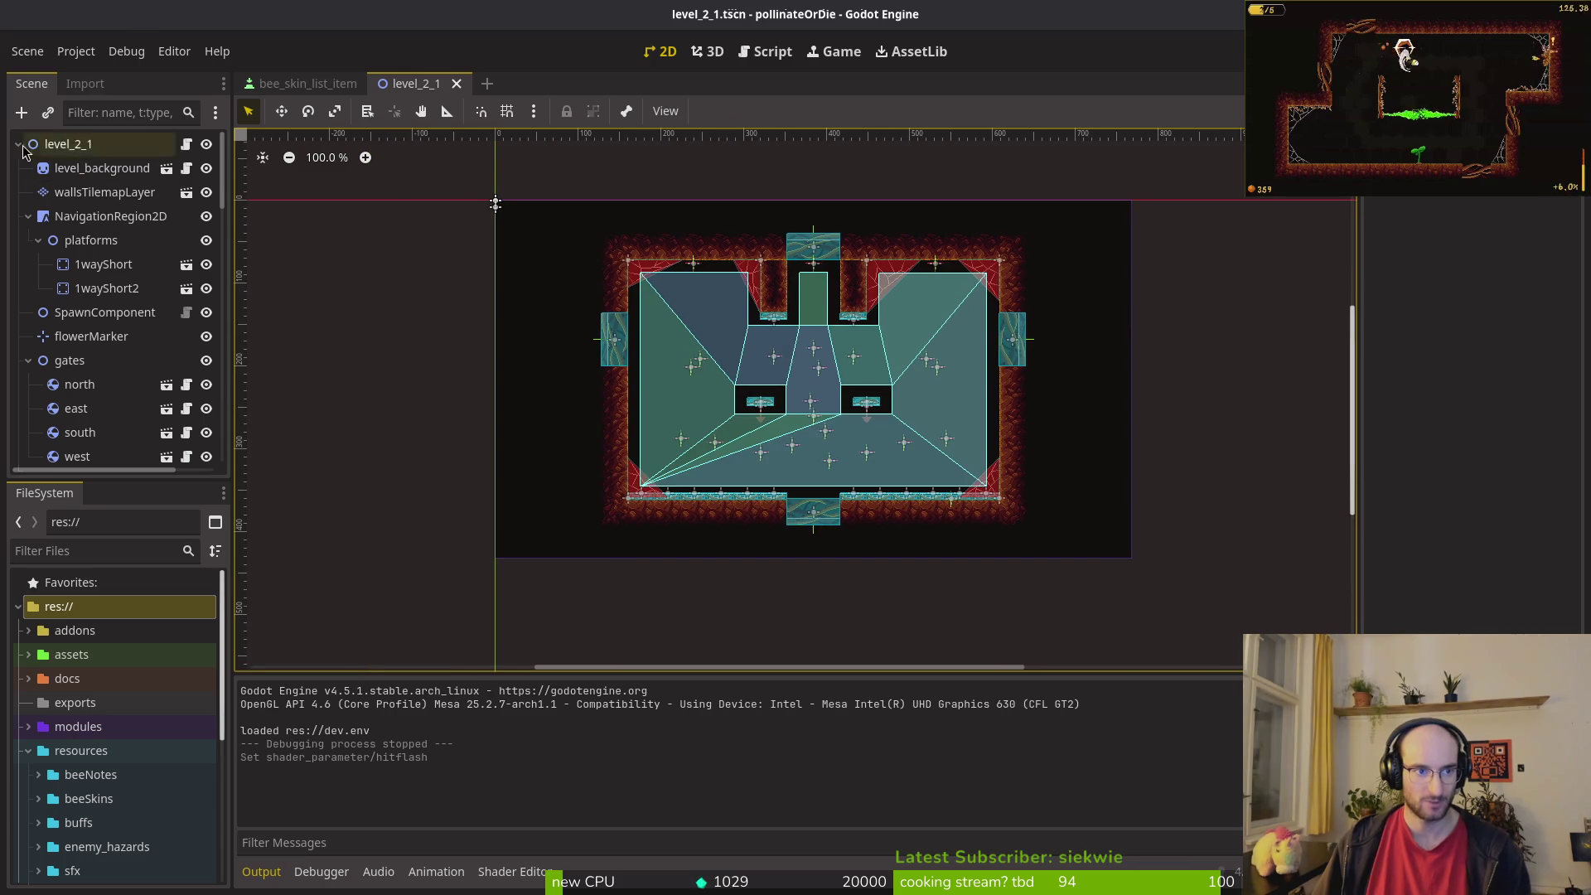
Create a new scene with a 2D root node named level_2_0.
left_click(28, 51)
left_click(66, 72)
left_click(85, 174)
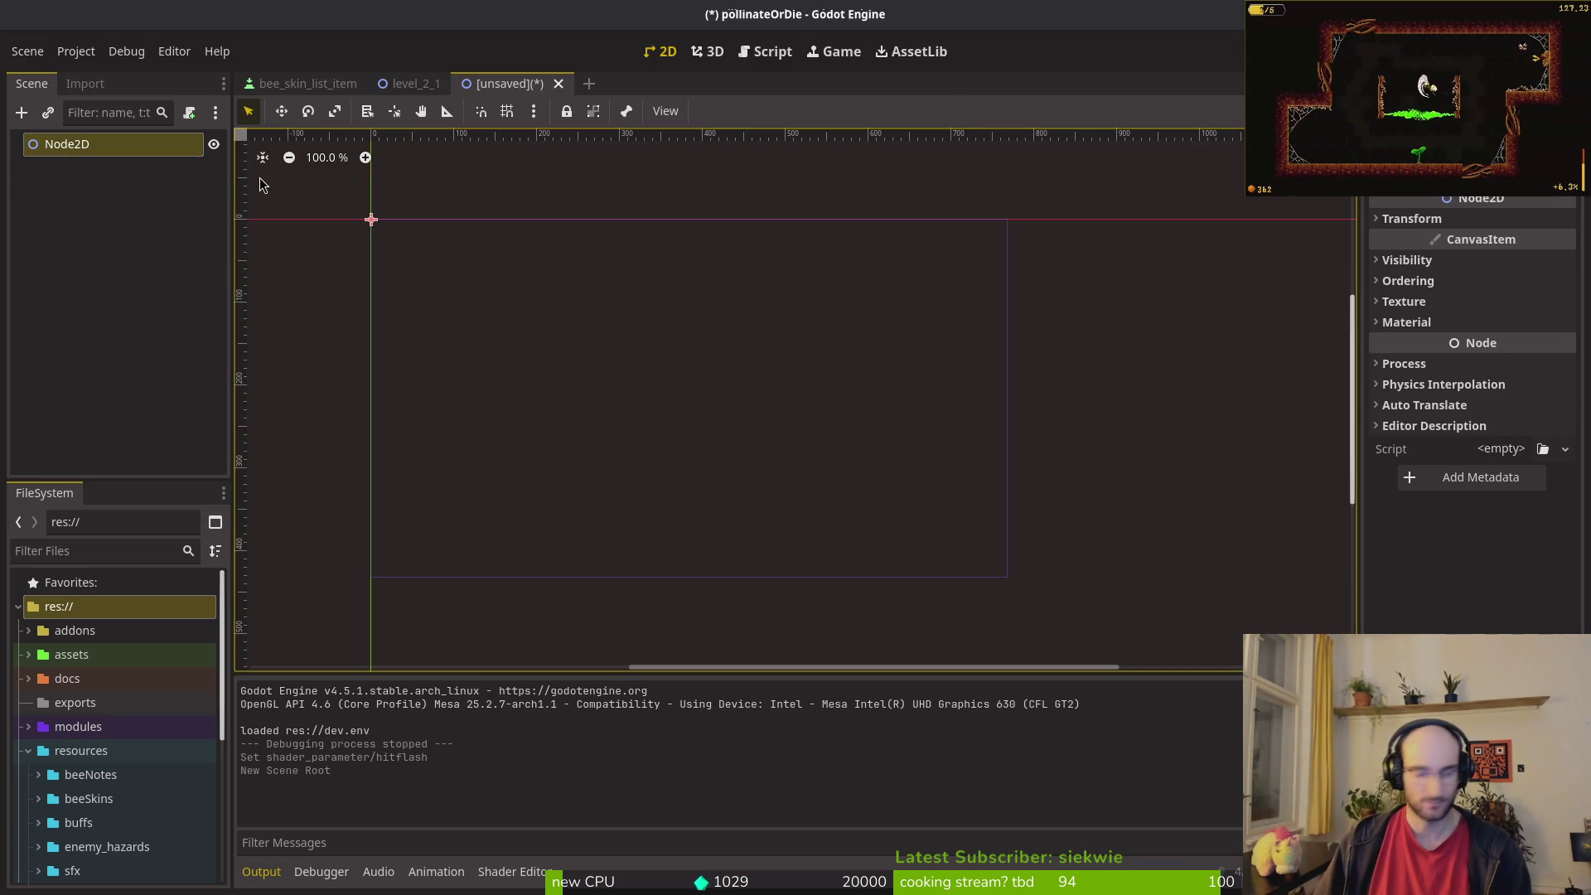
key("F2")
type("level_2_0")
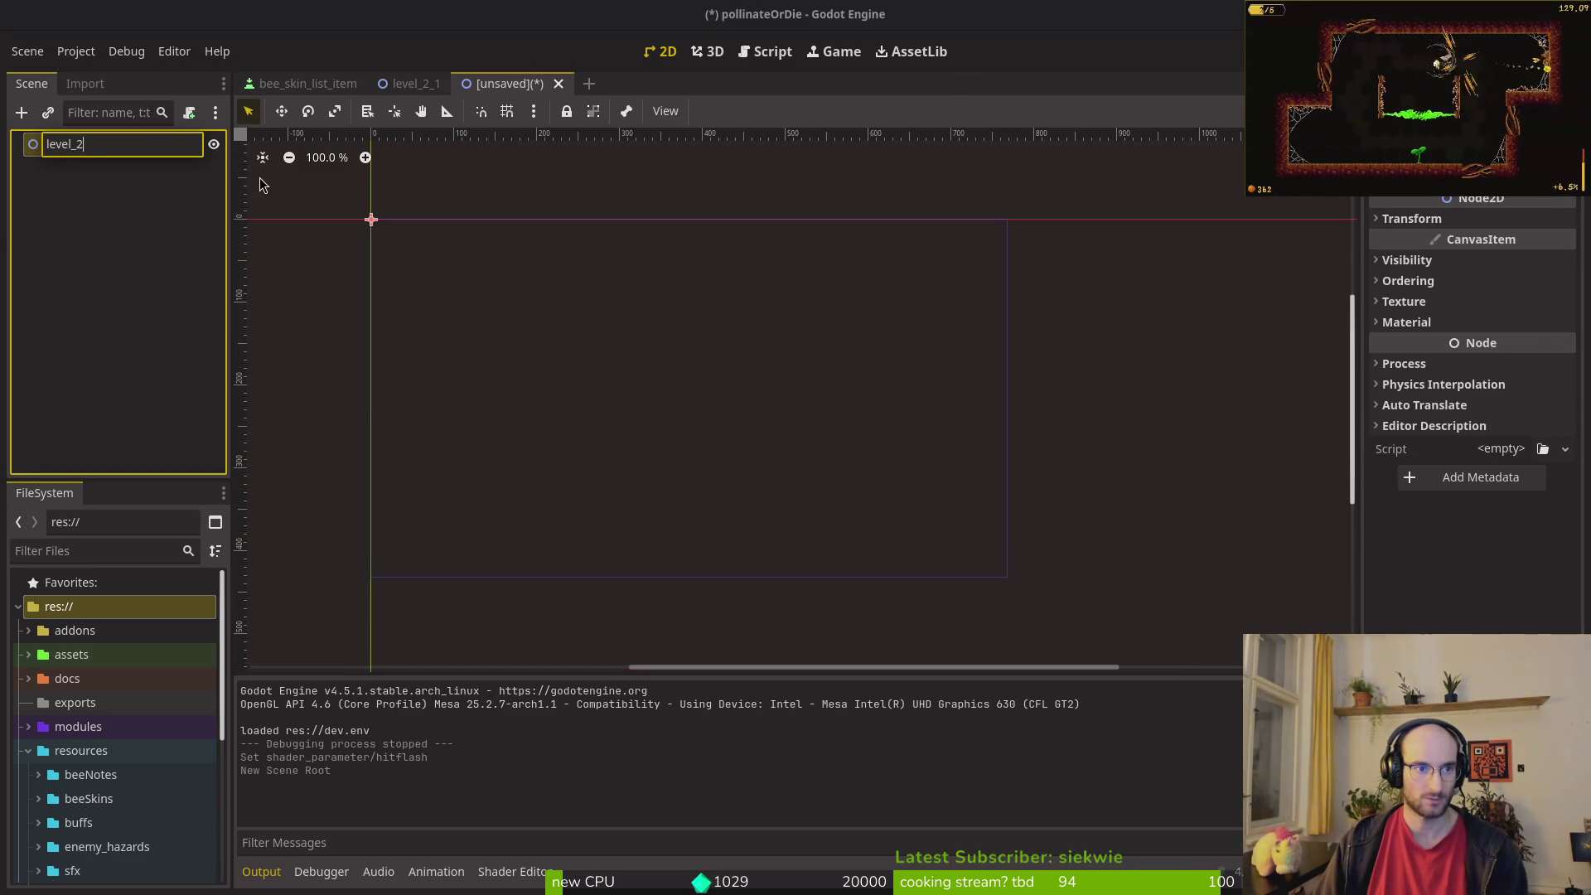
key("Return")
key("ctrl+s")
key("Escape")
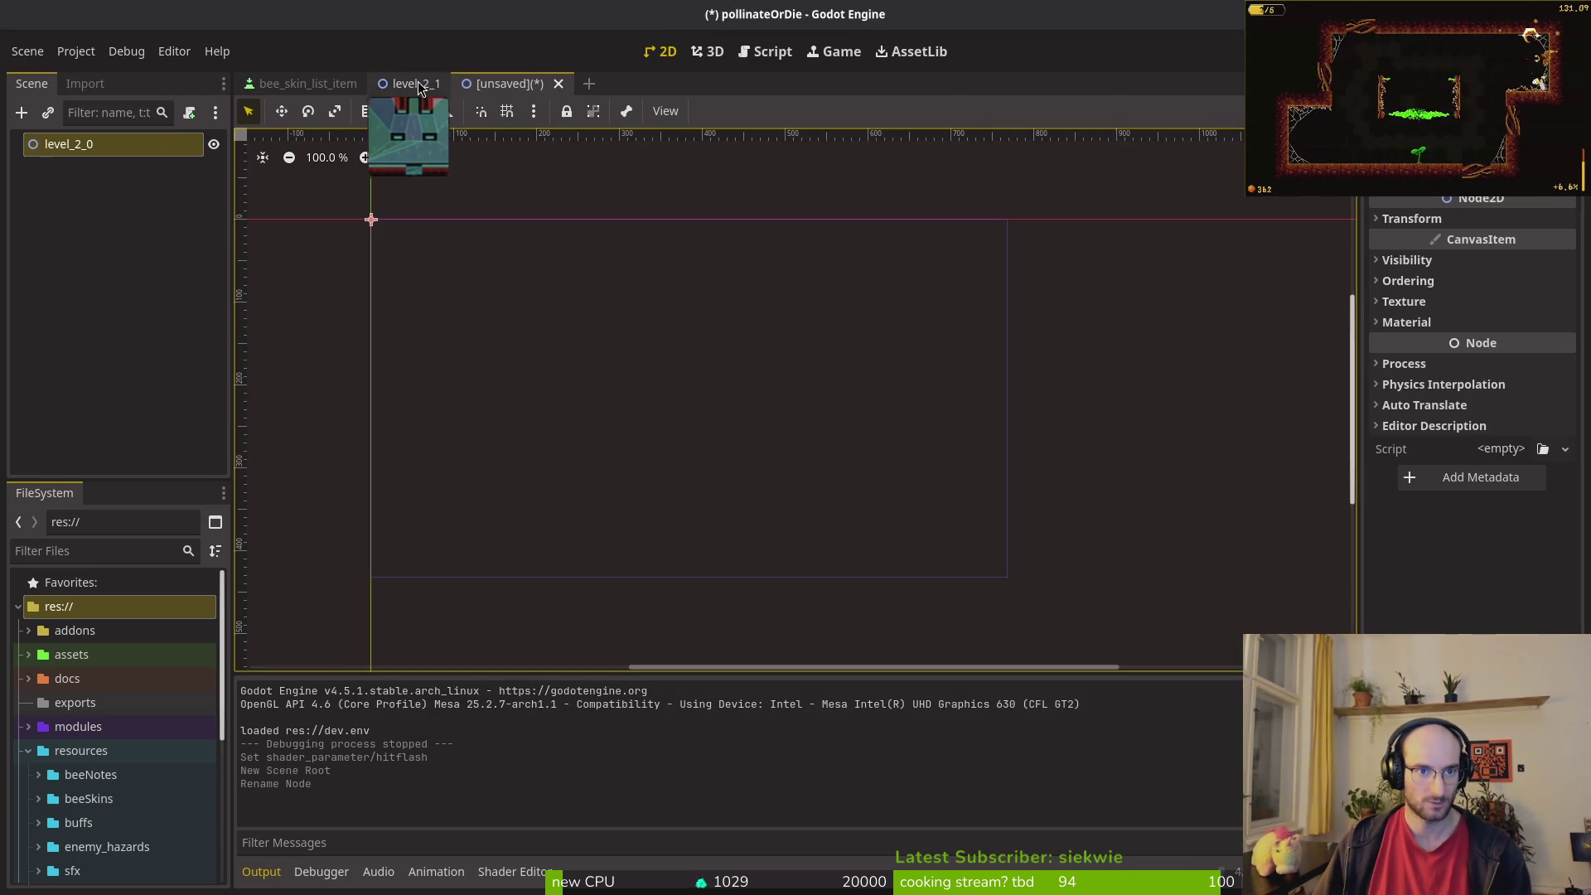
Copy the level nodes from level_background to web15x17 in level_2_1 and paste them under level_2_0.
left_click(410, 83)
left_click(59, 168)
scroll(130, 382, "down", 10)
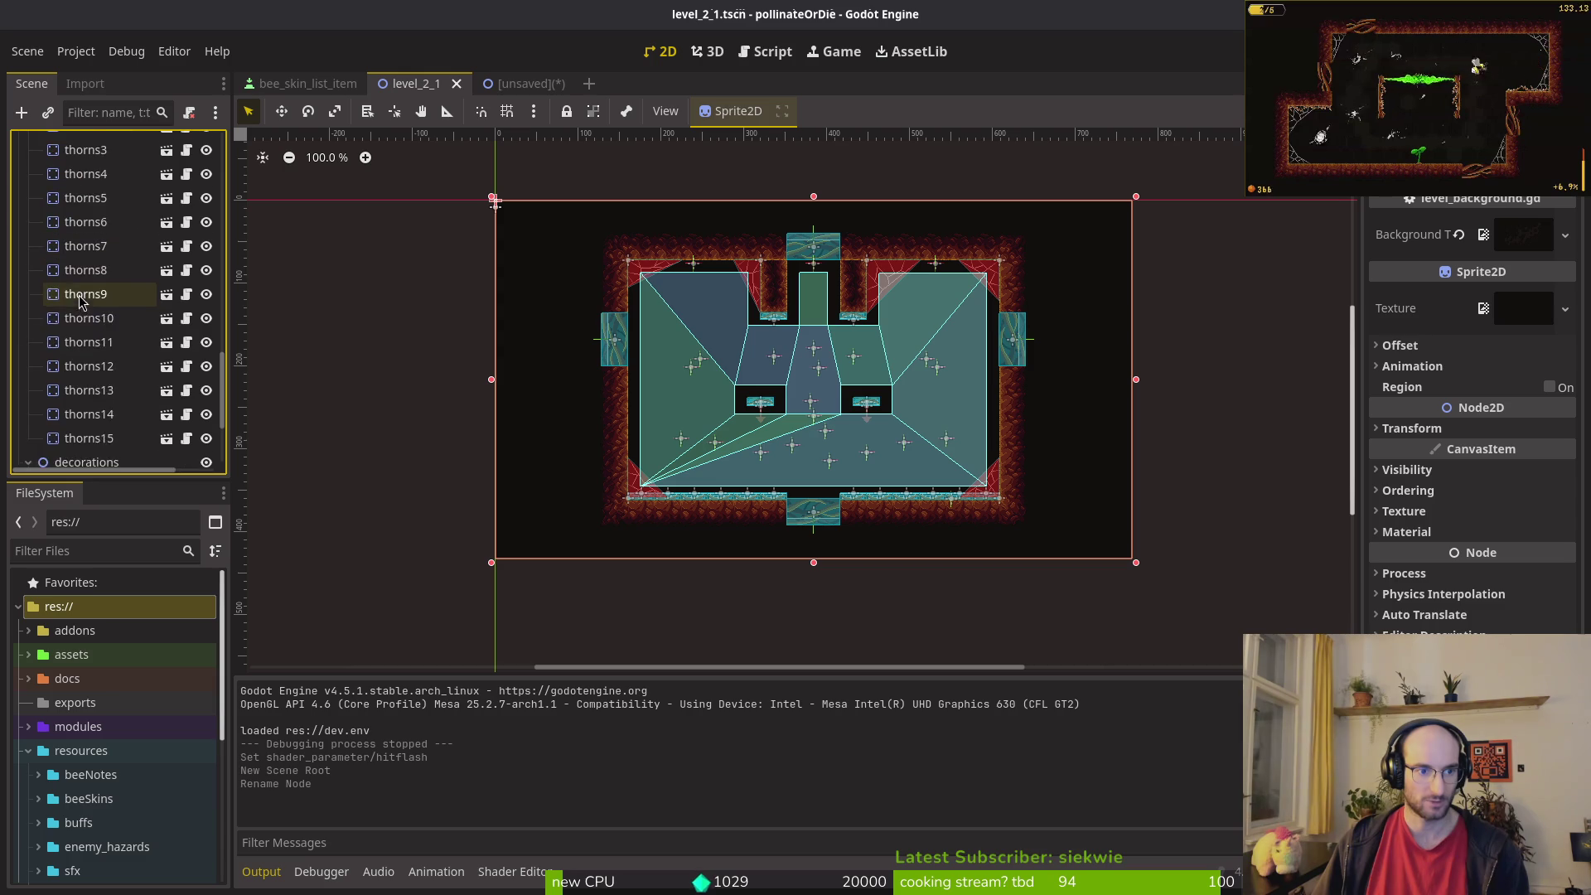
left_click(111, 449, "shift")
key("ctrl+c")
left_click(522, 83)
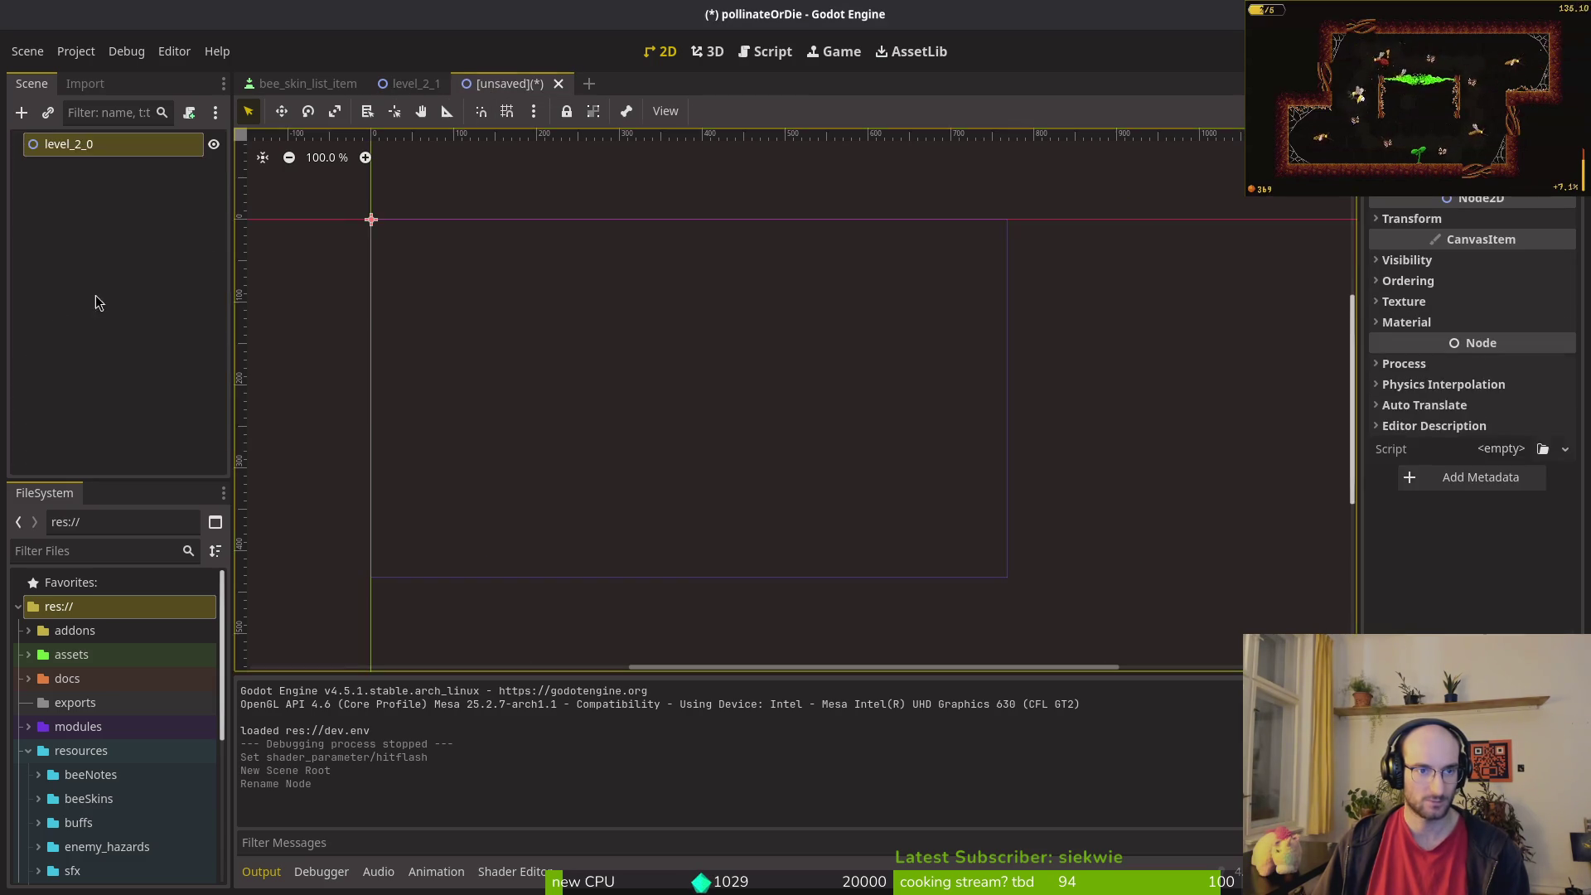
key("ctrl+v")
Delete the wallsTilemapLayer node and bring up the save prompt for the new scene.
left_click(95, 169)
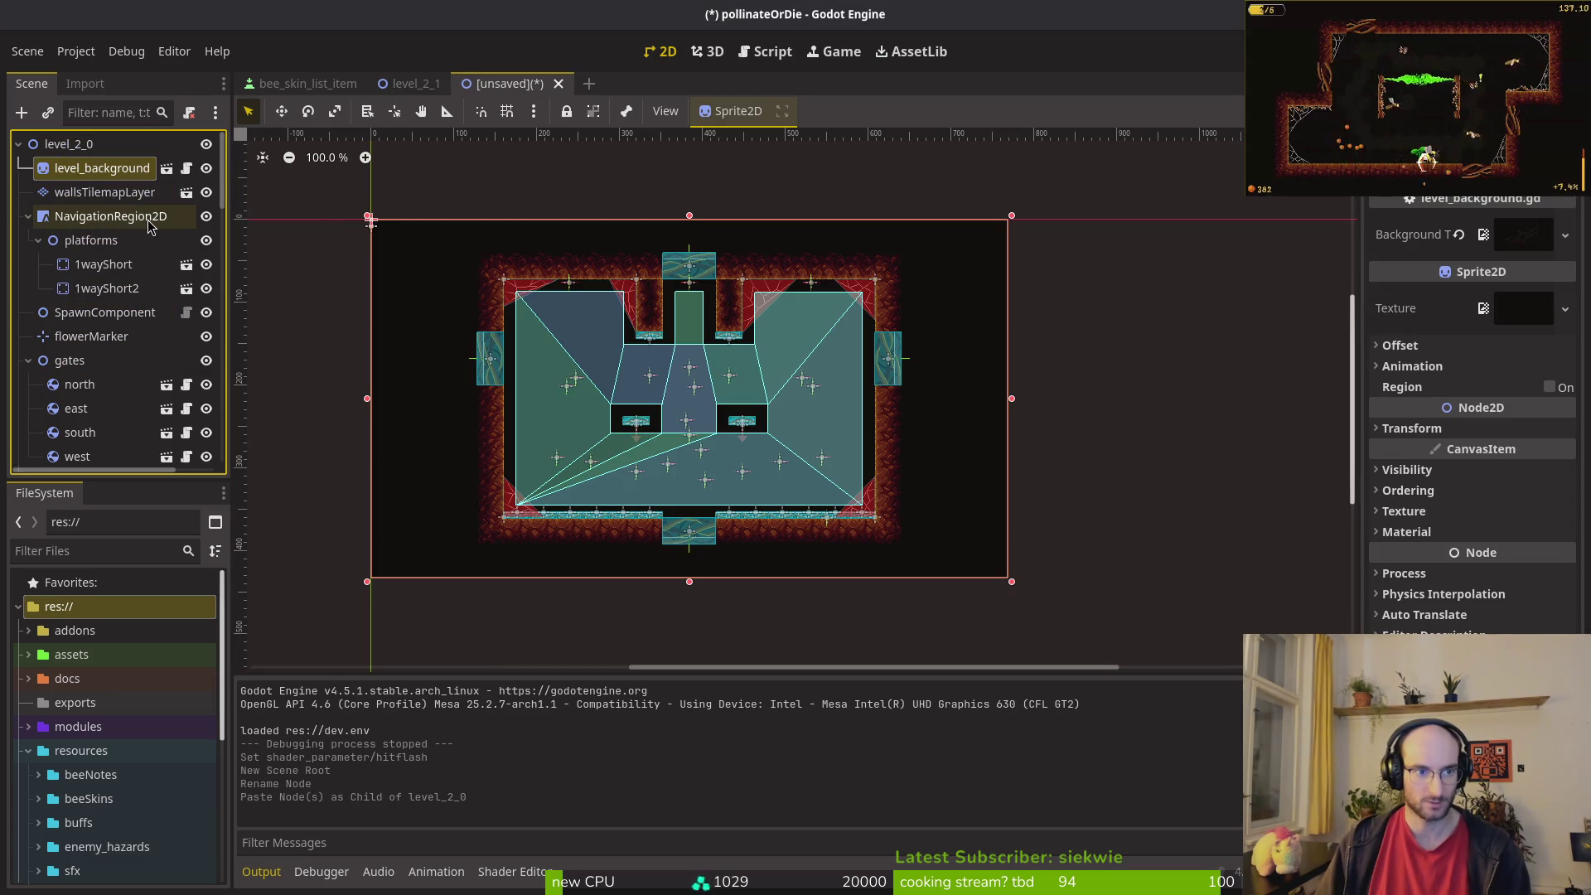
left_click(145, 194)
key("Delete")
key("Return")
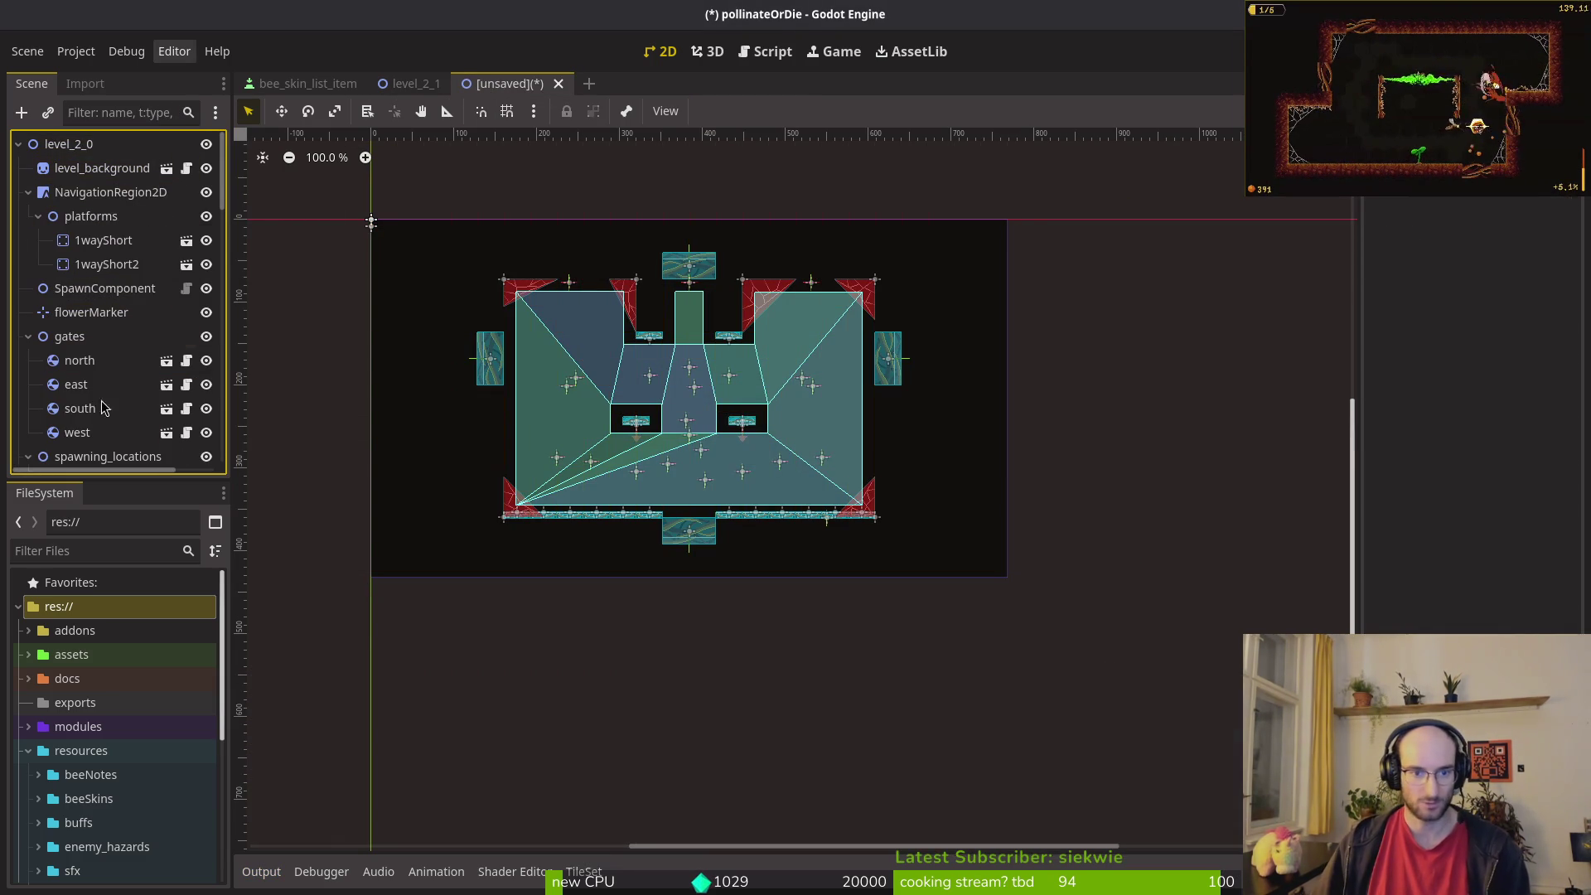
left_click(106, 264)
key("ctrl+s")
key("Escape")
key("ctrl+s")
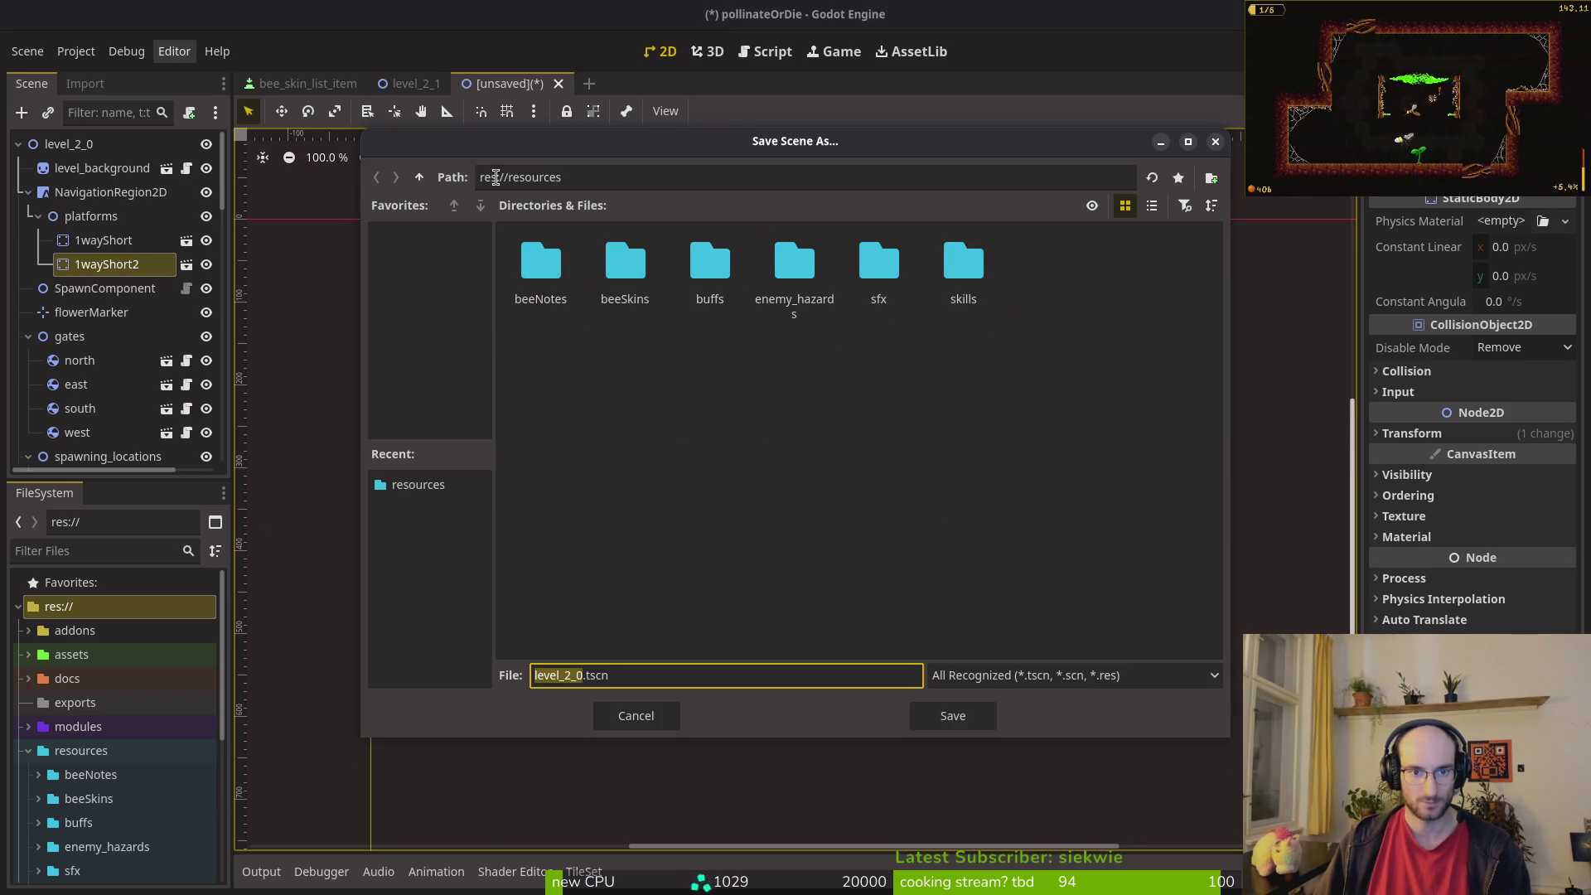
Browse to res://modules/levels/tier2 and save the scene as level_2_0.tscn.
left_click(419, 176)
double_click(794, 266)
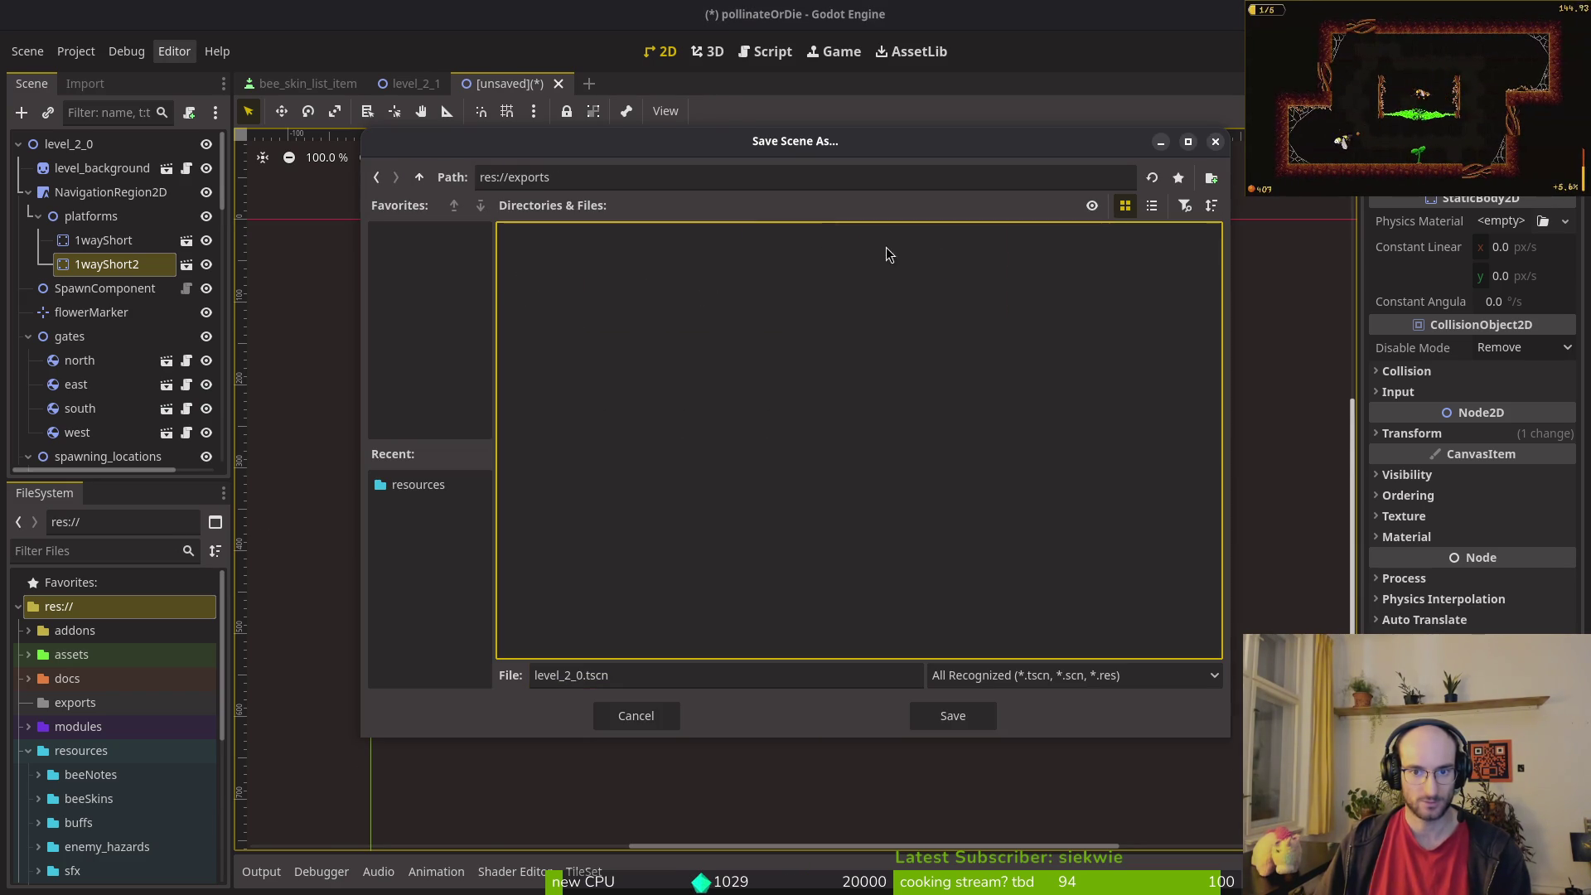
left_click(419, 177)
double_click(878, 265)
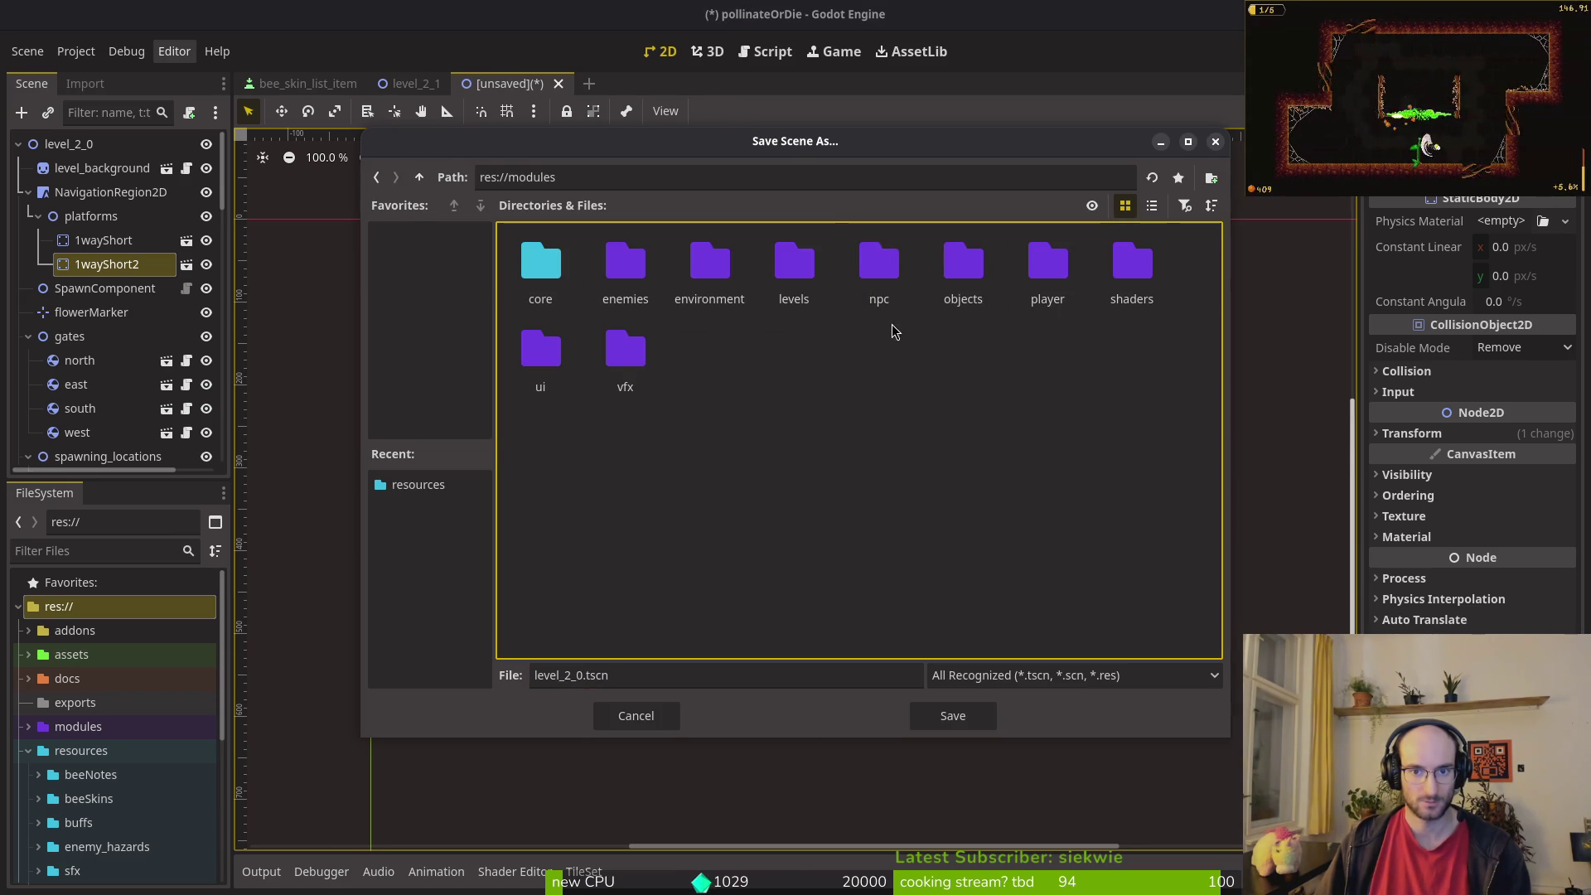
double_click(797, 277)
double_click(878, 269)
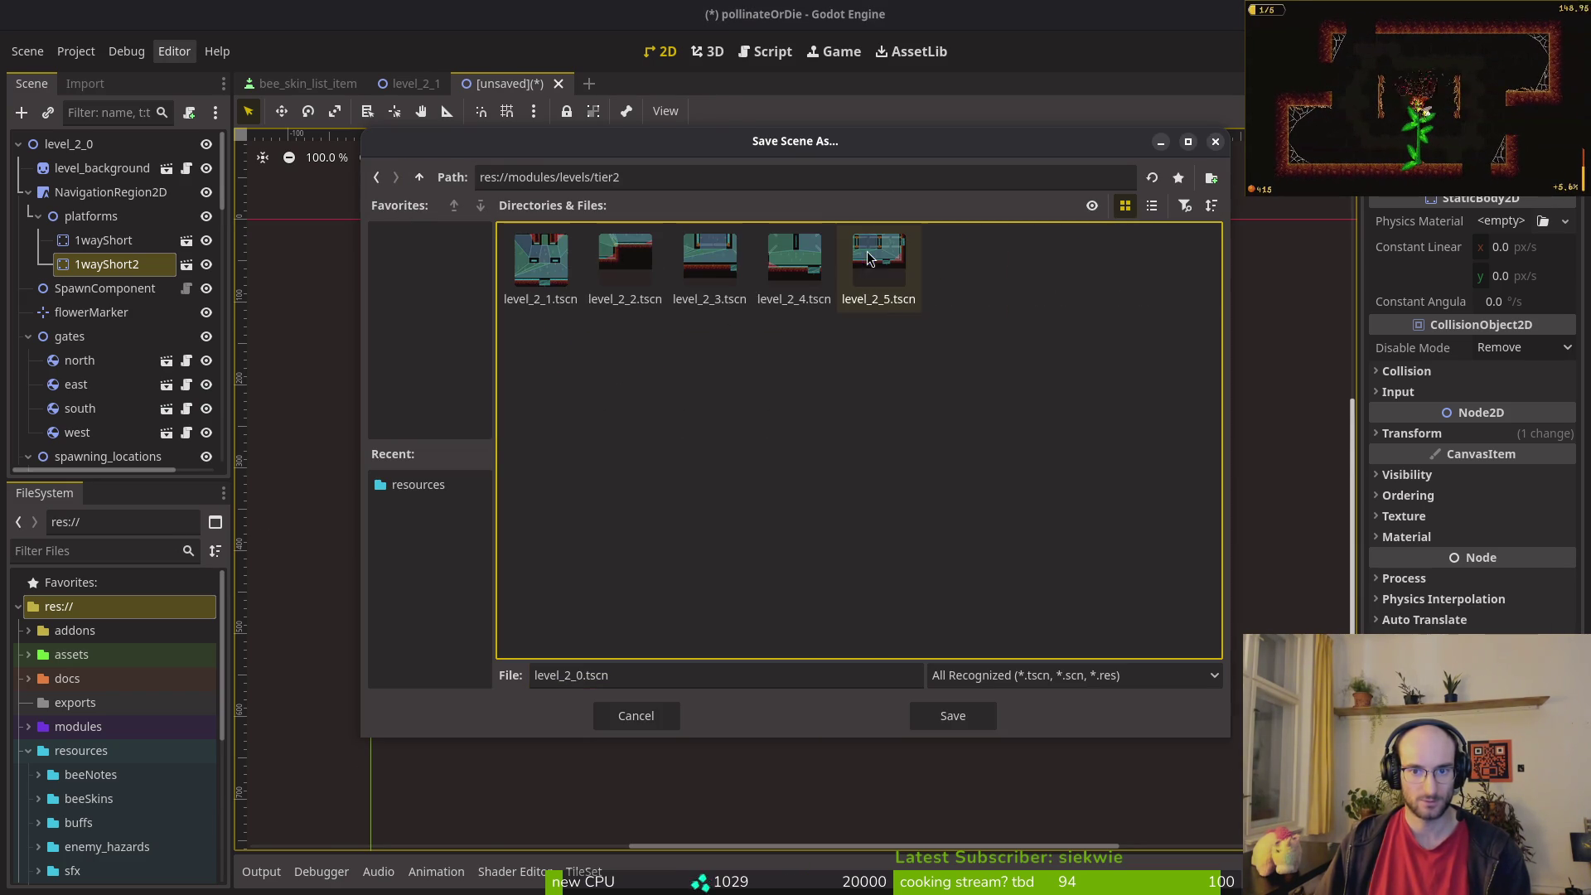
left_click(944, 715)
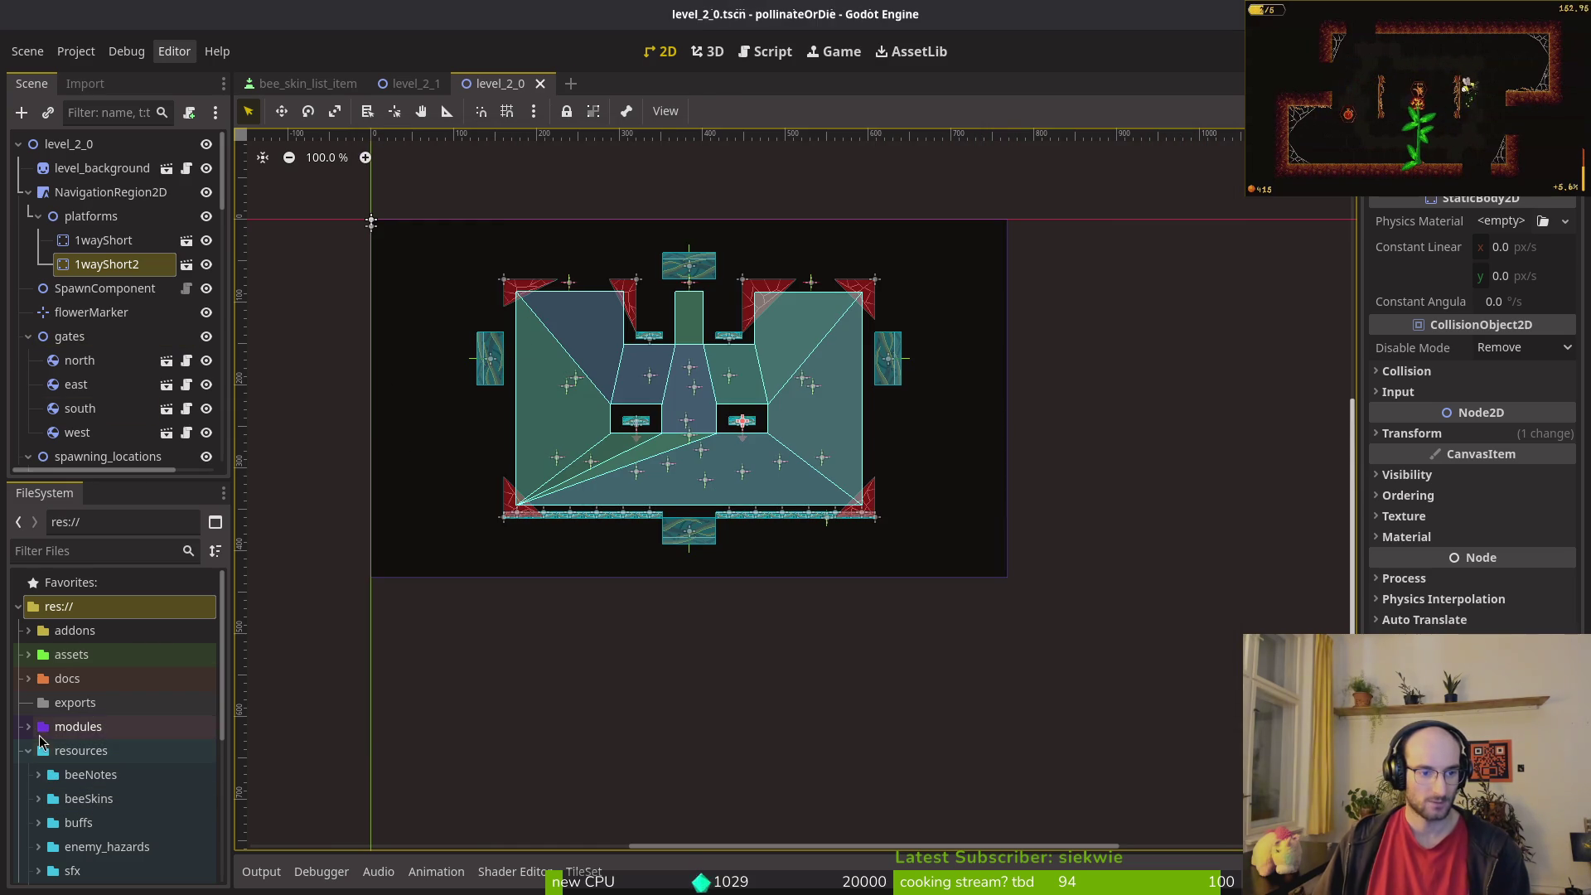
Add wallsTilemapLayer.tscn from modules/environment/tilesets to the scene tree above NavigationRegion2D.
left_click(29, 744)
left_click(28, 750)
left_click(28, 727)
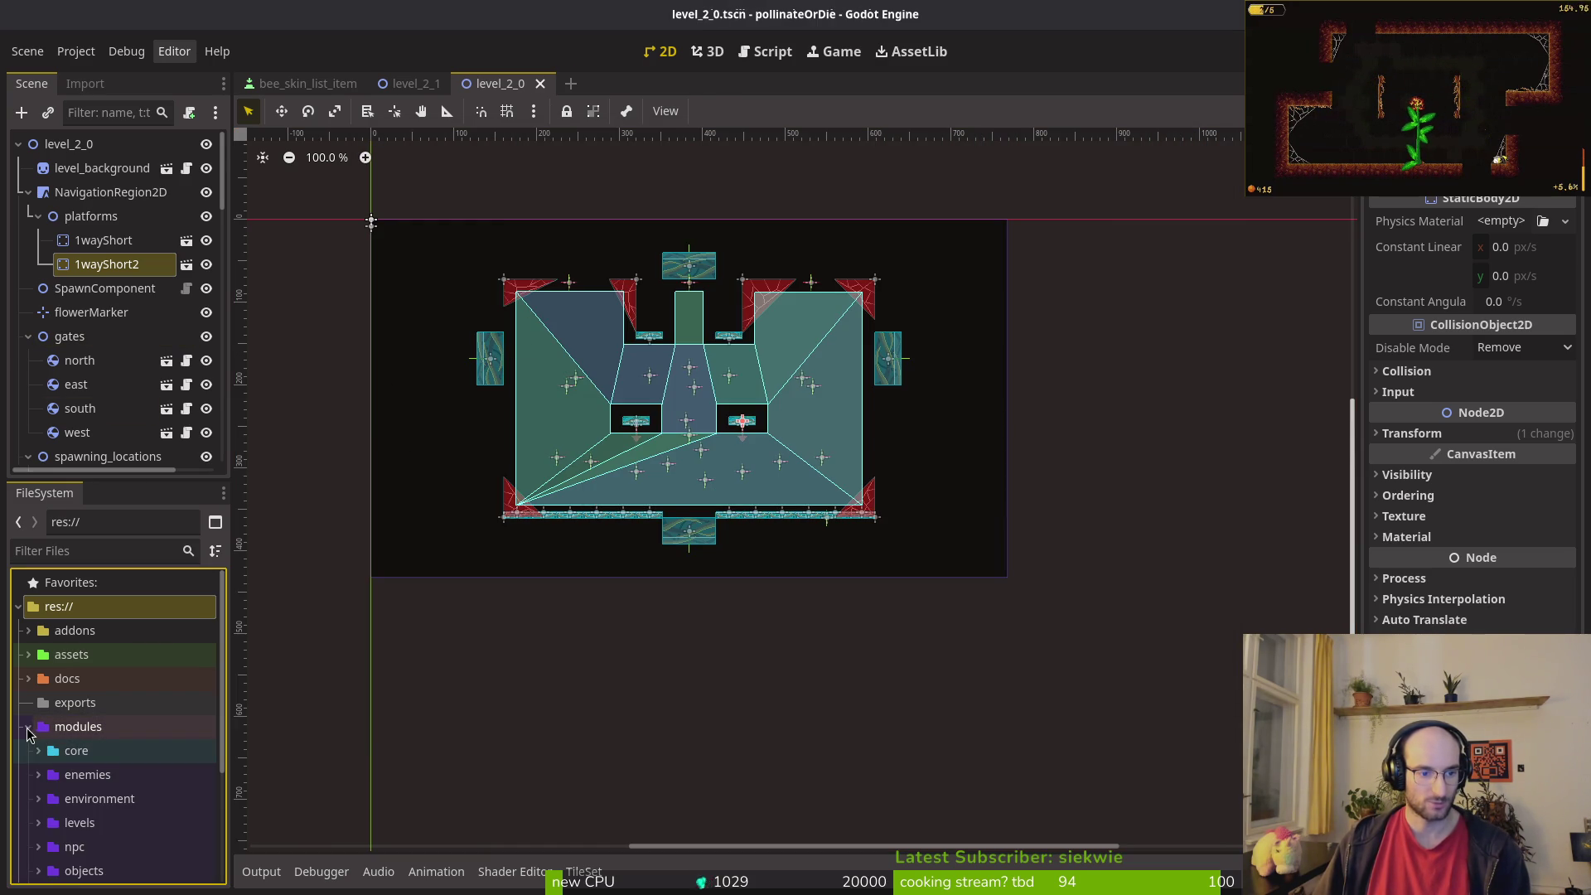
scroll(143, 810, "down", 5)
left_click(38, 626)
scroll(63, 710, "down", 4)
left_click(48, 673)
mouse_move(145, 720)
left_mouse_down()
mouse_move(50, 618)
mouse_move(100, 190)
left_mouse_up()
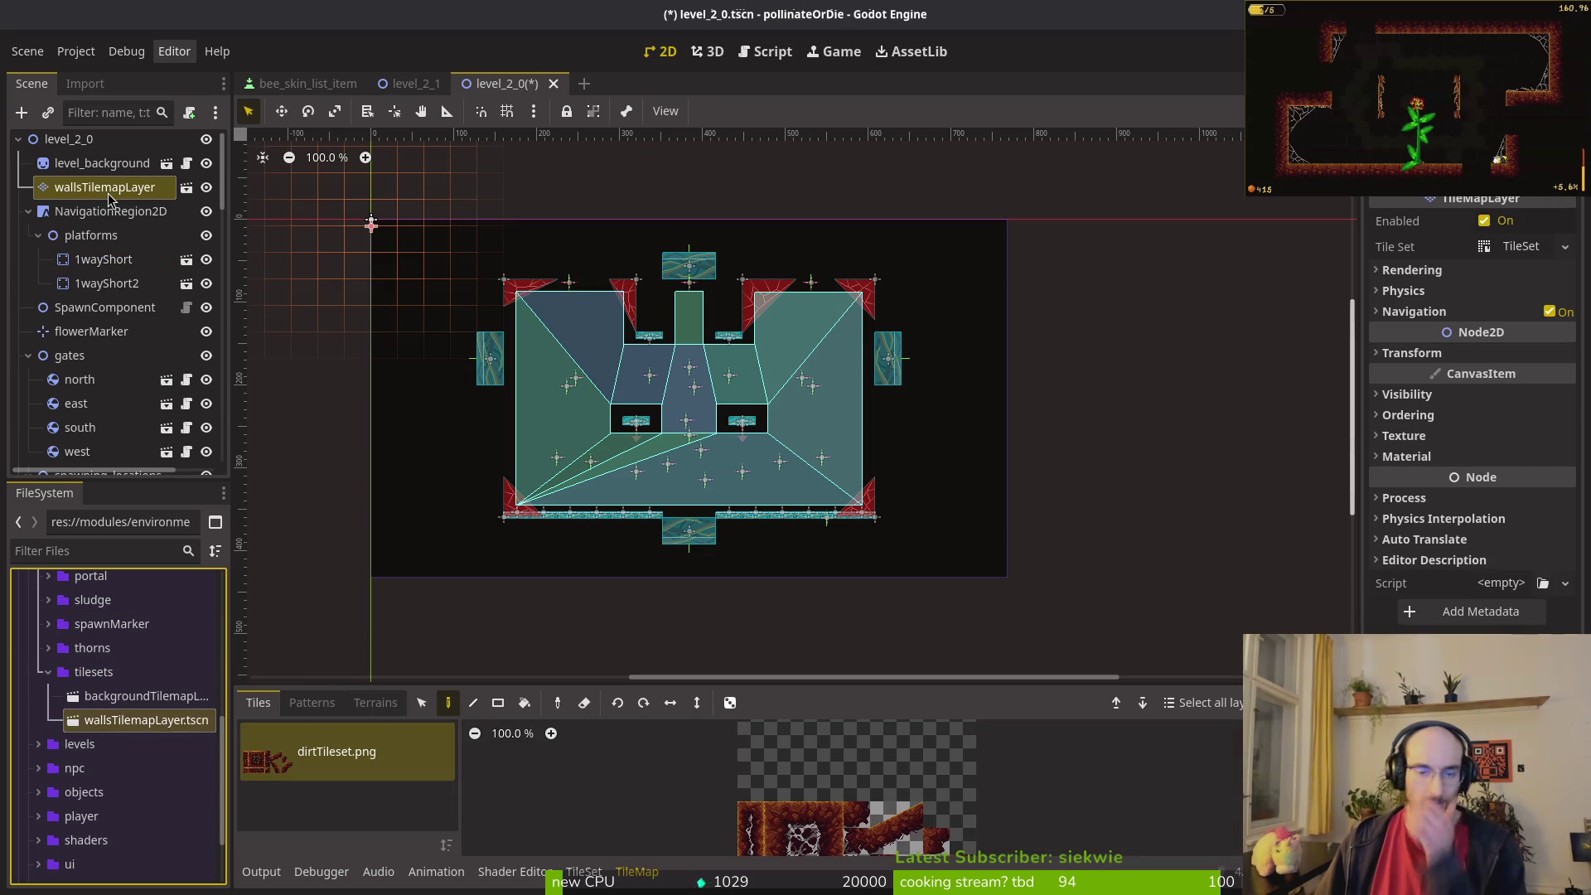
Hide the gates, spawning_locations, thorns, decorations and NavigationRegion2D nodes.
left_click(28, 211)
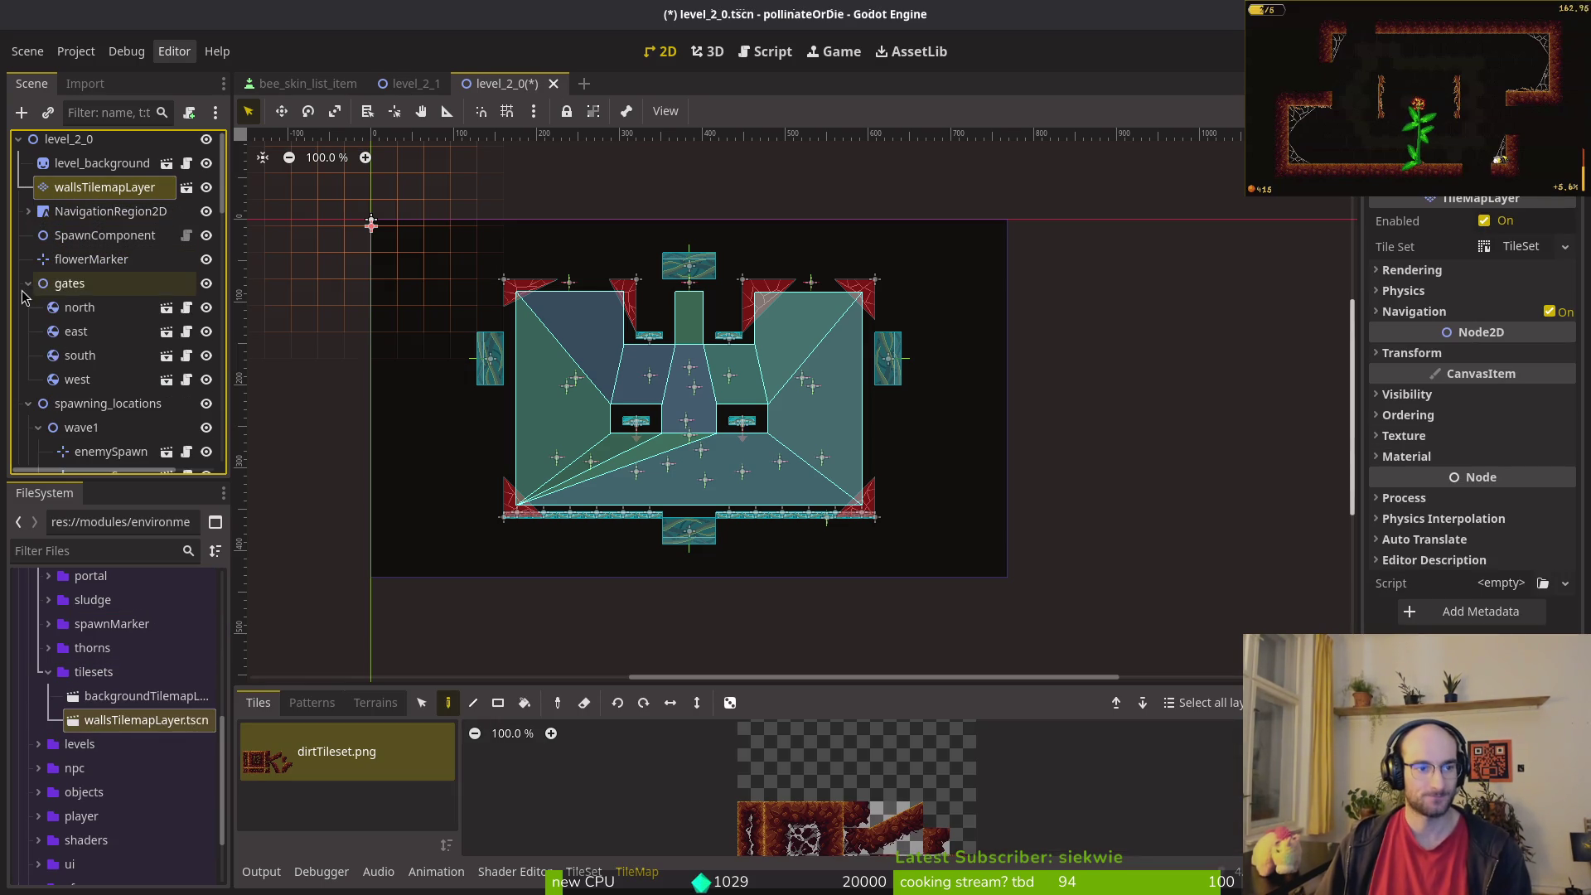
left_click(29, 283)
left_click(28, 307)
left_click(28, 330)
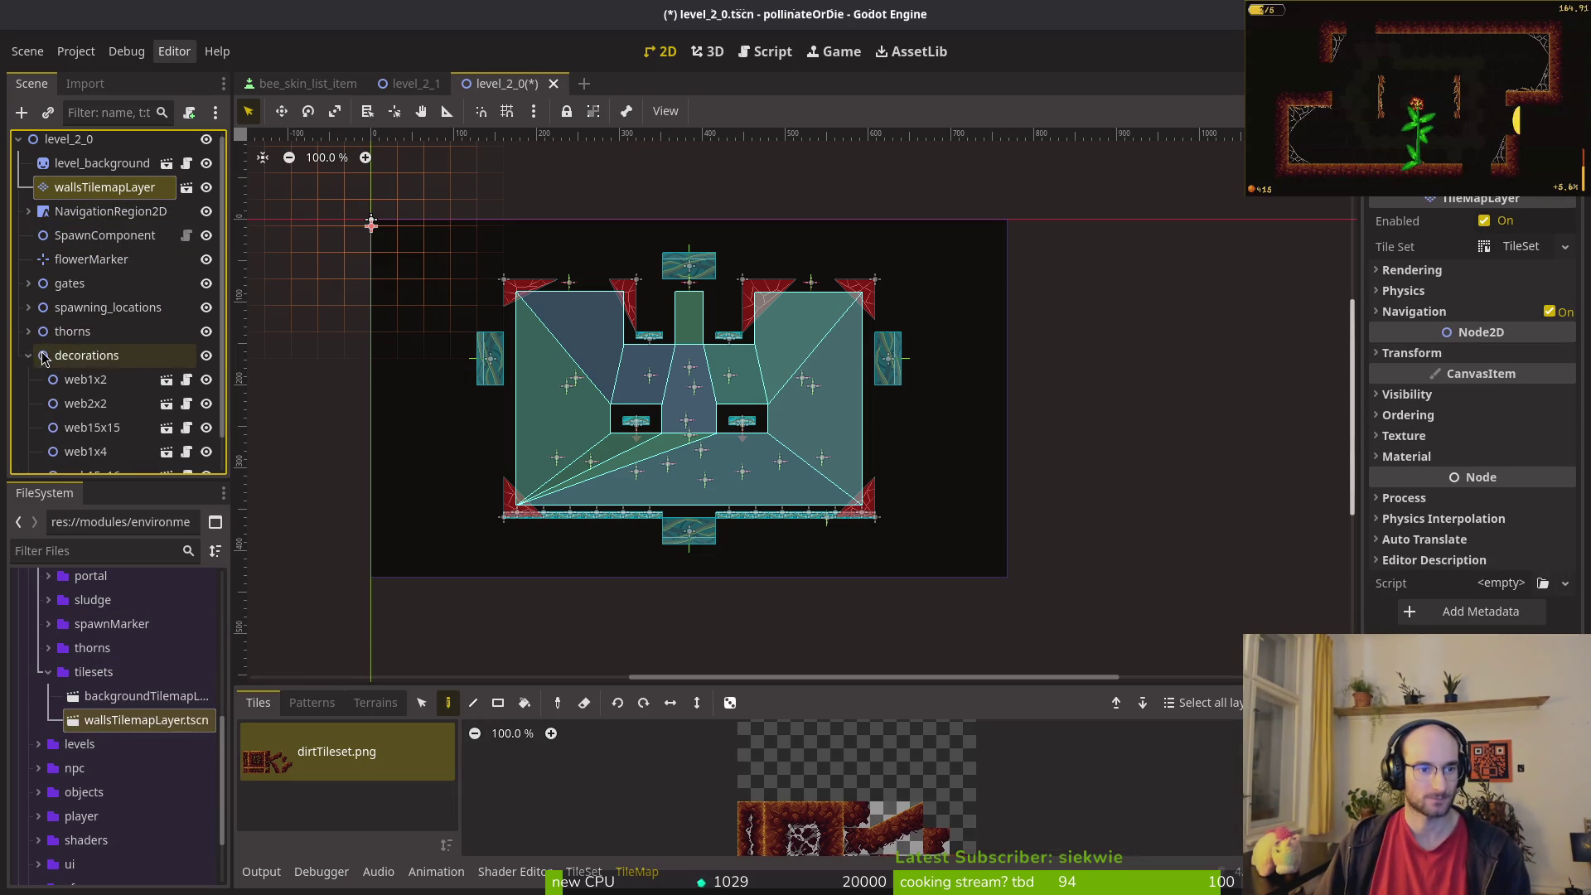
left_click(28, 355)
key("ctrl+s")
left_click(214, 361)
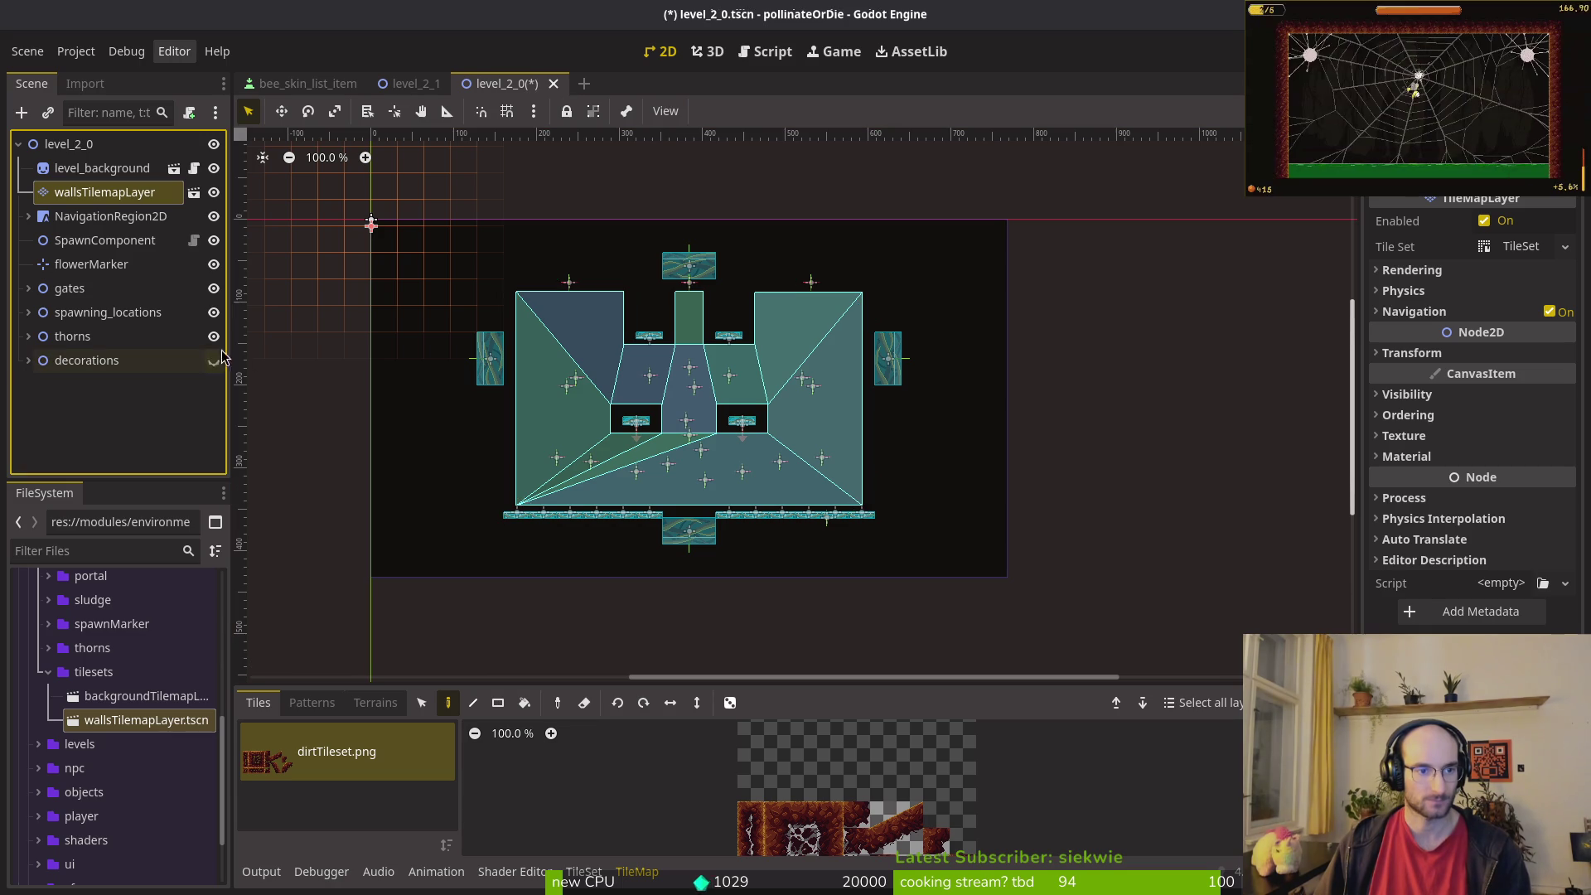
left_click(213, 312)
left_click(214, 337)
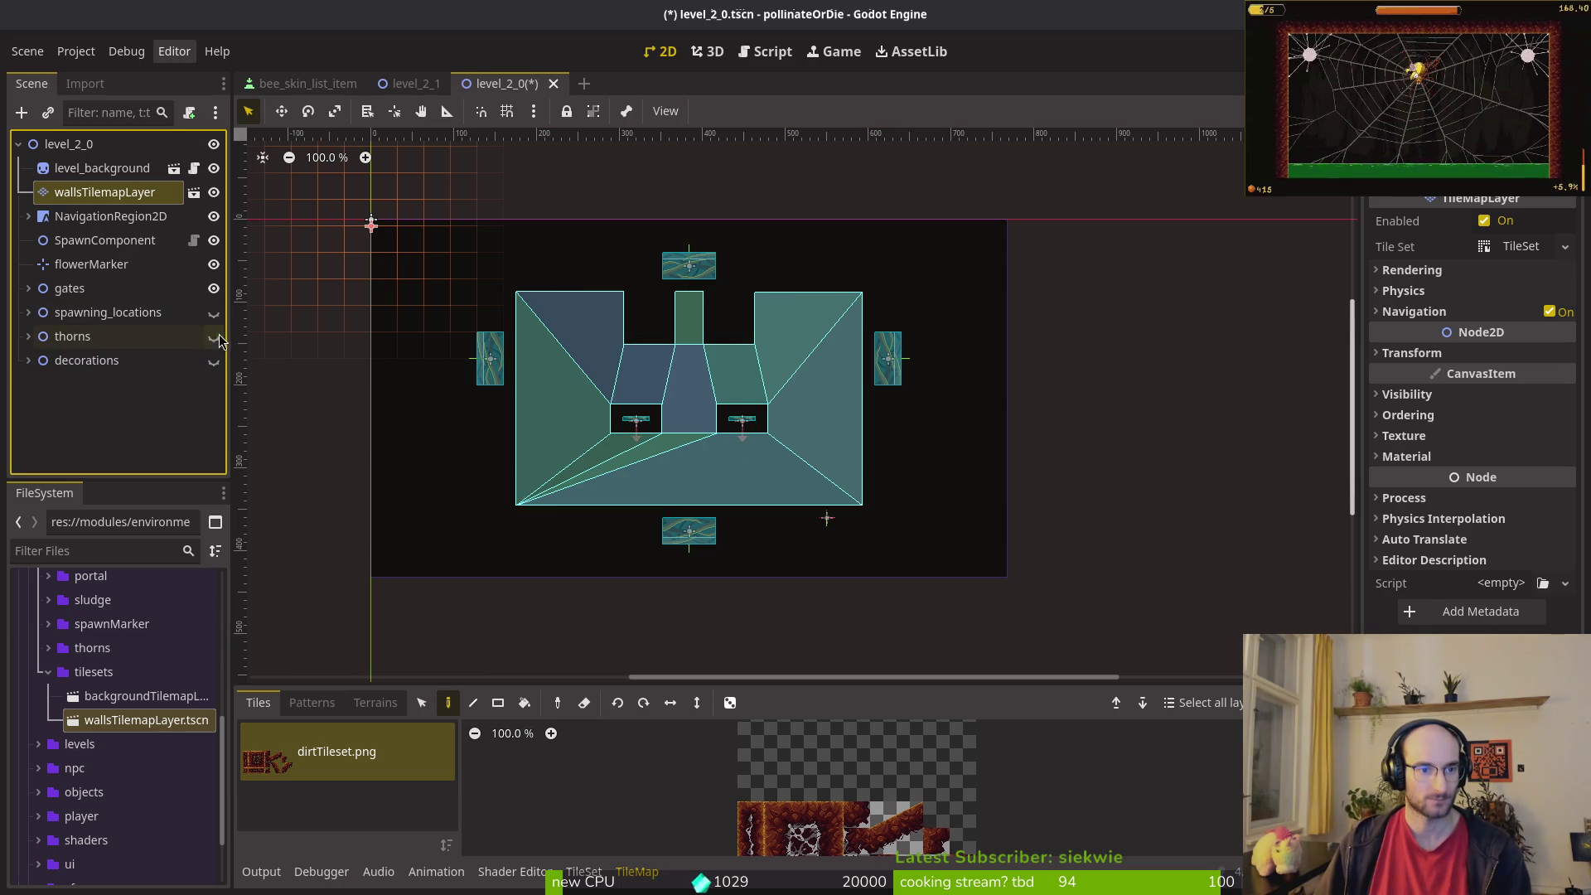
left_click(214, 289)
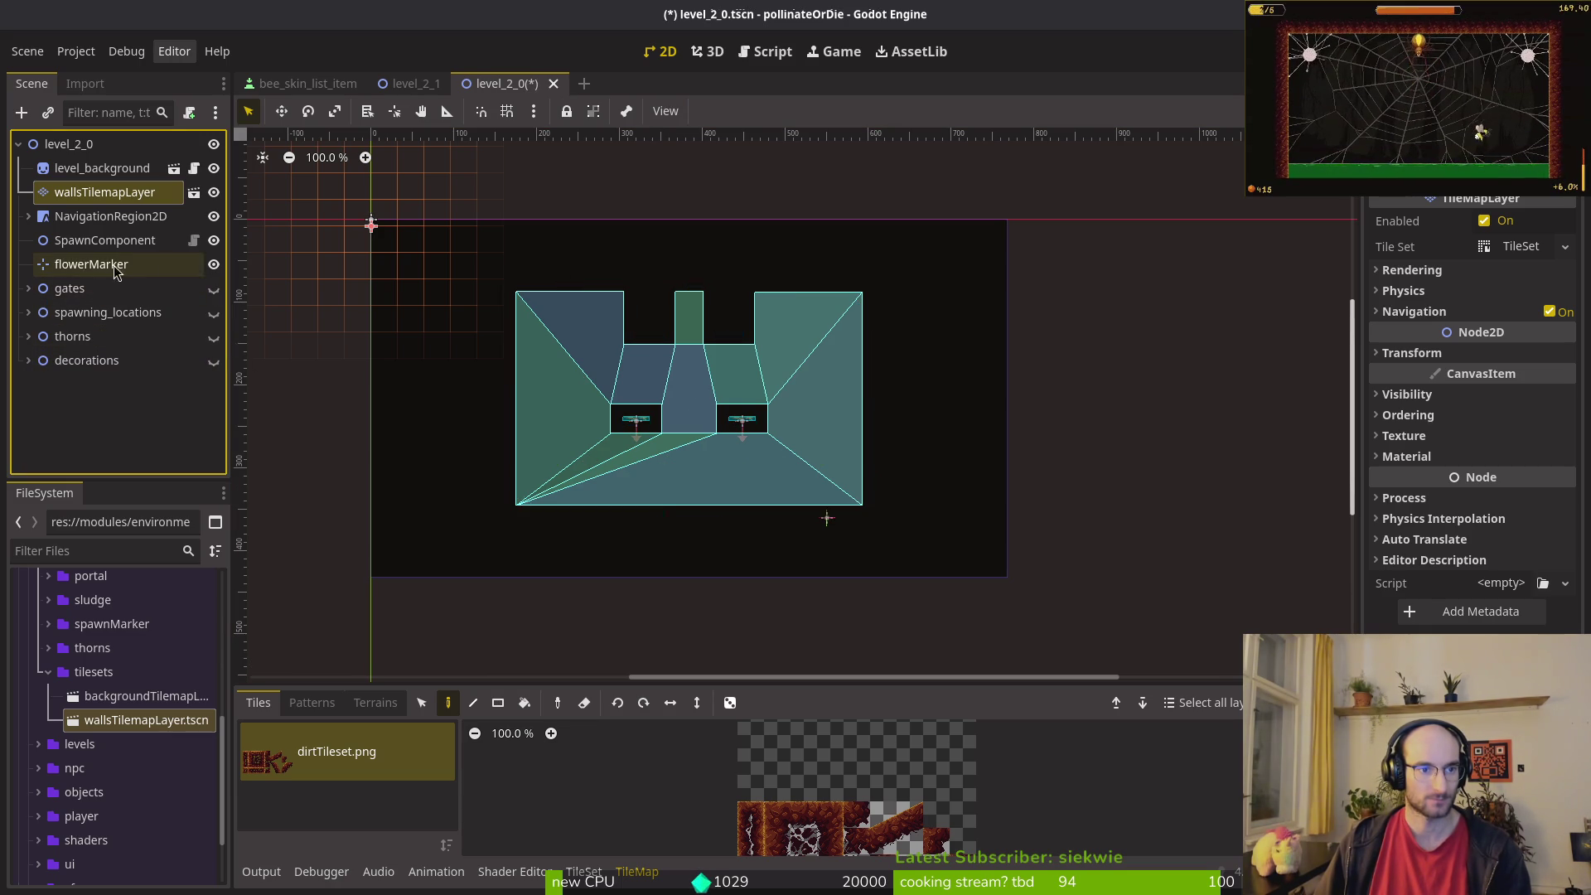
left_click(214, 216)
Delete the 1wayShort2 platform under NavigationRegion2D and save the scene.
left_click(28, 217)
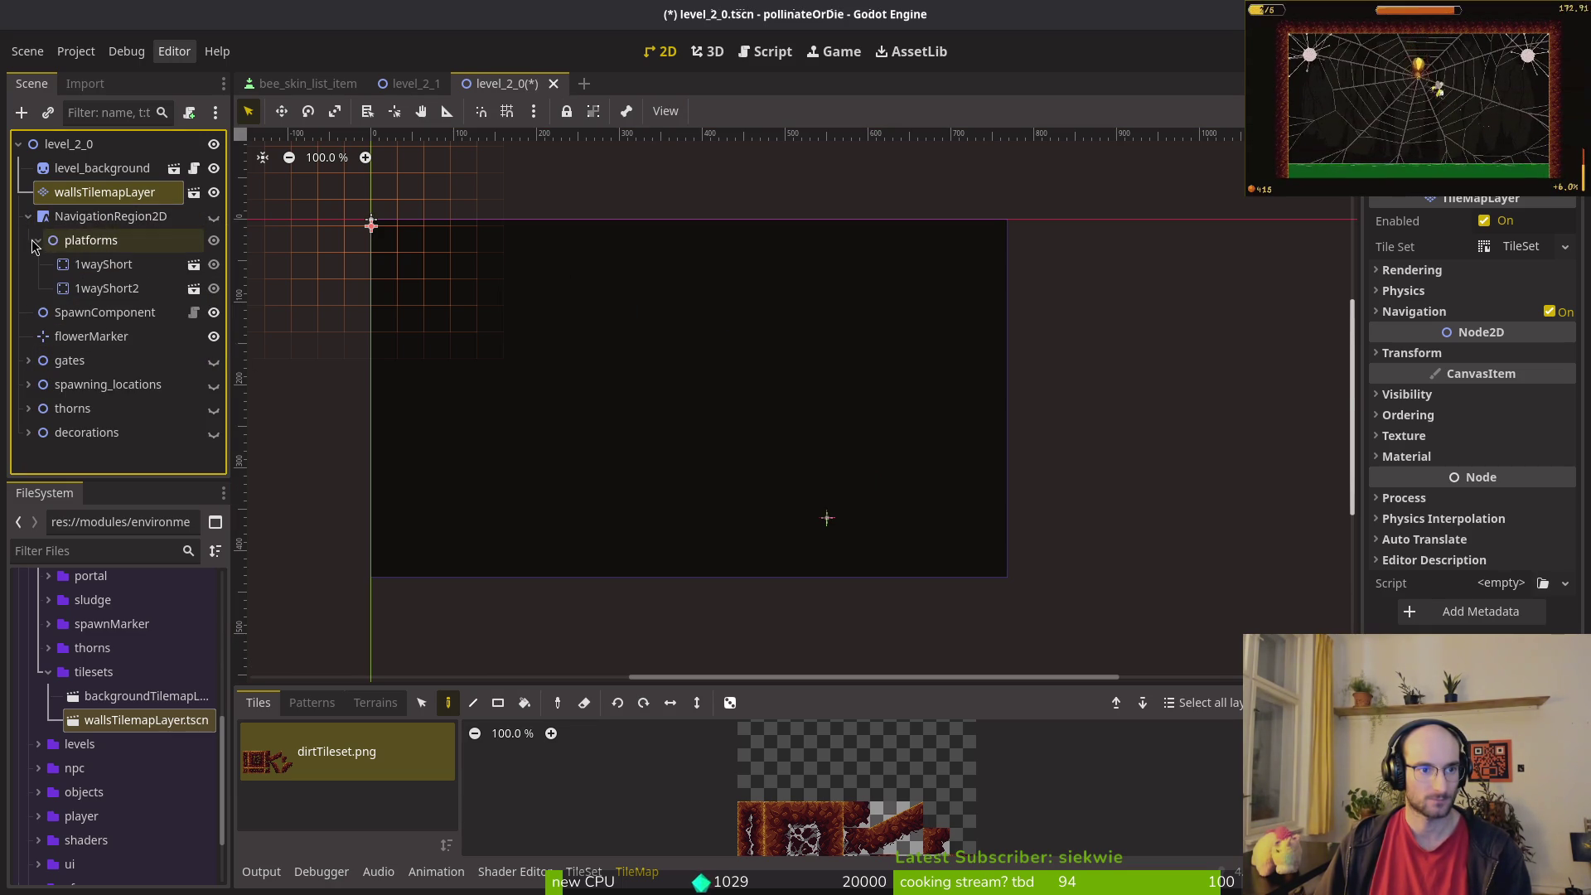
left_click(102, 263)
left_click(106, 289, "shift")
key("ctrl+s")
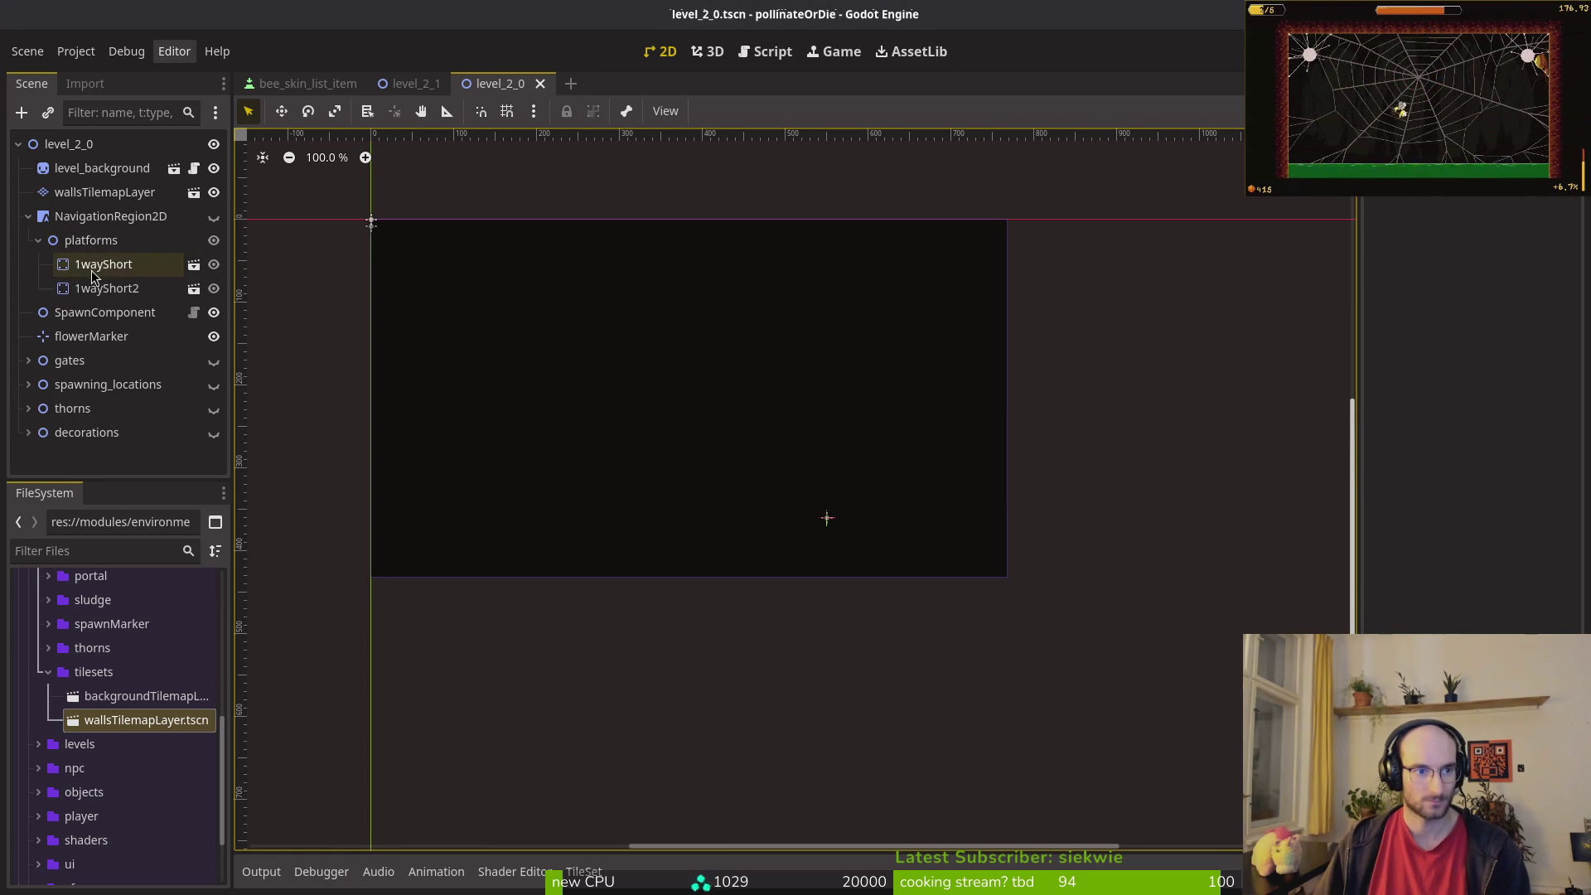
left_click(106, 288)
key("Delete")
key("Return")
key("ctrl+s")
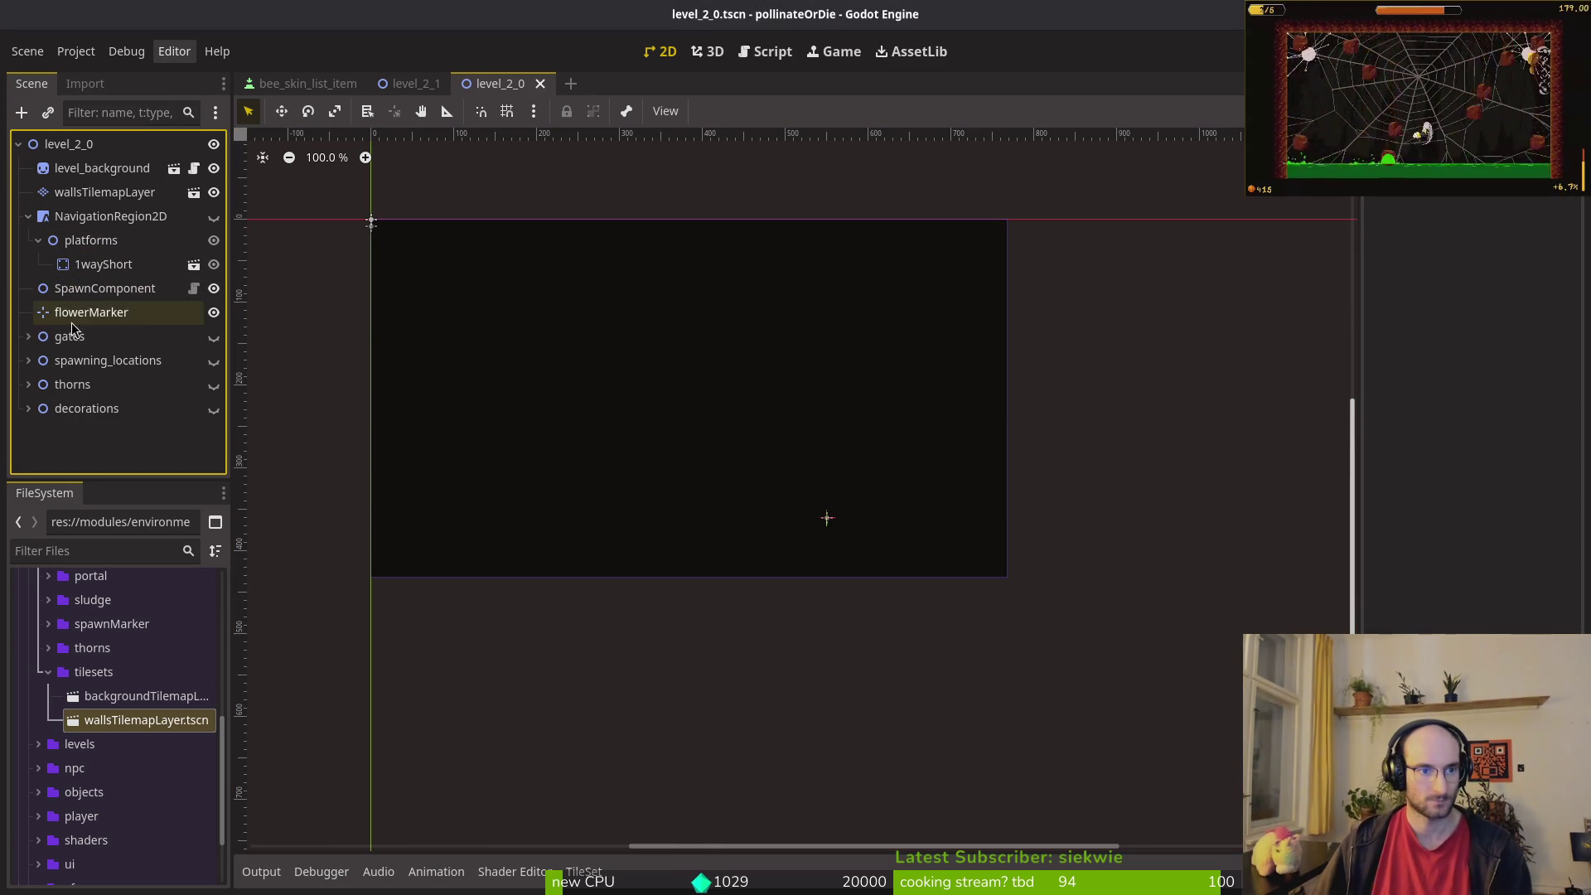
Select the wallsTilemapLayer node and bring up the quick file search.
left_click(27, 217)
mouse_move(662, 391)
left_mouse_down()
mouse_move(722, 489)
mouse_move(767, 499)
left_mouse_up()
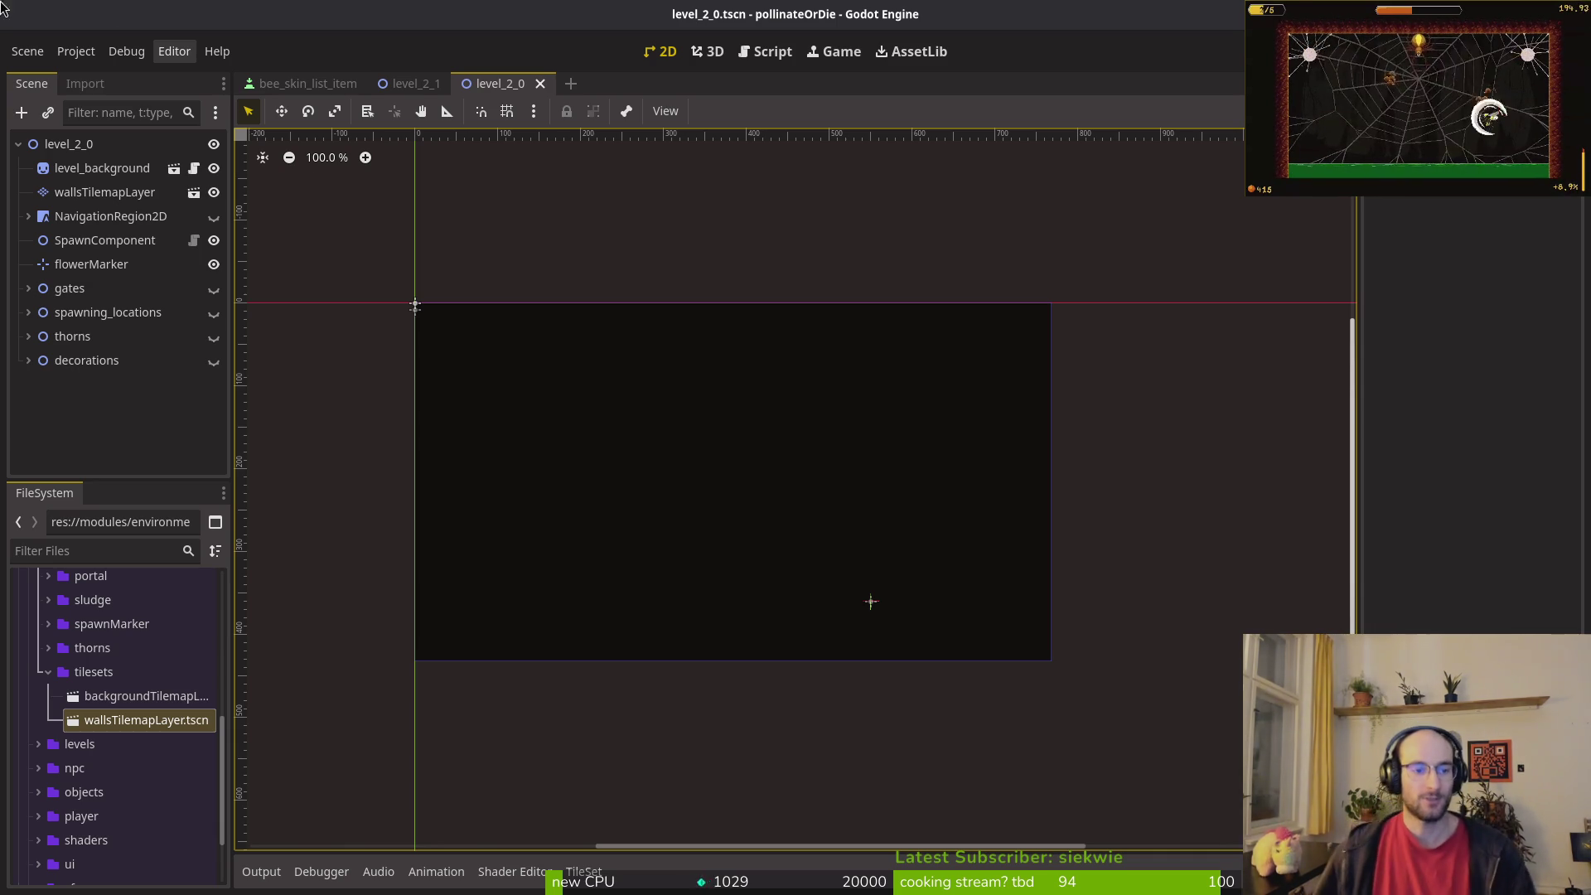
left_click(118, 194)
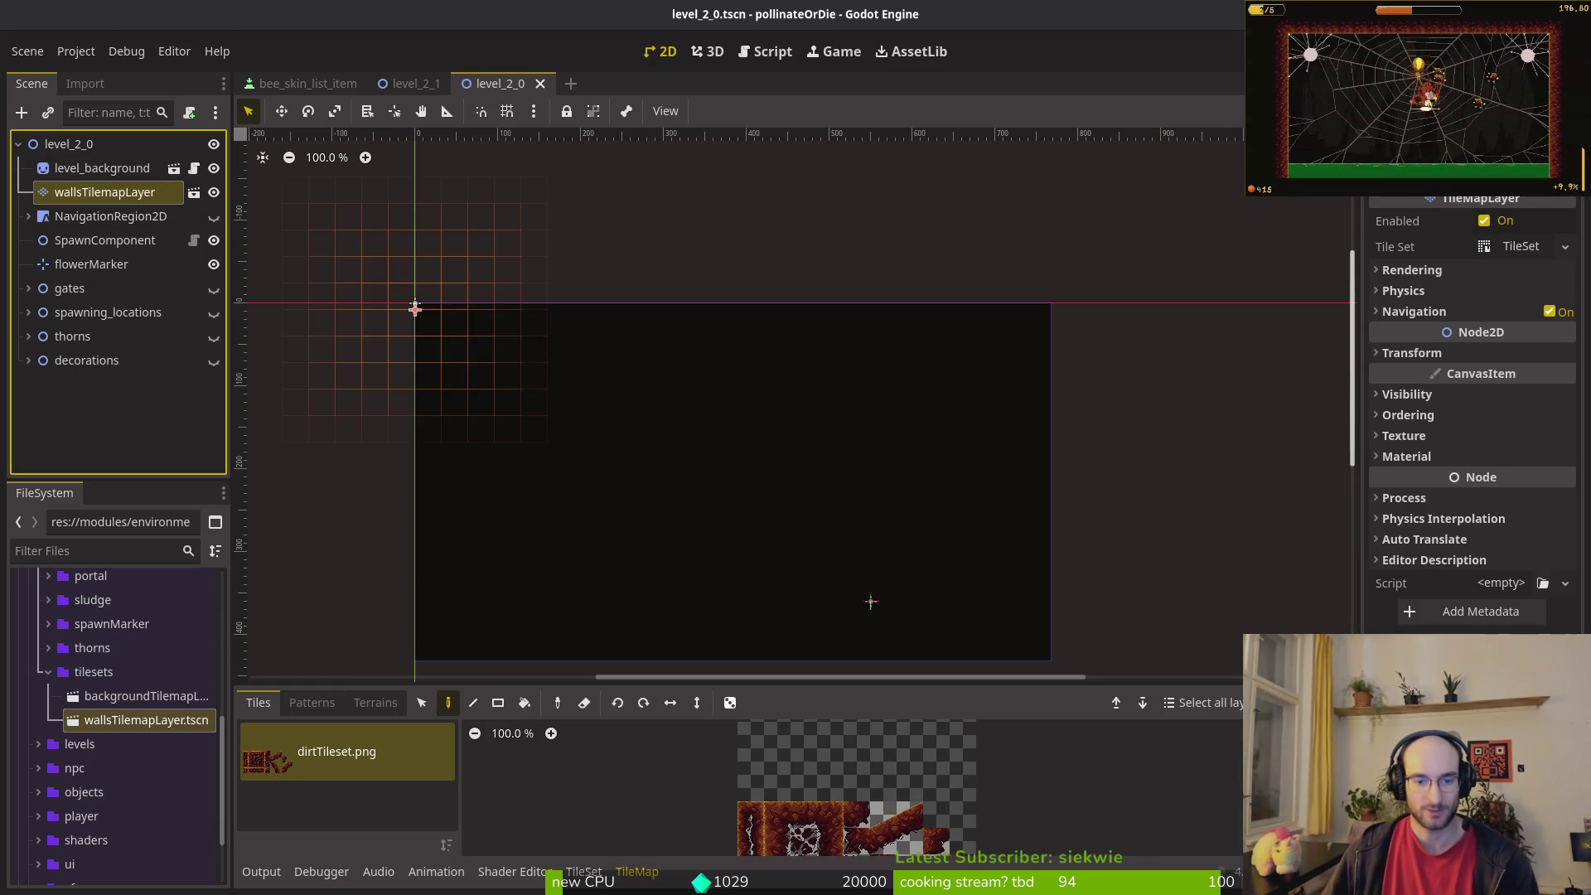
scroll(829, 497, "down", 2)
key("alt+shift+o")
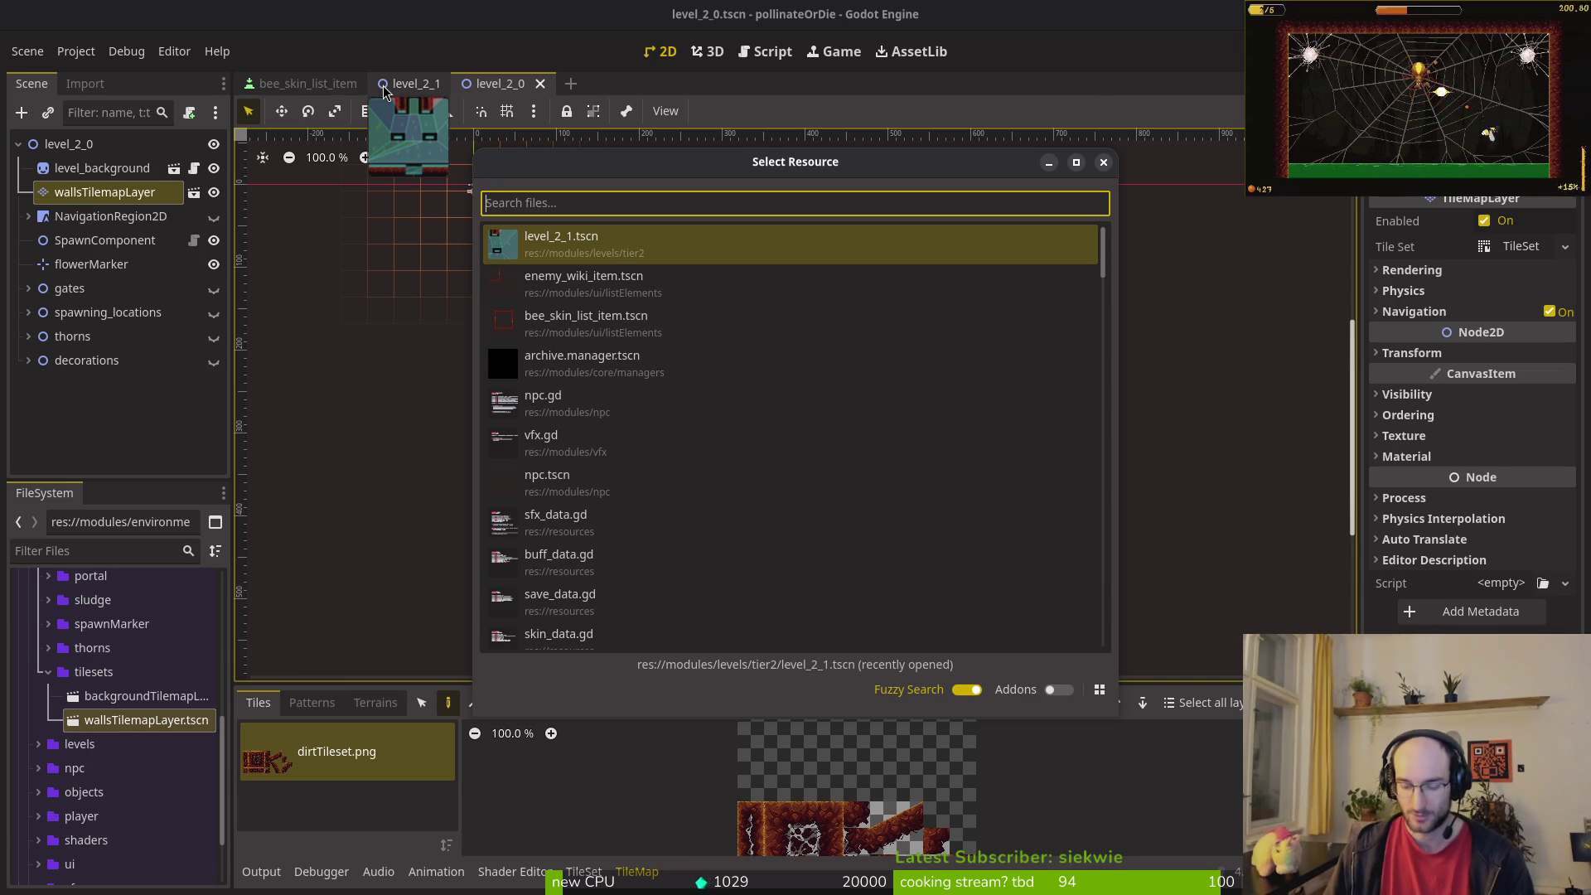
Open level_1_0.tscn through the quick file search.
key("Escape")
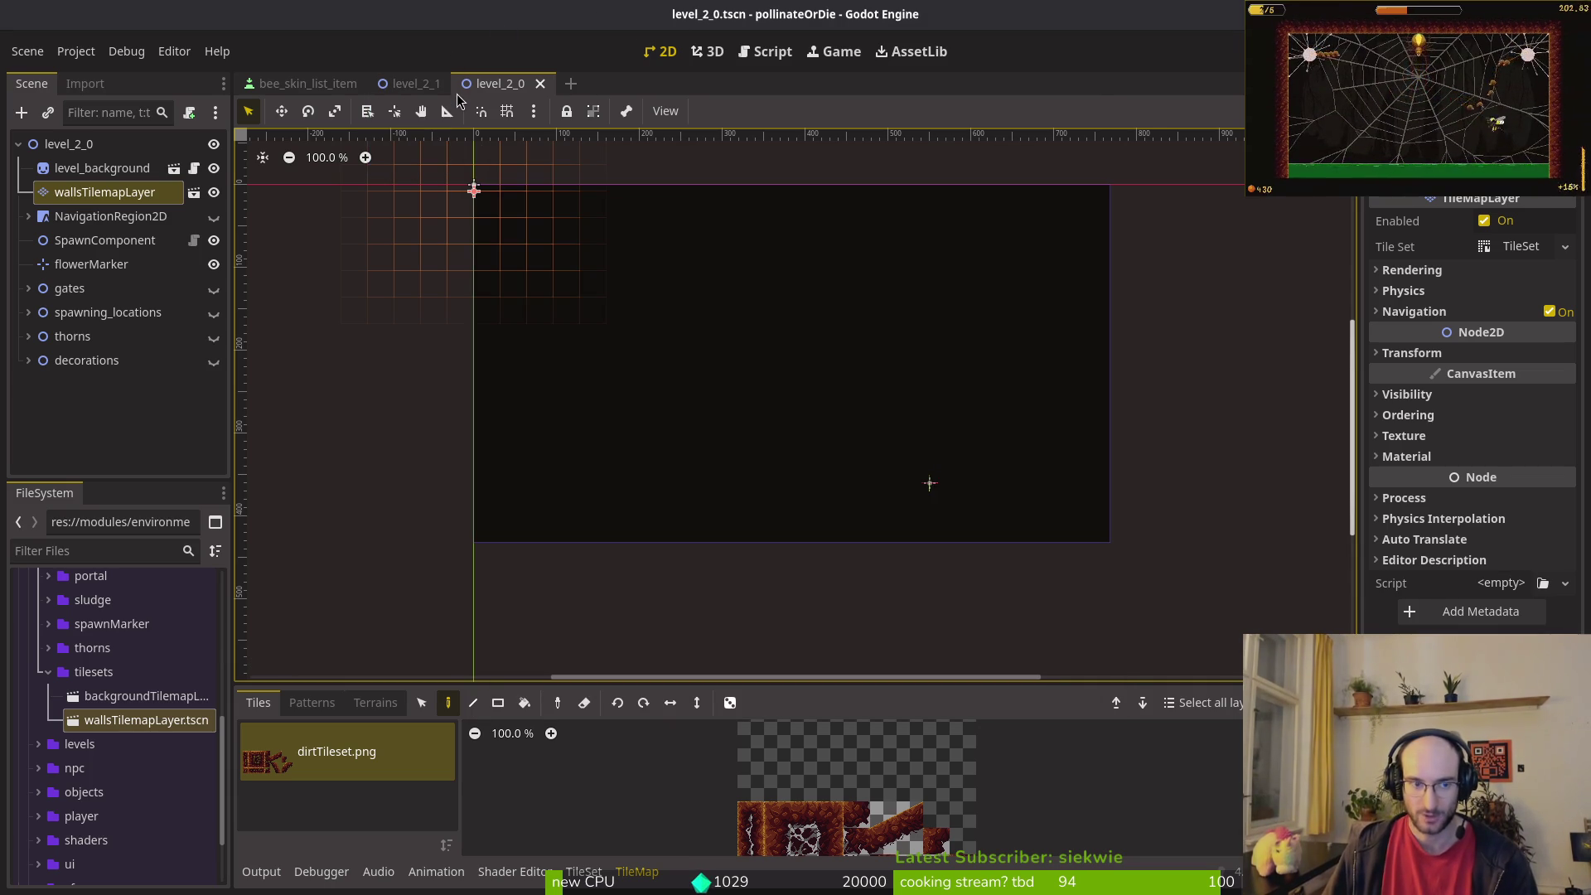
key("alt+shift+o")
type("10")
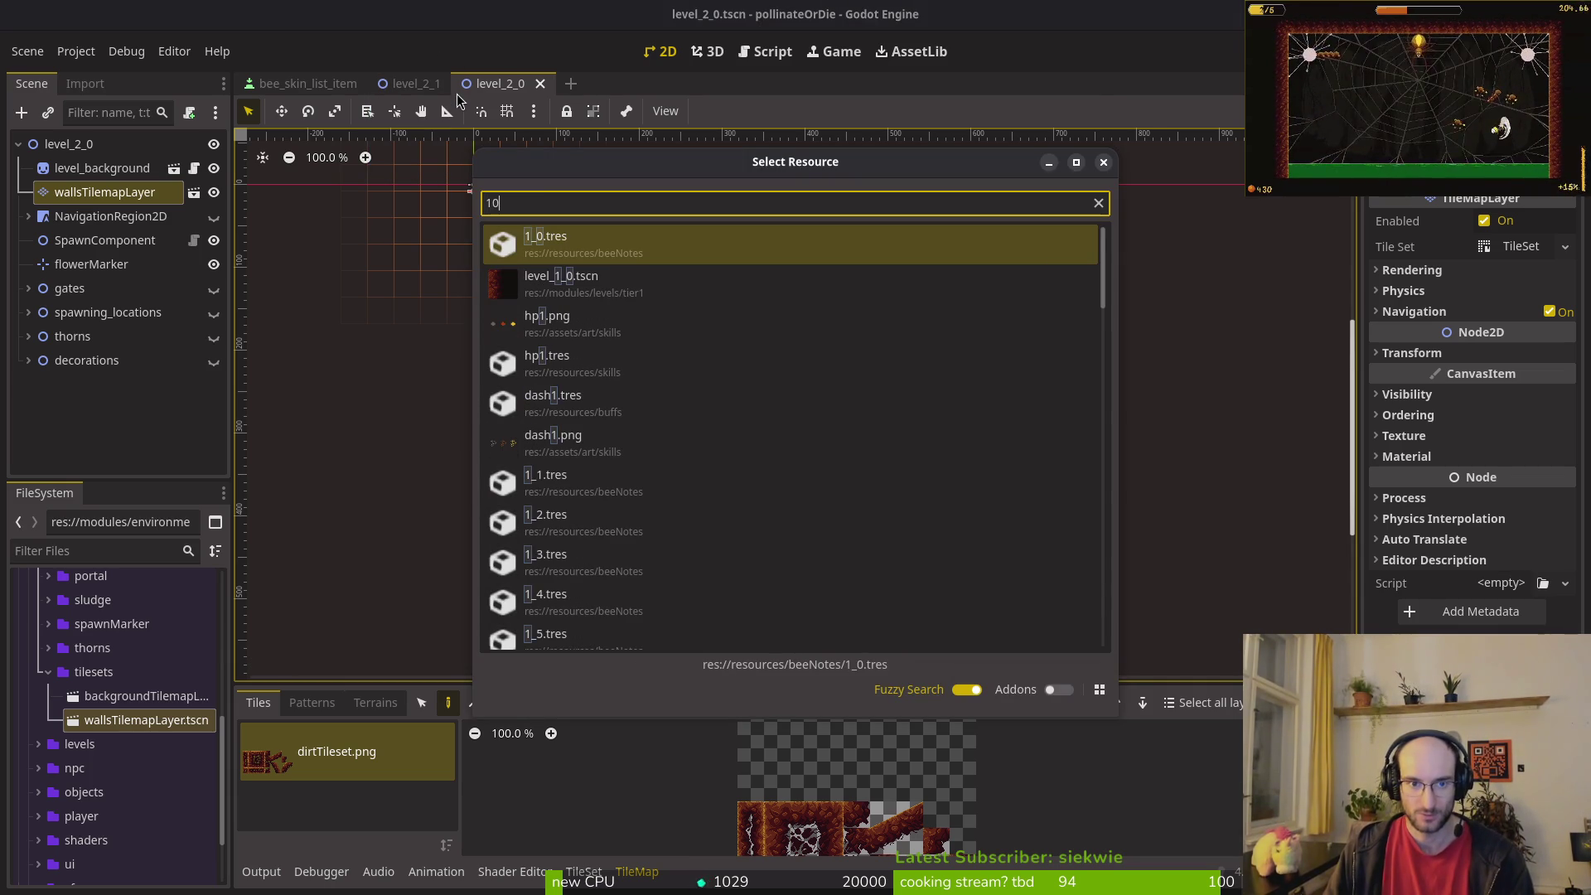
key("Down")
key("Return")
Open level_1_6.tscn through the quick file search as well.
key("alt+shift+o")
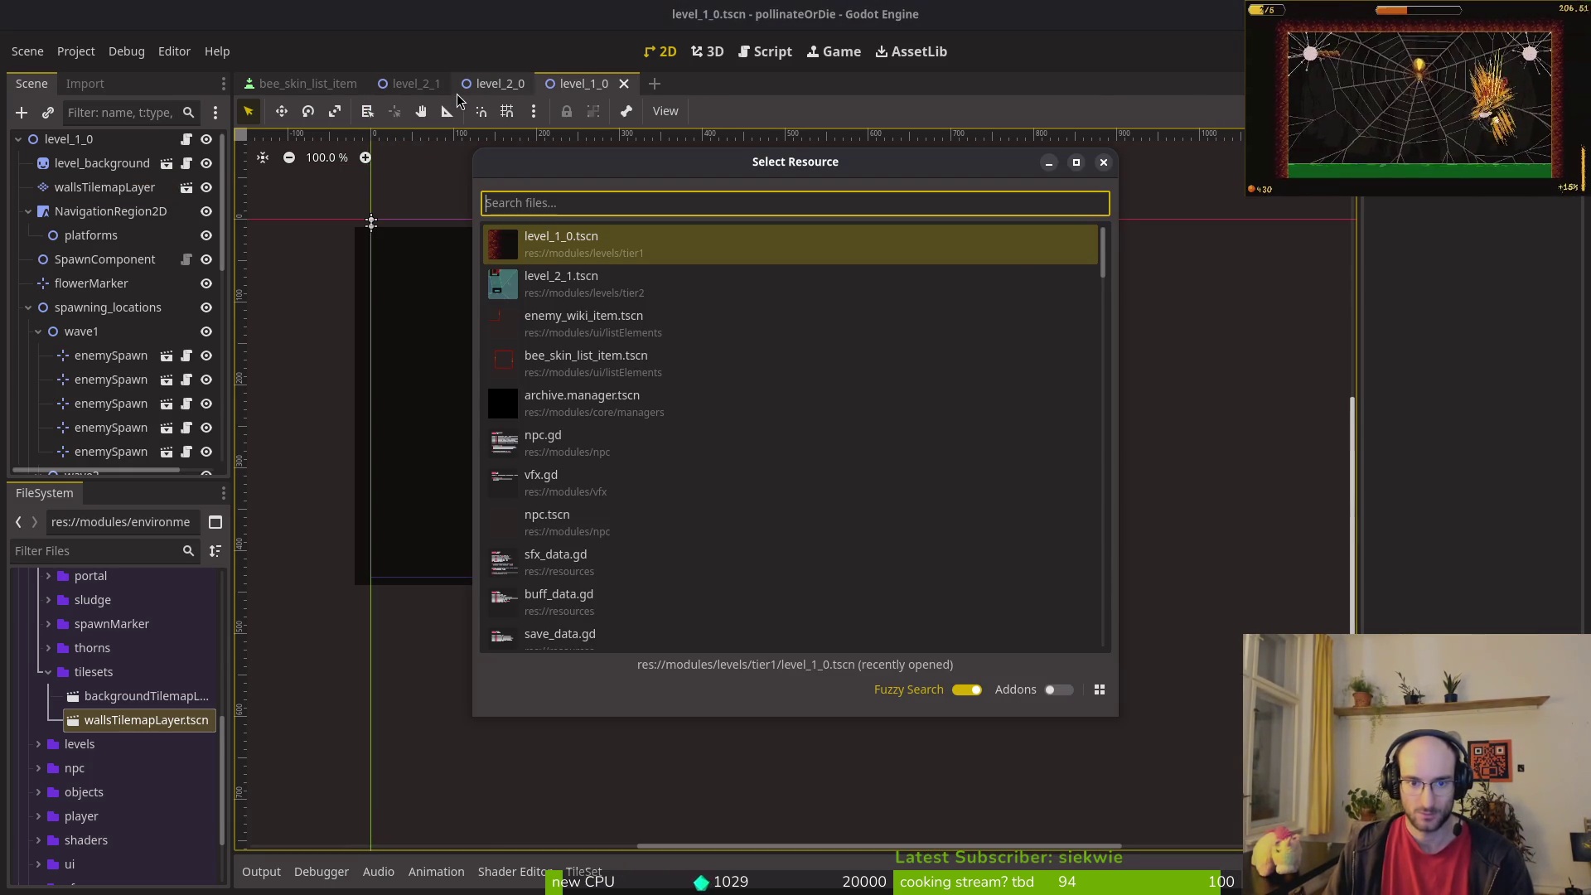
type("1")
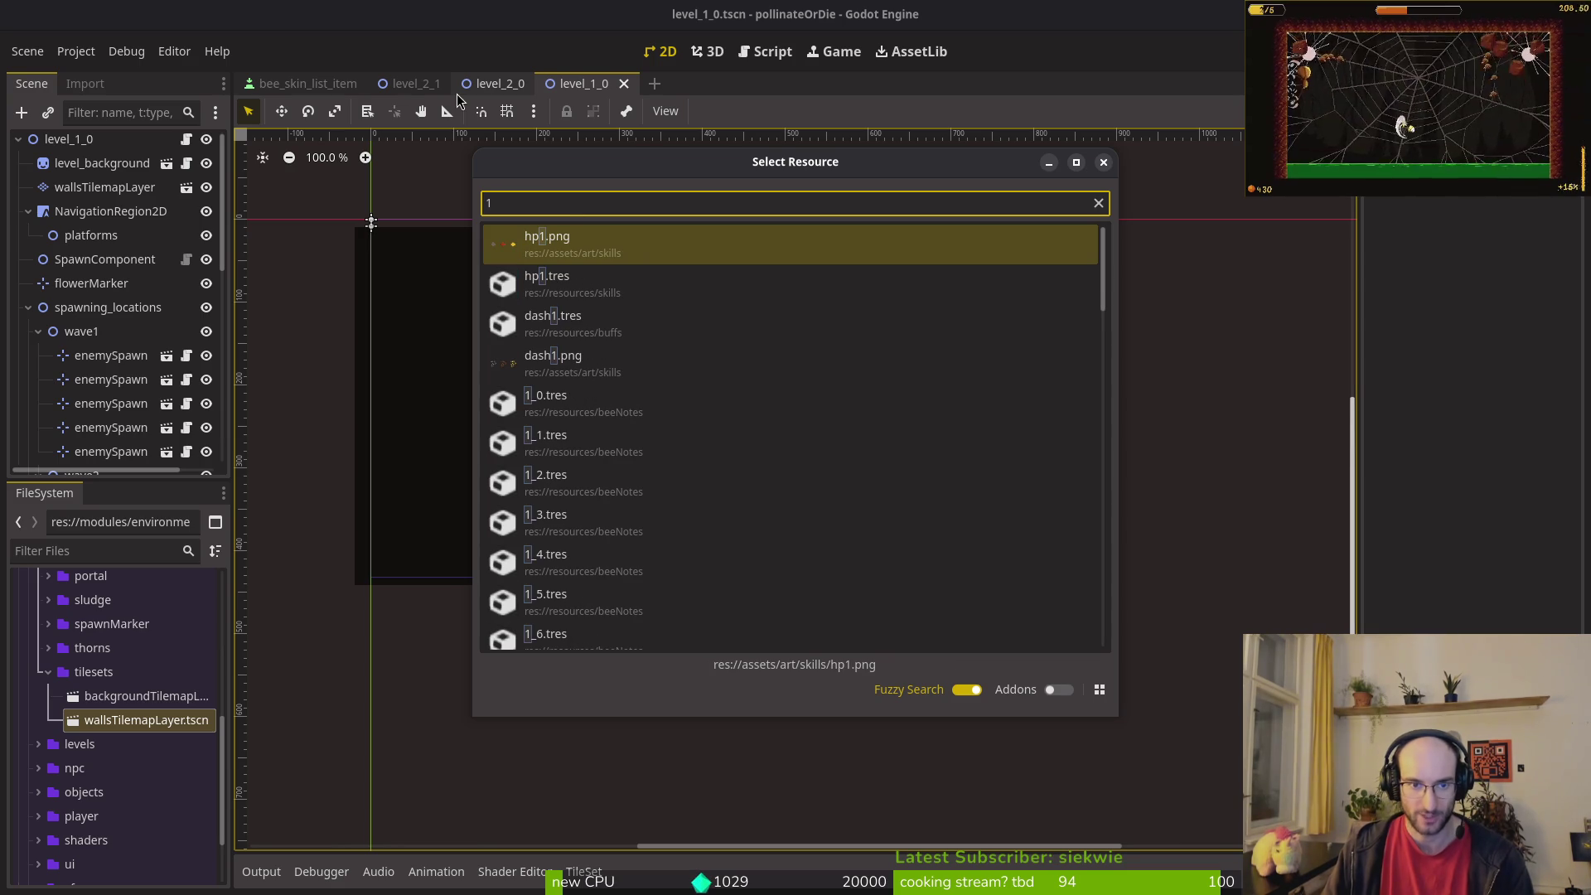
type("_4")
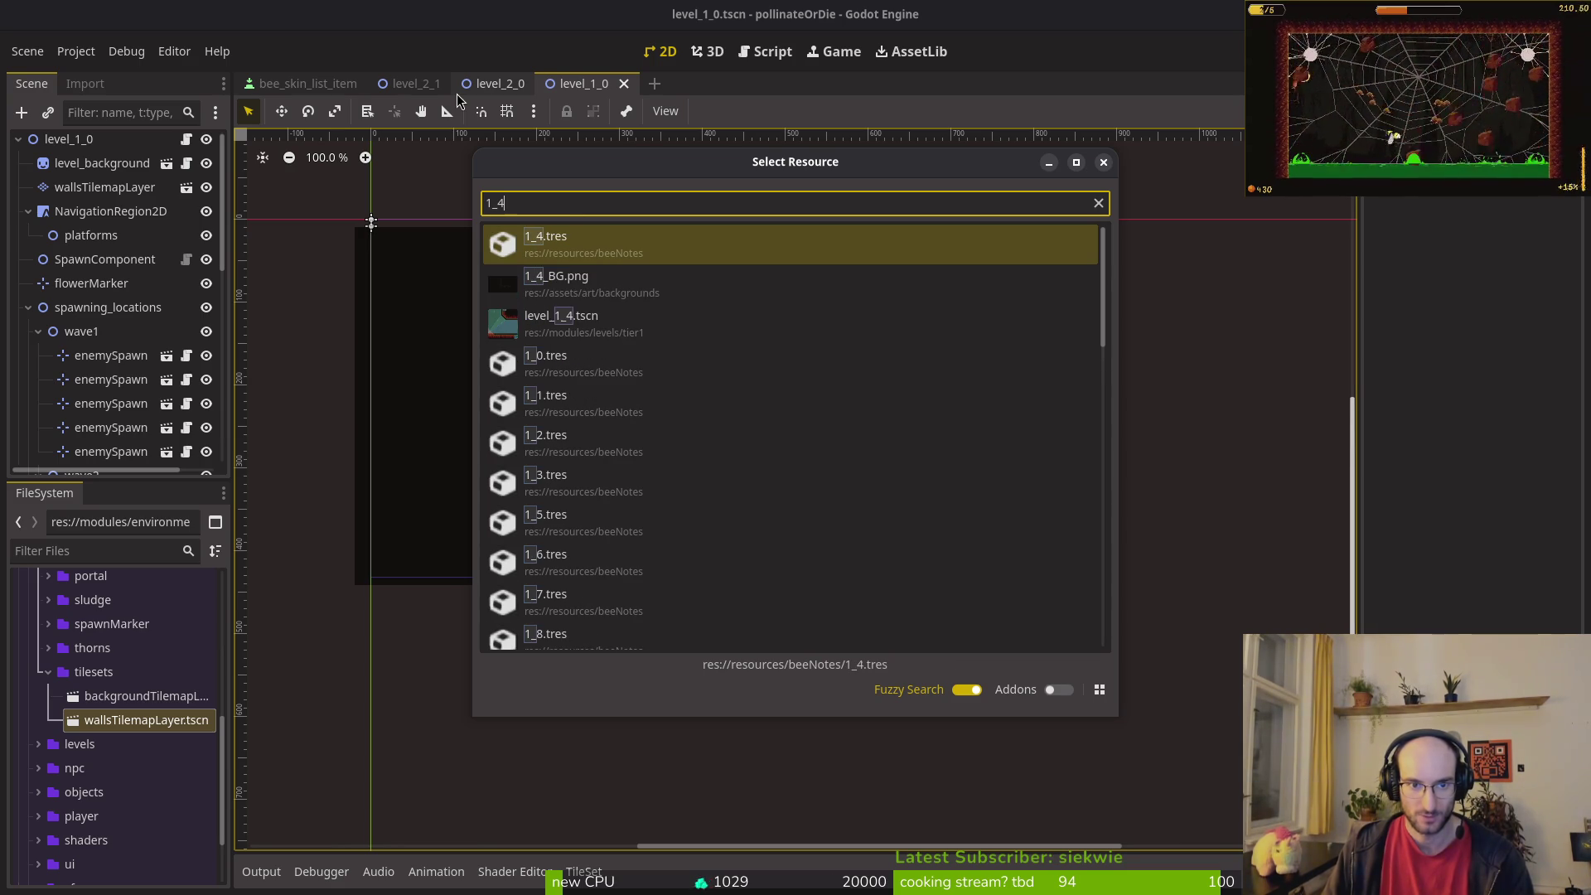
key("BackSpace")
type("6")
key("Down")
key("Return")
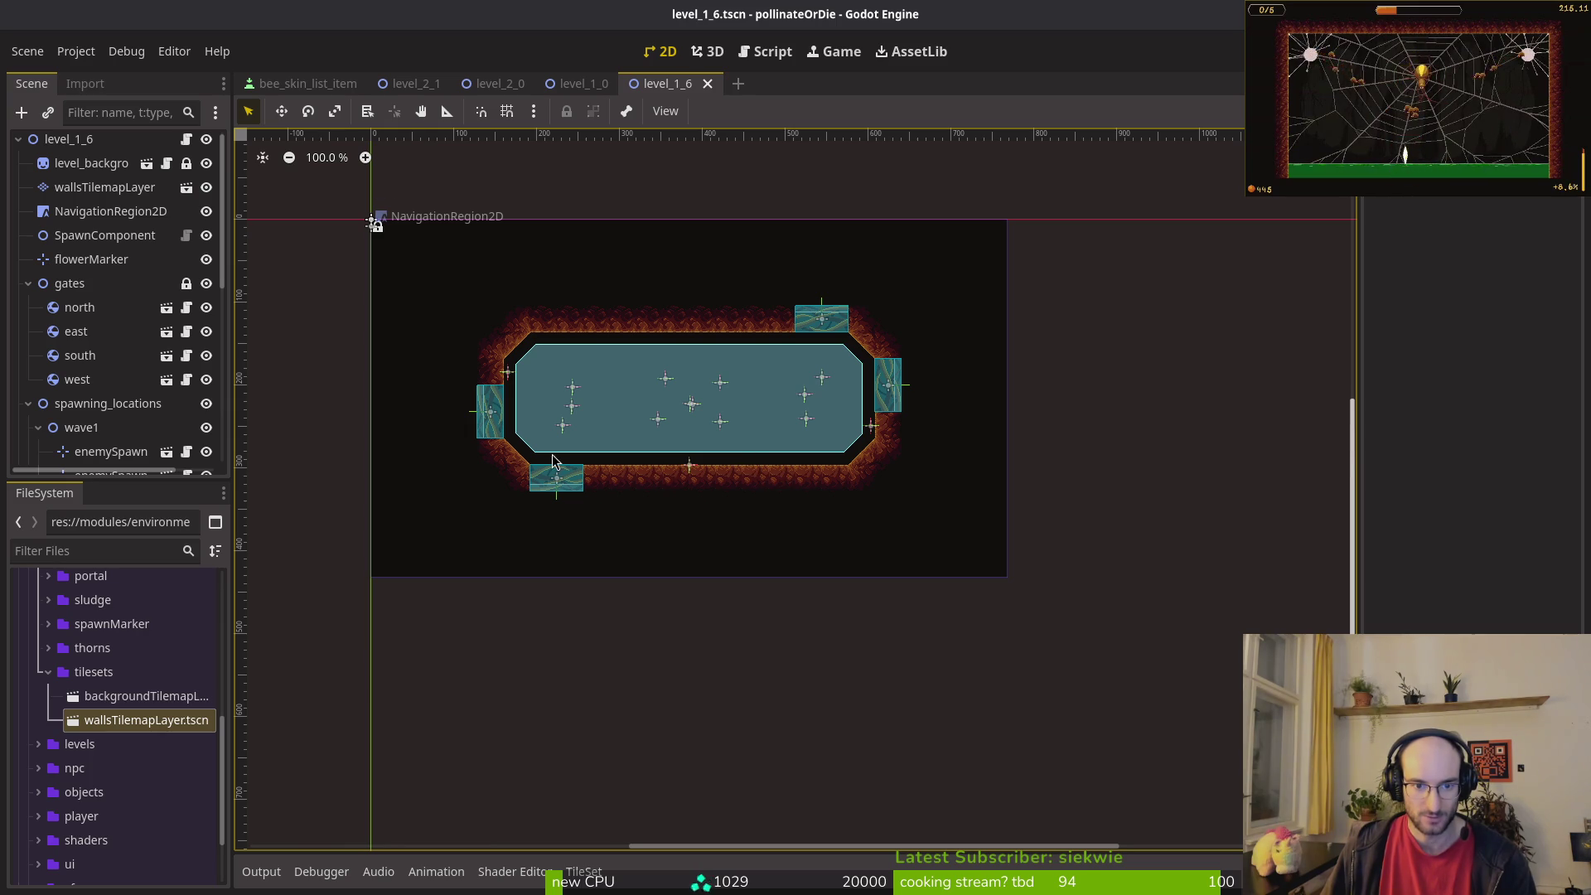
In level_1_6, select wallsTilemapLayer and box-select all of its wall tiles.
scroll(558, 462, "up", 3)
scroll(792, 433, "up", 1)
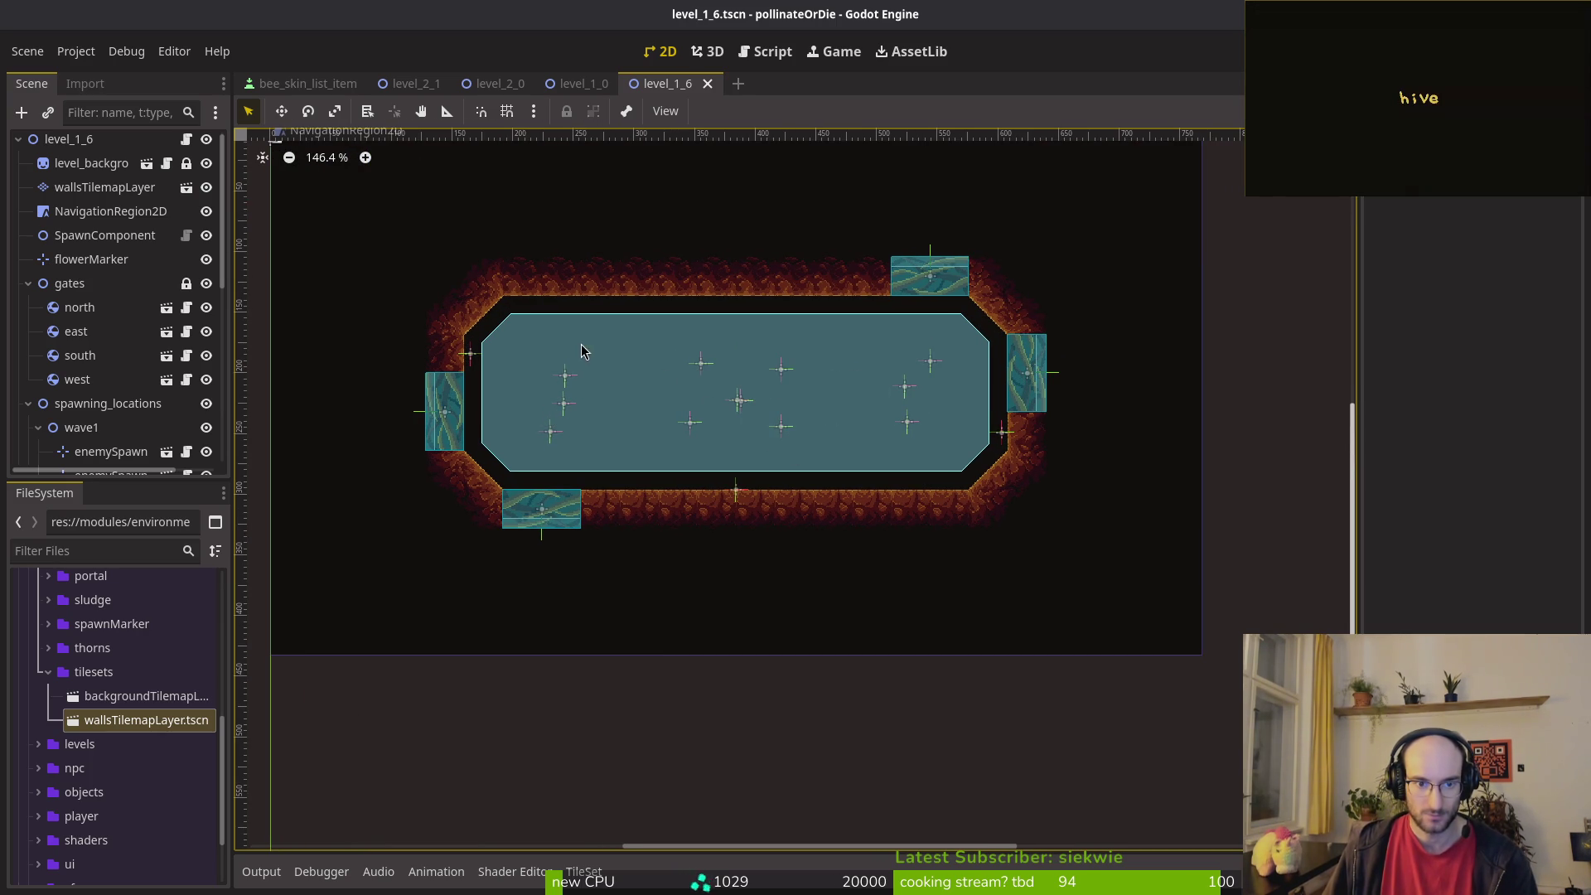
scroll(876, 426, "down", 2)
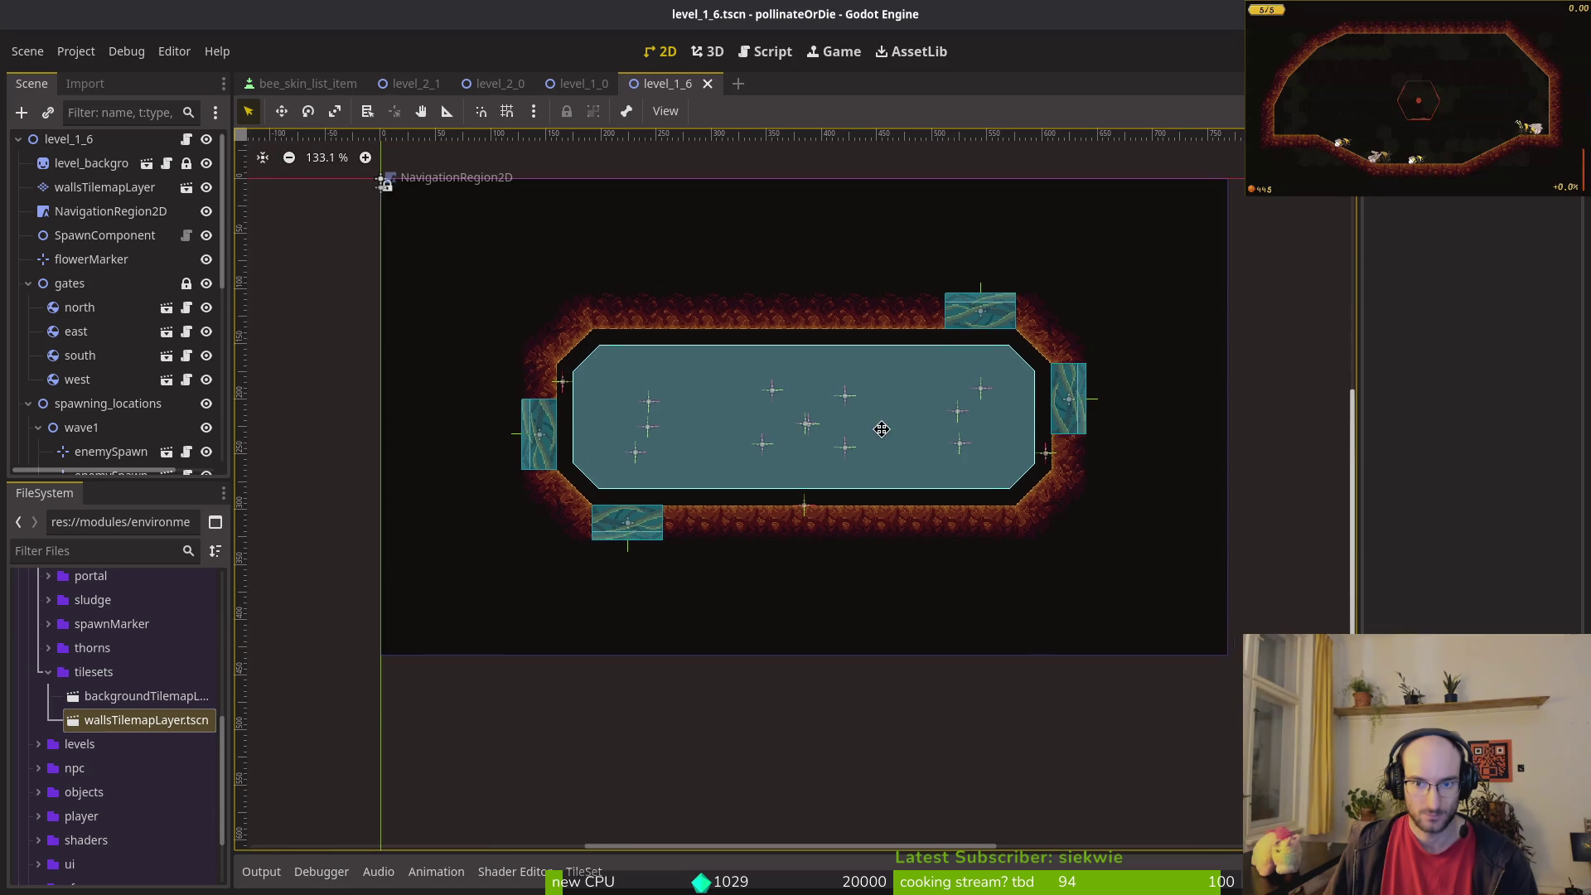
left_click(104, 187)
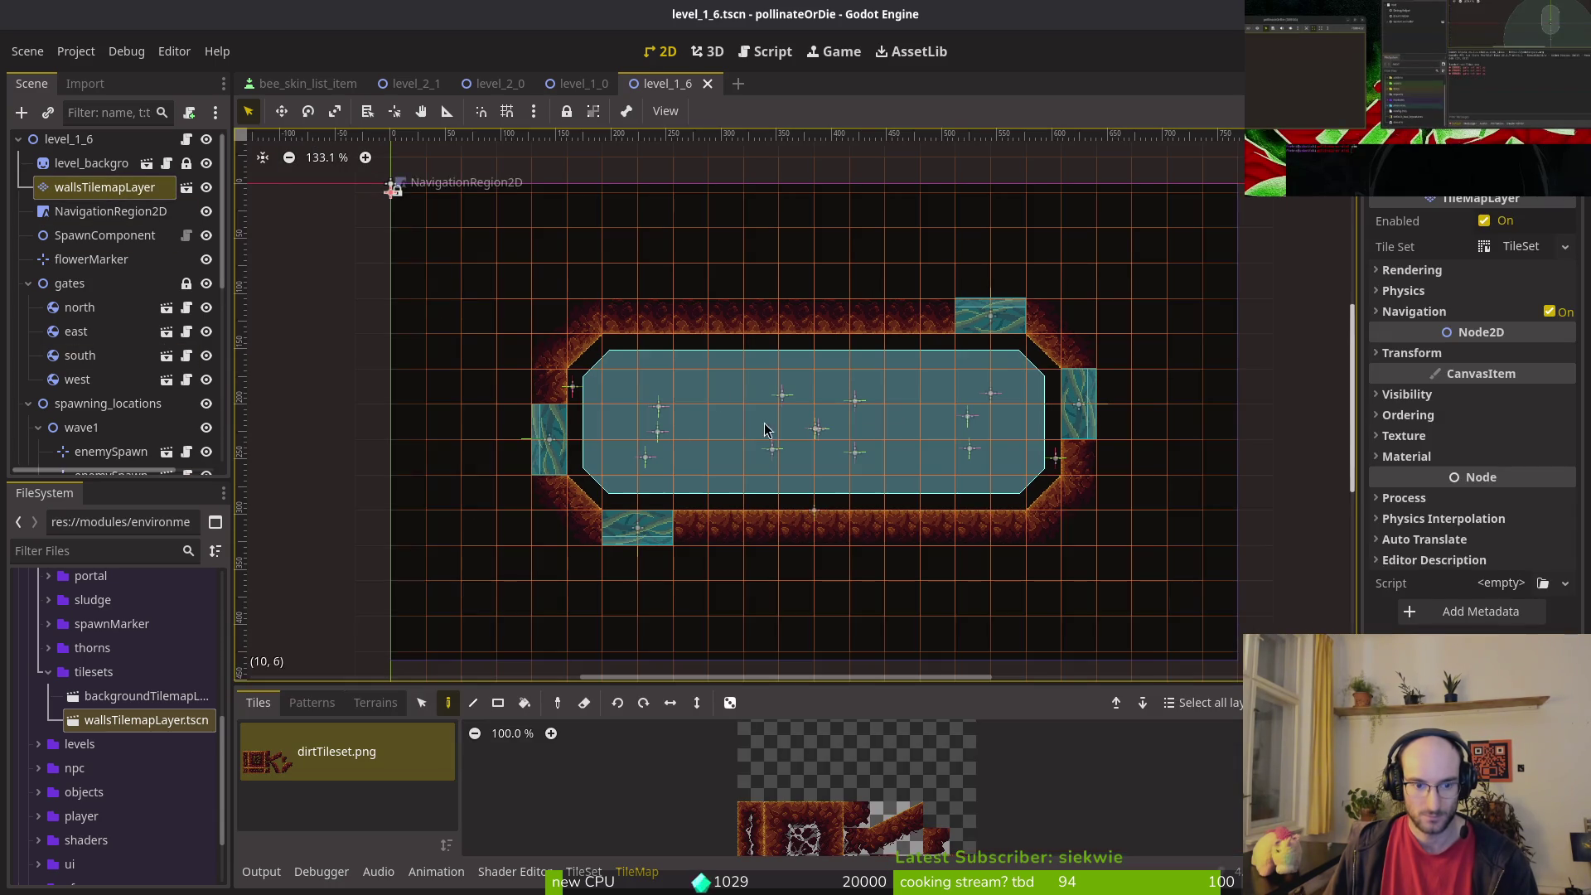
scroll(764, 434, "right", 2)
left_click(422, 702)
left_click_drag(336, 174, 1214, 650)
Compare level_2_1 and level_1_6, then return to level_2_0 and select its wallsTilemapLayer.
left_click(409, 83)
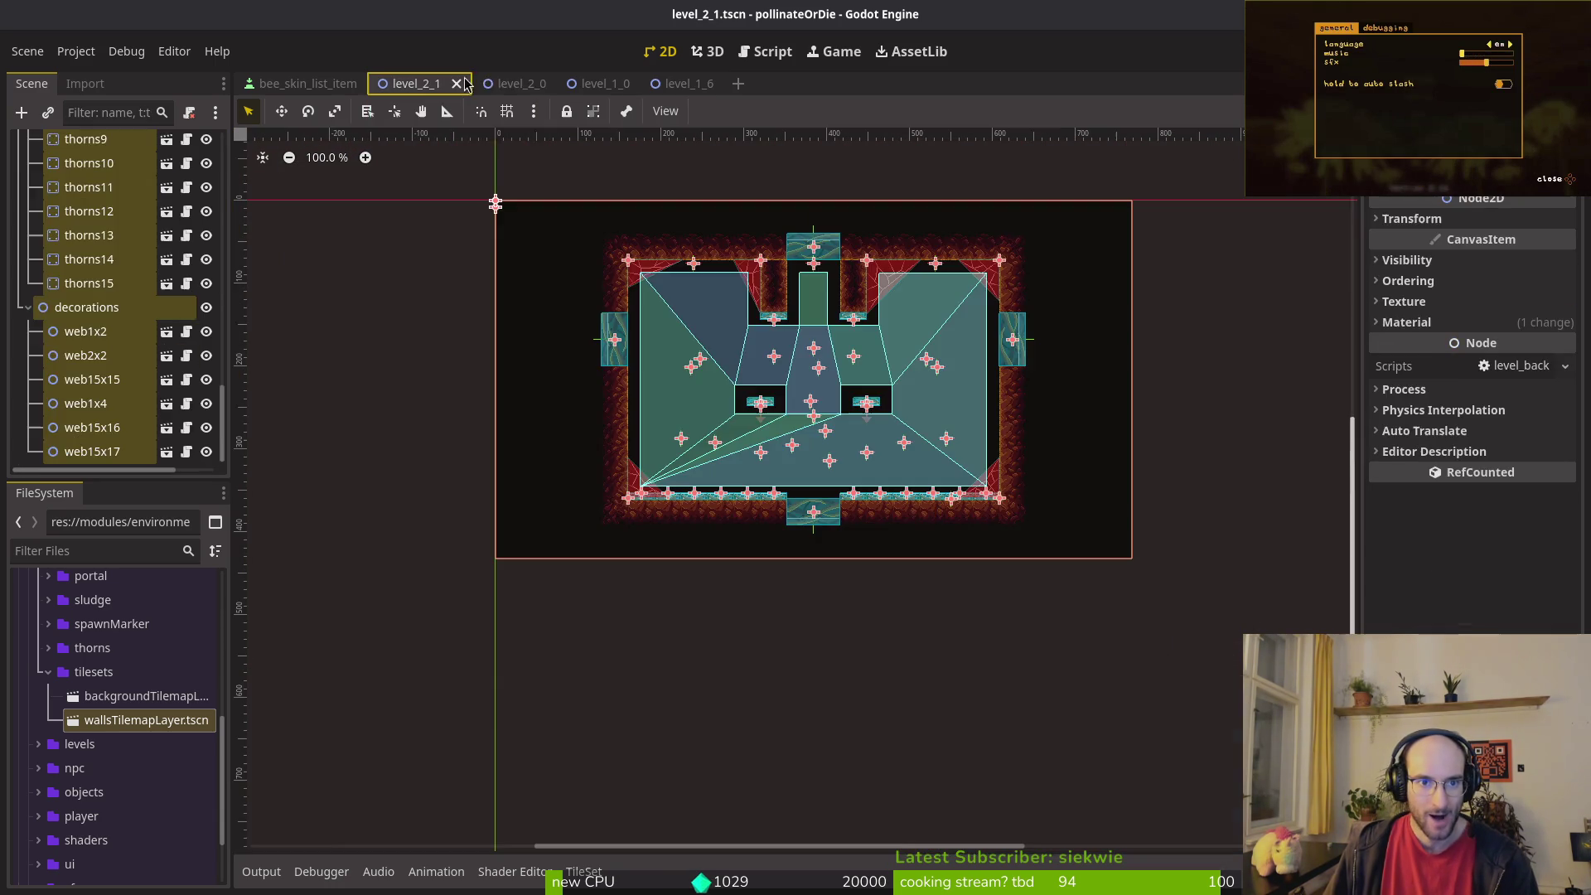
left_click(497, 84)
left_click(740, 389)
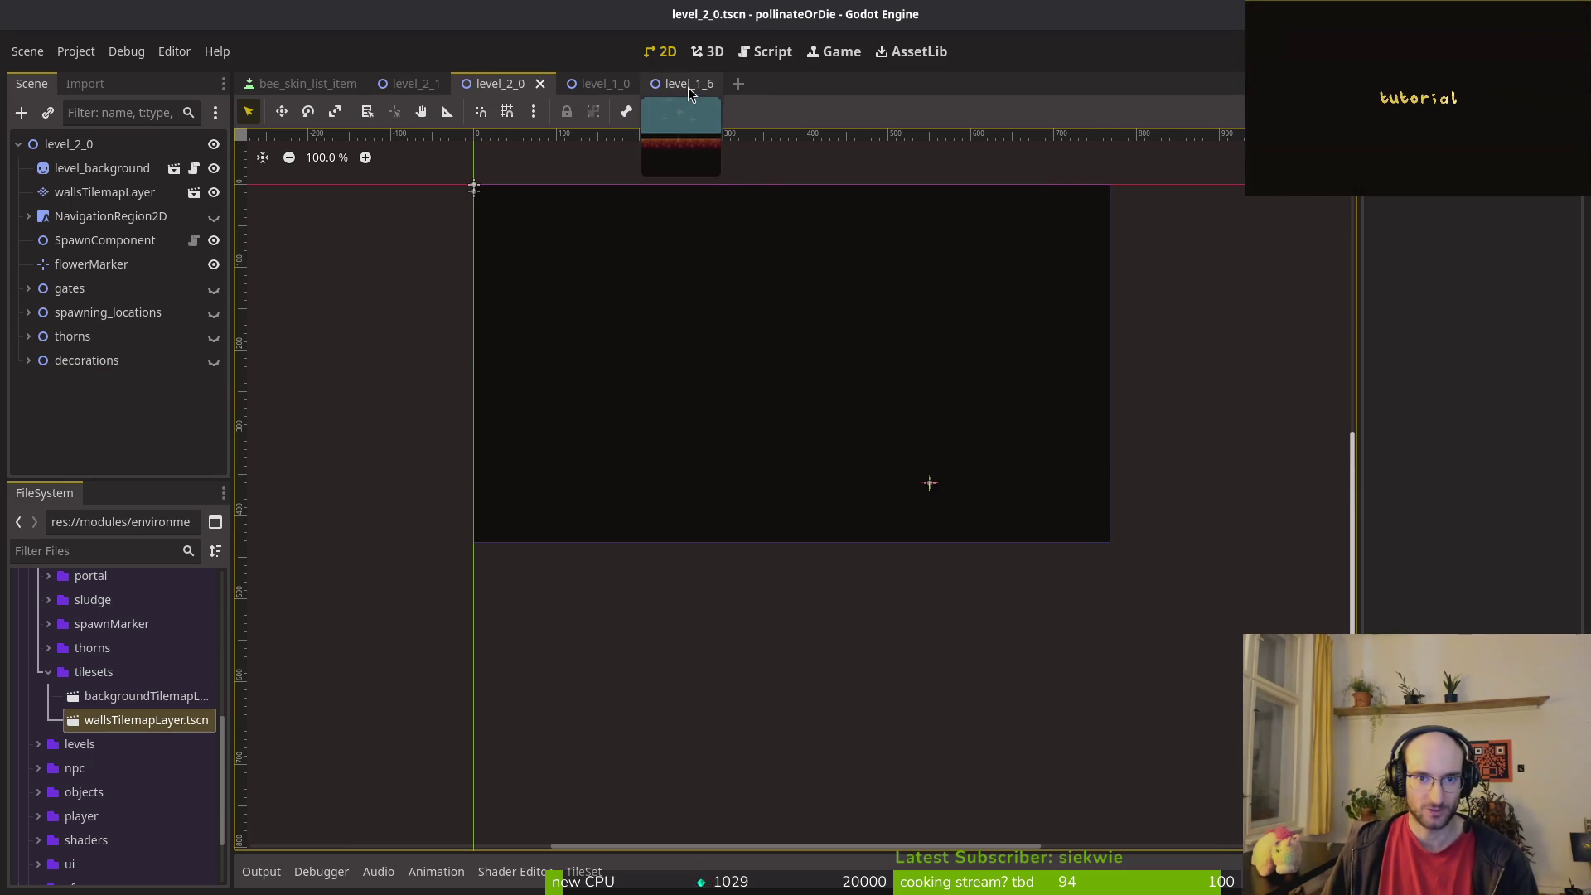
left_click(688, 84)
left_click(414, 84)
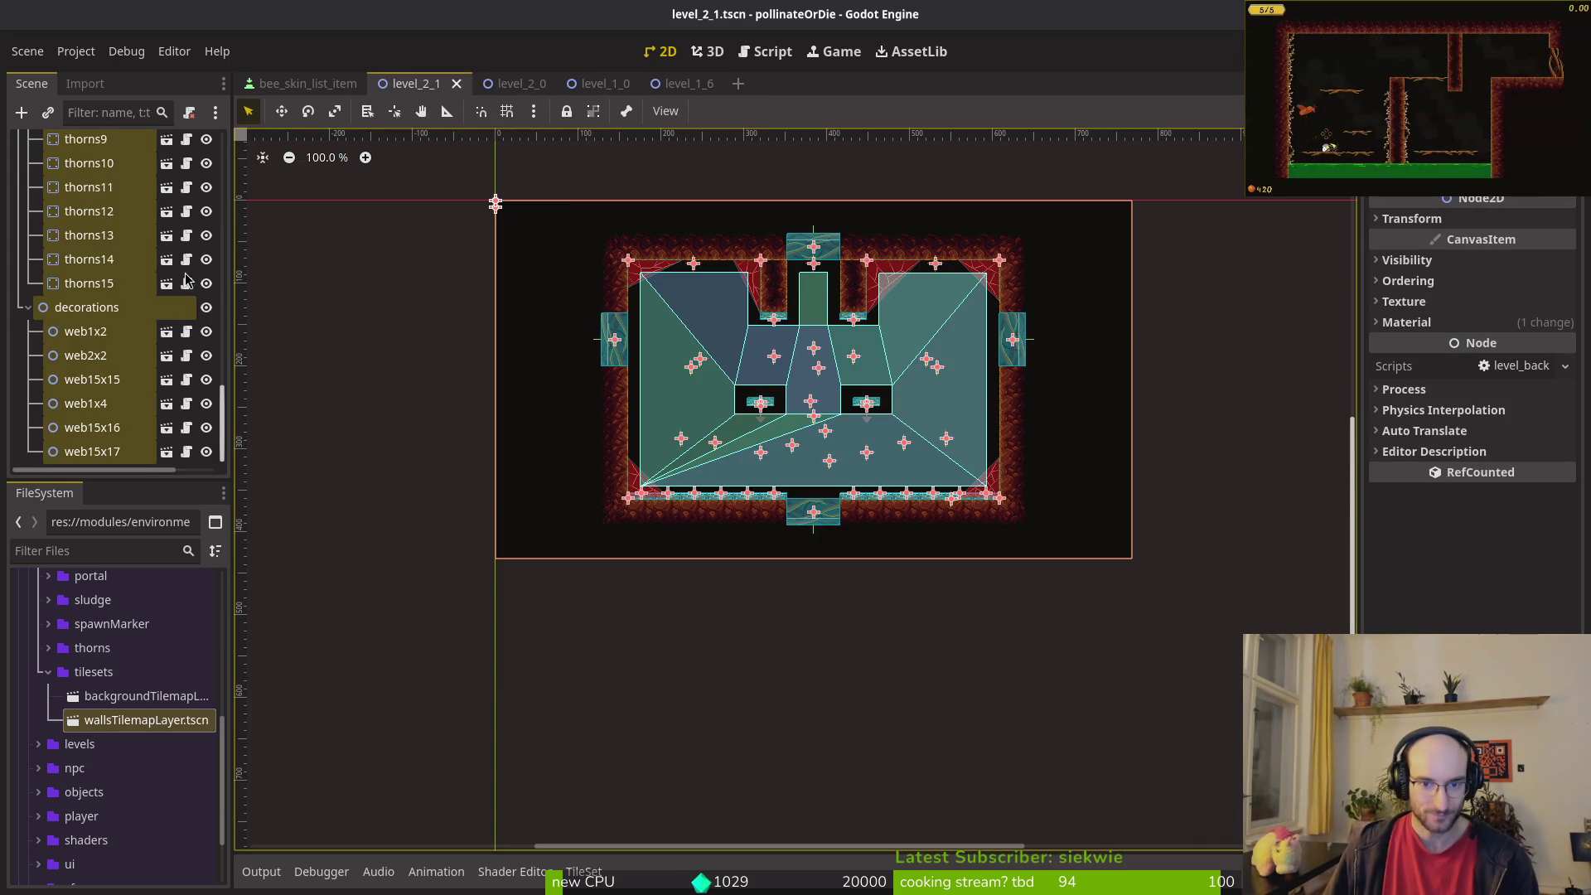
left_click(514, 84)
left_click(102, 167)
left_click(105, 191)
scroll(912, 575, "down", 2)
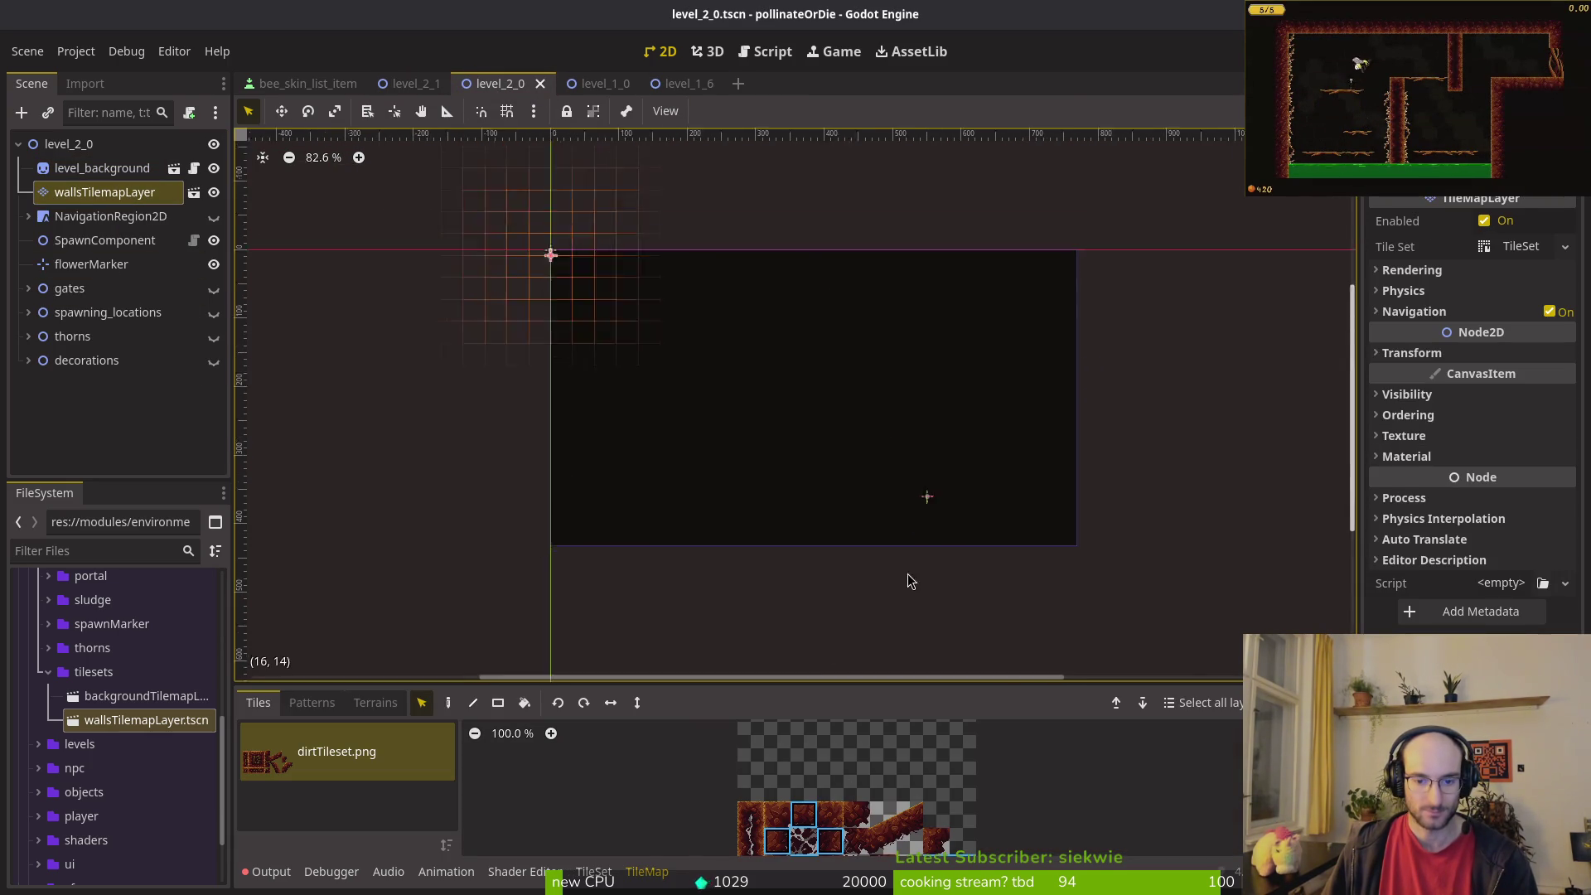
Paint a dirt wall column on the right and the top wall row.
scroll(850, 758, "down", 4)
scroll(848, 758, "up", 9)
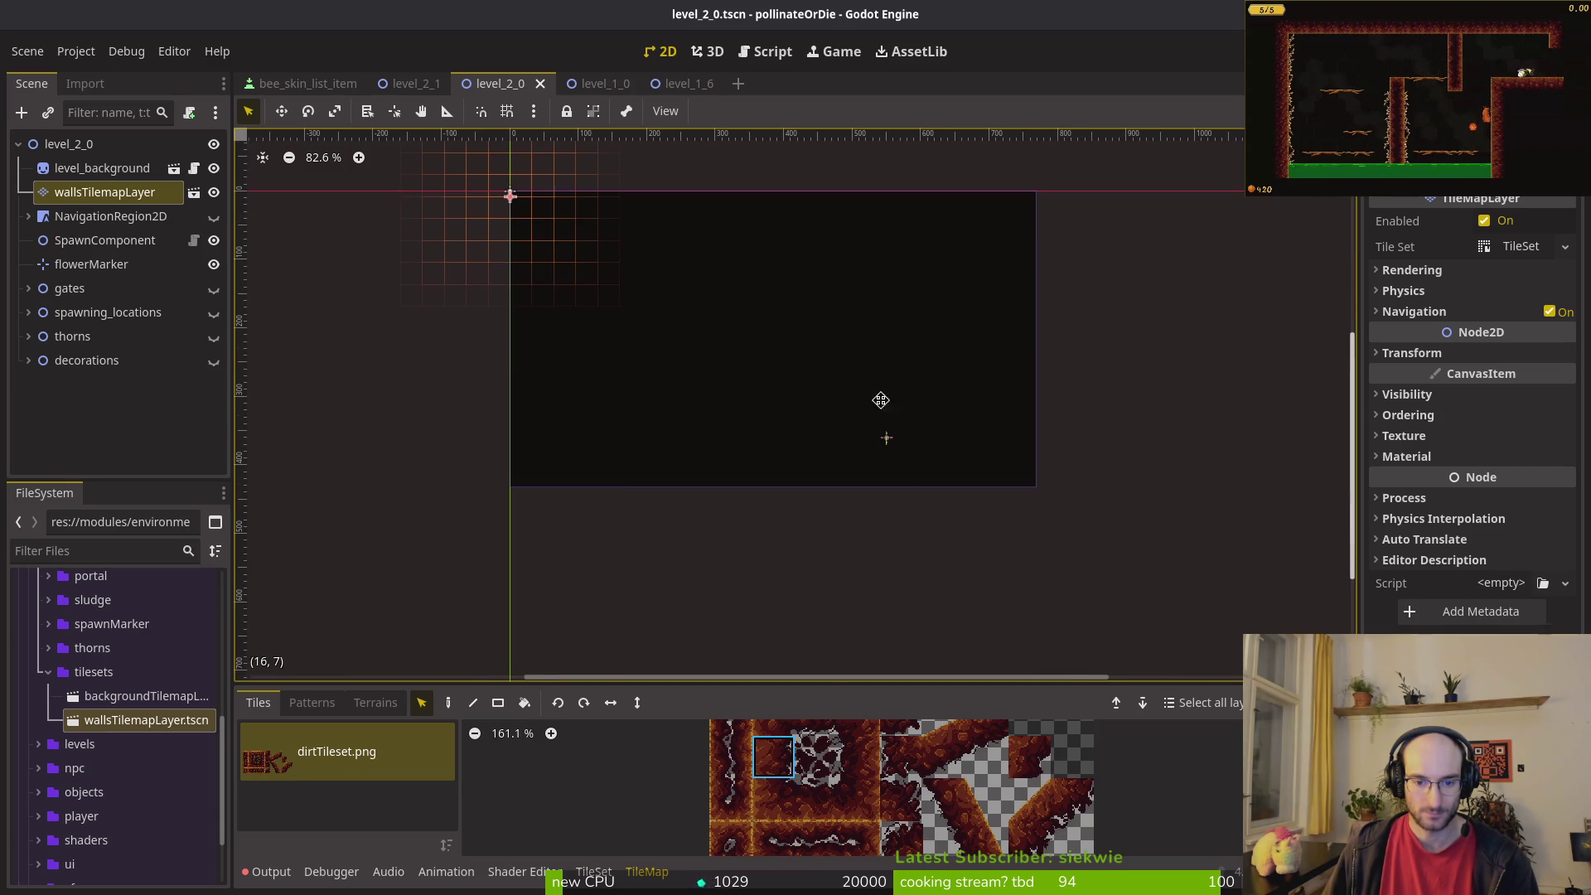
left_click_drag(879, 372, 880, 416)
left_click_drag(757, 519, 597, 446)
key("d")
scroll(745, 447, "up", 2)
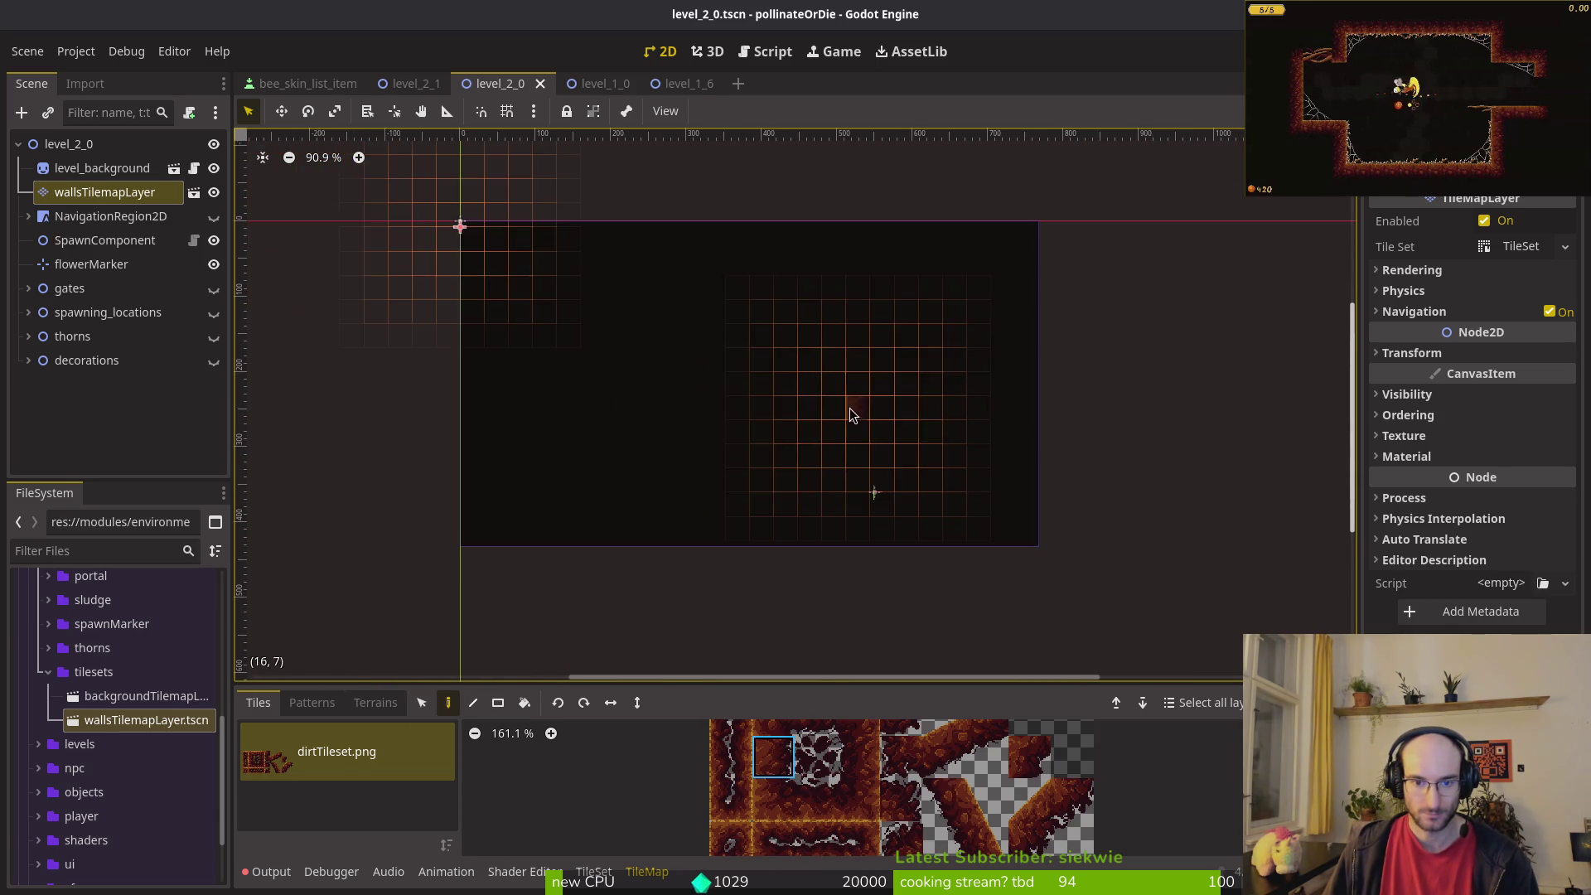
left_click_drag(916, 342, 908, 450)
left_click(811, 792)
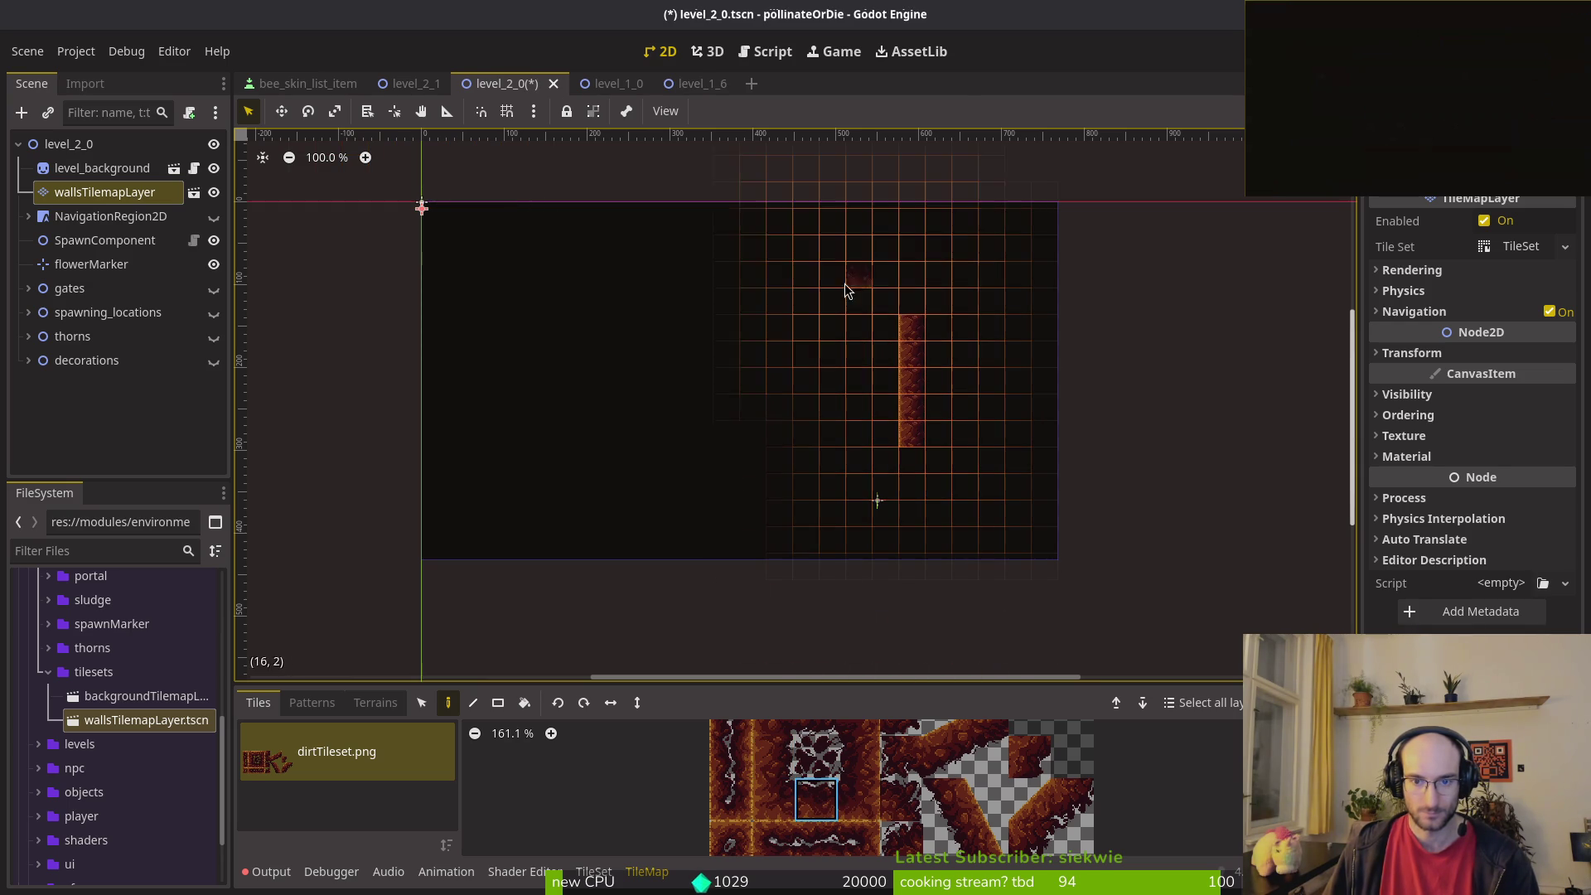
left_click_drag(877, 306, 592, 302)
left_click(859, 756)
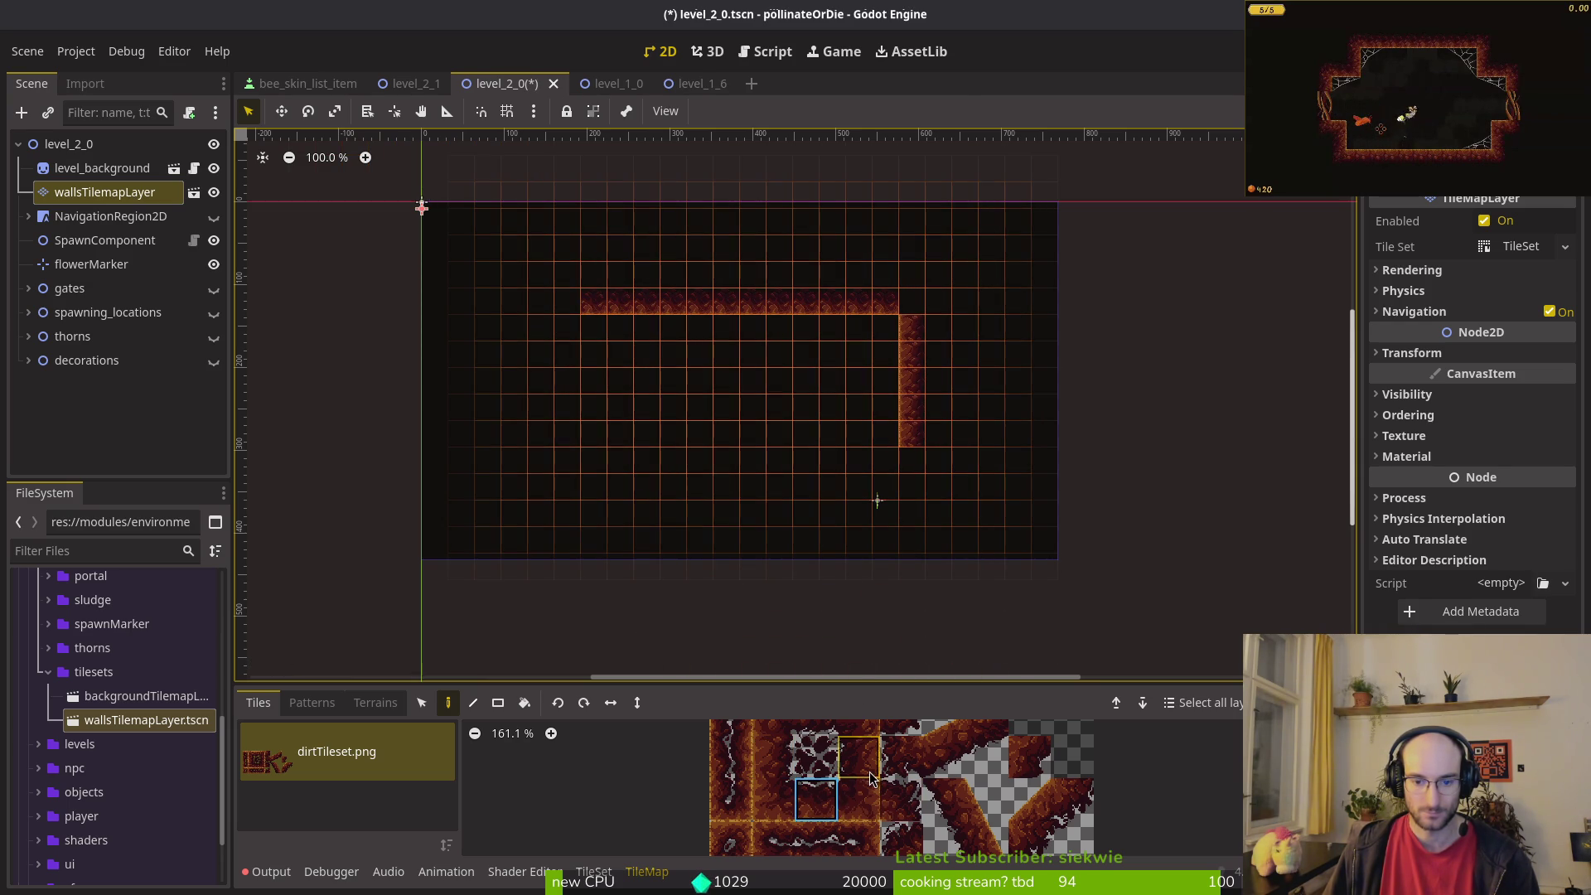
left_click(535, 329)
Paint the side wall column, erase the misplaced column and fill the top-right corner.
left_click(773, 756)
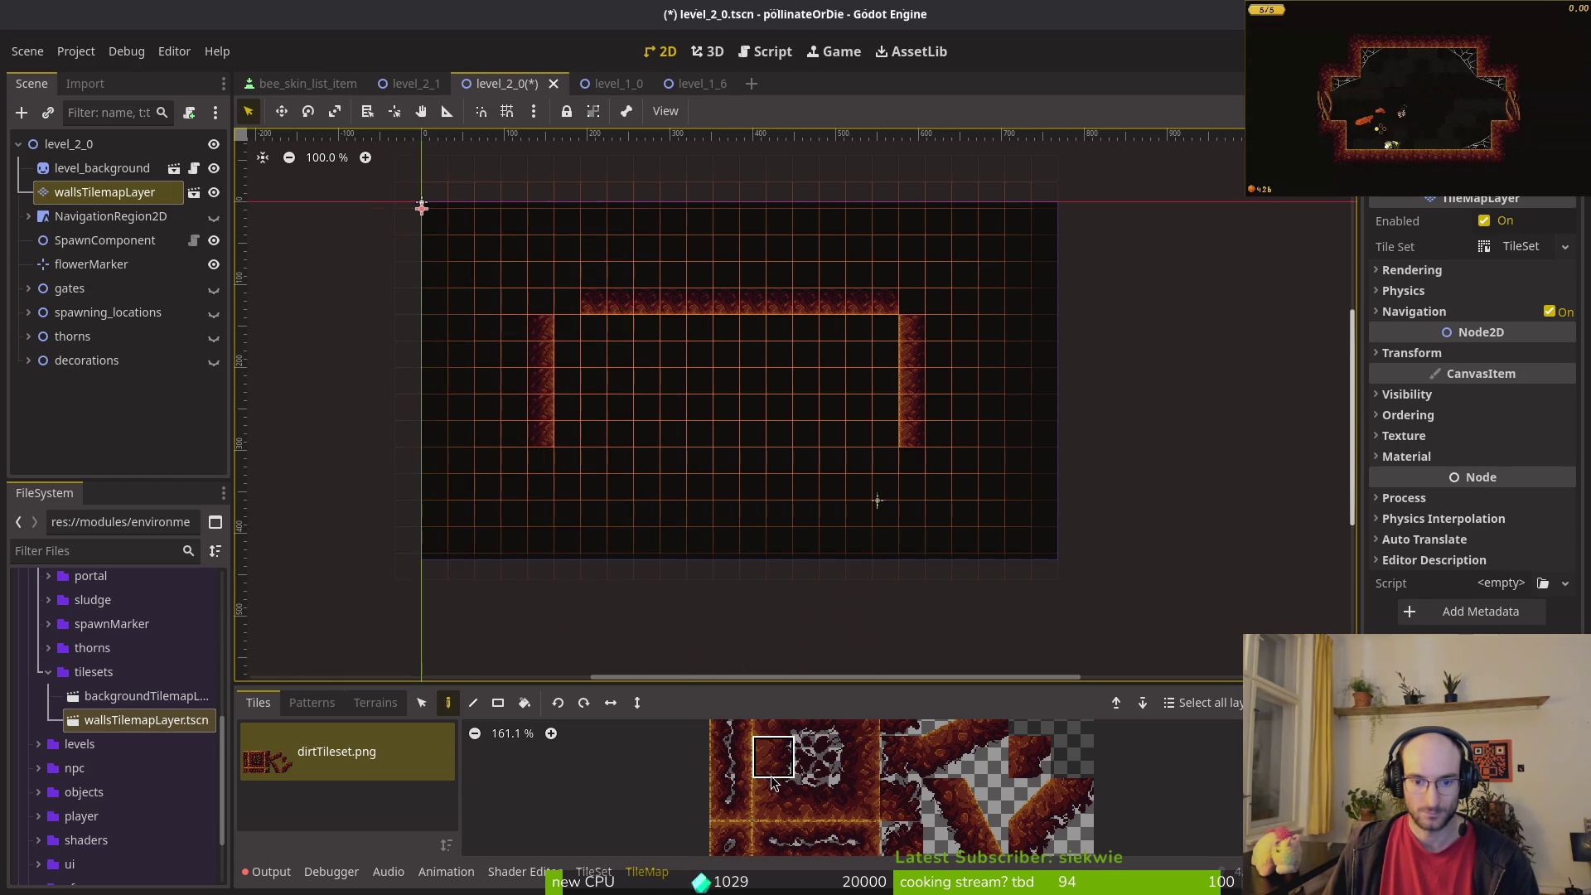
left_click_drag(936, 323, 941, 383)
right_click(909, 338)
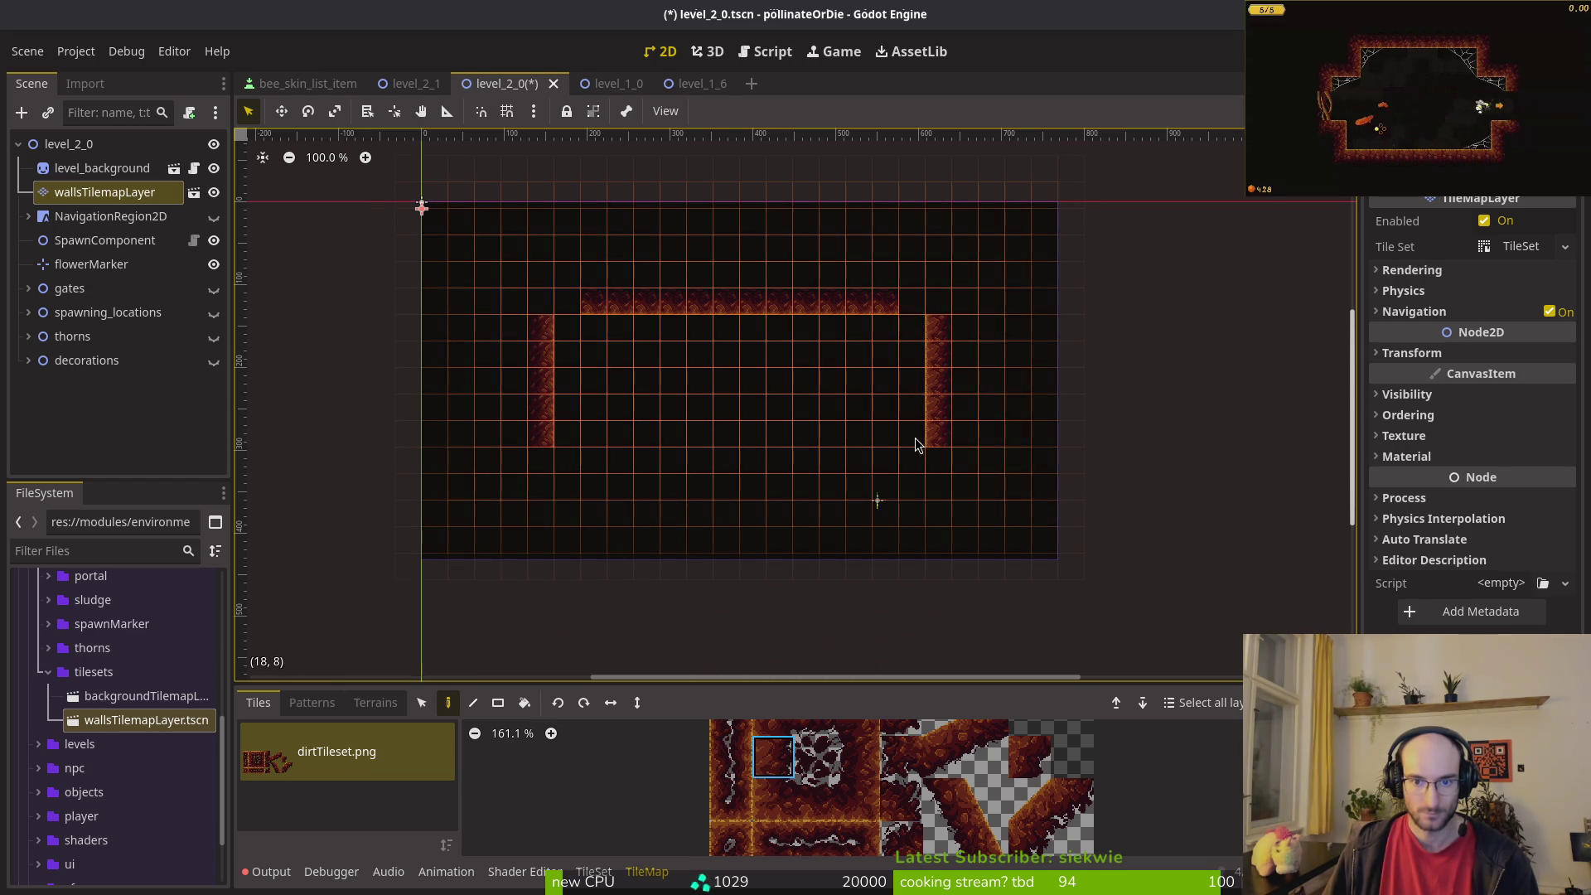
left_click_drag(816, 755, 816, 797)
left_click(910, 308)
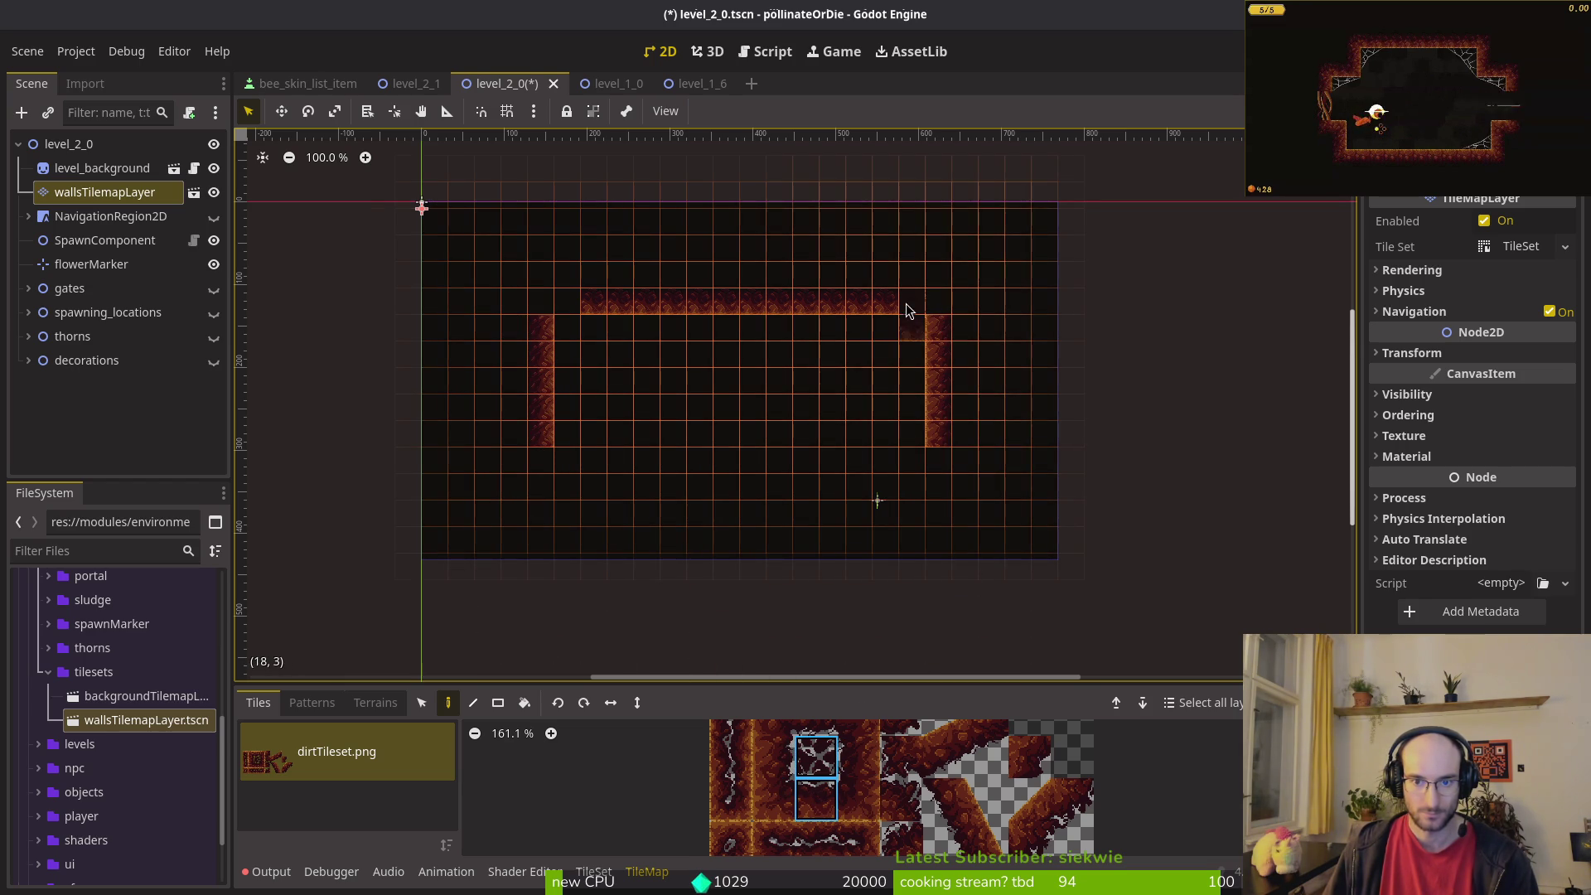
key("Escape")
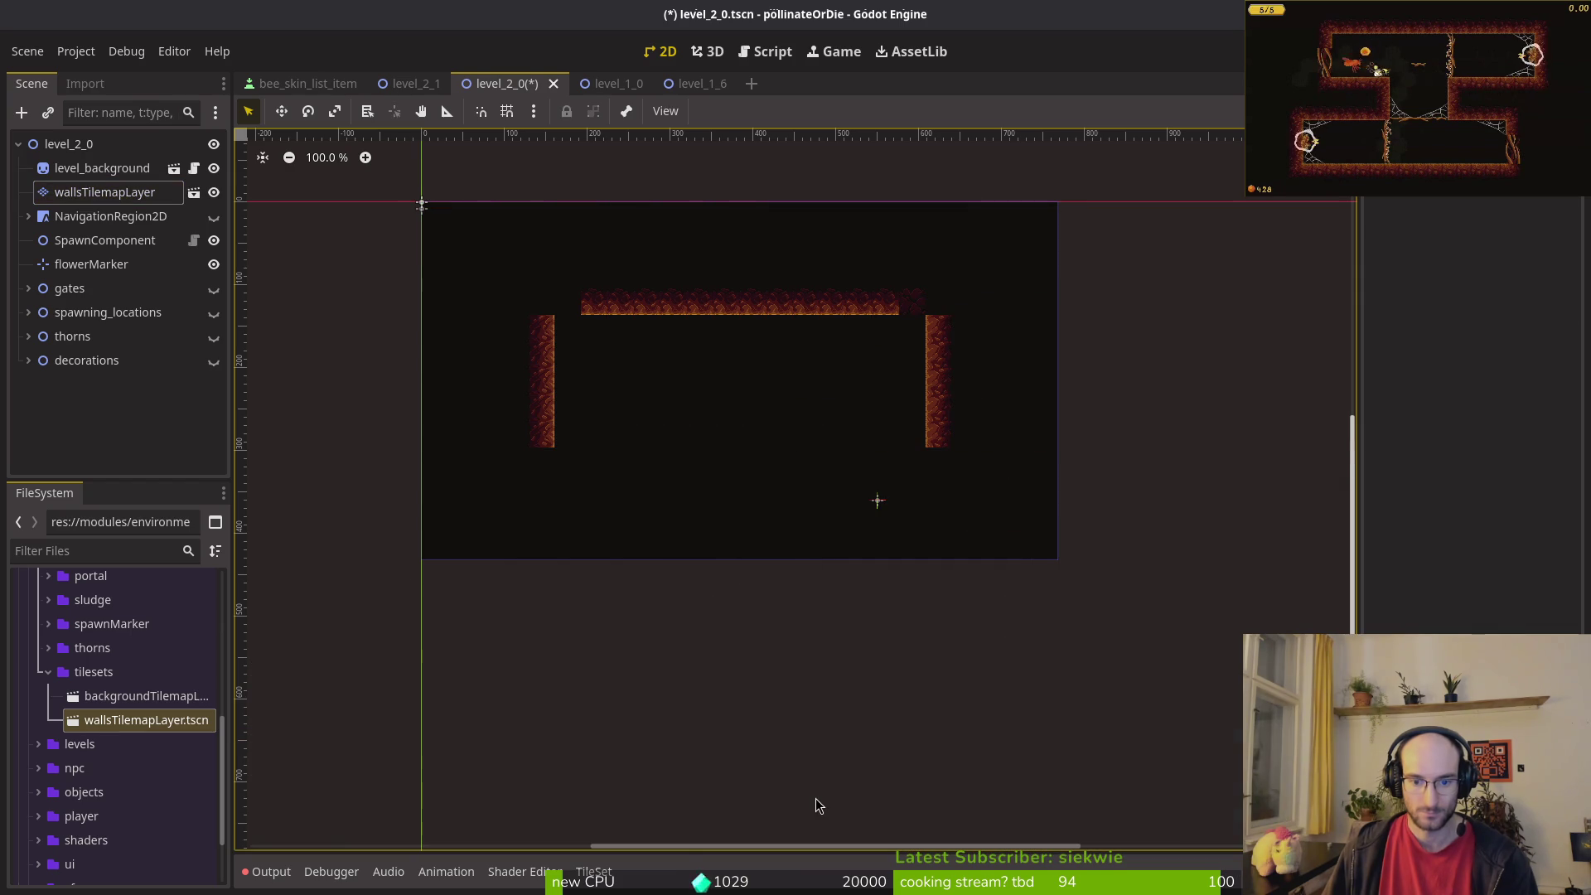
Pick the bottom-wall dirt tile and paint the bottom wall row.
left_click(594, 871)
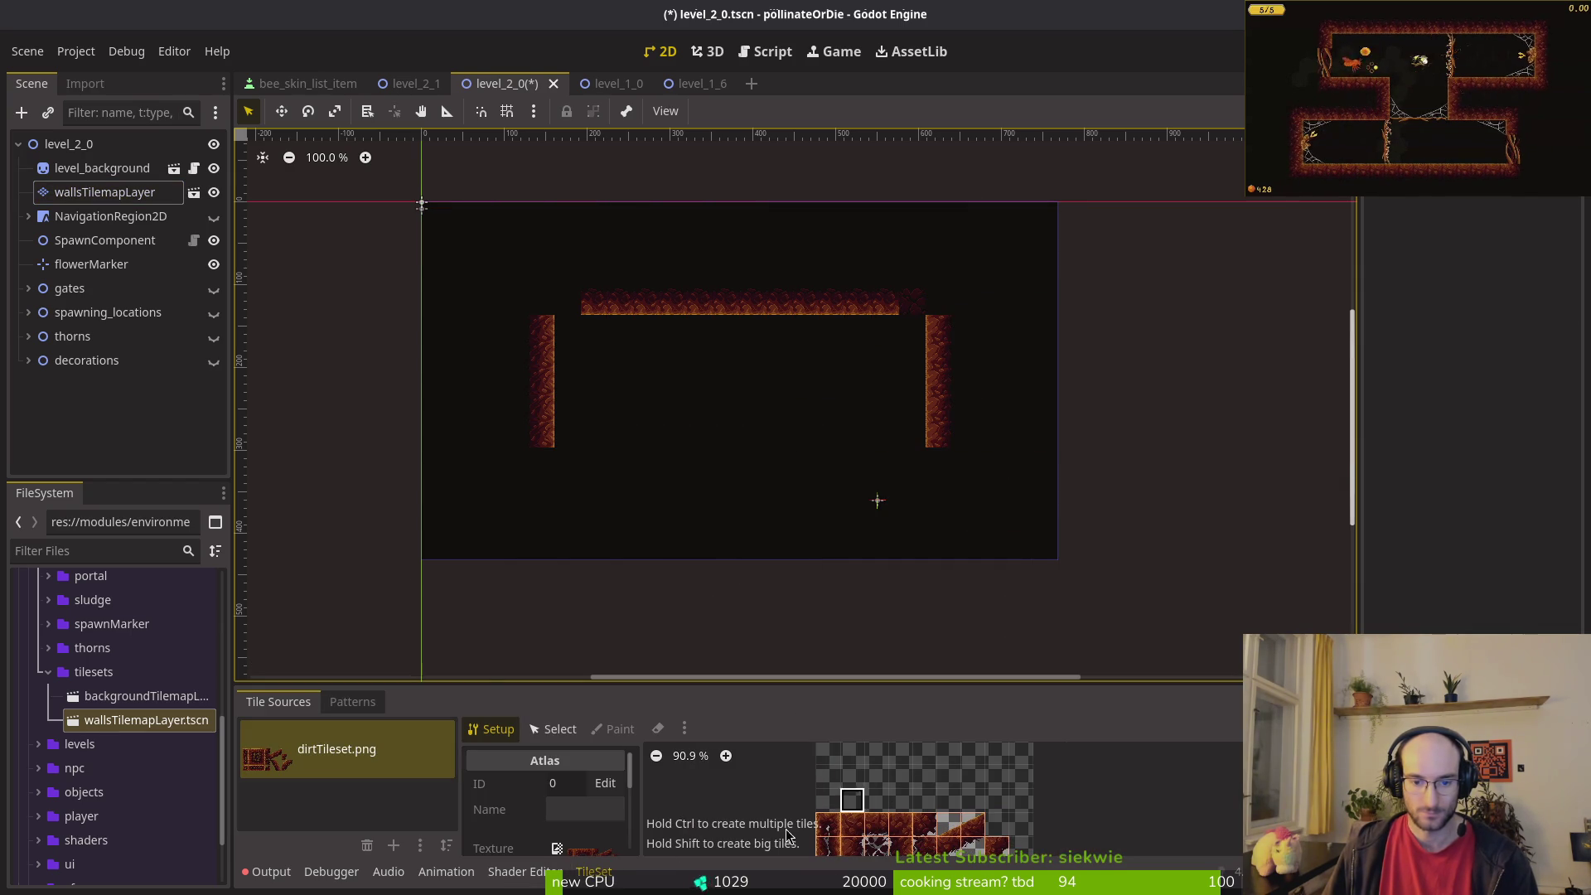
left_click(742, 587)
left_click(798, 813)
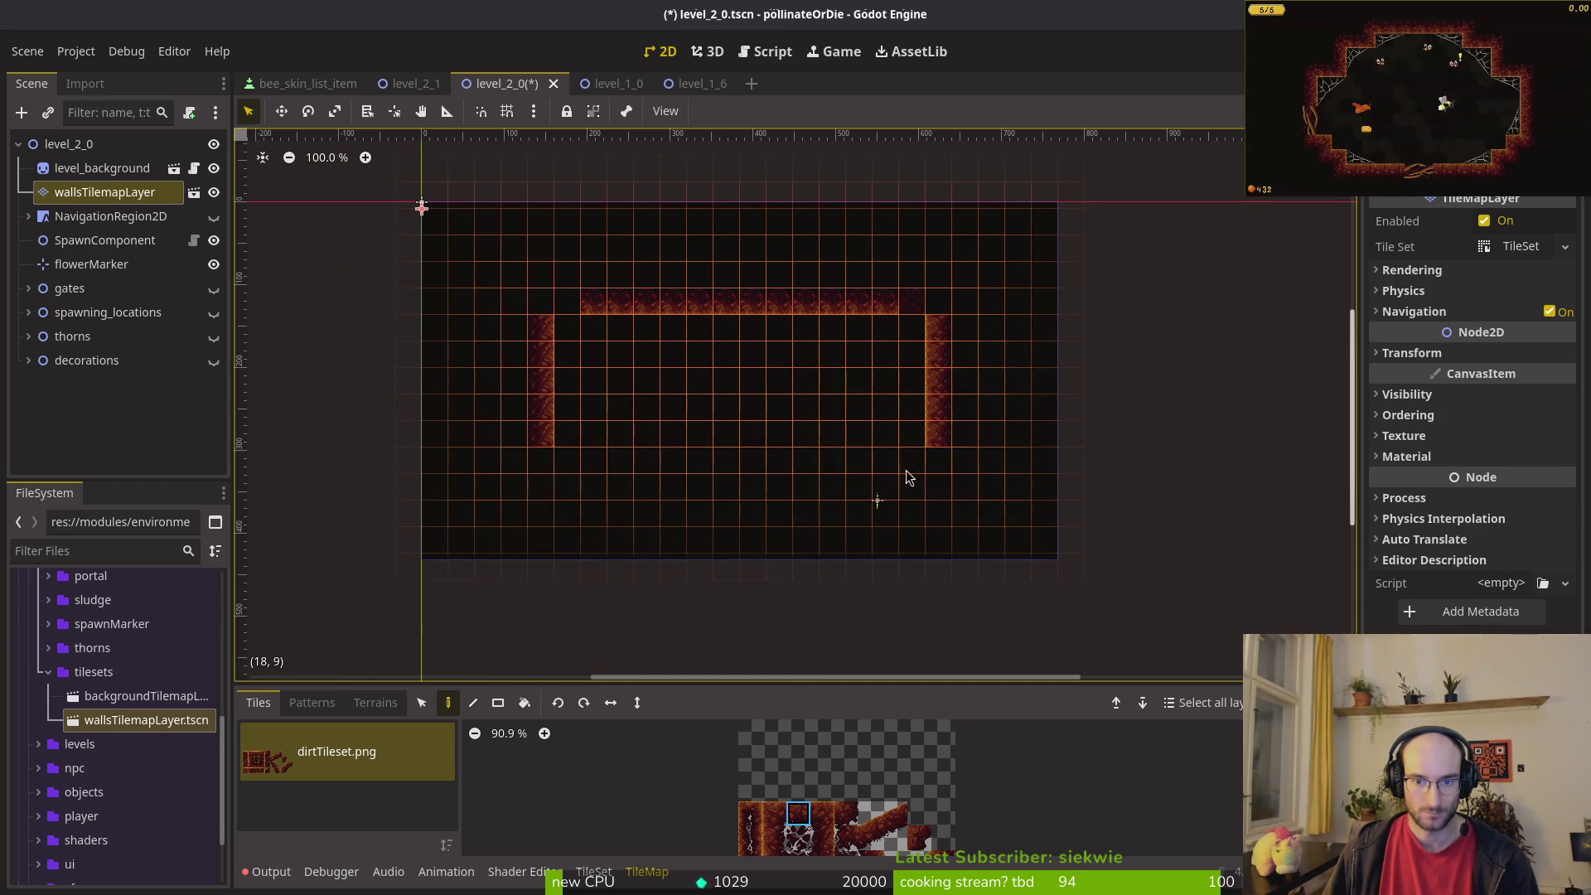
scroll(620, 431, "down", 3)
scroll(620, 431, "right", 2)
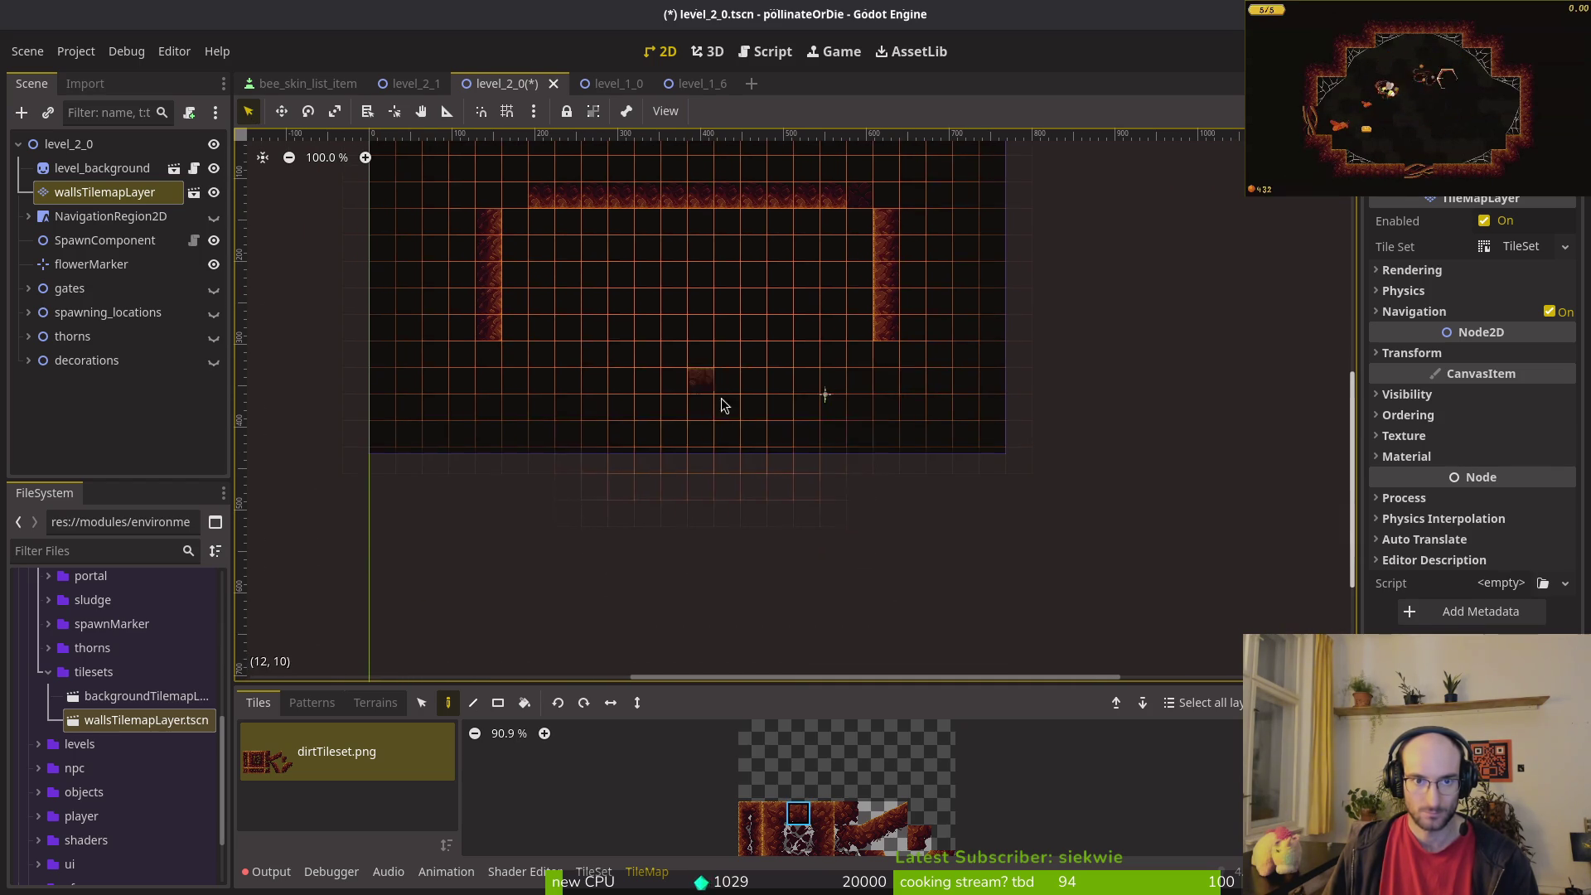
scroll(835, 814, "down", 3)
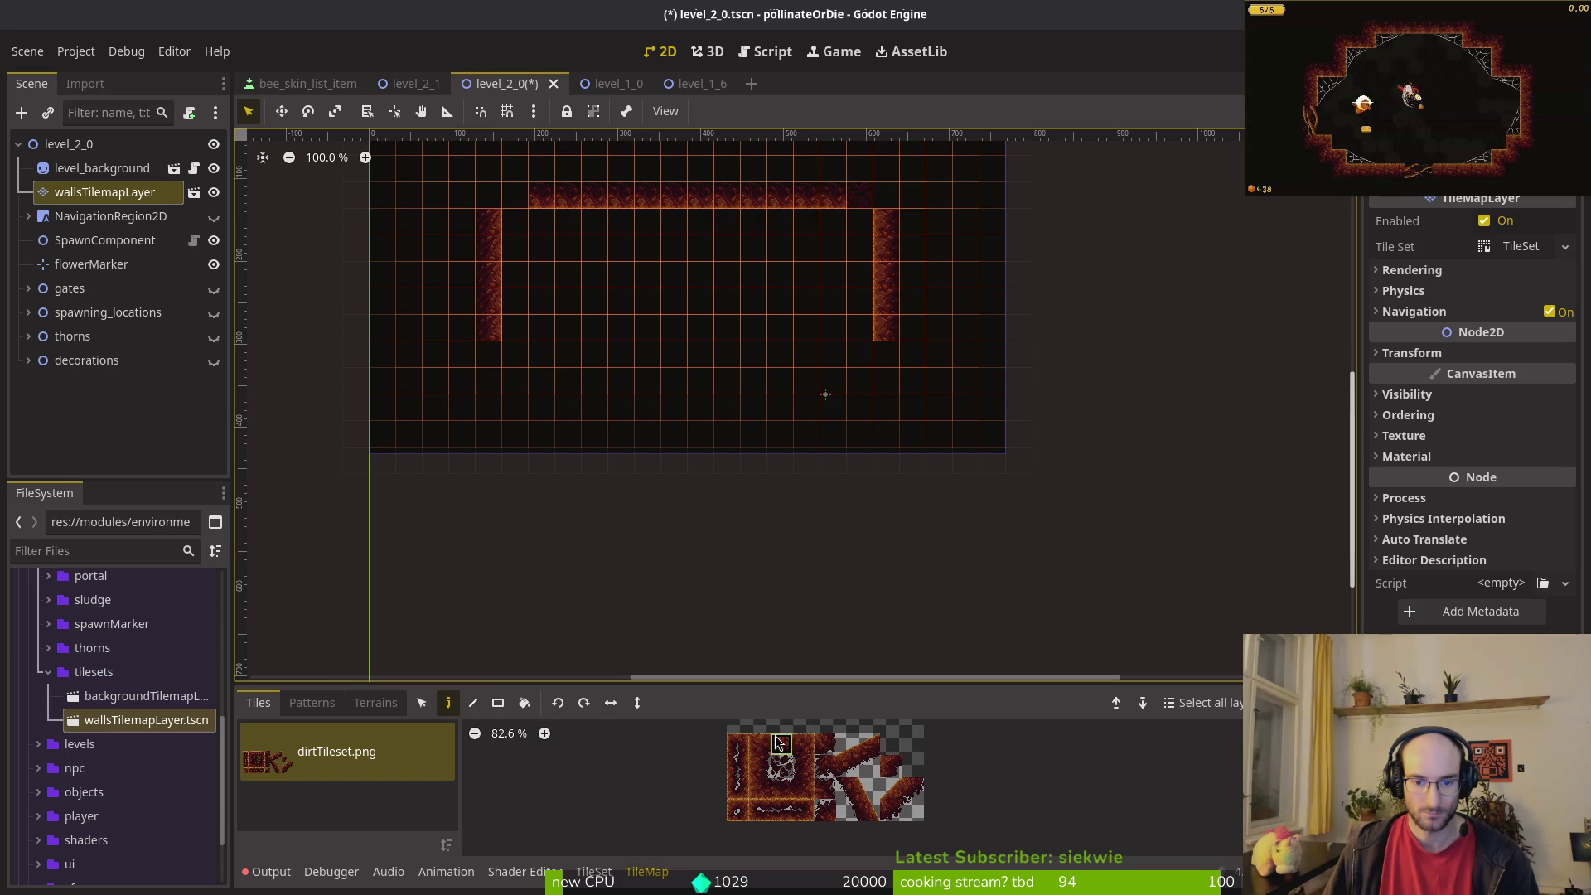
left_click(779, 745)
left_click_drag(862, 352, 522, 364)
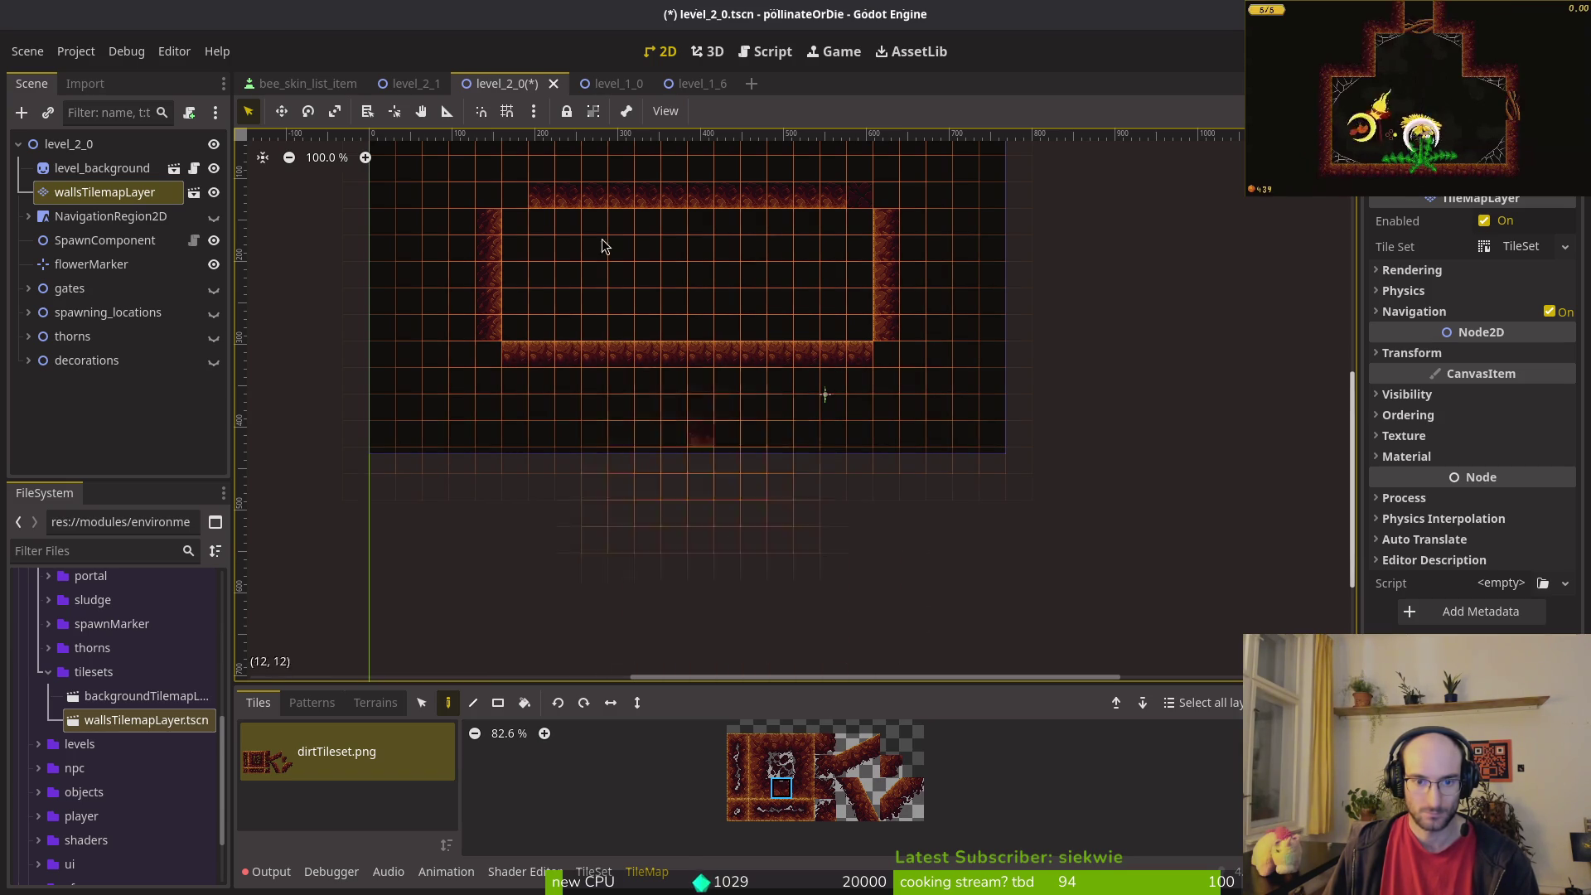
key("Escape")
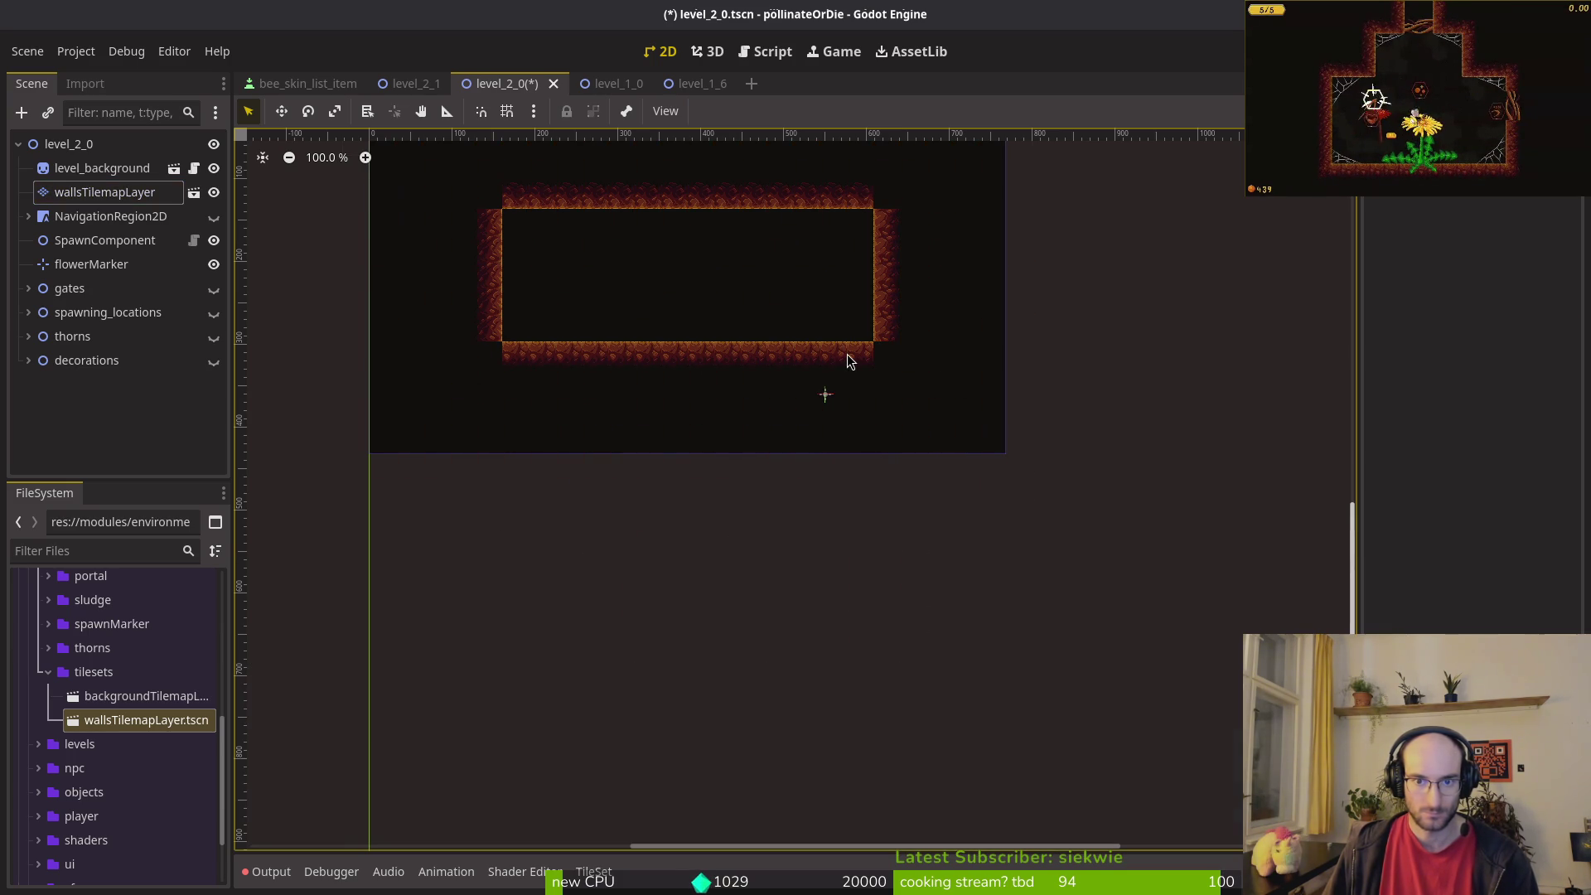
Paint the bottom-right and top-right dirt corner tiles, then save level_2_0.
scroll(773, 335, "up", 1)
scroll(772, 334, "up", 4)
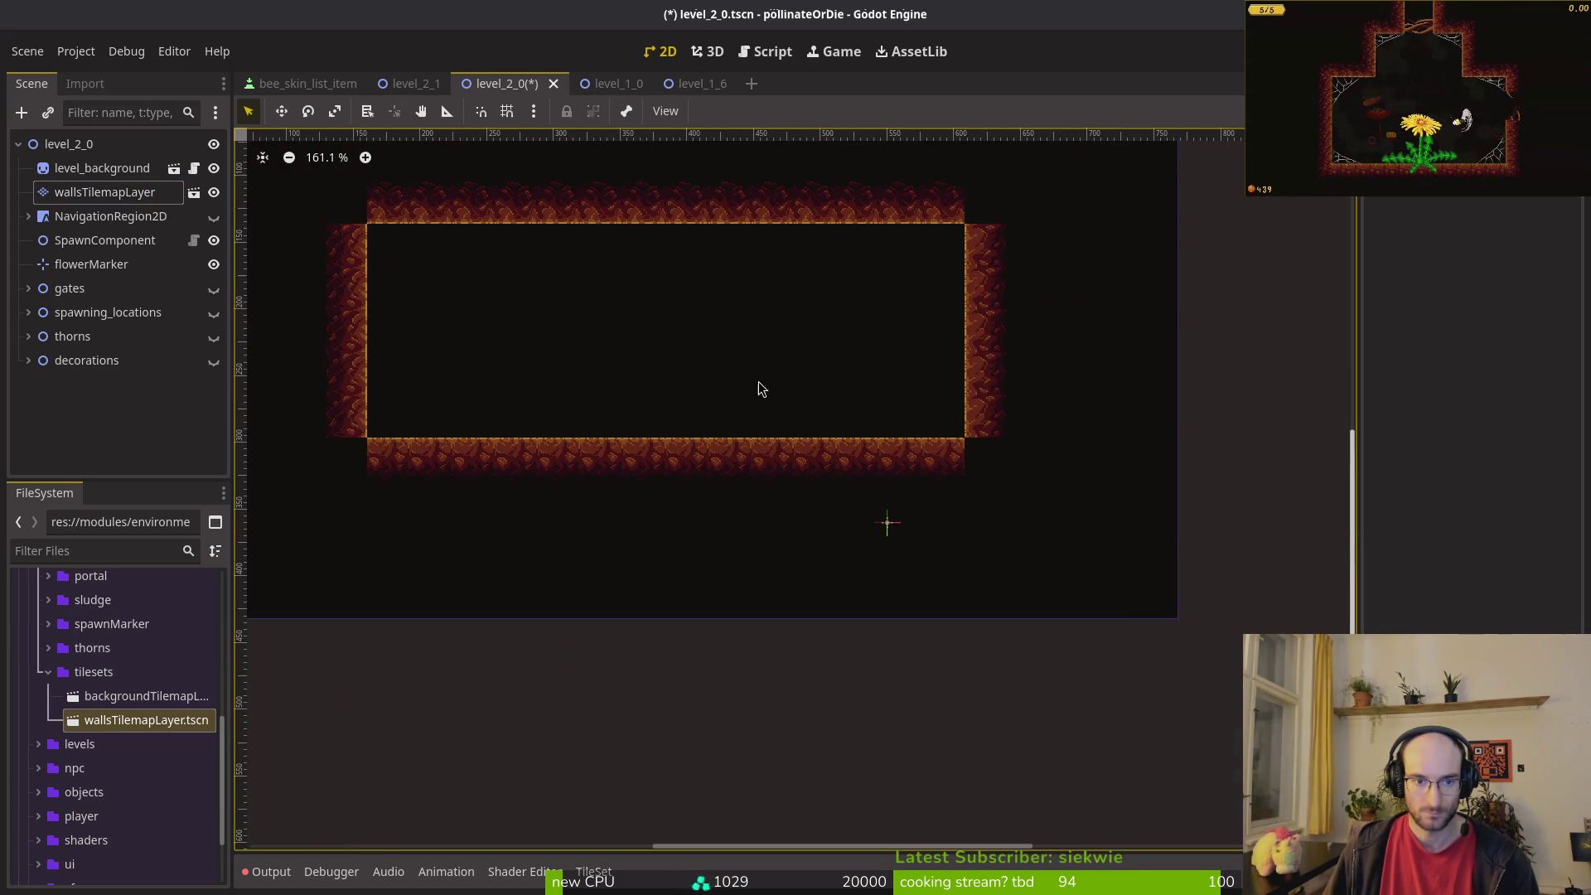
left_click(105, 192)
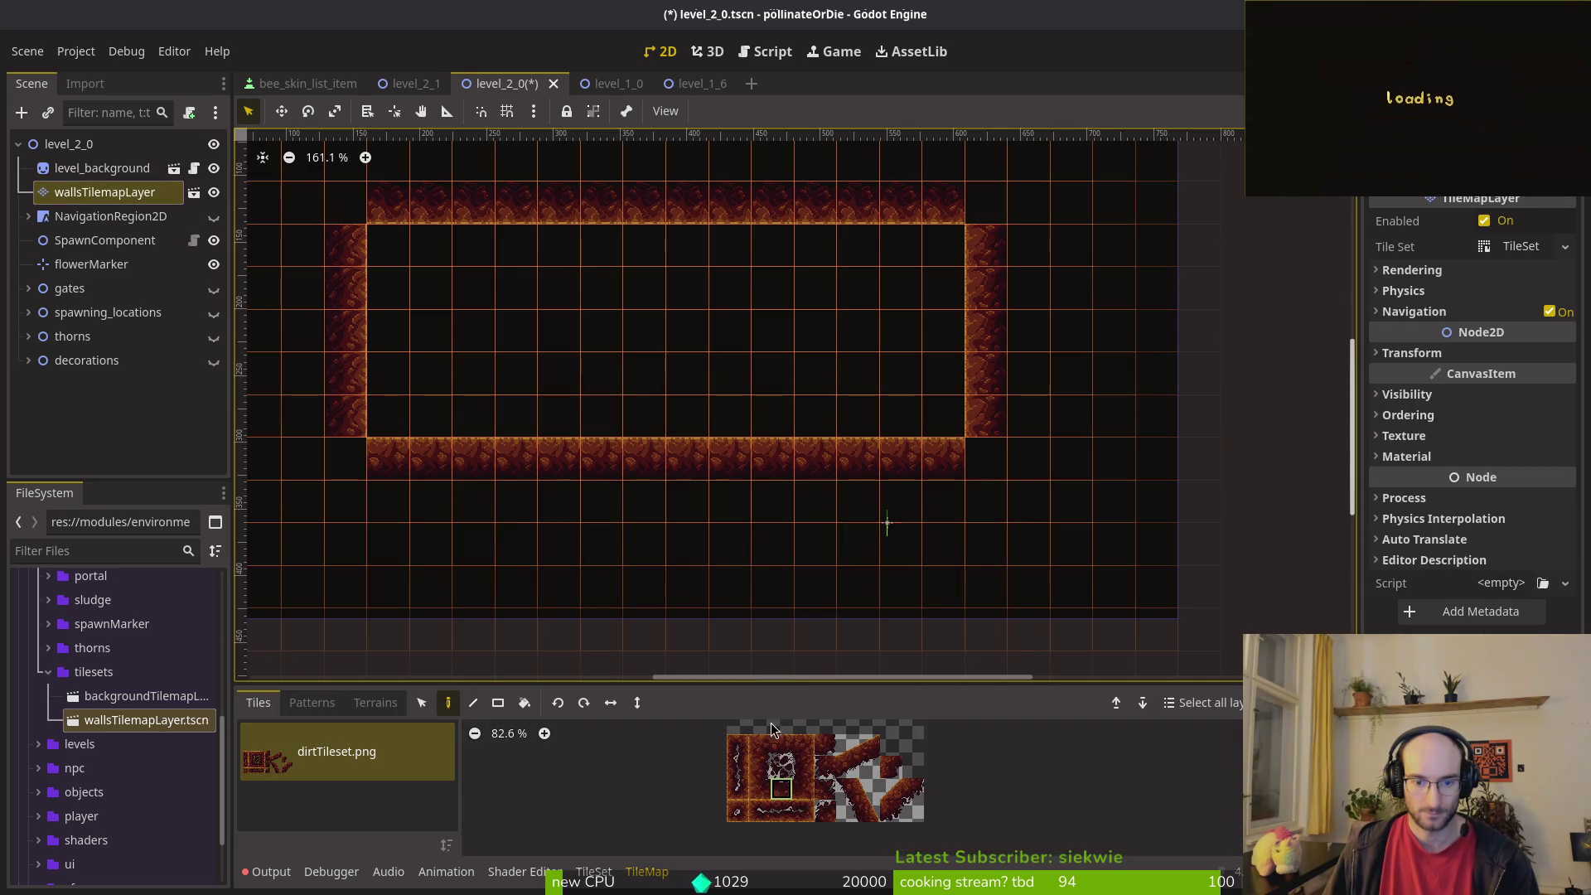
left_click(827, 745)
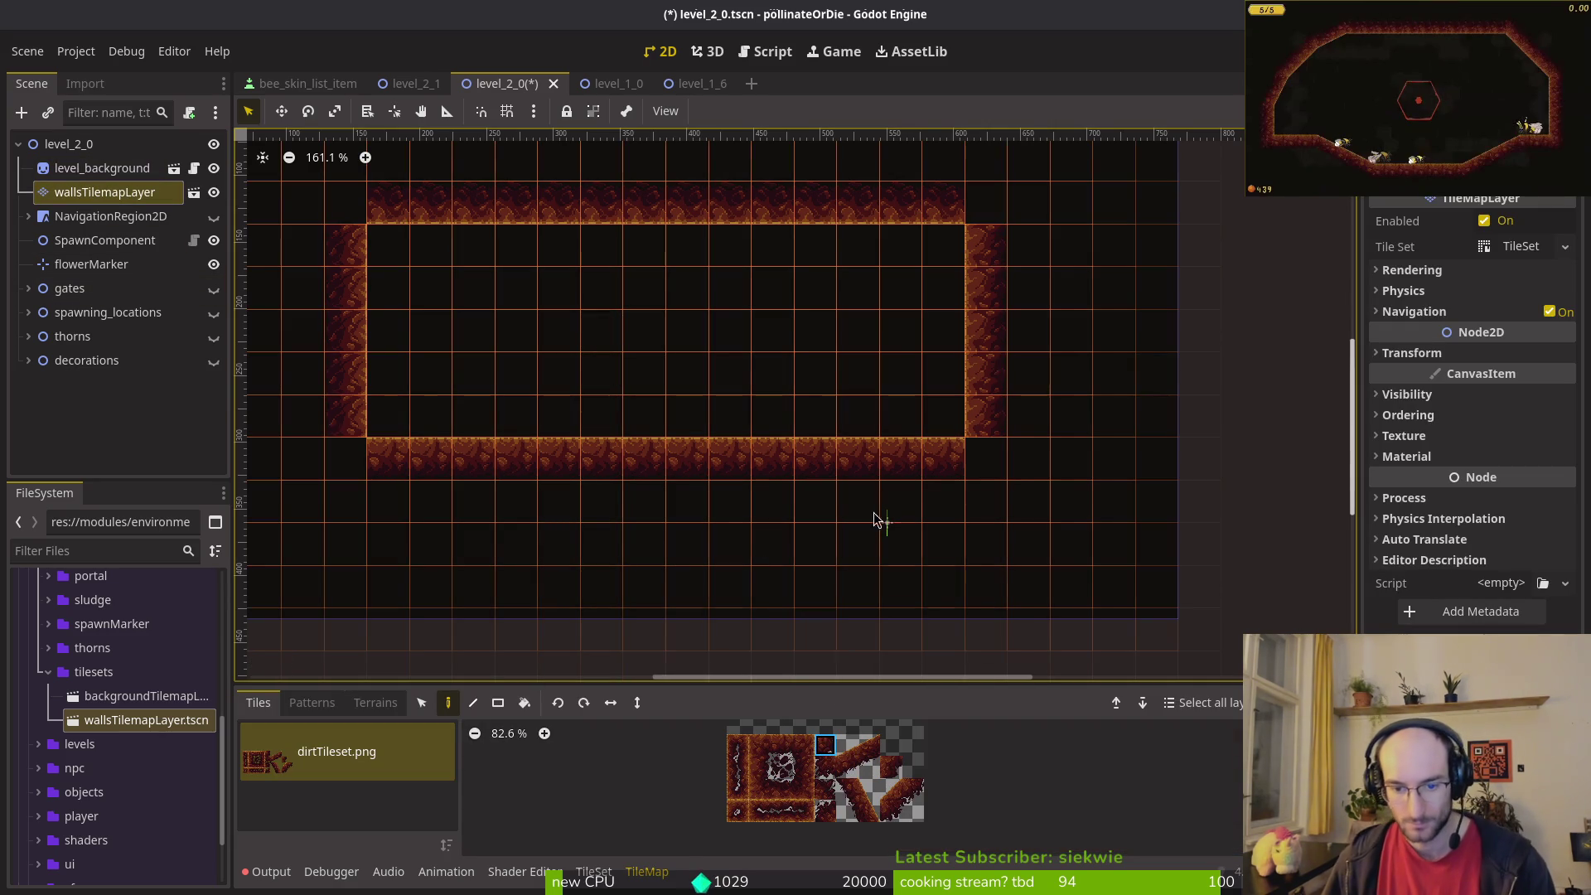
left_click(986, 457)
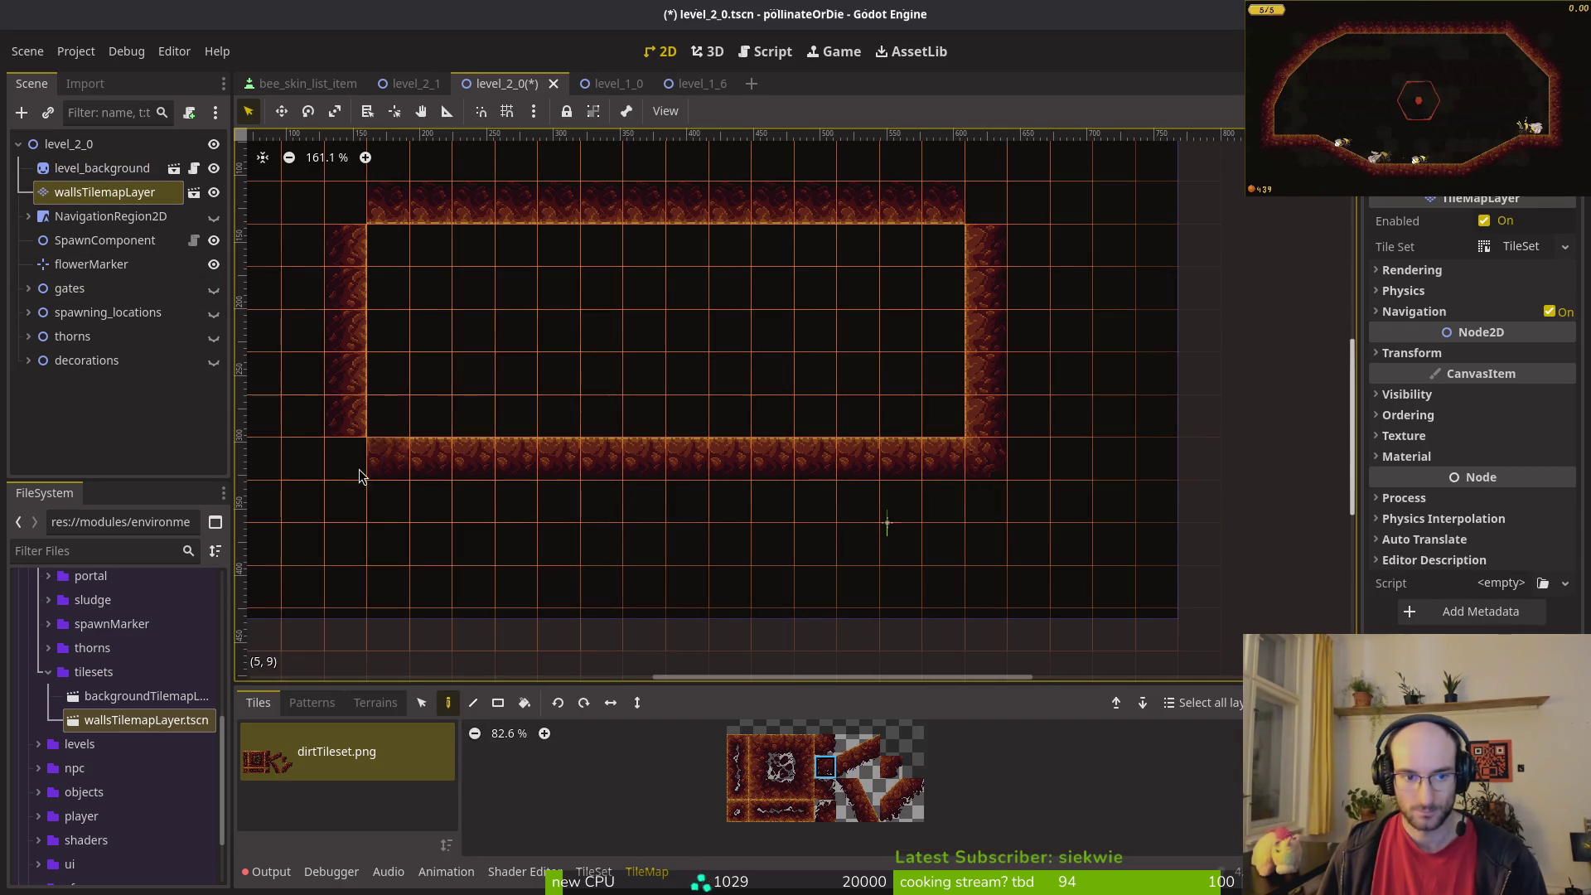
left_click(825, 789)
left_click(986, 206)
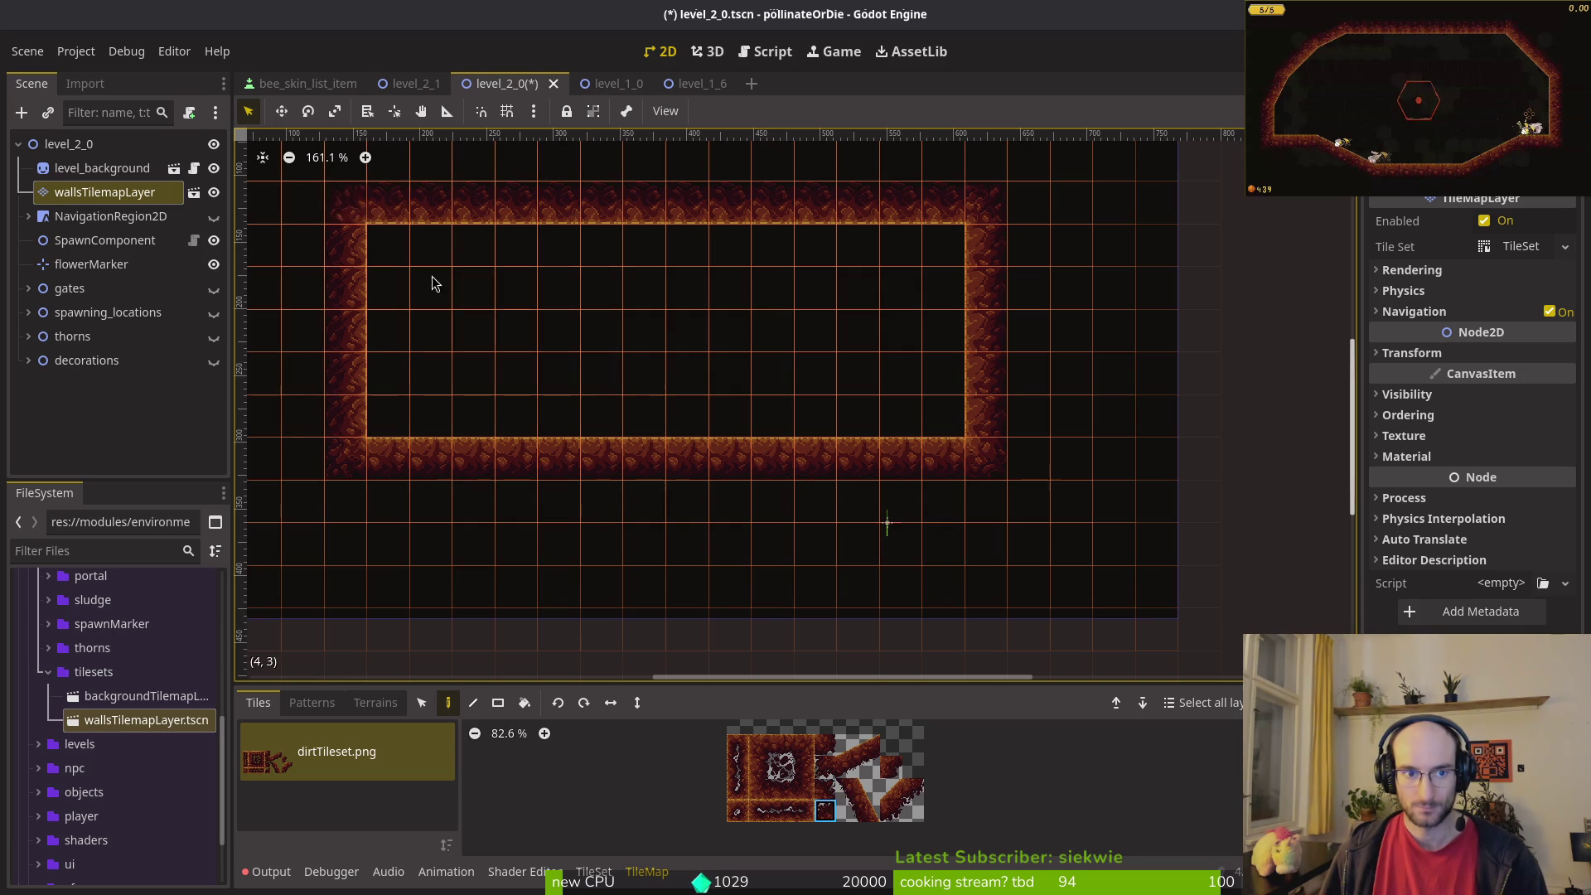
key("Escape")
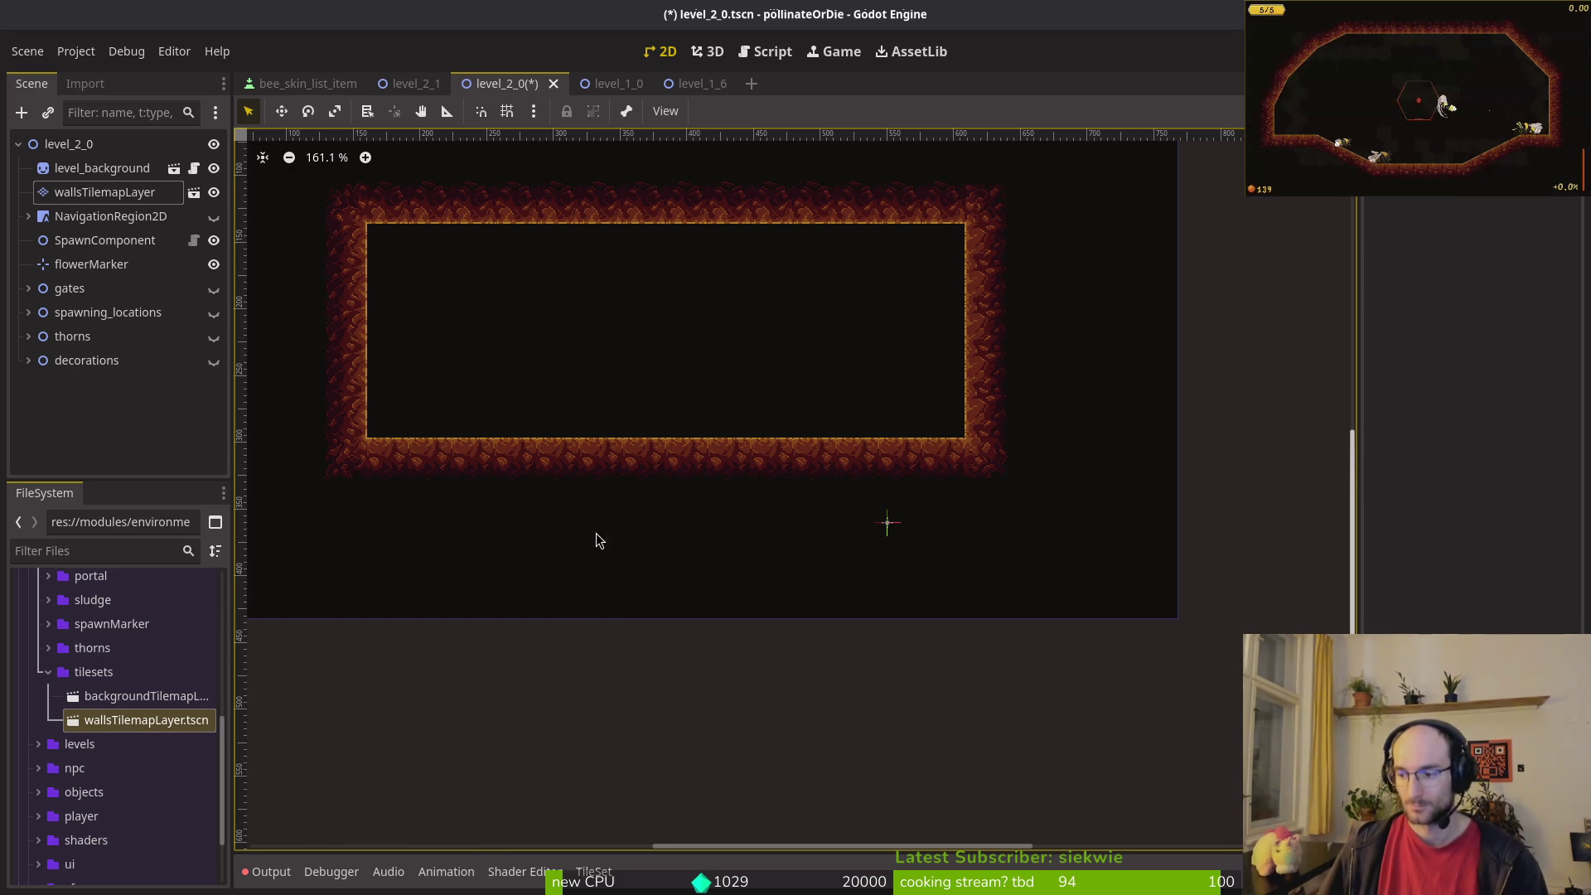
key("ctrl+s")
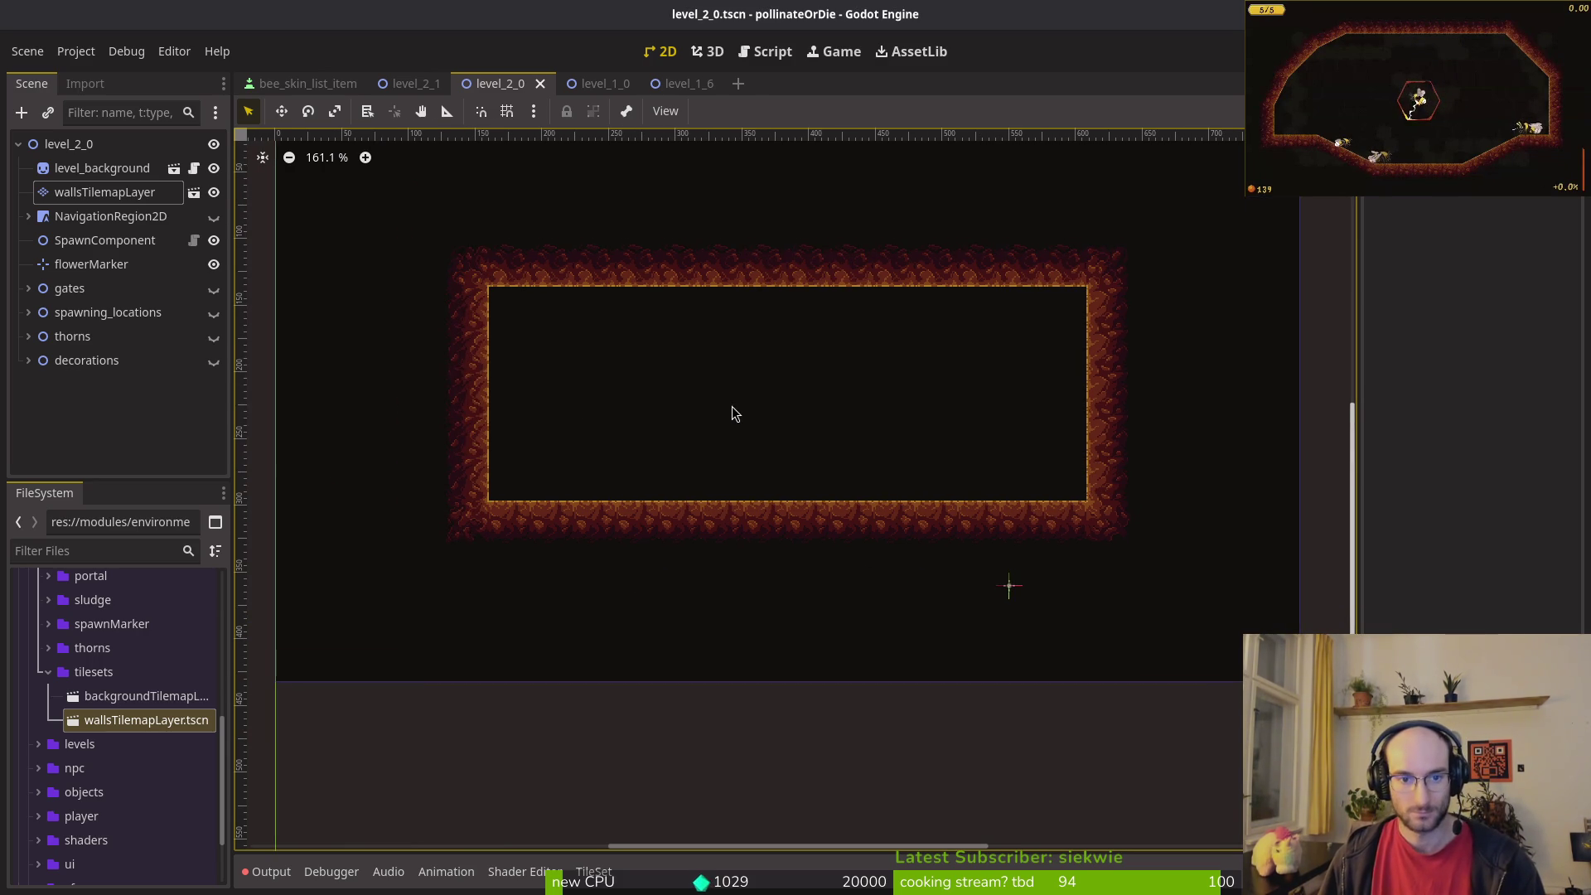
scroll(687, 411, "up", 1)
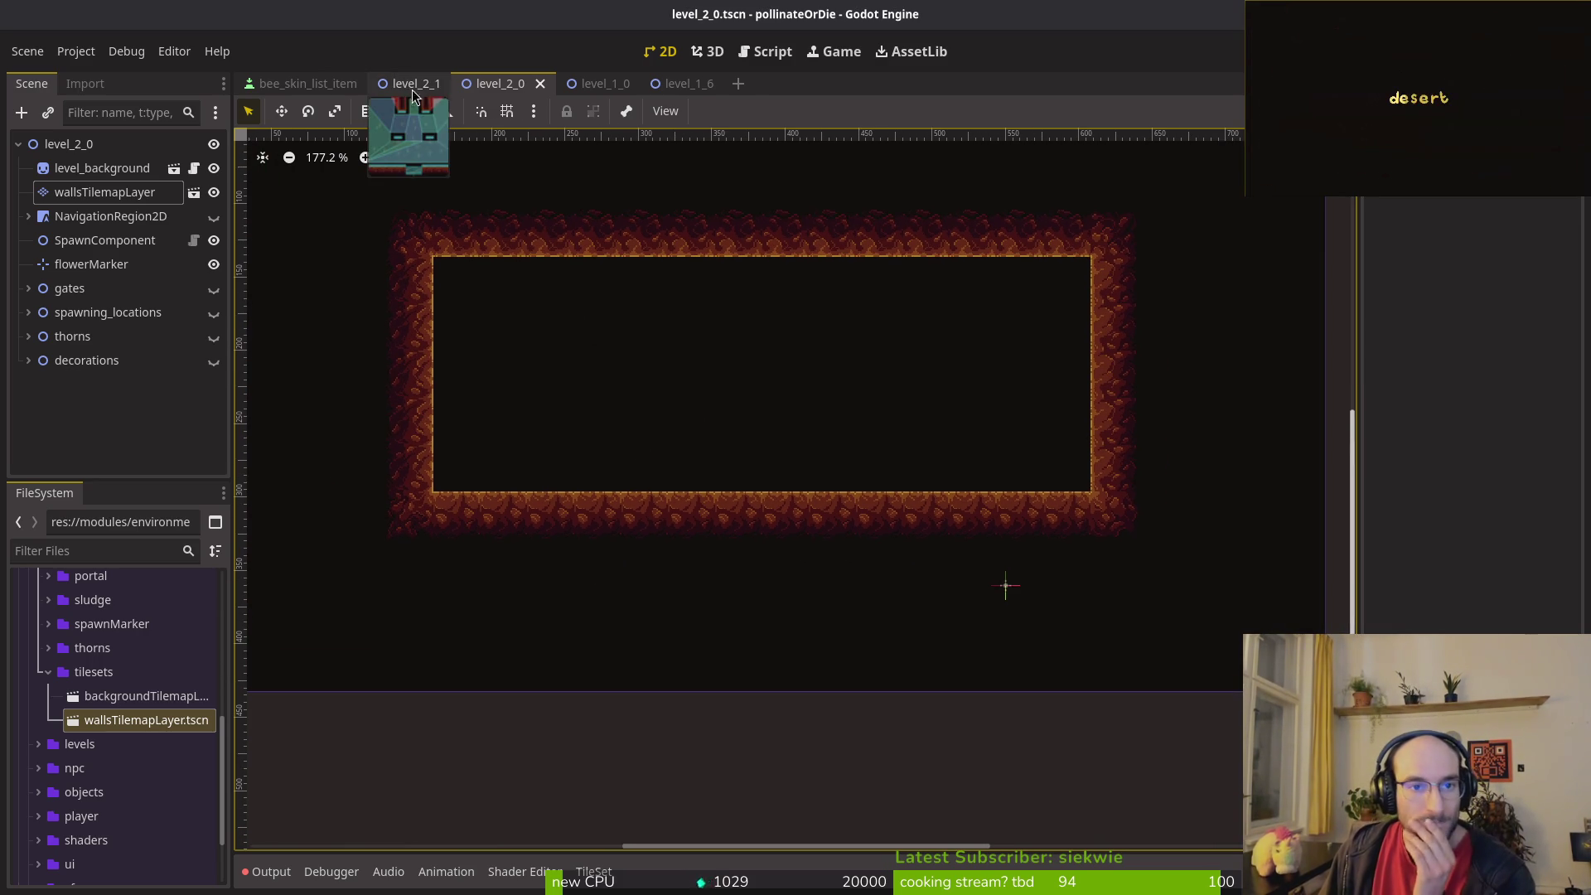
Look over level_2_1, level_1_6 and level_1_0 for reference before returning to level_2_0.
left_click(423, 83)
left_click(497, 83)
left_click(684, 82)
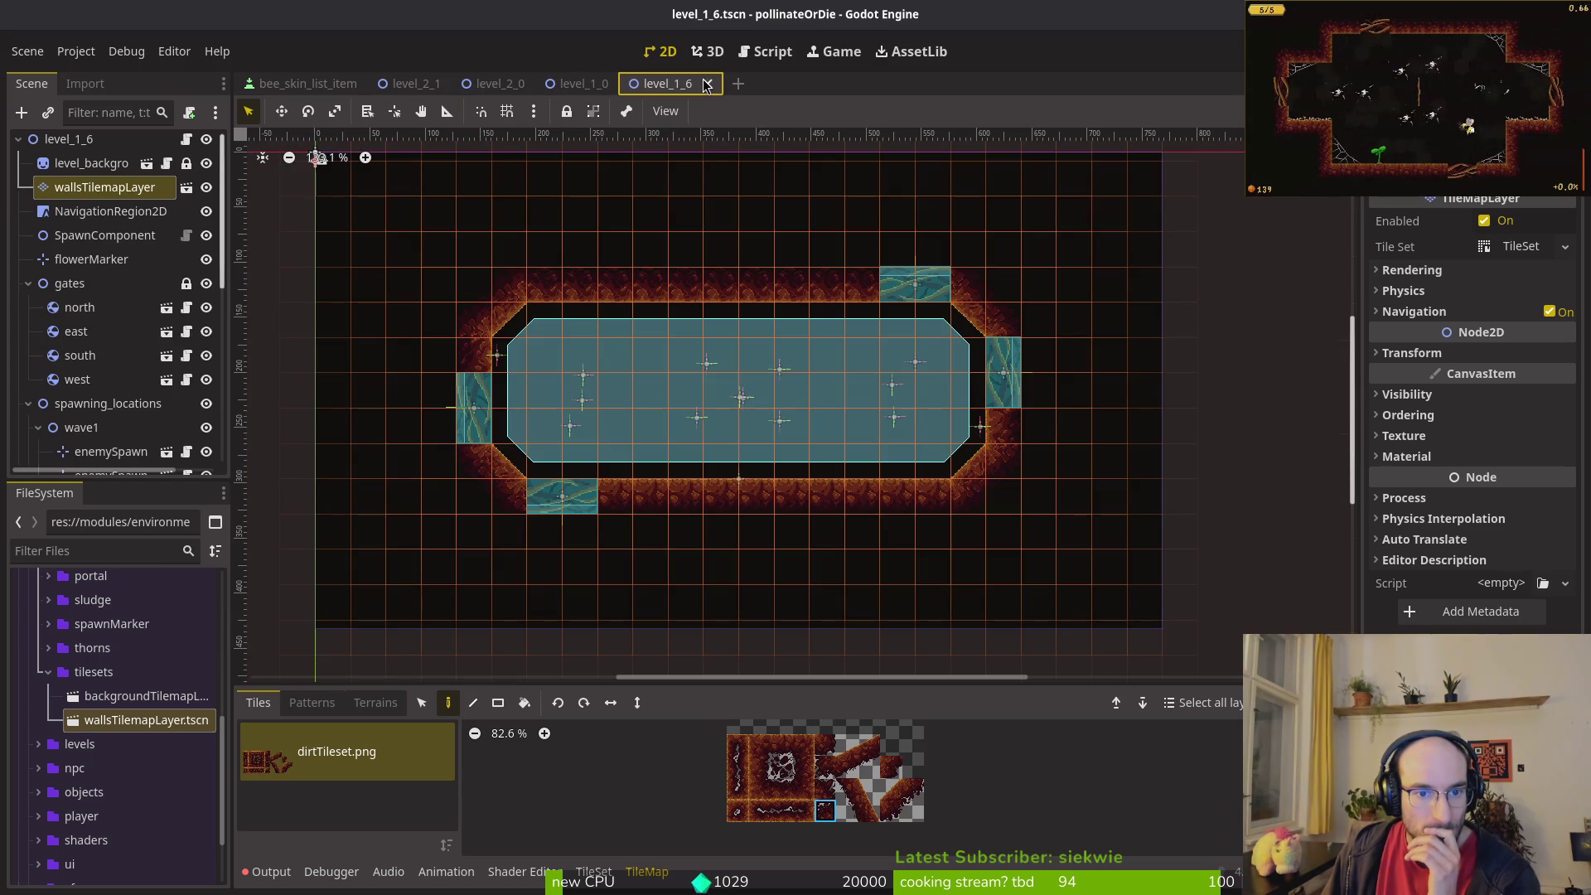
left_click(563, 83)
left_click(507, 83)
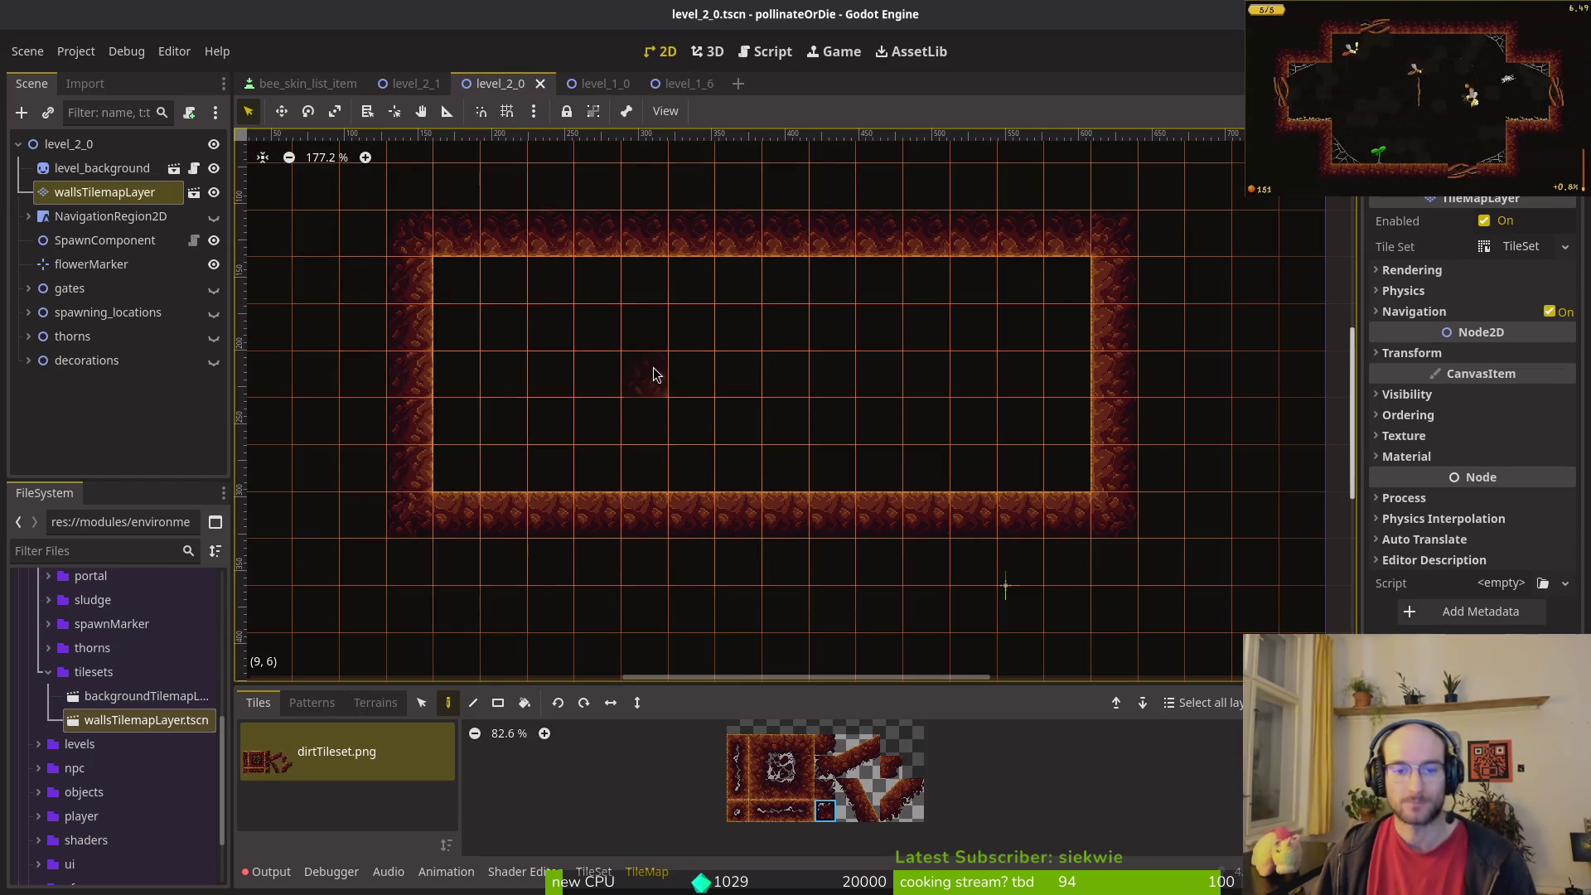
Open a gap in the top wall and place diagonal slope tiles at its edges.
left_click_drag(654, 377, 757, 330)
scroll(795, 326, "down", 2)
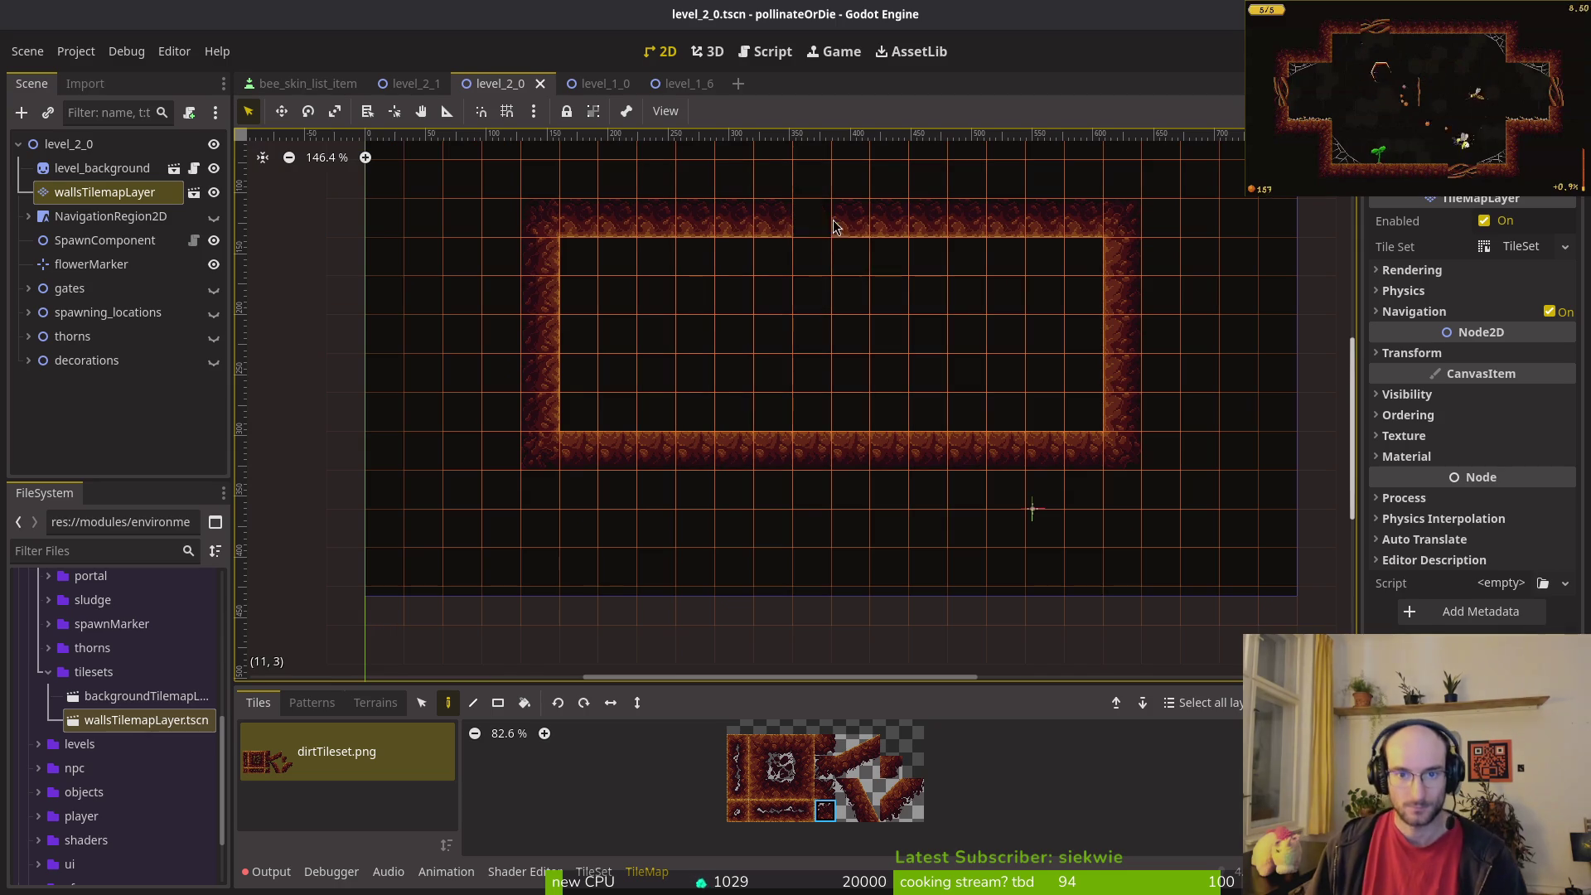
left_click(817, 227)
key("f")
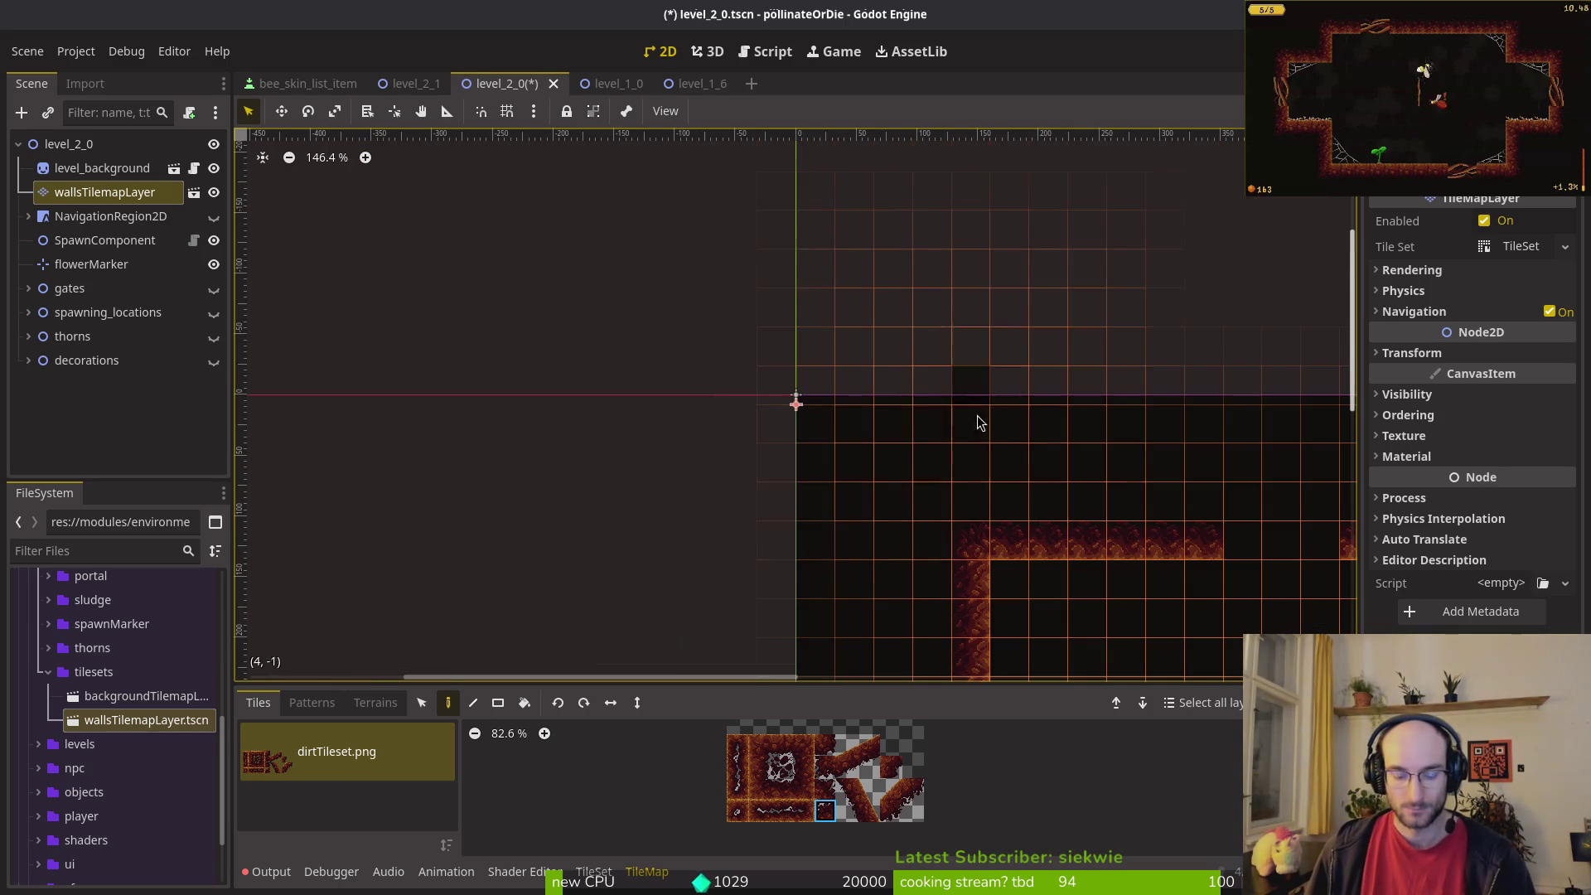
left_click_drag(971, 406, 849, 255)
left_click_drag(1191, 401, 940, 385)
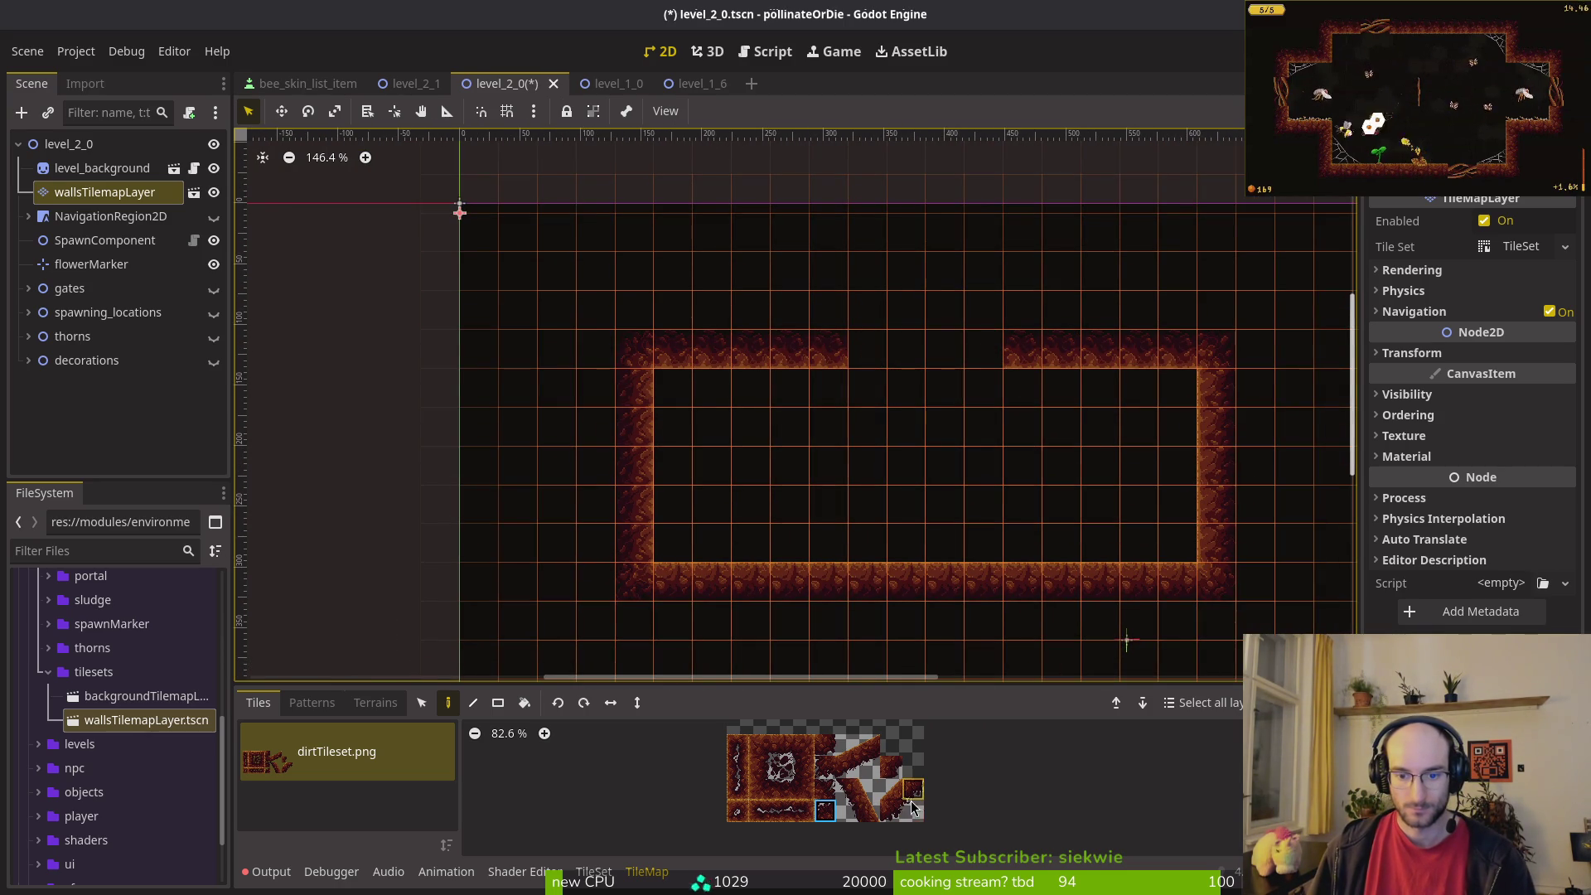
left_click(888, 795)
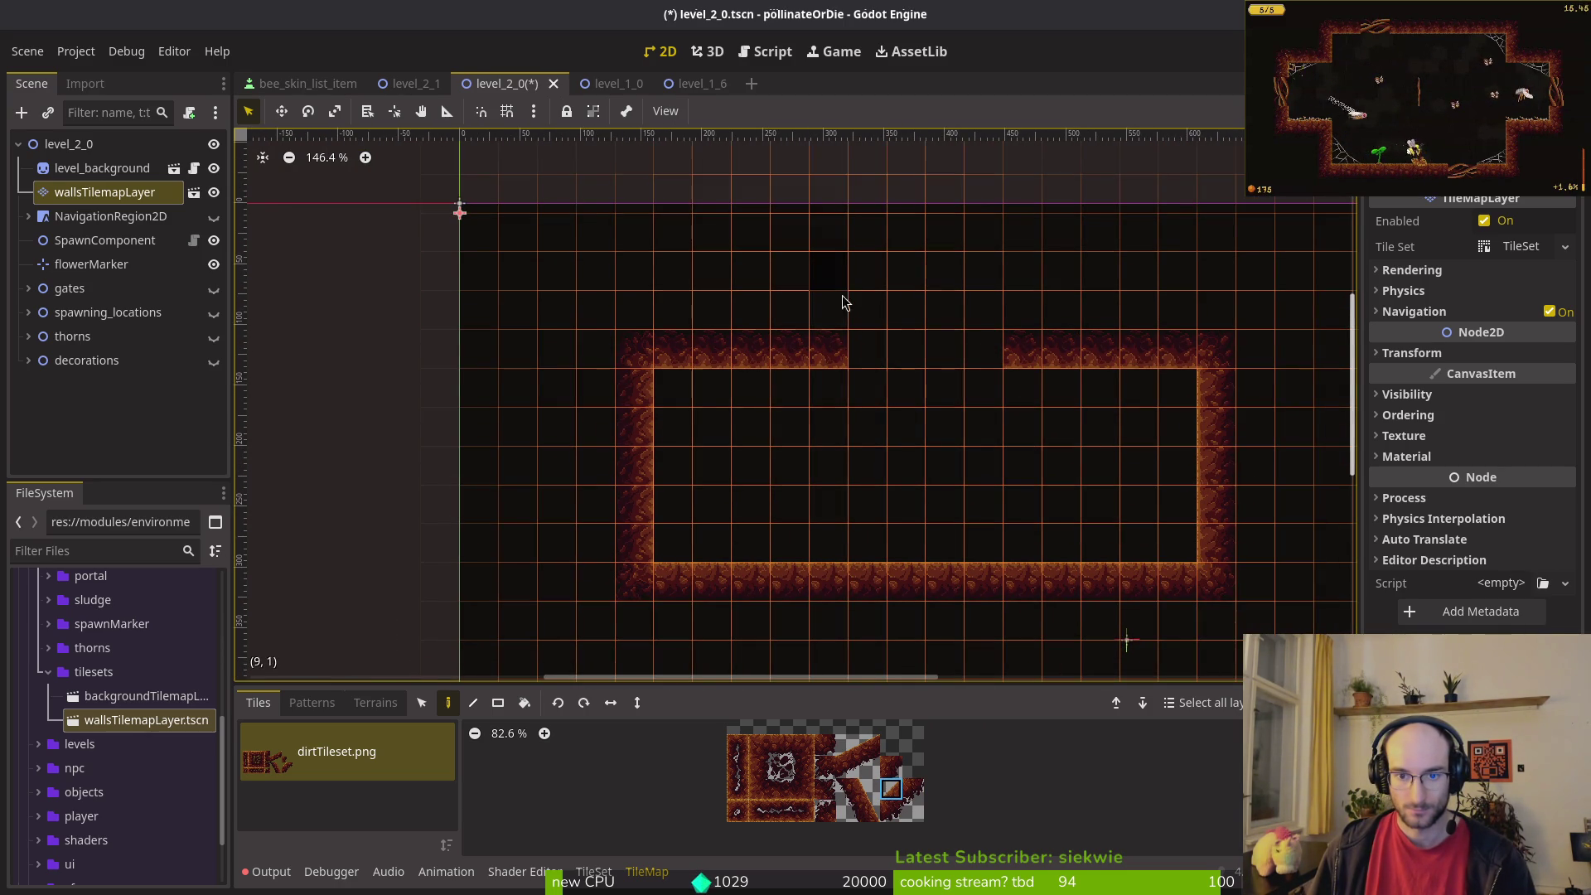
left_click(862, 352)
left_click(991, 357)
key("Escape")
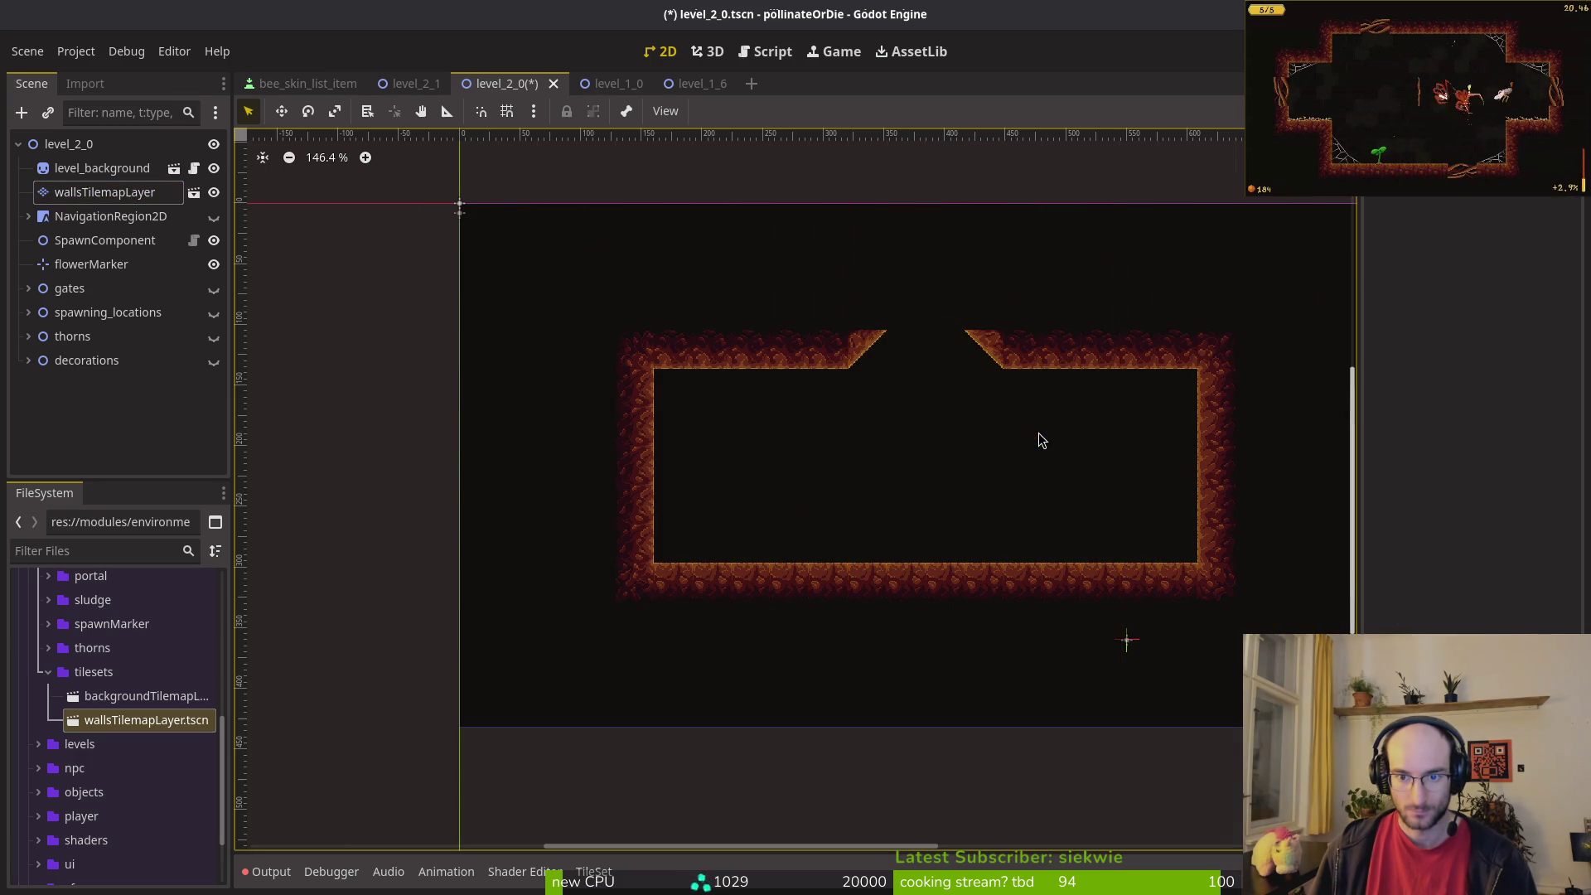
Paint a dirt wall tile above the right slope of the ceiling gap.
scroll(897, 366, "up", 10)
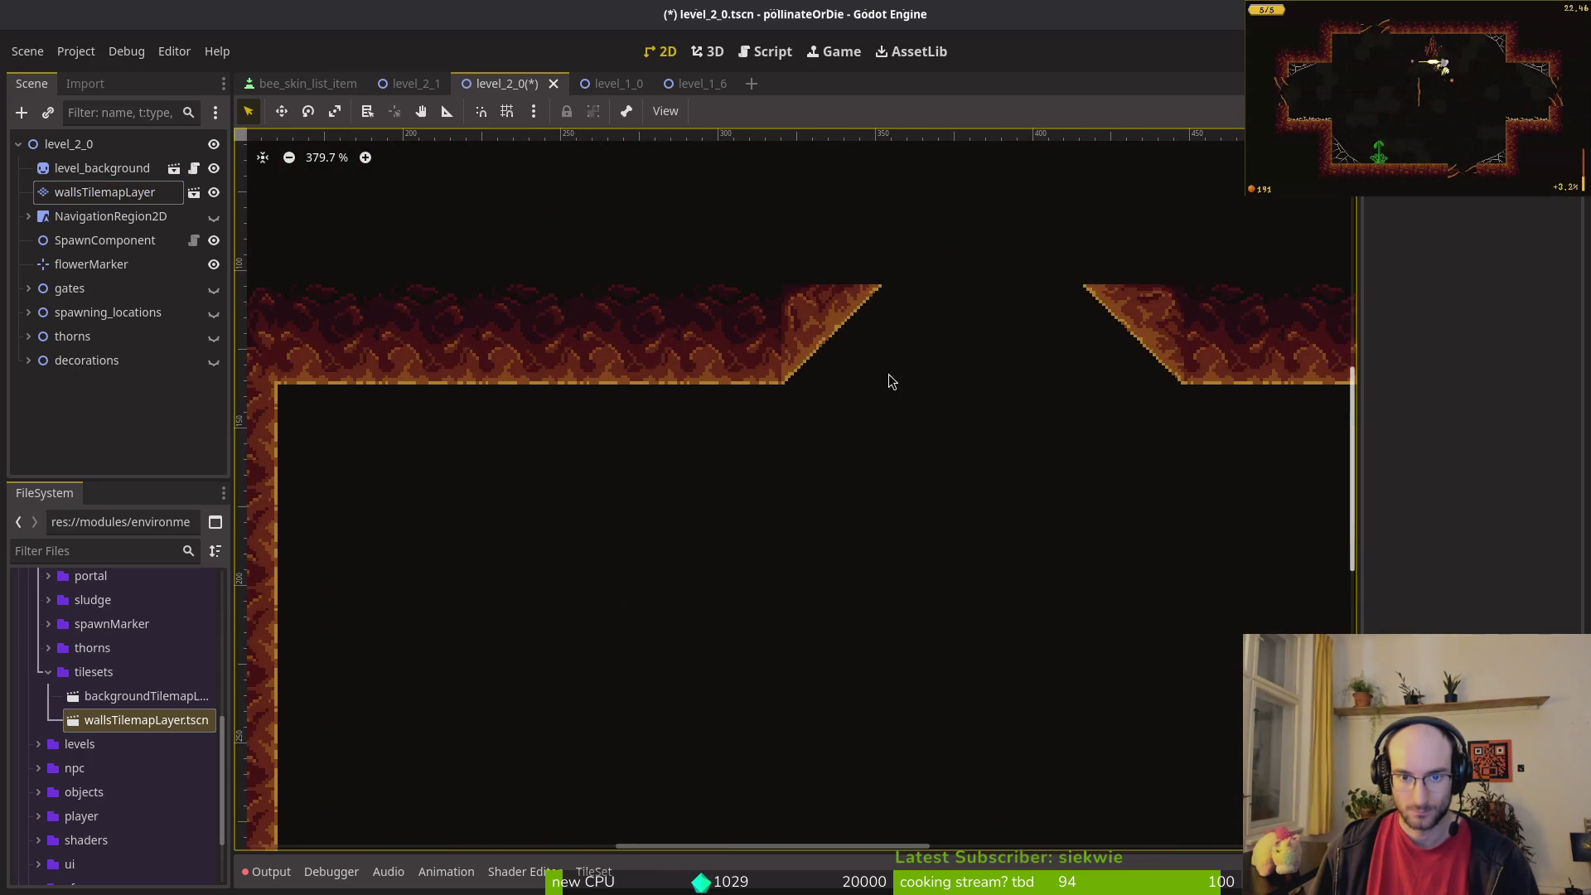
scroll(864, 444, "down", 4)
left_click(104, 191)
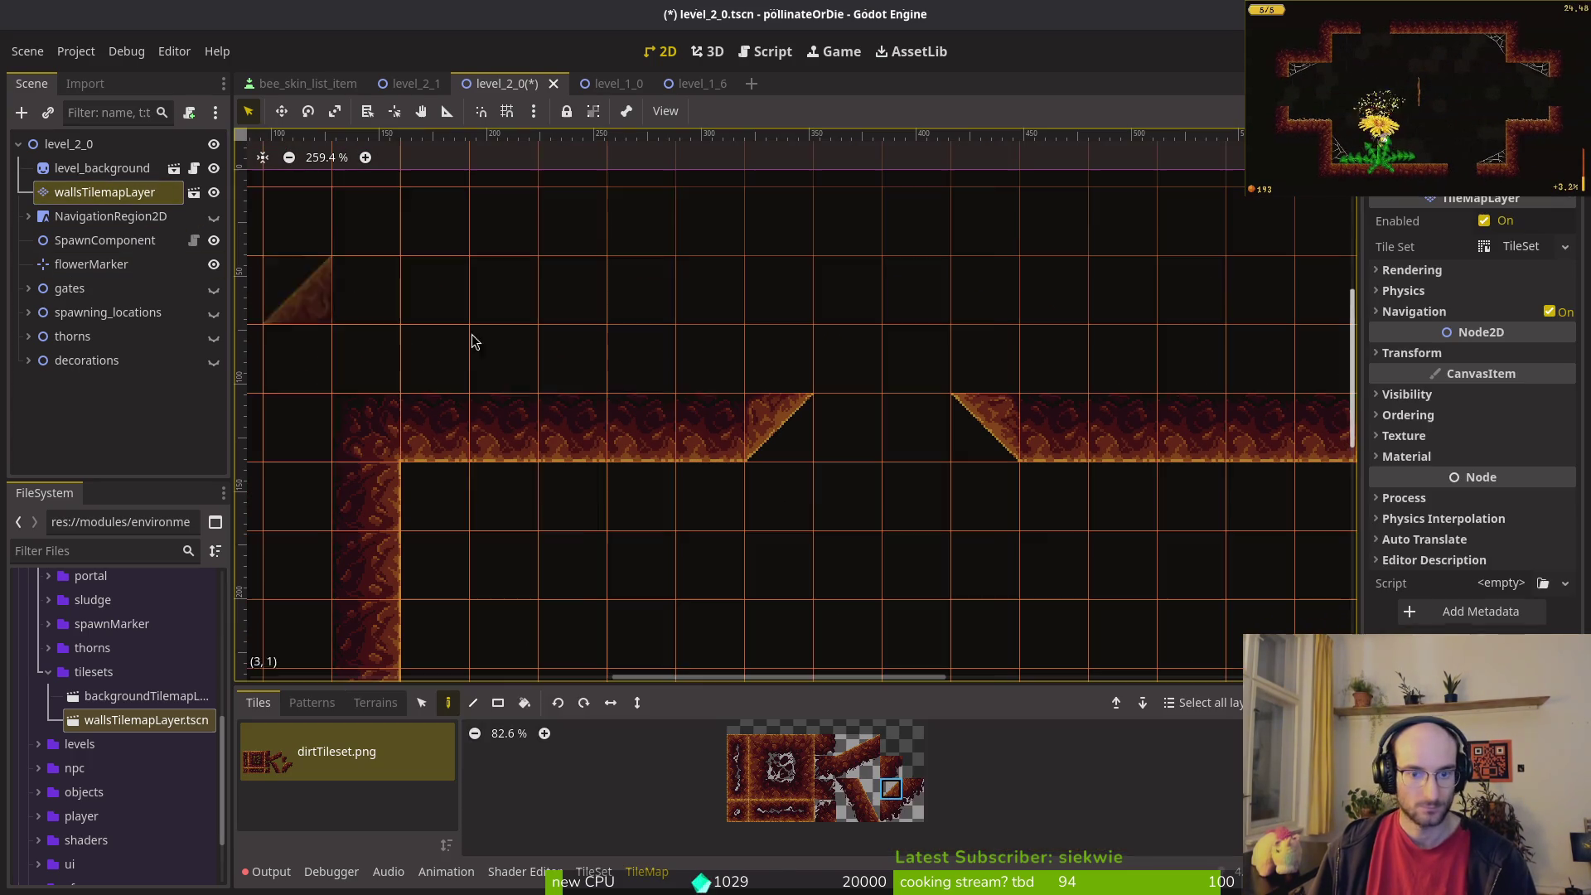
left_click(974, 367)
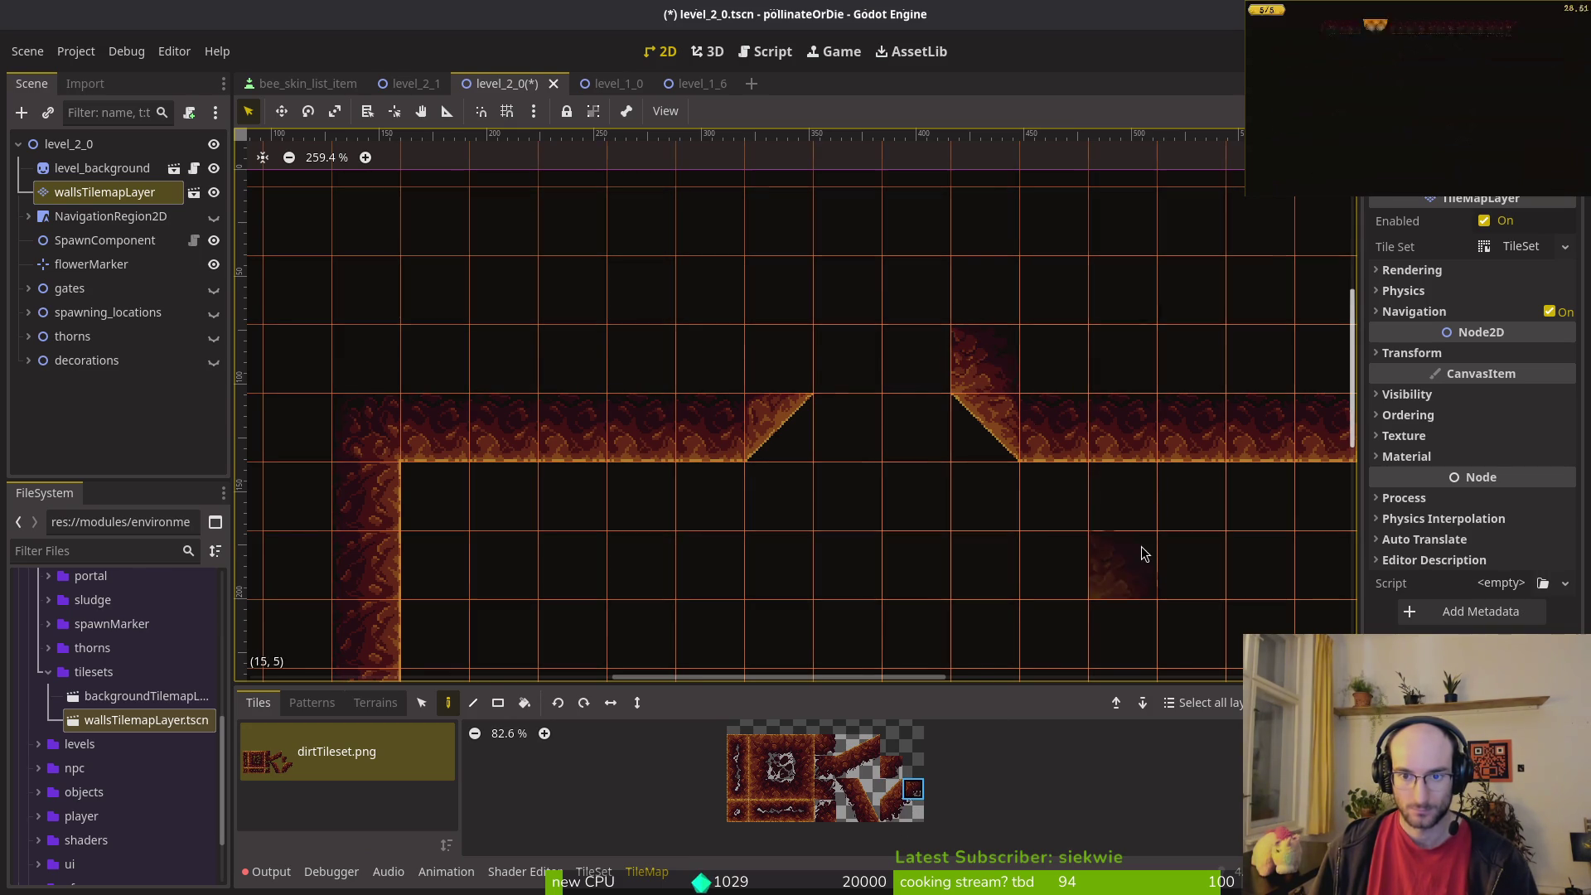
key("Escape")
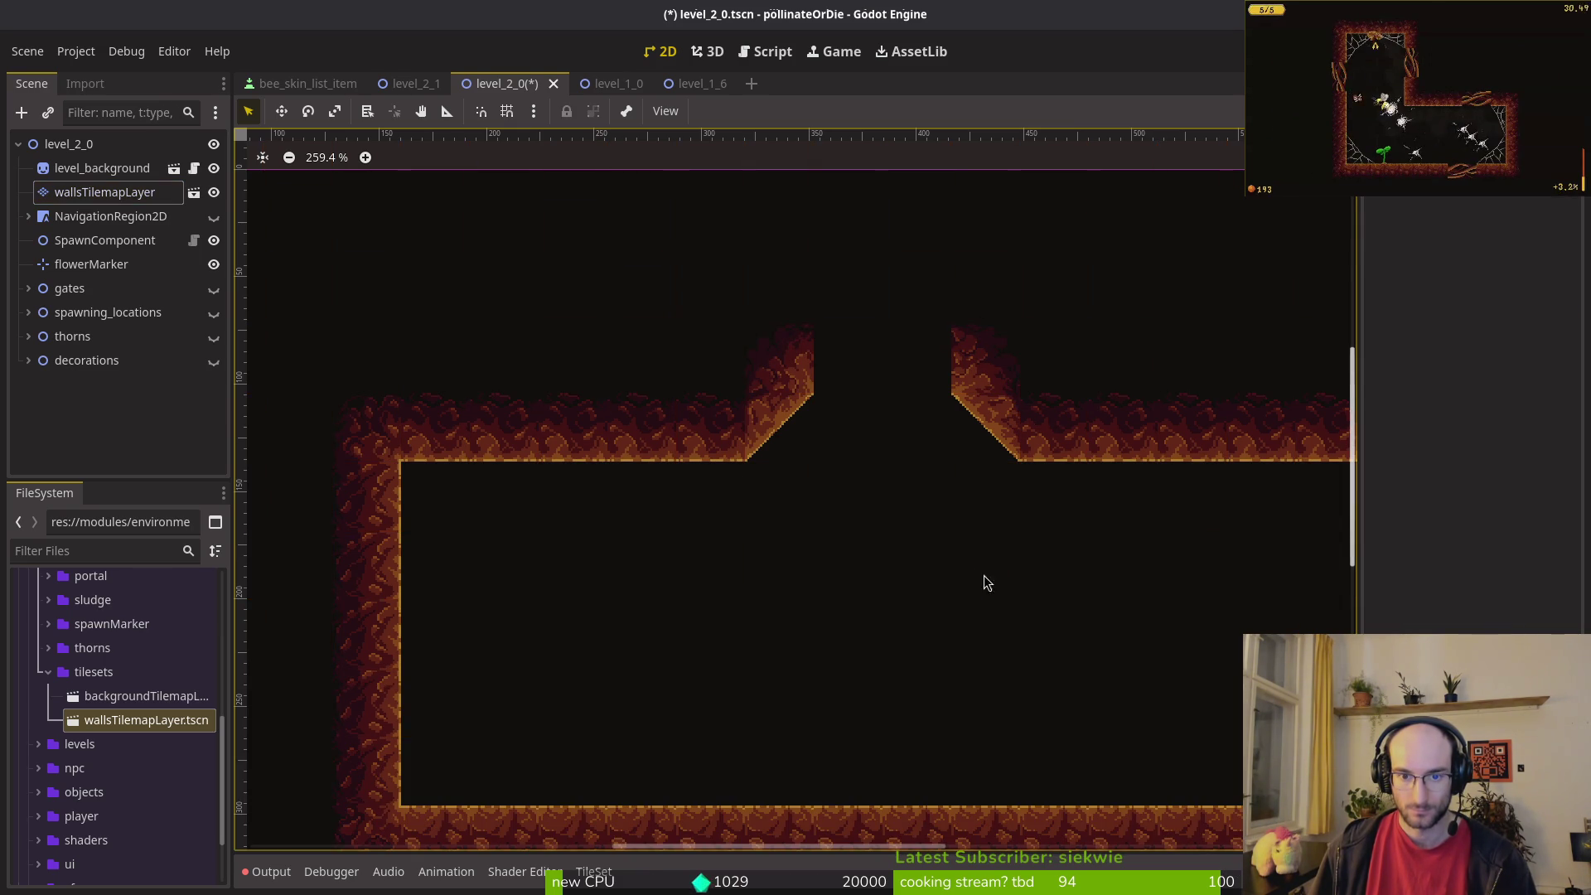
scroll(952, 545, "down", 4)
scroll(822, 516, "up", 4)
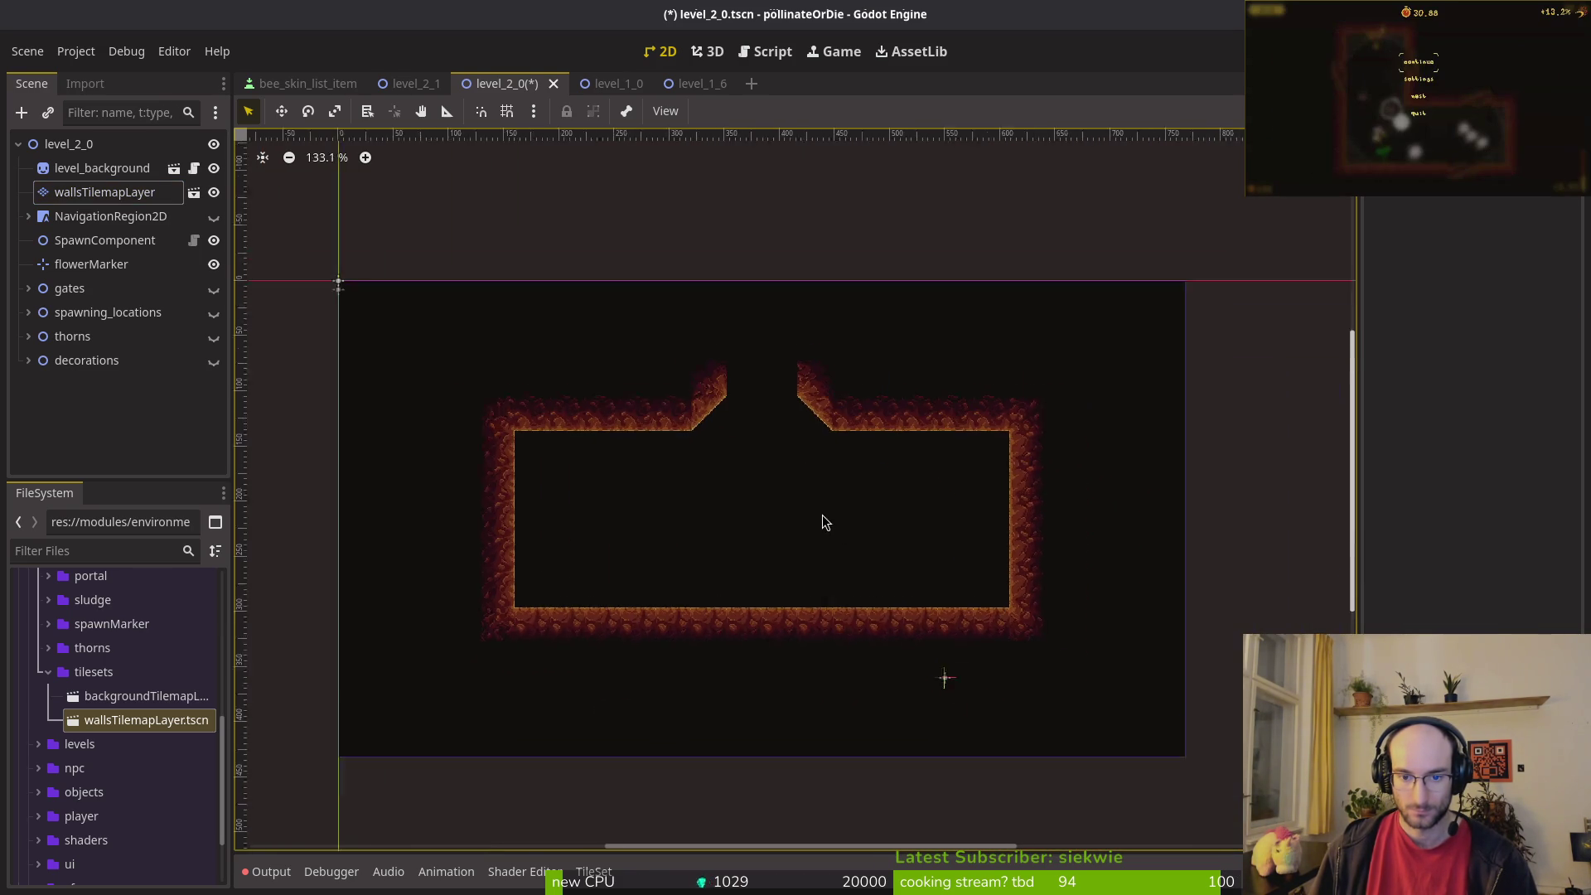
scroll(829, 455, "left", 2)
scroll(862, 465, "down", 3)
scroll(916, 444, "up", 2)
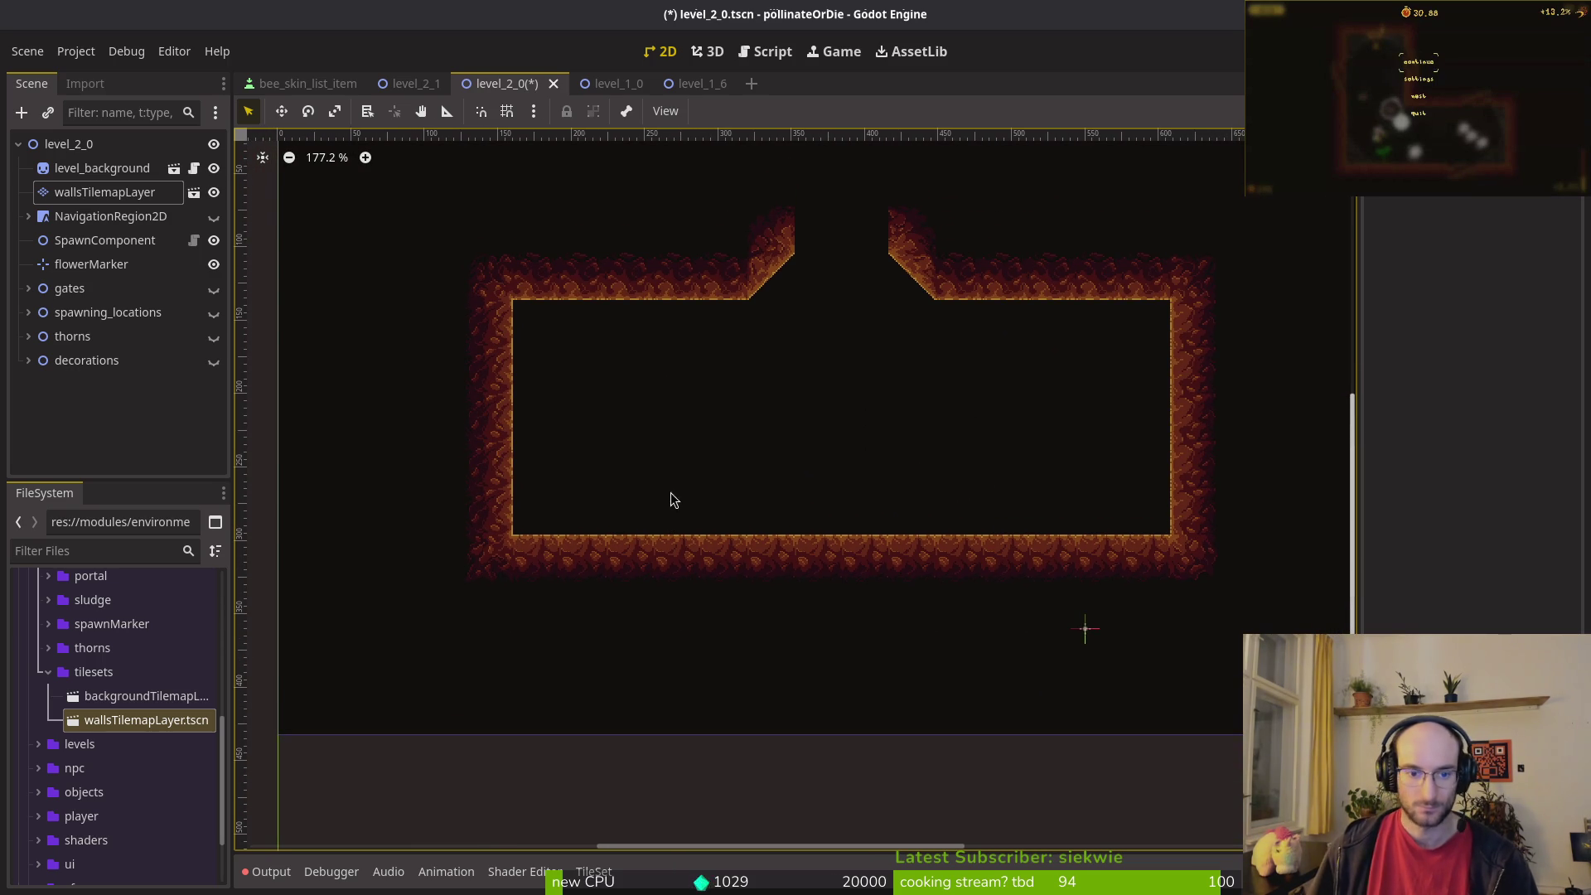
left_click(105, 193)
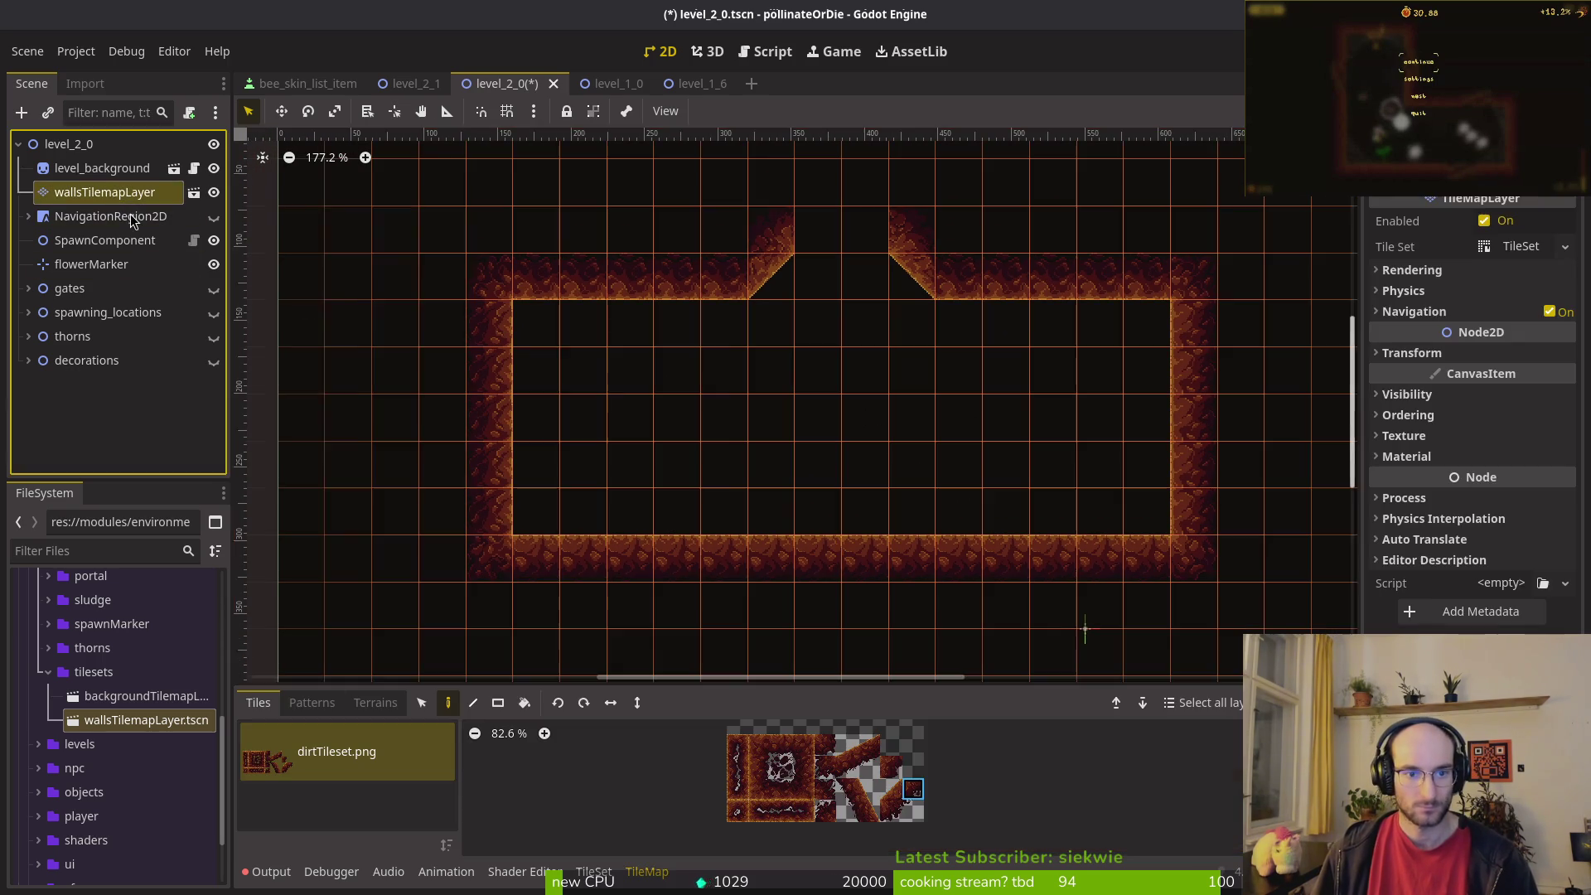
Erase two tiles midway down the left wall and matching tiles from the right wall.
left_click_drag(484, 379, 483, 420)
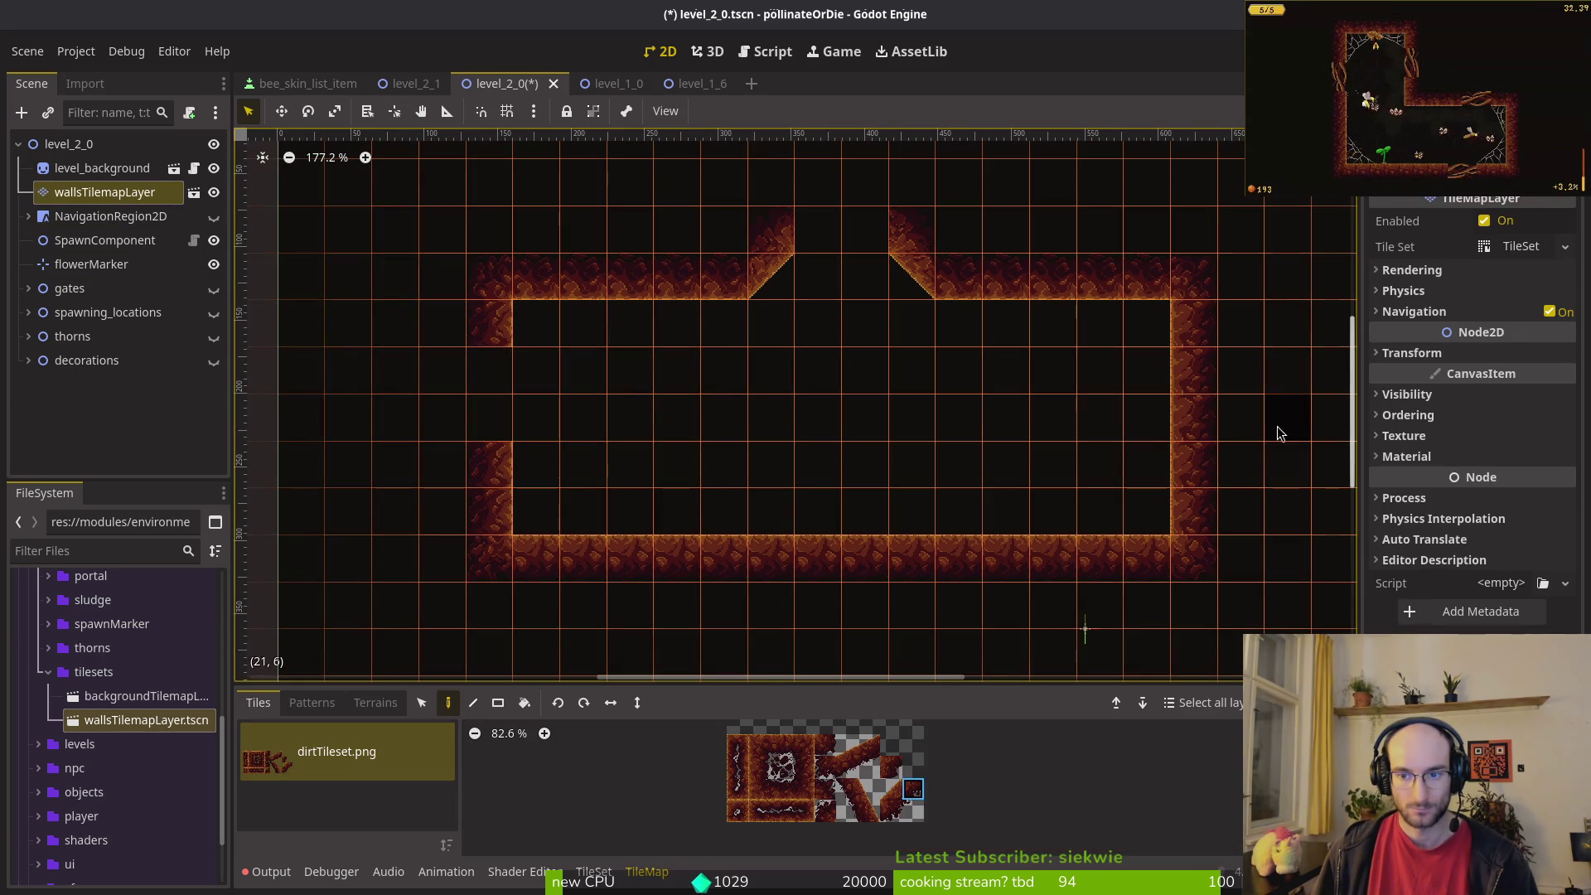
left_click(1193, 412)
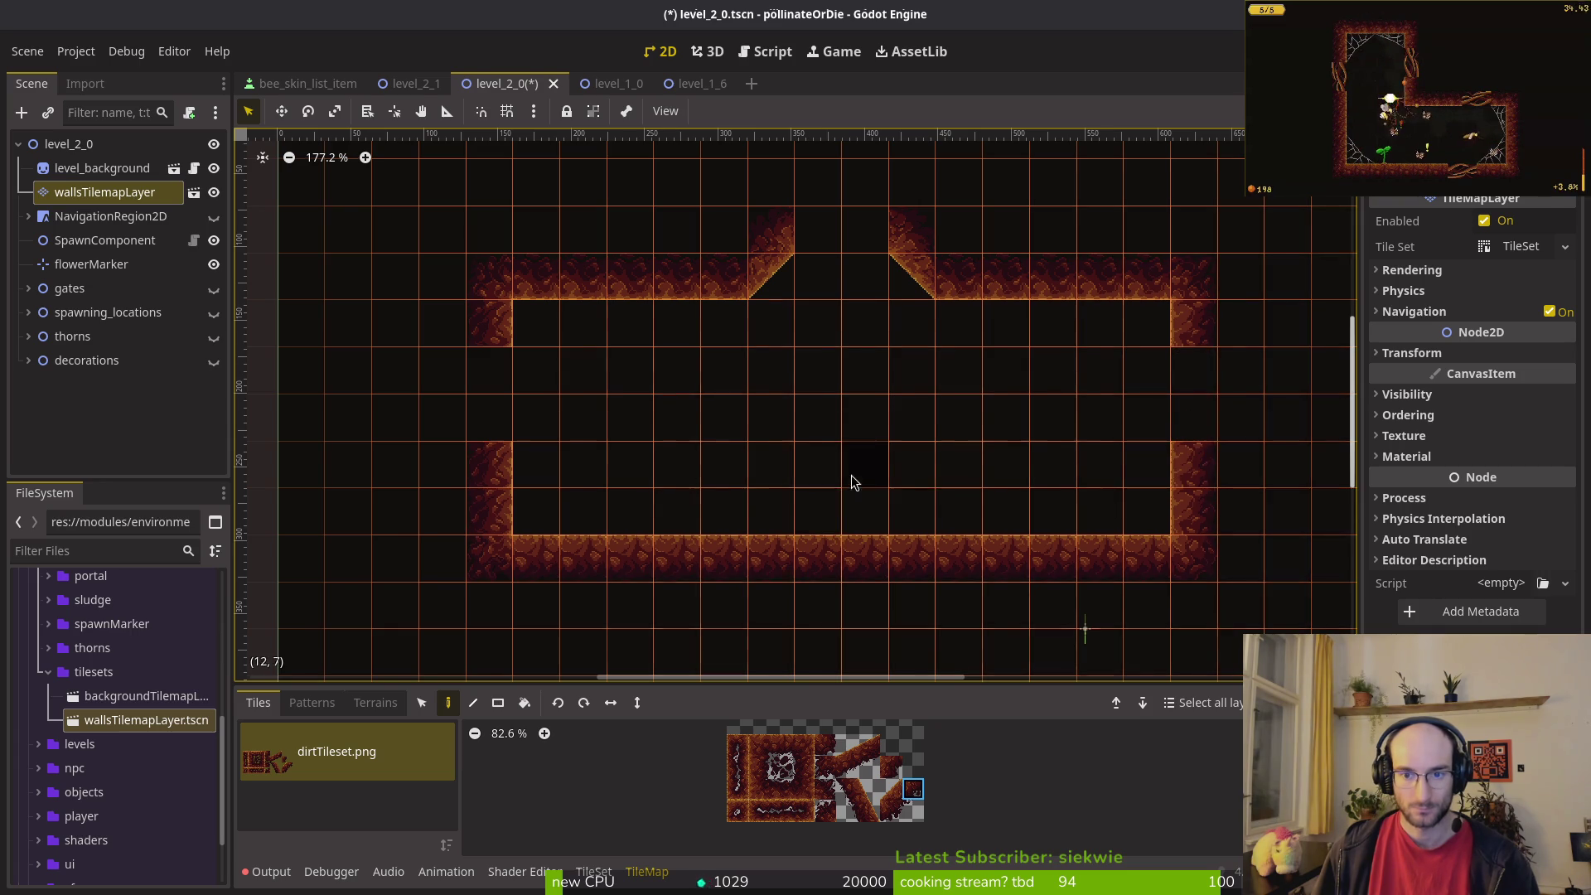
scroll(848, 476, "down", 2)
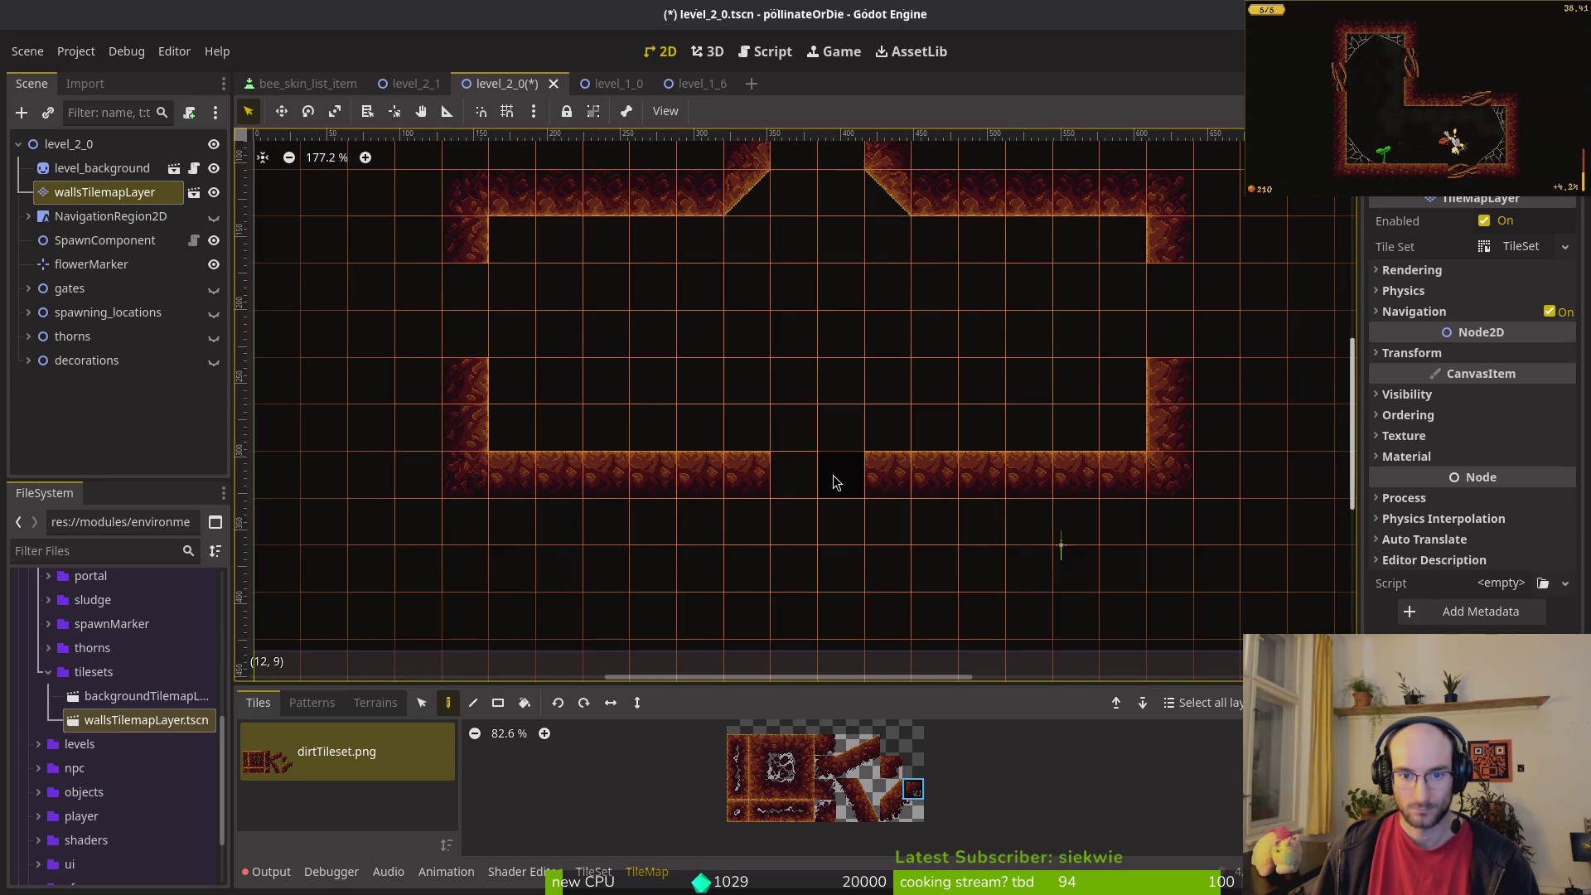
key("Escape")
scroll(842, 476, "up", 2)
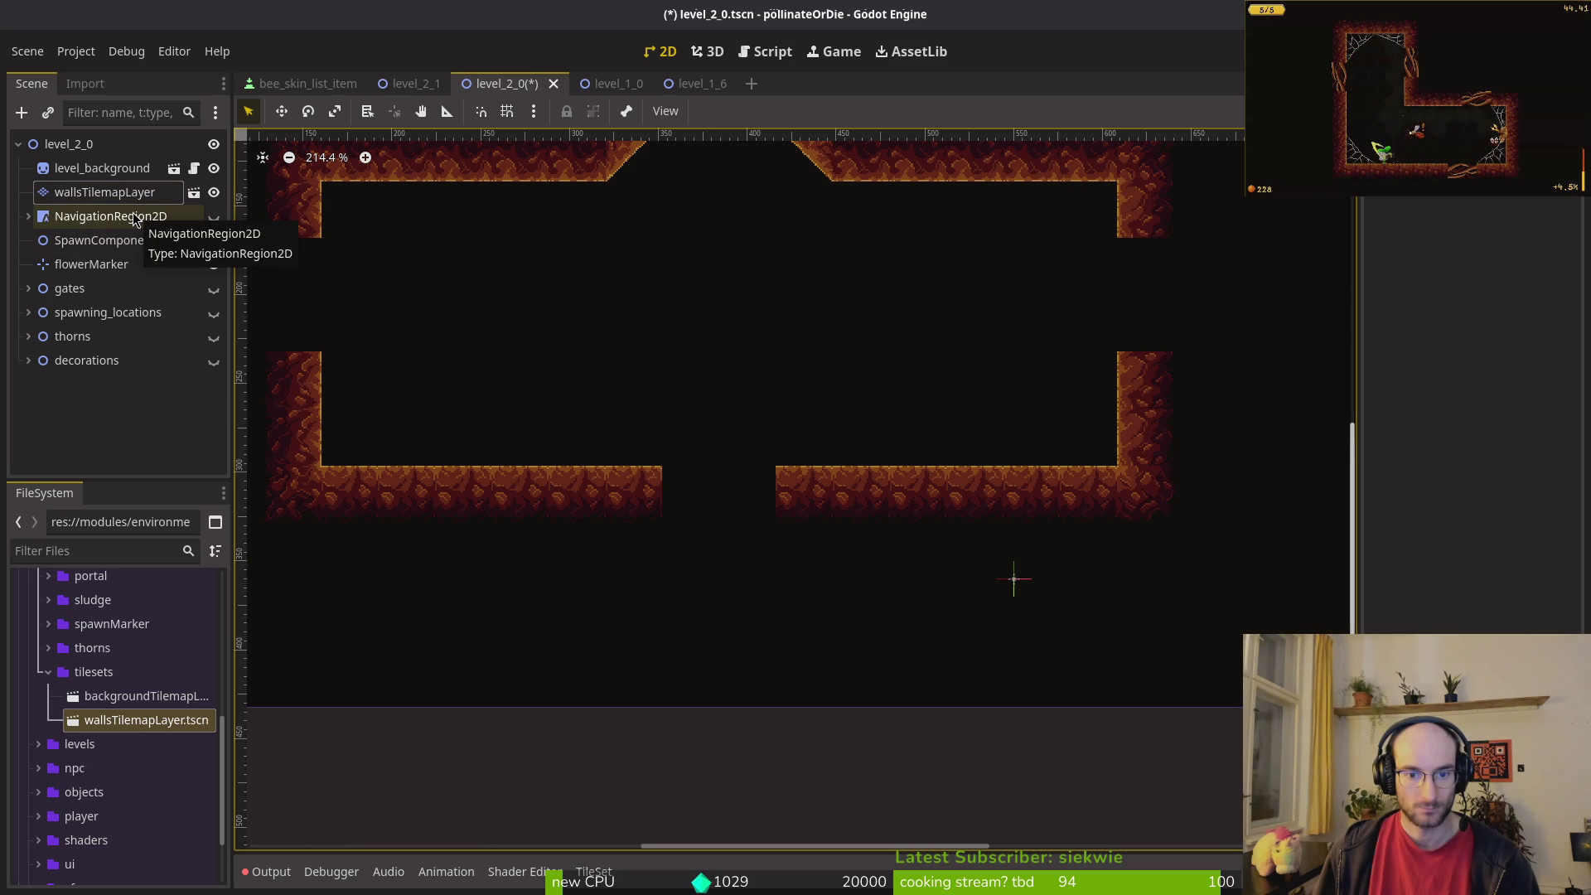
scroll(764, 453, "down", 3)
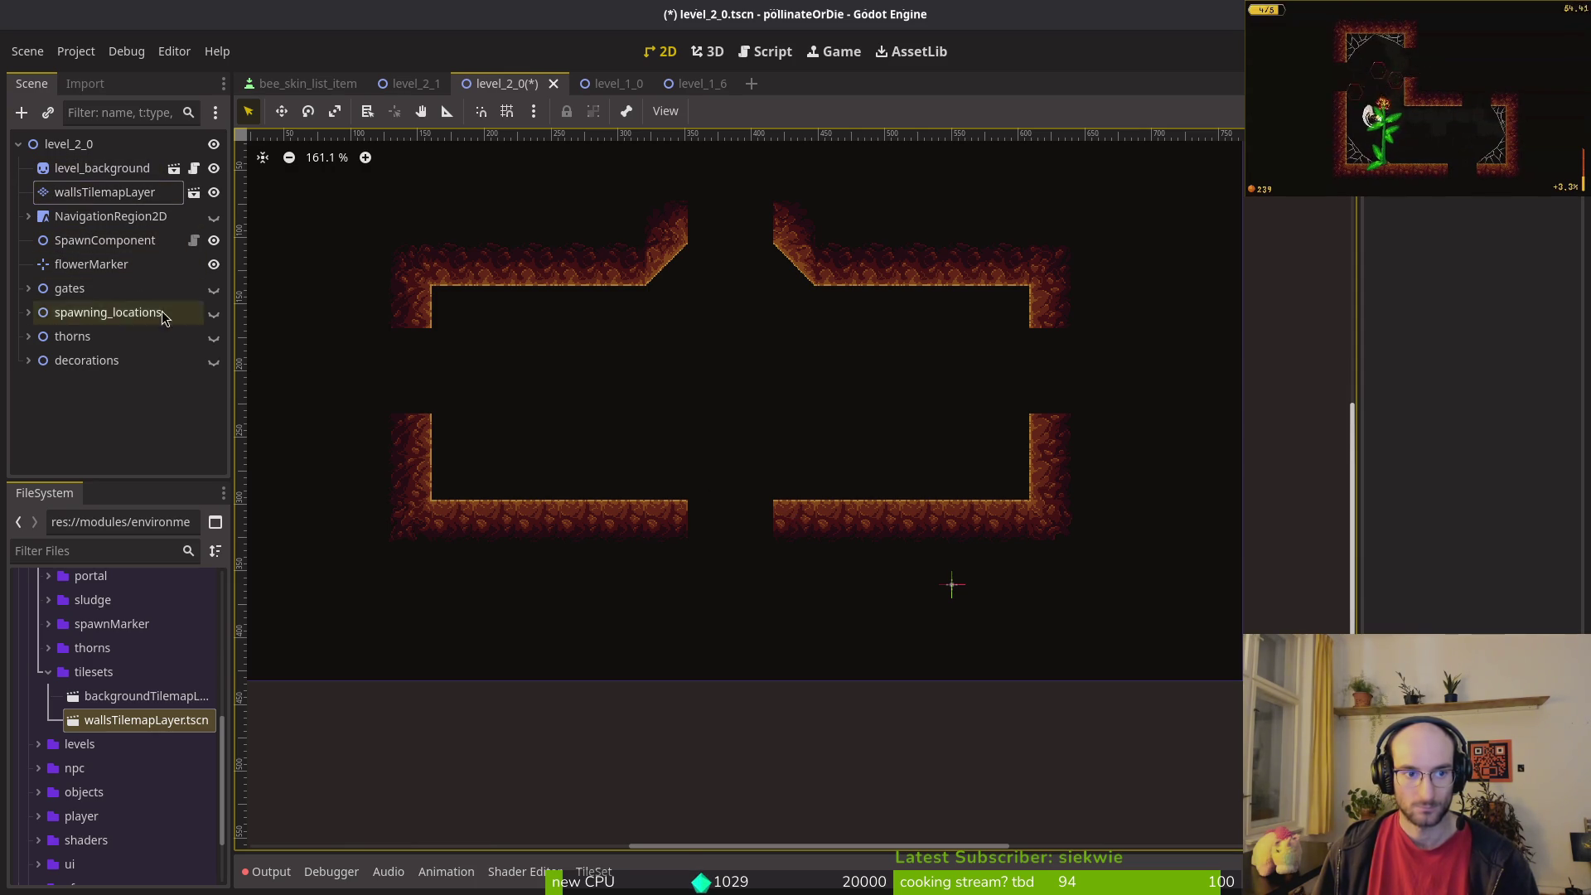
left_click(26, 337)
Unhide the thorns layer, select four lower-left thorn strips, and cancel a trial move.
left_click(29, 333)
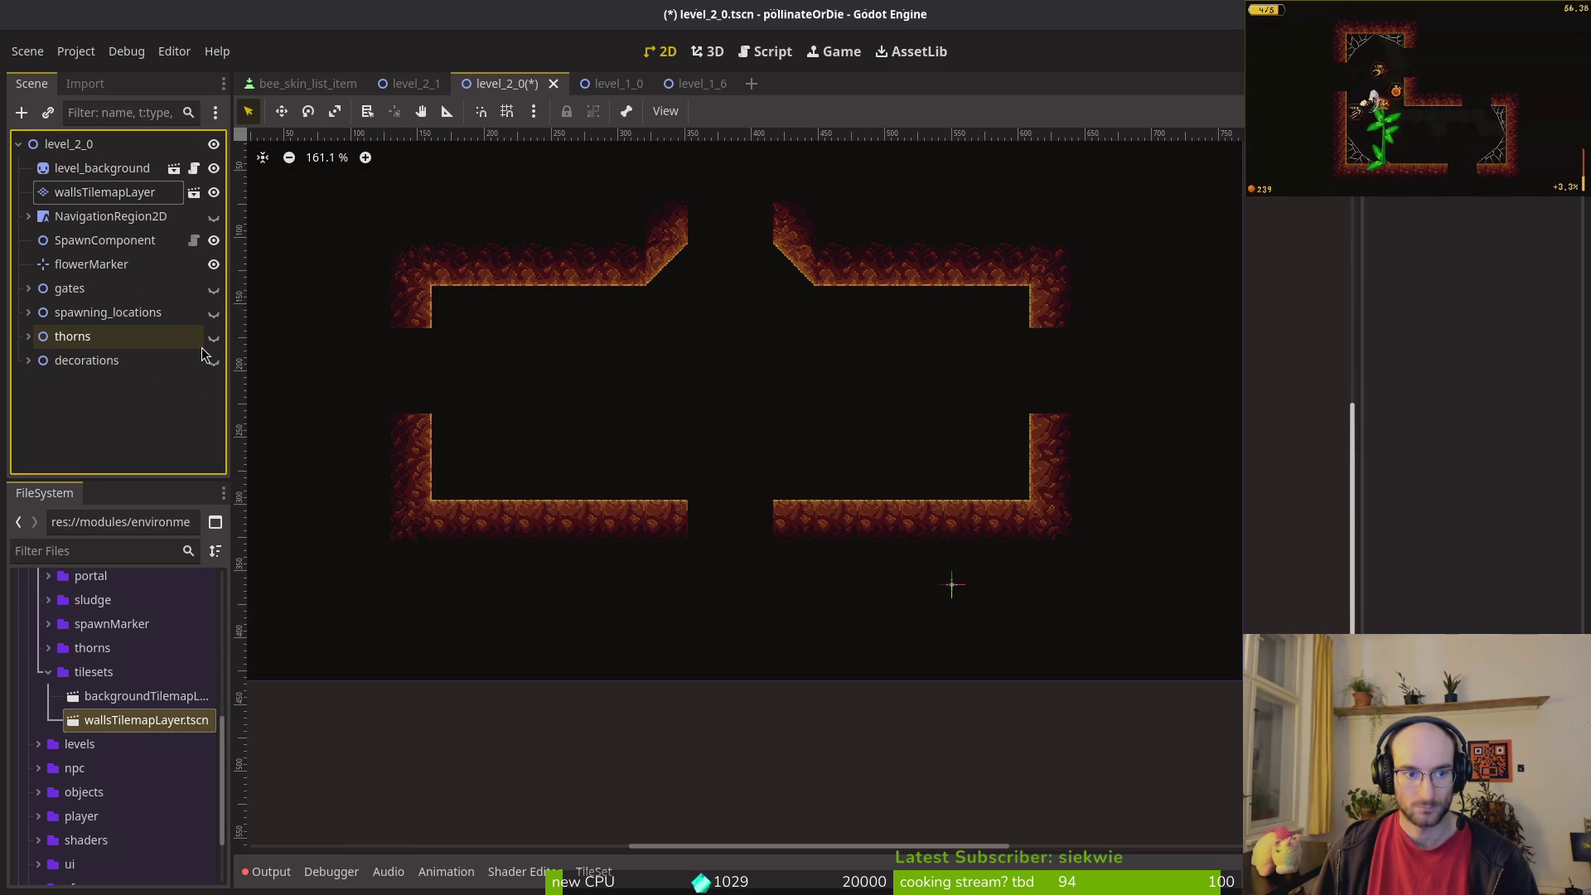
left_click(212, 337)
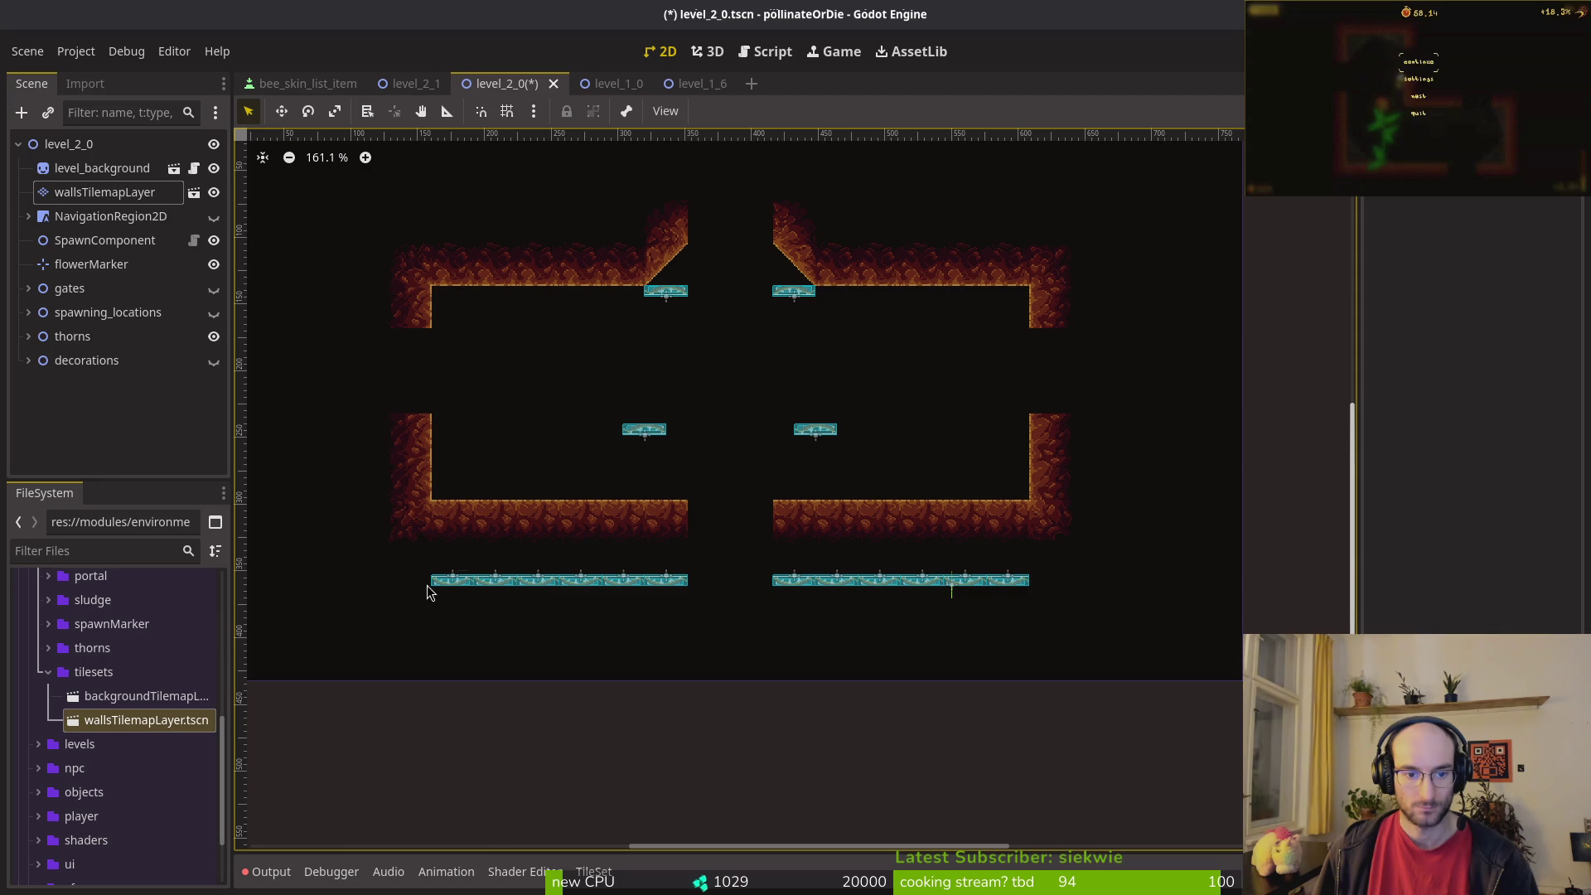
left_click(452, 580)
left_click(623, 579, "shift")
left_click(581, 579, "shift")
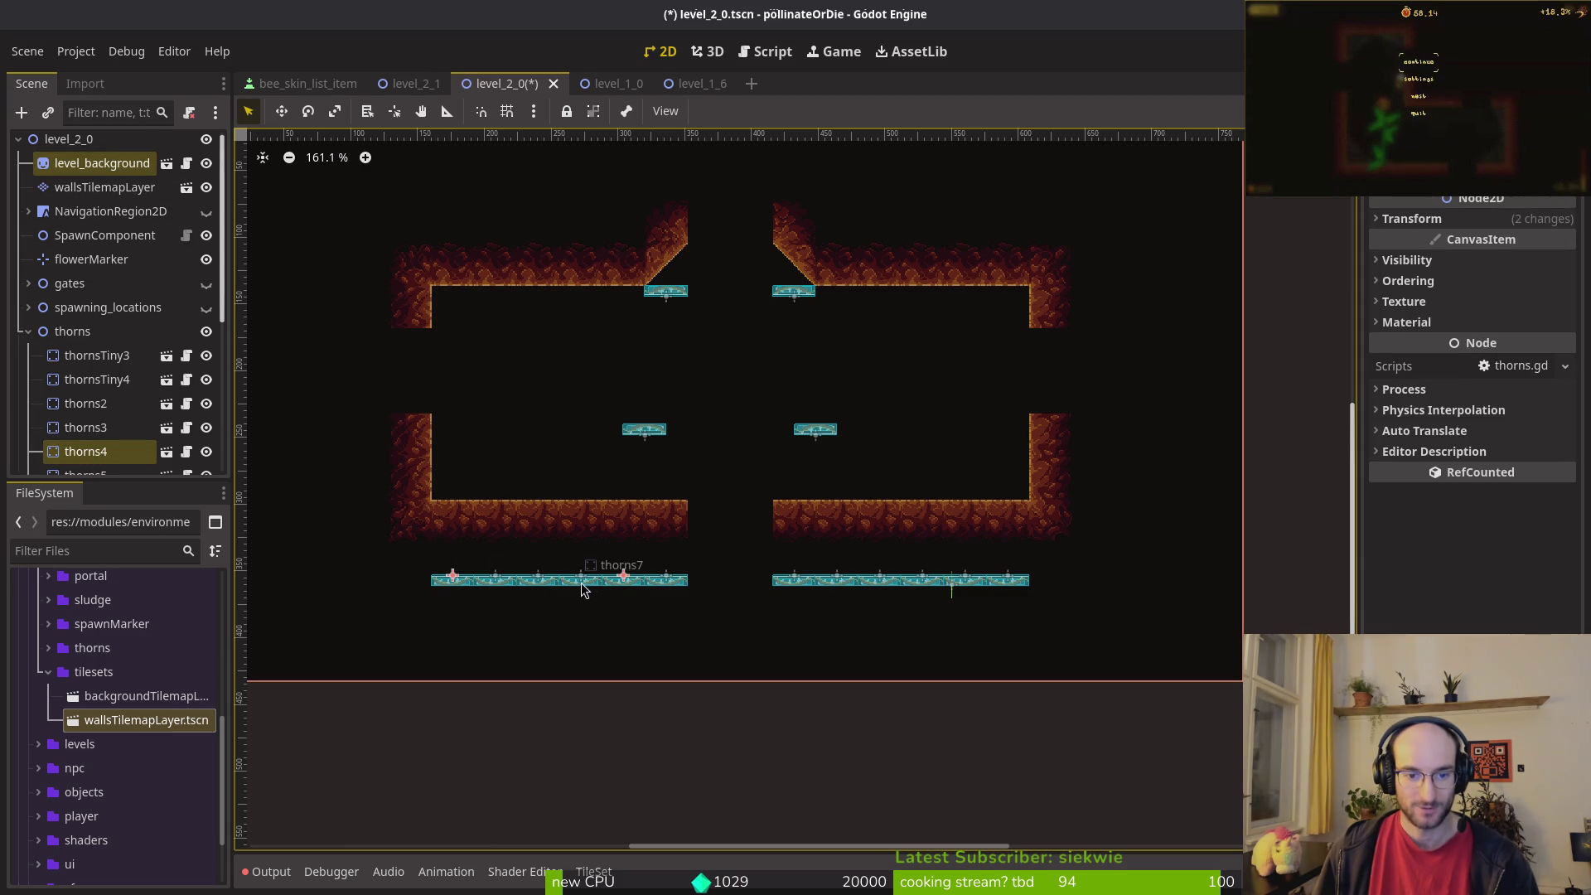
left_click(495, 579, "shift")
scroll(655, 584, "up", 5)
mouse_move(617, 594)
left_mouse_down()
mouse_move(618, 439)
mouse_move(643, 597)
mouse_move(685, 543)
mouse_move(736, 629)
left_mouse_up()
scroll(663, 571, "down", 9)
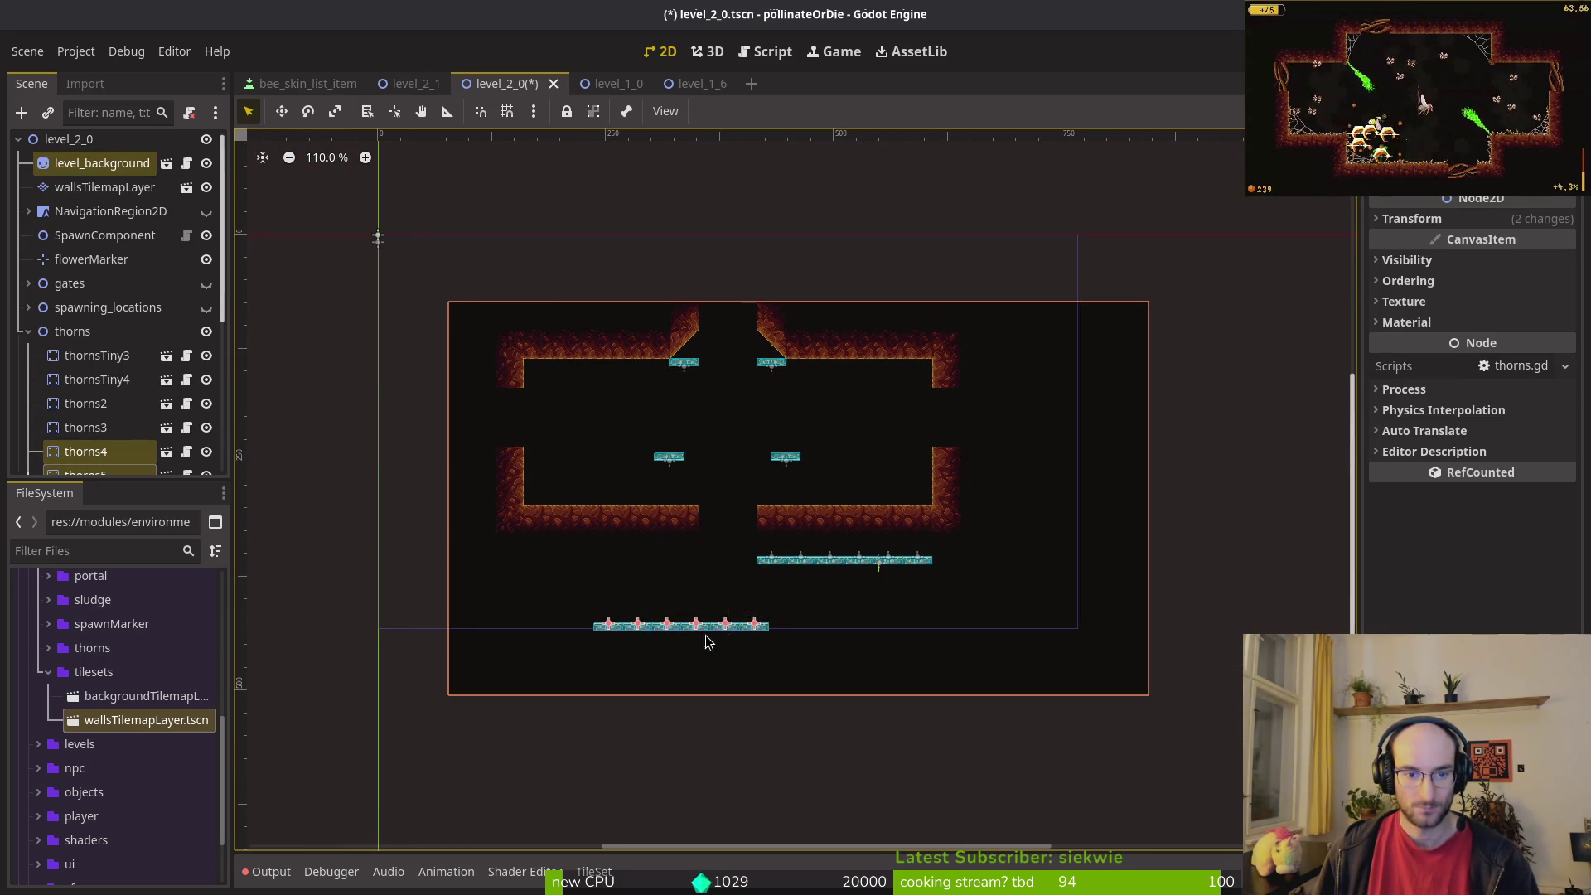
key("Escape")
scroll(589, 522, "up", 8)
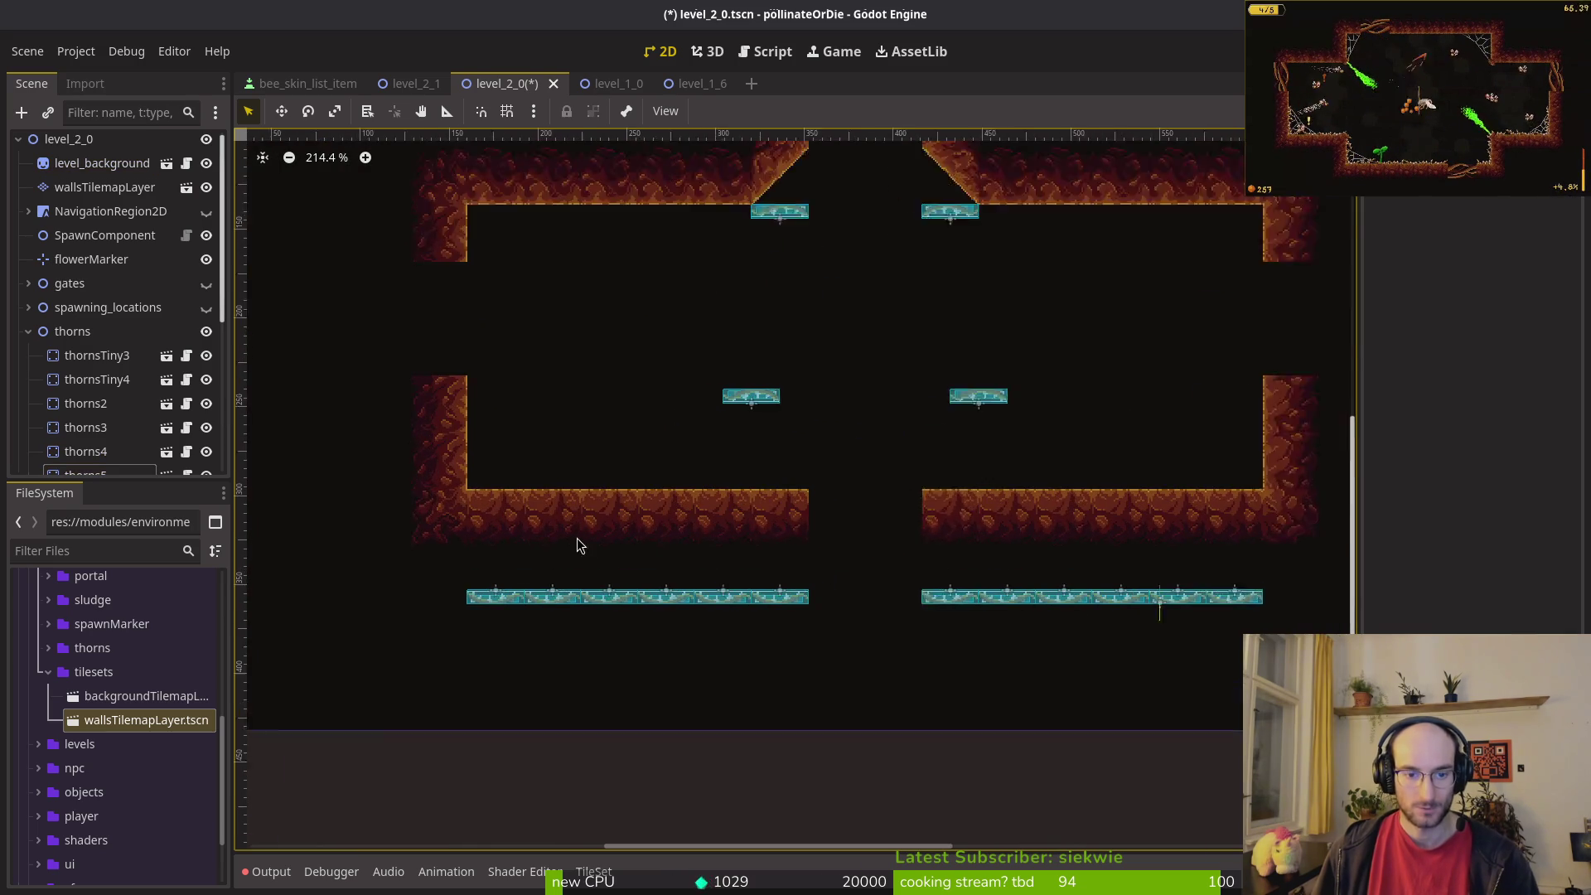
Select thornsTiny3 through thorns15 except thorns3 and raise them onto the floor ledges.
left_click(98, 360)
scroll(99, 373, "down", 3)
left_click(122, 395, "shift")
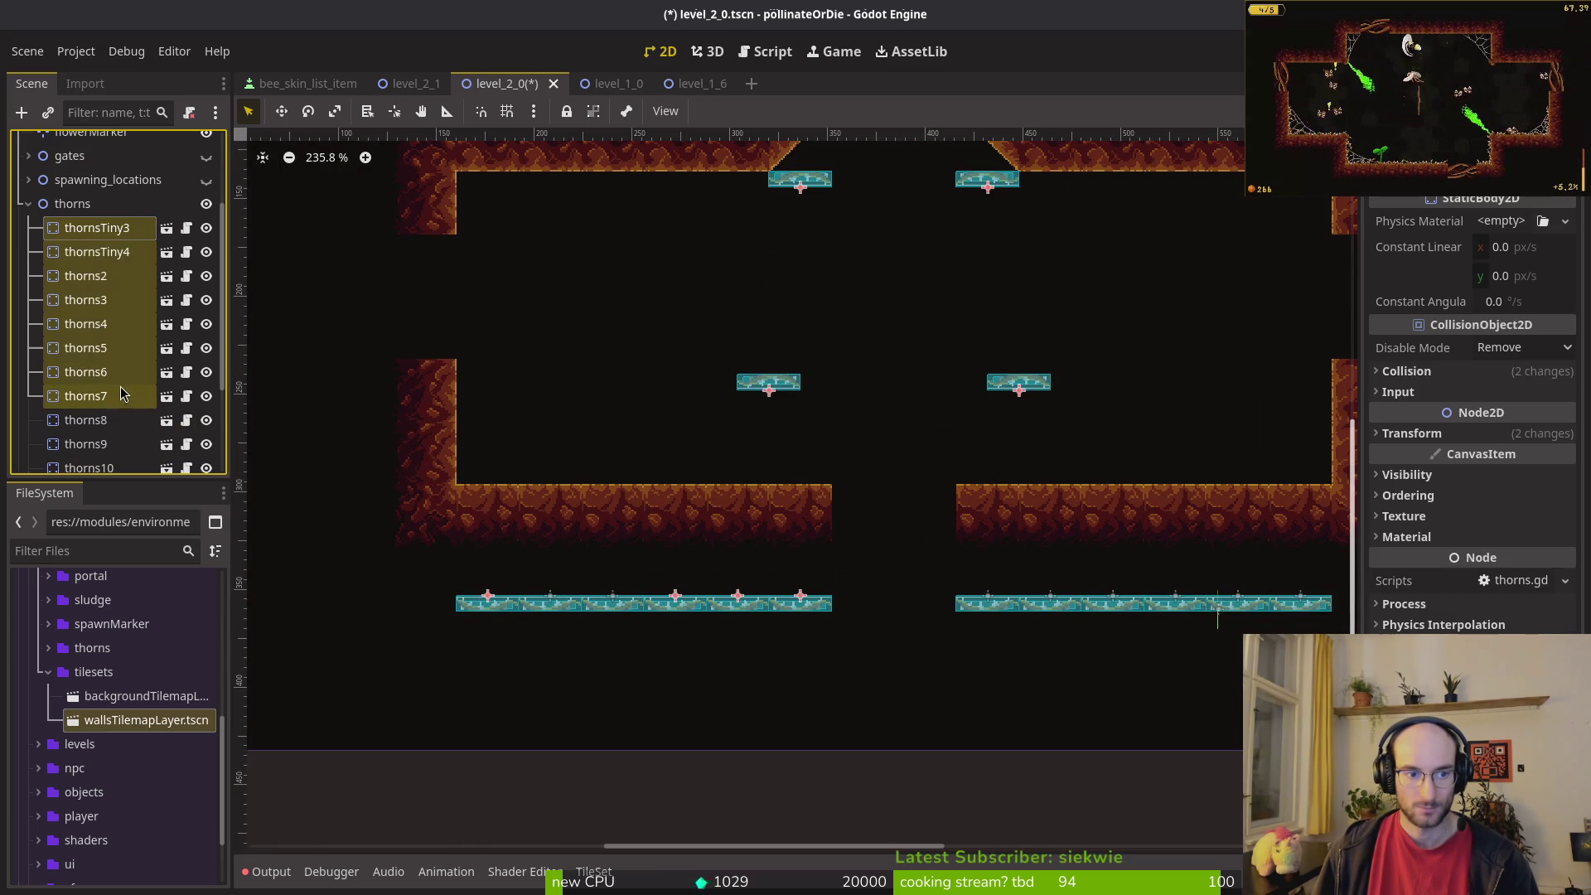
scroll(107, 389, "down", 3)
left_click(91, 434, "shift")
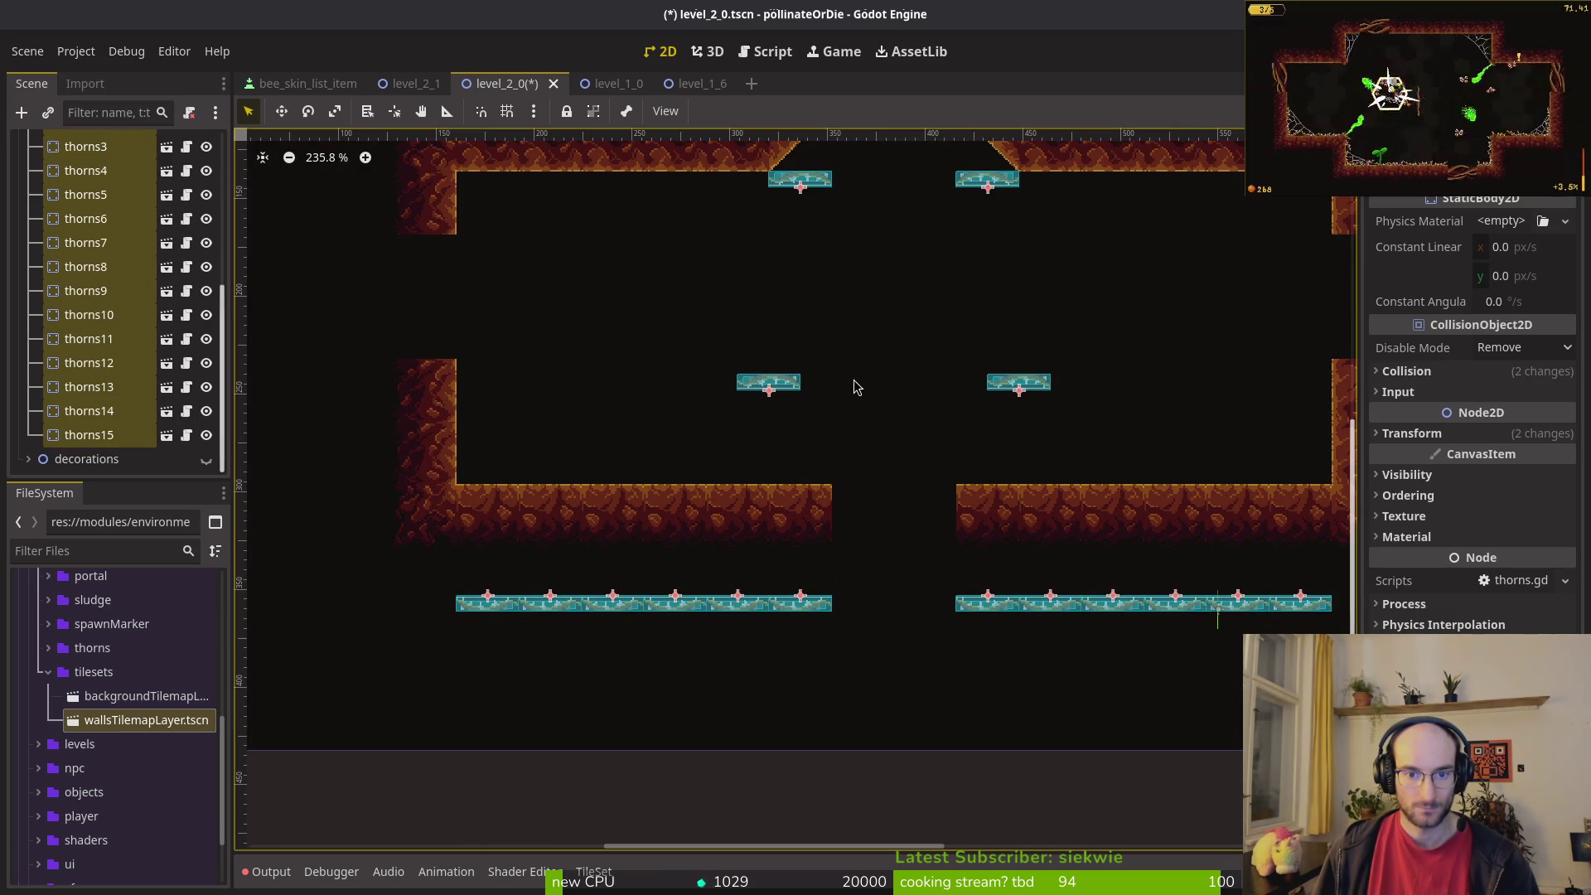
left_click(993, 389, "shift")
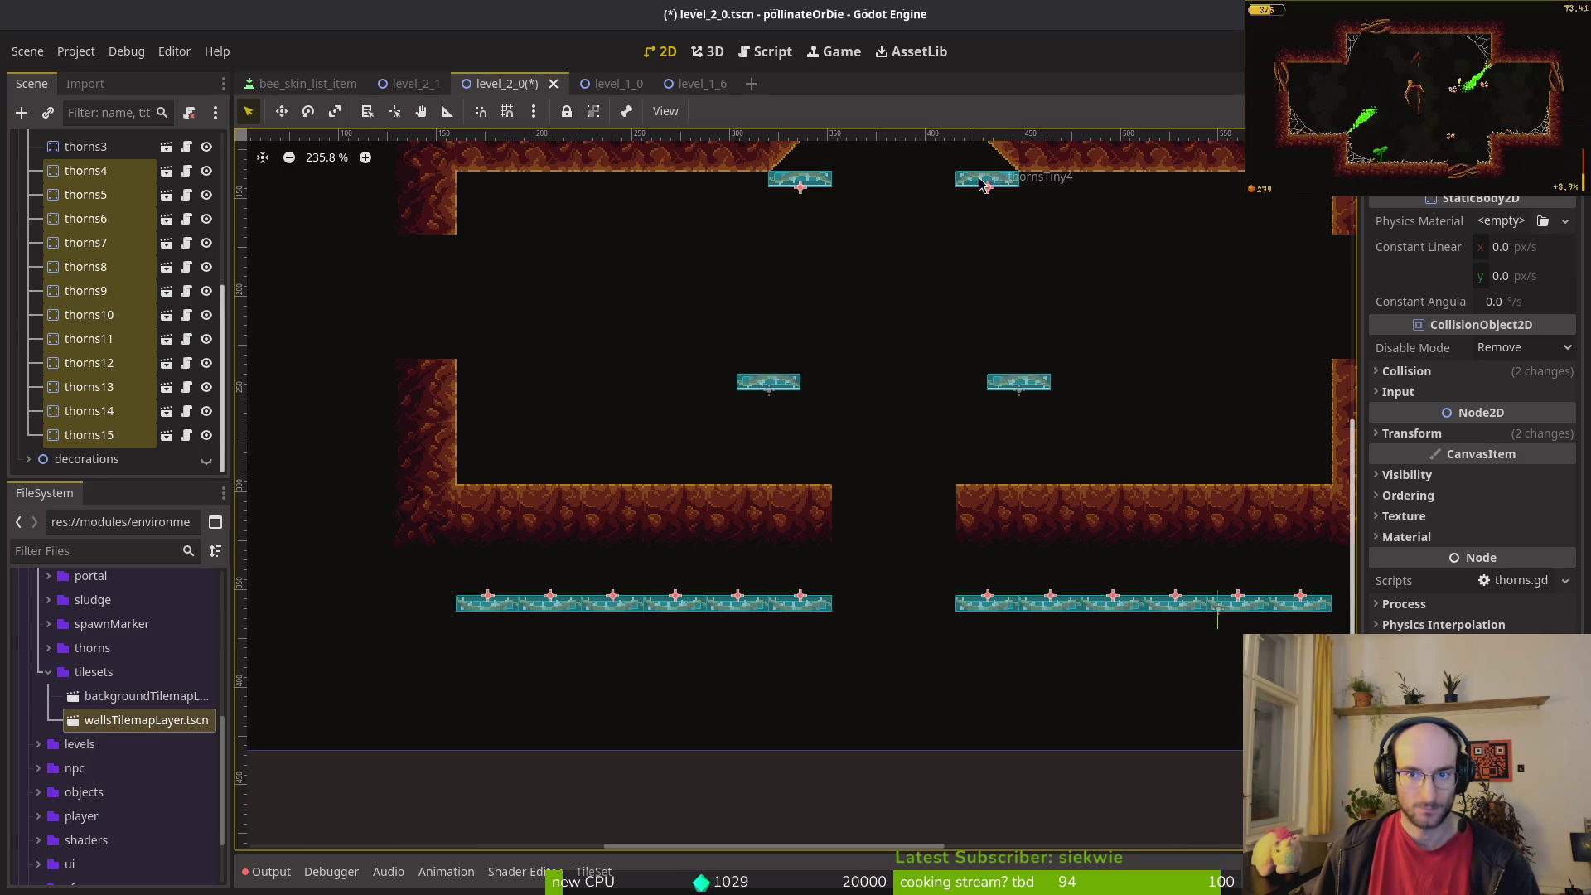
mouse_move(786, 614)
left_mouse_down()
mouse_move(788, 452)
mouse_move(787, 481)
left_mouse_up()
scroll(792, 466, "up", 4)
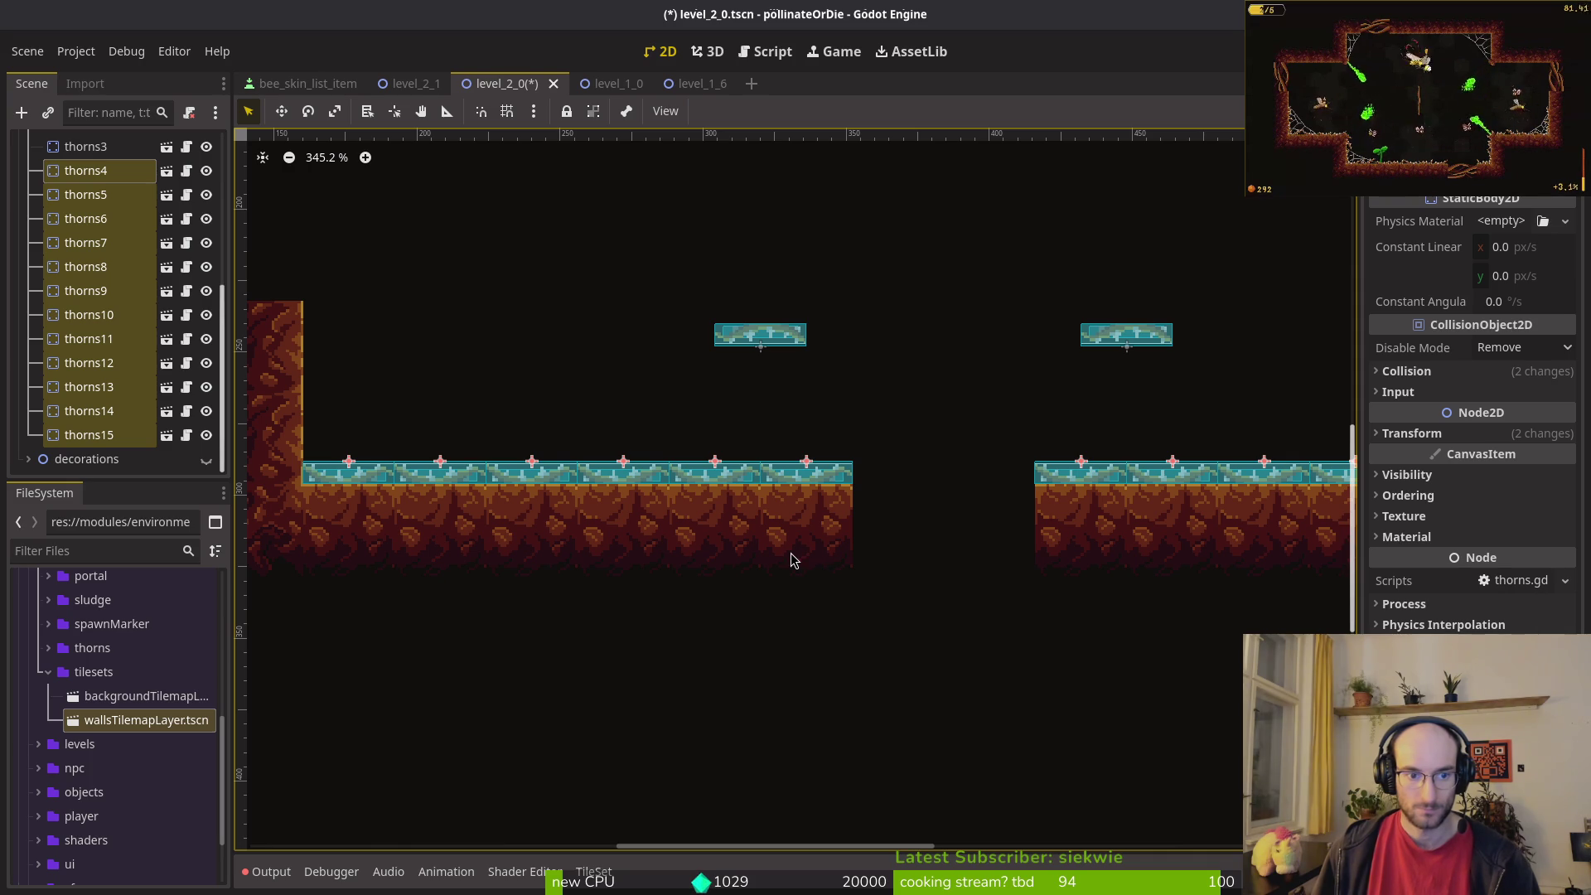
scroll(791, 554, "right", 5)
scroll(785, 450, "up", 5)
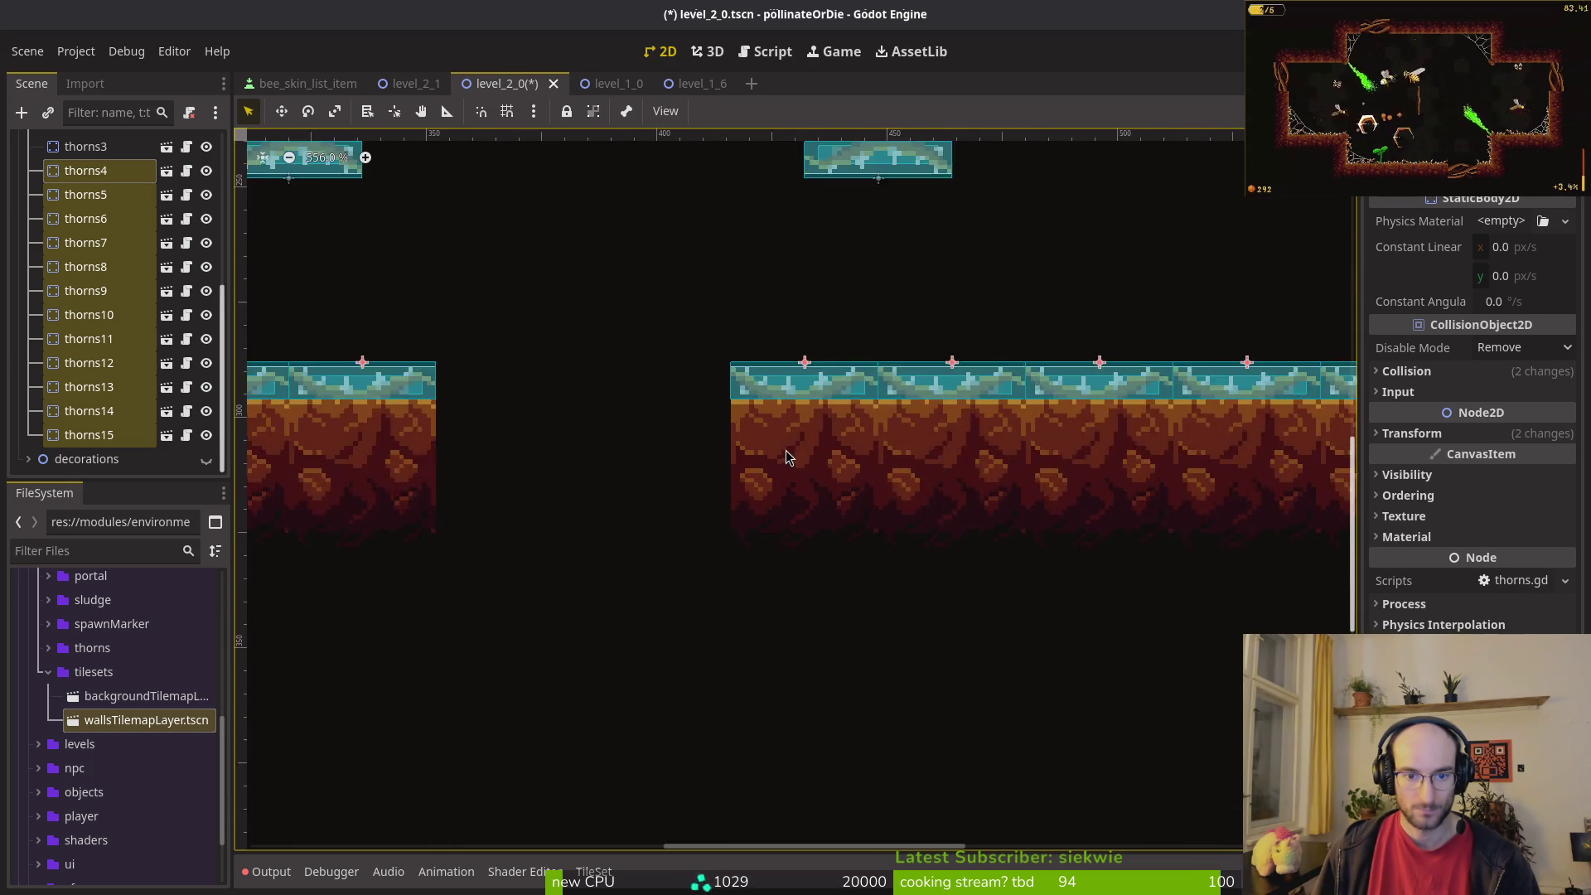
key("Down")
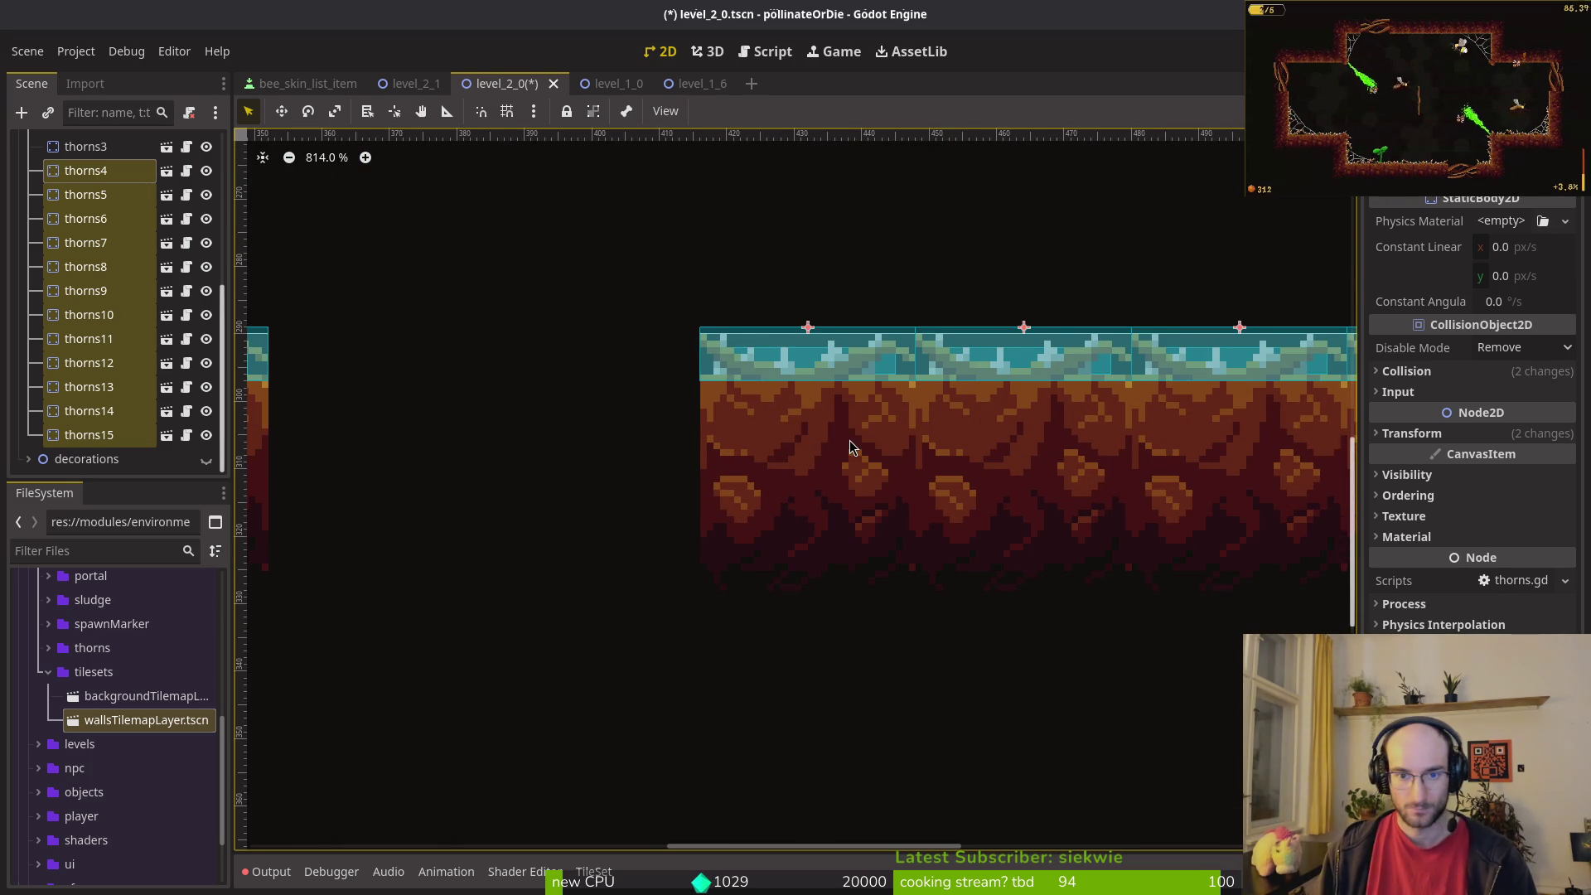
key("Up")
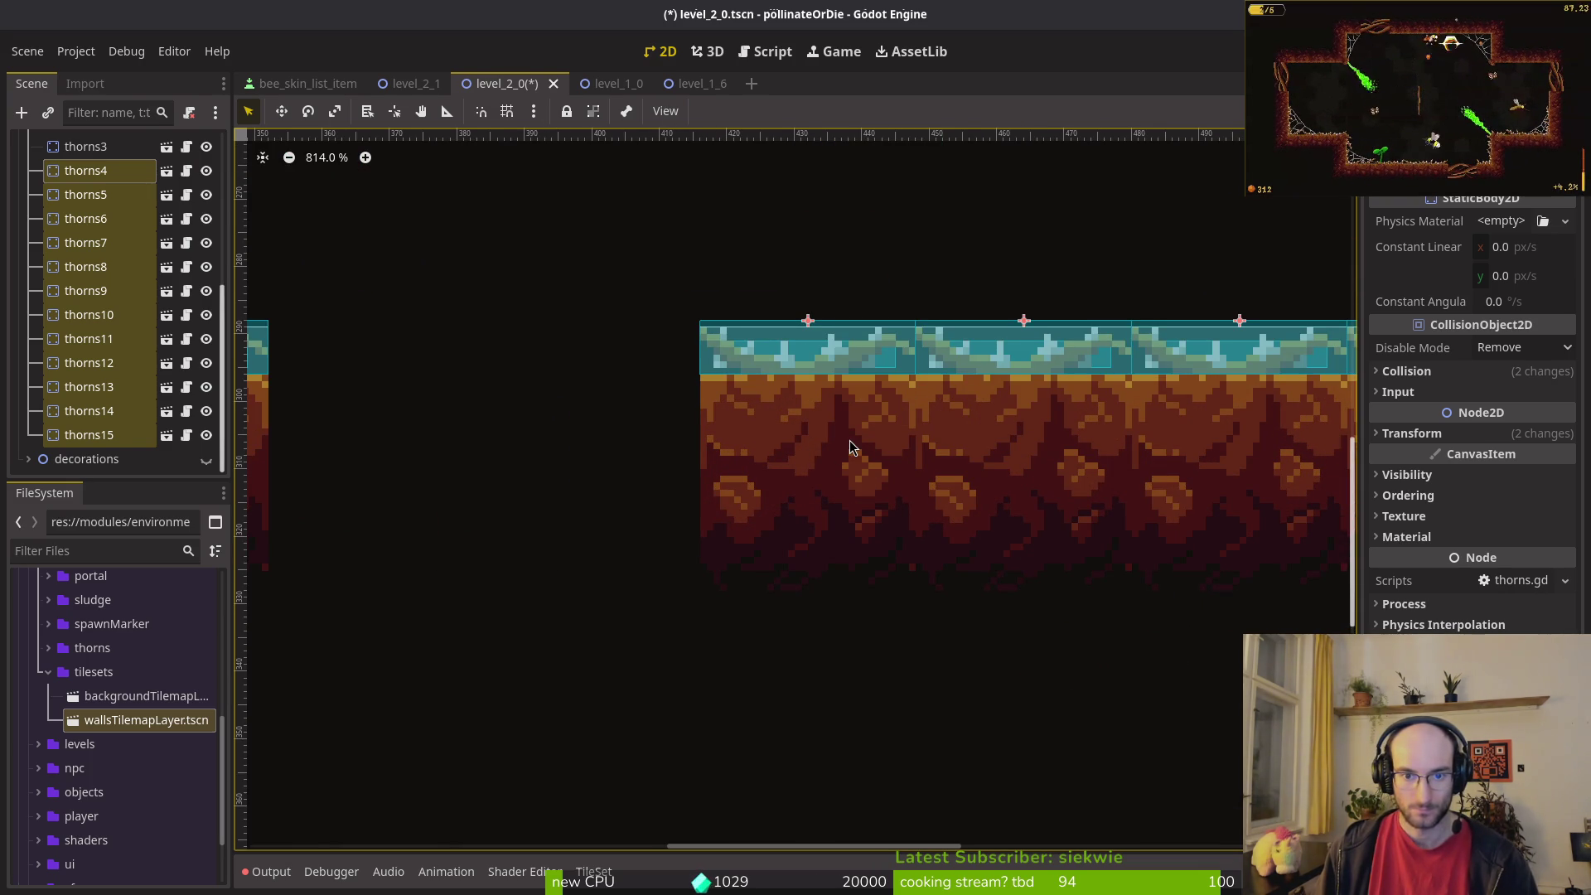
Deselect the thorns and save the level_2_0 scene.
left_click(750, 450)
key("ctrl+s")
scroll(786, 405, "down", 4)
scroll(784, 421, "down", 2)
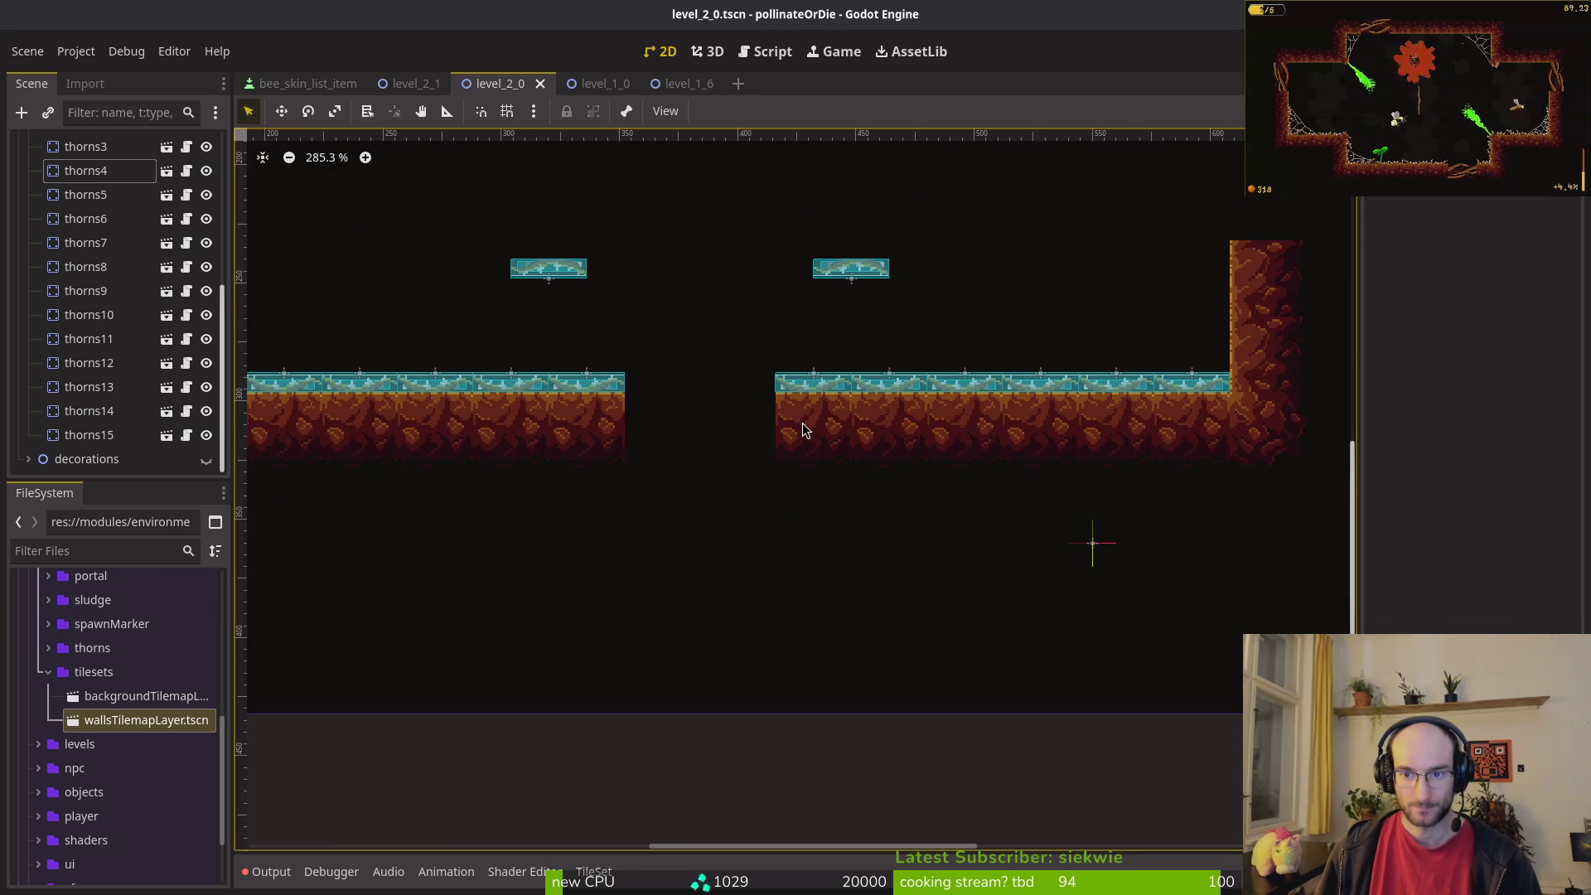
scroll(828, 406, "up", 1)
scroll(852, 387, "up", 3)
scroll(810, 406, "down", 5)
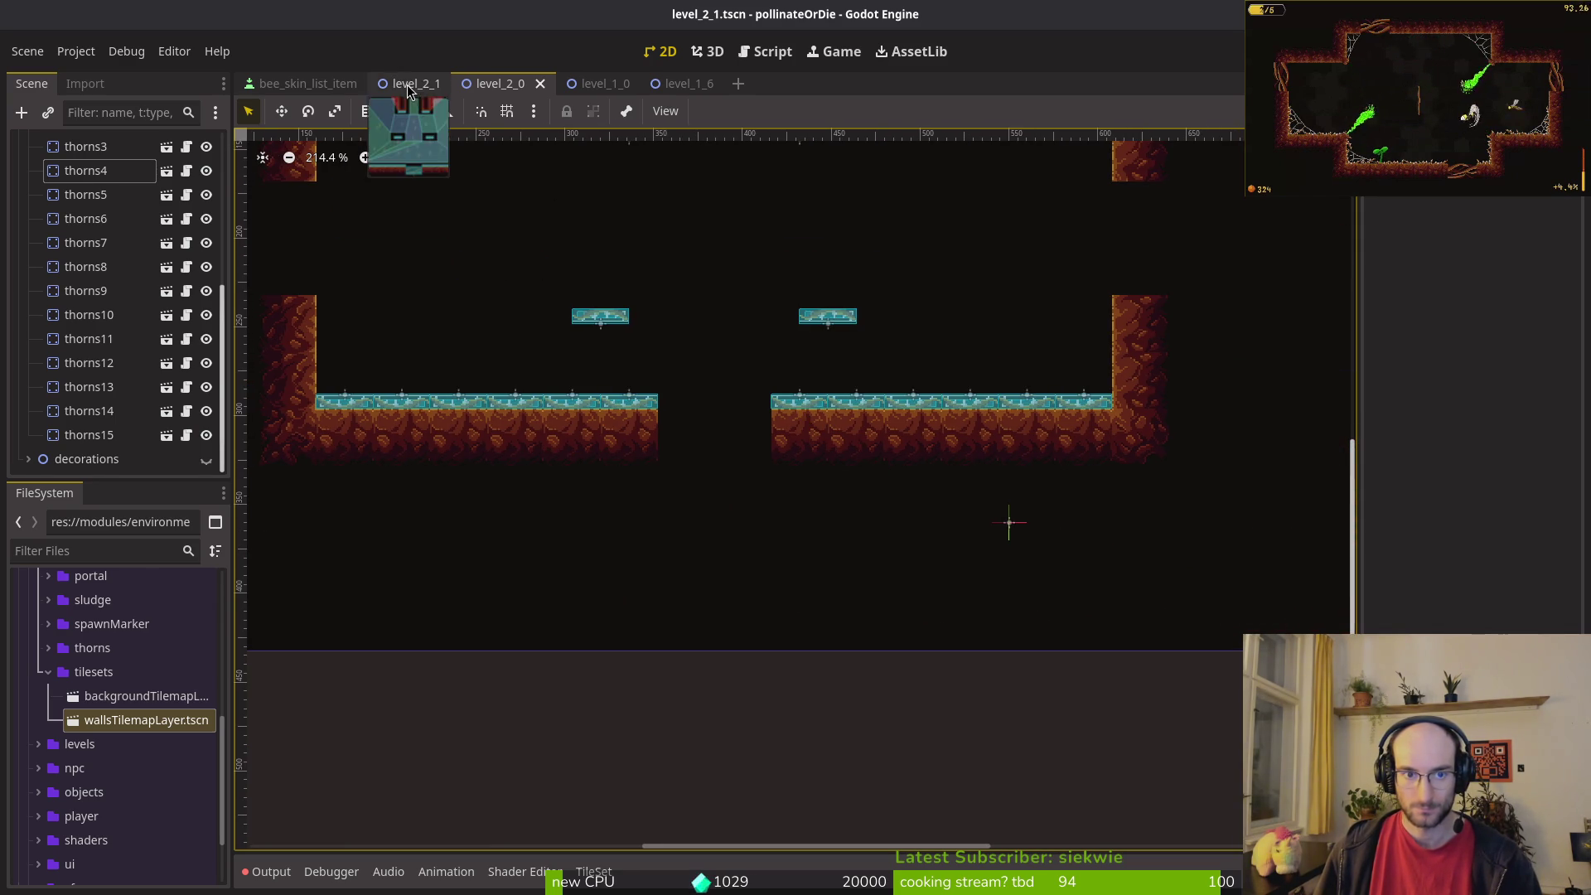
left_click(406, 84)
scroll(989, 518, "up", 6)
scroll(989, 519, "down", 1)
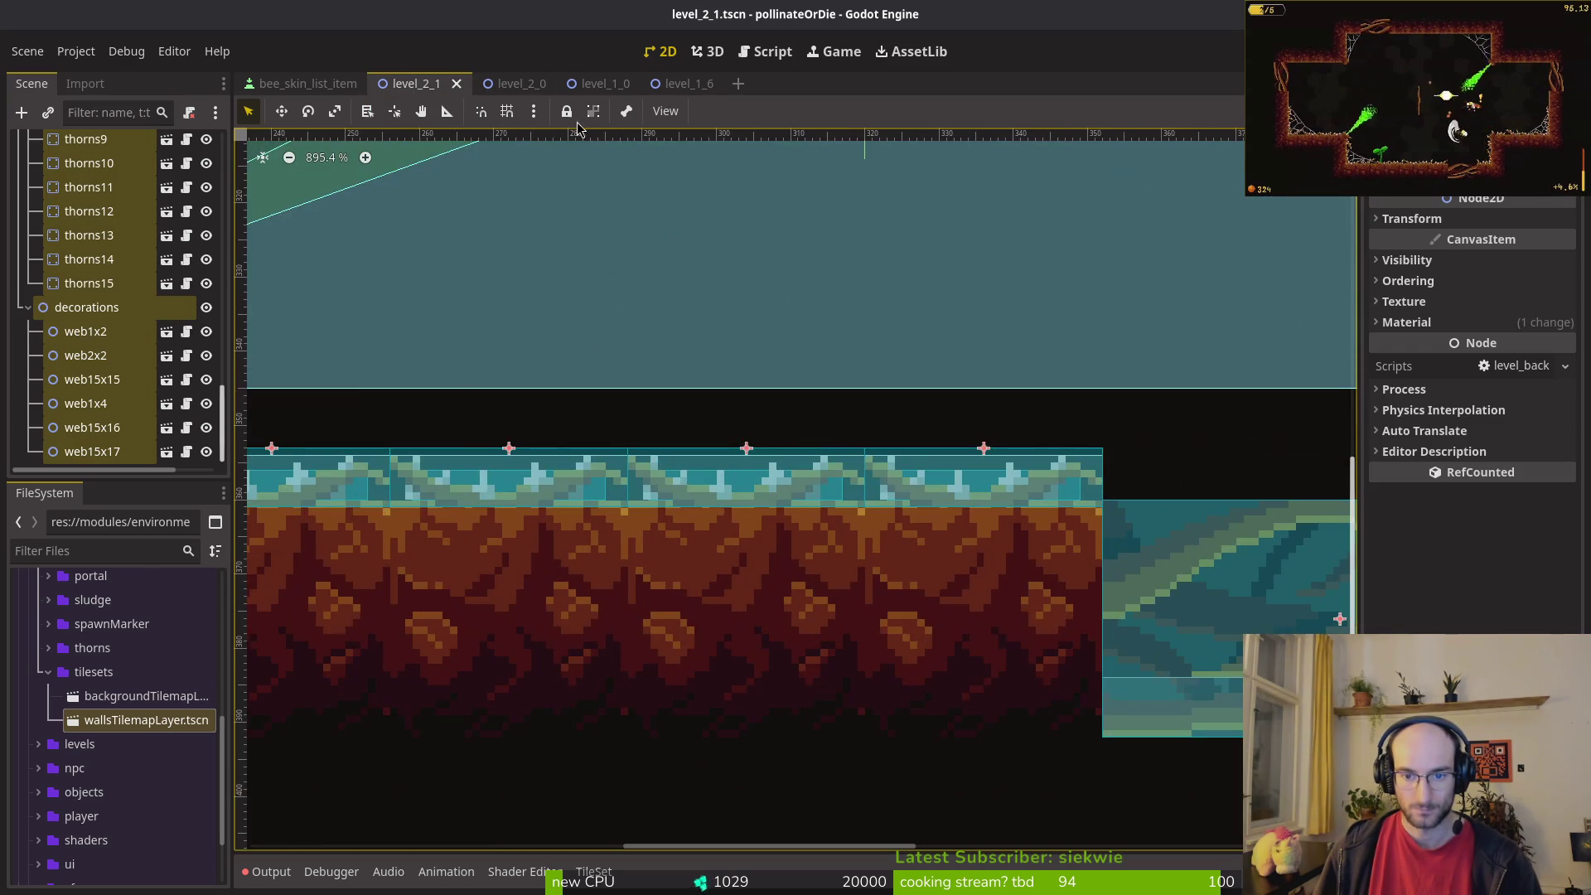
left_click(499, 84)
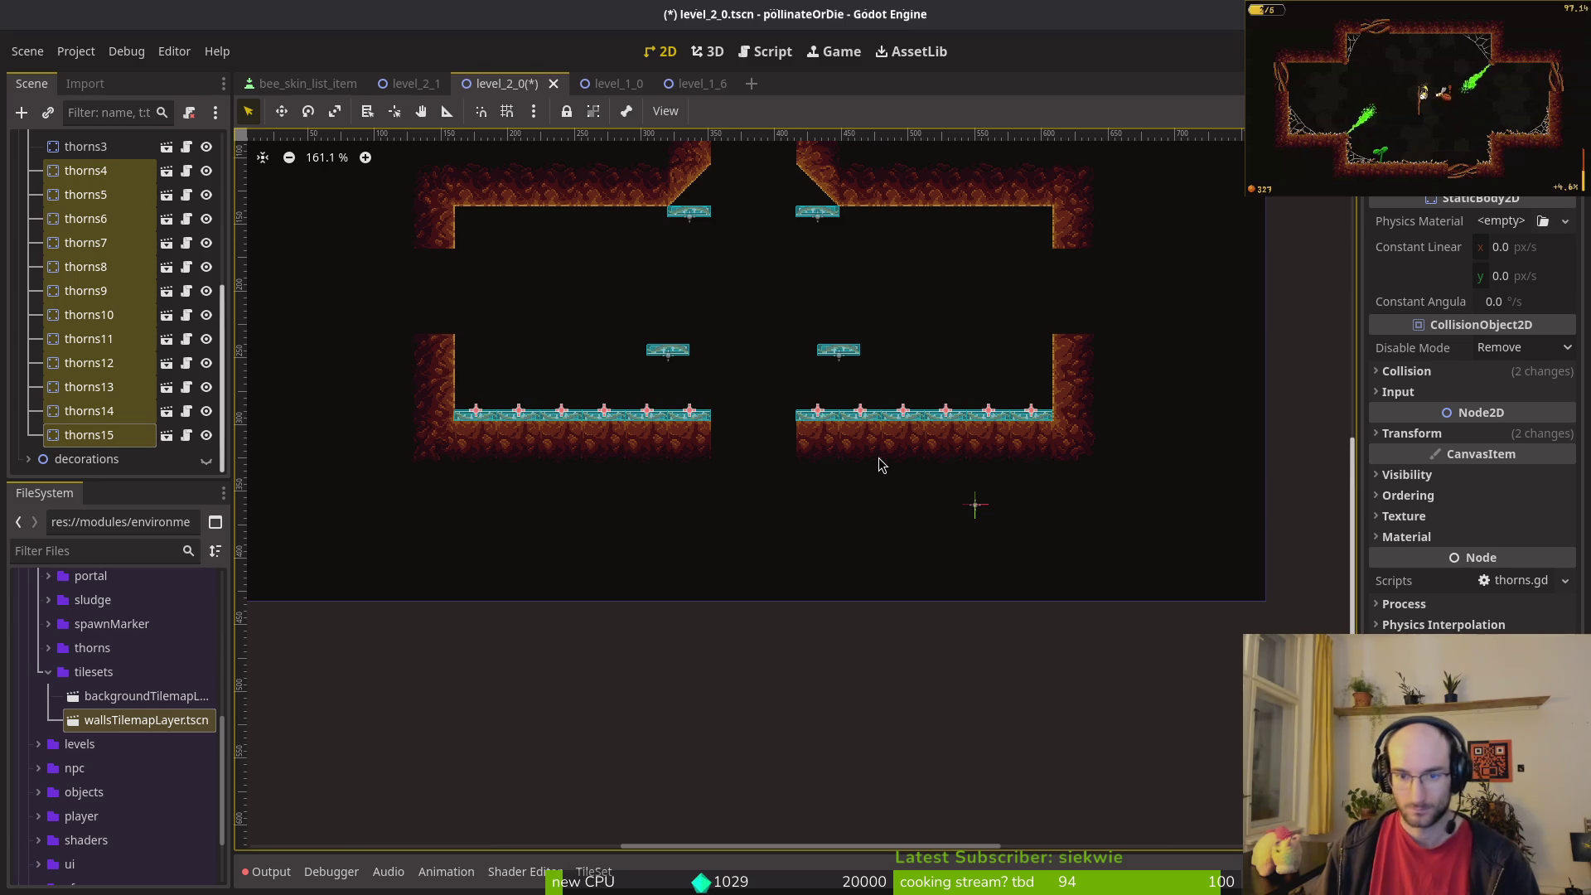
left_click(882, 466)
left_click_drag(663, 312, 771, 372)
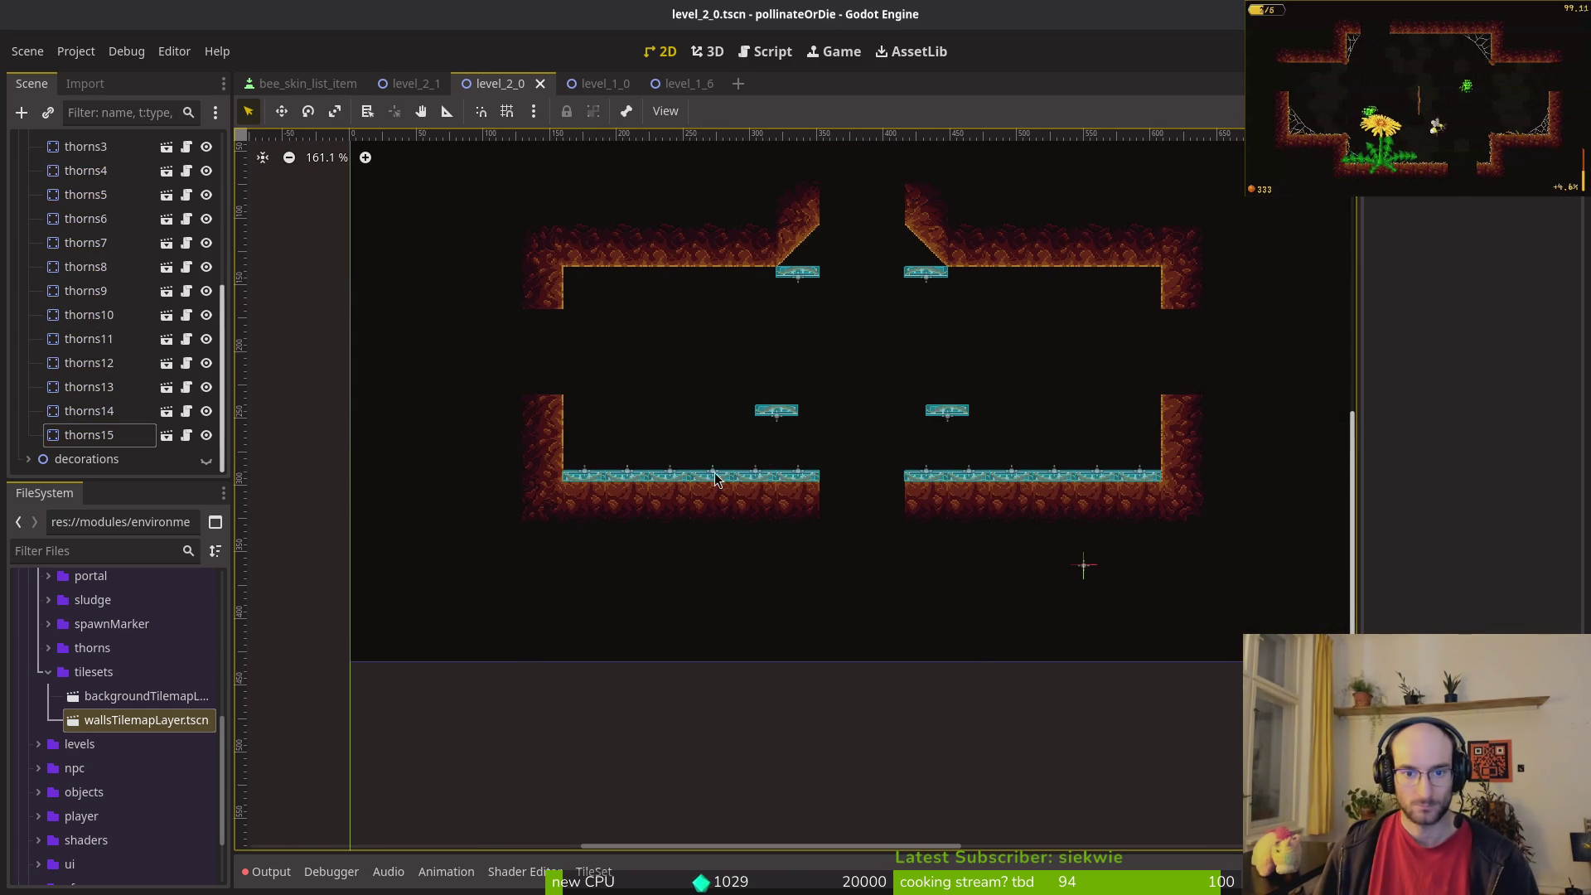
Delete the four floating thorn pieces near the top gap and middle of the room.
left_click(96, 438)
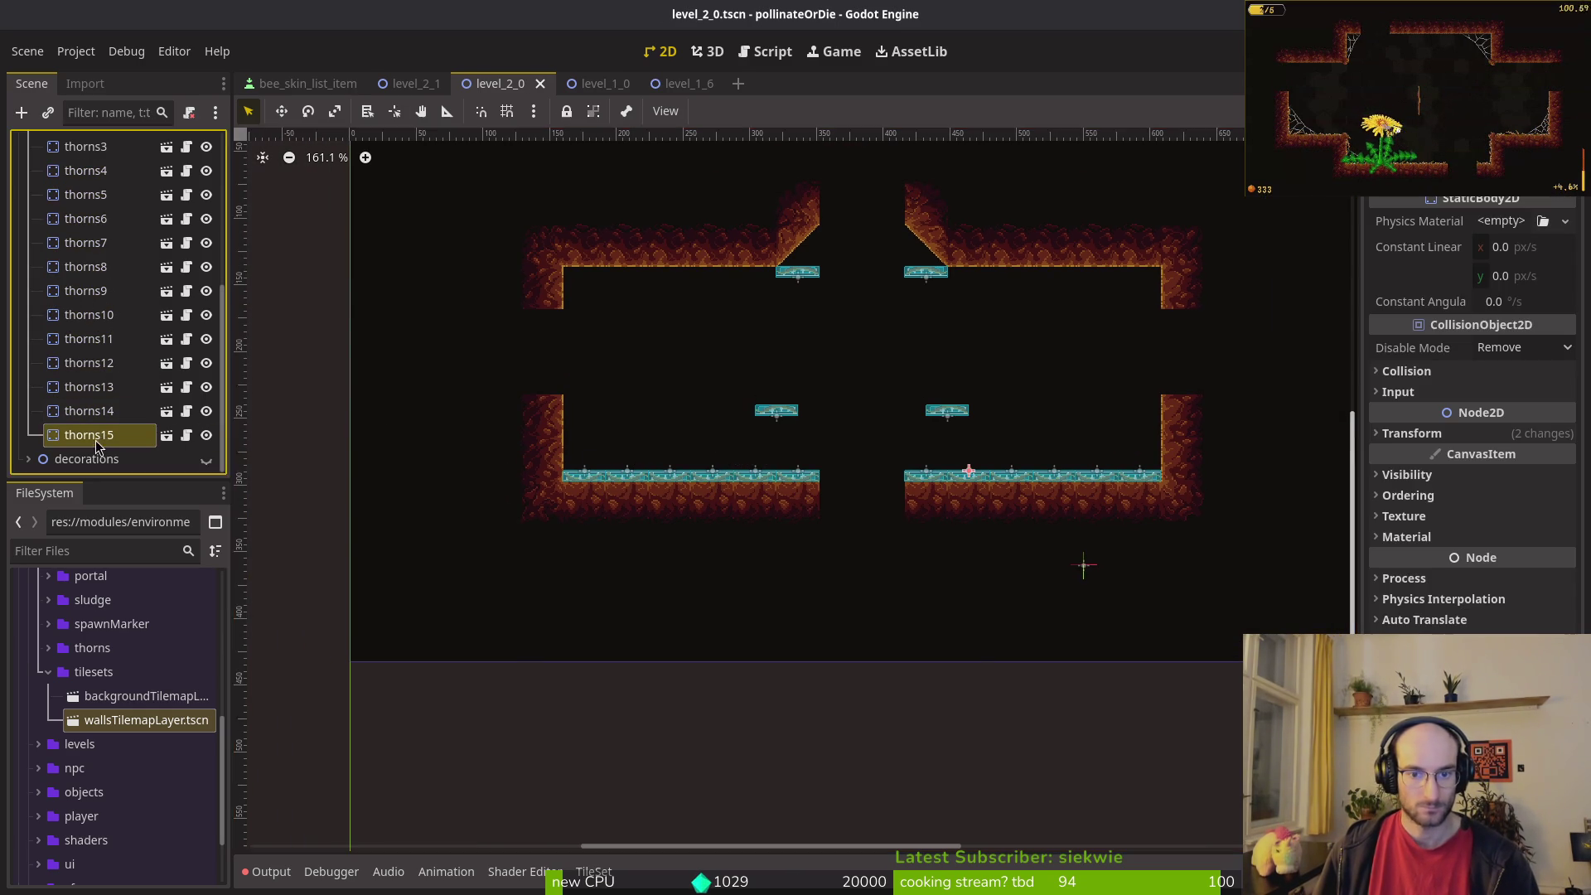
left_click(774, 410)
left_click(922, 279)
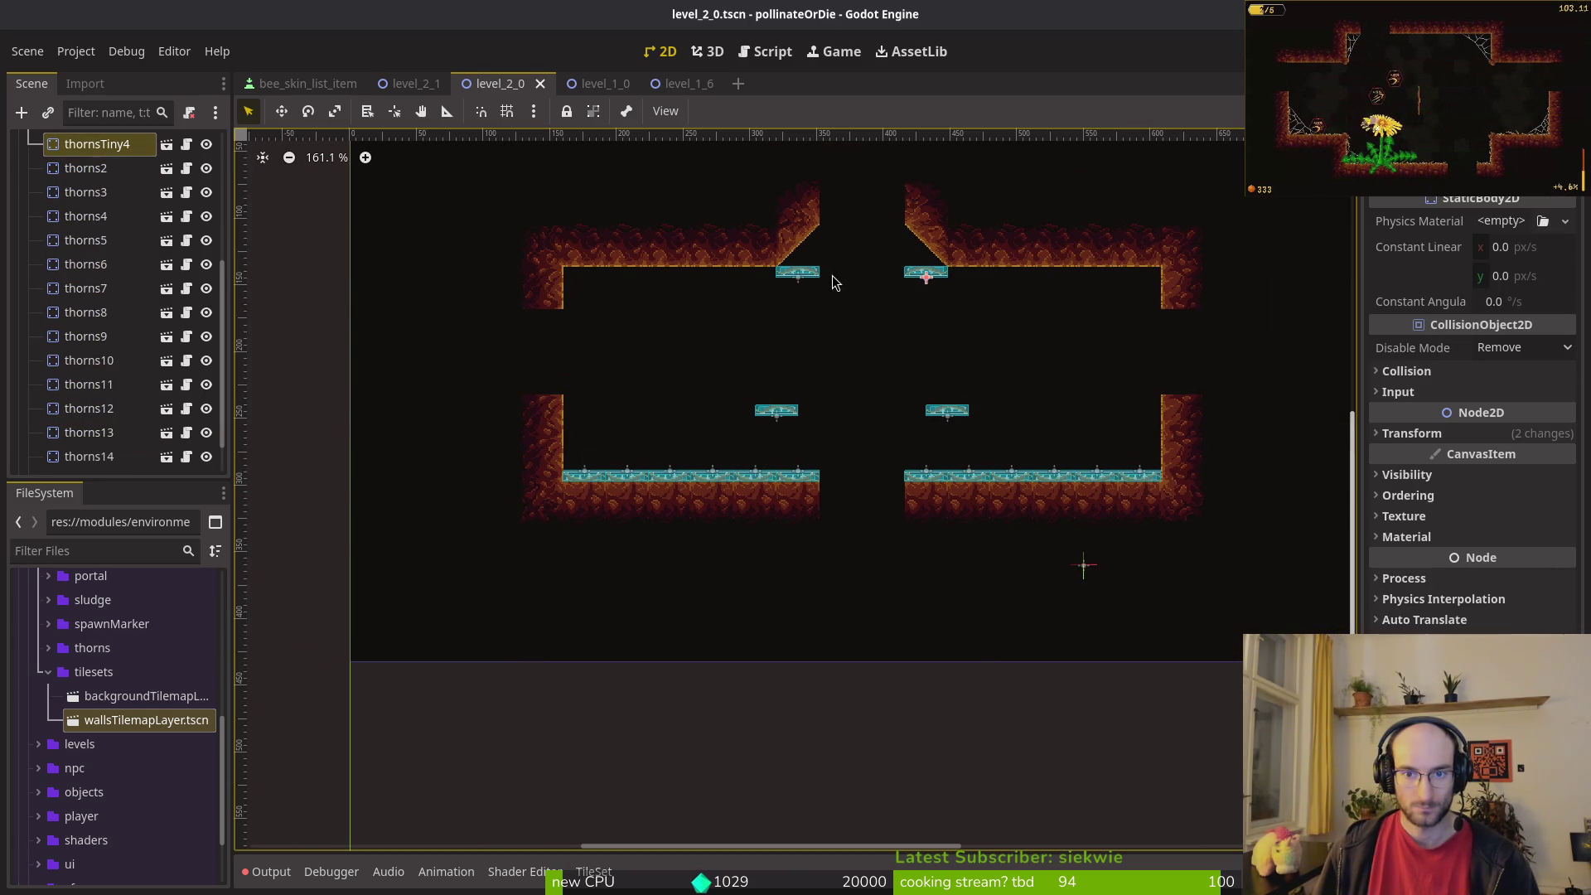
left_click(794, 270, "shift")
left_click(774, 412, "shift")
left_click(947, 412, "shift")
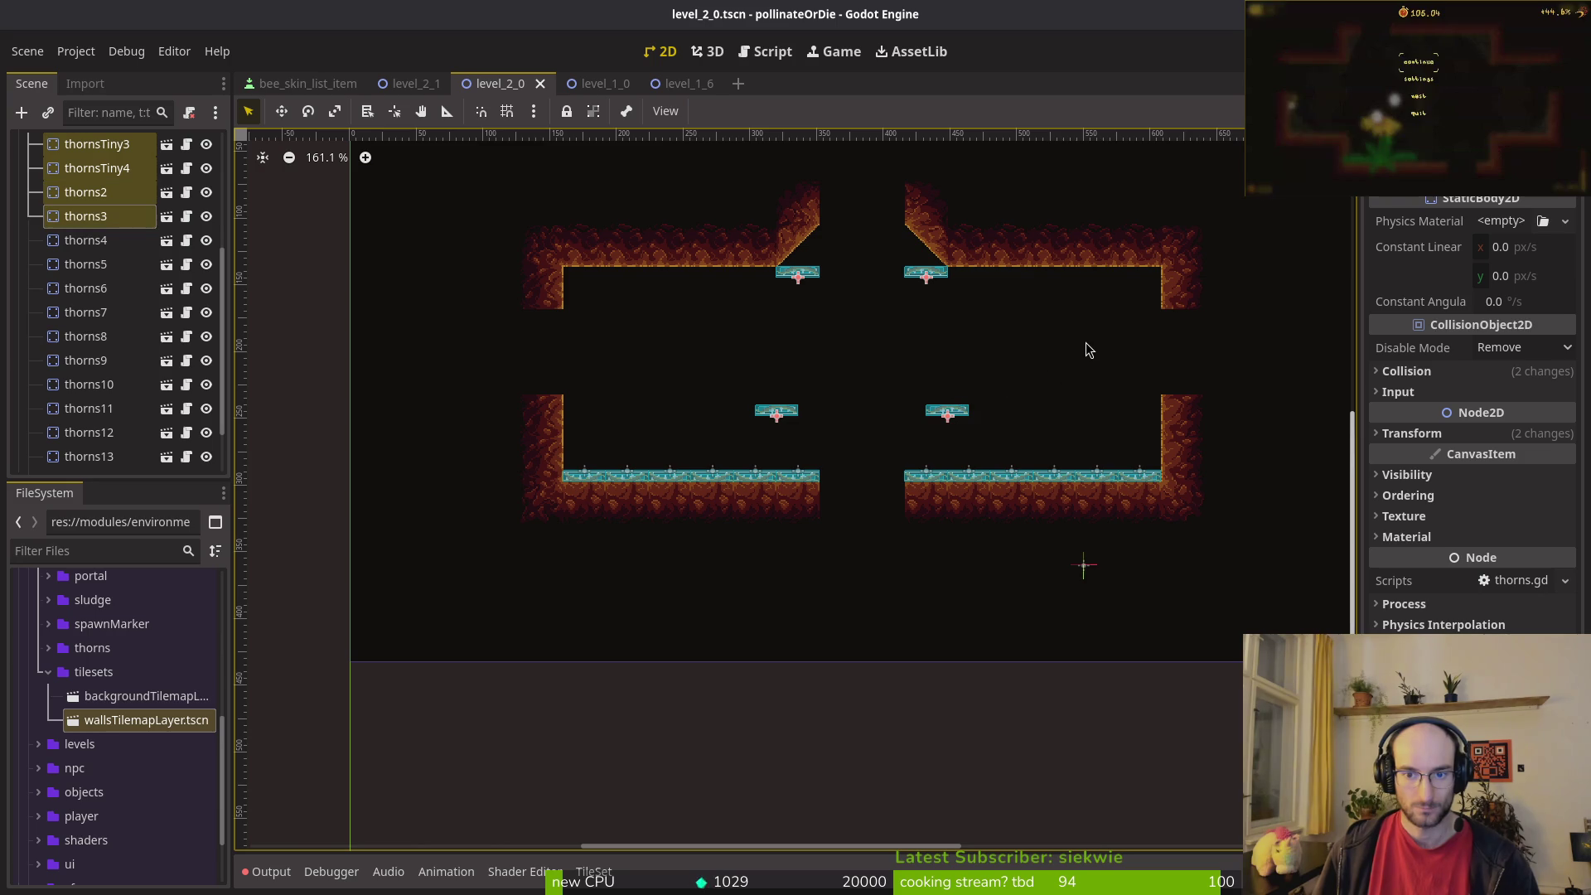
key("Delete")
key("Return")
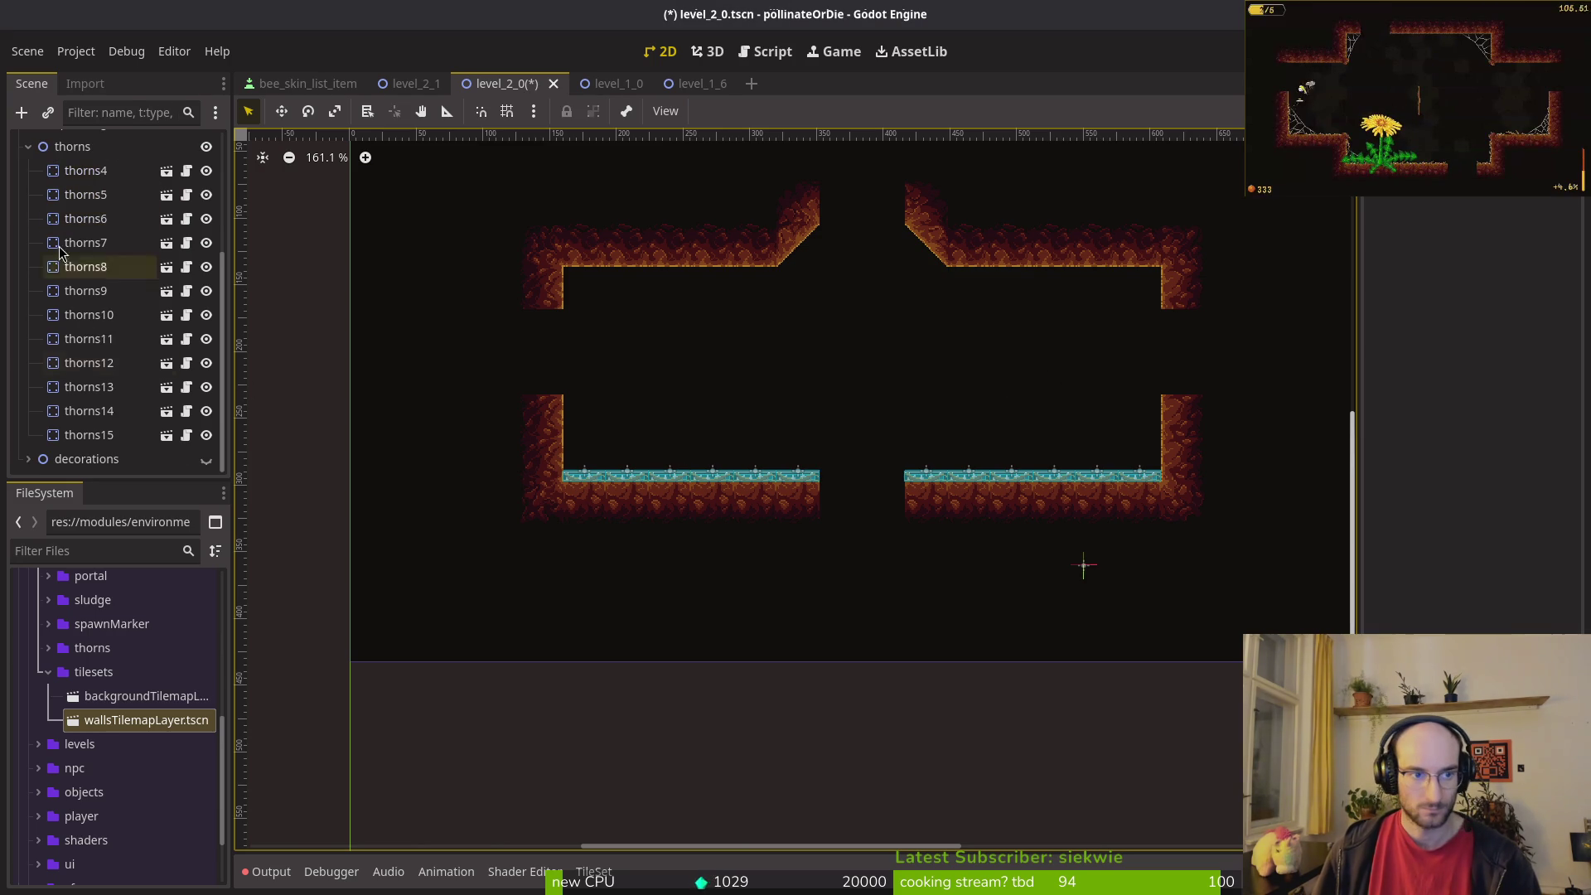
Duplicate the floor thorn strips and flip the copies up flush against the ceilings.
left_click(85, 439, "shift")
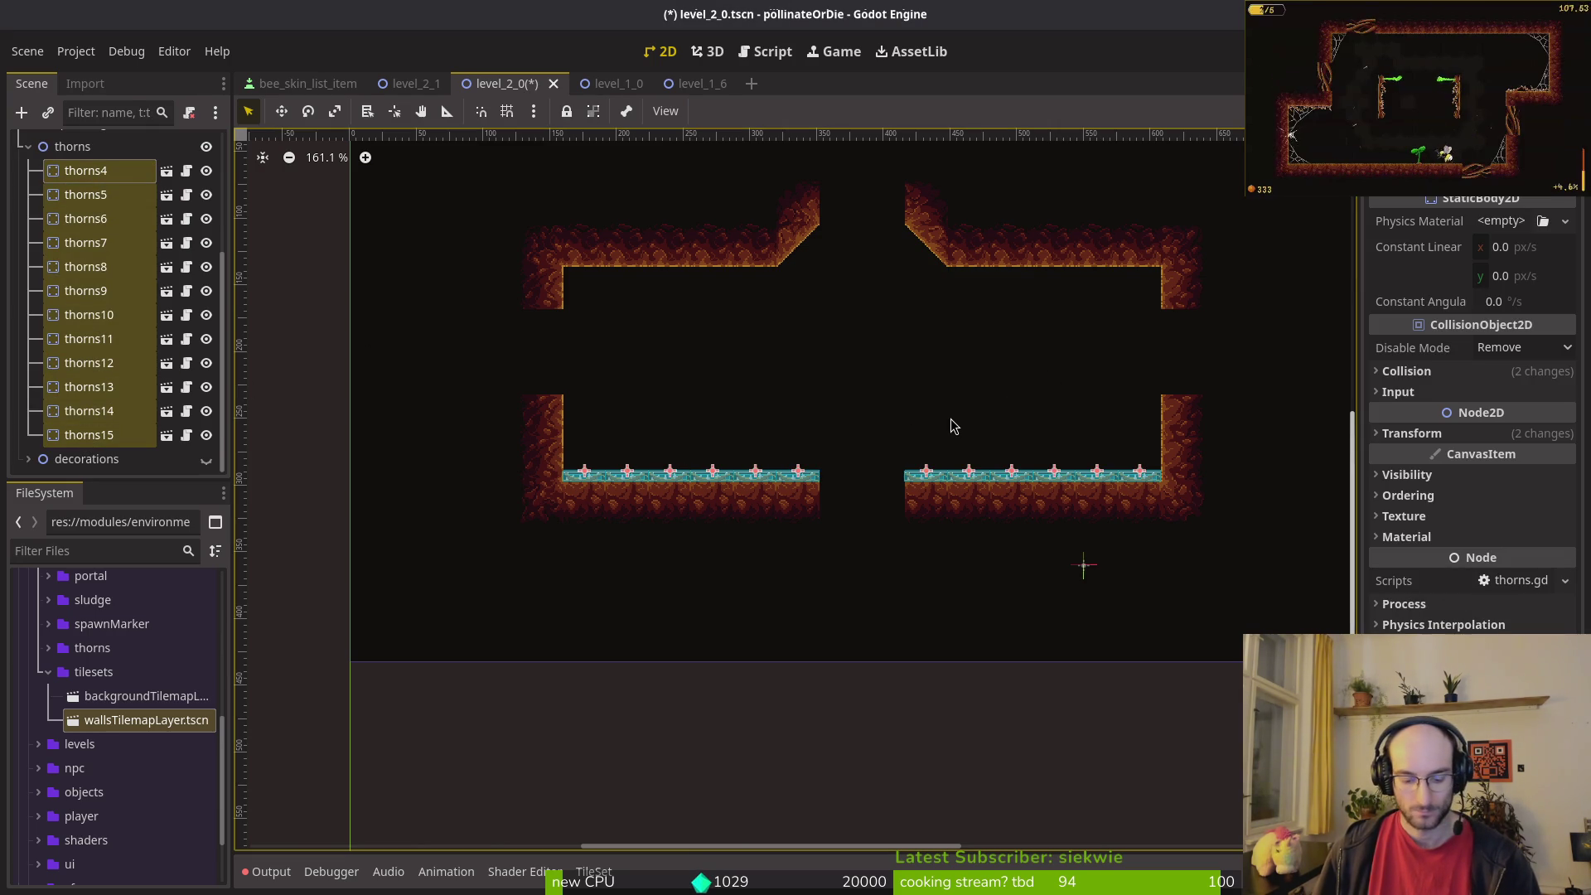
key("ctrl+d")
mouse_move(789, 485)
left_mouse_down()
mouse_move(788, 320)
mouse_move(604, 312)
mouse_move(746, 177)
mouse_move(520, 349)
mouse_move(489, 282)
mouse_move(336, 220)
mouse_move(338, 200)
left_mouse_up()
scroll(613, 294, "up", 10)
scroll(580, 315, "up", 8)
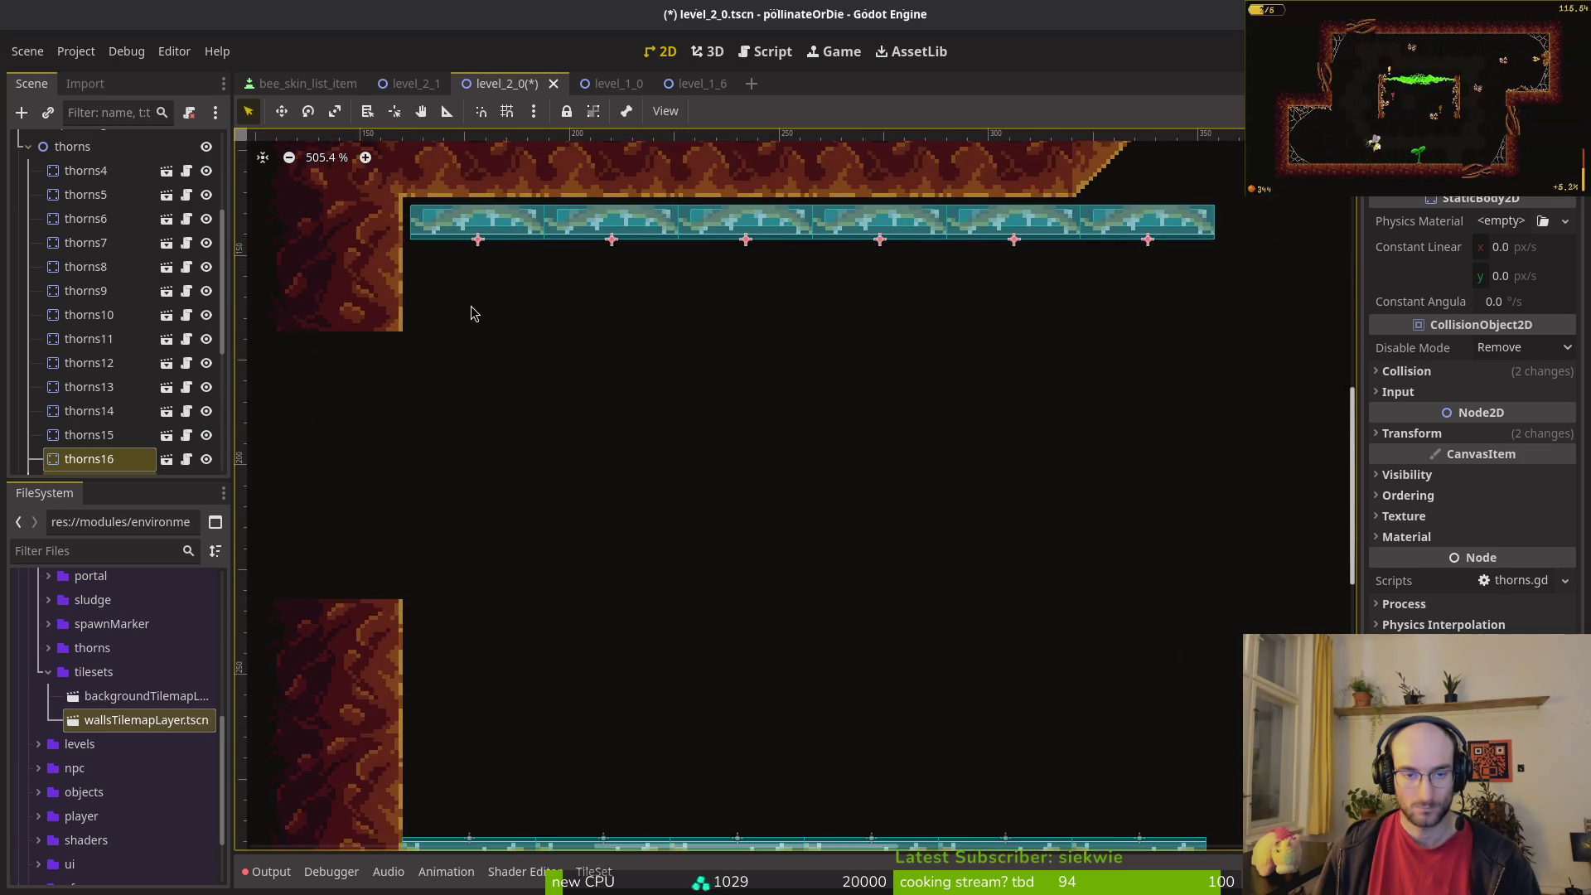
left_click_drag(829, 496, 823, 479)
scroll(905, 551, "down", 9)
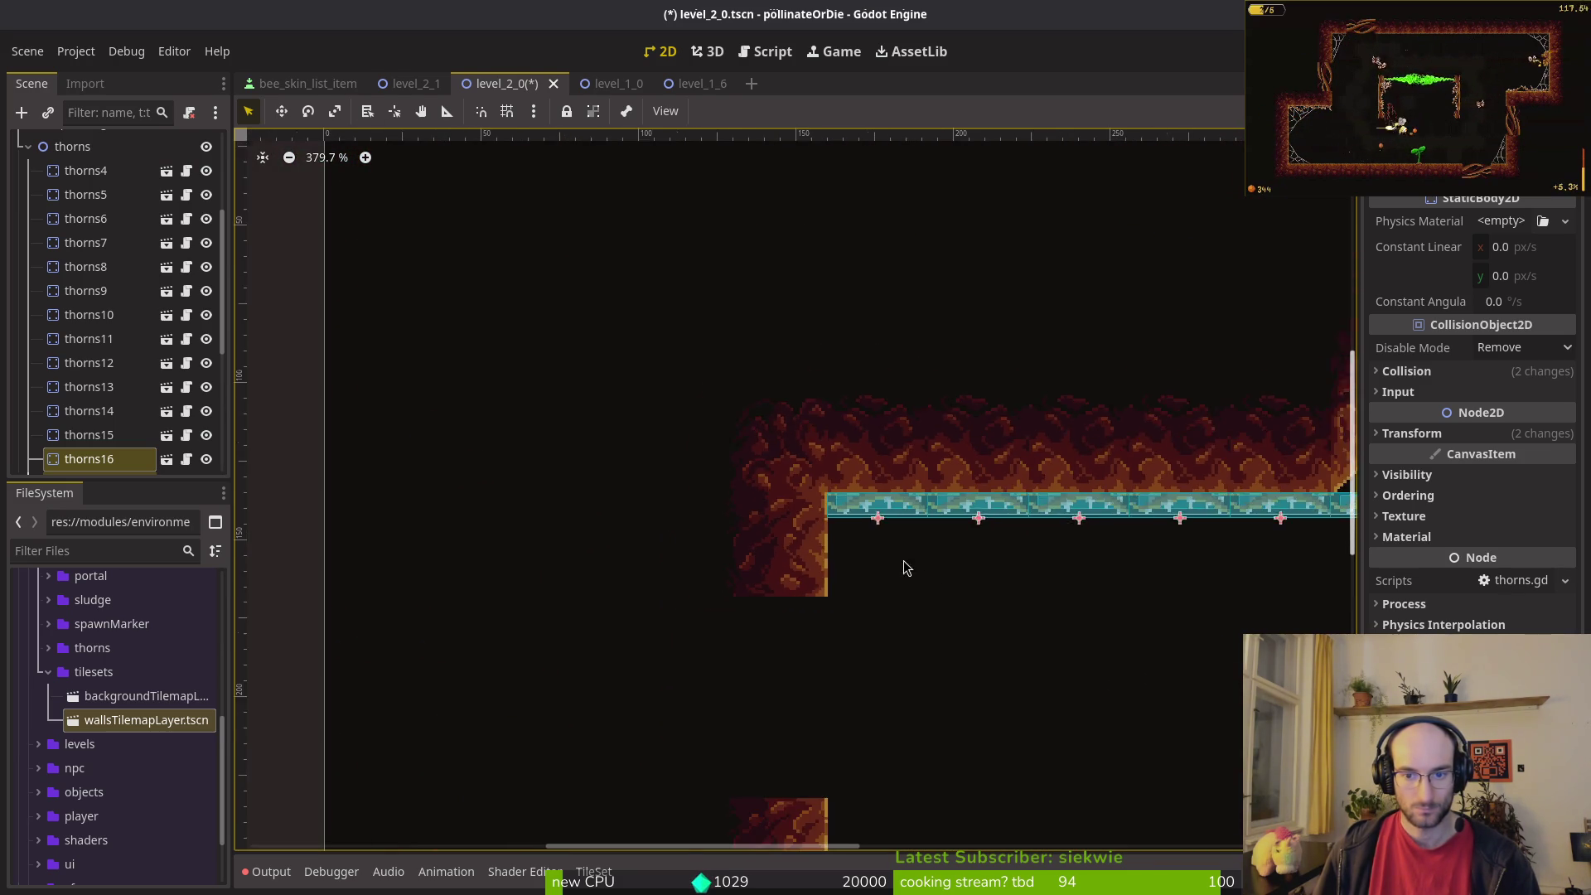
Tilt the thorn piece at the left slope and slide it onto the slope.
left_click(675, 415)
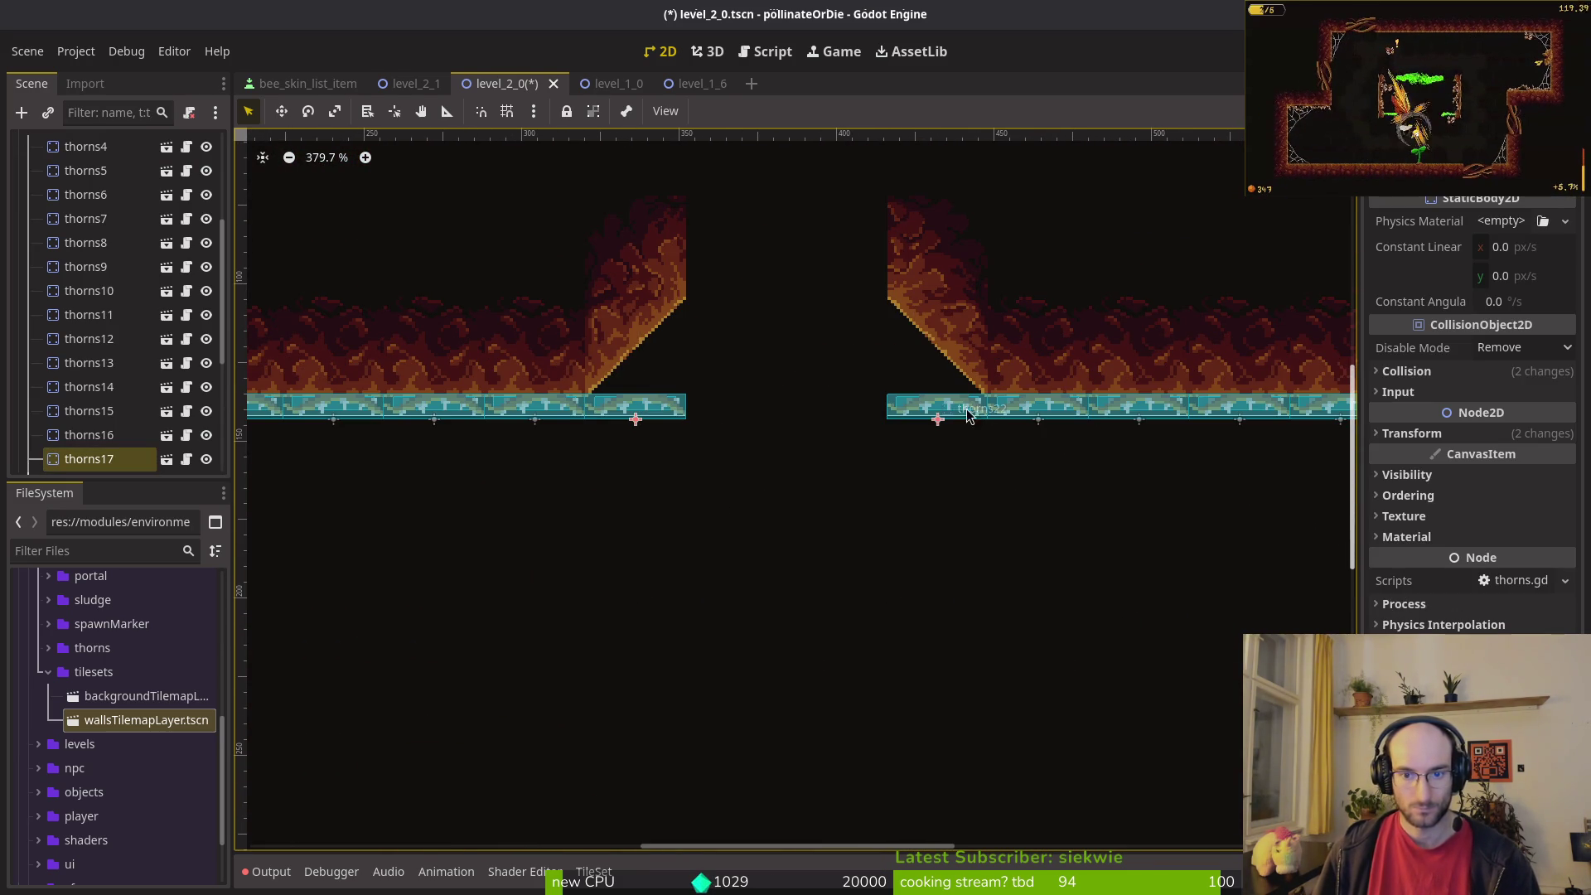
key("Delete")
key("Return")
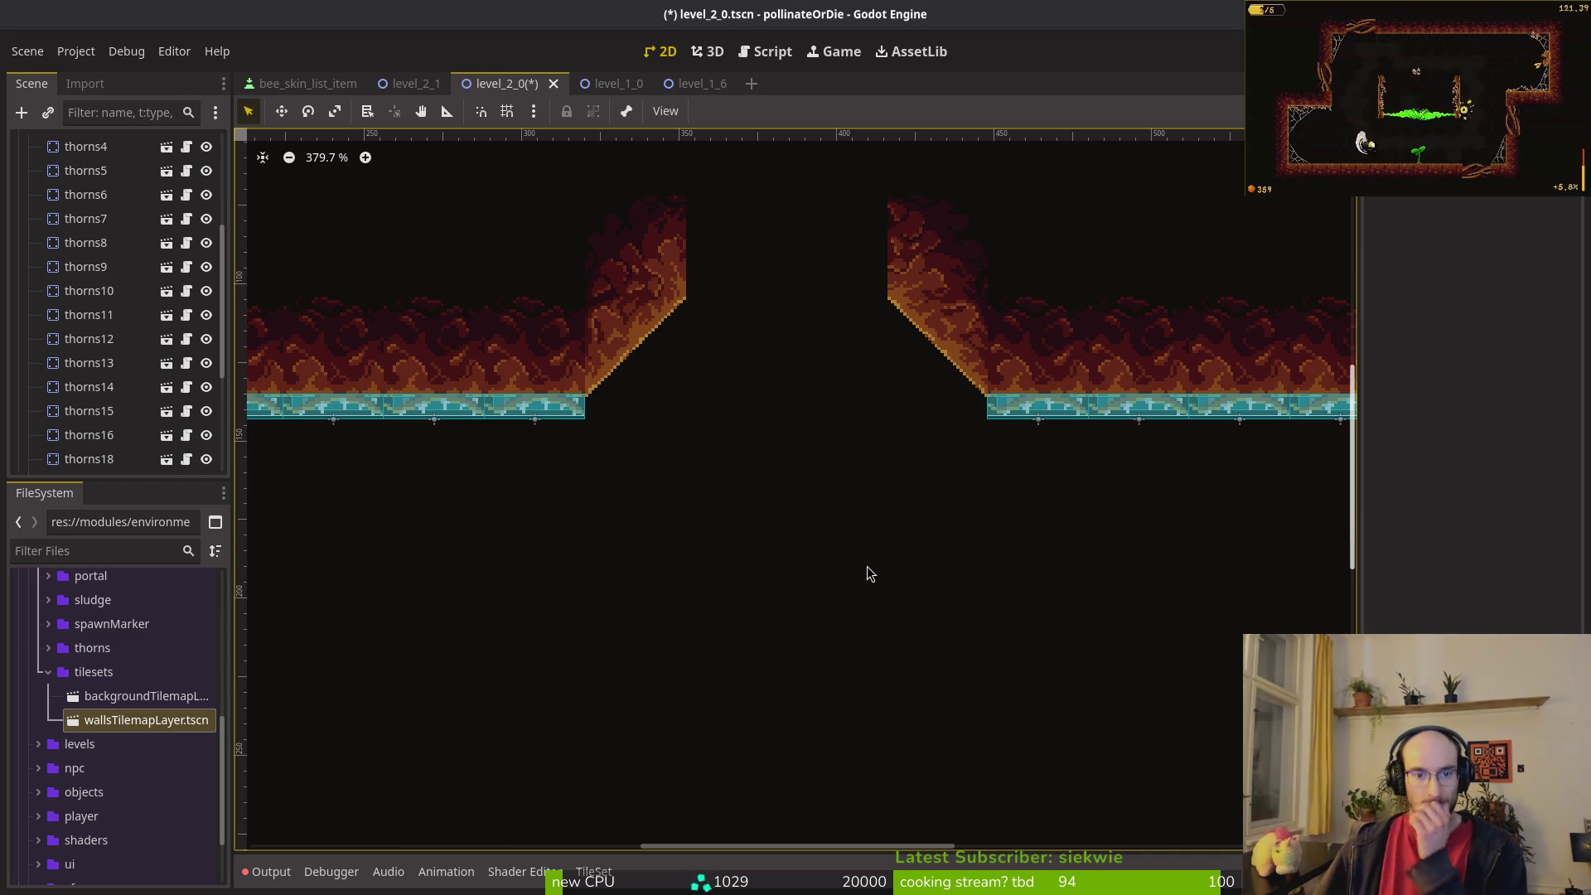
scroll(868, 565, "down", 6)
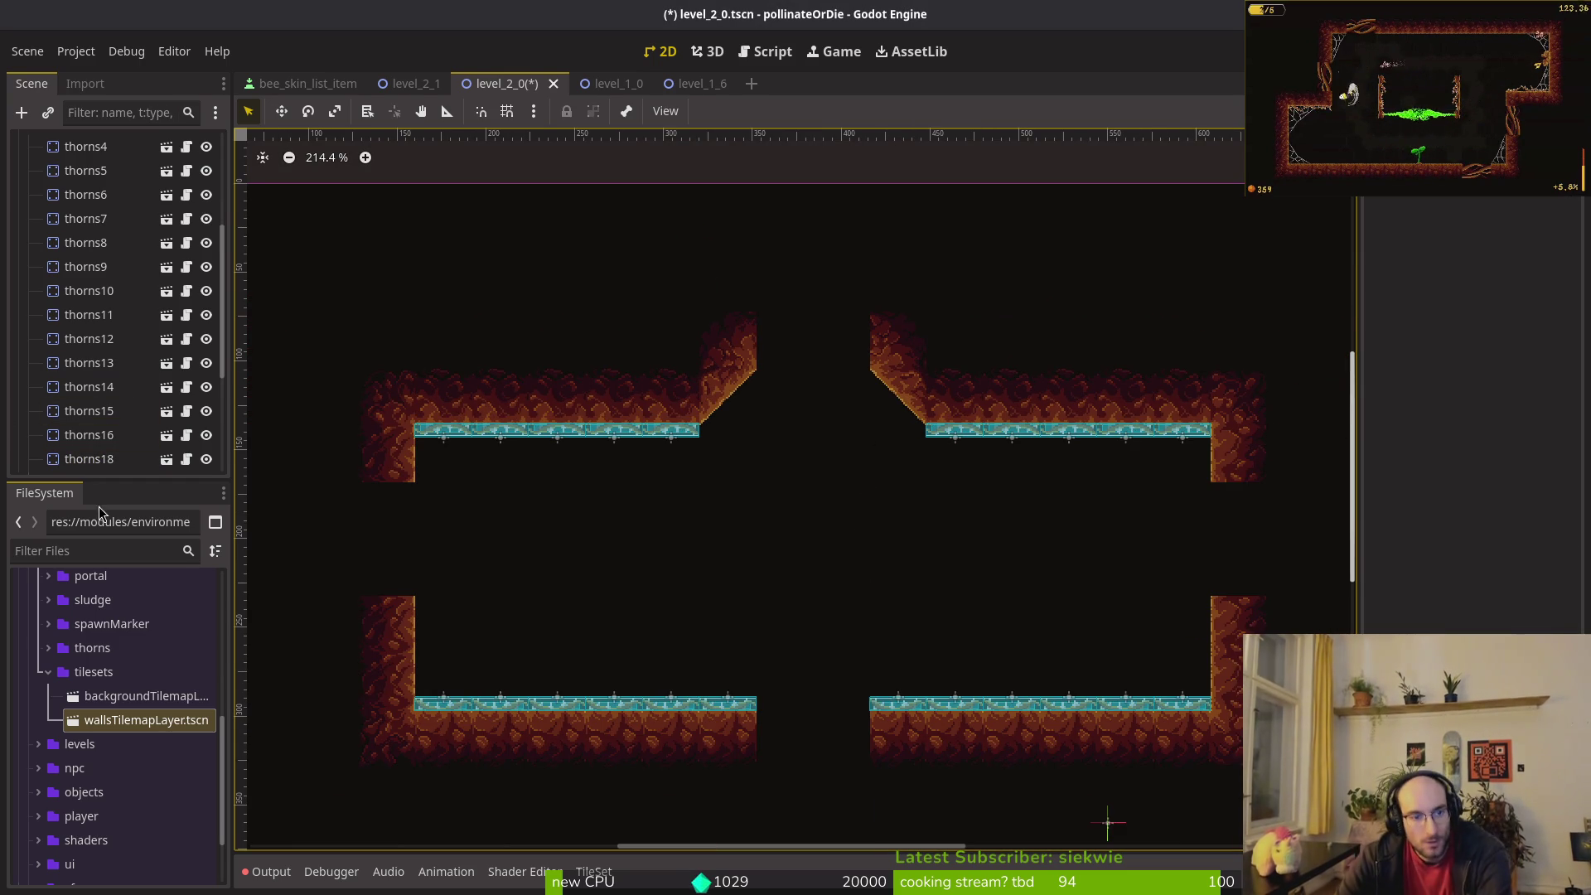
scroll(708, 413, "up", 3)
key("ctrl+z")
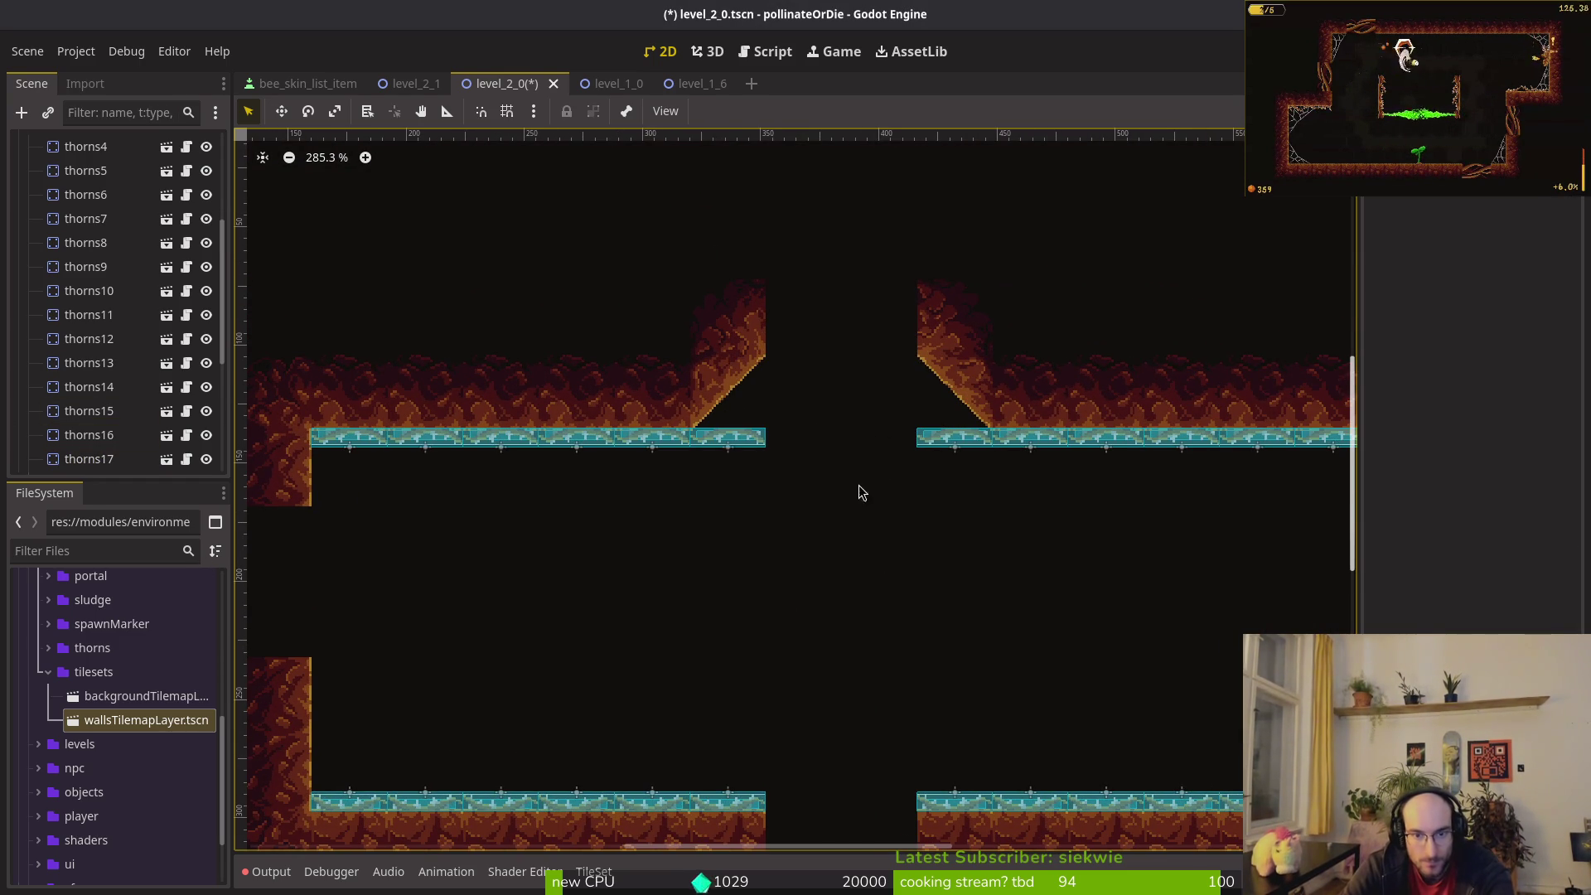
left_click(761, 441)
scroll(760, 442, "up", 14)
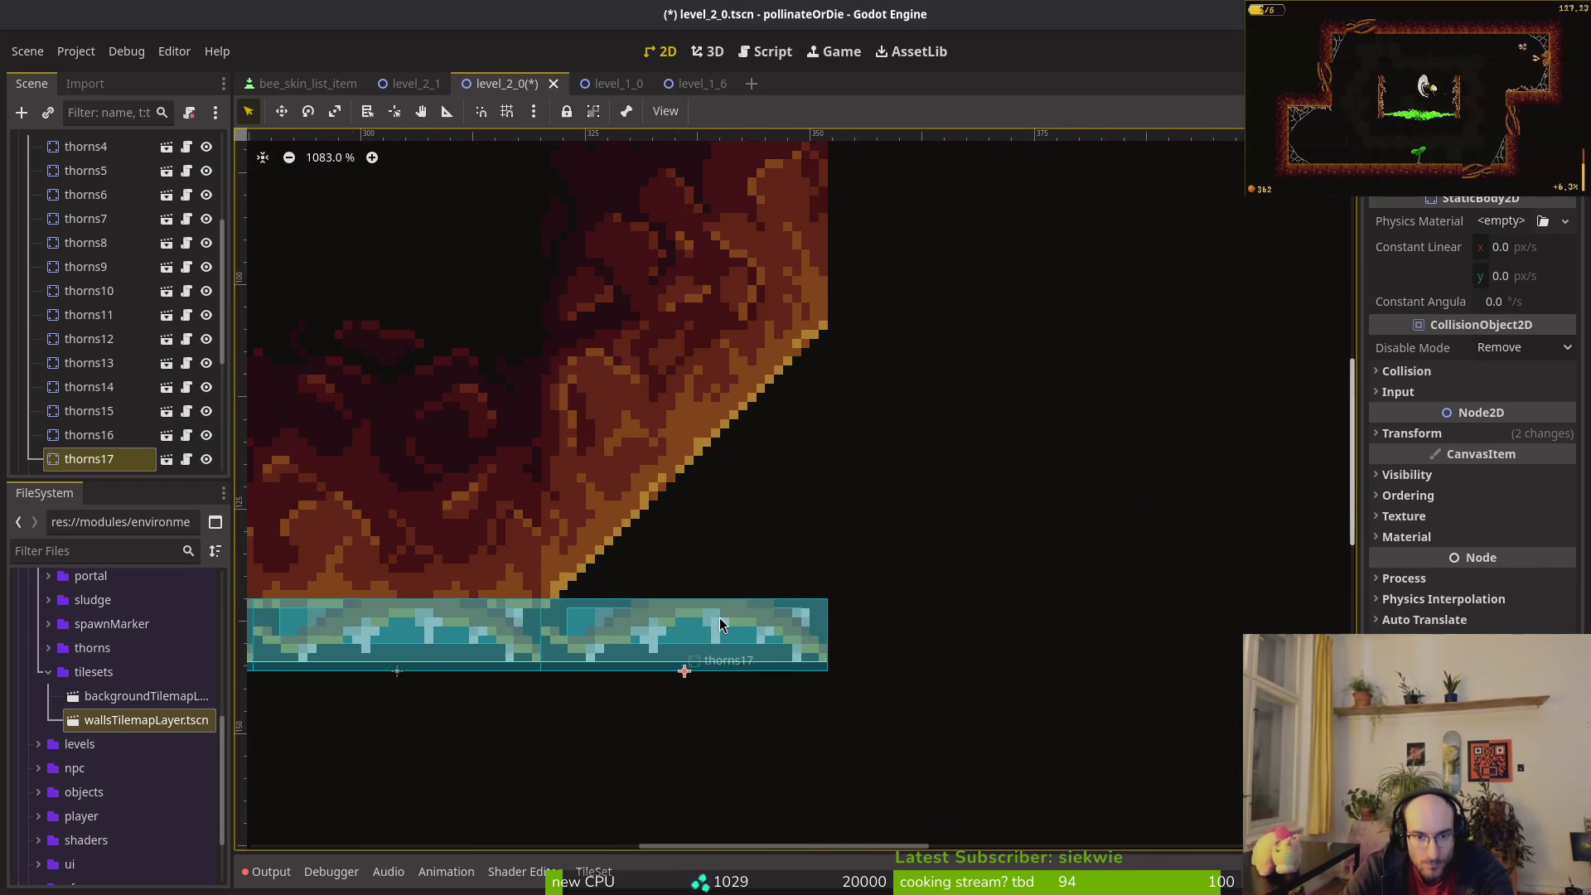
mouse_move(809, 666)
left_mouse_down()
mouse_move(850, 554)
mouse_move(744, 543)
left_mouse_up()
left_click(683, 535)
key("Escape")
left_click_drag(677, 655, 685, 537)
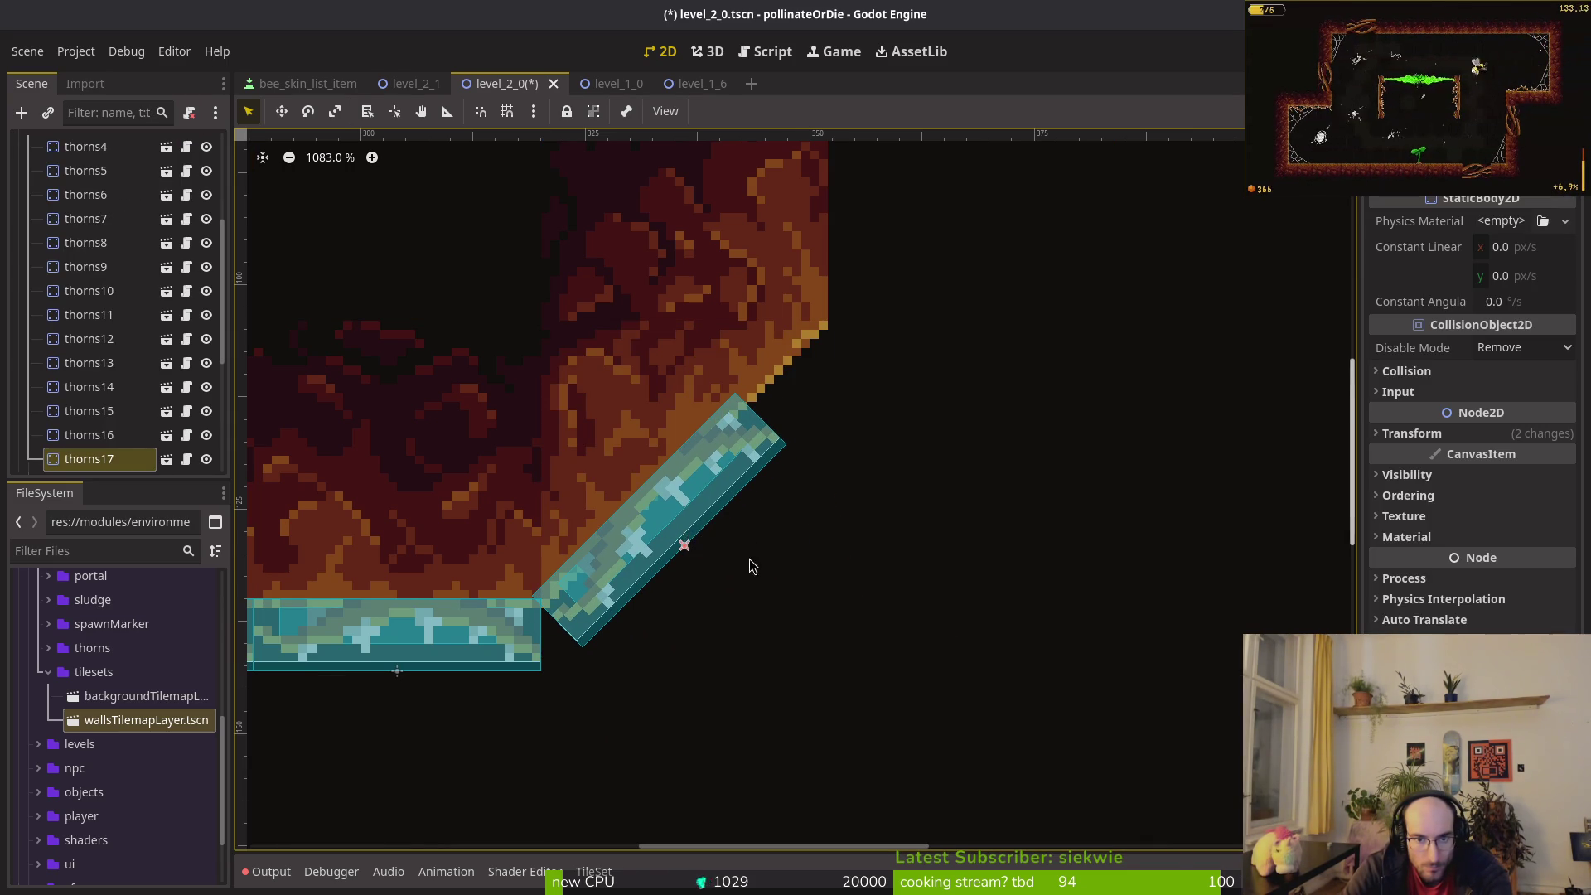
Tilt the right thorn piece onto the right slope and save the scene.
scroll(658, 507, "right", 5)
scroll(655, 538, "down", 2)
scroll(799, 615, "left", 2)
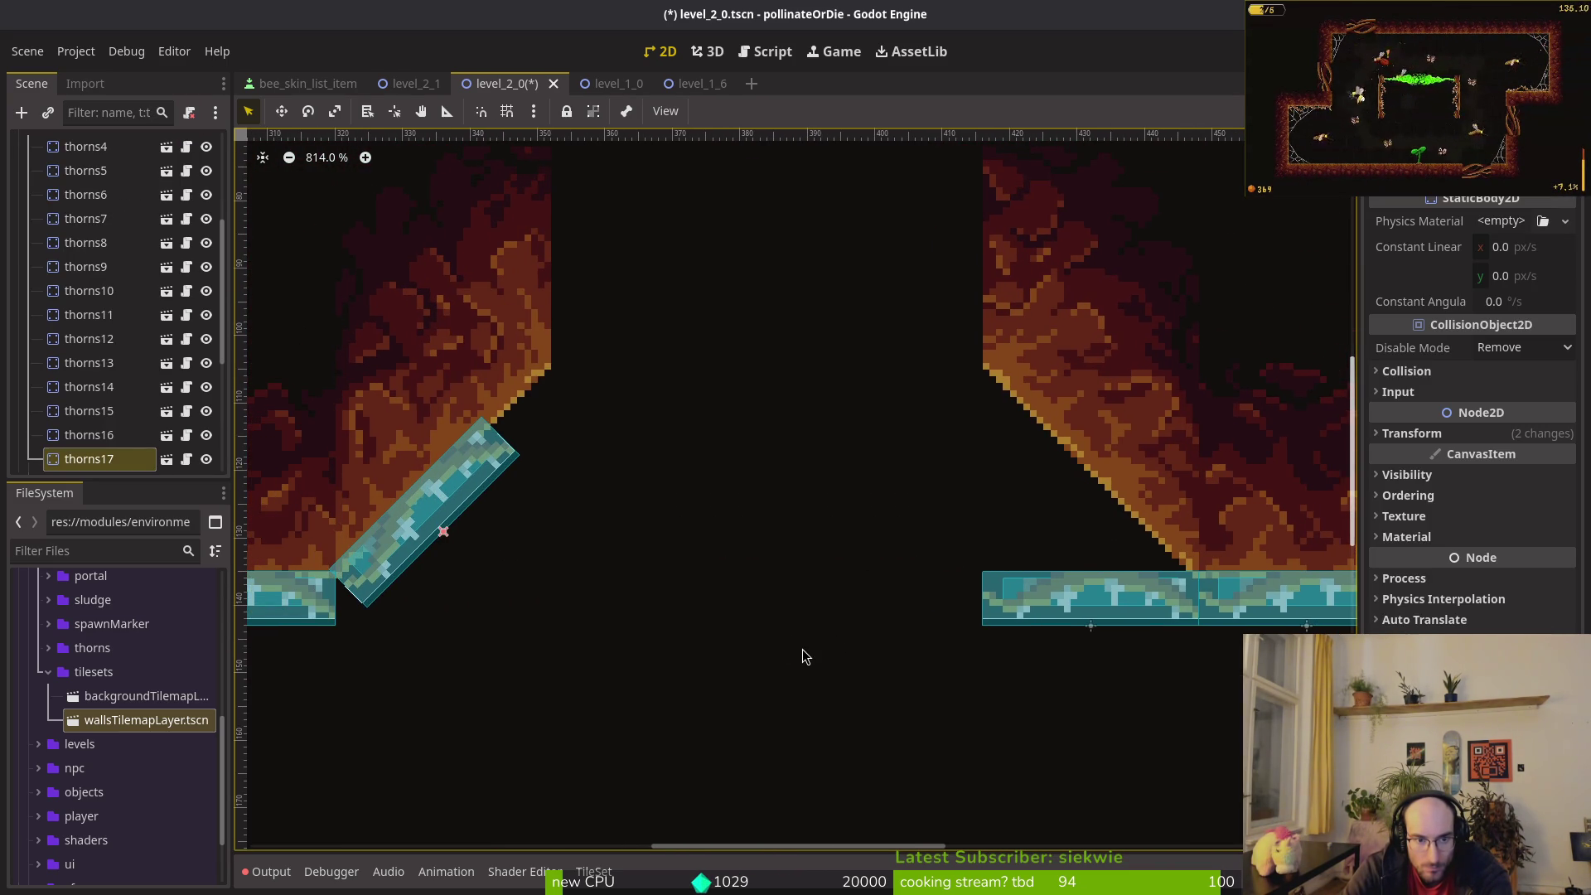
left_click(1007, 602)
left_click_drag(1087, 703, 953, 792)
left_click_drag(1107, 612, 1120, 535)
scroll(1119, 538, "down", 15)
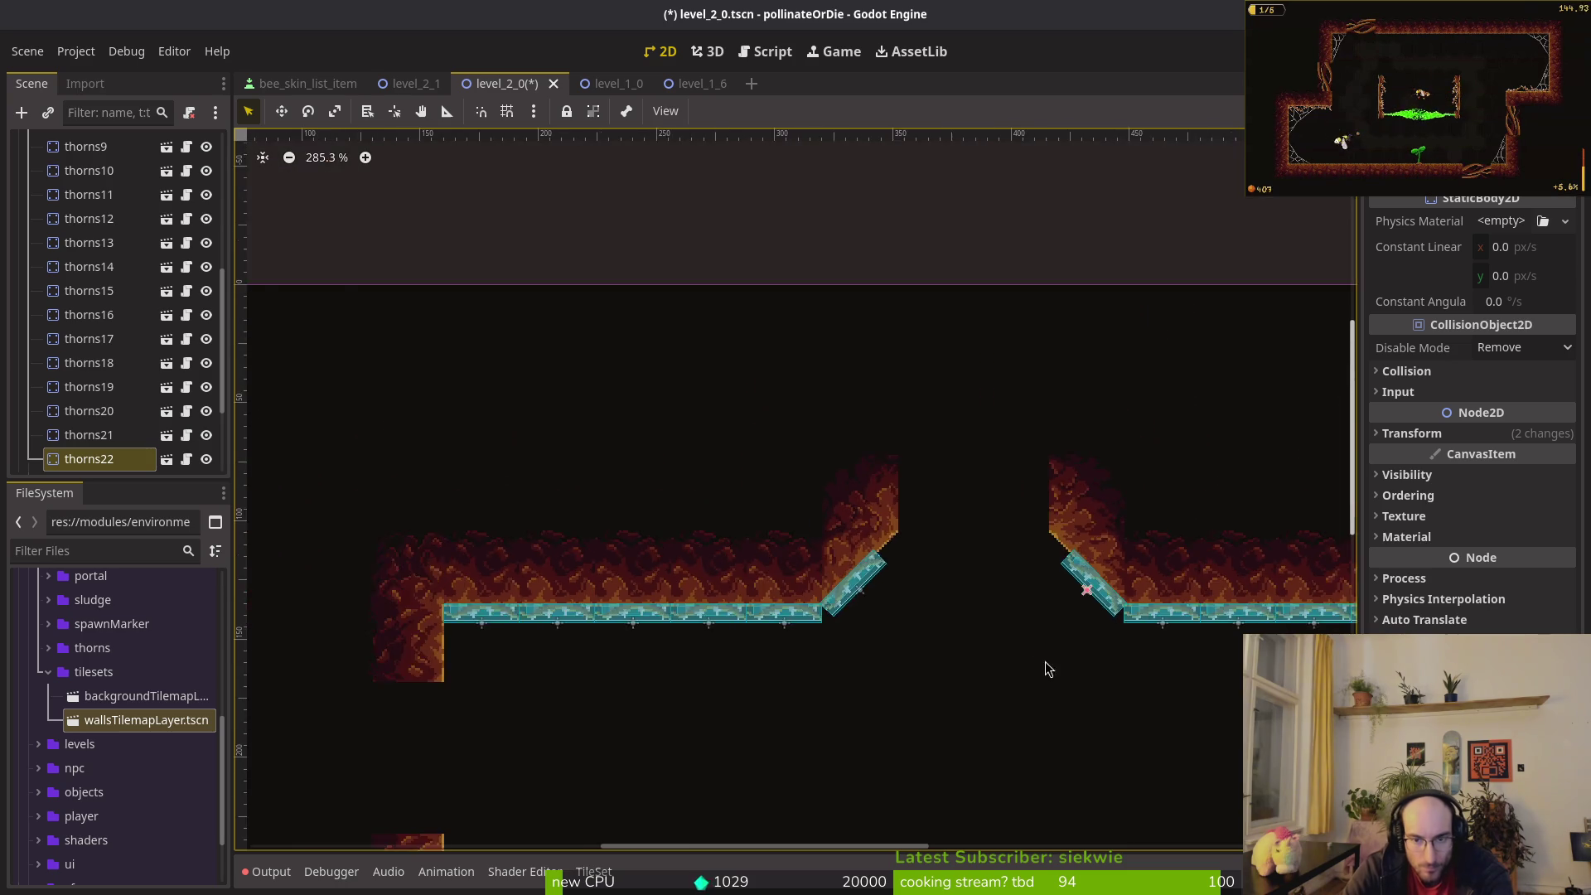
scroll(788, 607, "down", 4)
key("ctrl+s")
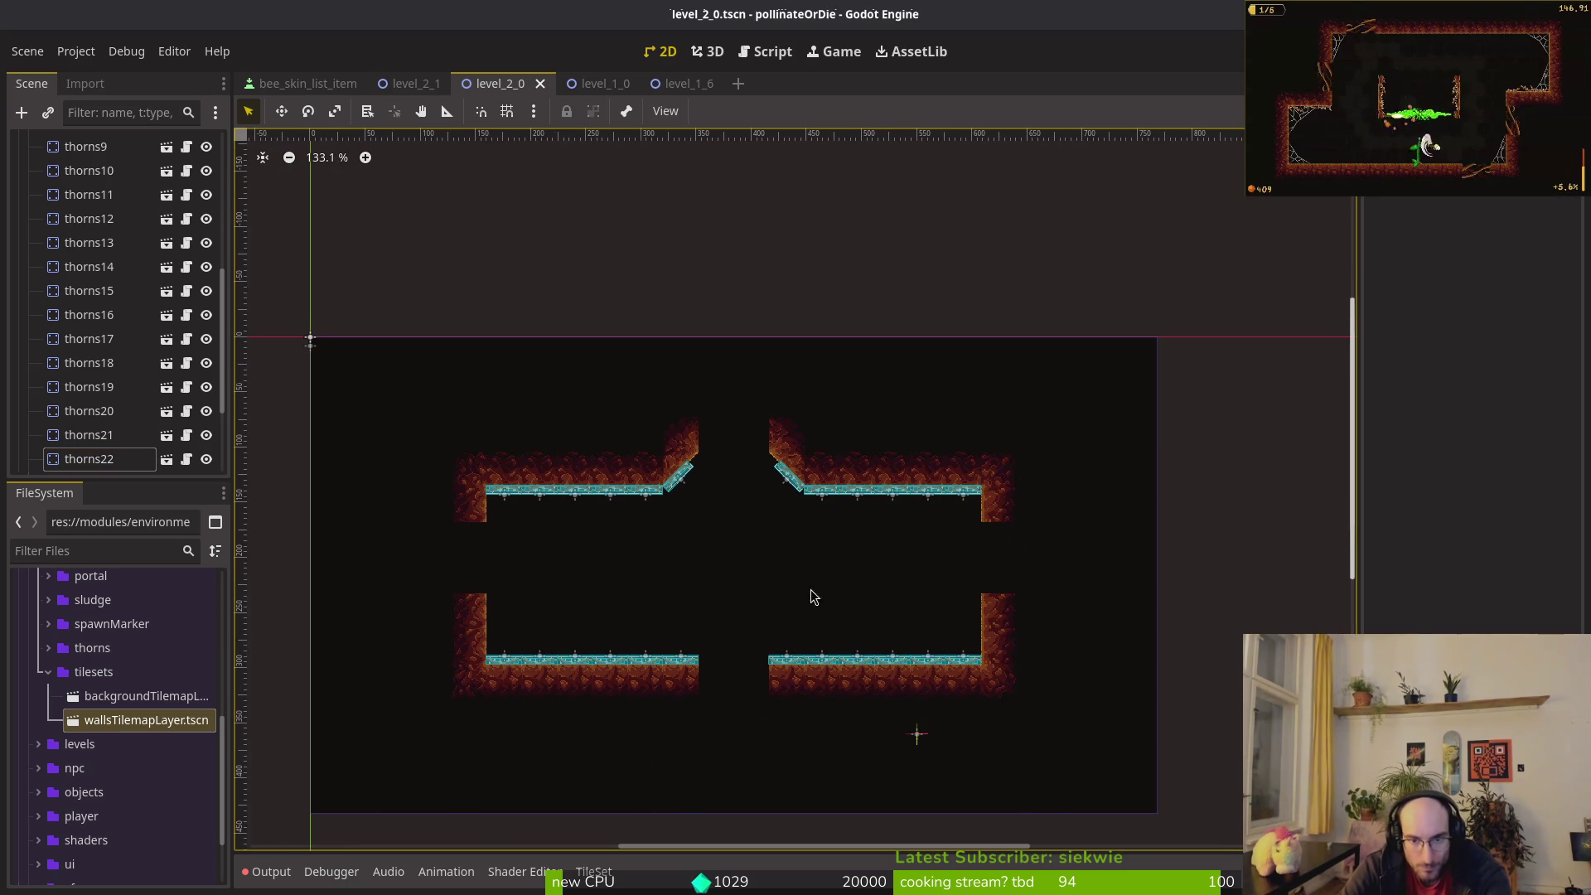
Duplicate the left ceiling thorn strip, turn it upright, and fit it into the left wall corner.
scroll(588, 639, "up", 10)
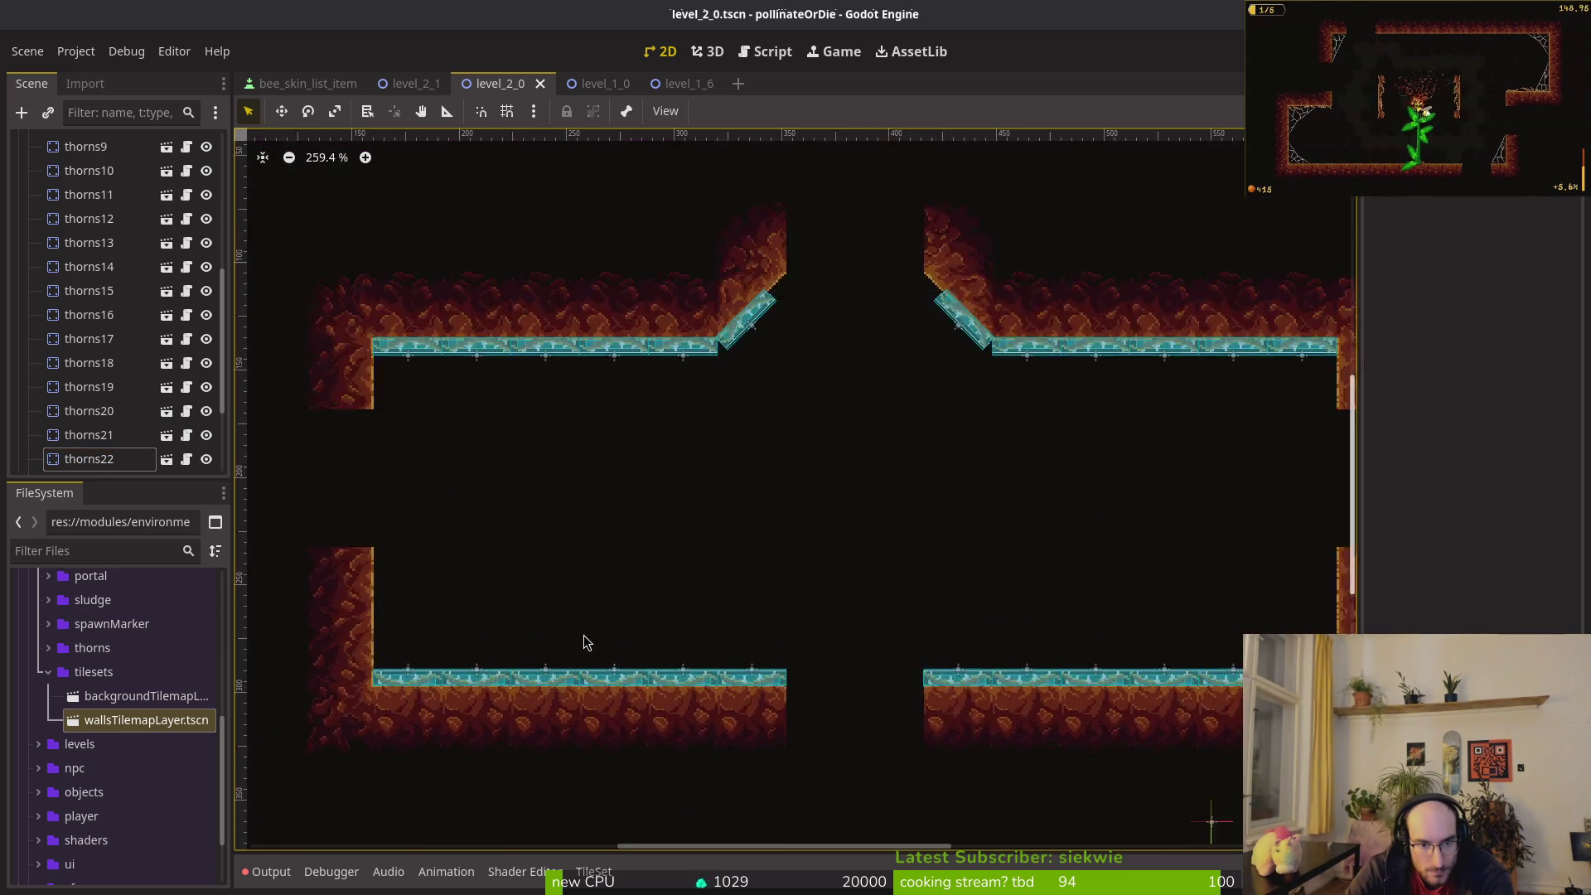
scroll(557, 573, "left", 3)
scroll(779, 557, "down", 8)
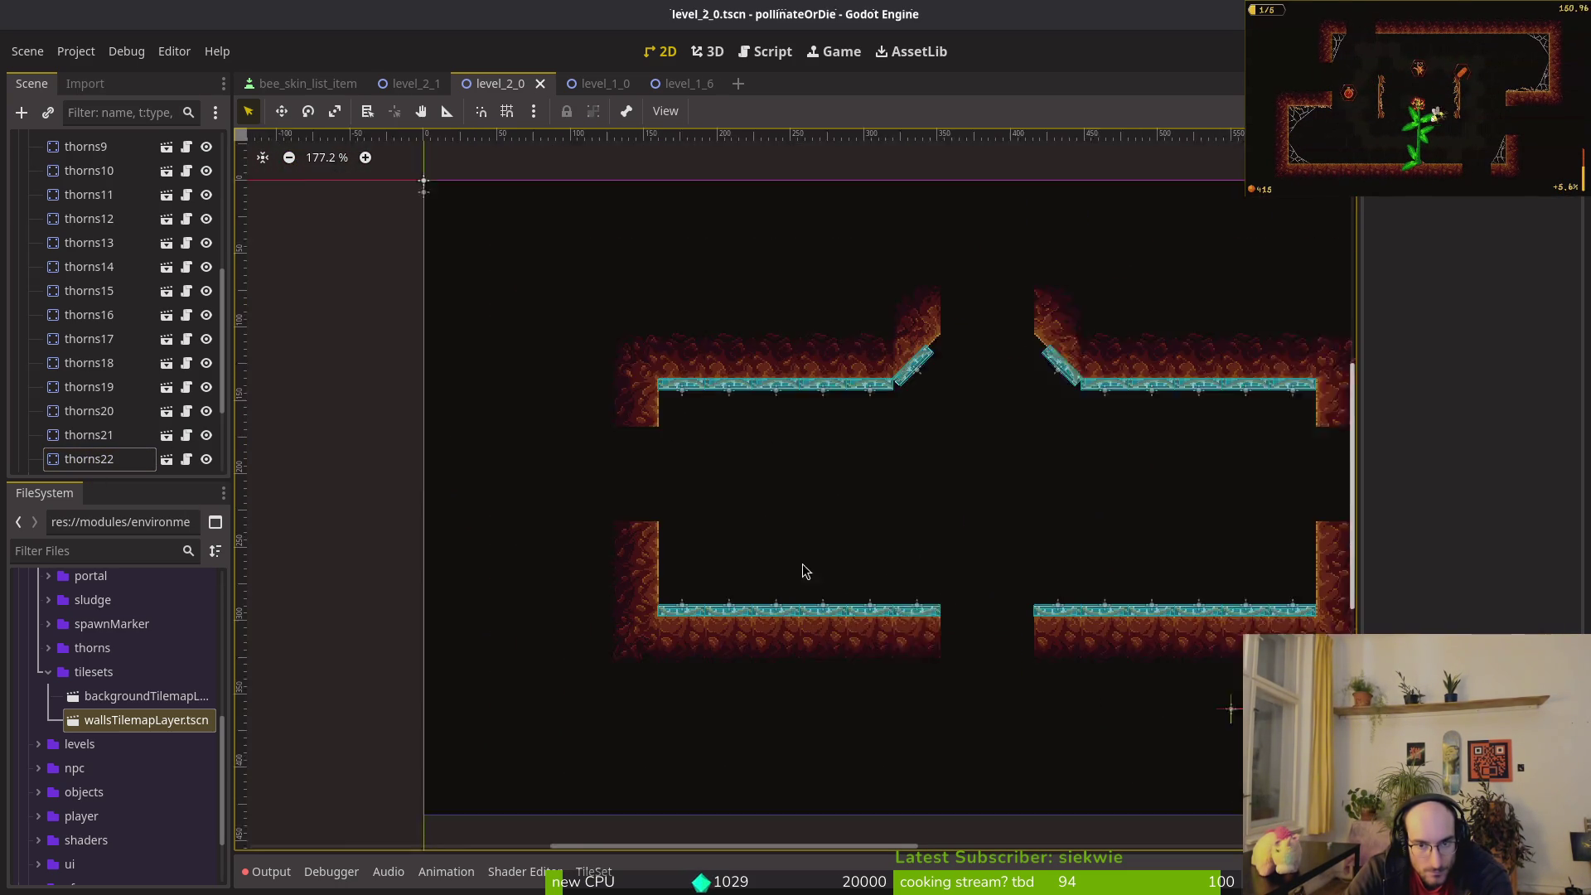
left_click(562, 647)
scroll(571, 642, "up", 3)
scroll(655, 634, "up", 5)
left_click(624, 615)
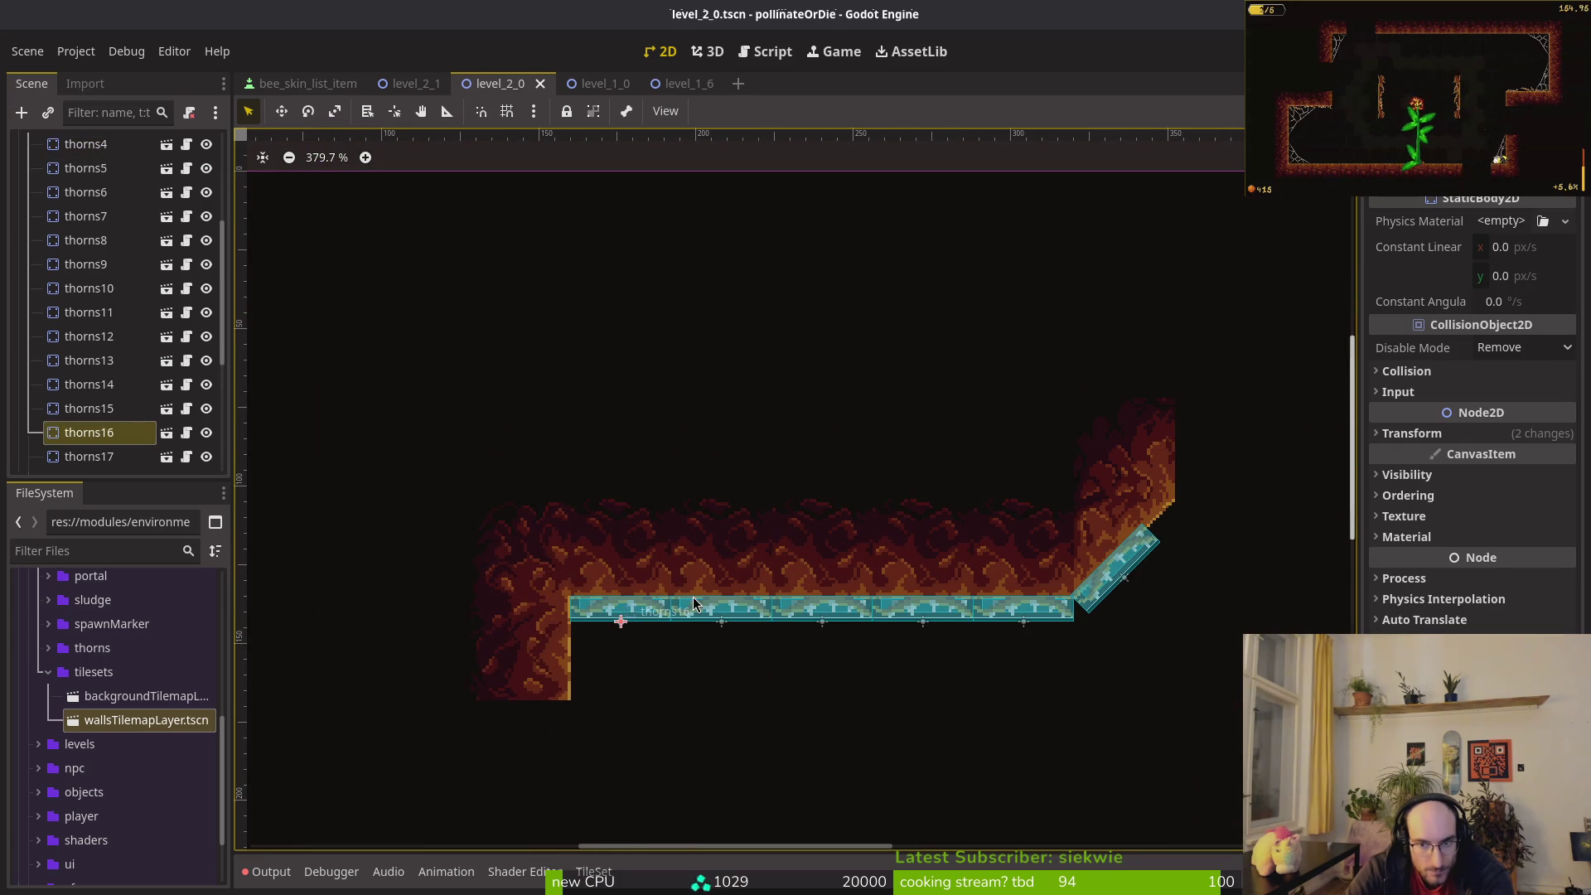
scroll(155, 404, "up", 5)
key("ctrl+d")
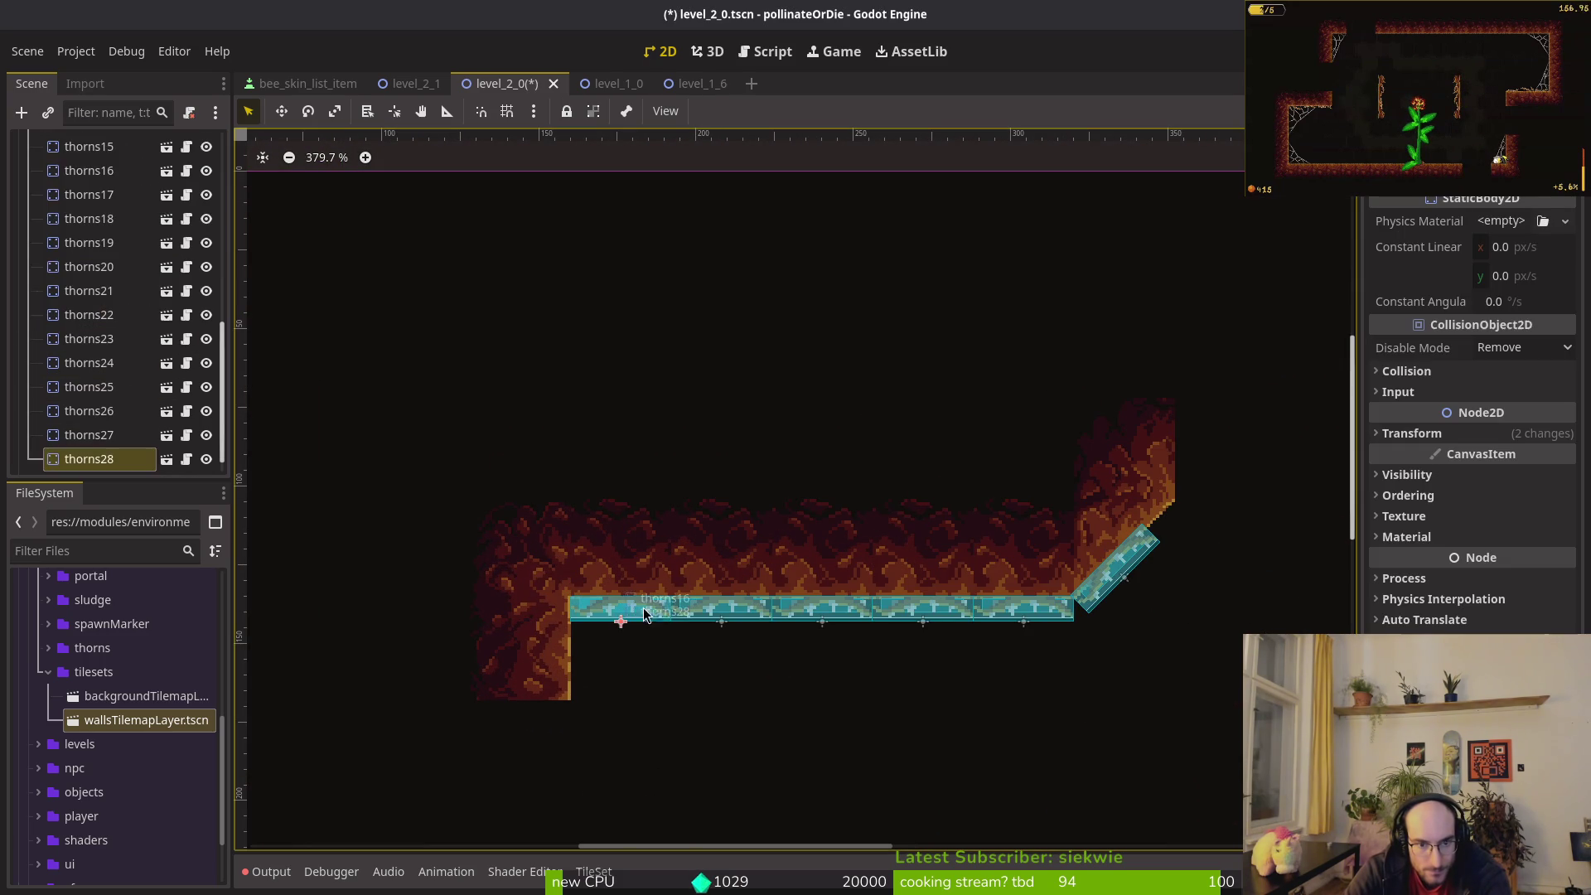
mouse_move(629, 614)
left_mouse_down()
mouse_move(642, 688)
mouse_move(650, 568)
left_mouse_up()
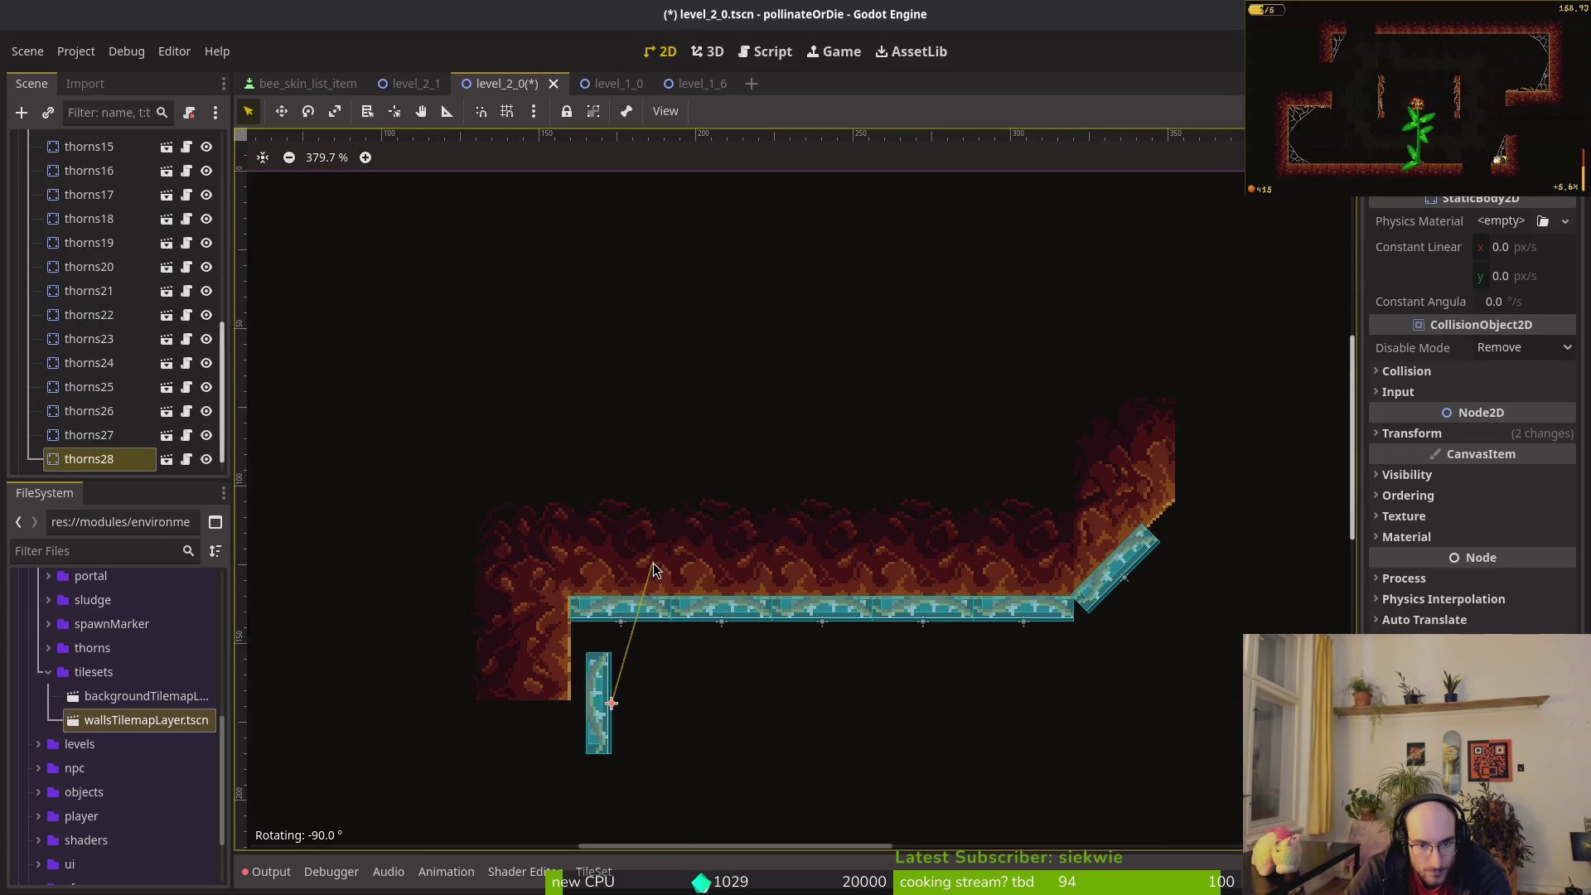
scroll(591, 718, "up", 6)
scroll(591, 718, "up", 2)
mouse_move(593, 715)
left_mouse_down()
mouse_move(594, 595)
mouse_move(600, 623)
left_mouse_up()
Copy the upright wall thorns into the right wall corner and save the scene.
left_click(125, 459)
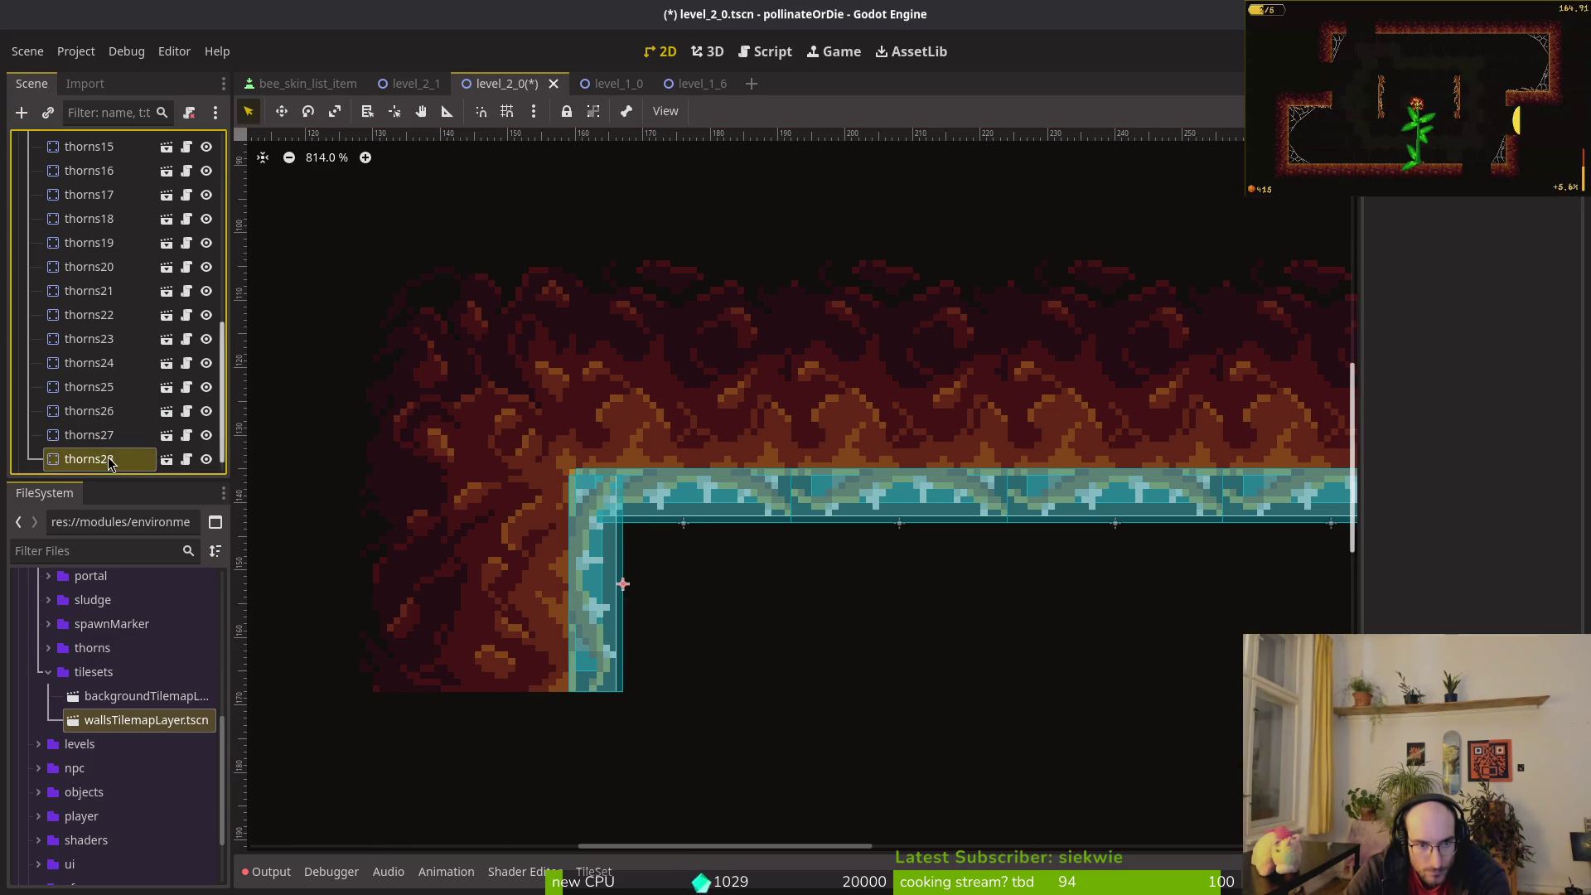
scroll(683, 588, "down", 6)
scroll(89, 248, "up", 5)
scroll(86, 316, "up", 3)
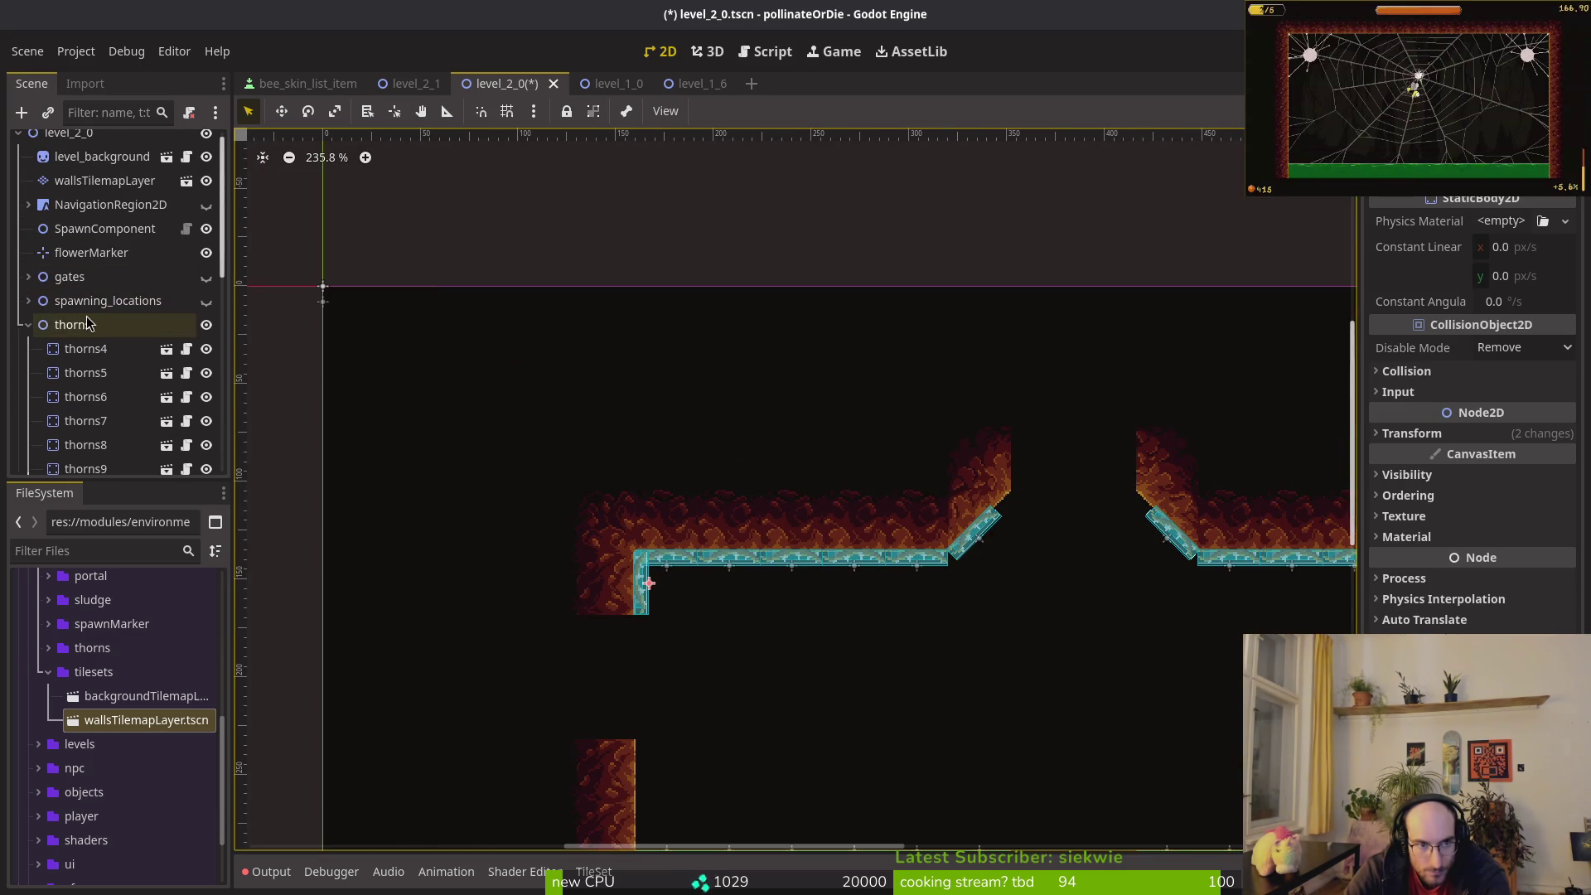
key("ctrl+d")
mouse_move(746, 597)
left_mouse_down()
mouse_move(362, 508)
mouse_move(301, 550)
mouse_move(1073, 554)
mouse_move(908, 464)
mouse_move(1071, 427)
left_mouse_up()
scroll(1077, 564, "up", 8)
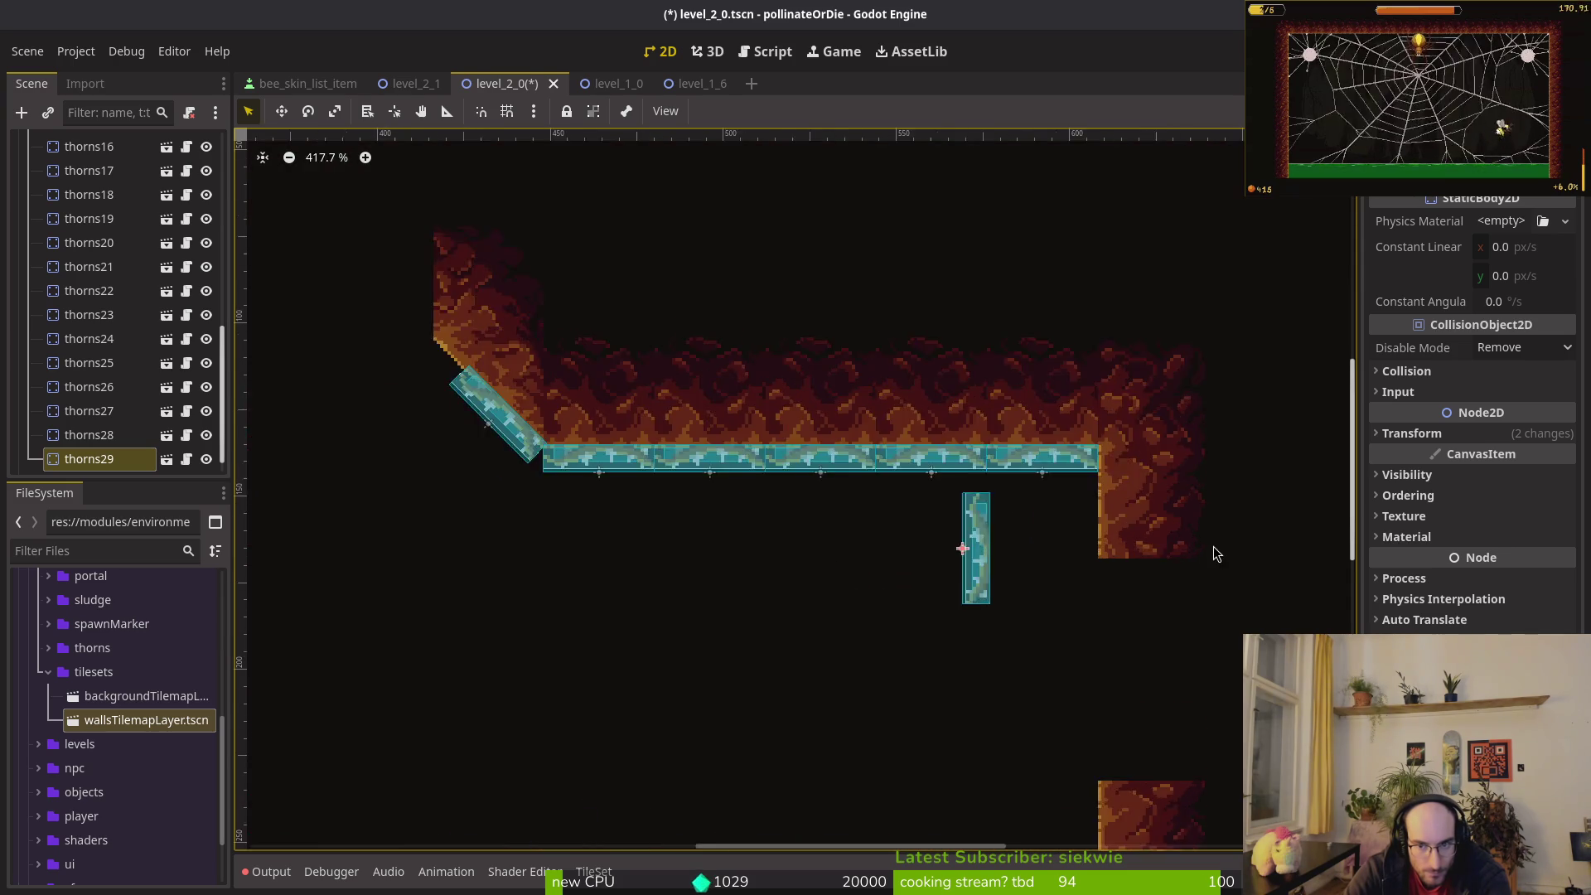
mouse_move(878, 613)
left_mouse_down()
mouse_move(1098, 507)
mouse_move(1084, 531)
left_mouse_up()
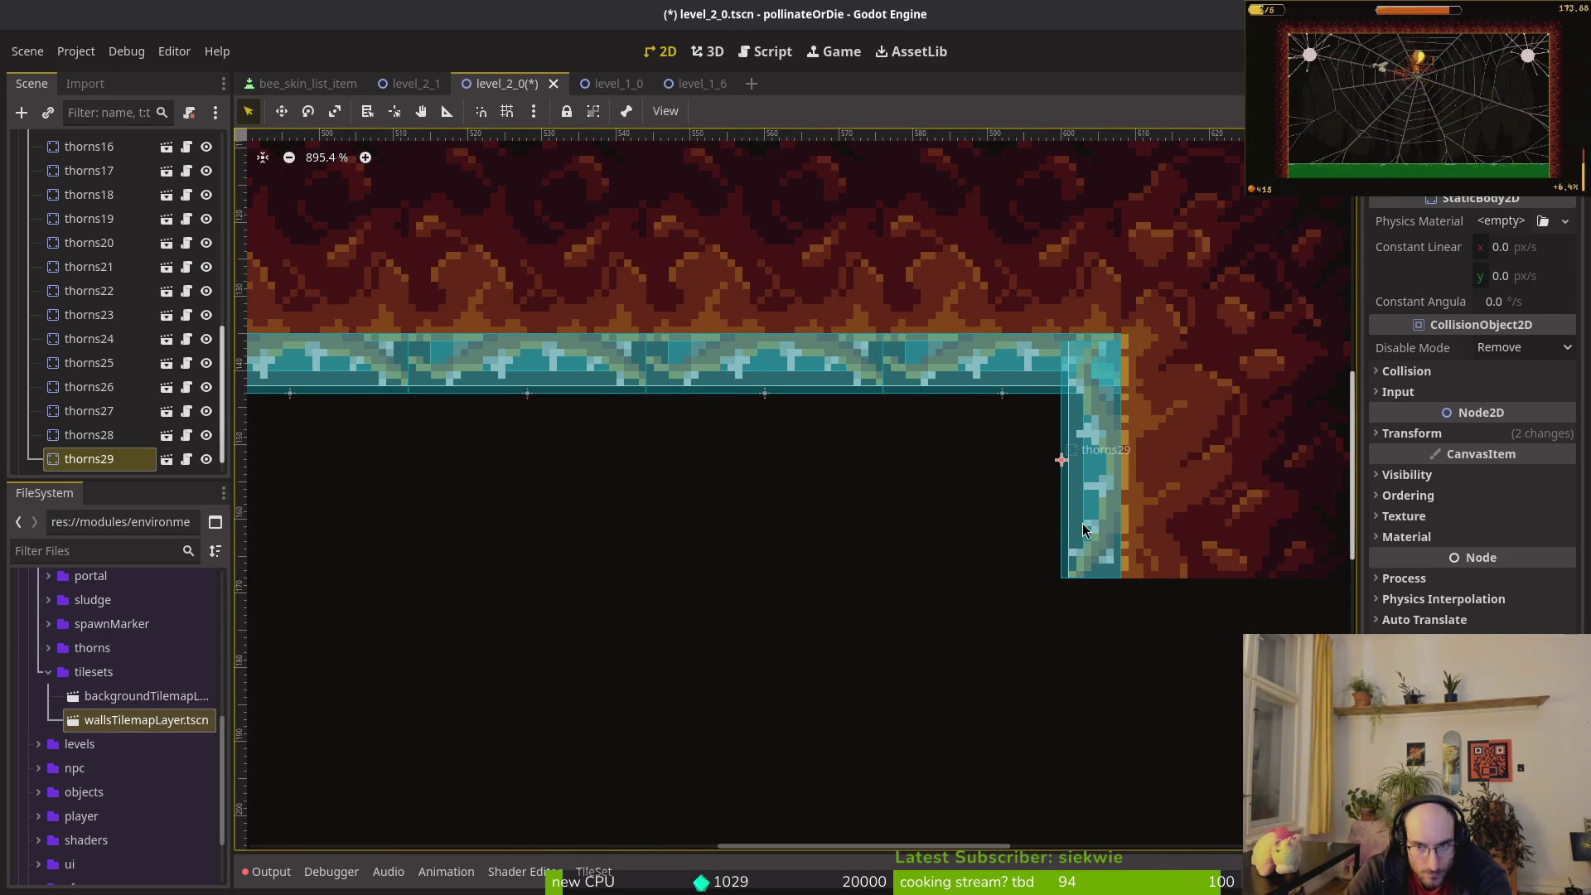
left_click(1026, 551)
key("ctrl+s")
scroll(912, 547, "down", 6)
scroll(775, 559, "down", 6)
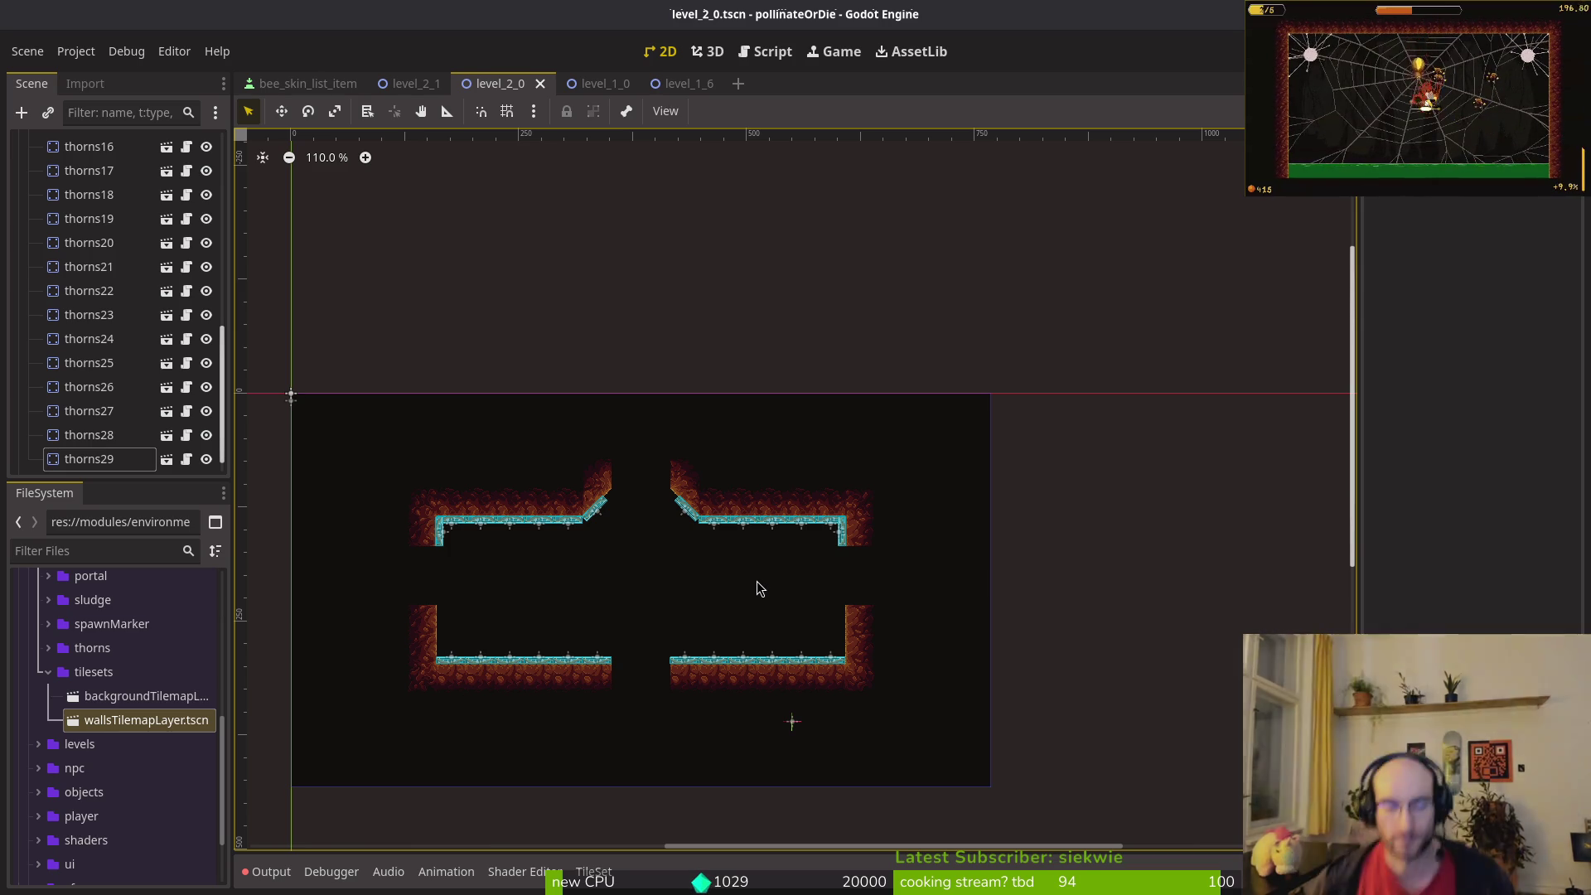
scroll(718, 579, "up", 5)
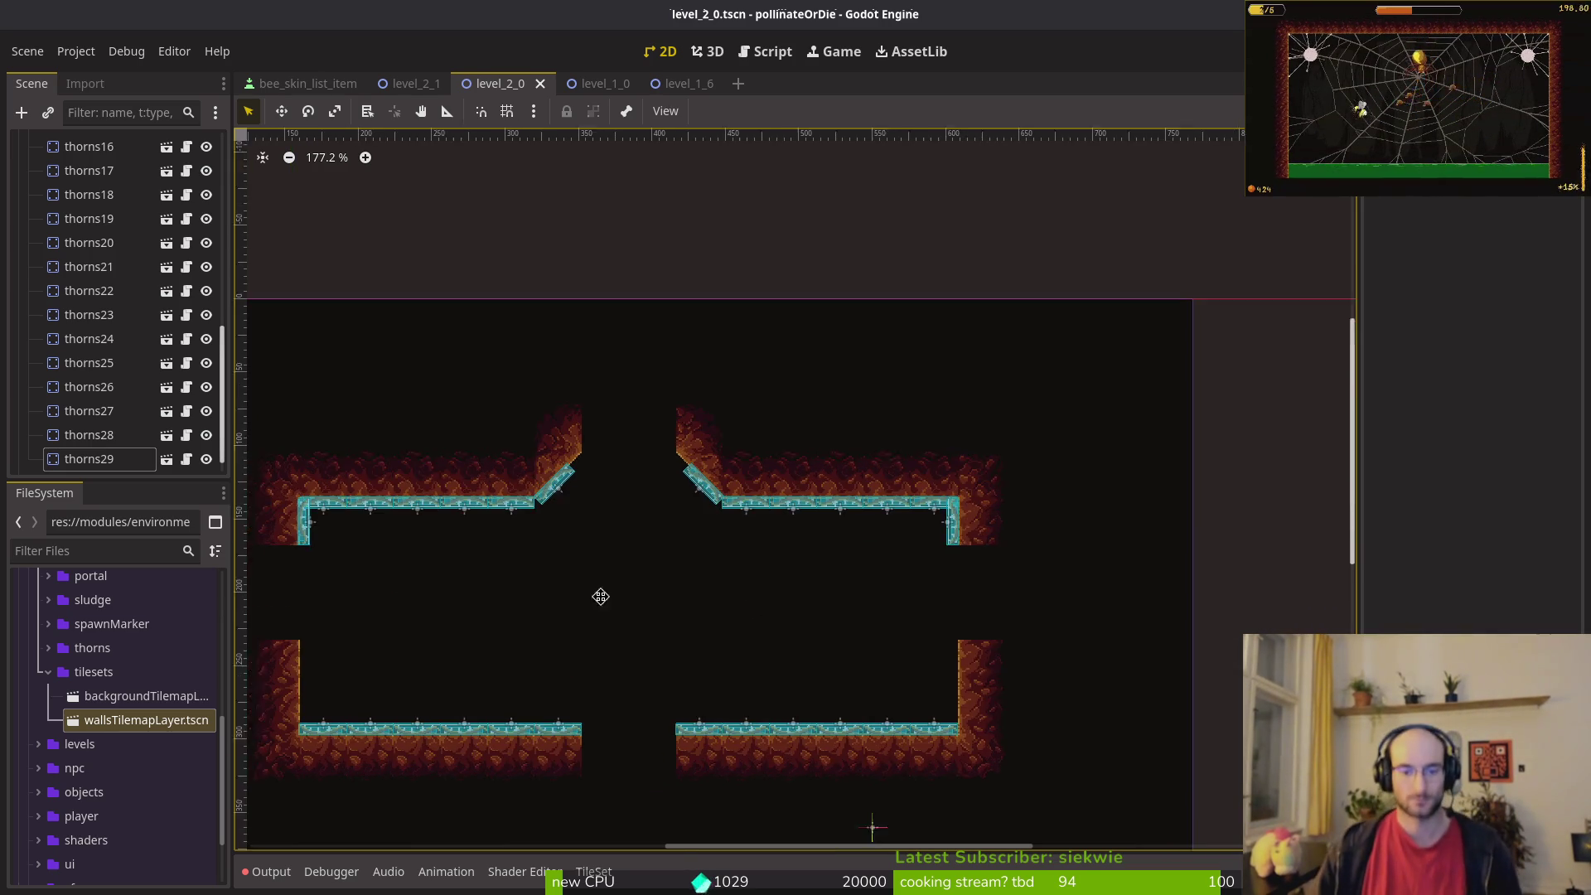
left_click_drag(565, 646, 817, 448)
scroll(831, 489, "up", 1)
scroll(832, 489, "up", 3)
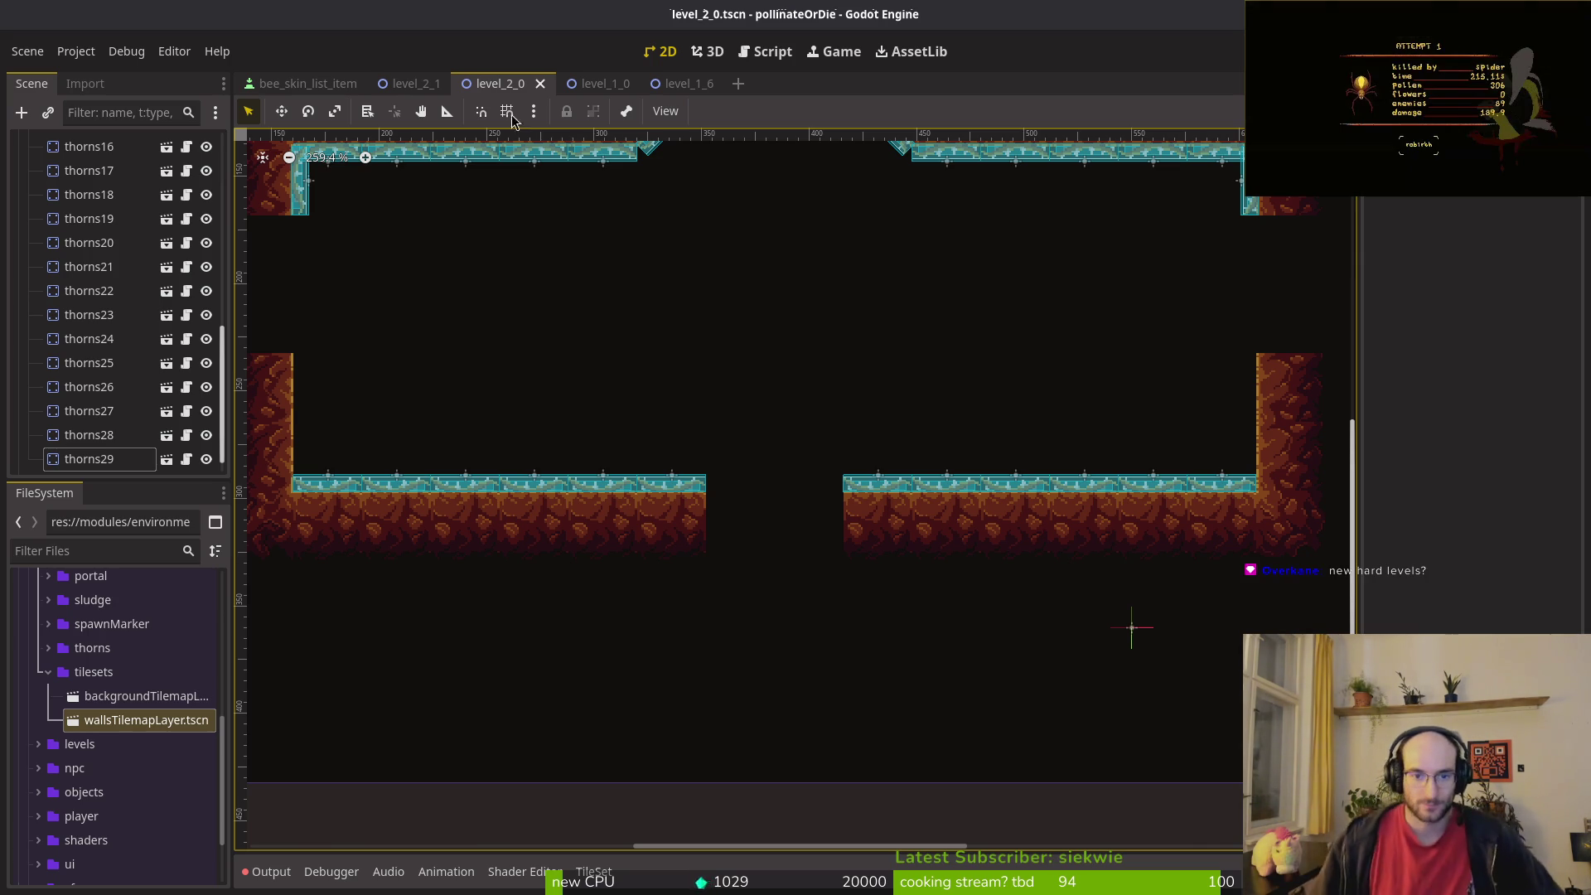
scroll(1087, 489, "down", 1)
scroll(810, 389, "down", 2)
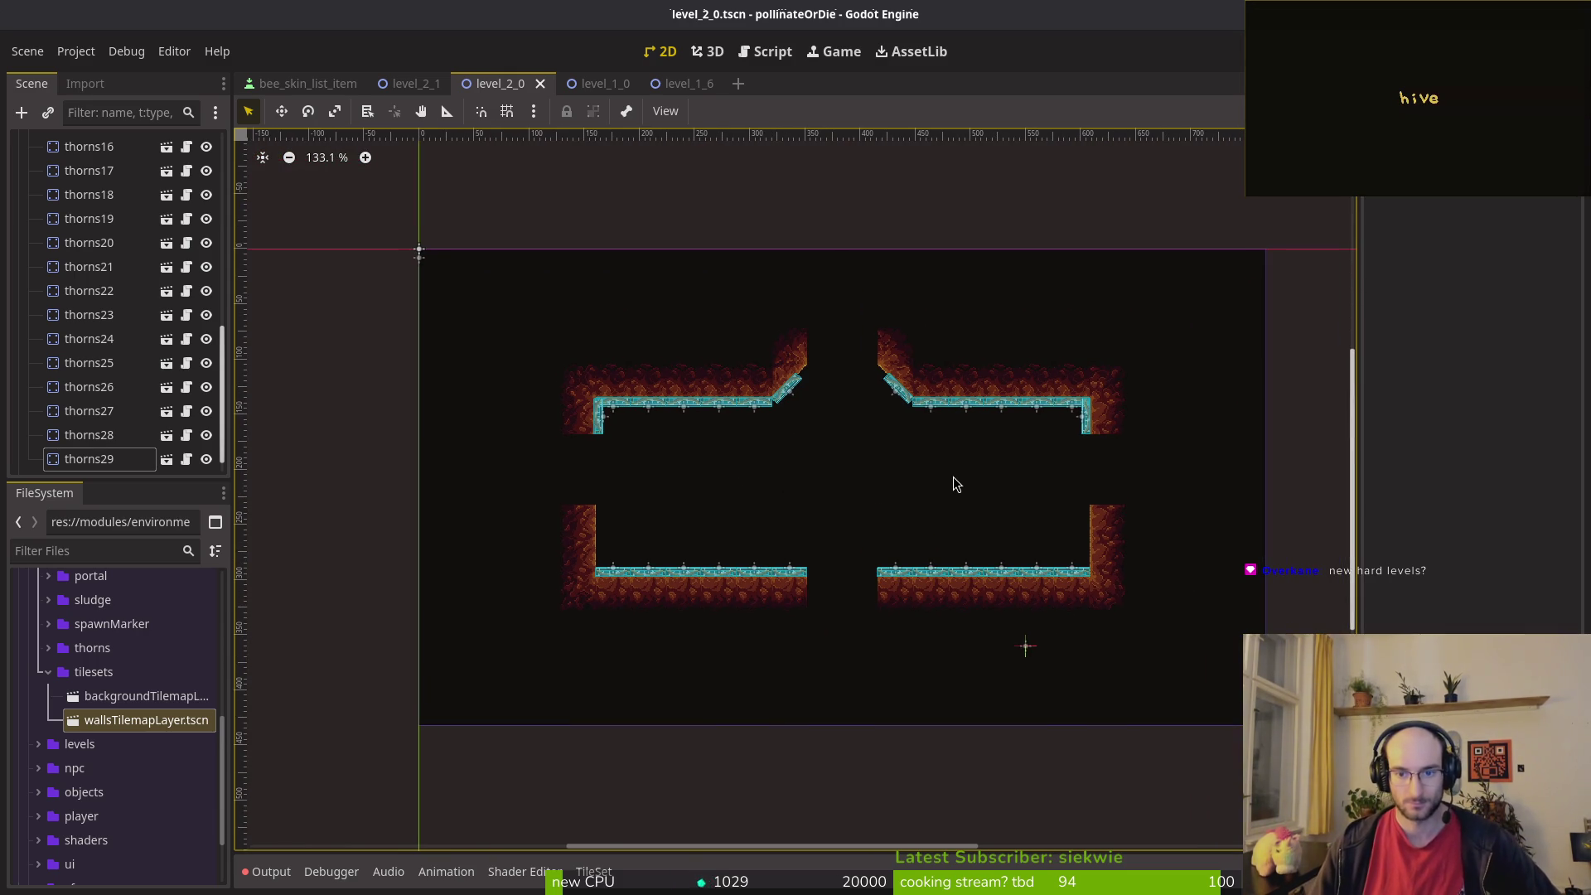
scroll(953, 484, "up", 2)
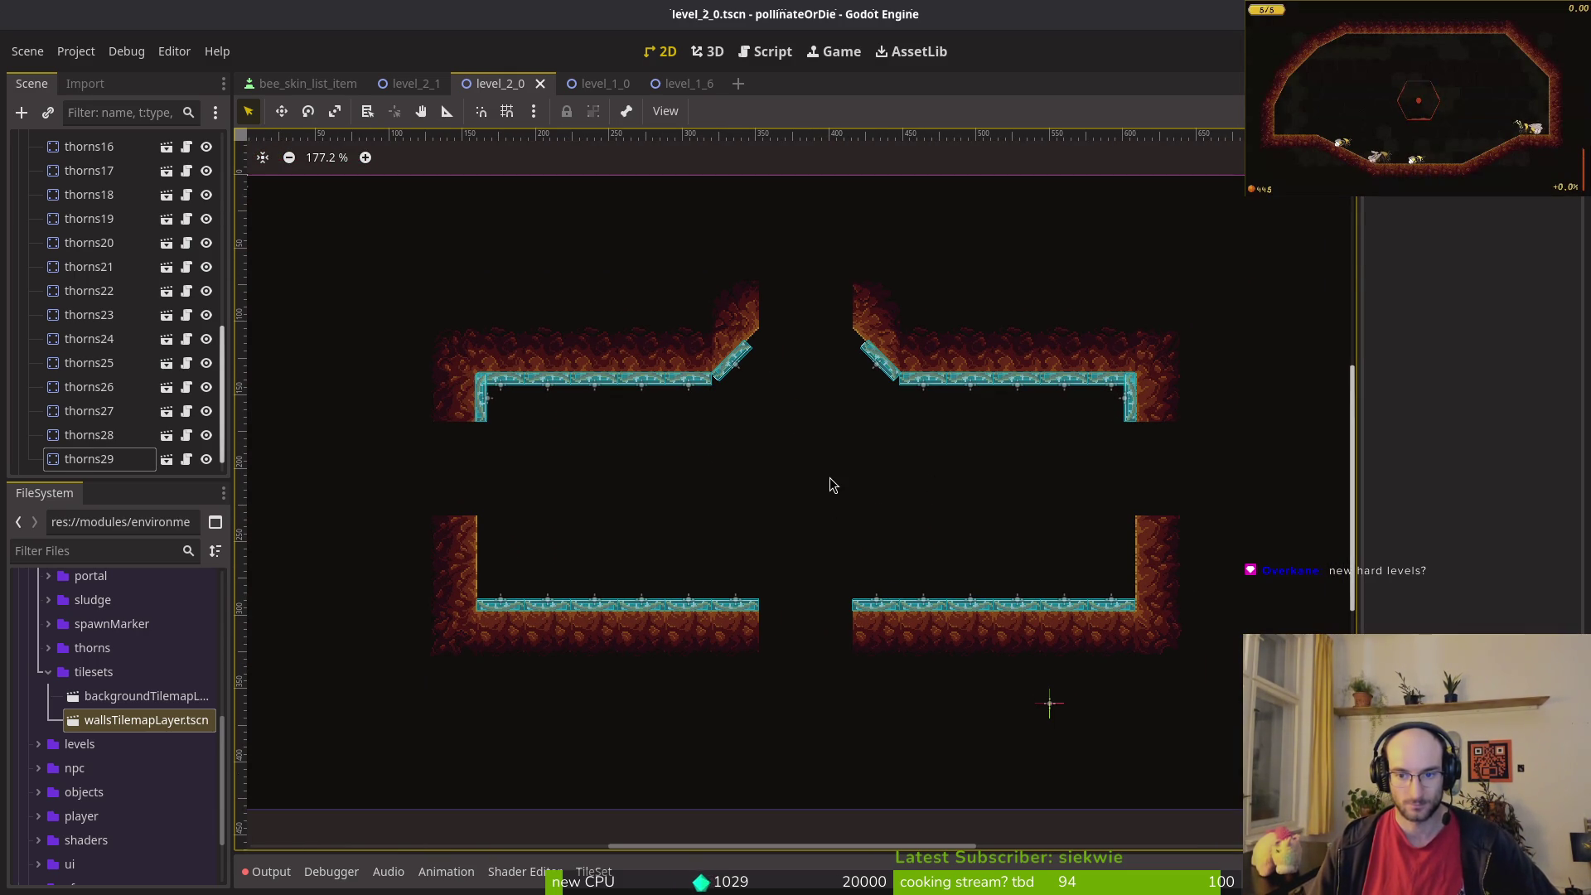
scroll(99, 348, "up", 6)
left_click(27, 218)
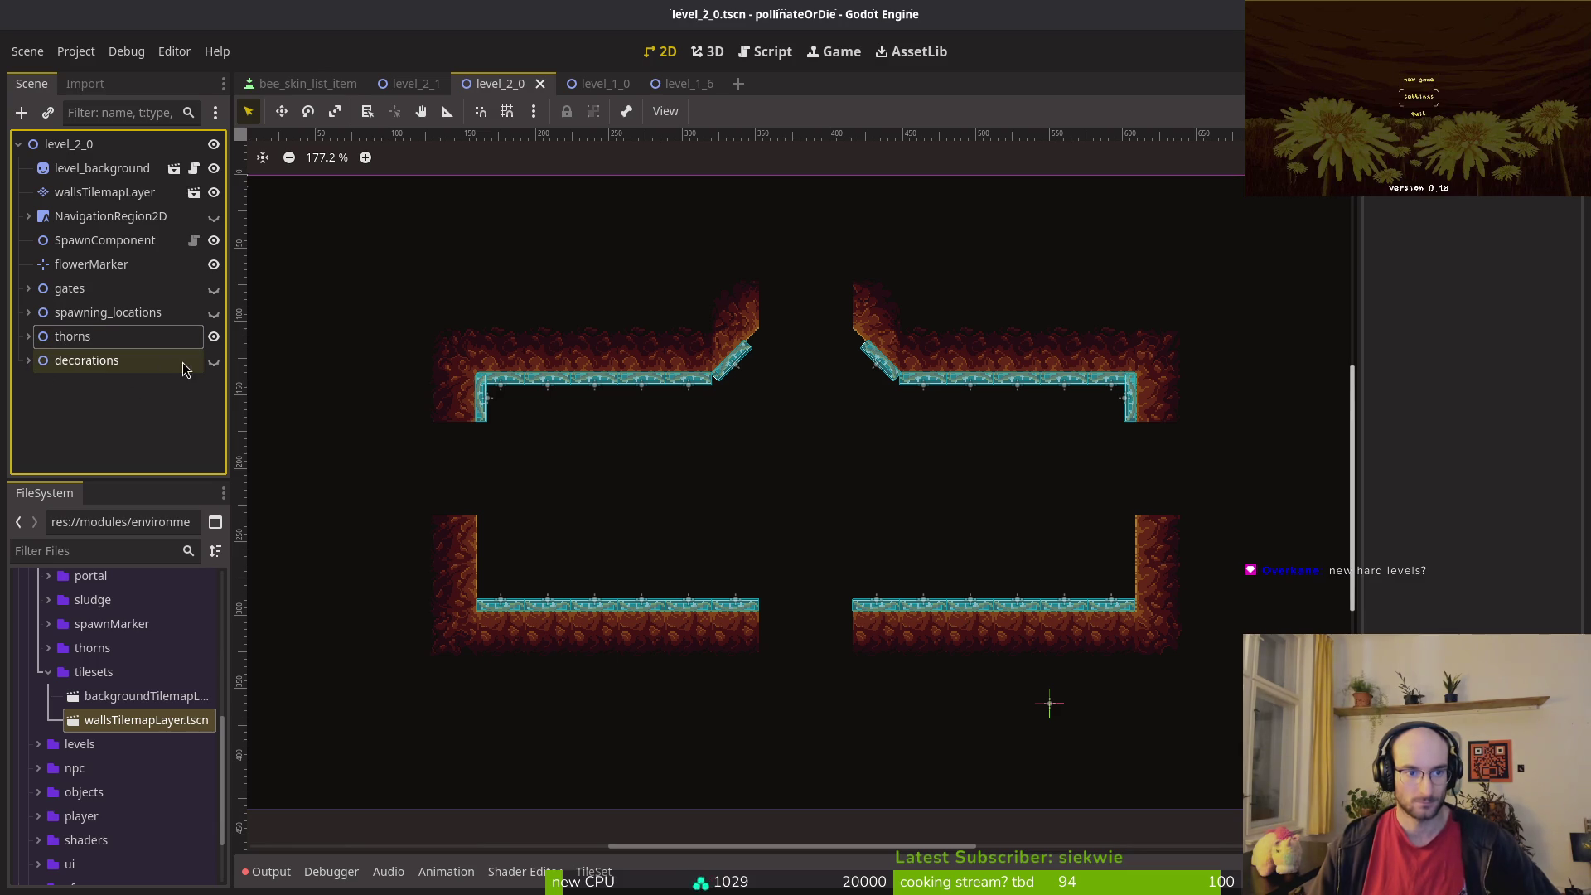
Show the decorations layer, move the red web triangle beside the floor, and collapse the group.
left_click(213, 362)
scroll(579, 586, "up", 3)
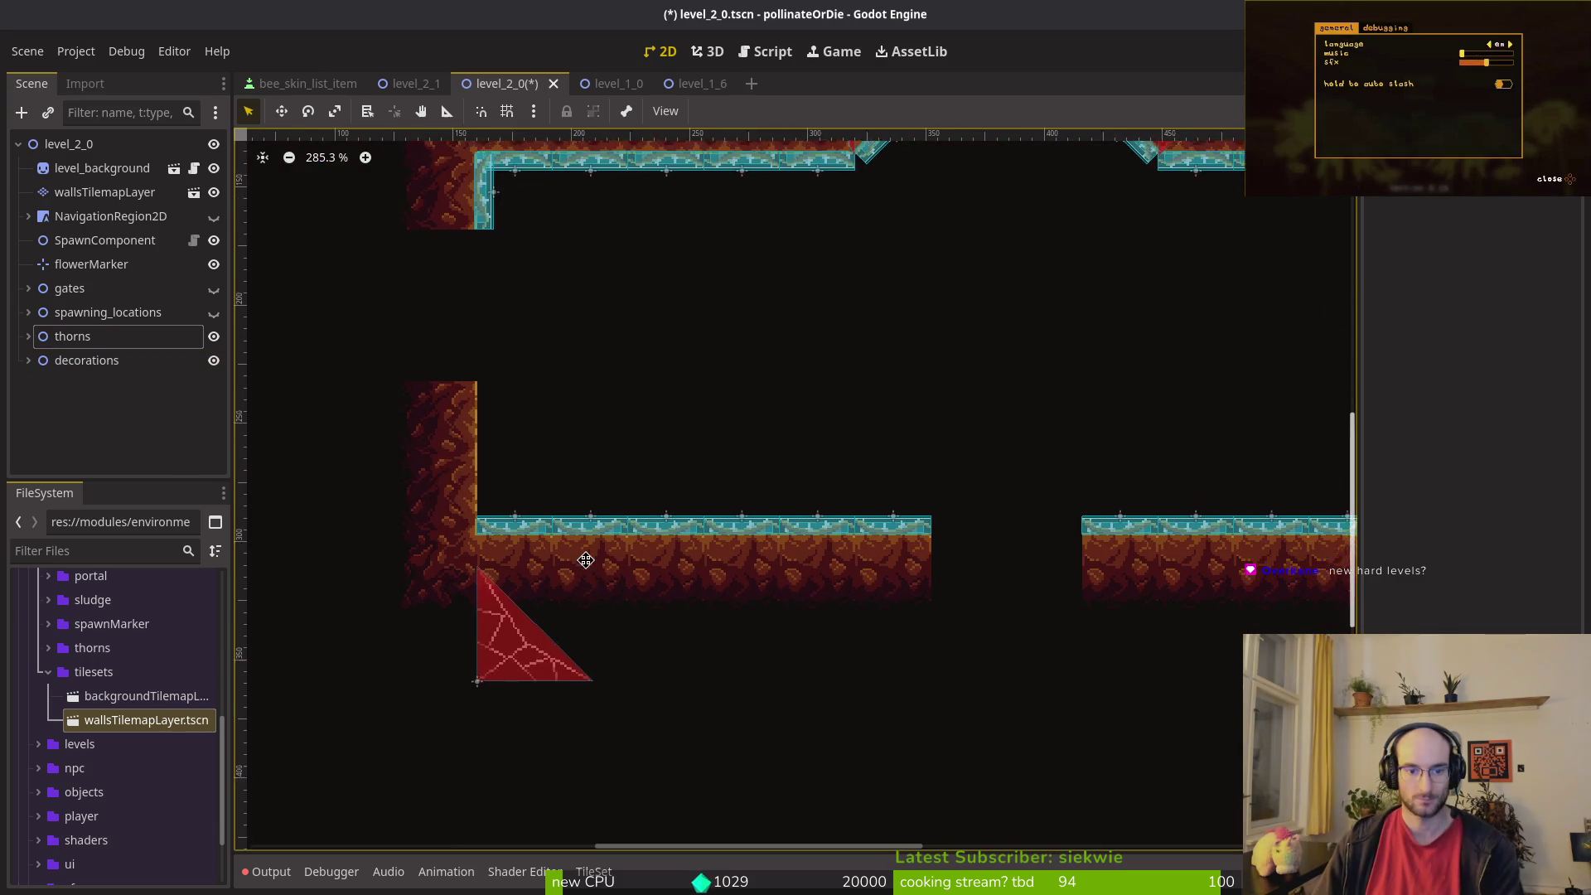
mouse_move(506, 676)
left_mouse_down()
mouse_move(478, 427)
mouse_move(553, 418)
mouse_move(524, 479)
left_mouse_up()
scroll(479, 427, "up", 3)
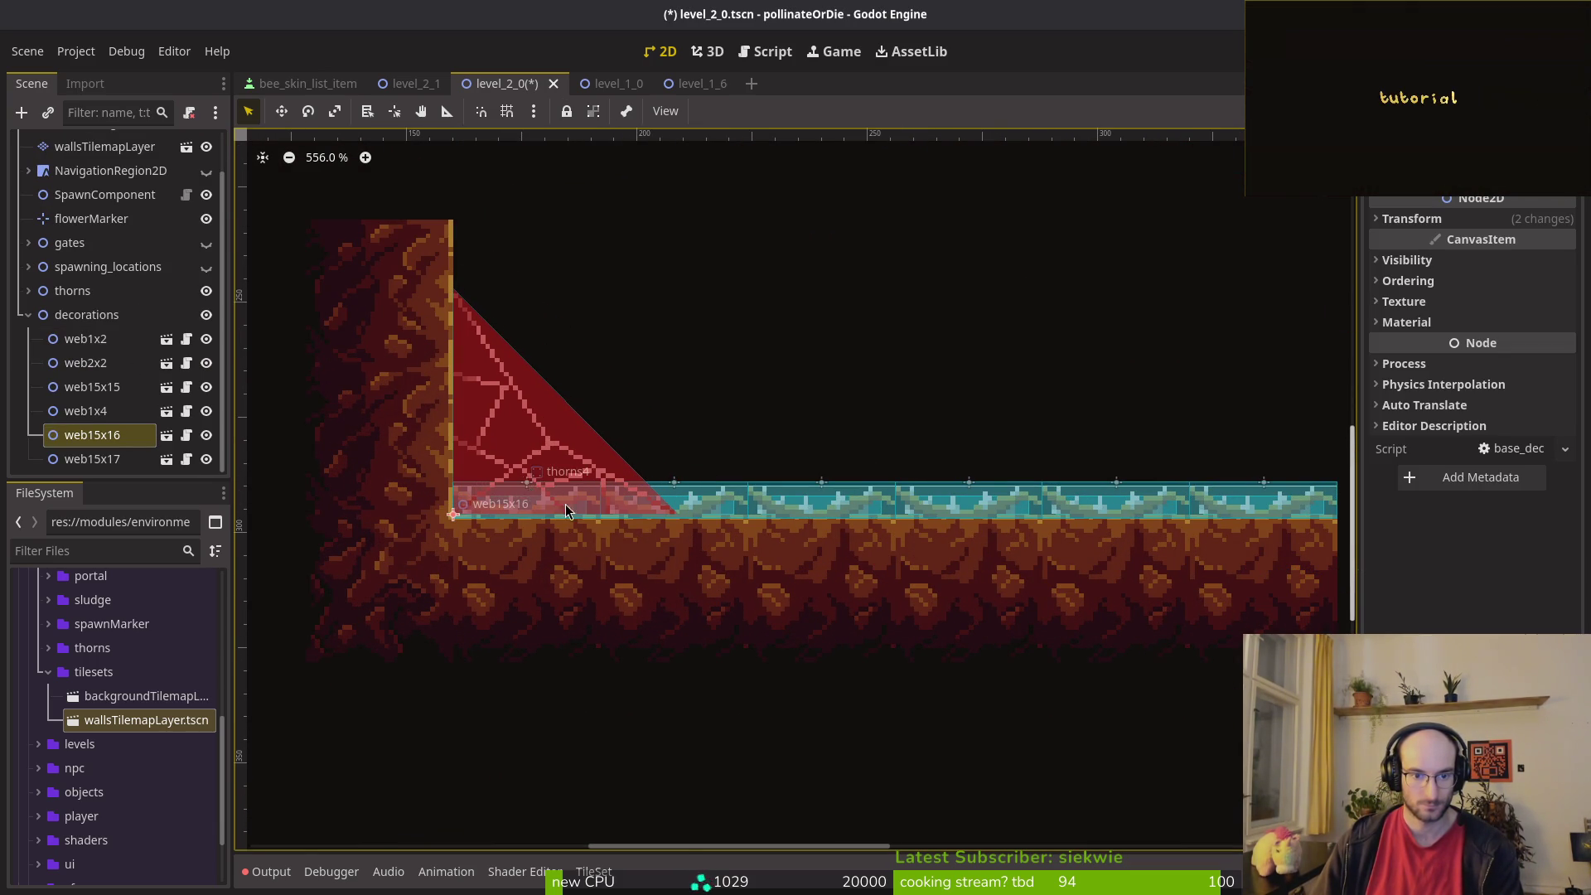
scroll(540, 500, "down", 3)
left_click(28, 315)
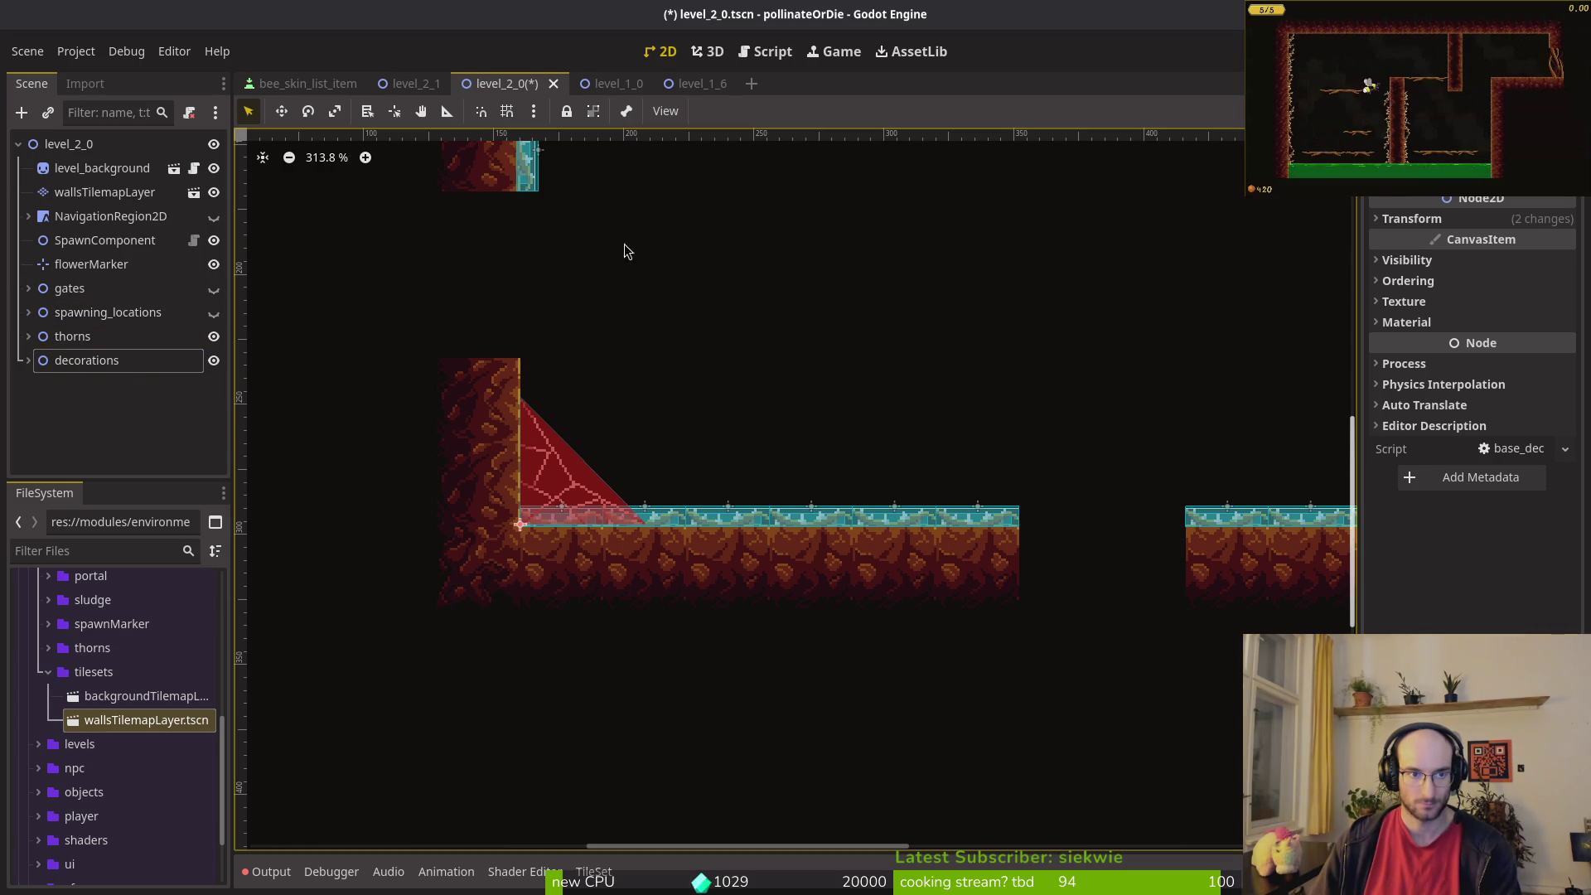
Place web15x17 in the right floor corner and save the scene.
scroll(878, 454, "right", 5)
scroll(879, 454, "up", 4)
mouse_move(887, 655)
left_mouse_down()
mouse_move(864, 454)
mouse_move(844, 489)
mouse_move(859, 513)
left_mouse_up()
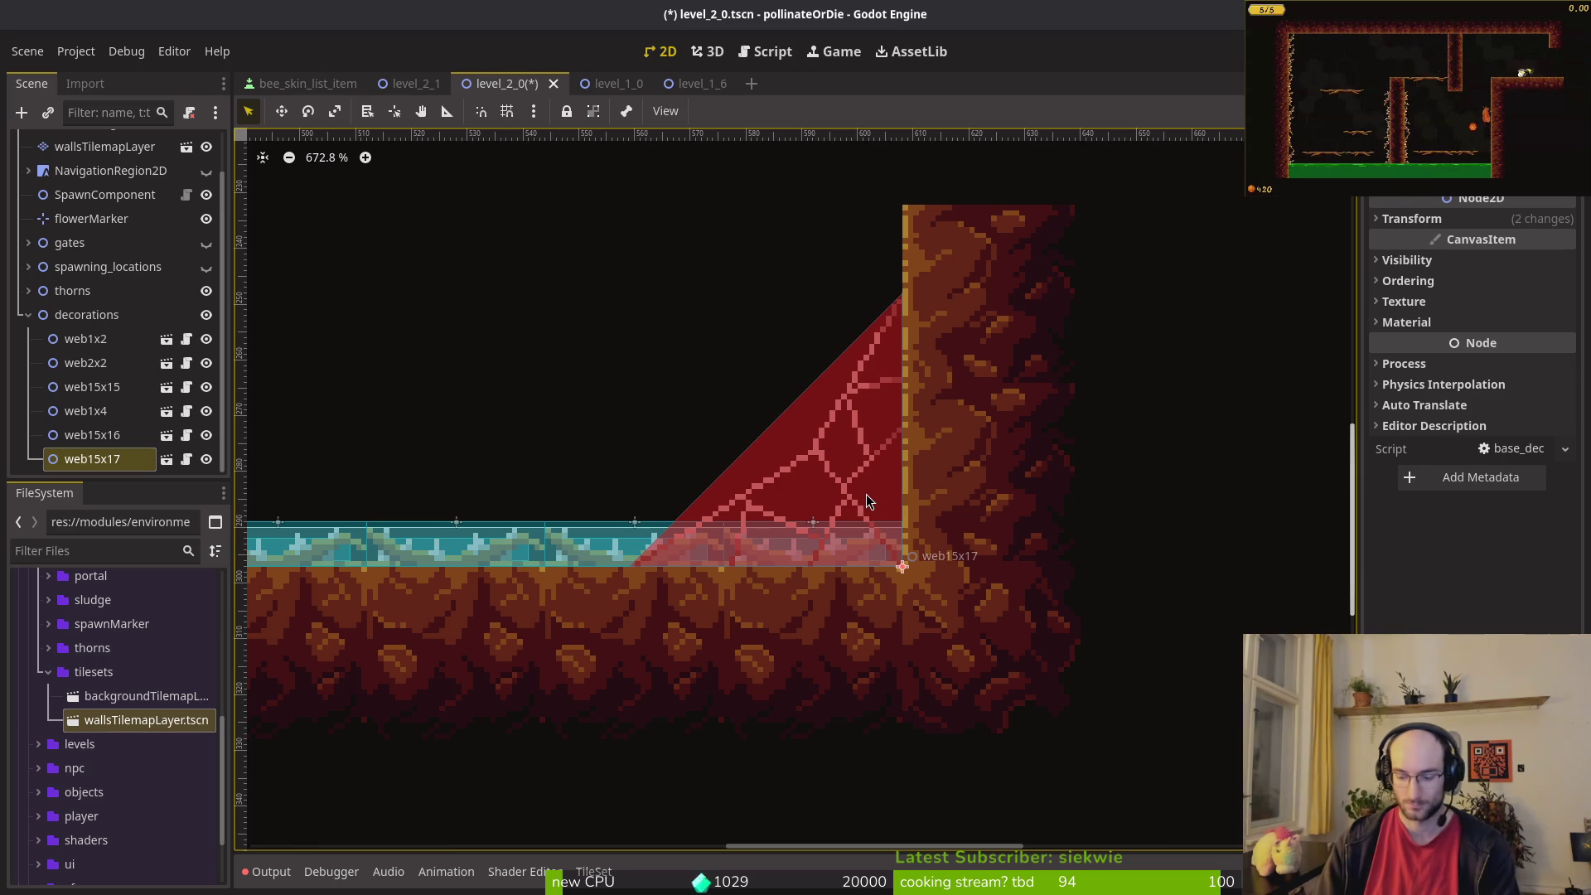
key("ctrl+s")
scroll(862, 464, "down", 4)
scroll(860, 547, "down", 1)
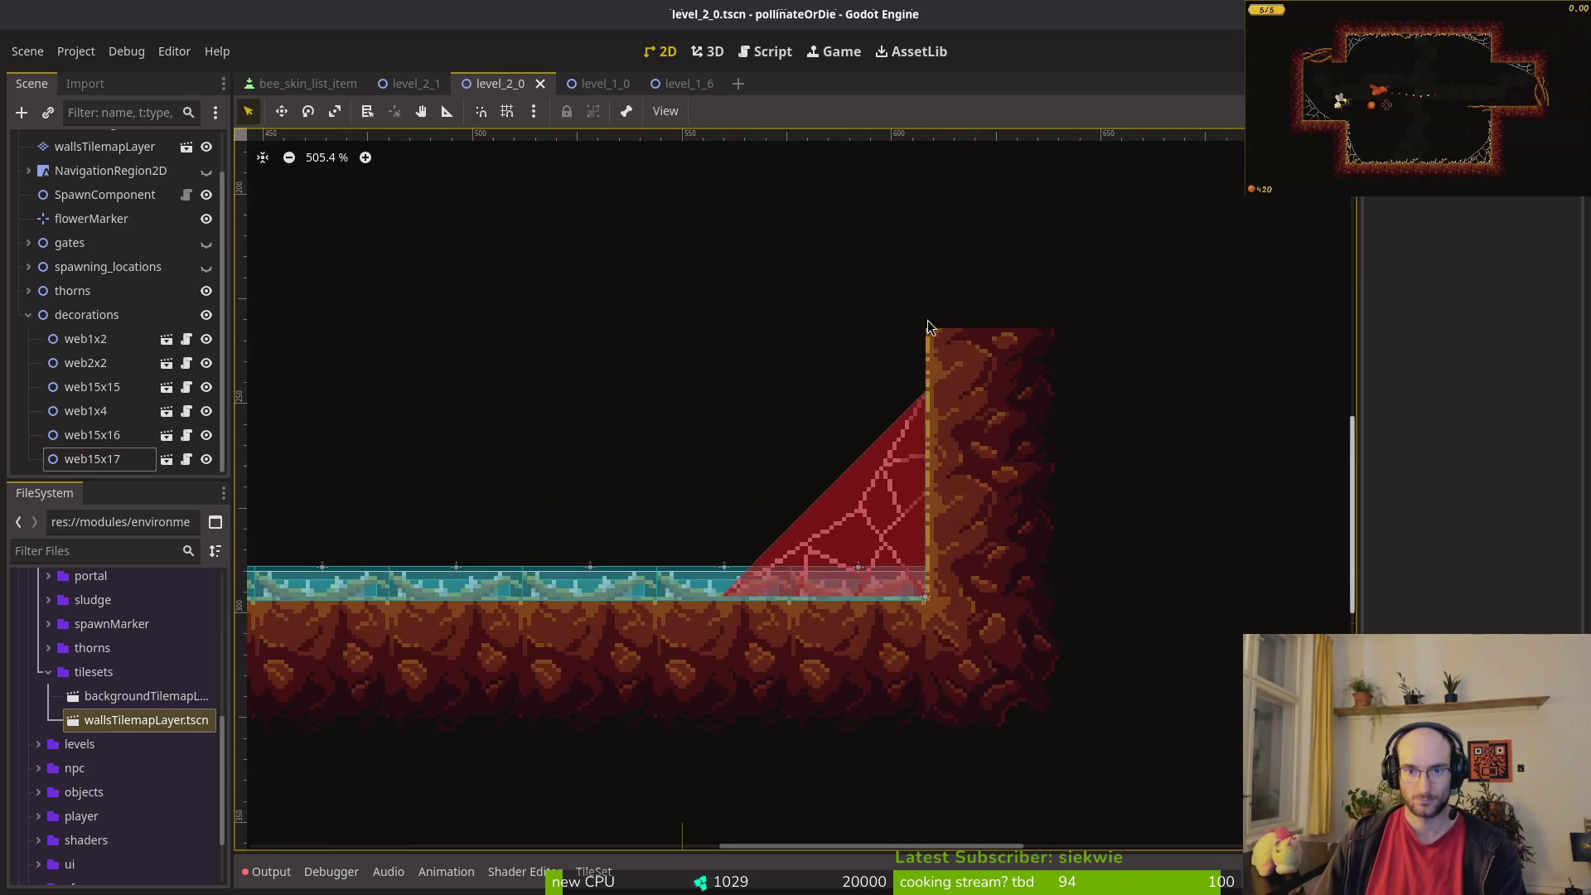
Pull web1x2 down from the upper ledge into the middle of the arena.
scroll(879, 497, "up", 5)
scroll(879, 439, "left", 6)
scroll(746, 373, "down", 1)
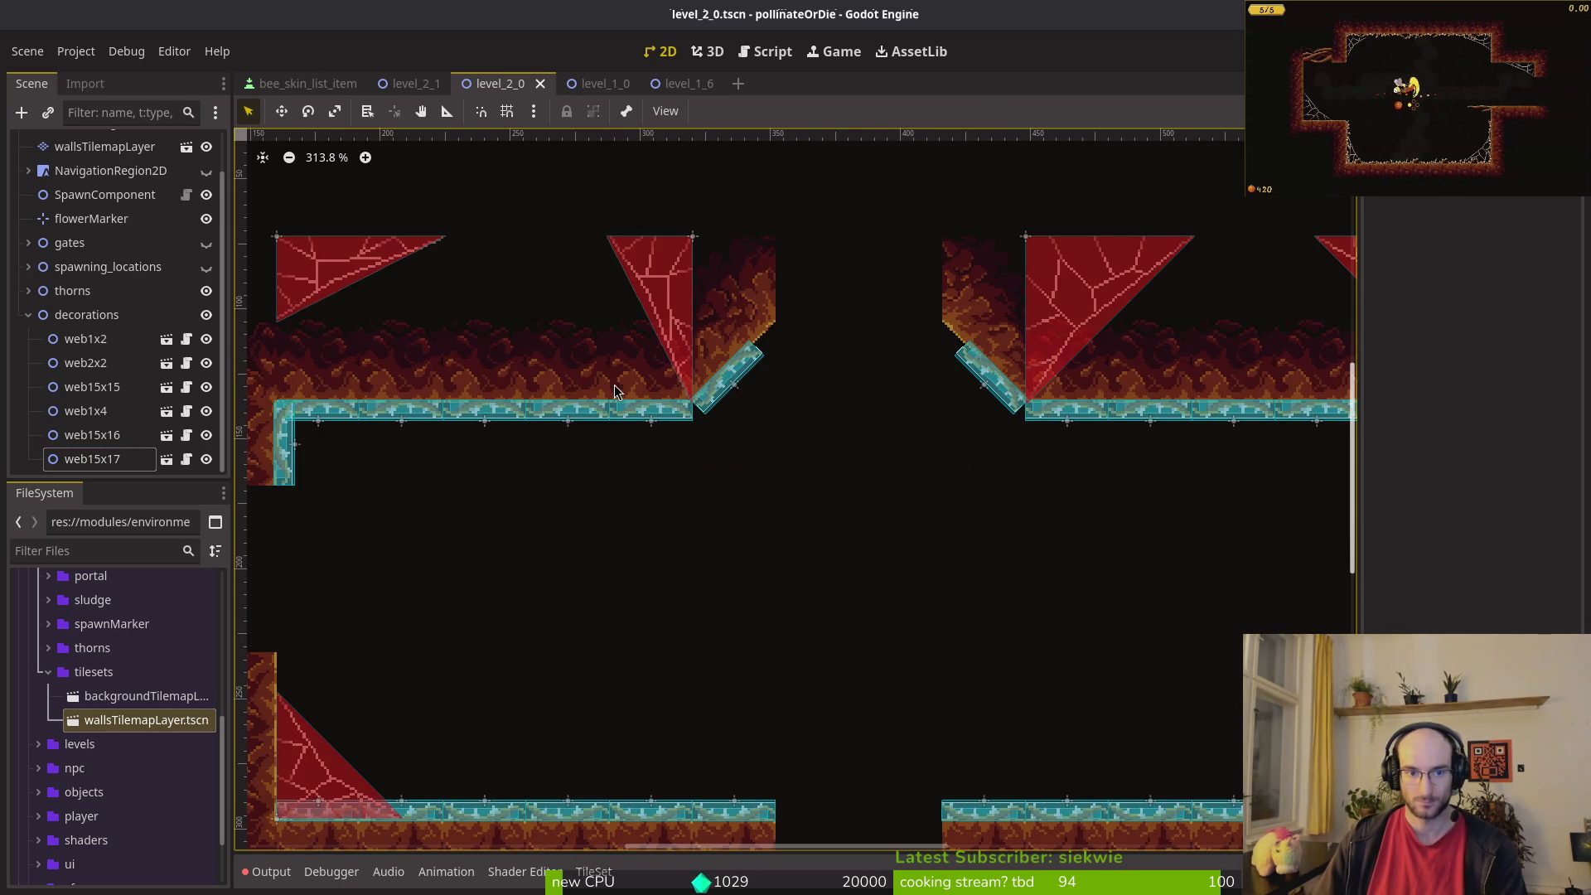
left_click(647, 302)
mouse_move(649, 289)
left_mouse_down()
mouse_move(639, 475)
mouse_move(781, 487)
mouse_move(770, 517)
left_mouse_up()
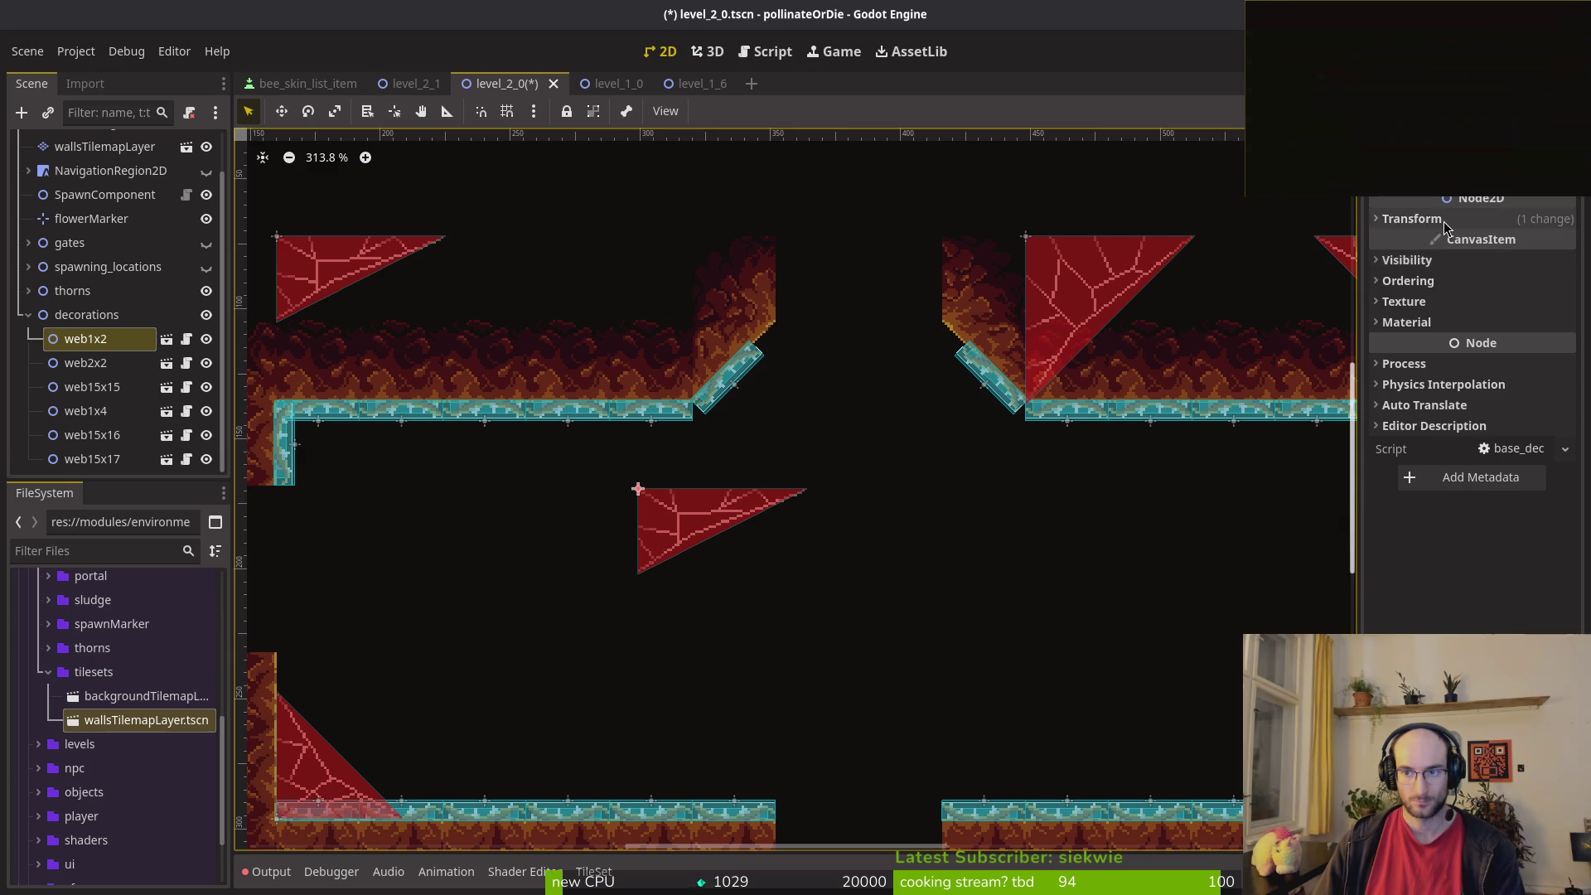
Mirror web1x2 horizontally by unlinking Scale and setting Scale x to -1.
left_click(1529, 218)
left_click(1506, 328)
left_click(1566, 343)
left_click(1504, 334)
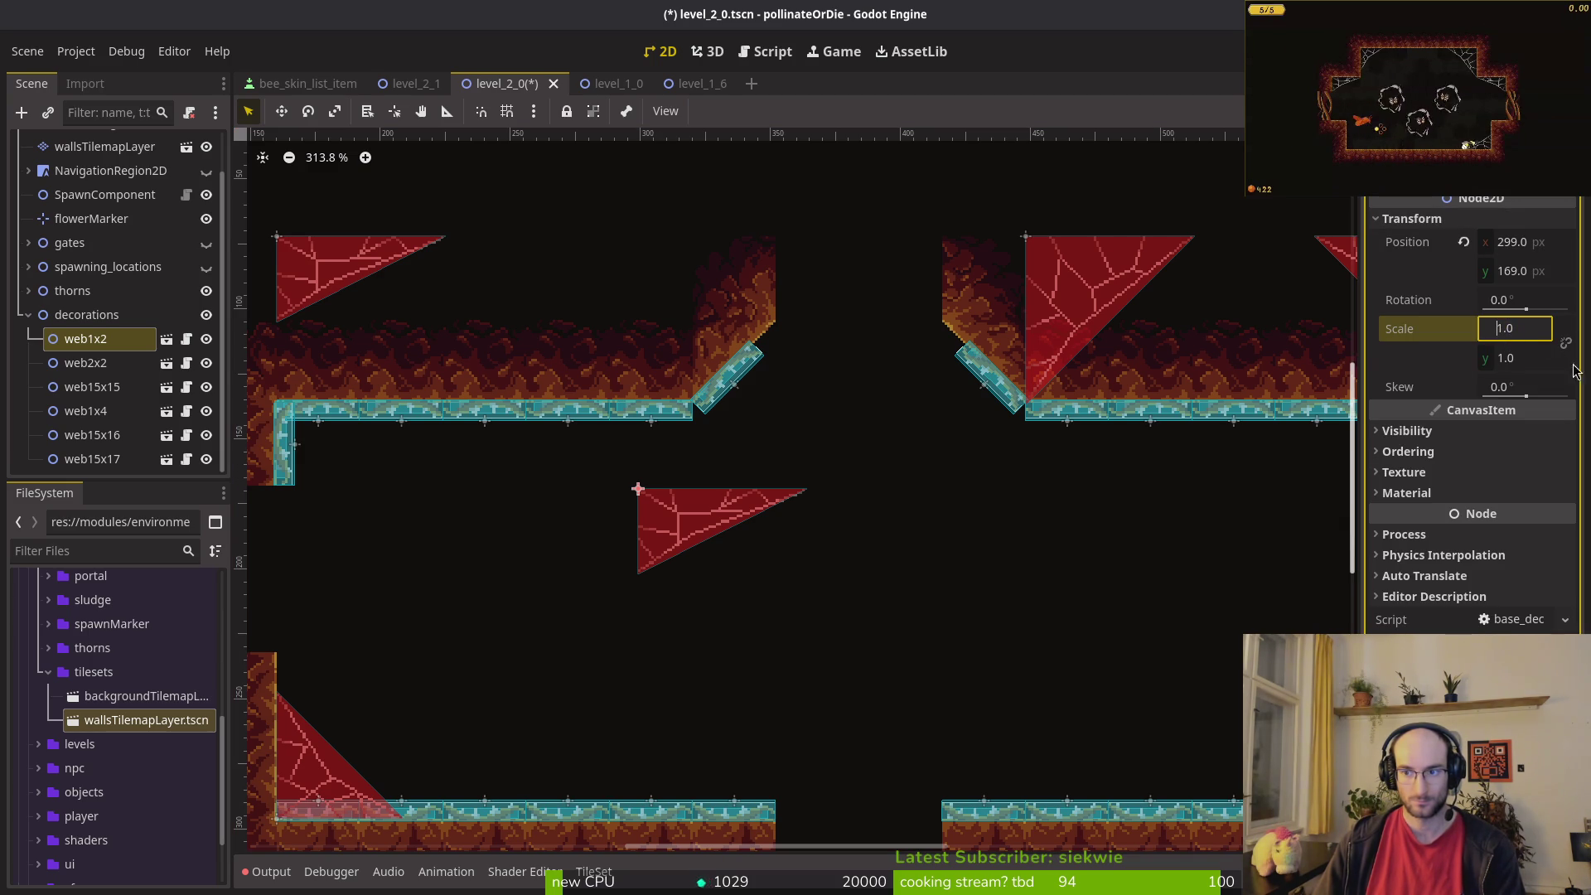
type("-")
key("Return")
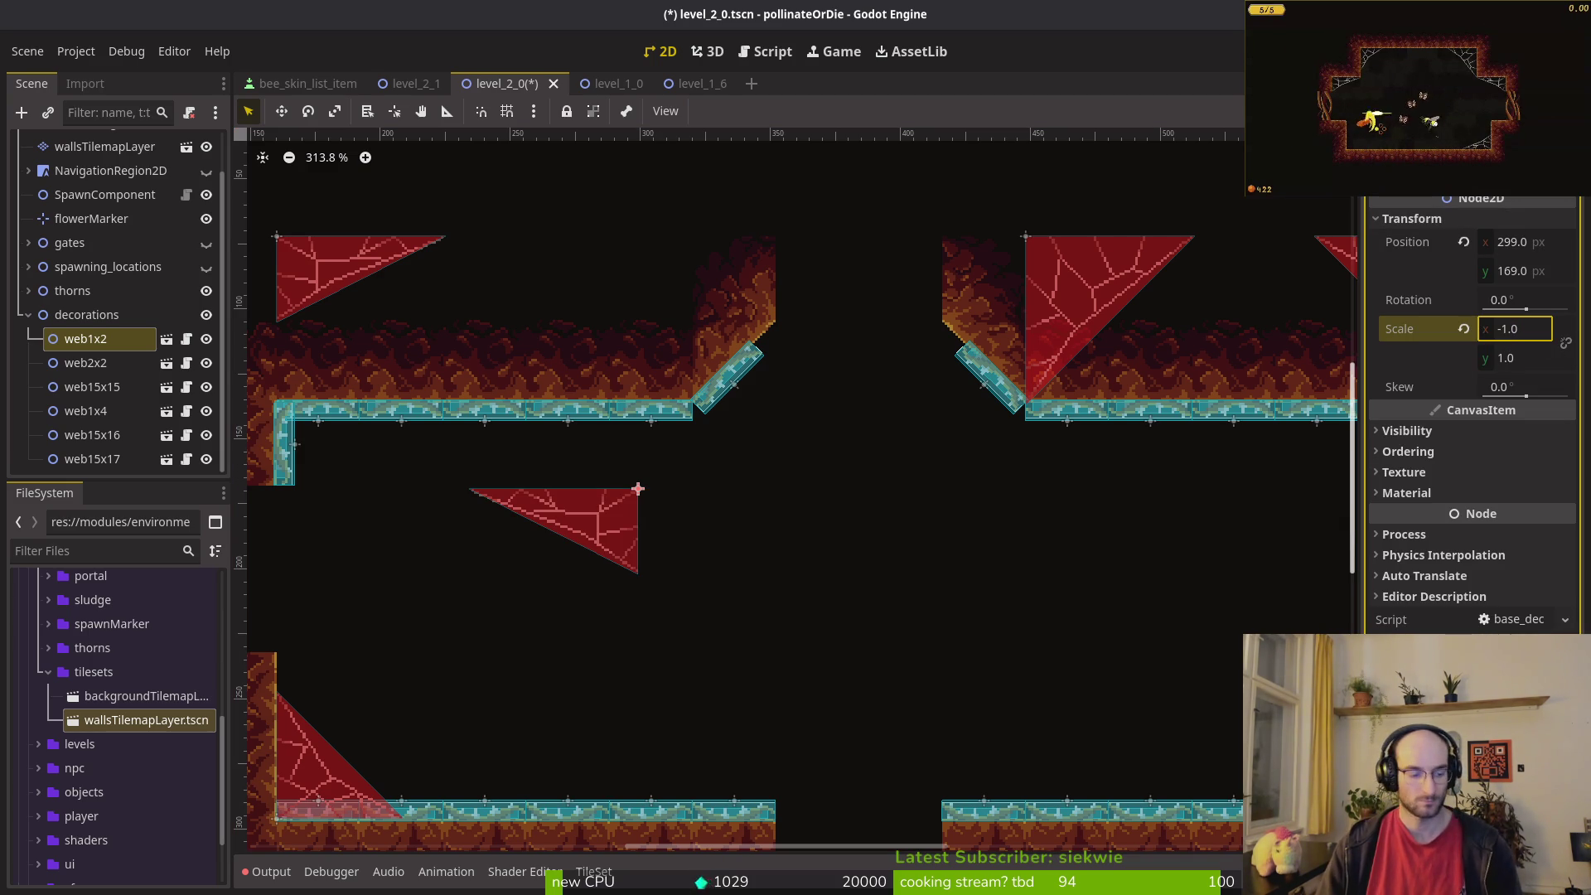
Move the mirrored web1x2 under the upper-right ledge into its corner.
scroll(726, 555, "right", 3)
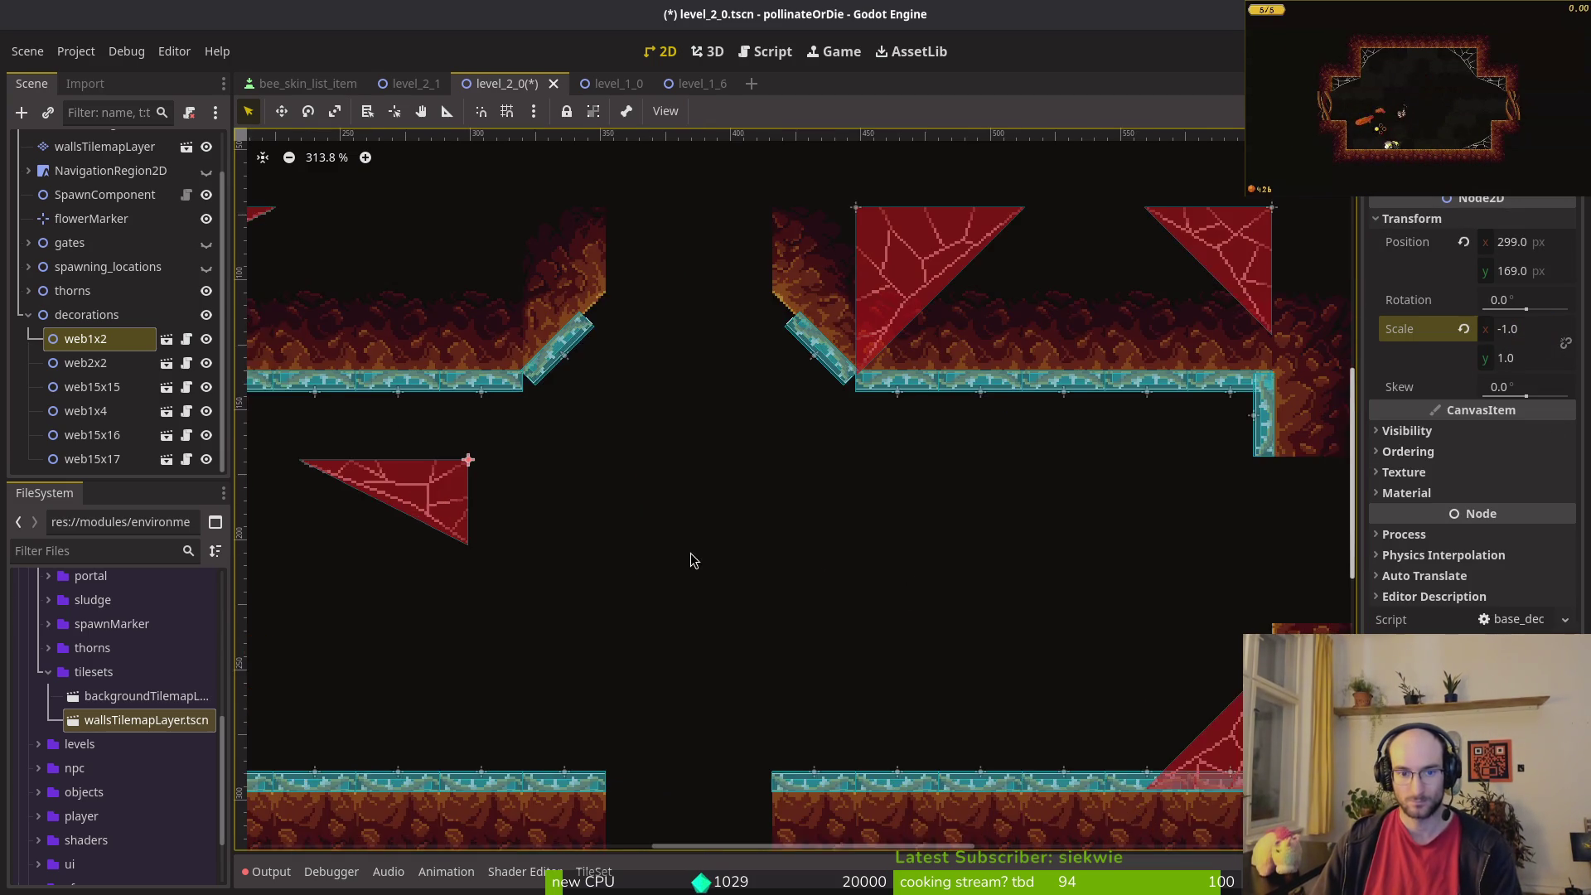
scroll(726, 556, "down", 1)
mouse_move(473, 472)
left_mouse_down()
mouse_move(1211, 486)
mouse_move(1156, 415)
mouse_move(1164, 388)
left_mouse_up()
scroll(1156, 414, "up", 4)
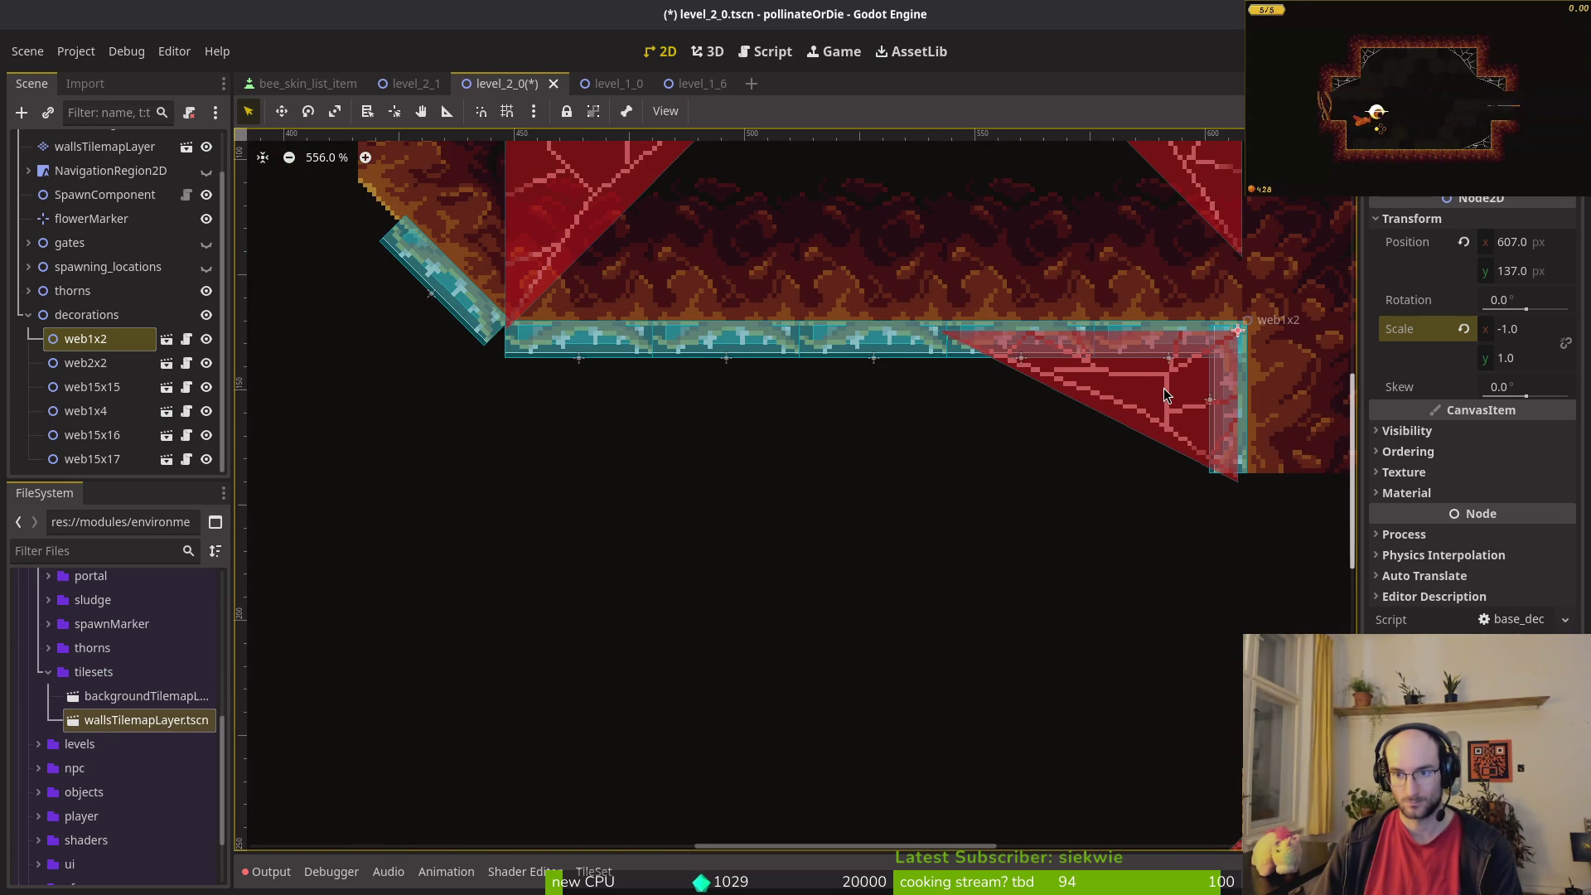
key("Up")
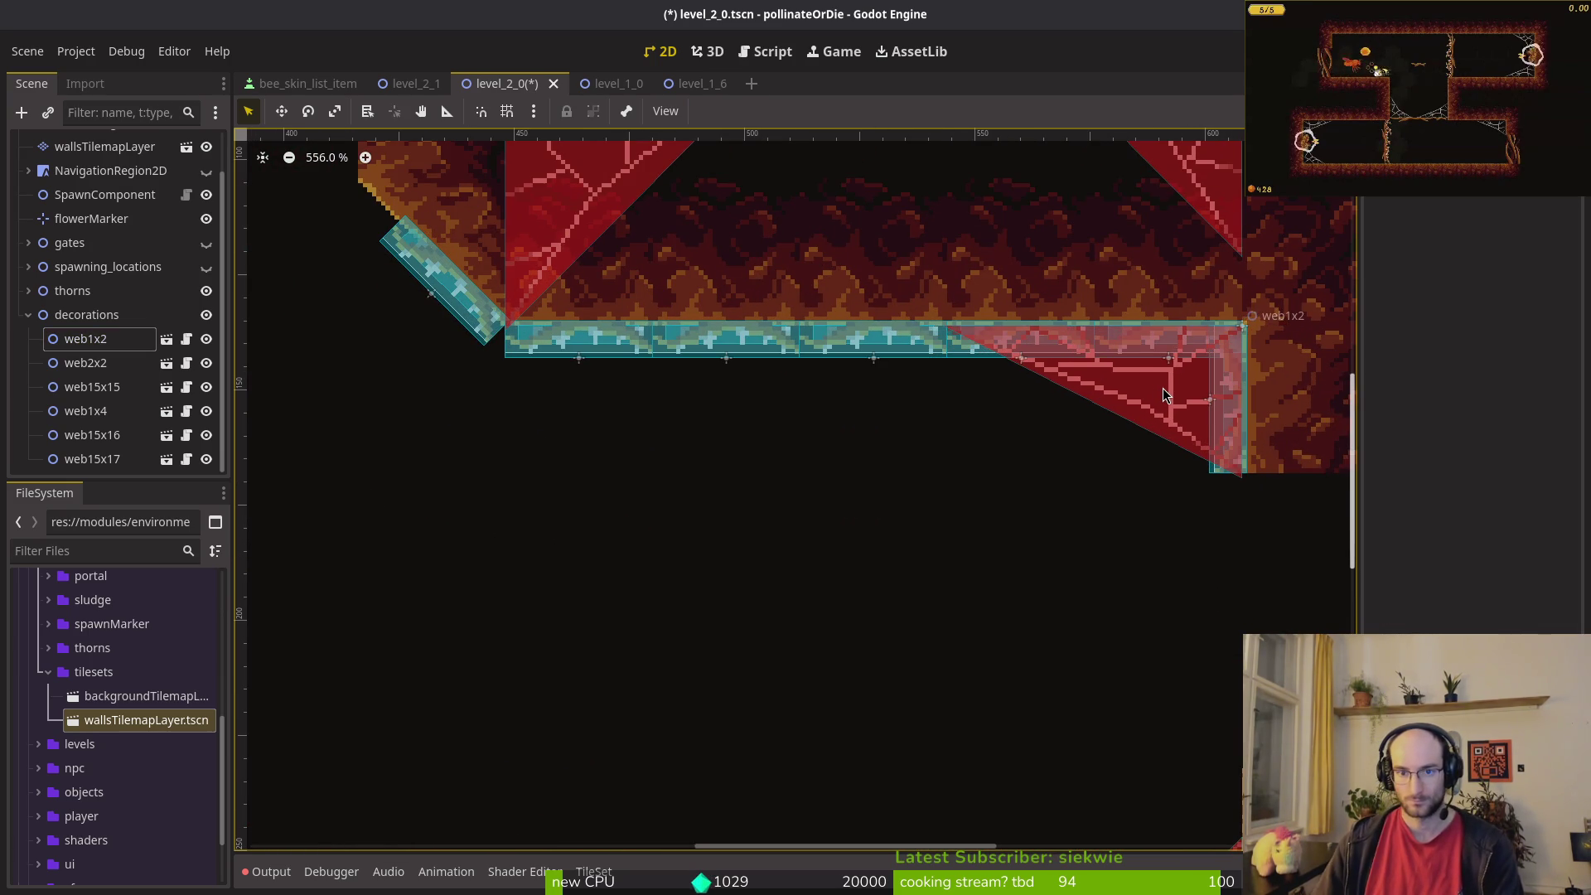
scroll(961, 389, "down", 3)
Move web1x4 into the upper-left ledge corner and save the scene.
scroll(688, 440, "left", 5)
scroll(688, 439, "up", 1)
mouse_move(556, 296)
left_mouse_down()
mouse_move(595, 497)
mouse_move(572, 402)
mouse_move(529, 337)
left_mouse_up()
scroll(594, 497, "up", 5)
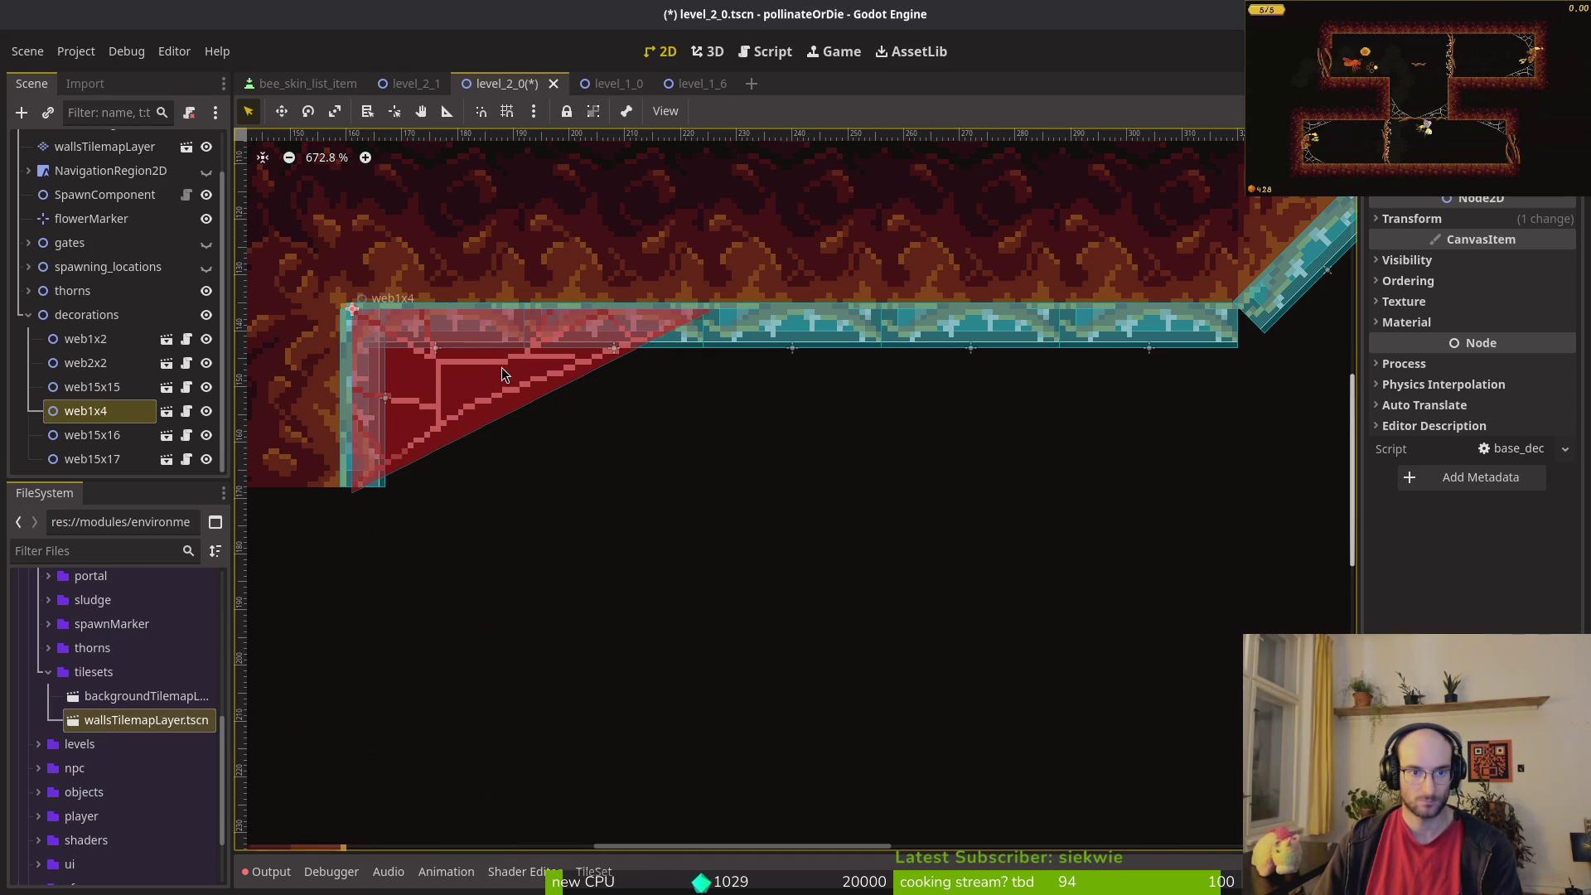
key("ctrl+s")
scroll(501, 372, "down", 8)
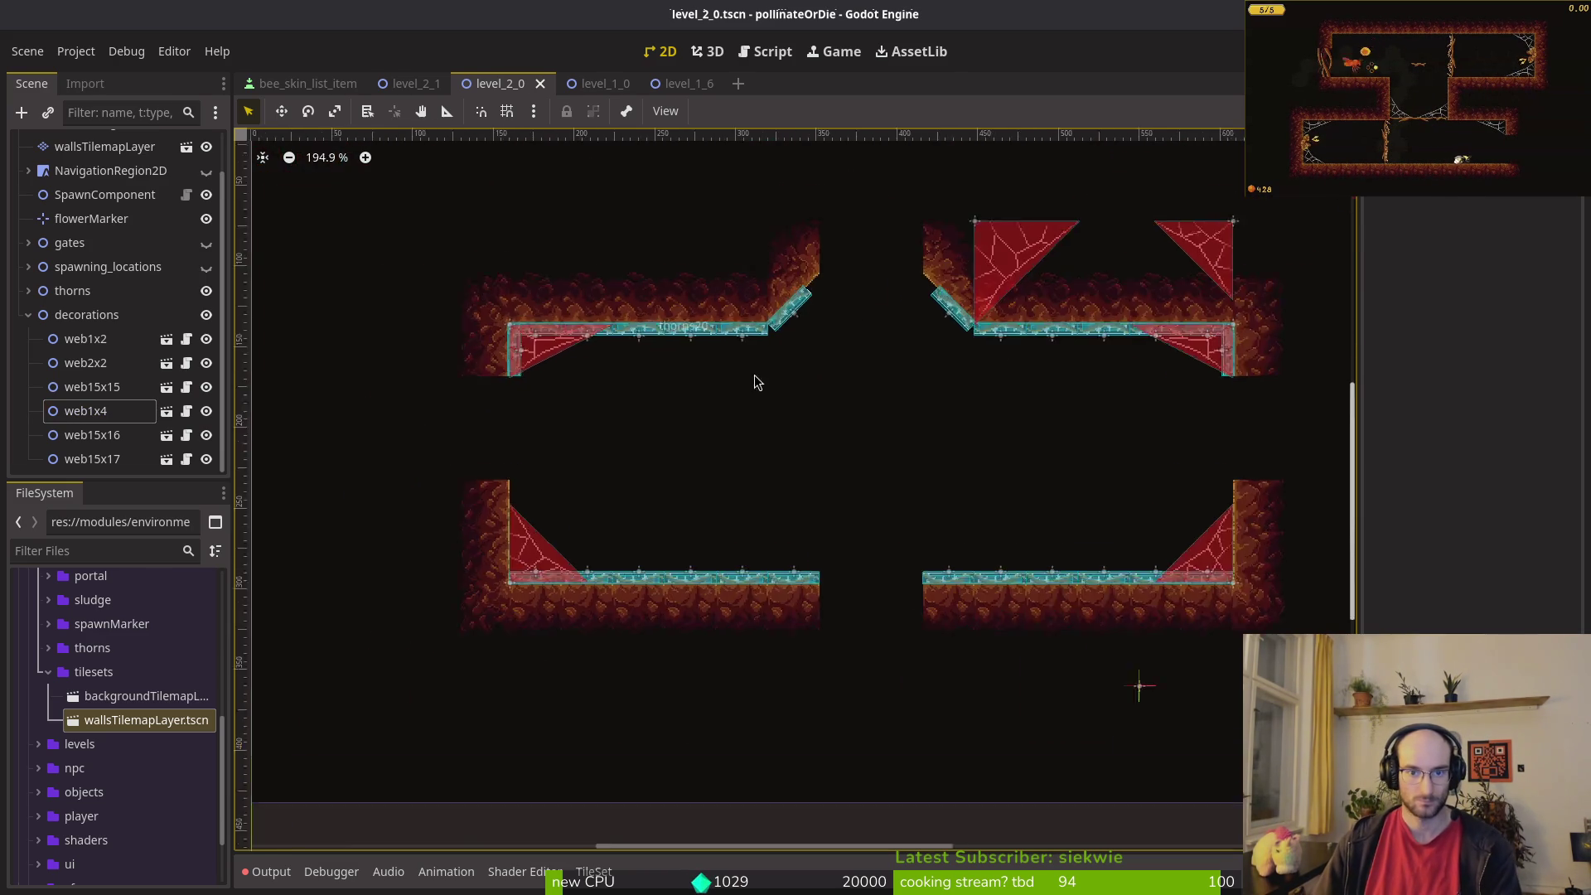
Delete web2x2 and web15x15 above the upper-right ledge and save.
left_click(779, 398)
left_click(944, 398, "shift")
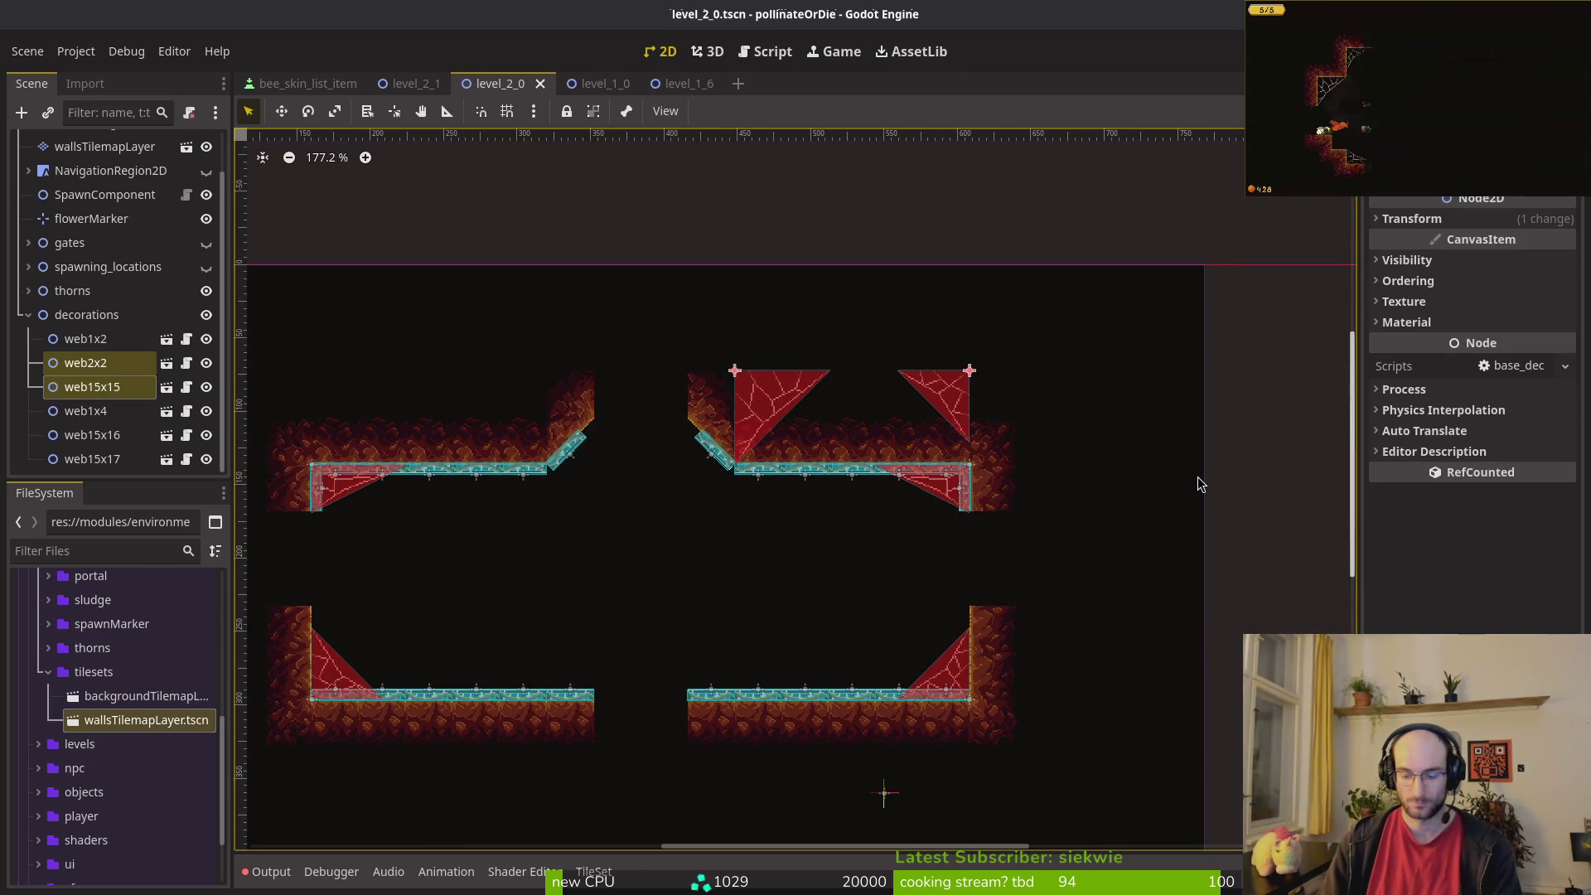
key("Delete")
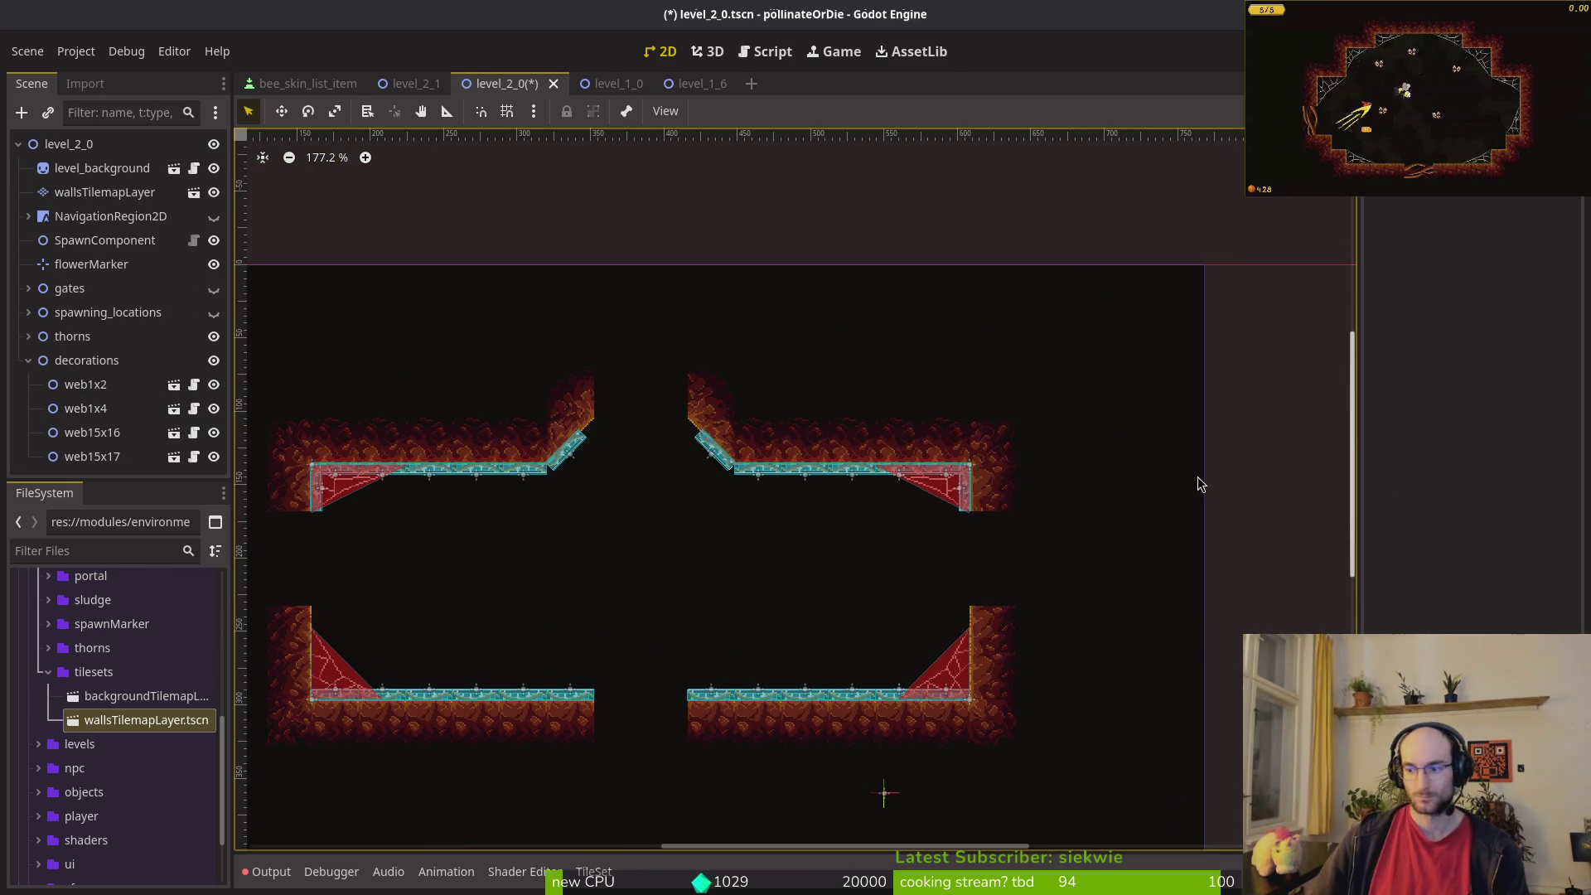
scroll(981, 525, "down", 3)
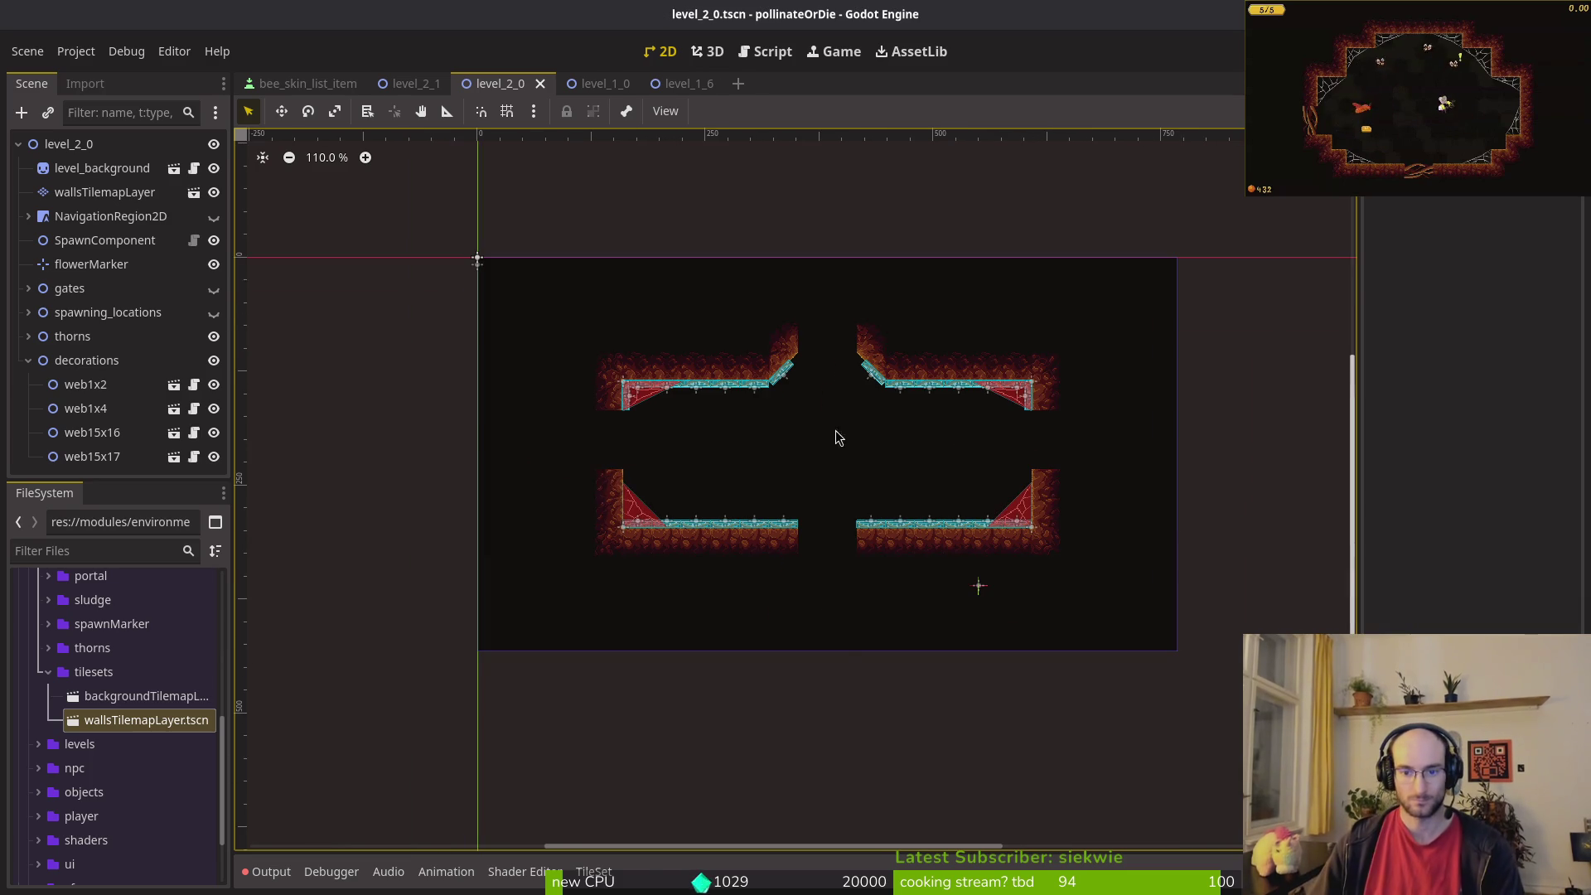
key("ctrl+s")
scroll(887, 443, "up", 3)
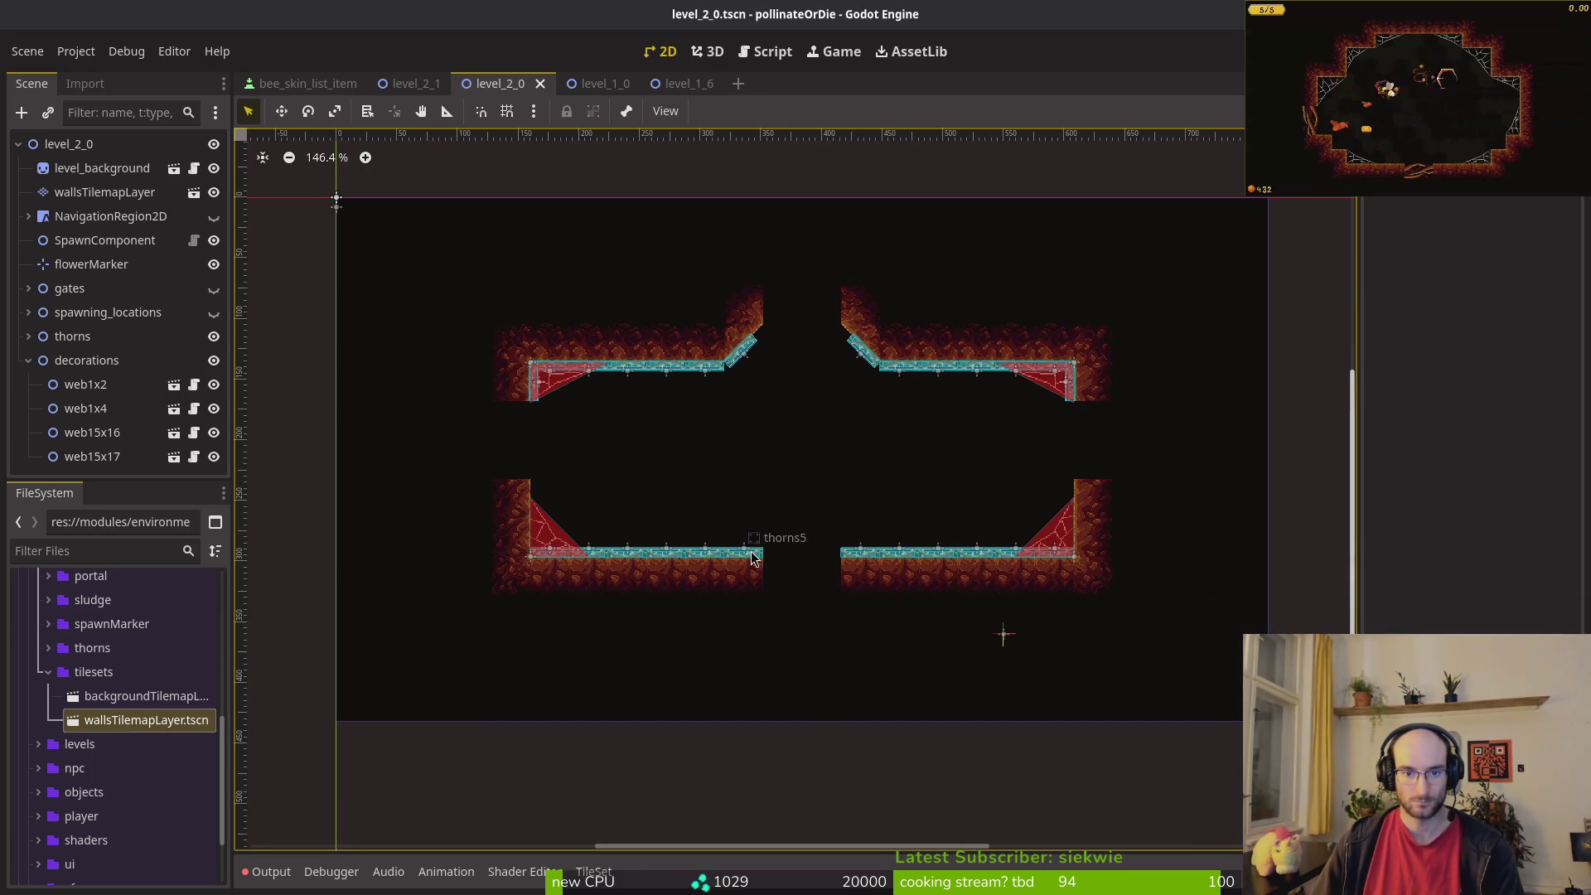
Collapse the decorations group, save again, and expand spawning_locations.
left_click(27, 361)
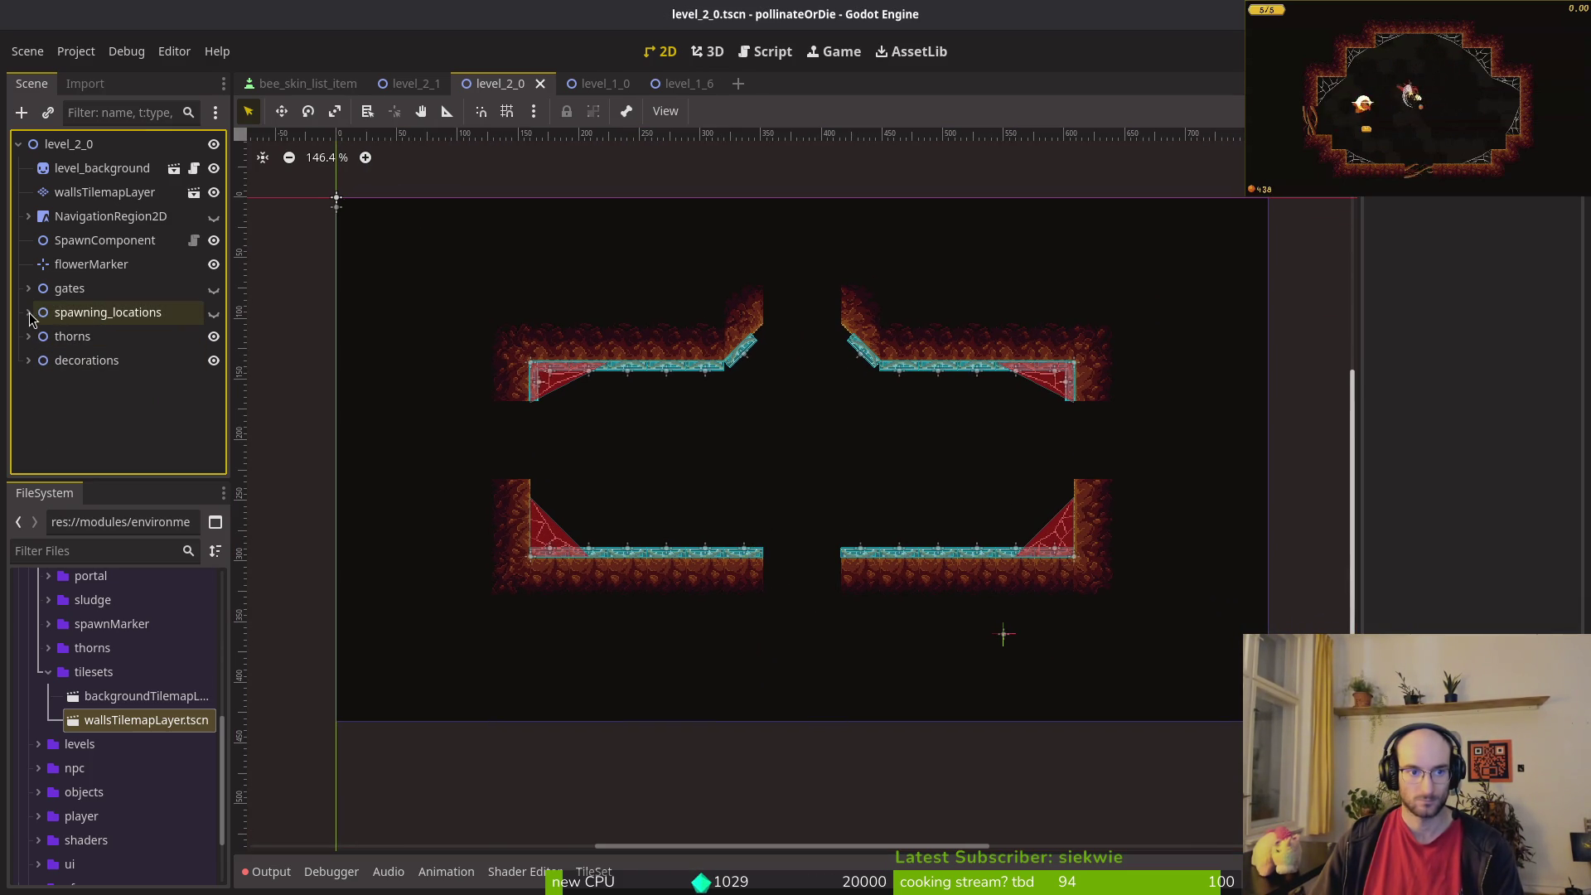
key("ctrl+s")
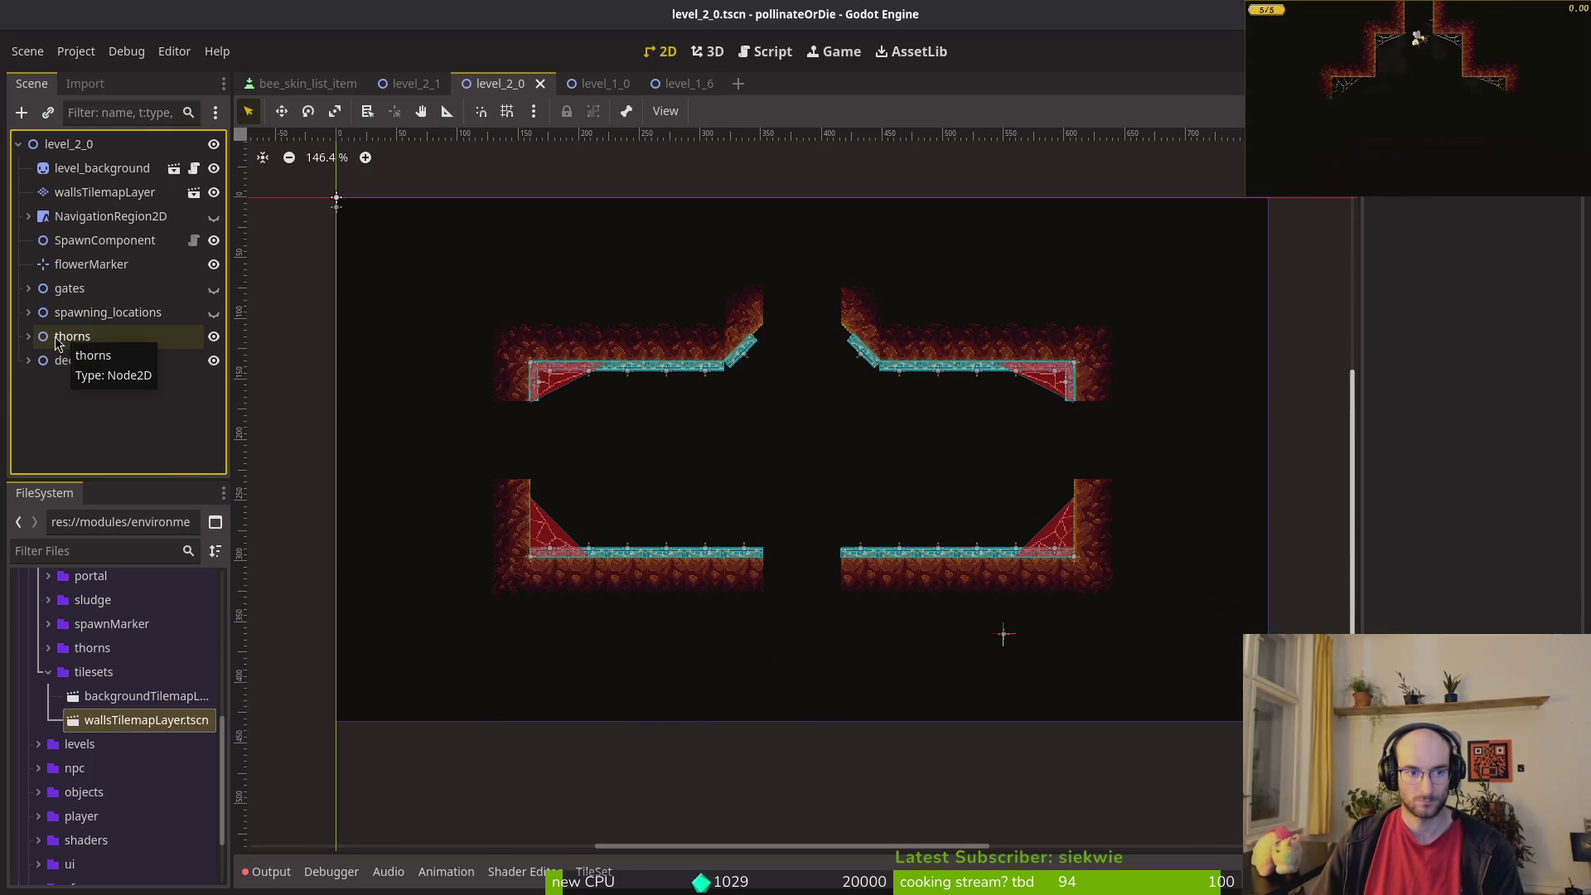
left_click(28, 313)
scroll(40, 331, "down", 3)
Make the spawning_locations markers visible while hiding the wave2 spawn markers.
left_click(38, 326)
left_click(38, 326)
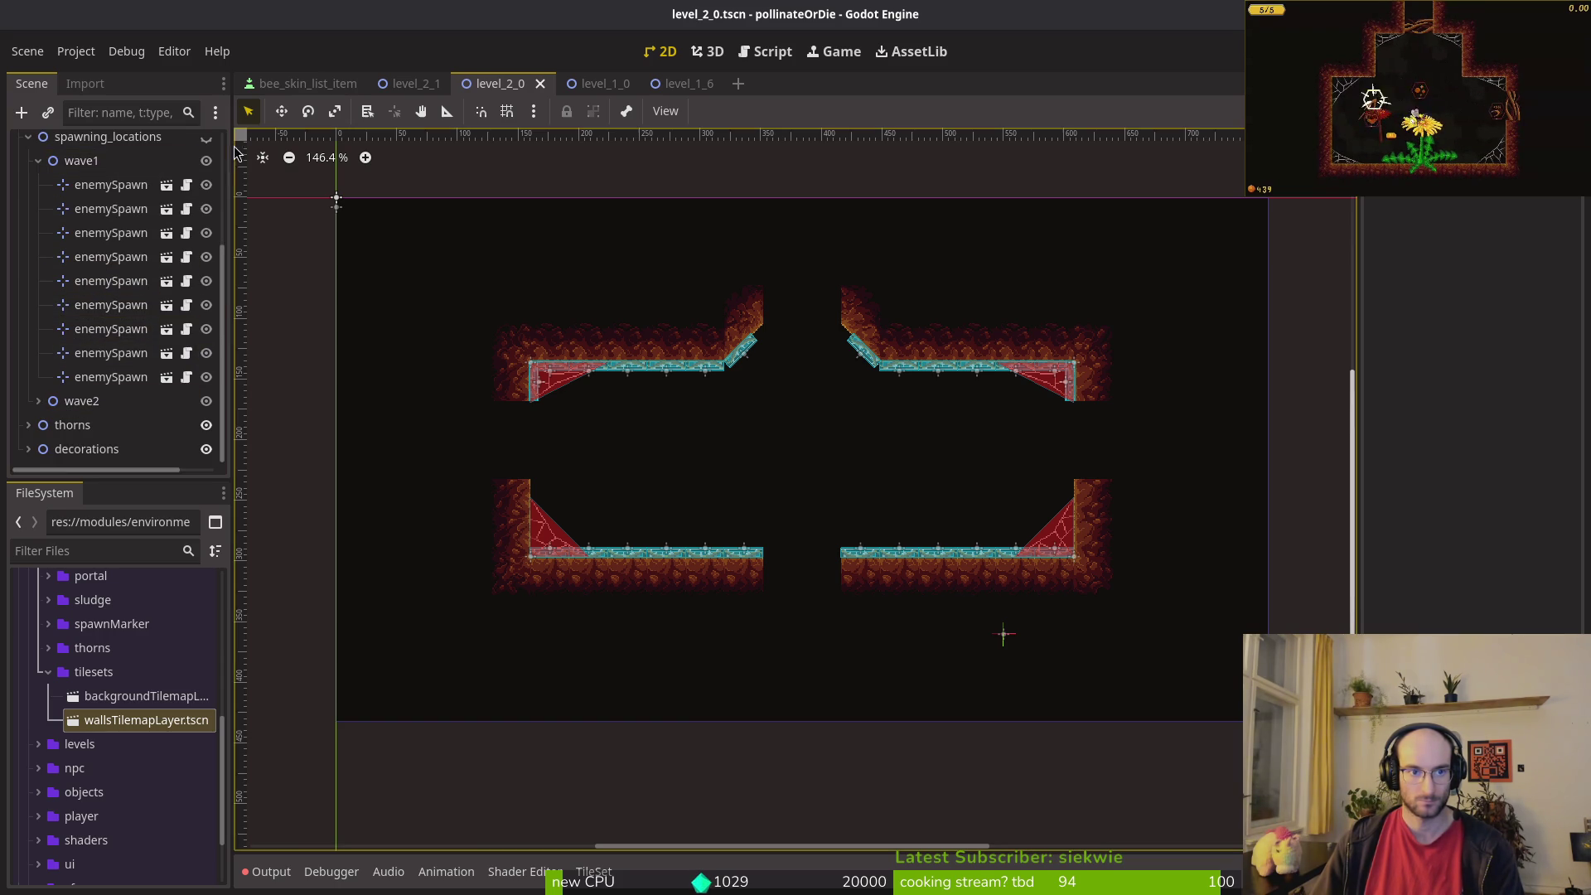
left_click(206, 138)
left_click(206, 402)
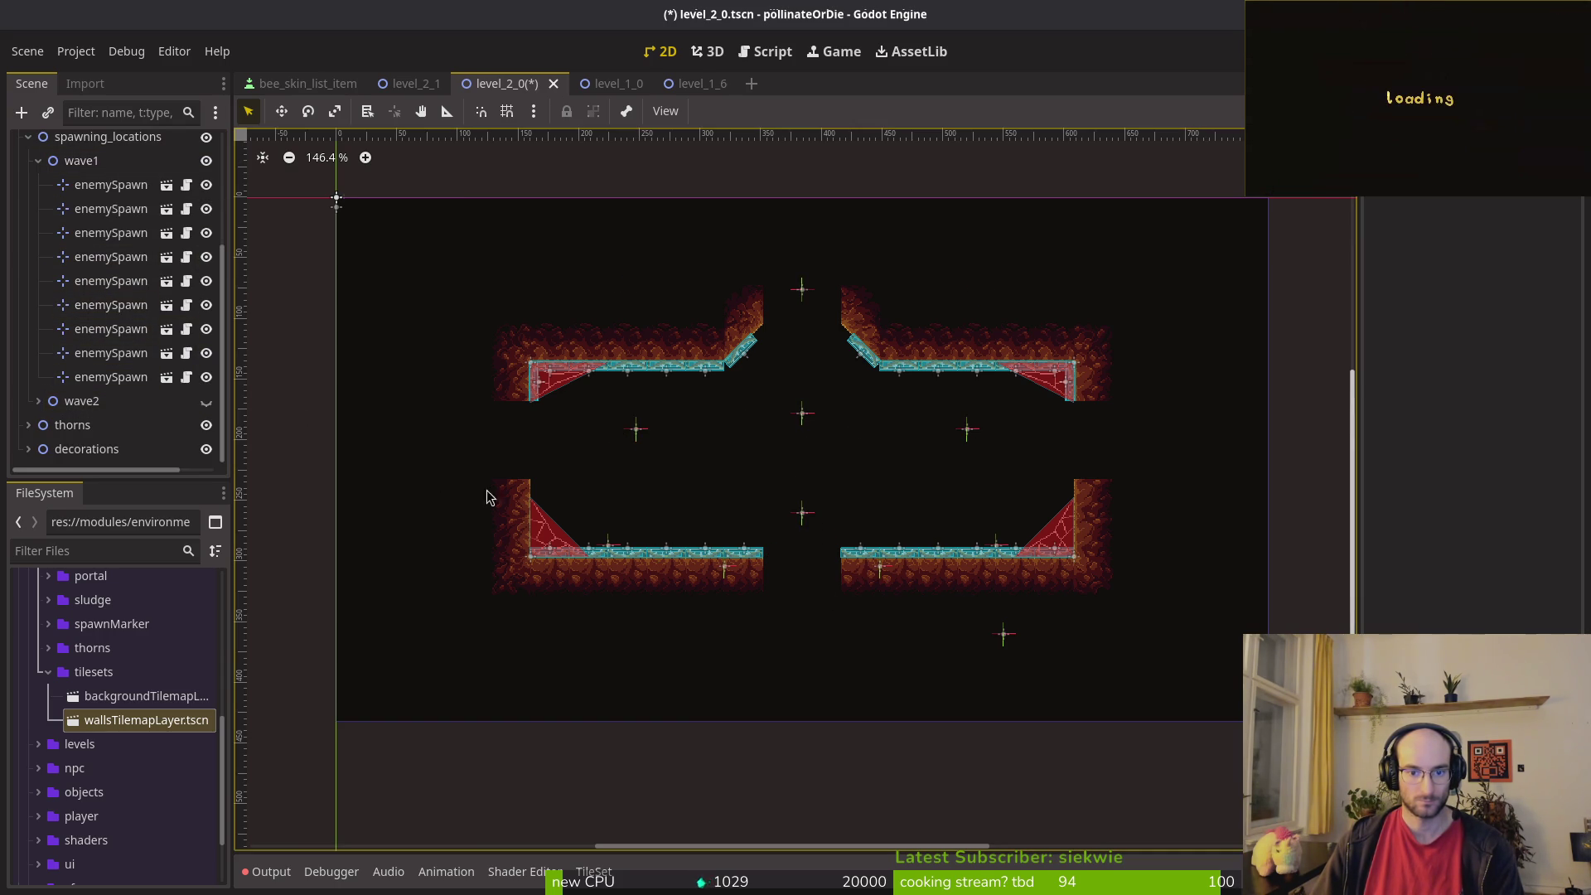
Raise two floor-level spawn markers up into the arena.
left_click(722, 572)
mouse_move(723, 572)
left_mouse_down()
mouse_move(718, 478)
mouse_move(719, 493)
left_mouse_up()
mouse_move(880, 566)
left_mouse_down()
mouse_move(876, 466)
mouse_move(880, 493)
left_mouse_up()
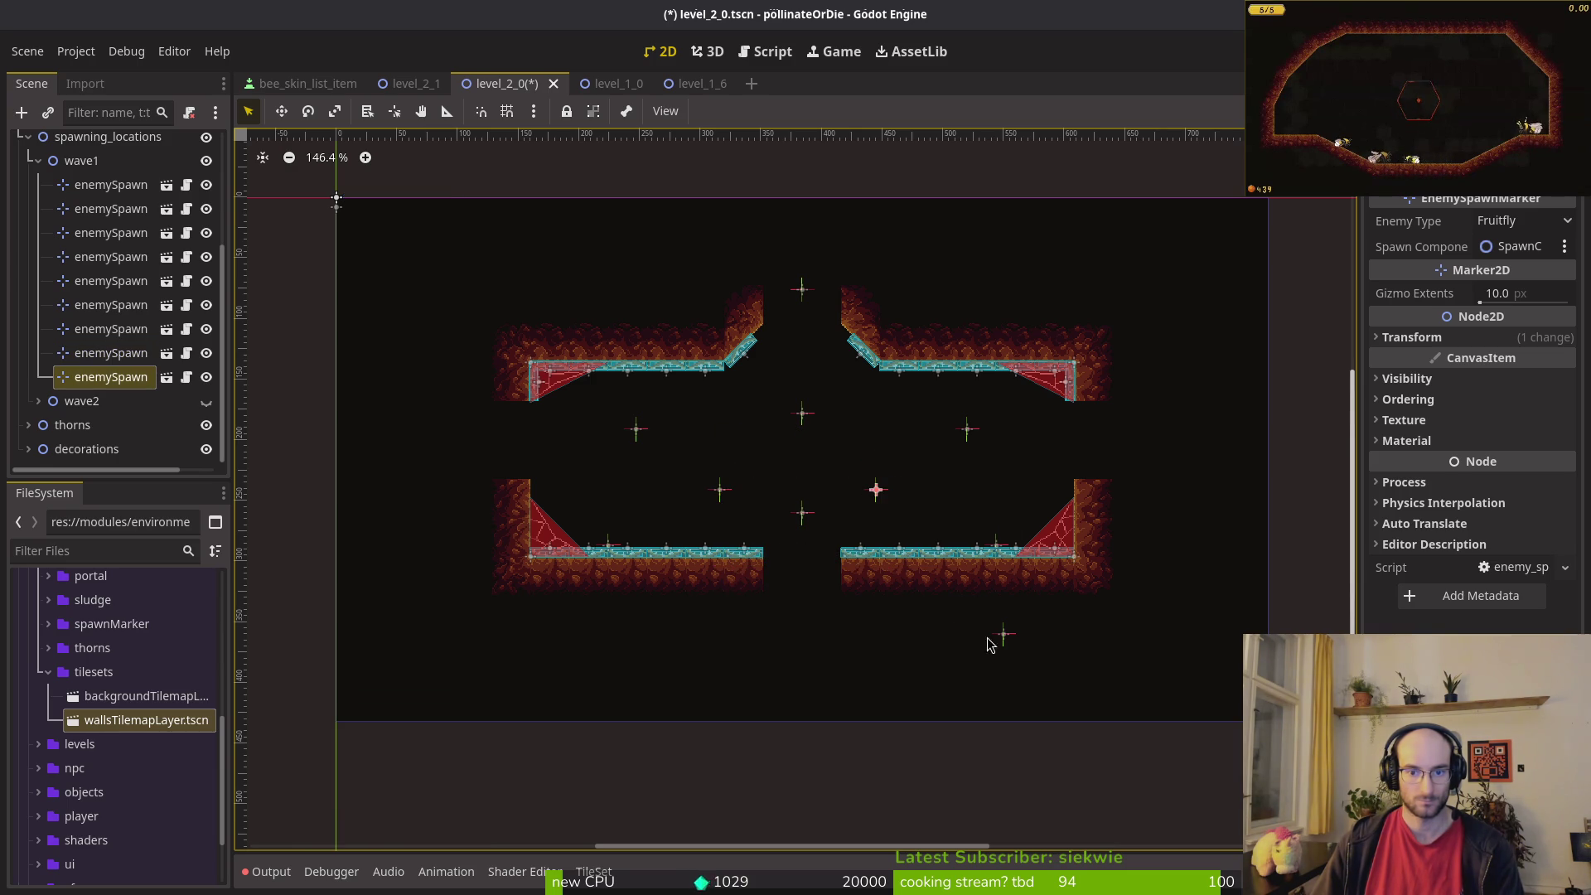
Move the flower marker left and up into the lower-centre gap between the floors.
mouse_move(1002, 635)
left_mouse_down()
mouse_move(767, 634)
mouse_move(801, 640)
left_mouse_up()
scroll(802, 645, "up", 2)
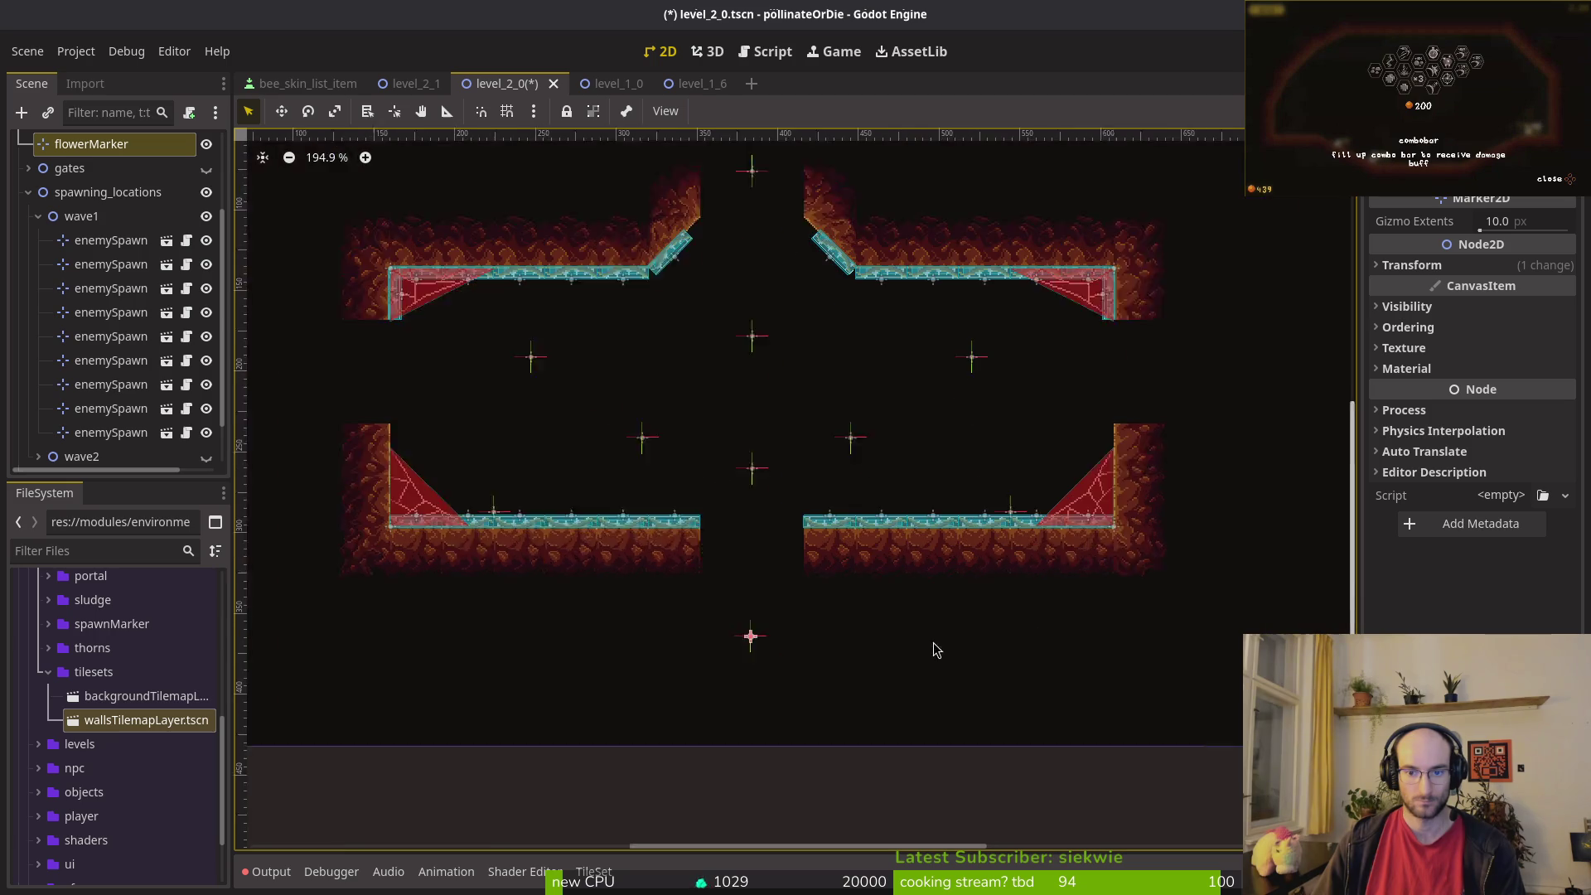
left_click_drag(742, 470, 778, 610)
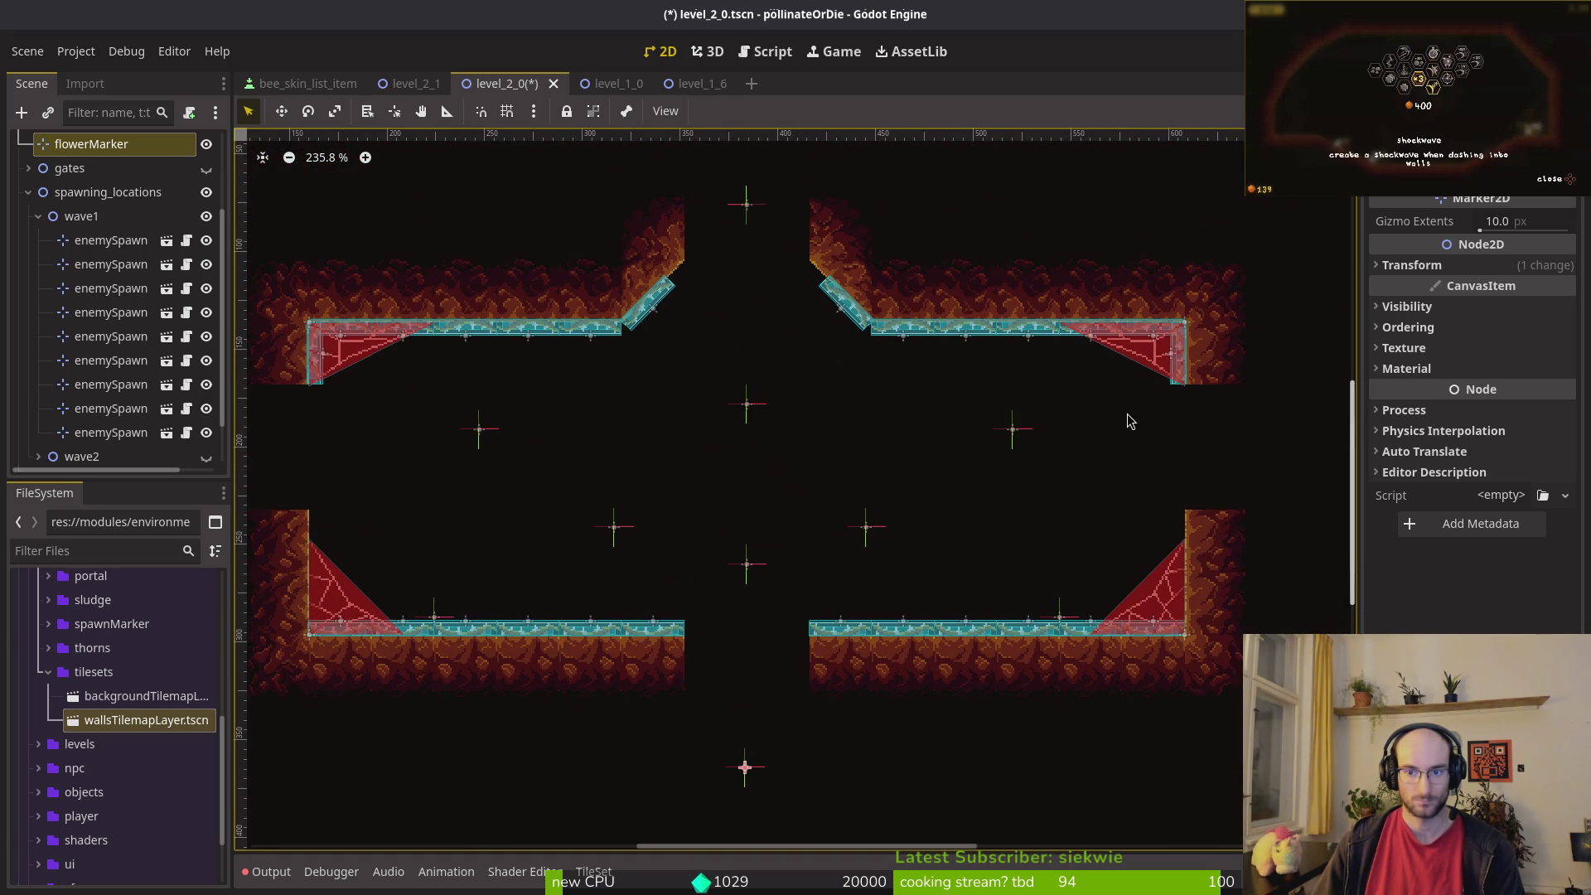
left_click_drag(755, 750, 751, 622)
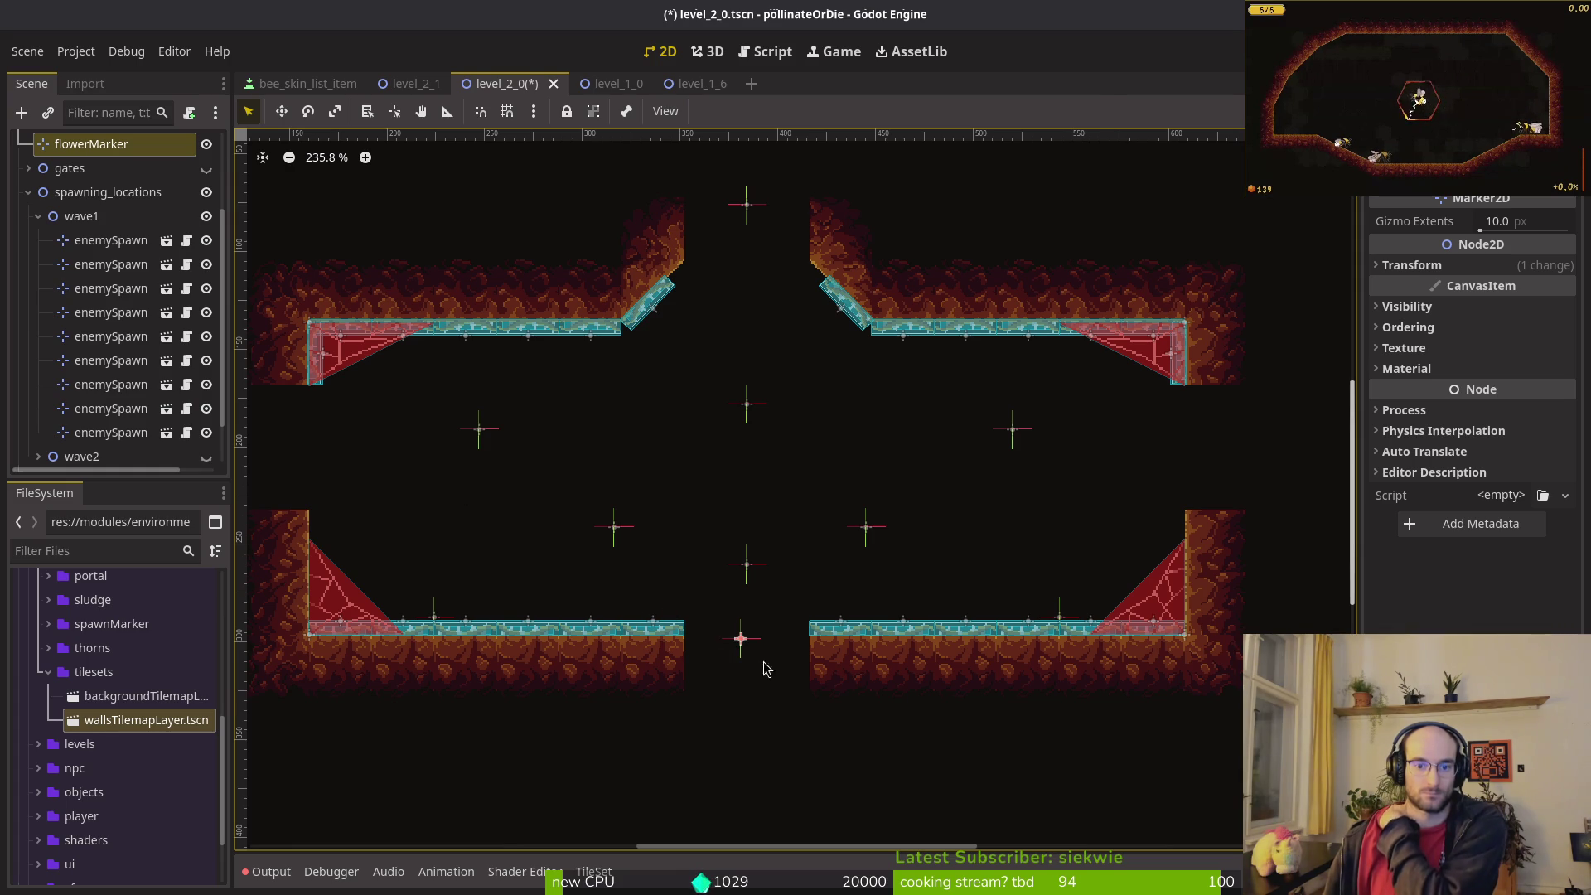
scroll(756, 662, "up", 5)
scroll(108, 174, "up", 3)
scroll(465, 460, "down", 4)
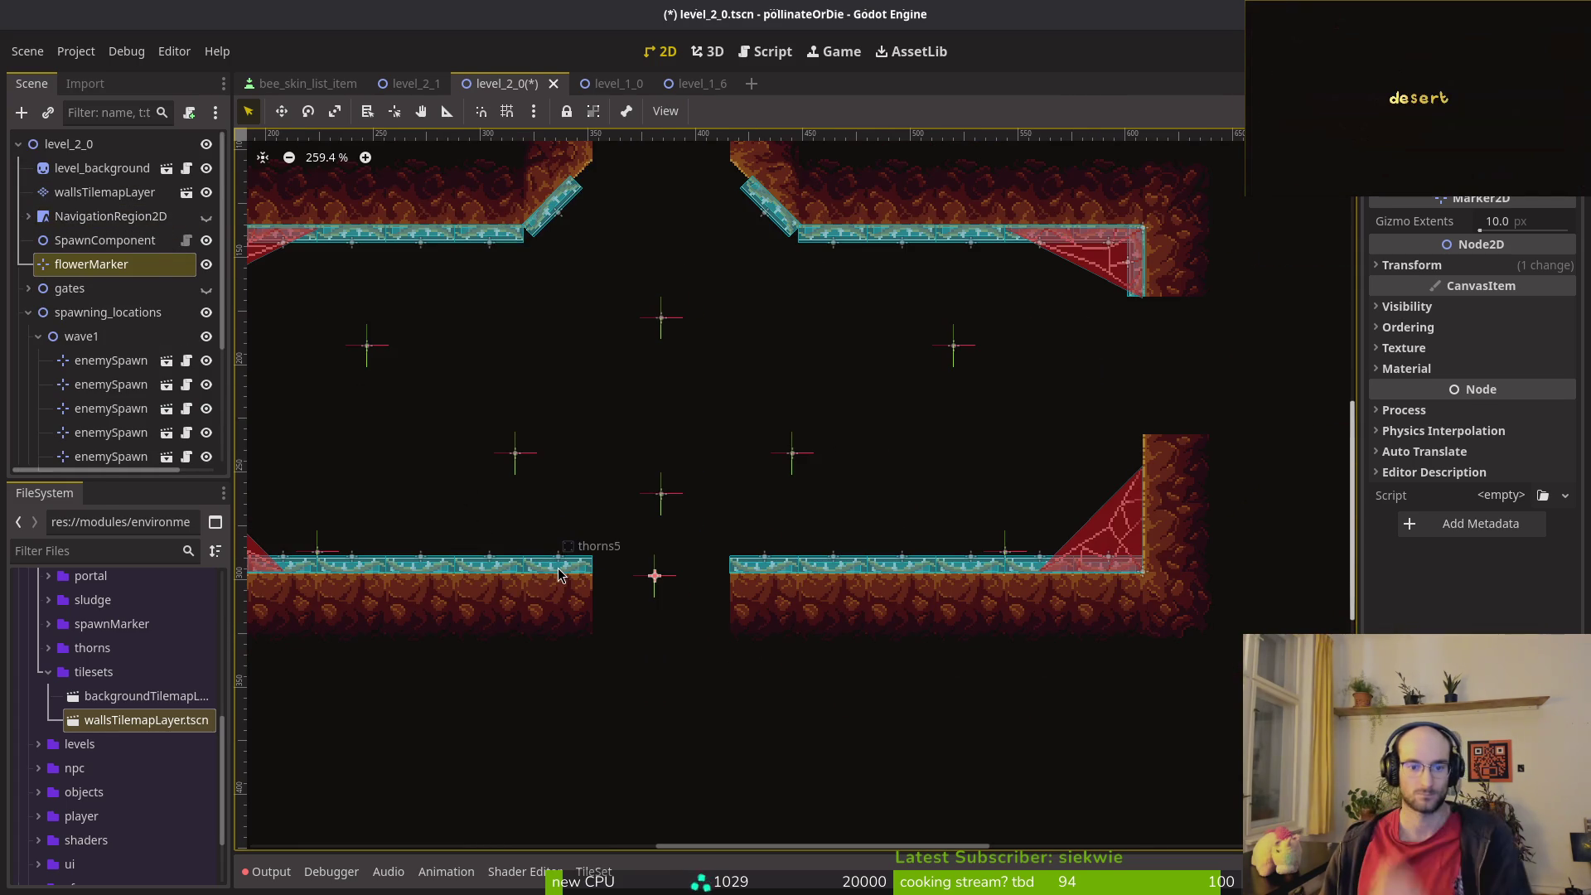
Shift the thorns5 and thorns6 floor strips right by 64 px and save.
left_click(560, 575)
scroll(498, 572, "left", 3)
scroll(647, 582, "up", 4)
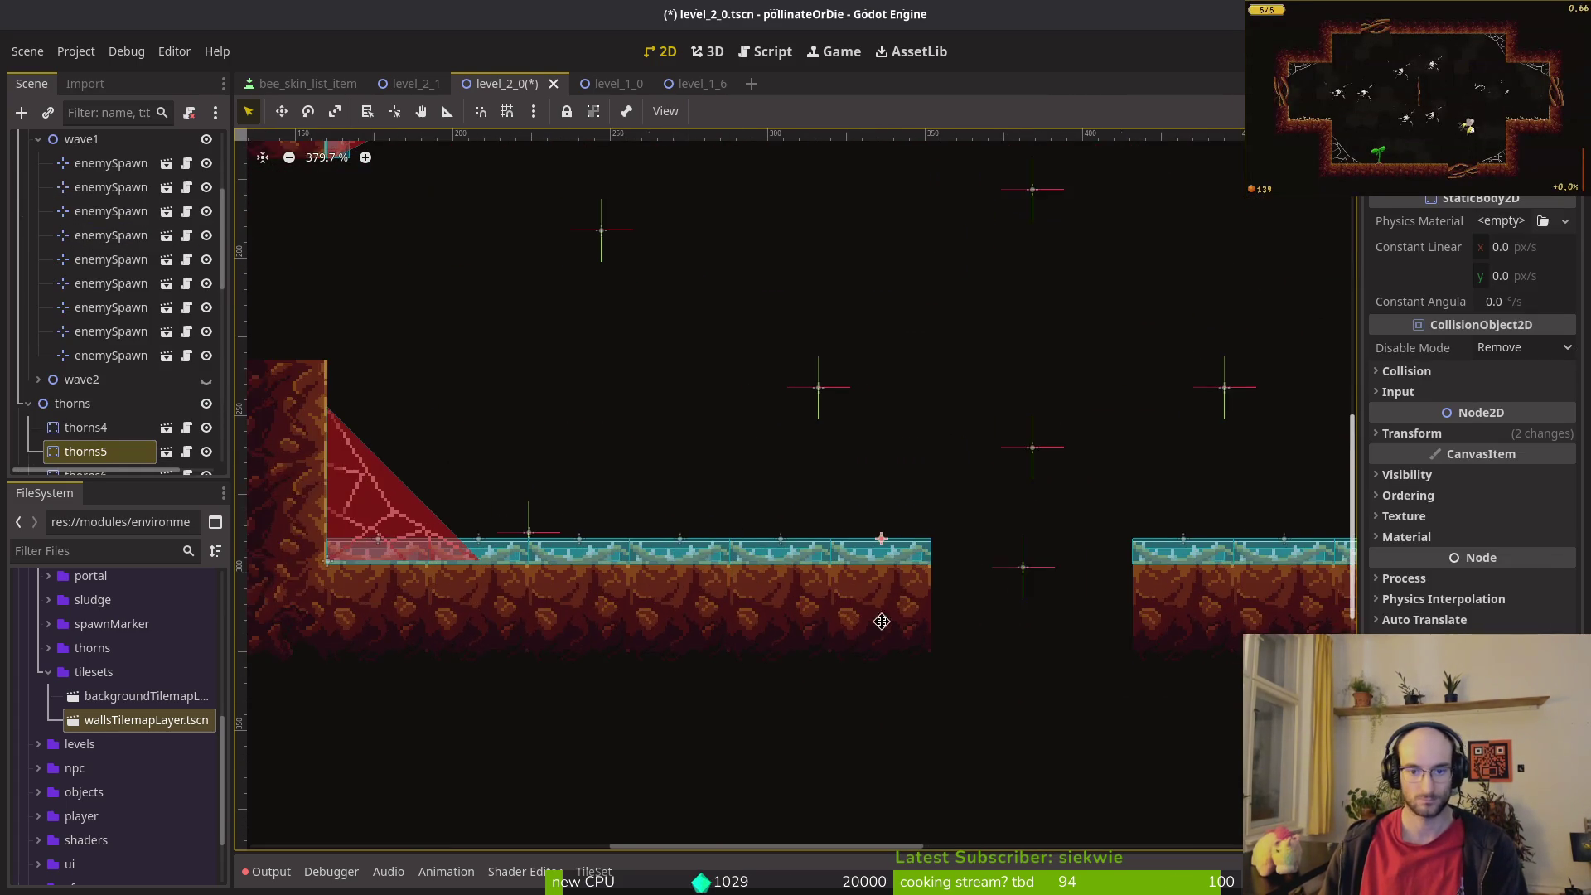
scroll(647, 582, "right", 2)
scroll(646, 583, "right", 3)
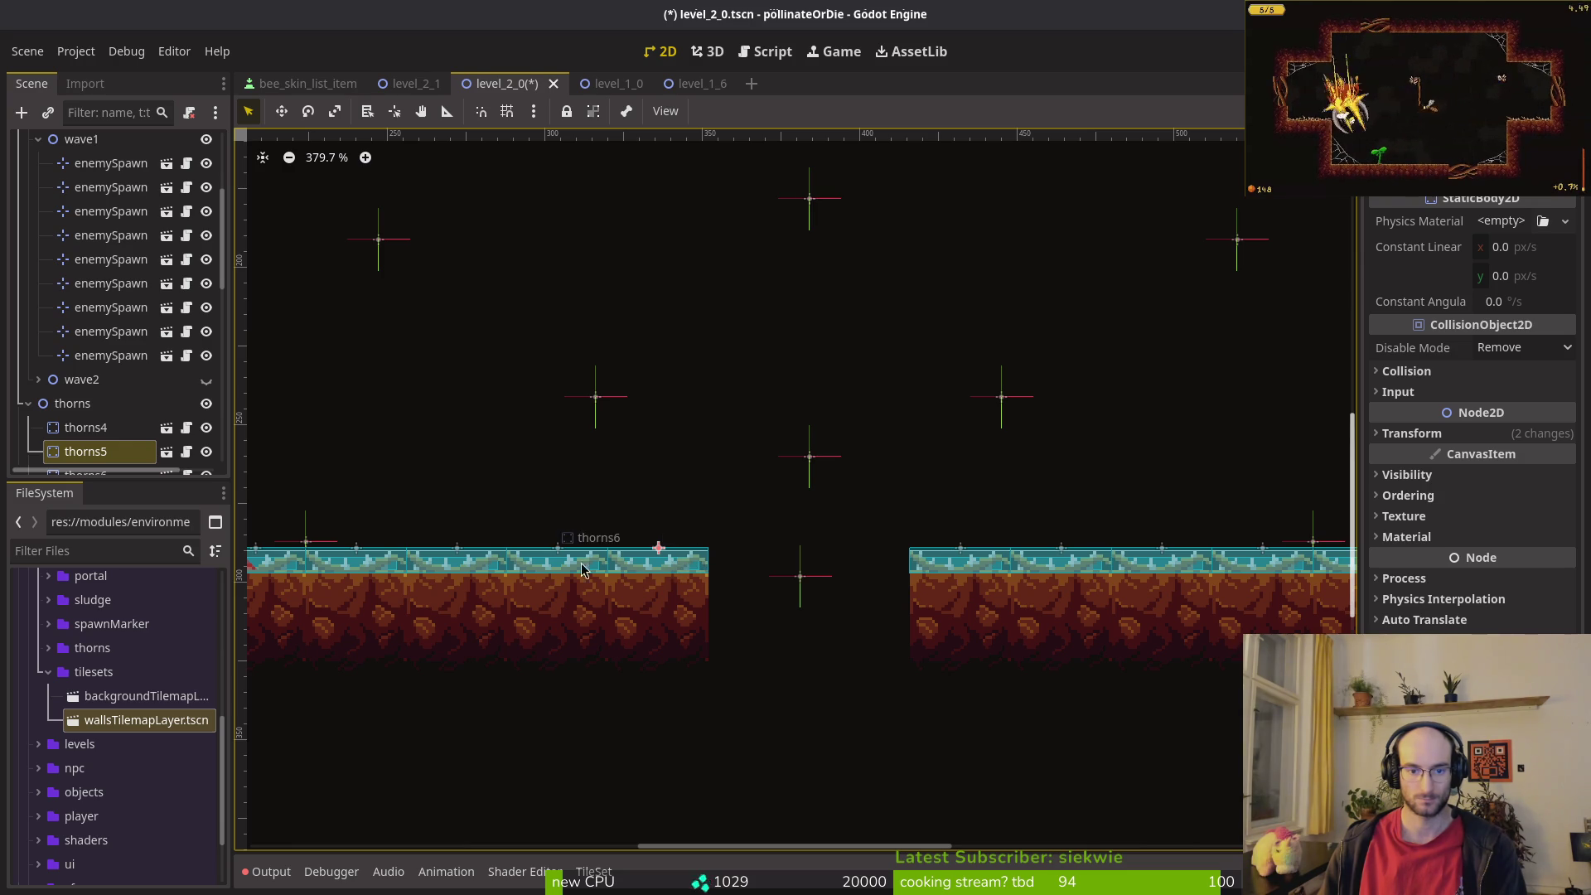
left_click(681, 572, "shift")
scroll(677, 570, "up", 5)
left_click_drag(678, 570, 996, 567)
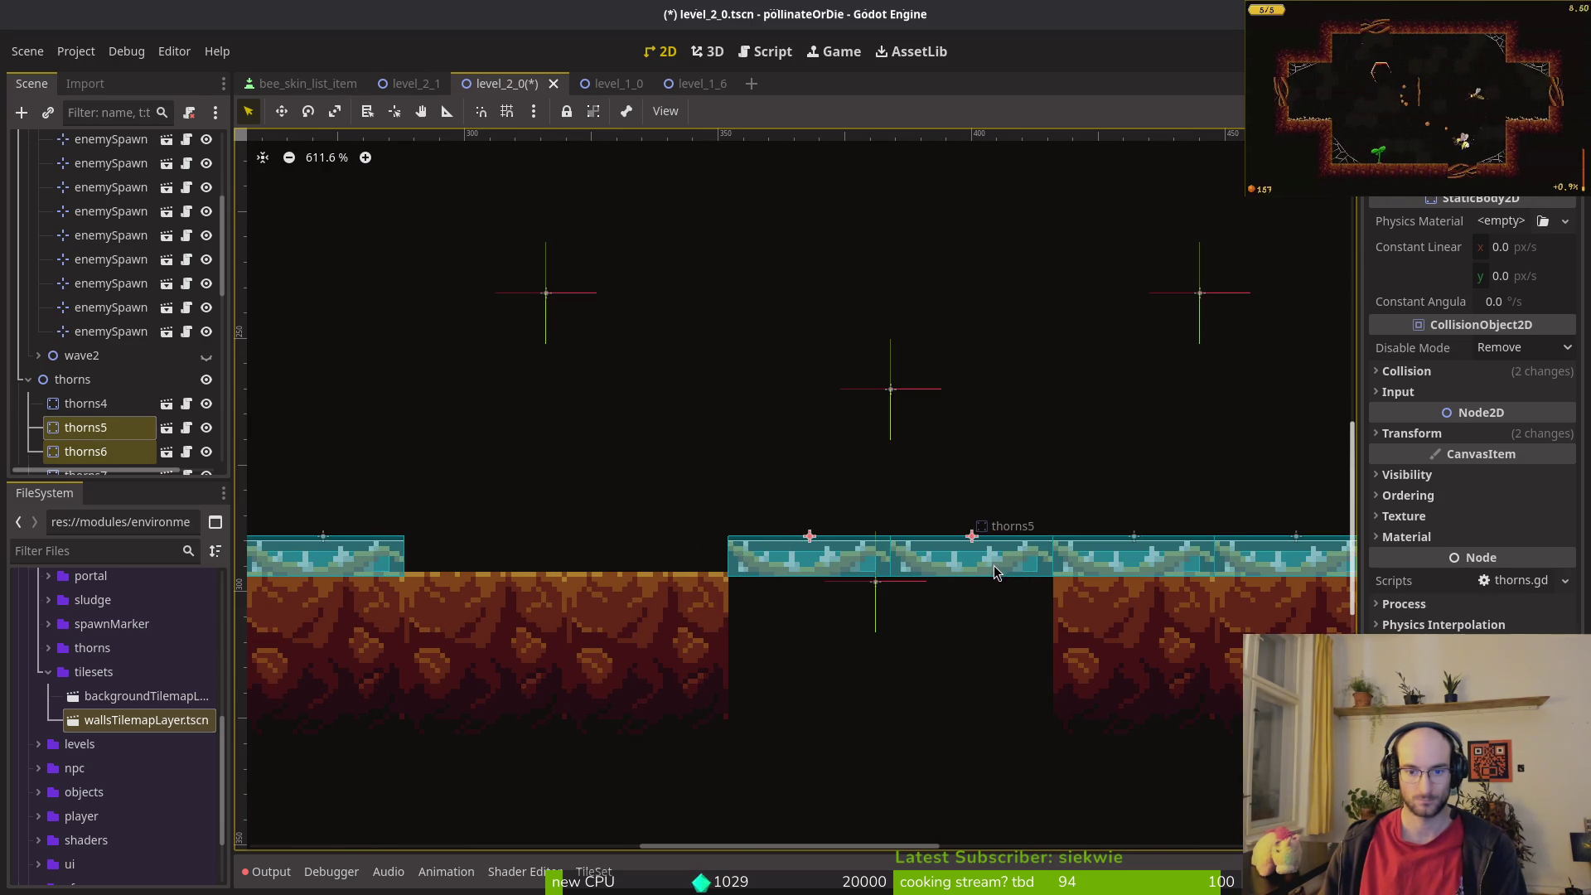
key("ctrl+s")
Nudge the flower marker up one unit and save the scene.
left_click(880, 590)
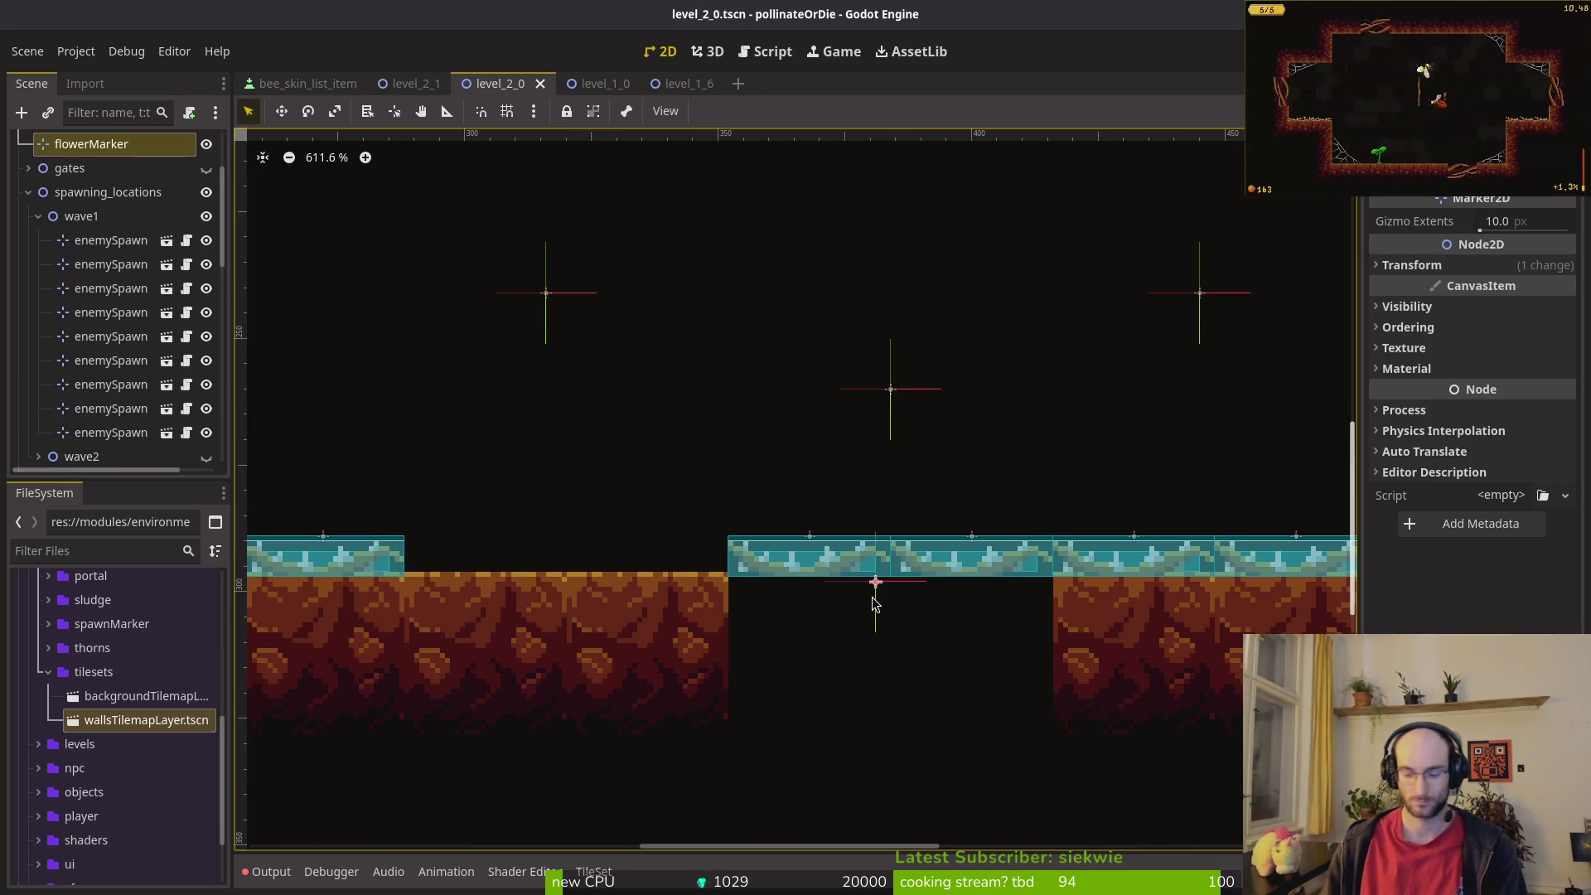
key("Up")
left_click(874, 603)
key("ctrl+s")
On the walls layer, erase dirt tiles and paint dirt under the right platform's left end, then save.
scroll(629, 419, "down", 3)
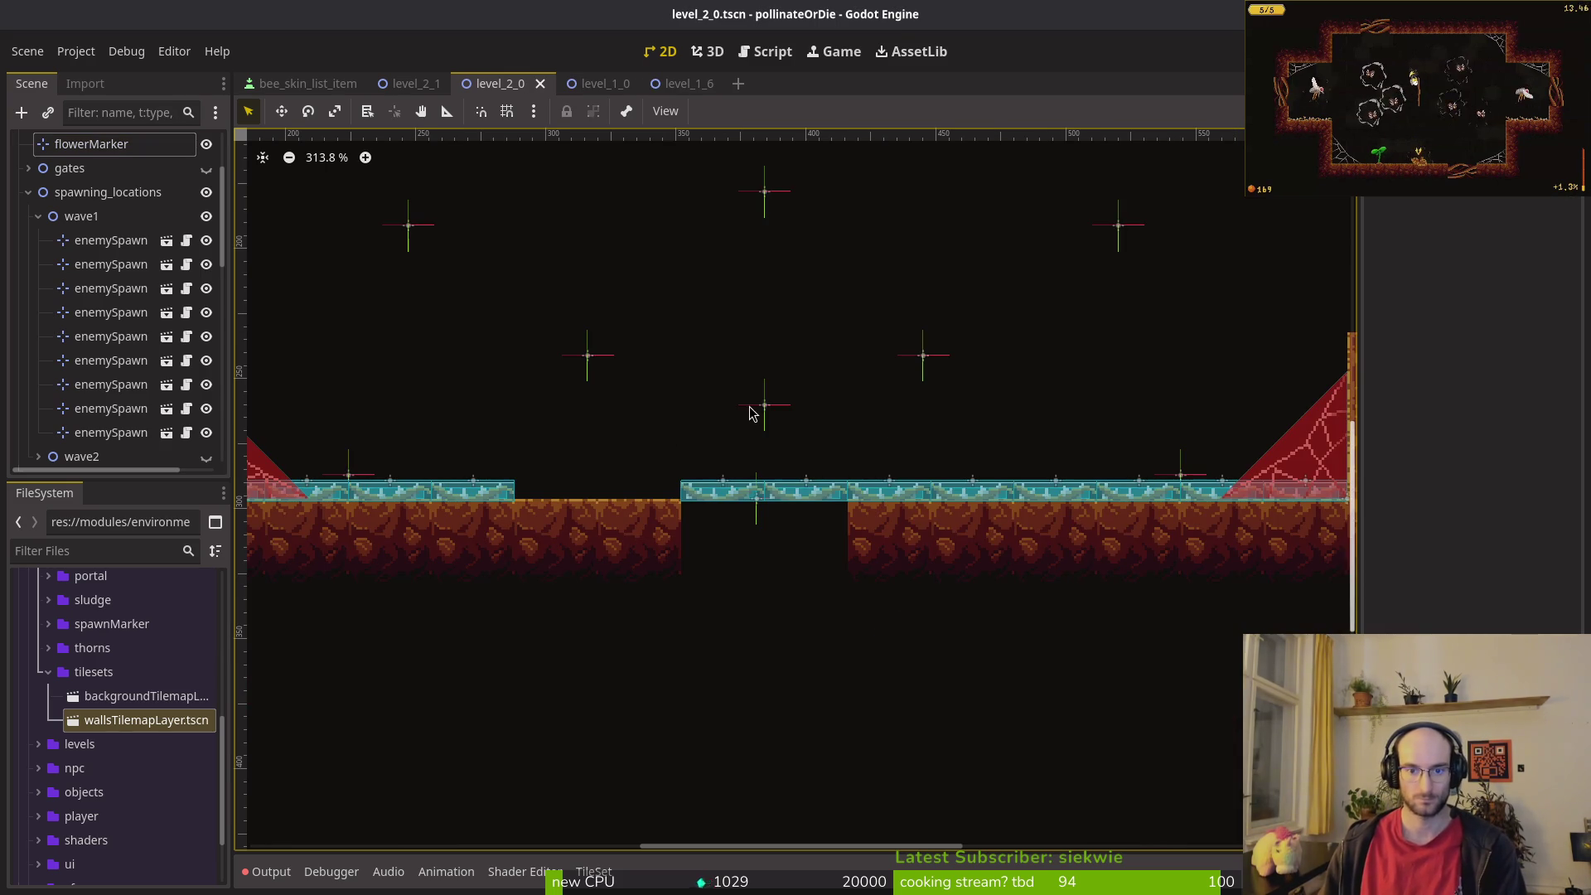
left_click(28, 192)
scroll(99, 207, "up", 3)
left_click(104, 192)
left_click_drag(555, 539, 642, 542)
left_click(782, 745)
left_click_drag(761, 571, 721, 563)
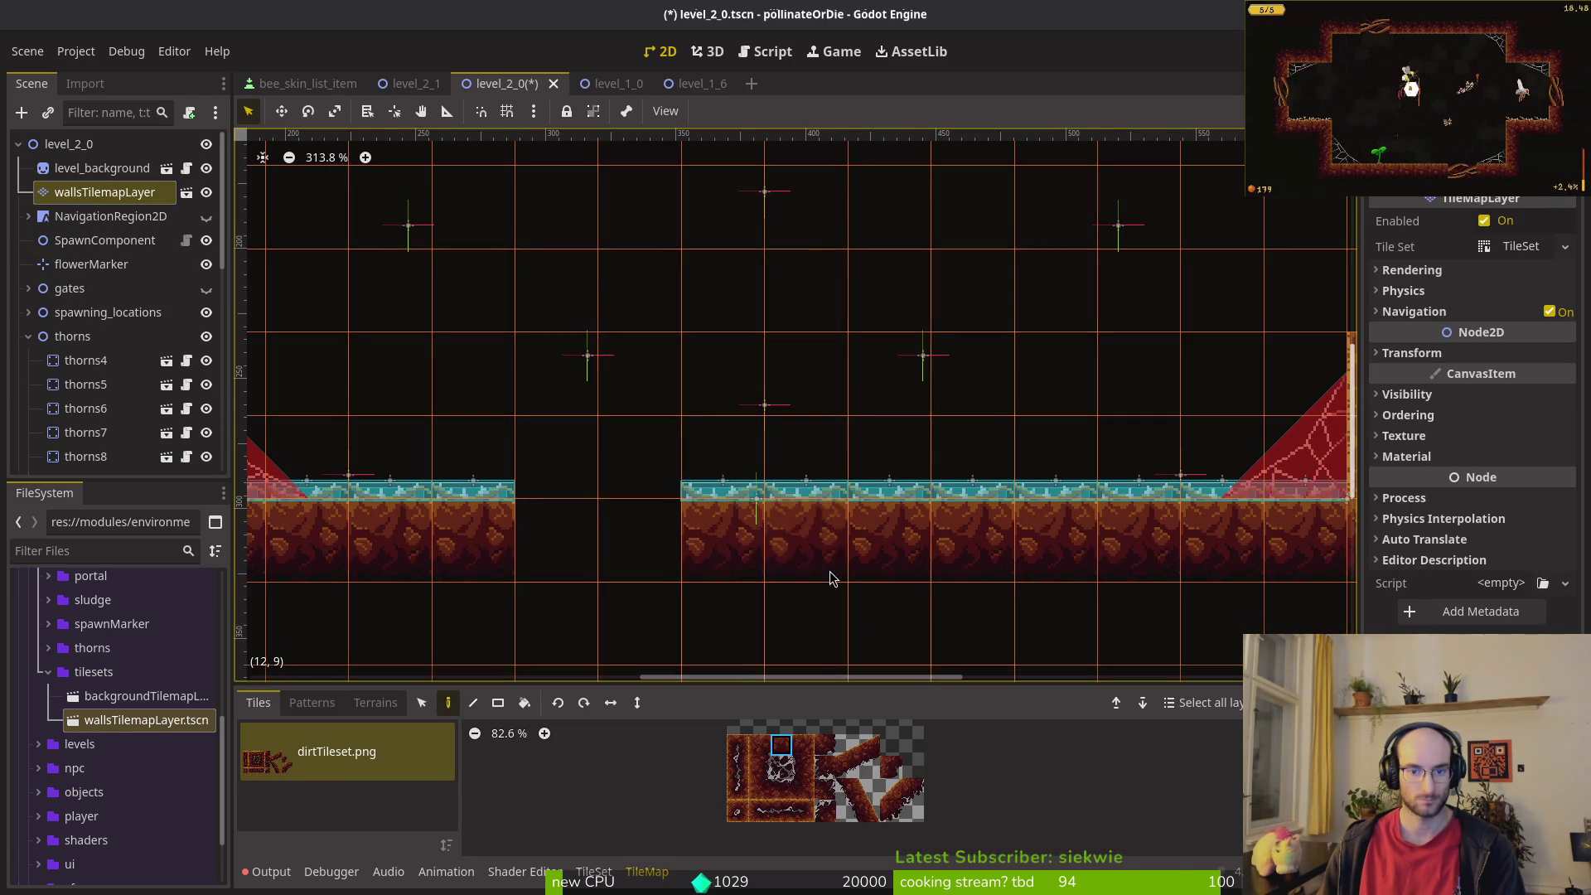
key("ctrl+s")
scroll(838, 558, "down", 3)
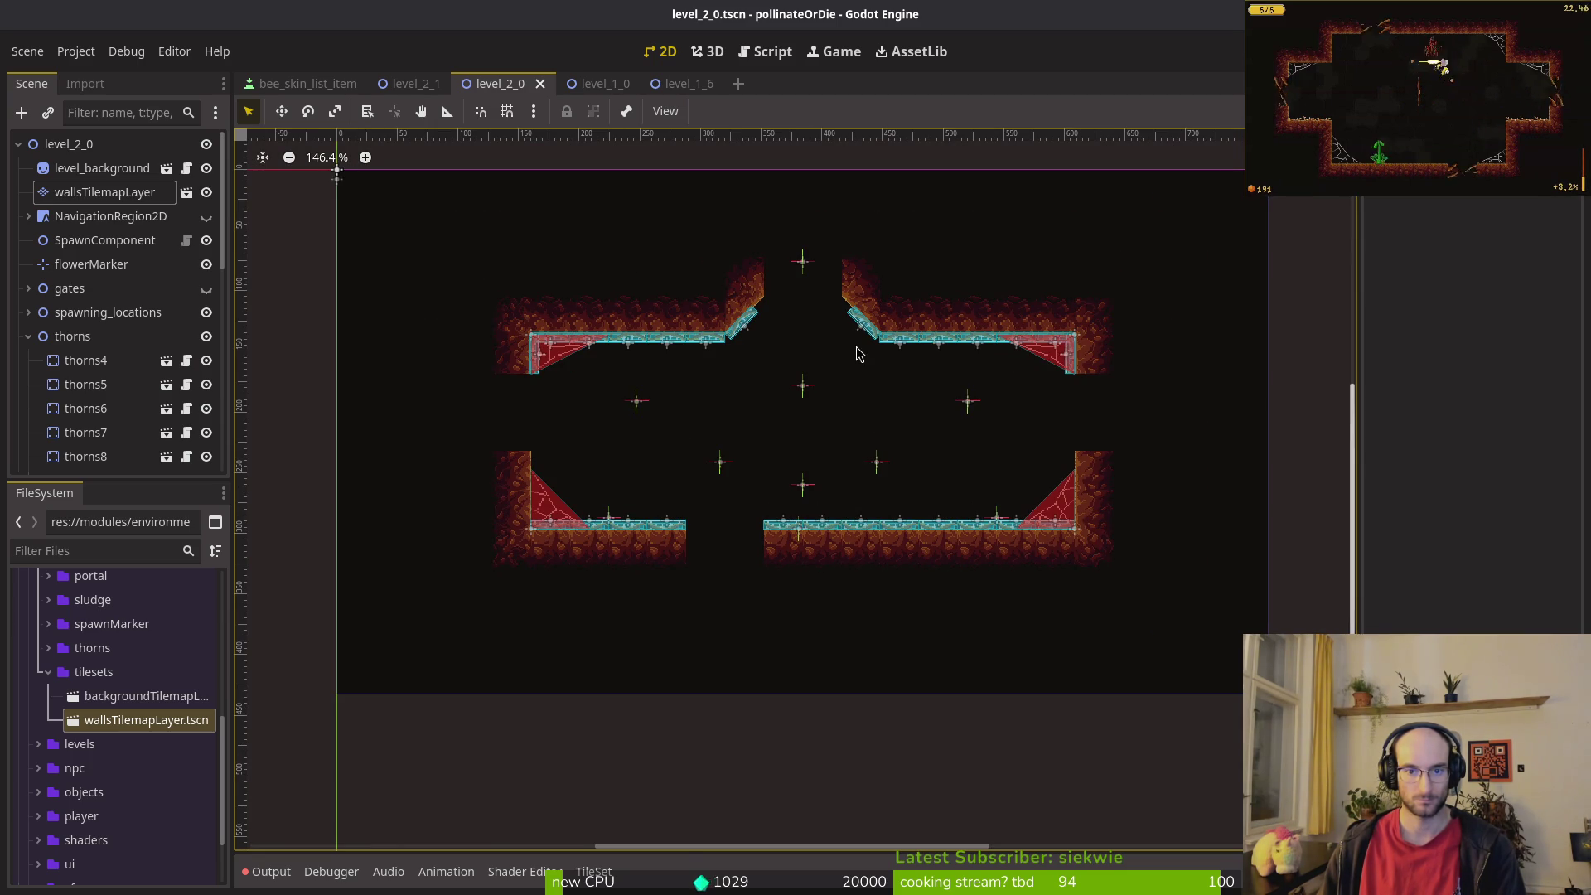
scroll(857, 348, "up", 3)
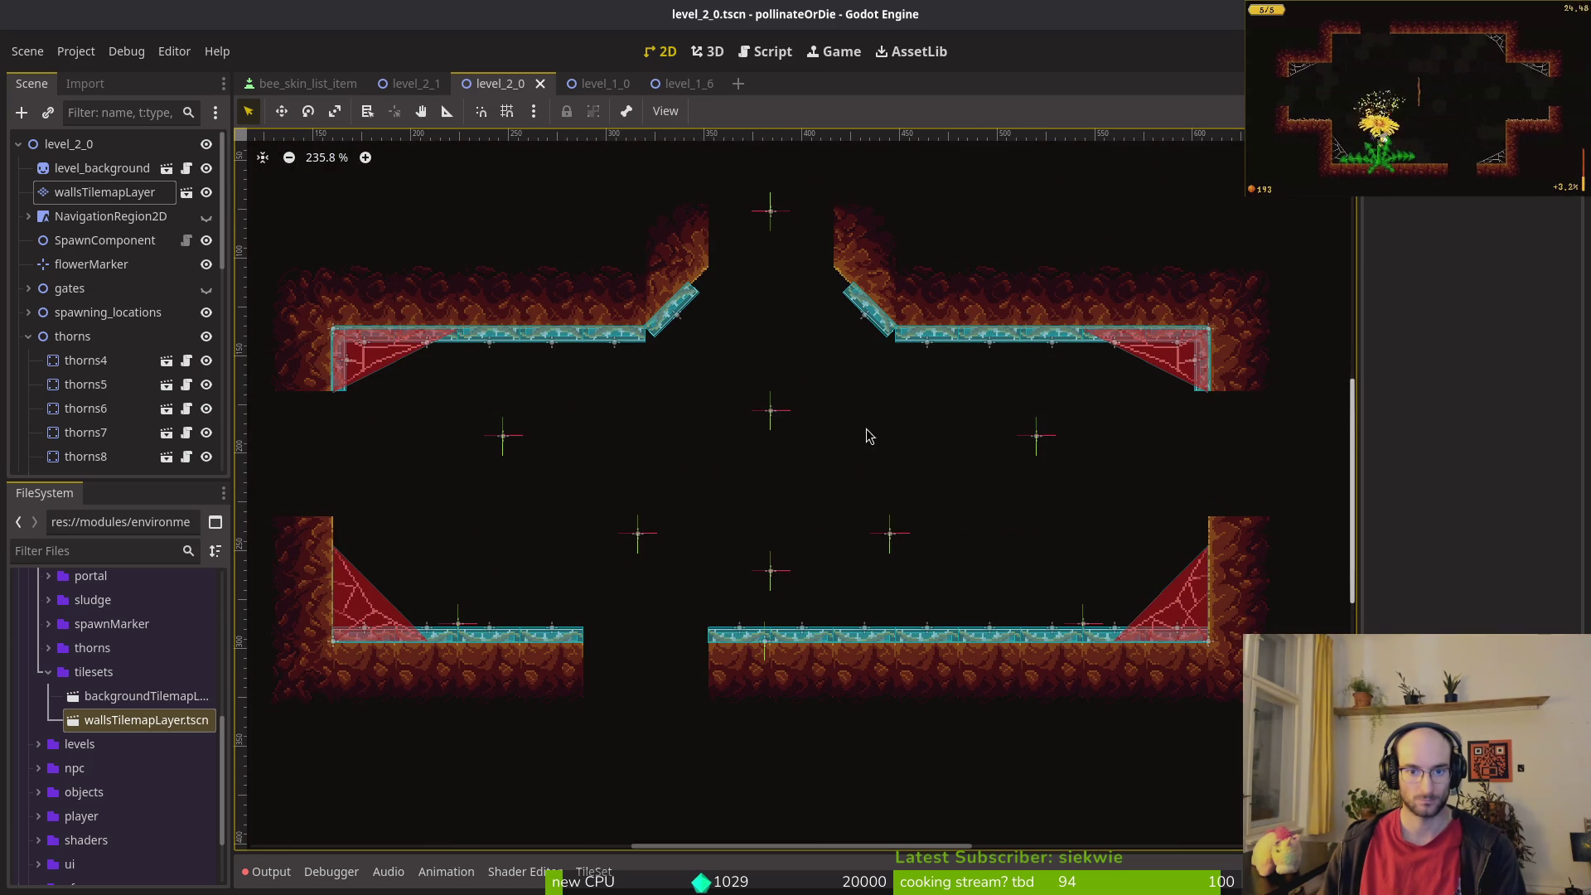
Show wave1's markers, raise one higher and move the lower-left marker to the right side.
left_click(29, 340)
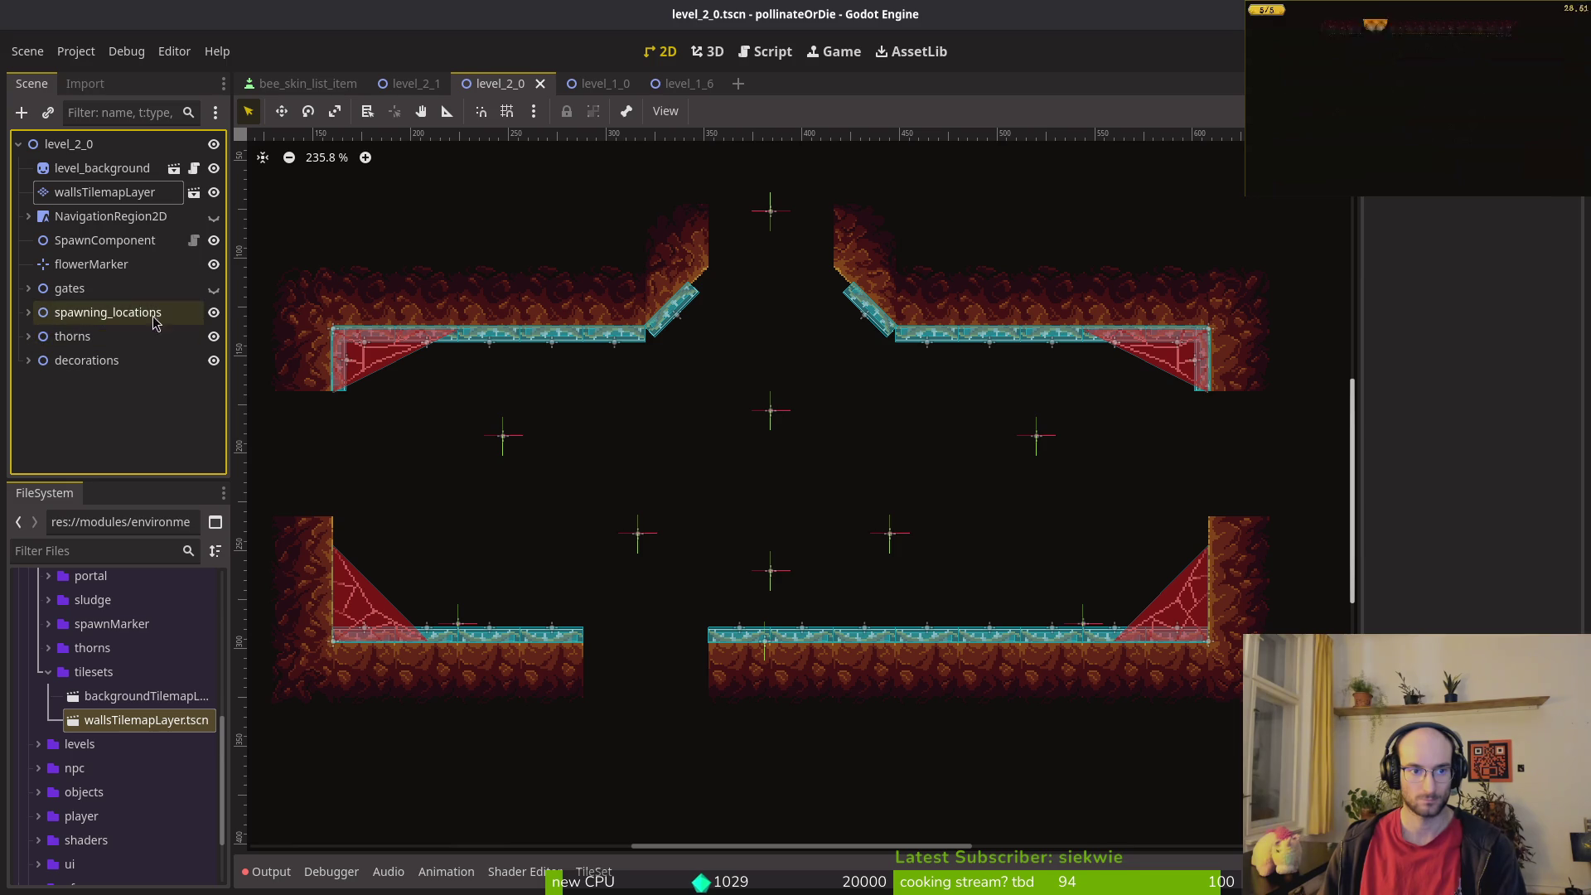
left_click(28, 313)
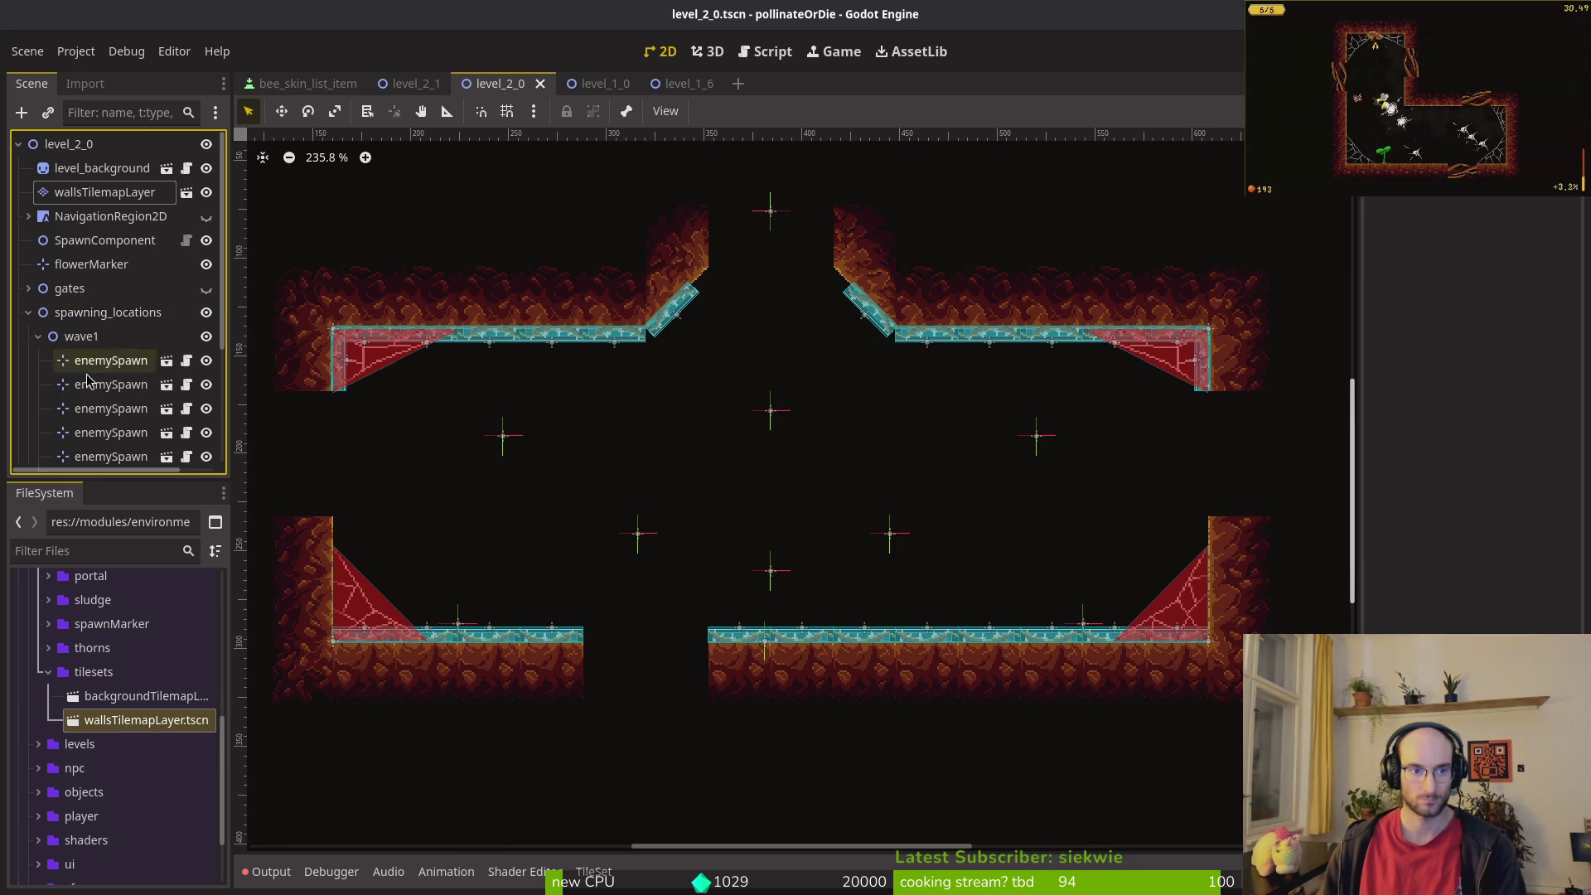
scroll(83, 348, "down", 3)
left_click(110, 377)
left_click(112, 355)
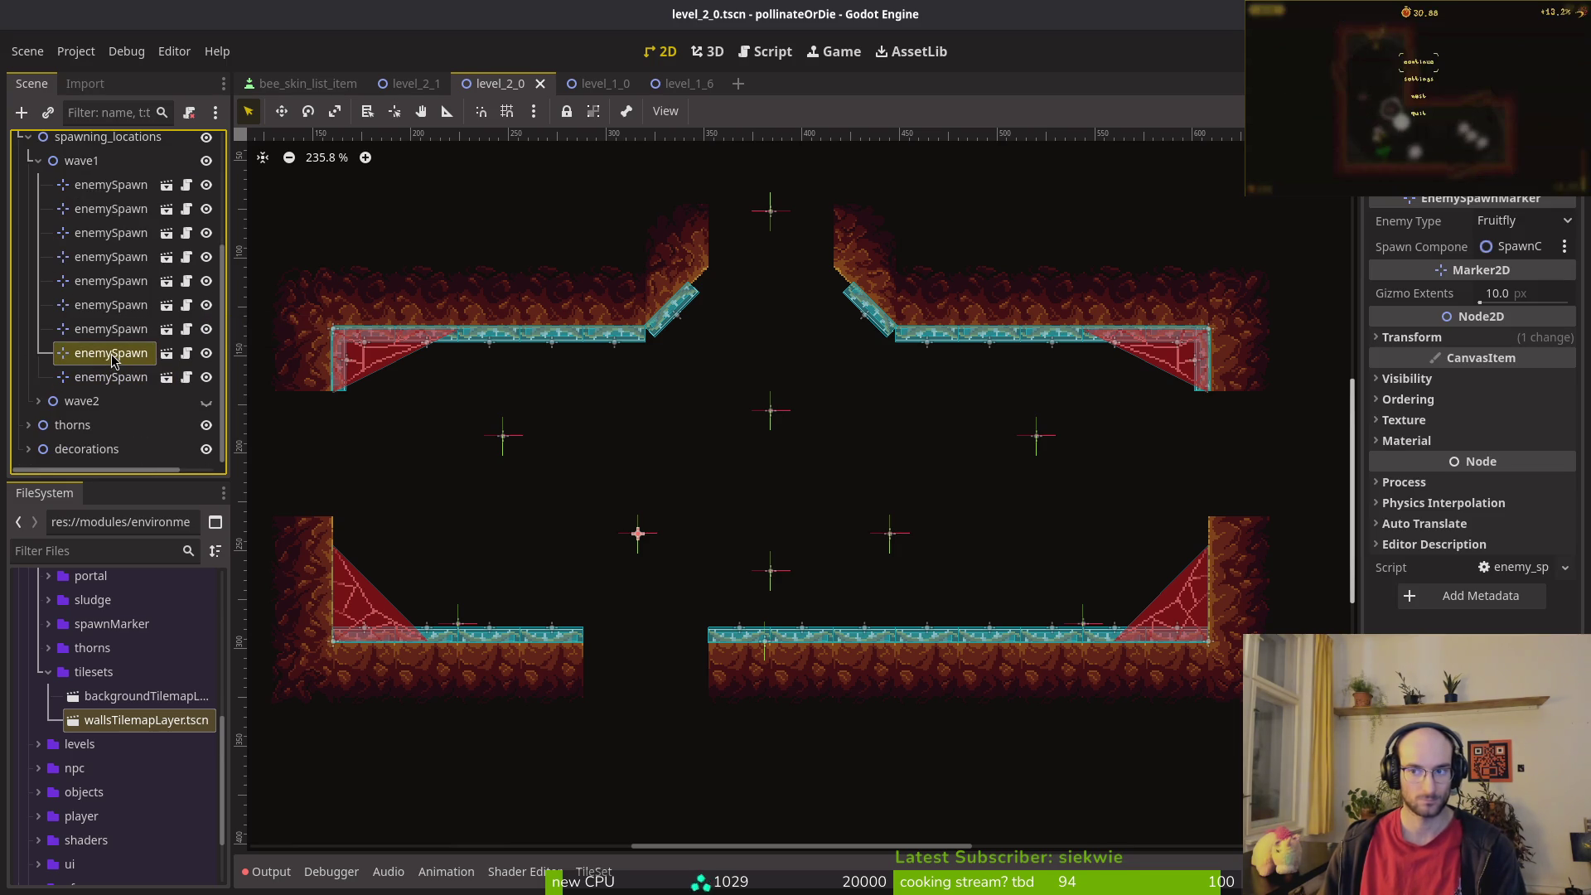
left_click(121, 331)
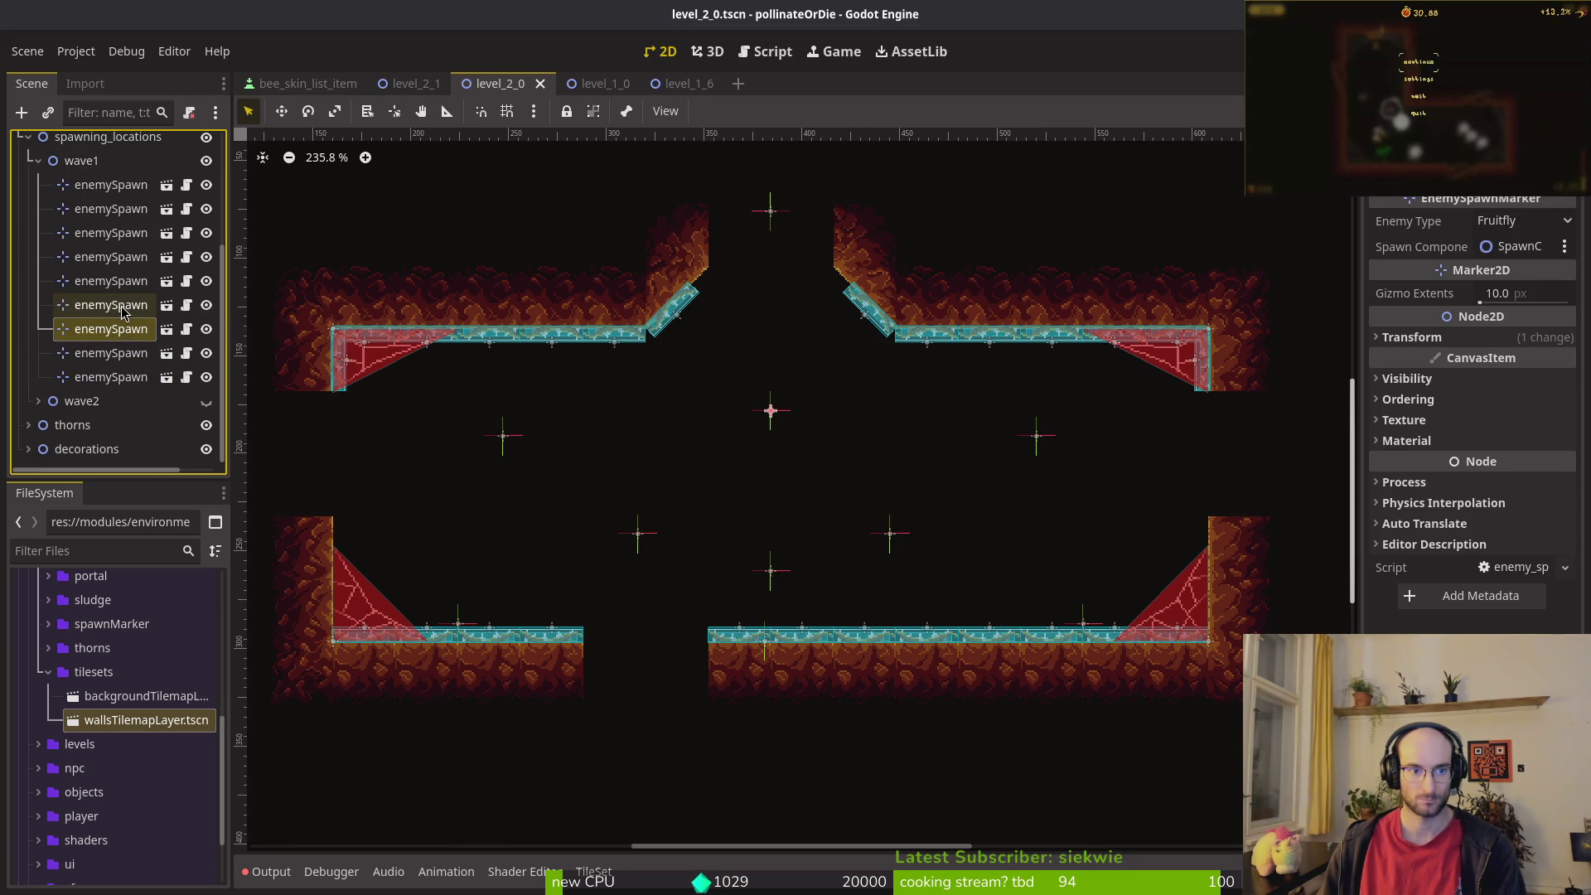
left_click(122, 307)
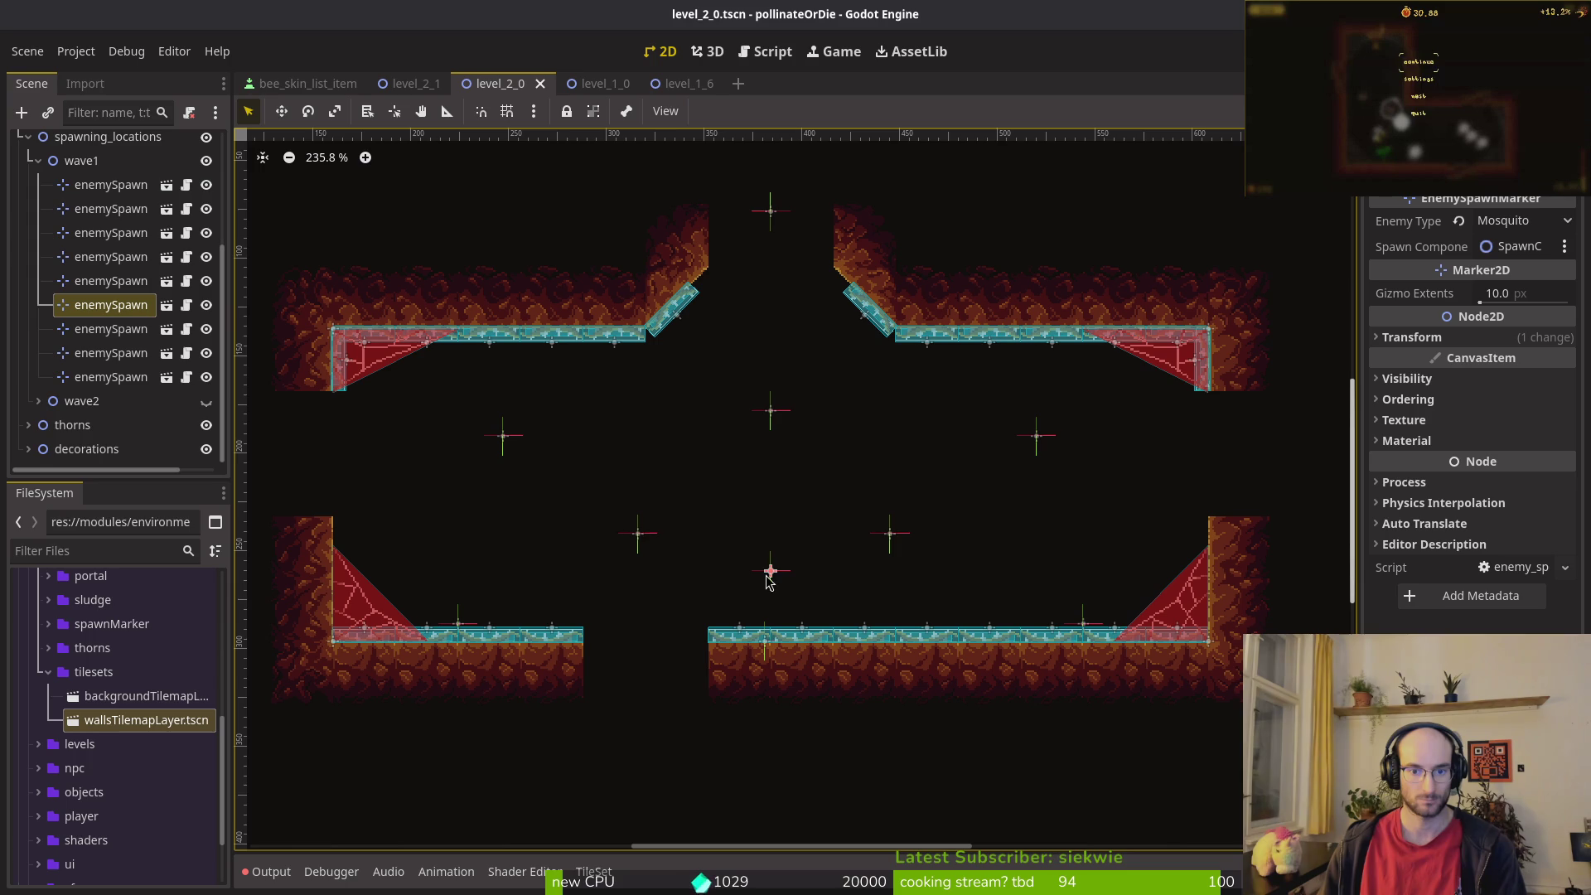
mouse_move(771, 572)
left_mouse_down()
mouse_move(766, 491)
mouse_move(771, 511)
left_mouse_up()
left_click(128, 258)
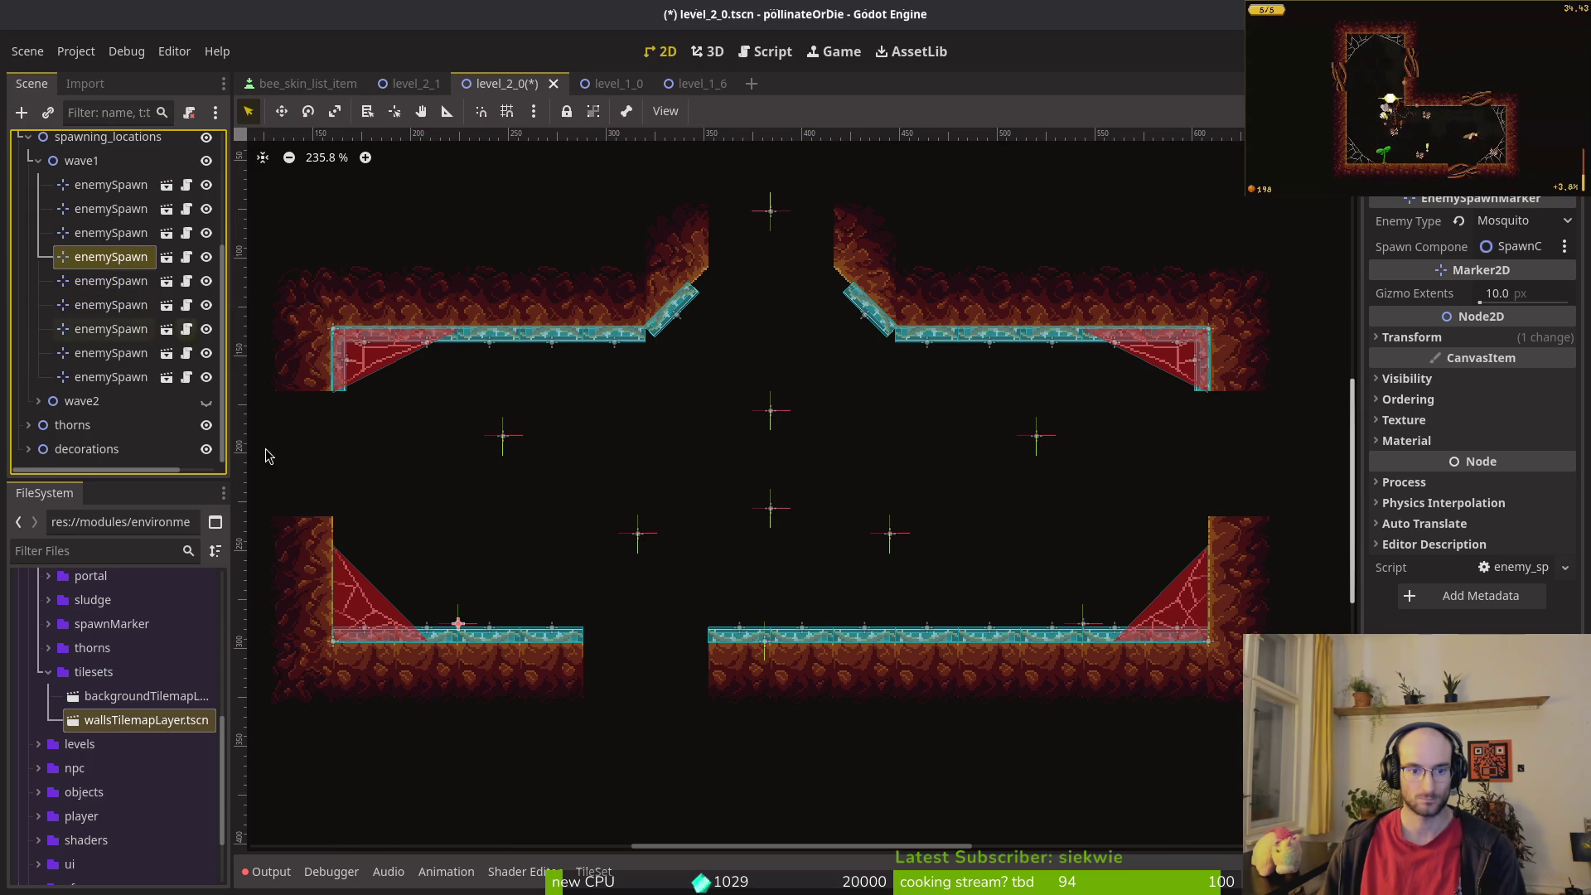
mouse_move(462, 626)
left_mouse_down()
mouse_move(1083, 422)
mouse_move(1082, 439)
left_mouse_up()
Delete enemySpawnMarker4 and enemySpawnMarker3, then move the top spawn marker down into the arena.
left_click(1038, 436)
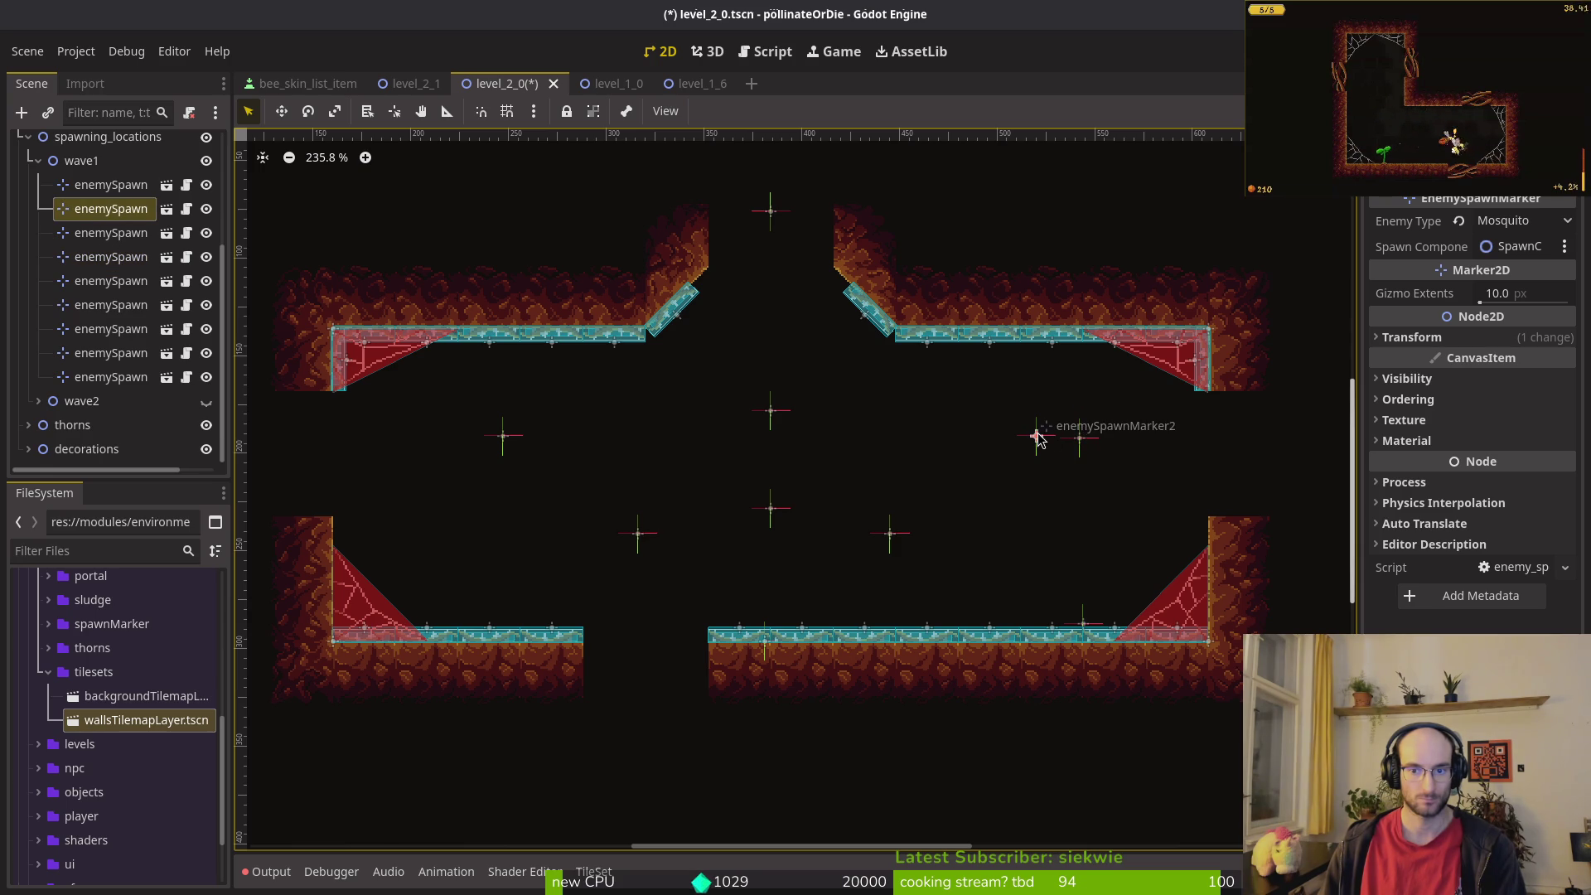
left_click(769, 511)
left_click(769, 414)
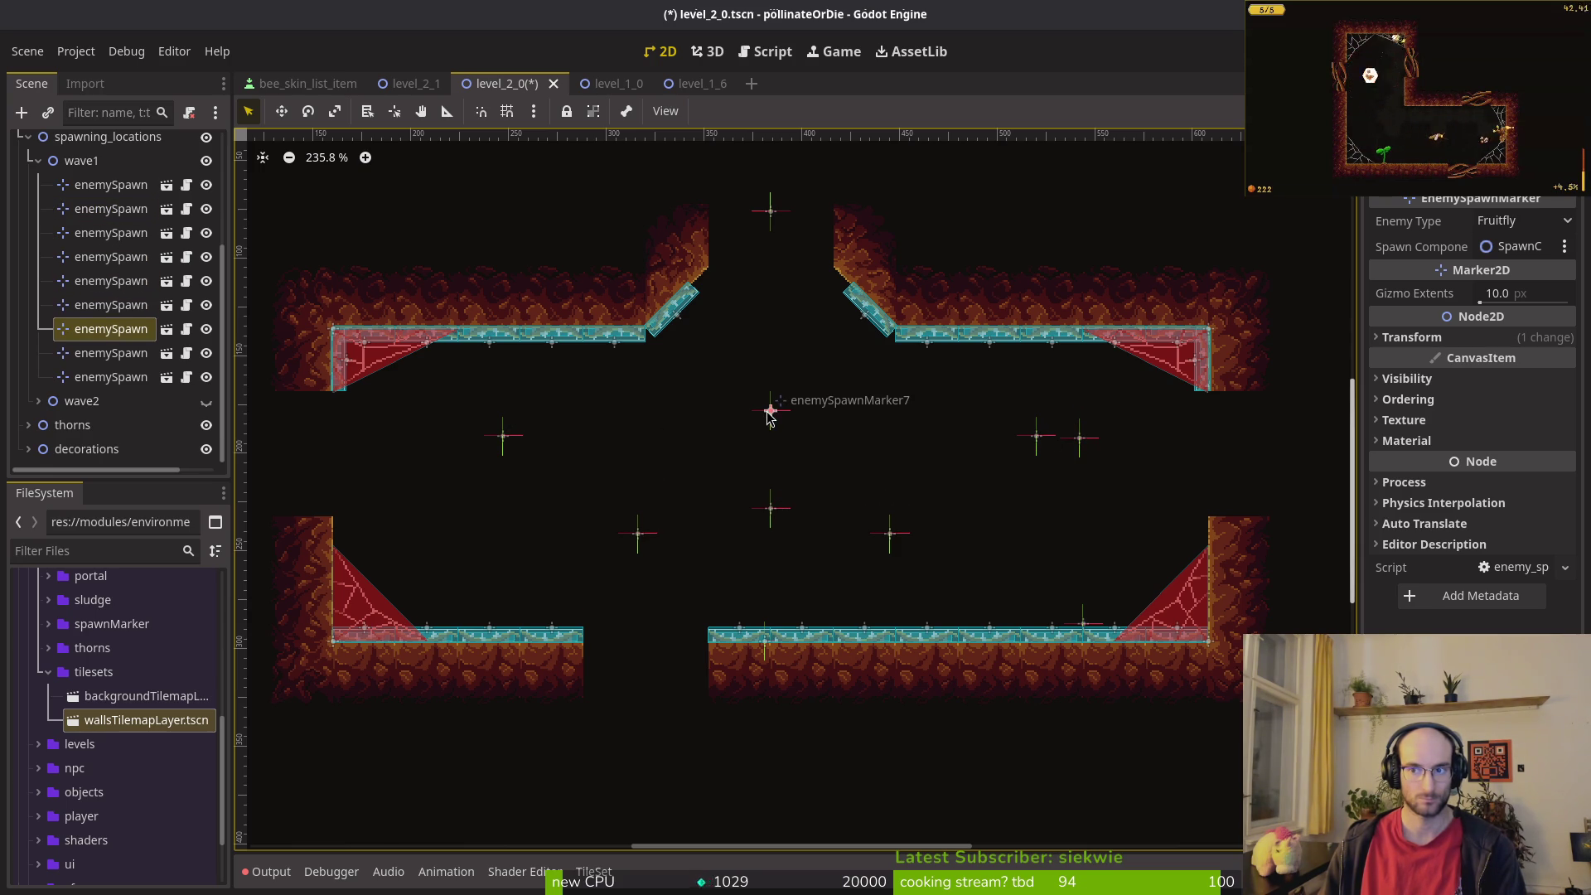
left_click(1079, 438)
key("Delete")
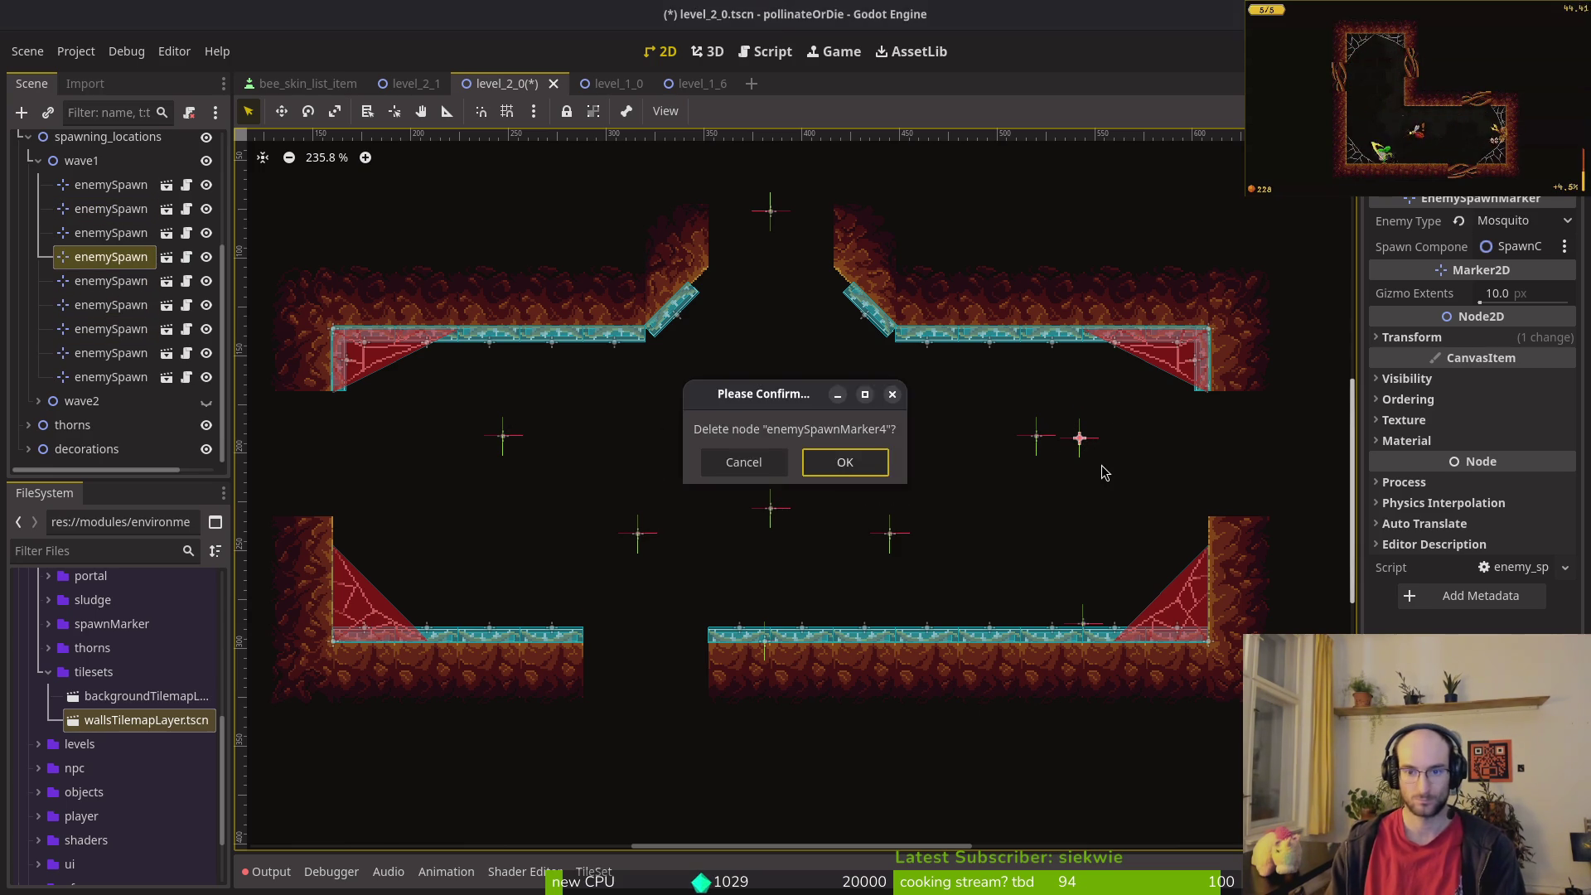
key("Return")
left_click(1084, 624)
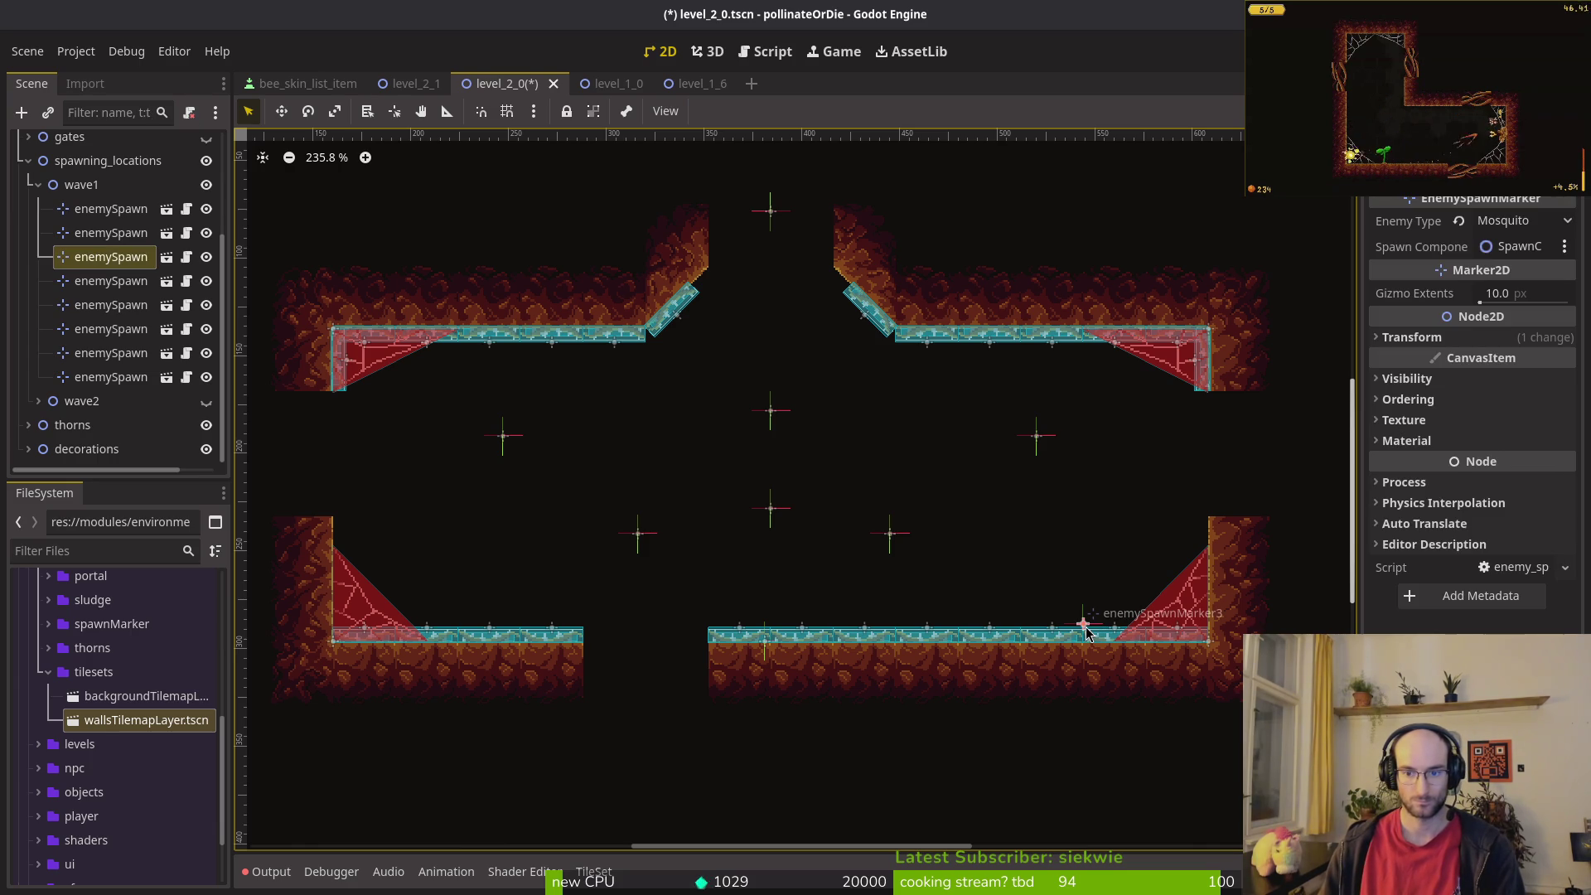
key("Delete")
key("Return")
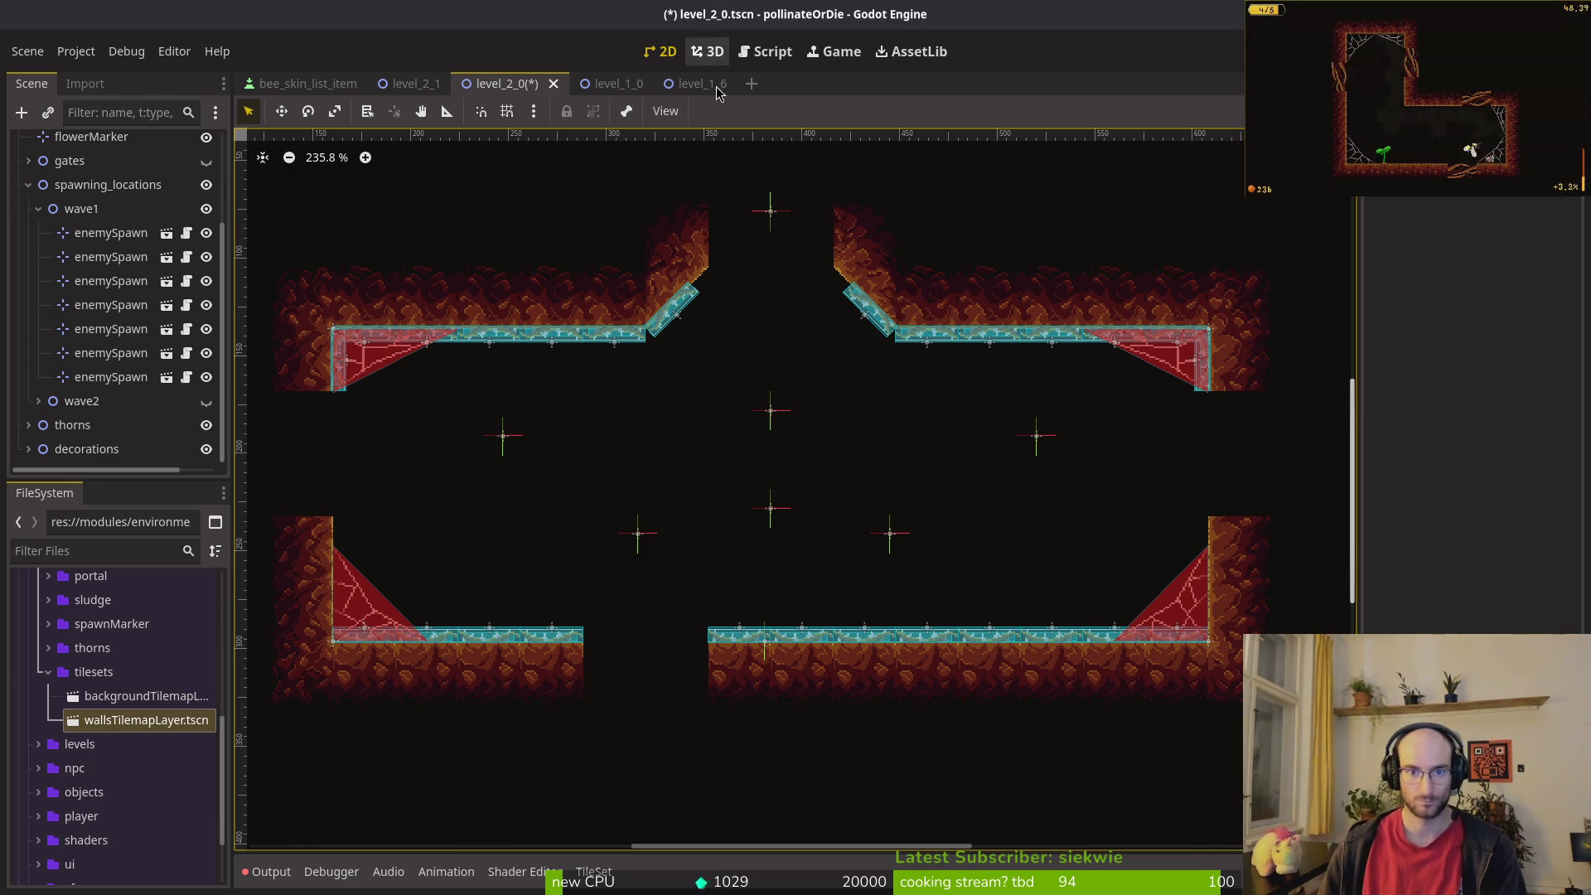
left_click(771, 212)
mouse_move(771, 213)
left_mouse_down()
mouse_move(882, 450)
mouse_move(864, 463)
mouse_move(1015, 464)
mouse_move(889, 441)
mouse_move(853, 367)
mouse_move(734, 350)
mouse_move(668, 392)
left_mouse_up()
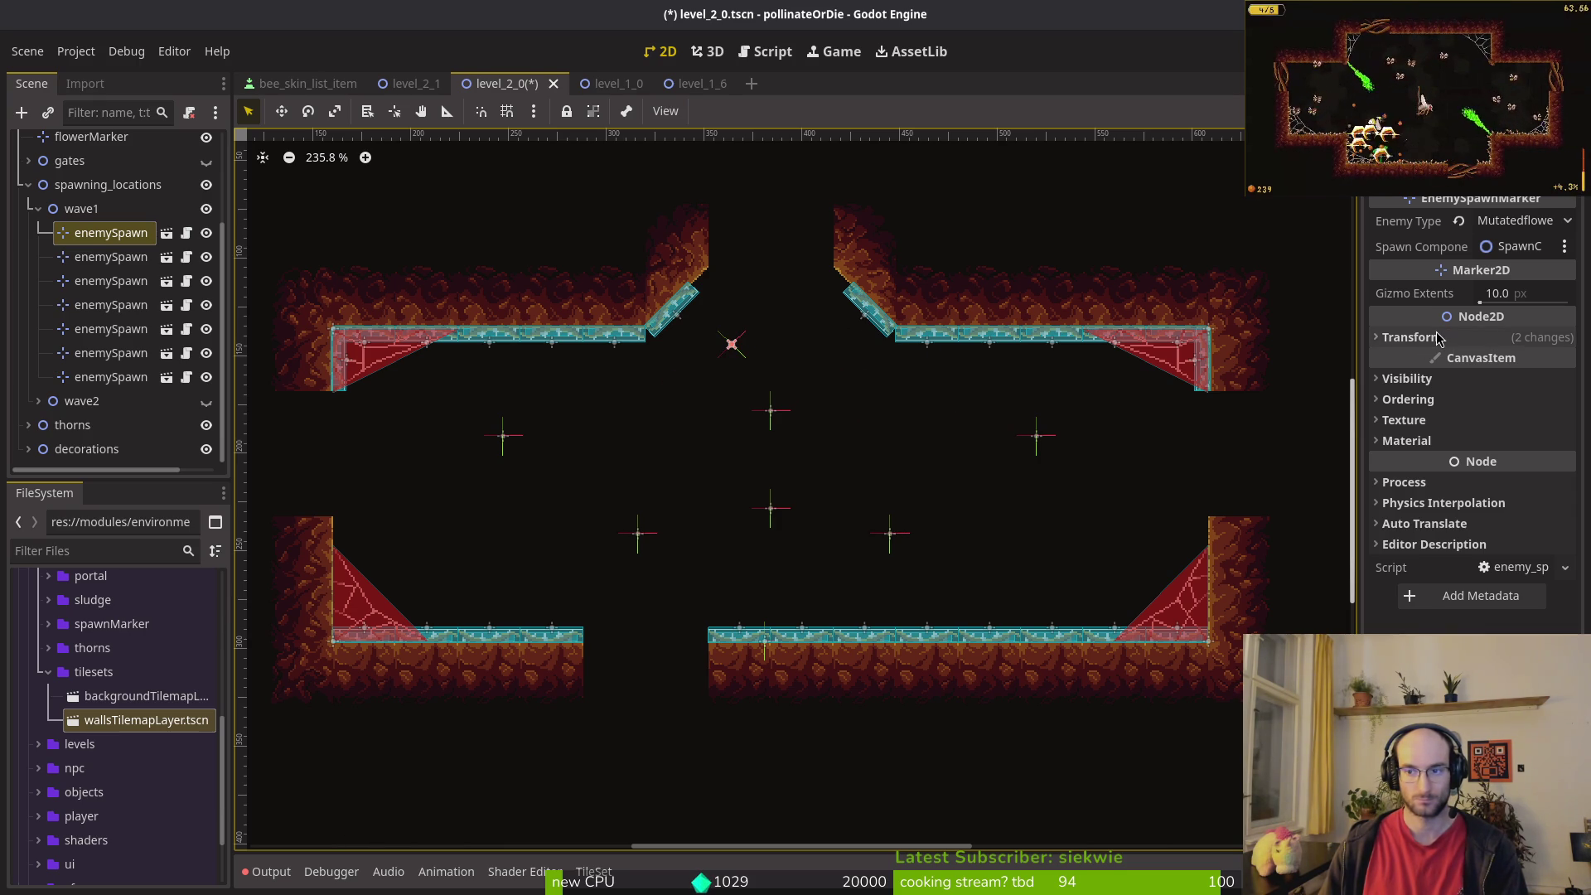
Set the top wave1 marker against the upper-left slope, reset its rotation, turn it to 135°, and save.
mouse_move(737, 351)
left_mouse_down()
mouse_move(694, 313)
mouse_move(770, 359)
left_mouse_up()
scroll(694, 313, "up", 2)
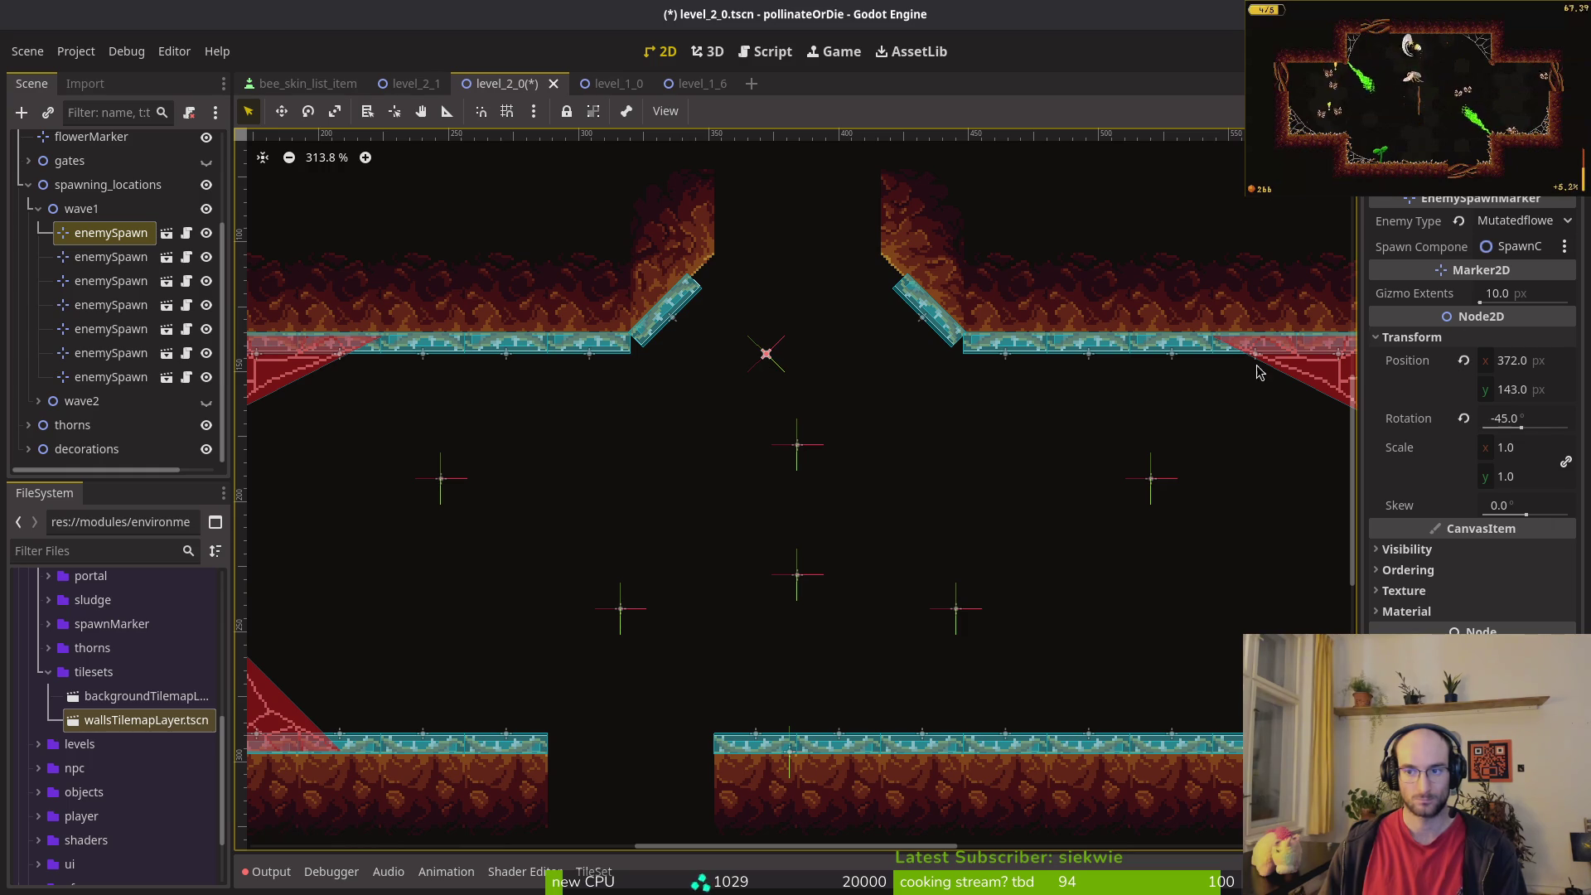
left_click(1464, 418)
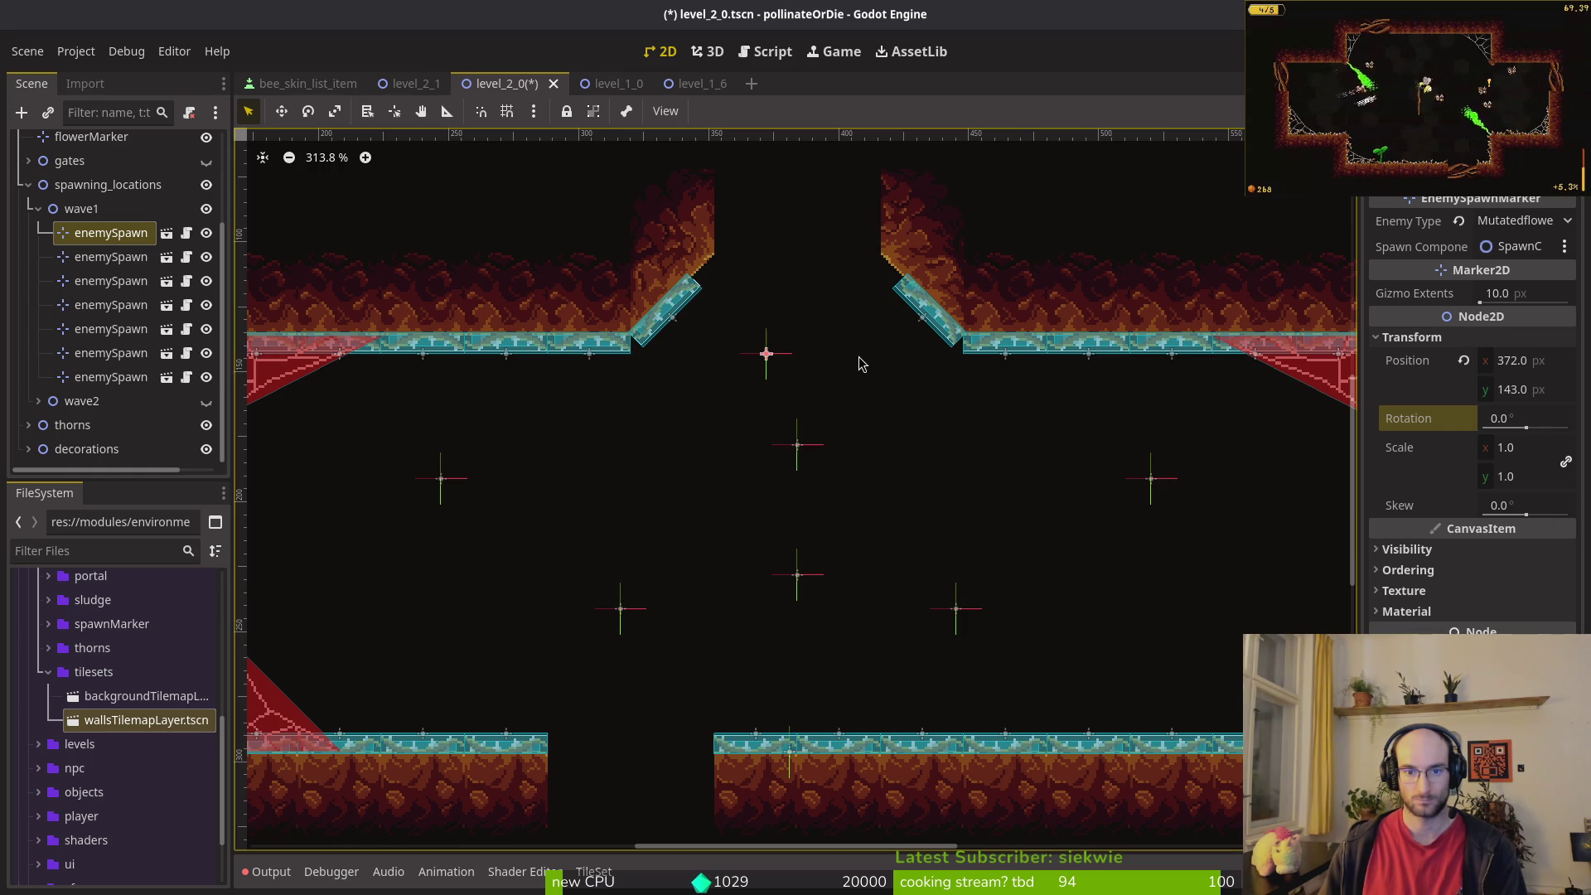
mouse_move(859, 365)
left_mouse_down()
mouse_move(817, 419)
mouse_move(703, 349)
mouse_move(711, 387)
mouse_move(685, 302)
mouse_move(710, 295)
mouse_move(662, 297)
mouse_move(668, 313)
left_mouse_up()
scroll(686, 301, "up", 4)
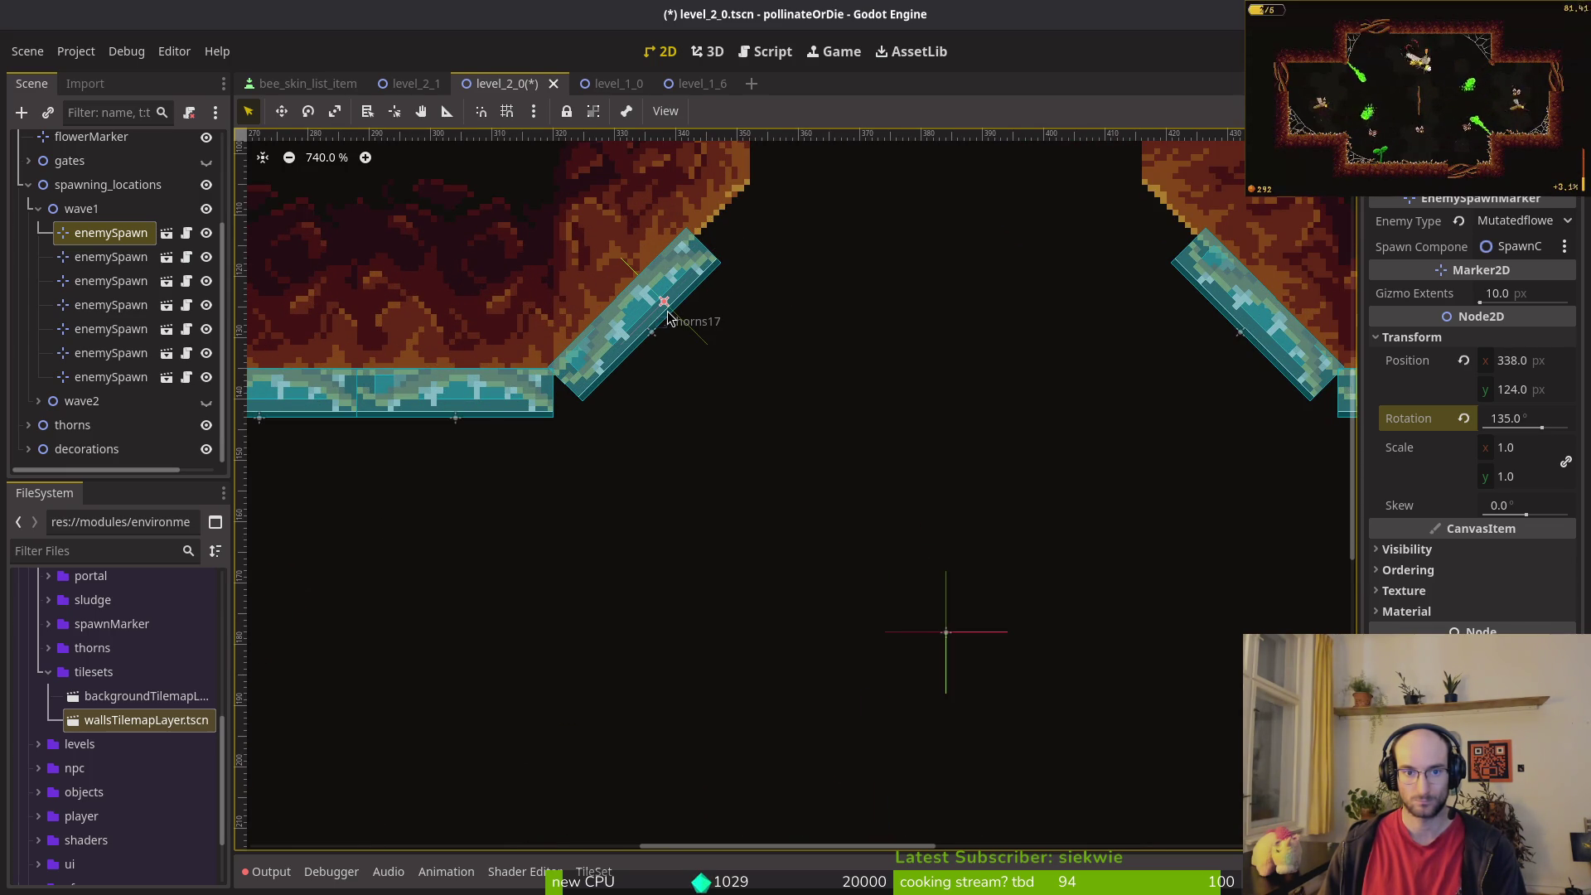
scroll(821, 355, "down", 10)
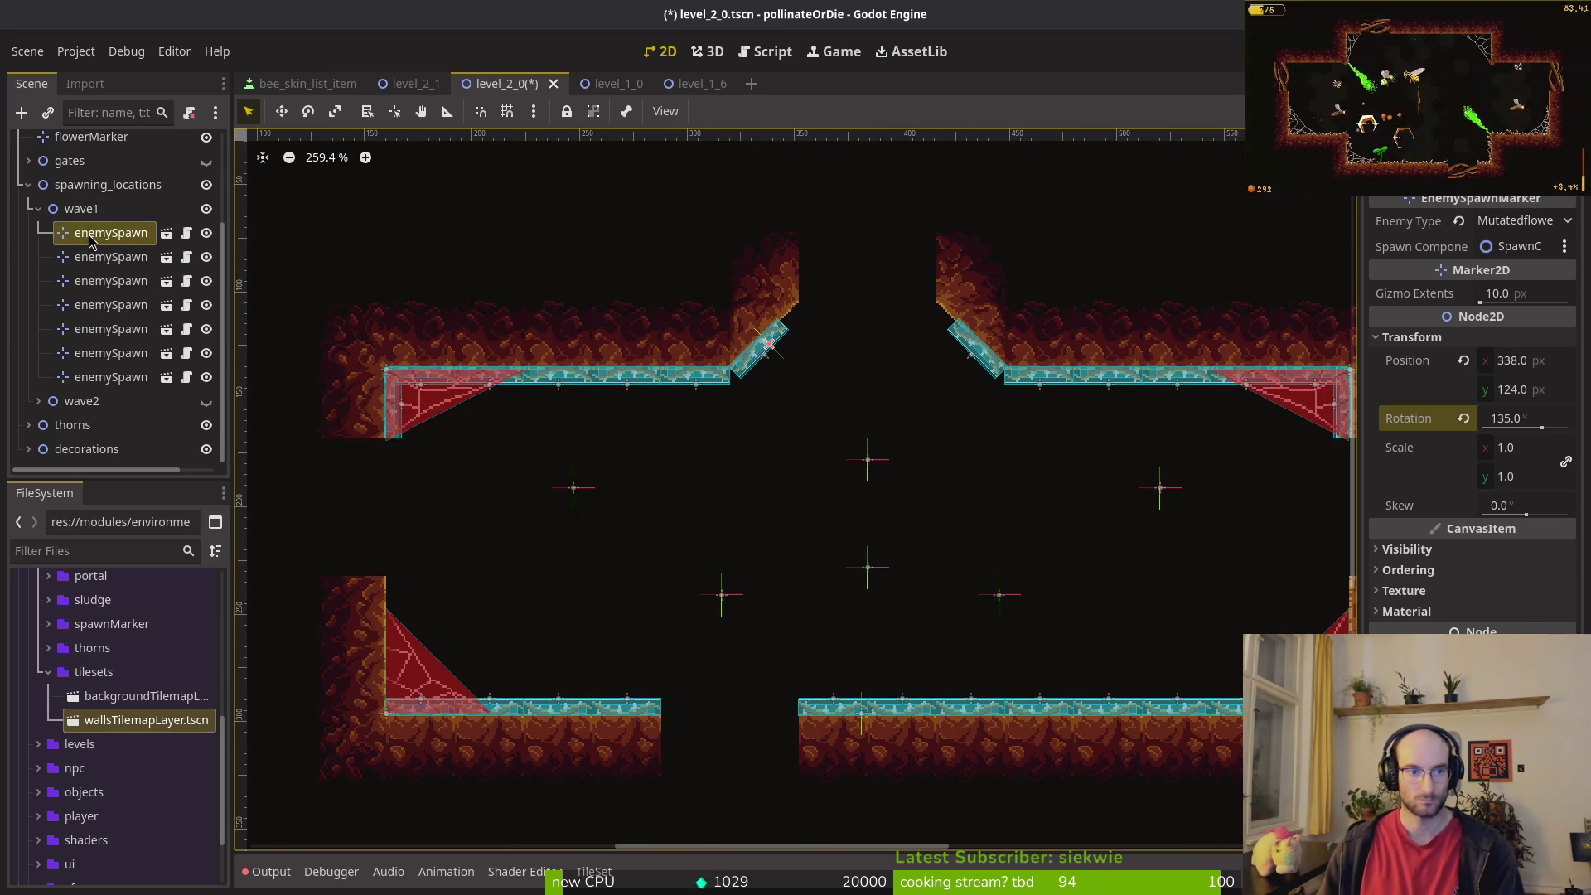
left_click(96, 257)
key("ctrl+s")
Duplicate the lower-right wave1 spawn marker twice and move a copy up and right.
left_click(113, 281)
left_click(109, 305)
left_click(108, 329)
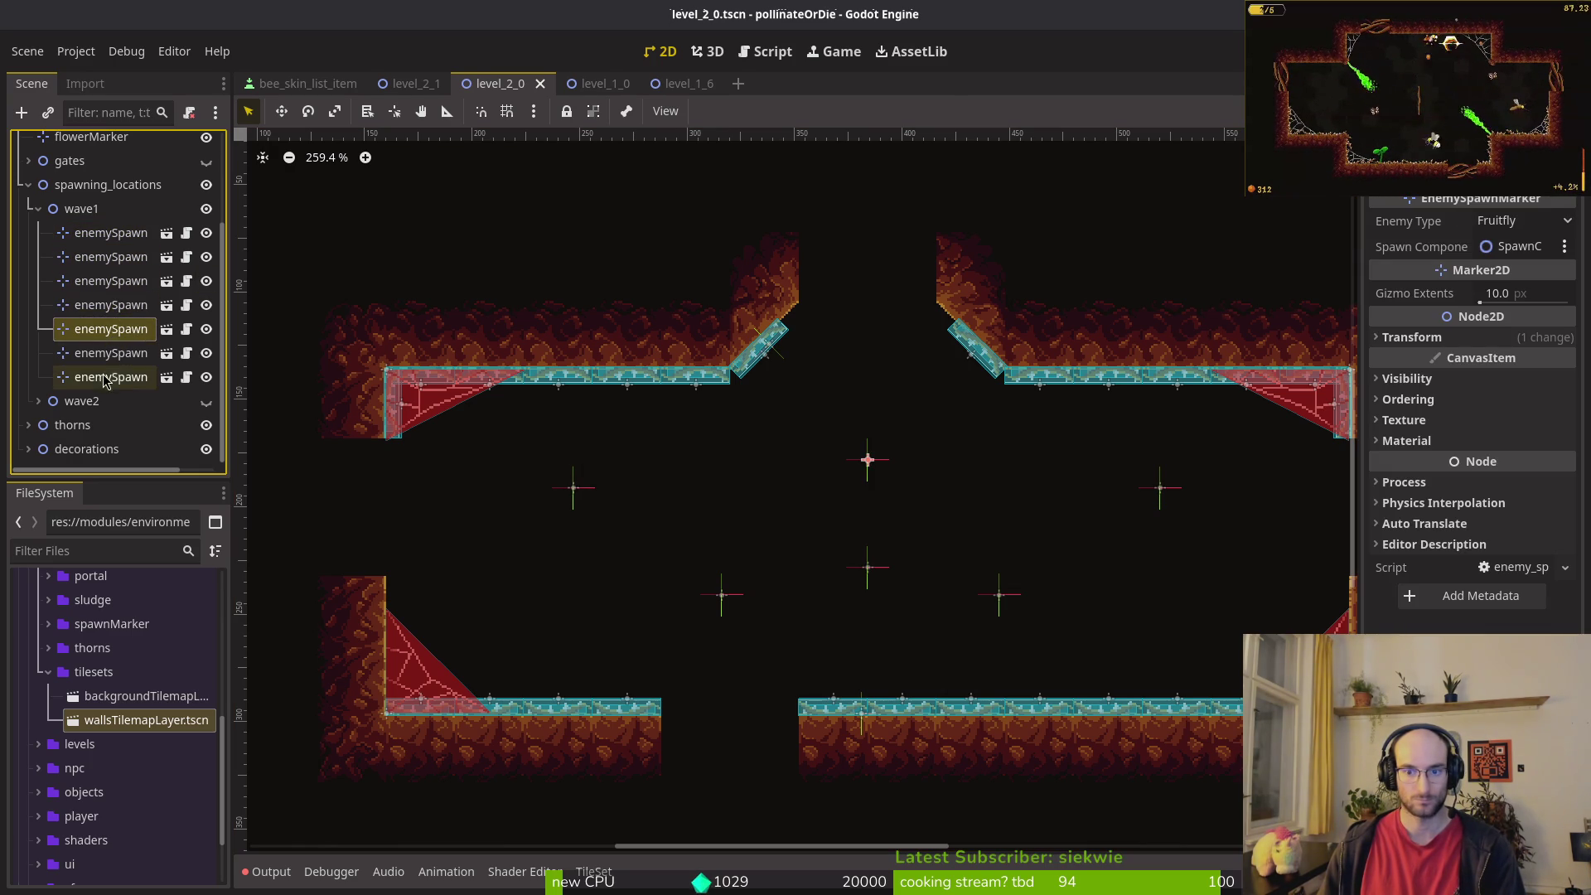
left_click(109, 381)
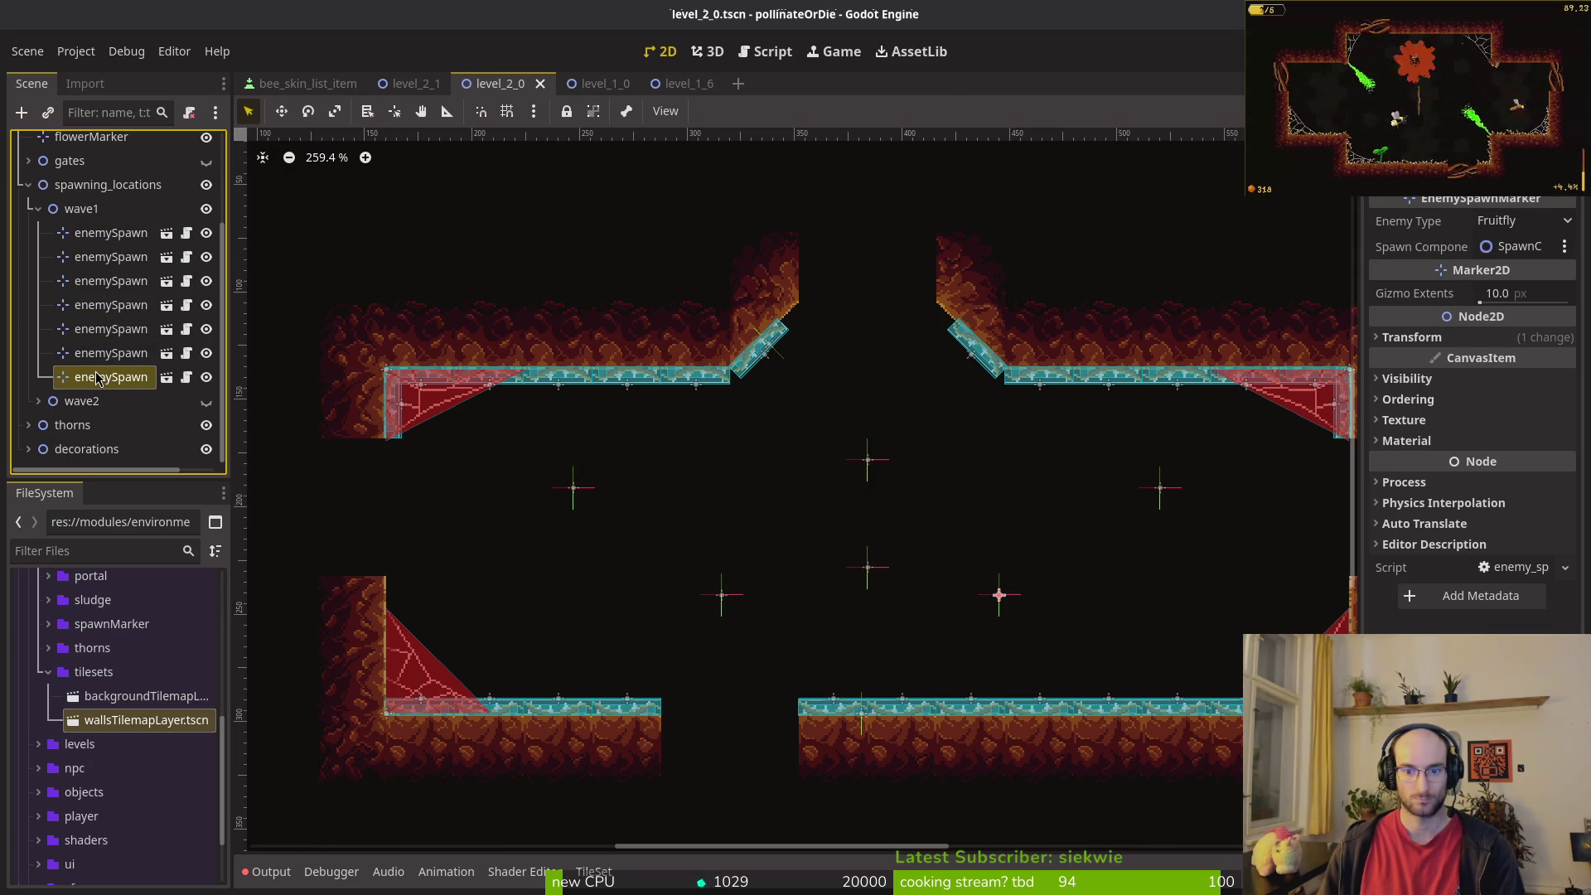
key("ctrl+d")
key("ctrl+d")
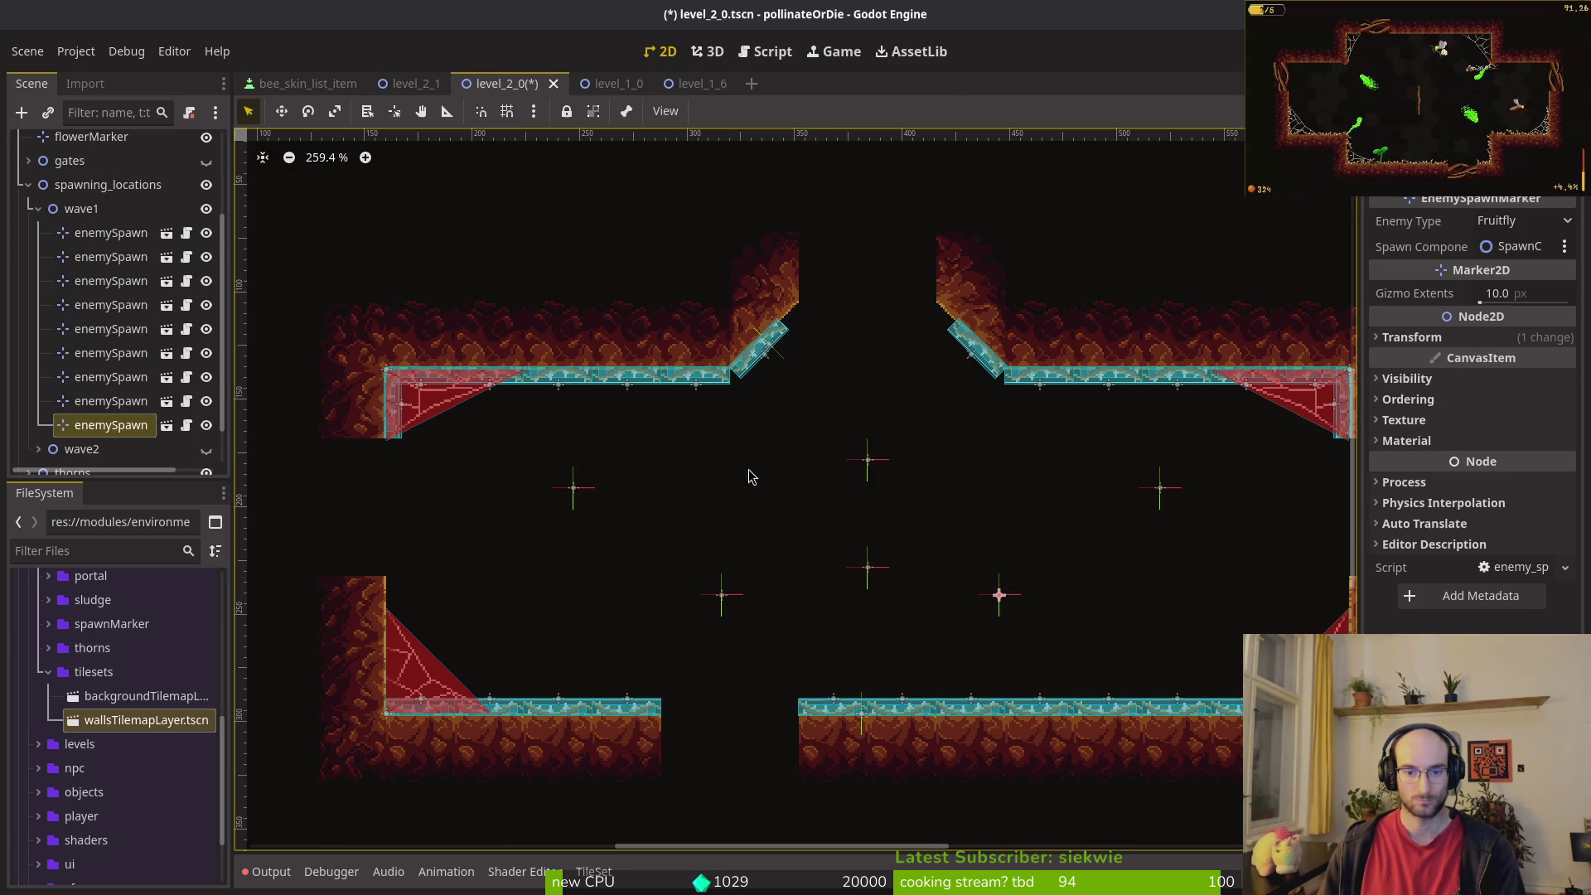
mouse_move(1025, 614)
left_mouse_down()
mouse_move(1030, 568)
mouse_move(1185, 535)
mouse_move(1094, 549)
mouse_move(1145, 510)
left_mouse_up()
left_click(1001, 600)
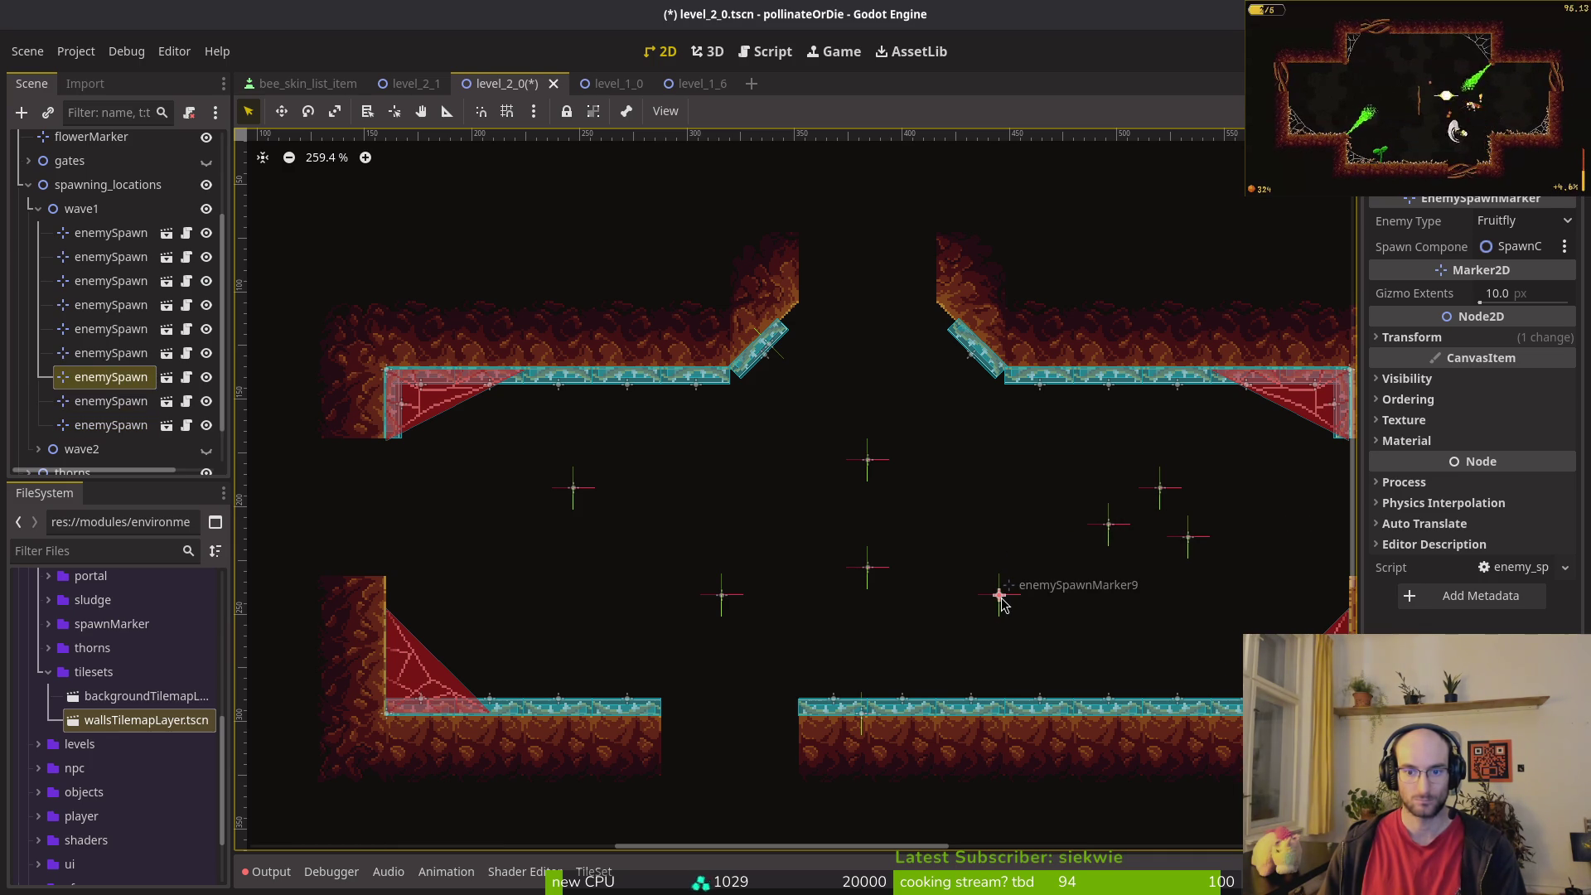
Duplicate enemySpawnMarker8, spread the copies up-left, save, then hide and collapse wave1.
left_click(722, 607)
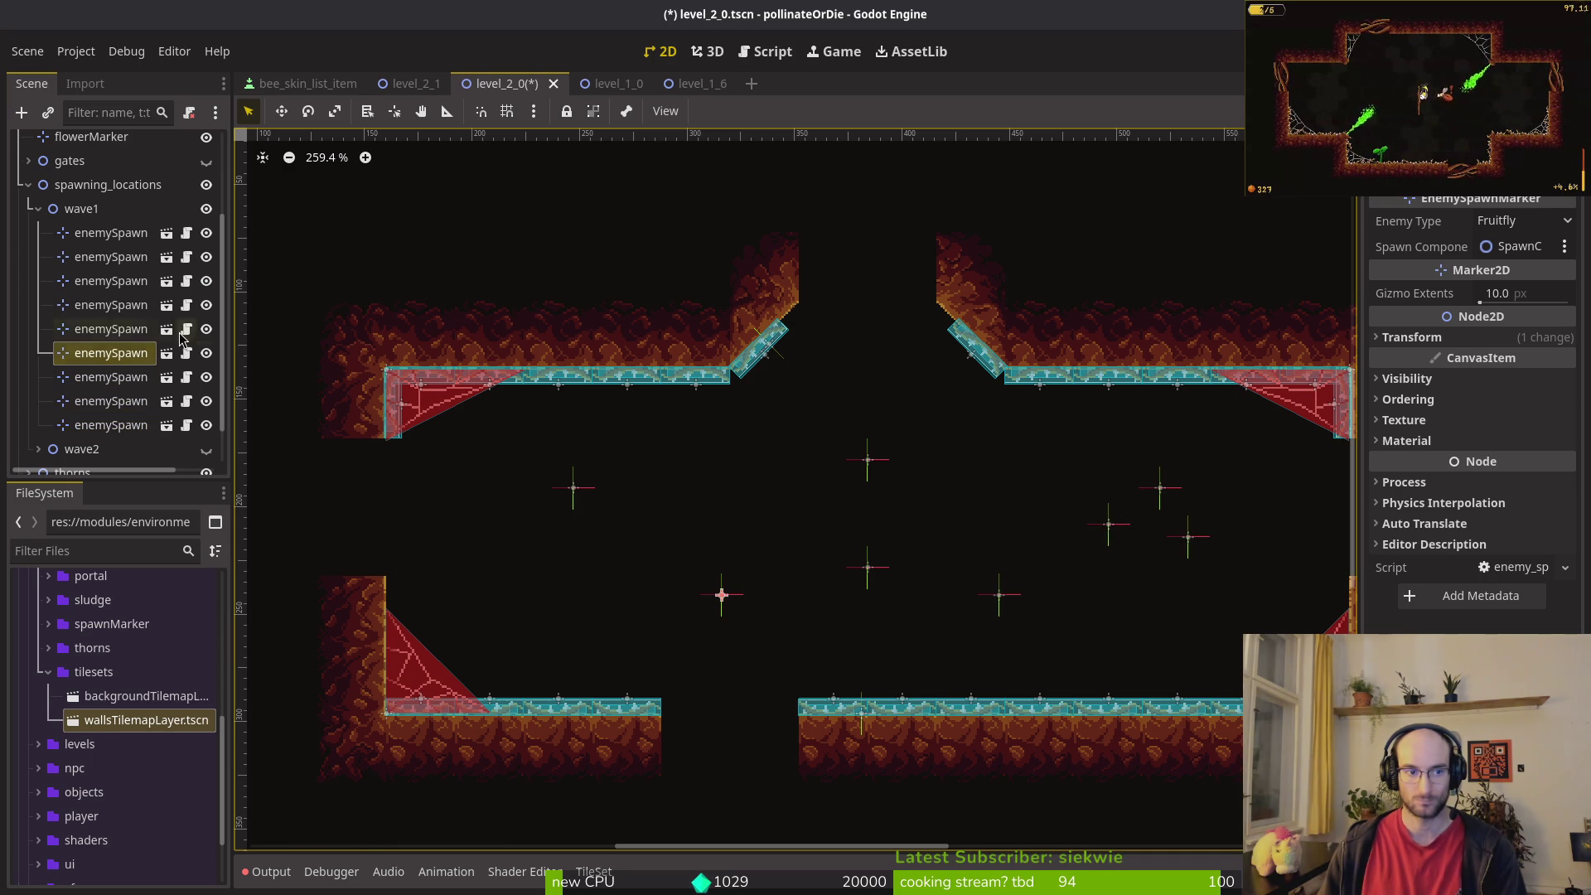
key("ctrl+d")
left_click_drag(698, 593, 539, 539)
left_click_drag(729, 602, 648, 517)
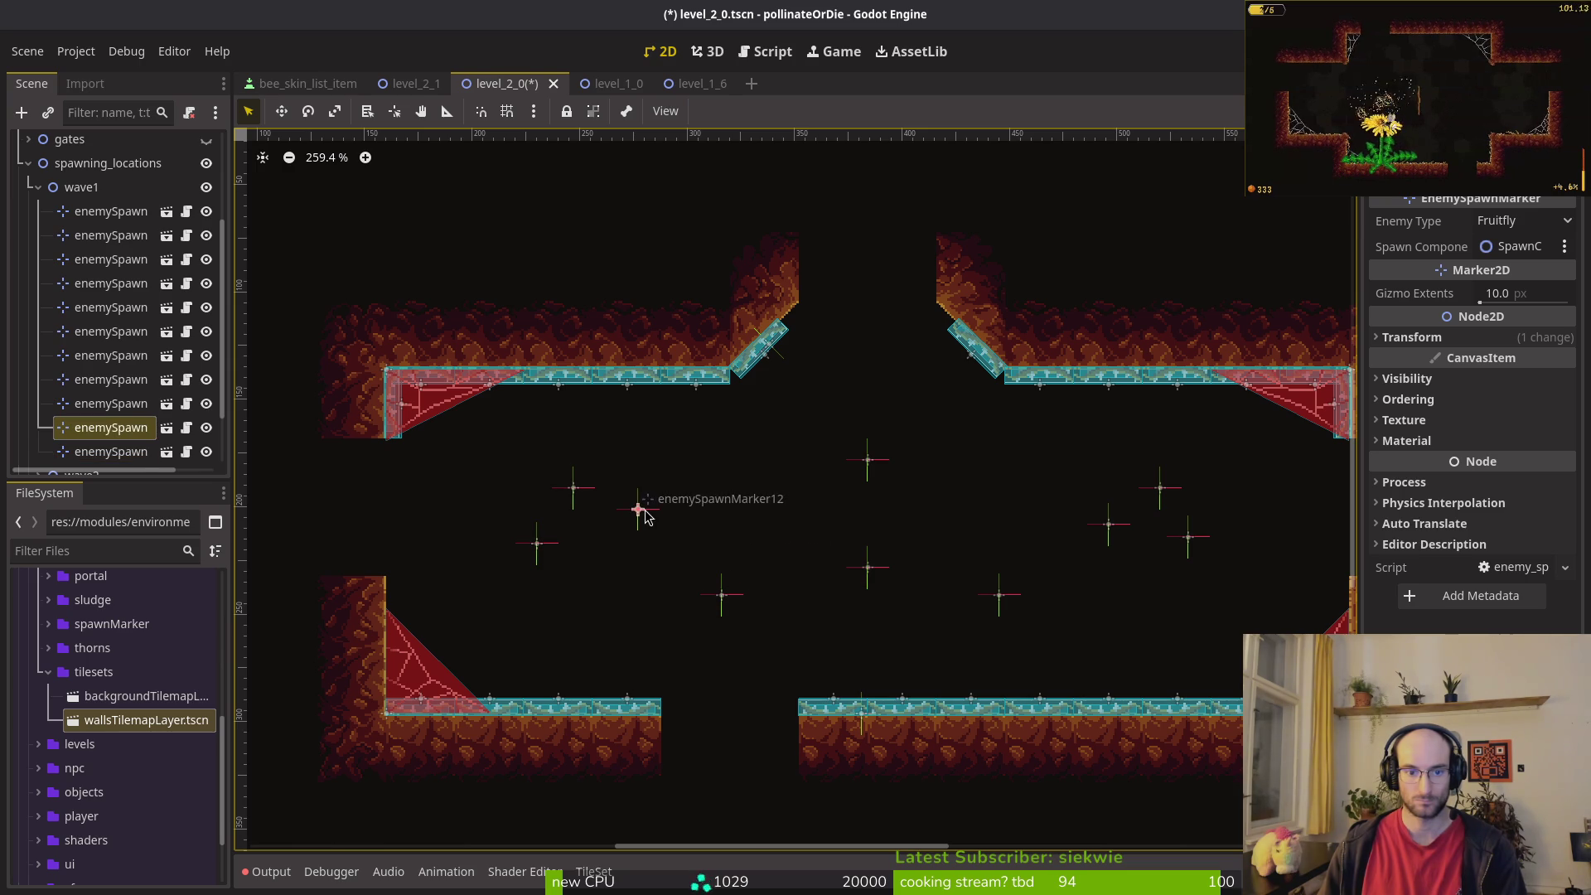
left_click(727, 607)
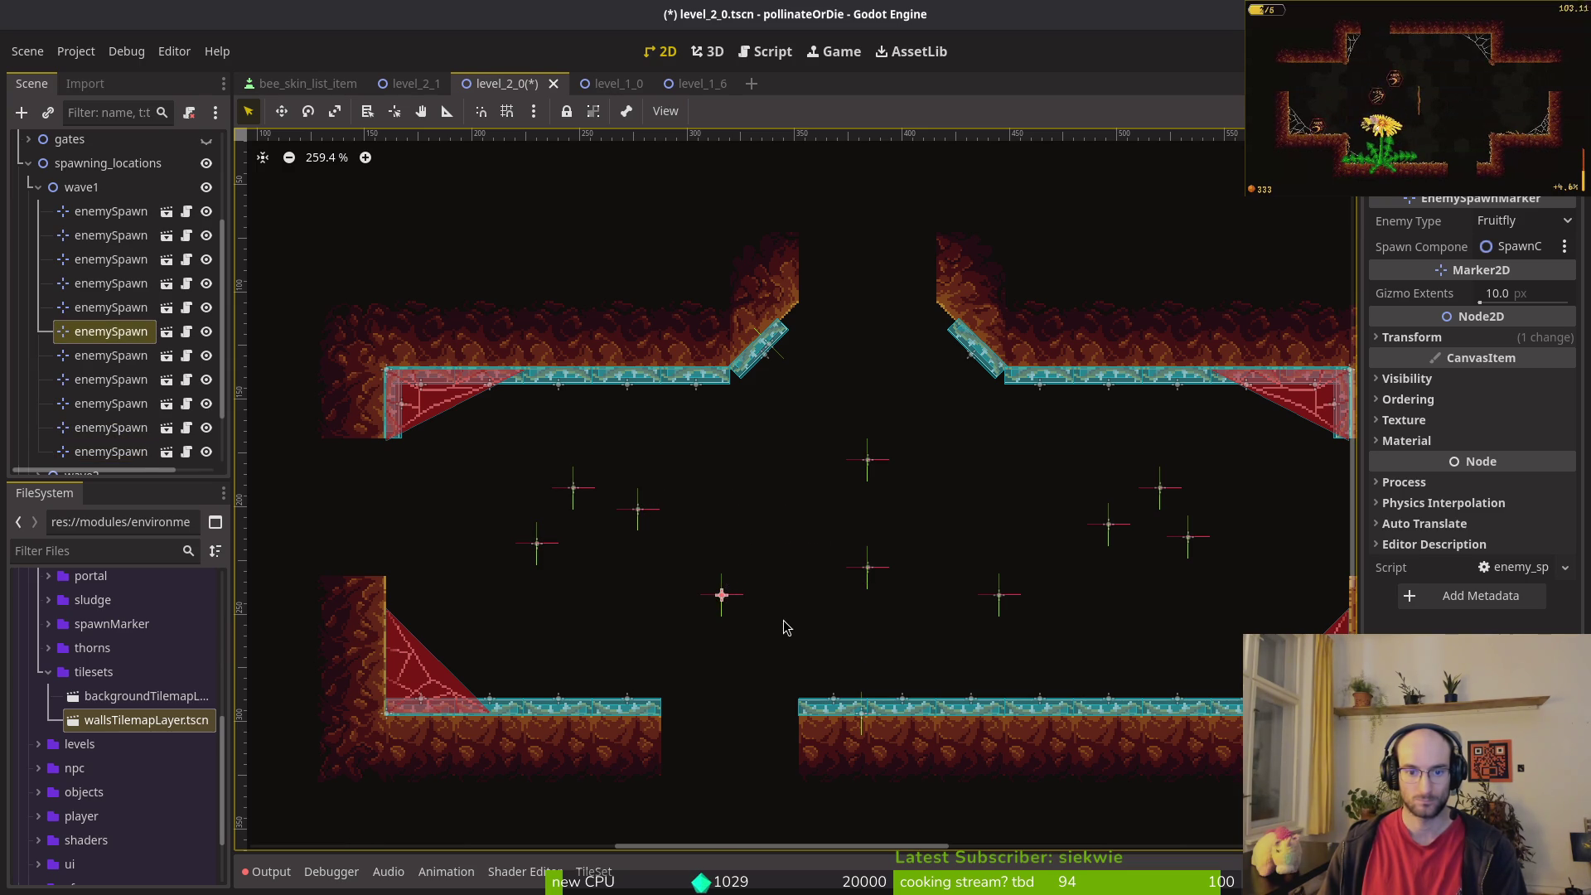
key("ctrl+s")
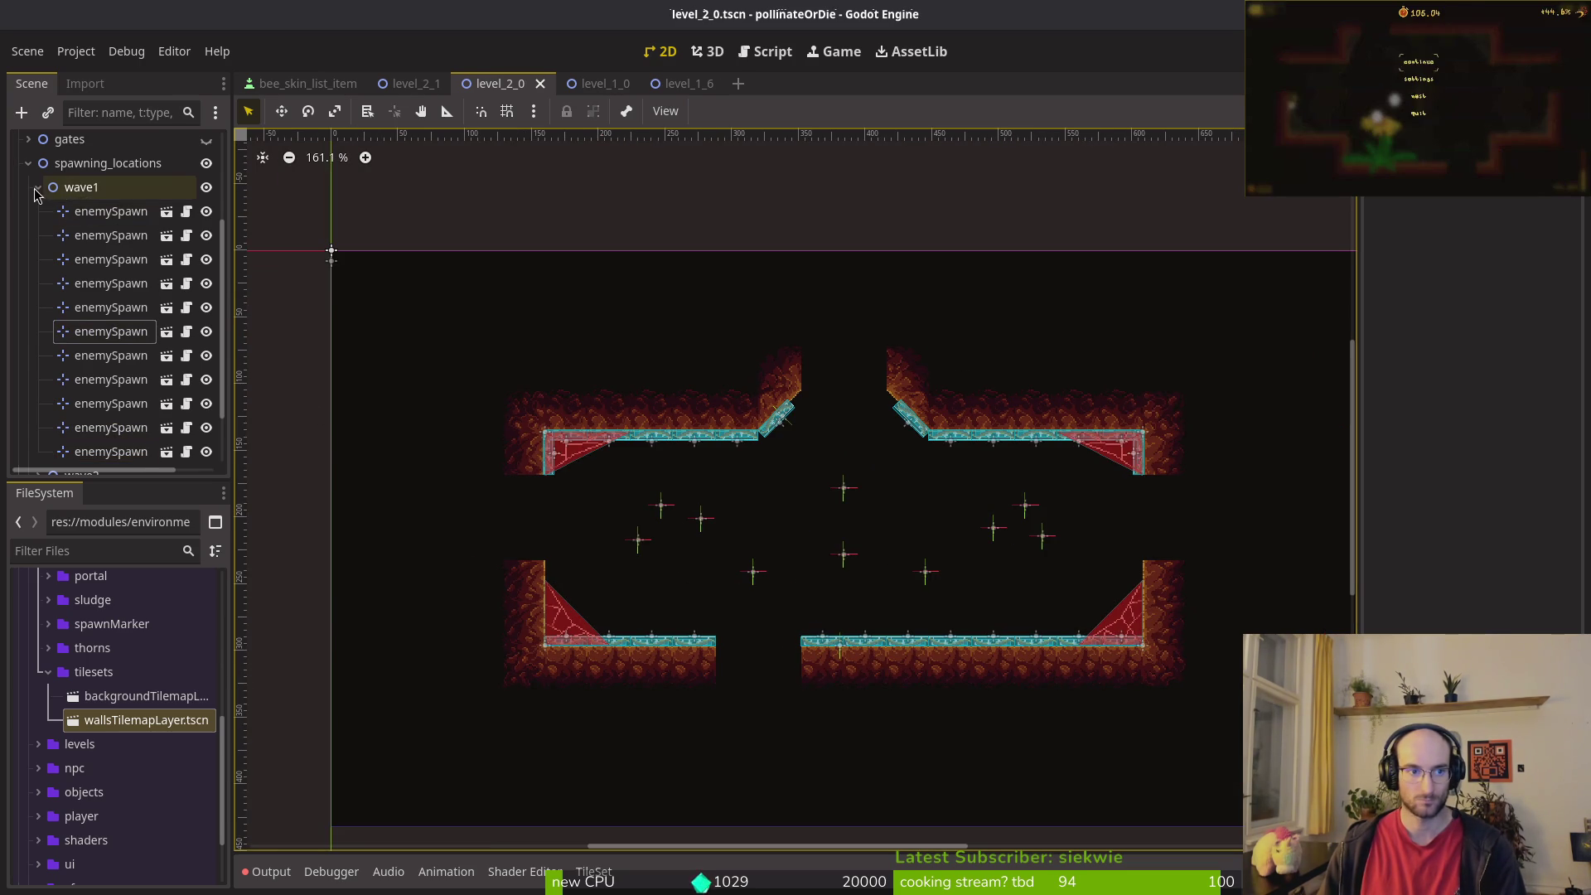
left_click(206, 189)
left_click(38, 188)
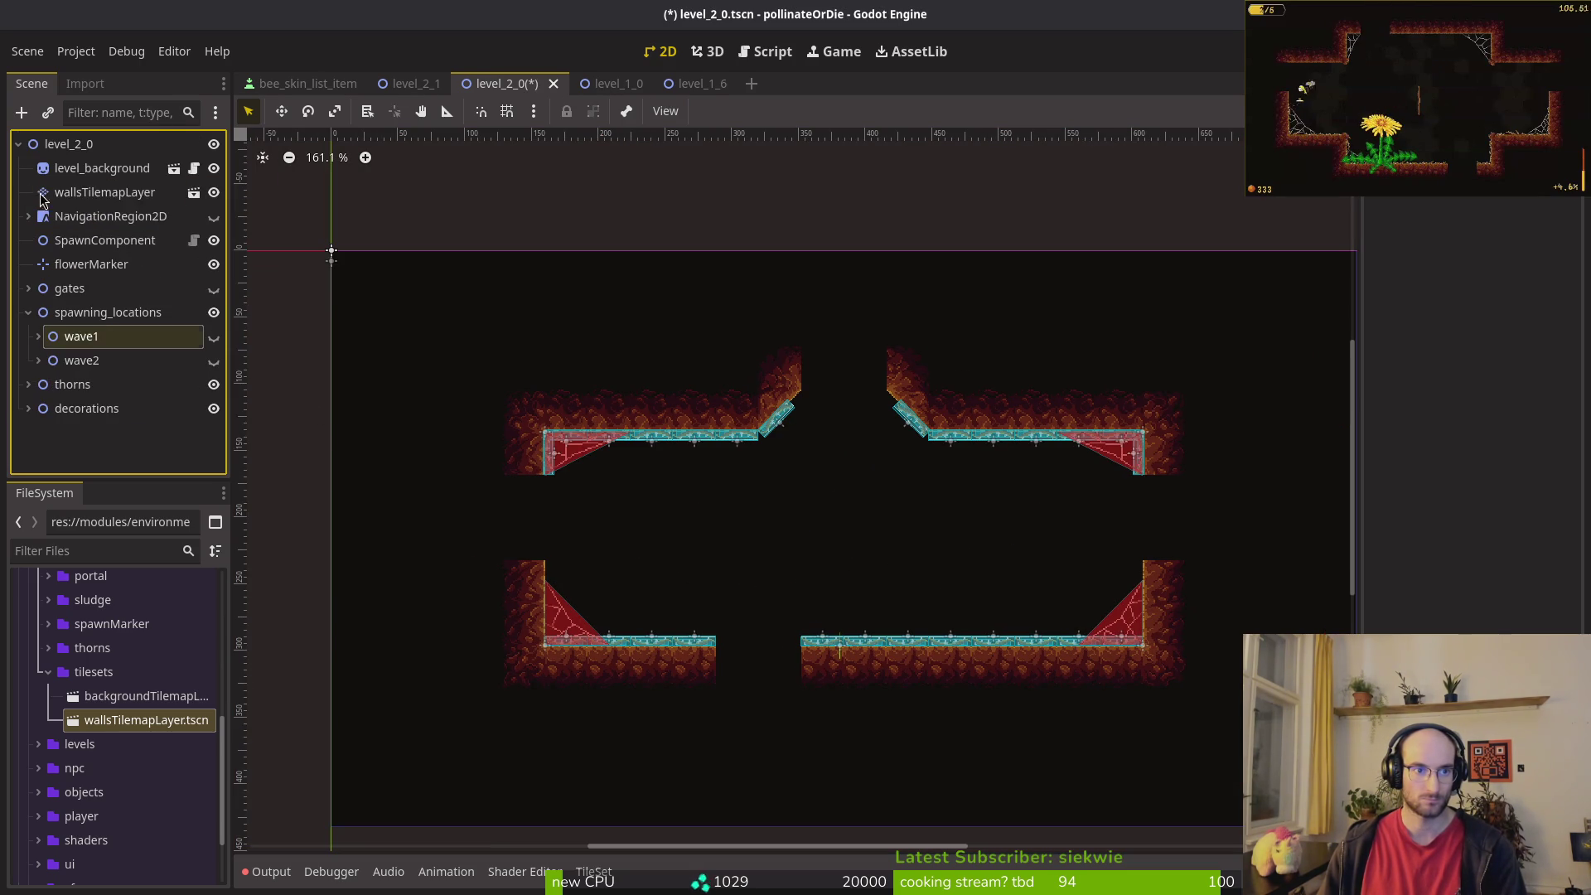
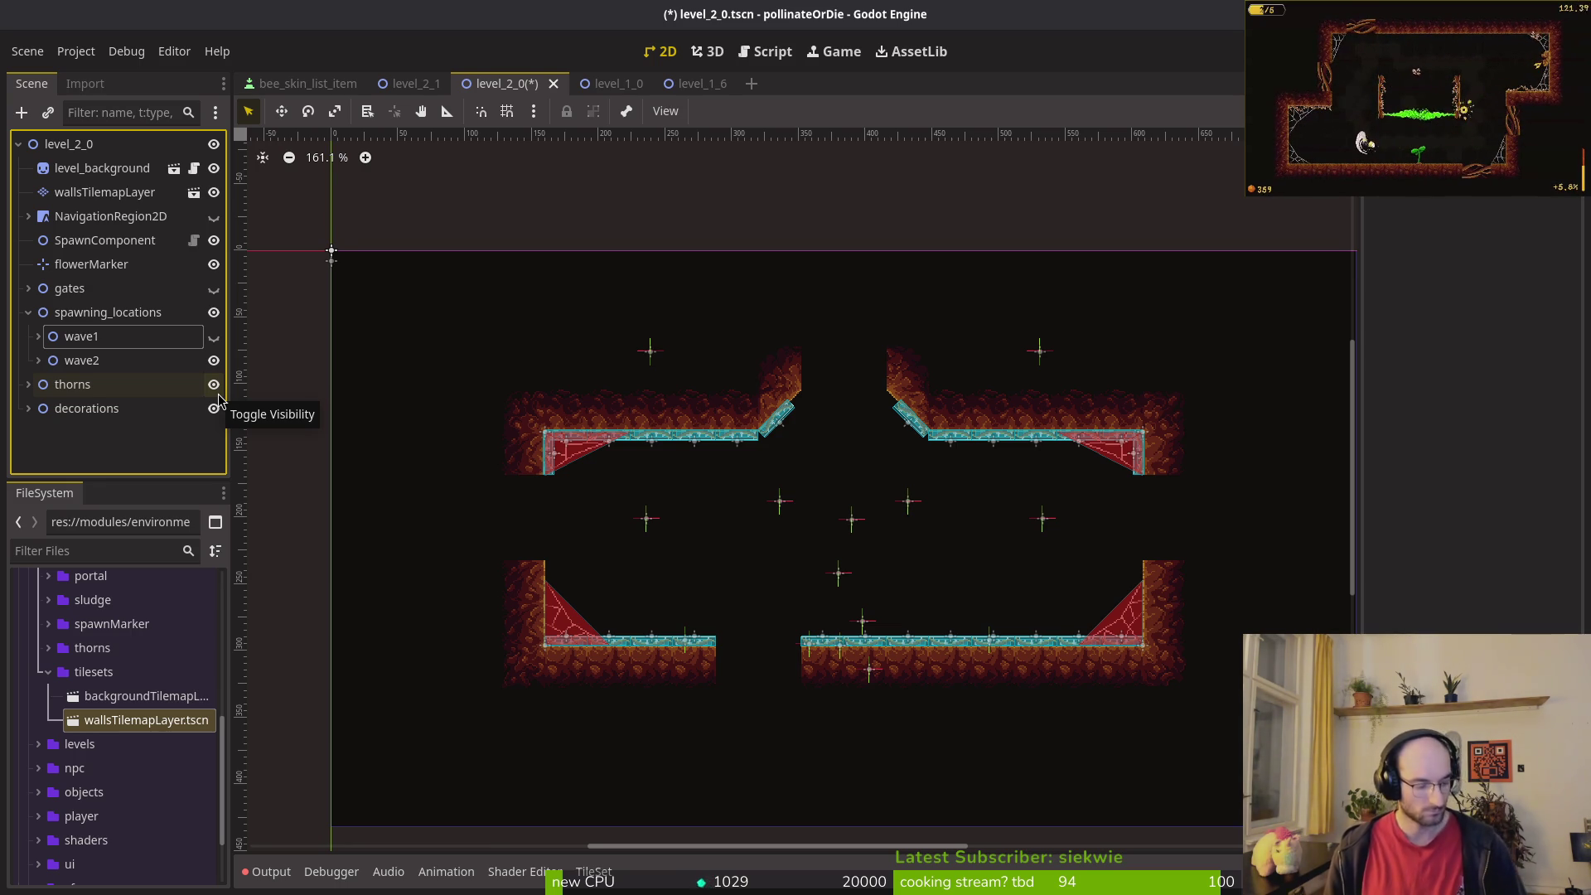
Expand wave2 in the Scene dock, select all its spawn markers, then clear the selection.
left_click(161, 367)
left_click(38, 361)
scroll(99, 332, "down", 3)
left_click(108, 260)
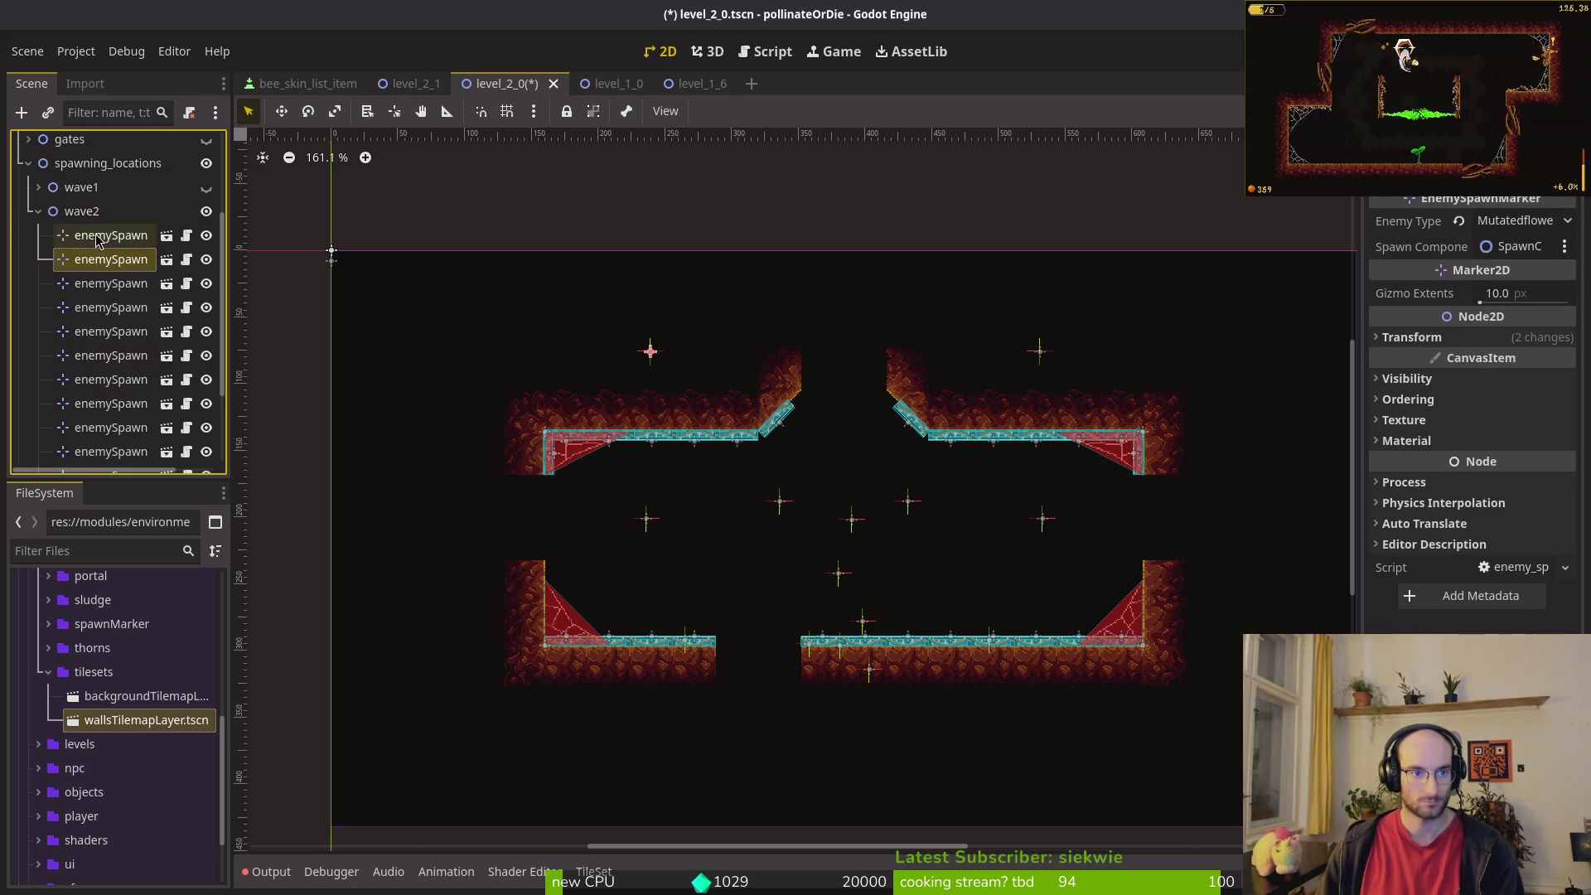
scroll(97, 249, "down", 2)
left_click(107, 401, "shift")
scroll(961, 570, "up", 1)
scroll(961, 570, "down", 1)
scroll(961, 570, "right", 1)
left_click(854, 670)
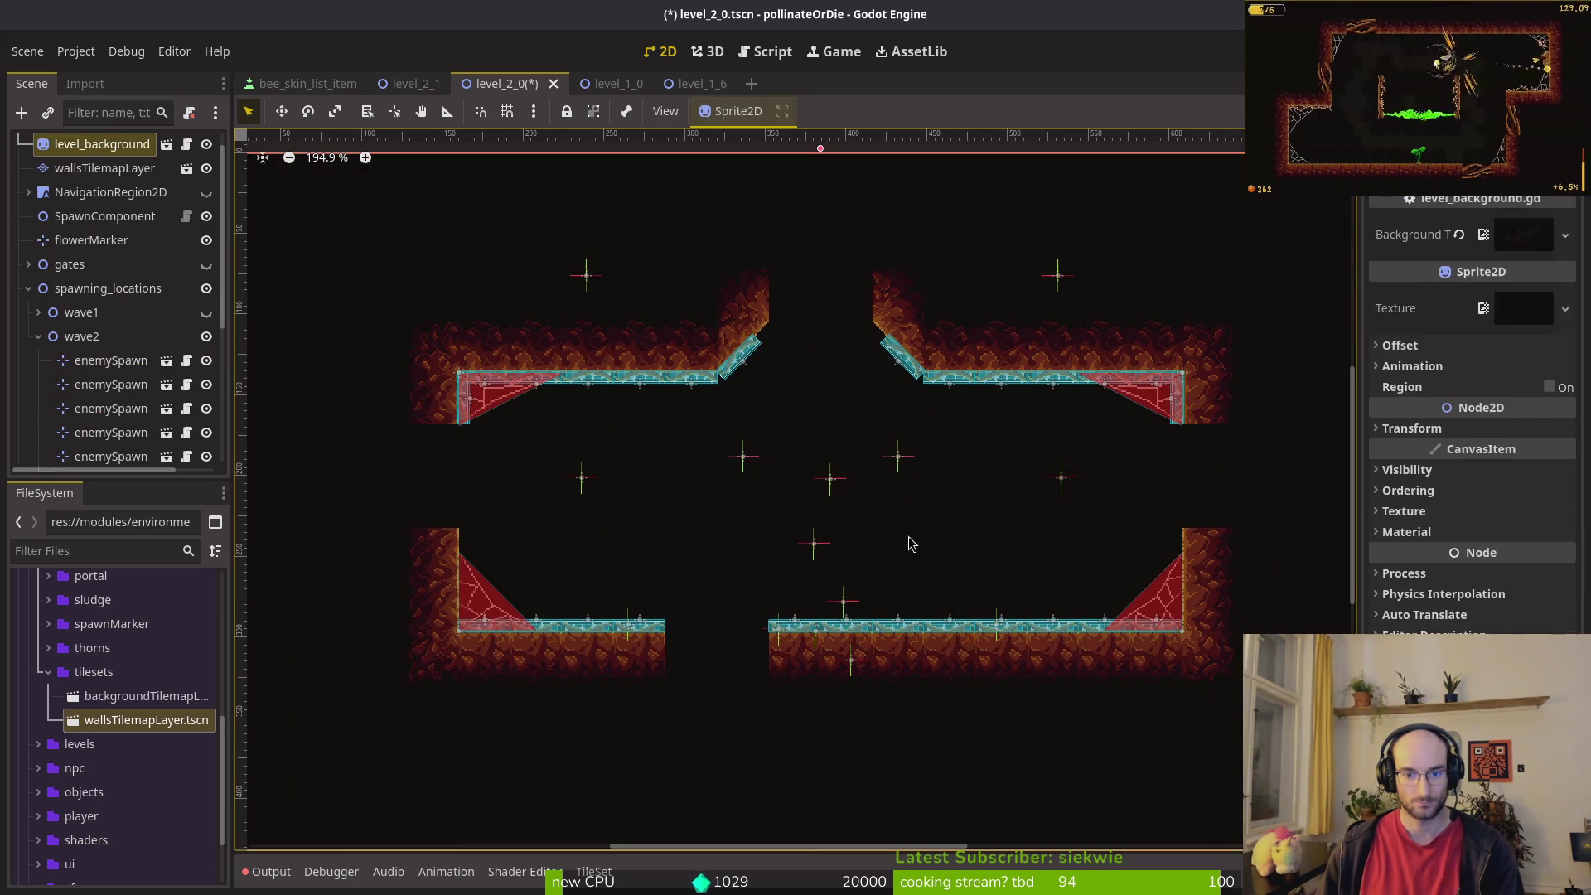
Delete enemySpawnMarker17 by the bottom floor and move a fruitfly marker up into the room.
left_click(851, 660)
key("Delete")
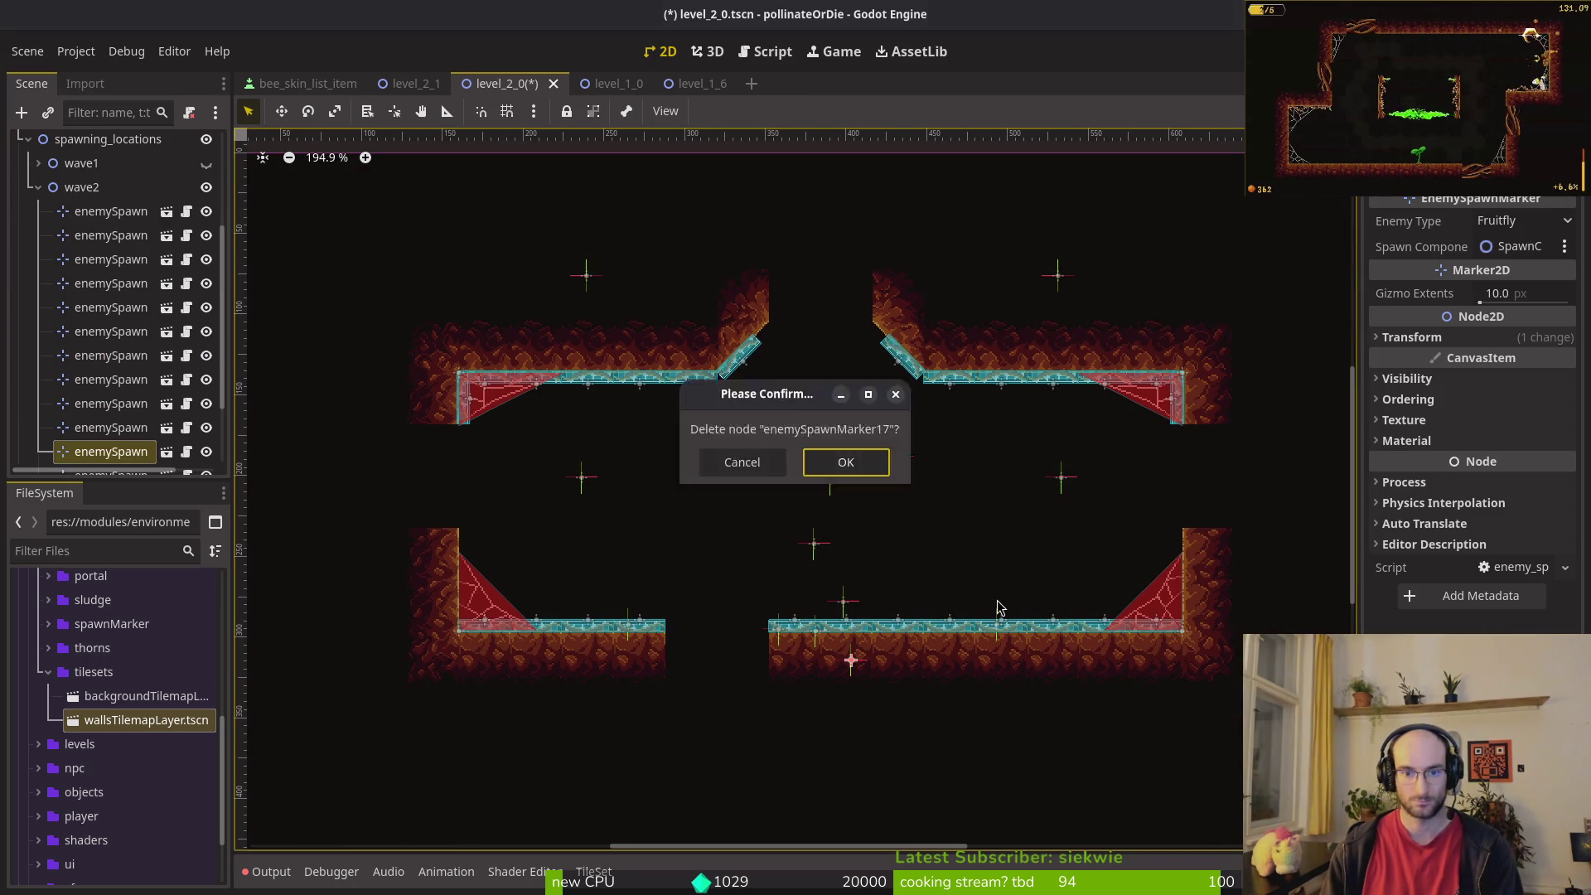
key("Return")
left_click_drag(847, 609, 860, 573)
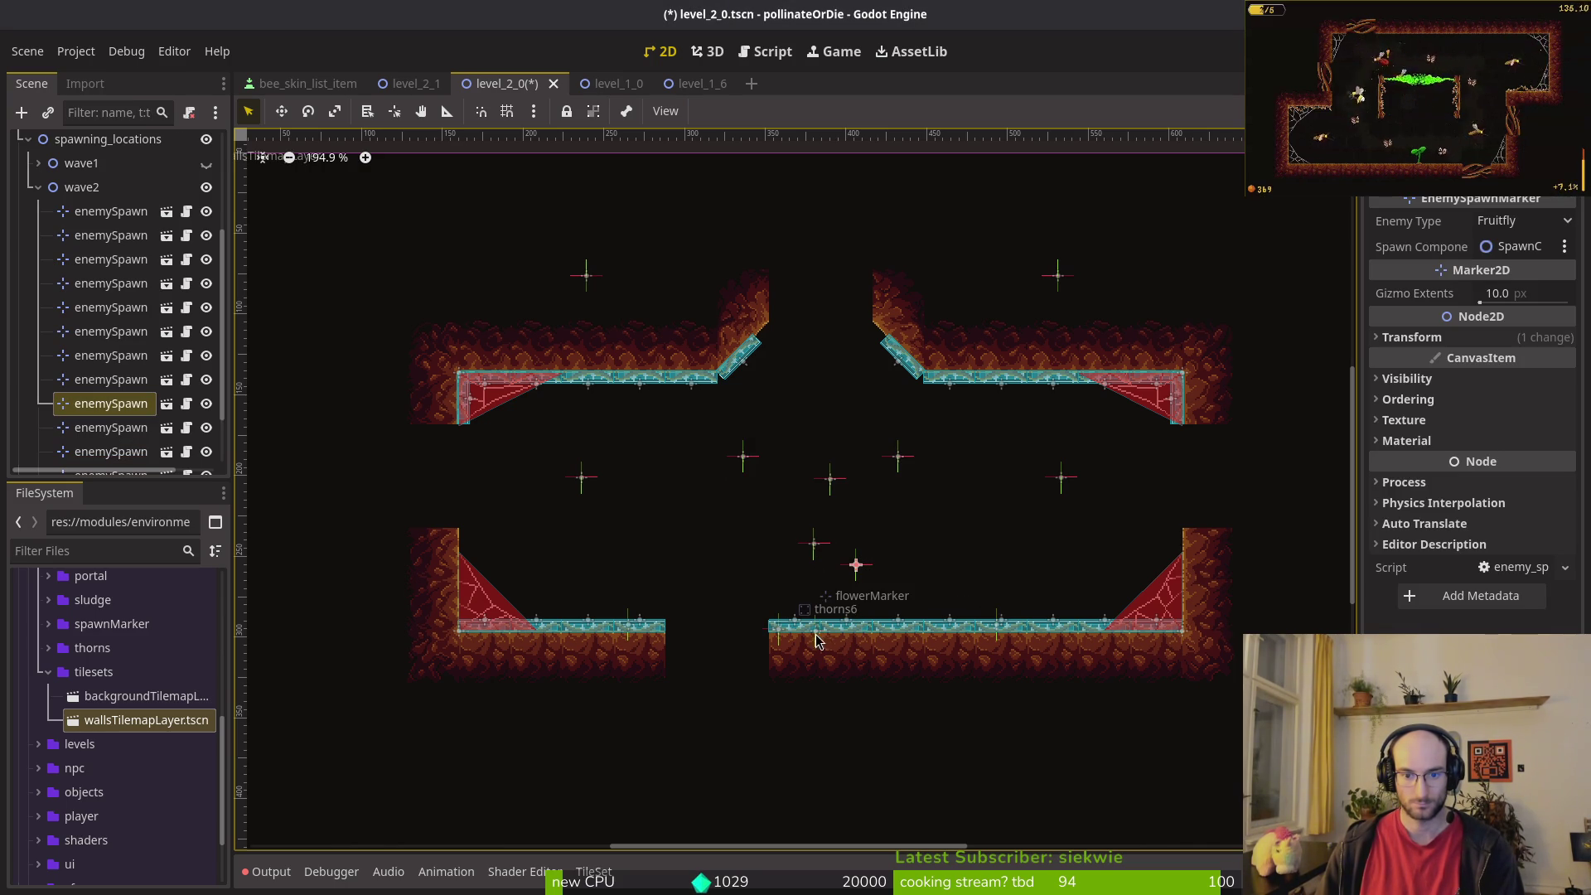
Select every wave2 spawn marker to review them, then deselect.
left_click(104, 212)
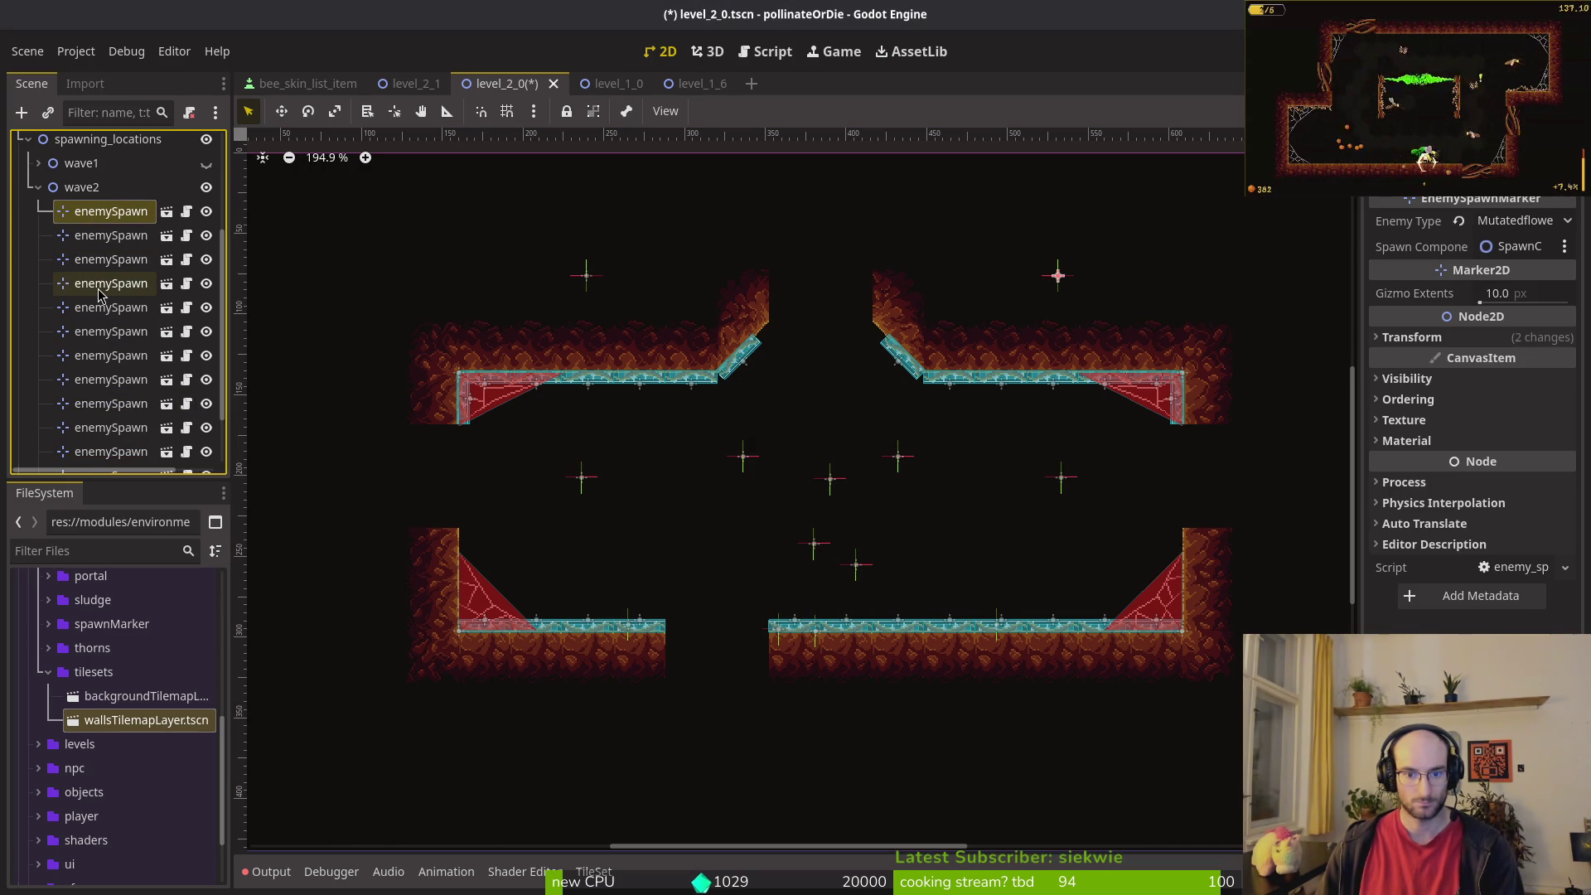
scroll(99, 295, "down", 3)
left_click(86, 403, "shift")
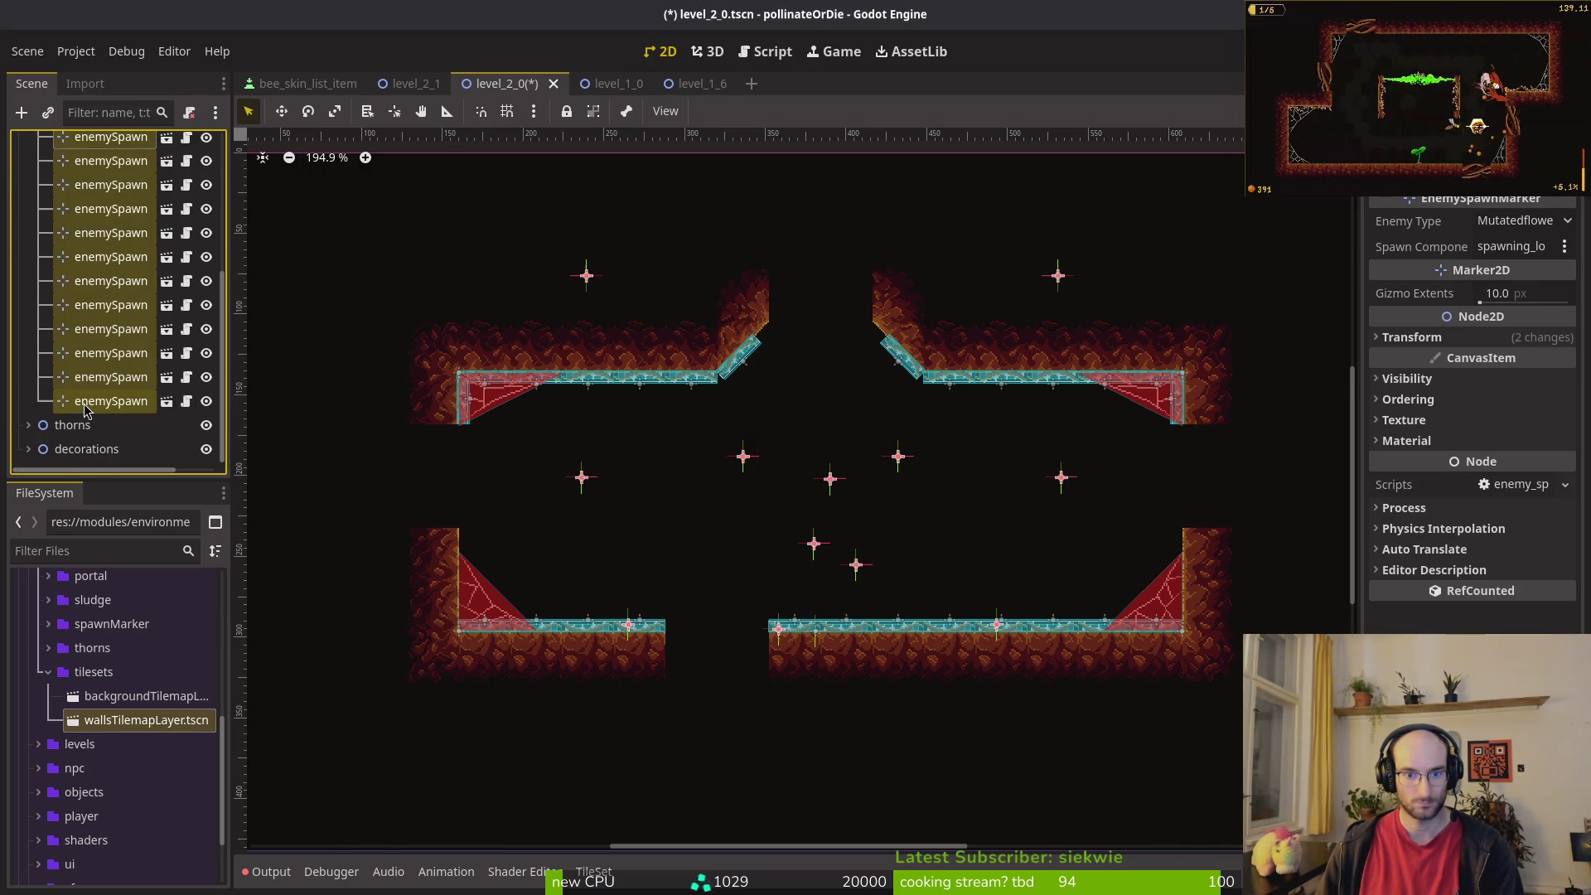
scroll(645, 598, "up", 4)
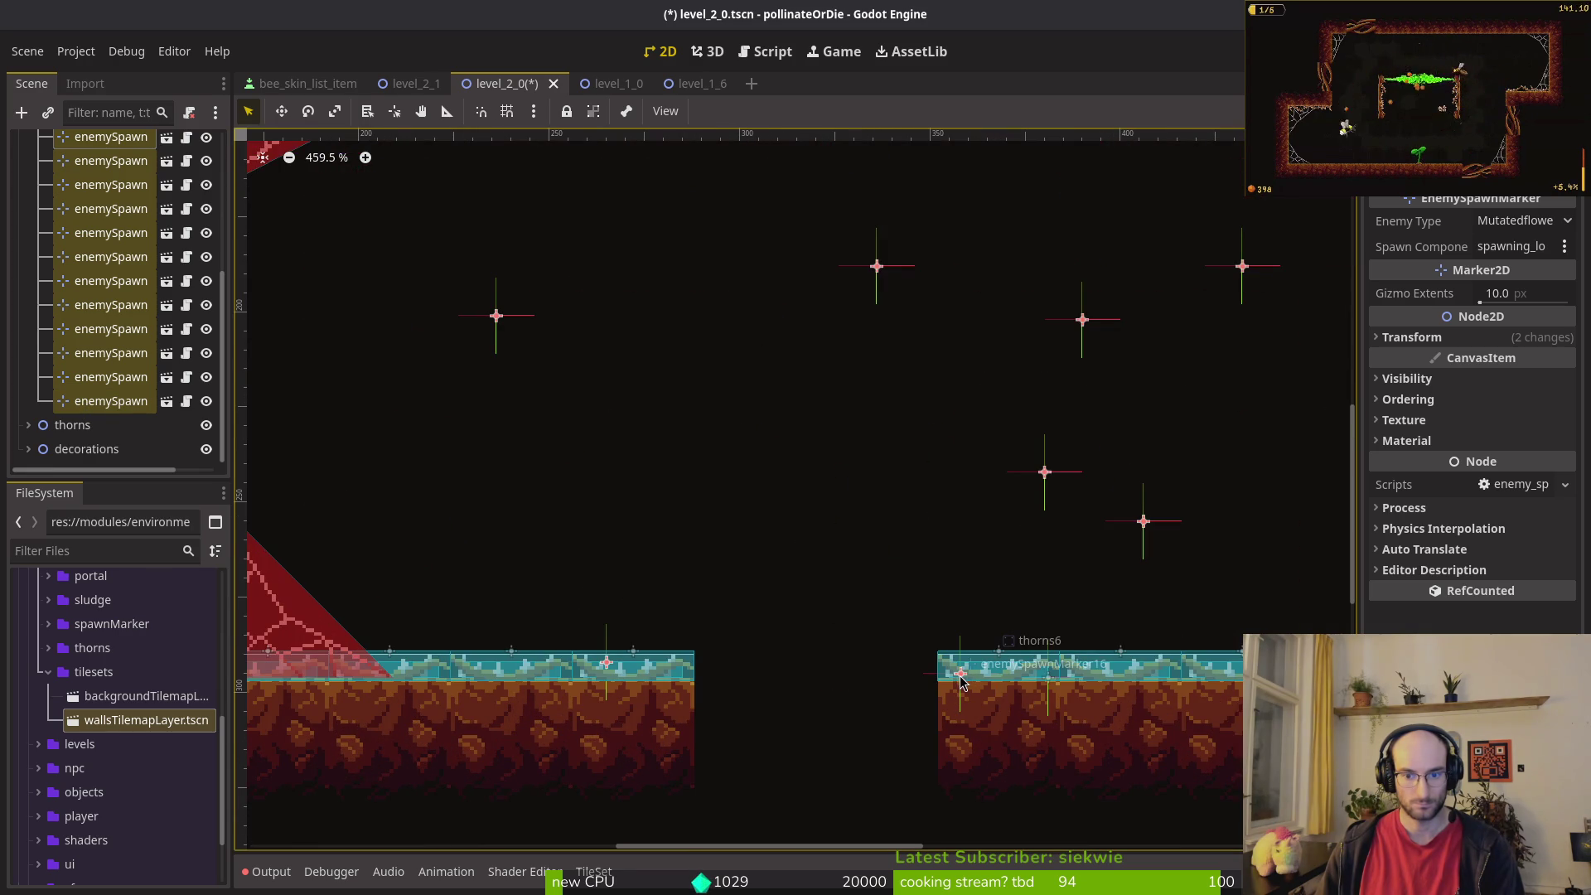
left_click(931, 677)
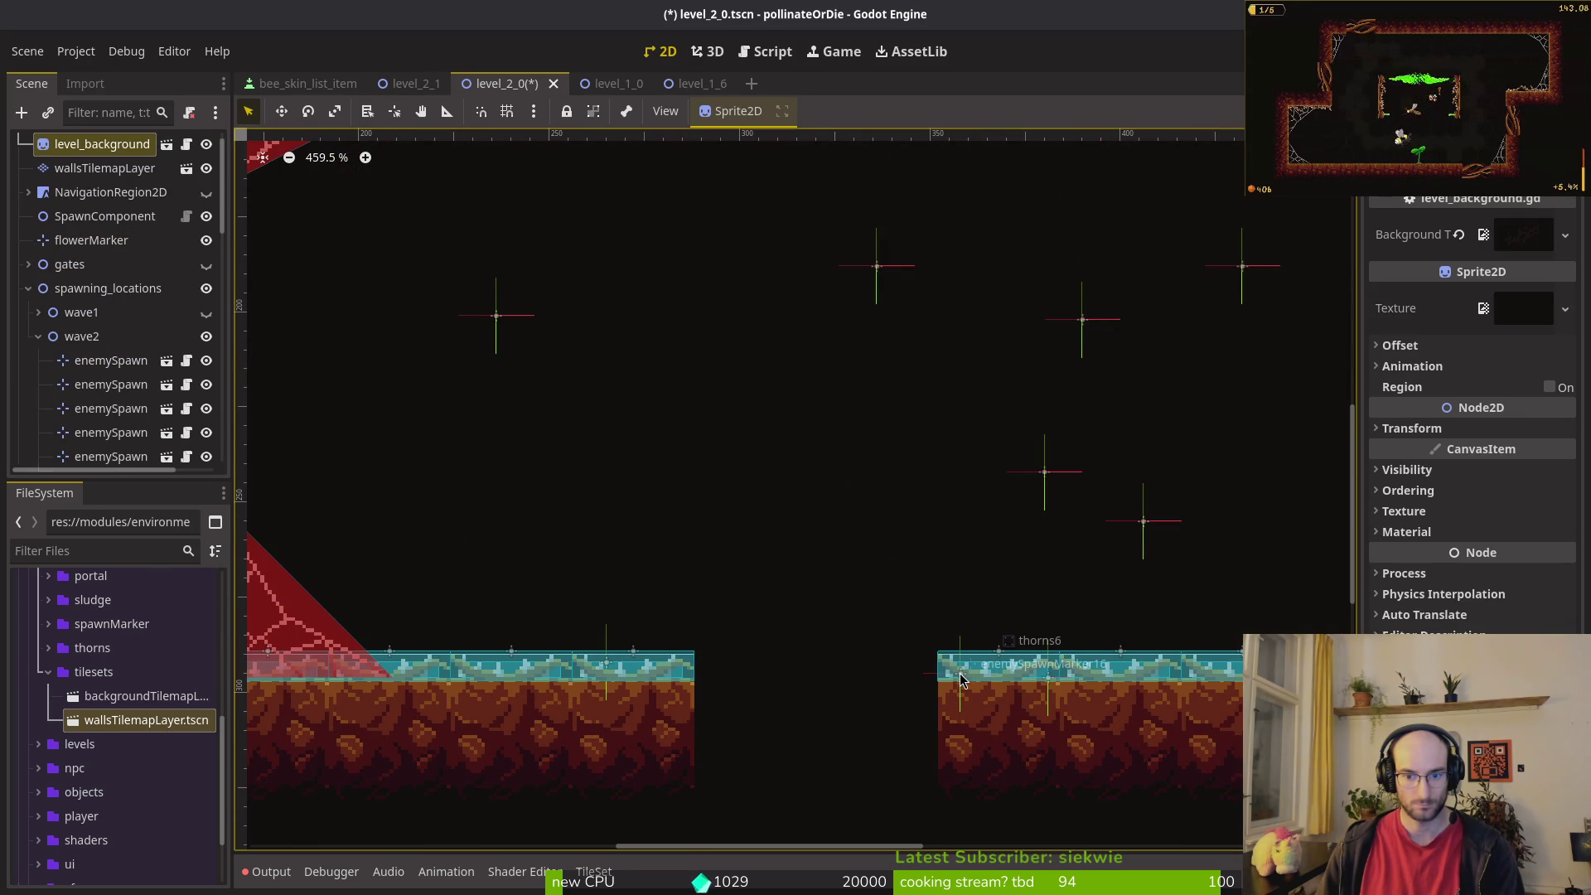
Delete a wave2 fruitfly spawn marker, confirming the deletion.
scroll(119, 390, "down", 3)
scroll(119, 390, "down", 1)
left_click(91, 217)
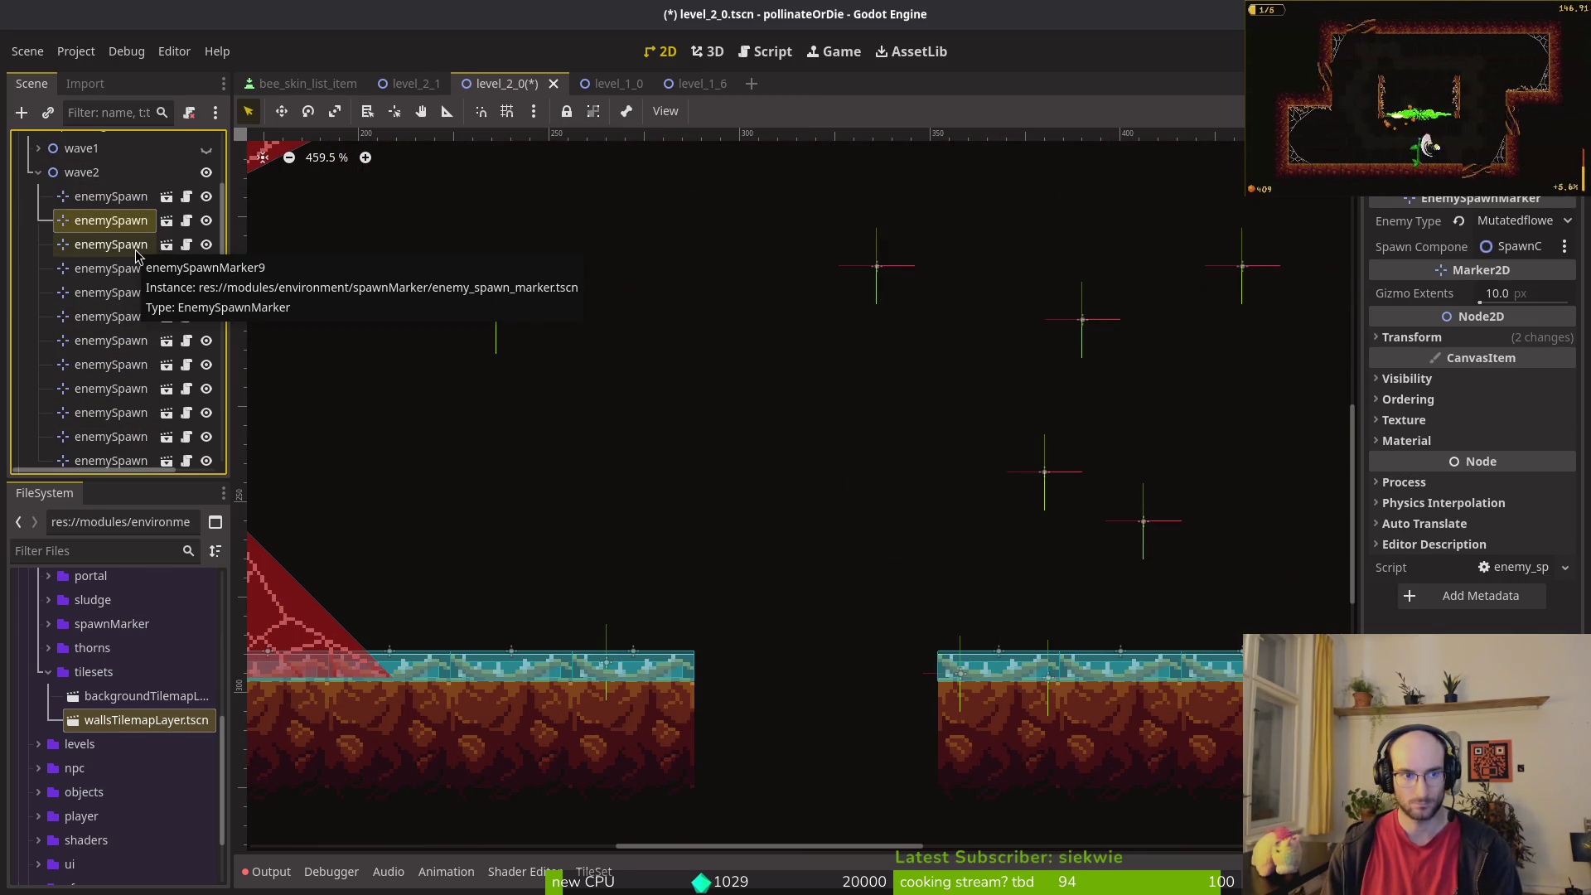
key("Down")
key("Down")
key("Down")
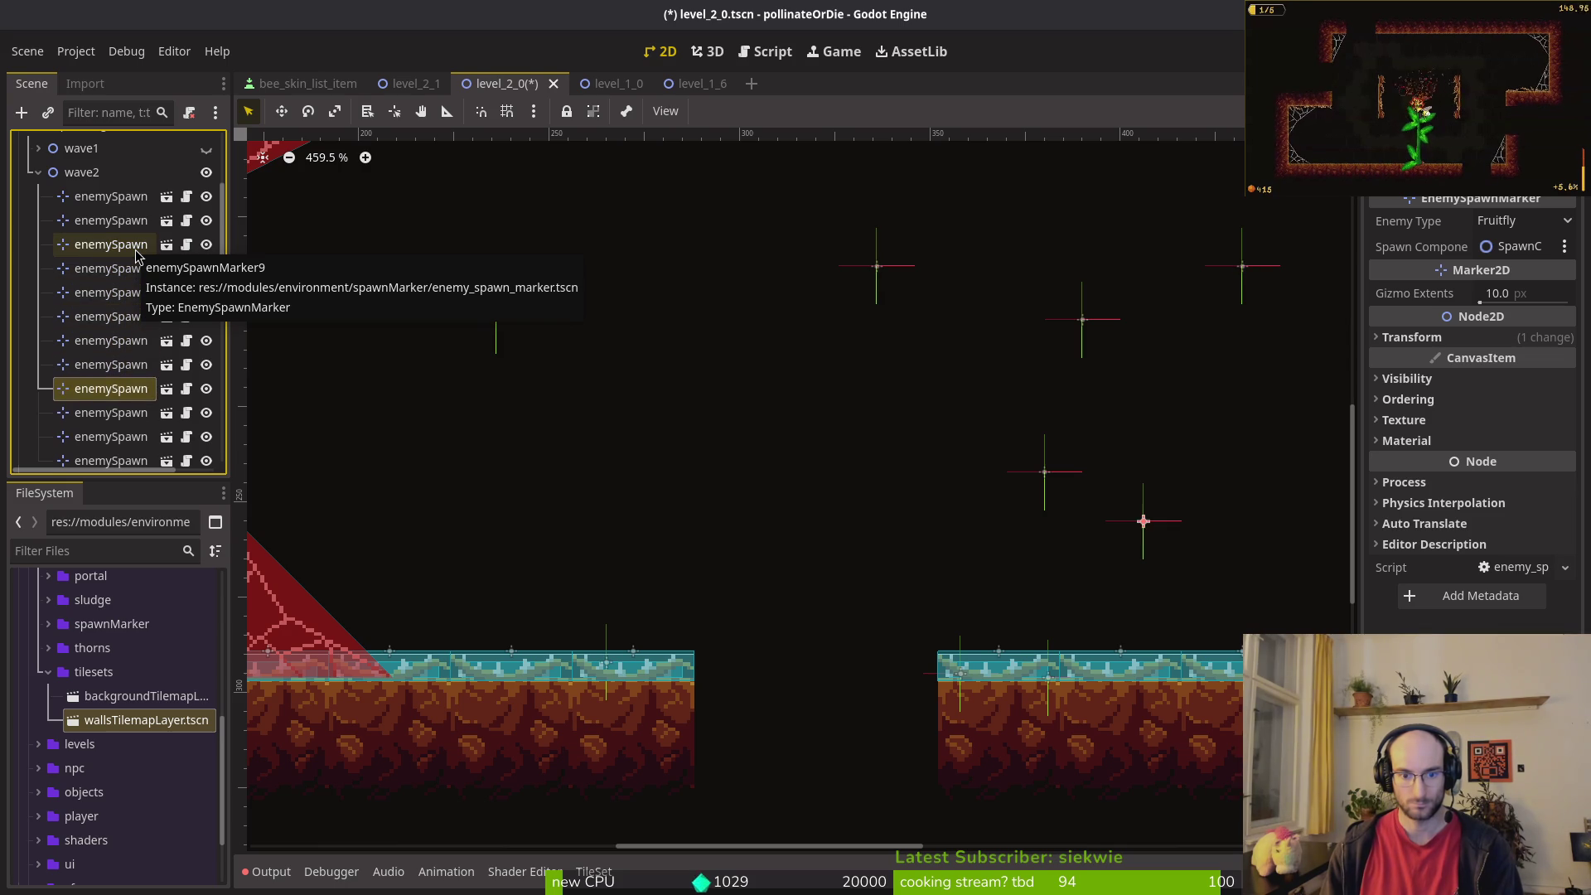
key("Delete")
key("Return")
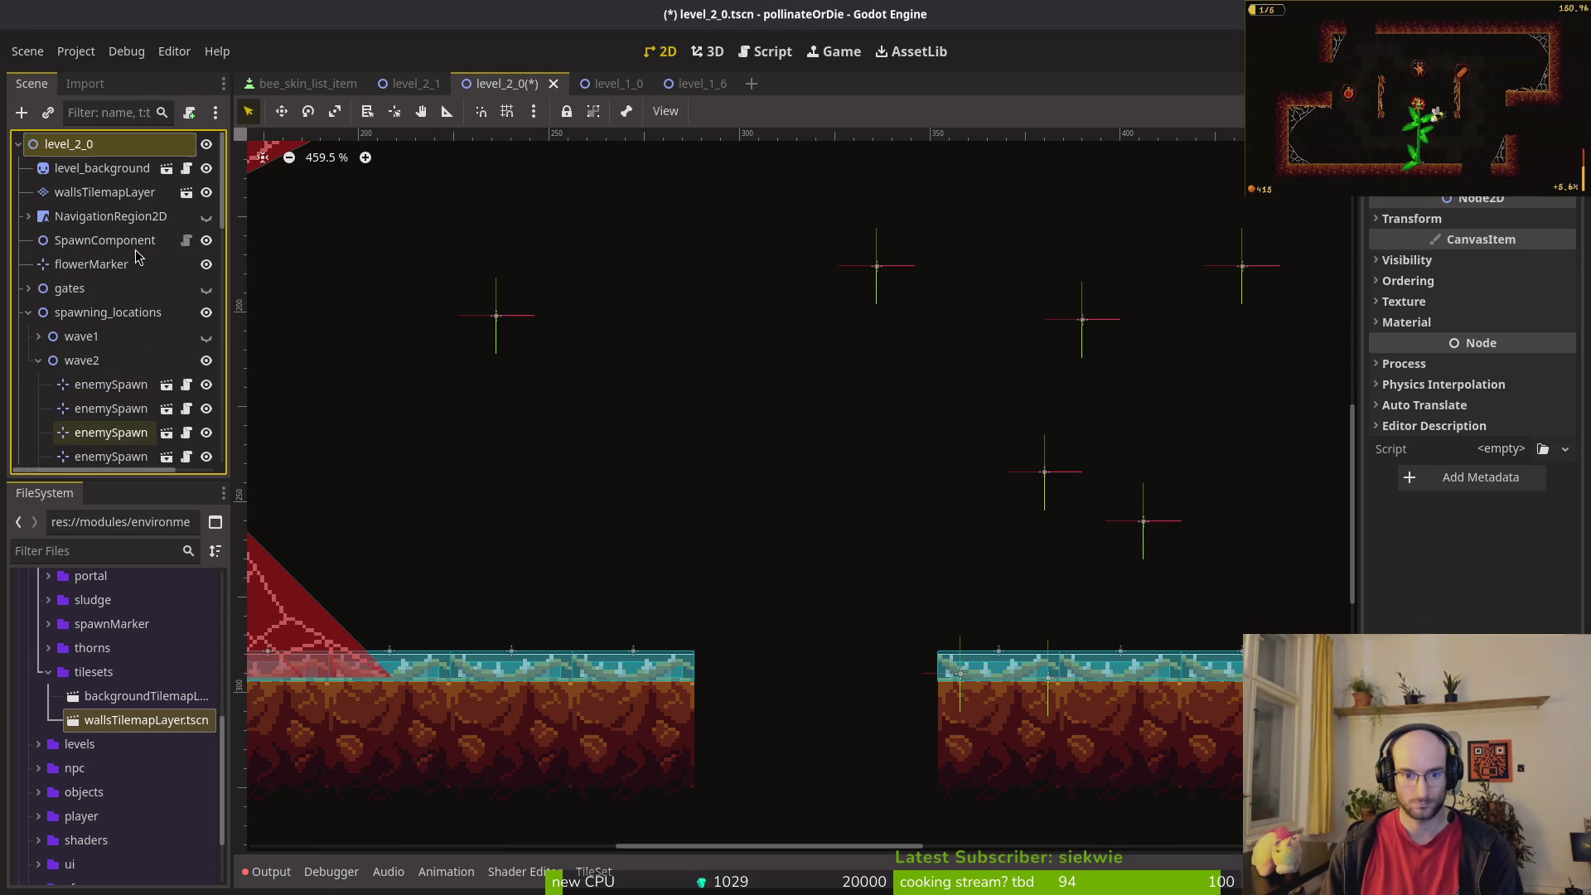
Delete enemySpawnMarker16 from wave2, confirming the deletion.
scroll(132, 249, "down", 5)
left_click(113, 211)
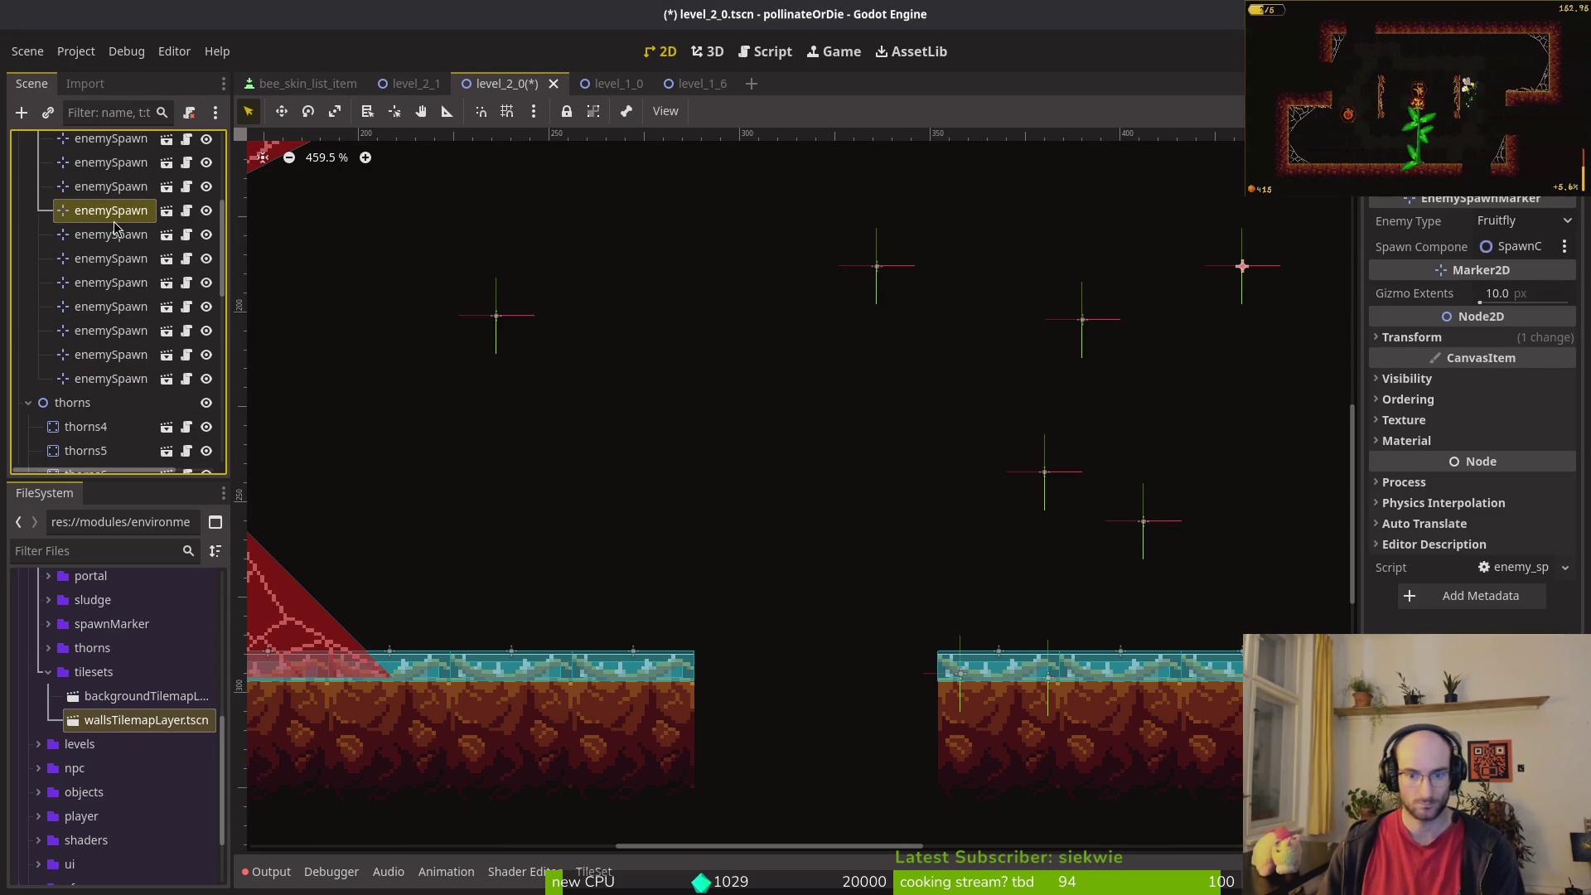
key("Down")
key("Down")
key("Down")
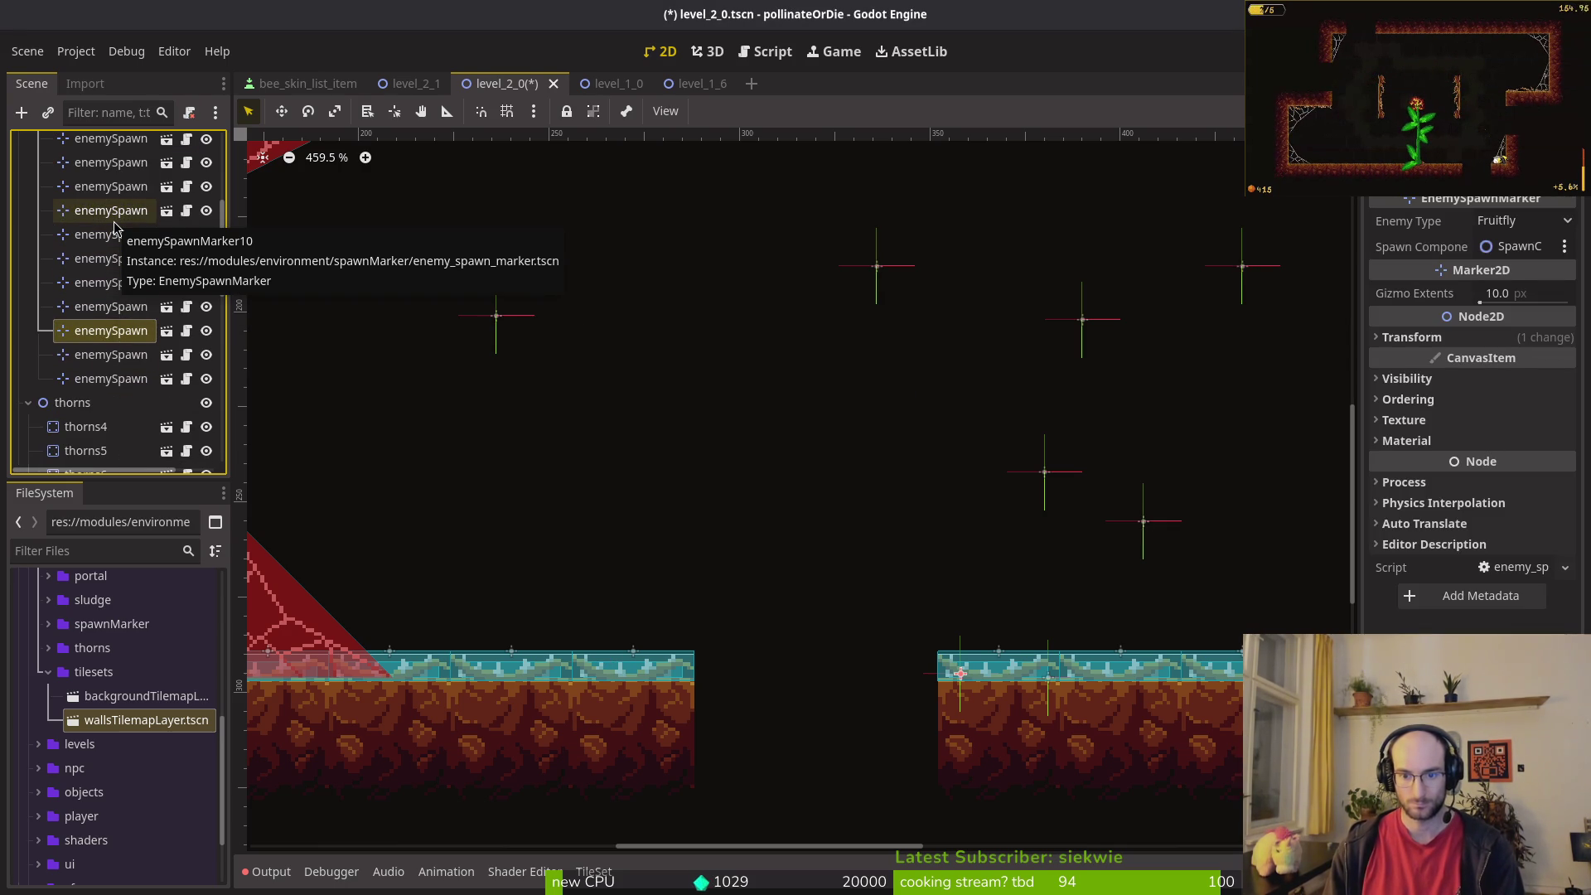
key("Delete")
key("Return")
scroll(580, 398, "down", 3)
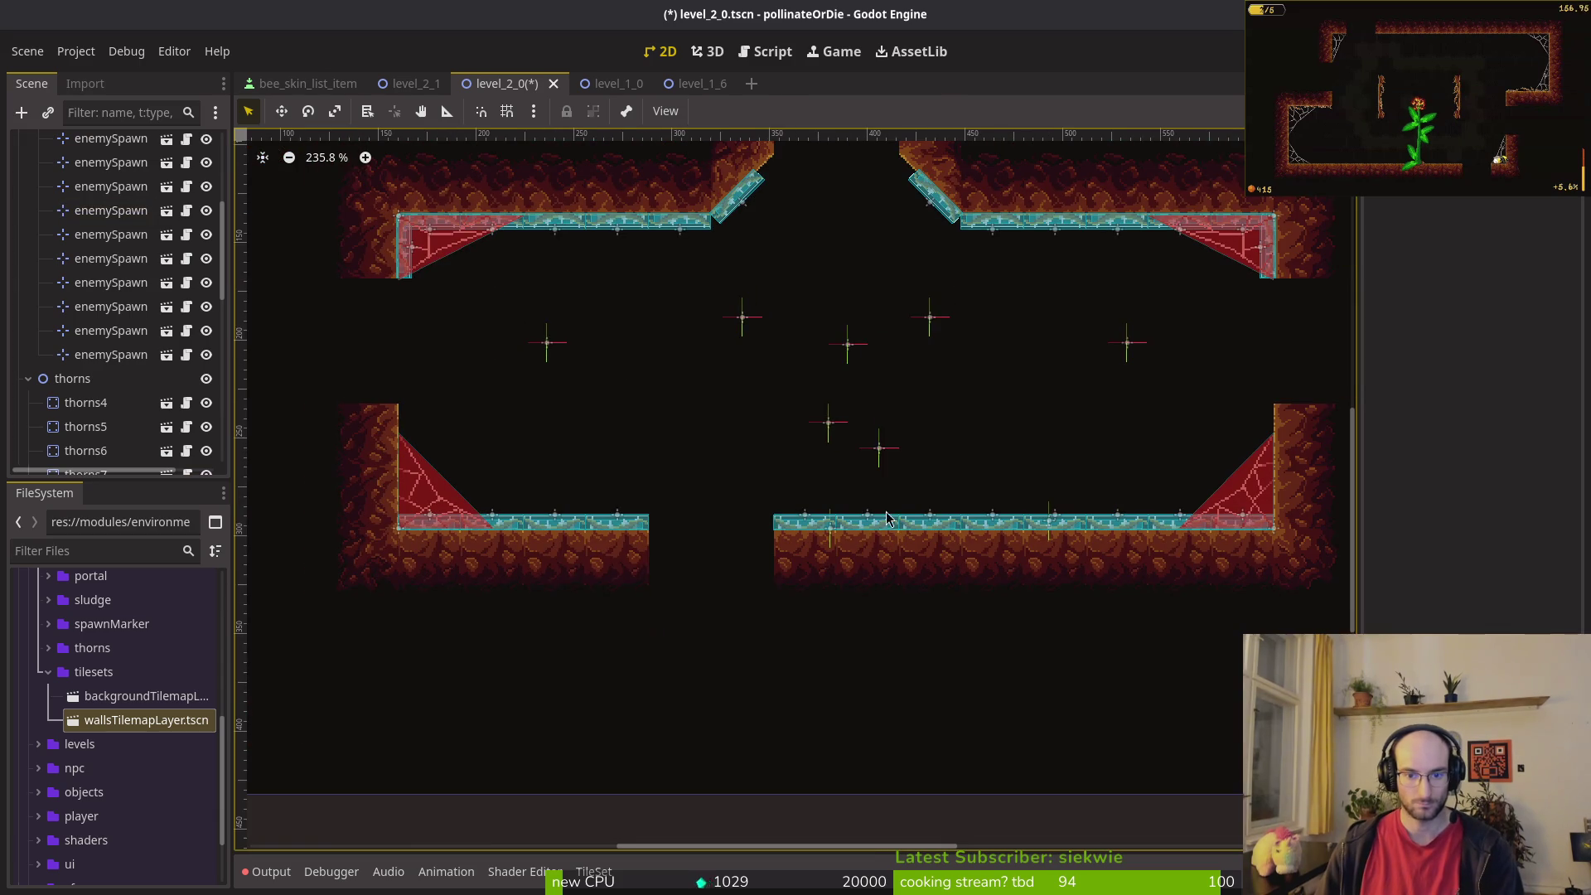
Save the level and inspect thorns13 on the right floor.
key("ctrl+s")
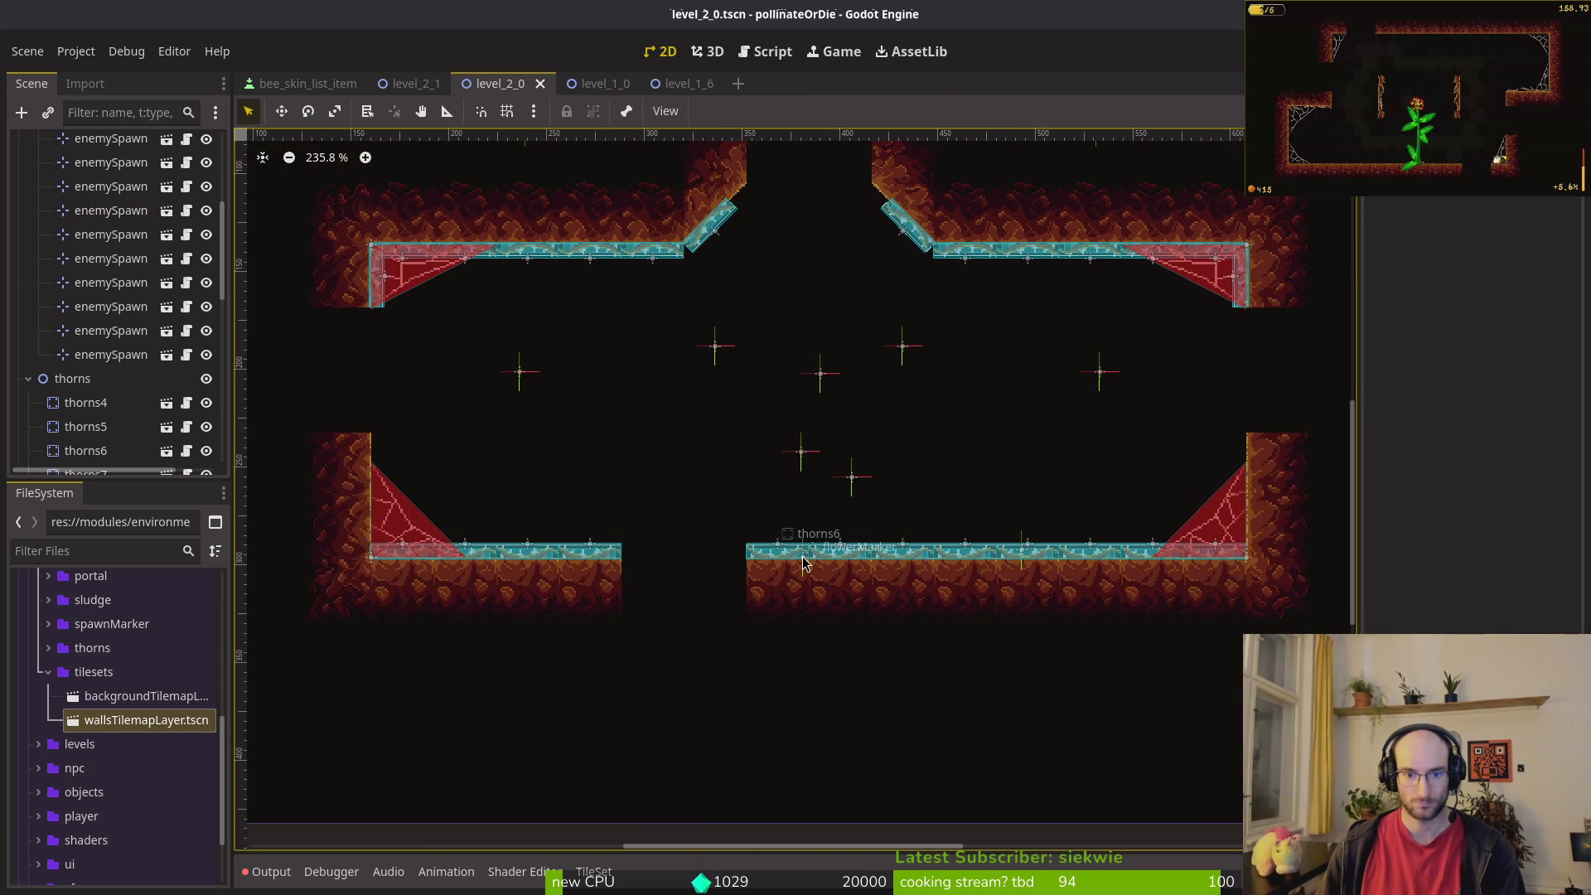
scroll(802, 562, "up", 4)
left_click_drag(807, 555, 611, 609)
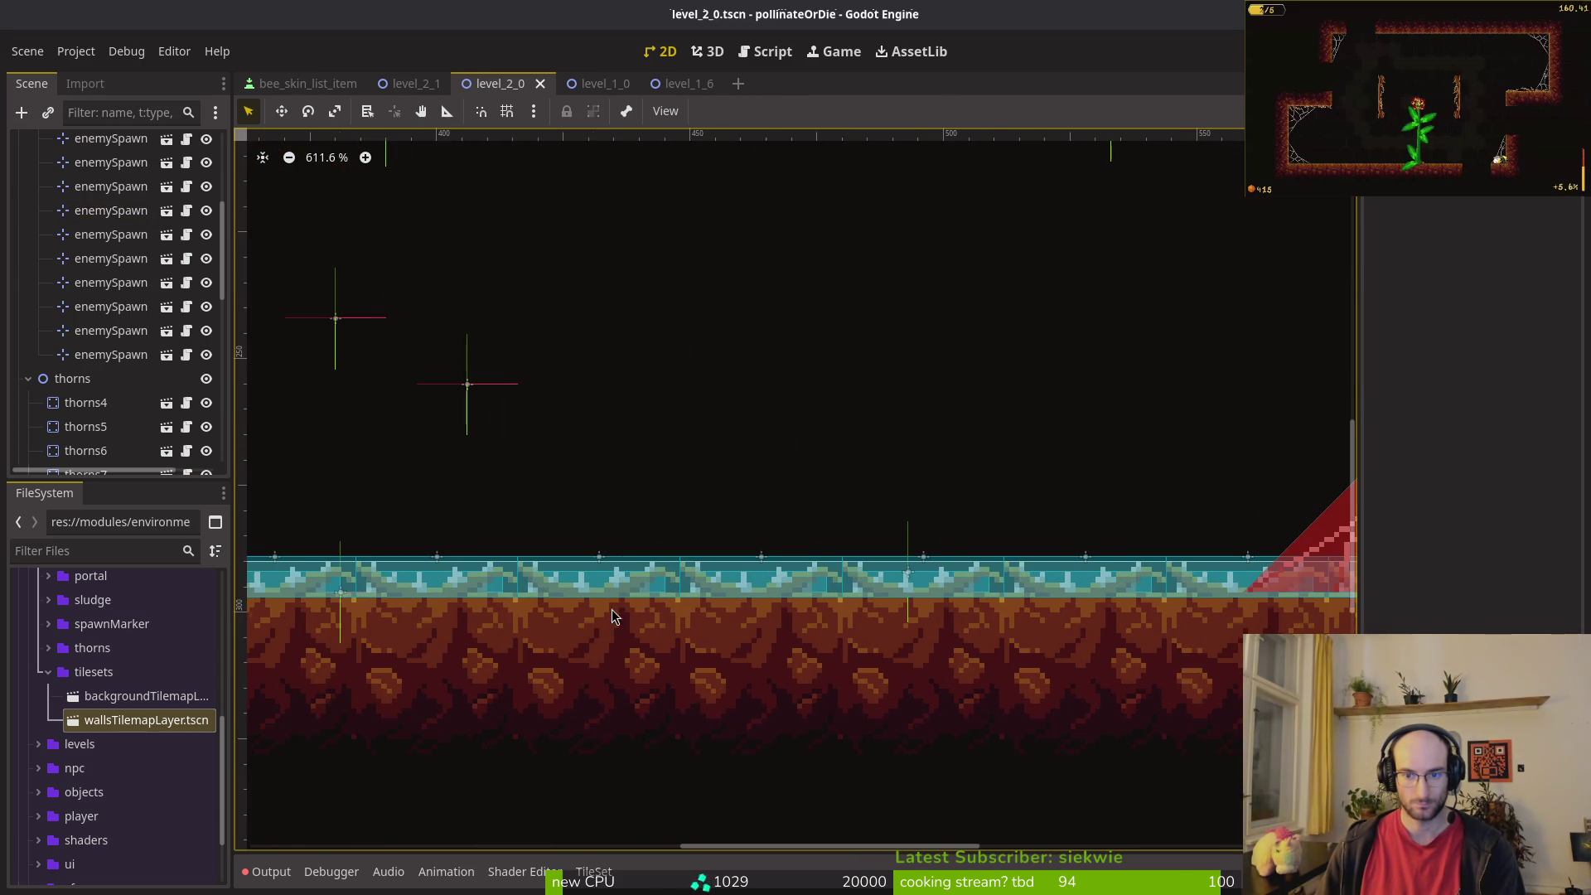
left_click(906, 575)
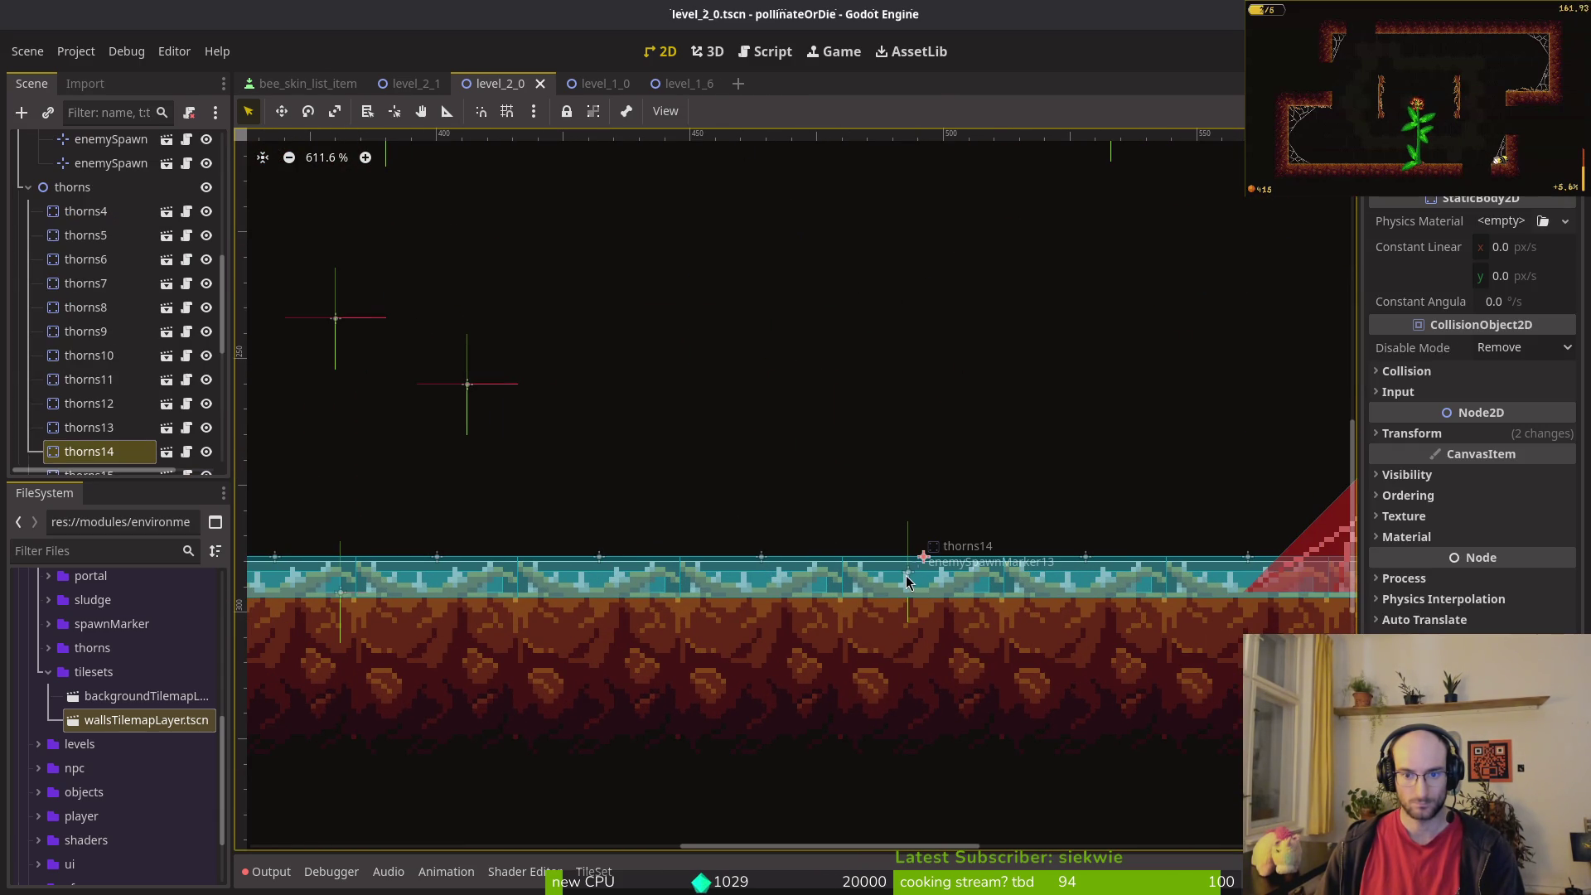
left_click(88, 429)
scroll(105, 315, "up", 5)
Duplicate the last wave2 spawn marker, undo the duplicate, and save.
left_click(124, 369)
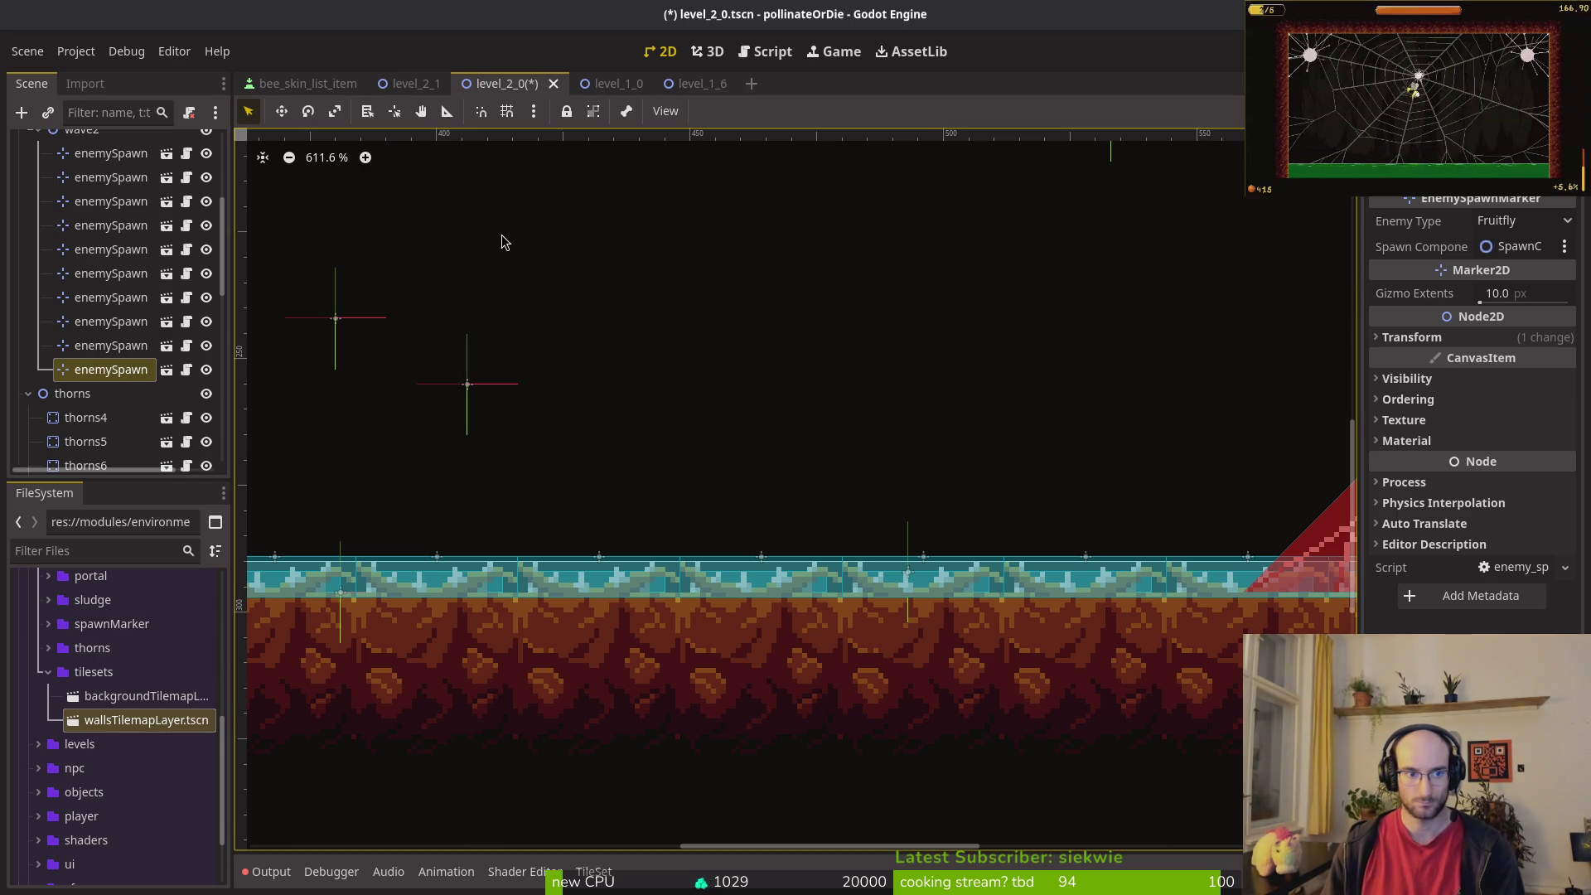
scroll(869, 354, "down", 10)
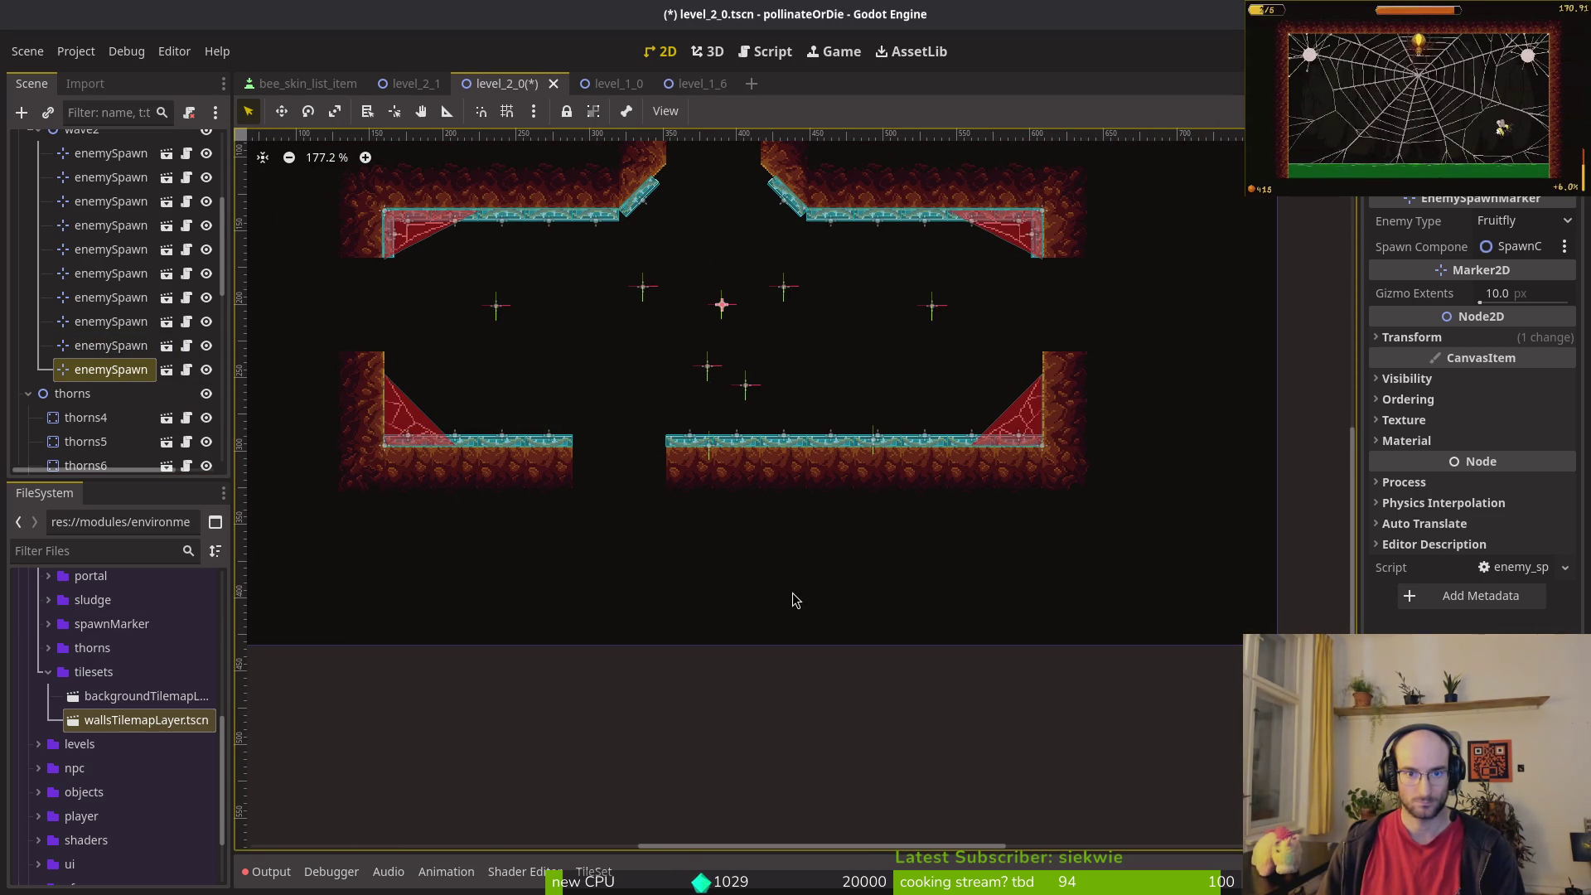
key("ctrl+d")
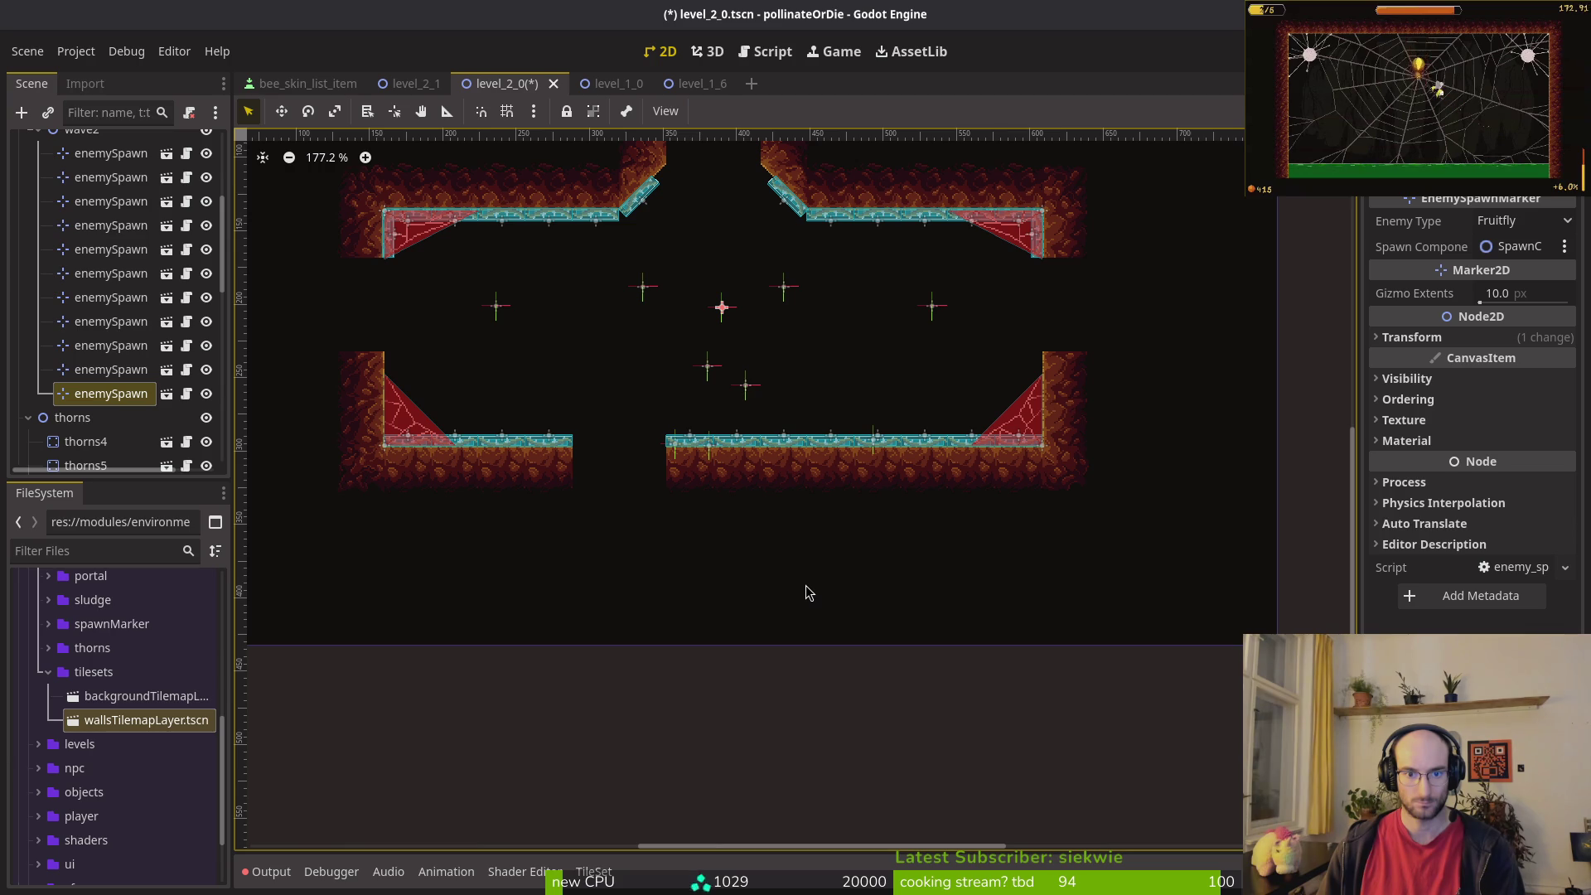
key("ctrl+z")
key("ctrl+s")
Delete the eighth wave2 spawn marker.
left_click(184, 351)
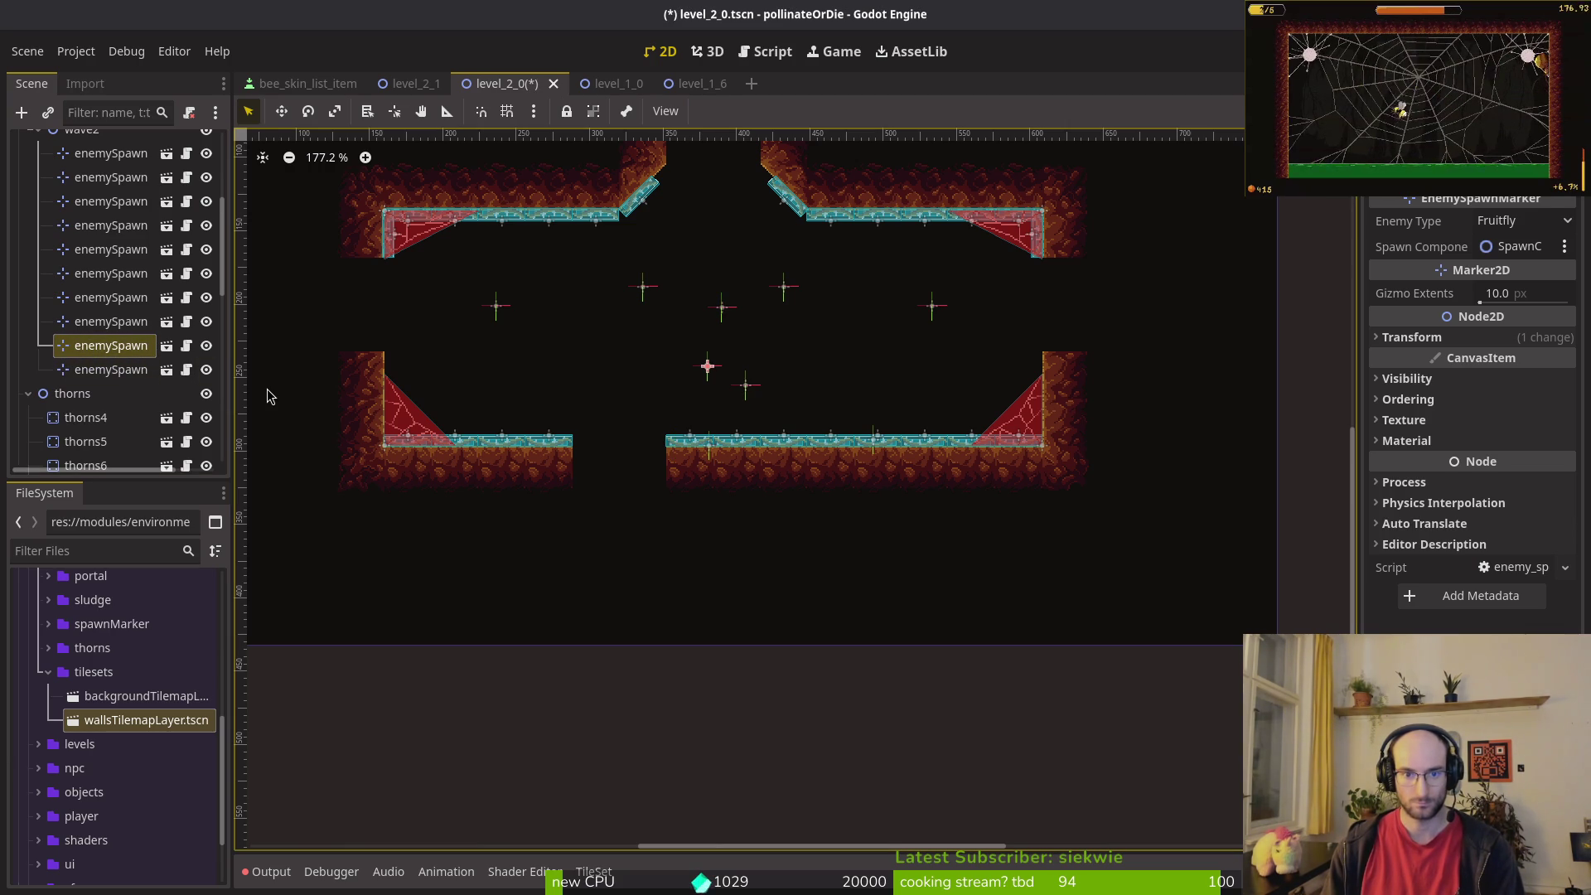
left_click(91, 323)
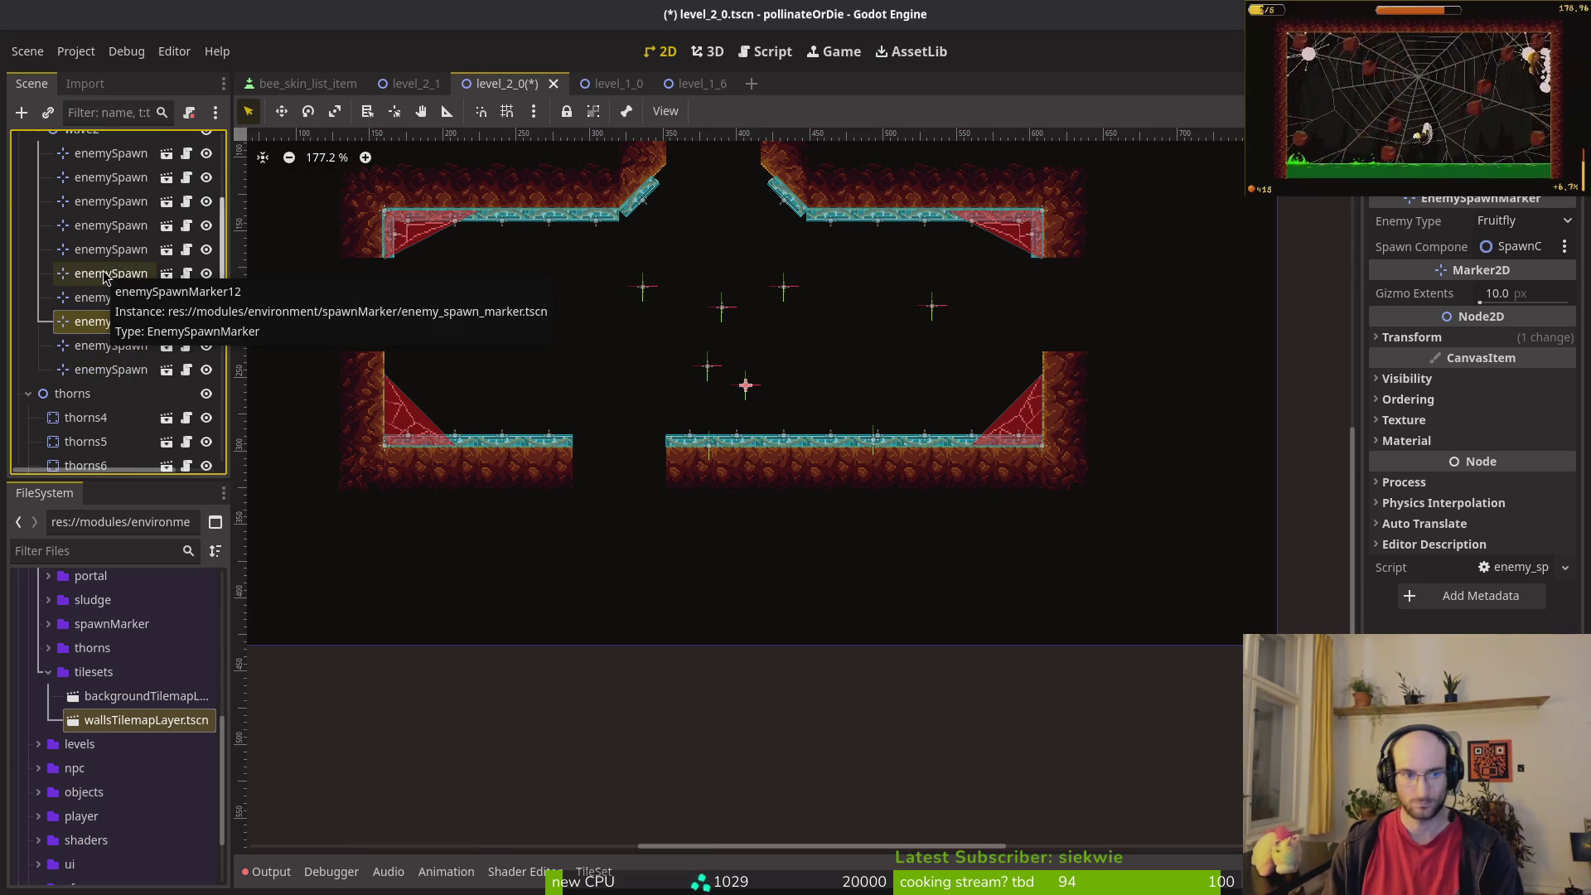
key("Delete")
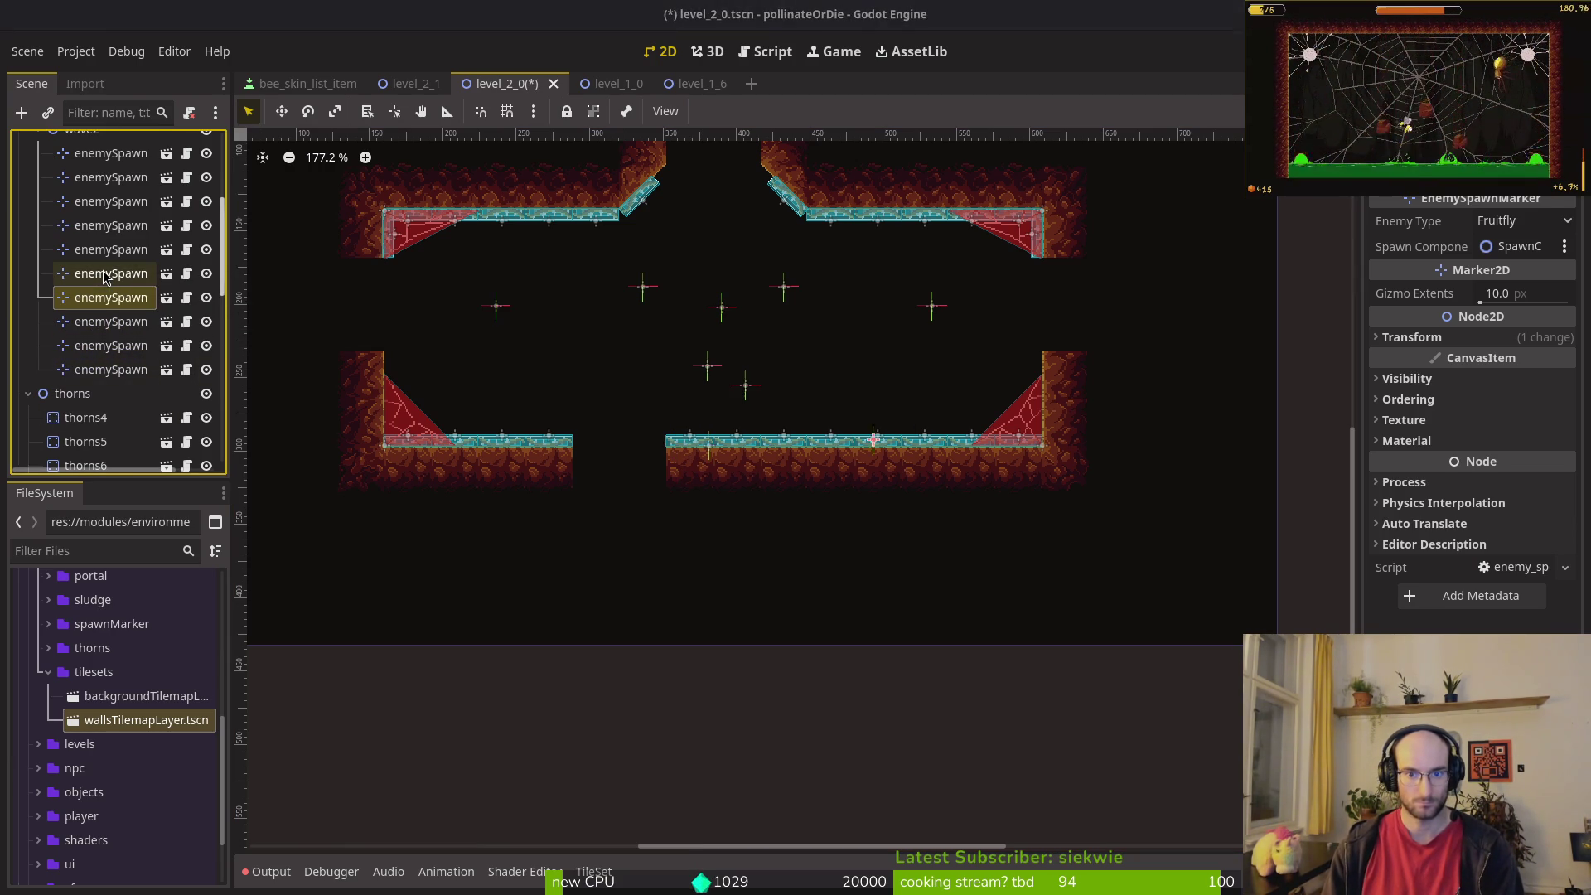
key("Return")
Move a mutated-flower marker up near the room's top gap.
scroll(764, 361, "up", 3)
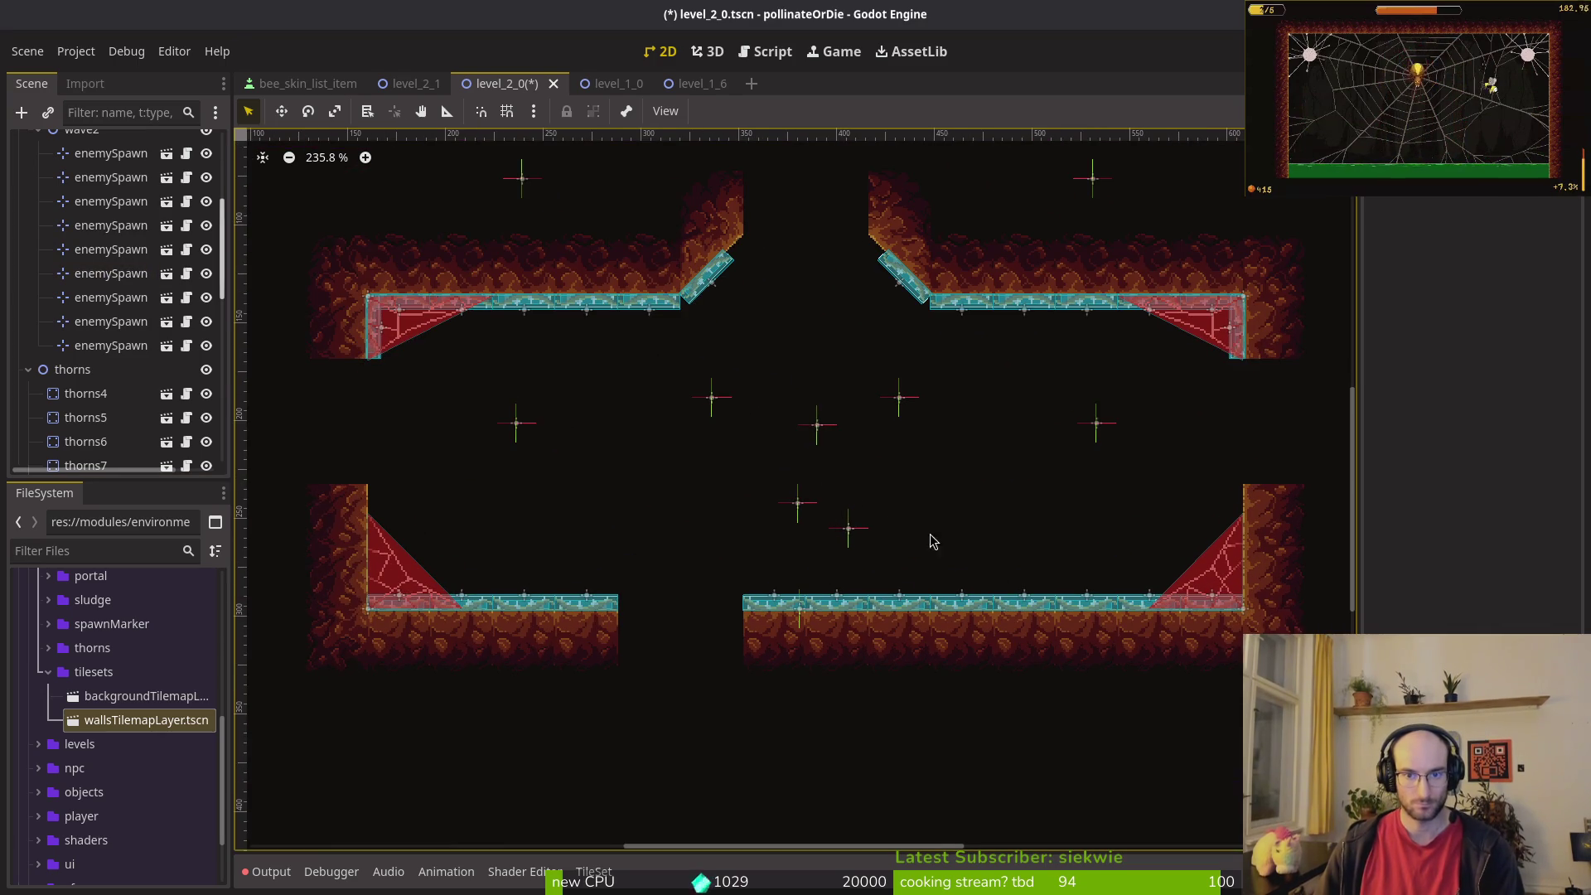
scroll(829, 555, "up", 2)
scroll(829, 555, "right", 2)
mouse_move(482, 214)
left_mouse_down()
mouse_move(675, 454)
mouse_move(828, 344)
mouse_move(805, 367)
left_mouse_up()
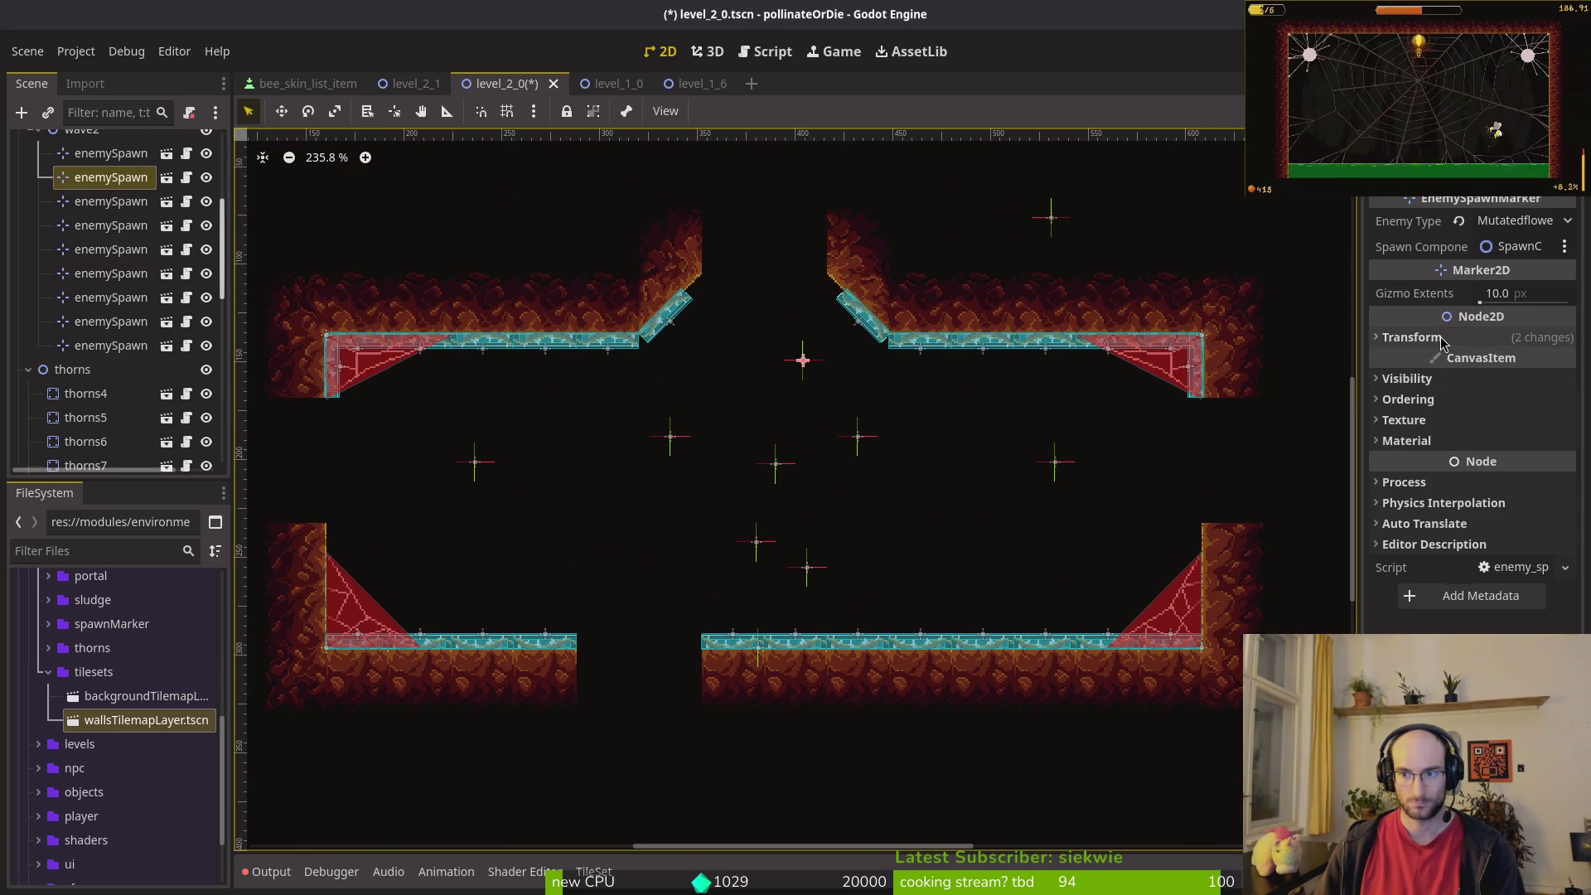
Rotate the mutated-flower marker to -135° and set it at 432, 129 on the sloped wall, then save.
left_click(1411, 337)
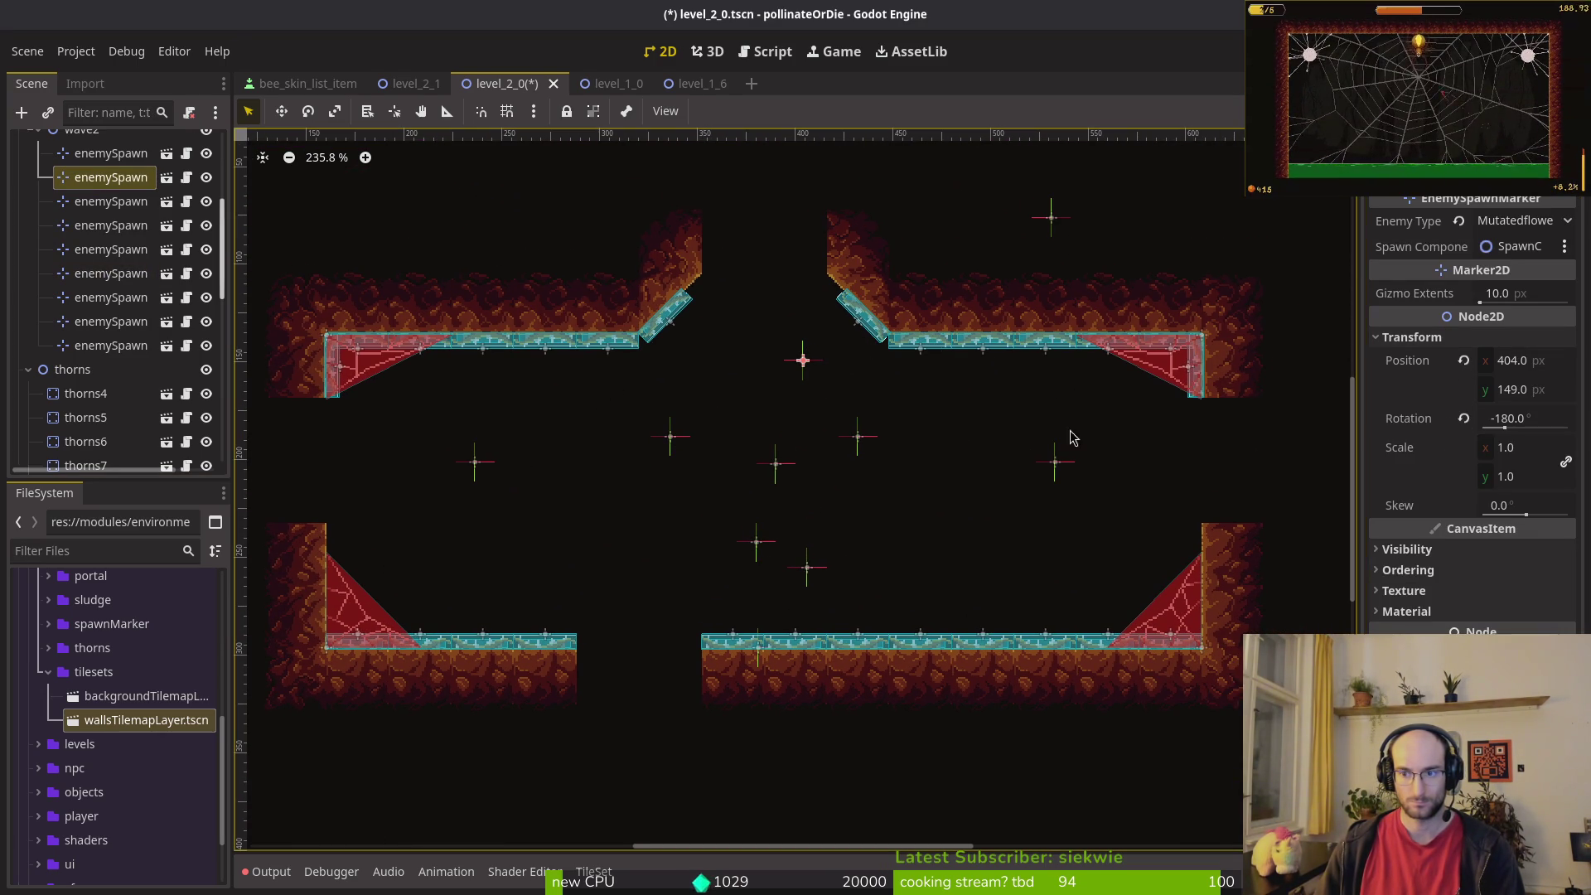
left_click(1465, 420)
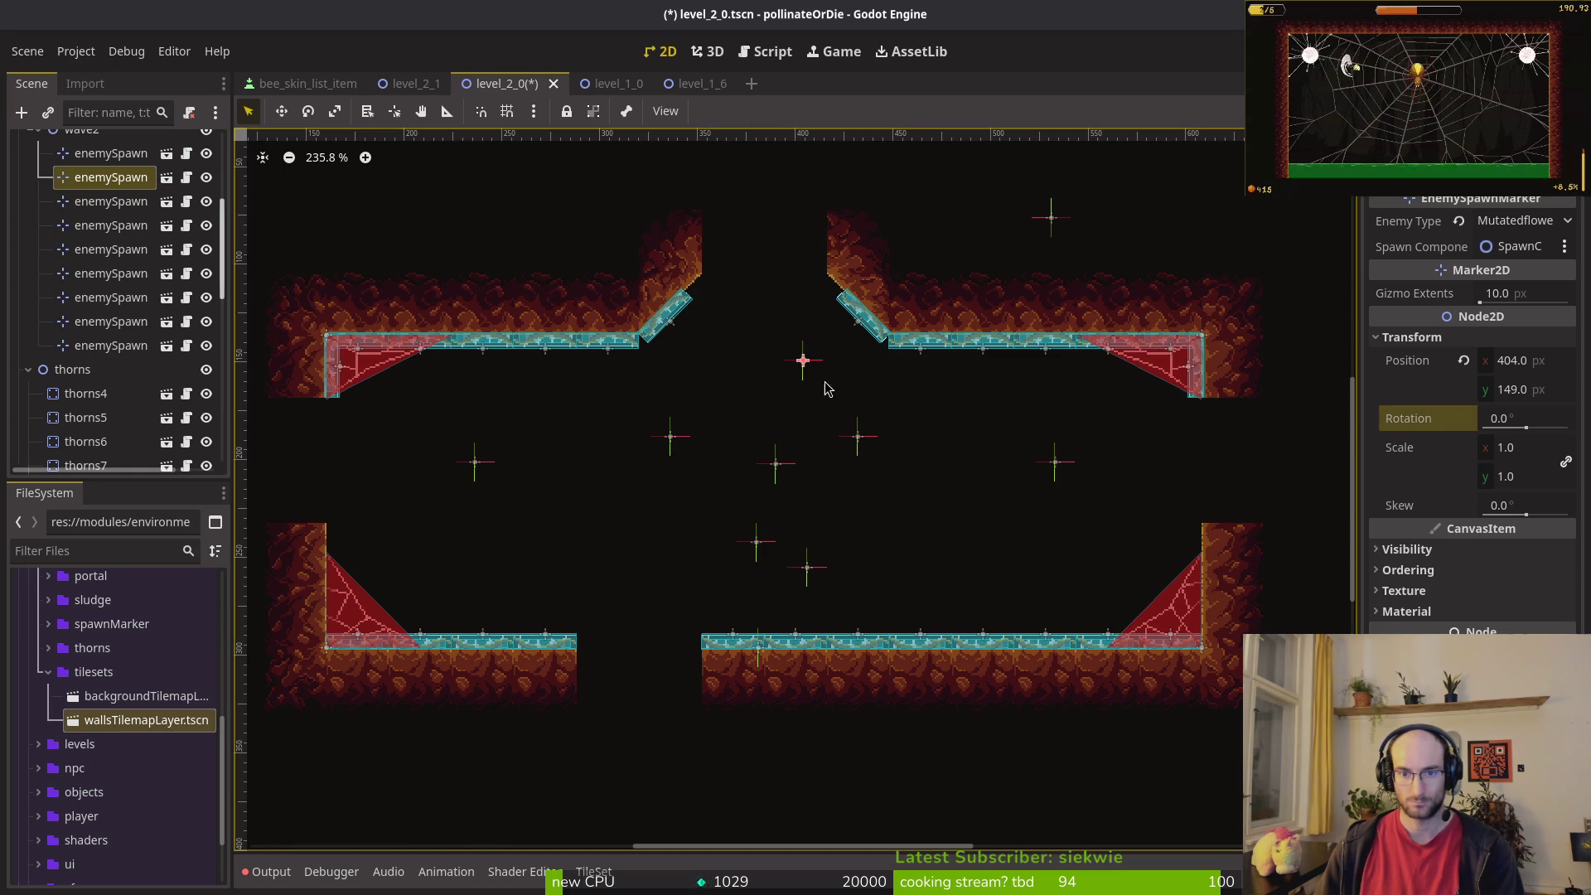
mouse_move(825, 392)
left_mouse_down()
mouse_move(770, 400)
mouse_move(730, 354)
mouse_move(748, 287)
left_mouse_up()
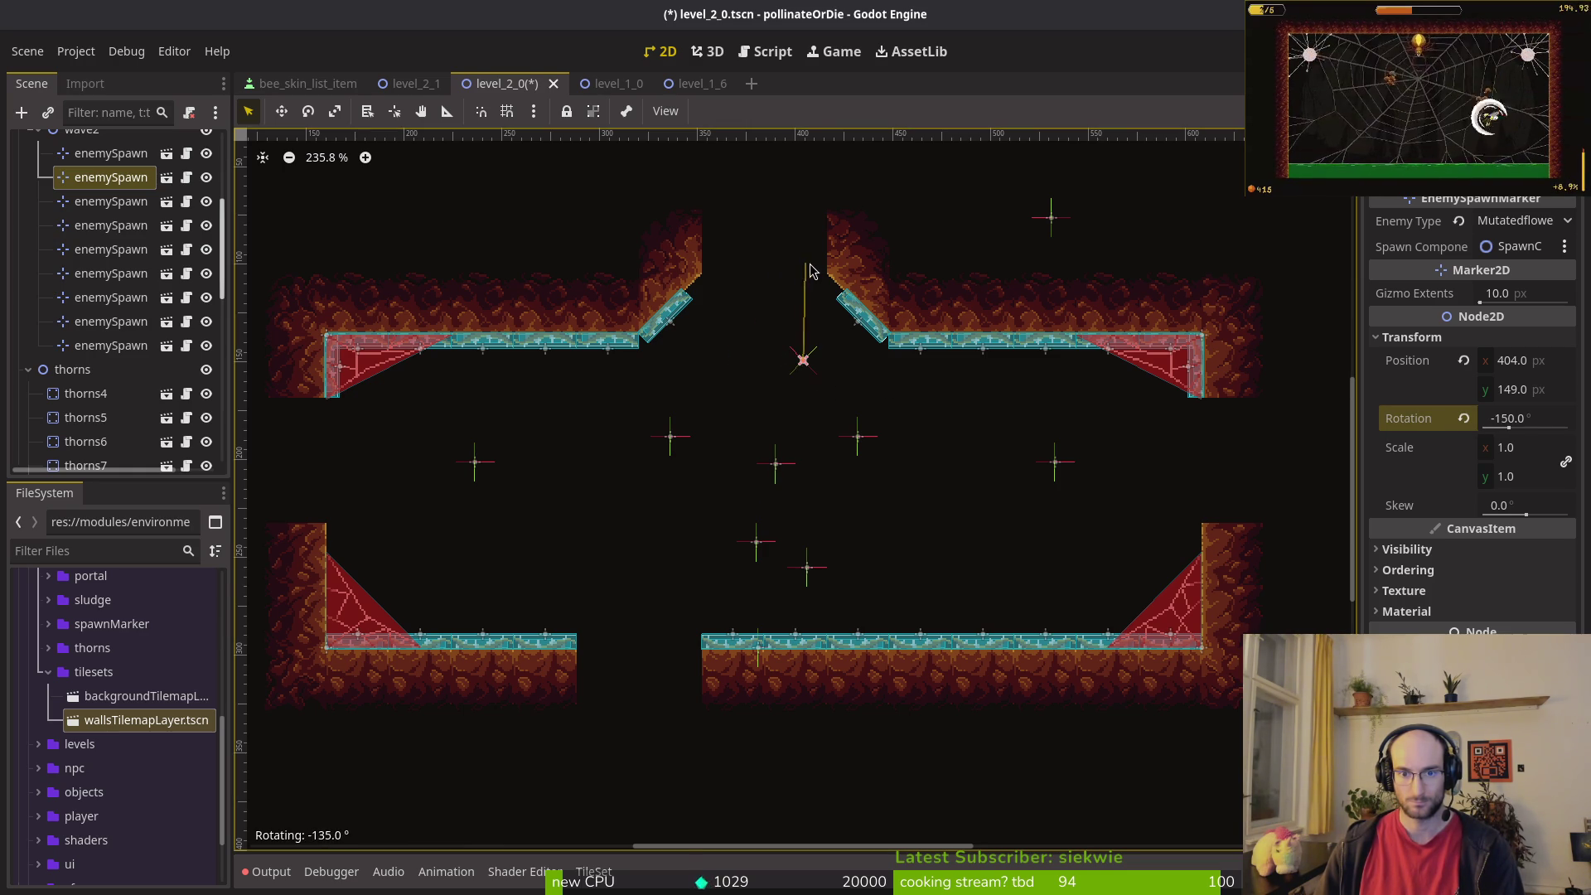
scroll(834, 370, "up", 4)
mouse_move(762, 343)
left_mouse_down()
mouse_move(885, 236)
mouse_move(881, 259)
left_mouse_up()
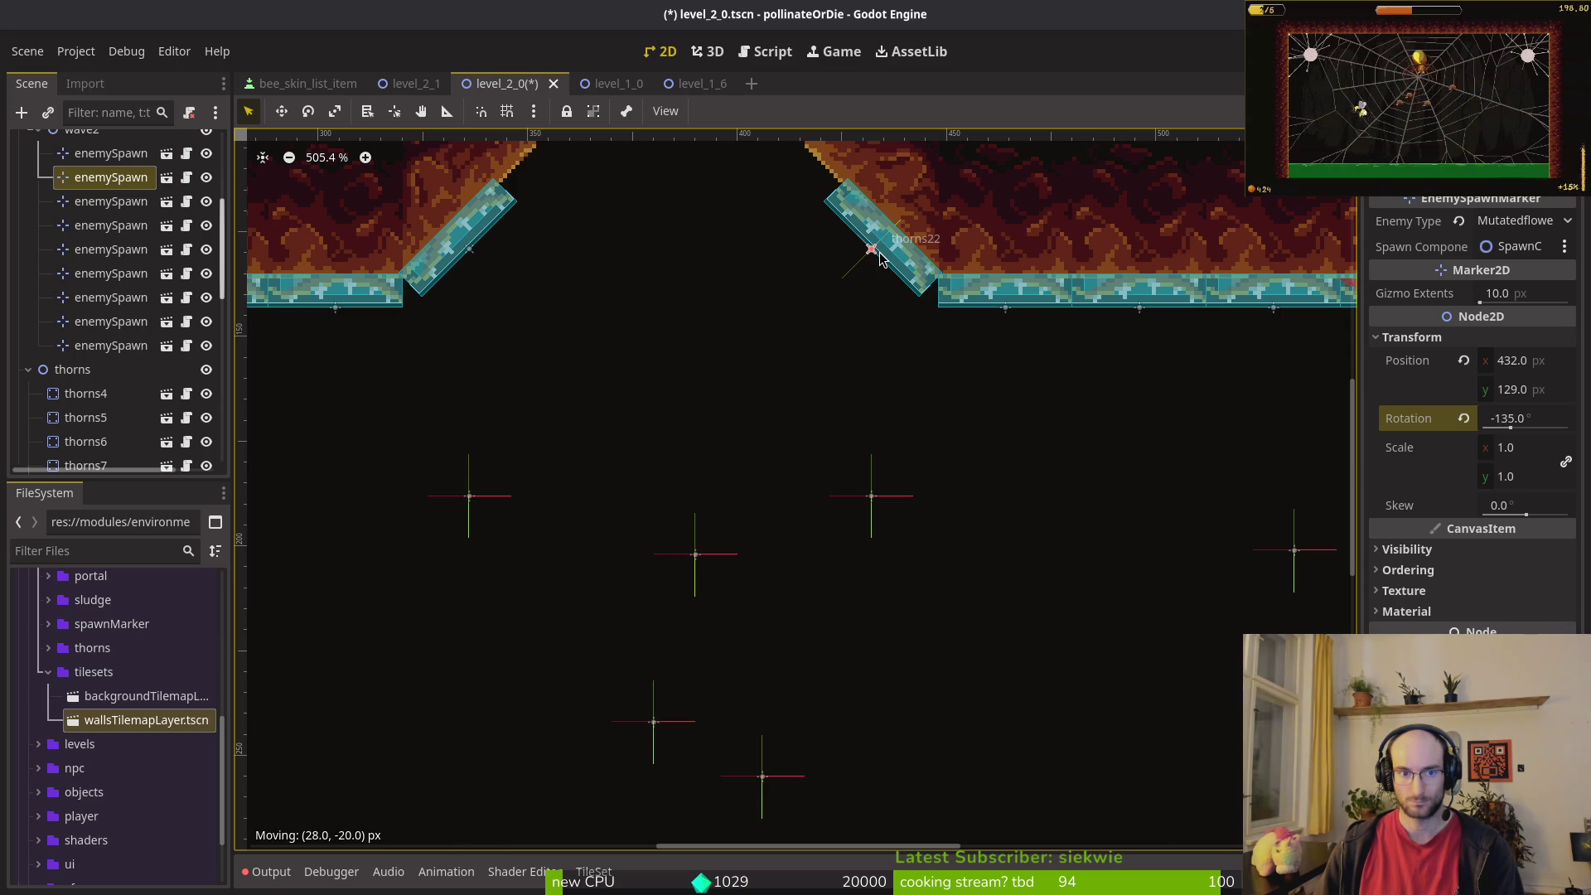
key("ctrl+s")
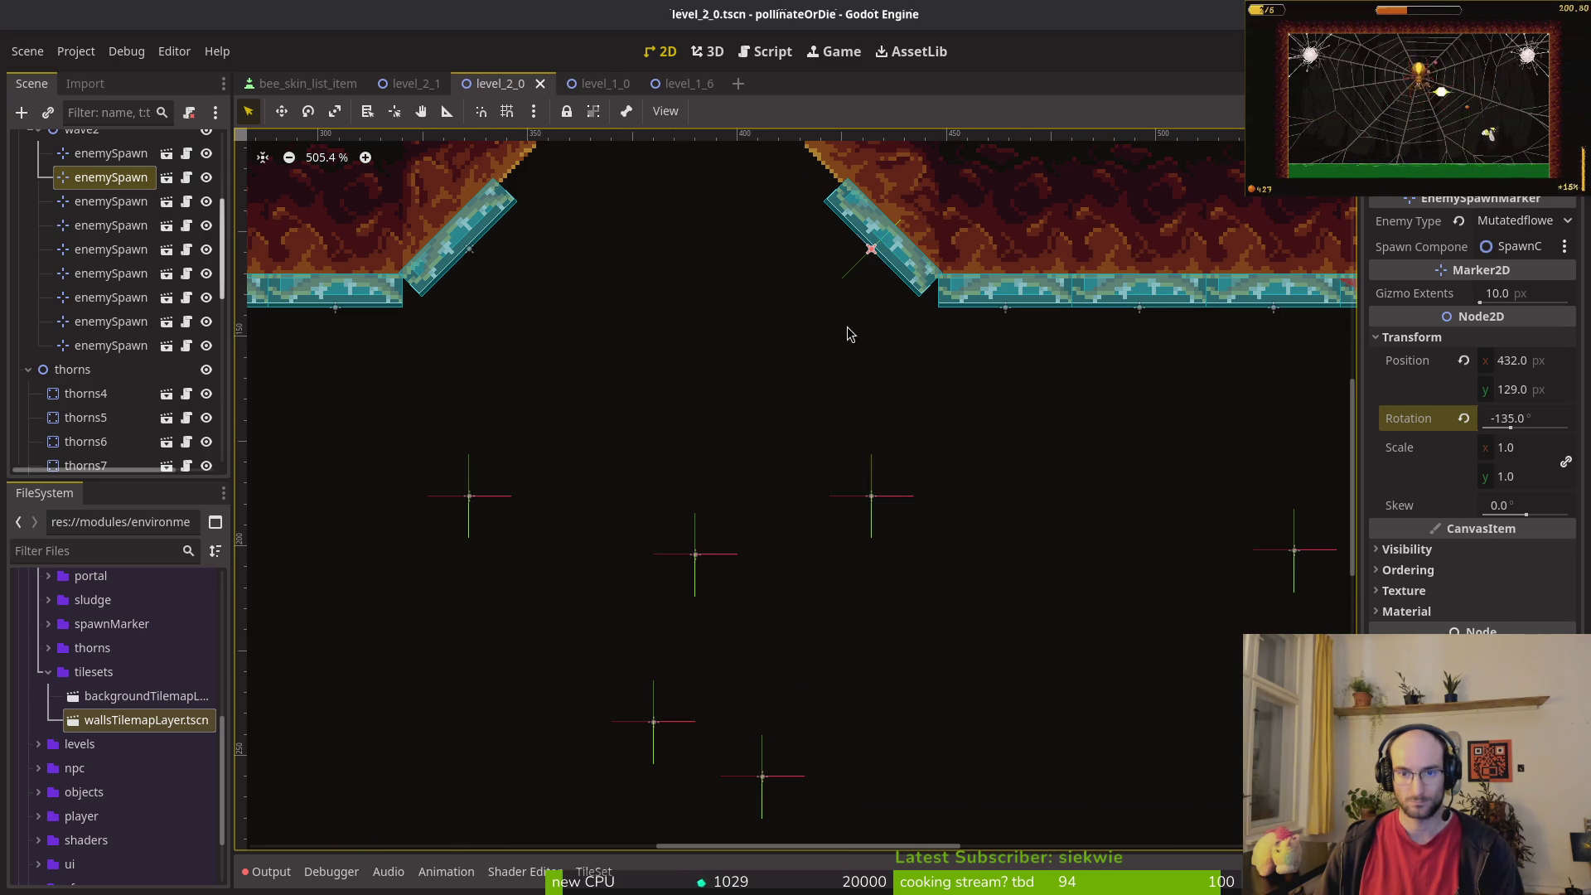
Delete the stray spawn marker above the room's top-right wall.
scroll(849, 337, "down", 4)
left_click(1037, 194)
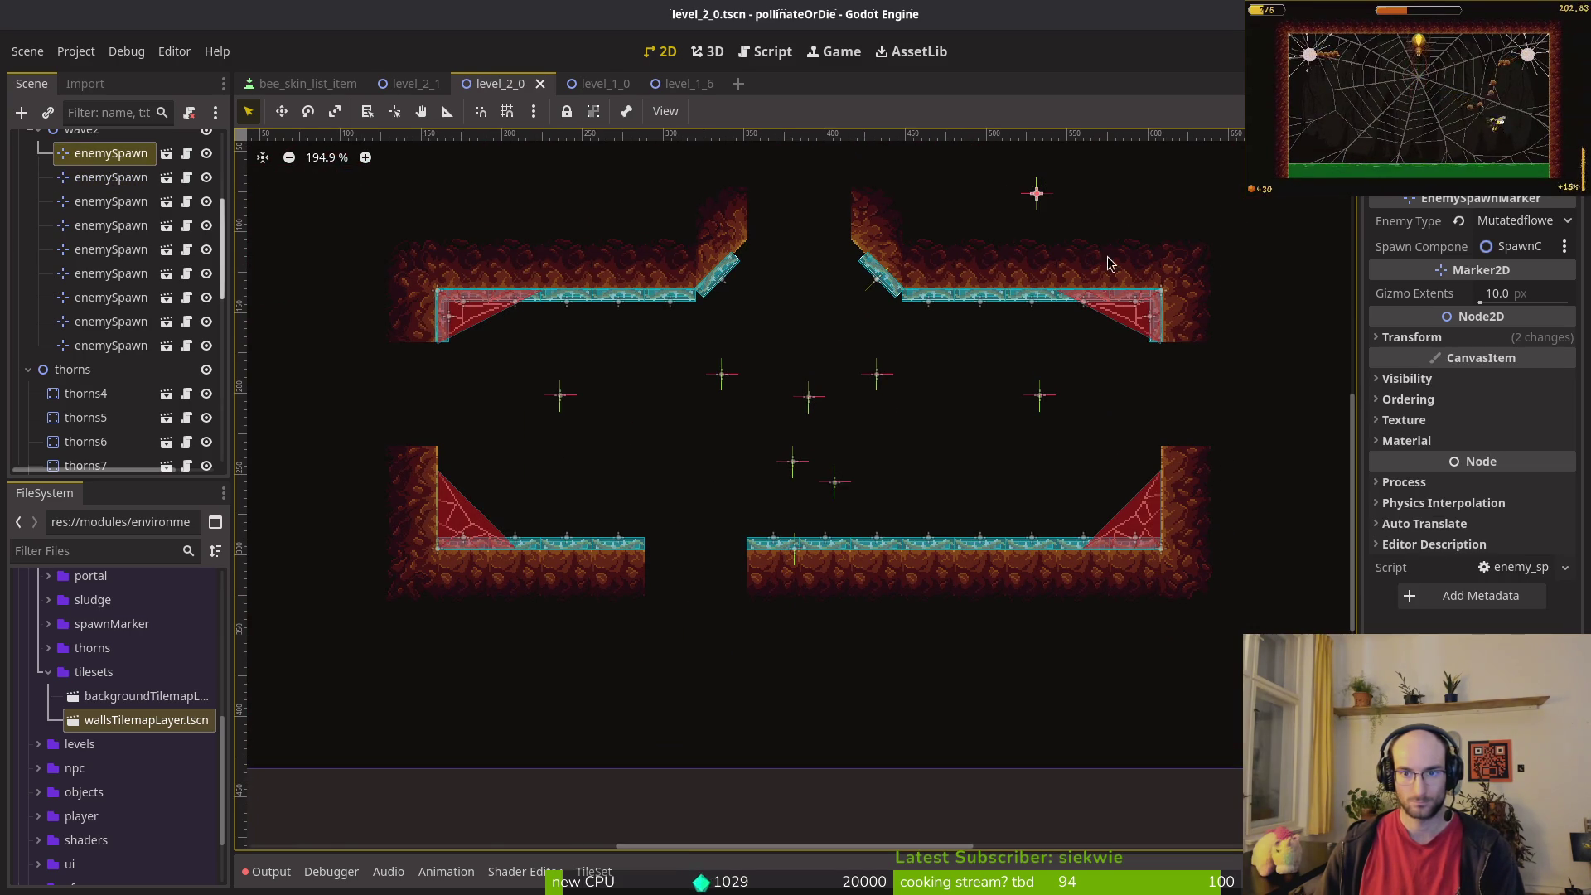
key("Delete")
key("Return")
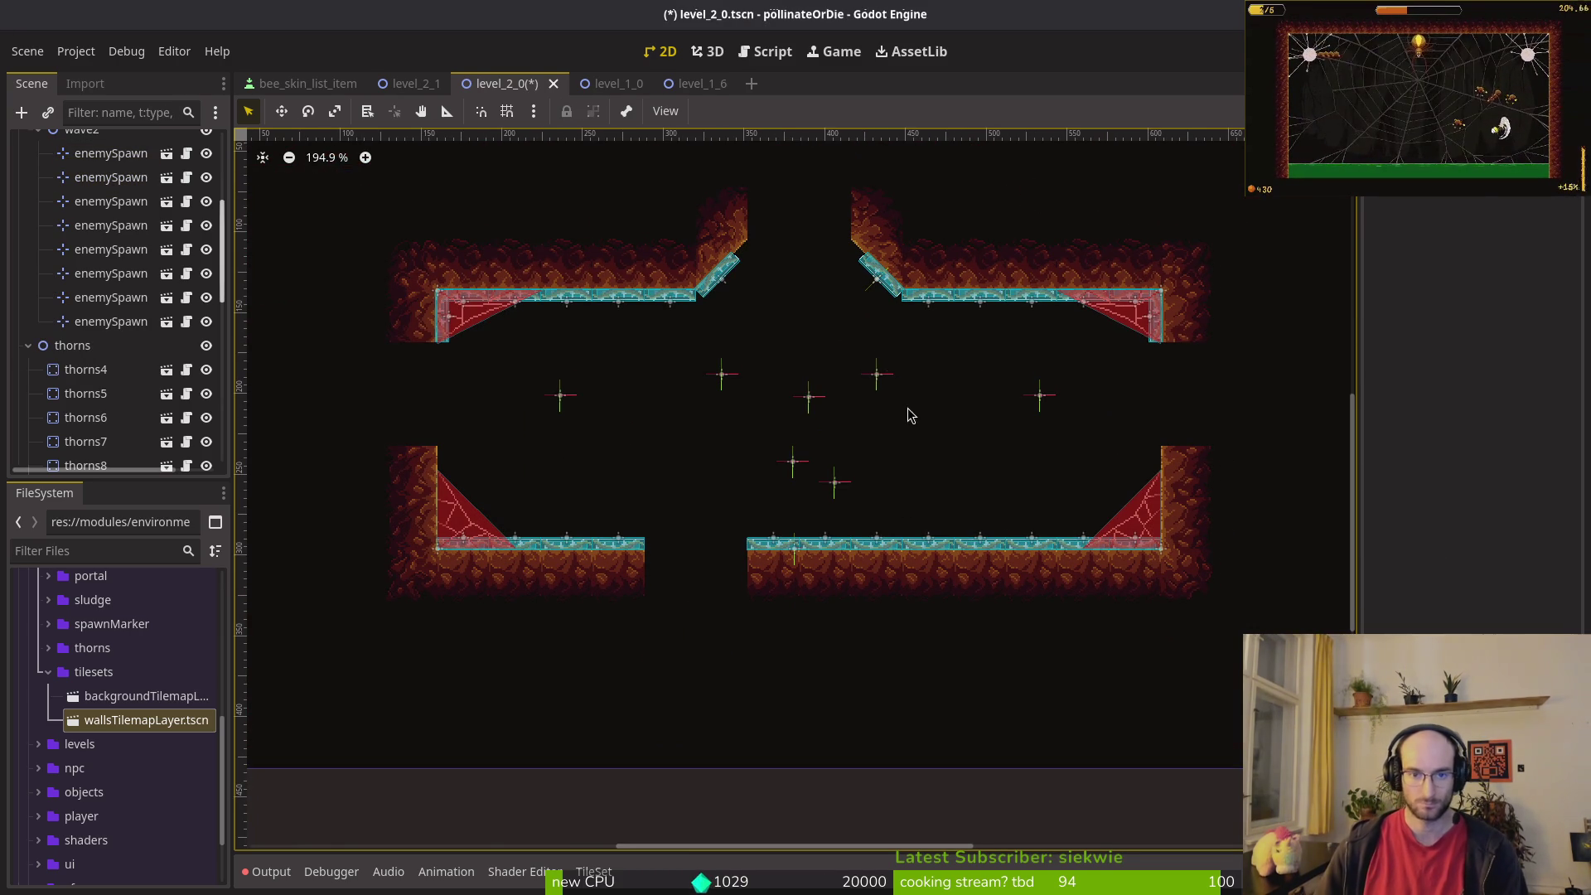
Reposition enemySpawnMarker19 and enemySpawnMarker15, and shift another marker toward the left wall.
left_click_drag(832, 468, 821, 465)
mouse_move(858, 547)
left_mouse_down()
mouse_move(914, 541)
mouse_move(895, 540)
mouse_move(909, 511)
mouse_move(785, 540)
left_mouse_up()
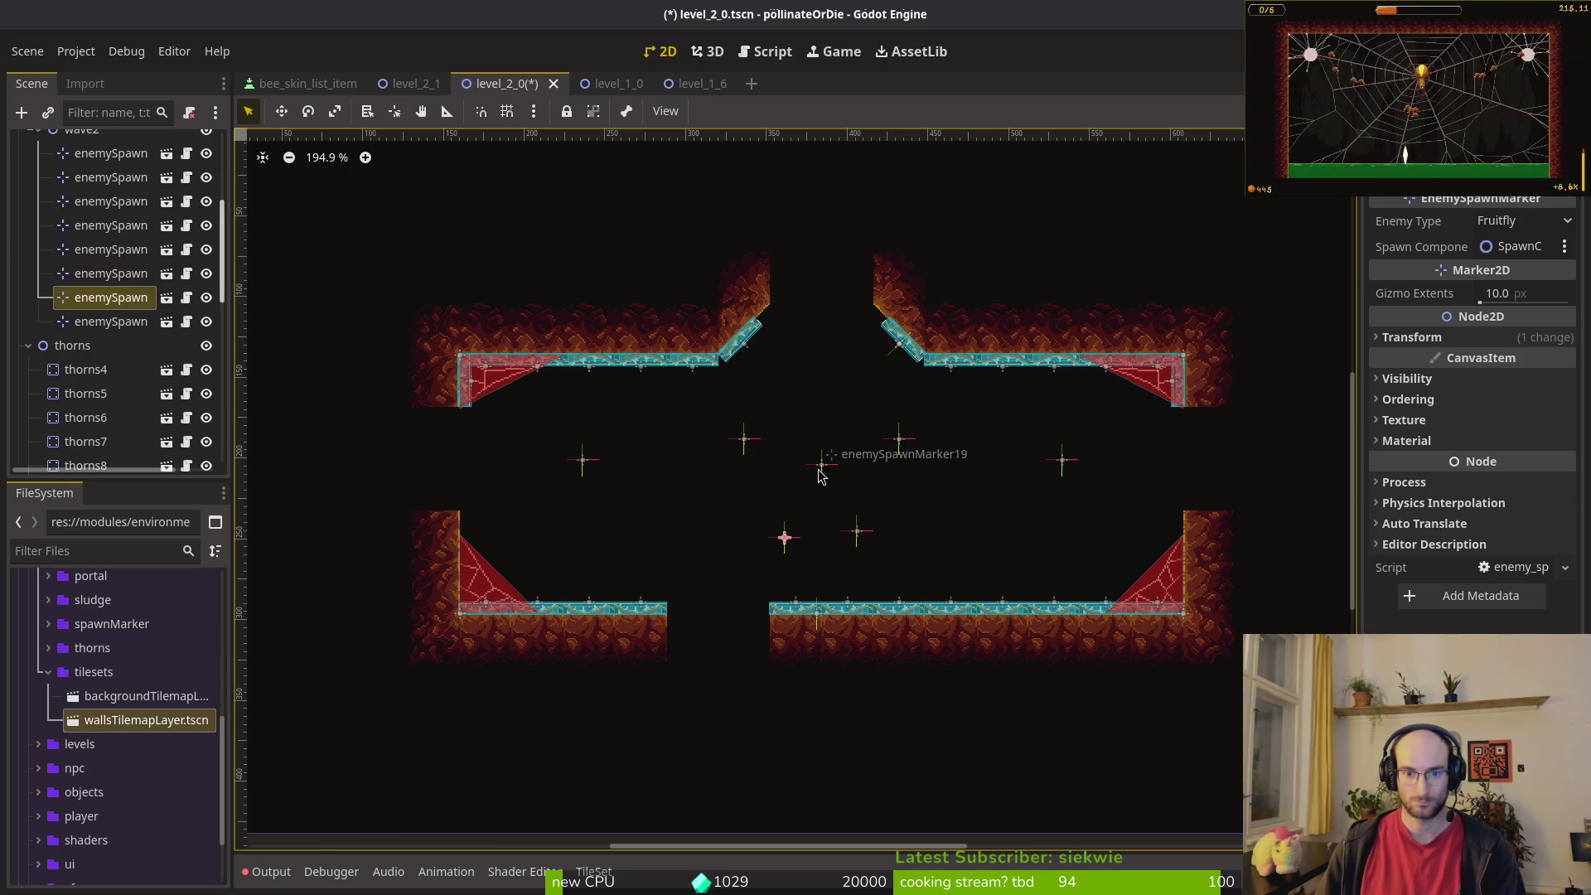
left_click(820, 466)
left_click(888, 451)
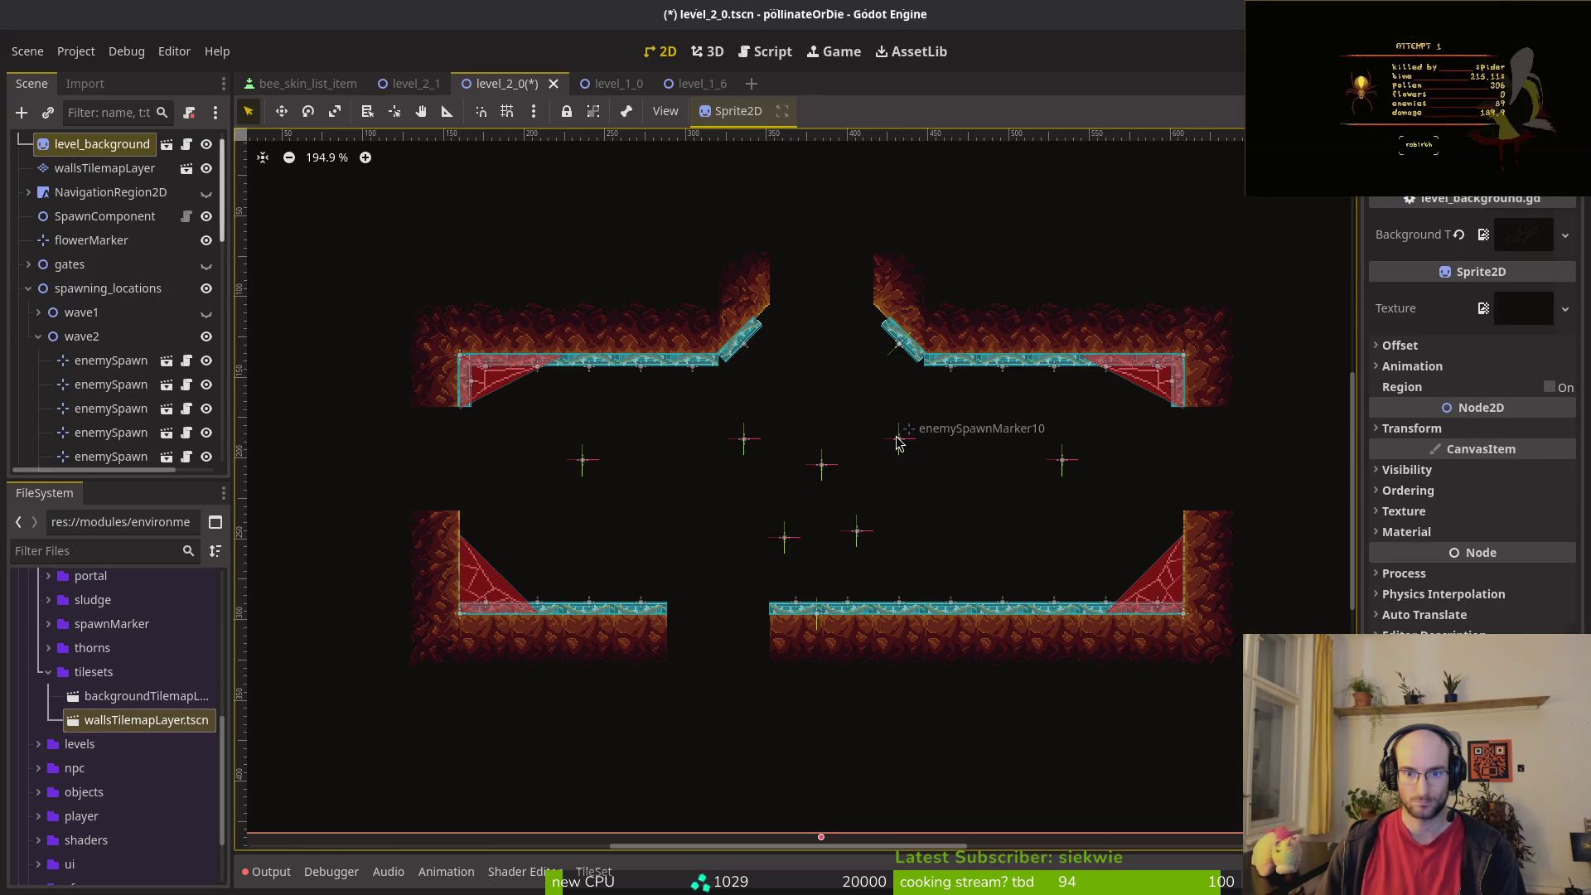
left_click(899, 438)
left_click(745, 442)
left_click_drag(584, 461, 567, 501)
Make the right-side marker spawn a Fly and move it to the lower left.
left_click(1520, 223)
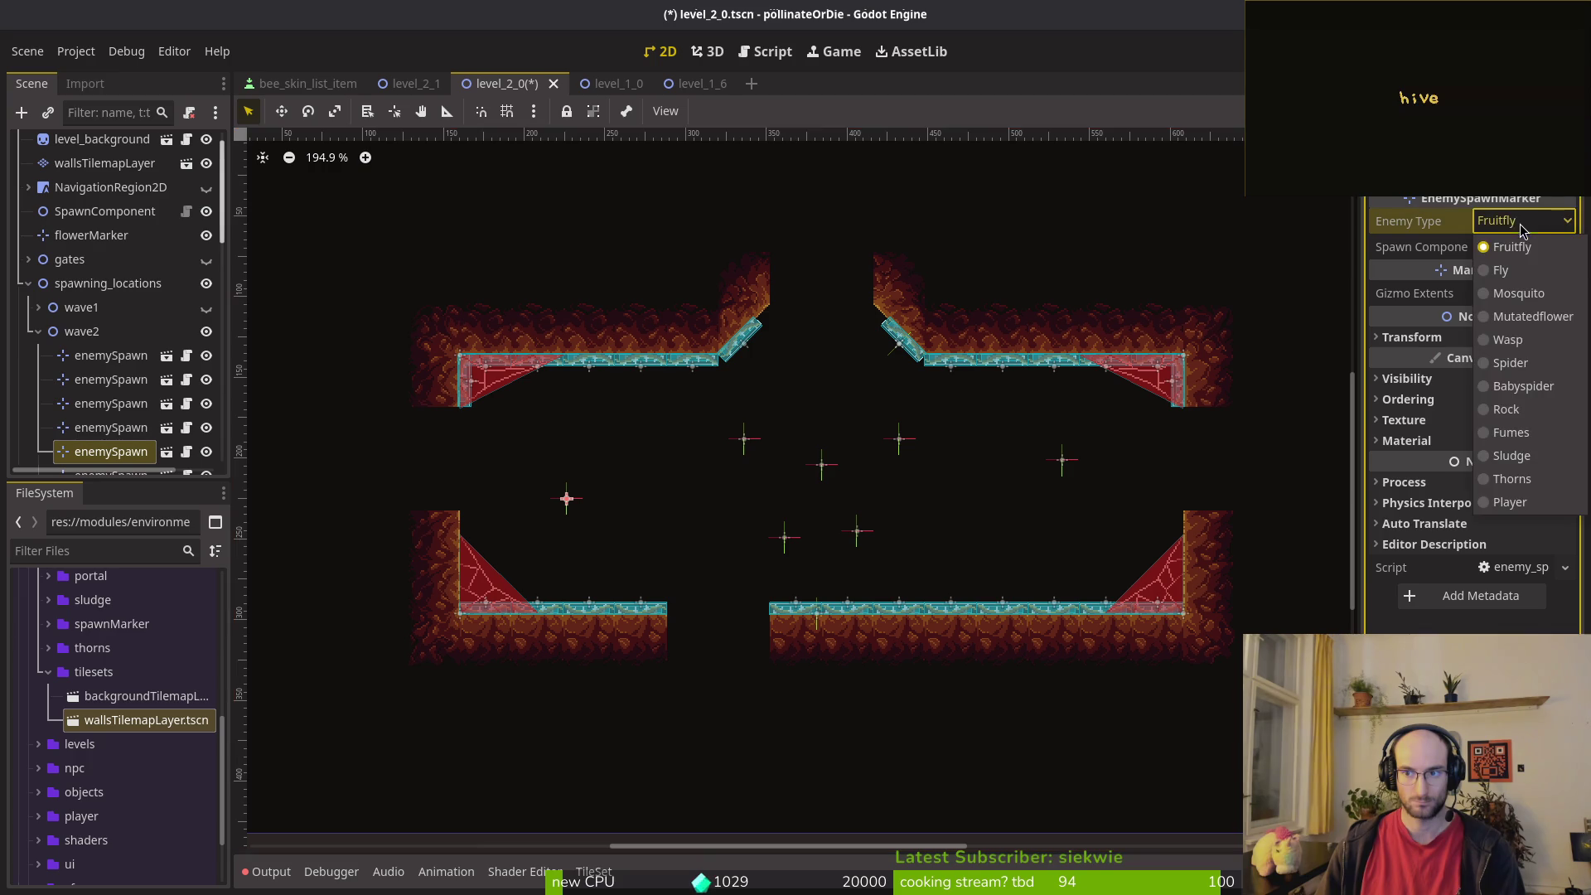
left_click(1063, 459)
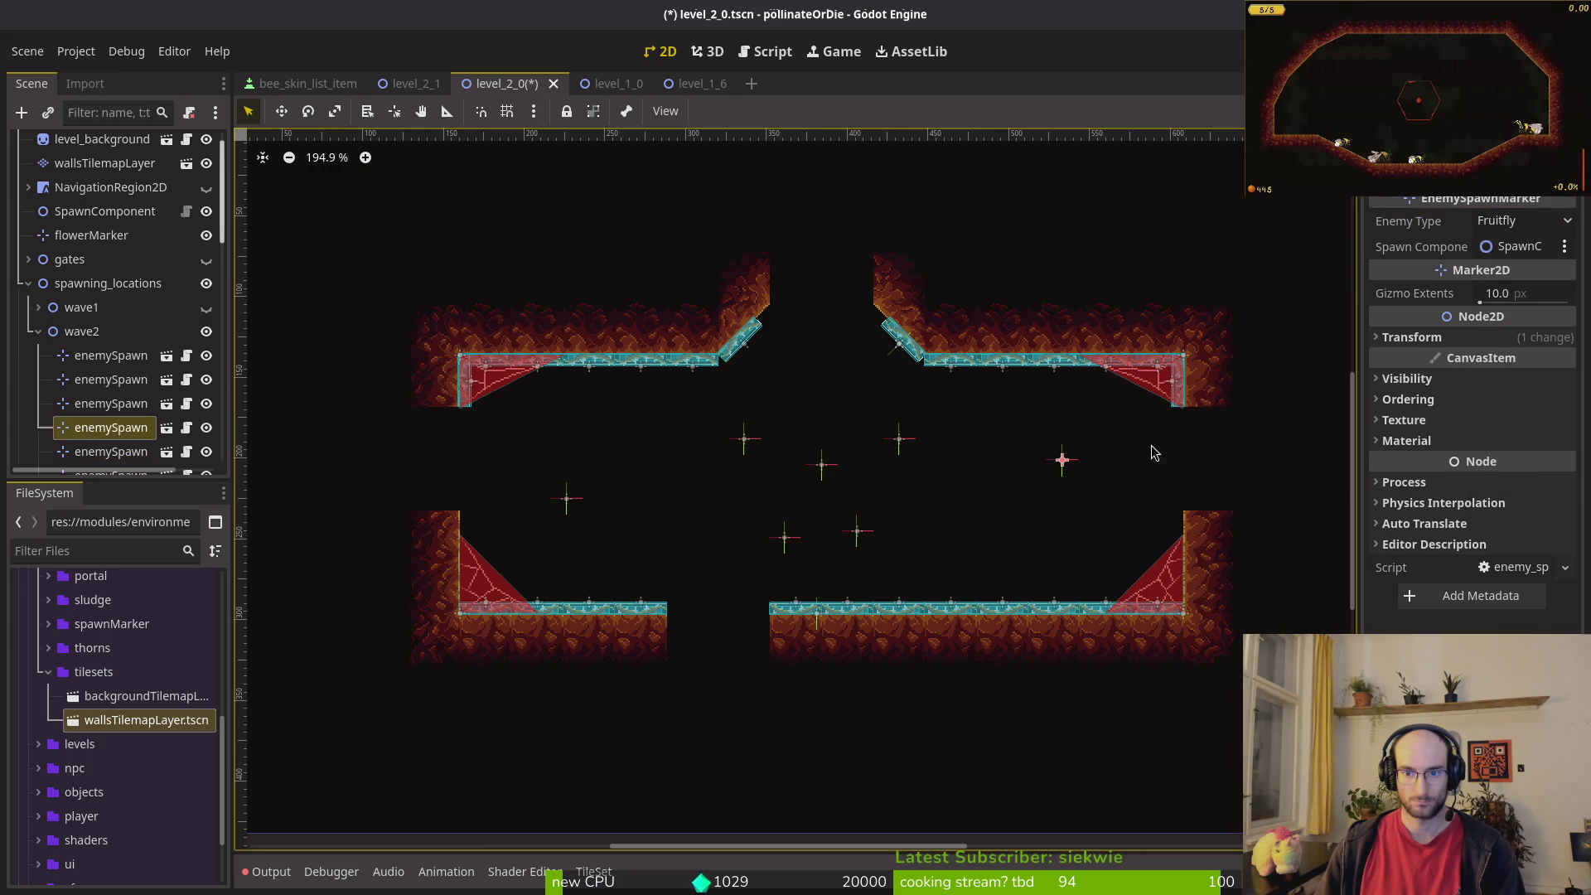
left_click(1509, 222)
left_click(1500, 294)
mouse_move(1025, 460)
left_mouse_down()
mouse_move(671, 531)
mouse_move(614, 497)
mouse_move(614, 455)
left_mouse_up()
Spread markers 9, 10 and 15 and another fruitfly marker, sending 15 to the right side.
left_click_drag(770, 533, 620, 528)
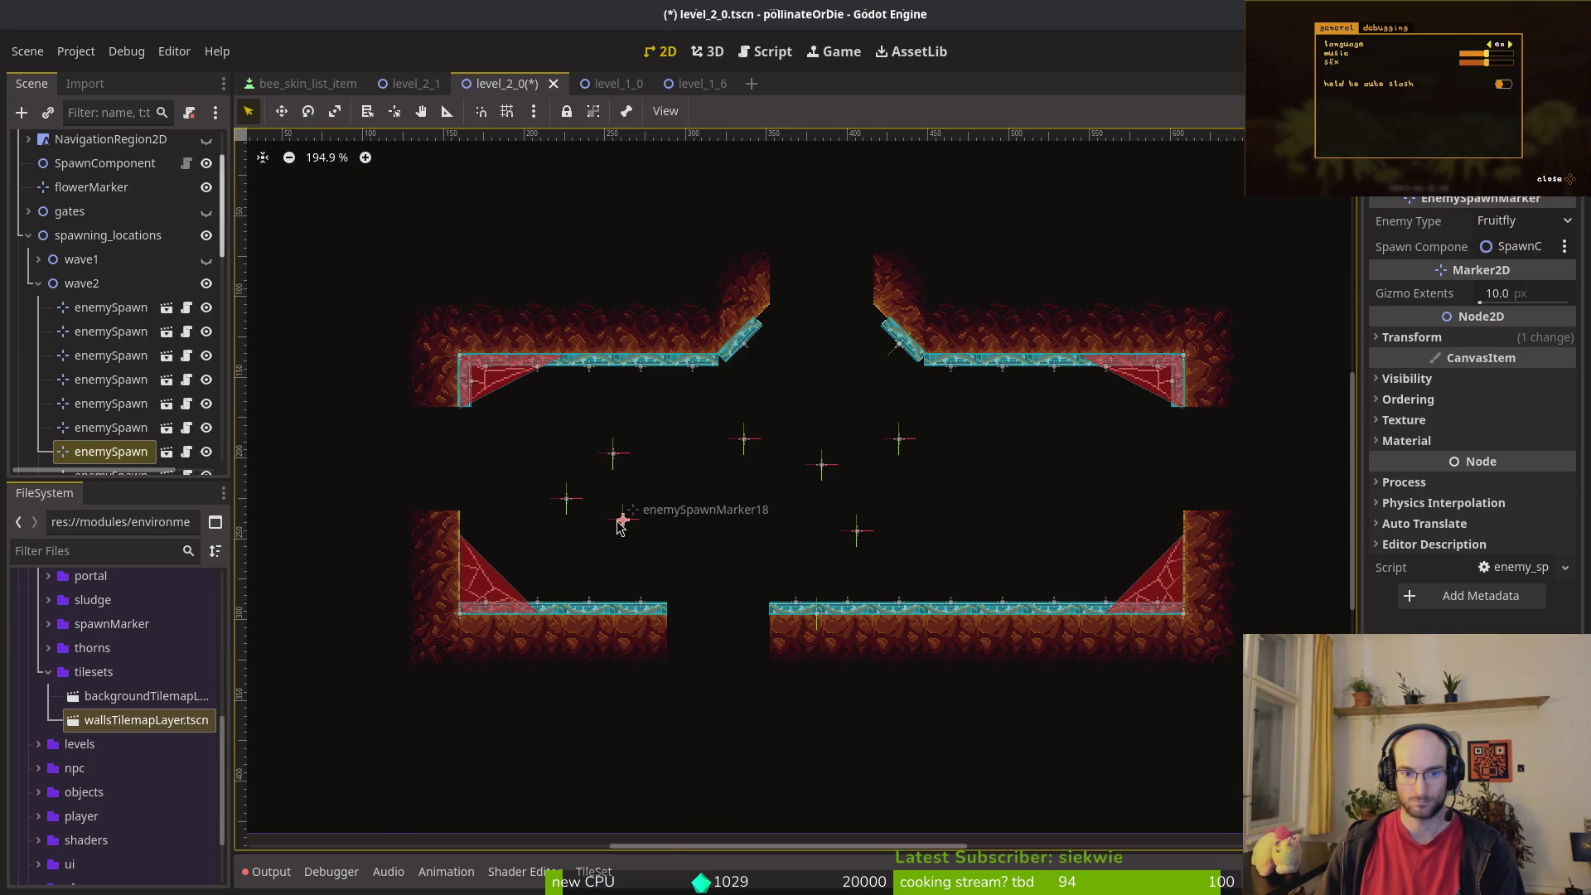
left_click(821, 469)
left_click_drag(858, 537, 823, 525)
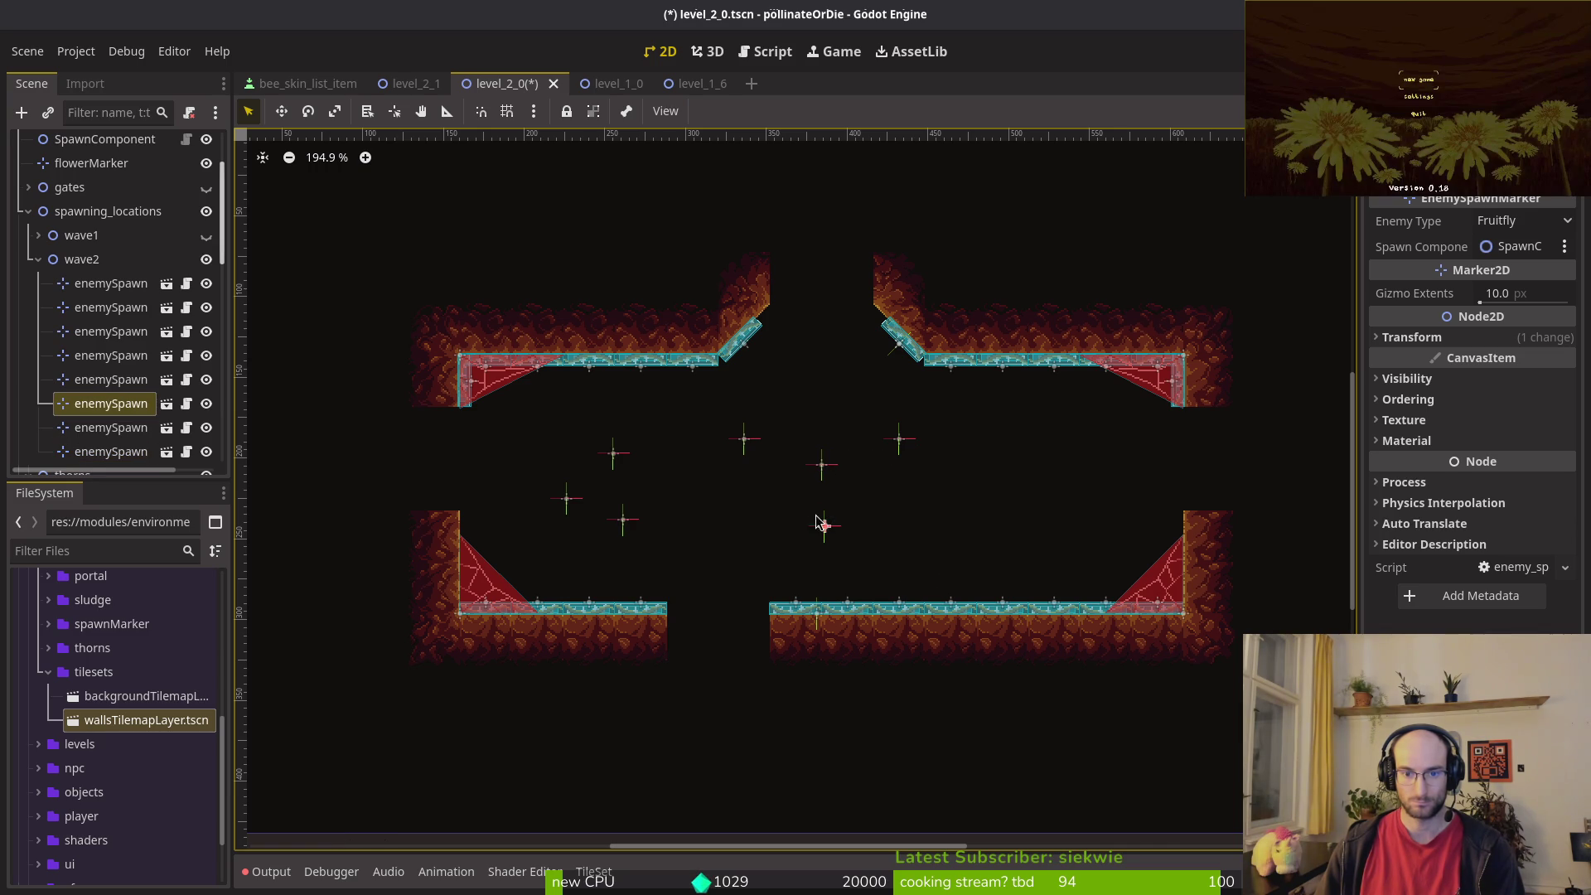
left_click_drag(747, 441, 774, 437)
mouse_move(903, 443)
left_mouse_down()
mouse_move(871, 472)
mouse_move(869, 445)
left_mouse_up()
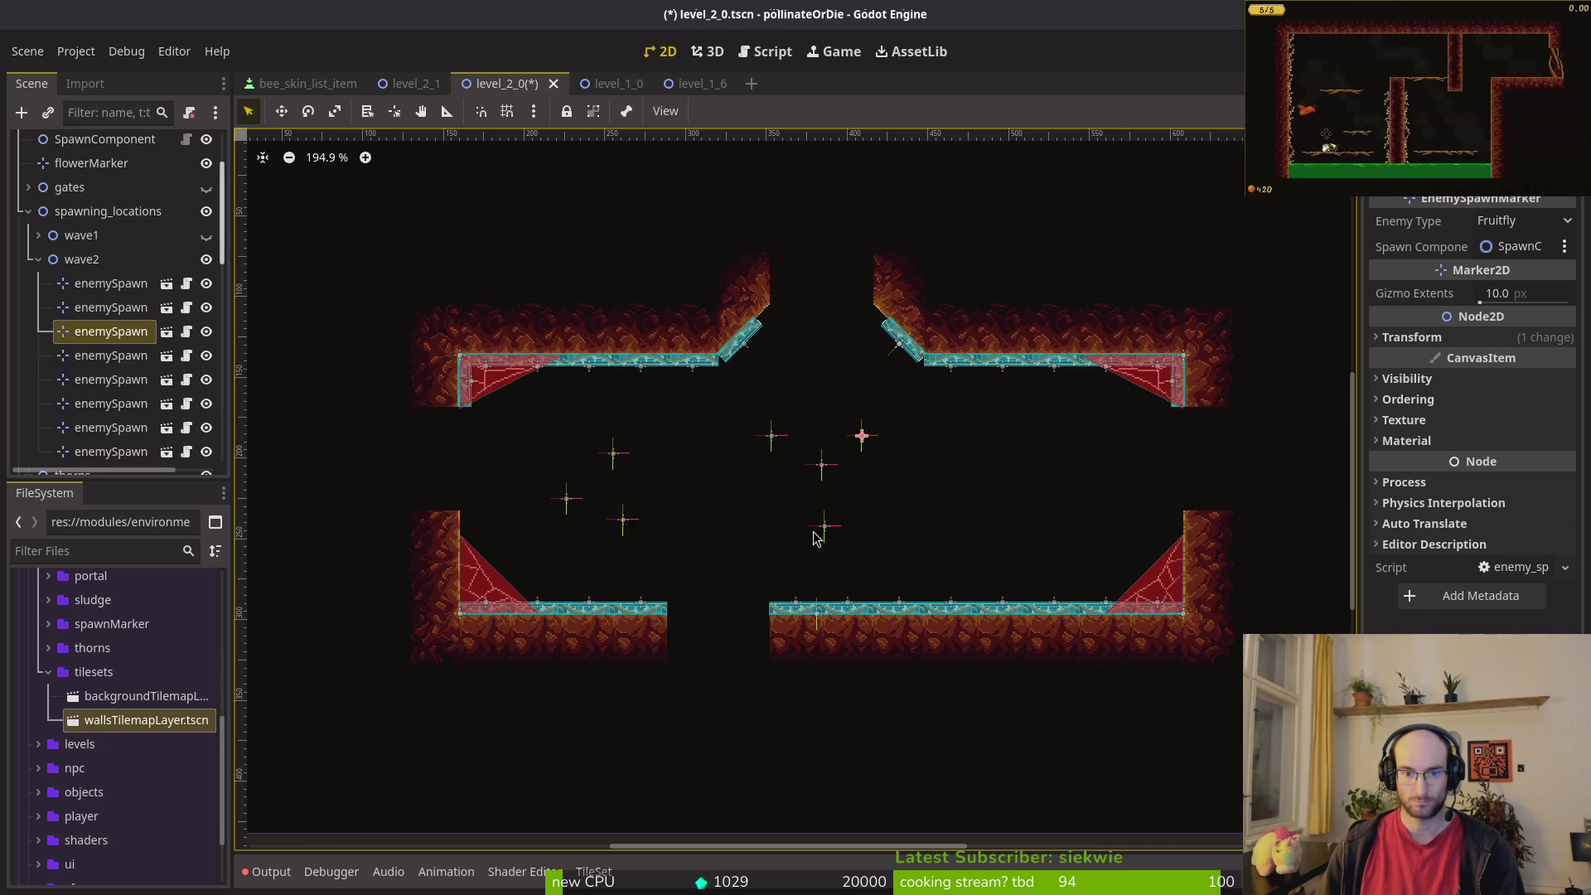
mouse_move(828, 534)
left_mouse_down()
mouse_move(1169, 464)
mouse_move(1092, 526)
mouse_move(1059, 489)
mouse_move(1109, 502)
mouse_move(1125, 485)
left_mouse_up()
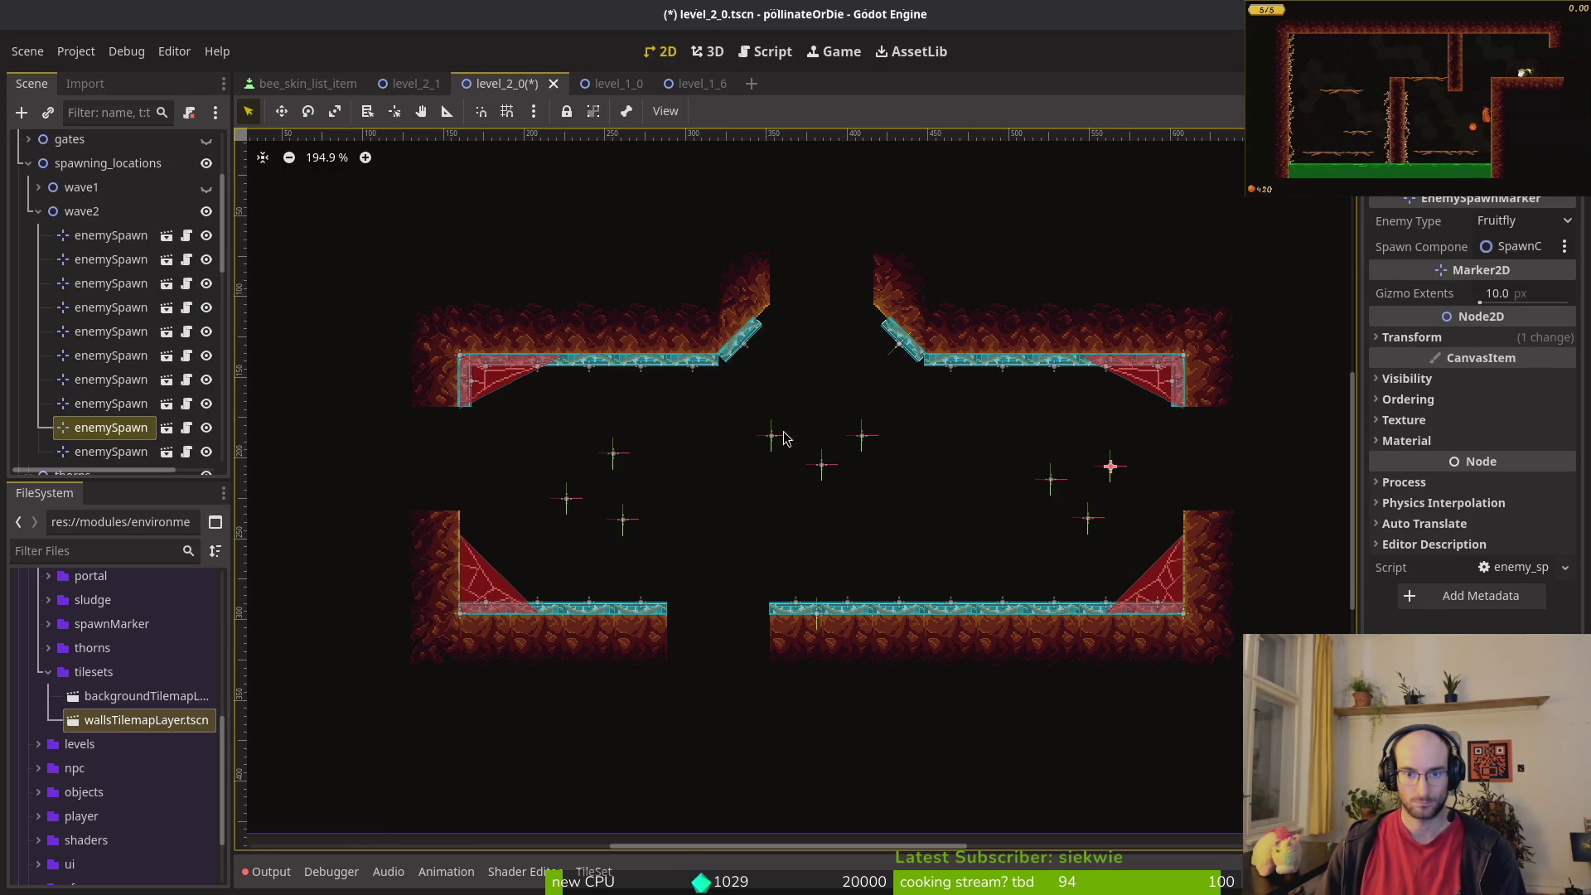
left_click(861, 442)
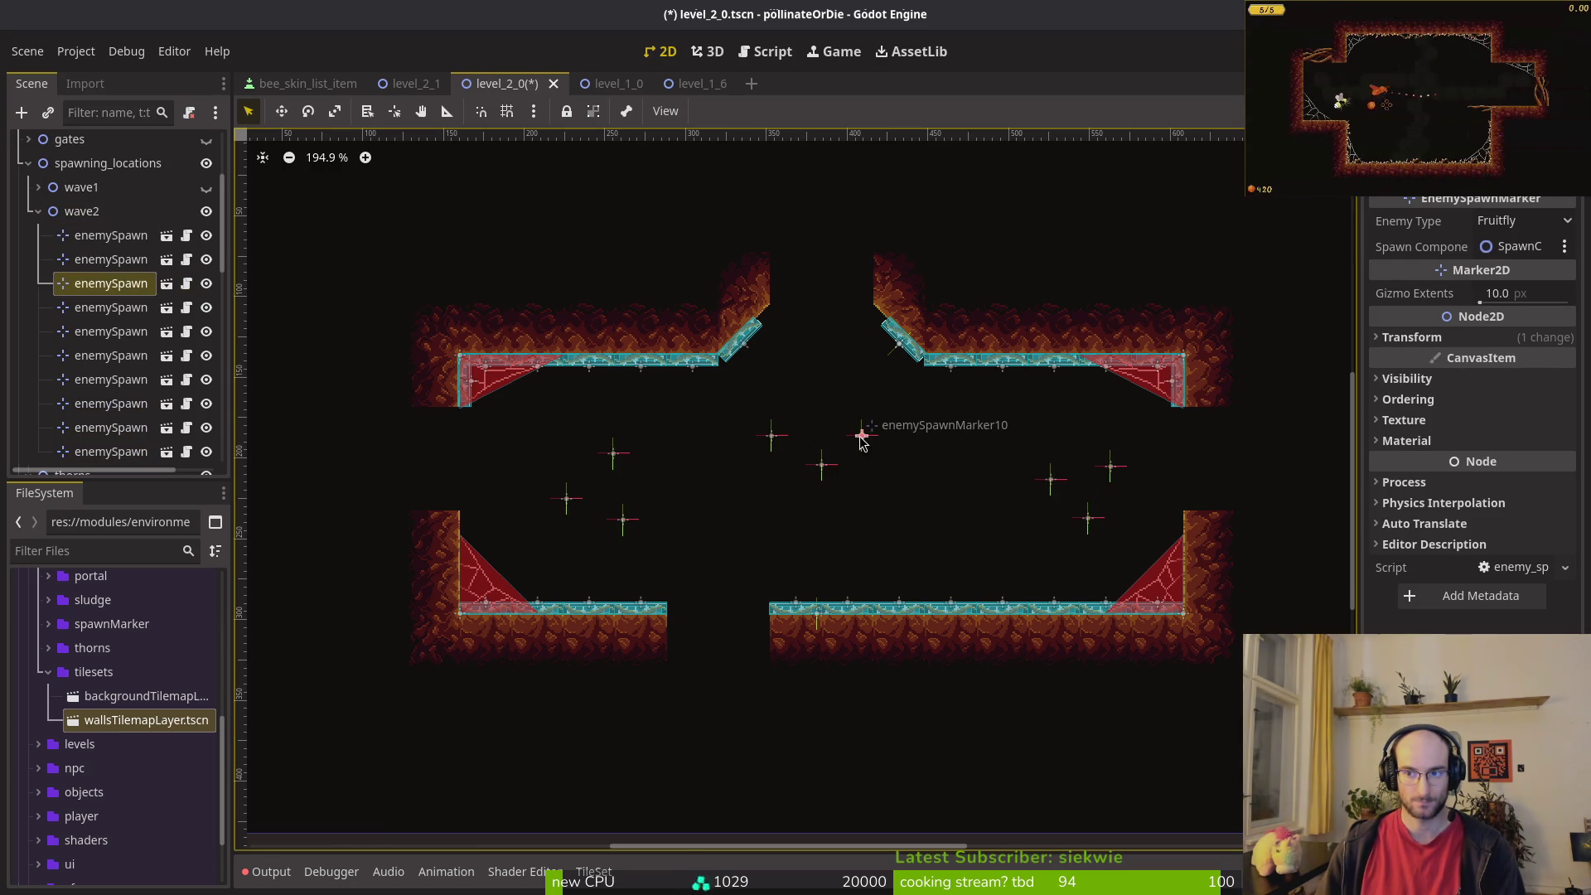
Rearrange the right-side markers 15, 17 and 20 in the room.
left_click(779, 444)
mouse_move(1051, 484)
left_mouse_down()
mouse_move(1037, 474)
mouse_move(1112, 466)
mouse_move(1125, 440)
left_mouse_up()
left_click_drag(1088, 523, 1094, 535)
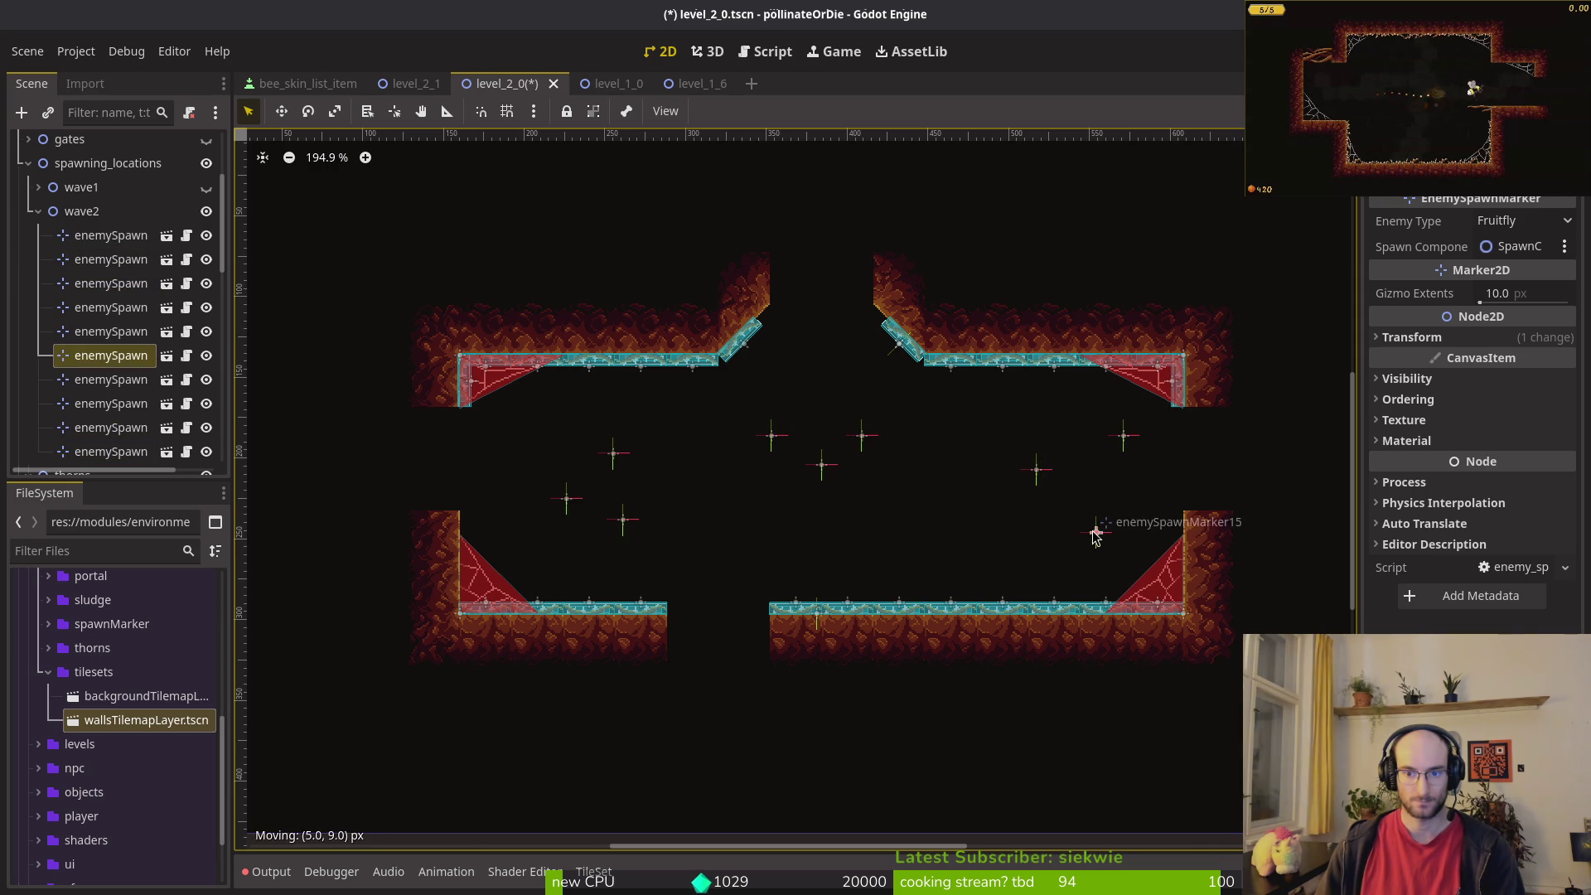
left_click_drag(1037, 474, 1031, 468)
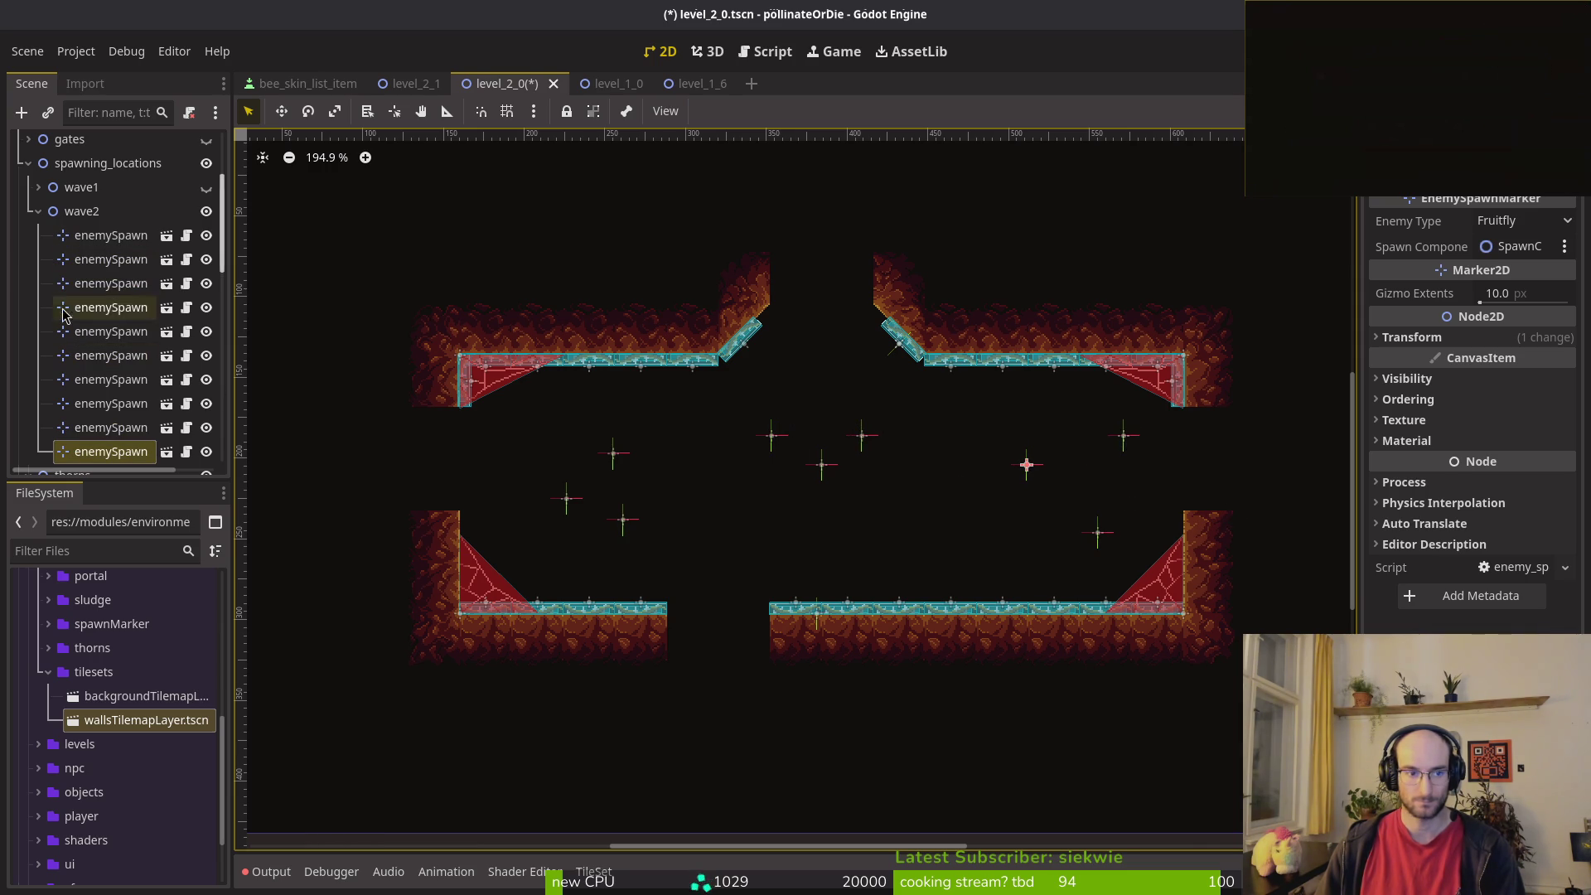
left_click(110, 235)
left_click(160, 448)
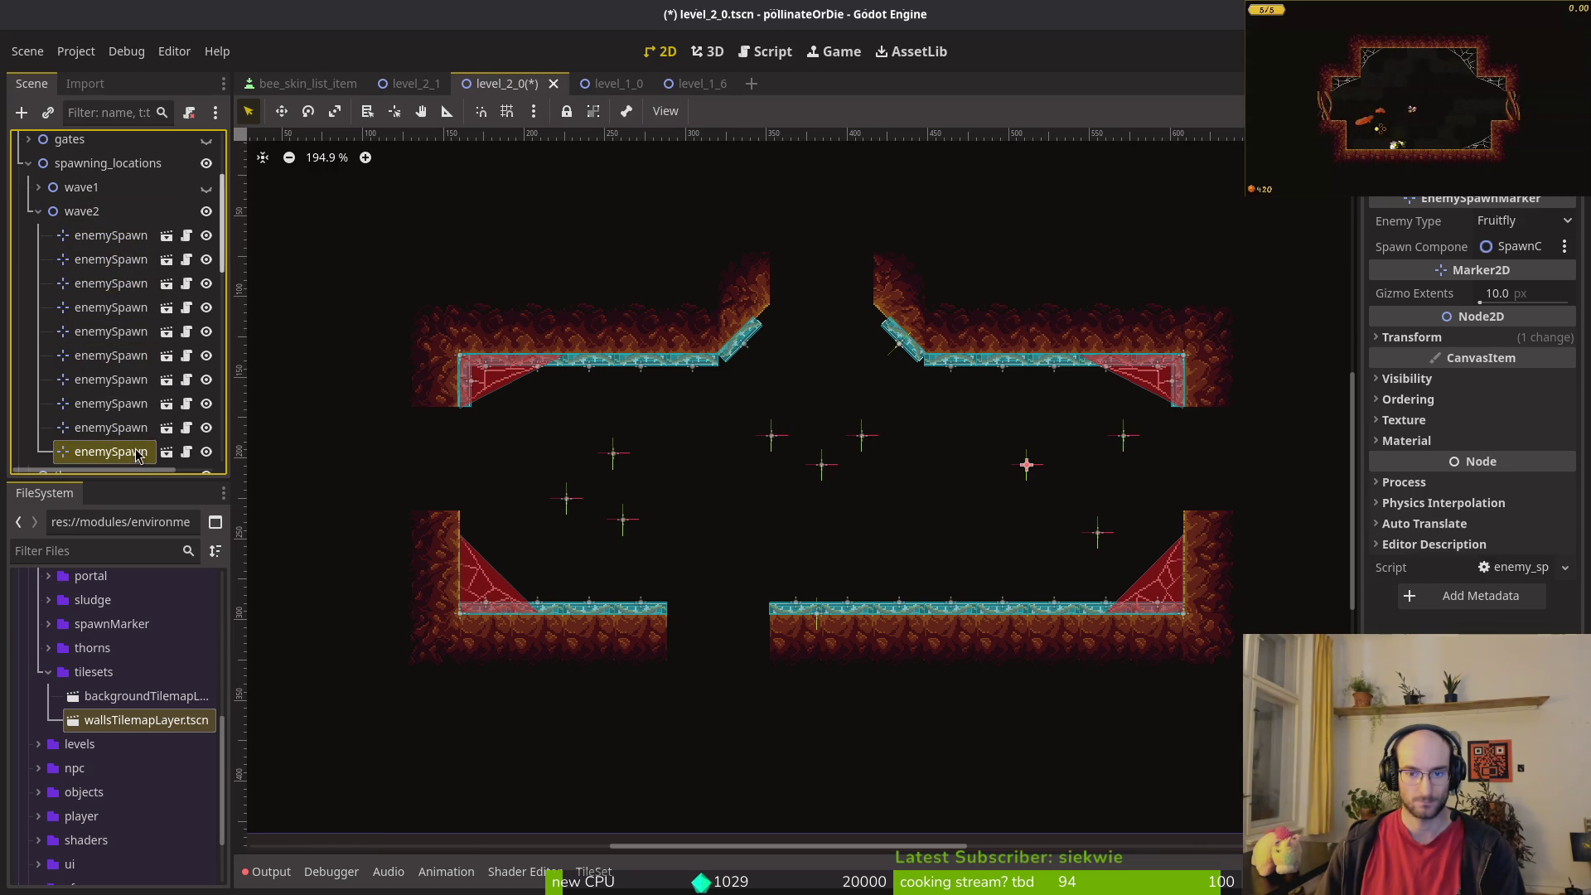
left_click(1026, 465)
left_click_drag(1026, 466, 1085, 489)
Make enemySpawnMarker20 and enemySpawnMarker10 spawn Mosquitos, moving 10 down-left, and save.
left_click(1494, 213)
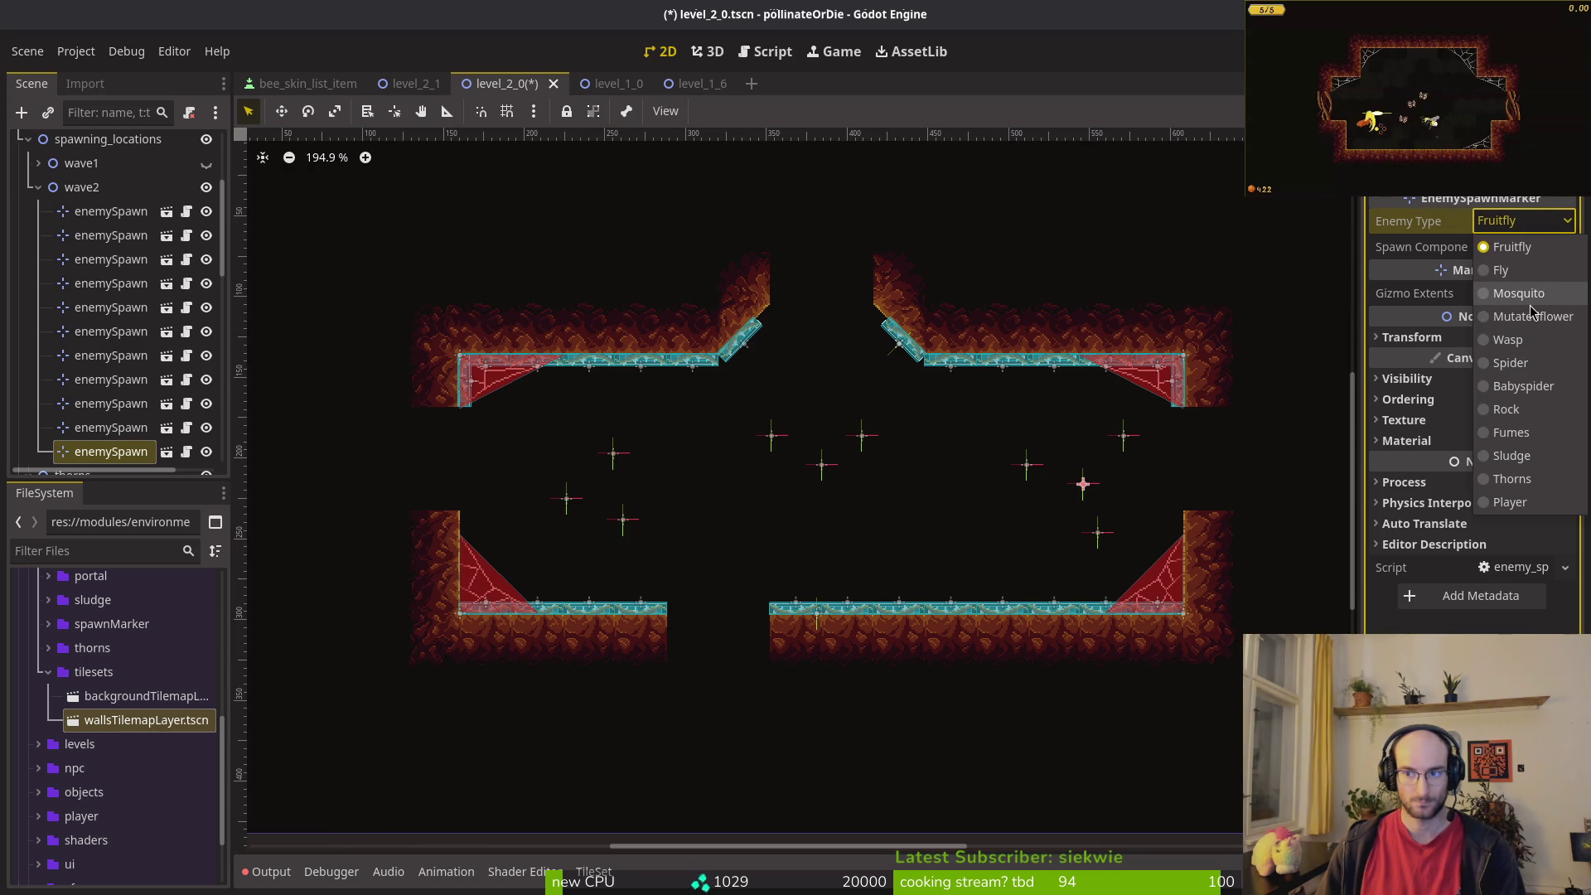
left_click(1525, 296)
key("ctrl+s")
mouse_move(859, 444)
left_mouse_down()
mouse_move(837, 545)
mouse_move(854, 460)
mouse_move(667, 487)
mouse_move(803, 508)
mouse_move(639, 465)
mouse_move(774, 501)
mouse_move(810, 421)
mouse_move(828, 430)
mouse_move(699, 503)
mouse_move(788, 508)
mouse_move(634, 479)
mouse_move(650, 489)
left_mouse_up()
left_click(1521, 222)
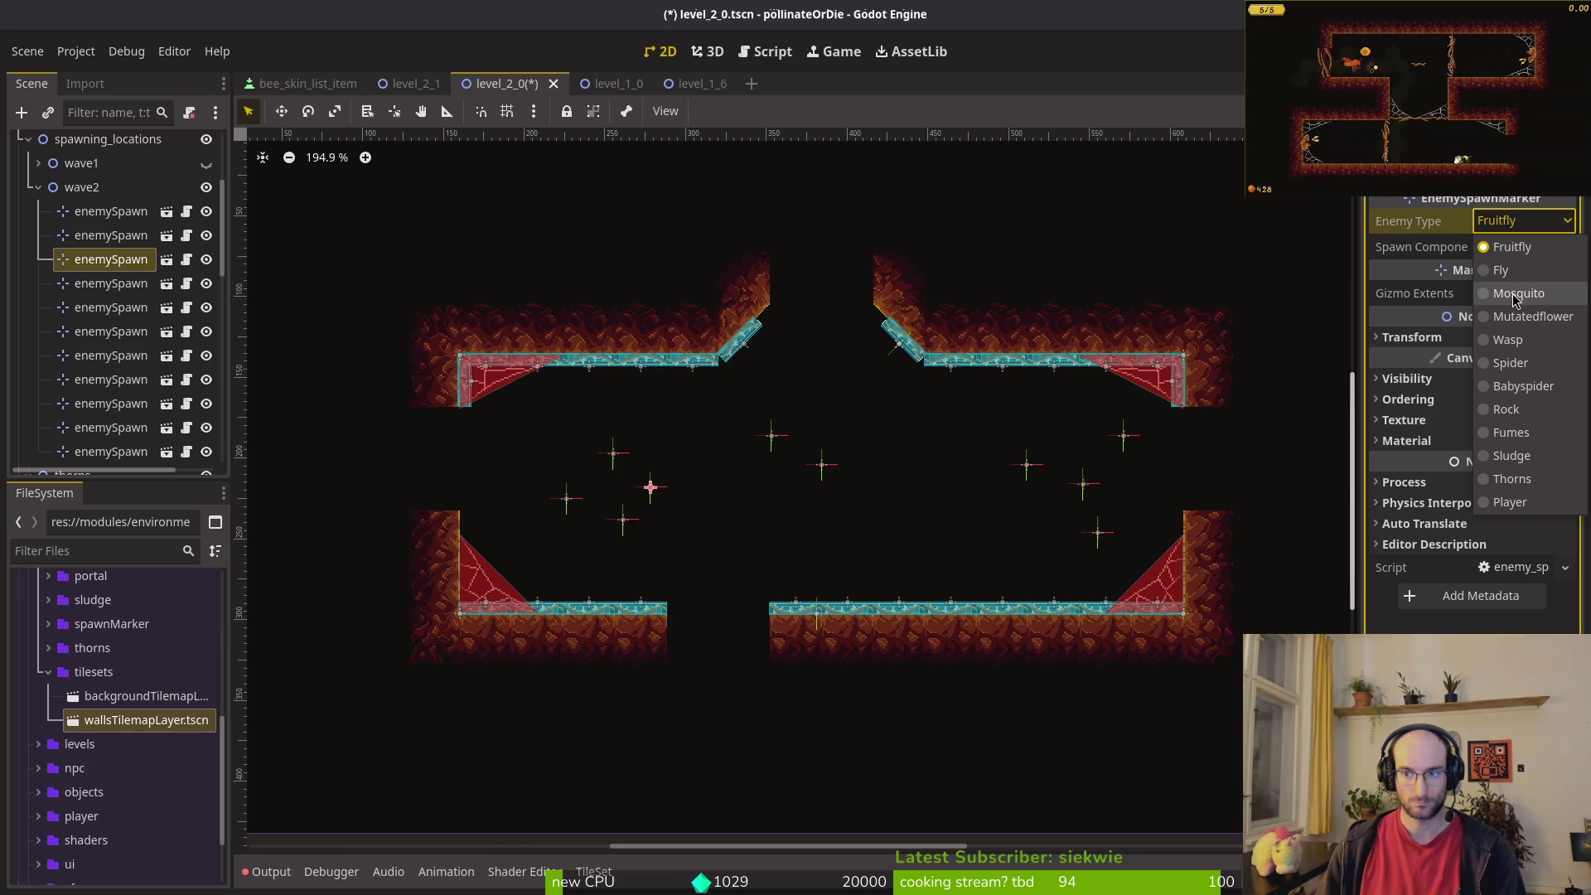
left_click(1515, 295)
Open enemySpawnMarker10's own scene, then close it and return to level_2_0.
left_click(1081, 485)
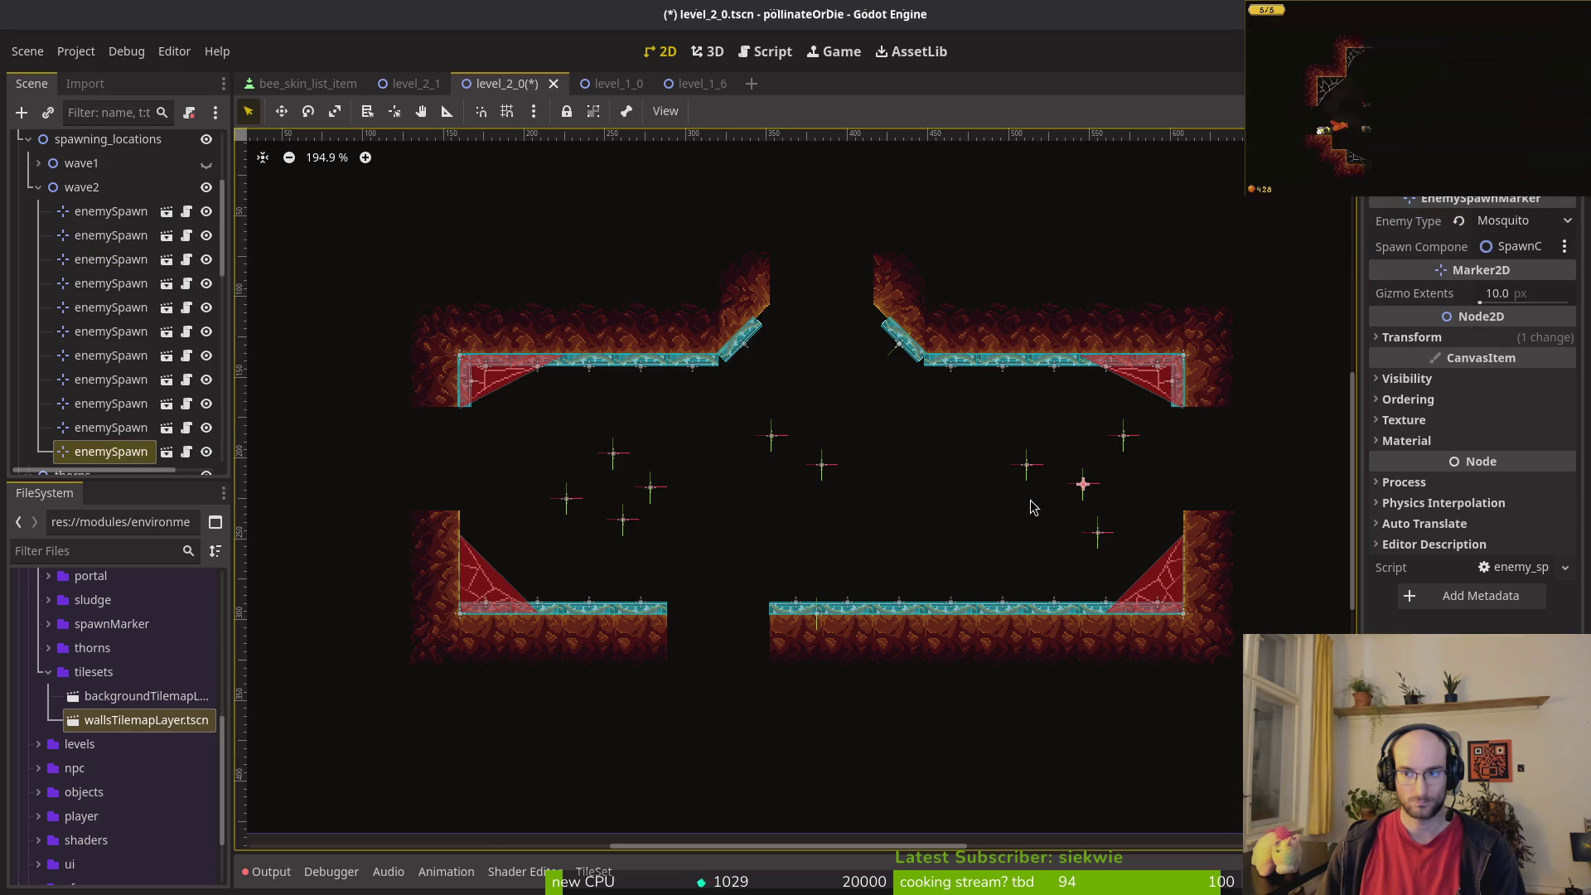
left_click(652, 490)
double_click(653, 490)
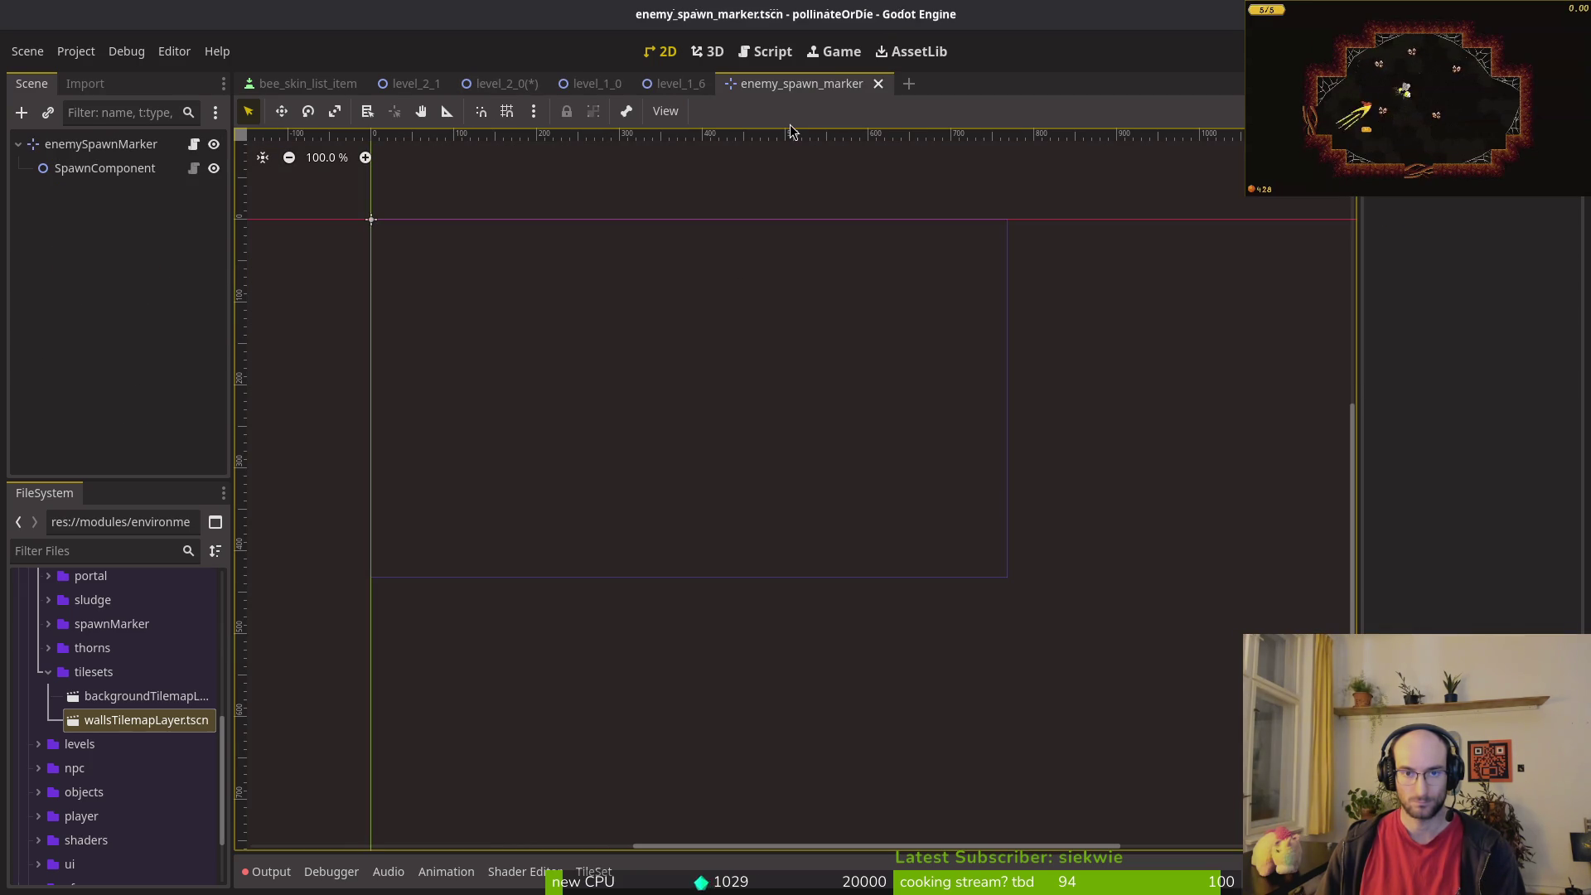
middle_click(781, 86)
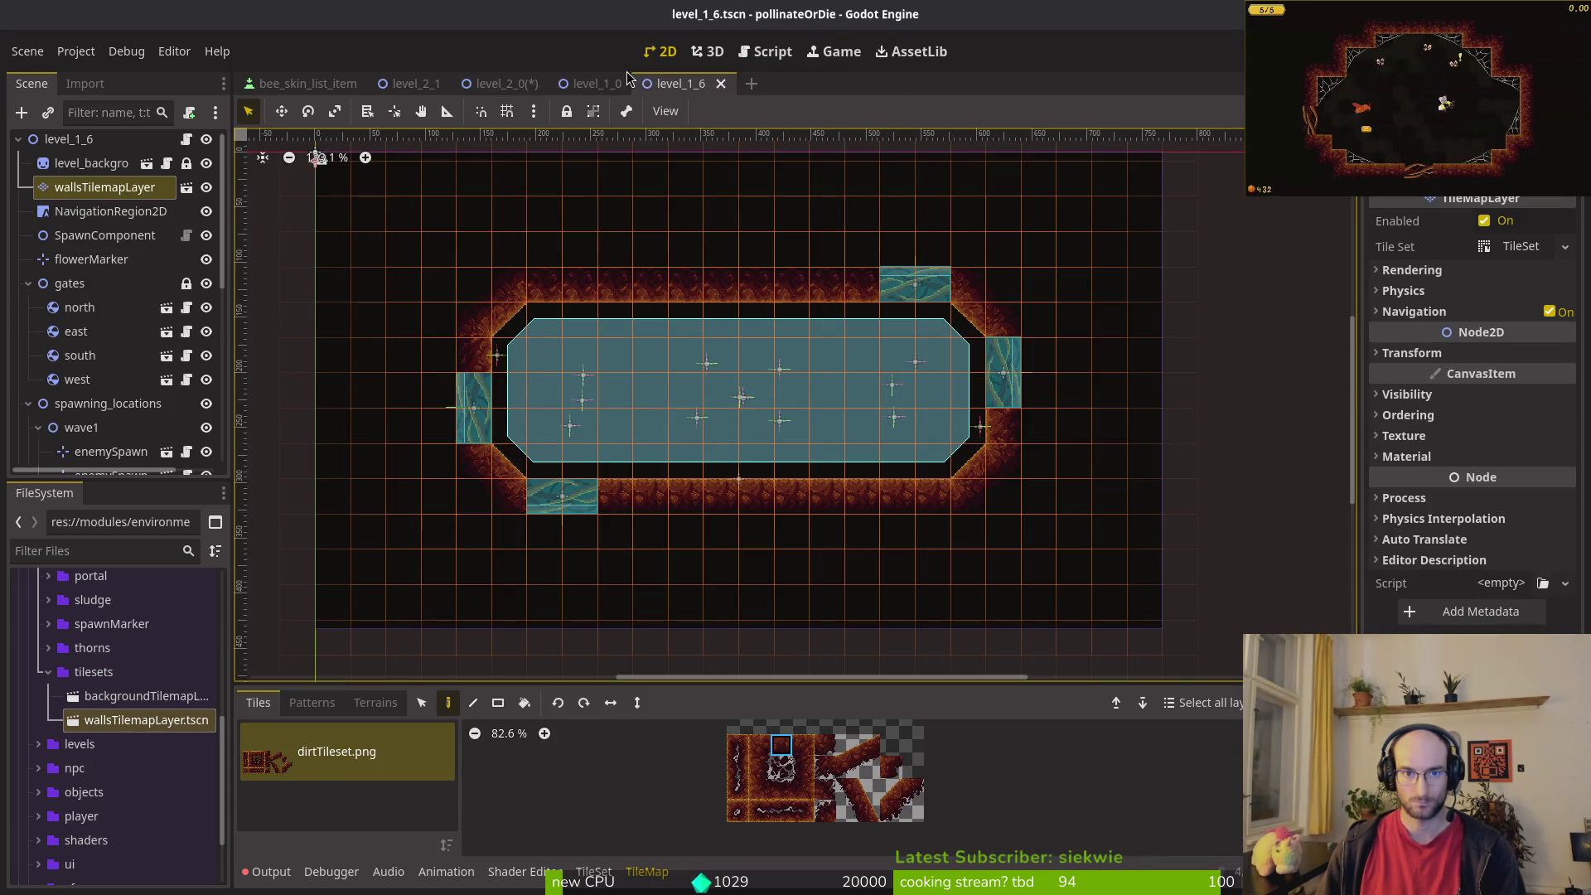
left_click(489, 83)
Adjust markers 18, 19 and 9, save, and make wave1's markers visible again.
left_click_drag(607, 493, 645, 530)
left_click(616, 455)
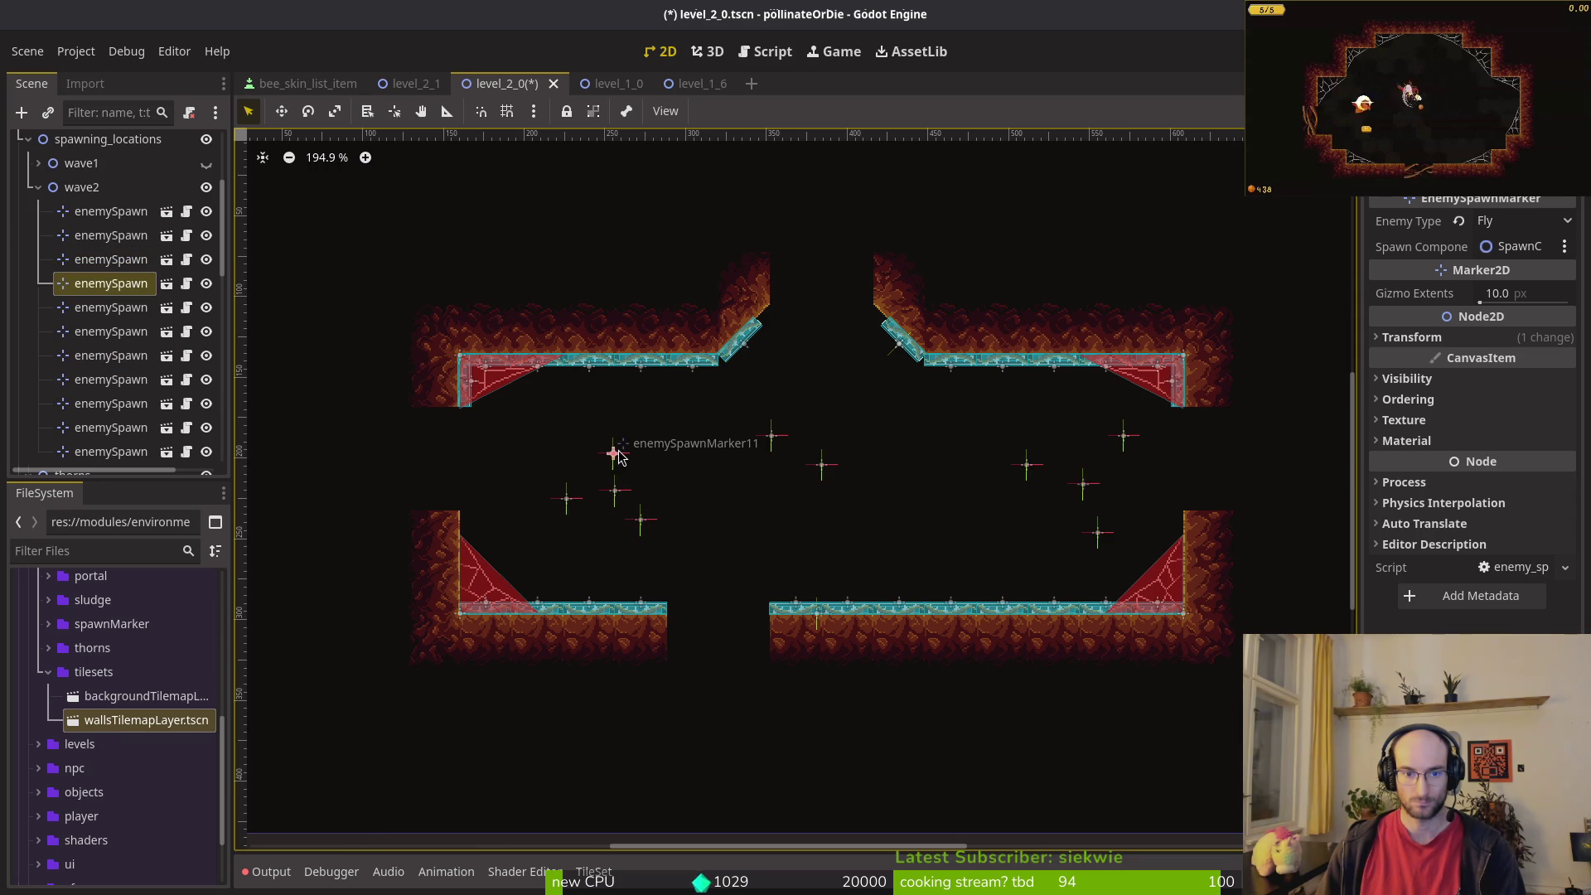
left_click_drag(825, 472, 824, 497)
left_click_drag(774, 440, 827, 448)
left_click(830, 501)
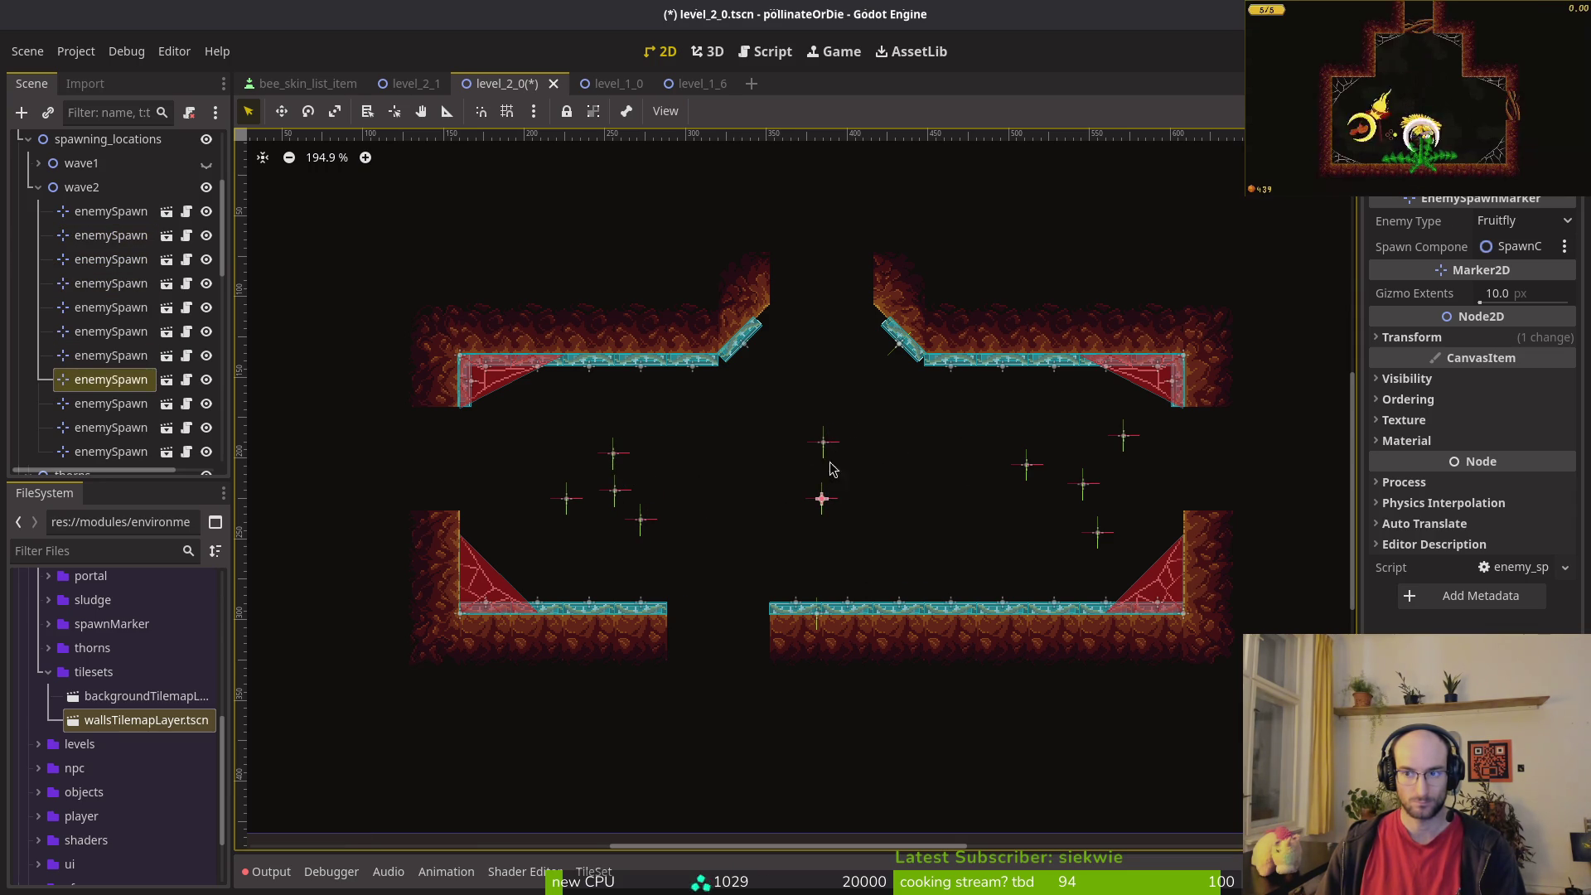
left_click(823, 444)
key("ctrl+s")
left_click(43, 193)
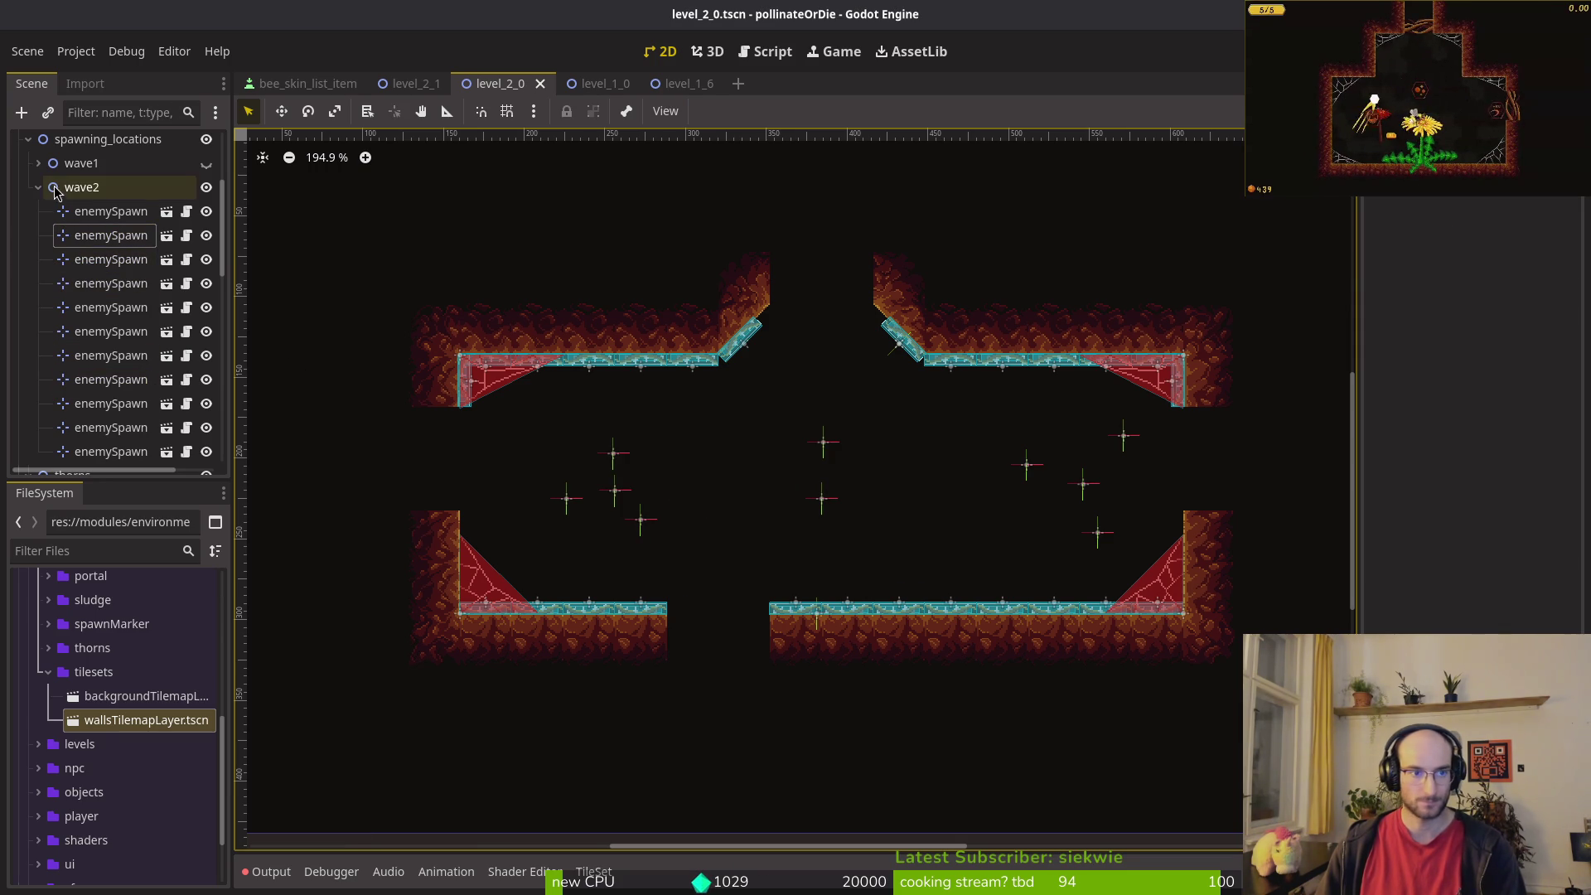
left_click(204, 166)
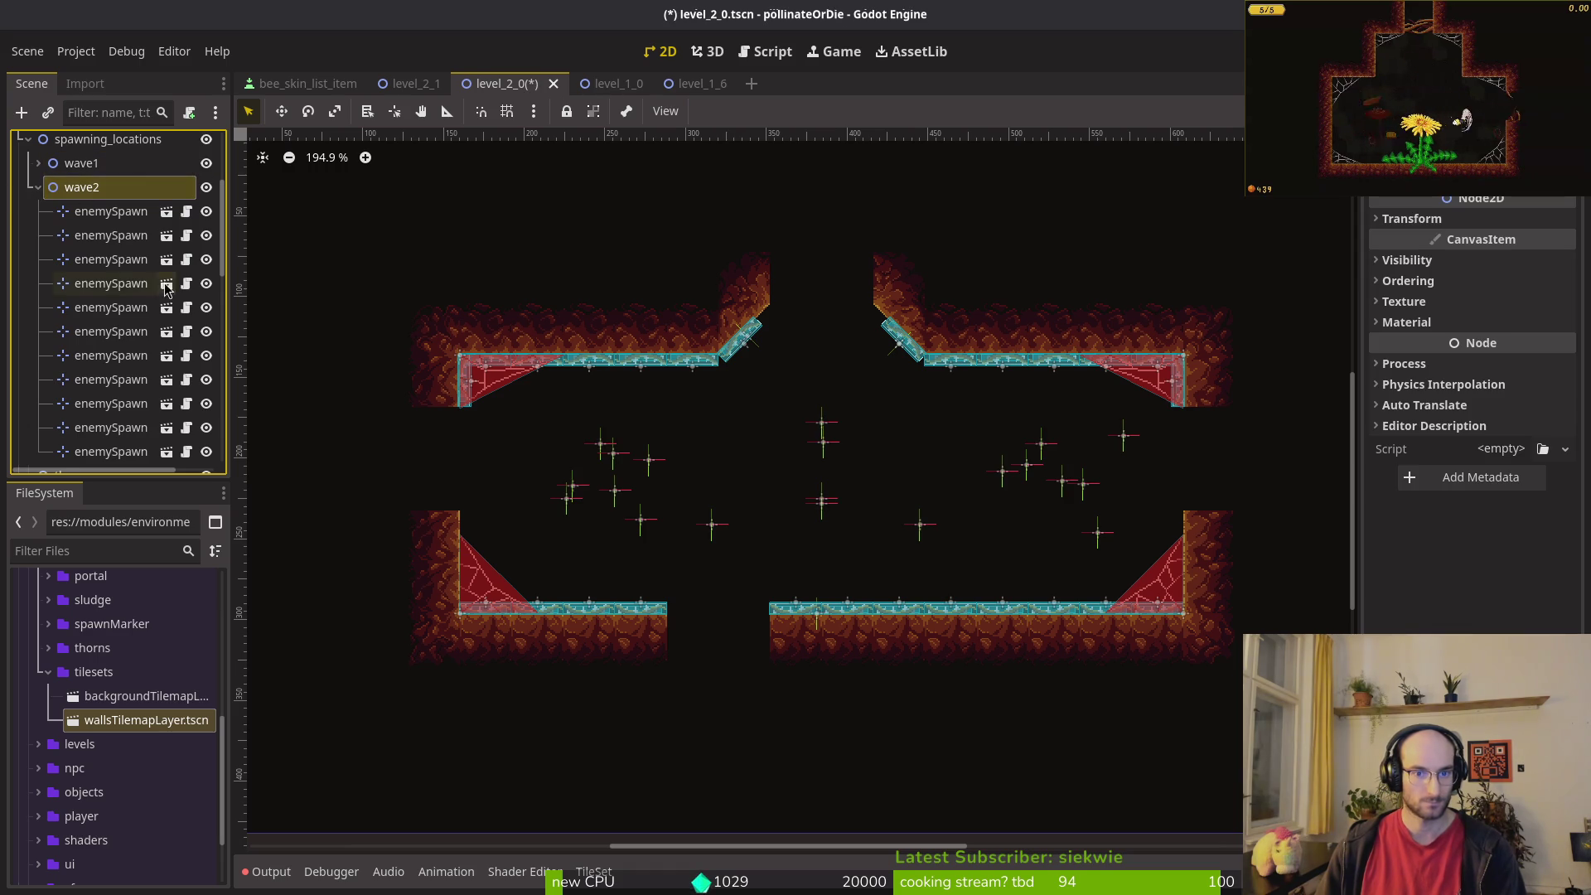
Collapse spawning_locations, save, and make the gates node visible.
scroll(165, 282, "up", 5)
left_click(50, 313)
left_click(28, 313)
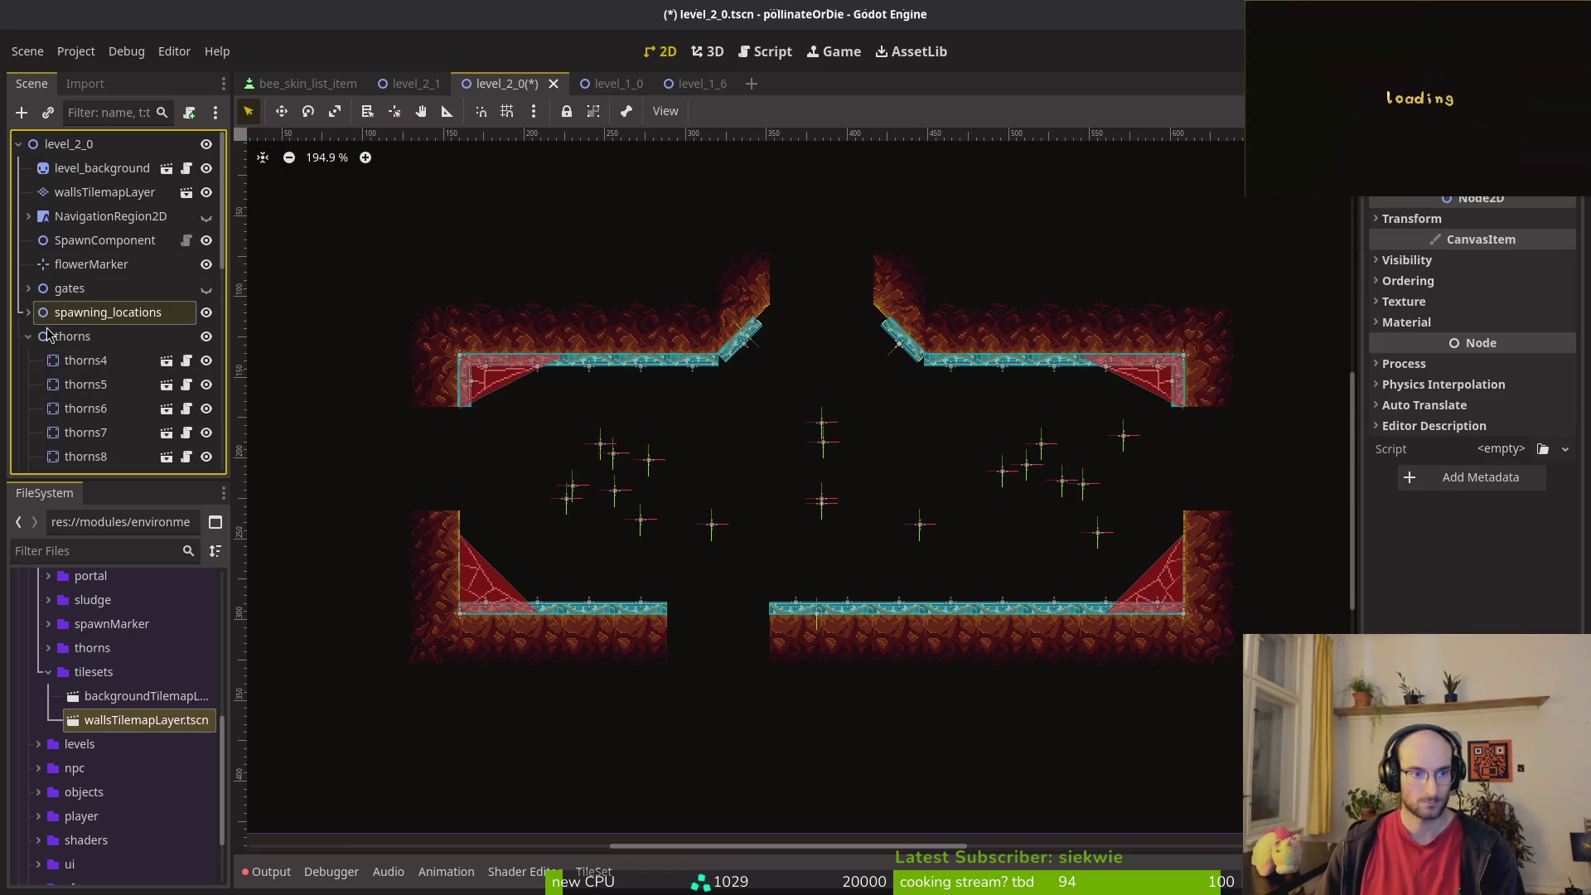
key("ctrl+s")
left_click(206, 287)
Fit the north and west gates into their wall openings.
scroll(829, 240, "up", 3)
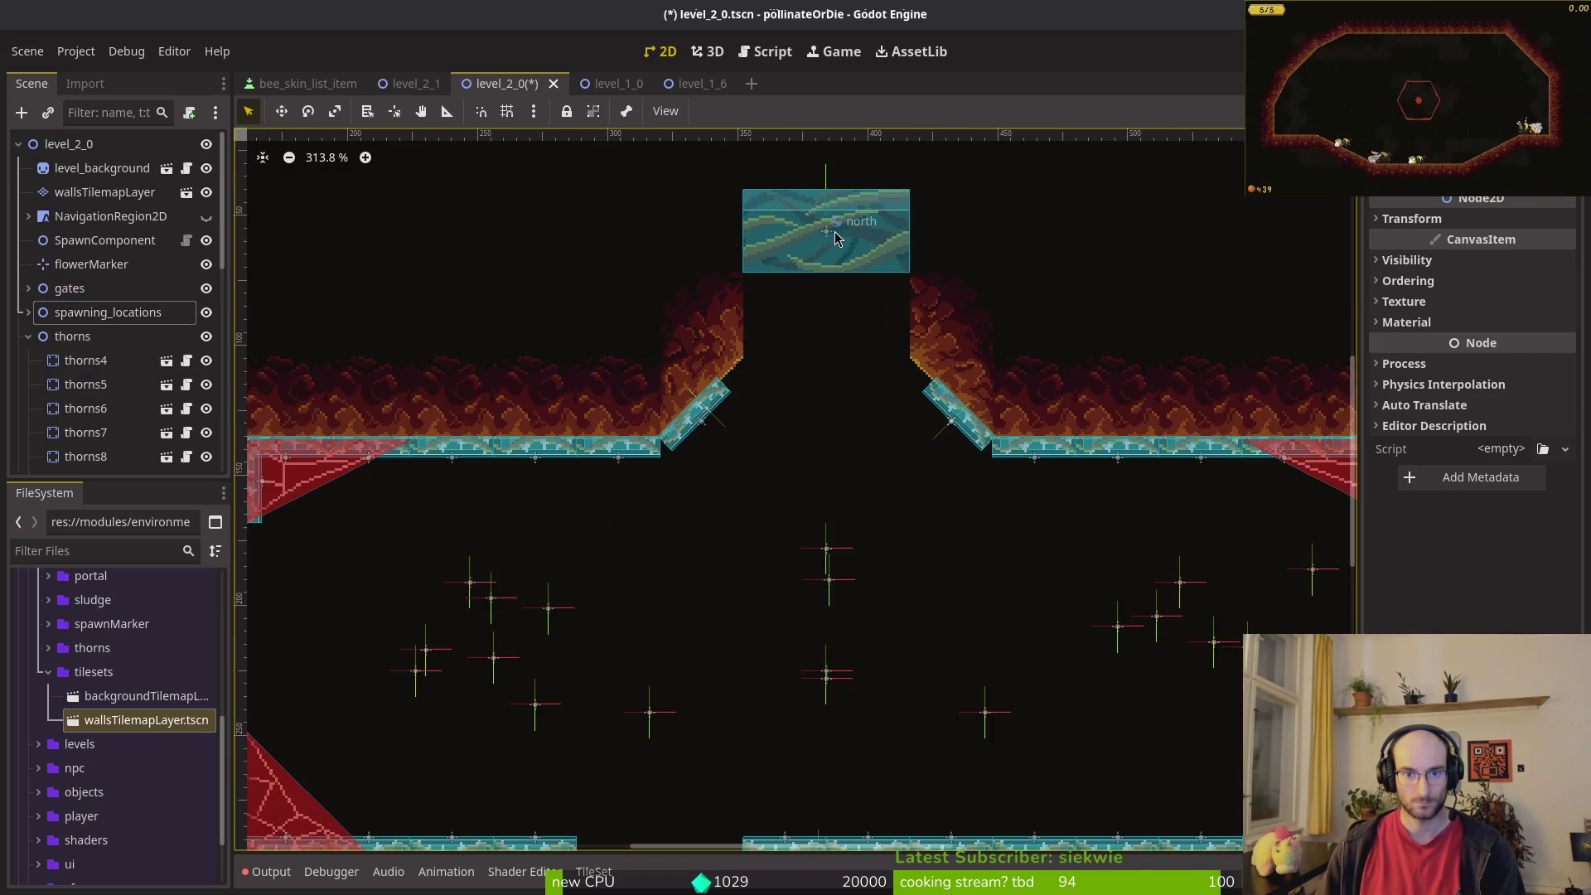
left_click(834, 237)
scroll(834, 237, "up", 4)
left_click_drag(842, 228, 842, 386)
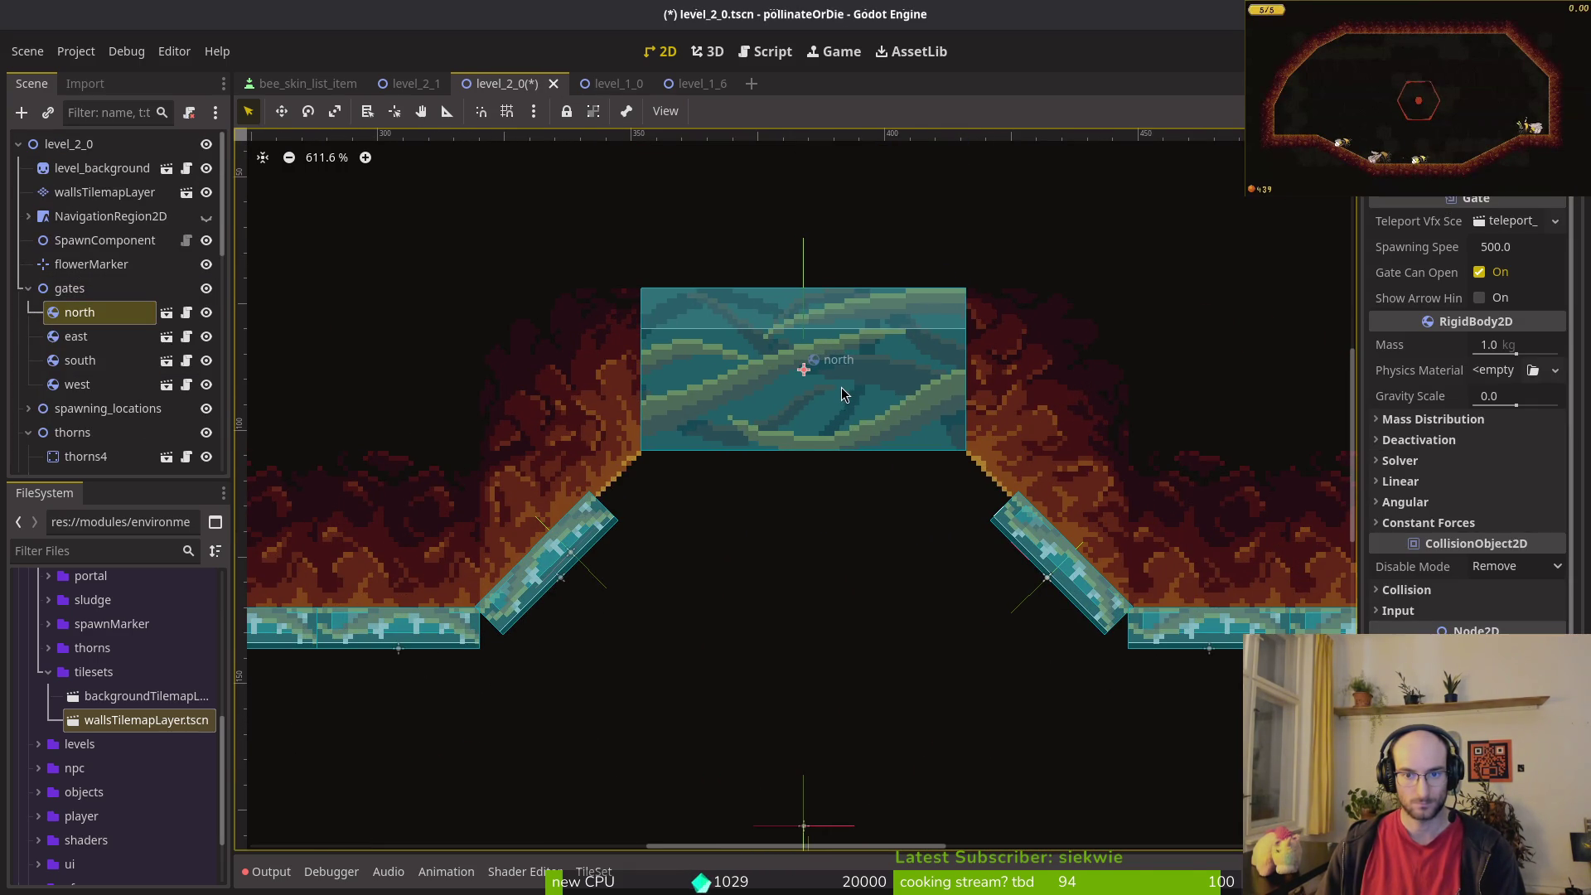
scroll(842, 386, "down", 2)
scroll(663, 447, "left", 5)
scroll(663, 448, "up", 2)
left_click_drag(663, 448, 661, 647)
Fit the south and east gates into their wall openings.
scroll(1072, 745, "down", 3)
scroll(724, 462, "up", 2)
mouse_move(826, 743)
left_mouse_down()
mouse_move(654, 534)
mouse_move(610, 545)
left_mouse_up()
scroll(646, 535, "up", 2)
scroll(977, 554, "down", 3)
scroll(891, 308, "up", 3)
left_click_drag(891, 308, 892, 456)
Select the level_2_0 root node and save the scene.
scroll(892, 455, "down", 5)
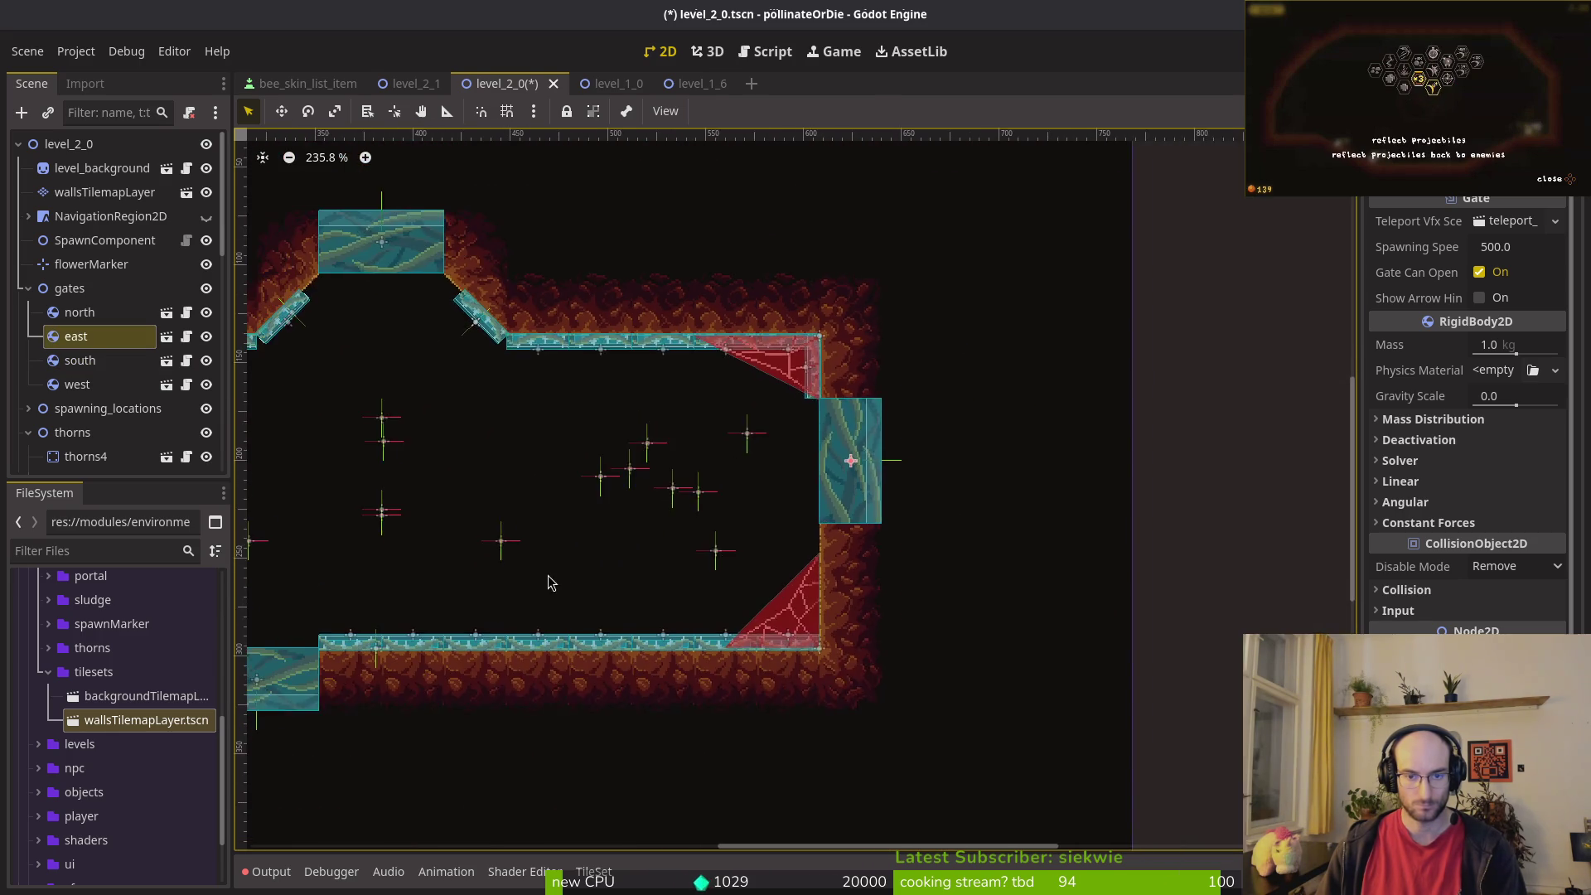
scroll(630, 581, "left", 6)
left_click(69, 143)
key("ctrl+s")
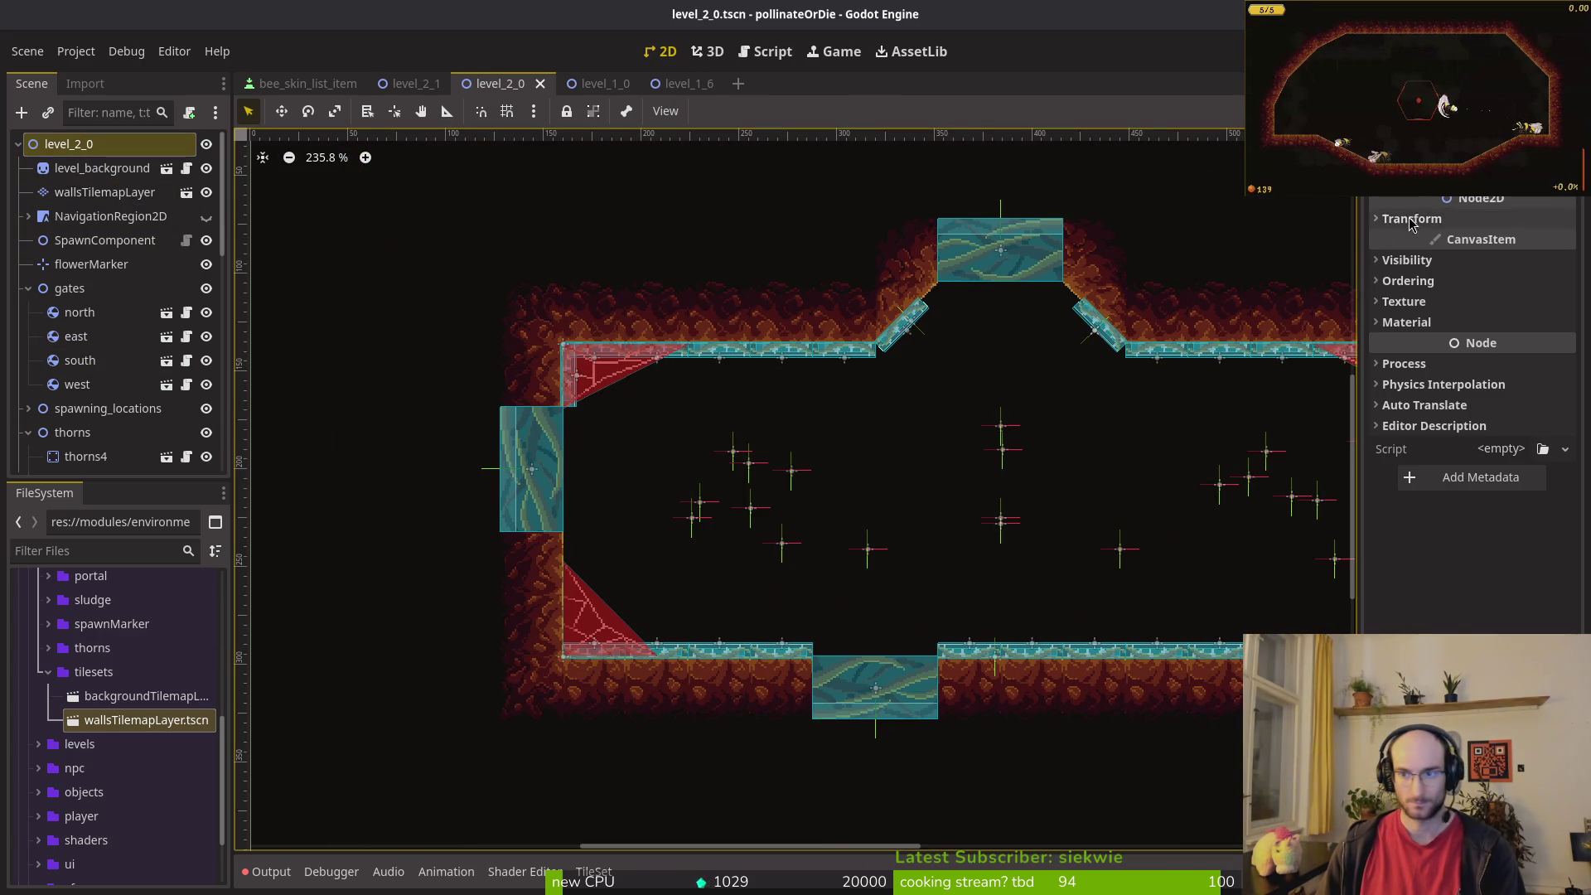
Attach the existing level.gd script from the levels folder to the level_2_0 root node.
right_click(145, 151)
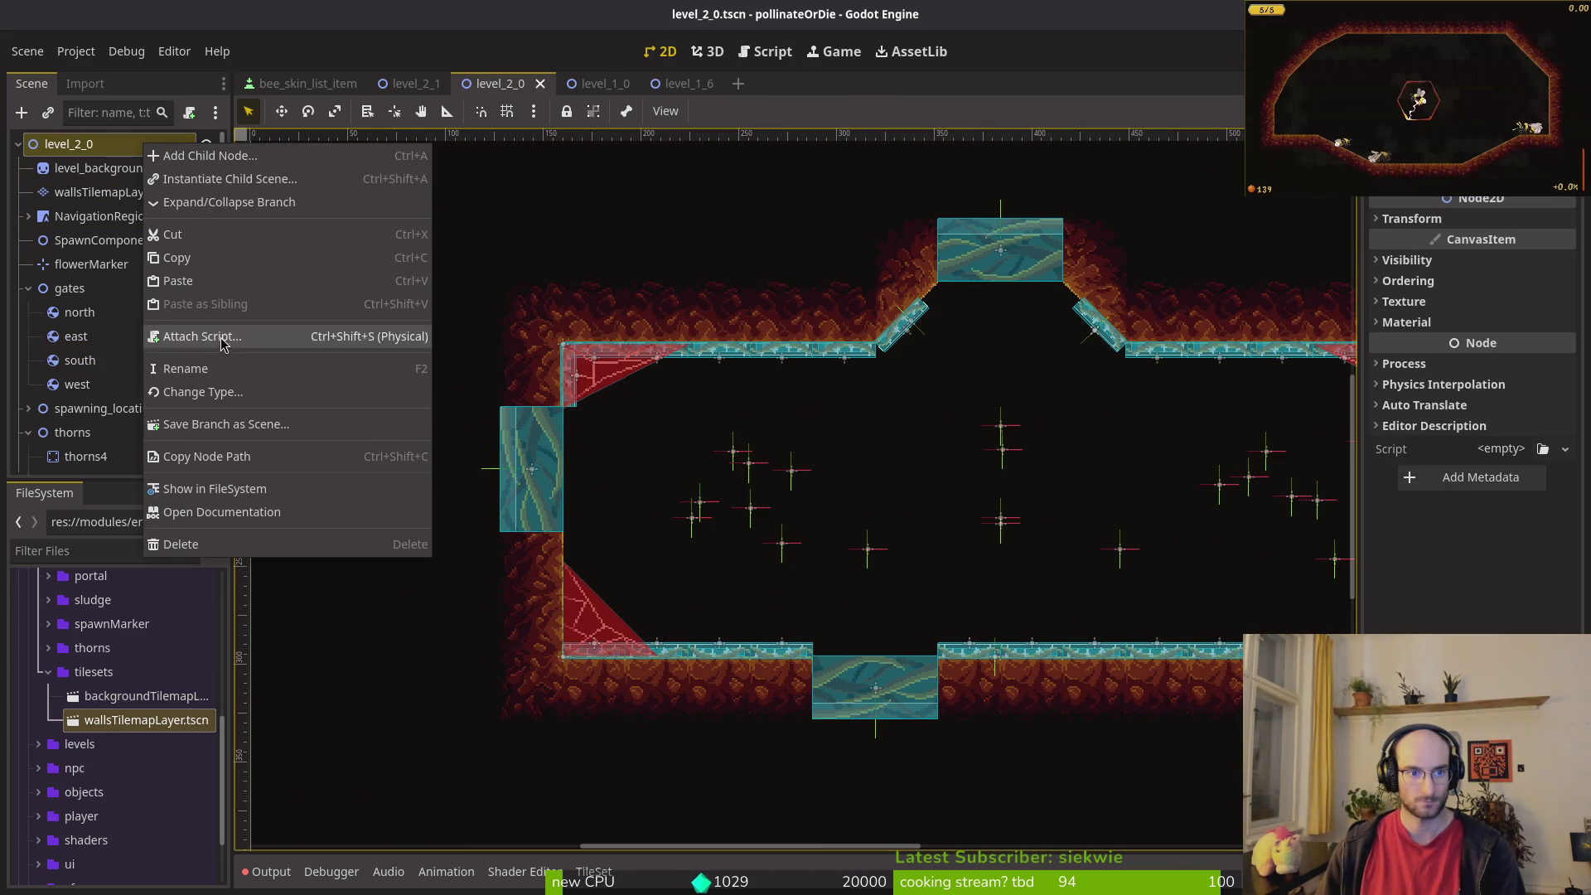
left_click(207, 339)
left_click(972, 424)
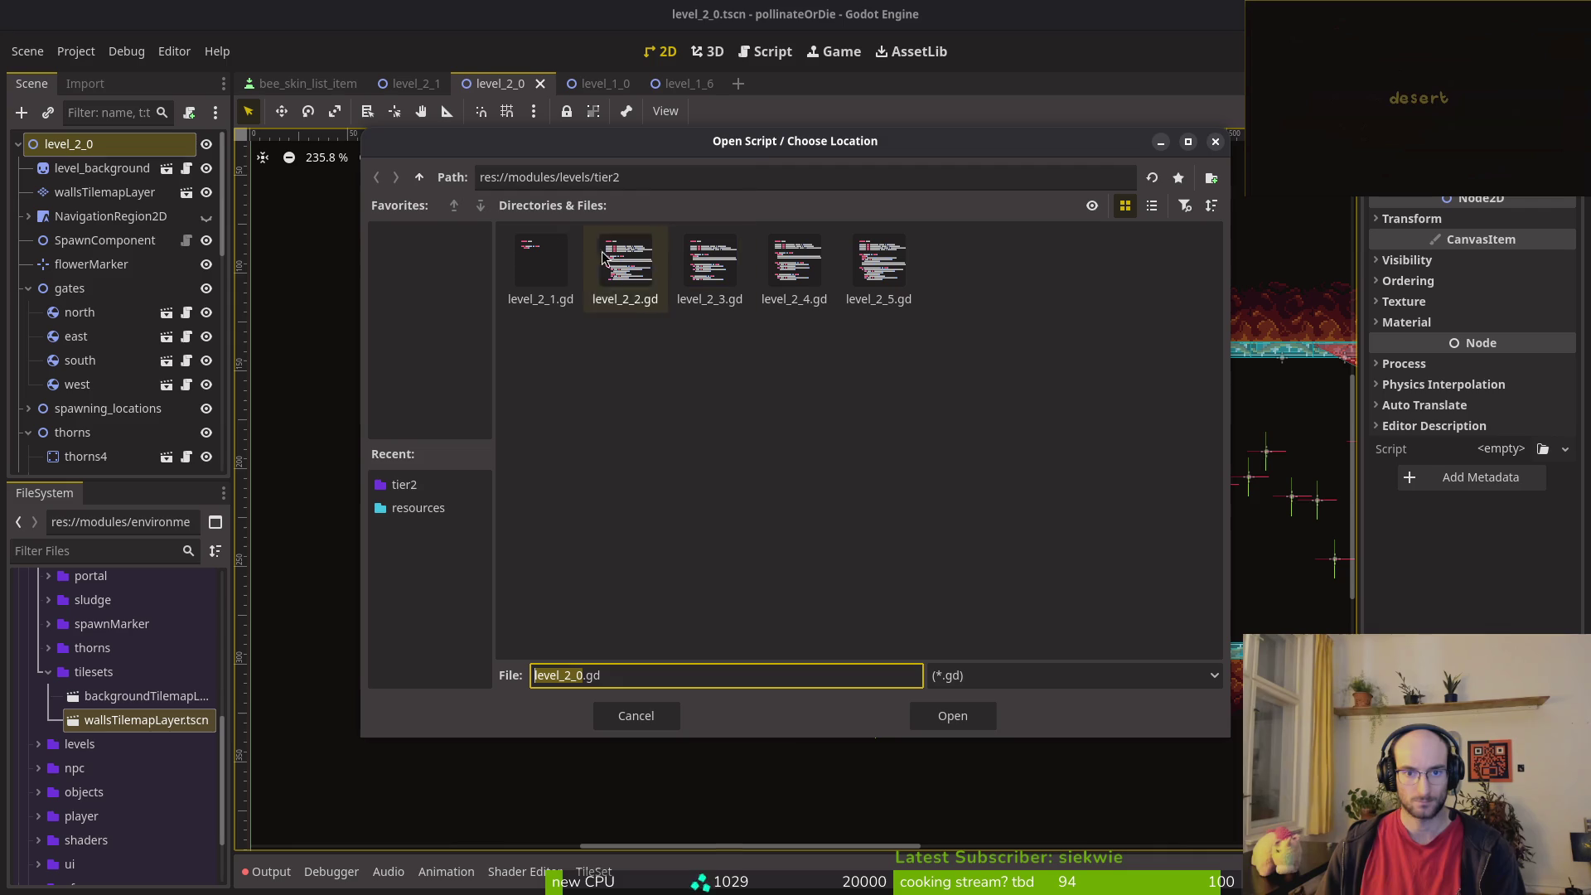
left_click(420, 176)
left_click(1135, 276)
left_click(965, 717)
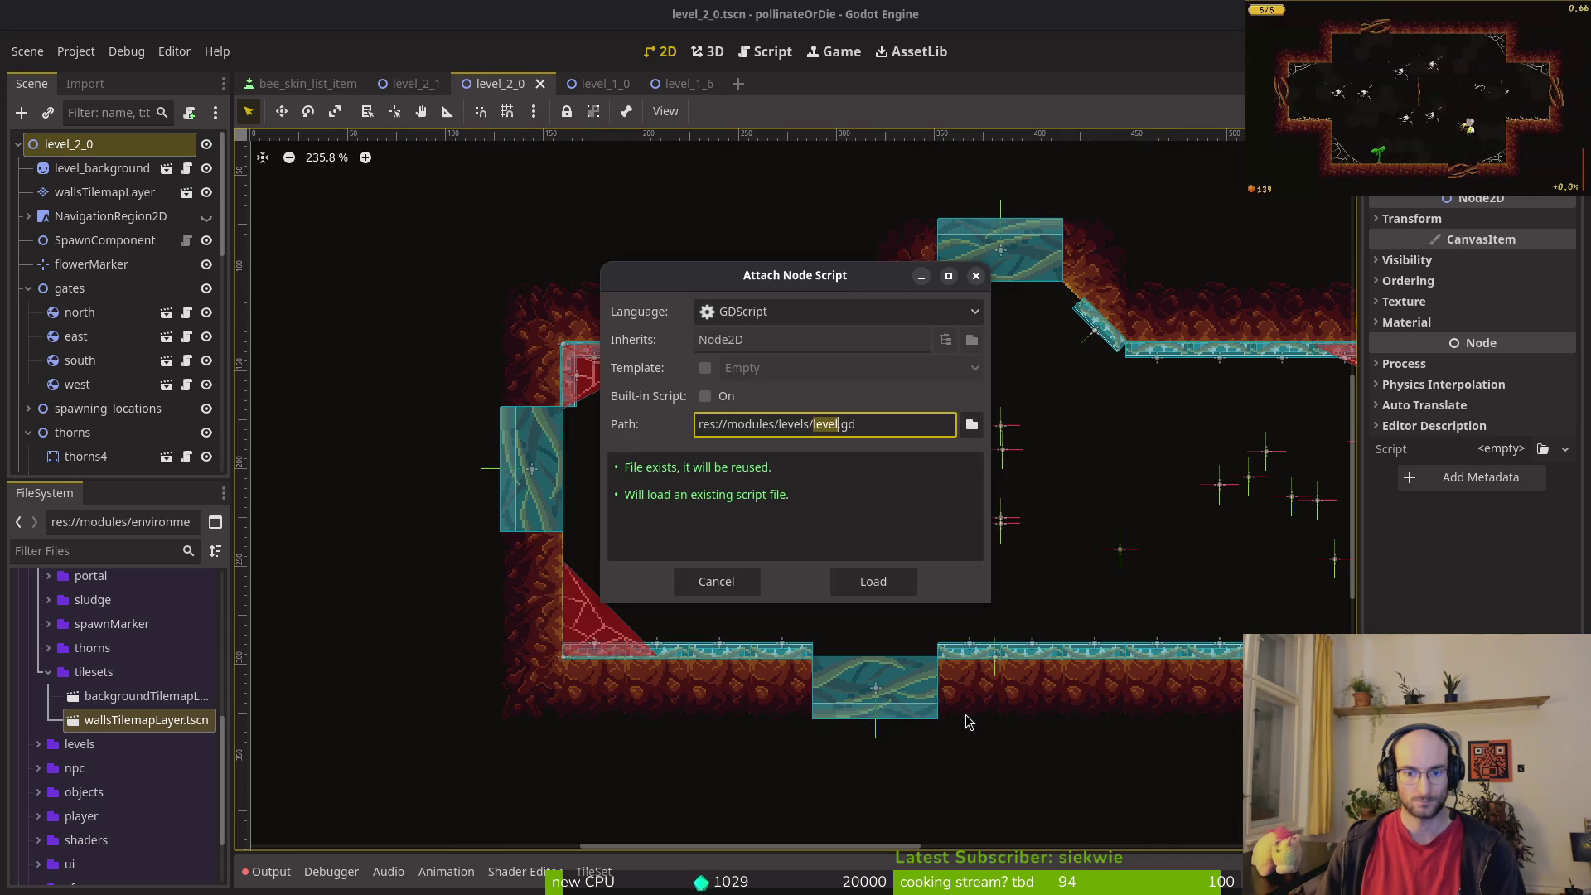
left_click(874, 582)
Set Player Scene to player.tscn, Flower Marker to flowerMarker and Level Enum to L 2 0, then save.
scroll(1003, 589, "down", 2)
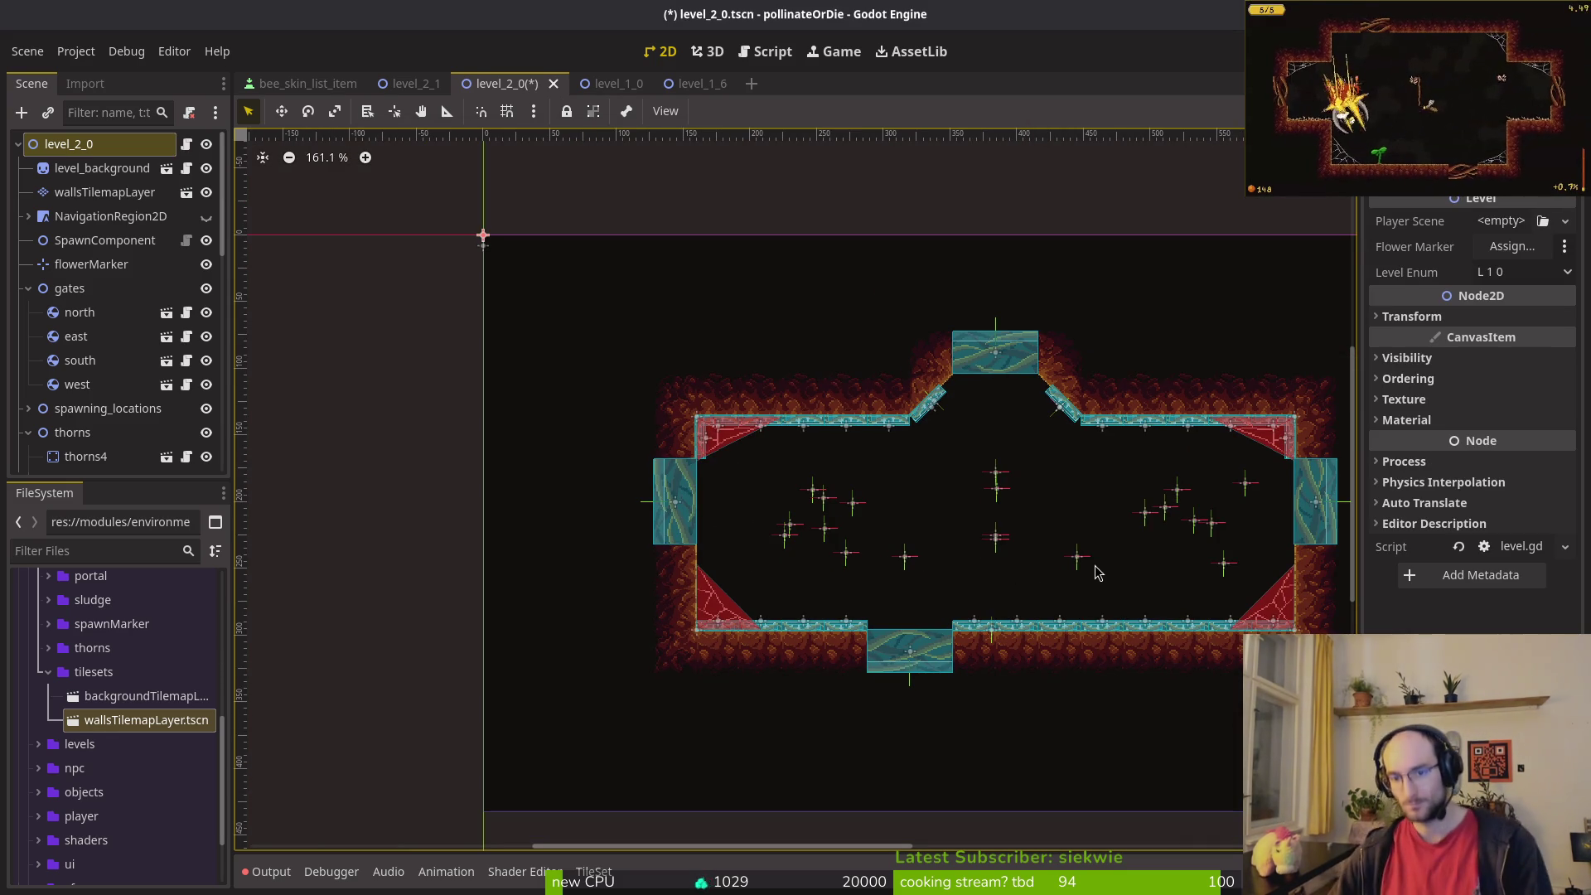
left_click(1488, 231)
left_click(1528, 303)
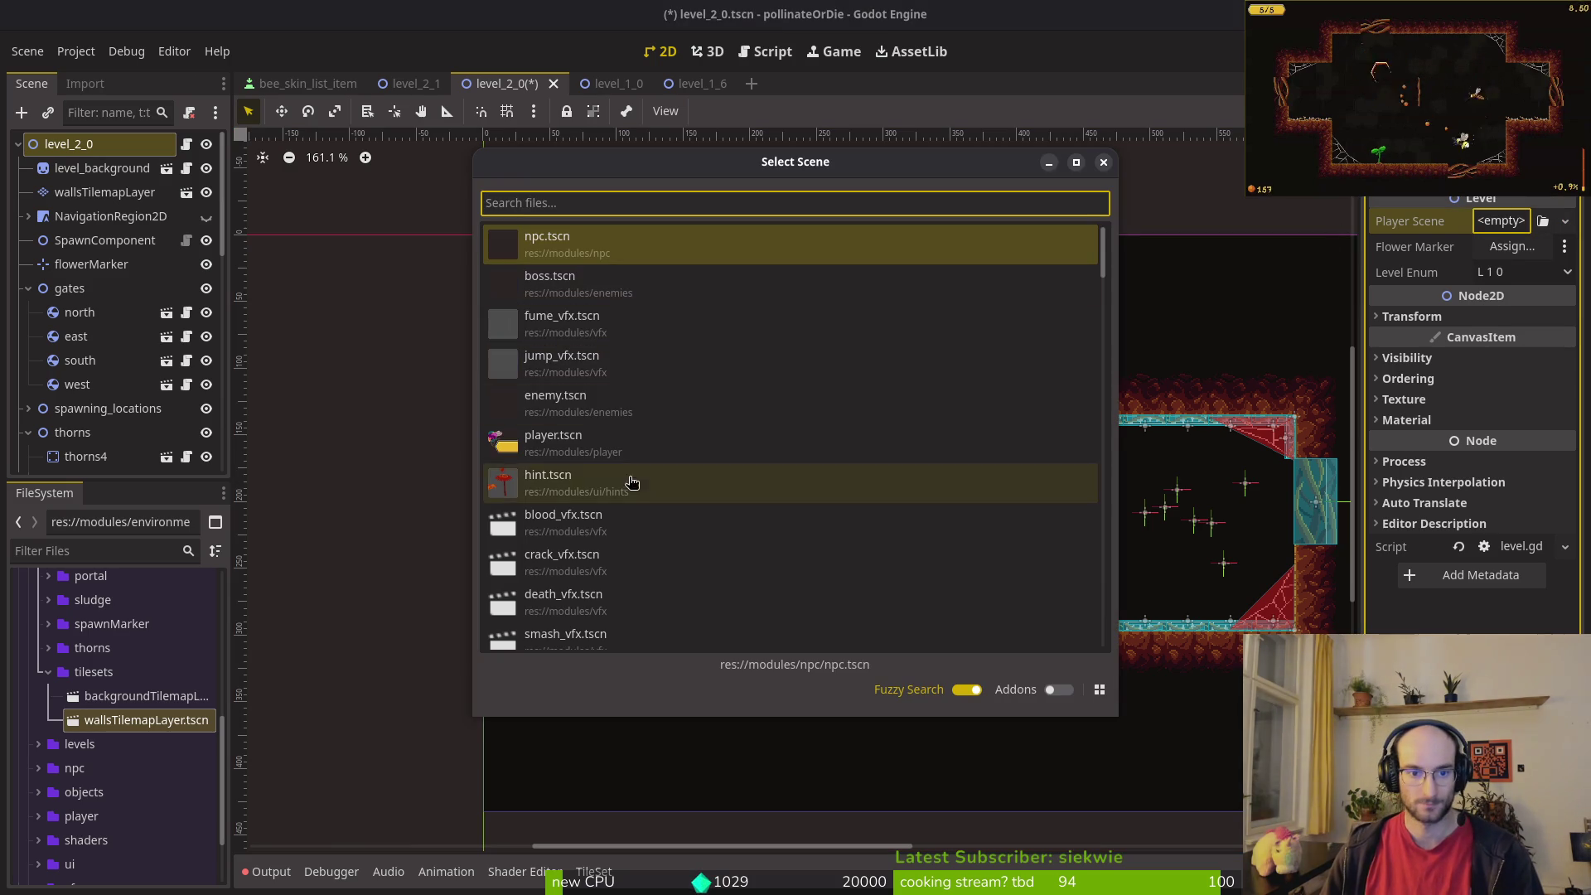
double_click(629, 479)
left_click(1505, 278)
left_click(729, 256)
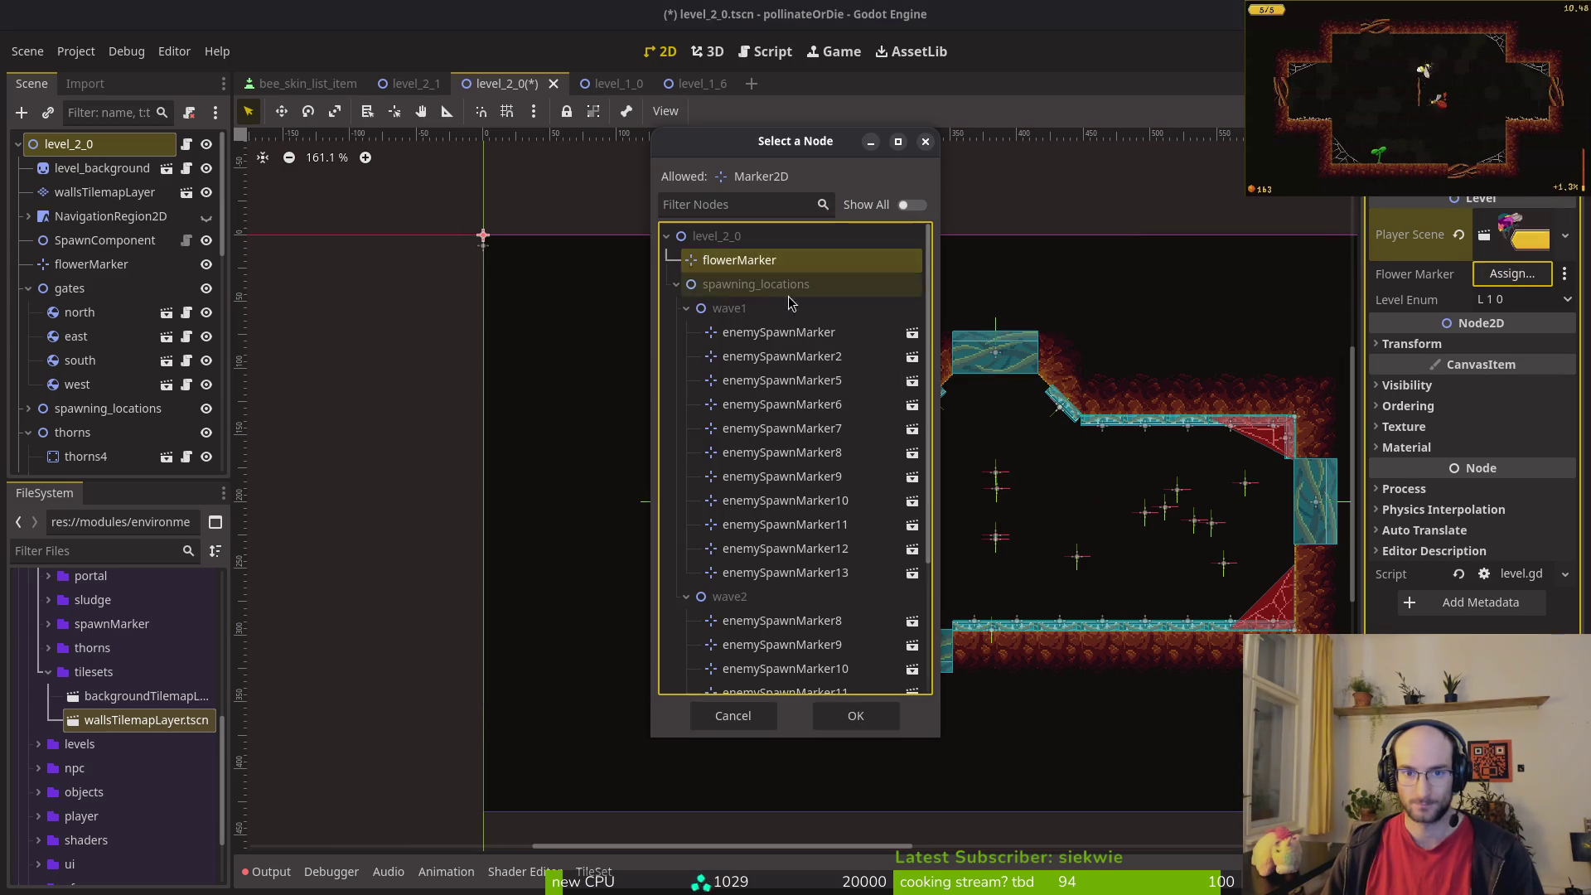
left_click(853, 716)
left_click(1508, 300)
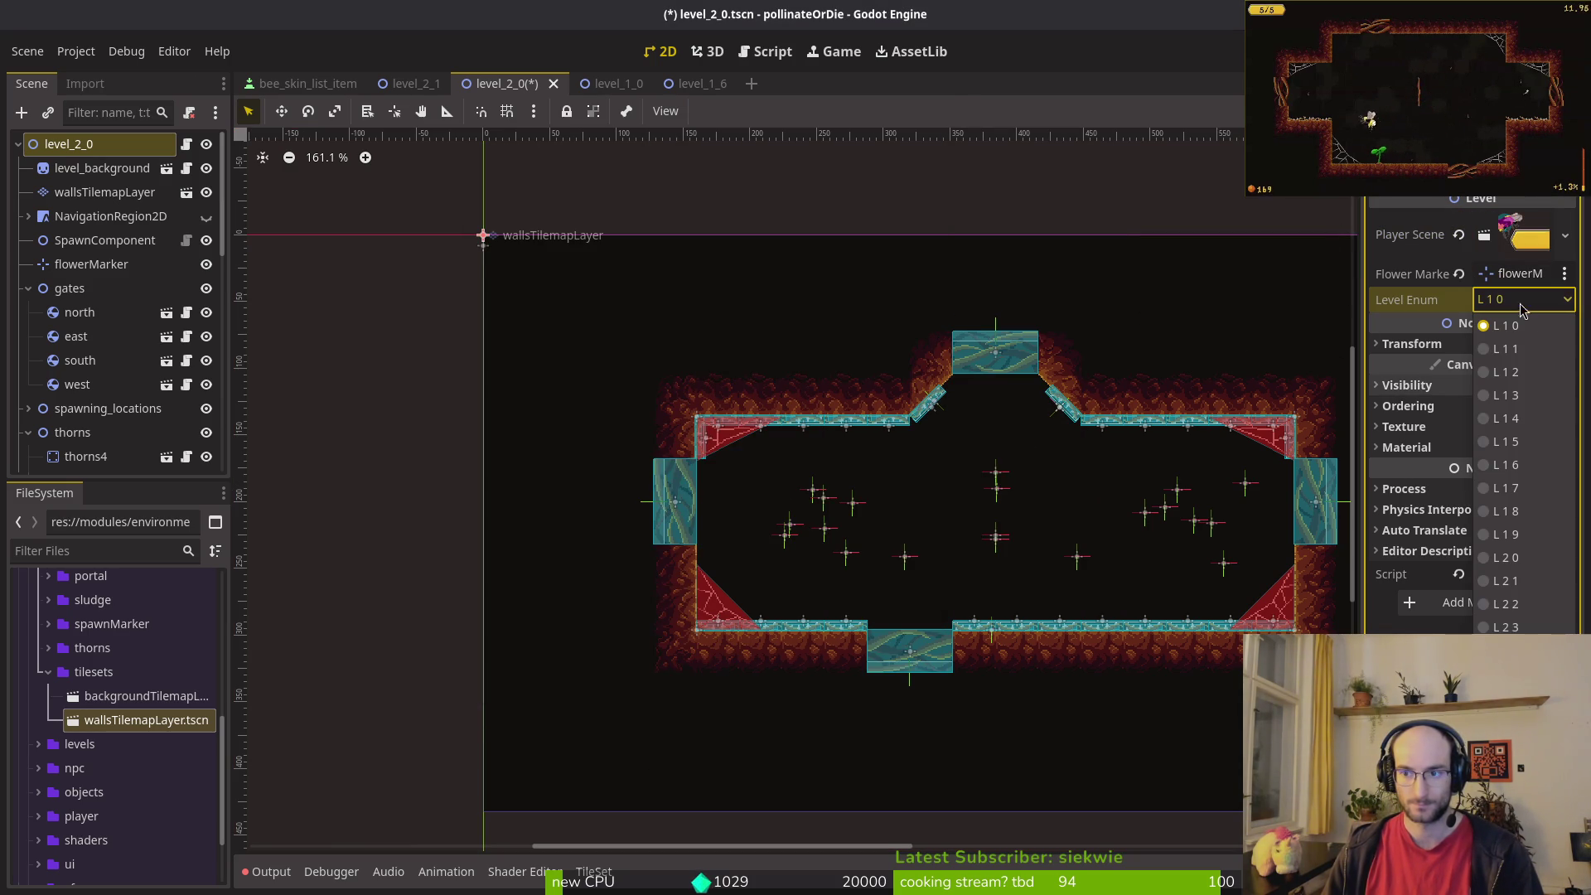
left_click(1521, 562)
key("ctrl+s")
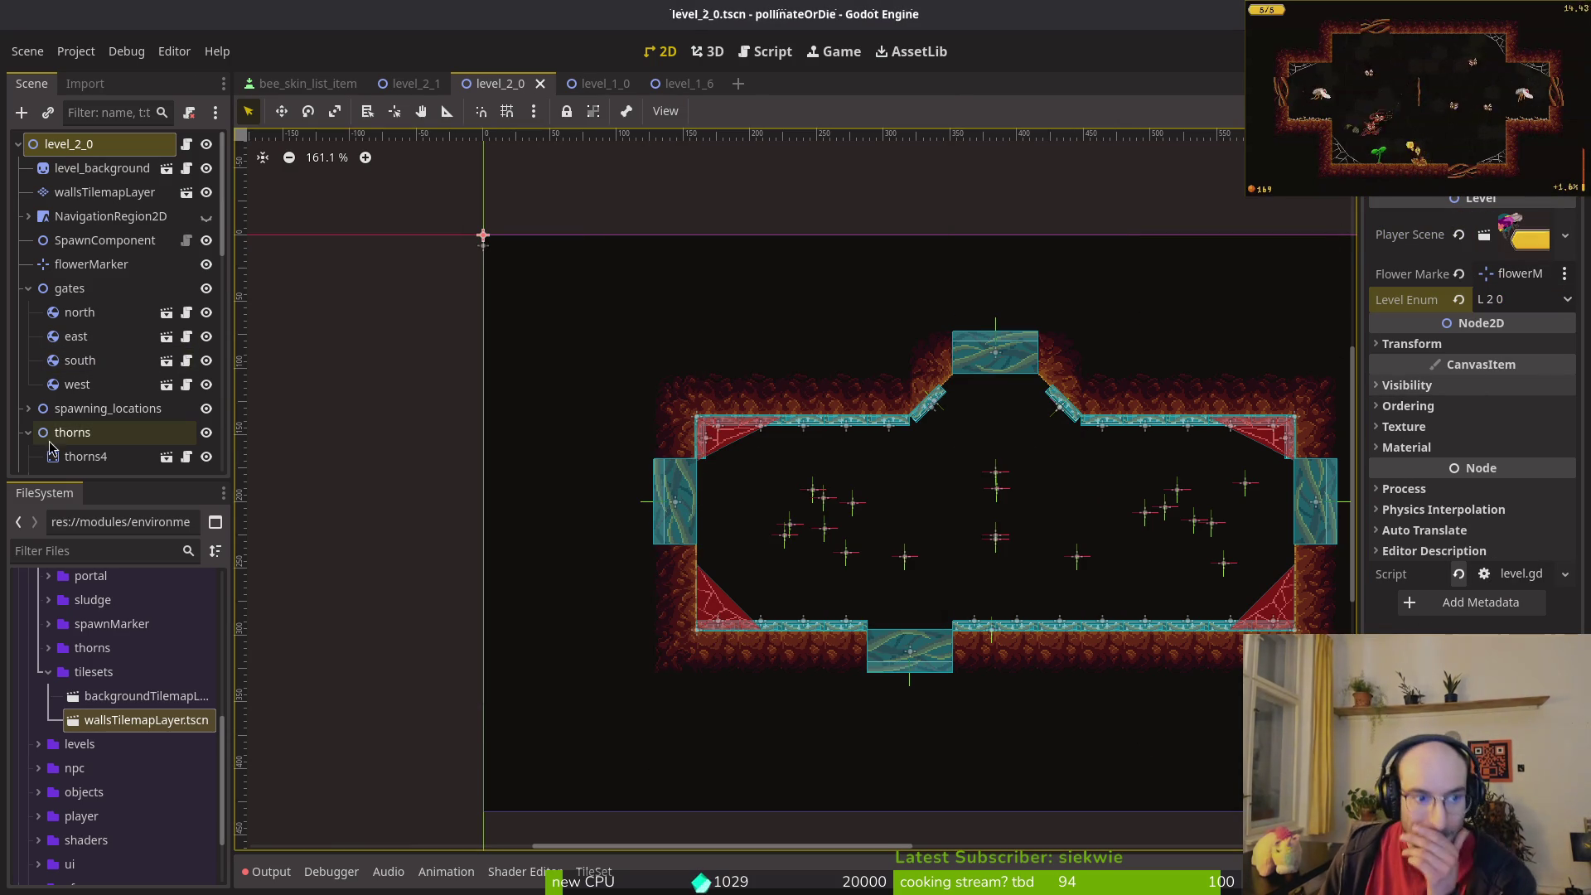
left_click(28, 432)
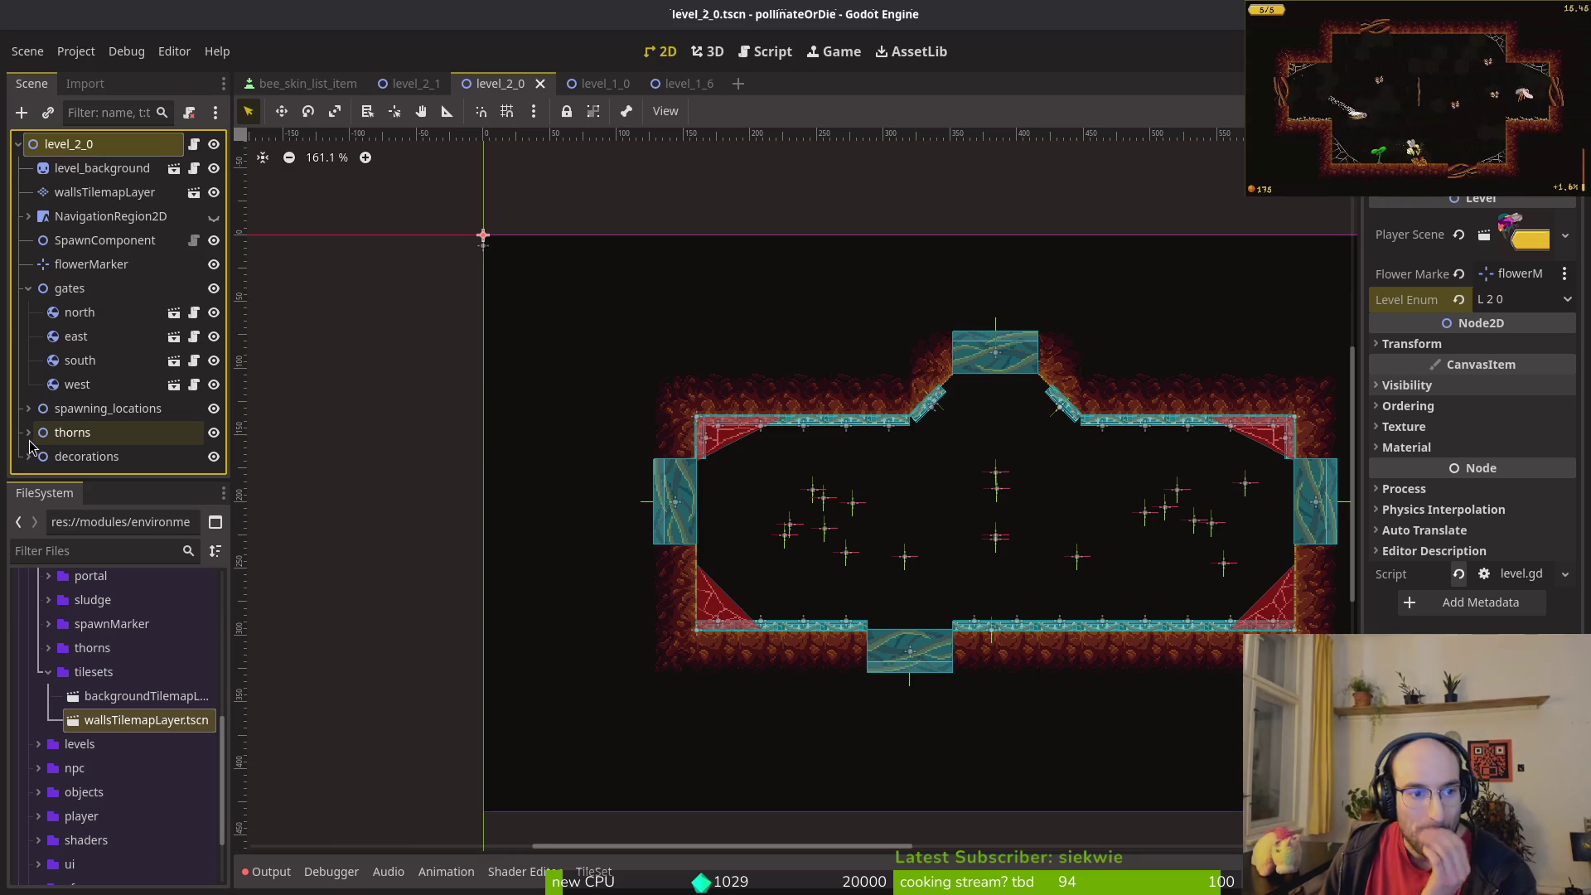
Delete the 1wayShort platform from under NavigationRegion2D.
left_click(28, 291)
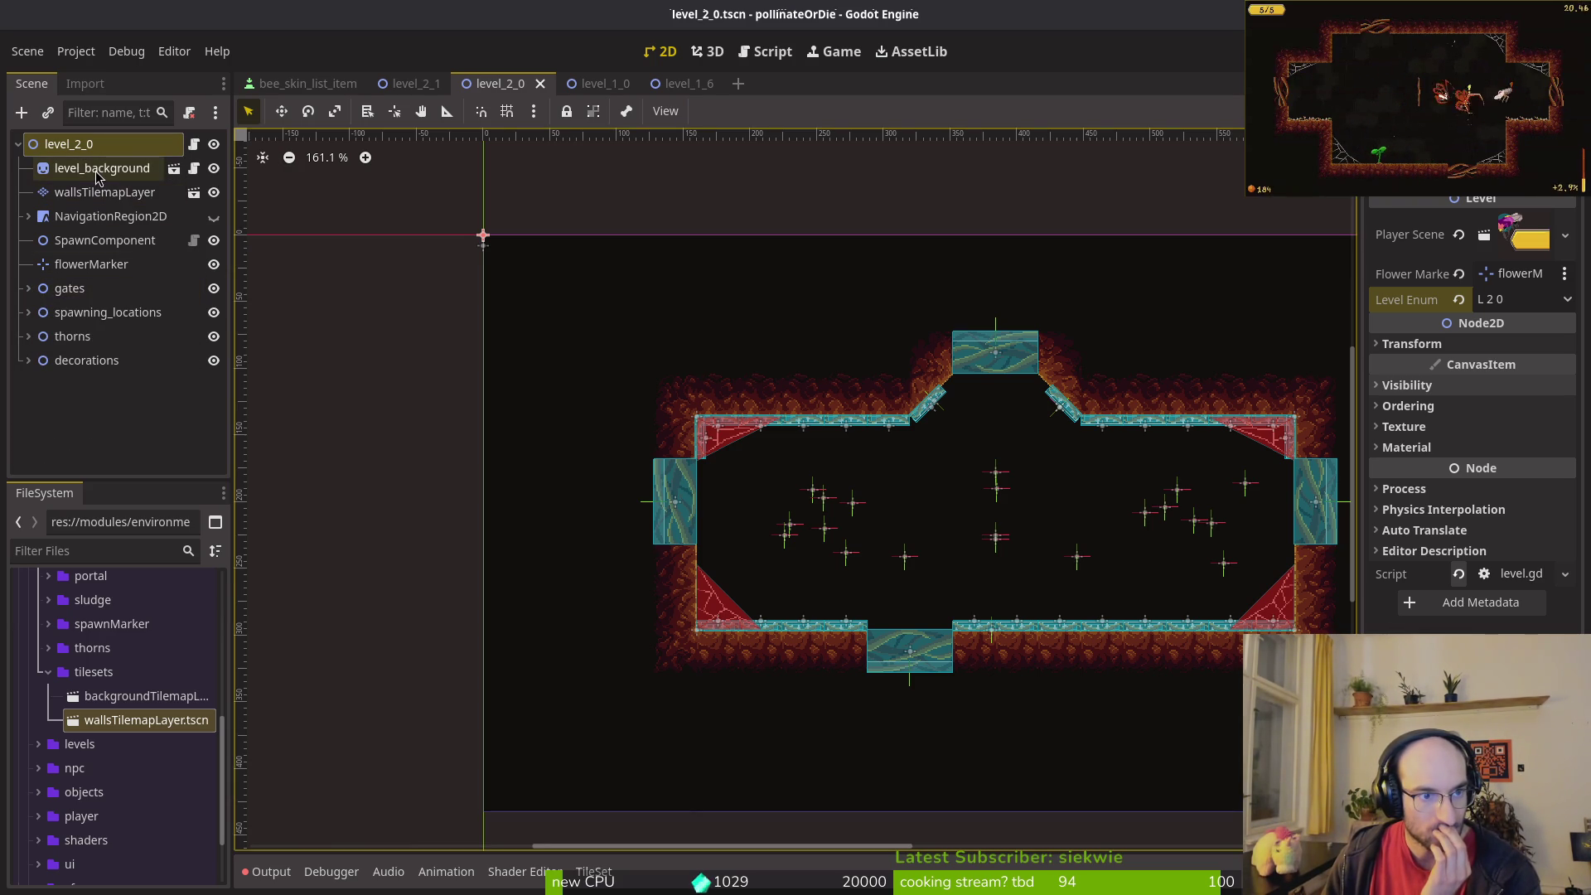
left_click(29, 217)
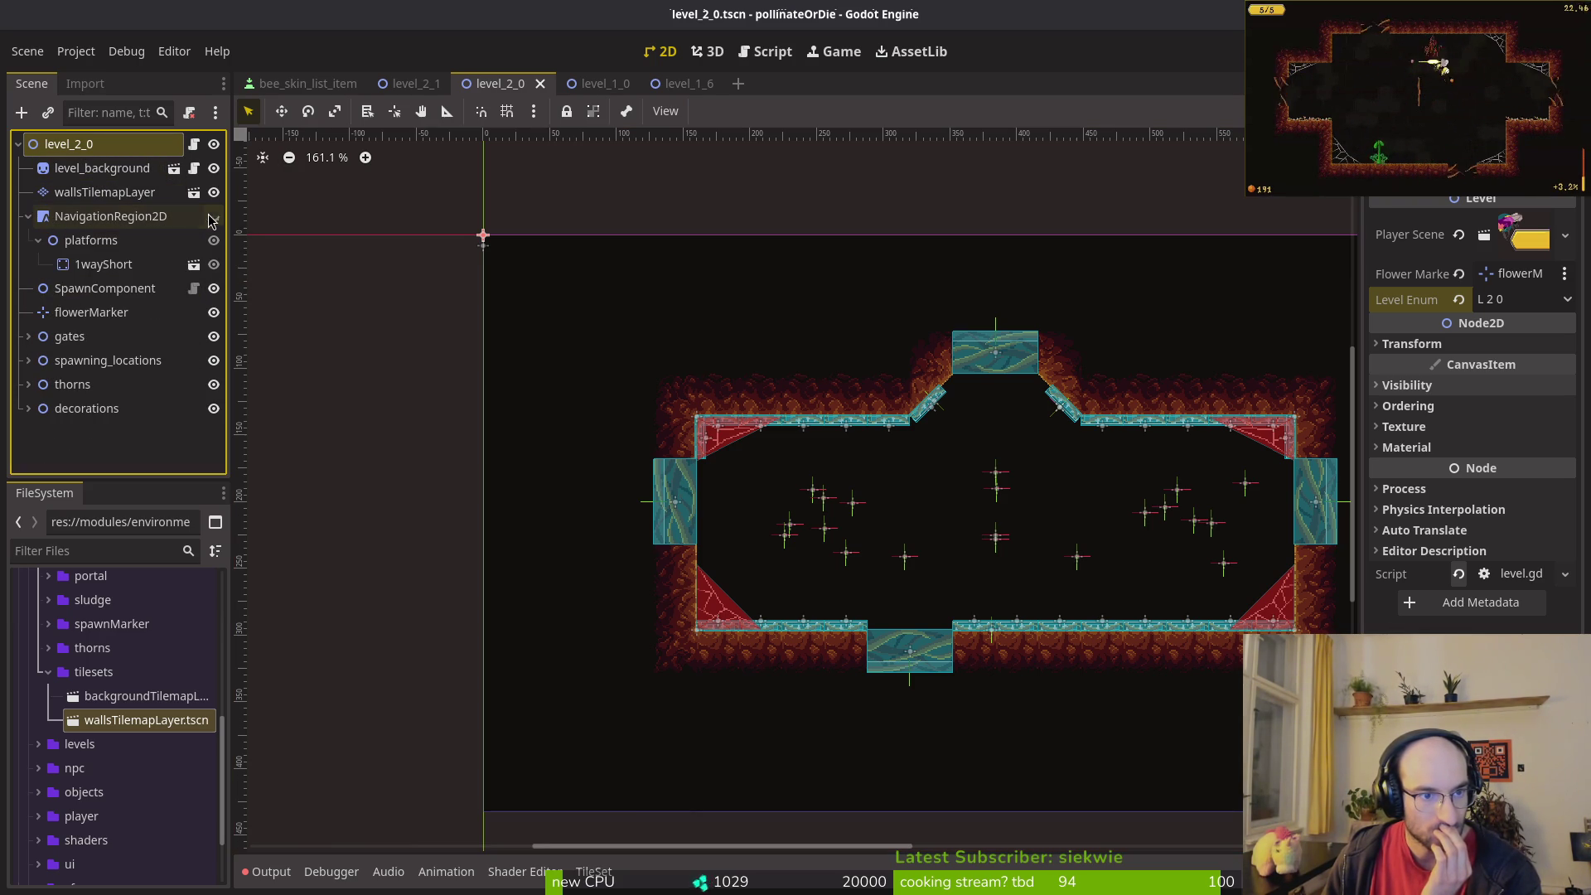
left_click(121, 265)
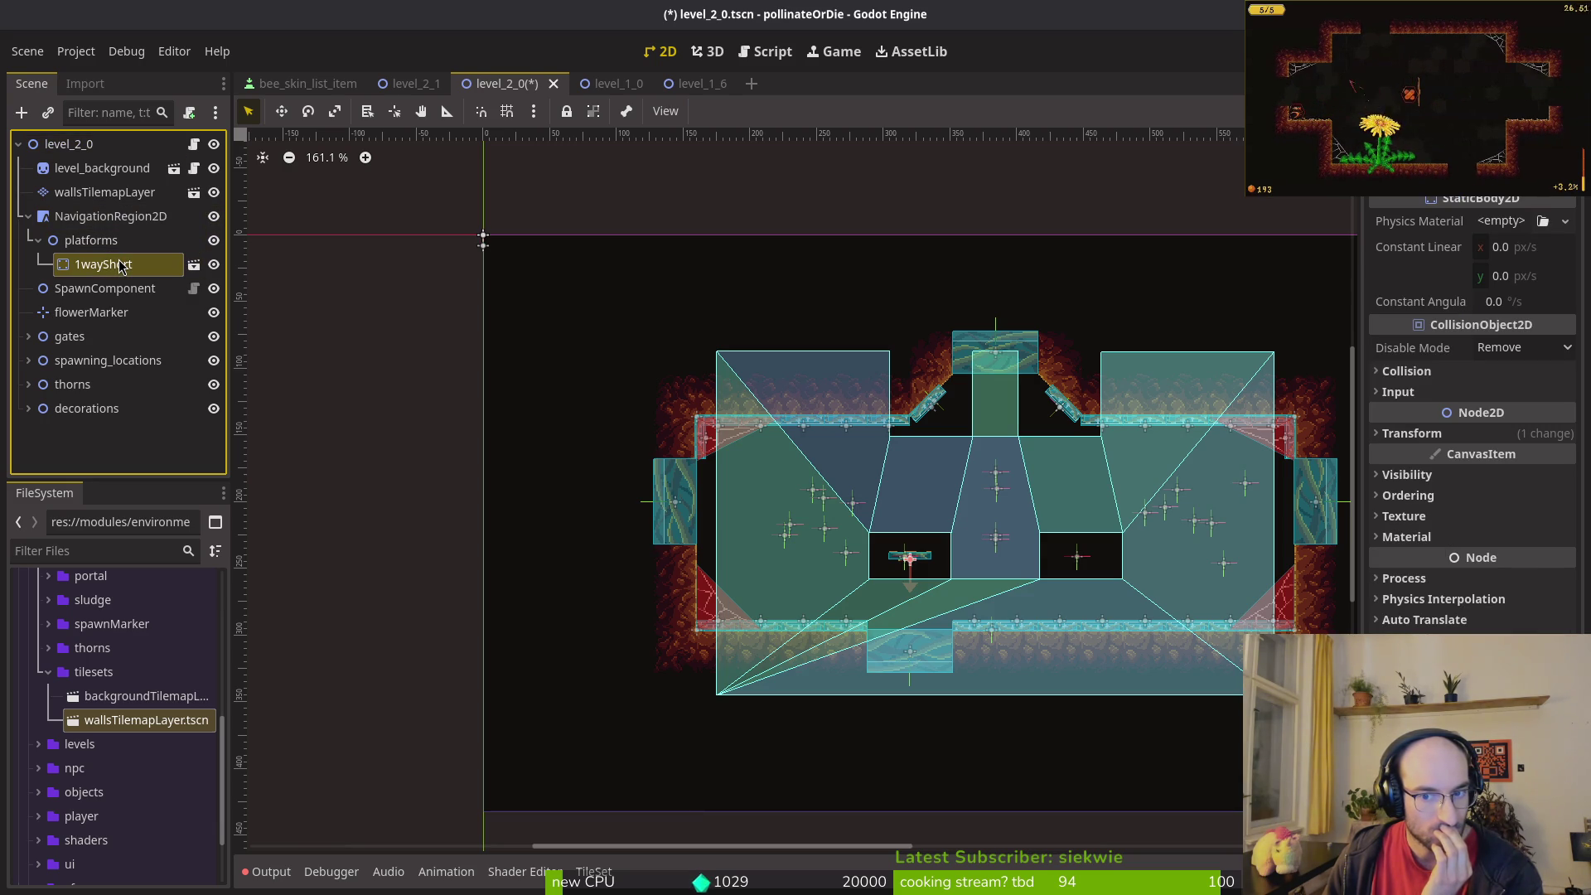
key("Delete")
key("Return")
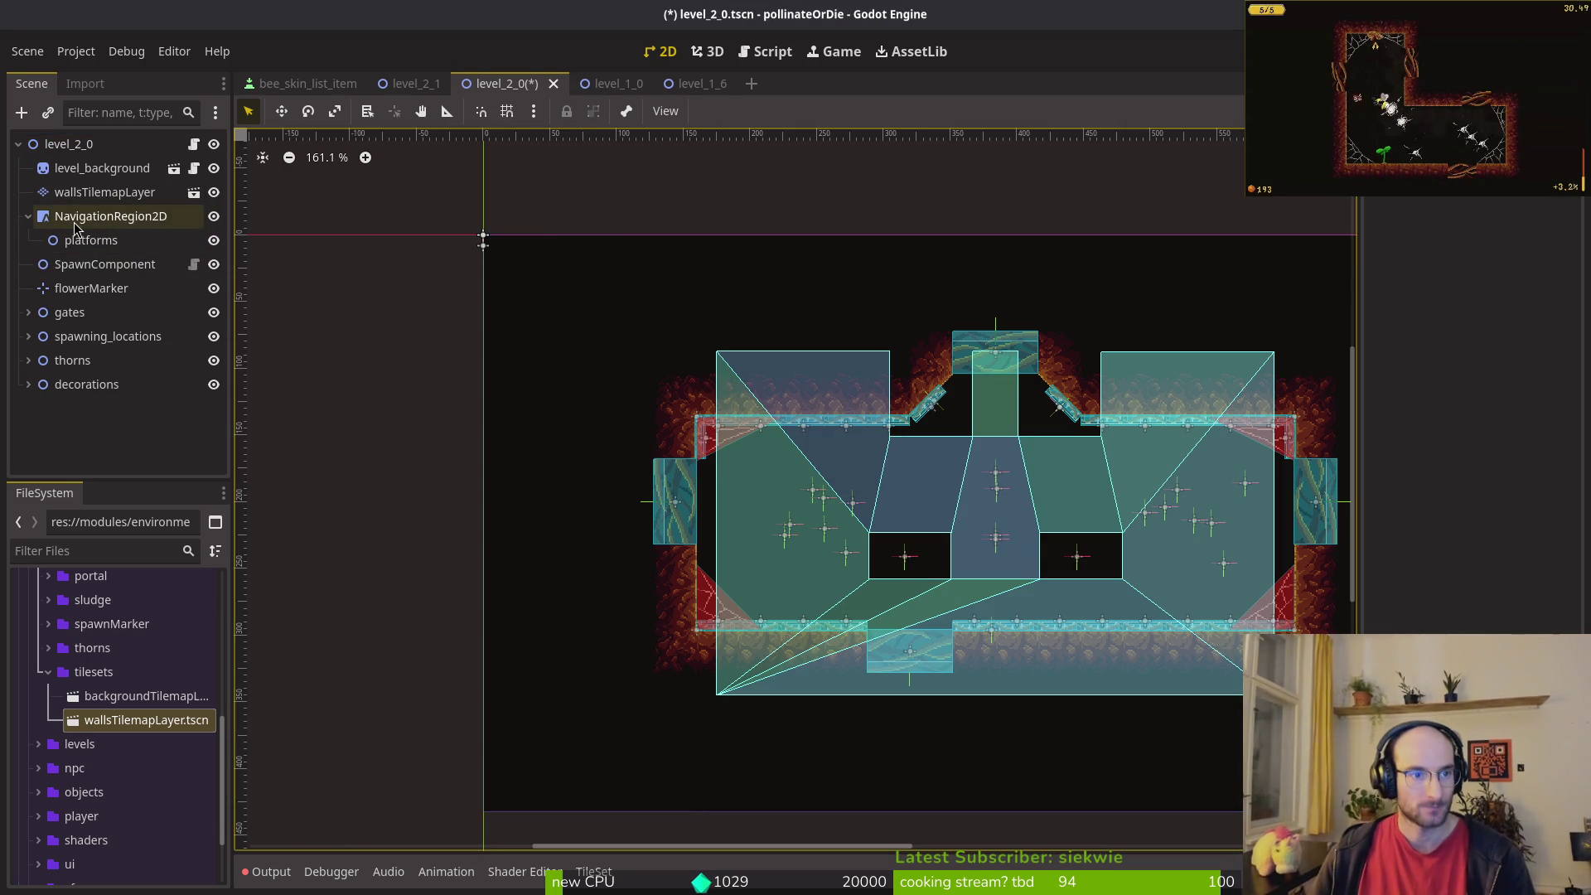
Drag the first navigation polygon vertices onto the north gate, a tile corner and the wall edge.
left_click(99, 217)
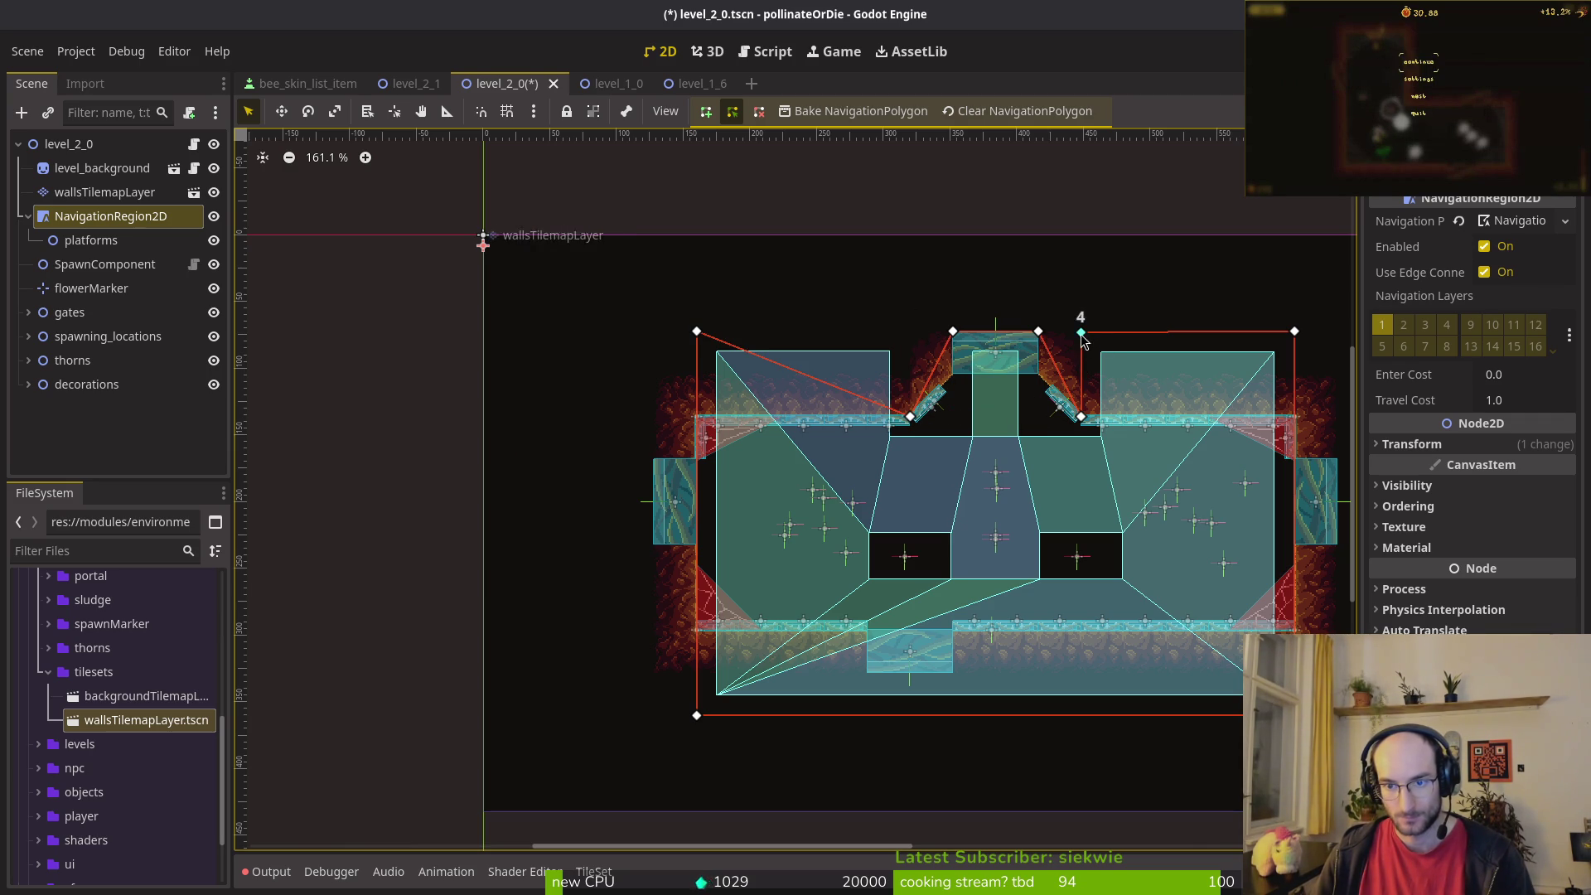
scroll(1084, 362, "up", 5)
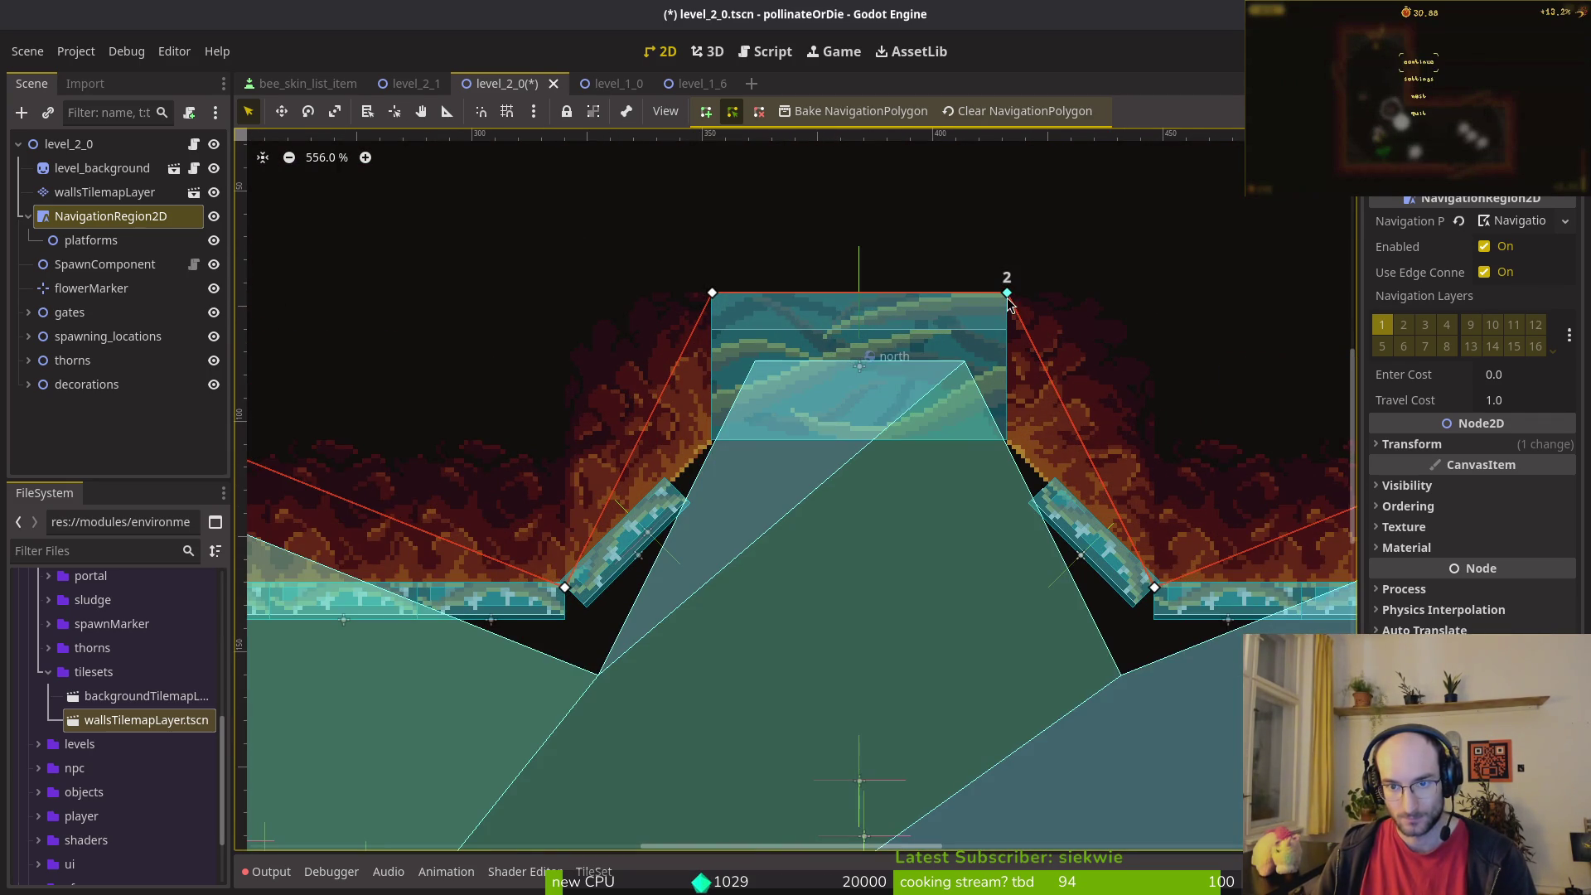
scroll(1034, 455, "up", 2)
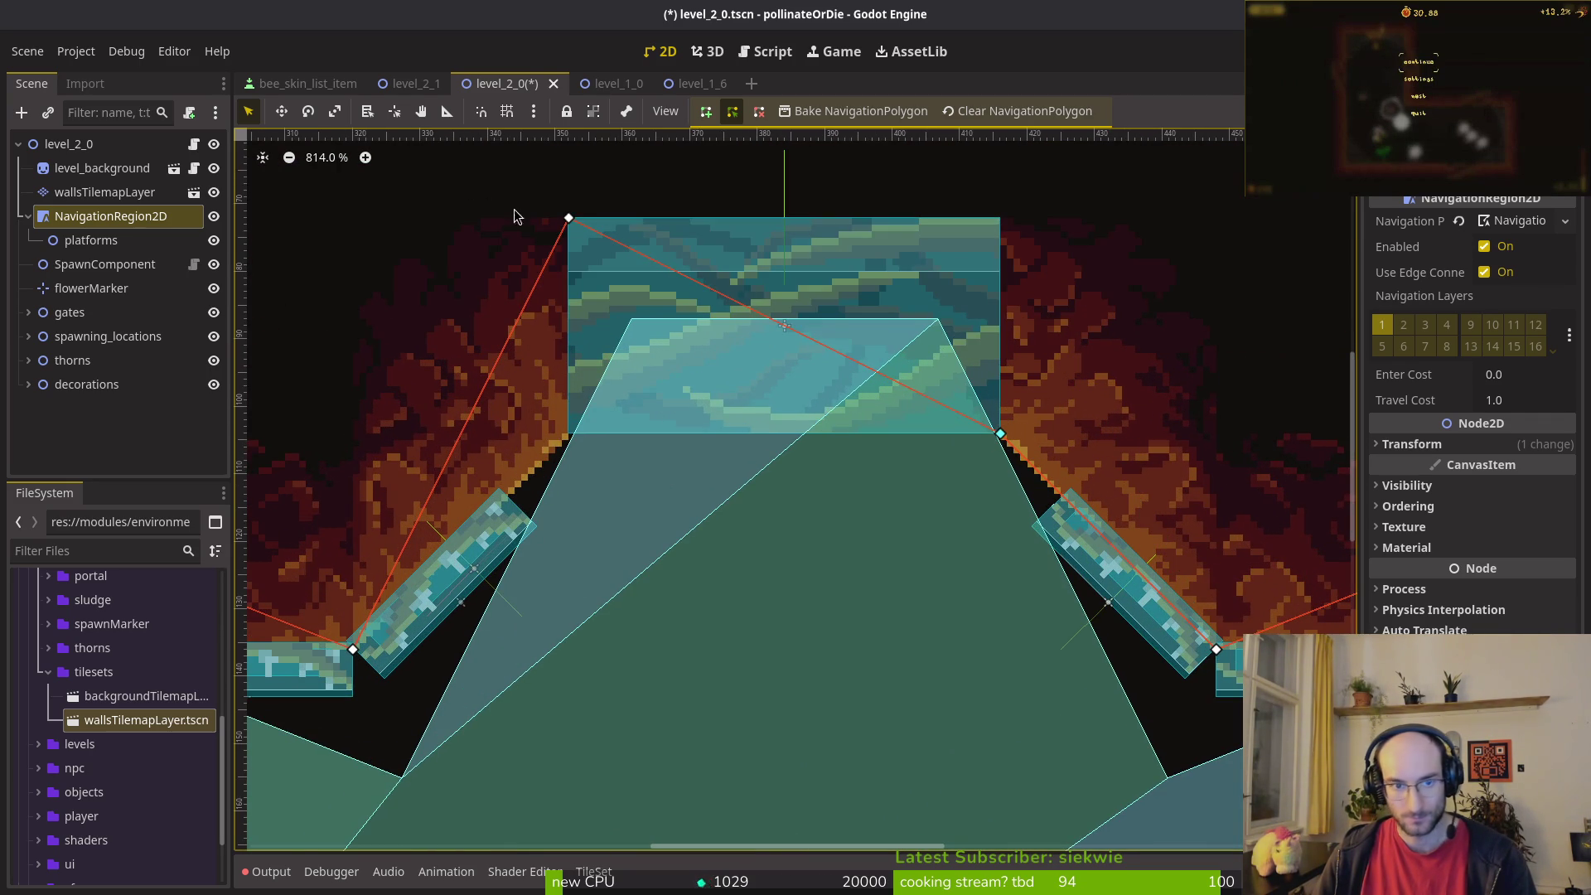
mouse_move(570, 220)
left_mouse_down()
mouse_move(601, 429)
mouse_move(570, 442)
left_mouse_up()
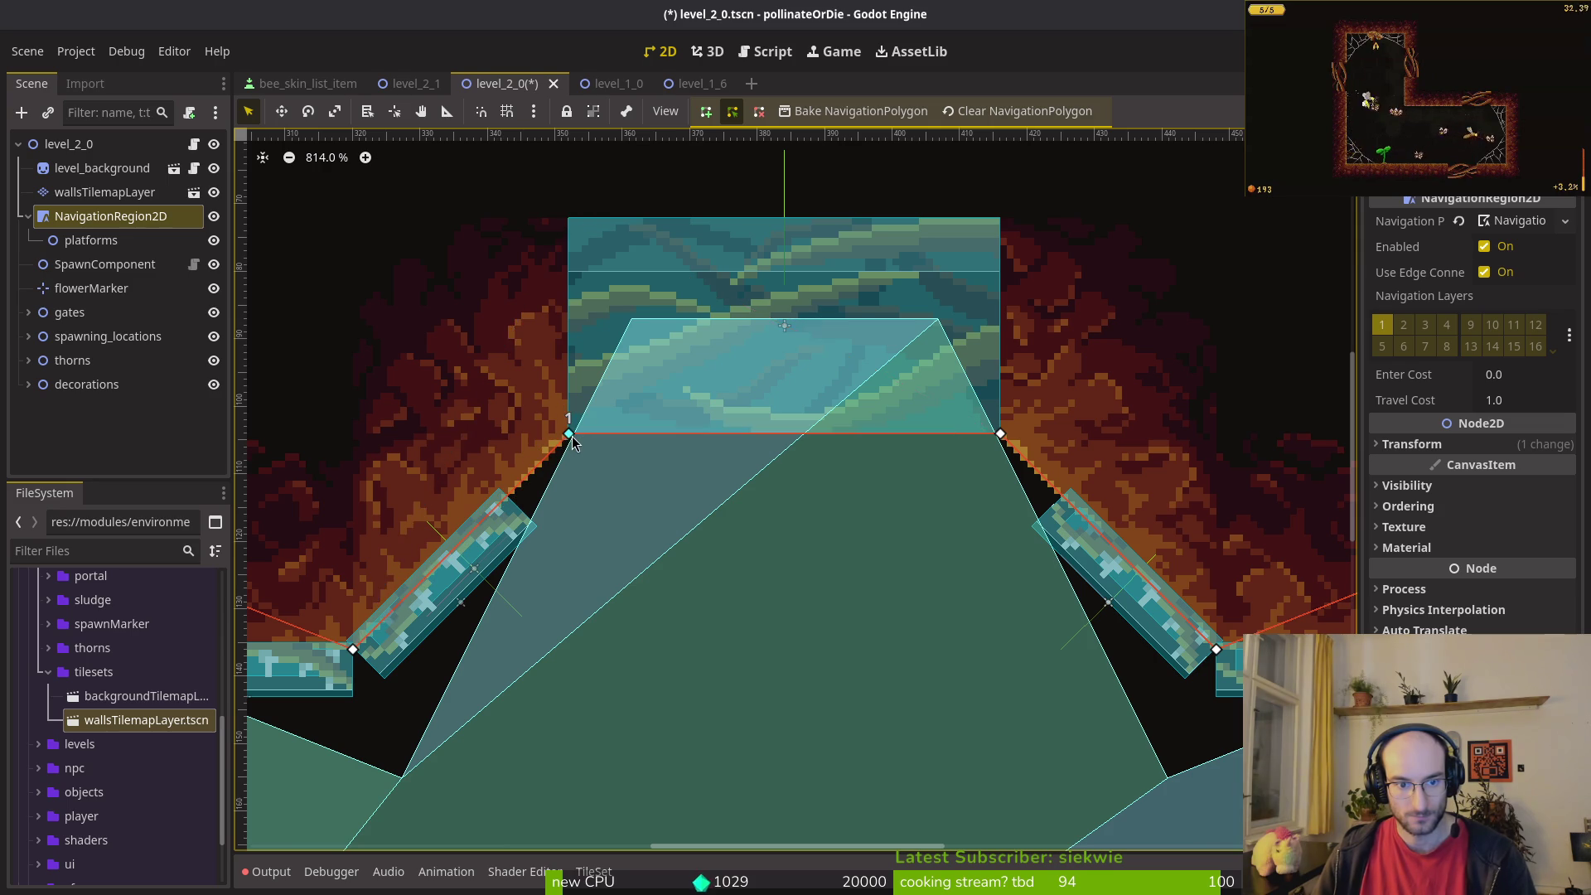
scroll(570, 441, "down", 4)
scroll(753, 444, "up", 2)
mouse_move(881, 197)
left_mouse_down()
mouse_move(921, 478)
mouse_move(874, 434)
mouse_move(801, 404)
left_mouse_up()
scroll(916, 461, "up", 6)
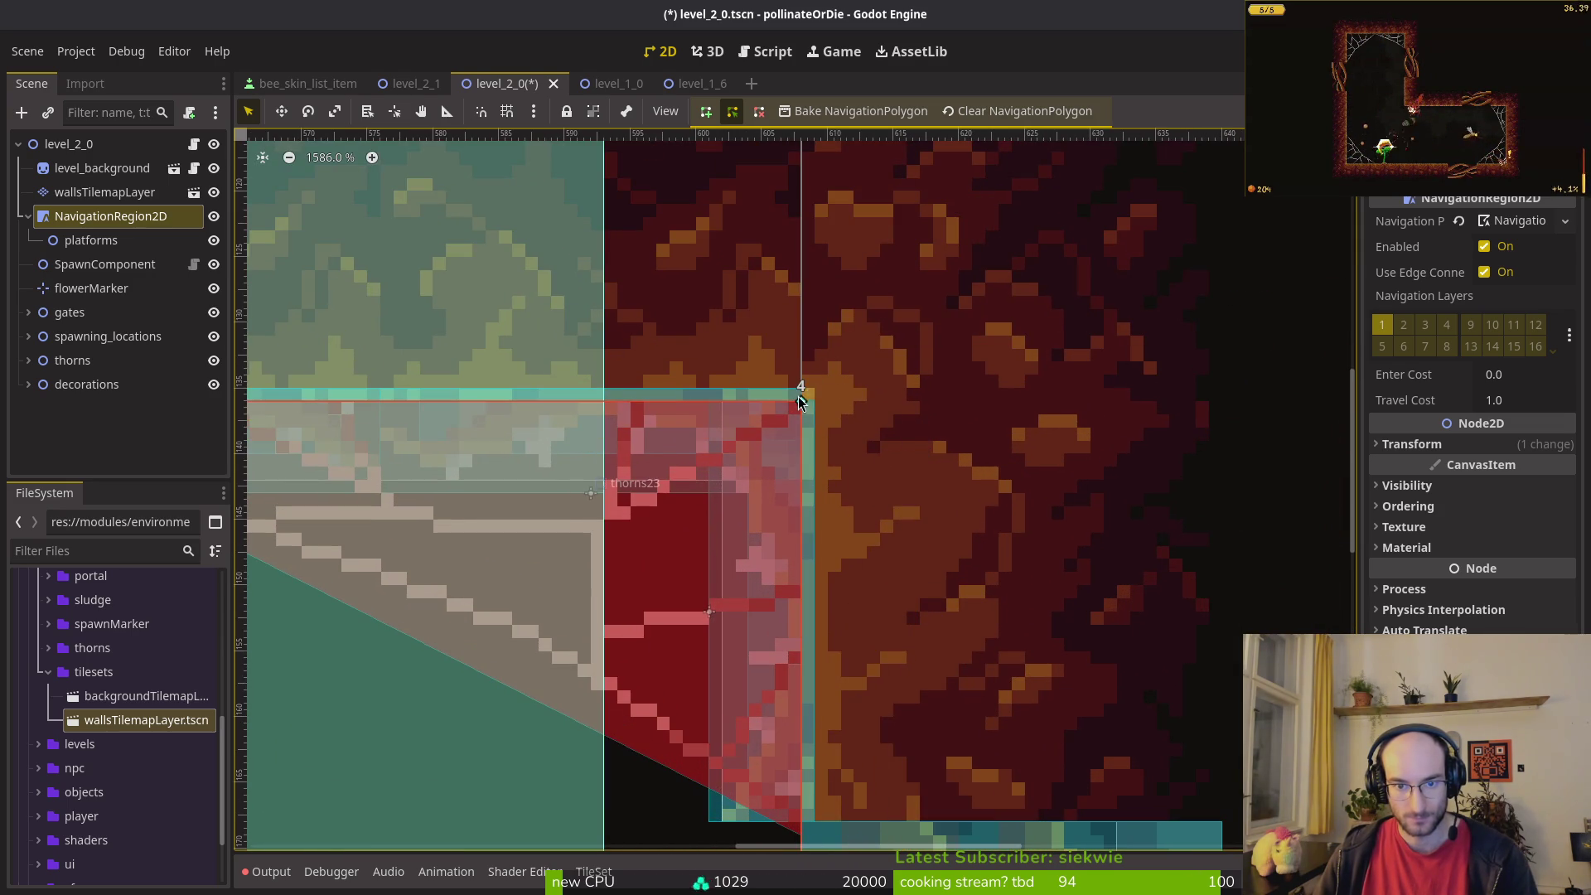
scroll(800, 403, "down", 5)
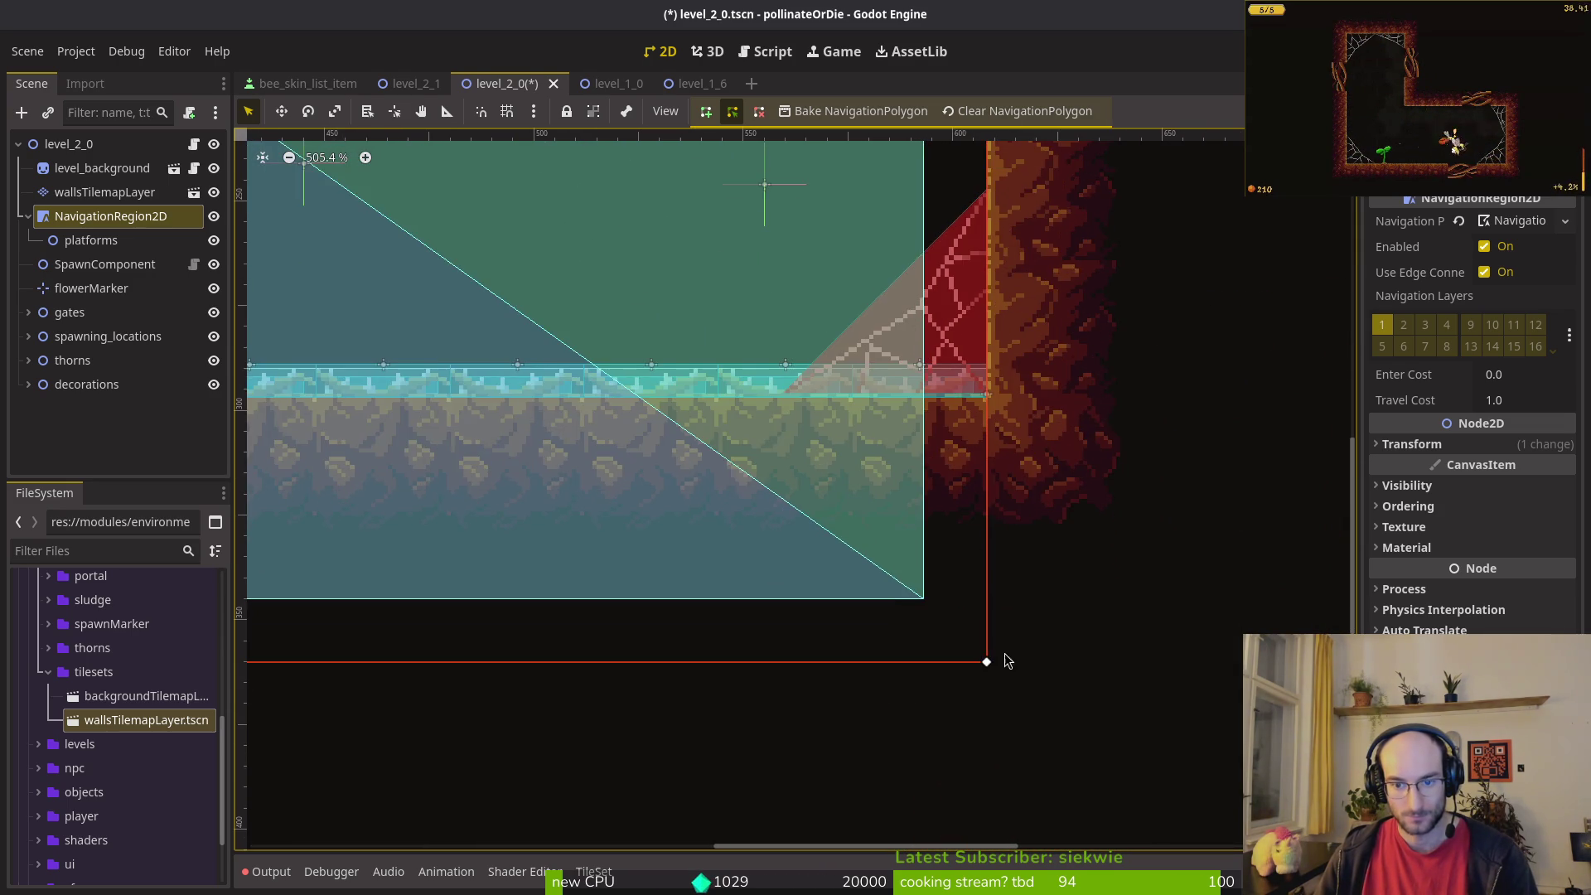
scroll(1003, 638, "up", 3)
mouse_move(982, 661)
left_mouse_down()
mouse_move(950, 267)
mouse_move(982, 306)
left_mouse_up()
Snap the remaining polygon corners onto the wall corners and save level_2_0.
scroll(934, 481, "down", 5)
scroll(933, 481, "left", 10)
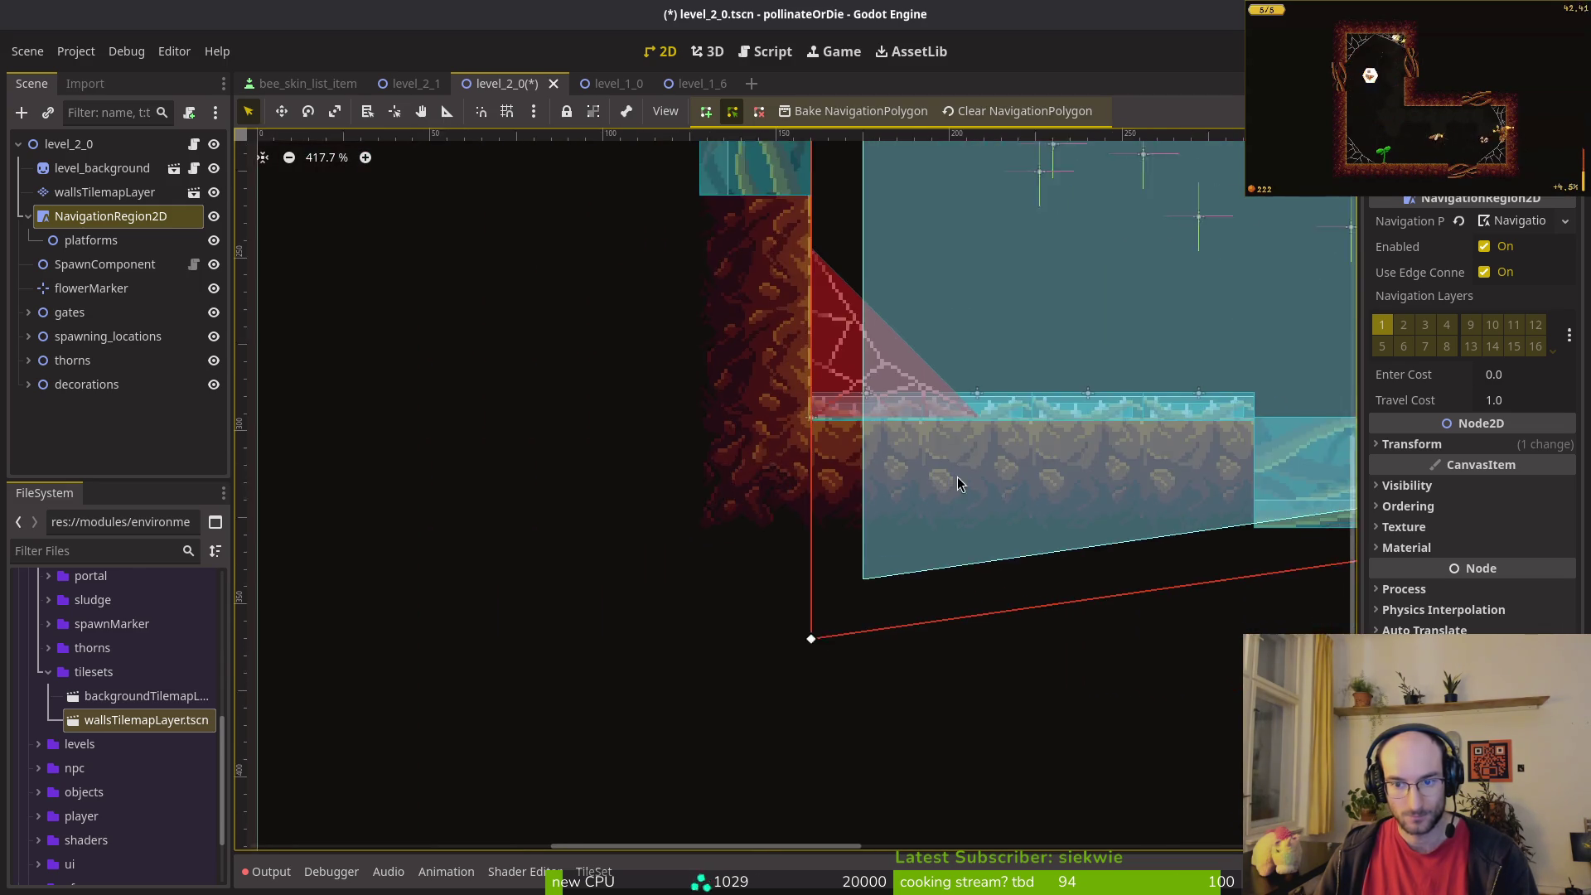
scroll(933, 481, "up", 6)
scroll(788, 455, "down", 3)
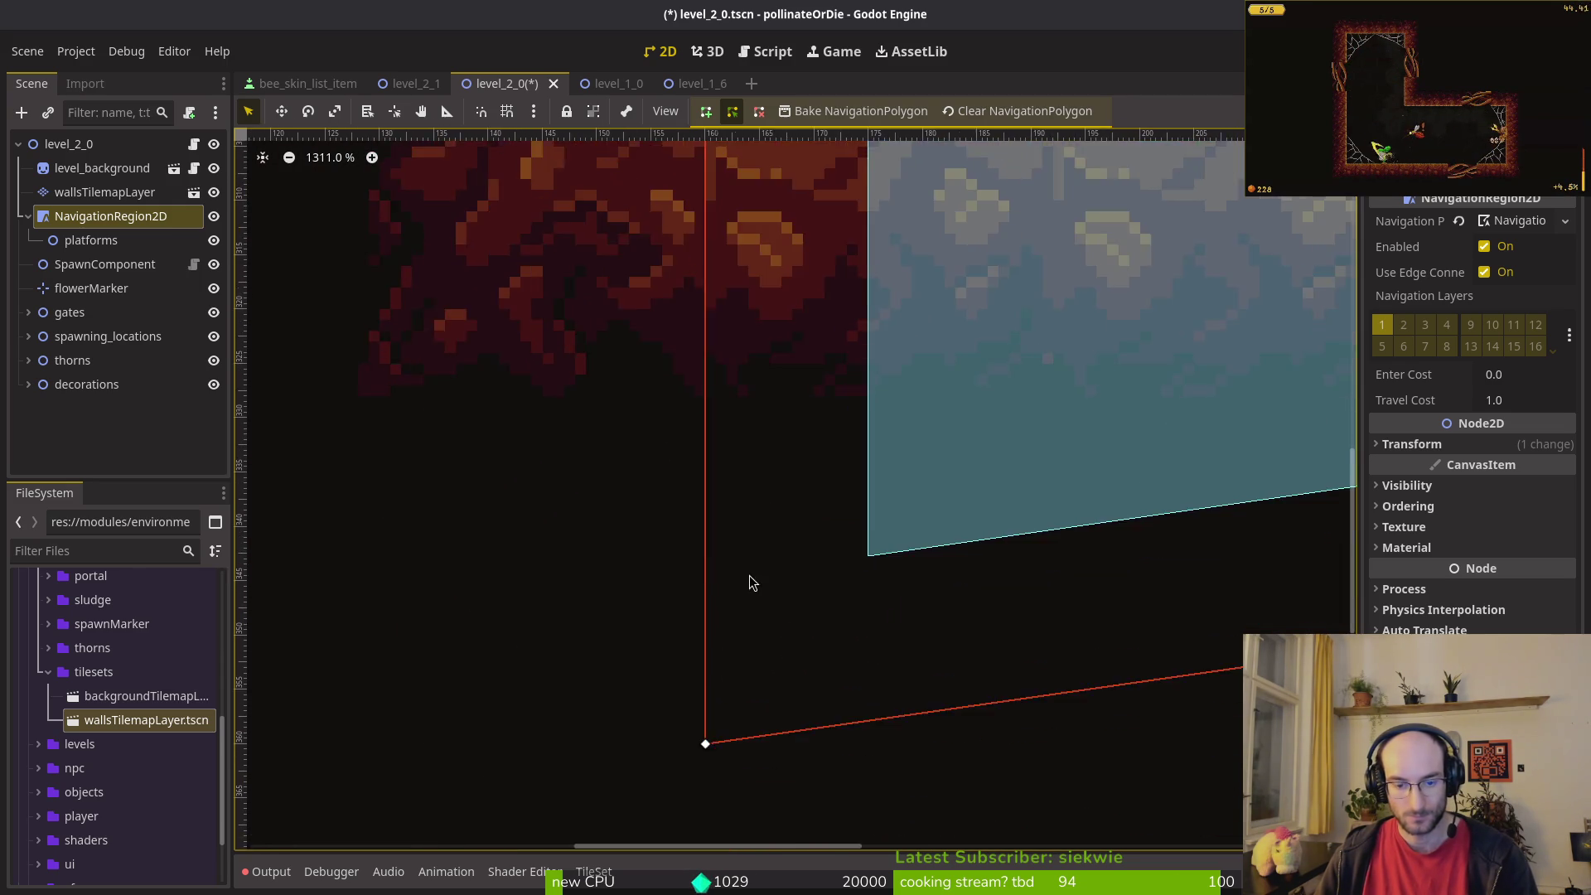
scroll(752, 713, "down", 2)
left_click_drag(726, 309, 717, 298)
scroll(718, 299, "down", 2)
scroll(726, 328, "down", 1)
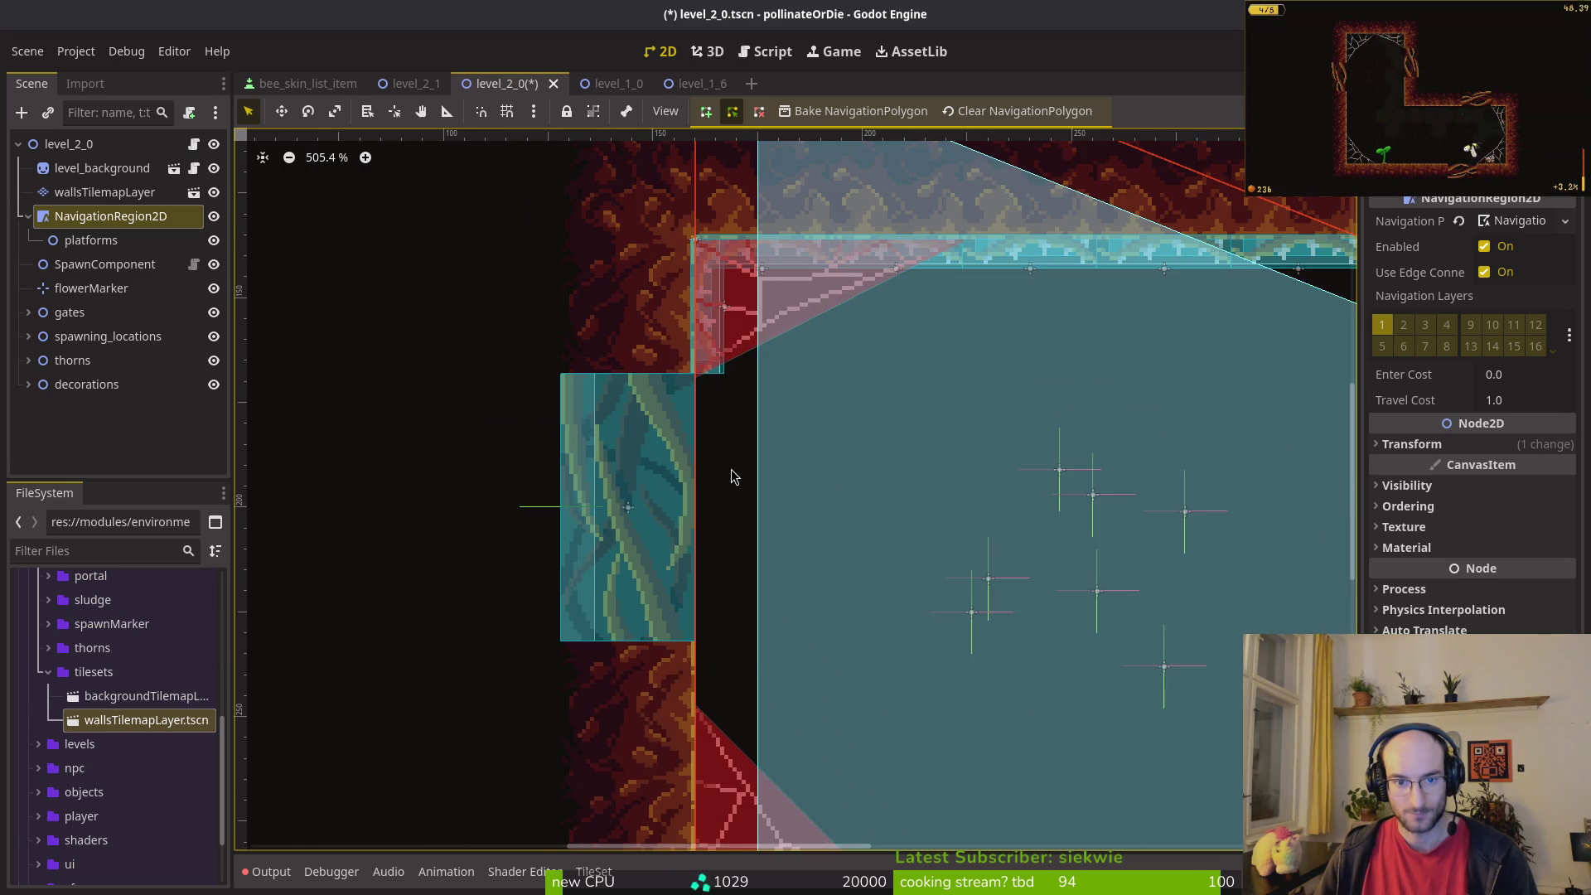
scroll(663, 341, "down", 2)
scroll(663, 341, "up", 2)
scroll(663, 341, "up", 1)
mouse_move(686, 322)
left_mouse_down()
mouse_move(701, 356)
mouse_move(688, 618)
left_mouse_up()
scroll(869, 678, "down", 6)
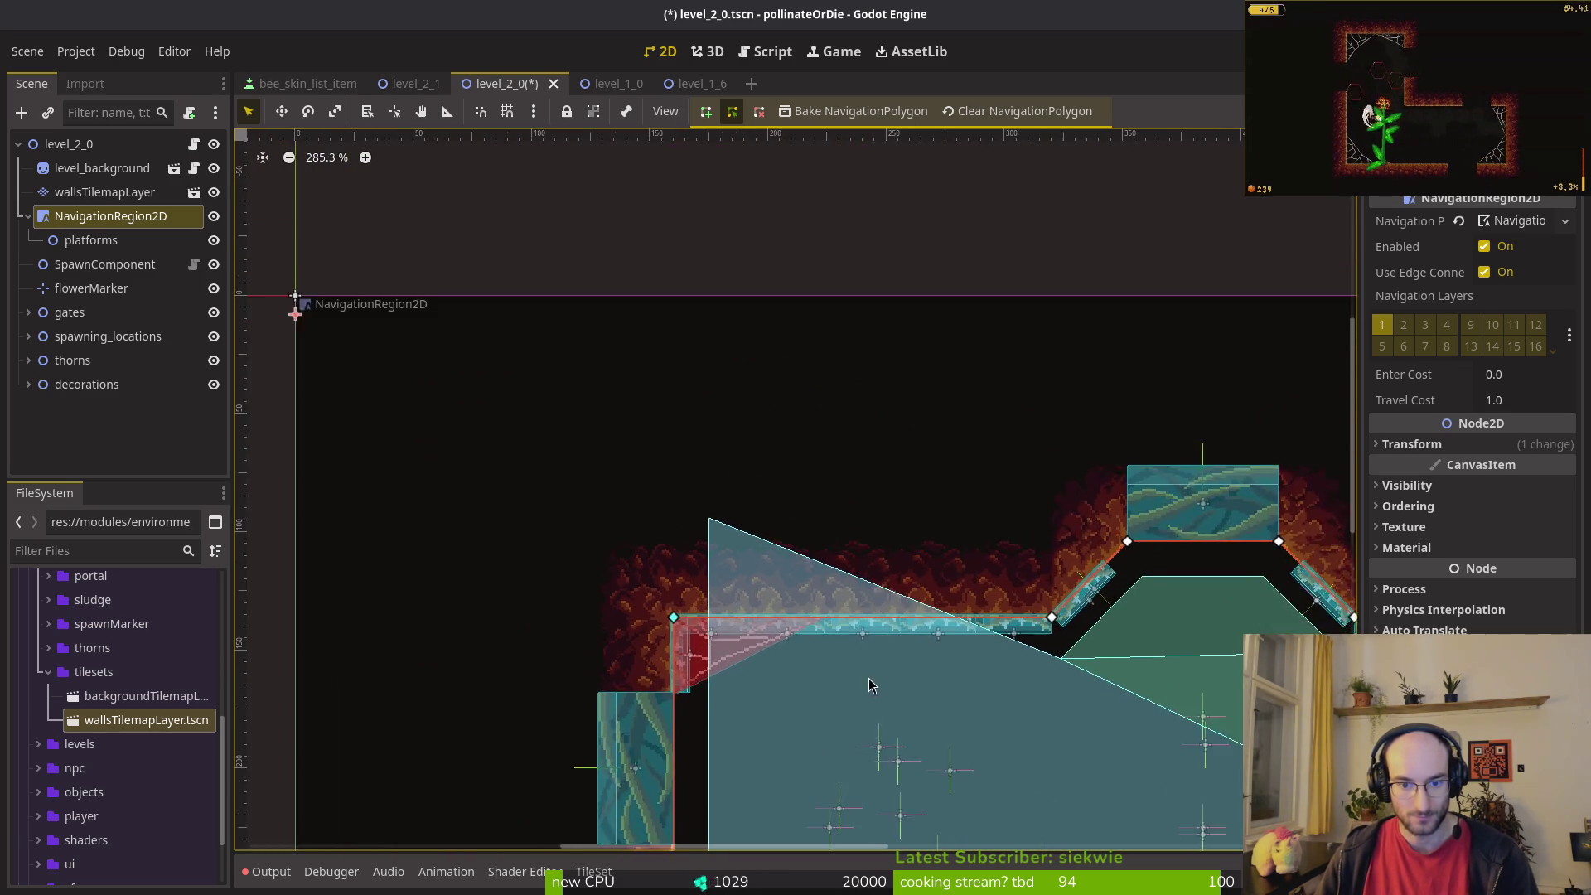
left_click(951, 330)
key("ctrl+s")
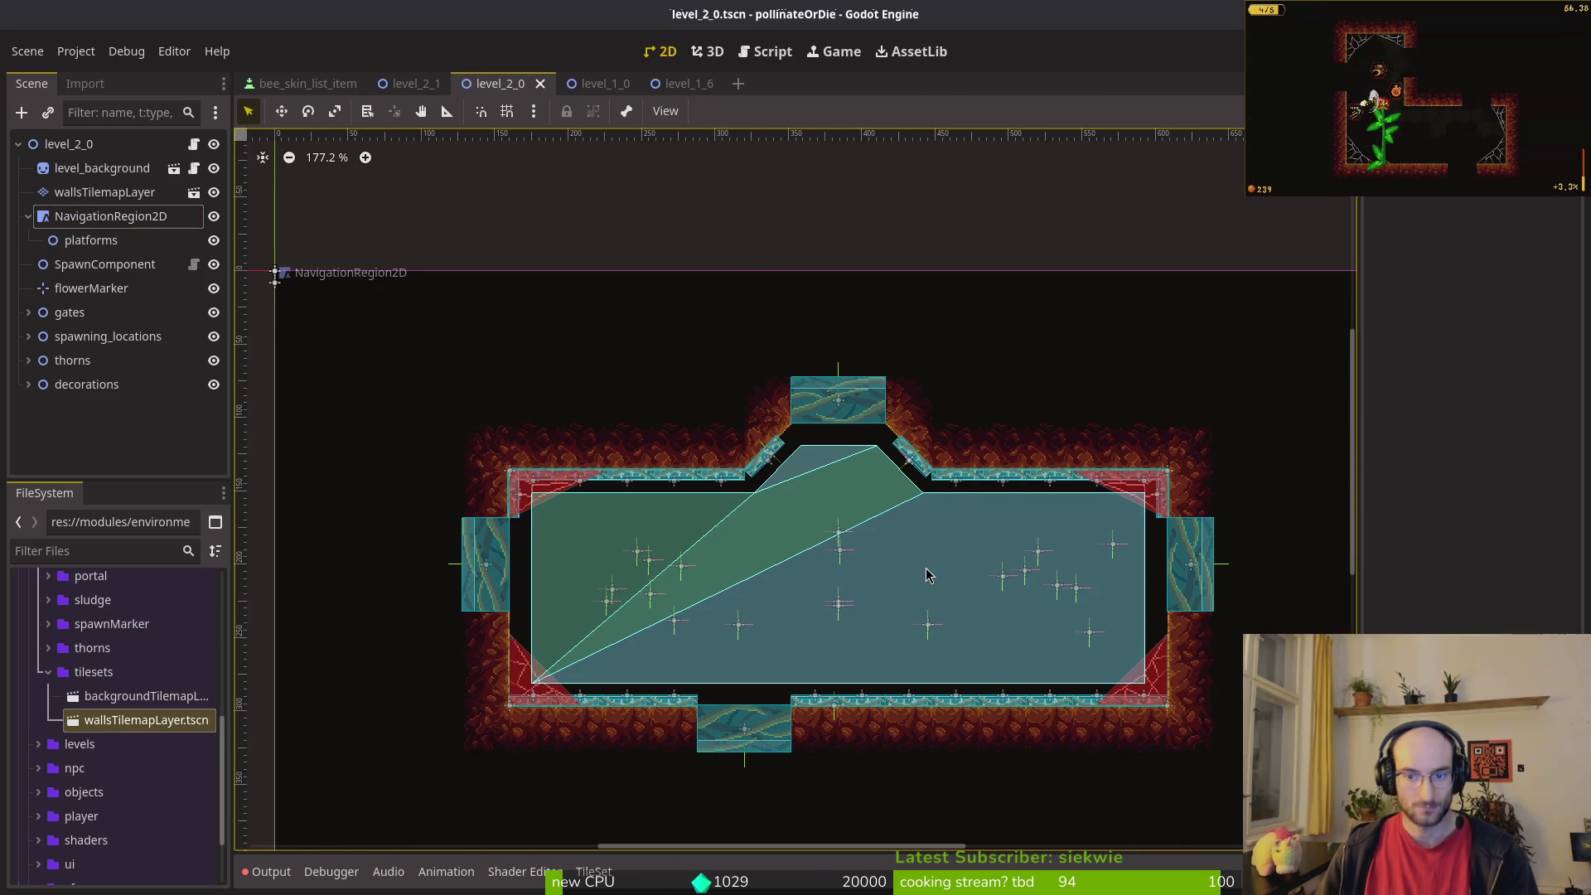
Load level.gd from the levels folder as the level_2_6 root's script.
scroll(908, 542, "down", 2)
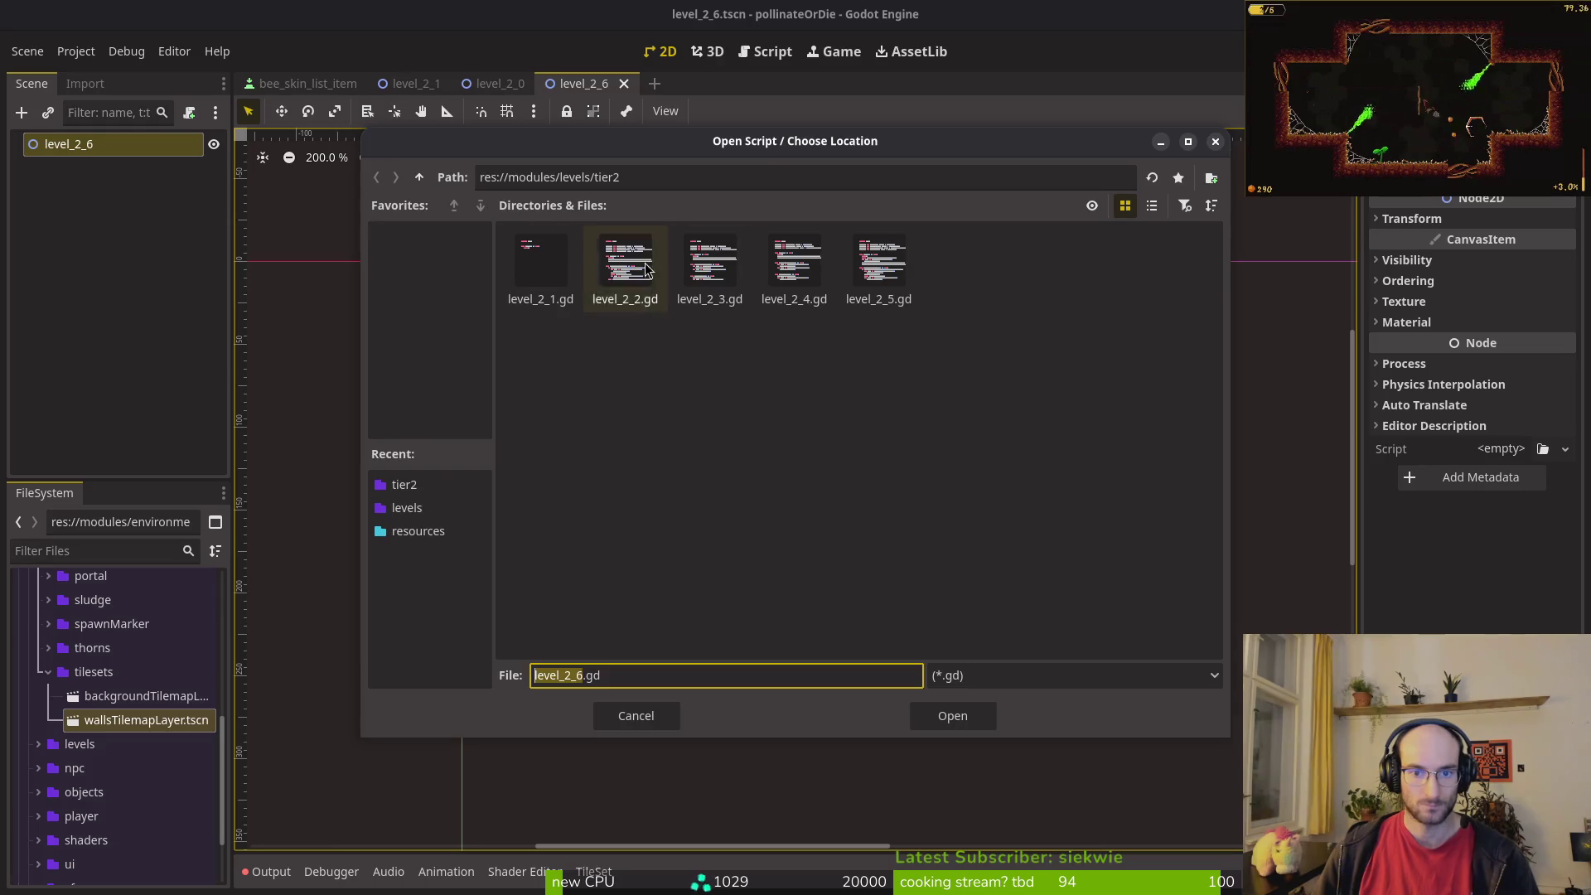
left_click(419, 181)
left_click(1130, 264)
left_click(953, 716)
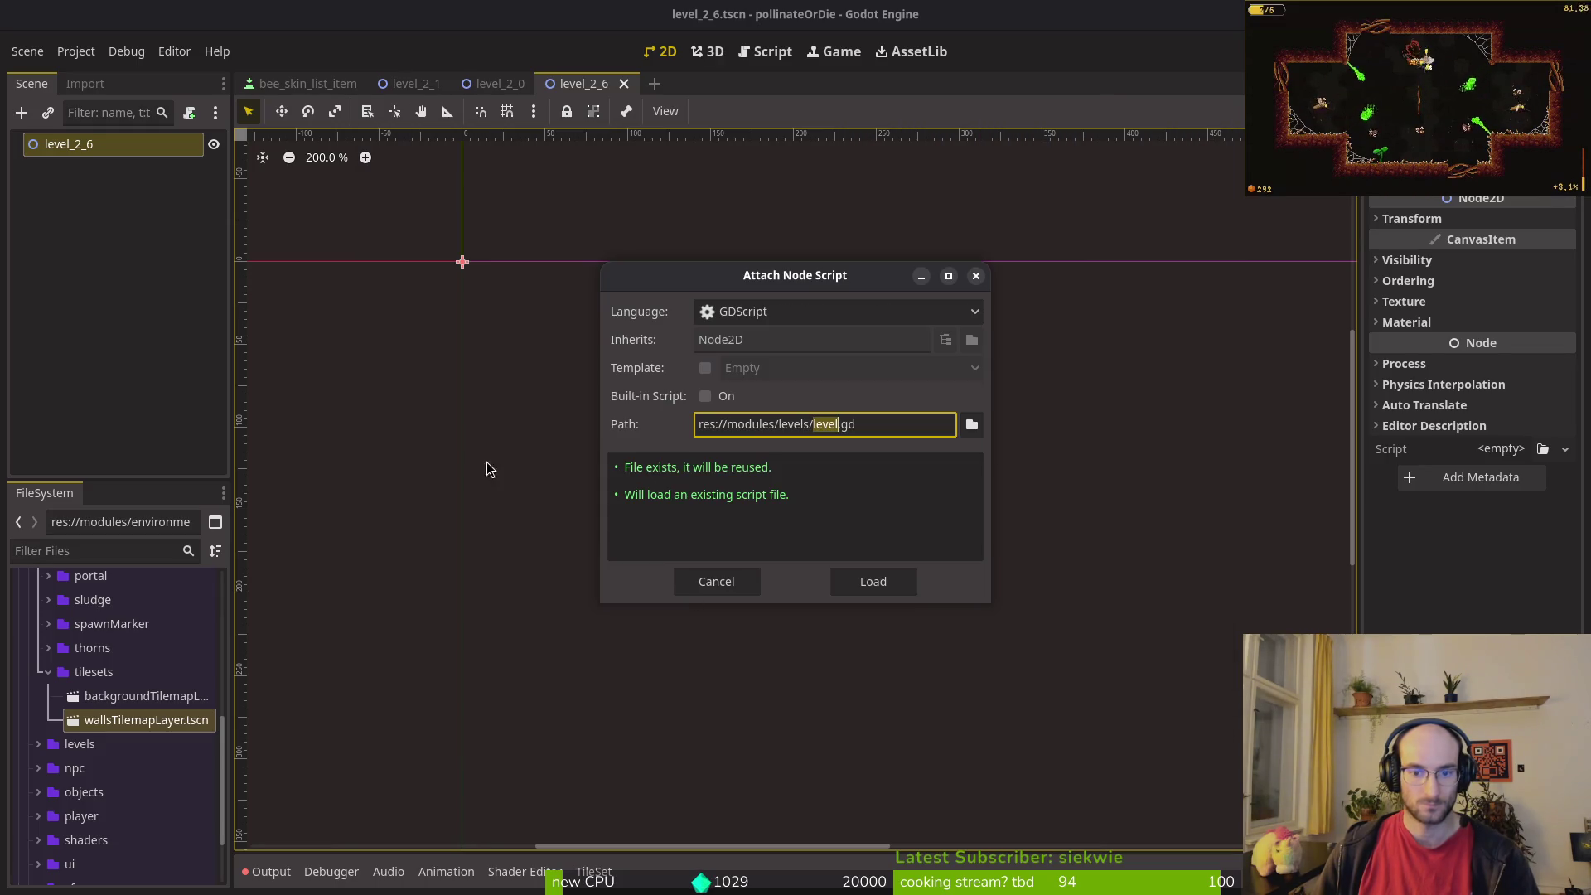
left_click(895, 595)
Copy level_background through decorations from level_2_0 into level_2_6, deleting the pasted wallsTilemapLayer.
key("ctrl+shift+Tab")
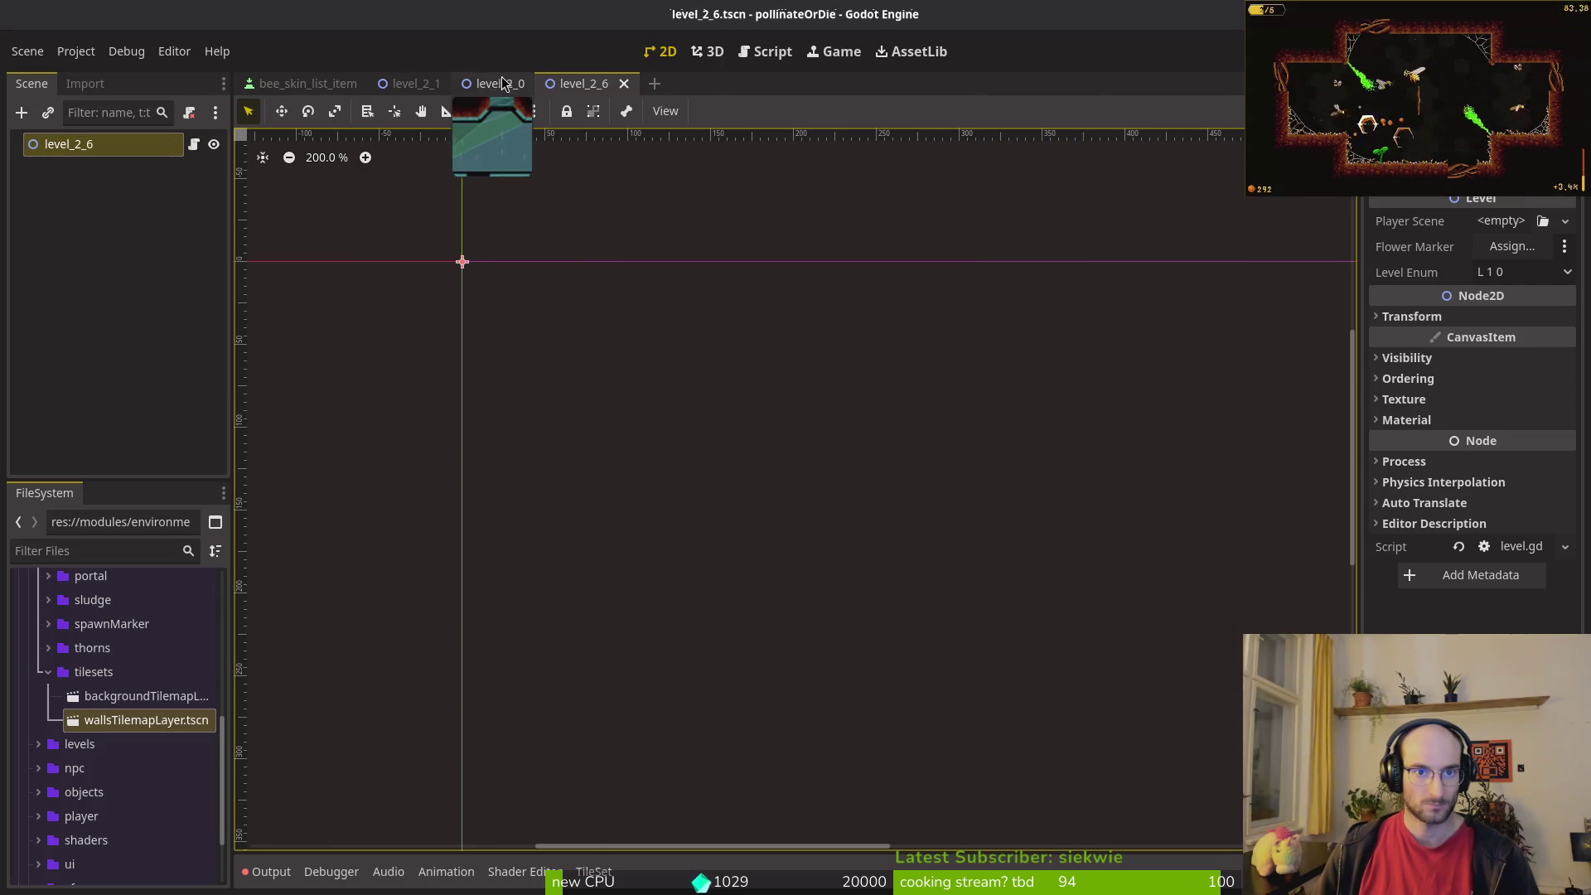
left_click(18, 144)
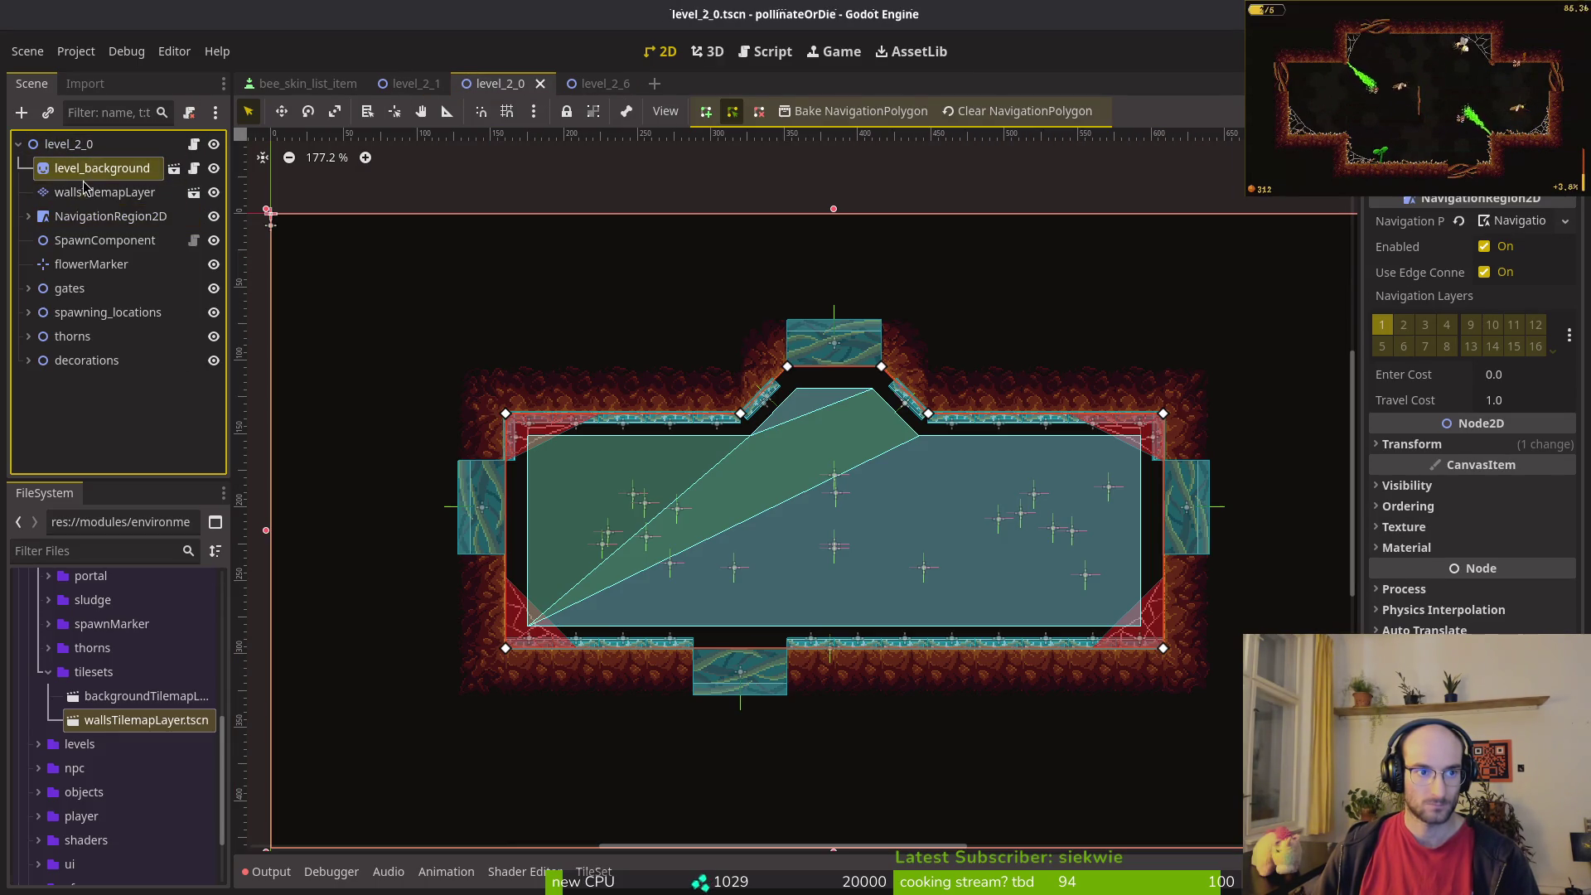
left_click(91, 168)
left_click(87, 360, "shift")
left_click(580, 84)
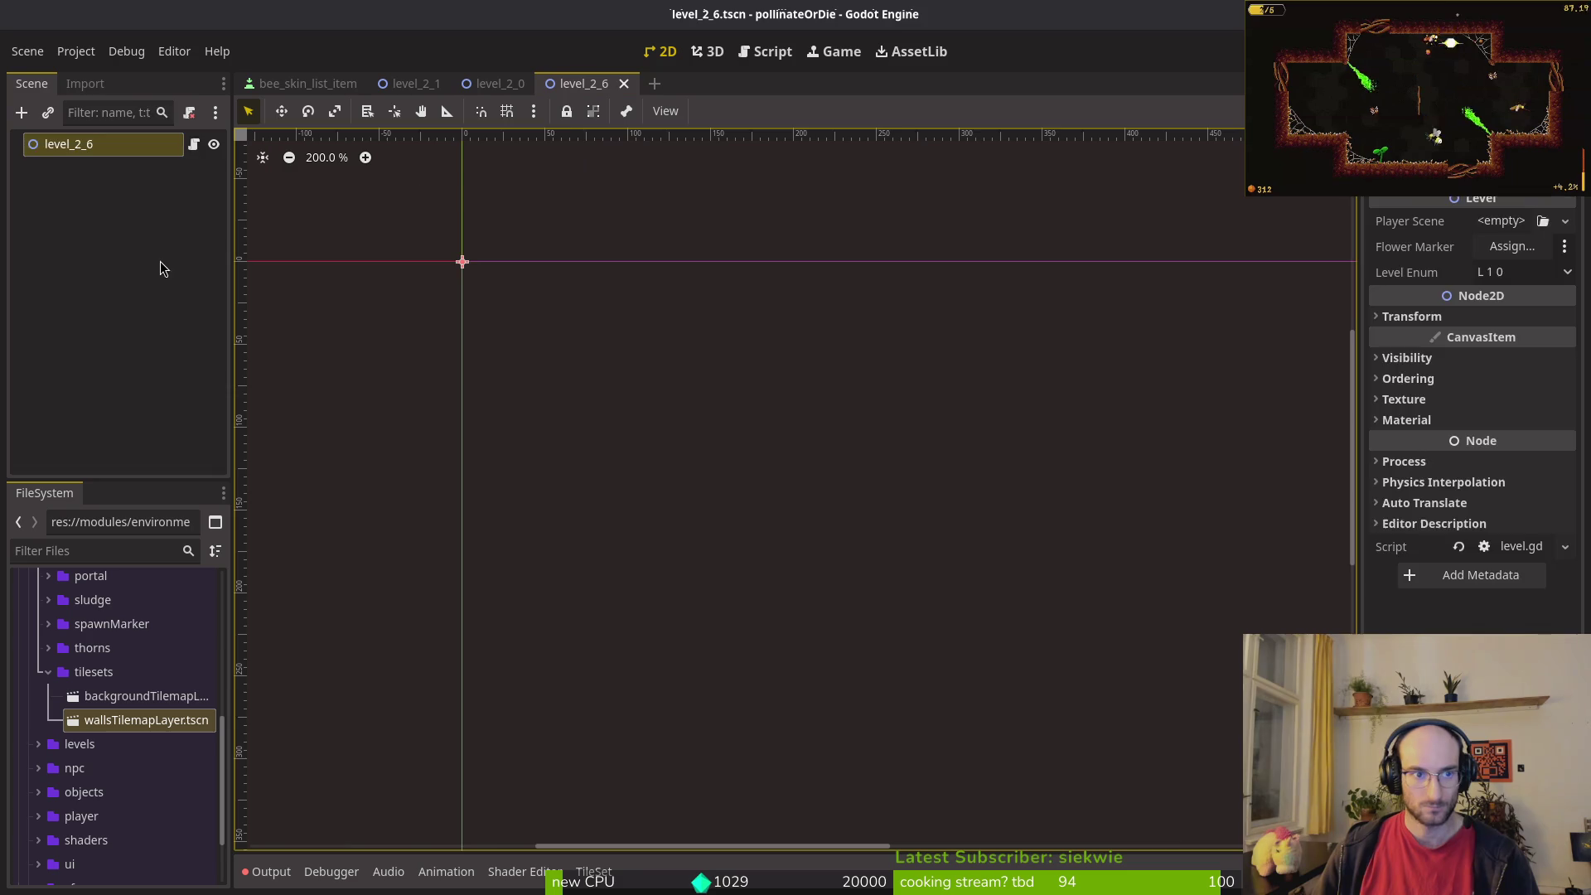
key("ctrl+v")
left_click(91, 192)
key("Delete")
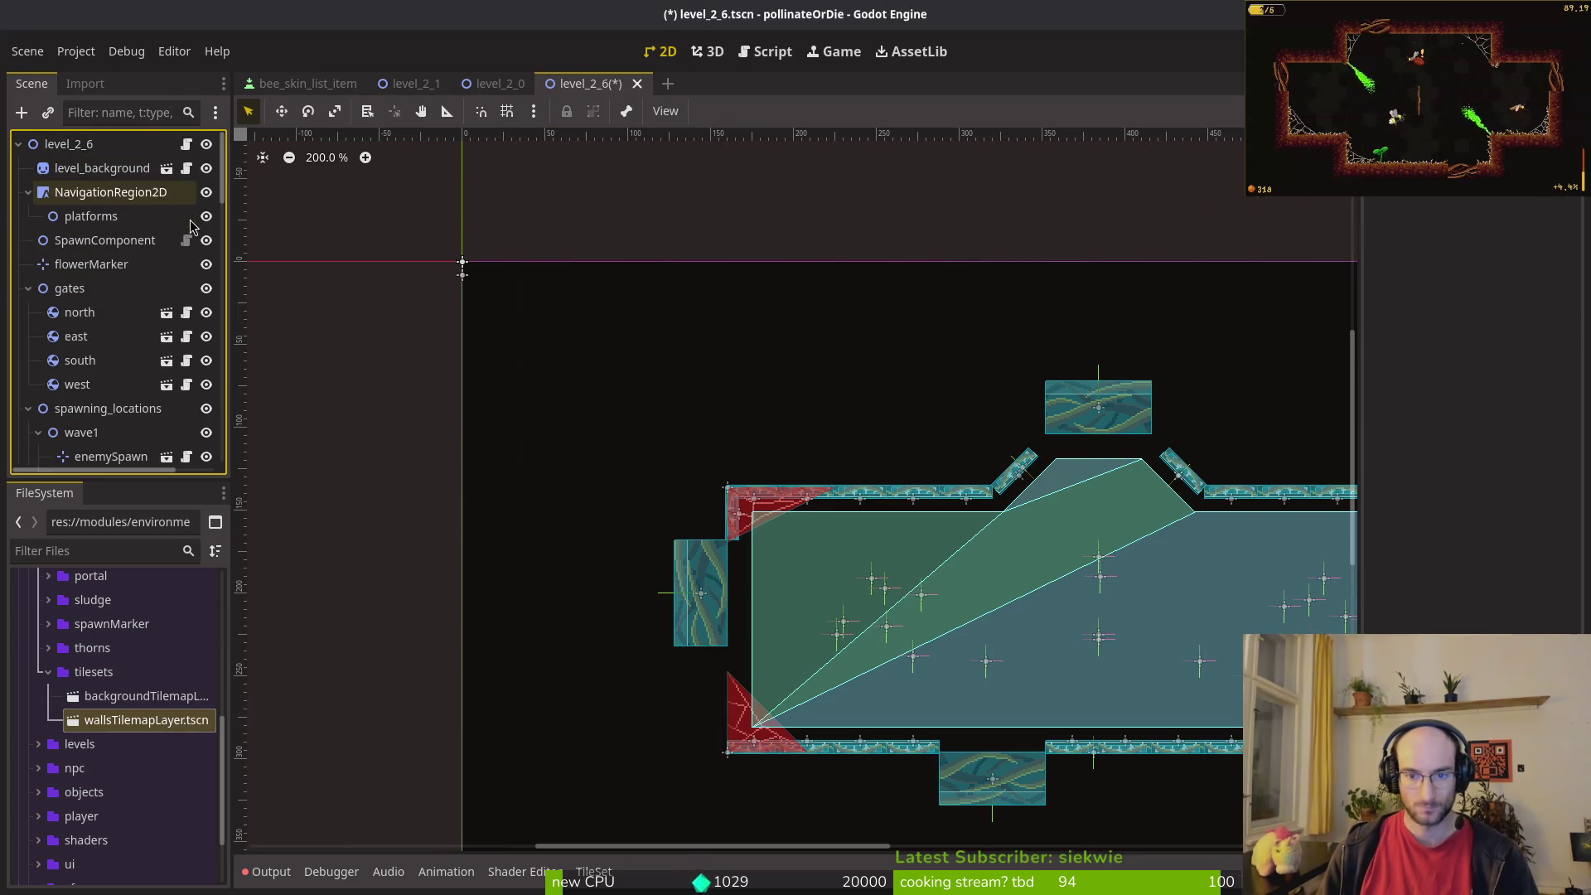
Instance wallsTilemapLayer.tscn into level_2_6 and collapse the navigation, gates, spawn and decoration groups.
left_click_drag(139, 725, 68, 181)
double_click(73, 194)
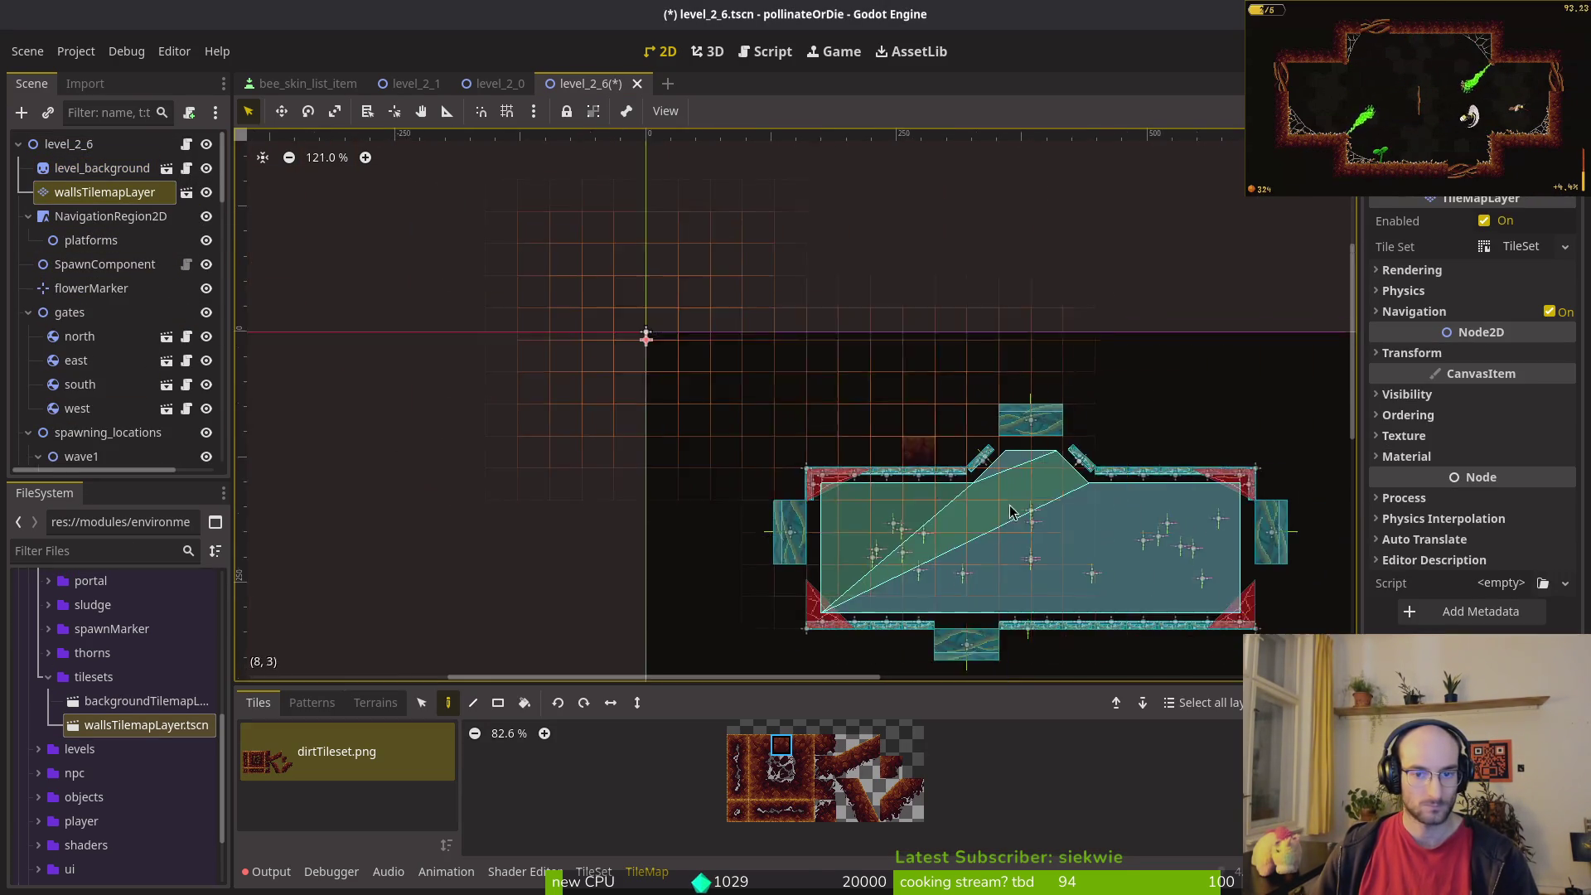
left_click(28, 216)
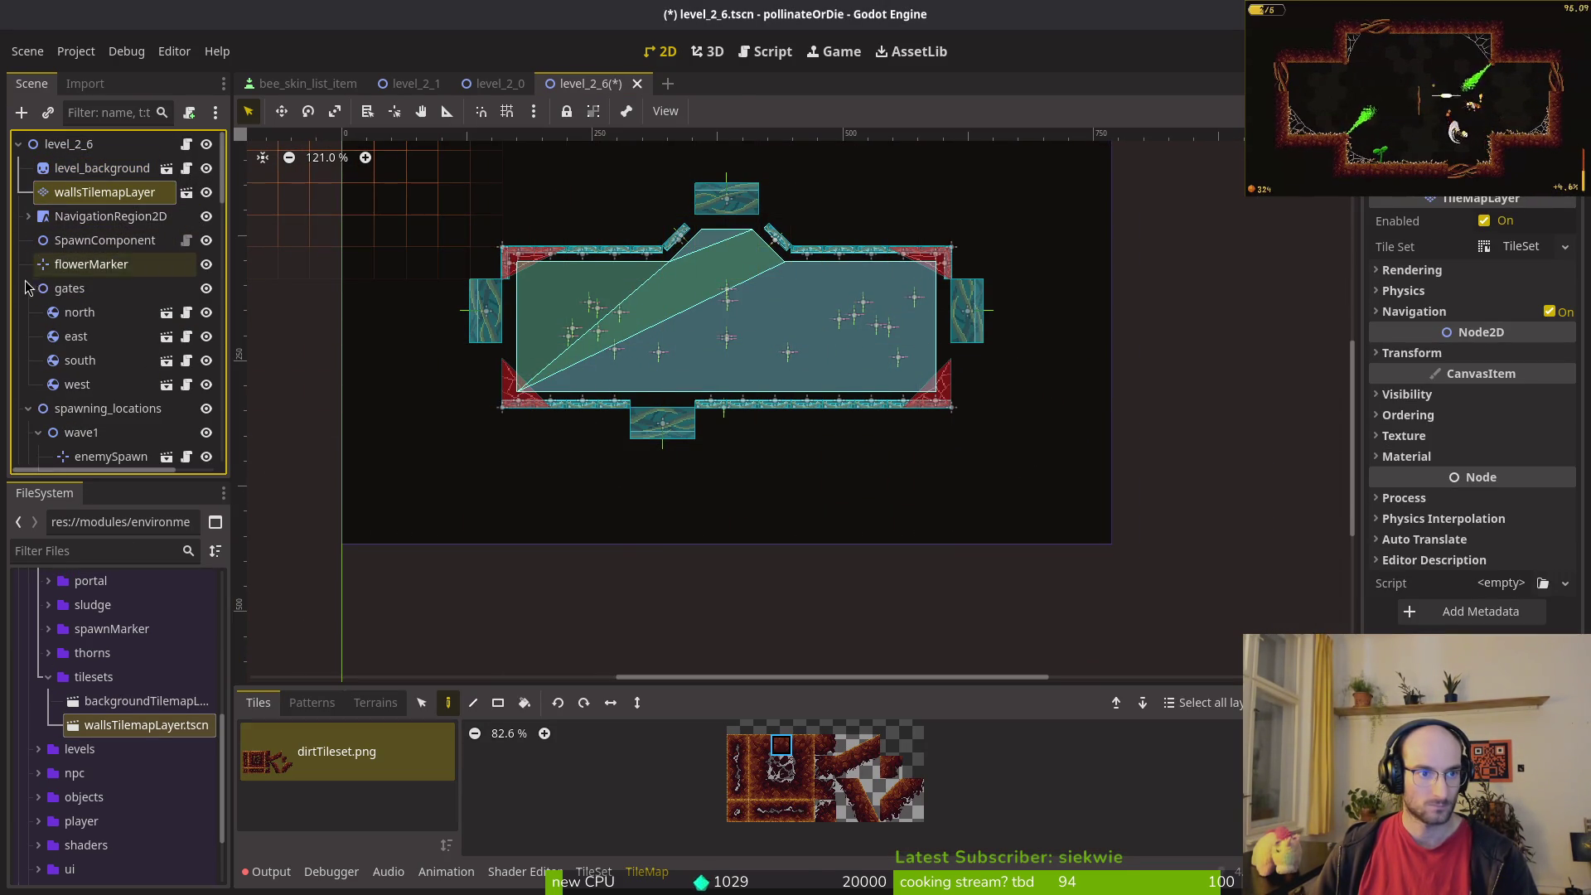
left_click(29, 288)
left_click(28, 312)
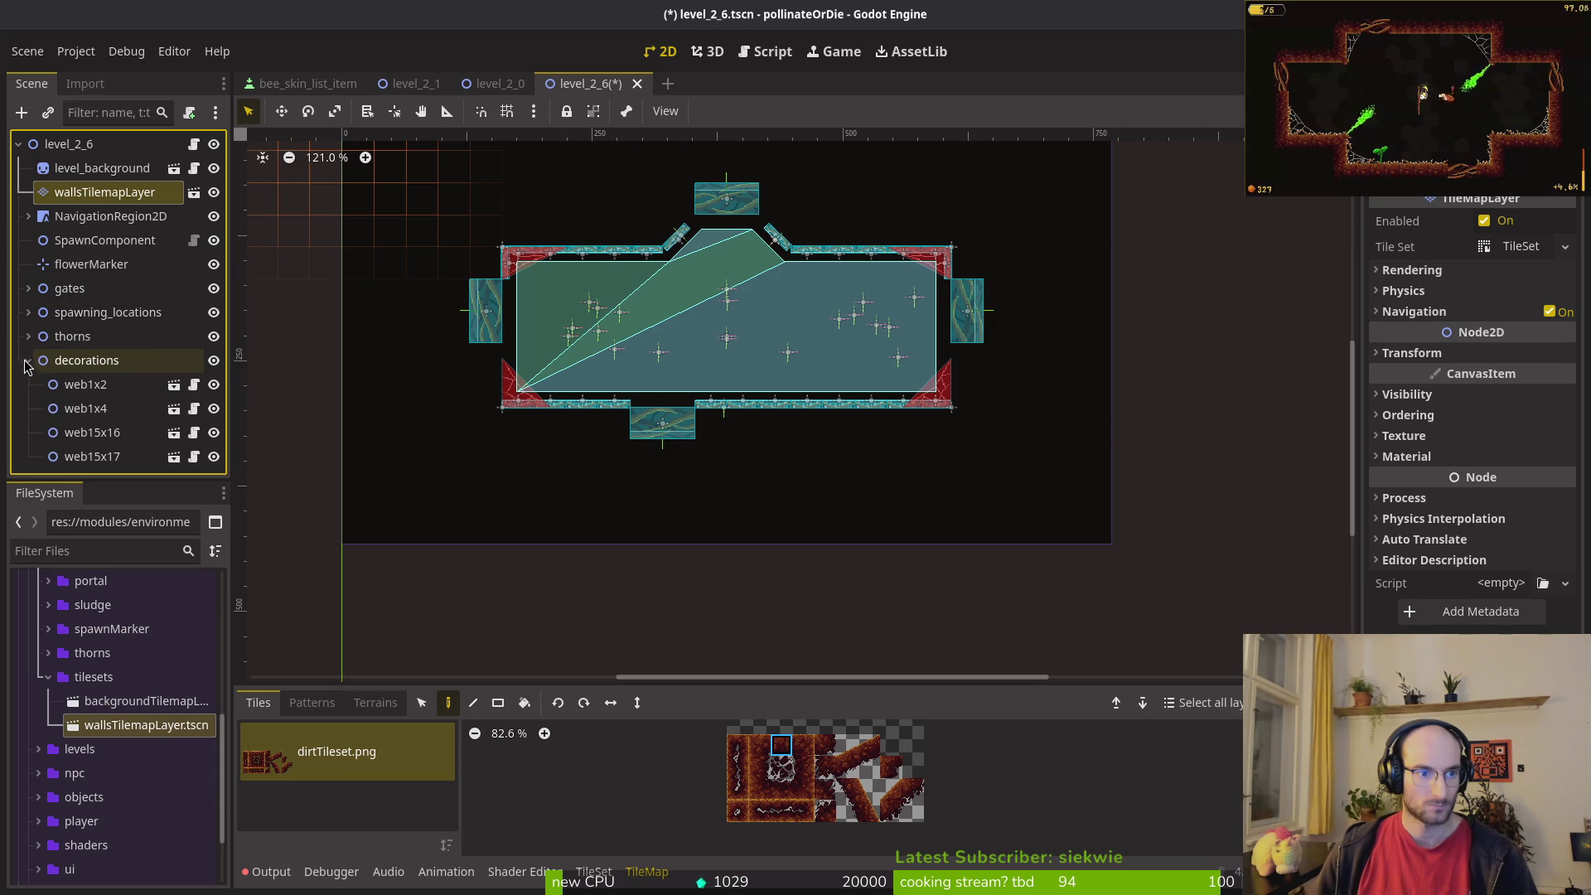
left_click(29, 361)
Hide decorations, thorns, spawning locations, gates and the navigation region on the canvas.
left_click(213, 360)
left_click(214, 337)
left_click(214, 312)
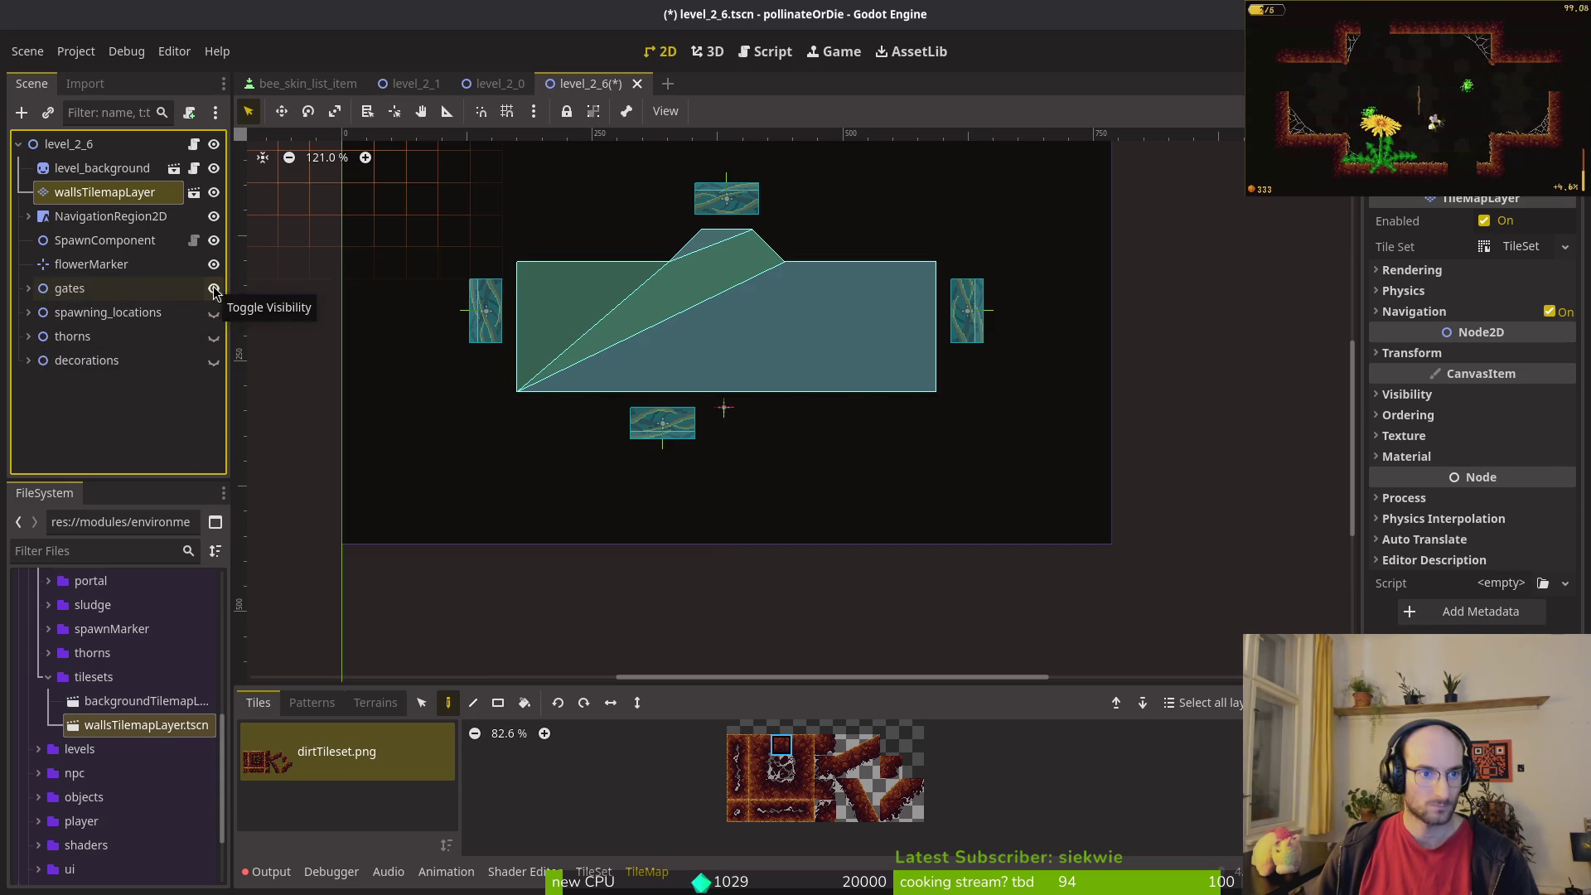
left_click(213, 288)
left_click(654, 327)
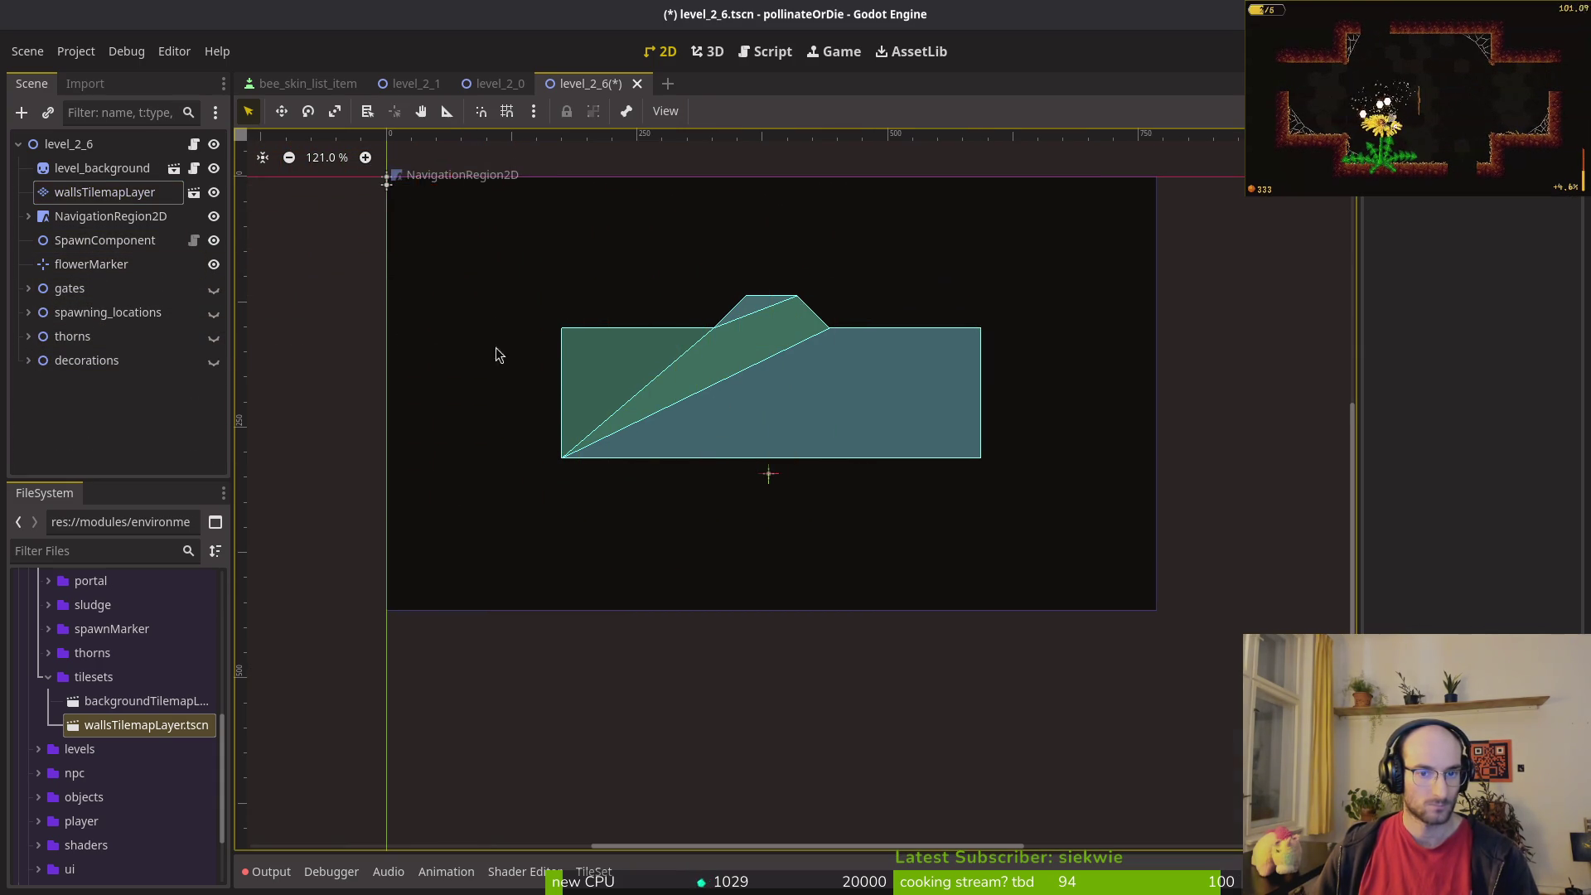
left_click(105, 192)
left_click(214, 216)
left_click(699, 415)
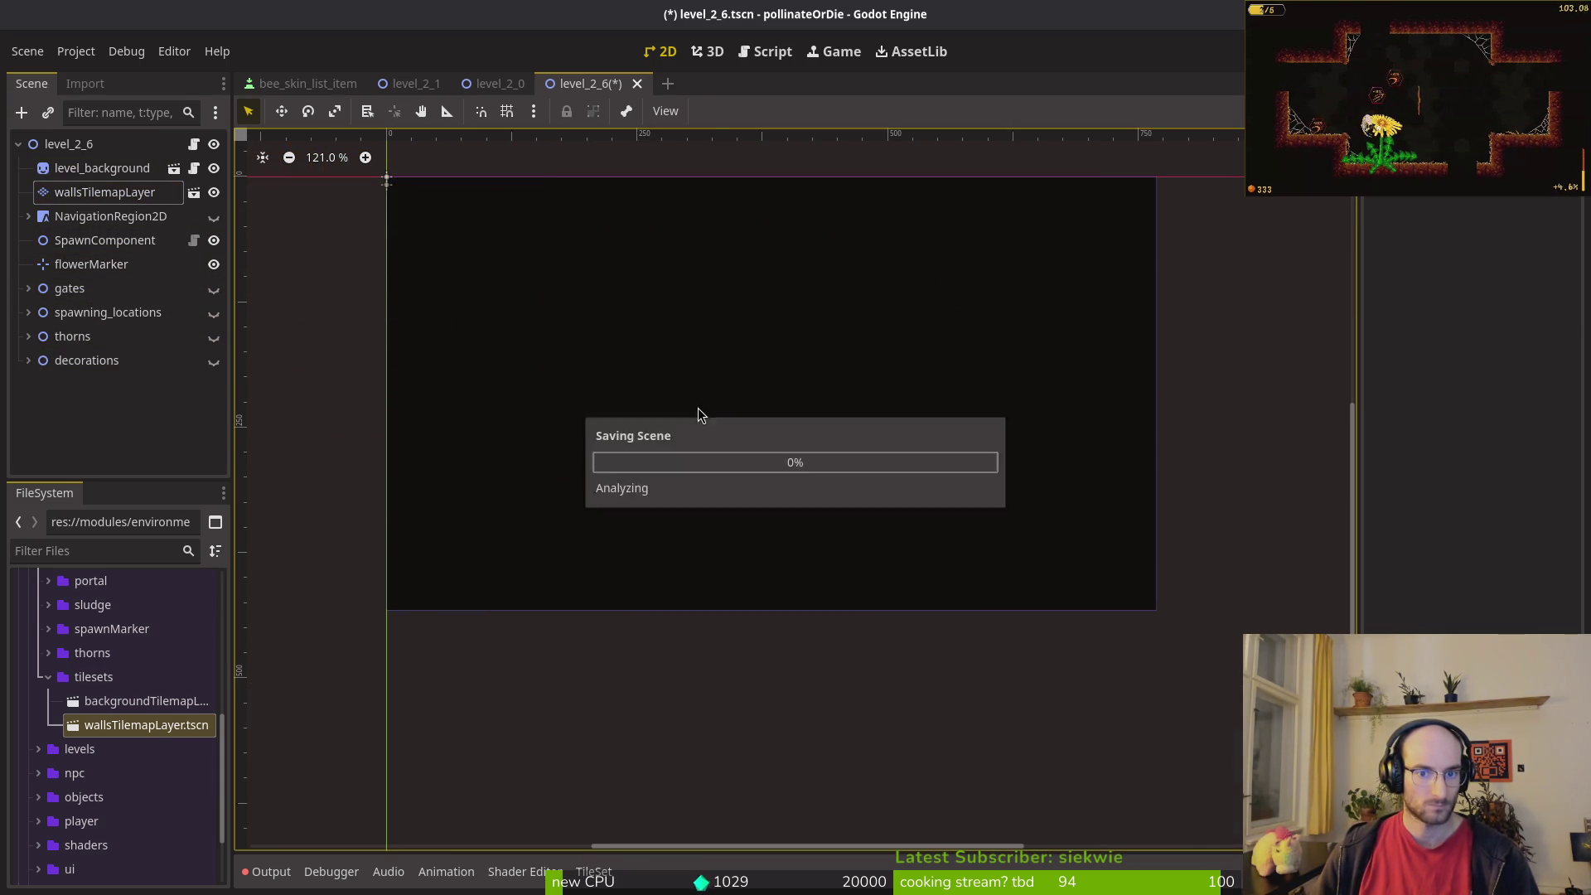
Paint the room's top wall row and bottom floor row with dirt tiles.
key("ctrl+s")
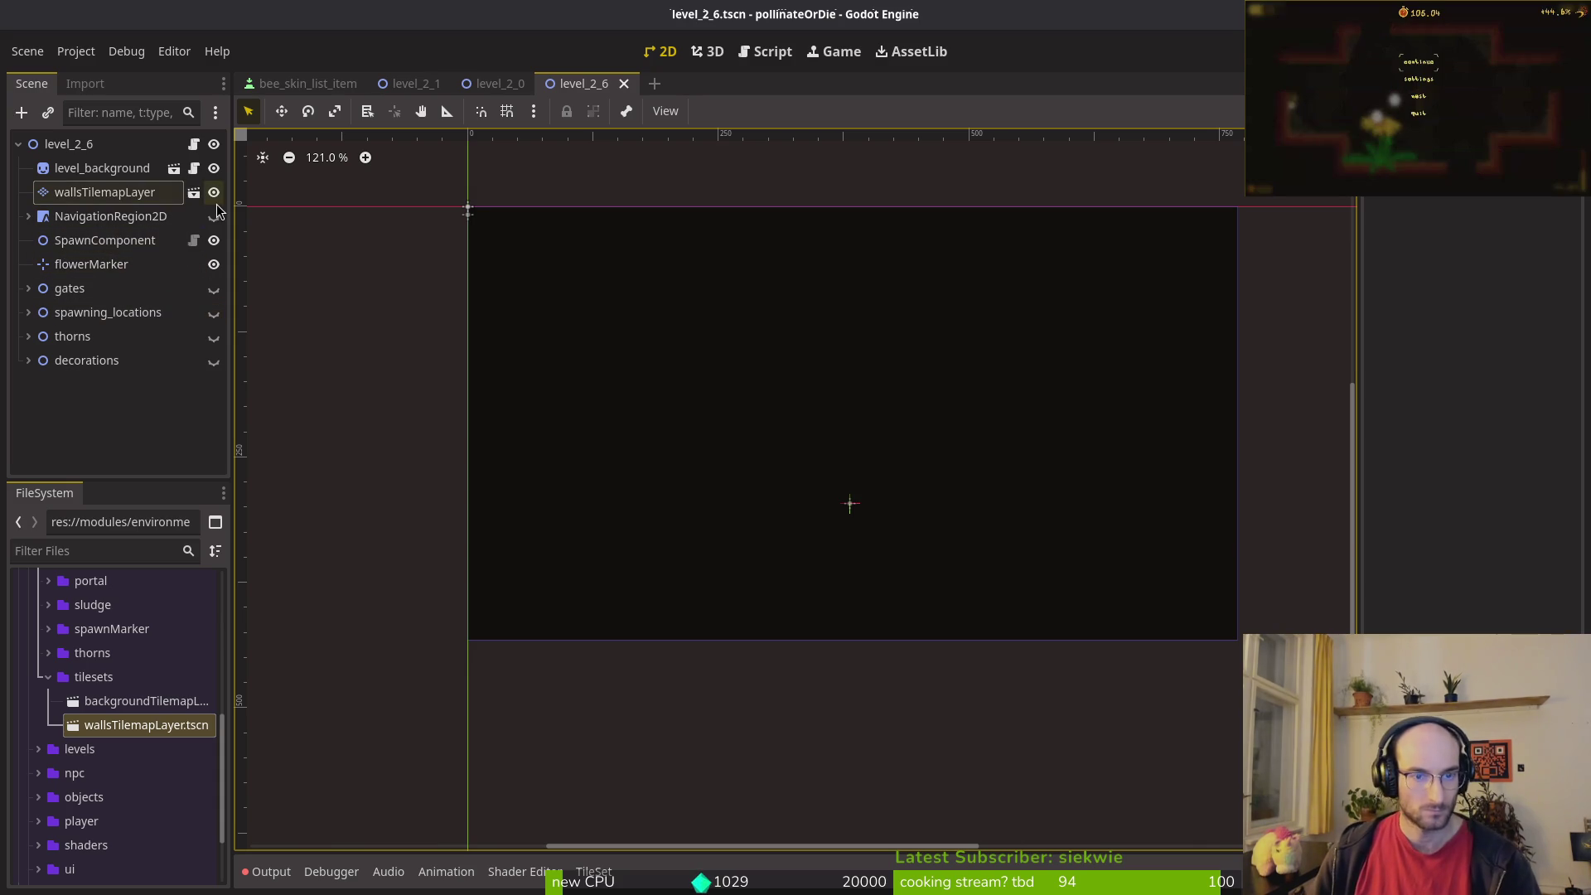
left_click(118, 193)
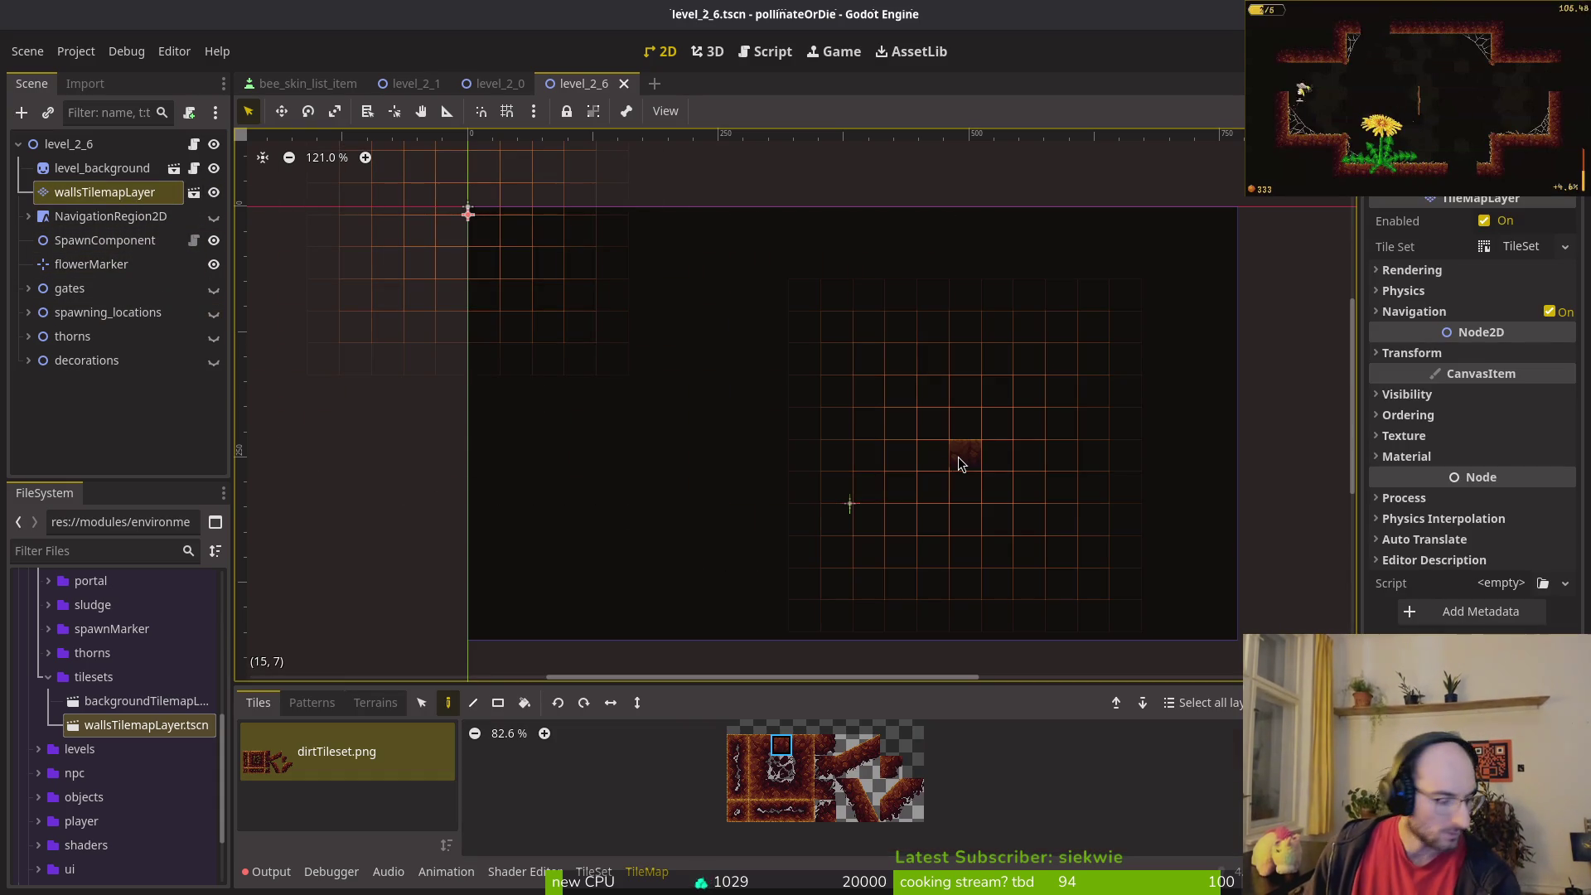
left_click(781, 790)
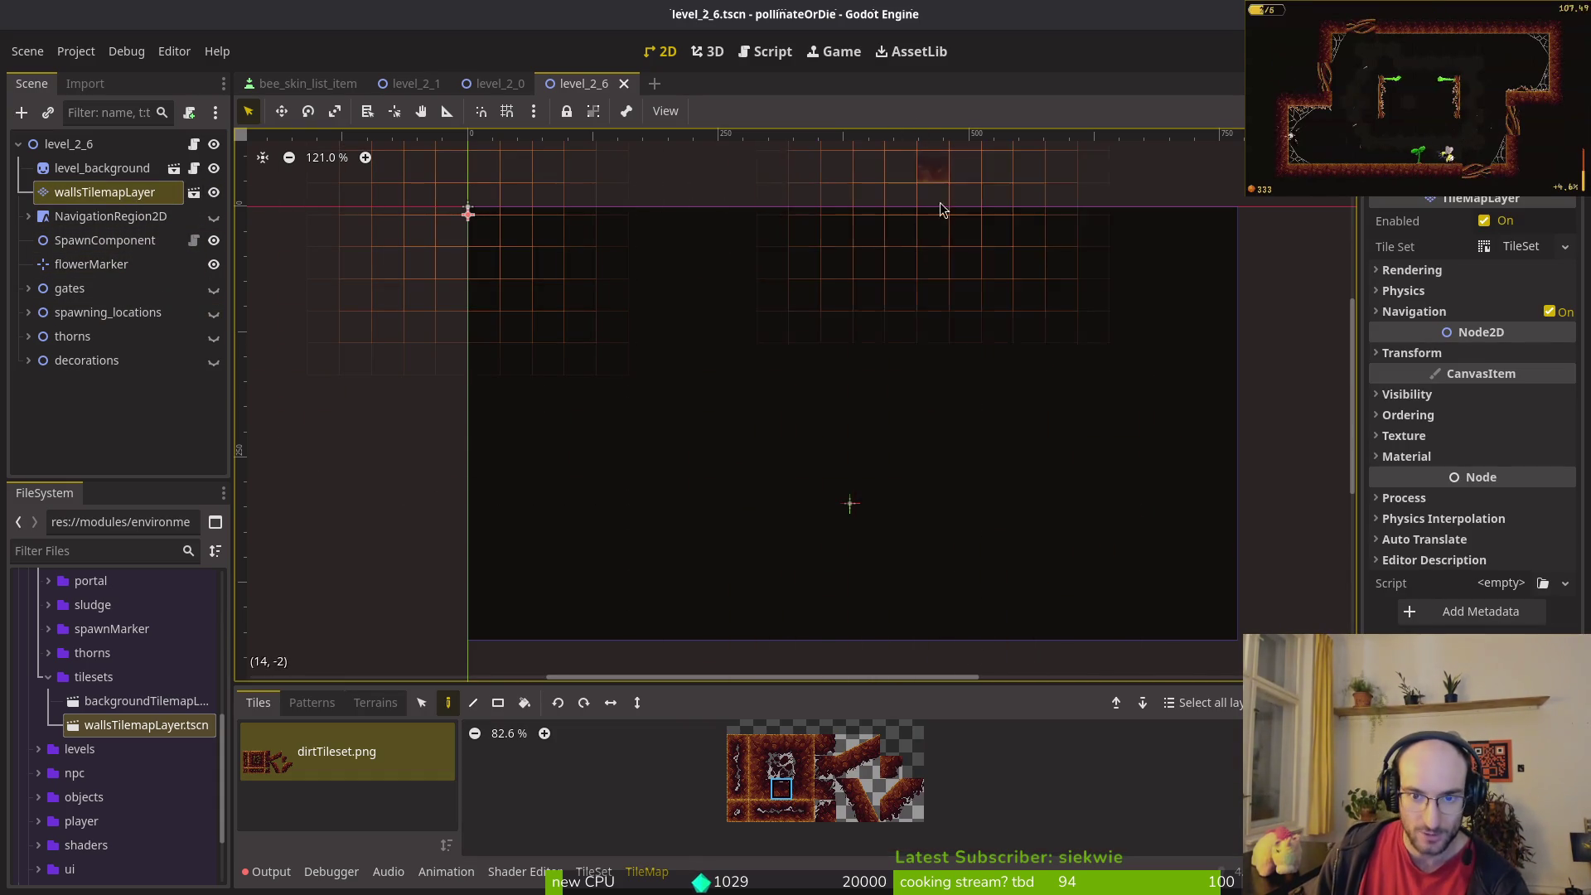
left_click_drag(857, 239, 893, 245)
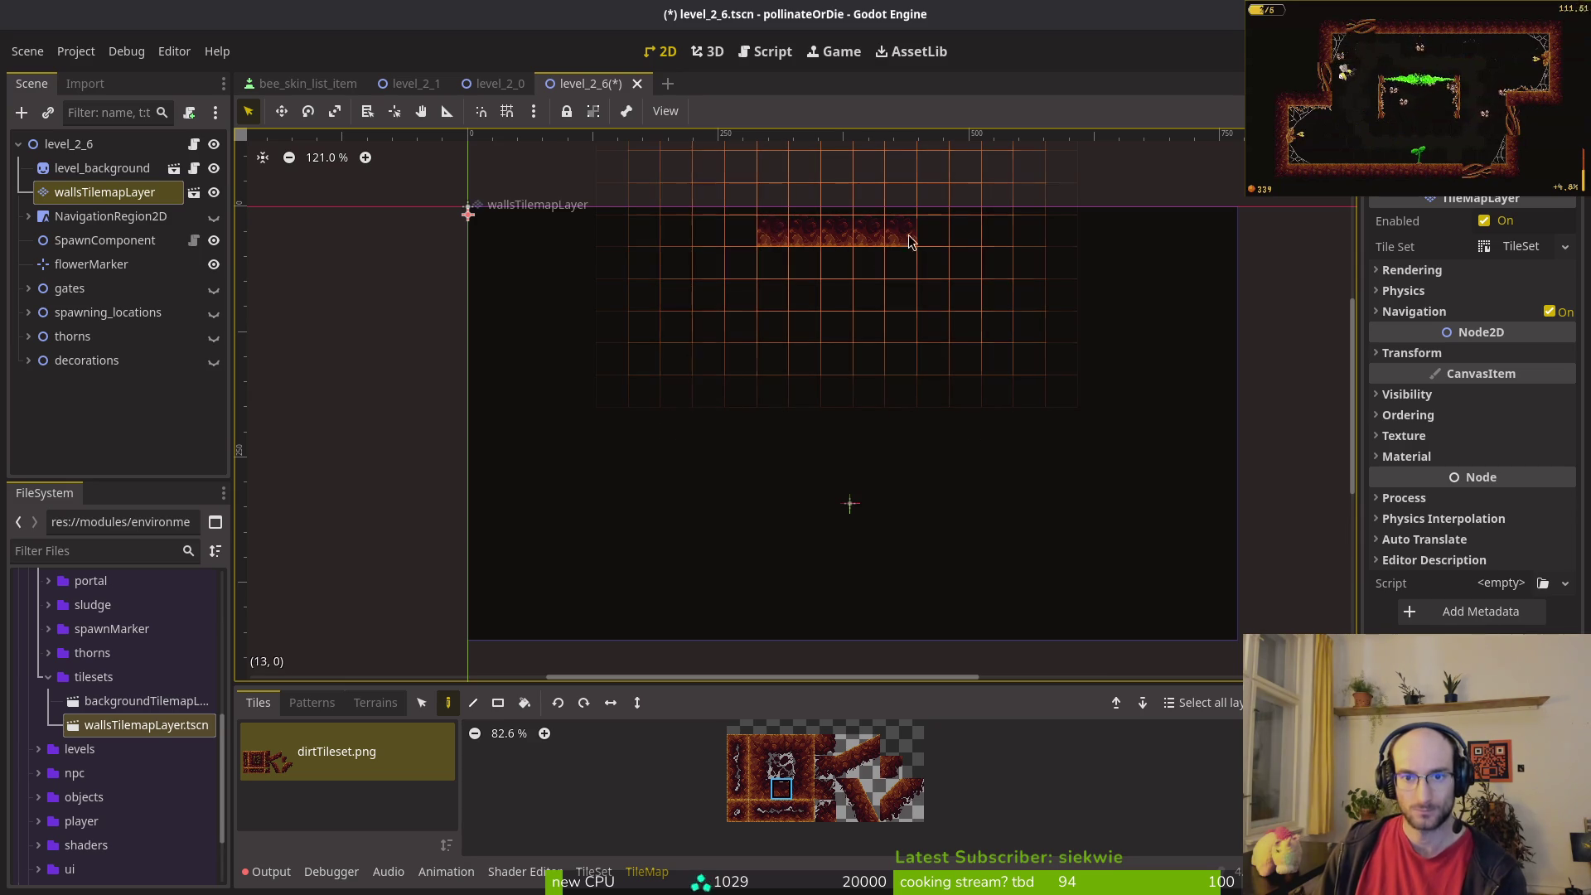
left_click(782, 744)
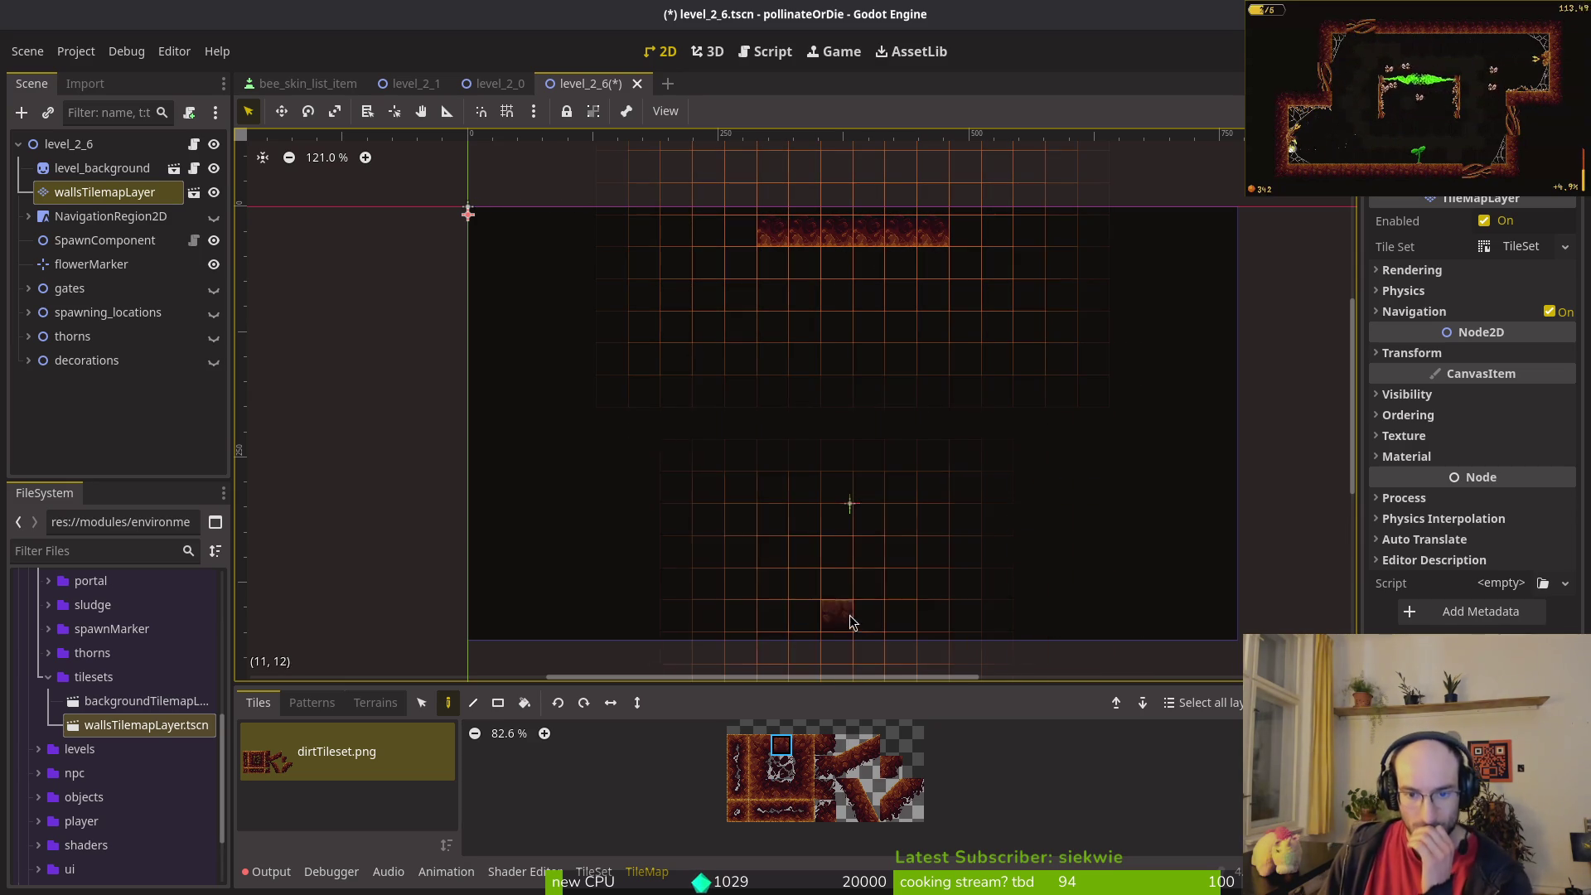
left_click_drag(787, 623, 940, 609)
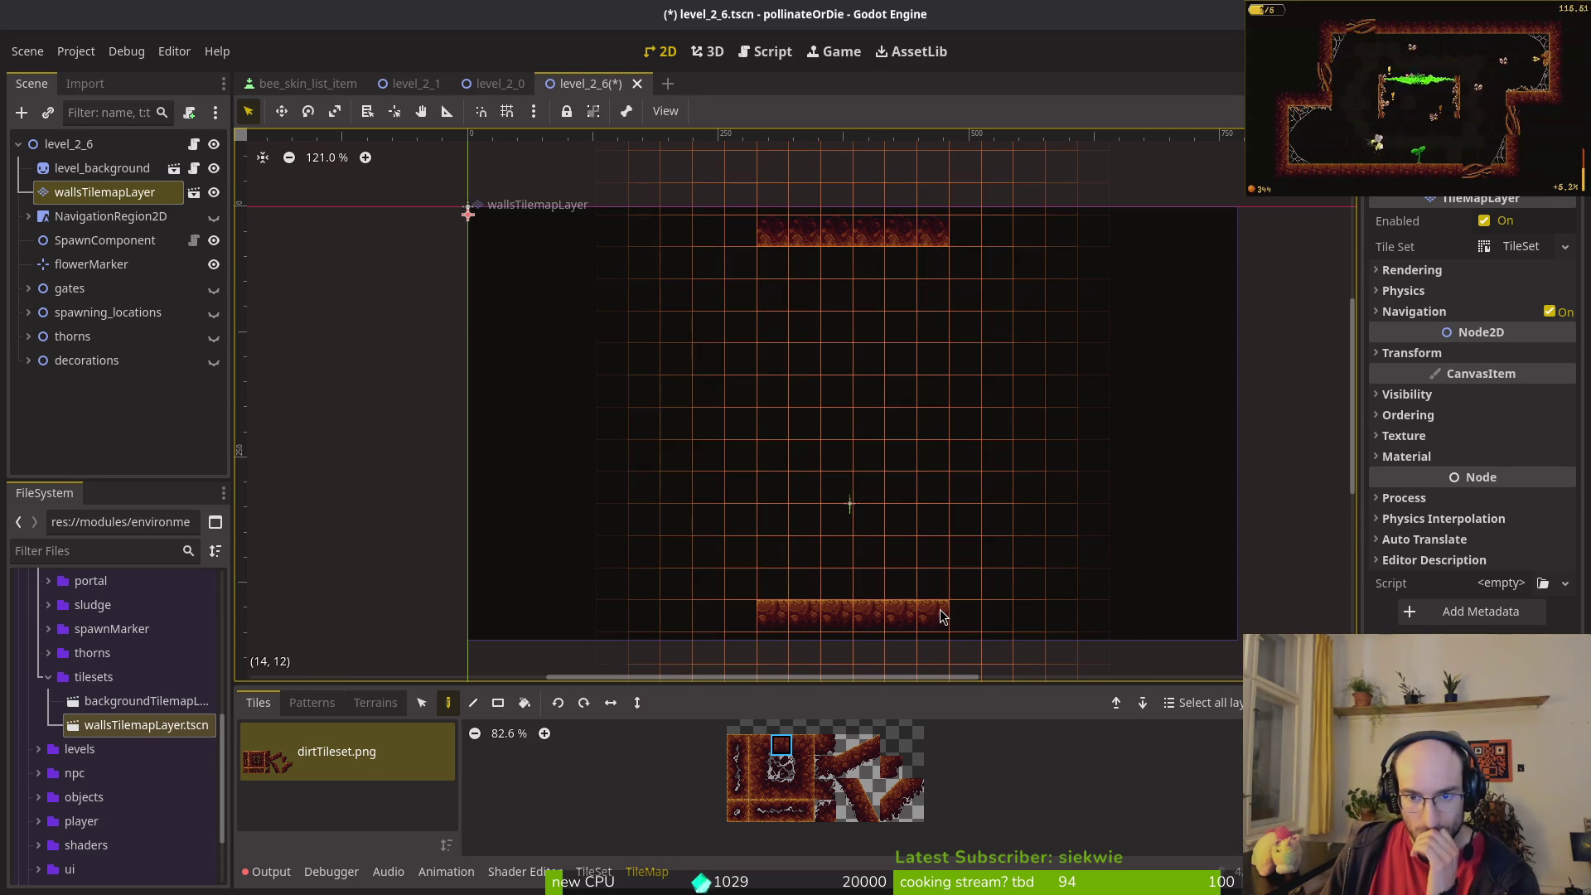
Paint the left and right dirt wall columns of the room.
left_click(805, 767)
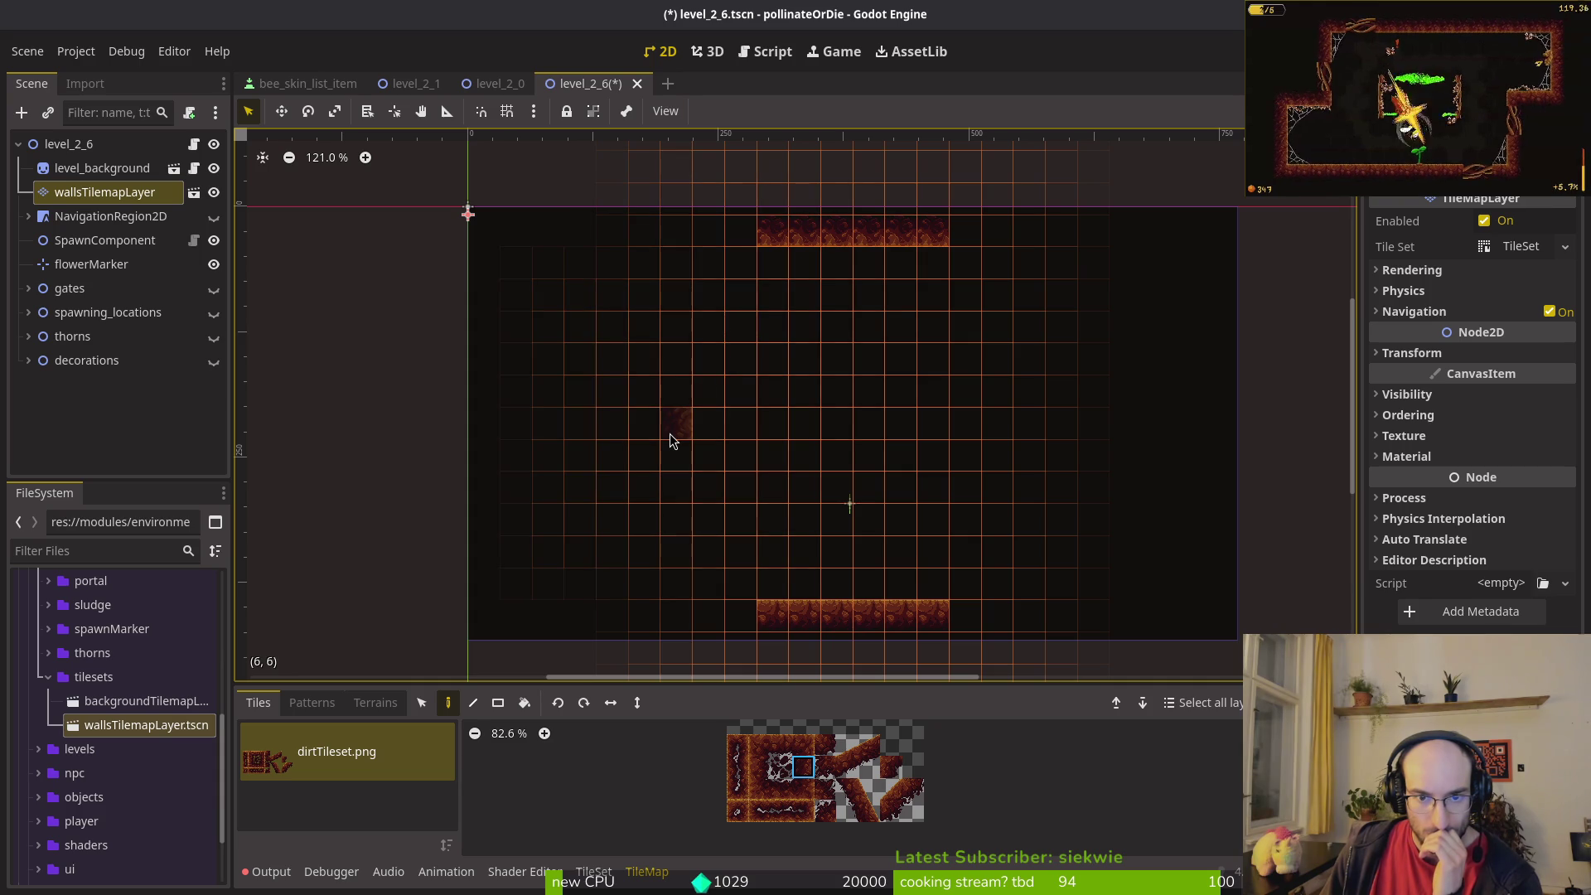
left_click_drag(640, 376, 637, 484)
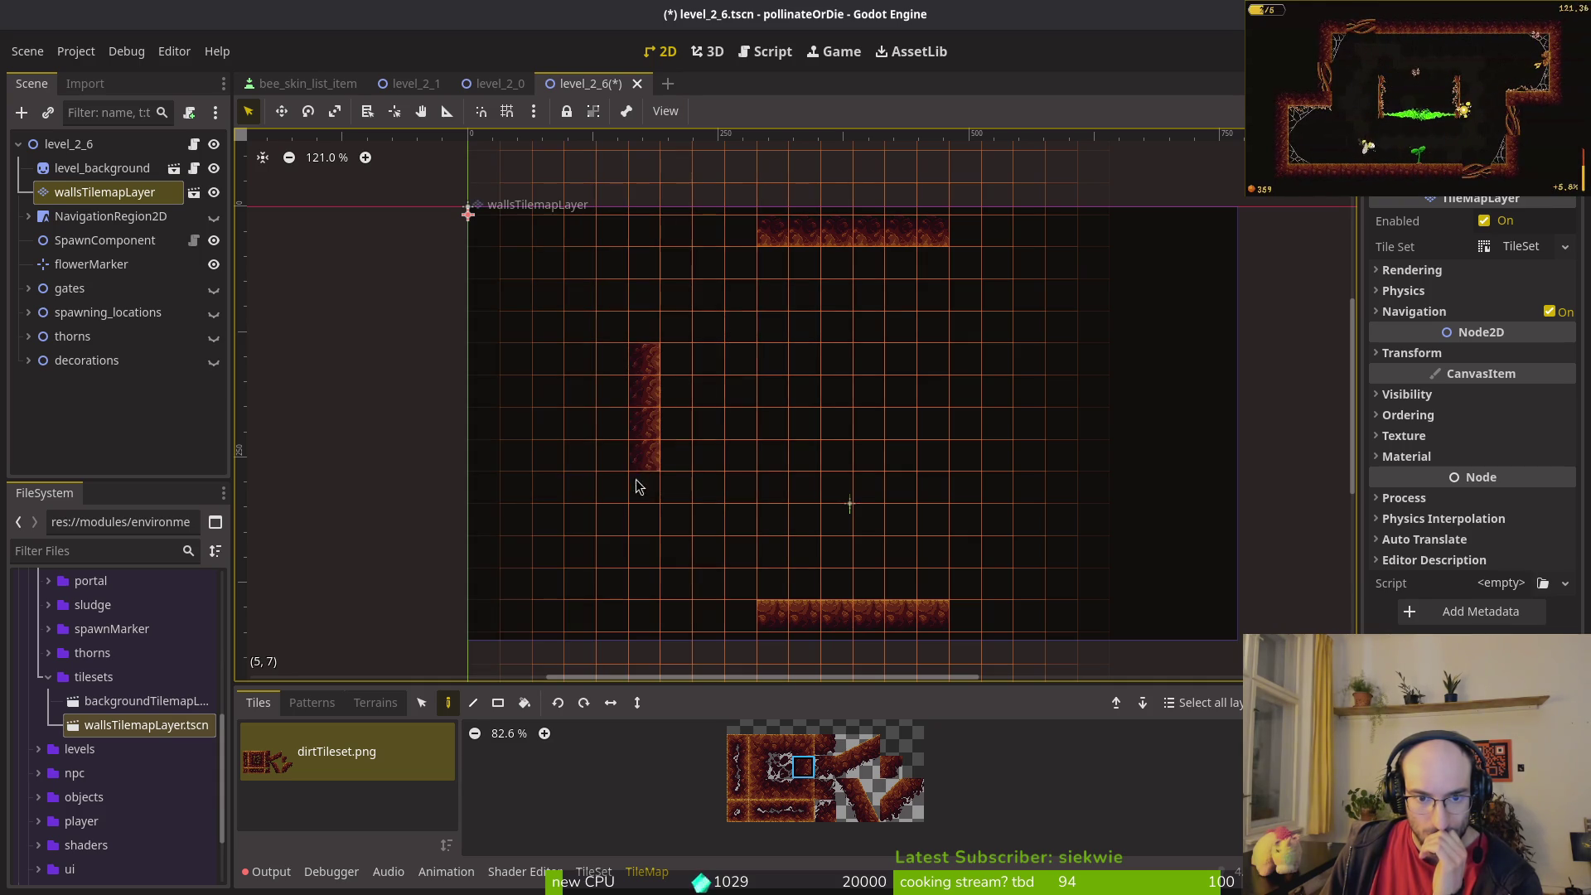
left_click(756, 775)
left_click_drag(1053, 360, 1058, 406)
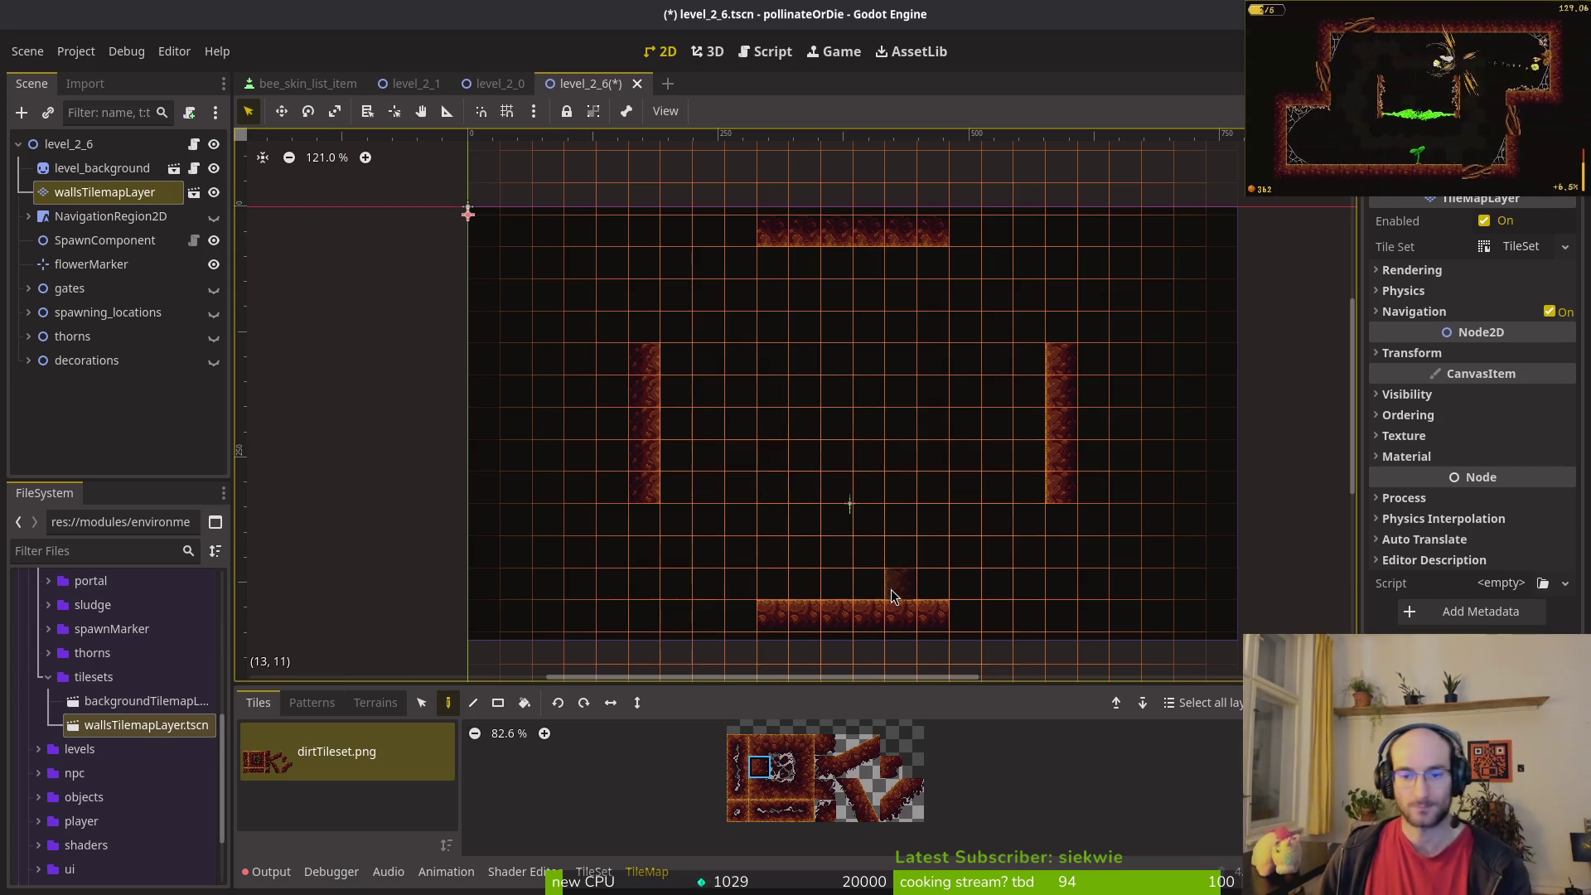
Place dirt corner tiles at the lower right, lower left and upper left.
left_click_drag(889, 788, 916, 815)
left_click(752, 745)
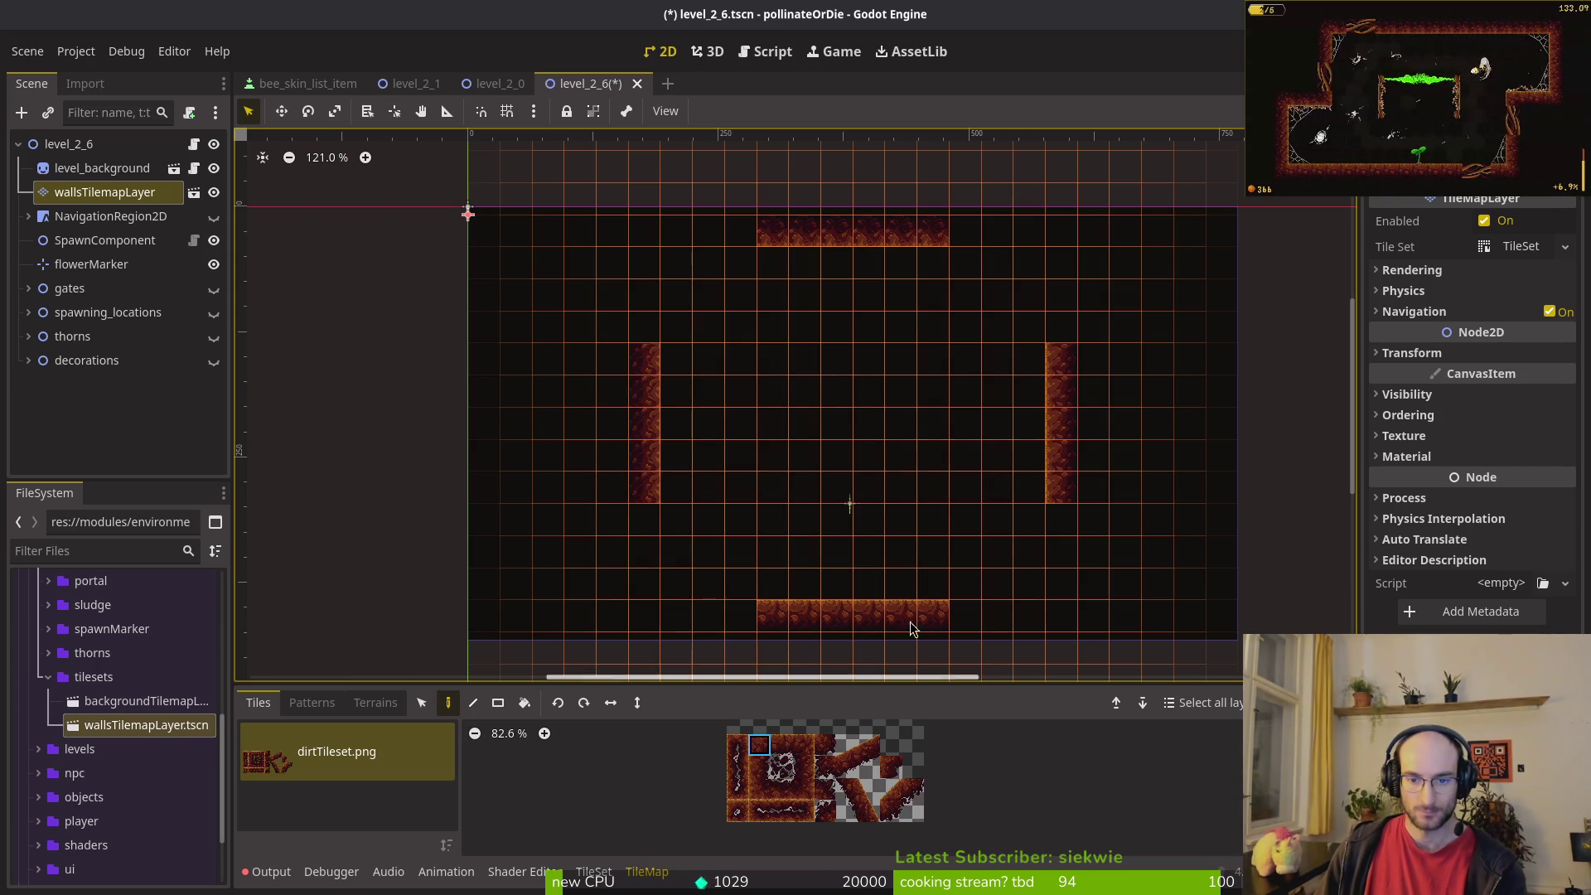
left_click(969, 521)
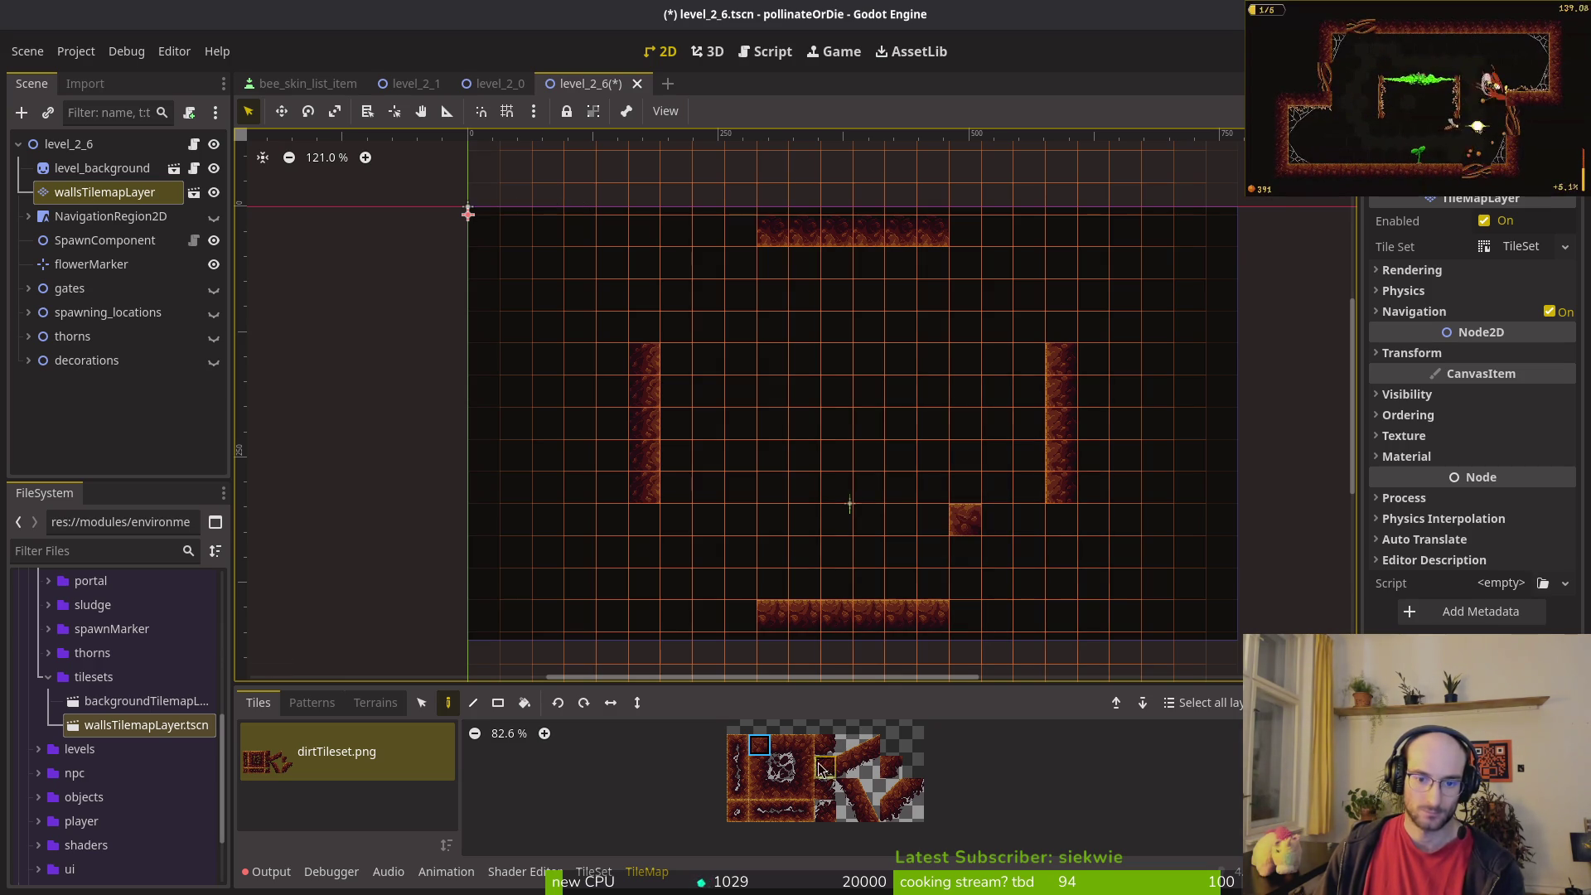
left_click(804, 745)
left_click(737, 522)
left_click(808, 788)
left_click(742, 328)
Paint a left ledge, short upper-right wall segments and inner wall columns down to the floor.
left_click(759, 787)
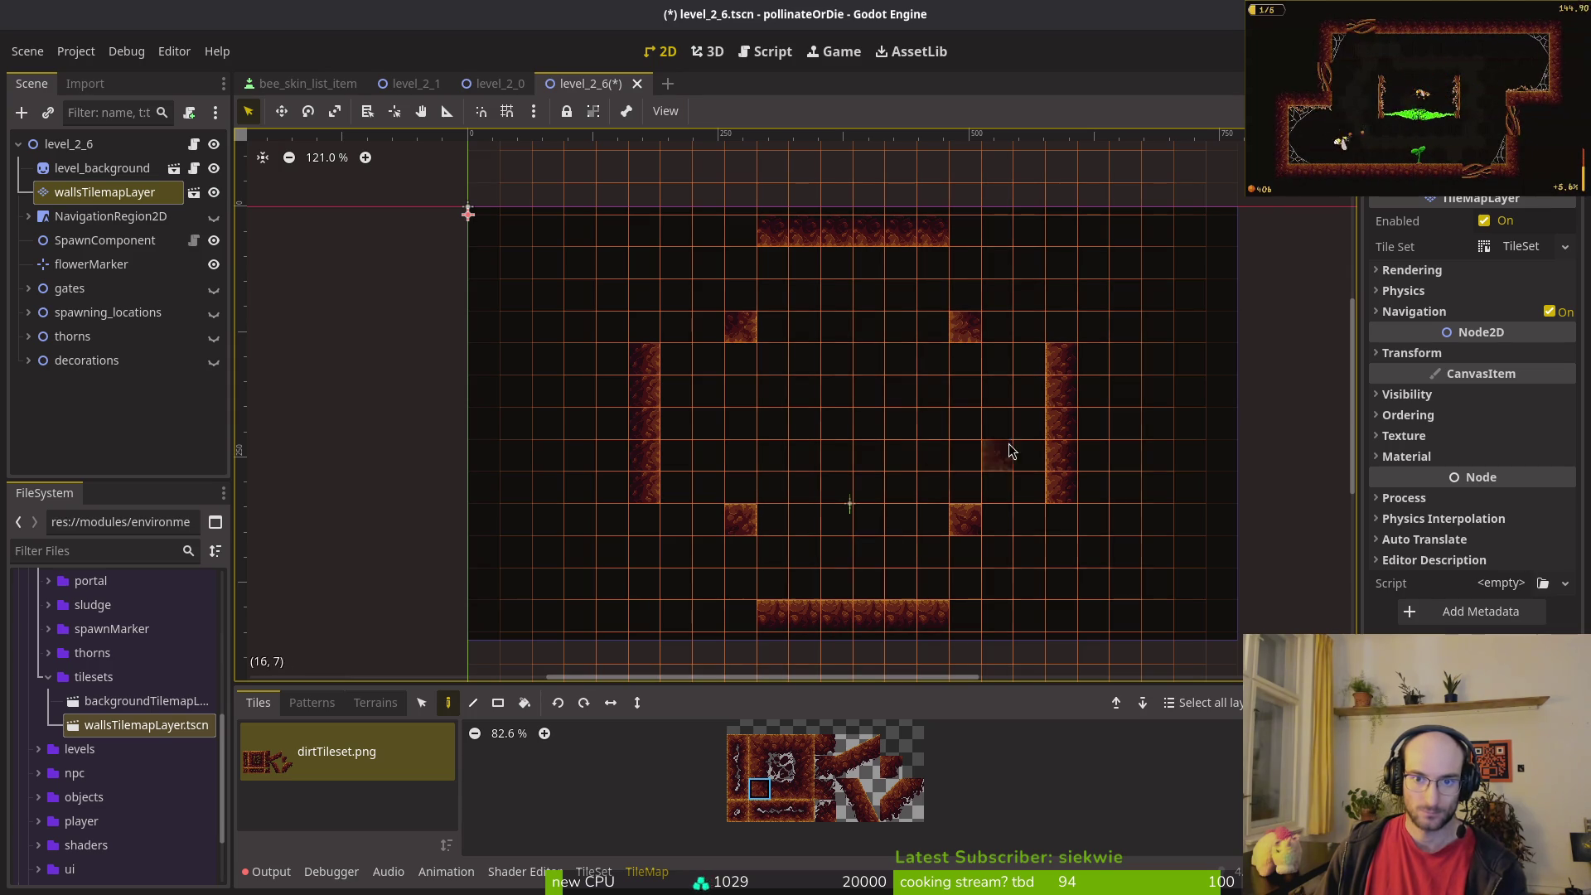
scroll(862, 378, "up", 4)
left_click_drag(862, 378, 842, 327)
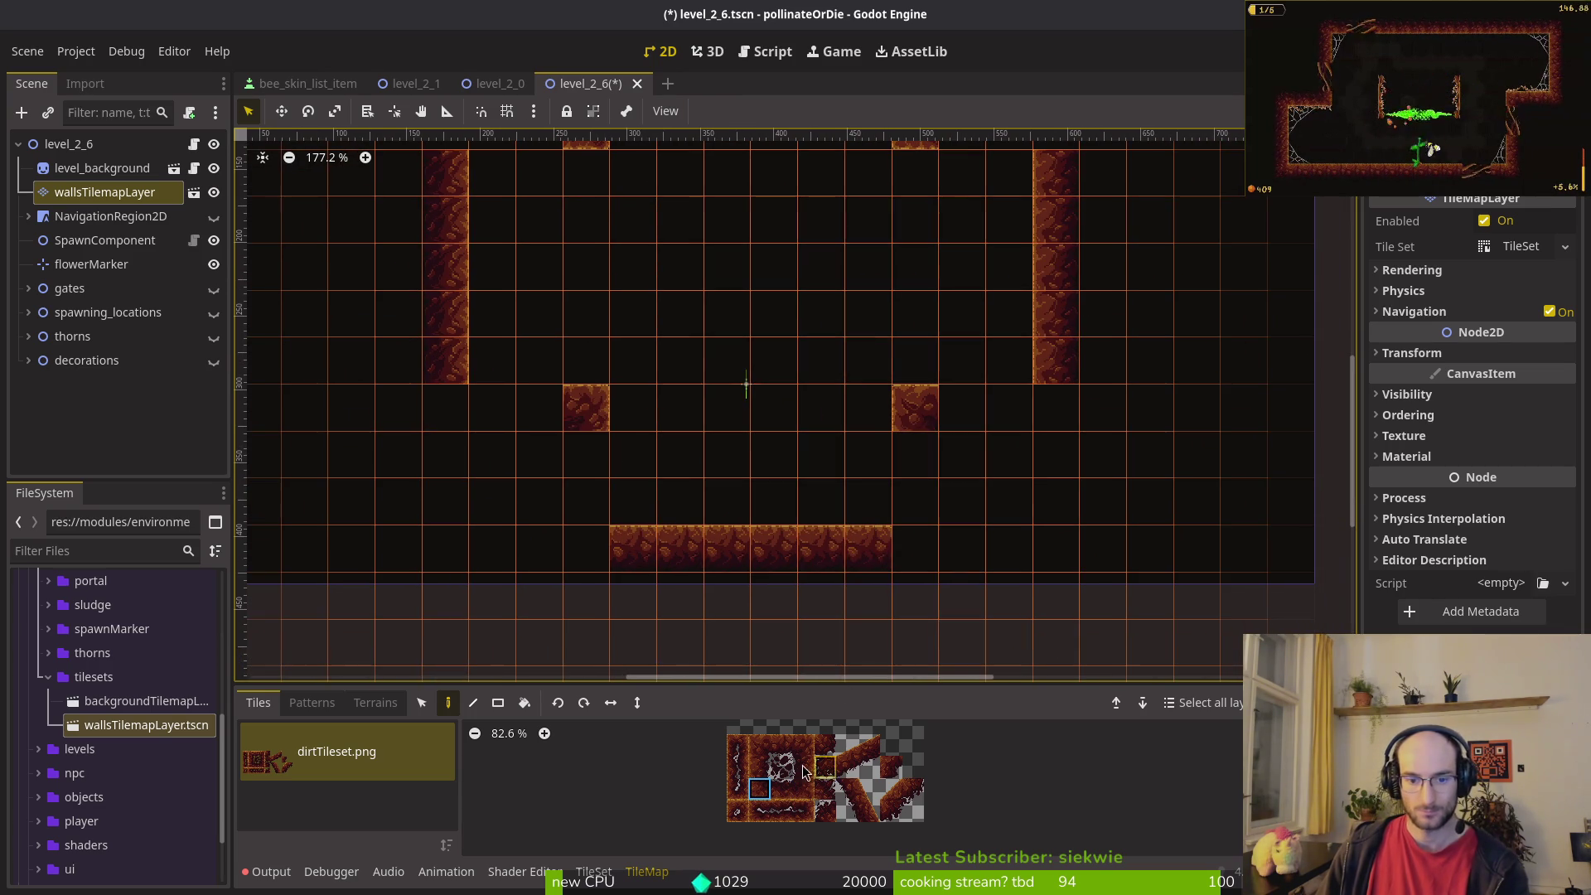
left_click_drag(506, 405, 534, 409)
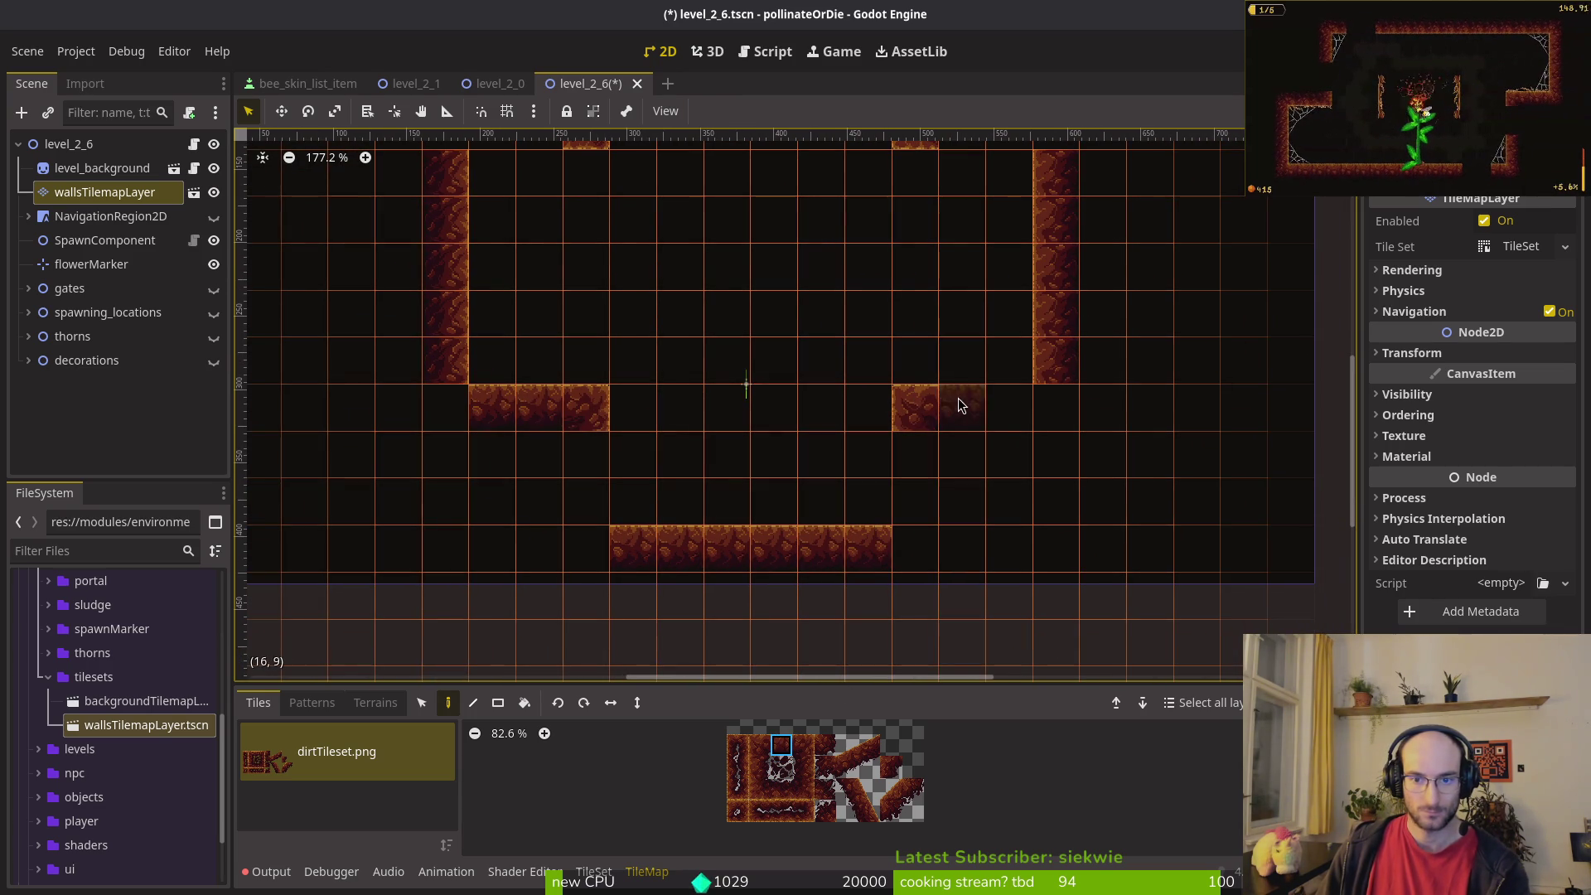
left_click_drag(959, 345, 945, 517)
left_click(779, 791)
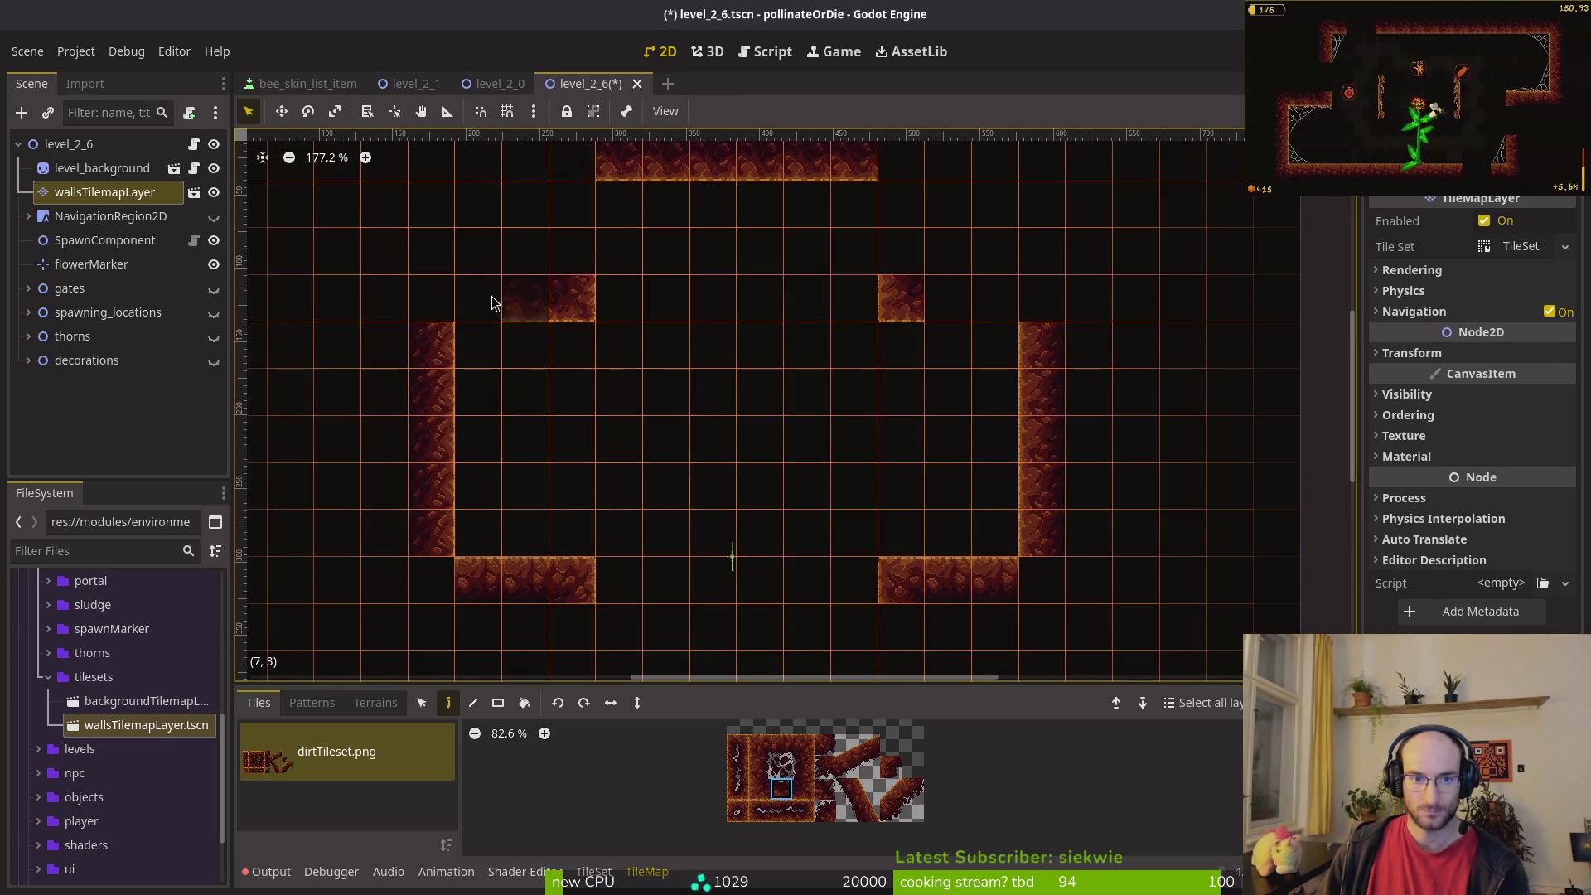
left_click(803, 766)
left_click_drag(571, 248, 576, 207)
left_click_drag(769, 341, 750, 182)
mouse_move(553, 447)
left_mouse_down()
mouse_move(569, 501)
mouse_move(556, 518)
left_mouse_up()
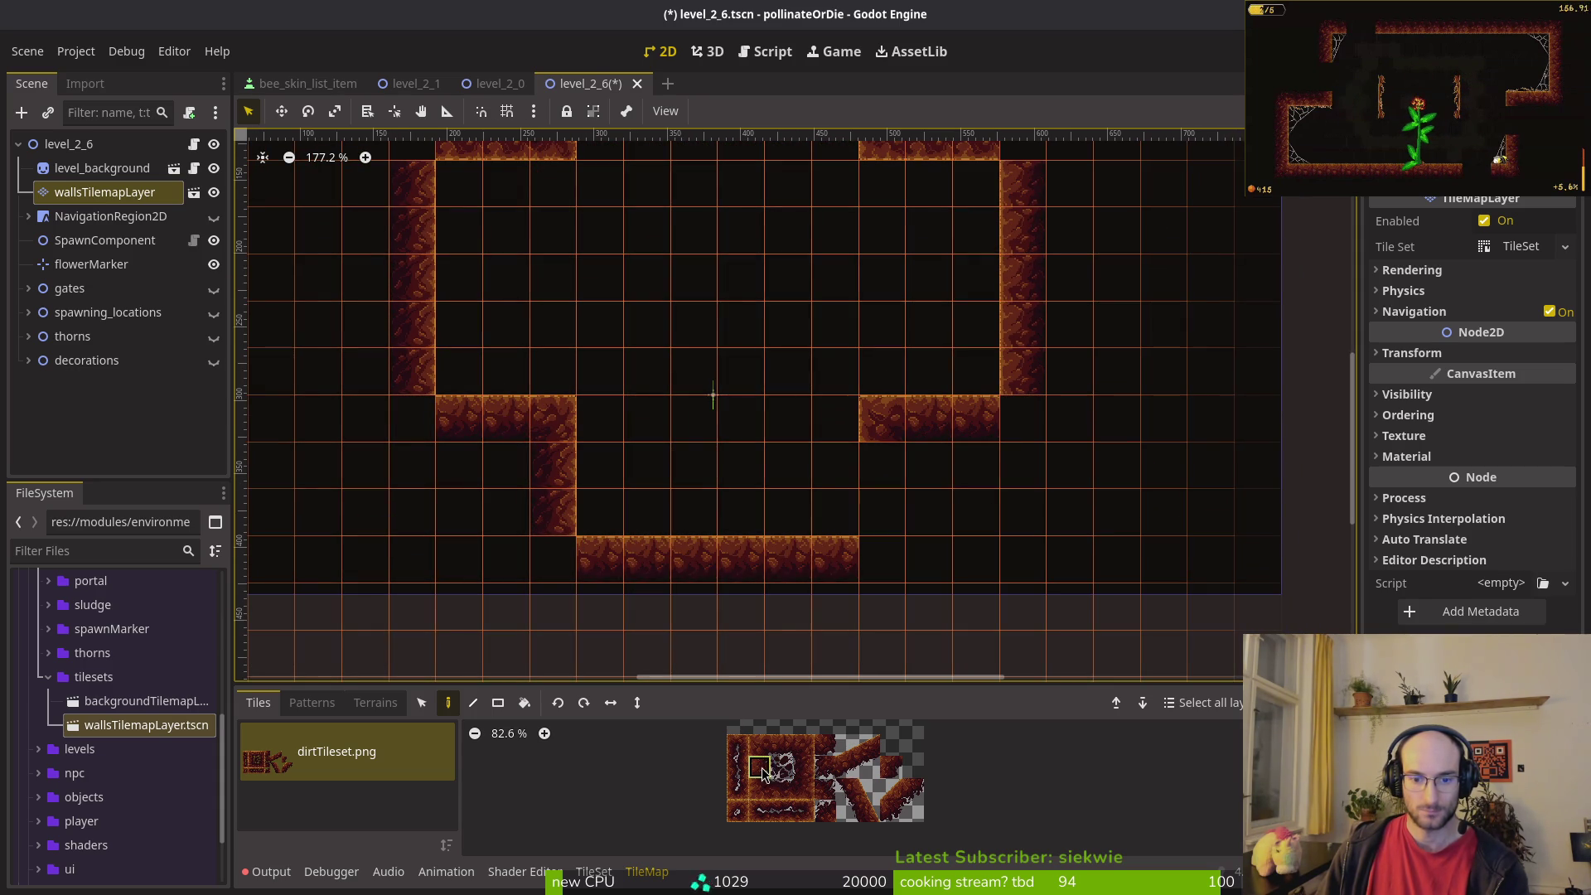
Fill the upper wall gap, shift the upper-right column and erase stray wall tiles.
scroll(870, 389, "up", 5)
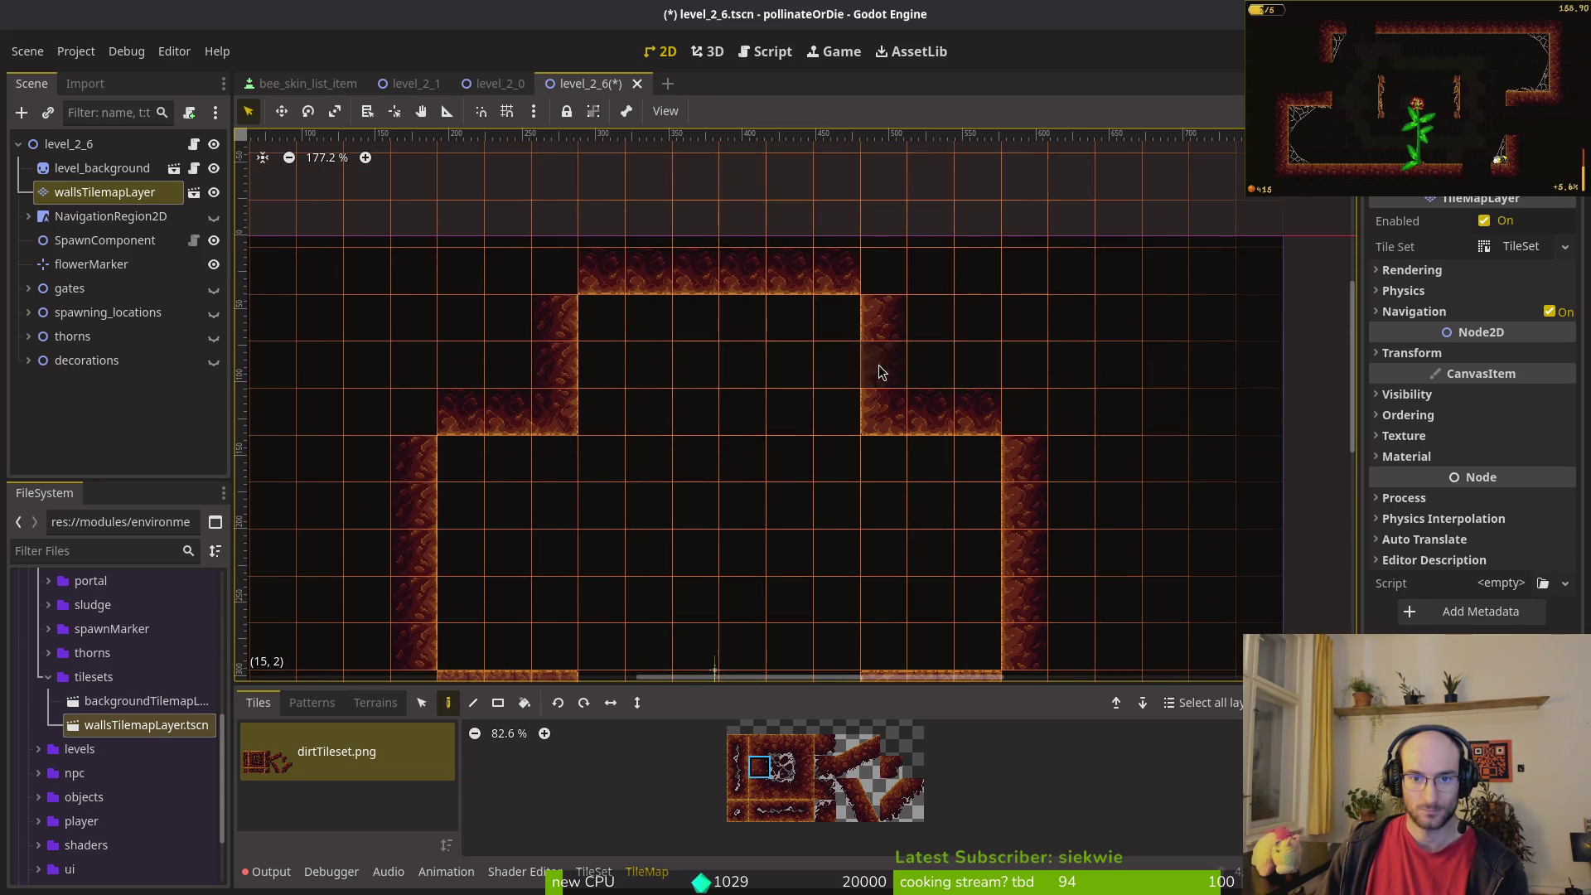
left_click(881, 365)
scroll(891, 544, "down", 5)
left_click_drag(816, 530, 816, 560)
right_click(785, 530)
right_click(785, 560)
key("Escape")
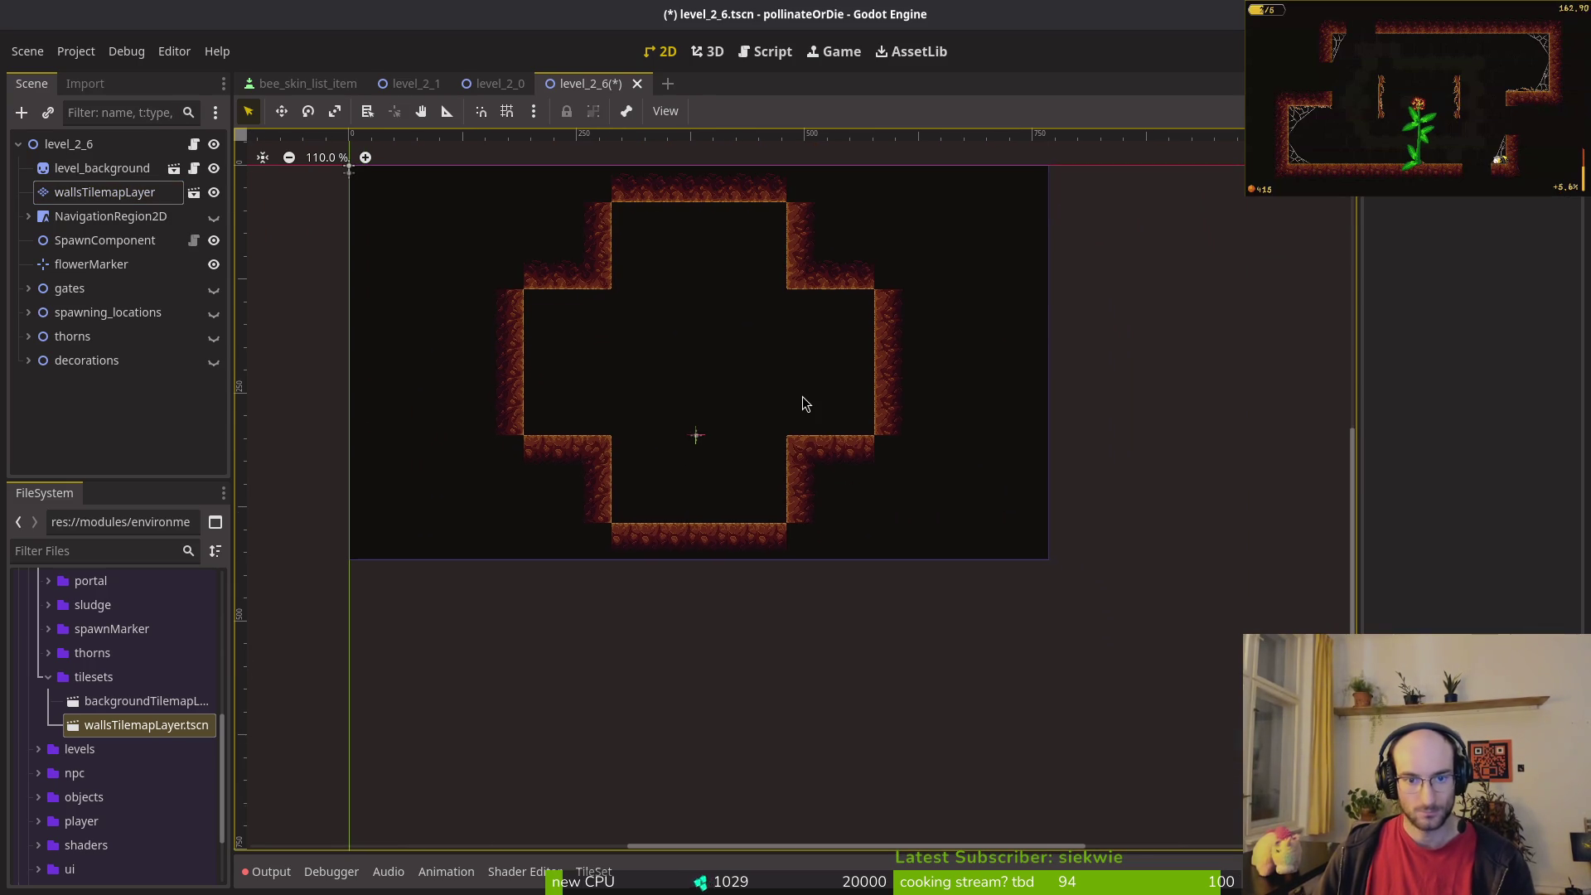
Save level_2_6 and frame the whole cross-shaped room in the viewport.
key("ctrl+s")
scroll(746, 381, "up", 3)
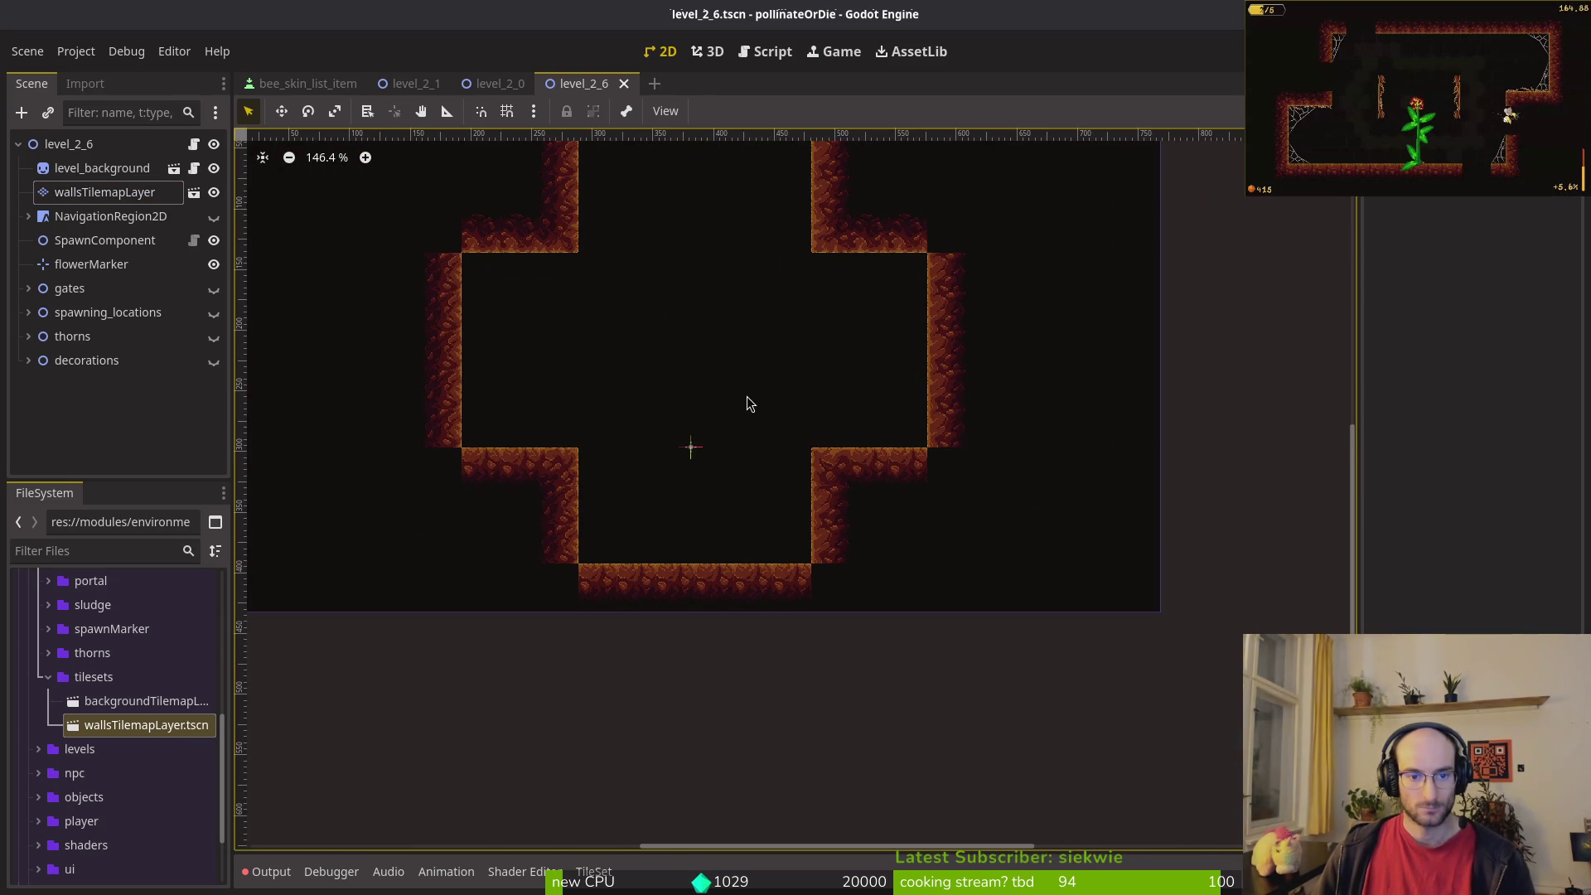
left_click_drag(746, 401, 915, 523)
scroll(822, 479, "down", 3)
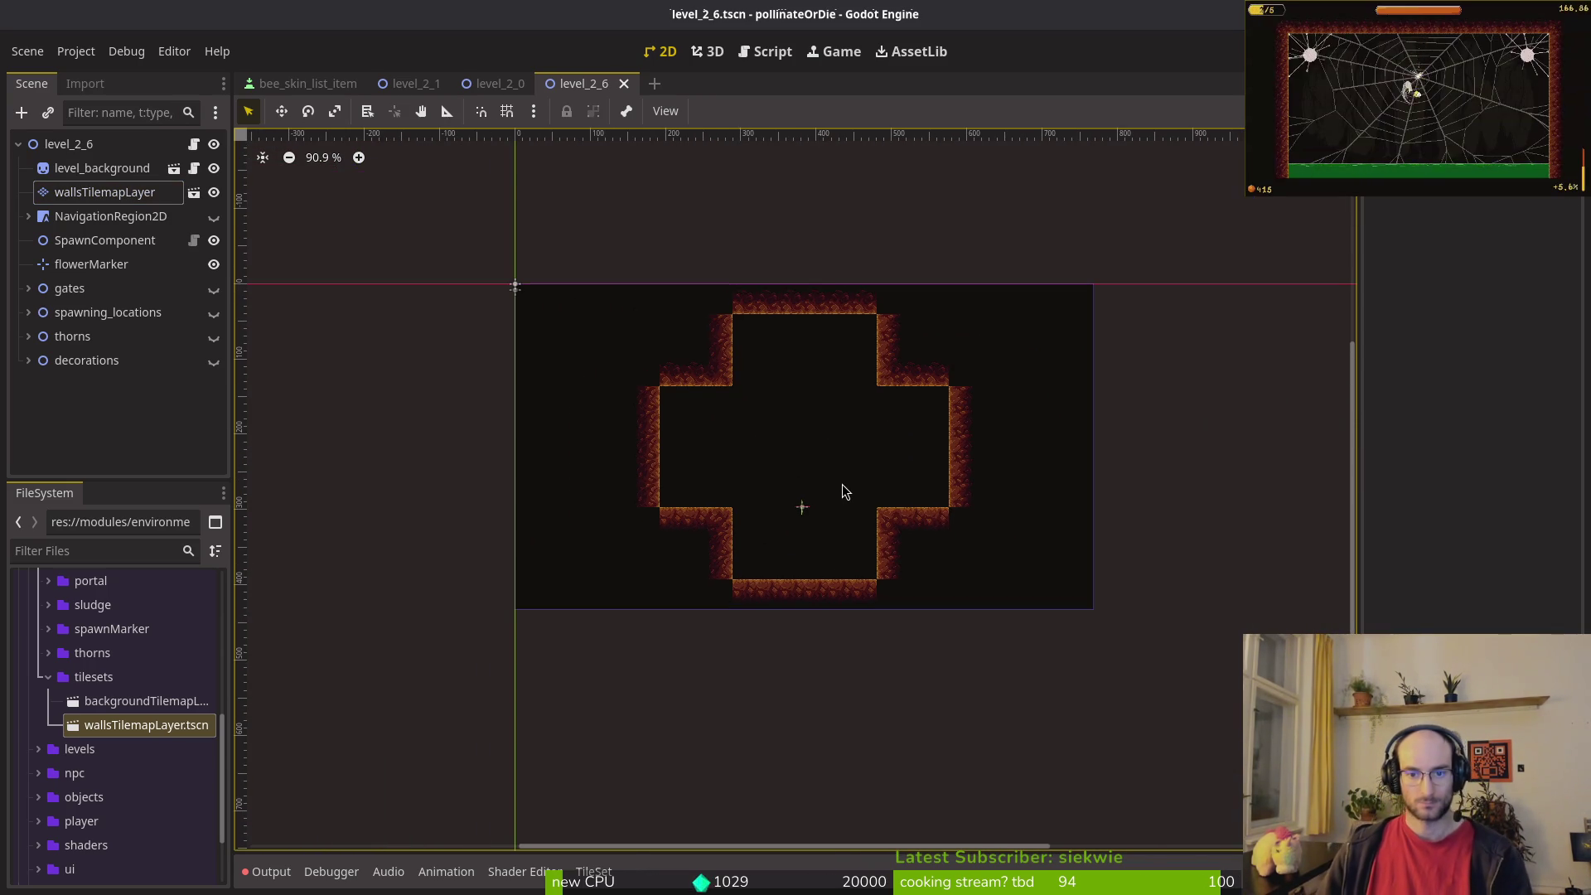
scroll(818, 463, "up", 1)
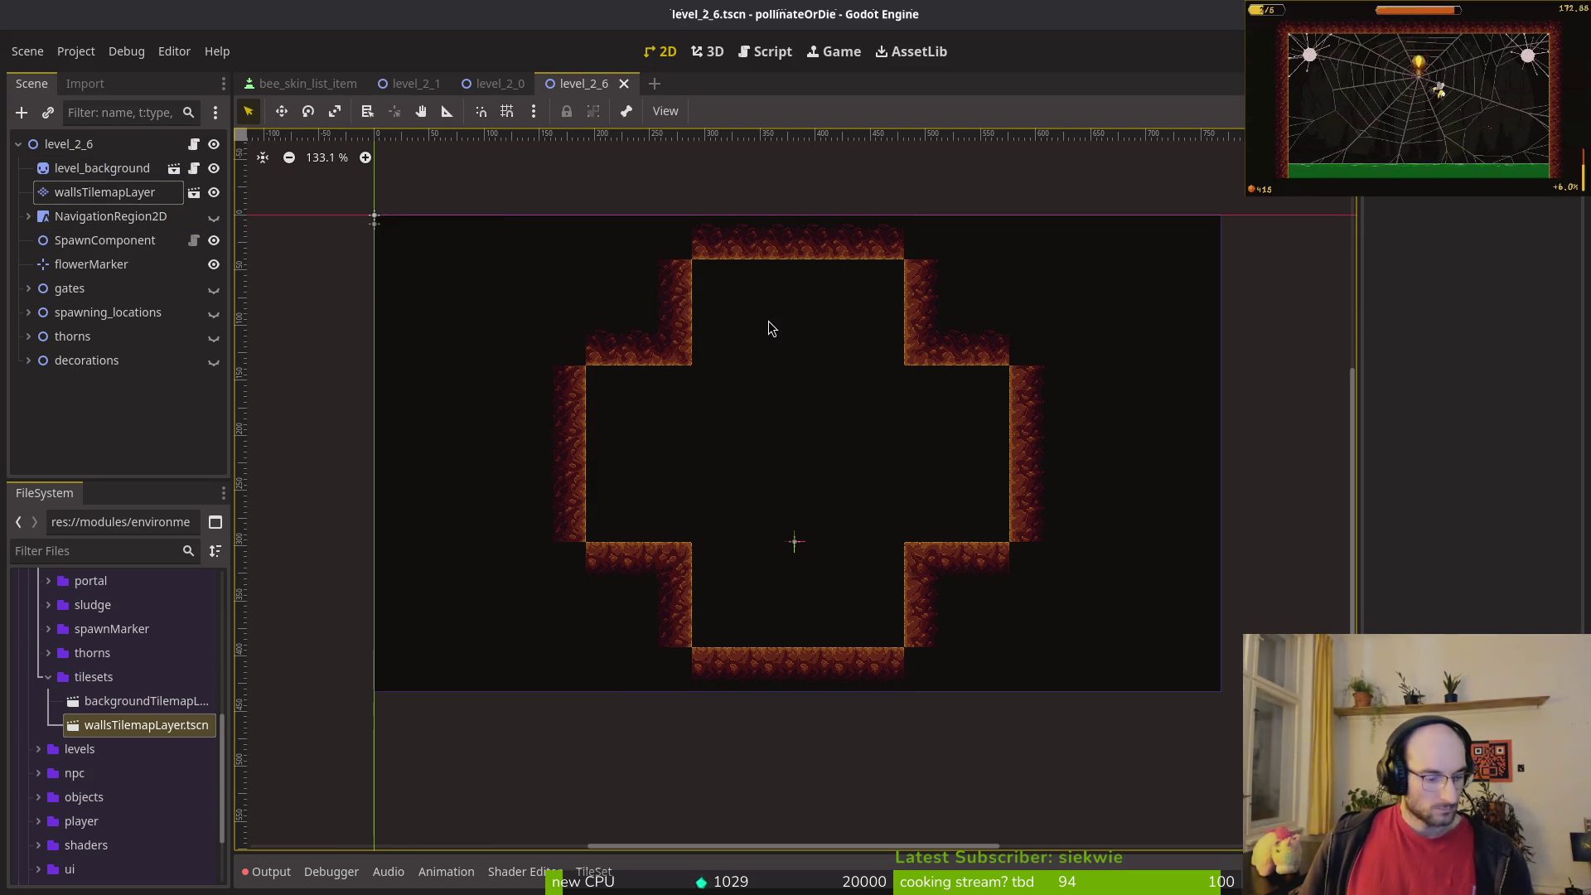
scroll(687, 585, "up", 3)
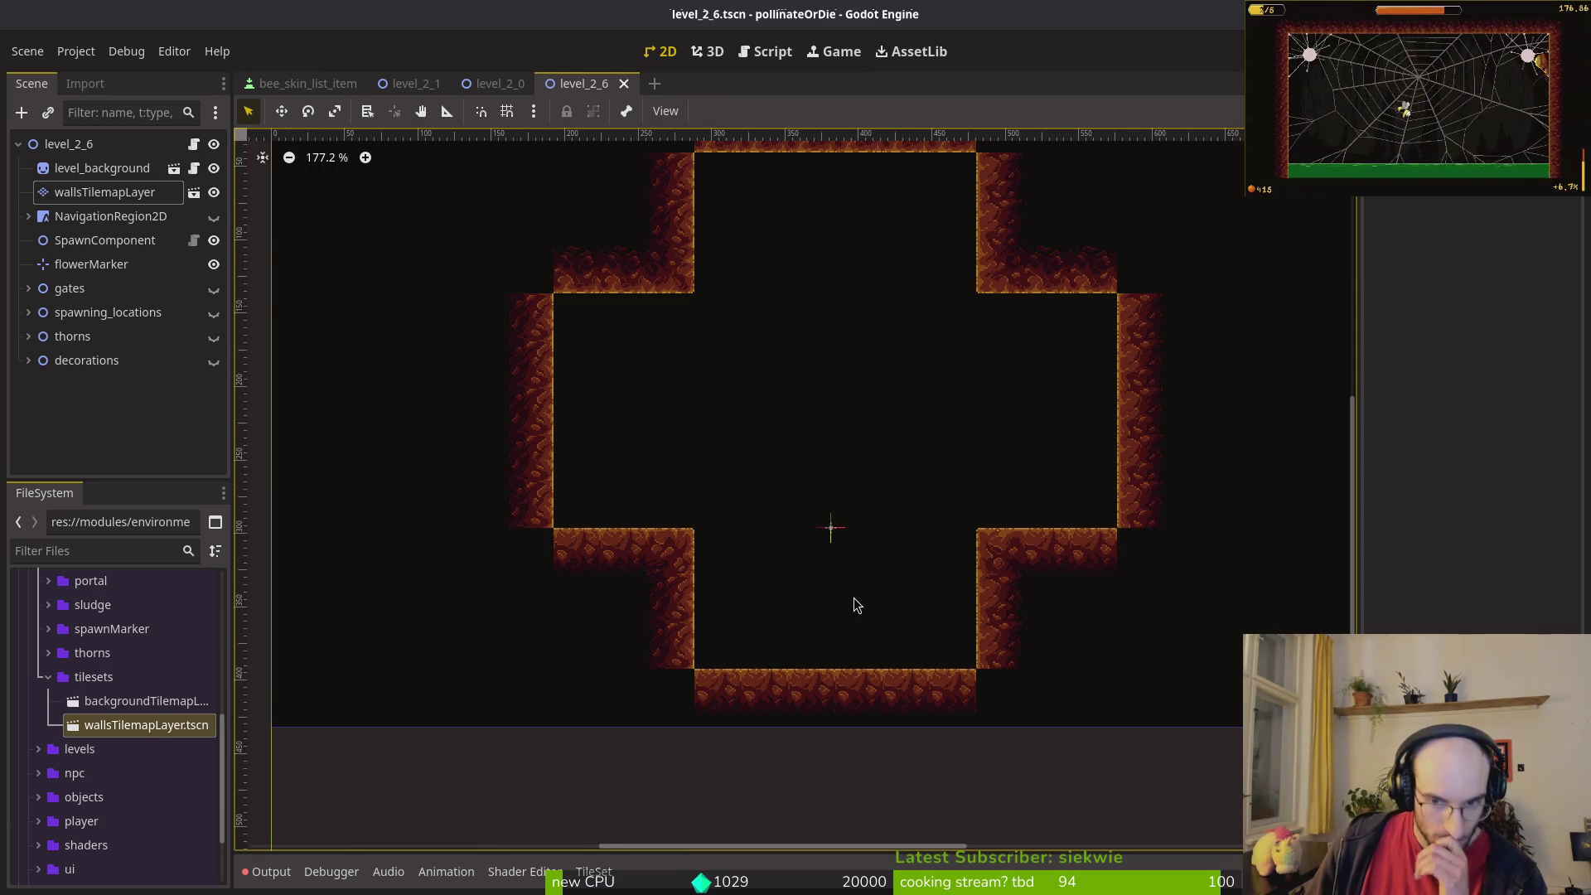
On wallsTilemapLayer, erase a few lower inner wall tiles, then undo the erasure.
left_click(104, 192)
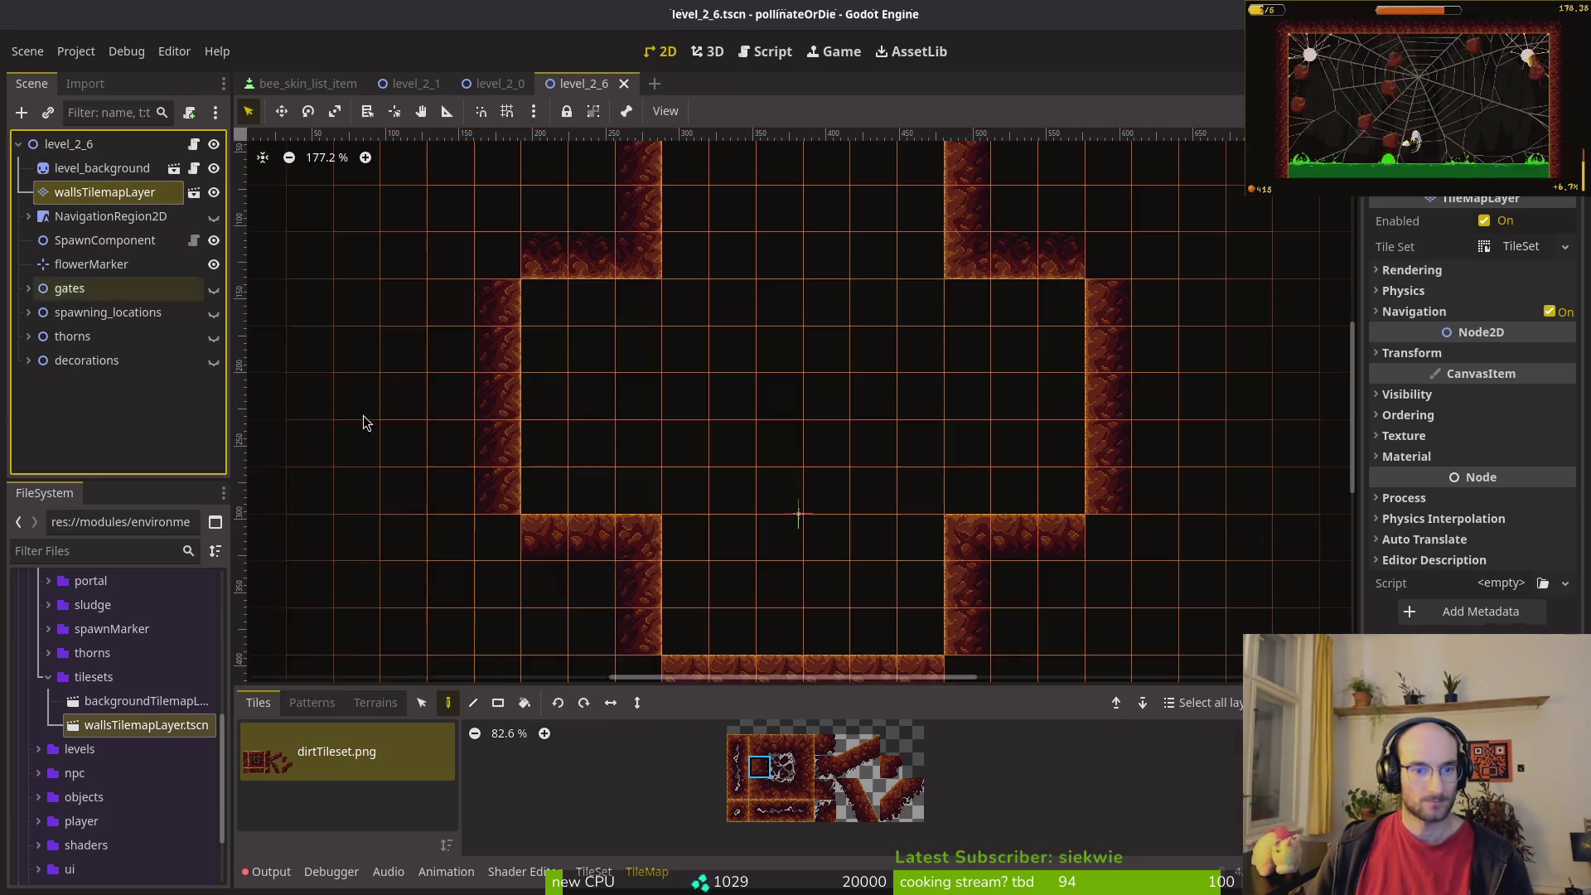
right_click(639, 613)
right_click(978, 594)
right_click(968, 631)
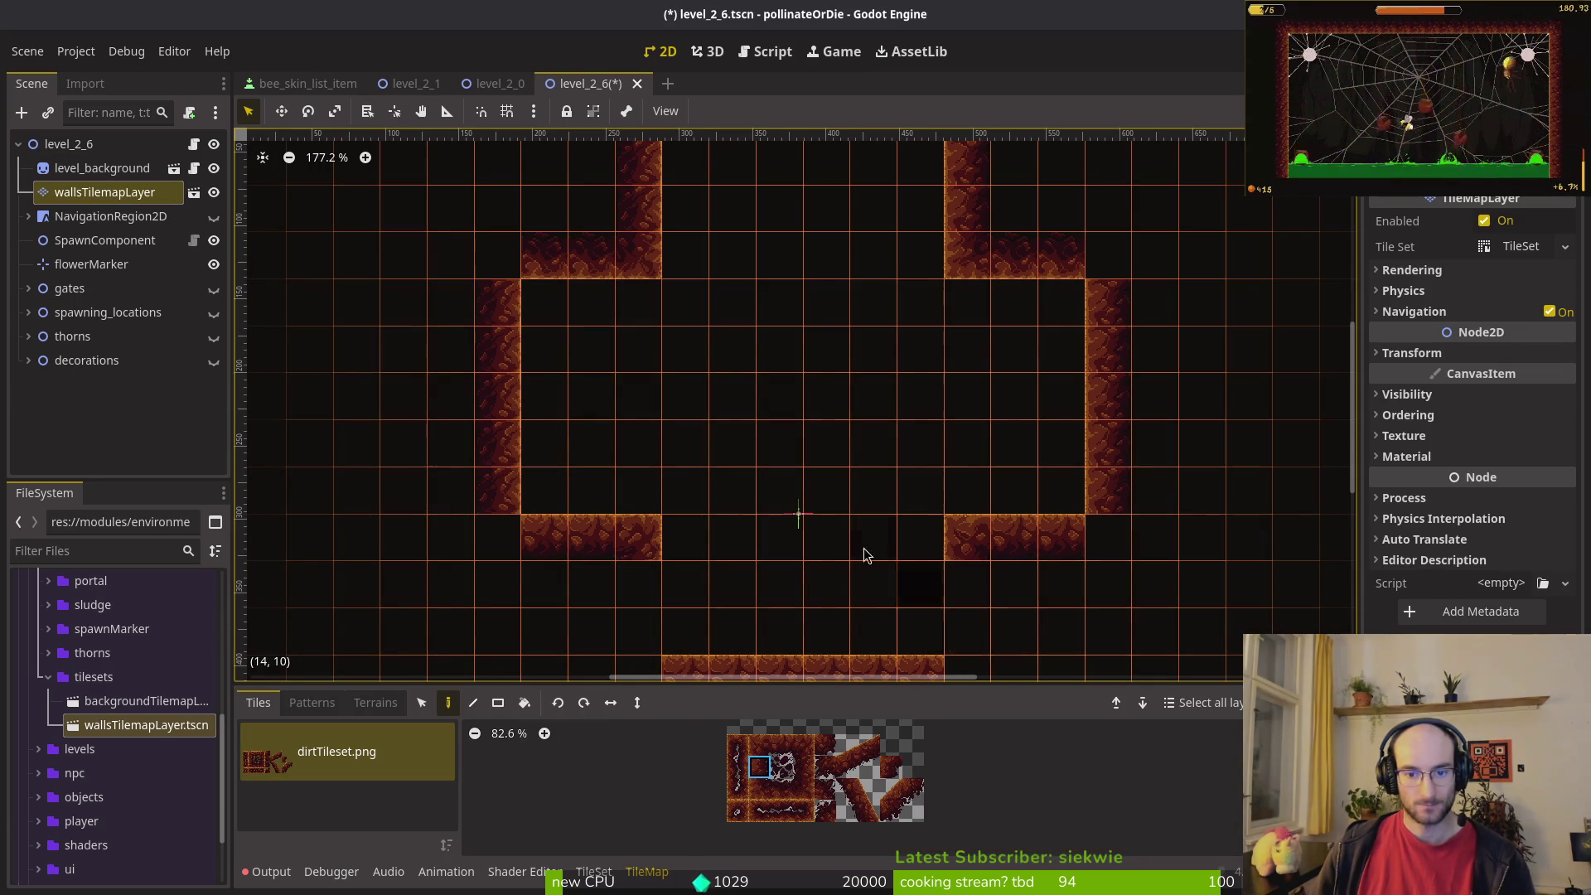
scroll(861, 531, "down", 2)
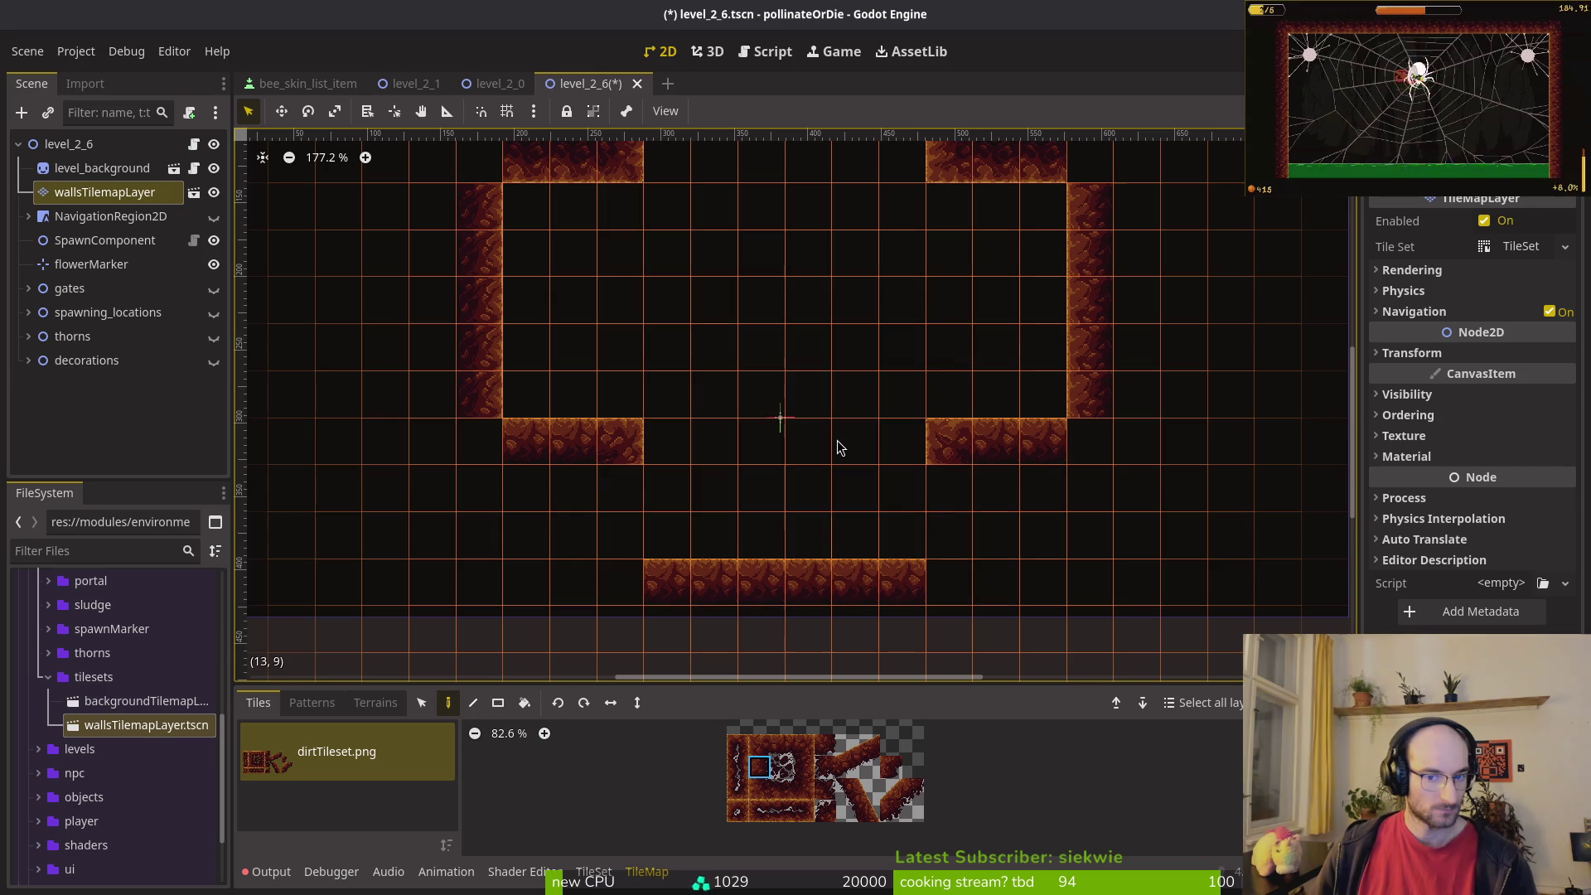
key("ctrl+z")
key("ctrl+z")
key("ctrl+z")
key("ctrl+z")
Rework tiles in the right block and wall column, undoing the last two edits.
right_click(995, 441)
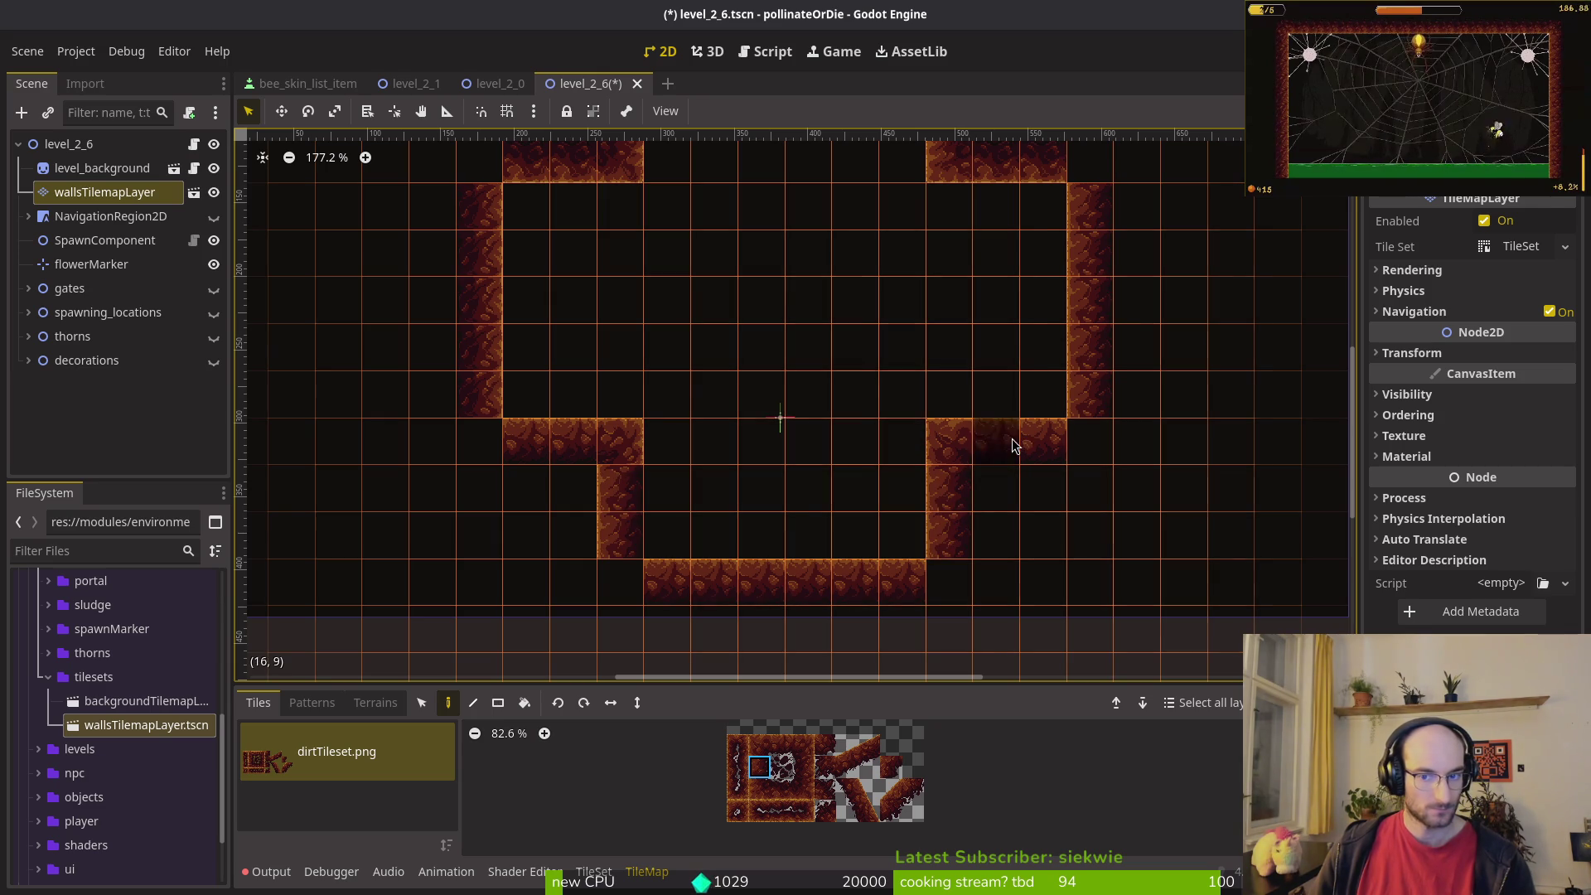
right_click(1042, 441)
right_click(1090, 346)
right_click(1086, 315)
left_click(1089, 299)
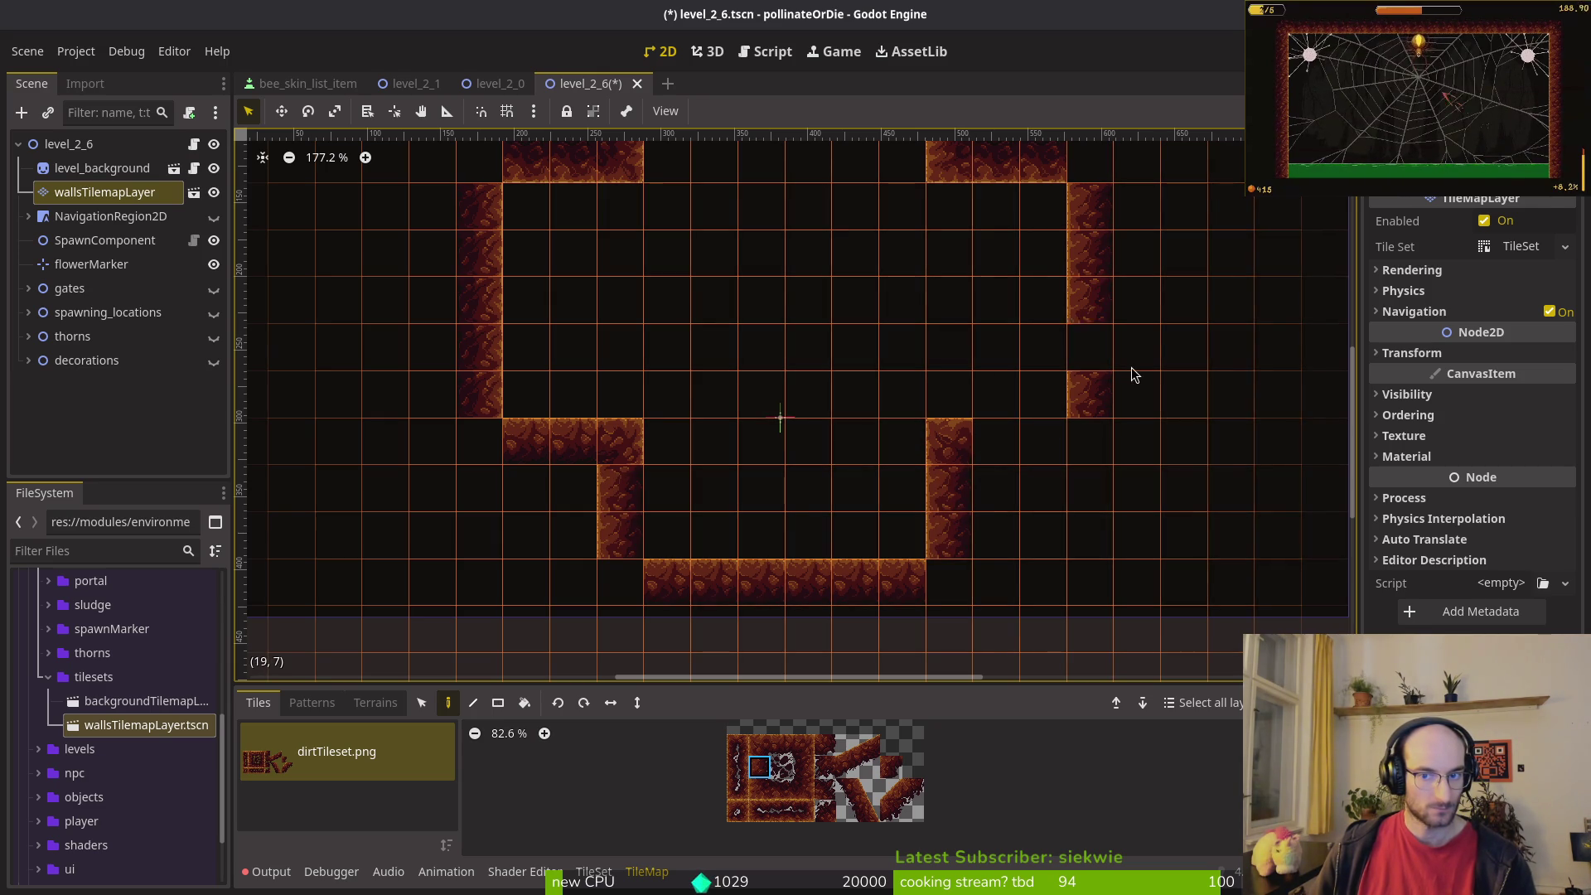
left_click(1090, 346)
left_click(1043, 439)
right_click(1100, 411)
key("ctrl+z")
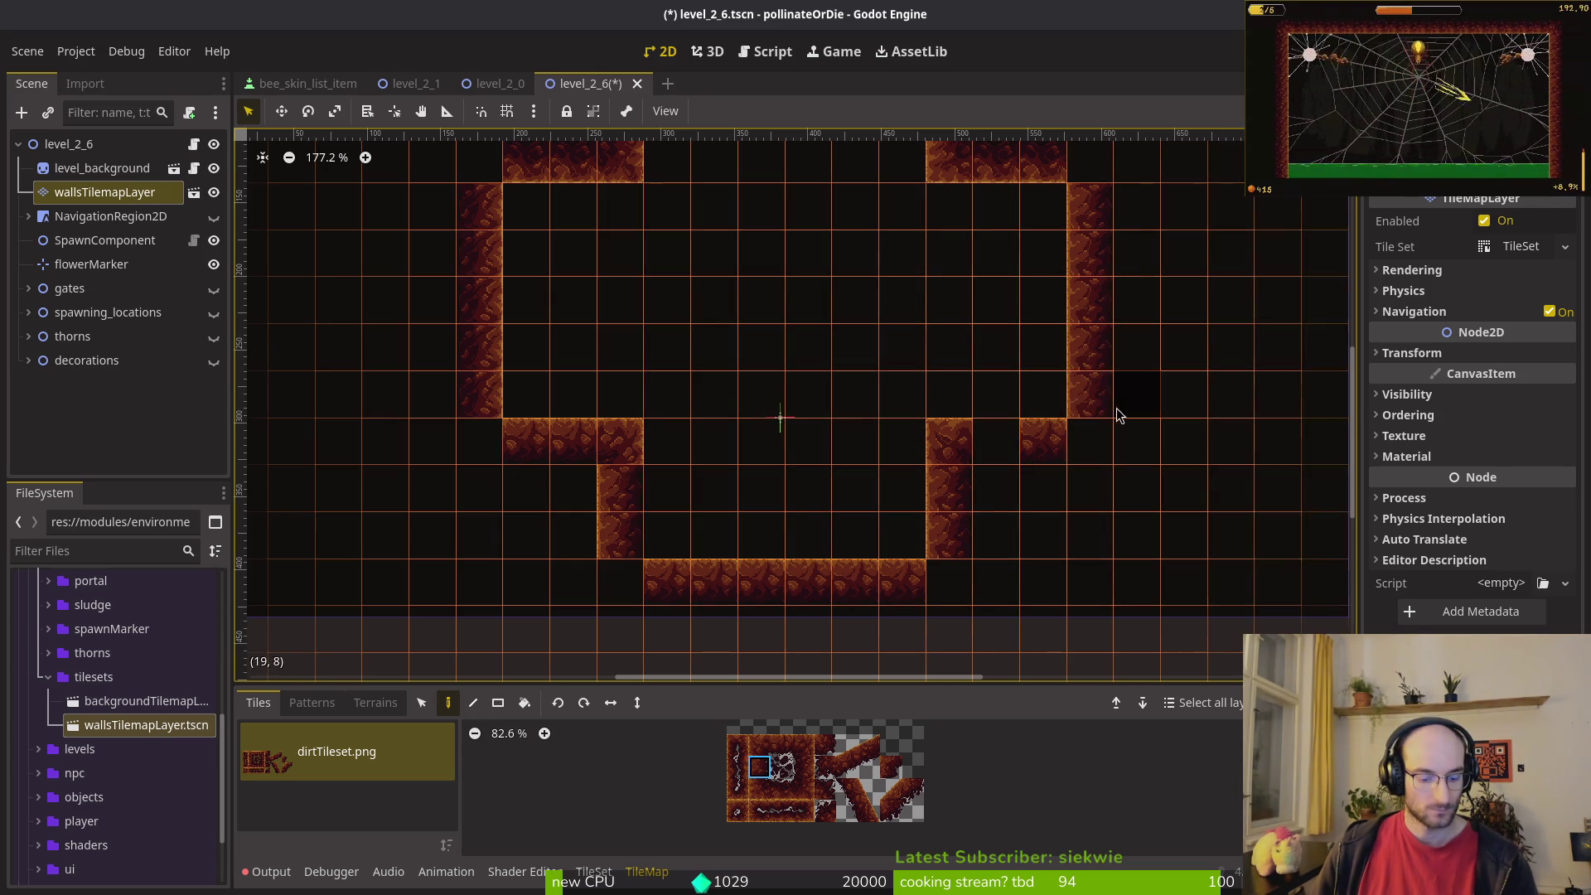
key("ctrl+z")
scroll(997, 408, "up", 3)
Erase tiles to open gaps in the west and east walls of the room.
right_click(501, 341)
right_click(497, 389)
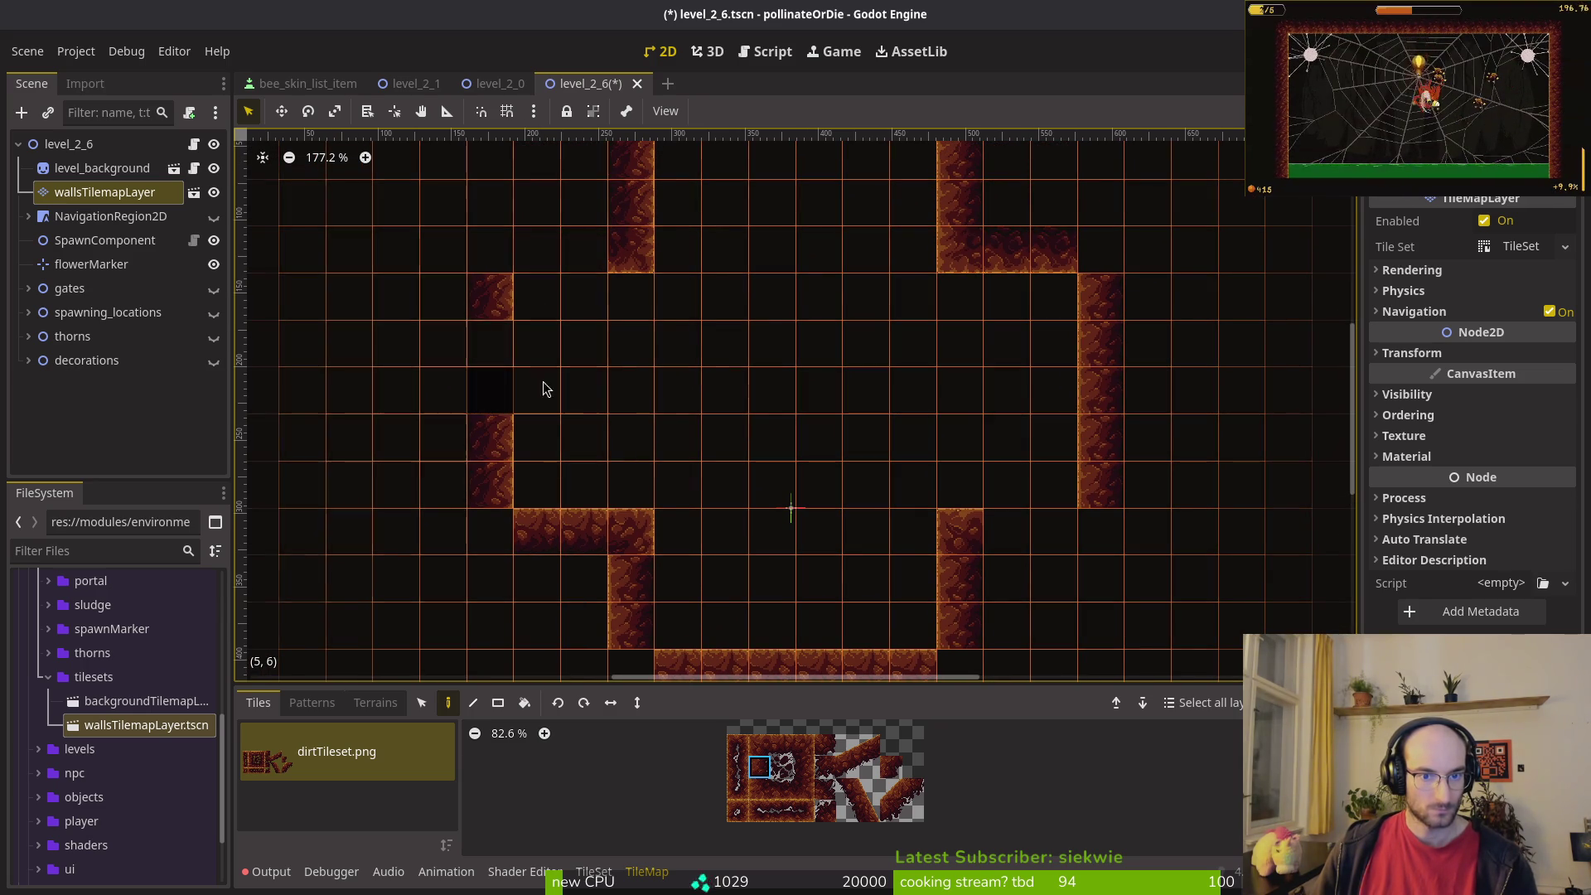
right_click(1103, 435)
right_click(1109, 393)
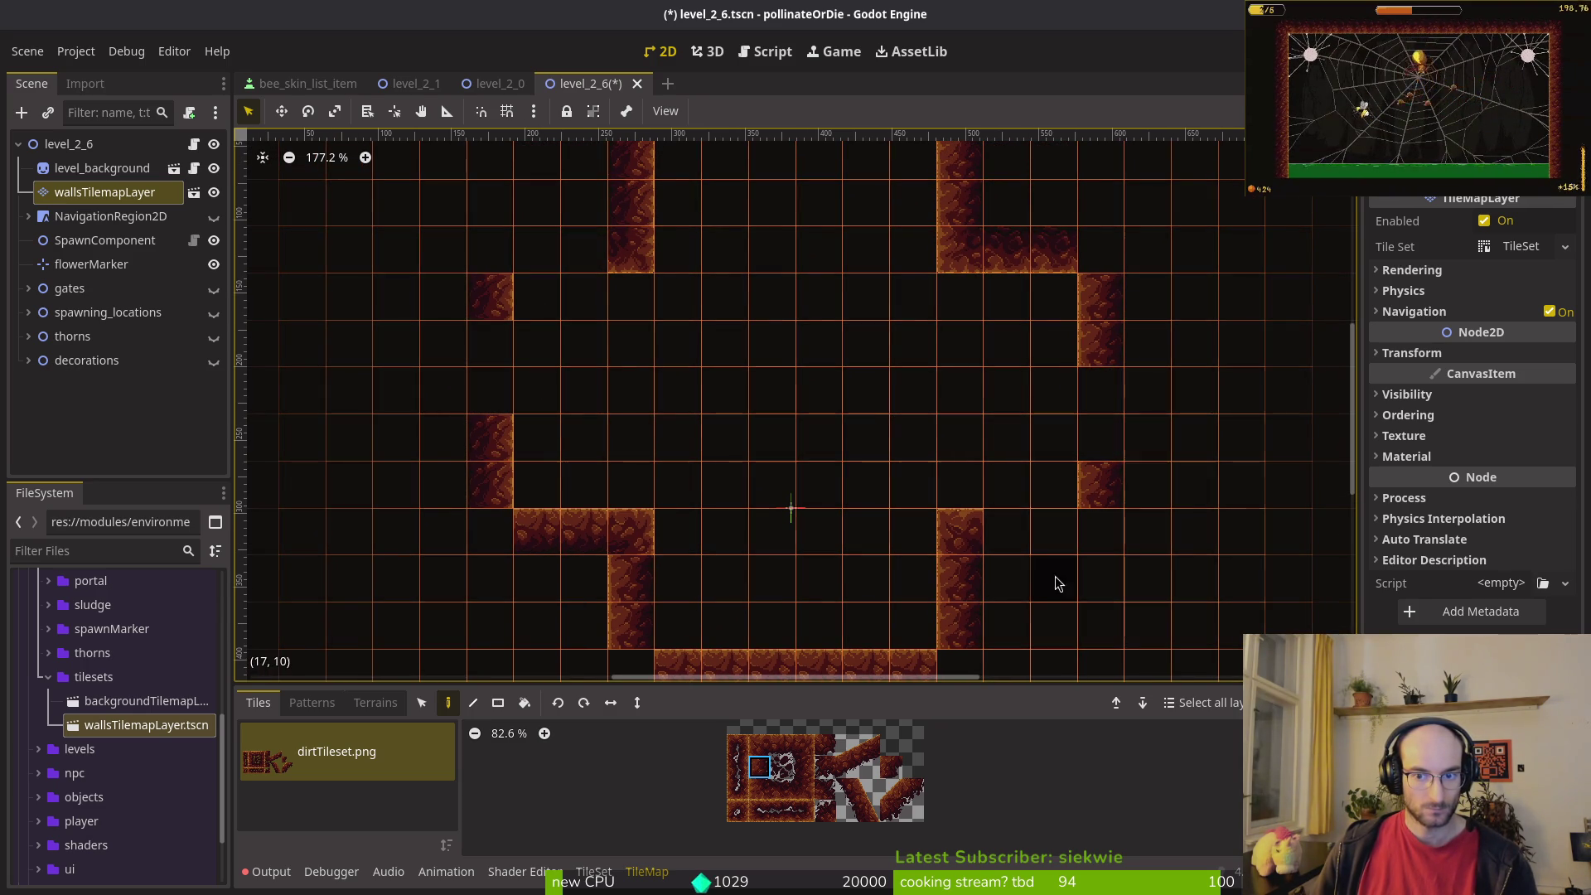
scroll(1028, 522, "down", 3)
scroll(1027, 522, "right", 2)
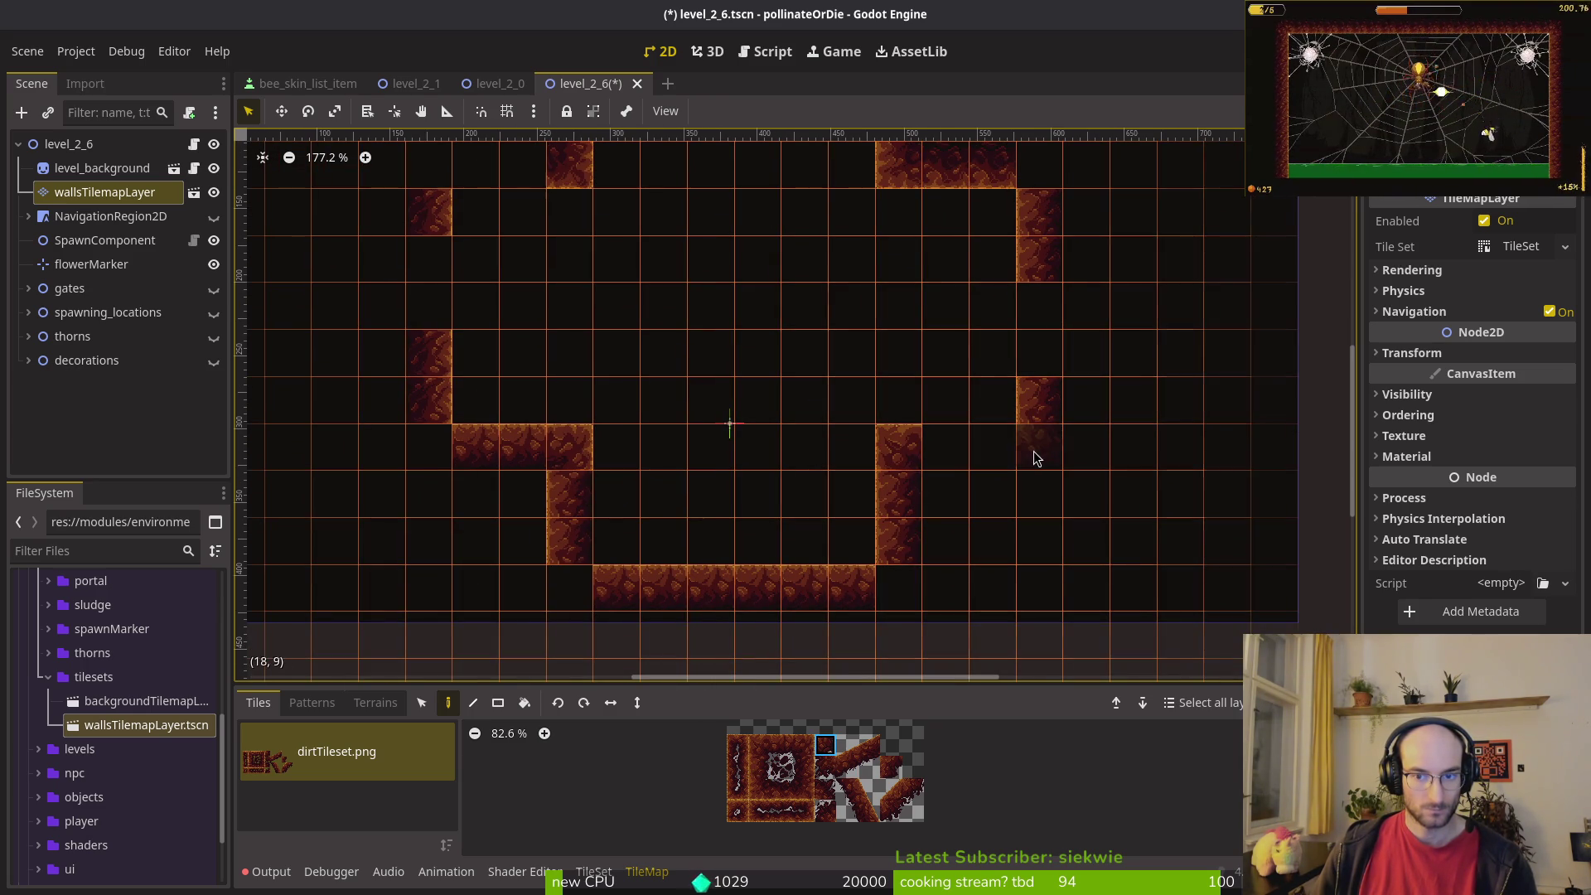
scroll(618, 433, "up", 3)
scroll(618, 434, "left", 1)
Choose a different dirt wall tile in the TileMap panel's atlas.
left_click(825, 767)
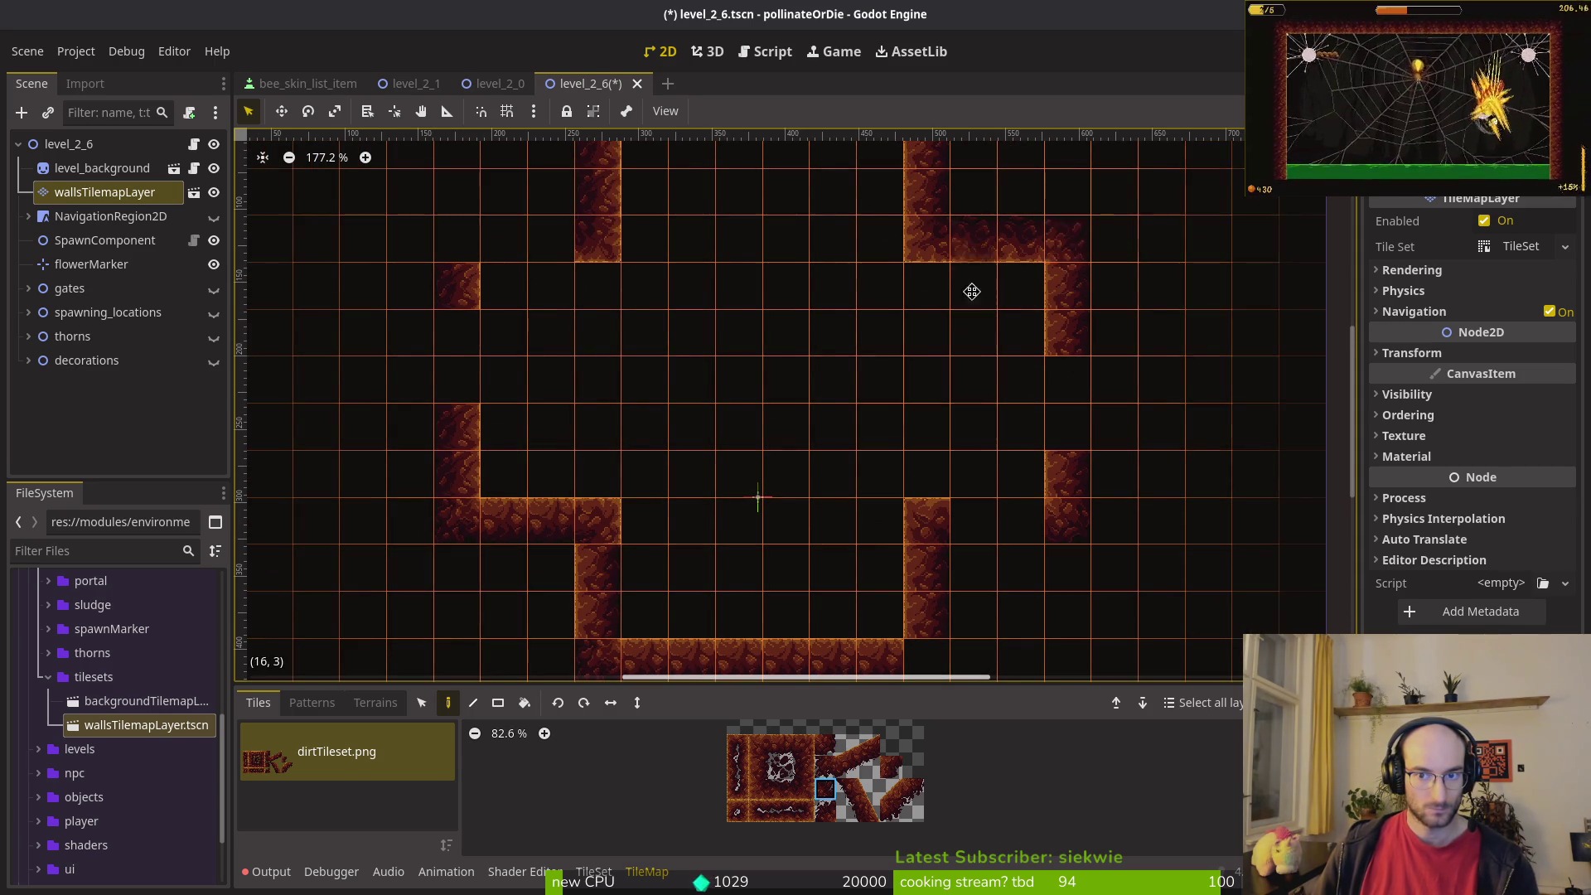
scroll(974, 284, "up", 3)
left_click(826, 752)
scroll(952, 295, "down", 4)
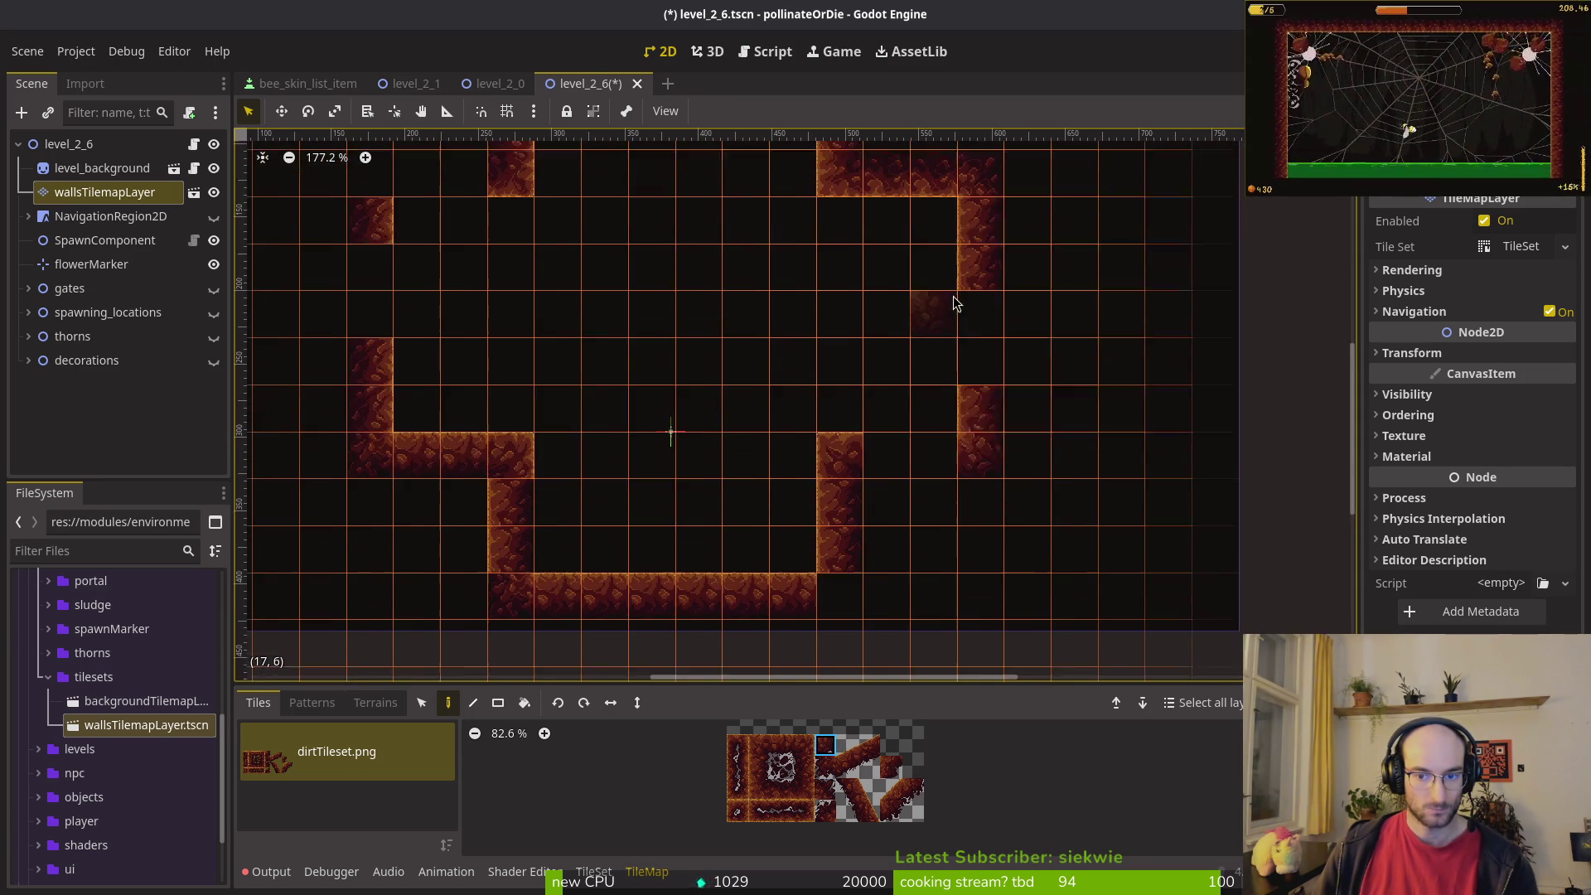
scroll(844, 596, "left", 4)
scroll(844, 596, "up", 3)
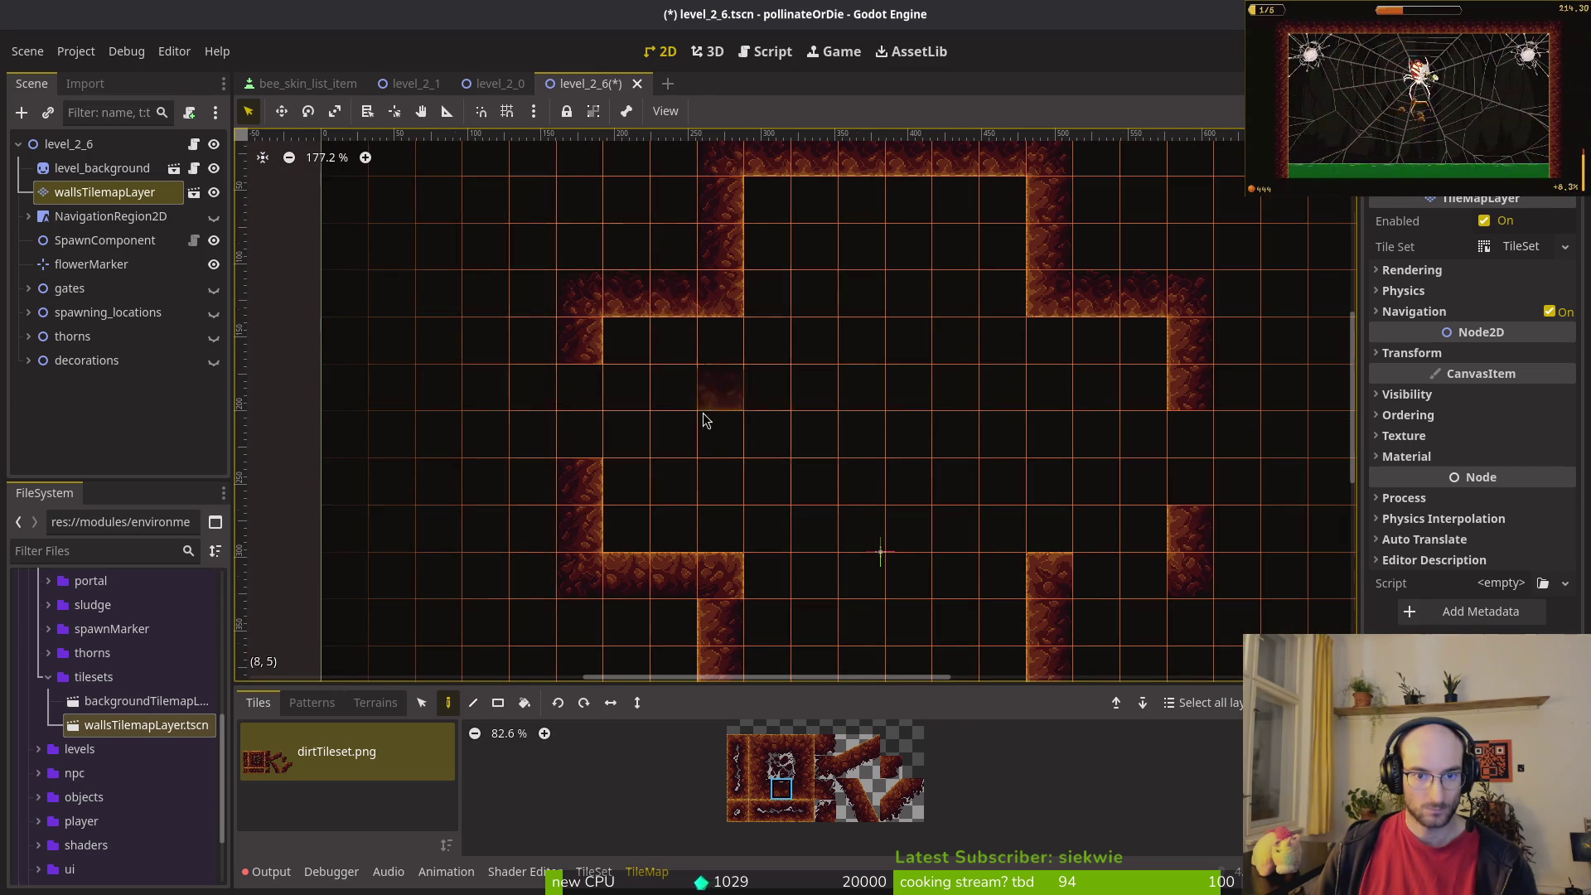
scroll(703, 401, "down", 4)
Leave wallsTilemapLayer editing, reselect the layer, then deselect it again.
key("Escape")
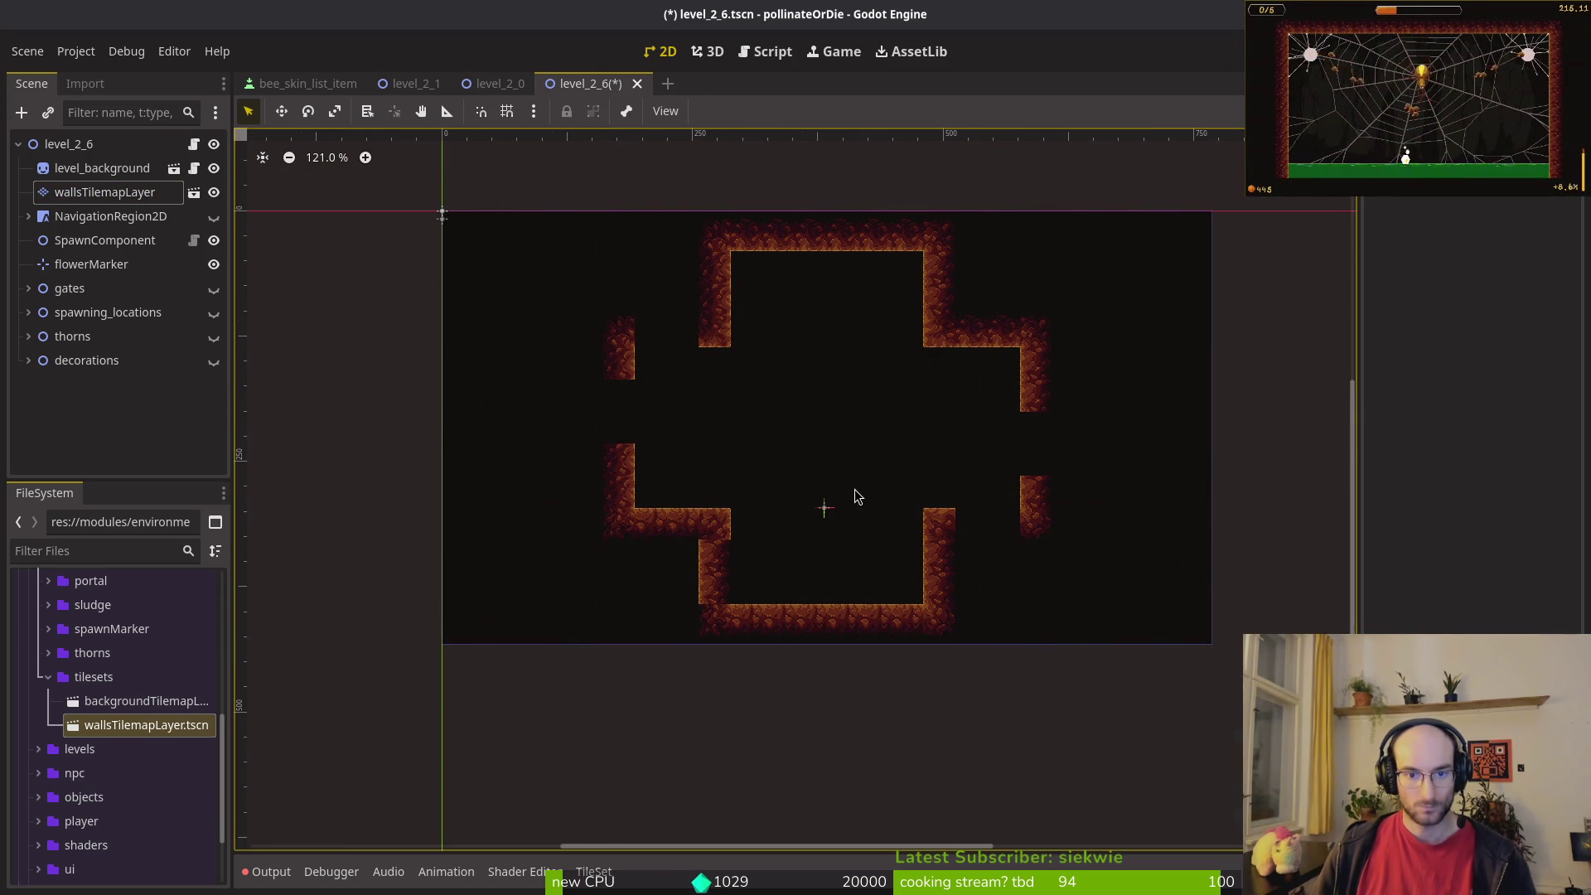
scroll(933, 714, "up", 4)
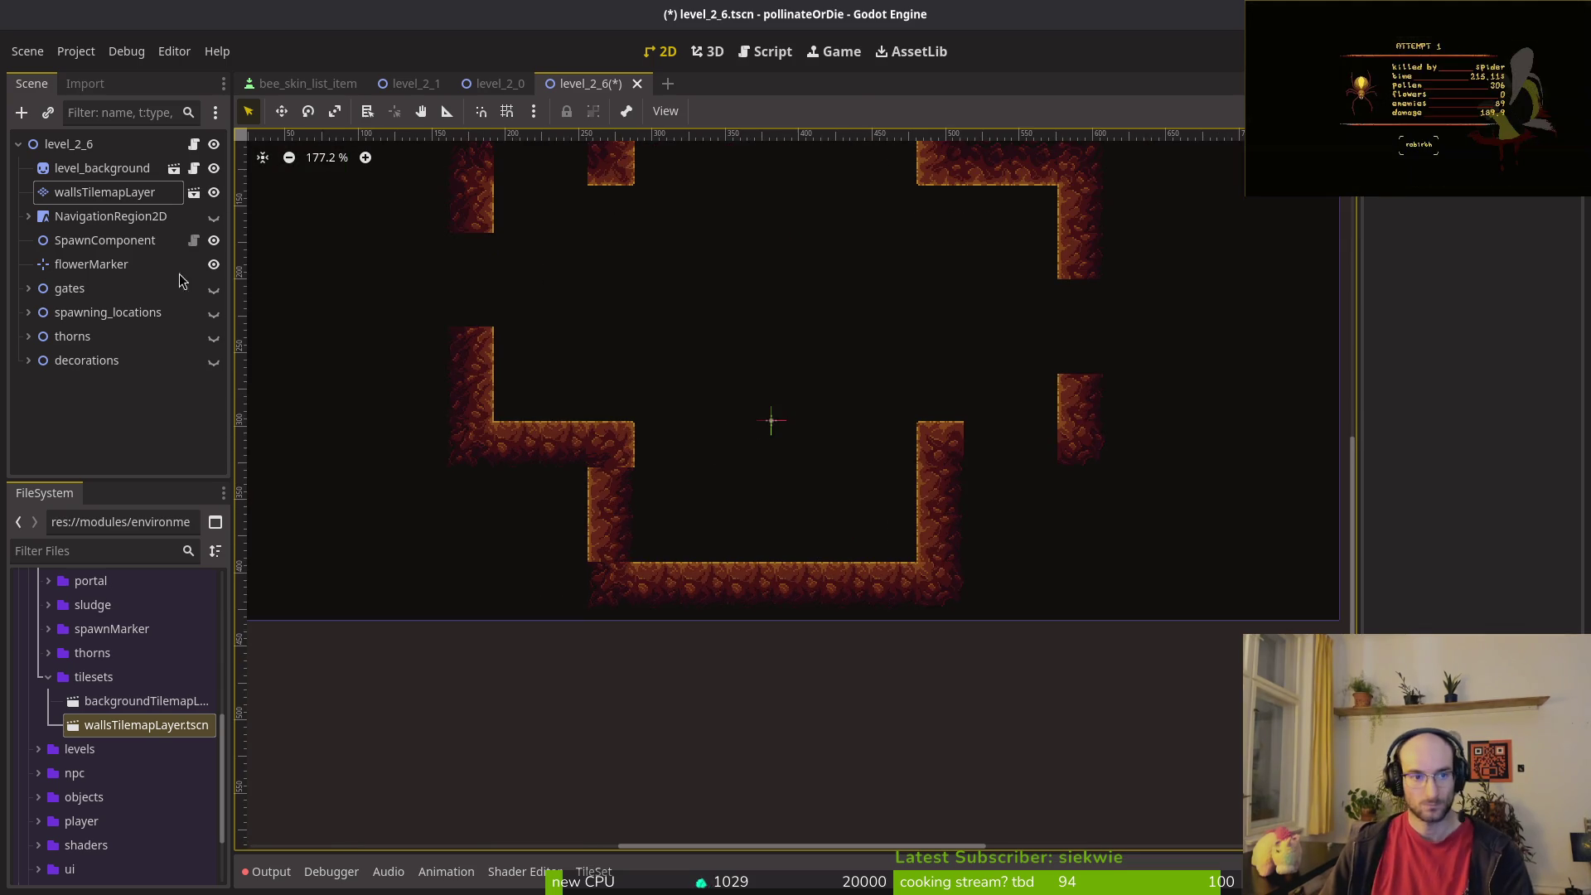
scroll(663, 537, "up", 3)
left_click(104, 192)
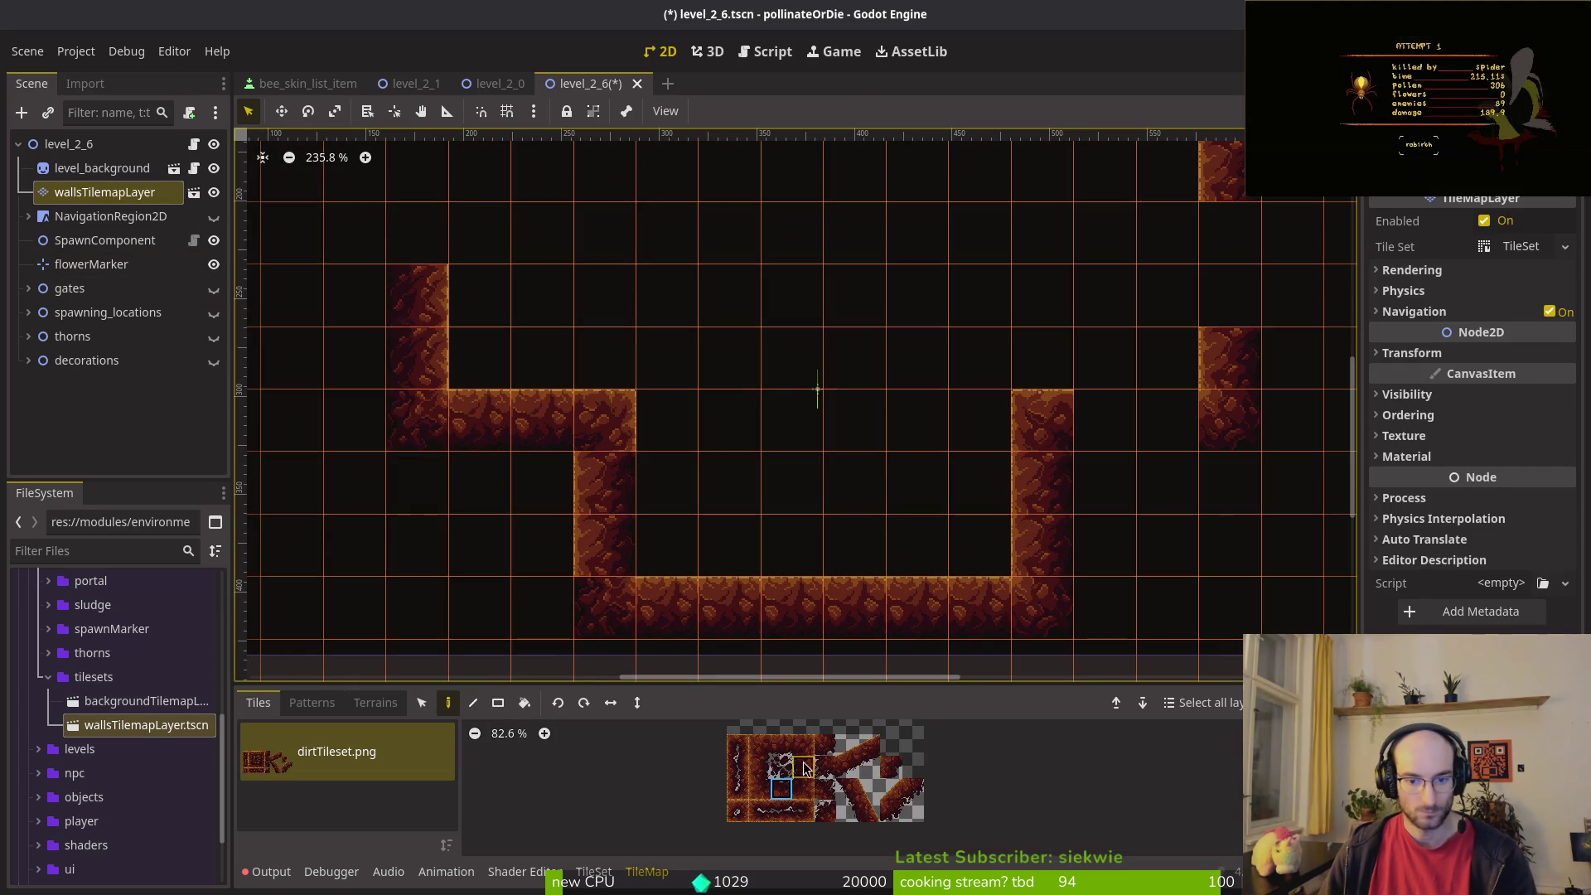
scroll(779, 505, "down", 2)
key("Escape")
Frame the cross room, then start a new game from the game's title menu.
mouse_move(782, 400)
left_mouse_down()
mouse_move(761, 494)
mouse_move(778, 529)
left_mouse_up()
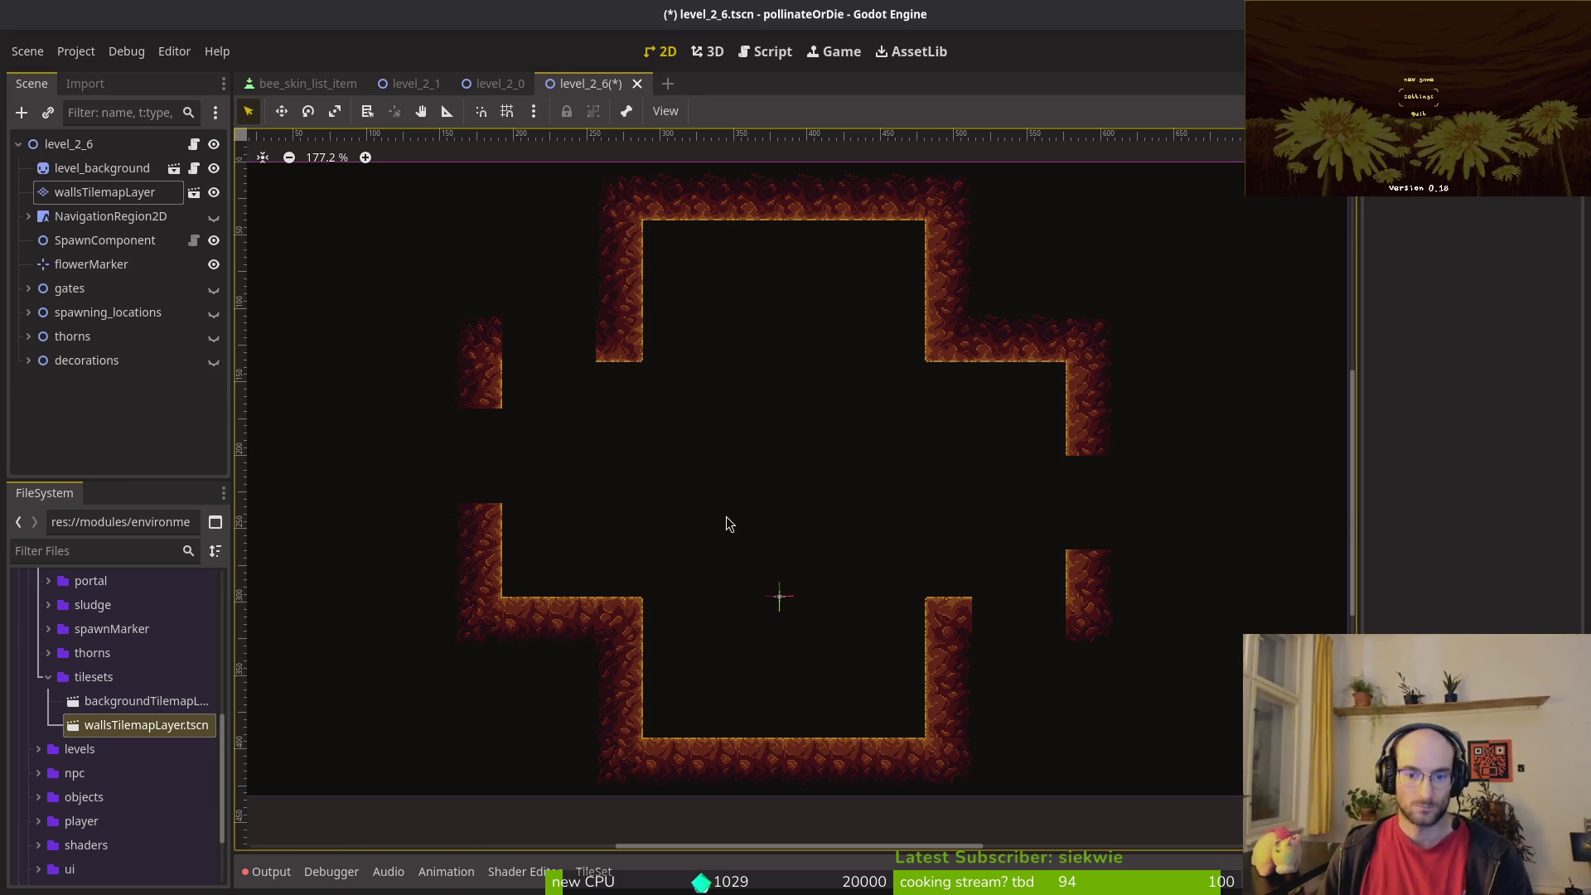
key("Return")
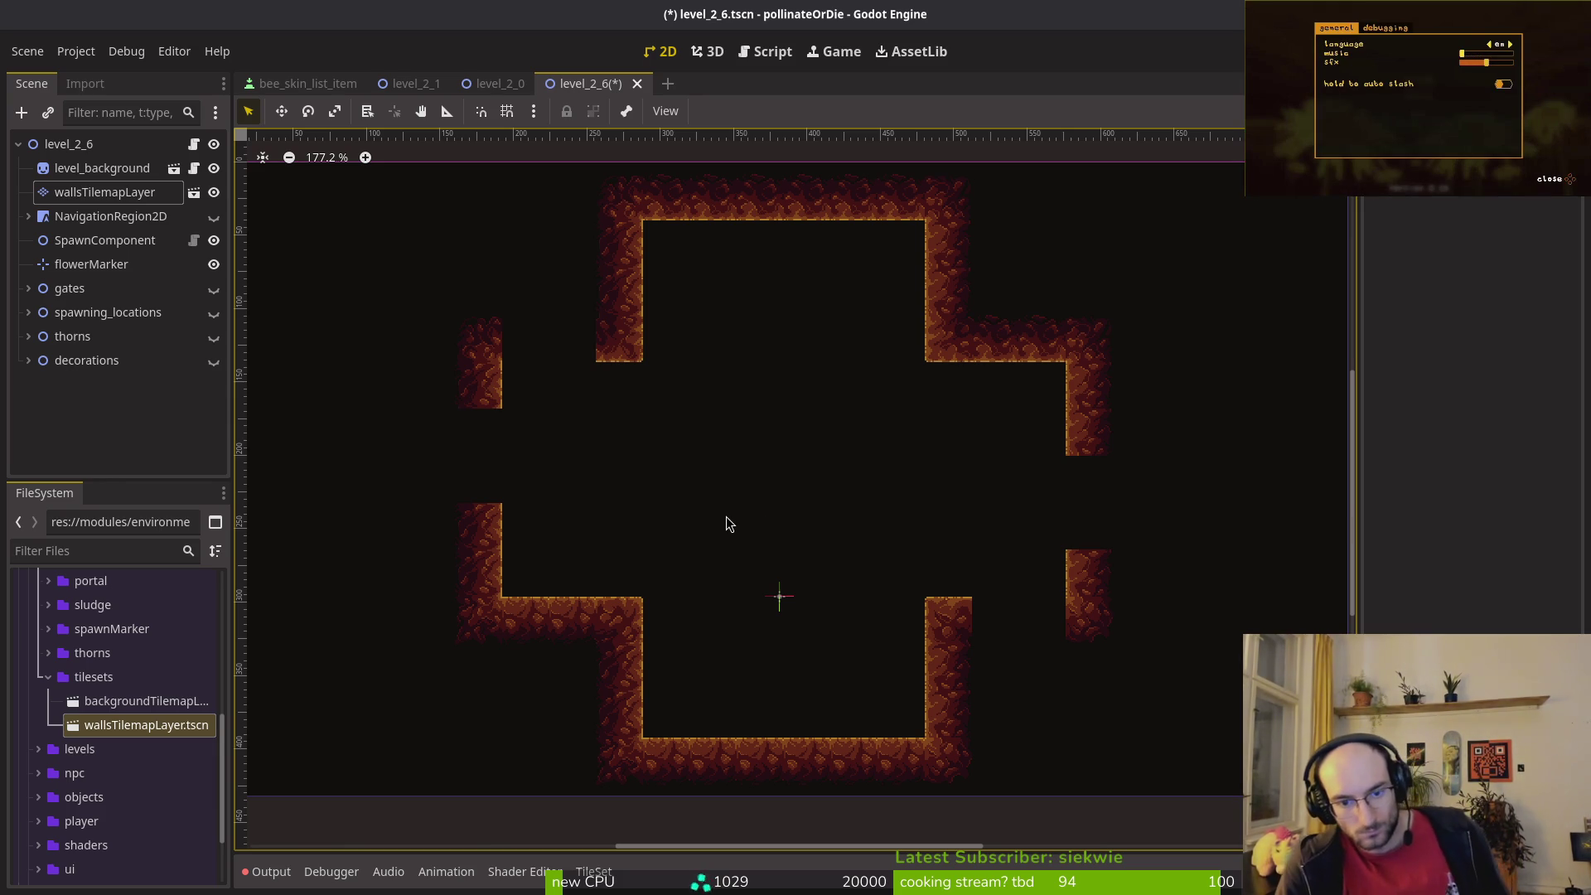
key("Escape")
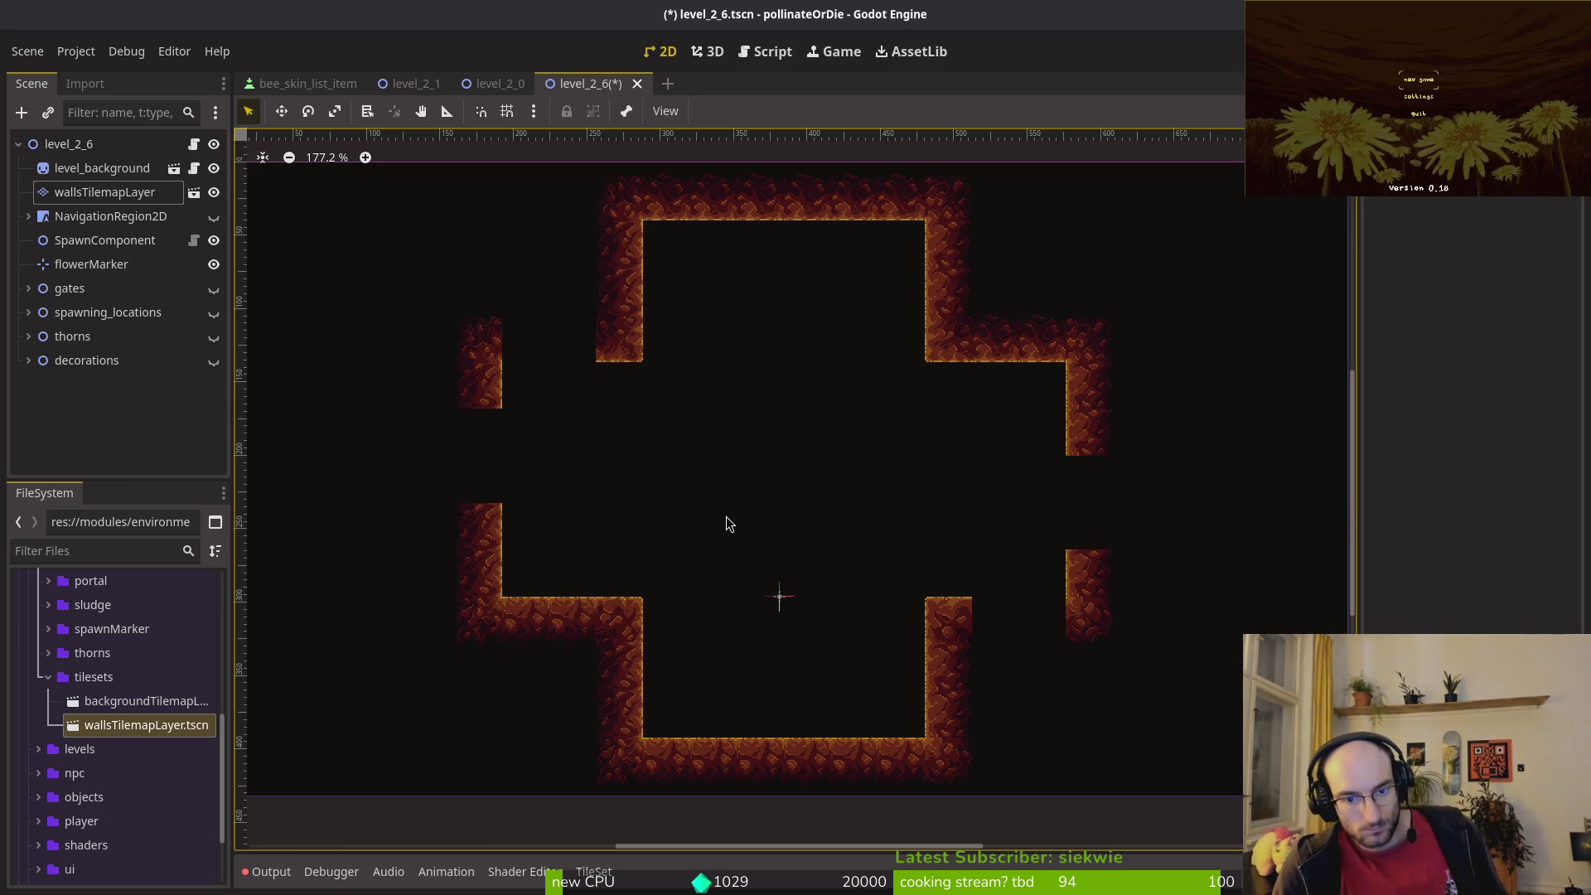
key("Return")
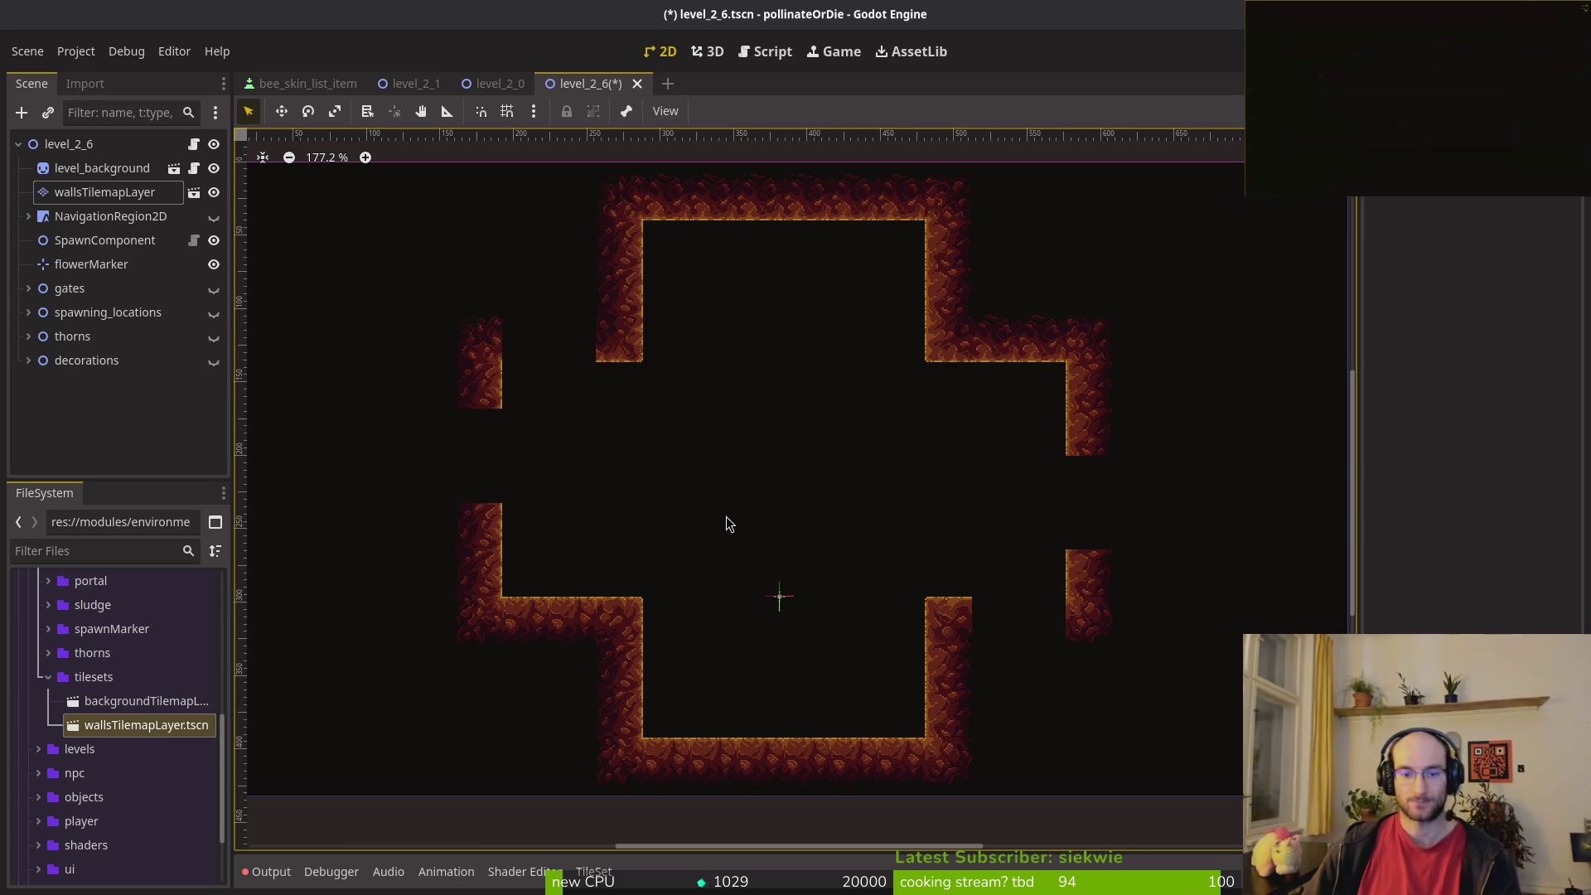
scroll(878, 626, "up", 4)
Drop flowerMarker on the bottom floor, nudge it to 384, 392, and save.
mouse_move(819, 387)
left_mouse_down()
mouse_move(827, 618)
mouse_move(813, 589)
mouse_move(833, 588)
left_mouse_up()
scroll(827, 618, "up", 6)
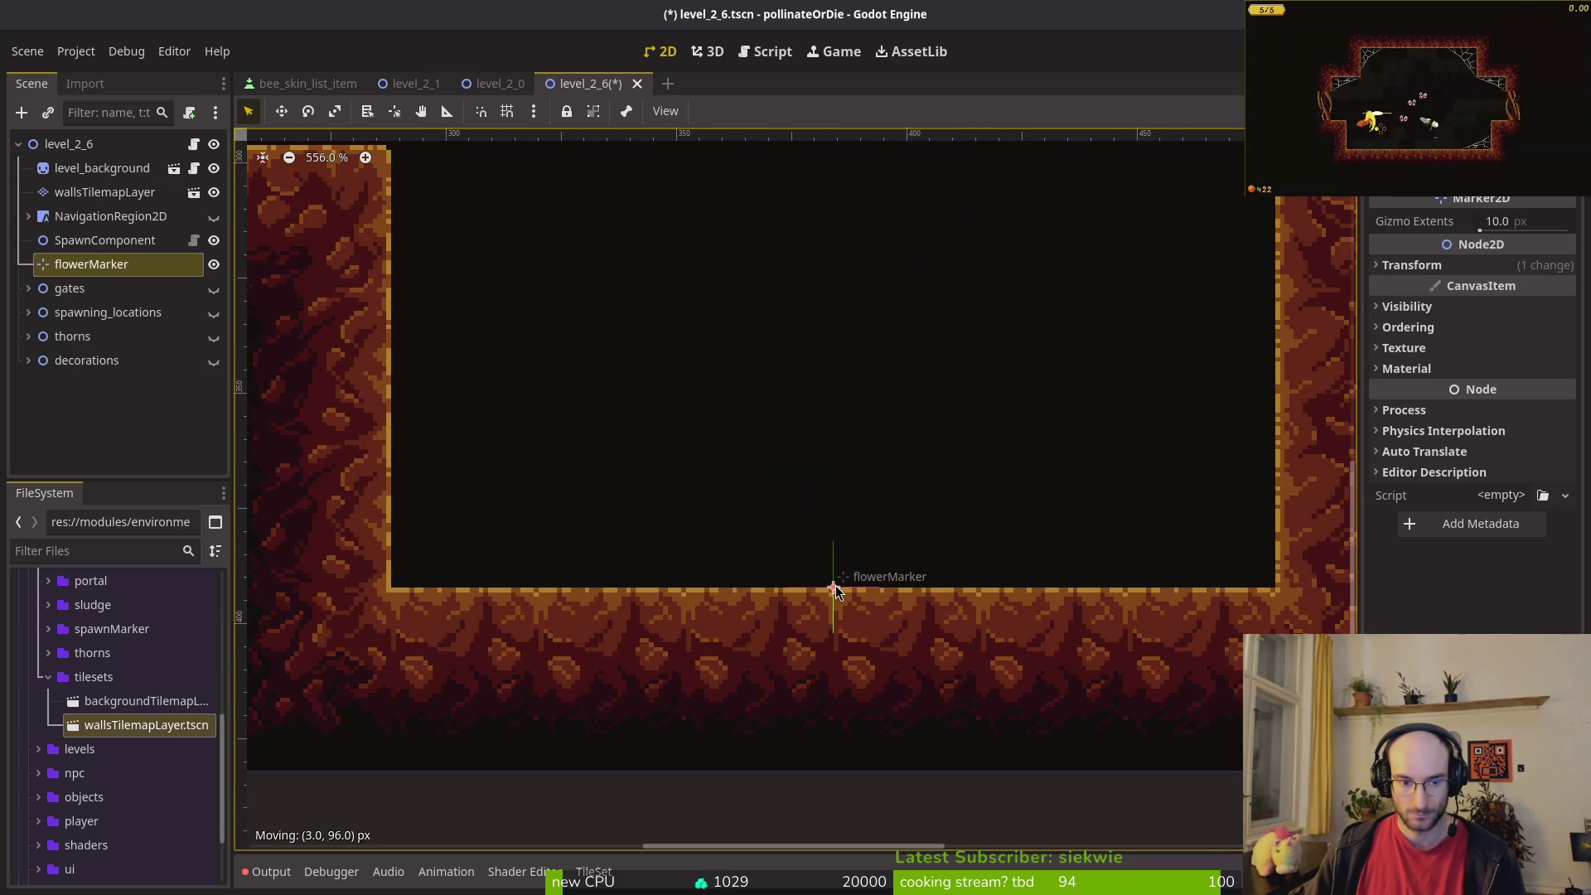
left_click_drag(839, 590, 839, 590)
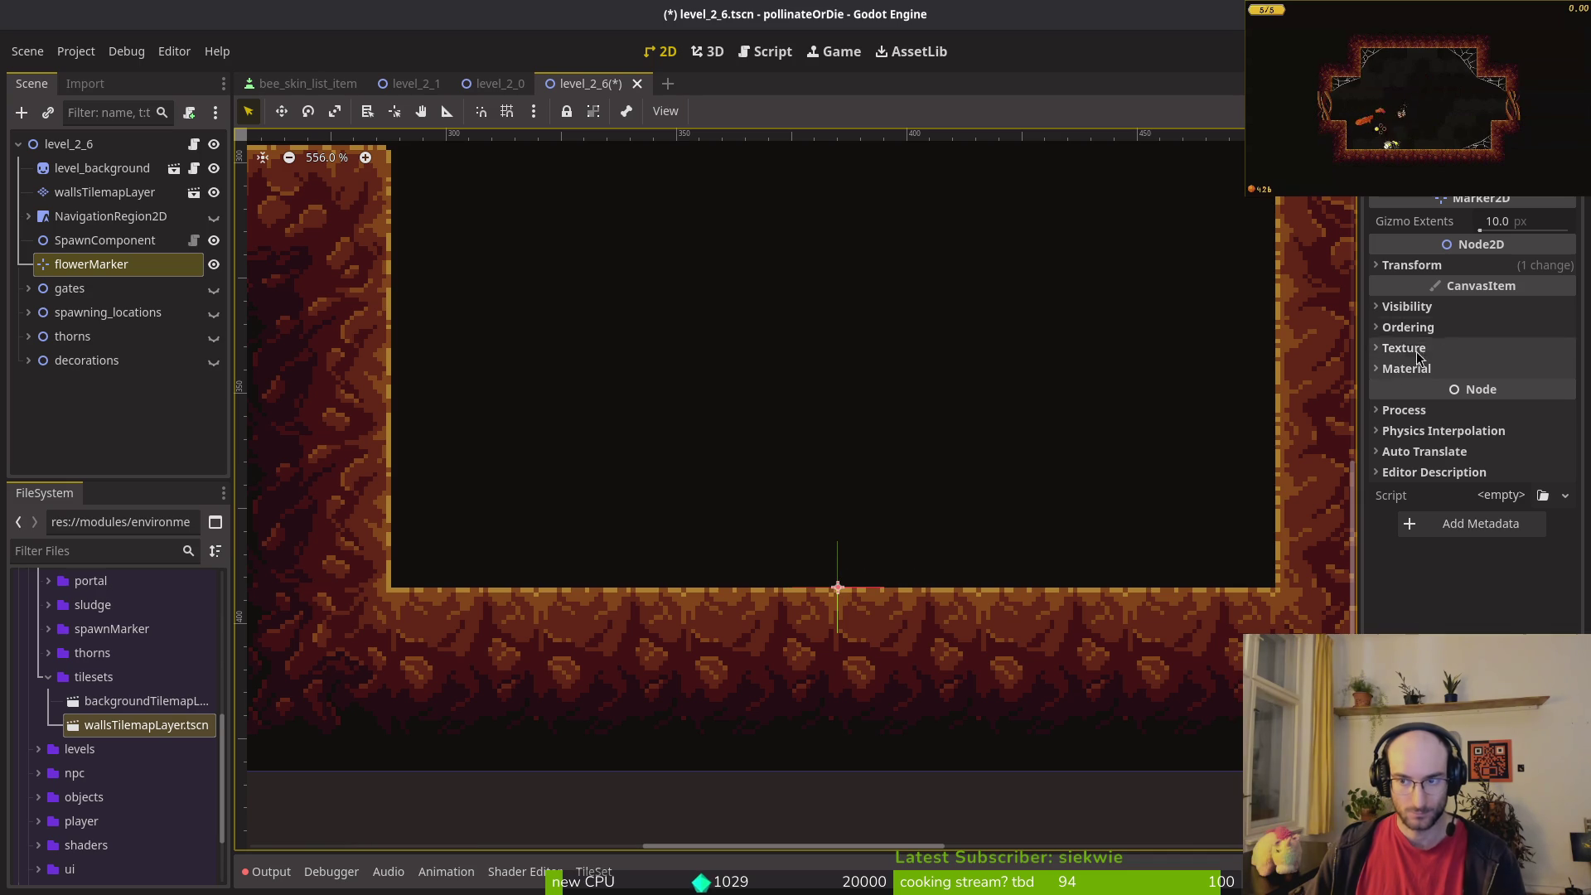
left_click(1411, 264)
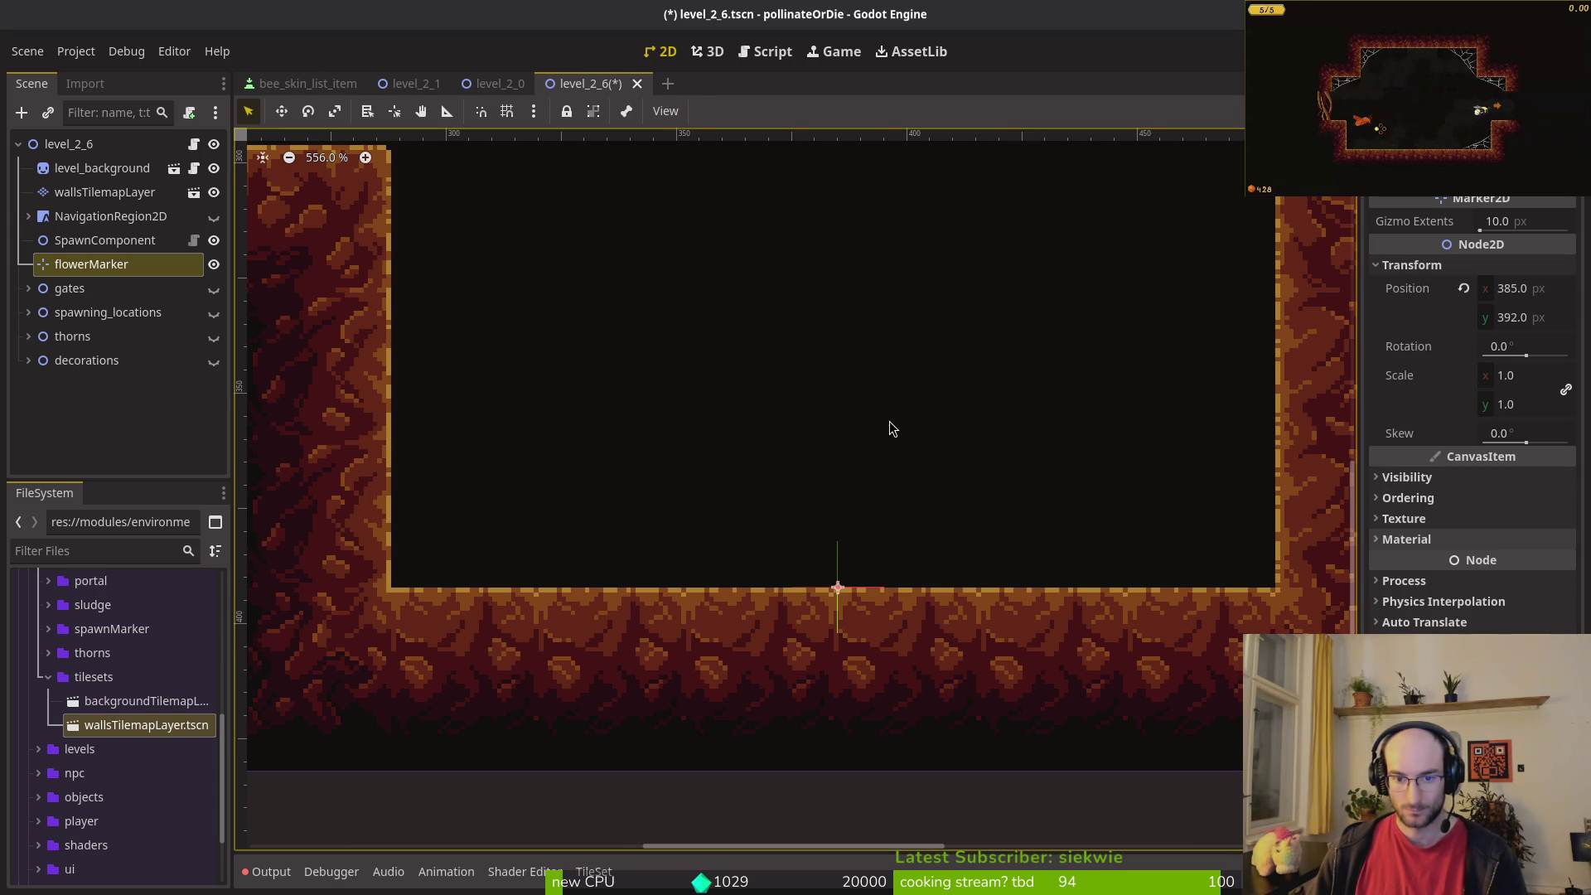
key("Left")
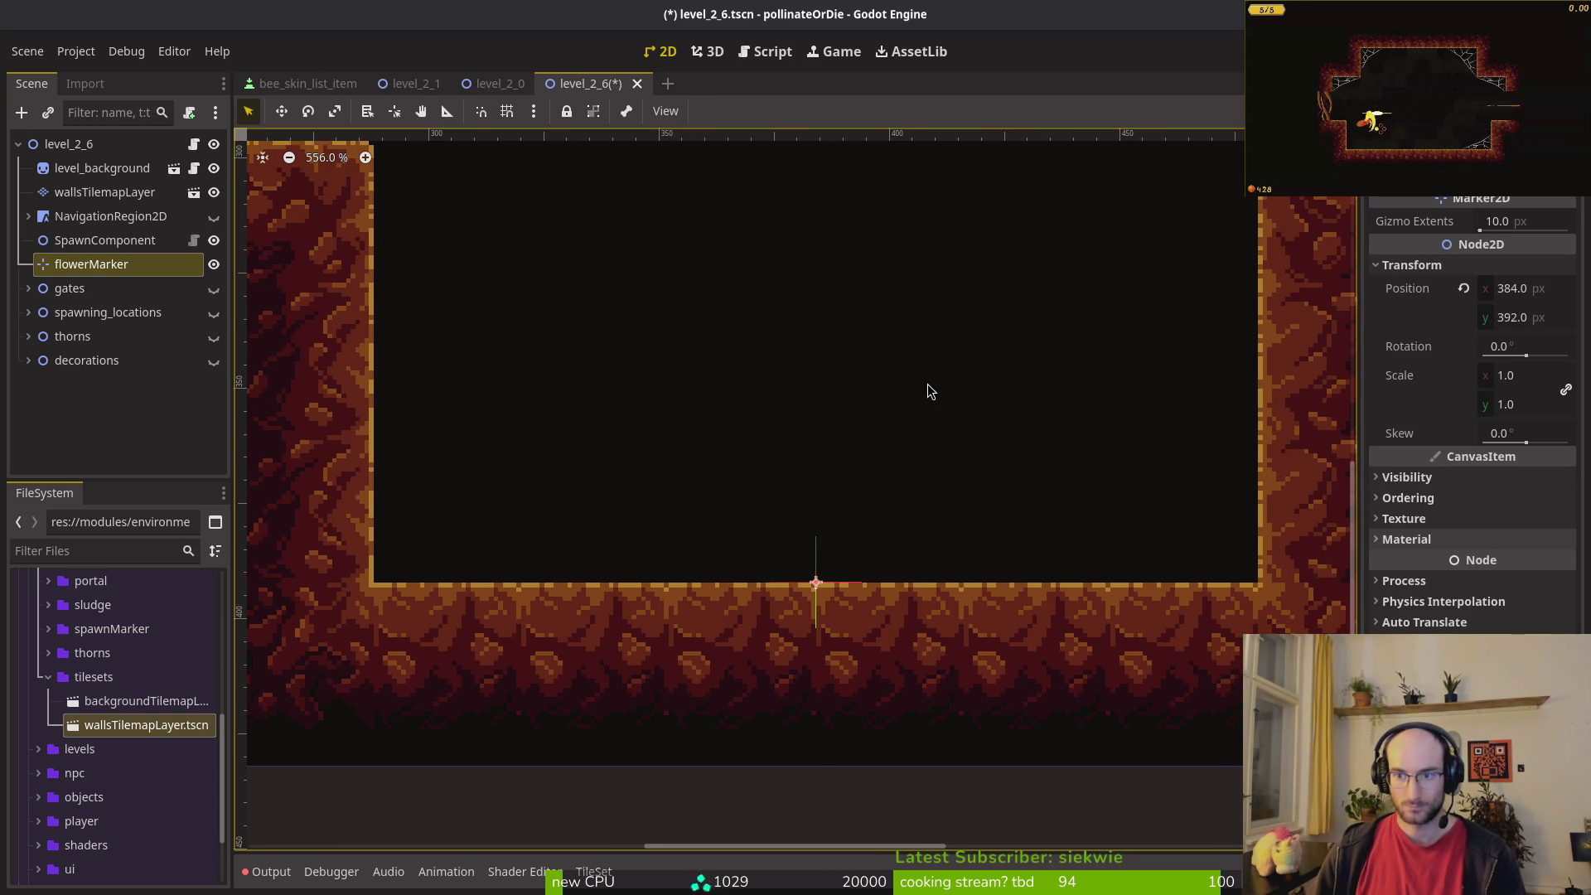
key("ctrl+s")
scroll(928, 385, "down", 10)
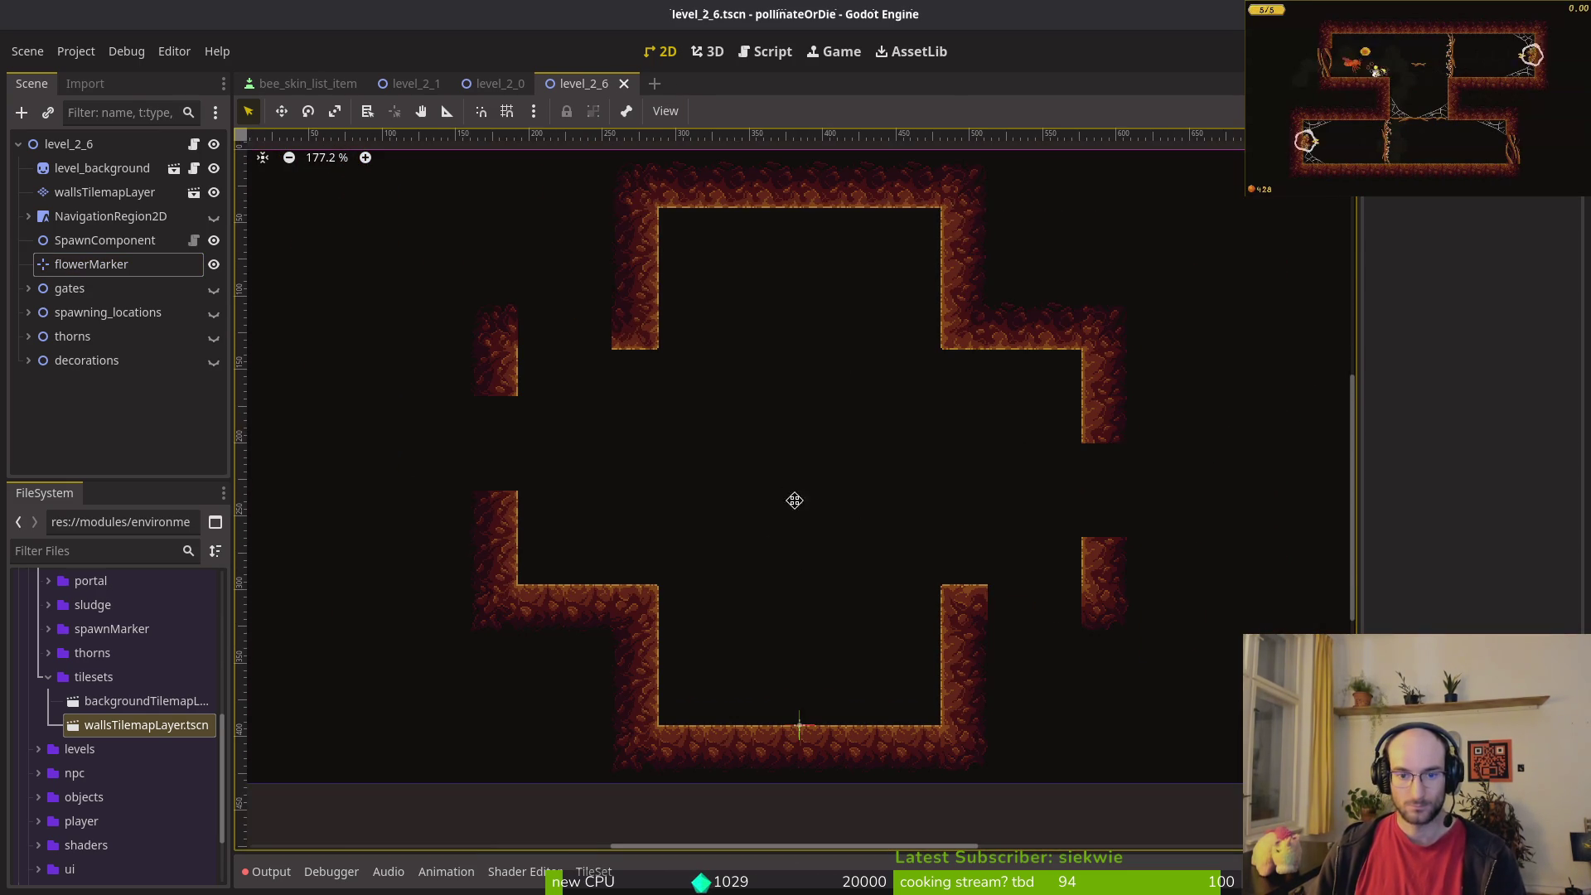
Extend the NavigationRegion2D polygon up into the top chamber and down into the bottom chamber.
left_click(108, 216)
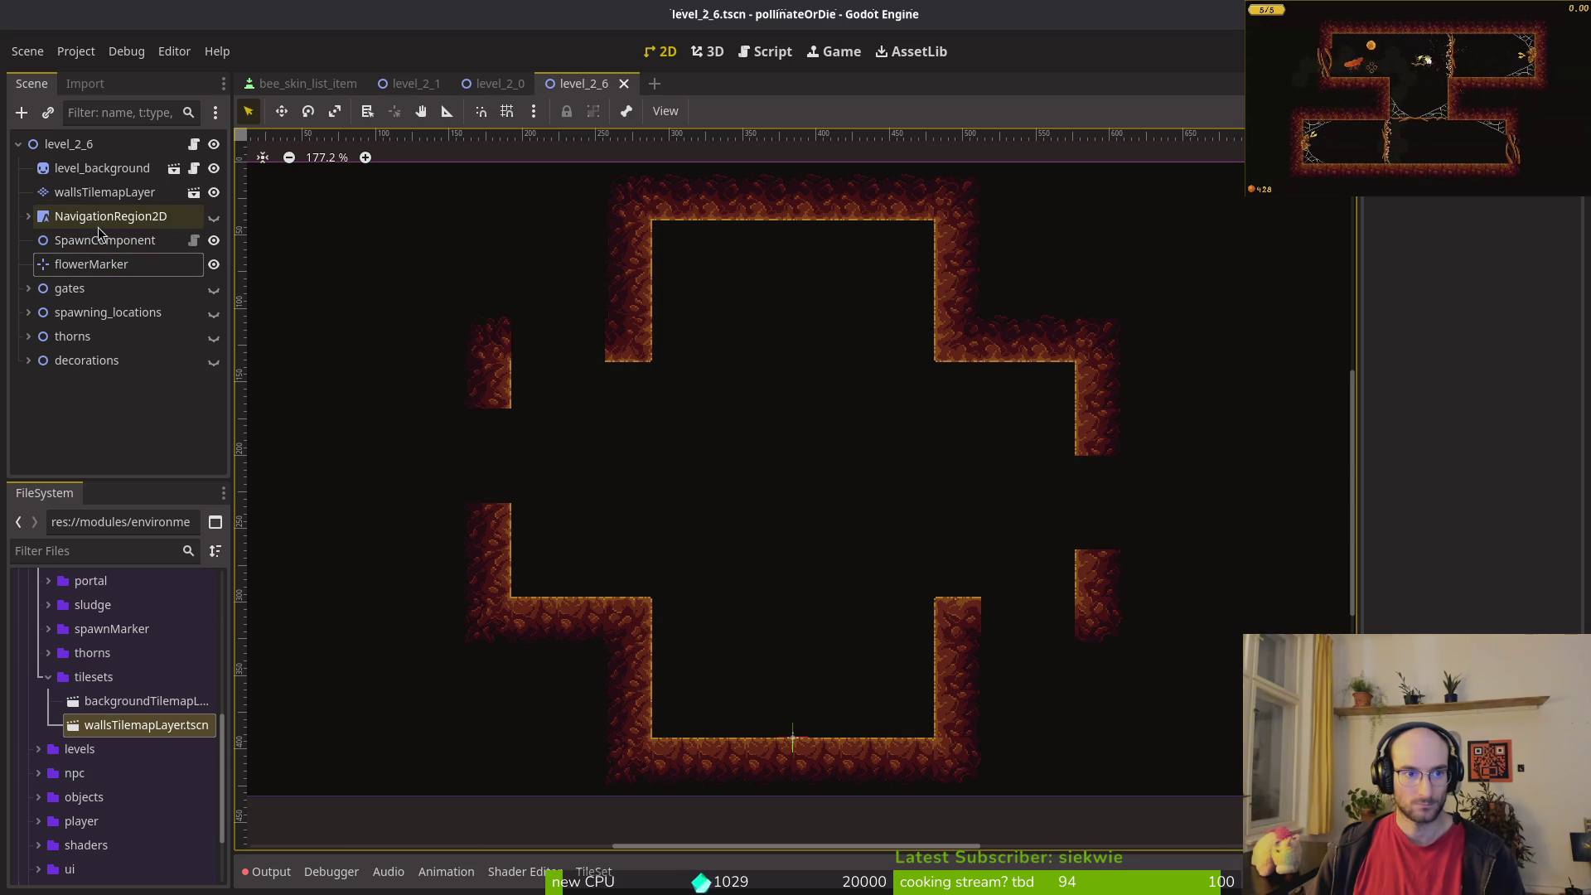
left_click(28, 216)
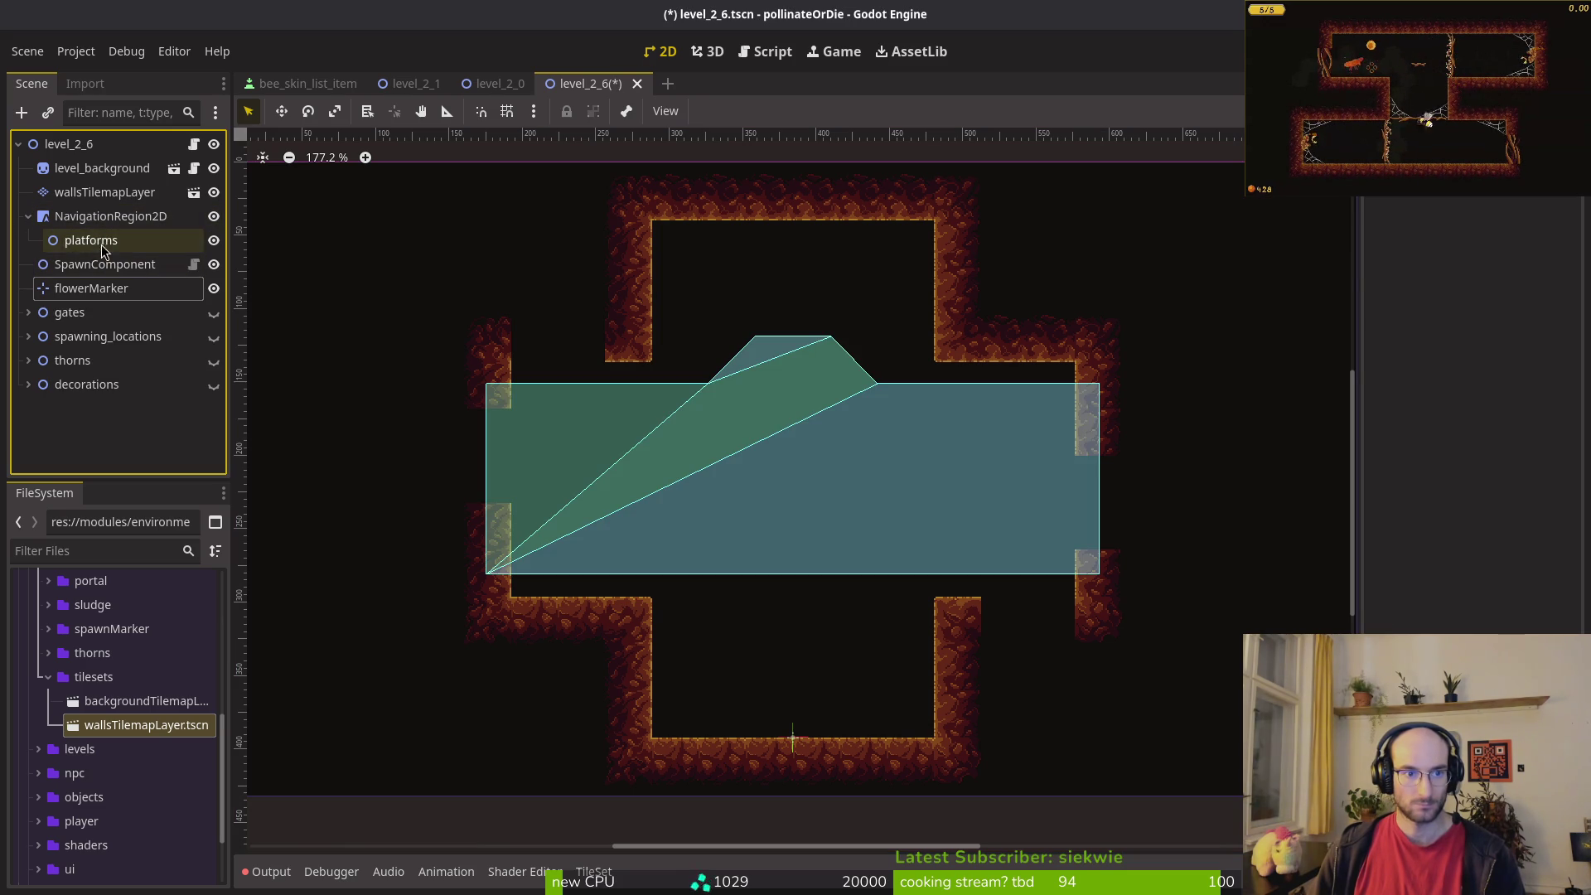
left_click(746, 320)
left_click_drag(746, 316, 655, 226)
left_click_drag(839, 315, 928, 214)
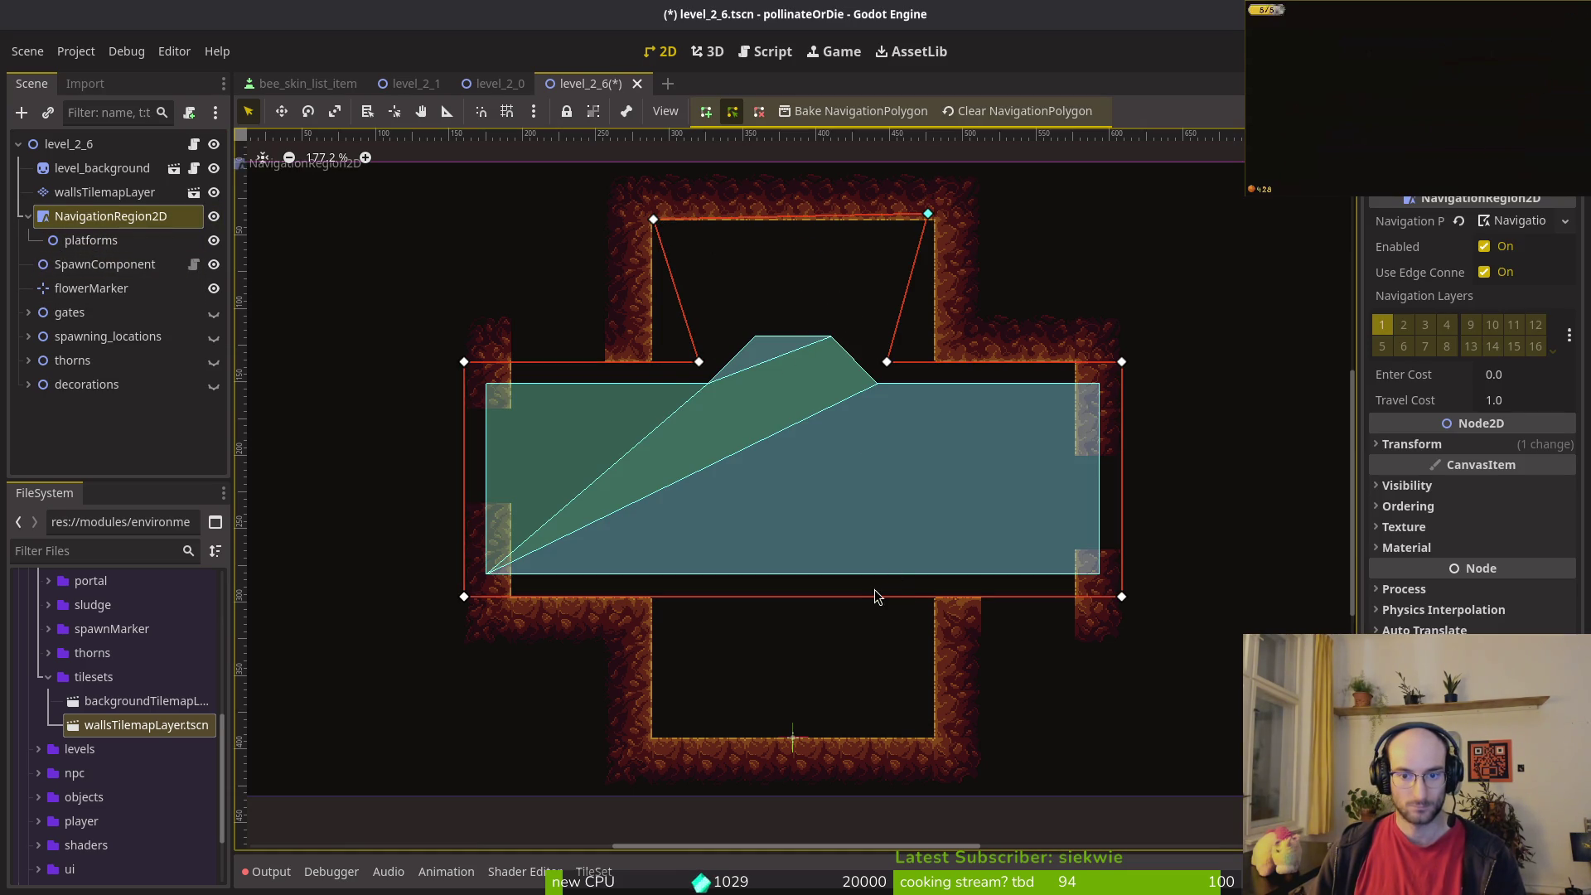
mouse_move(906, 597)
left_mouse_down()
mouse_move(903, 732)
mouse_move(934, 598)
mouse_move(895, 685)
mouse_move(924, 740)
left_mouse_up()
left_click(677, 664)
left_click_drag(676, 664, 653, 740)
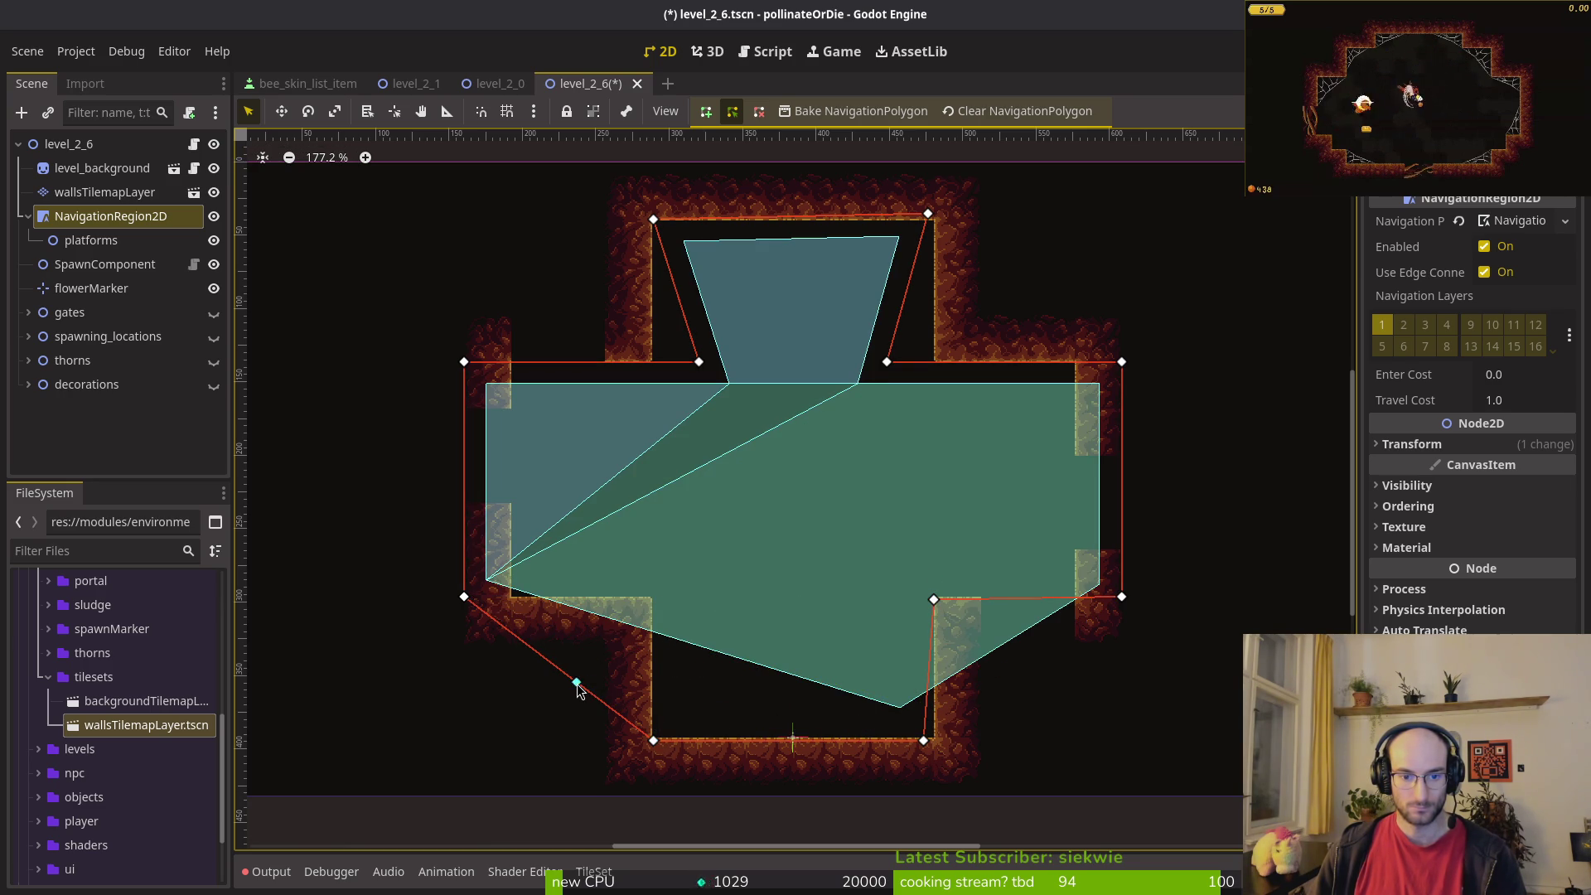
Snap the top-right, top-left and bottom-right navigation vertices onto the wall corners.
scroll(862, 278, "up", 3)
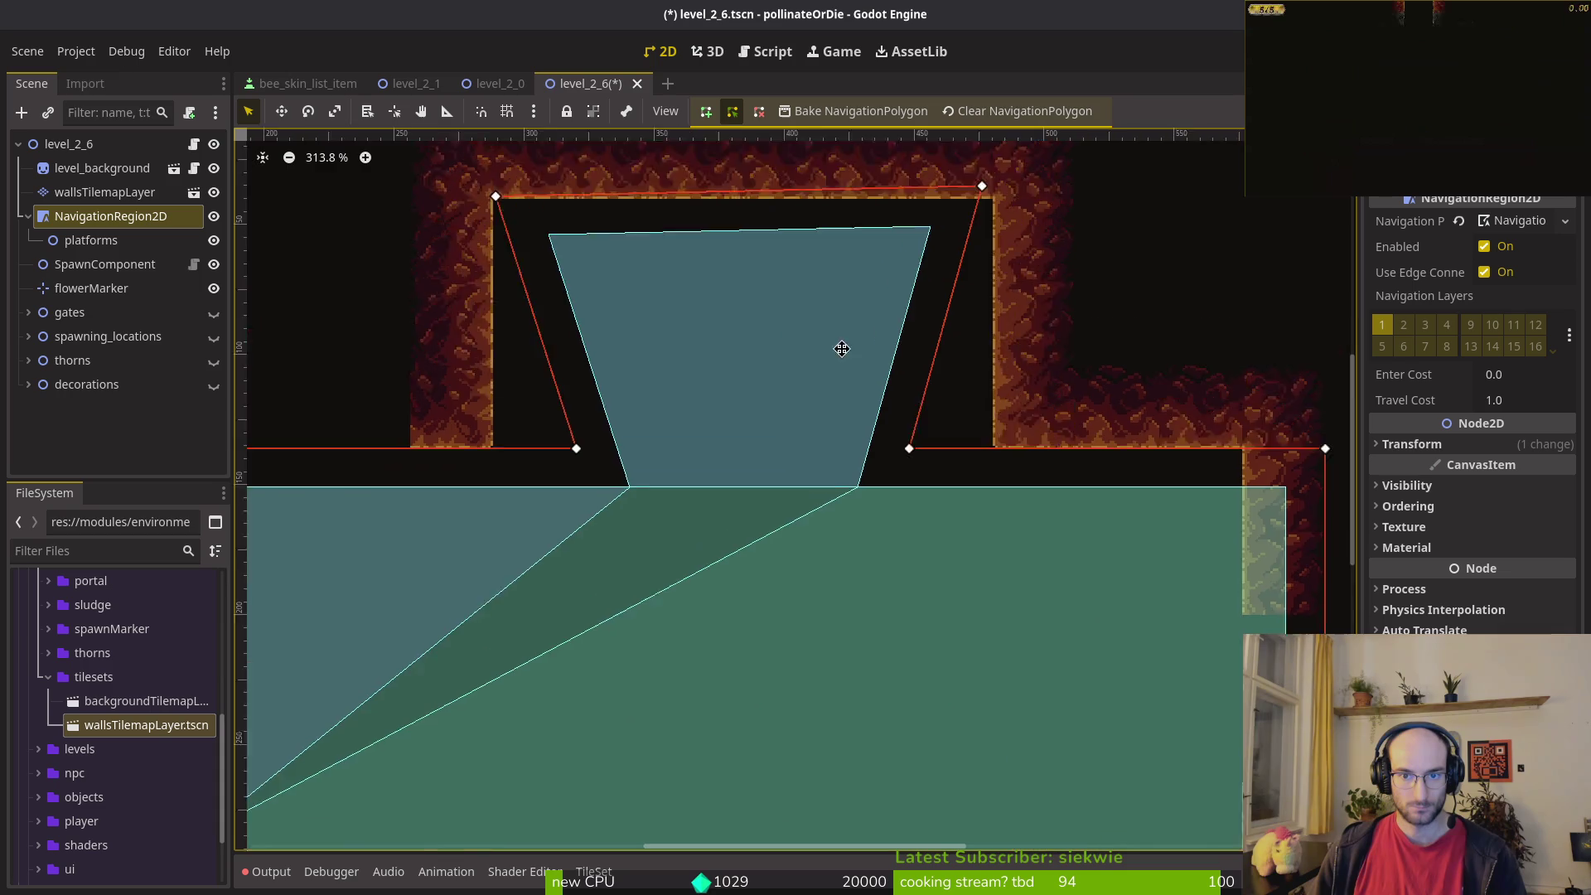
scroll(991, 166, "up", 8)
left_click_drag(925, 295, 971, 354)
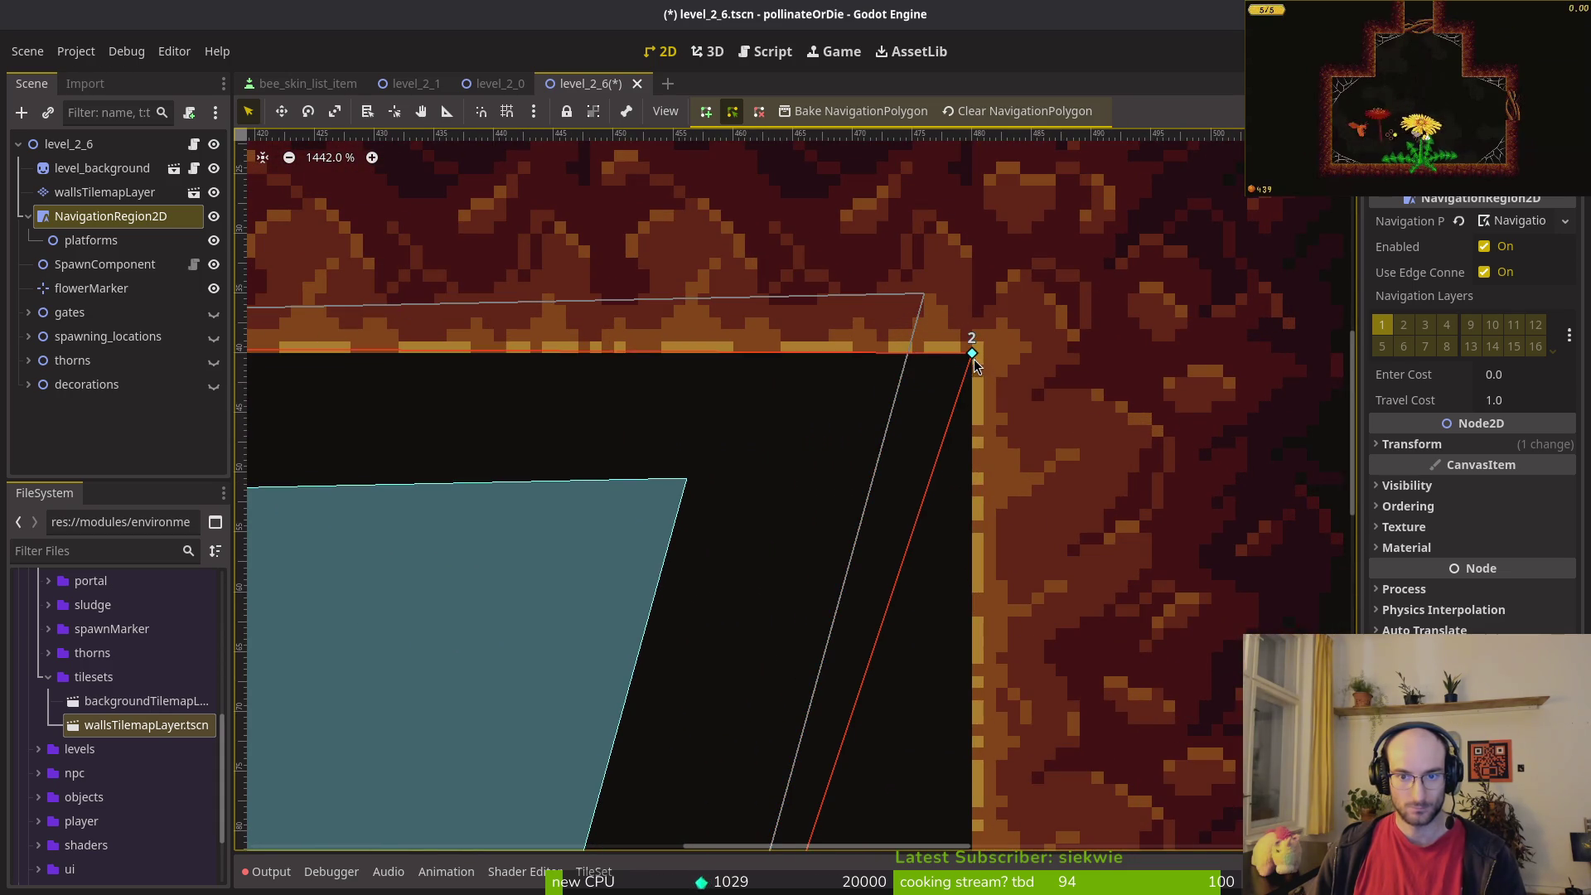
scroll(688, 398, "down", 3)
scroll(779, 355, "up", 3)
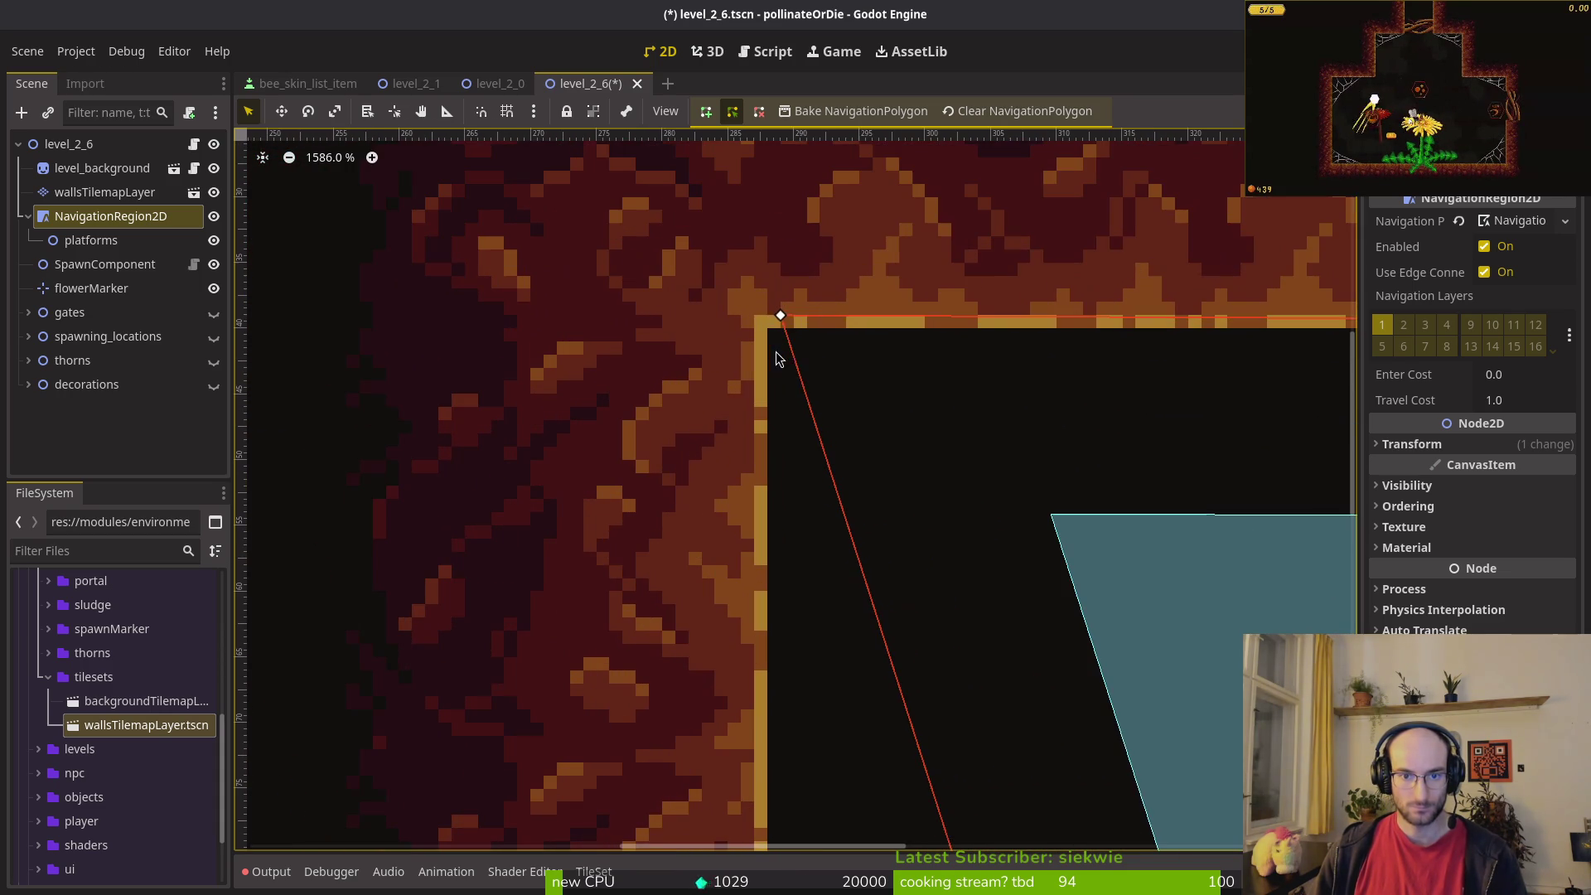
left_click_drag(783, 317, 771, 327)
scroll(796, 398, "down", 6)
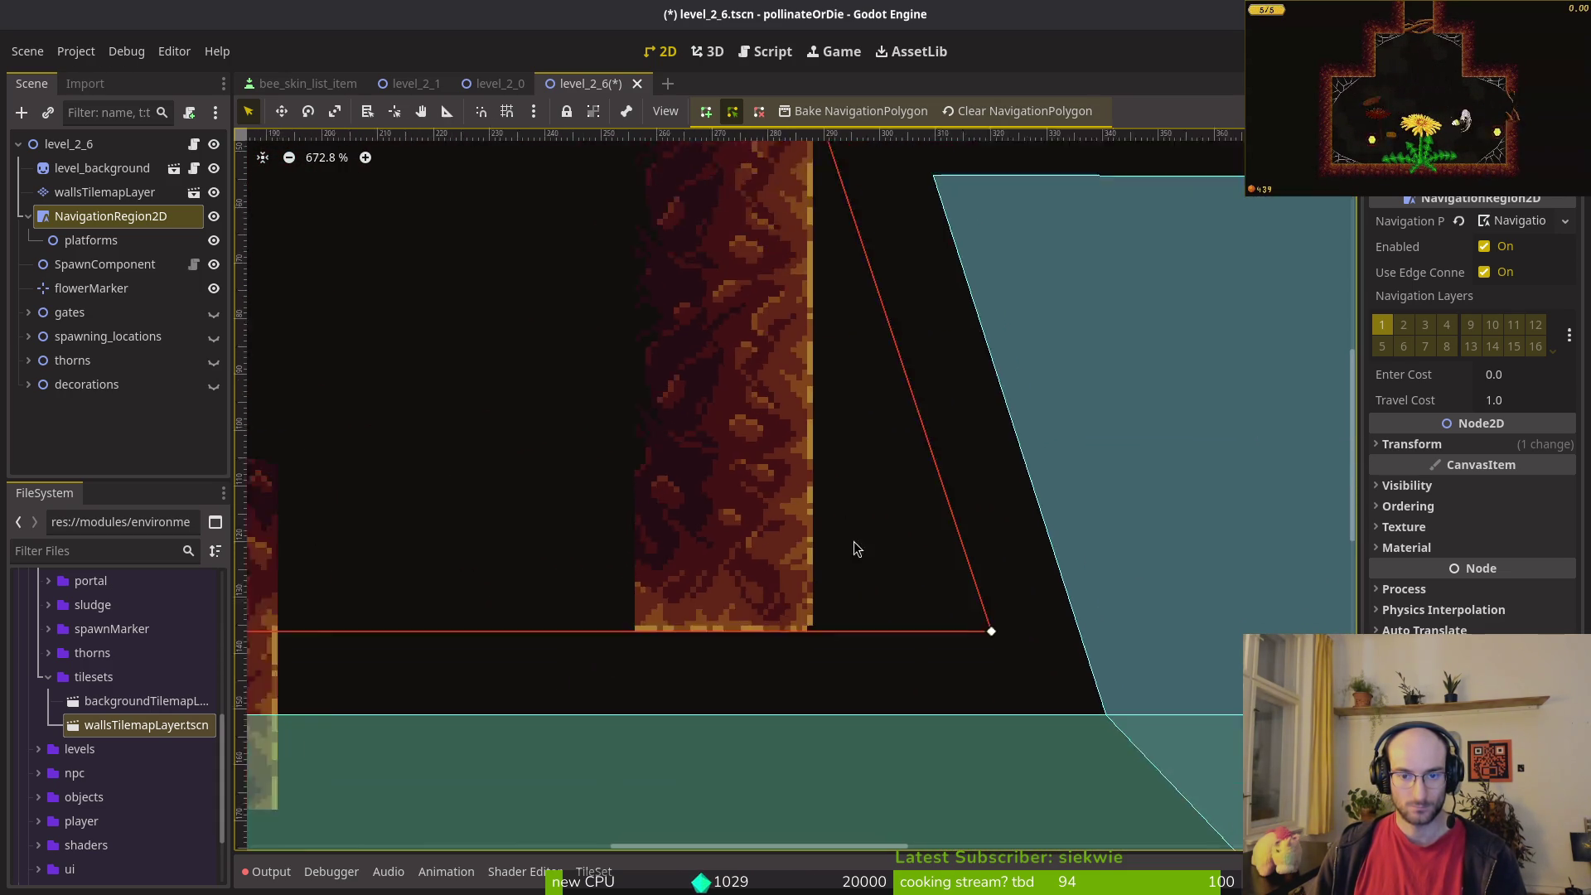
scroll(1249, 514, "up", 6)
left_click_drag(1266, 501, 924, 492)
scroll(887, 516, "down", 6)
scroll(653, 479, "up", 6)
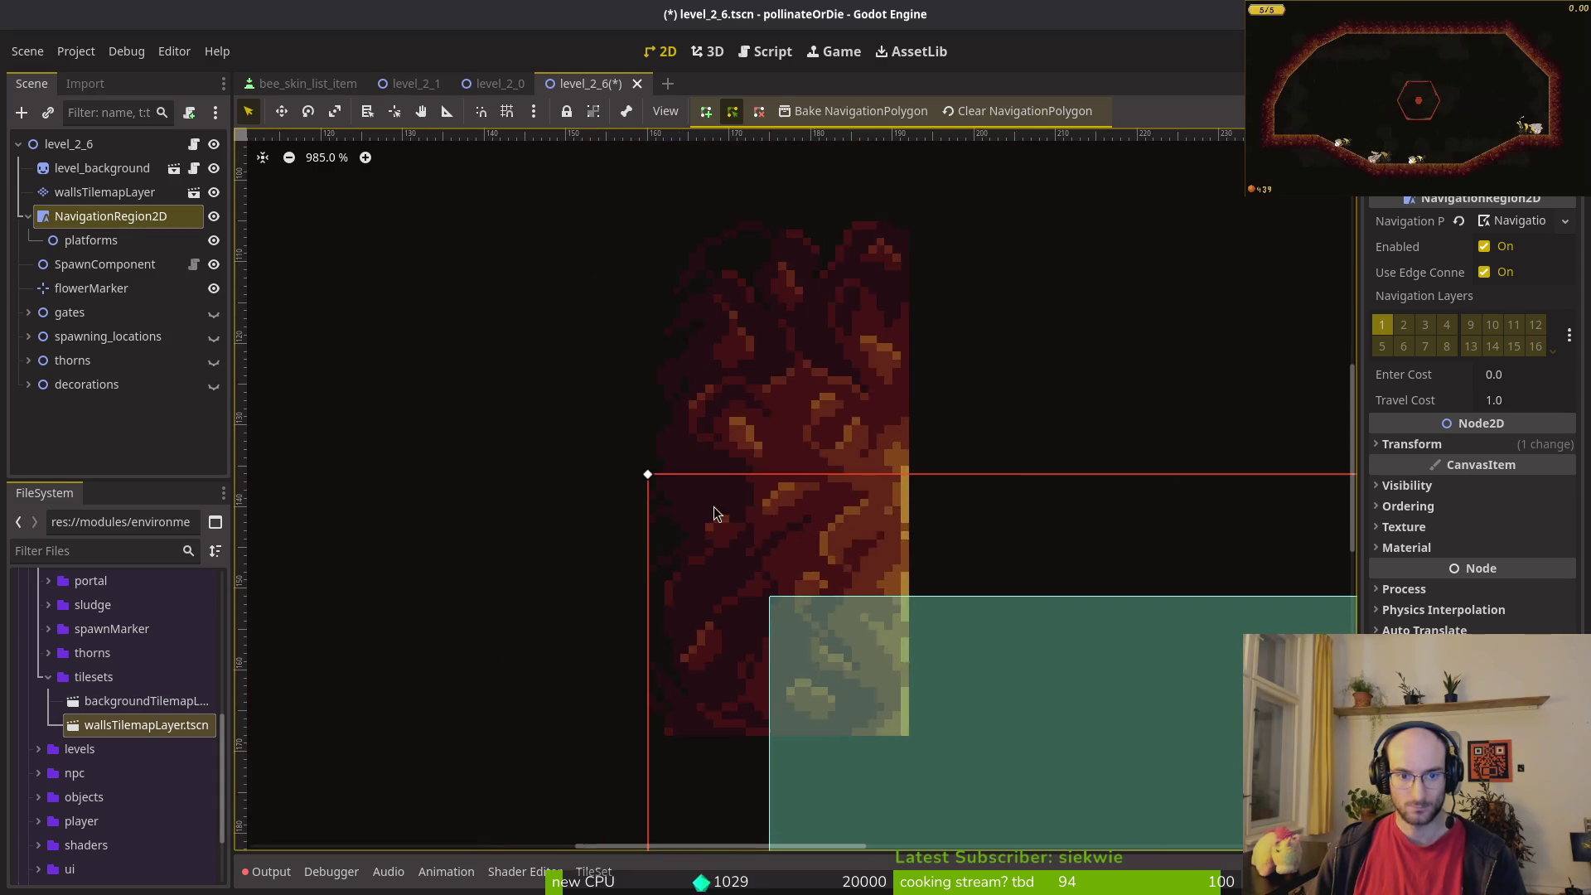
mouse_move(652, 472)
left_mouse_down()
mouse_move(668, 454)
mouse_move(1061, 456)
left_mouse_up()
scroll(1077, 539, "down", 3)
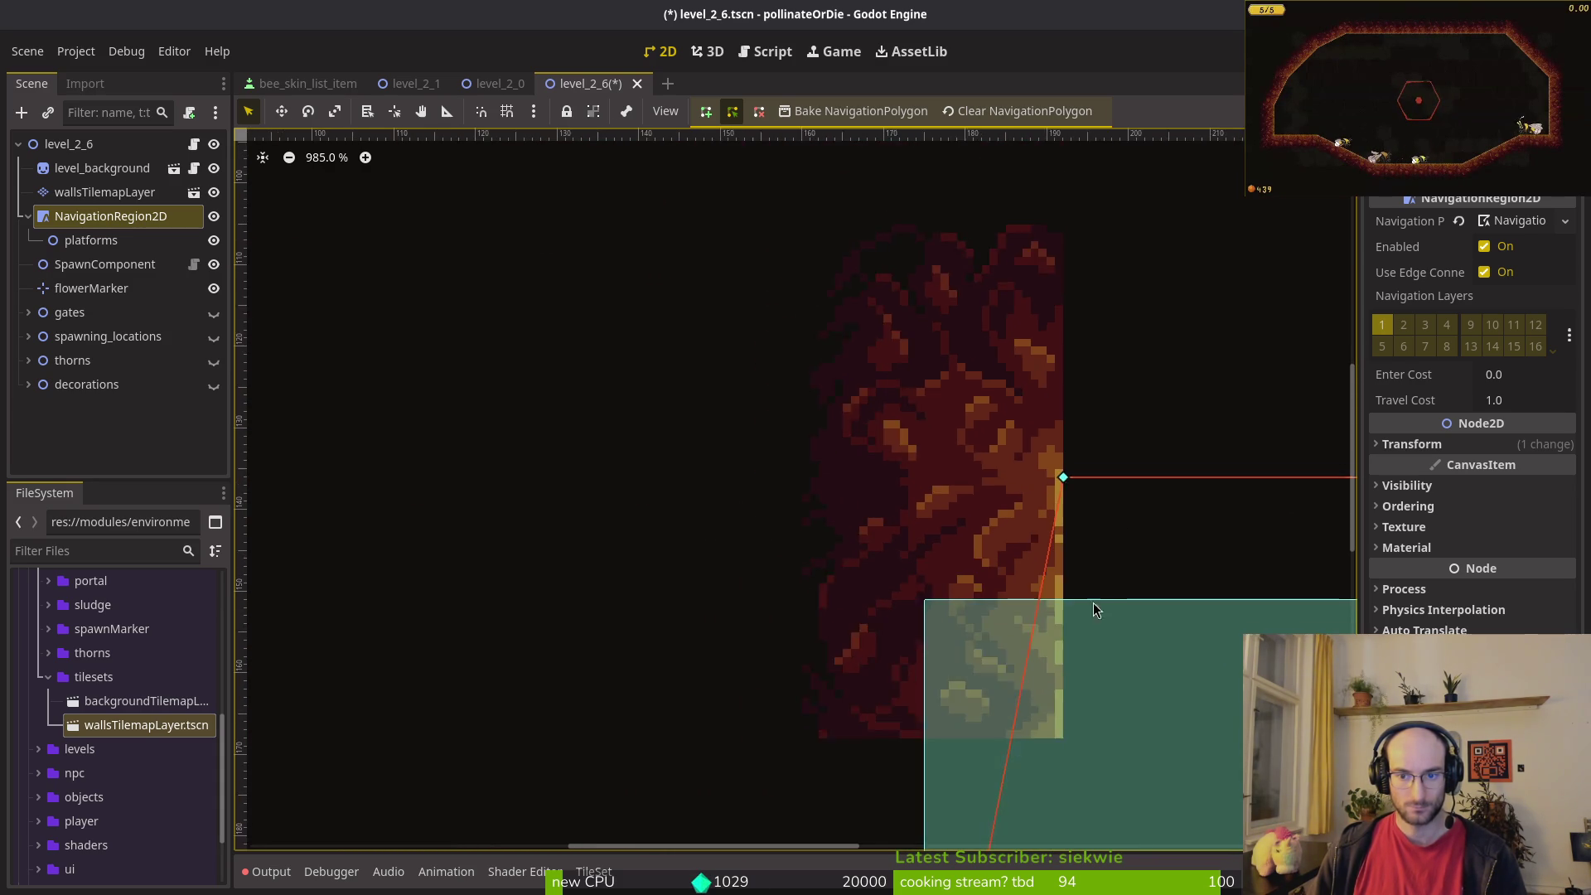
scroll(700, 538, "down", 5)
Align vertex 10, an outer vertex and vertex 7 with their tile corners.
left_click_drag(423, 528, 694, 526)
scroll(694, 525, "right", 5)
scroll(895, 477, "up", 4)
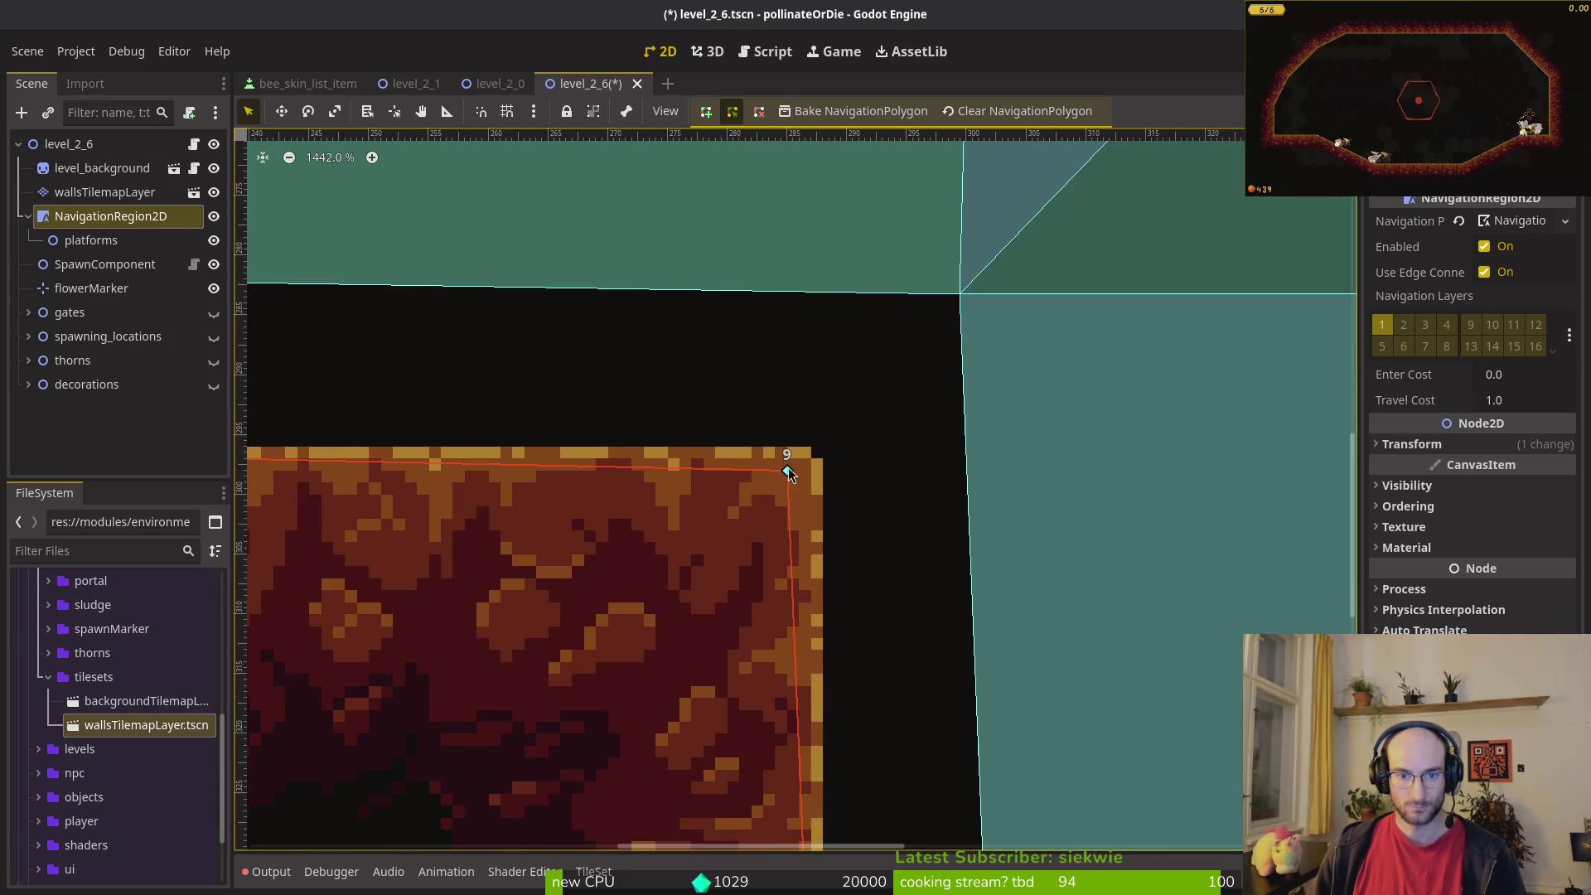
left_click_drag(787, 469, 822, 449)
scroll(830, 470, "down", 5)
scroll(721, 476, "down", 5)
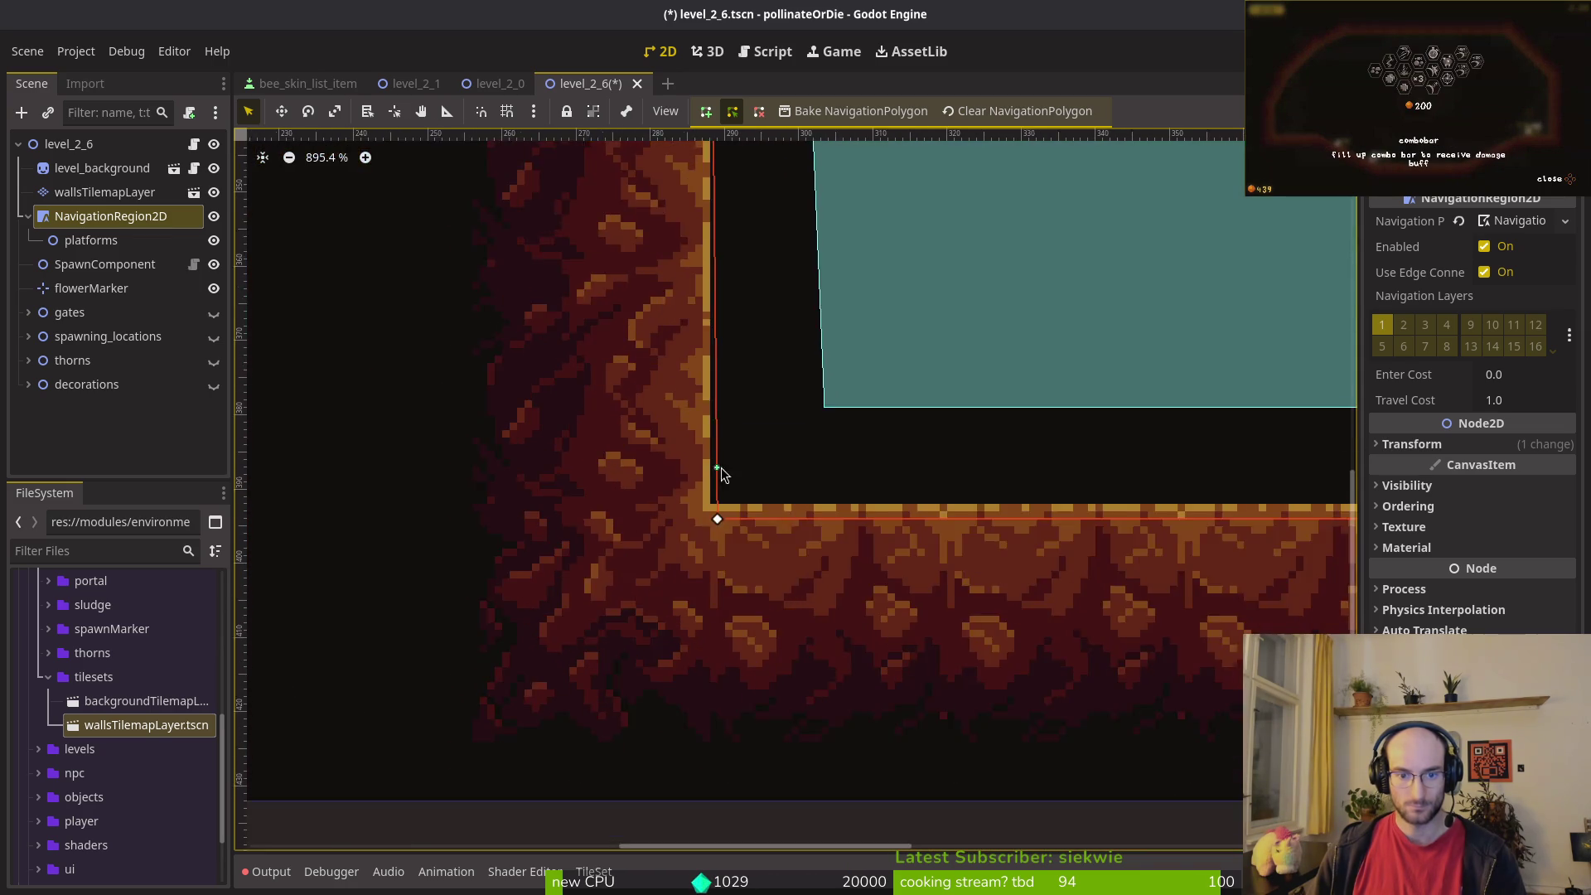
scroll(721, 477, "up", 3)
scroll(775, 497, "down", 3)
scroll(478, 520, "right", 5)
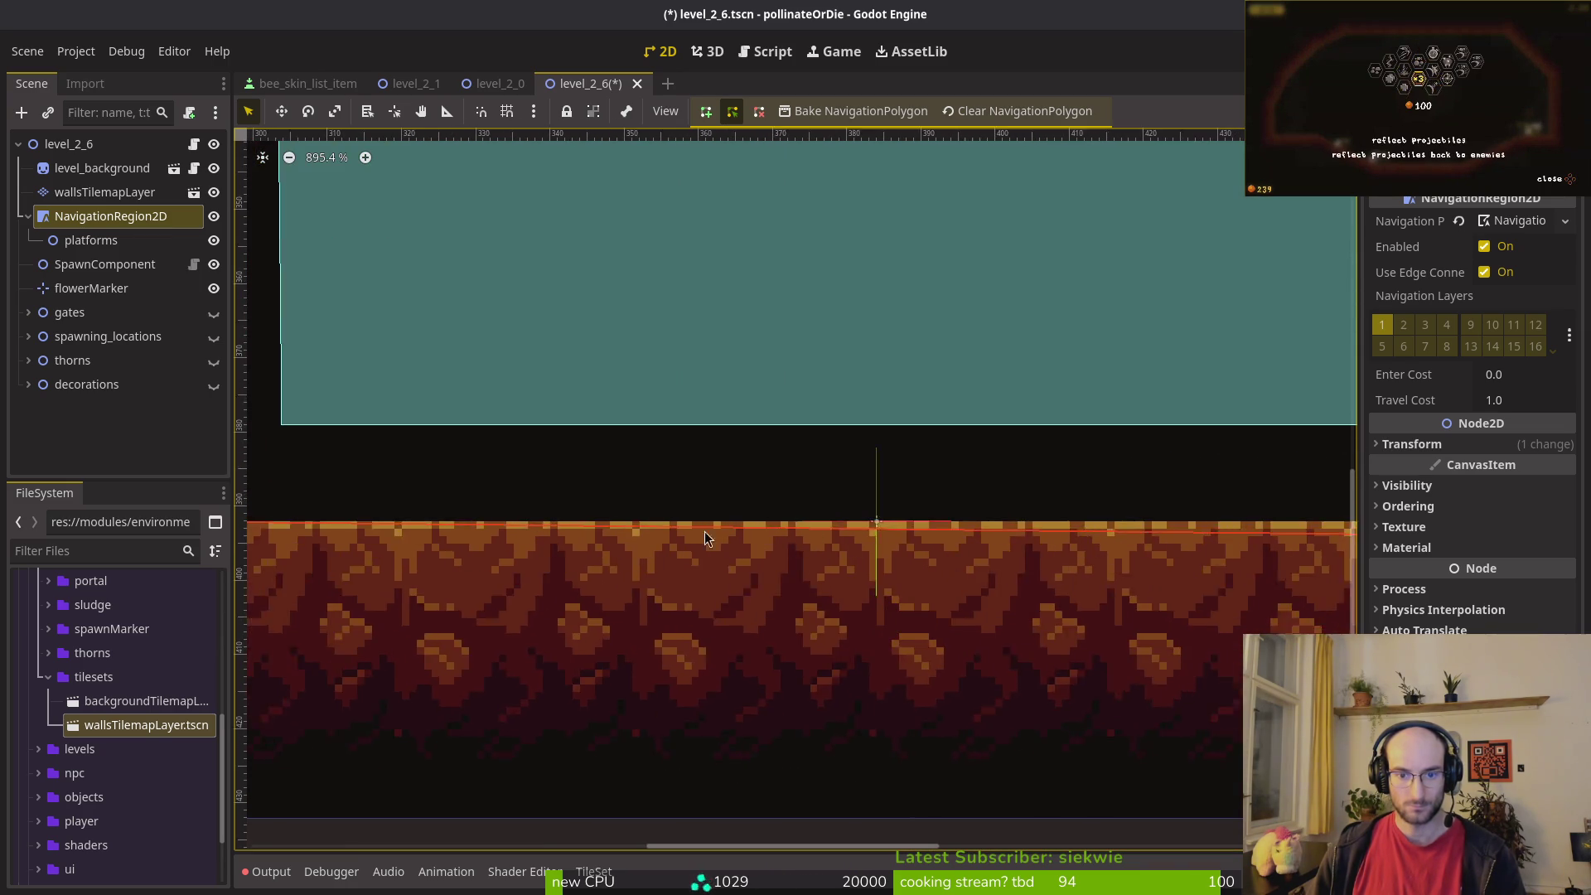
scroll(999, 508, "right", 6)
scroll(783, 593, "up", 8)
left_click_drag(774, 595, 897, 560)
scroll(757, 700, "down", 6)
scroll(757, 684, "up", 3)
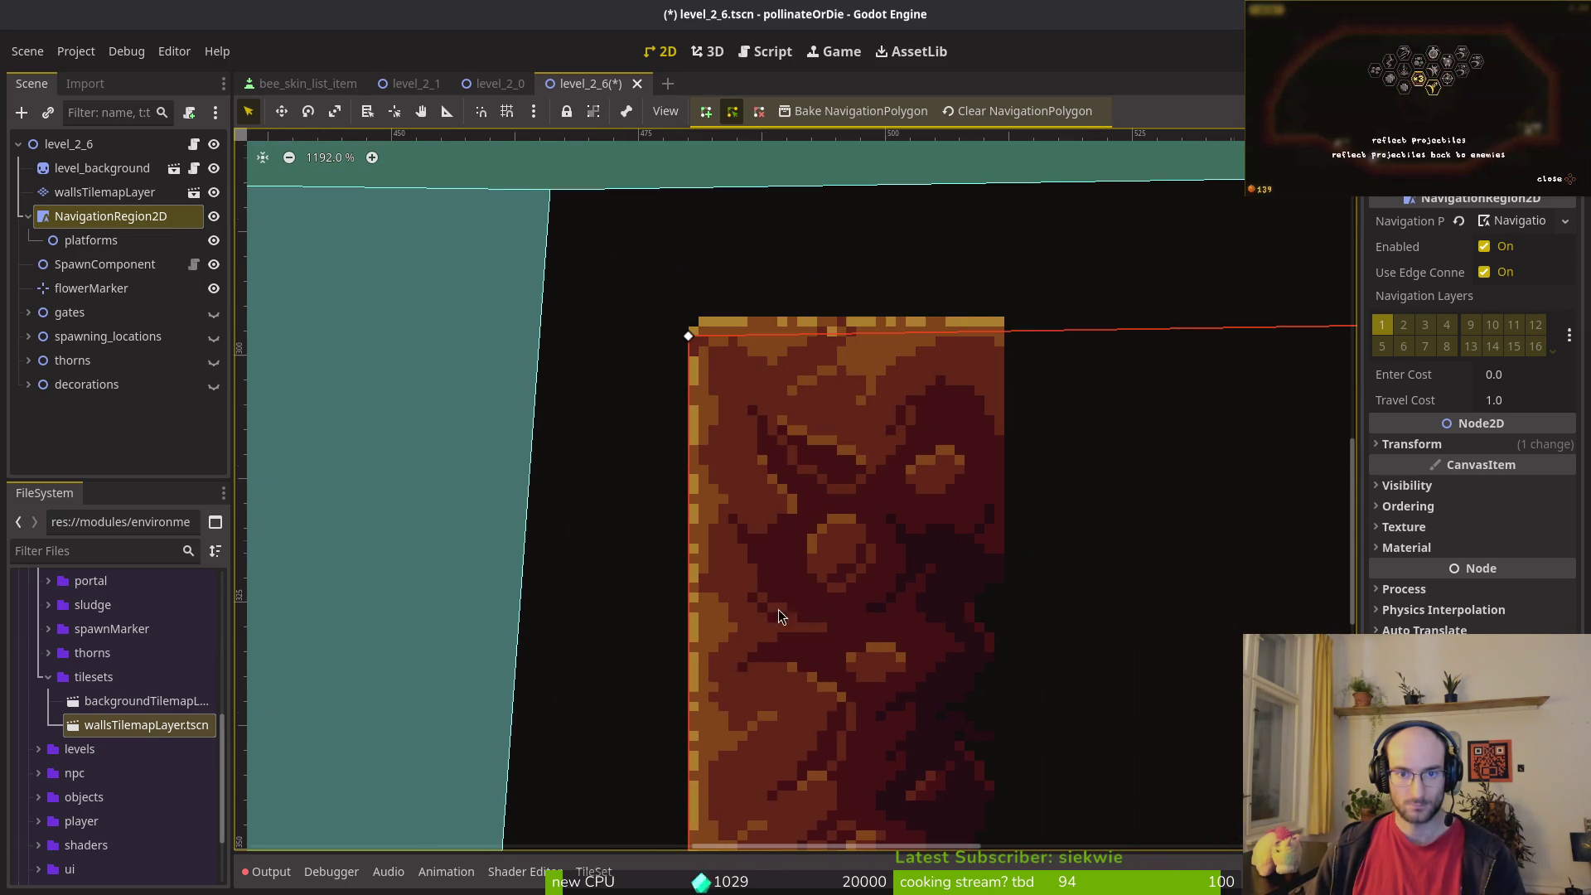
scroll(693, 332, "up", 1)
Place vertices 6 and 5 on the wall tile edges and snap the last vertex to its corner.
left_click_drag(689, 335, 689, 318)
scroll(820, 415, "down", 5)
scroll(1056, 449, "right", 3)
scroll(1058, 448, "up", 3)
left_click_drag(980, 455, 792, 456)
scroll(957, 413, "up", 2)
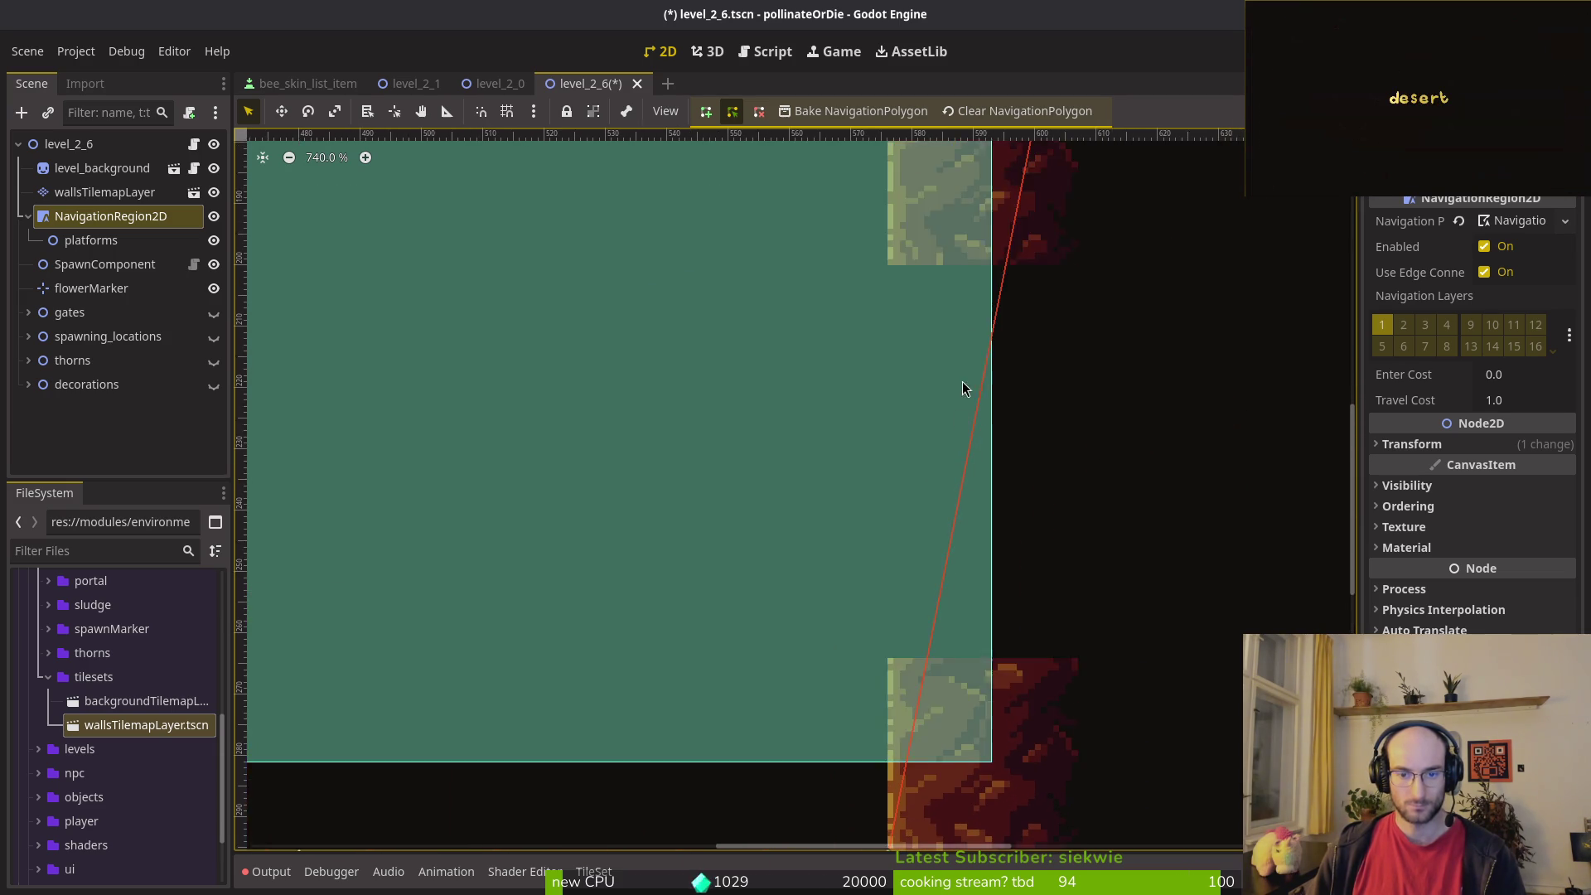
scroll(958, 413, "up", 10)
left_click_drag(1092, 369, 801, 368)
scroll(763, 489, "down", 5)
scroll(763, 489, "down", 6)
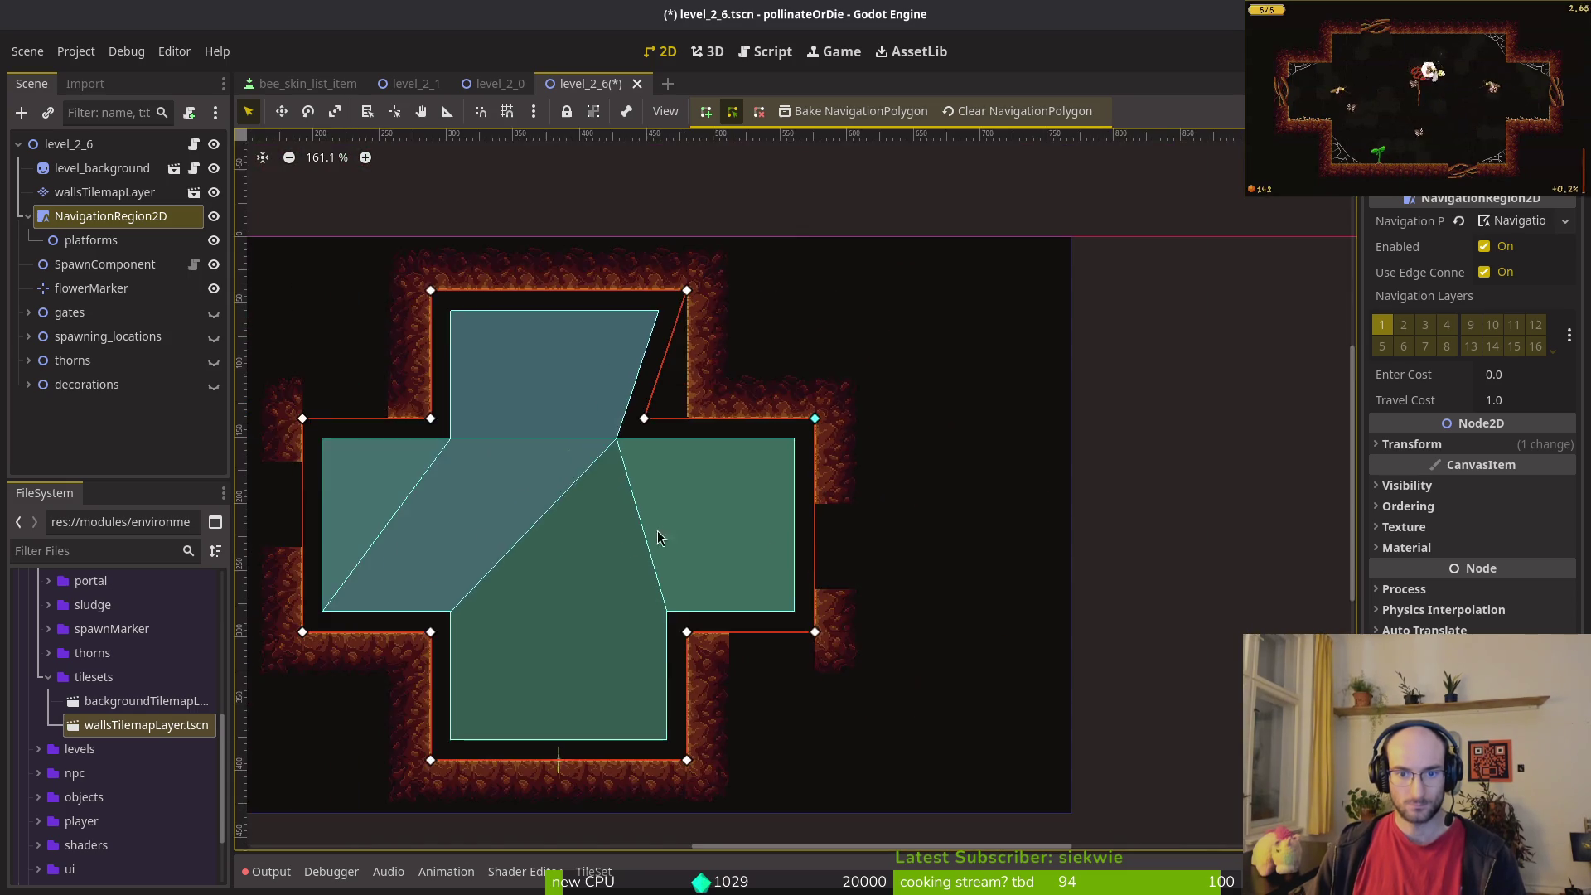
Deselect the navigation region to rebake its mesh, then save level_2_6.
key("Escape")
scroll(716, 514, "up", 3)
left_click(716, 514)
scroll(789, 376, "up", 5)
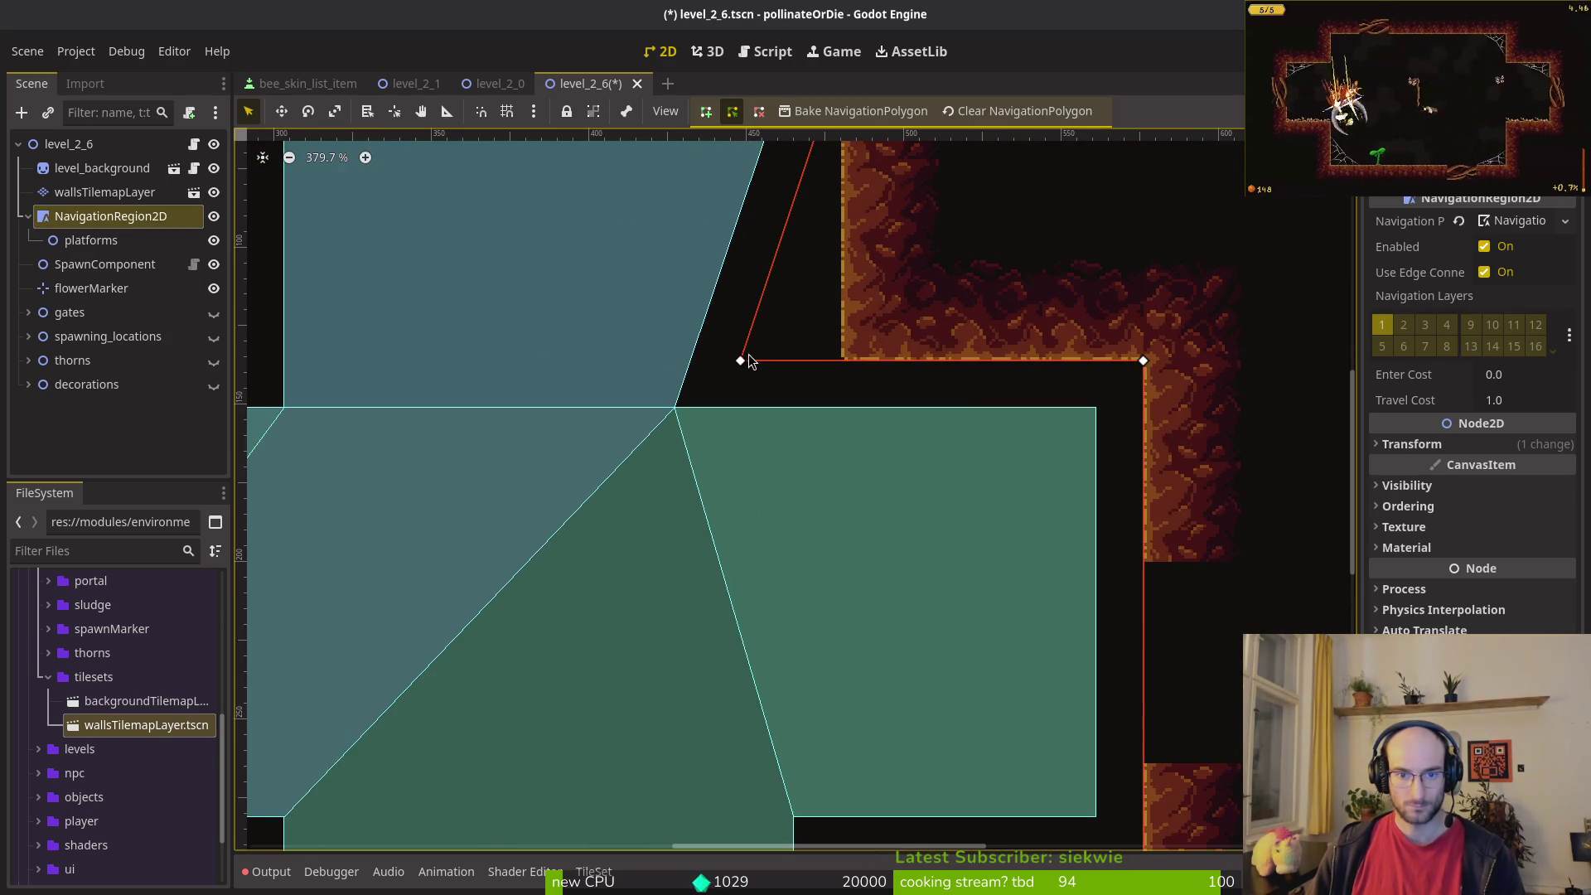
scroll(842, 357, "up", 7)
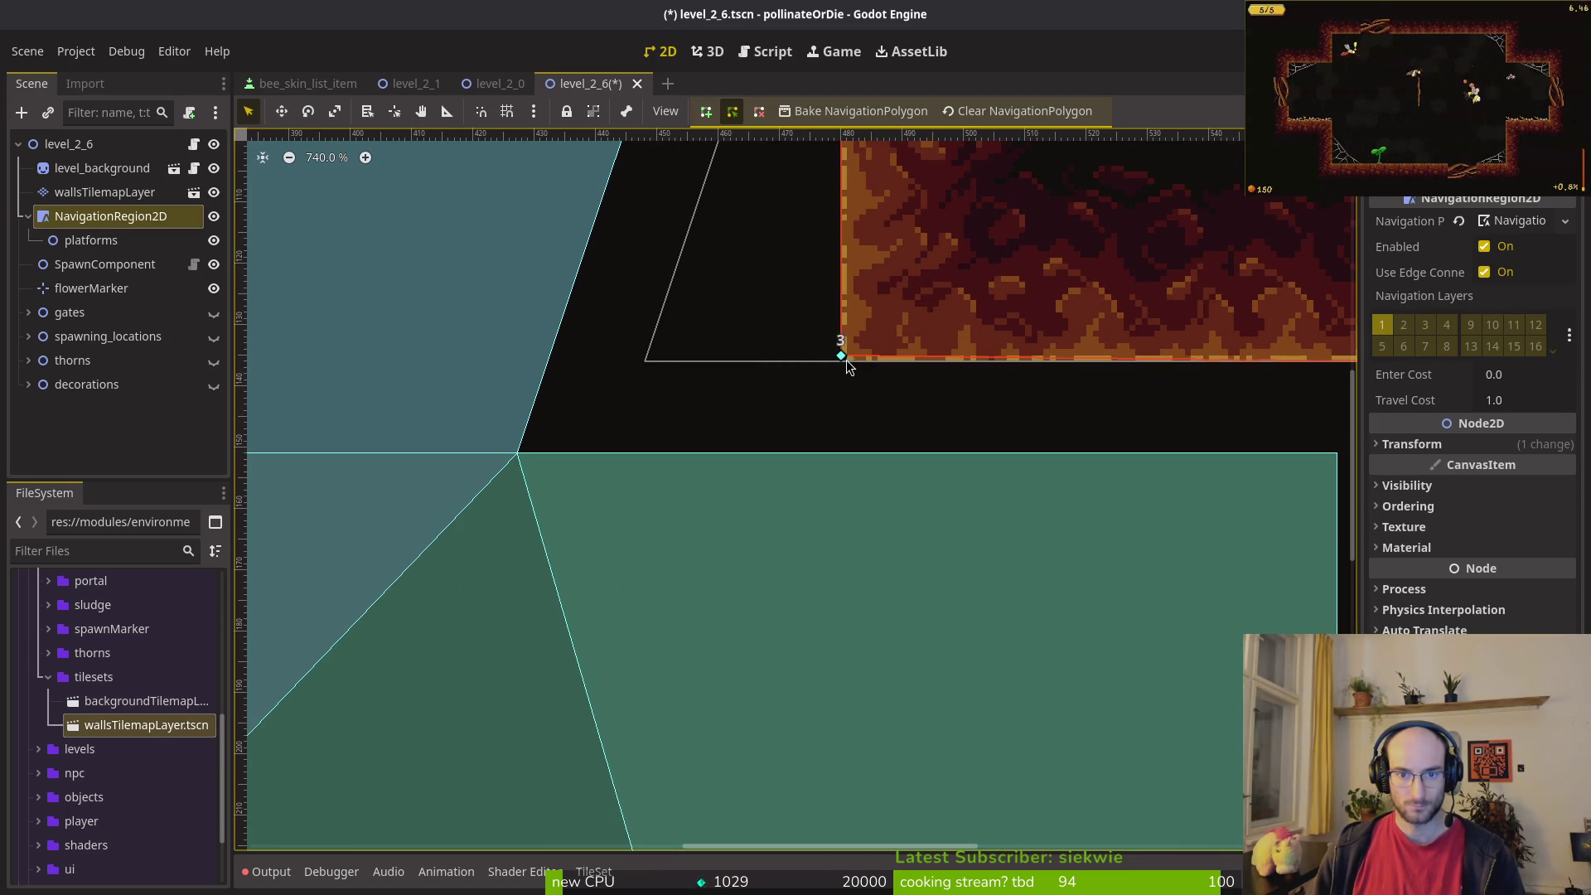
scroll(842, 364, "down", 5)
scroll(808, 434, "down", 3)
key("Escape")
key("ctrl+s")
scroll(804, 540, "down", 3)
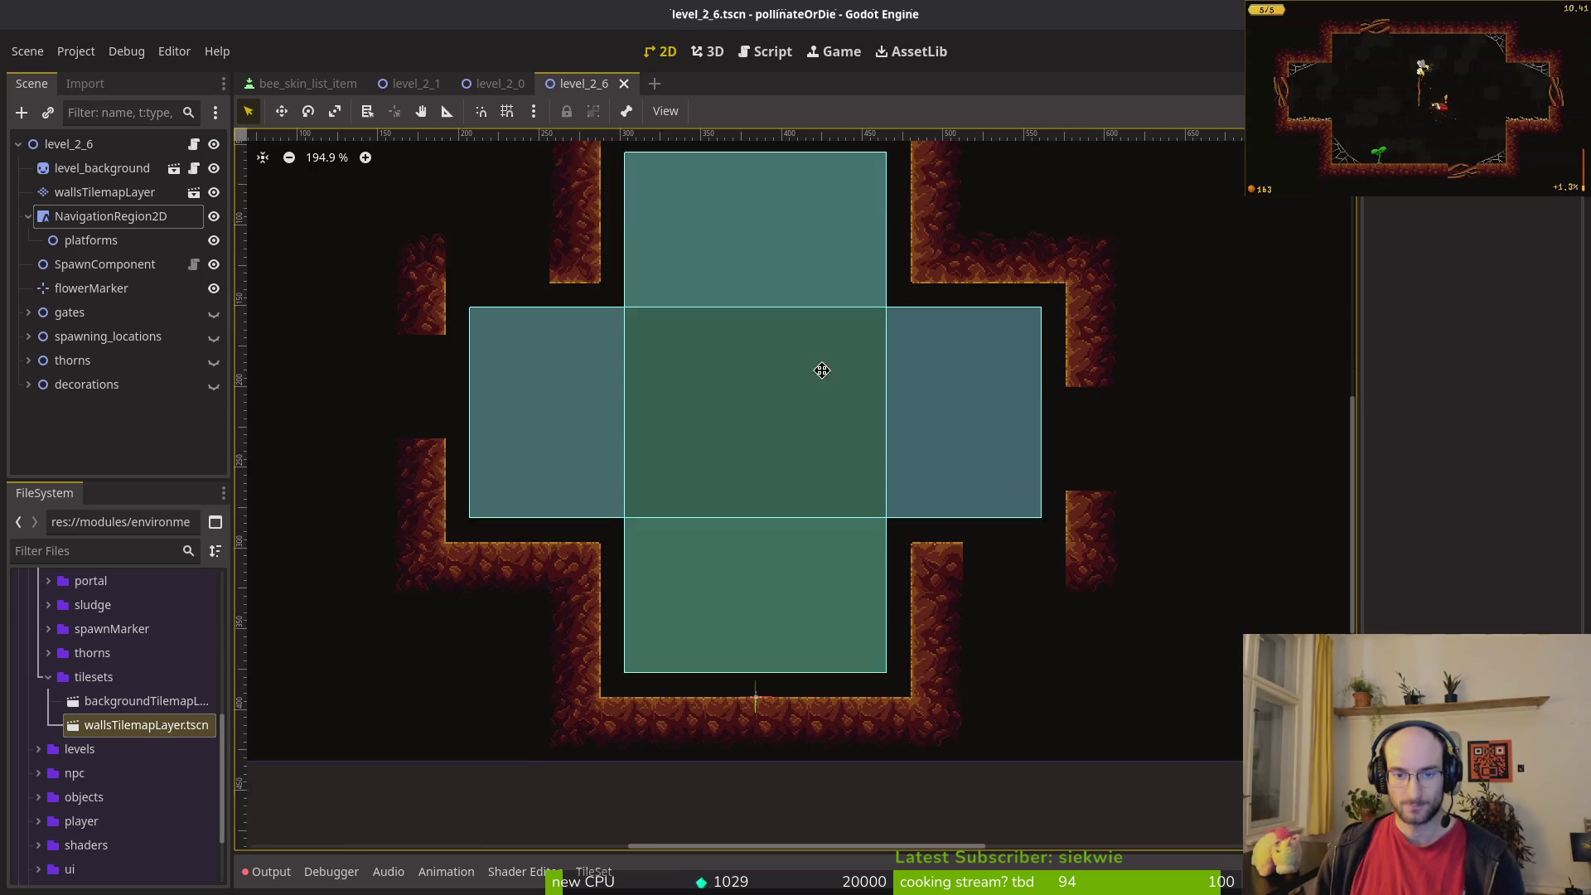
Collapse the navigation region, then expand the gates node and make the gates visible.
left_click(25, 215)
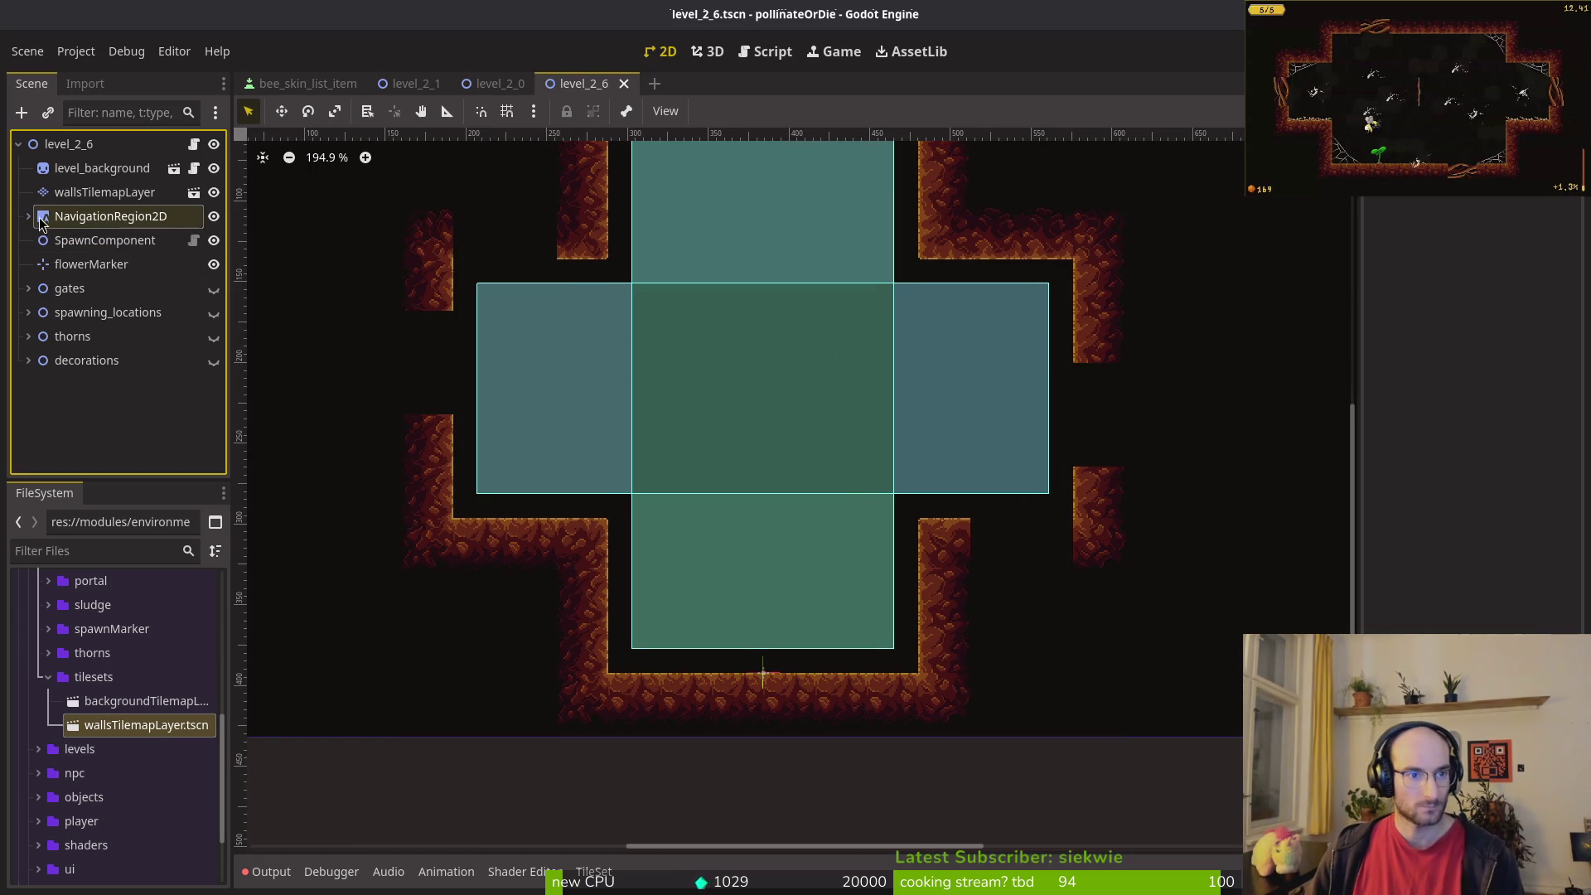
left_click(28, 287)
left_click(213, 288)
scroll(389, 383, "up", 3)
scroll(389, 383, "up", 4)
Move the west and south gates onto the room's walls.
left_click_drag(425, 407, 540, 426)
scroll(623, 546, "down", 3)
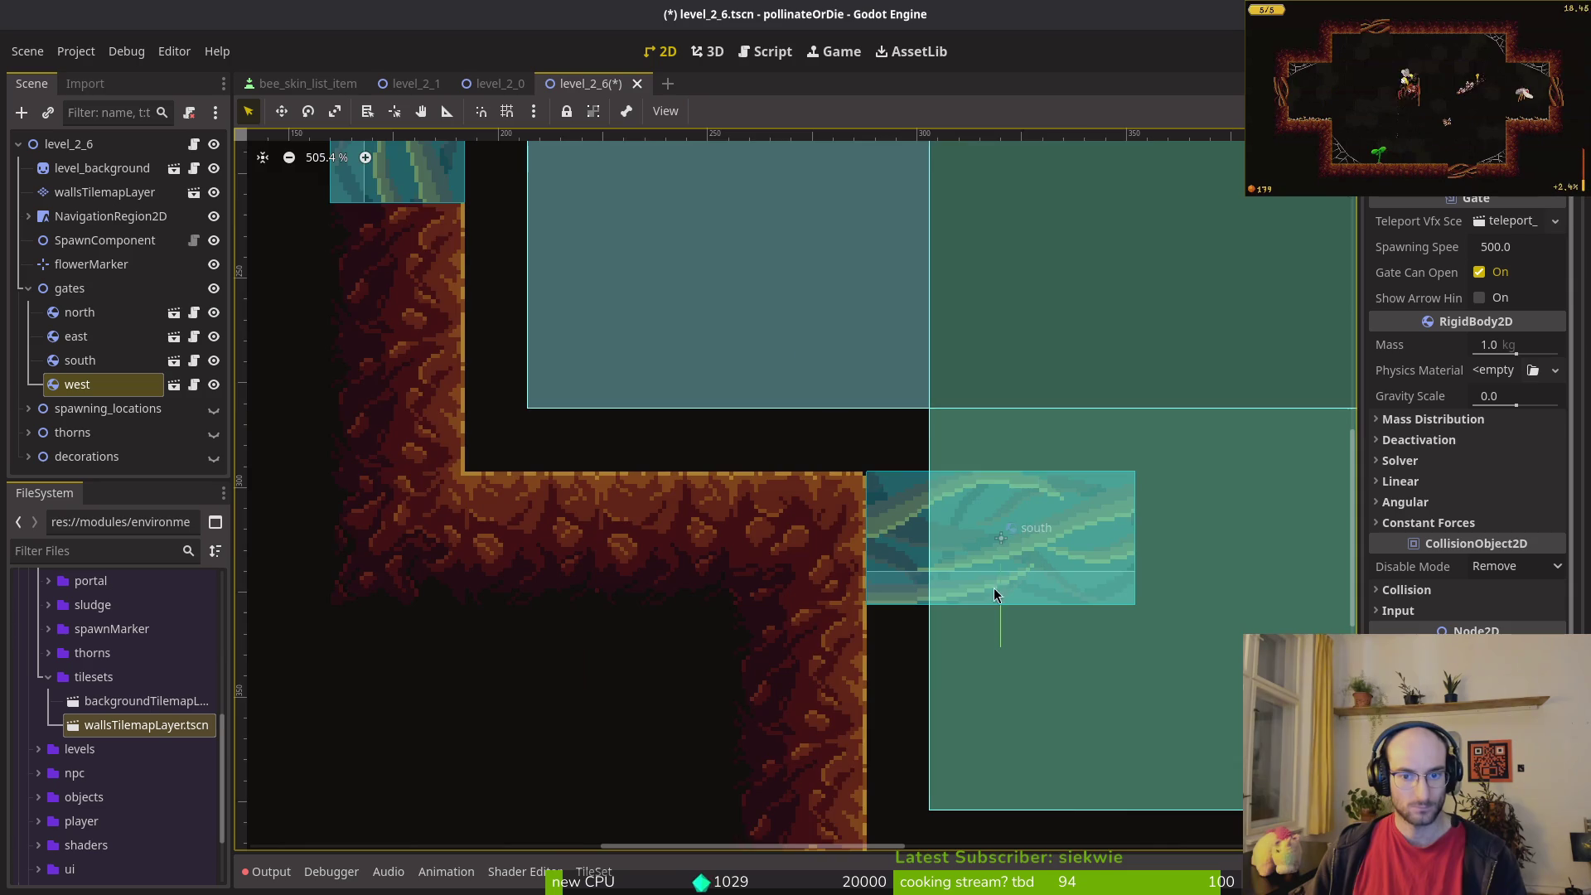
scroll(992, 585, "right", 5)
scroll(729, 261, "down", 3)
scroll(888, 428, "right", 3)
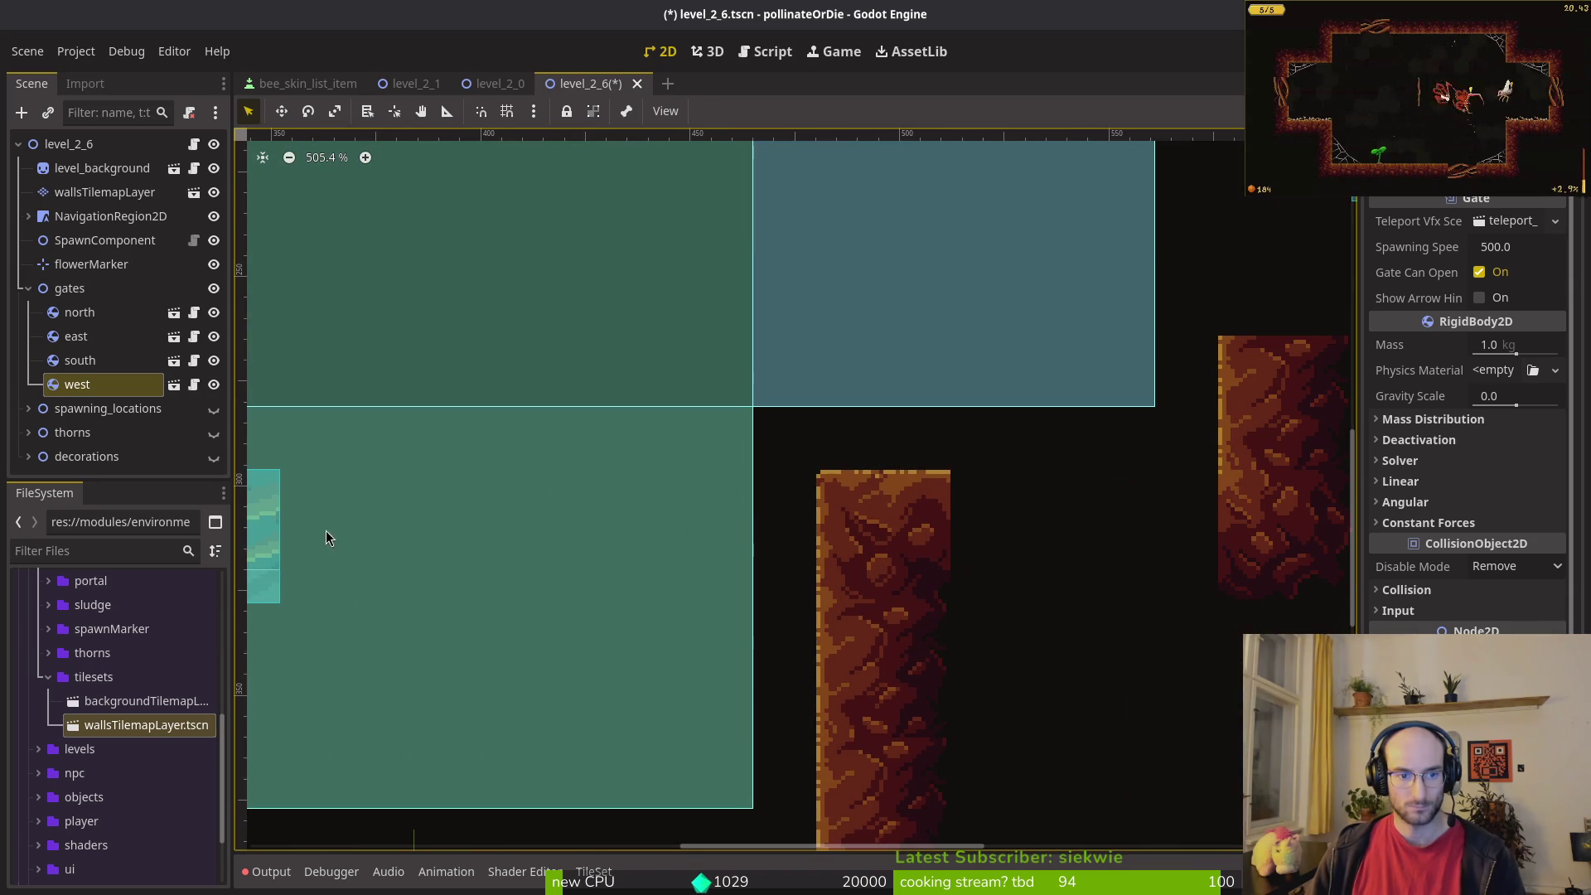
left_click_drag(272, 544, 1194, 522)
scroll(1073, 394, "right", 5)
scroll(1073, 395, "up", 2)
Place the east gate on the right wall, nudge south, shift north left, and save.
mouse_move(942, 251)
left_mouse_down()
mouse_move(795, 423)
mouse_move(807, 384)
left_mouse_up()
left_click_drag(658, 674, 663, 671)
scroll(655, 599, "down", 2)
scroll(1096, 498, "down", 4)
scroll(940, 293, "up", 1)
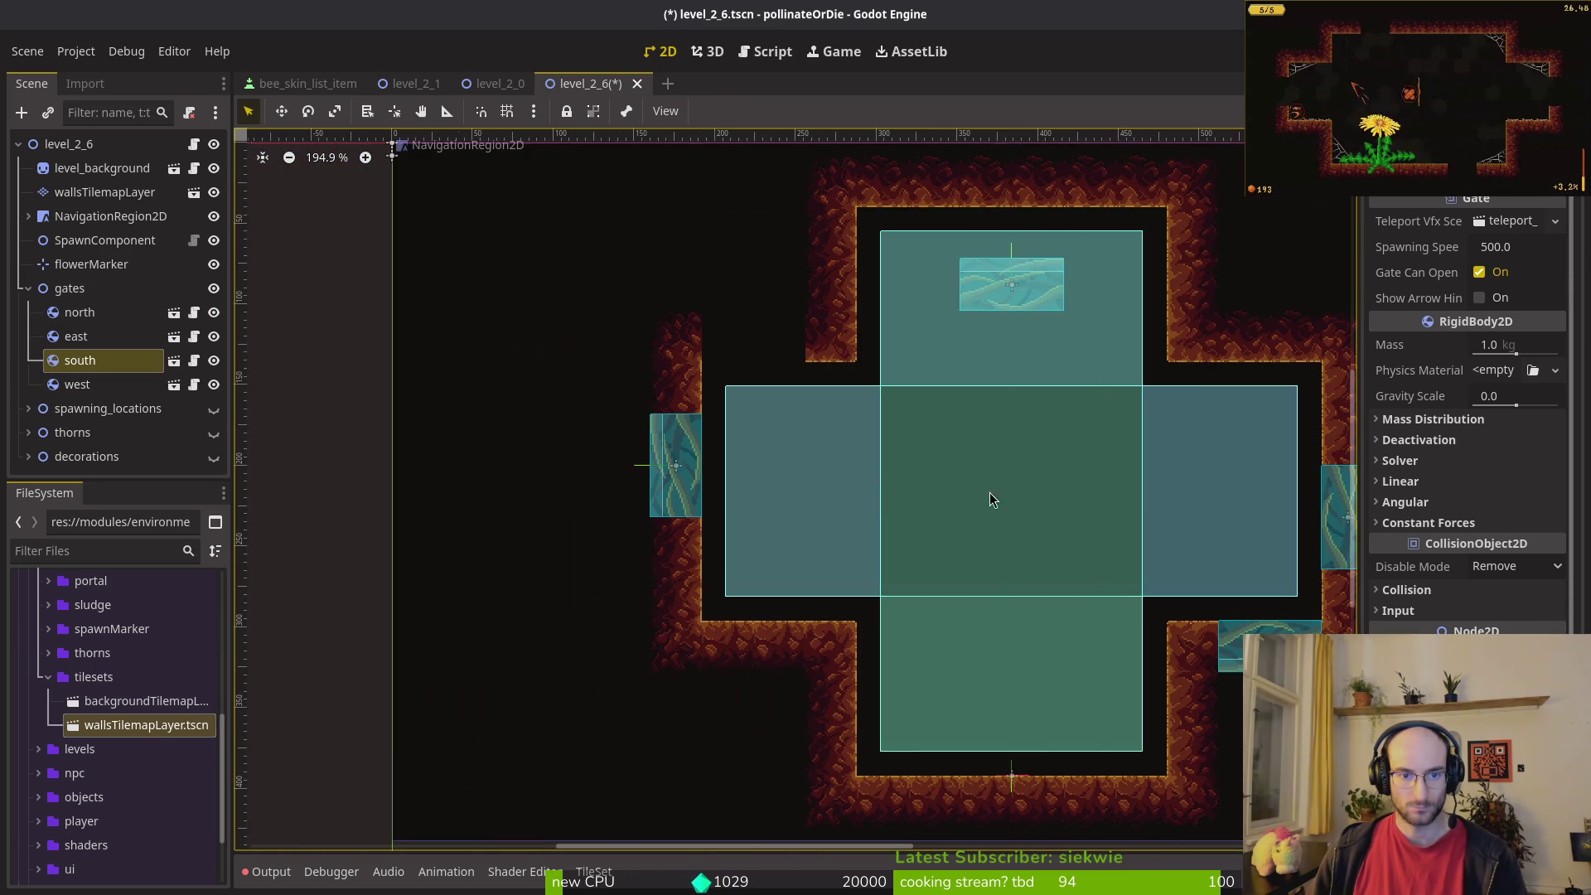
mouse_move(939, 293)
left_mouse_down()
mouse_move(760, 356)
mouse_move(784, 361)
left_mouse_up()
scroll(771, 356, "up", 3)
scroll(770, 356, "up", 1)
scroll(784, 362, "down", 4)
key("ctrl+s")
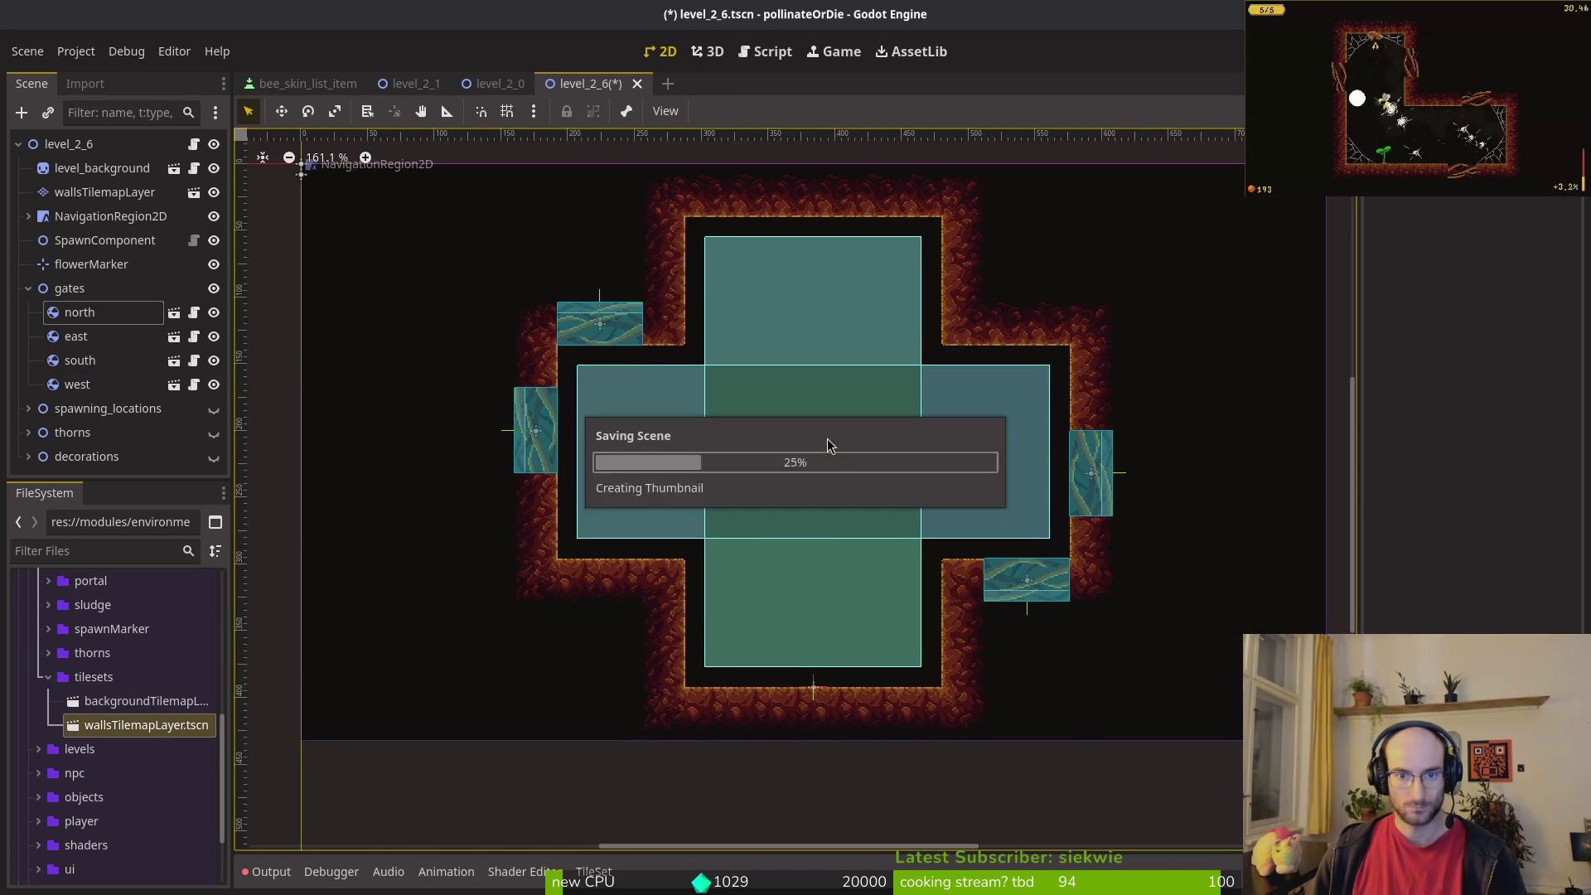
scroll(837, 452, "down", 2)
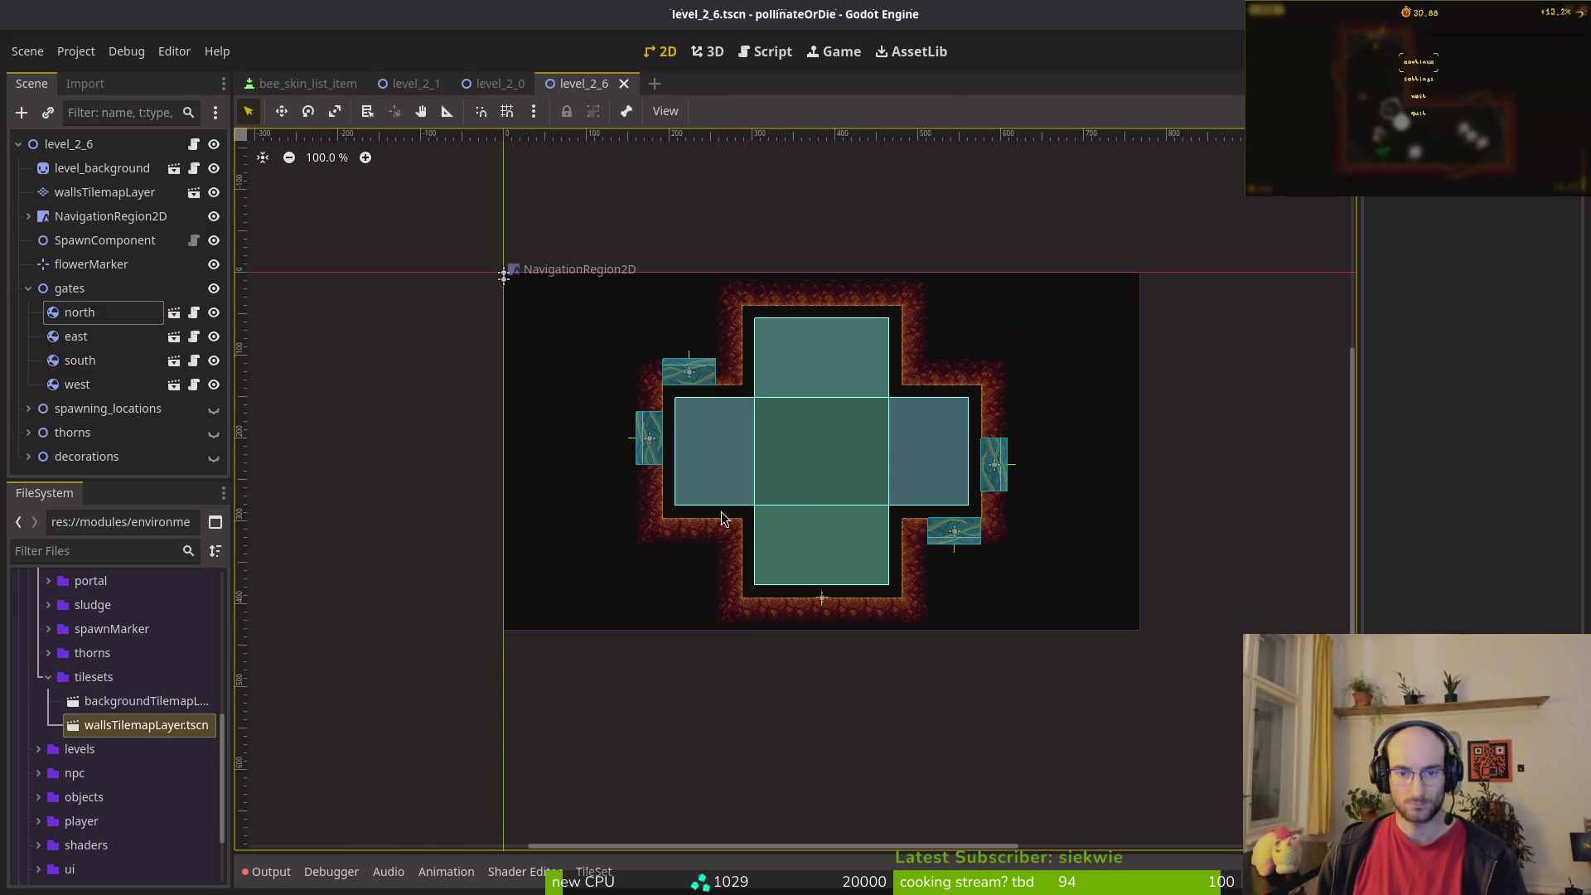
Hide the navigation polygon and show the spawning_locations node expanded to its waves.
left_click(28, 288)
left_click(213, 216)
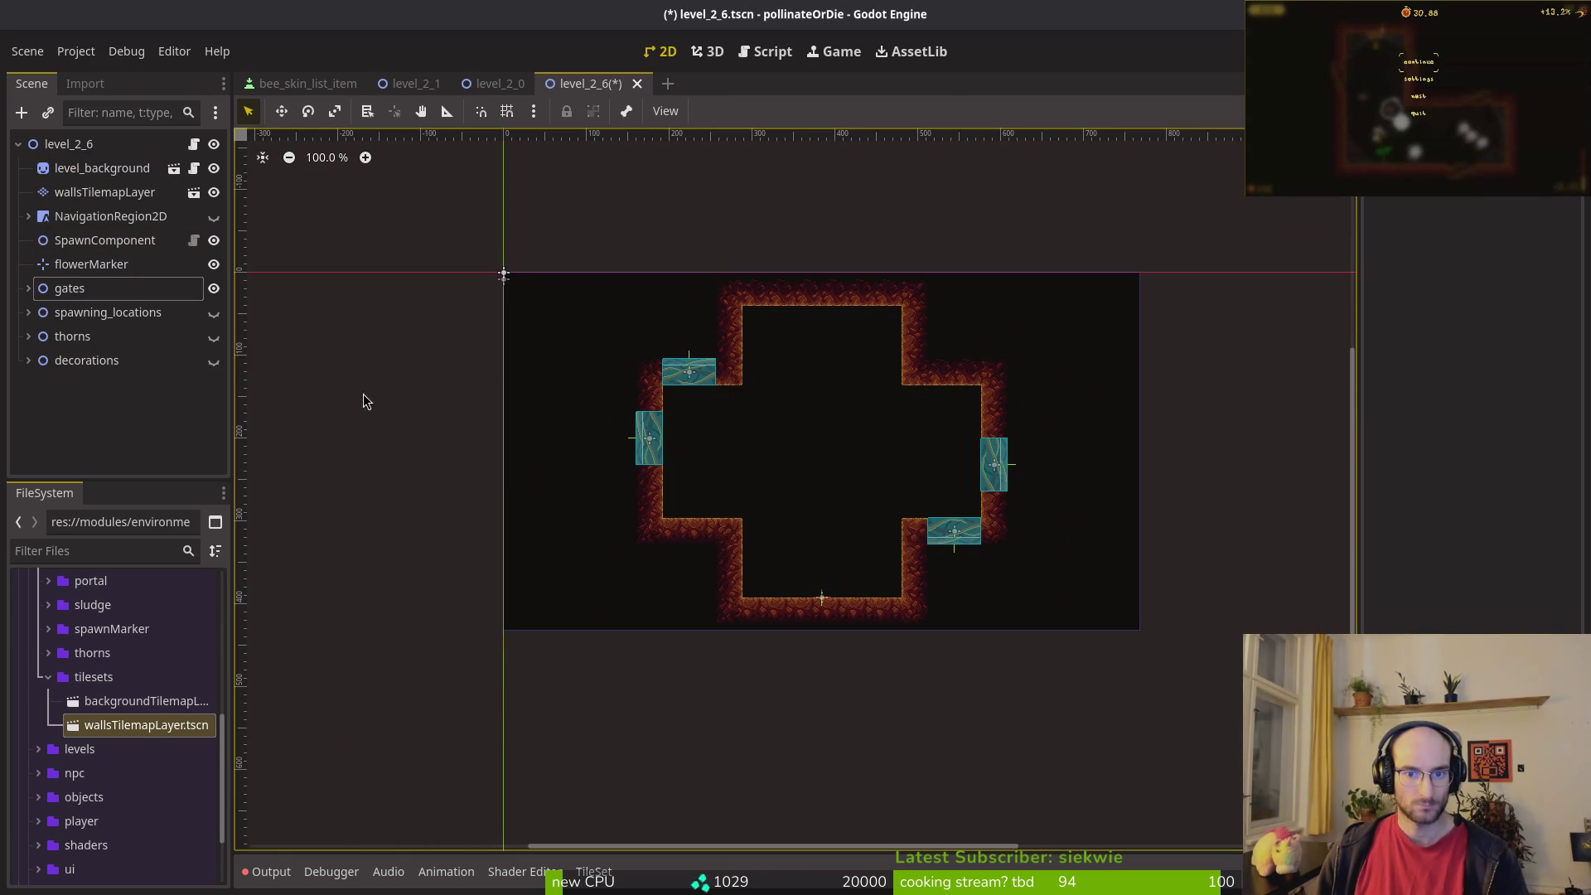
scroll(749, 415, "up", 4)
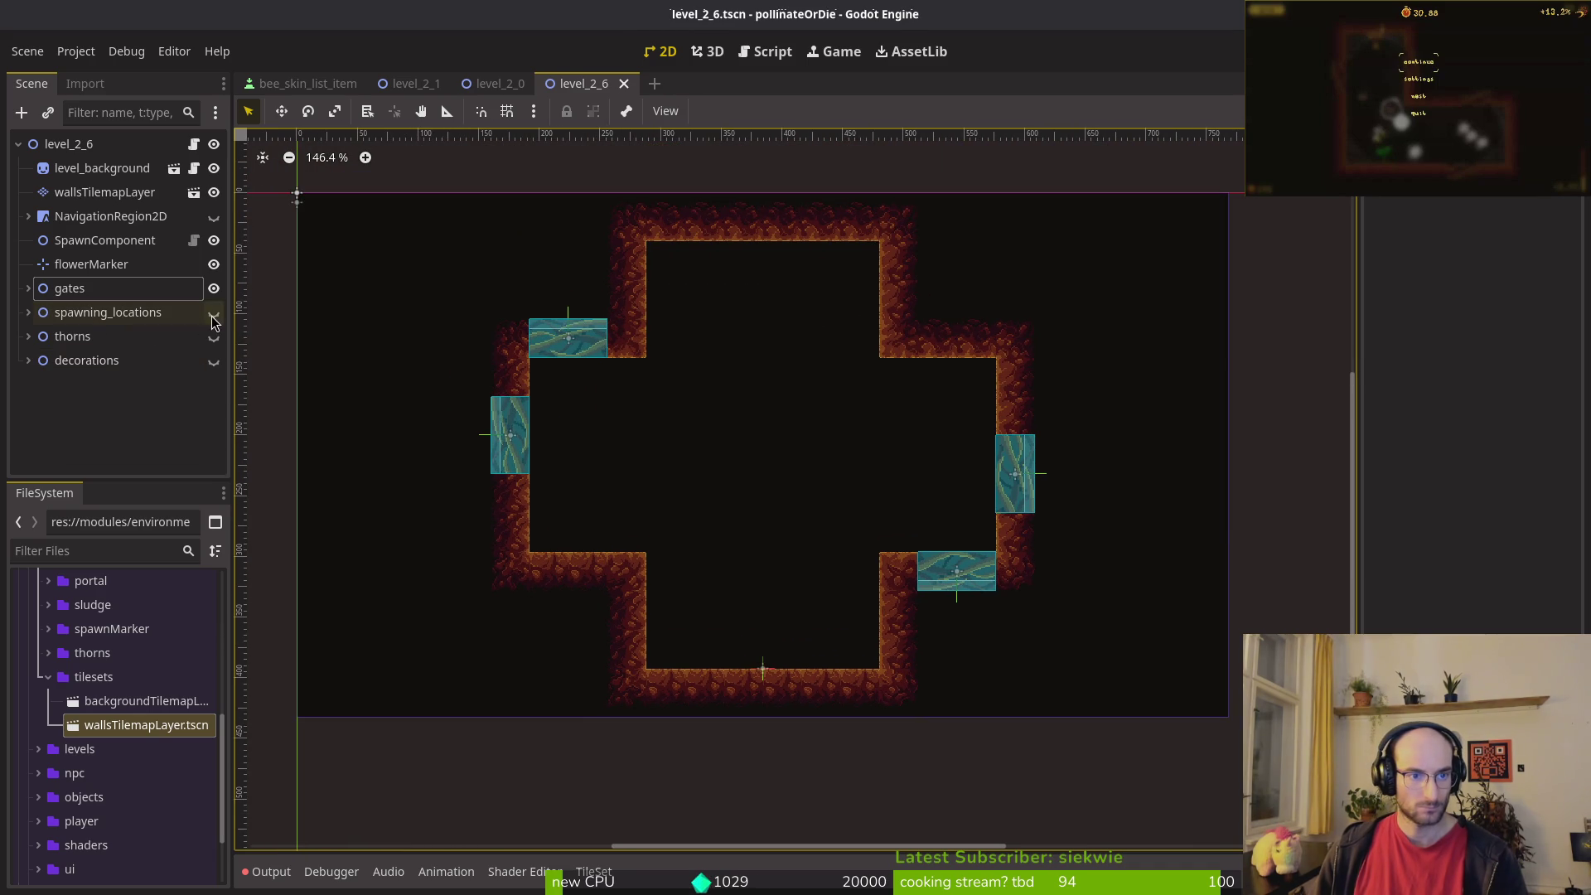
left_click(212, 314)
left_click(29, 313)
Hide the wave2 markers and delete the extra wave1 enemySpawn nodes, keeping three.
left_click(100, 360)
scroll(83, 380, "down", 3)
left_click(206, 391)
left_click(100, 371)
left_click(99, 203, "shift")
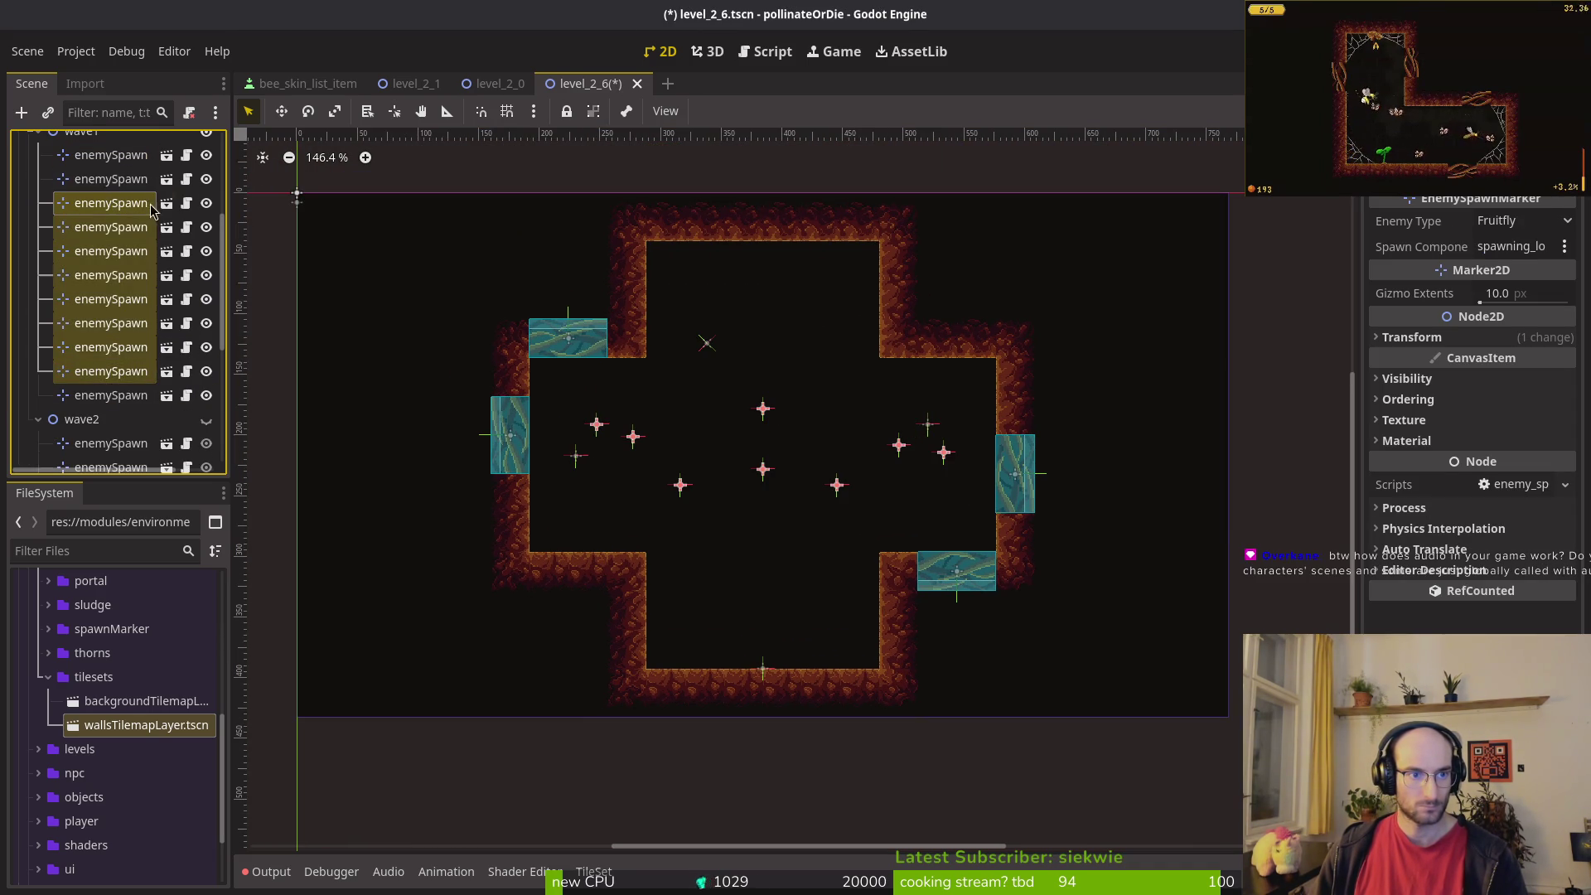
key("Delete")
key("Return")
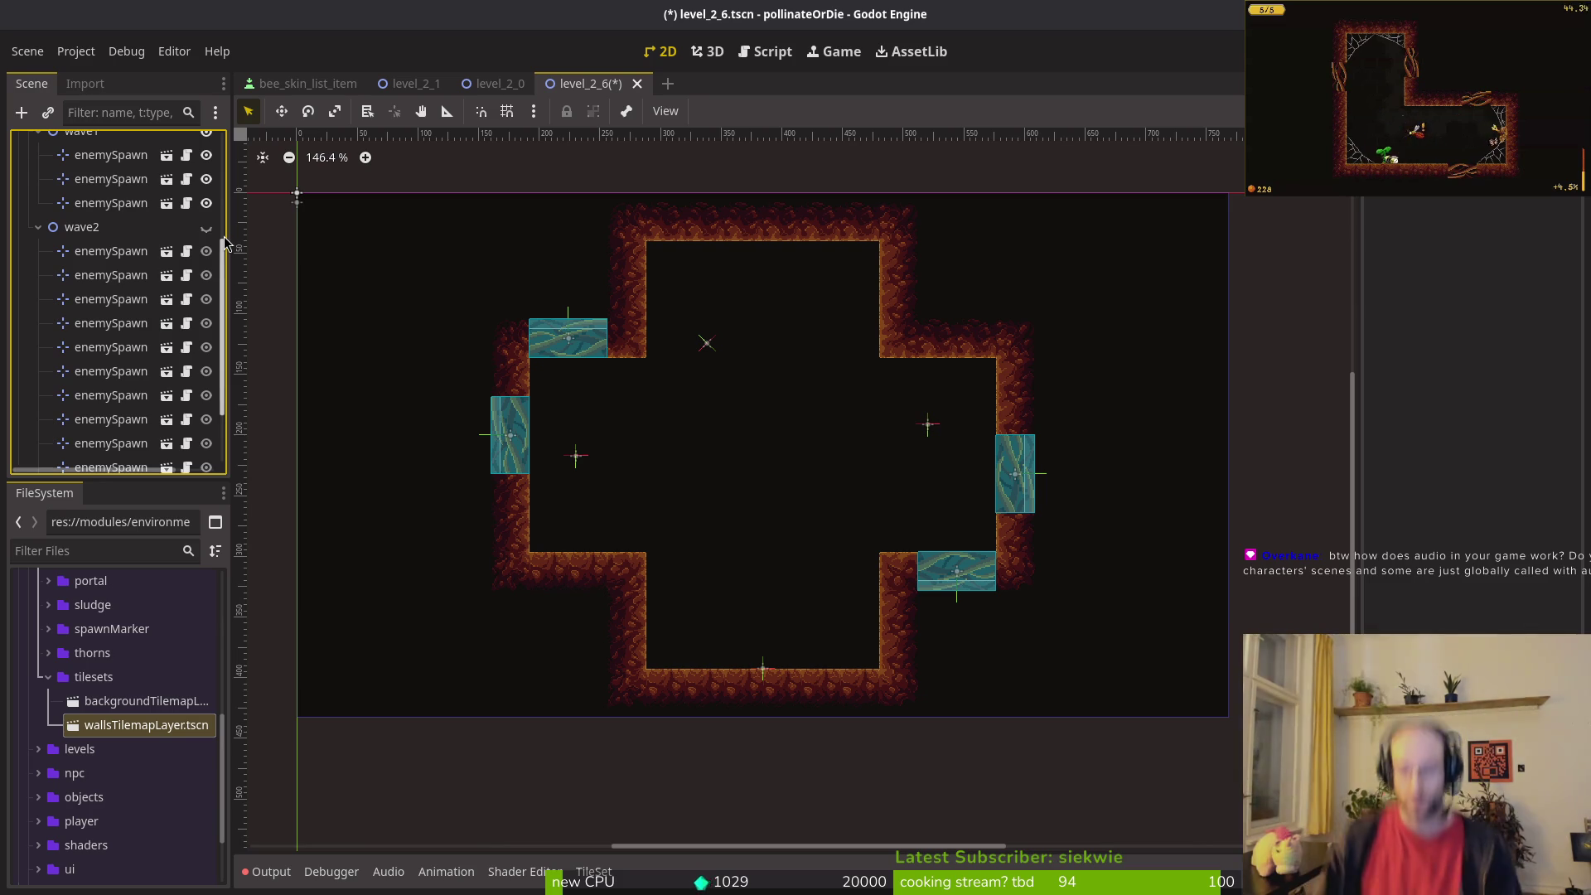
key("alt+shift+o")
Quick-open the audio.manager scene in Godot, then go to the terminal.
type("audio")
key("Return")
key("alt+Tab")
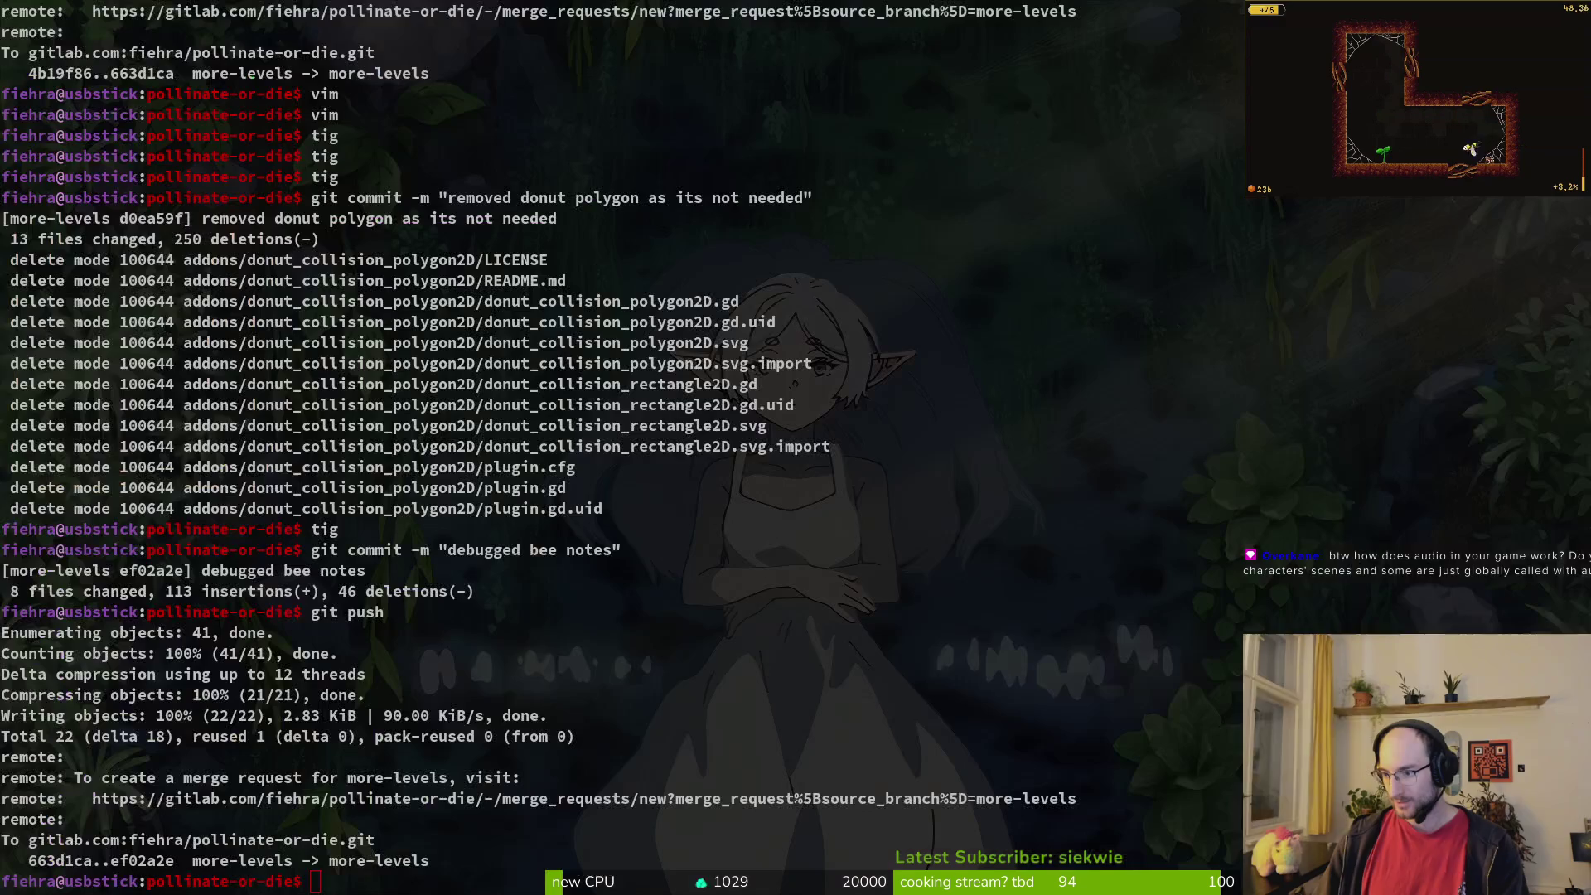
Launch Vim in the project and open enum.helper.gd through the file finder.
type("im")
key("Return")
key("Return")
type("vim")
key("Return")
type("enum")
key("Return")
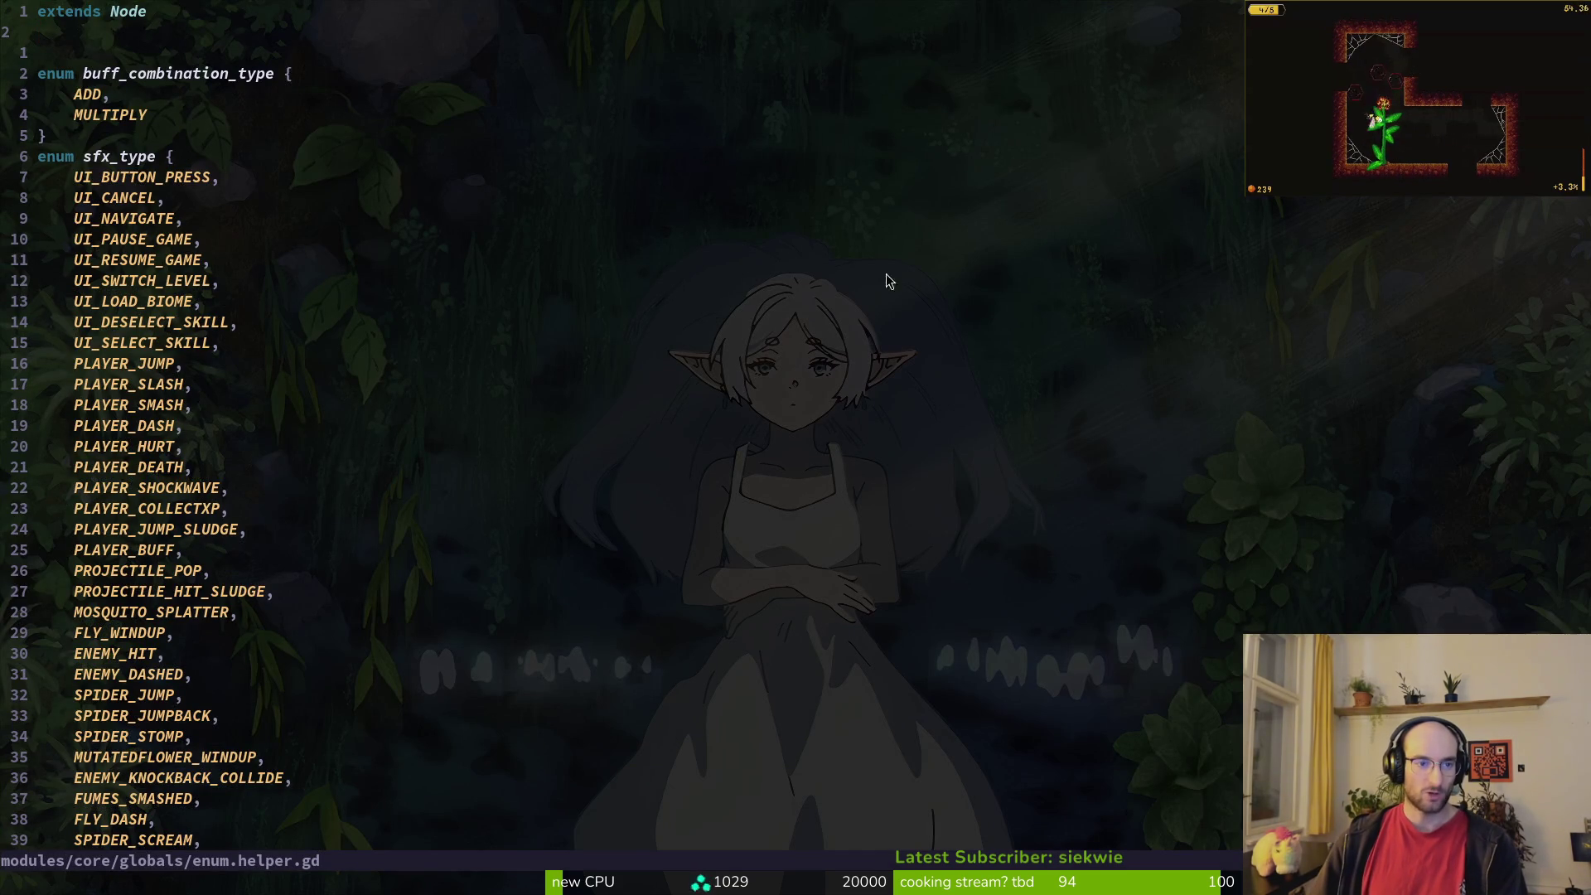
Read through the sfx_type enum, selecting entries up from ENEMY_SMASHED, then return to Godot.
scroll(143, 116, "down", 4)
left_click(204, 739)
mouse_move(193, 654)
left_mouse_down()
mouse_move(56, 408)
mouse_move(124, 217)
mouse_move(100, 13)
mouse_move(76, 32)
left_mouse_up()
key("Escape")
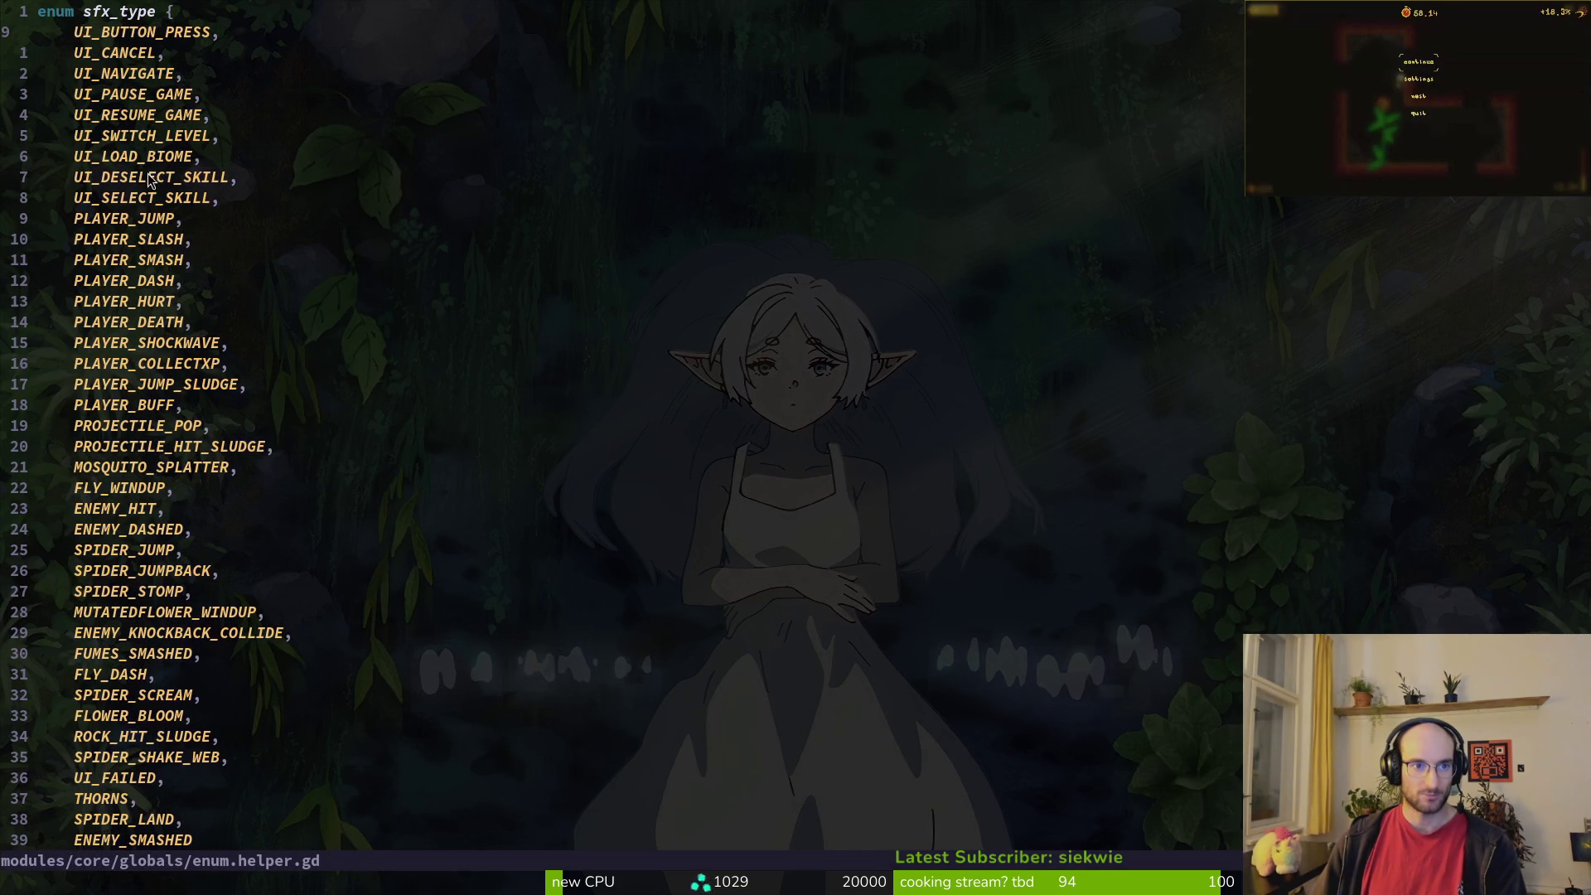
scroll(221, 507, "down", 1)
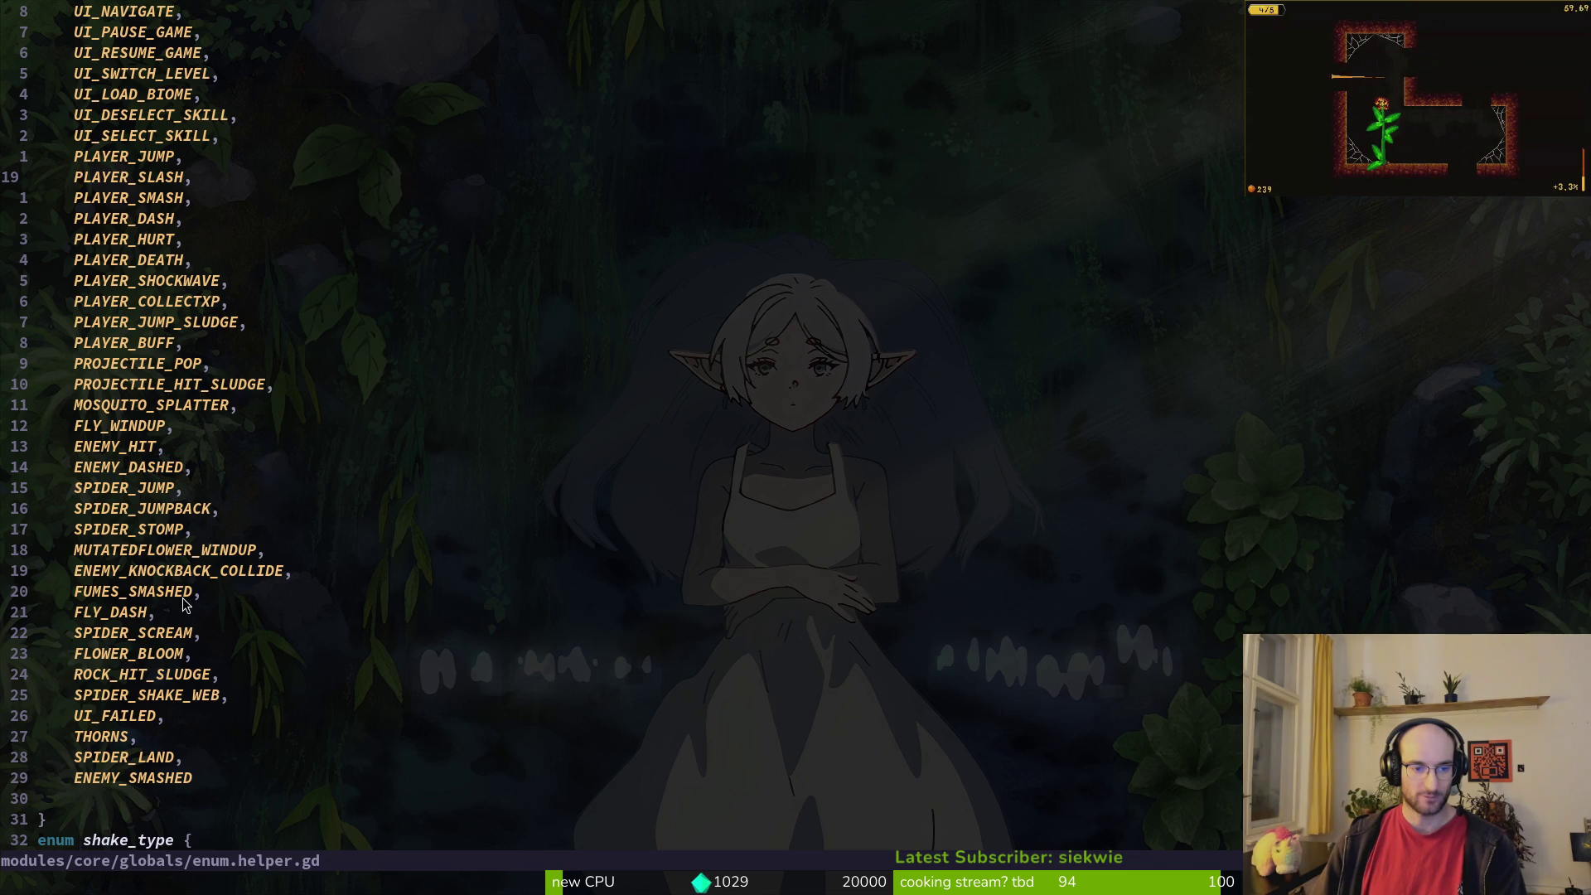
scroll(174, 249, "up", 2)
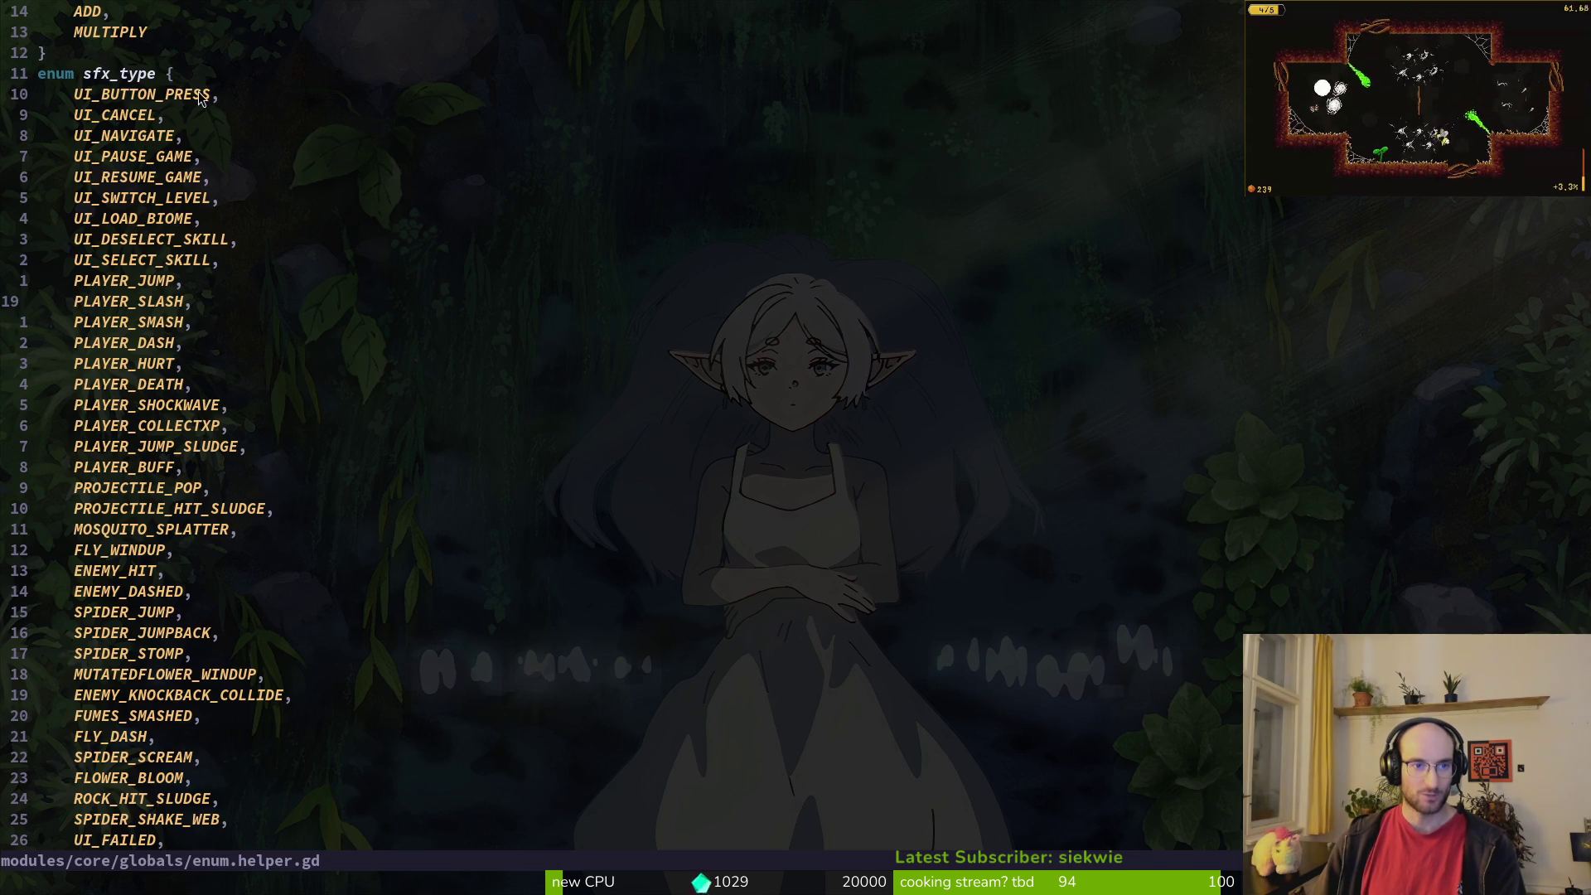
scroll(191, 468, "down", 6)
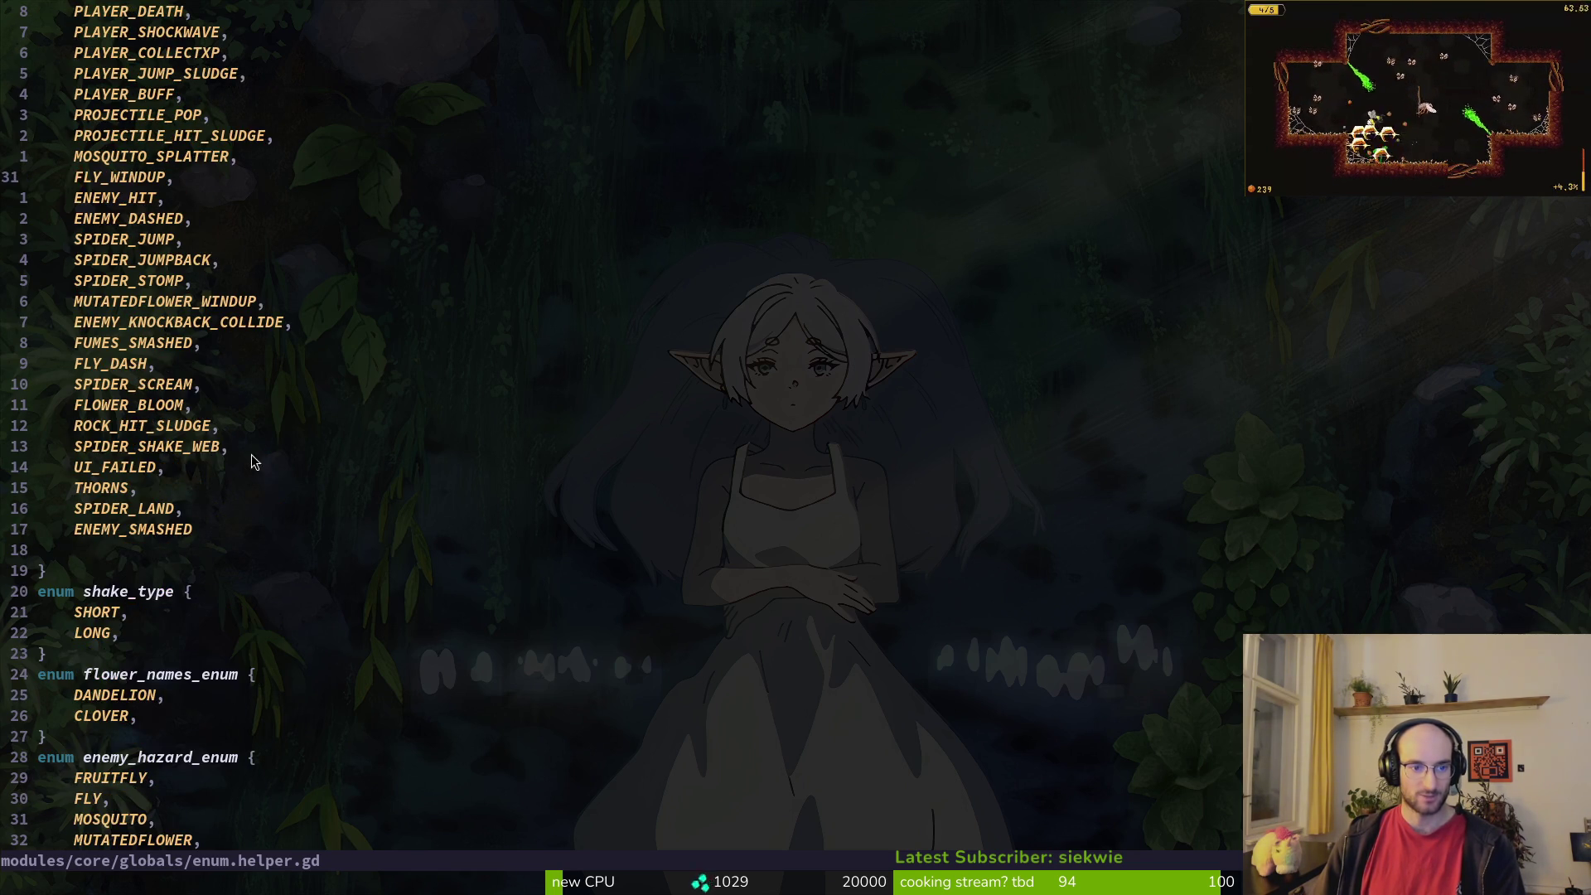
scroll(267, 409, "up", 4)
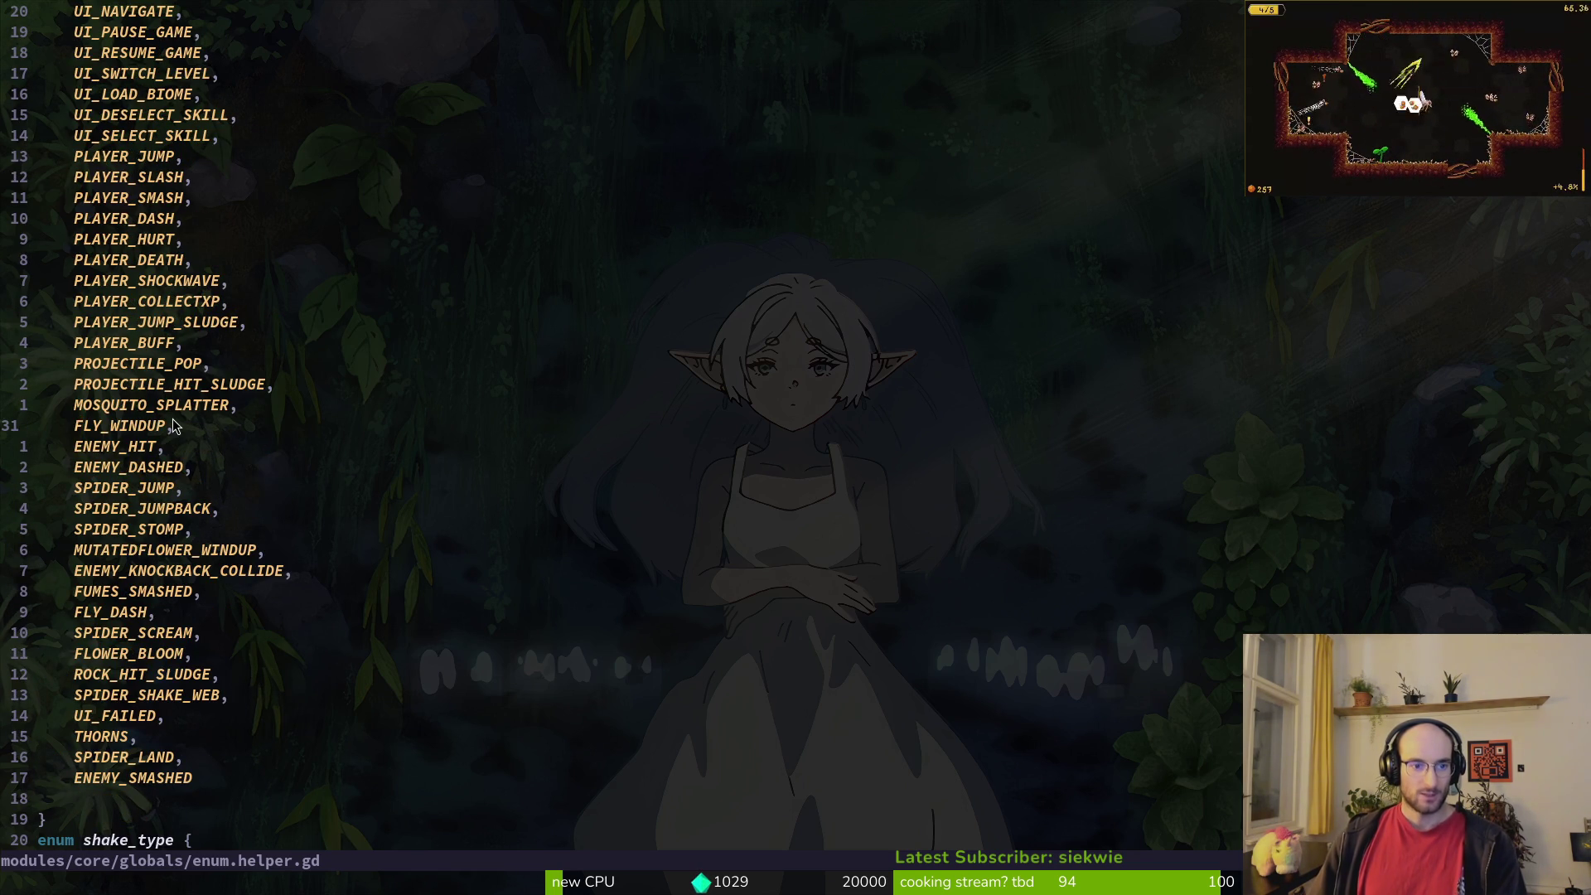
scroll(190, 228, "down", 1)
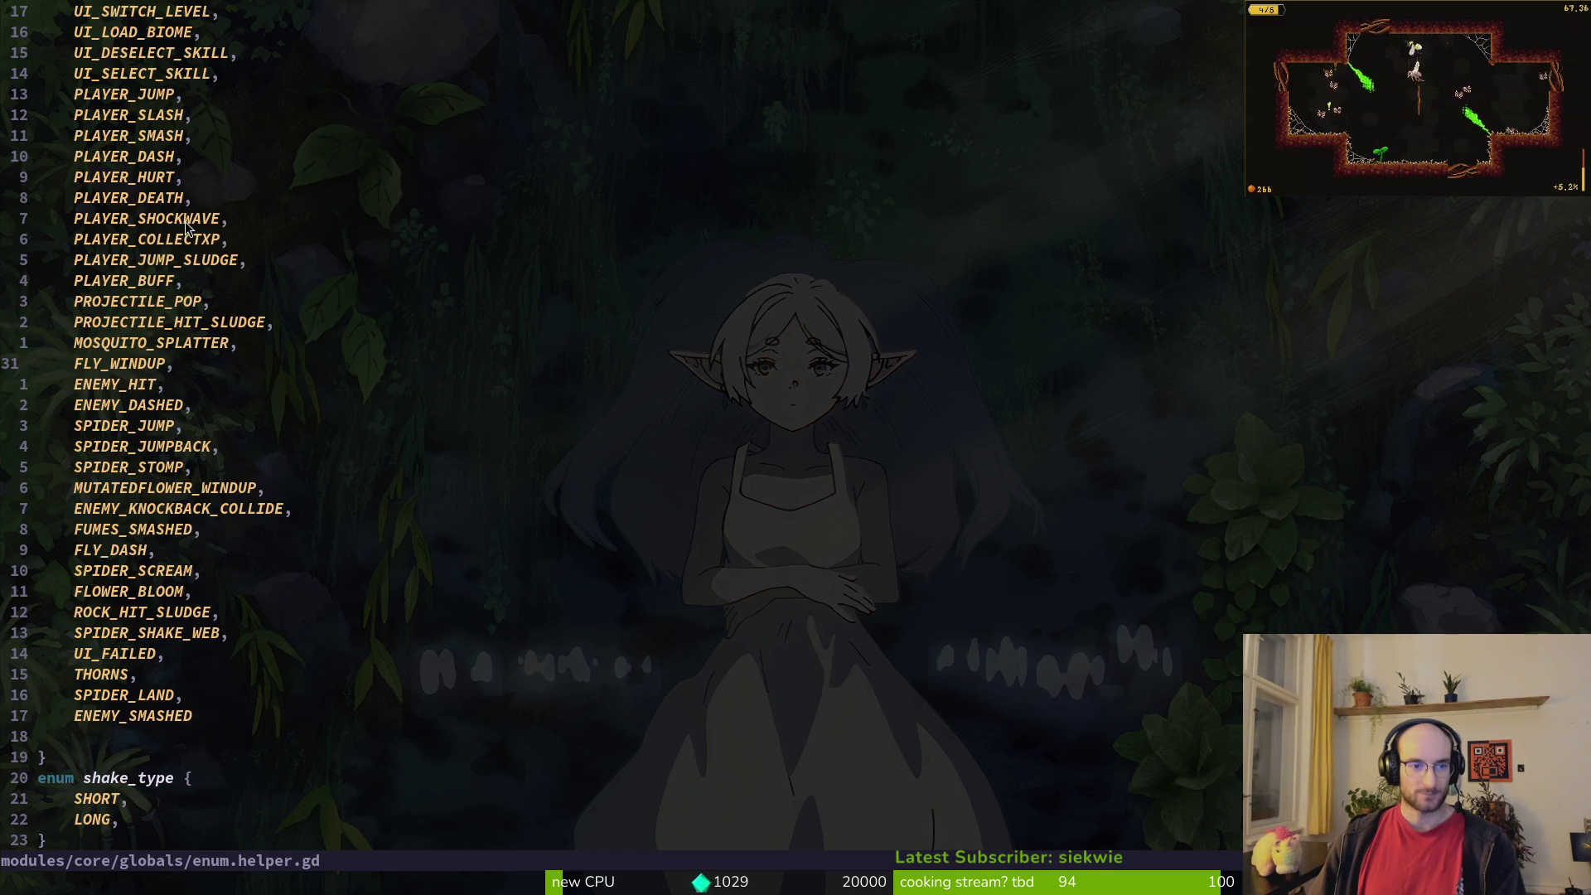
key("alt+Tab")
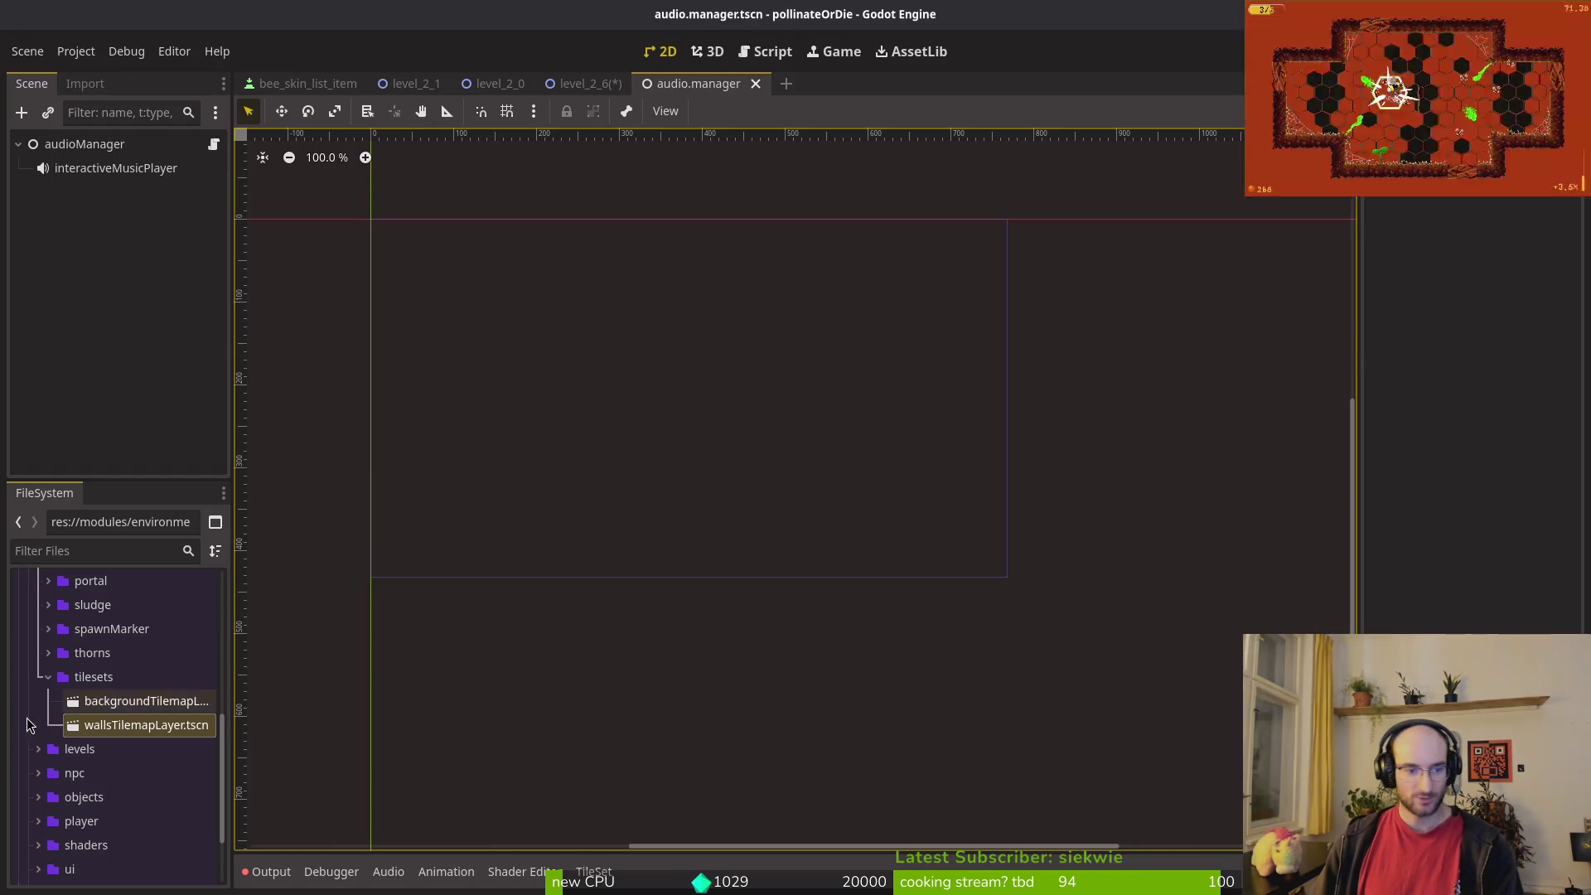
Open the resources/sfx folder and inspect player_slash_sfx.tres, keeping its Player Slash type.
double_click(83, 677)
scroll(83, 688, "down", 1)
left_click(28, 818)
scroll(33, 771, "down", 5)
left_click(38, 744)
scroll(100, 729, "down", 5)
left_click(124, 599)
scroll(124, 704, "down", 4)
scroll(130, 747, "down", 3)
left_click(130, 735)
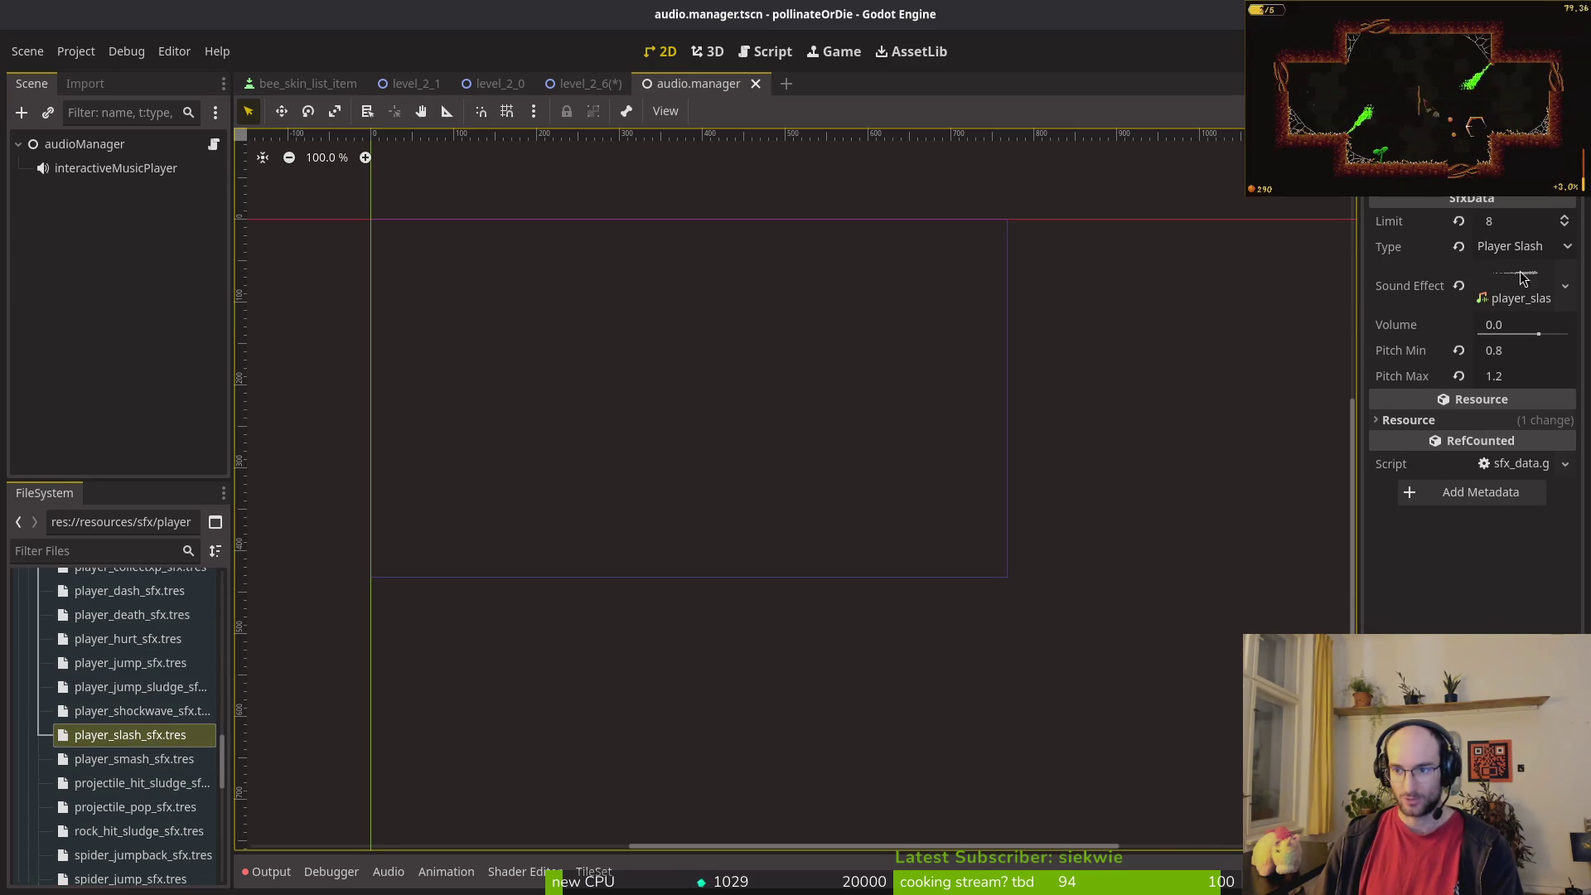
left_click(1523, 246)
left_click(1136, 589)
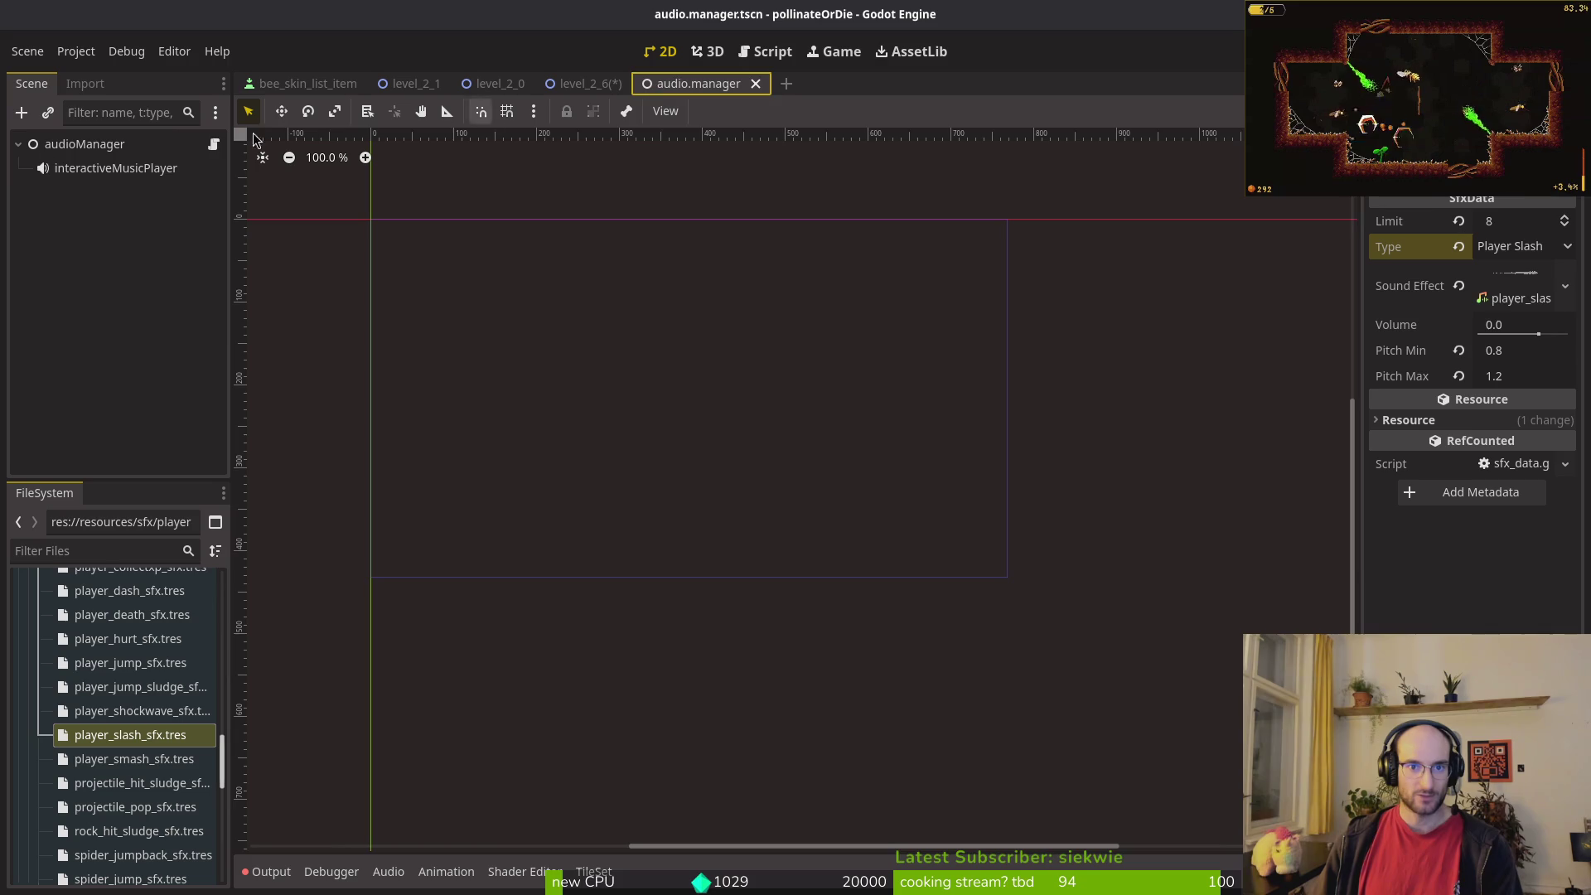
Expand the audioManager node's Sound Effect array to review its 39 SfxData entries.
left_click(84, 144)
left_click(1515, 221)
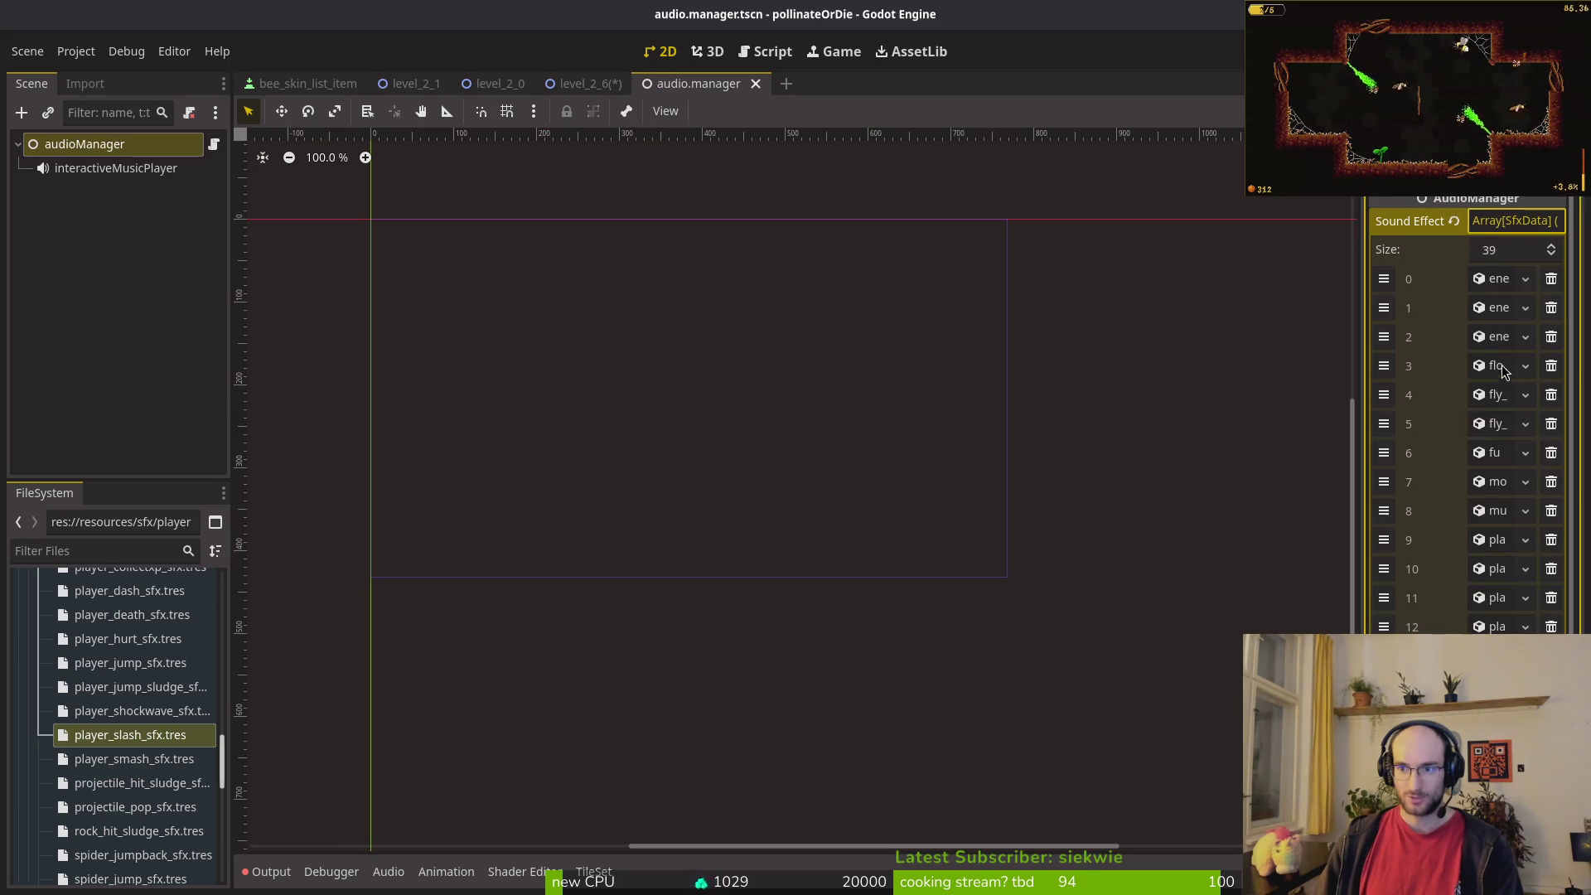
scroll(1484, 348, "down", 2)
scroll(1499, 439, "up", 2)
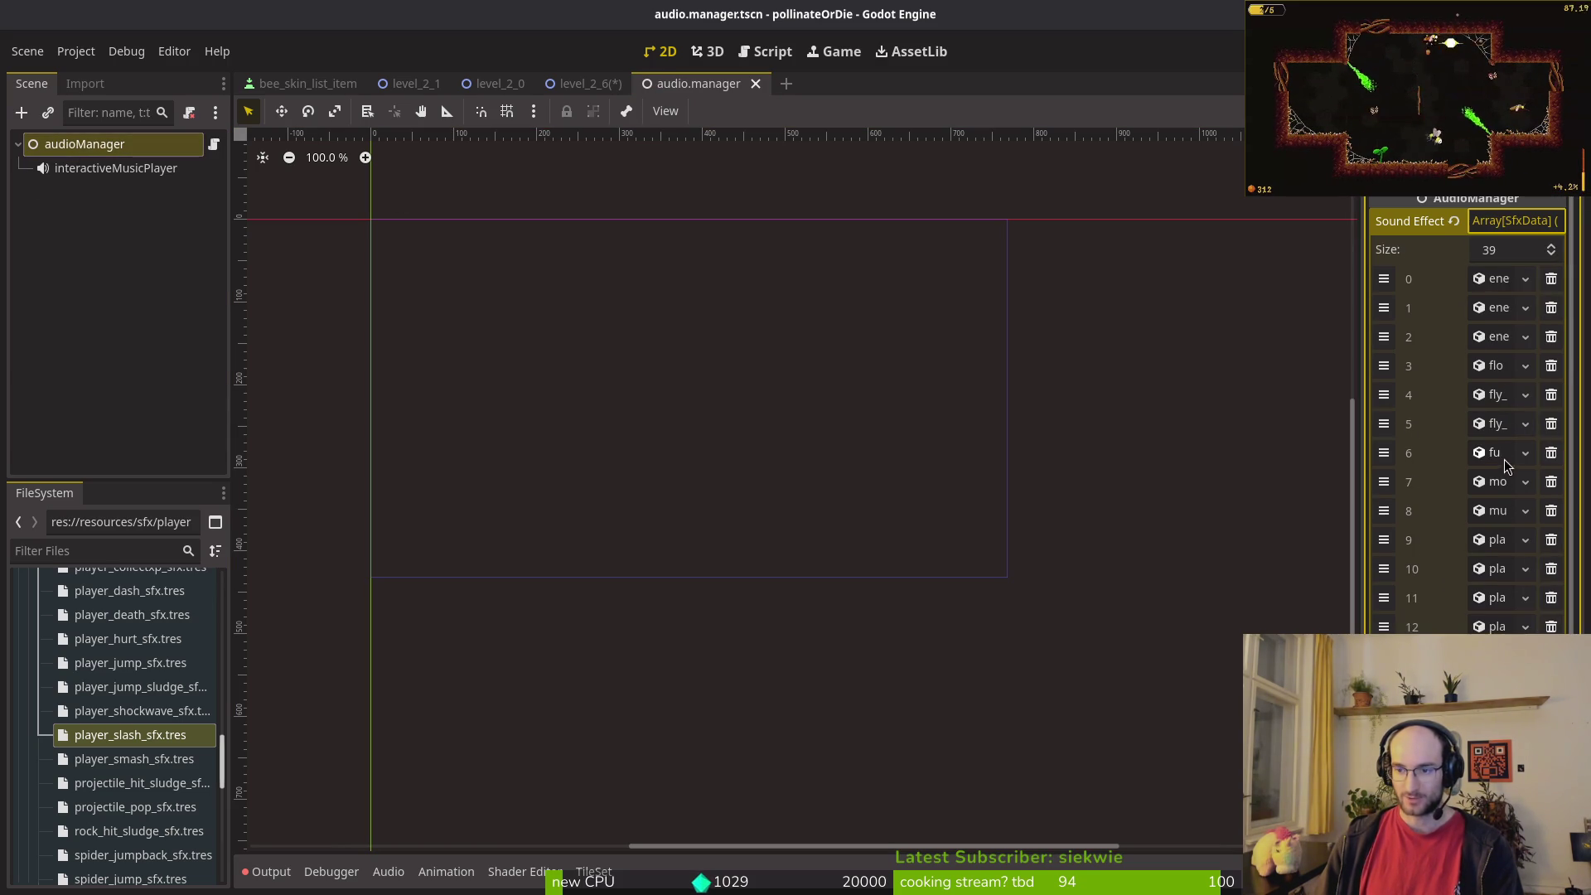
key("alt+Tab")
key("space")
key("f")
key("f")
type("audio")
key("Return")
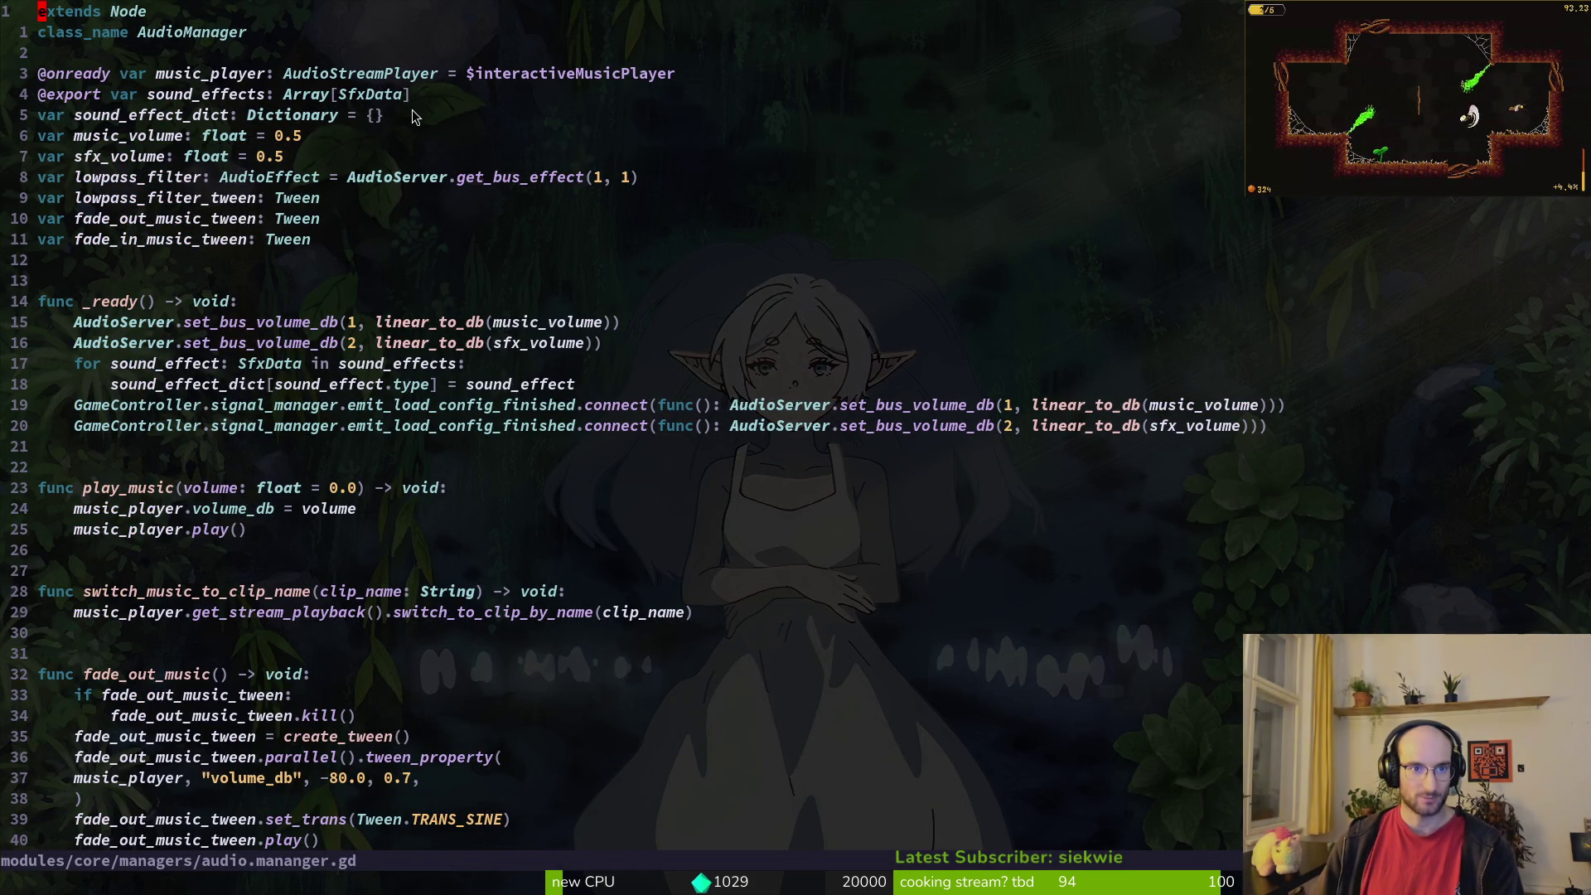
left_click_drag(422, 93, 25, 94)
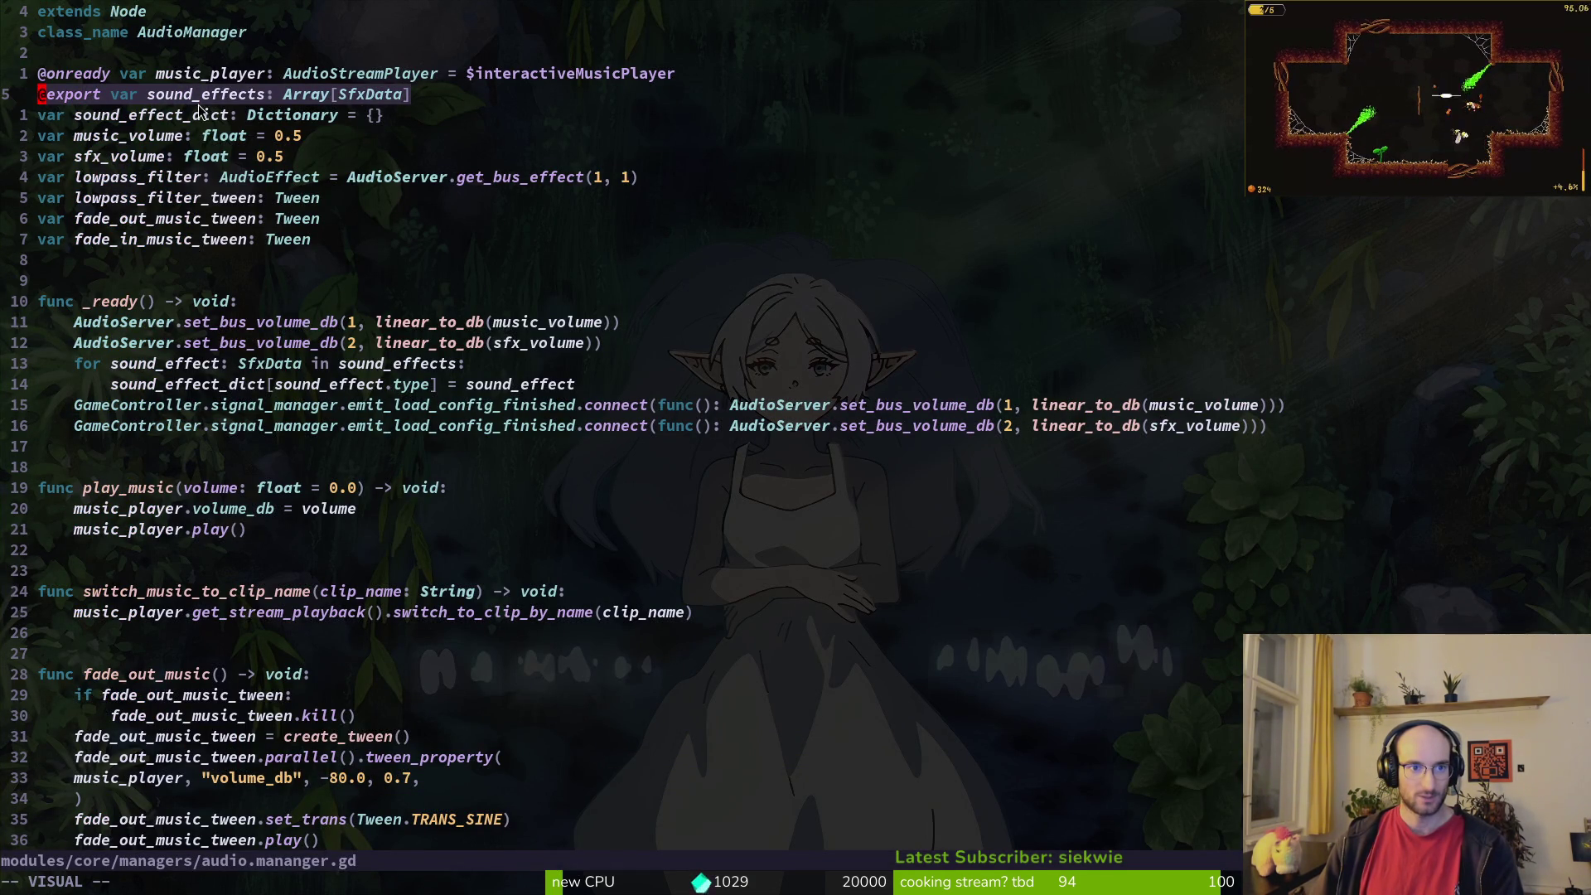
left_click(170, 93)
left_click_drag(111, 119, 369, 116)
key("Escape")
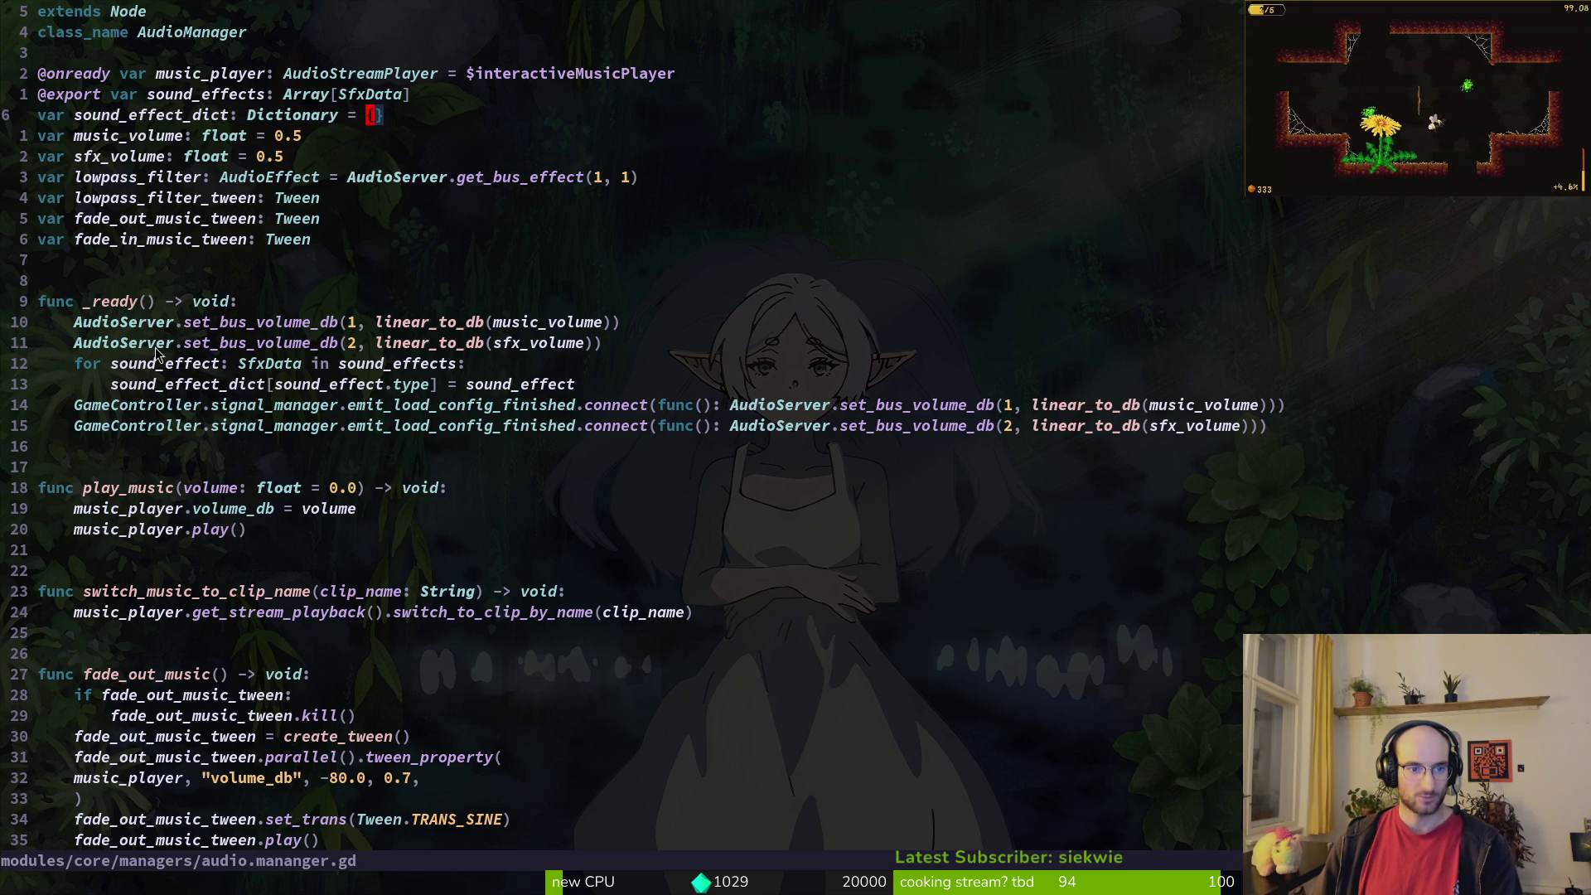
mouse_move(93, 371)
left_mouse_down()
mouse_move(592, 390)
mouse_move(63, 375)
left_mouse_up()
left_click(352, 384)
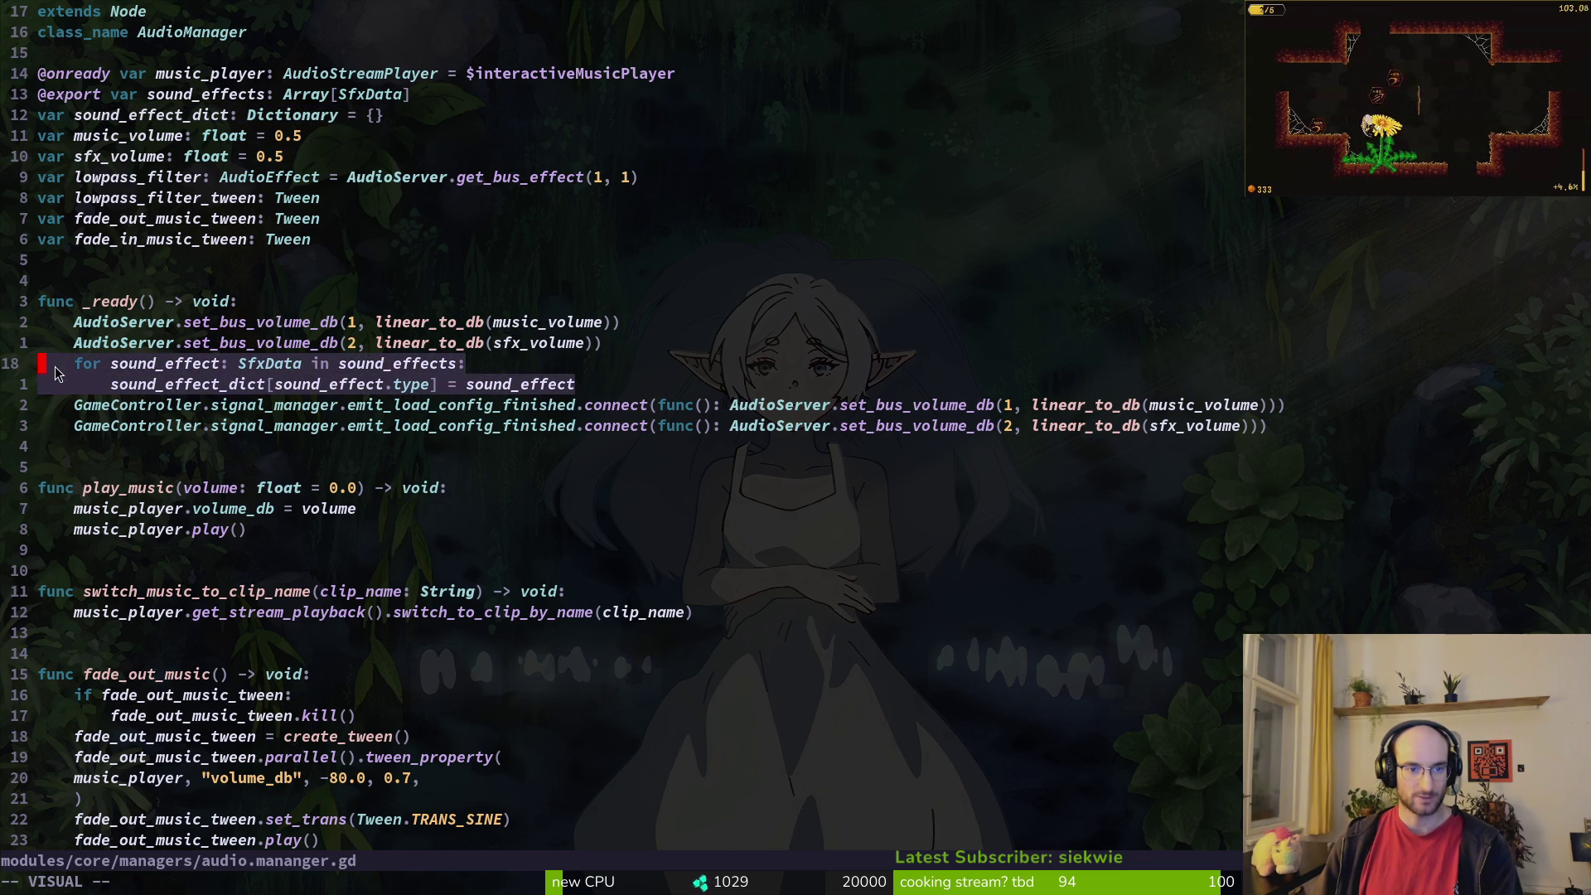
scroll(628, 405, "down", 11)
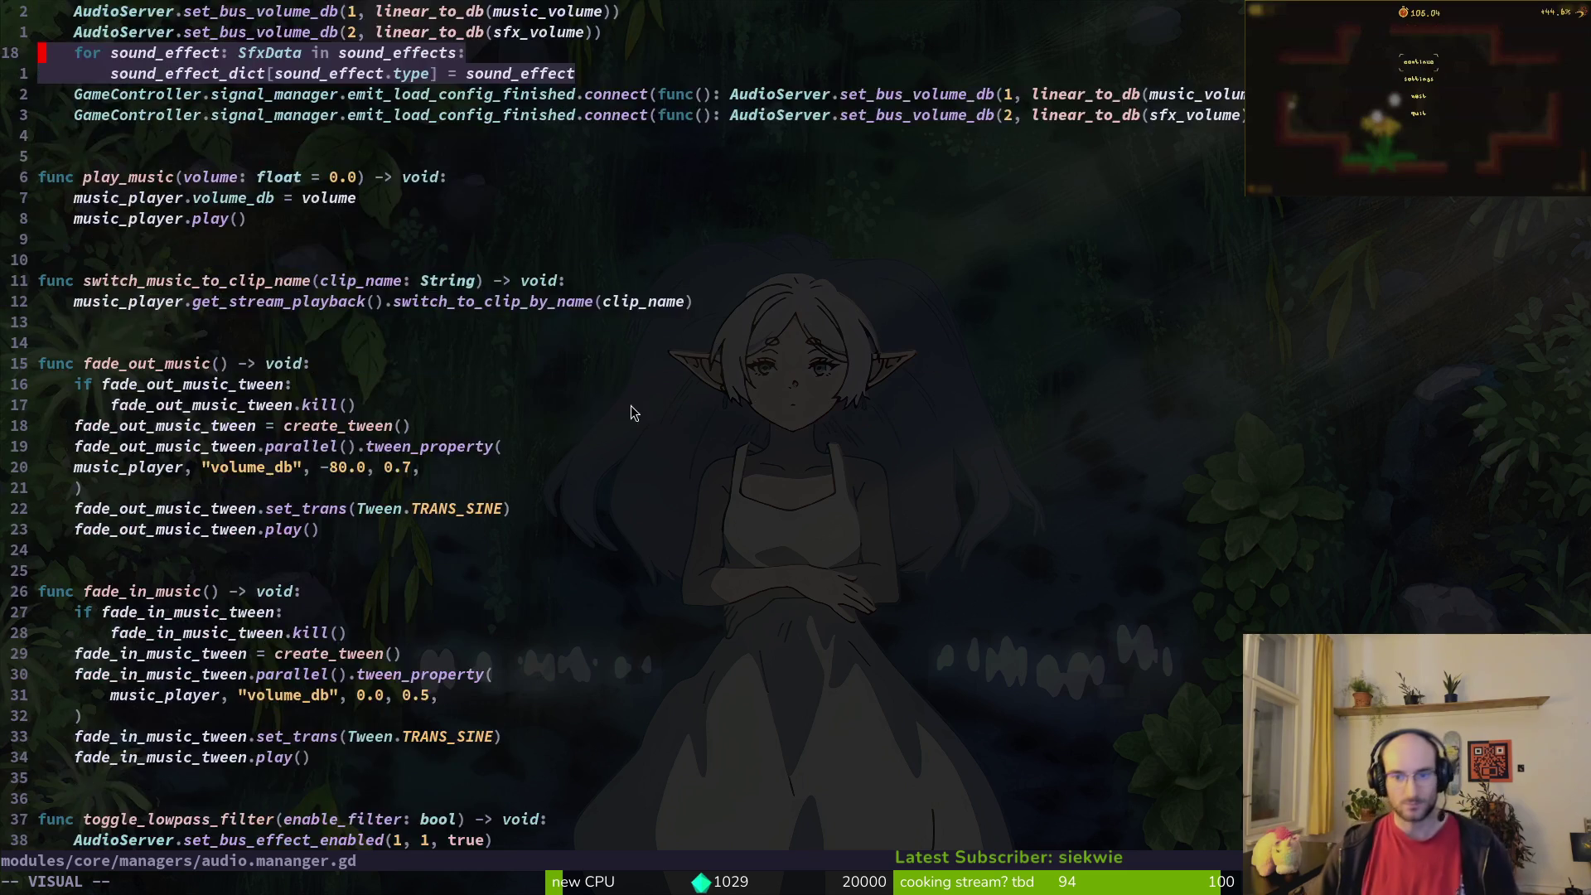
scroll(630, 381, "up", 10)
key("space")
key("f")
key("f")
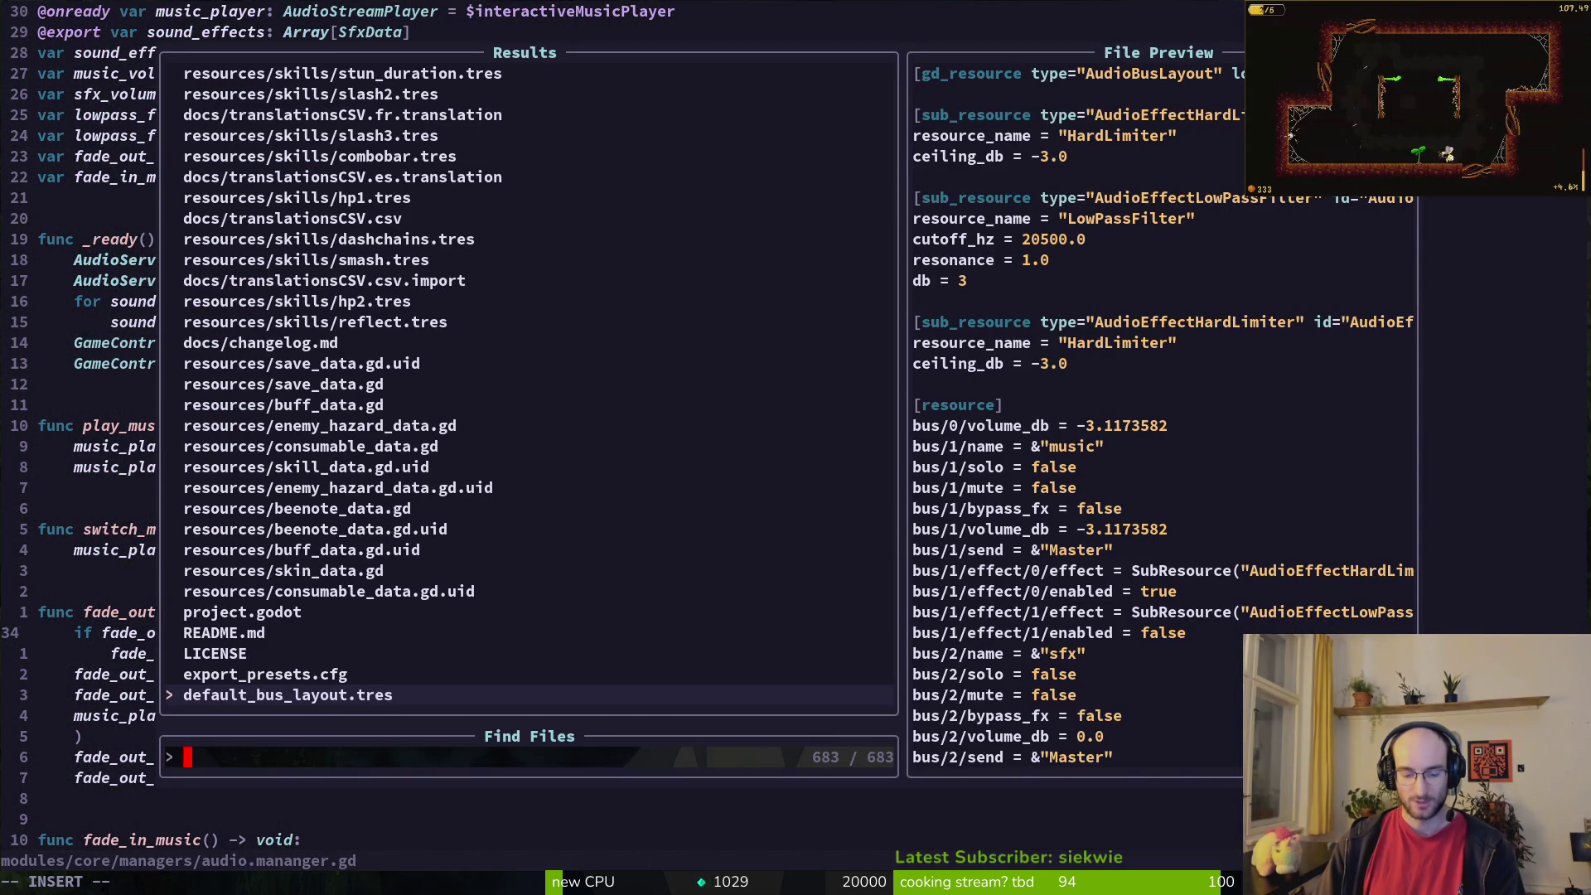
Open spawn_web.gd via a 'spawnweb' file search and select its SPIDER_SCREAM sound line.
type("spaw")
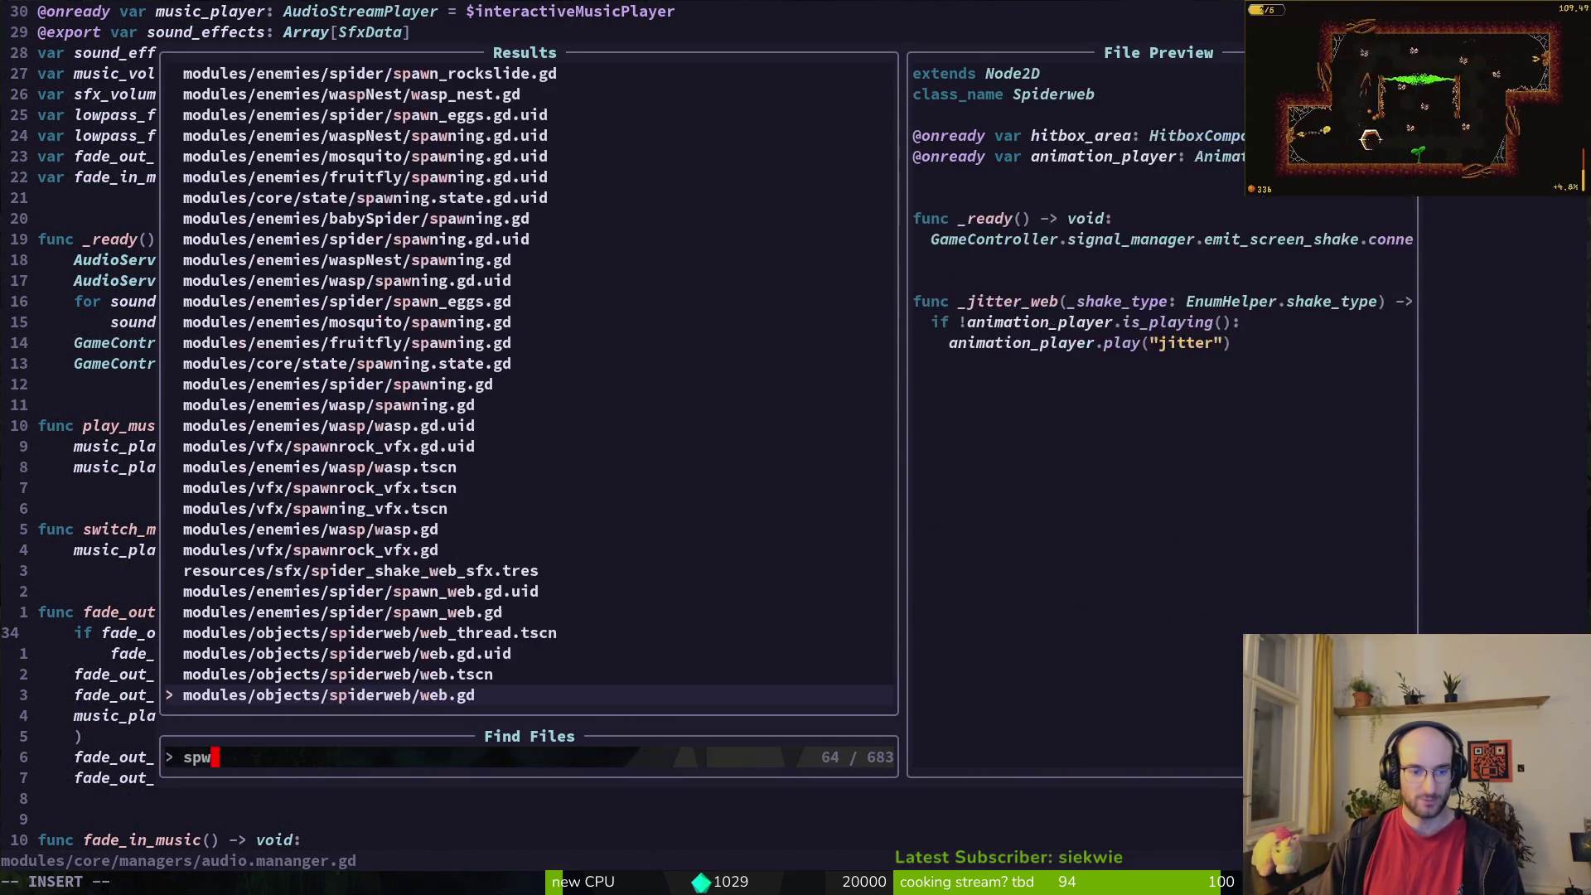
type("ne")
key("BackSpace")
key("BackSpace")
type("web")
key("Return")
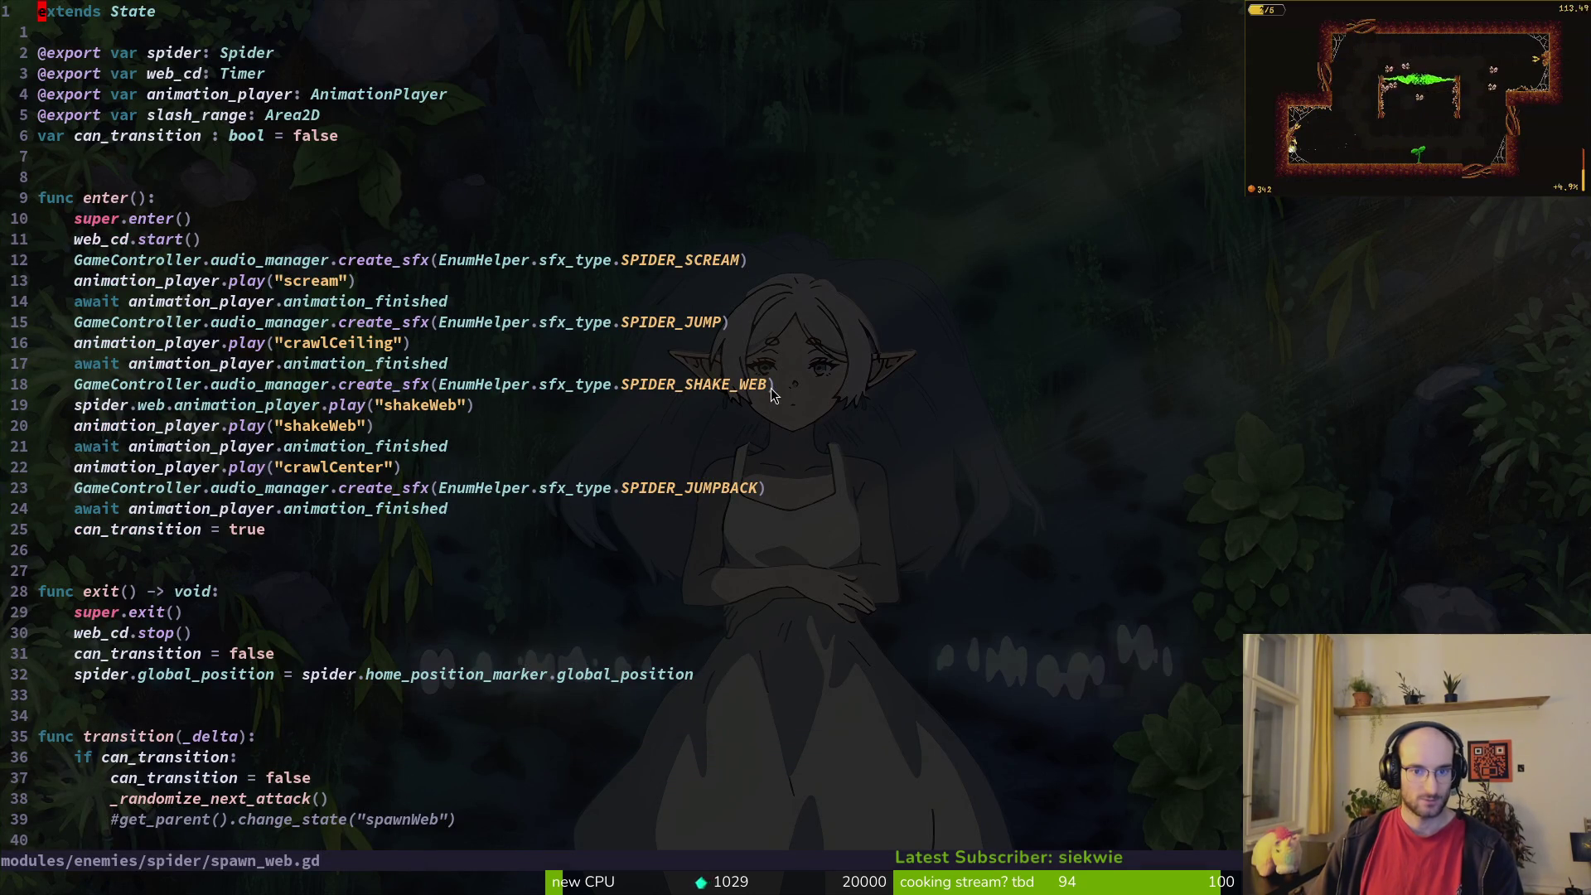
left_click_drag(750, 260, 79, 268)
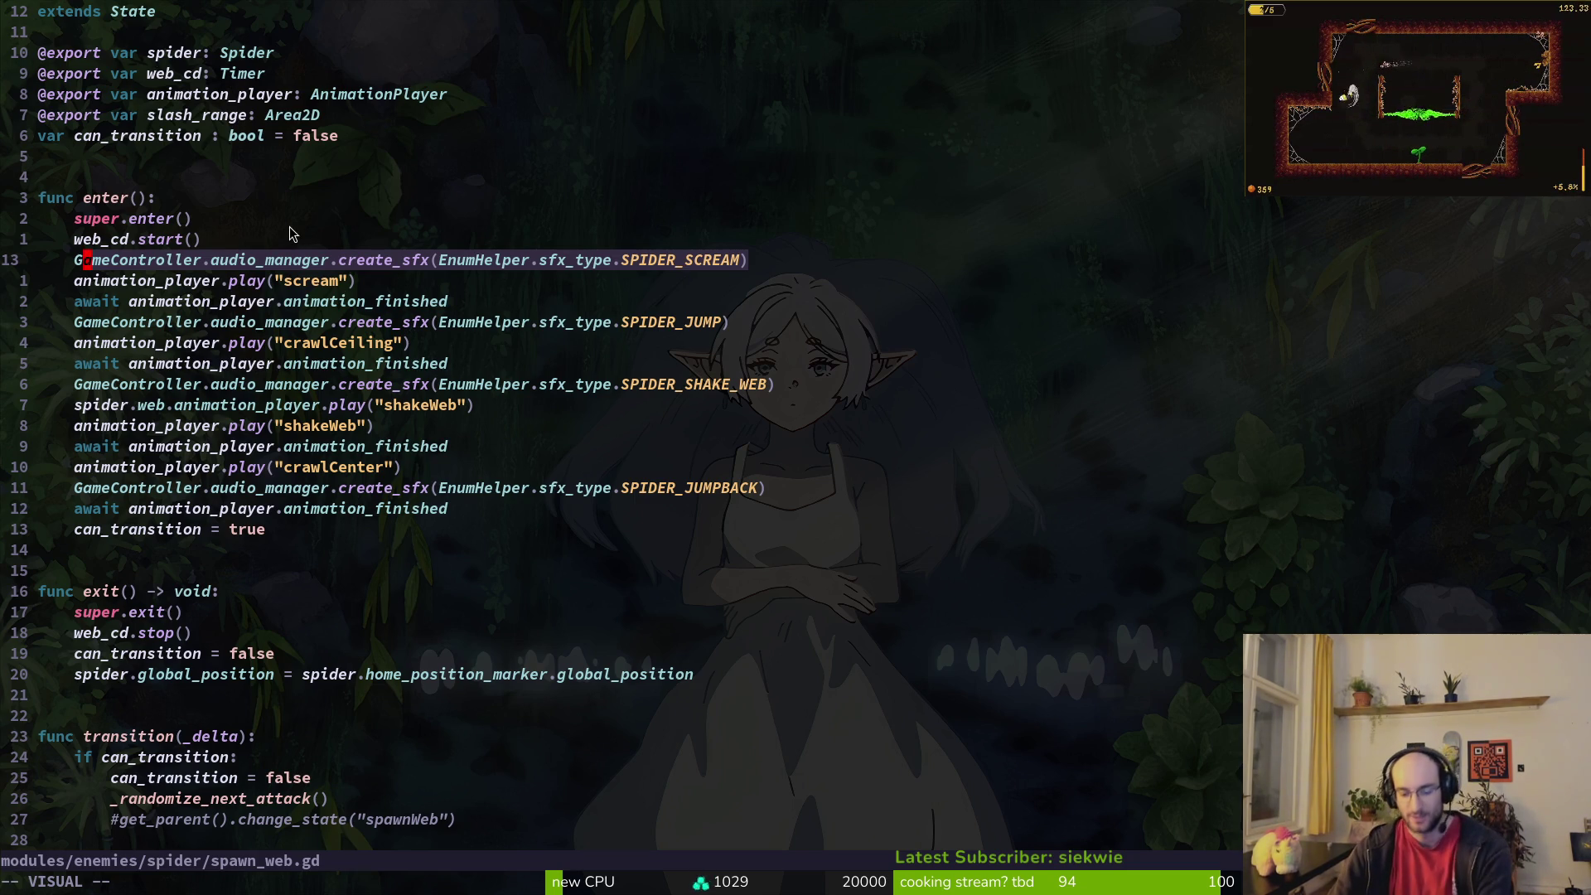
left_click(473, 282)
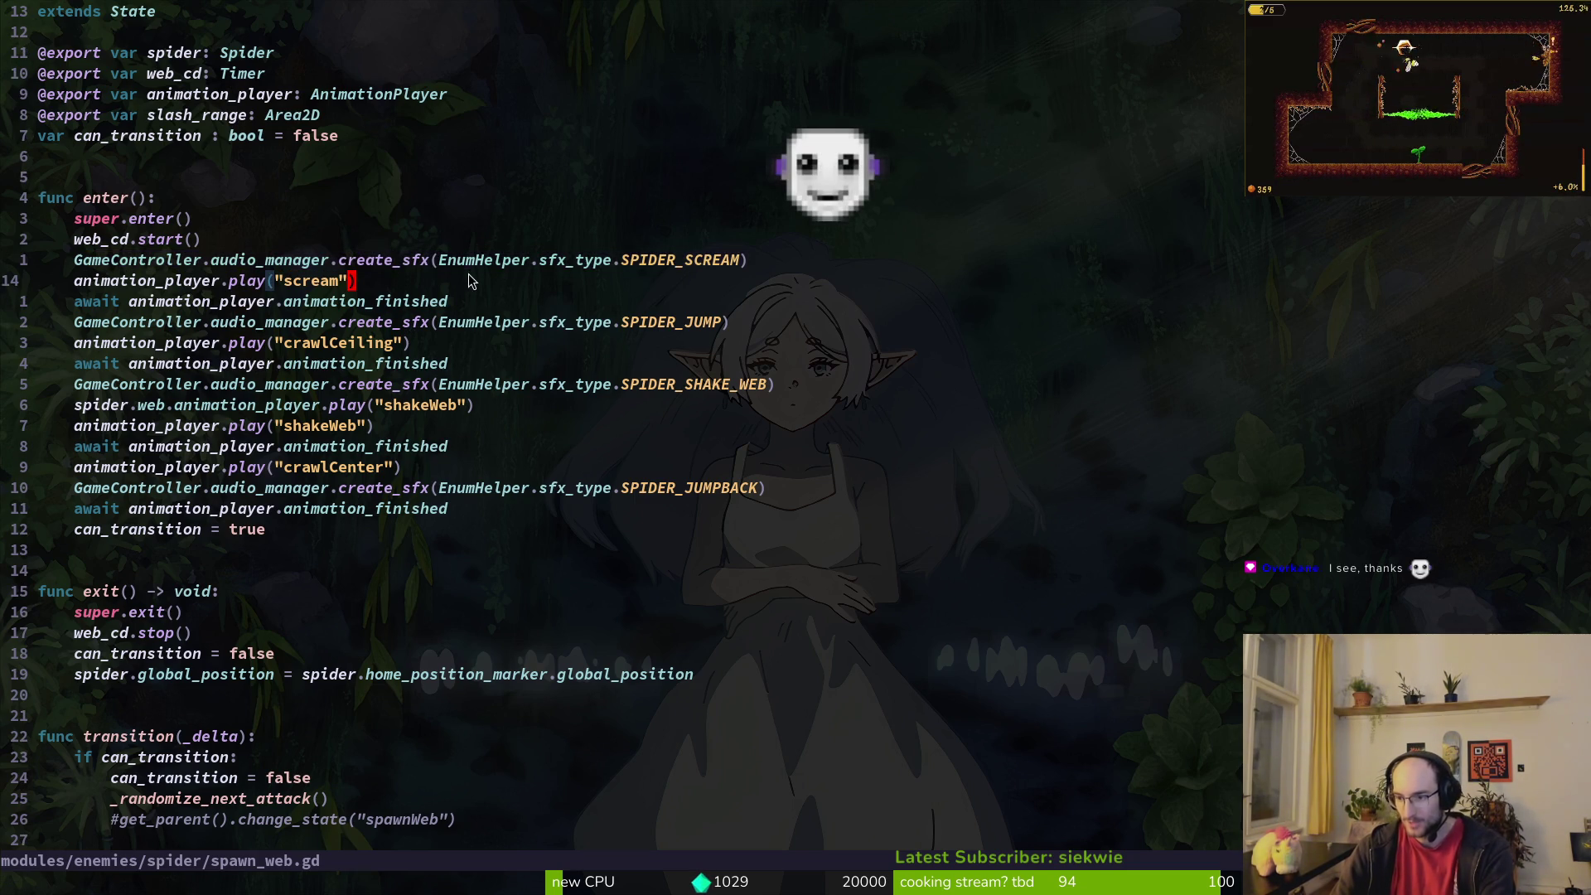
Reopen the audio manager script through the project file finder with 'audio'.
key("space")
key("f")
key("f")
type("audio")
key("Return")
Scroll to create_sfx and put the cursor on its return null and volume_db lines.
scroll(246, 404, "down", 1)
scroll(246, 405, "down", 12)
scroll(158, 270, "up", 4)
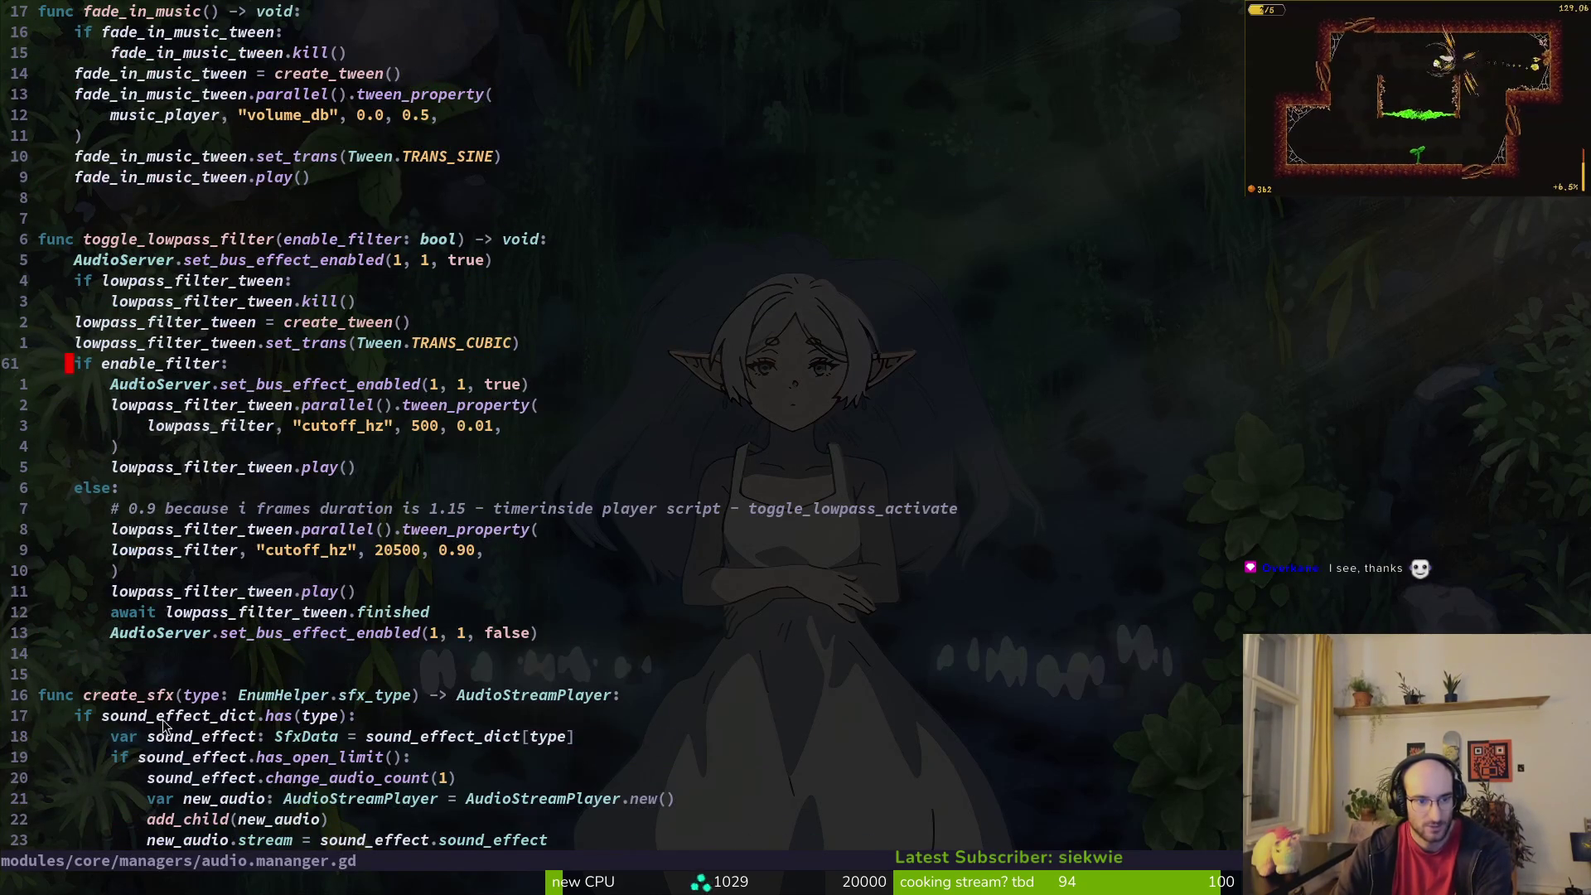
scroll(157, 269, "down", 1)
scroll(158, 269, "down", 6)
left_click(354, 590)
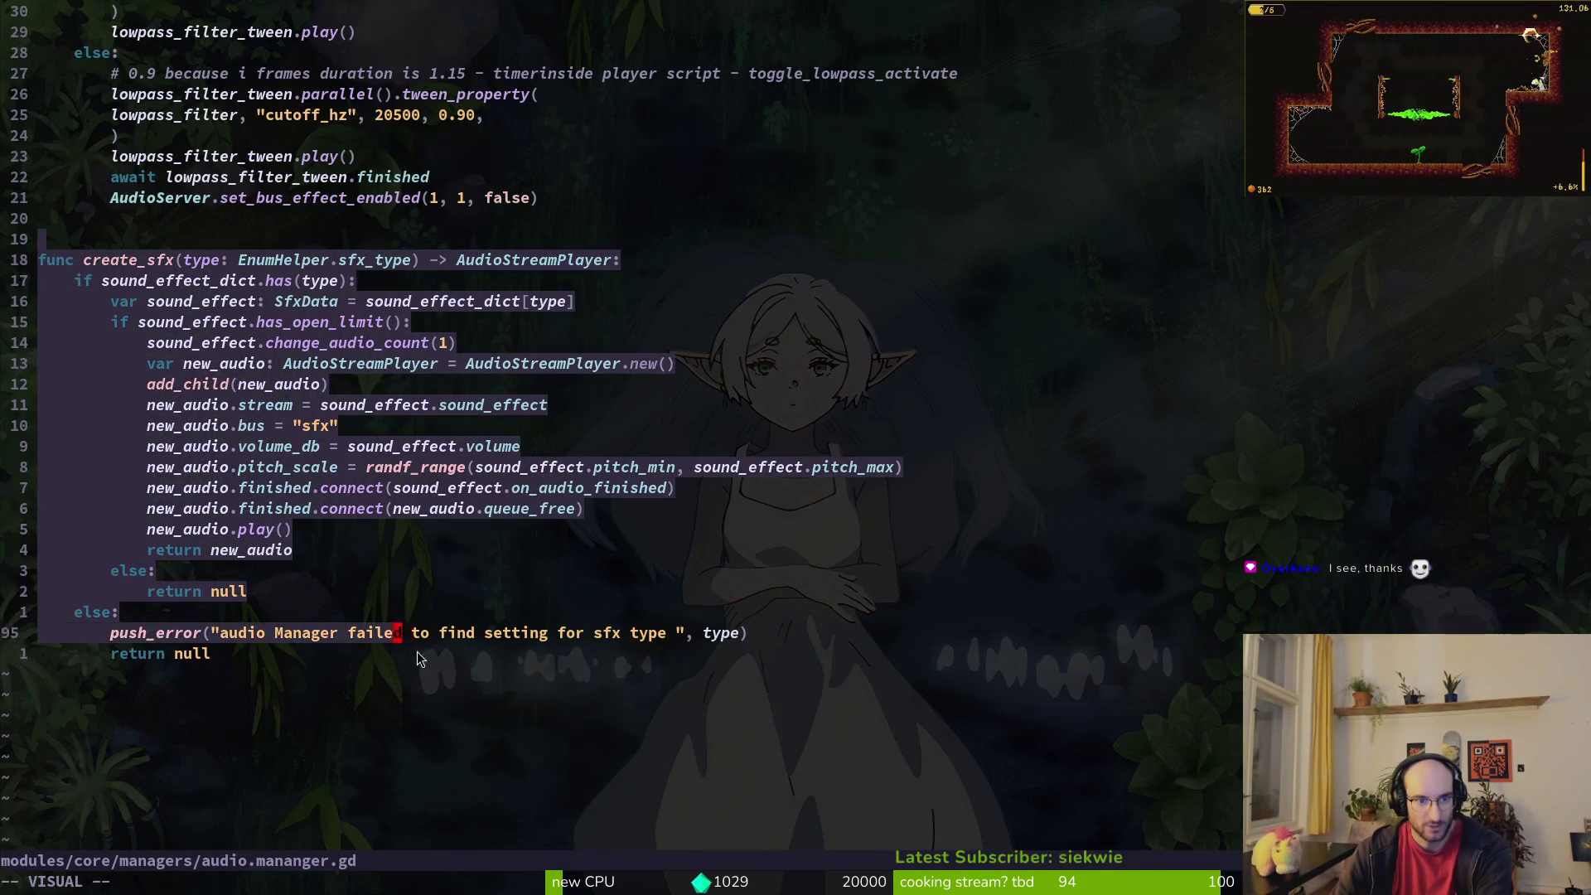
left_click(259, 445)
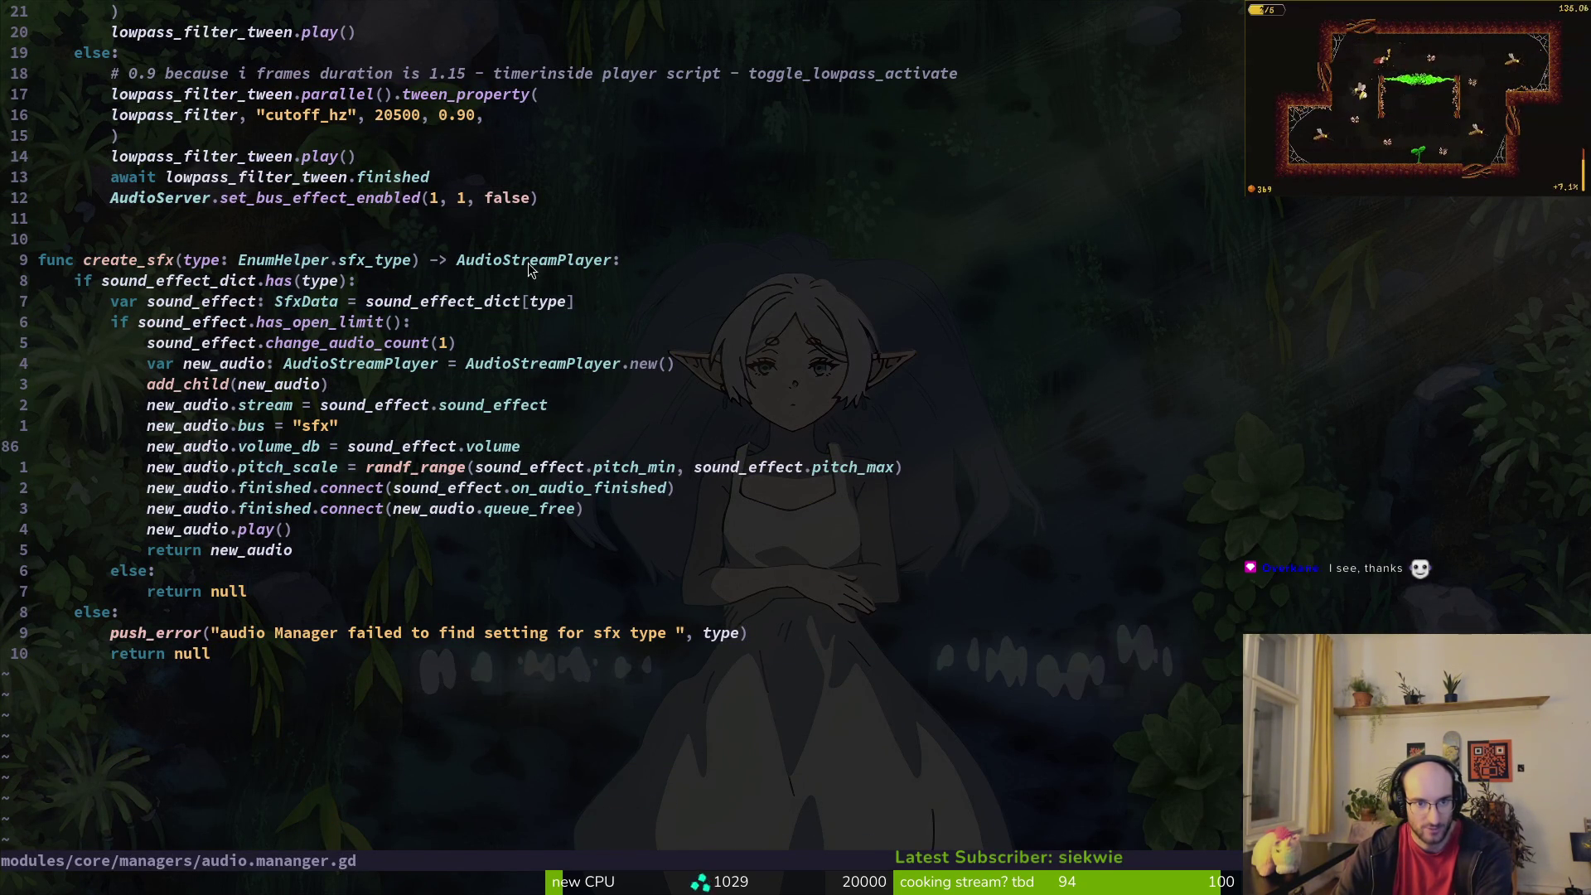
Highlight the AudioStreamPlayer return type, add_child(new_audio) and queue_free lines, then check has_open_limit().
left_click_drag(451, 270, 622, 263)
key("y")
key("k")
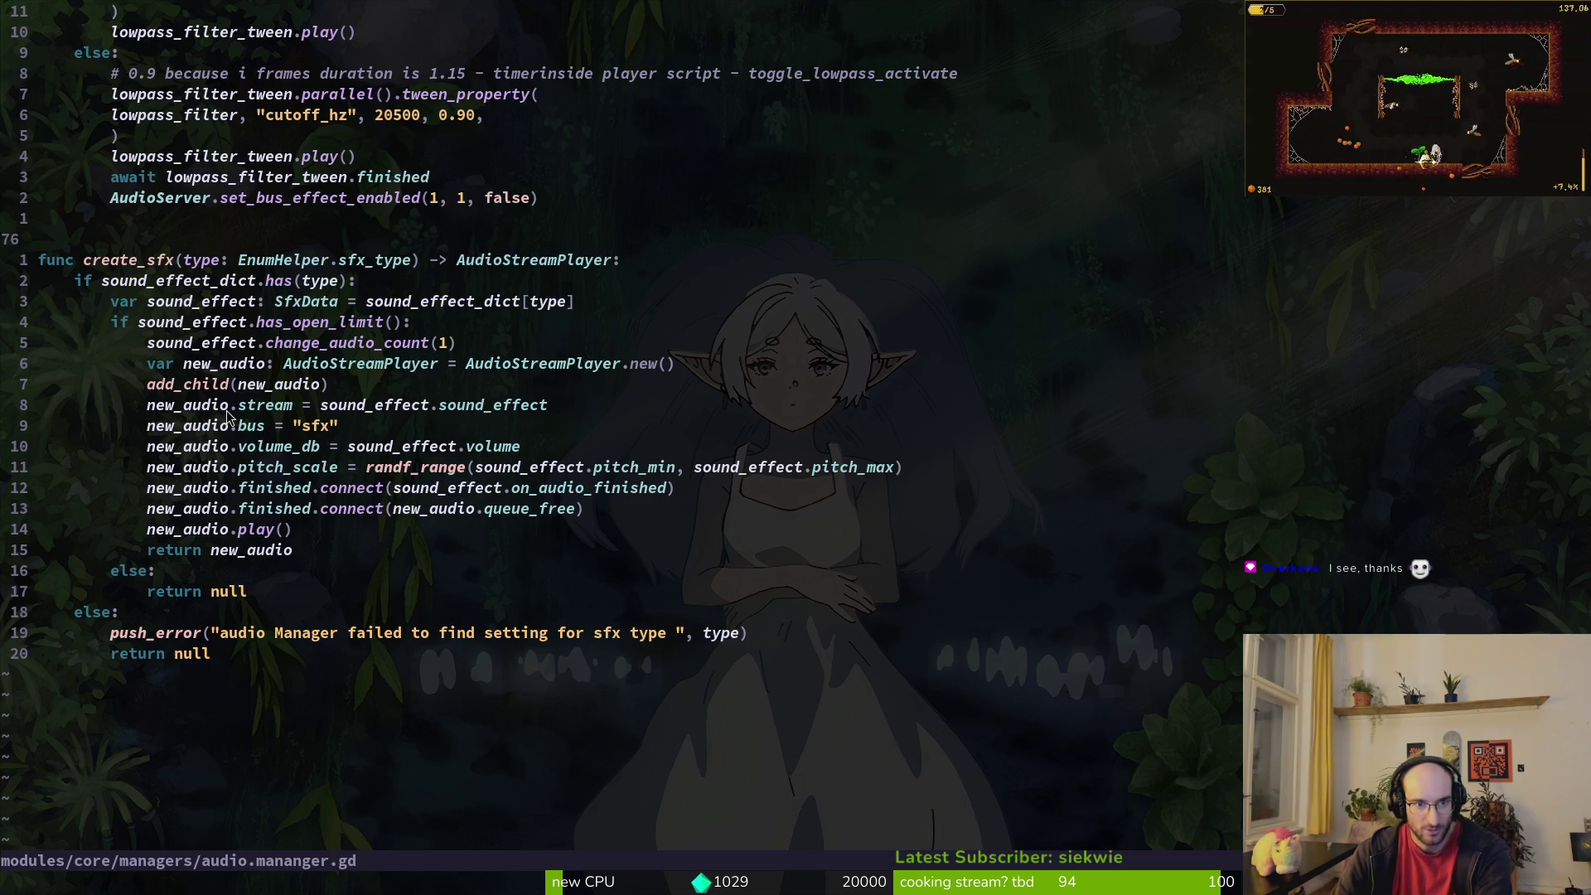
left_click_drag(149, 385, 332, 385)
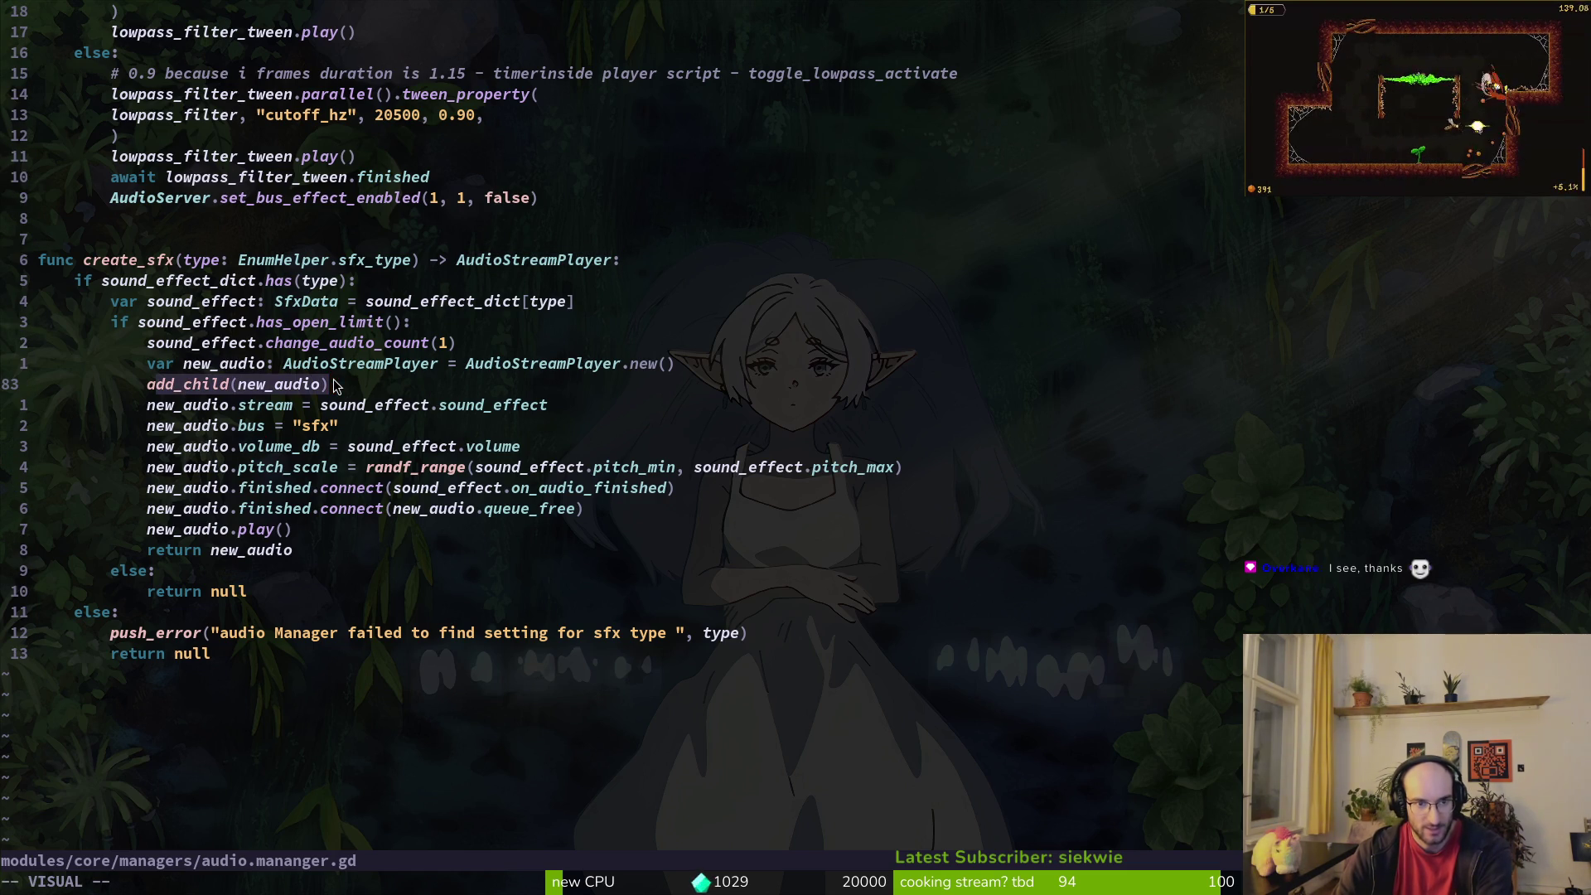
key("Escape")
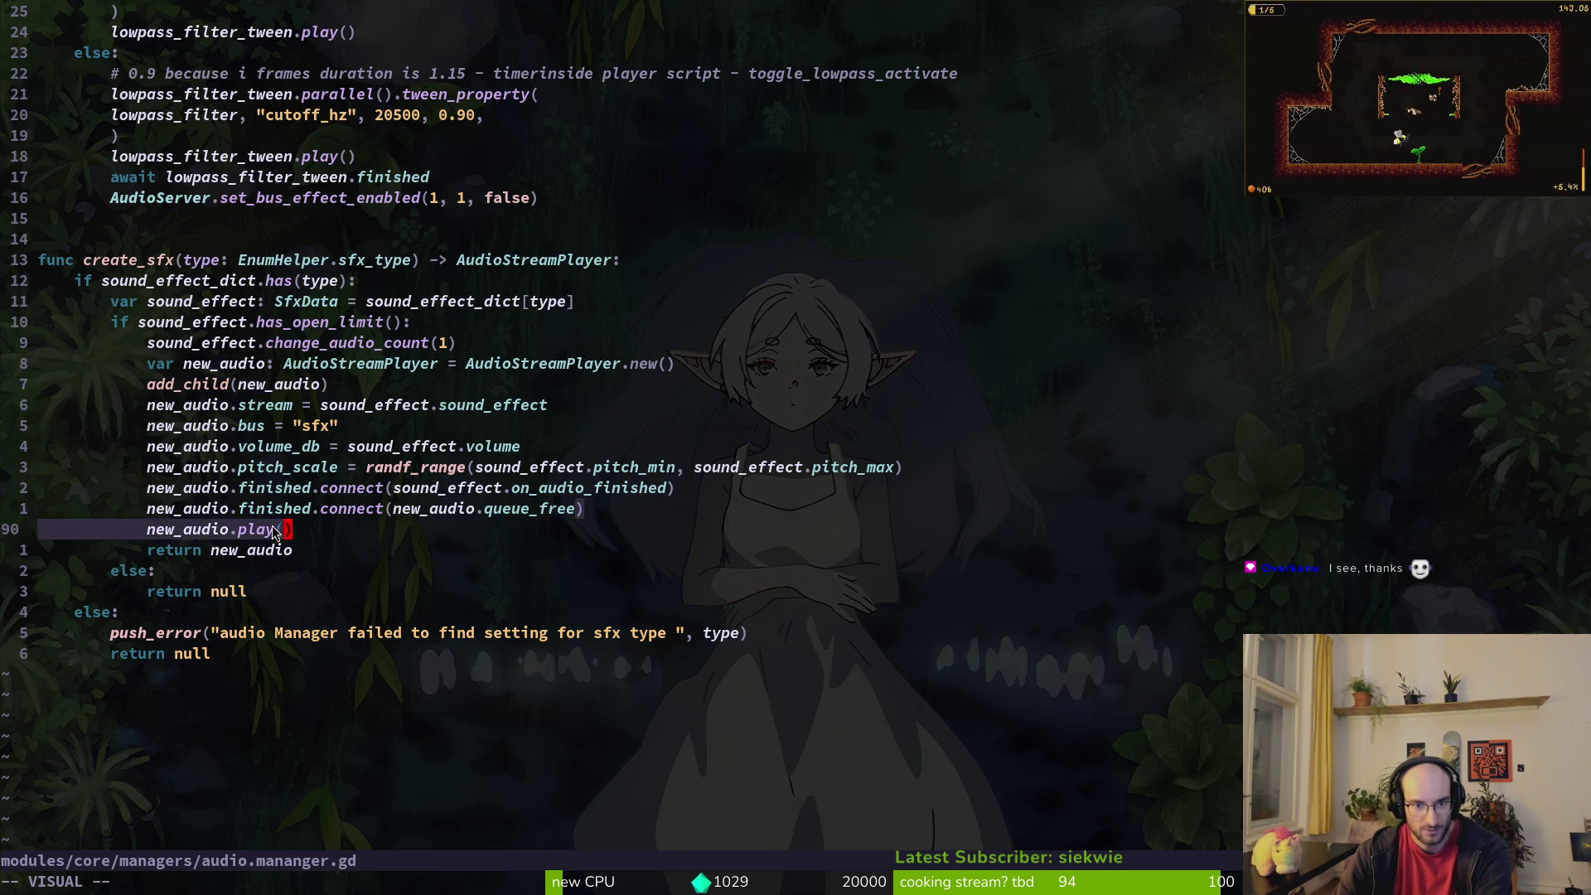
left_click_drag(584, 510, 124, 509)
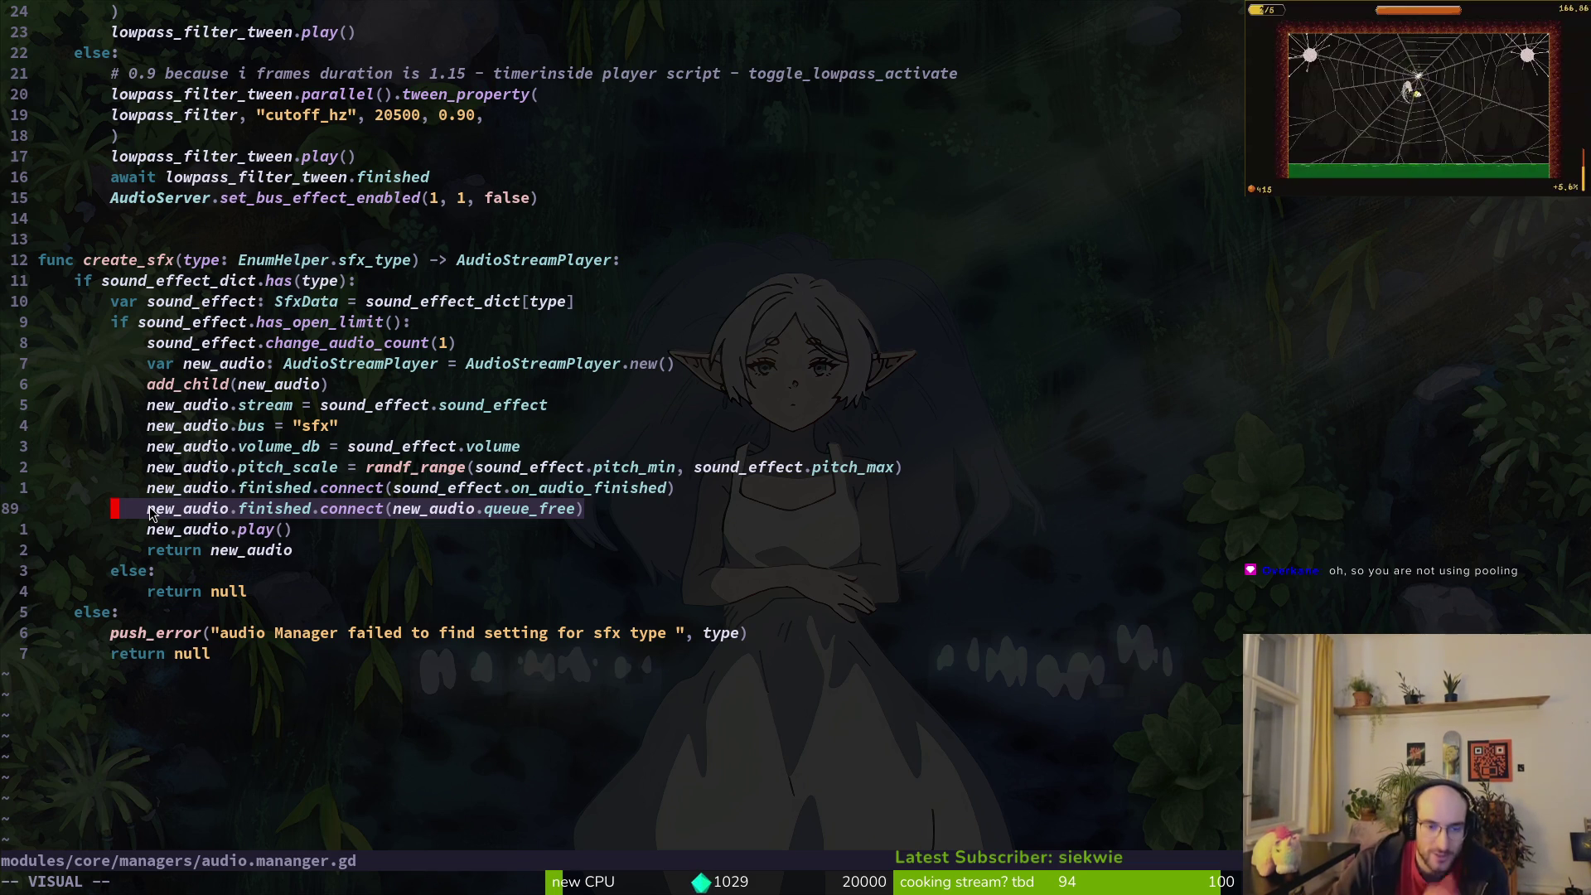
left_click(389, 381)
left_click(383, 348)
left_click(393, 330)
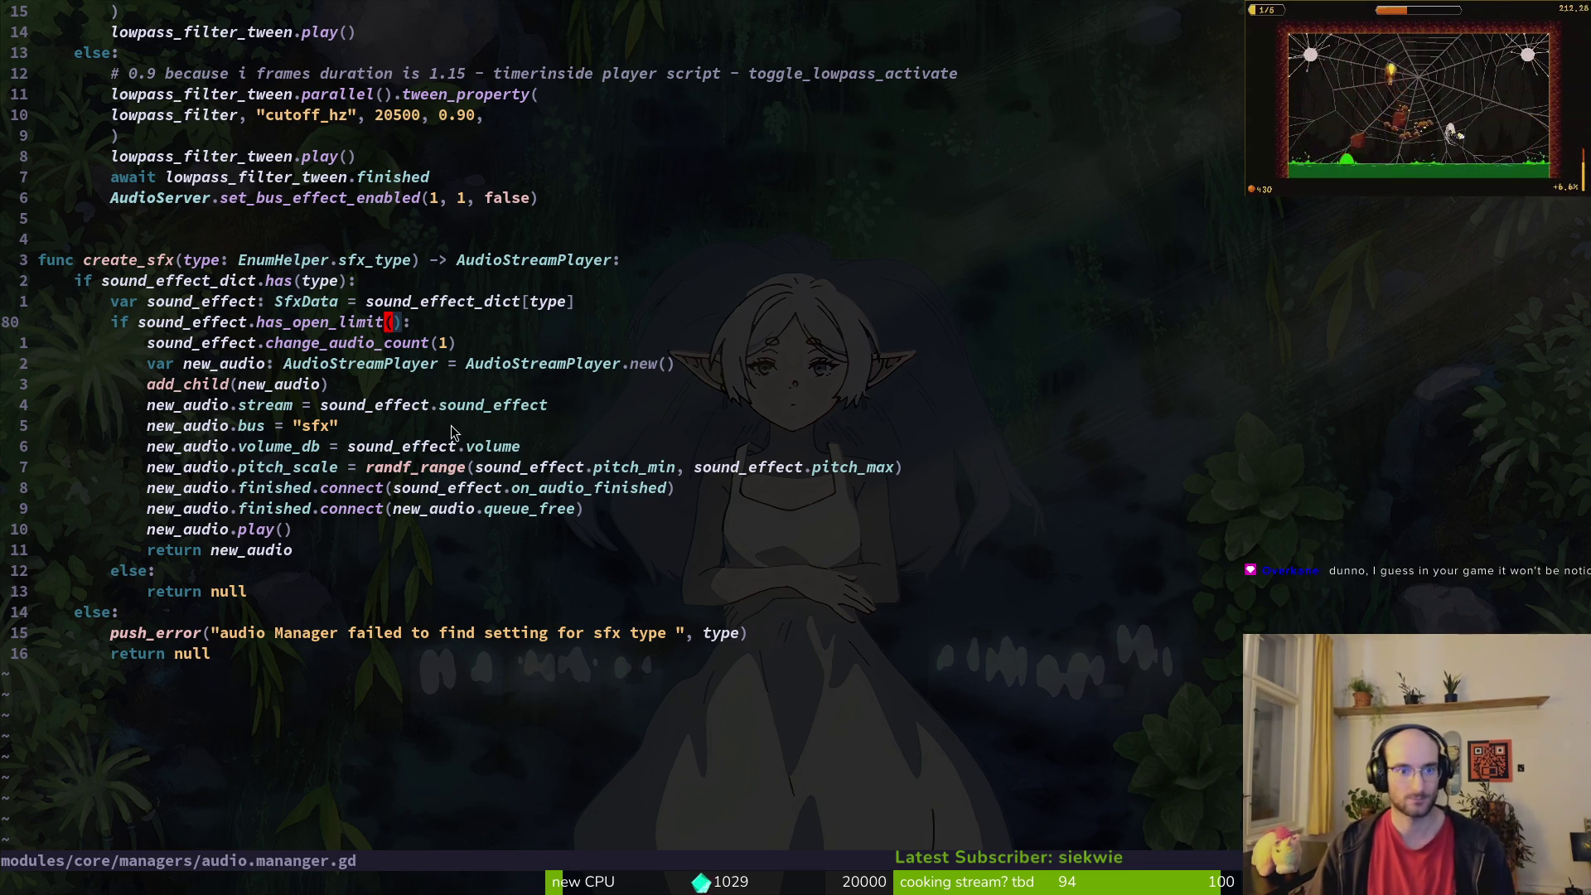
Save audio.mananger.gd to disk.
key("ctrl+s")
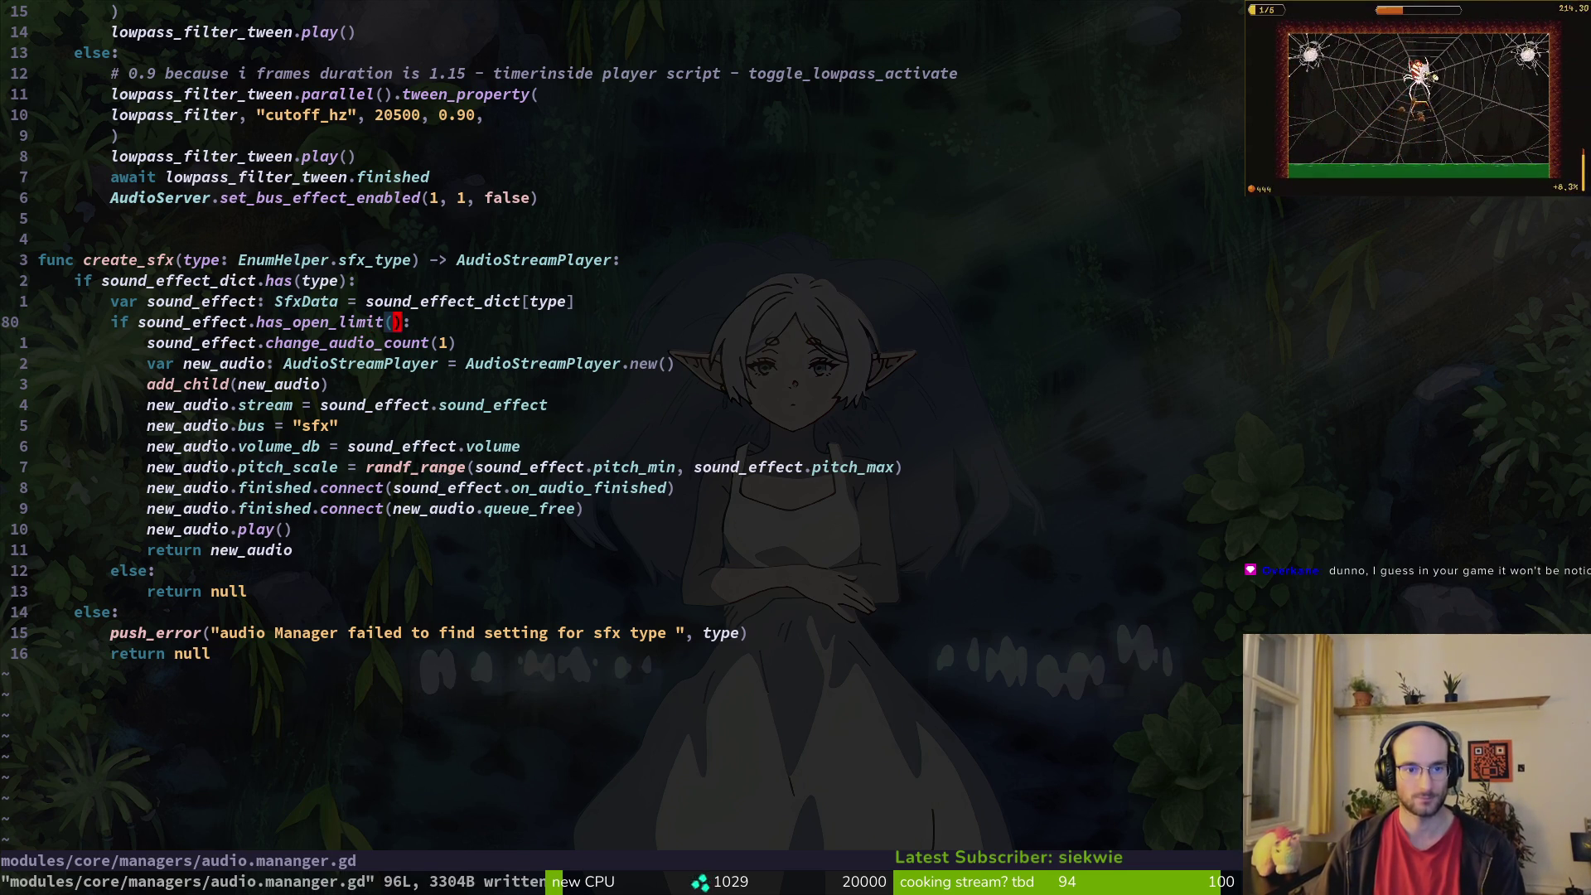
scroll(403, 443, "down", 4)
key("ctrl+6")
key("ctrl+6")
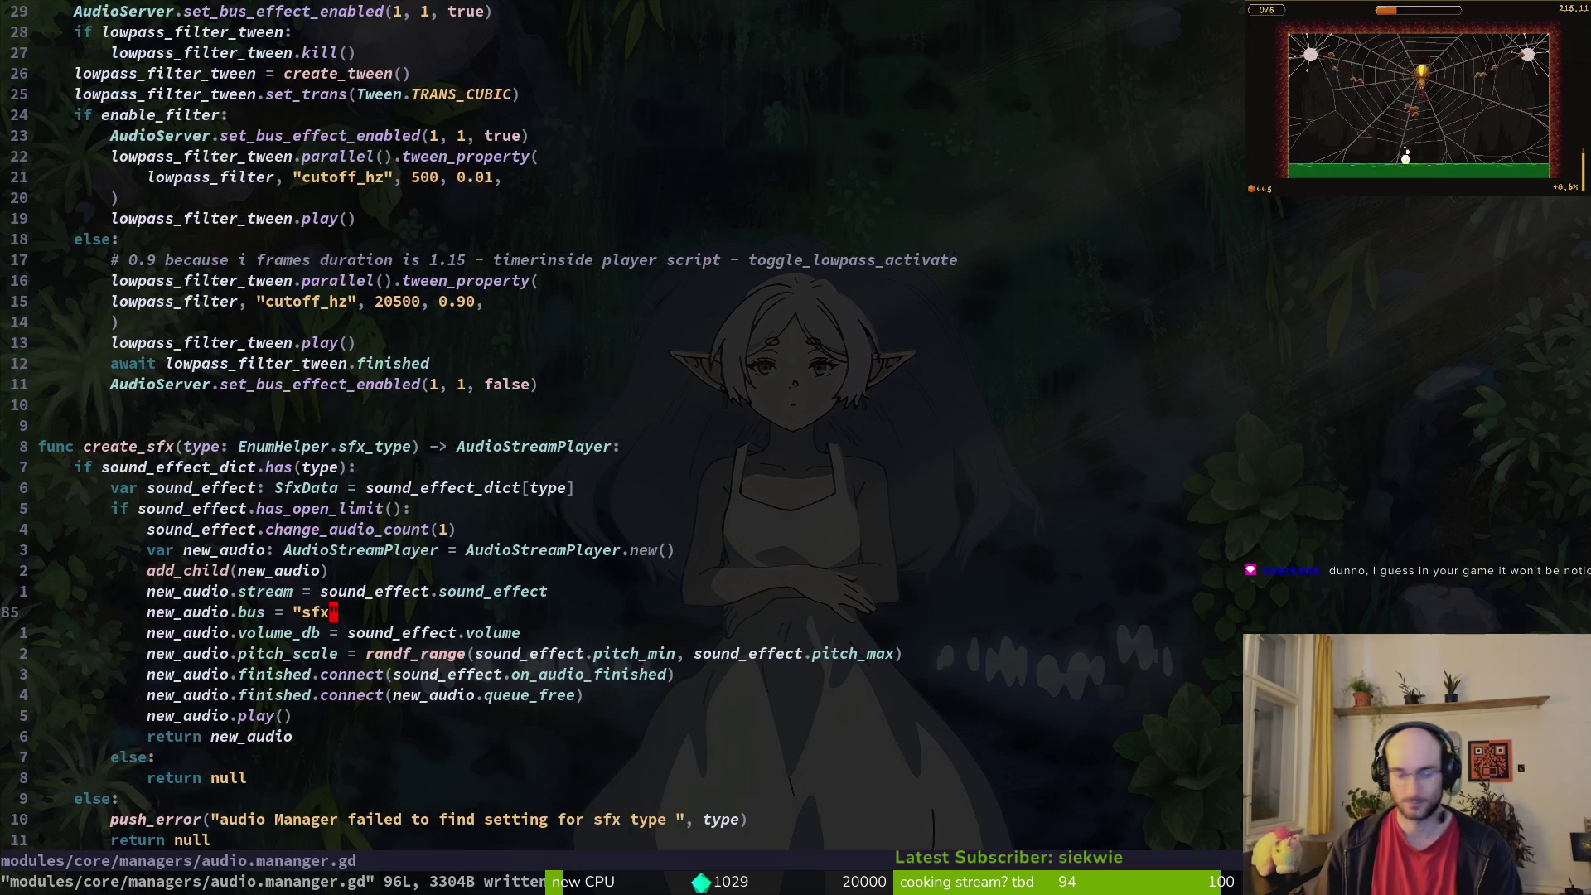
Quit Vim and check git status in tig, previewing the untracked level_2_0.tscn file.
type(":q")
key("Return")
key("alt+Tab")
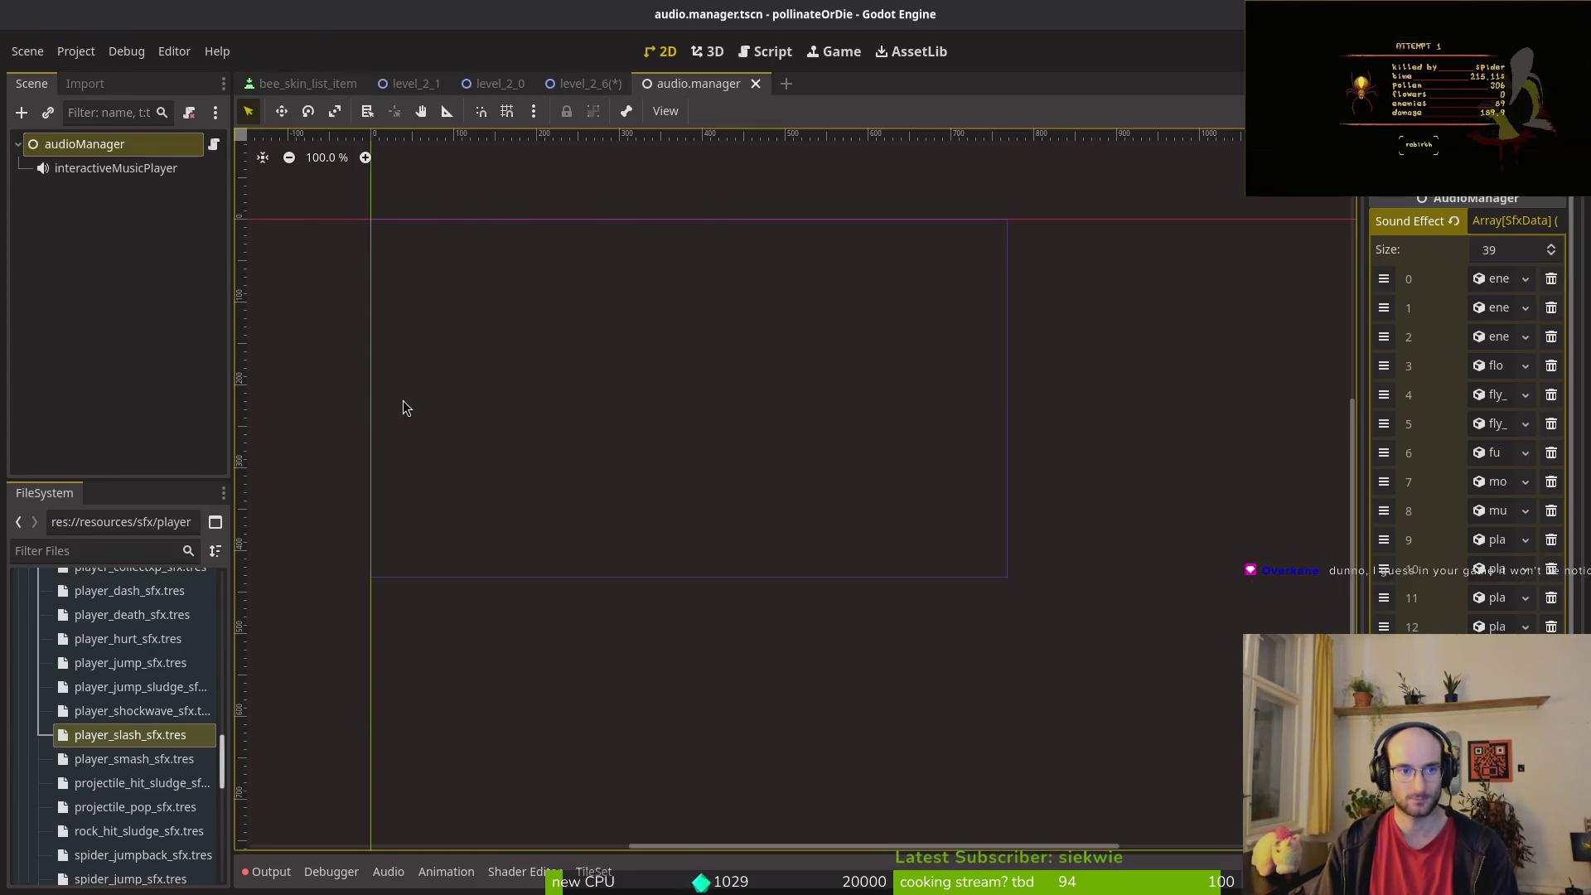
key("alt+Tab")
type("tig")
key("Return")
key("Down")
key("Down")
key("Down")
key("Return")
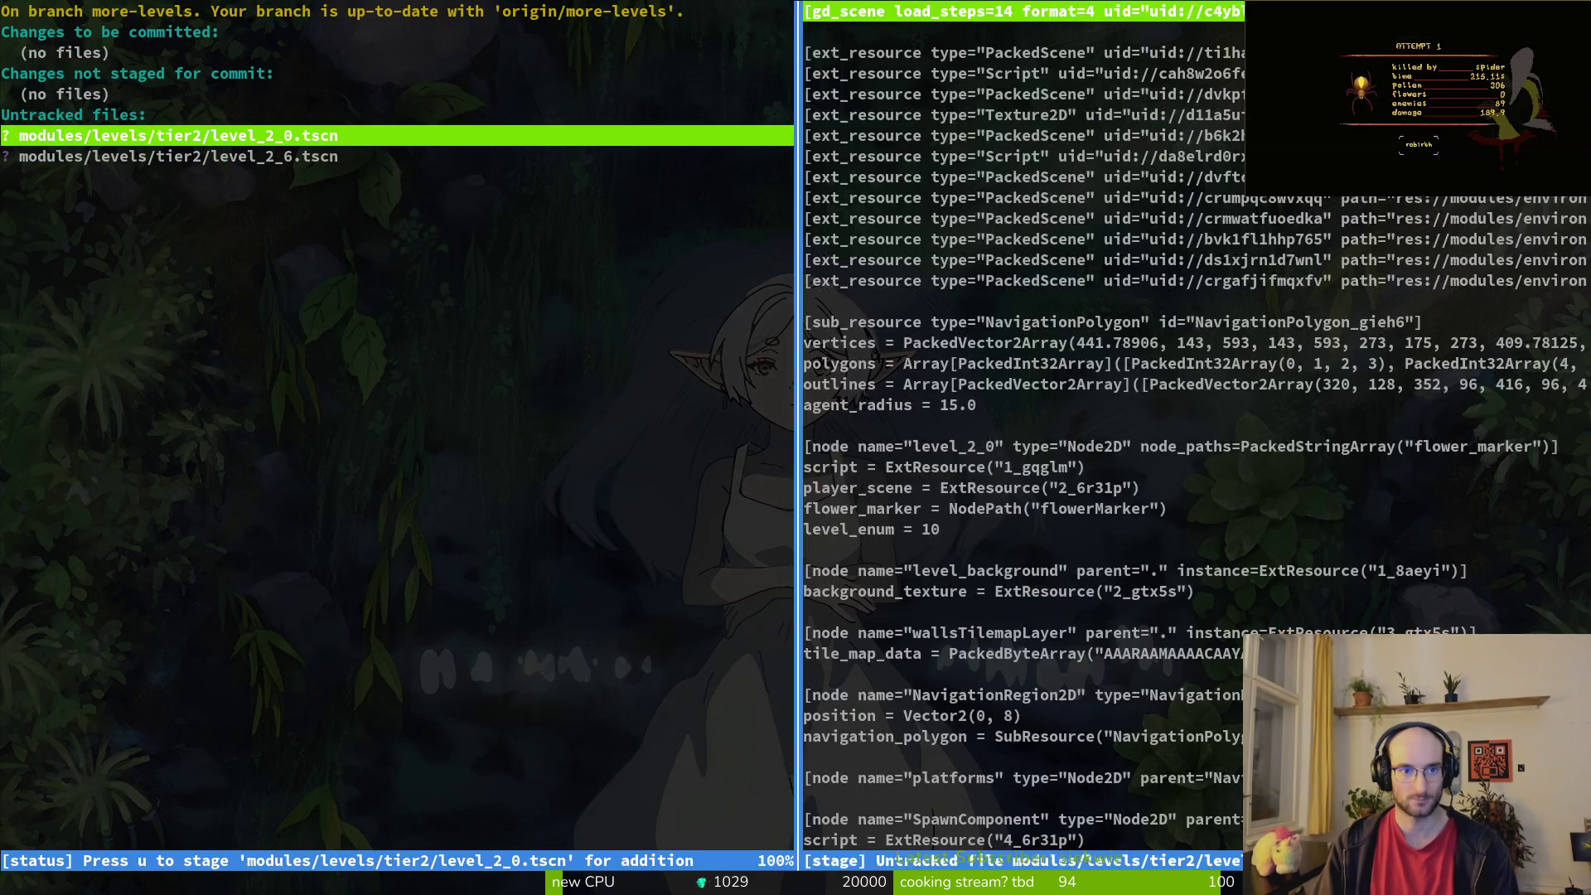
key("alt+Tab")
In the saved level_2_6 scene, delete one spawn marker and select the two wave1 markers.
left_click(572, 84)
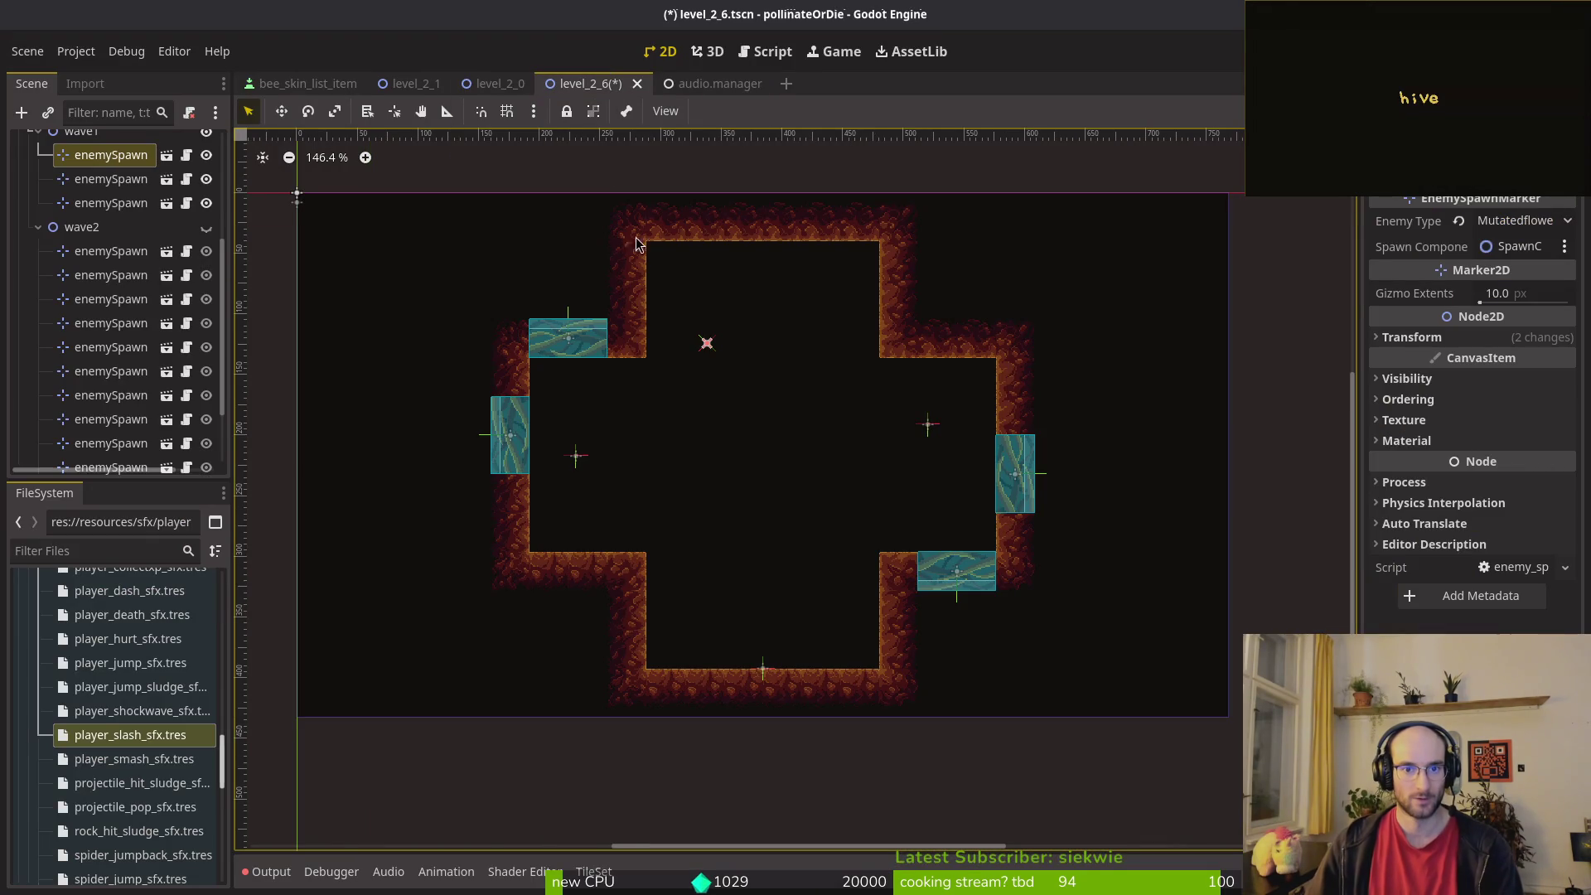
key("ctrl+s")
key("Delete")
key("Return")
scroll(111, 332, "up", 5)
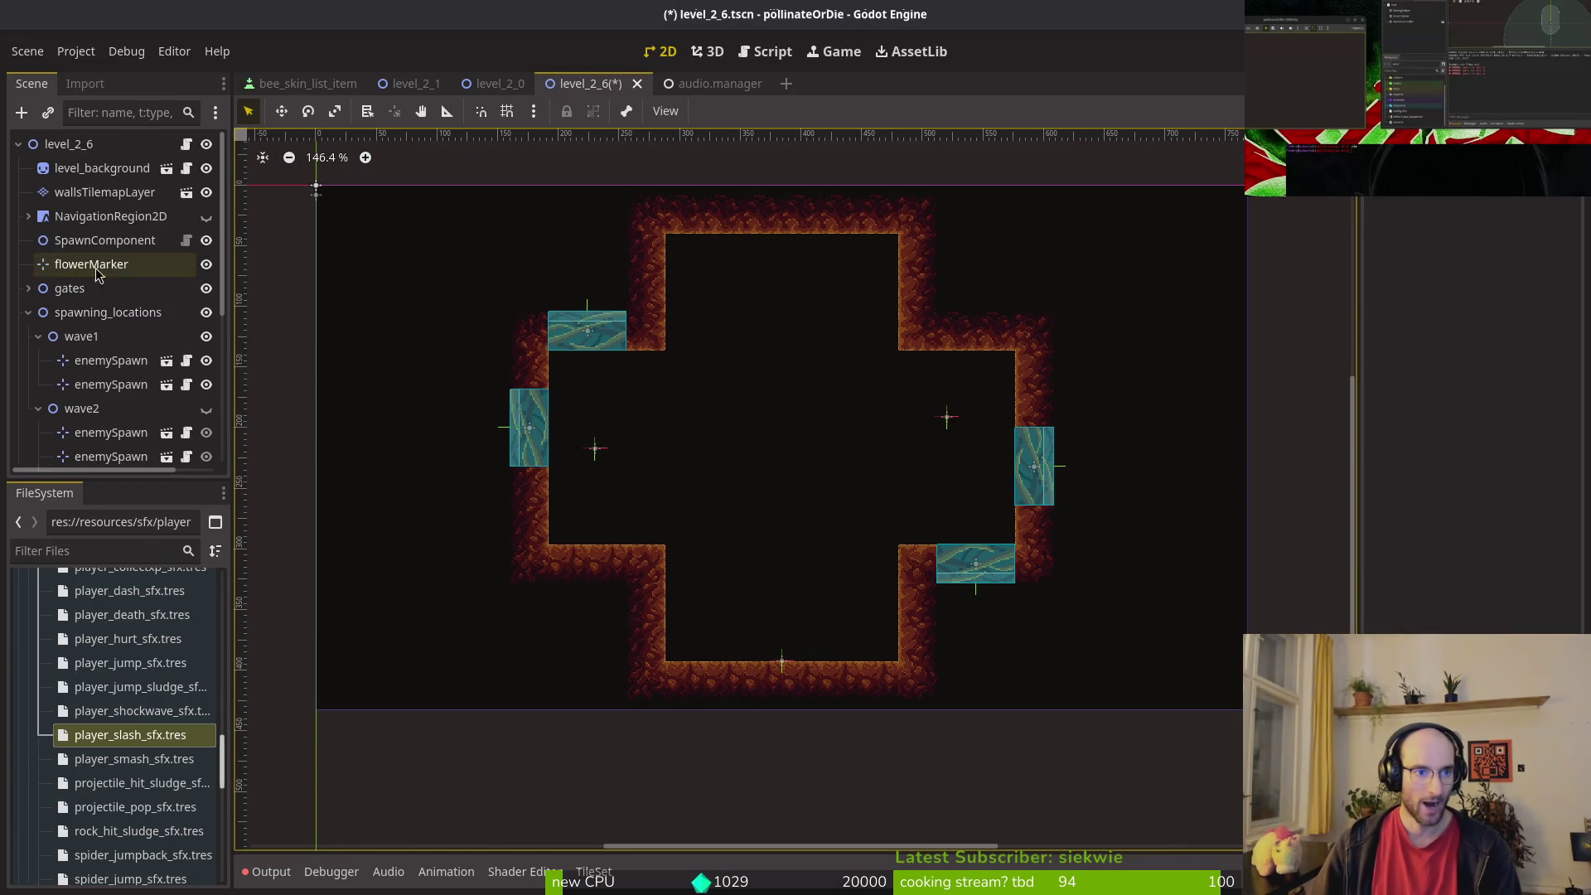
left_click(111, 364)
left_click(118, 386)
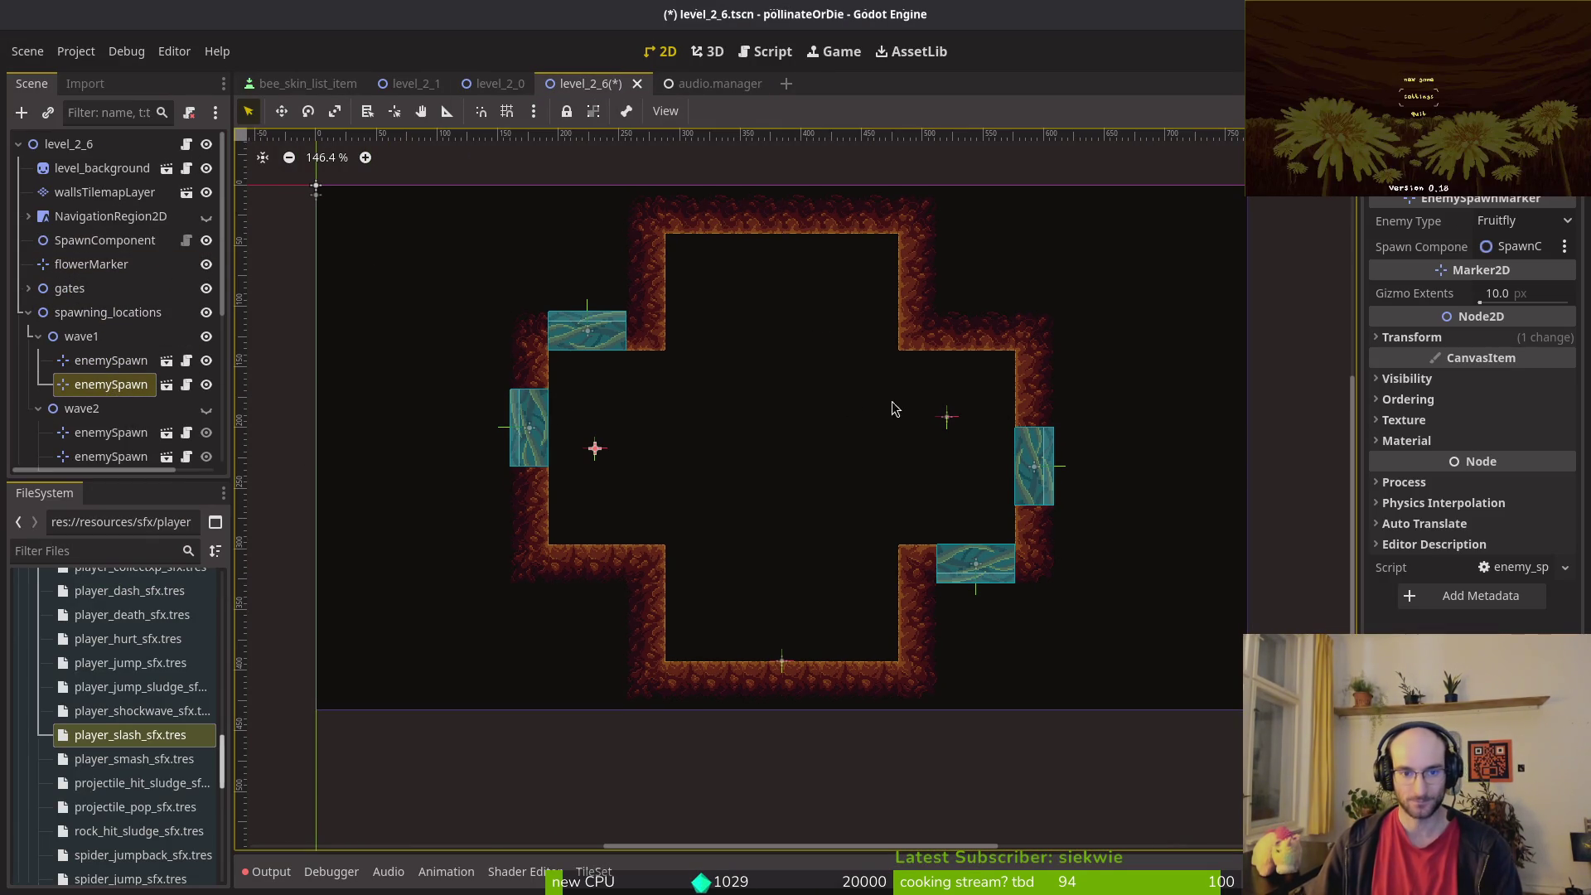
Move one marker to the room centre and place a Fruitfly marker in the upper arm.
mouse_move(947, 417)
left_mouse_down()
mouse_move(739, 381)
mouse_move(783, 448)
left_mouse_up()
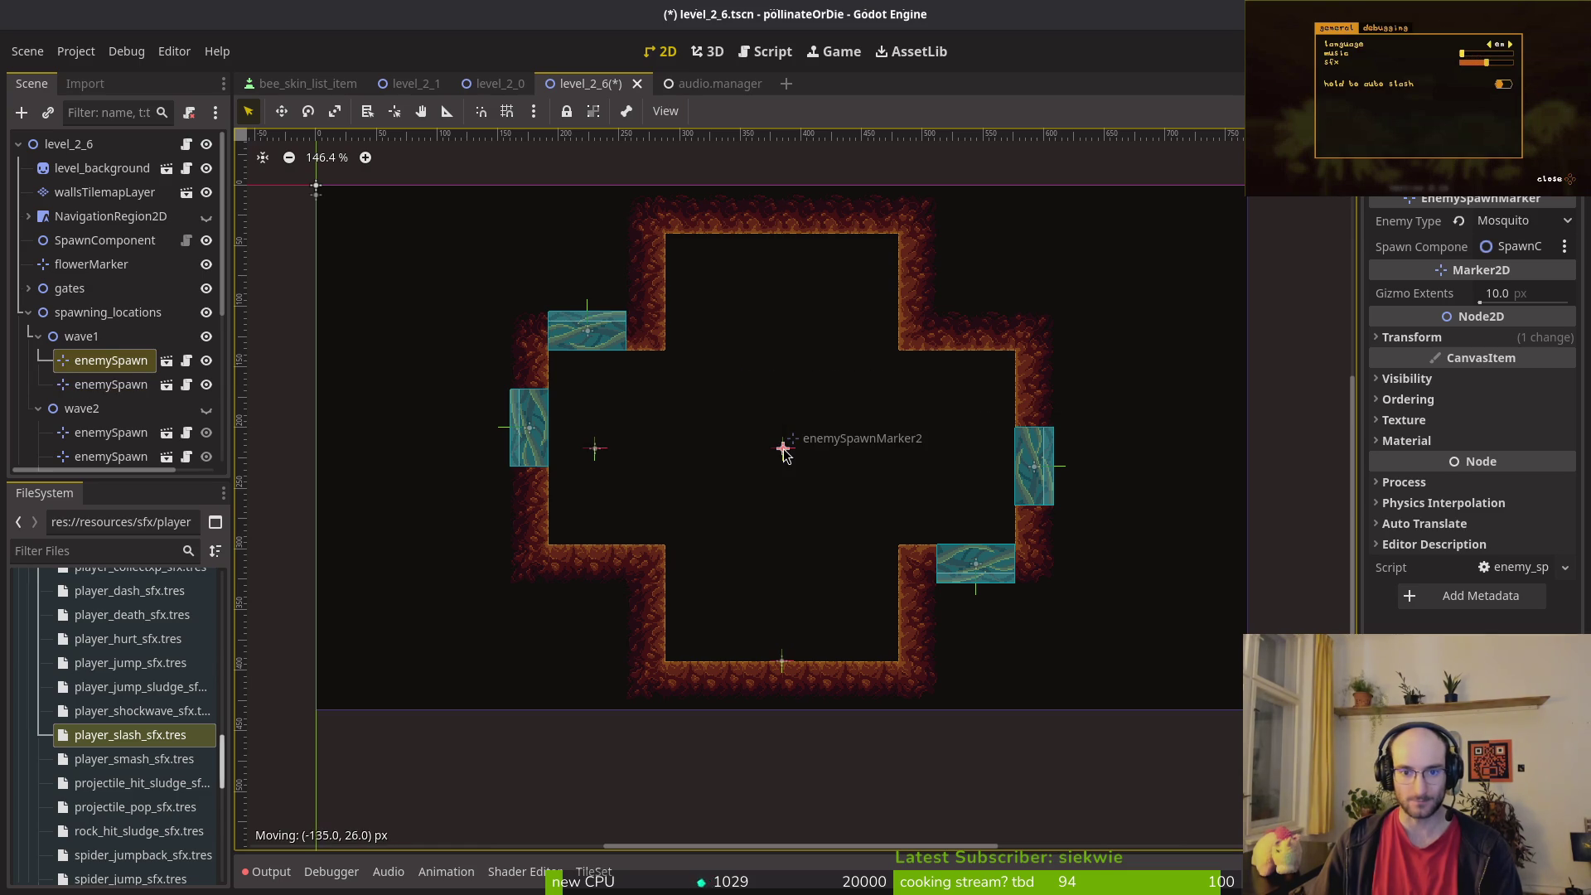
left_click(1523, 220)
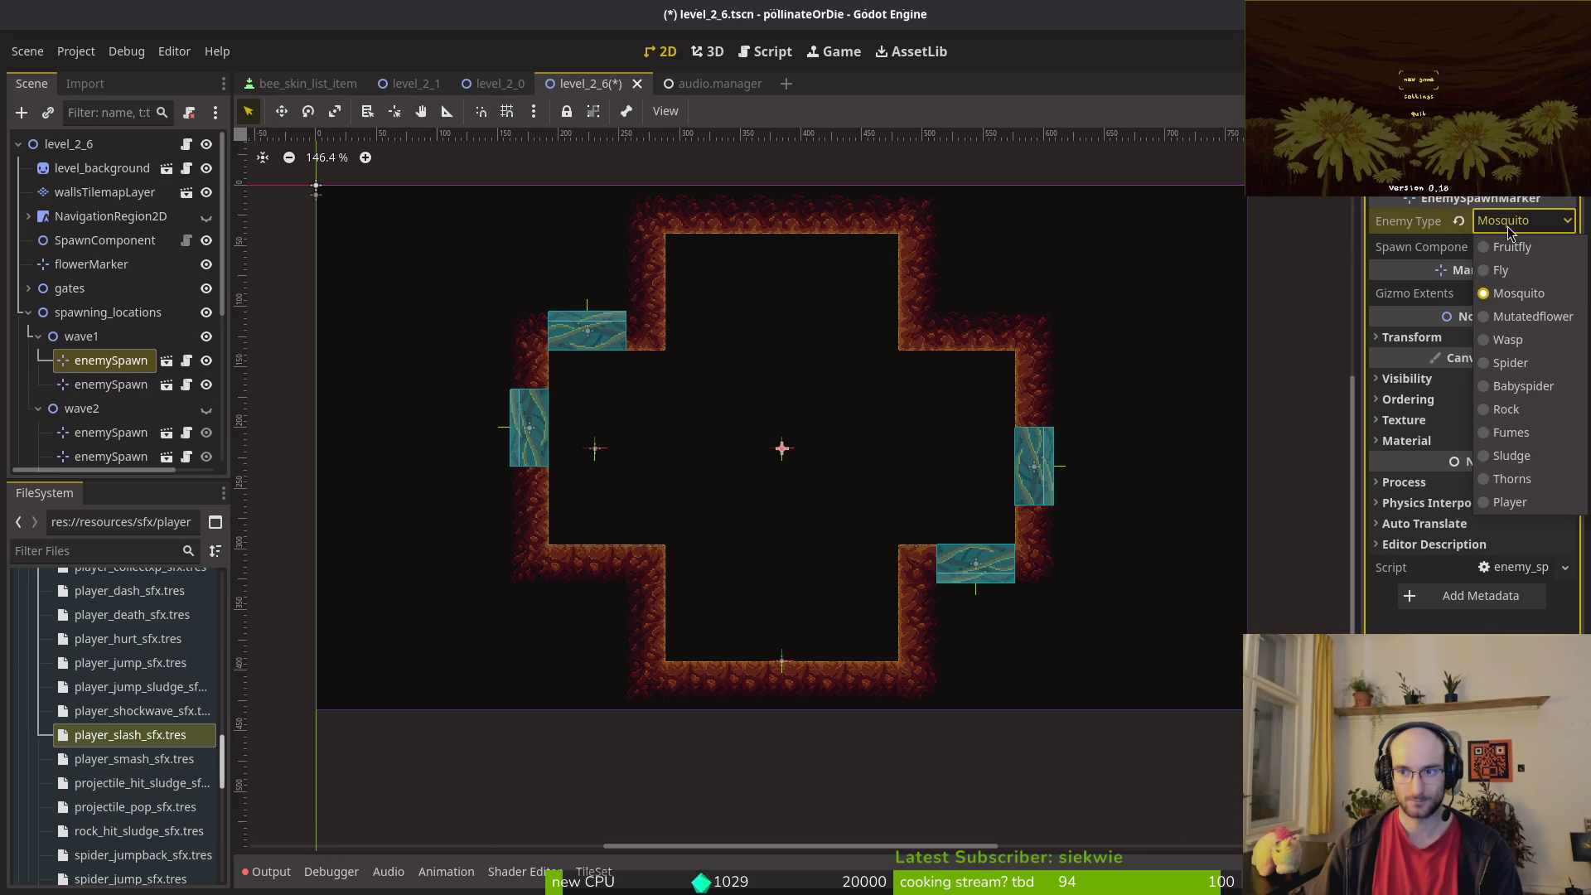
left_click(1508, 344)
mouse_move(598, 455)
left_mouse_down()
mouse_move(889, 514)
mouse_move(885, 358)
mouse_move(849, 402)
mouse_move(823, 250)
mouse_move(793, 261)
left_mouse_up()
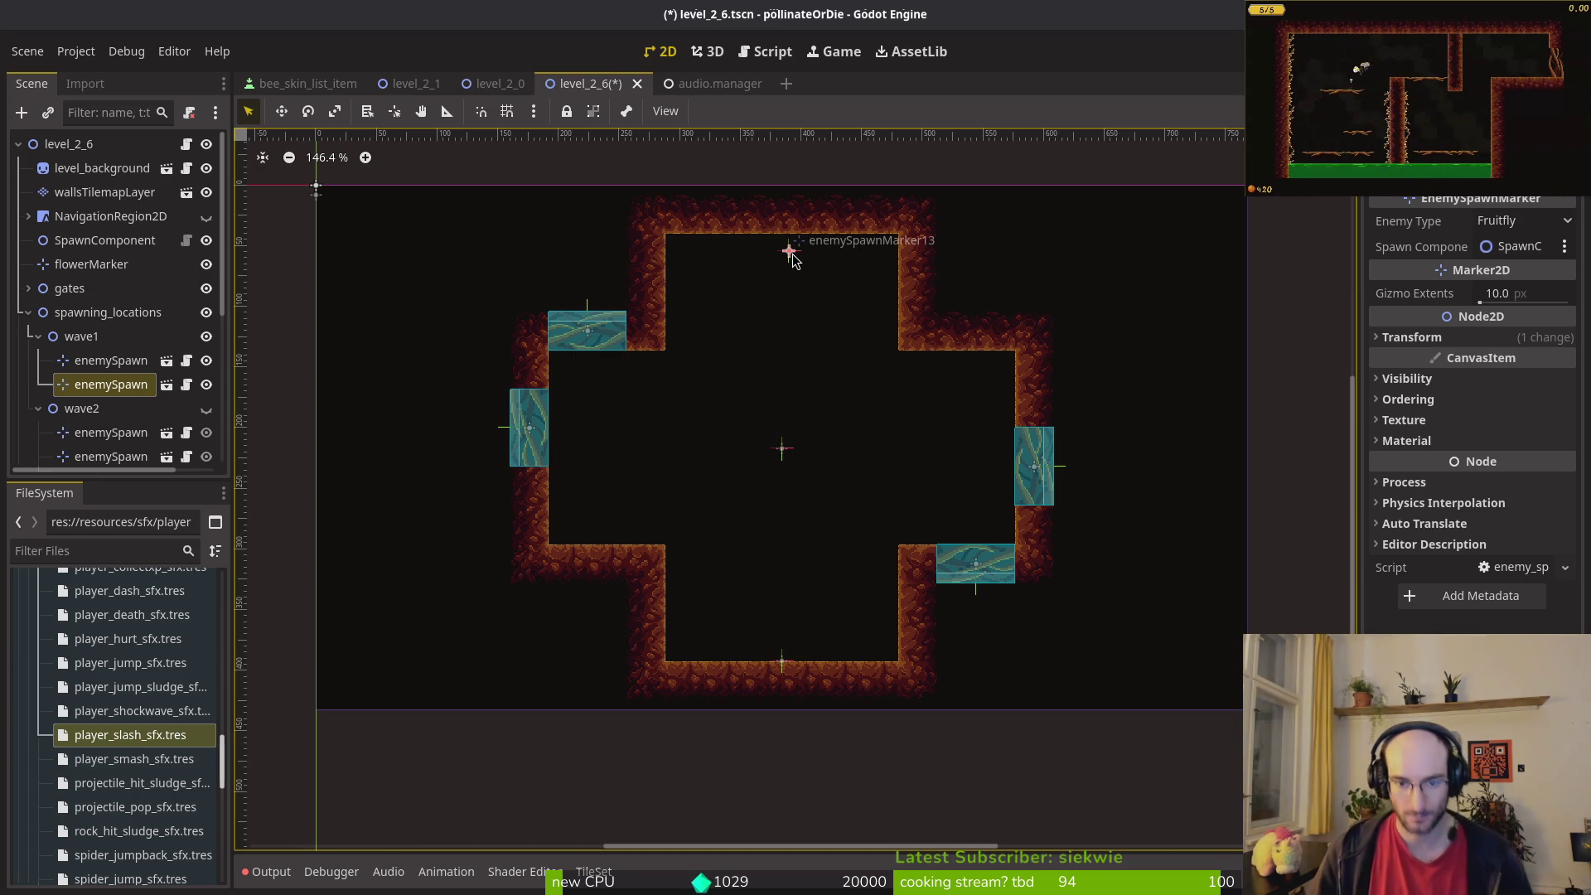
left_click_drag(793, 261, 793, 258)
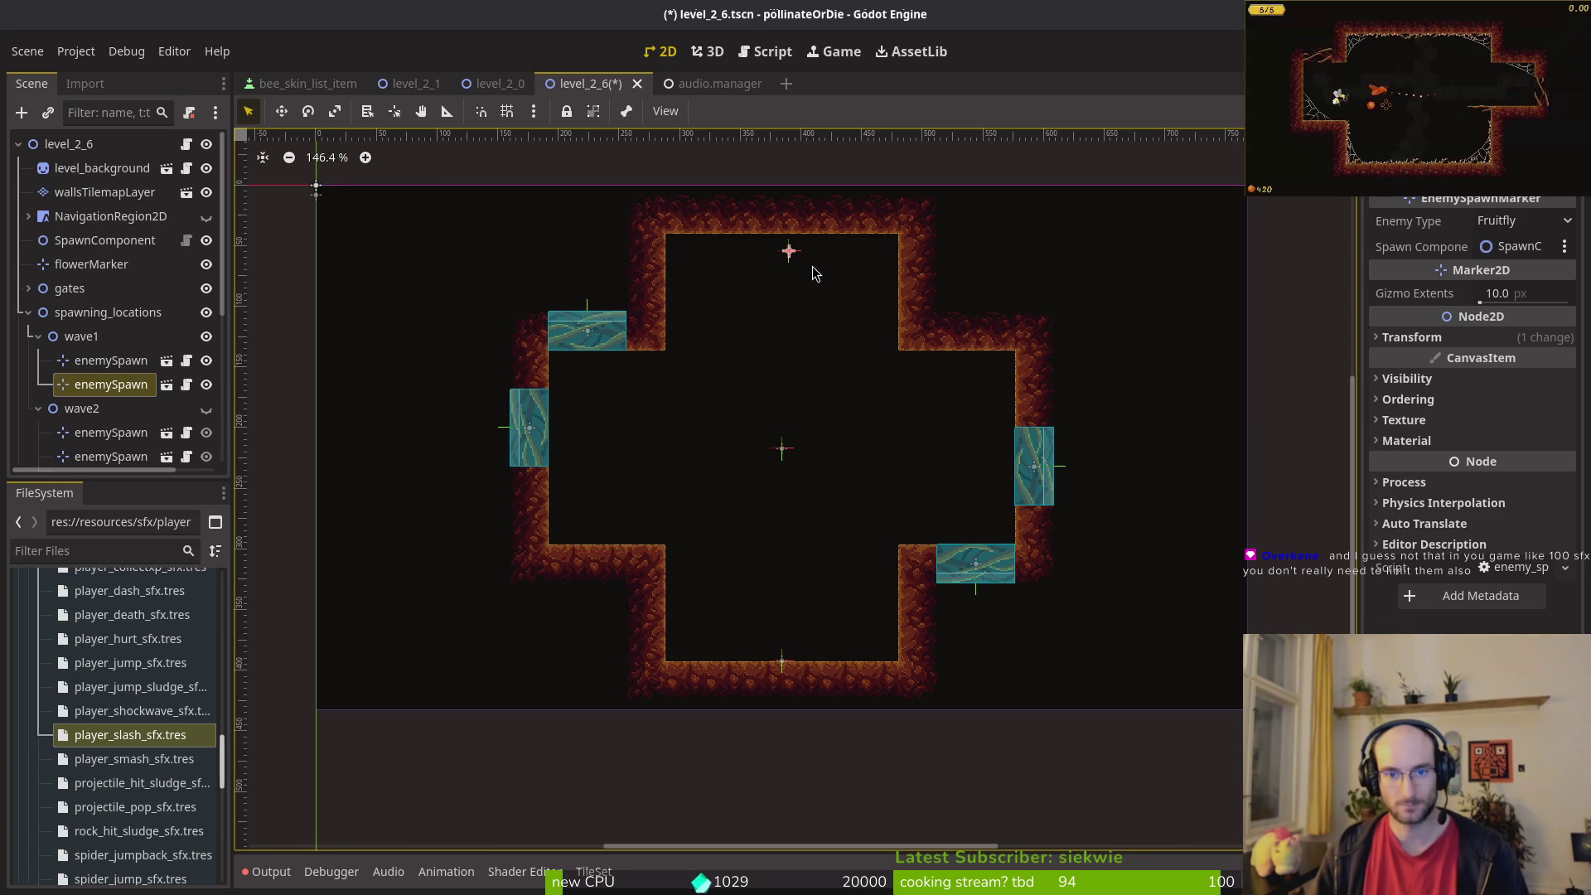
mouse_move(791, 255)
left_mouse_down()
mouse_move(788, 344)
mouse_move(785, 330)
left_mouse_up()
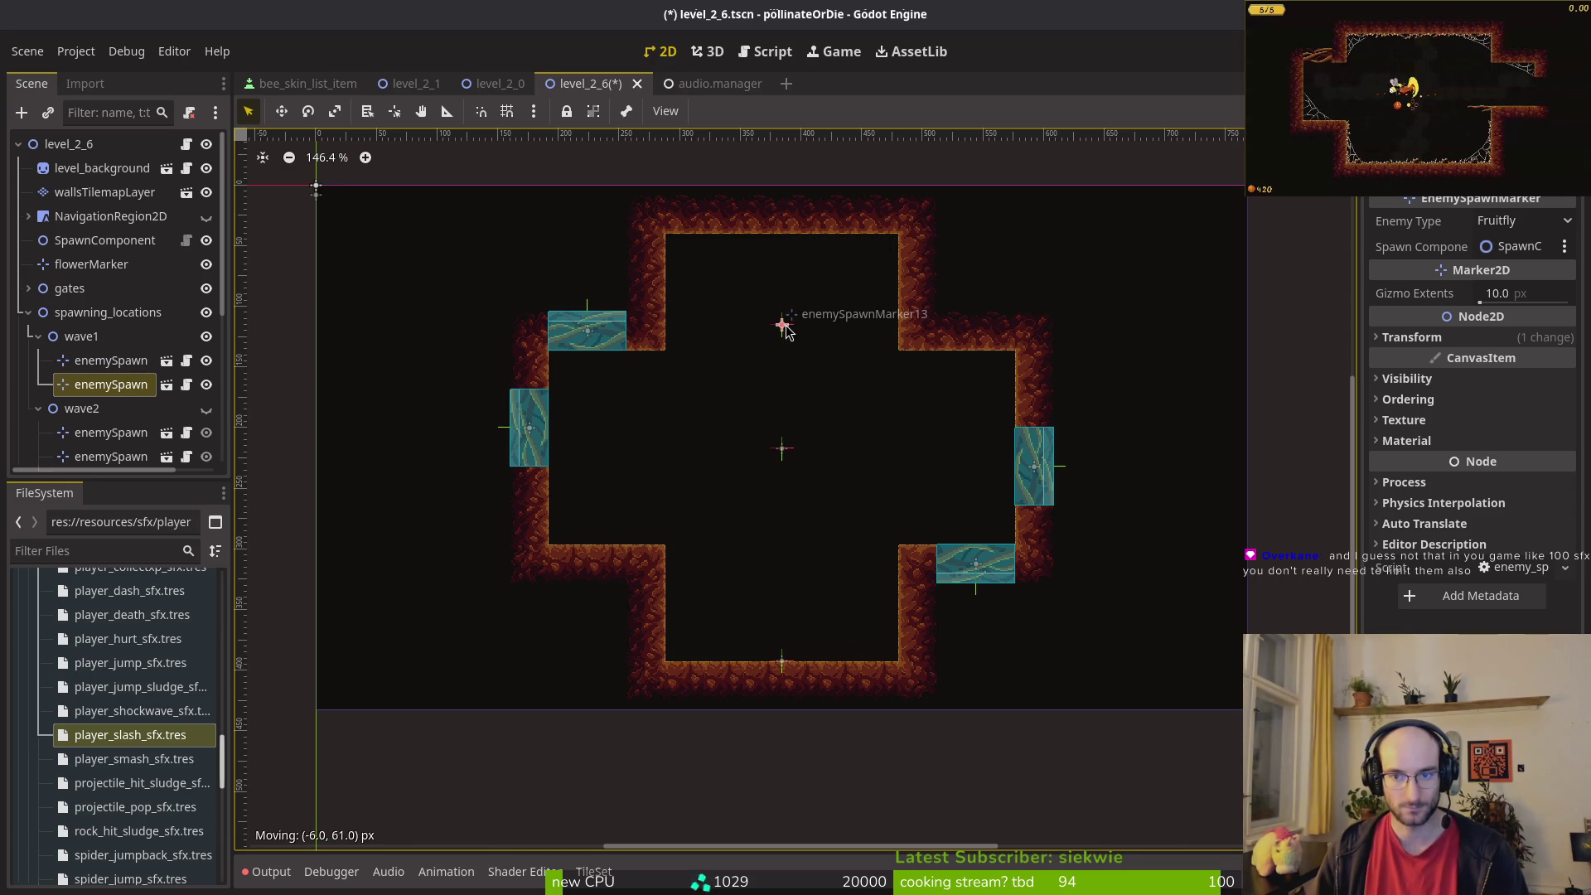
left_click(93, 336)
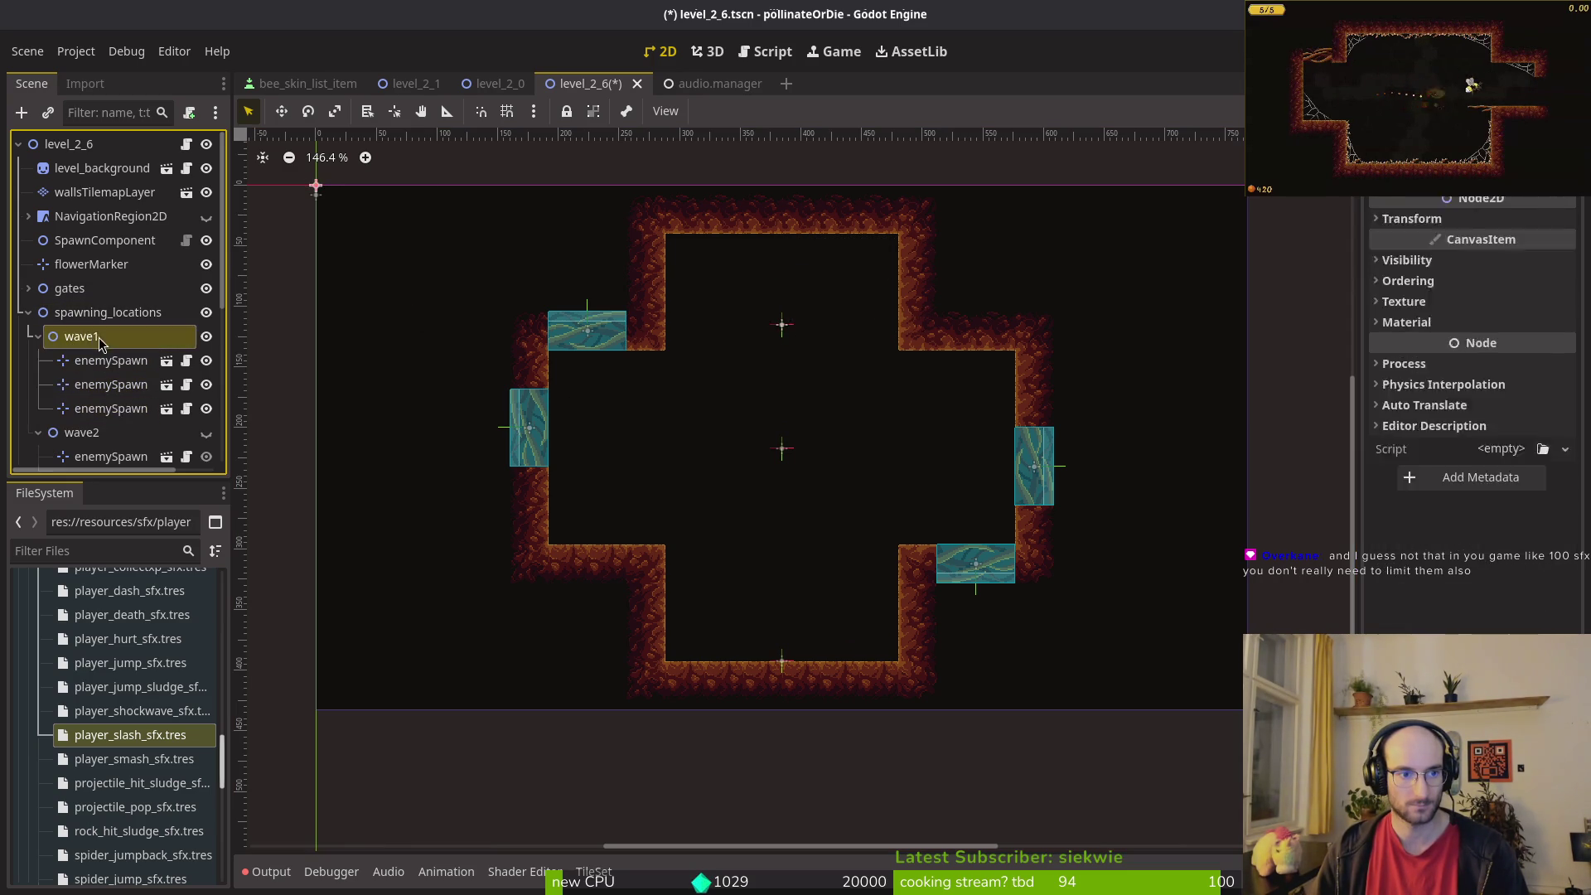
Spread the stacked wave1 markers to the cross room's left, right, top and lower arms.
key("Down")
key("Down")
key("Down")
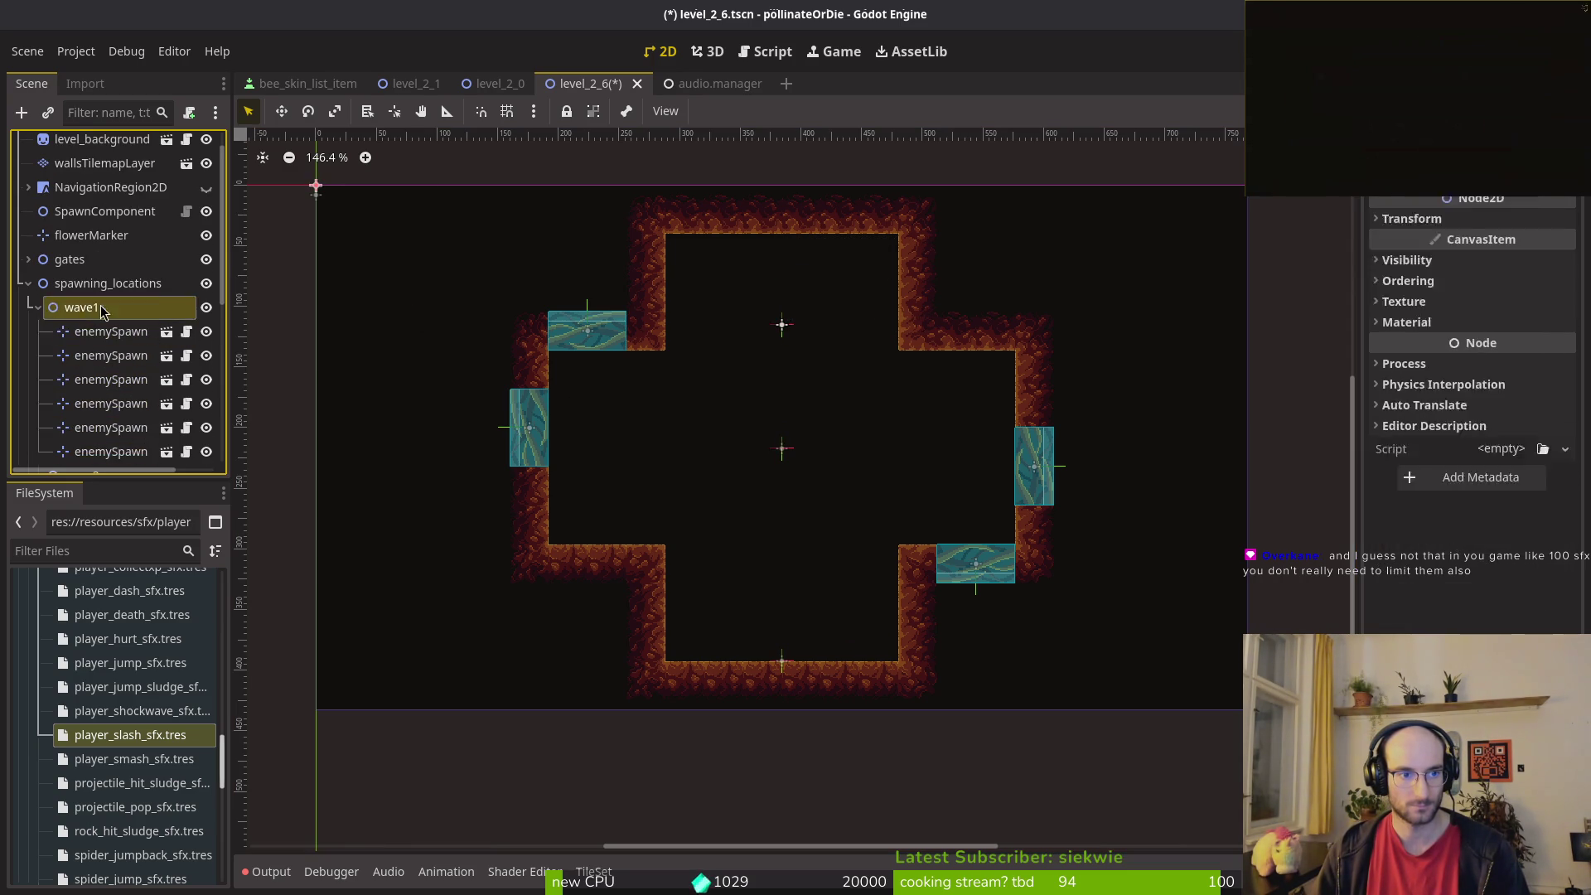
mouse_move(783, 327)
left_mouse_down()
mouse_move(625, 486)
mouse_move(640, 489)
left_mouse_up()
left_click_drag(785, 328, 668, 426)
mouse_move(784, 328)
left_mouse_down()
mouse_move(745, 287)
mouse_move(819, 302)
mouse_move(952, 447)
left_mouse_up()
mouse_move(784, 328)
left_mouse_down()
mouse_move(915, 489)
mouse_move(782, 595)
mouse_move(759, 595)
left_mouse_up()
left_click(797, 331)
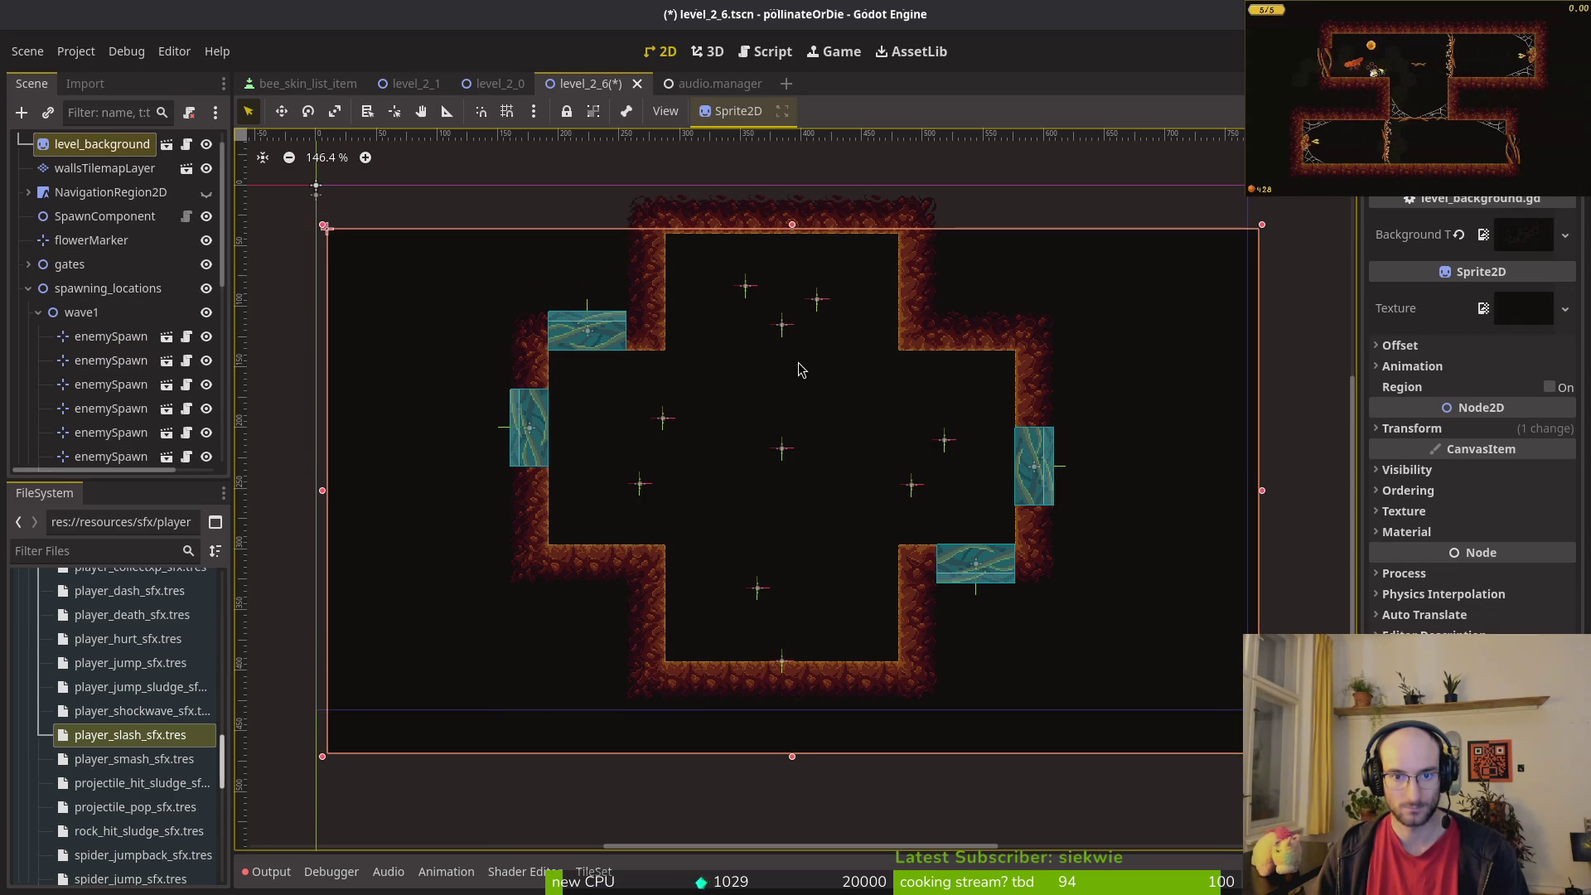
mouse_move(786, 331)
left_mouse_down()
mouse_move(839, 571)
mouse_move(822, 592)
left_mouse_up()
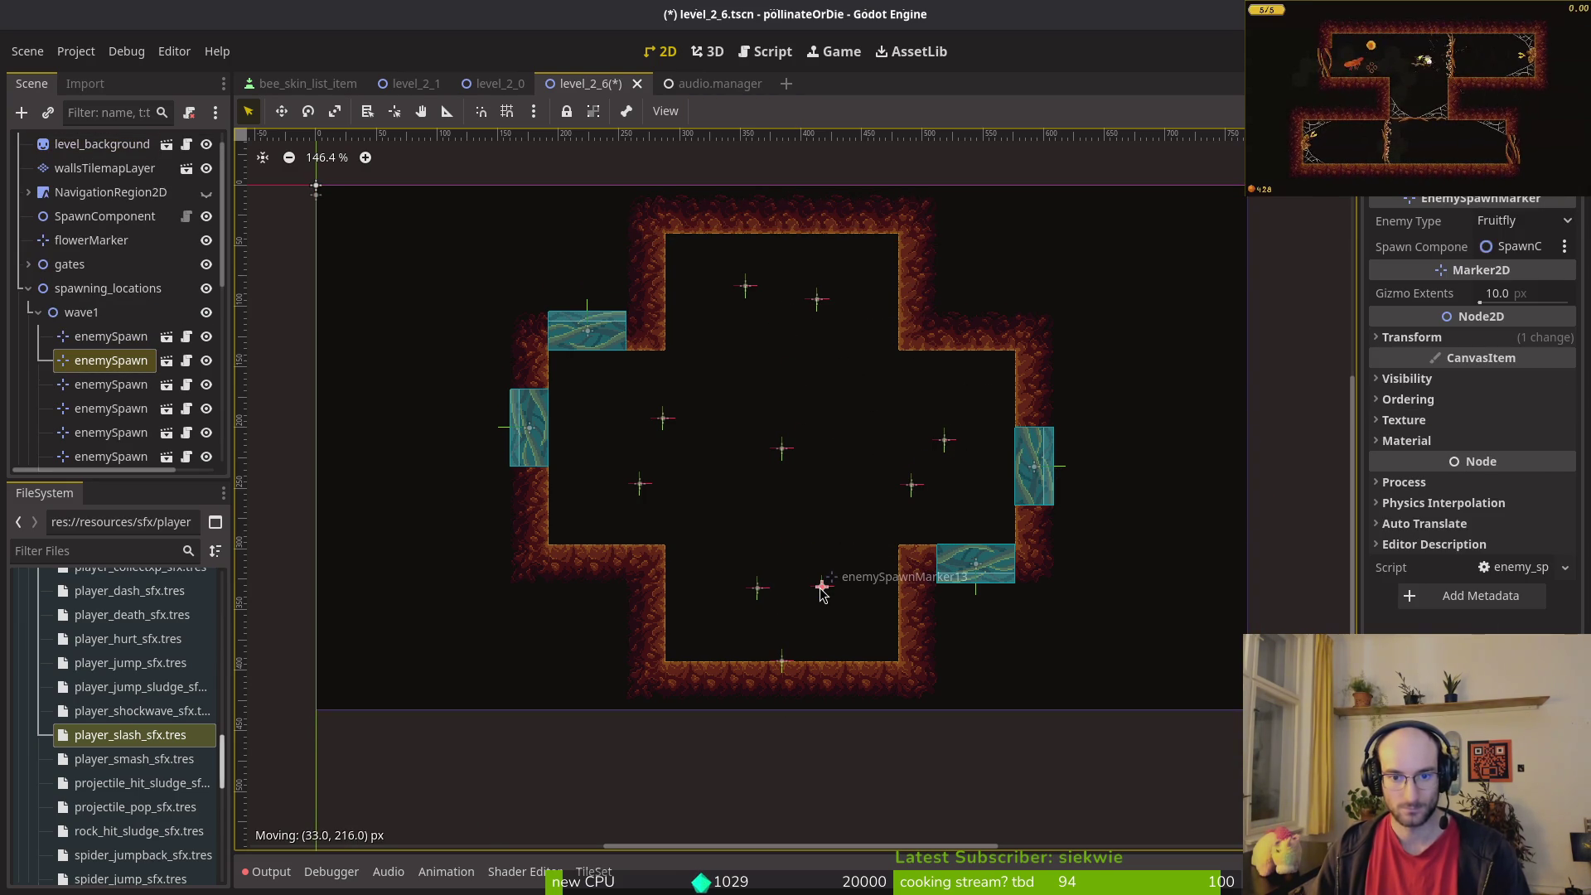
left_click_drag(945, 439, 951, 430)
left_click_drag(915, 486, 925, 481)
Open the enemy_spawn_marker scene, then close the enemy_spawn_marker and audio.manager tabs.
left_click(816, 598)
double_click(819, 590)
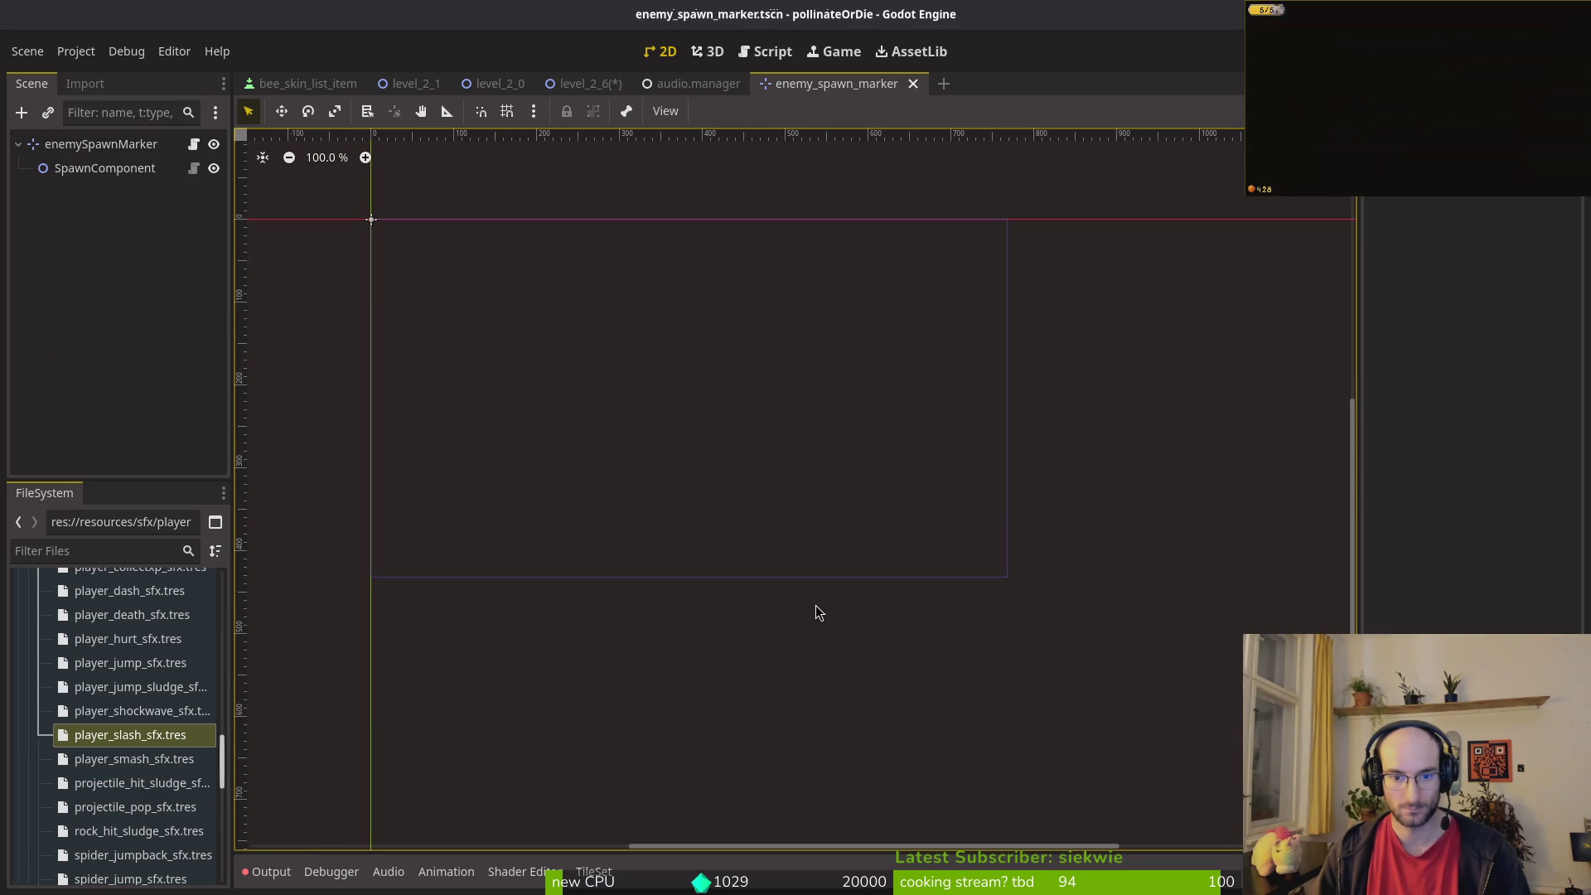
middle_click(832, 86)
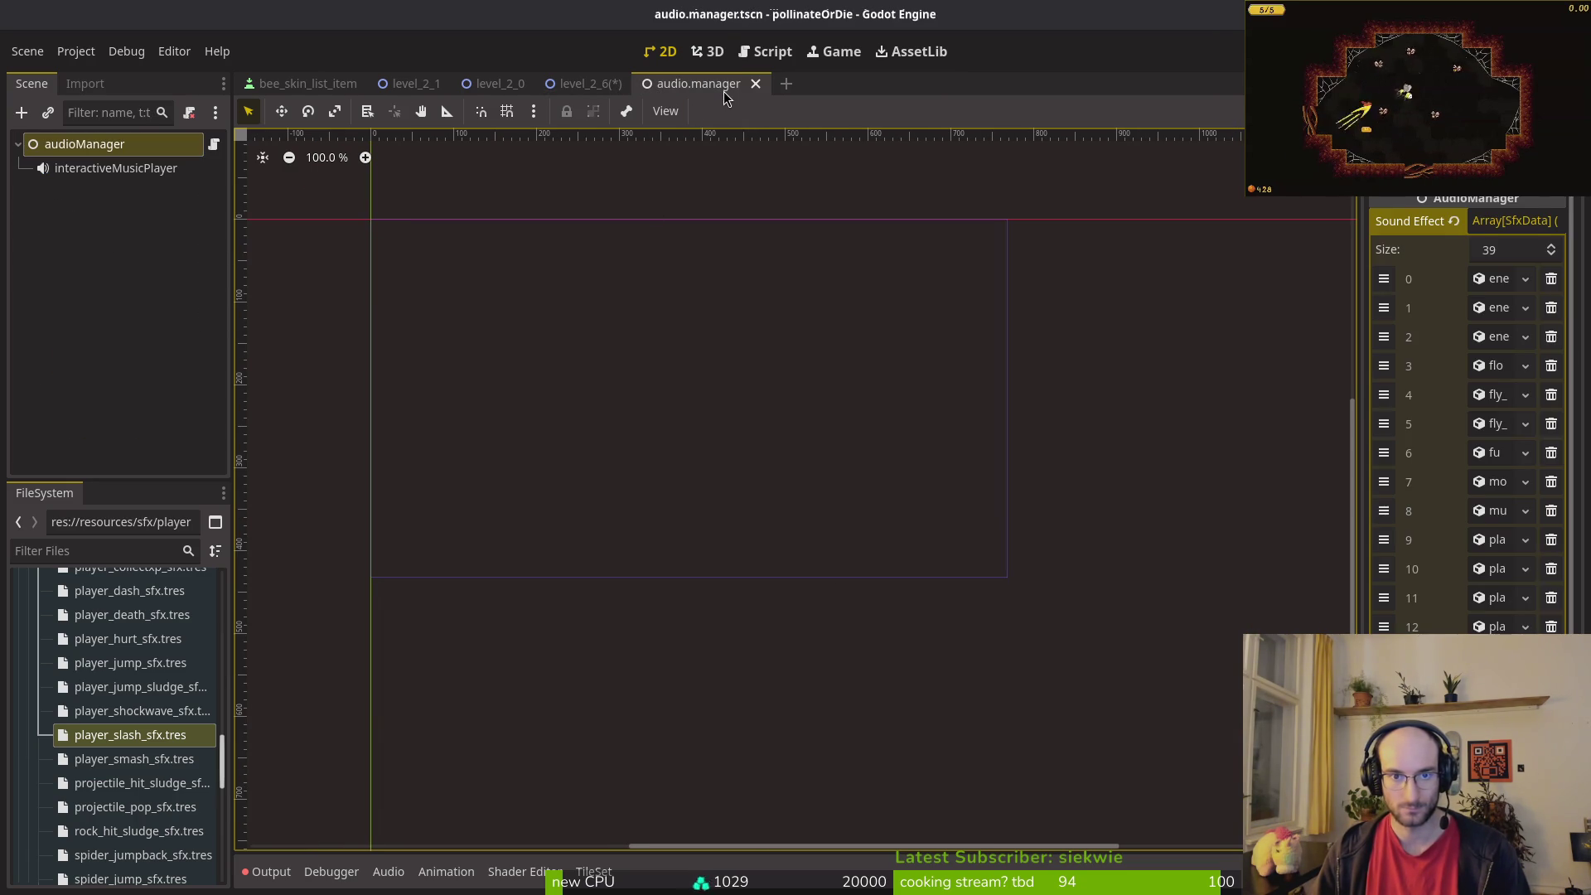
middle_click(721, 92)
Fine-tune the positions of enemySpawnMarker13, 20, 17 and 15.
mouse_move(819, 593)
left_mouse_down()
mouse_move(809, 617)
mouse_move(749, 570)
left_mouse_up()
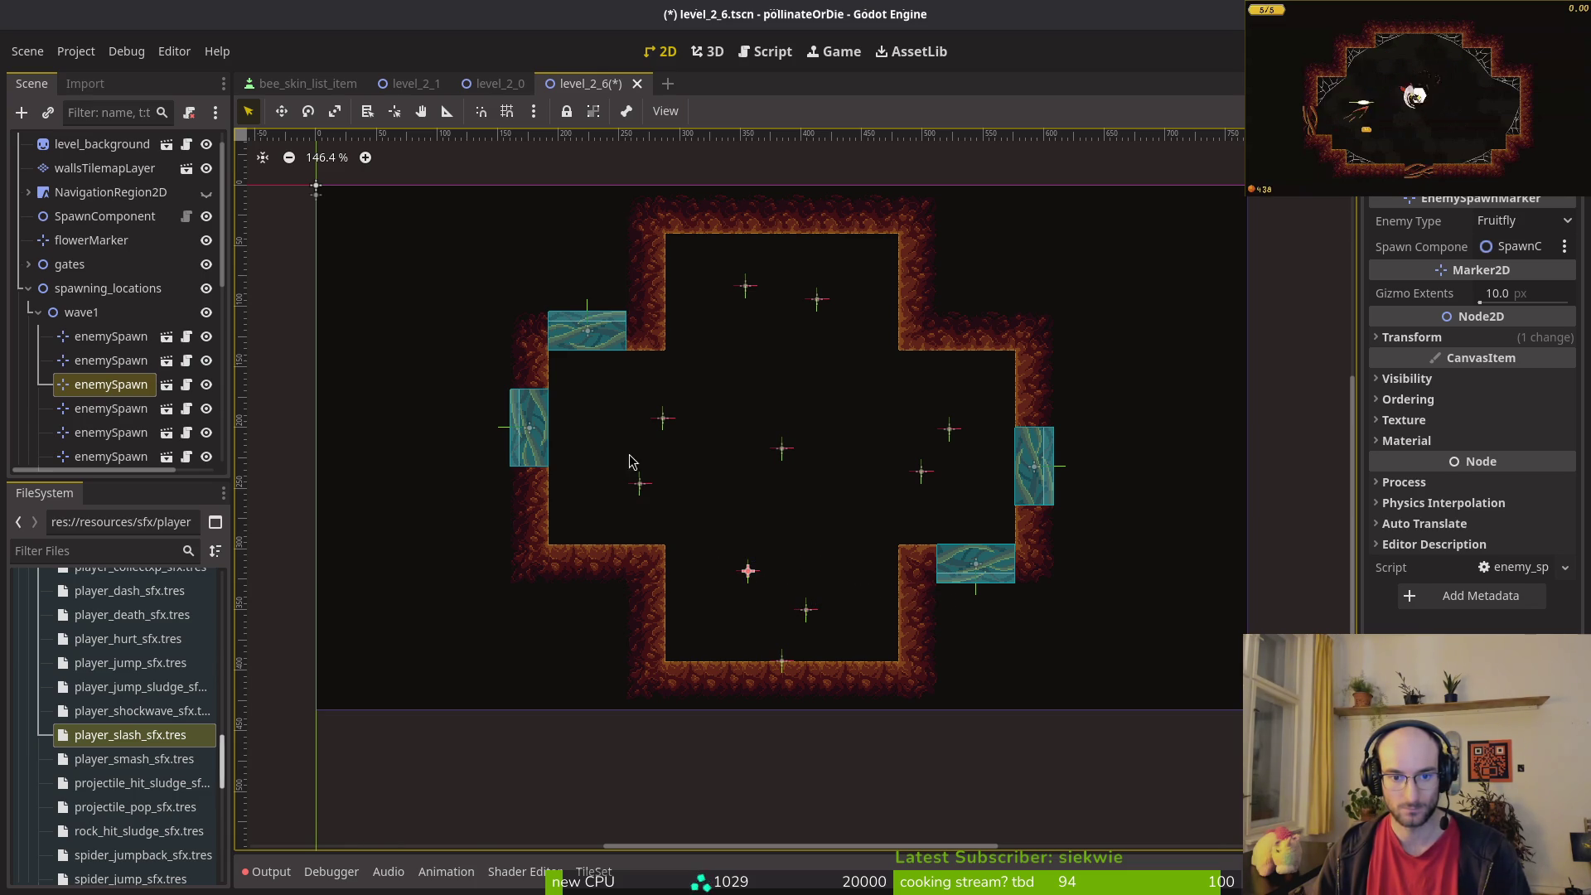
left_click_drag(639, 486, 628, 487)
left_click(663, 421)
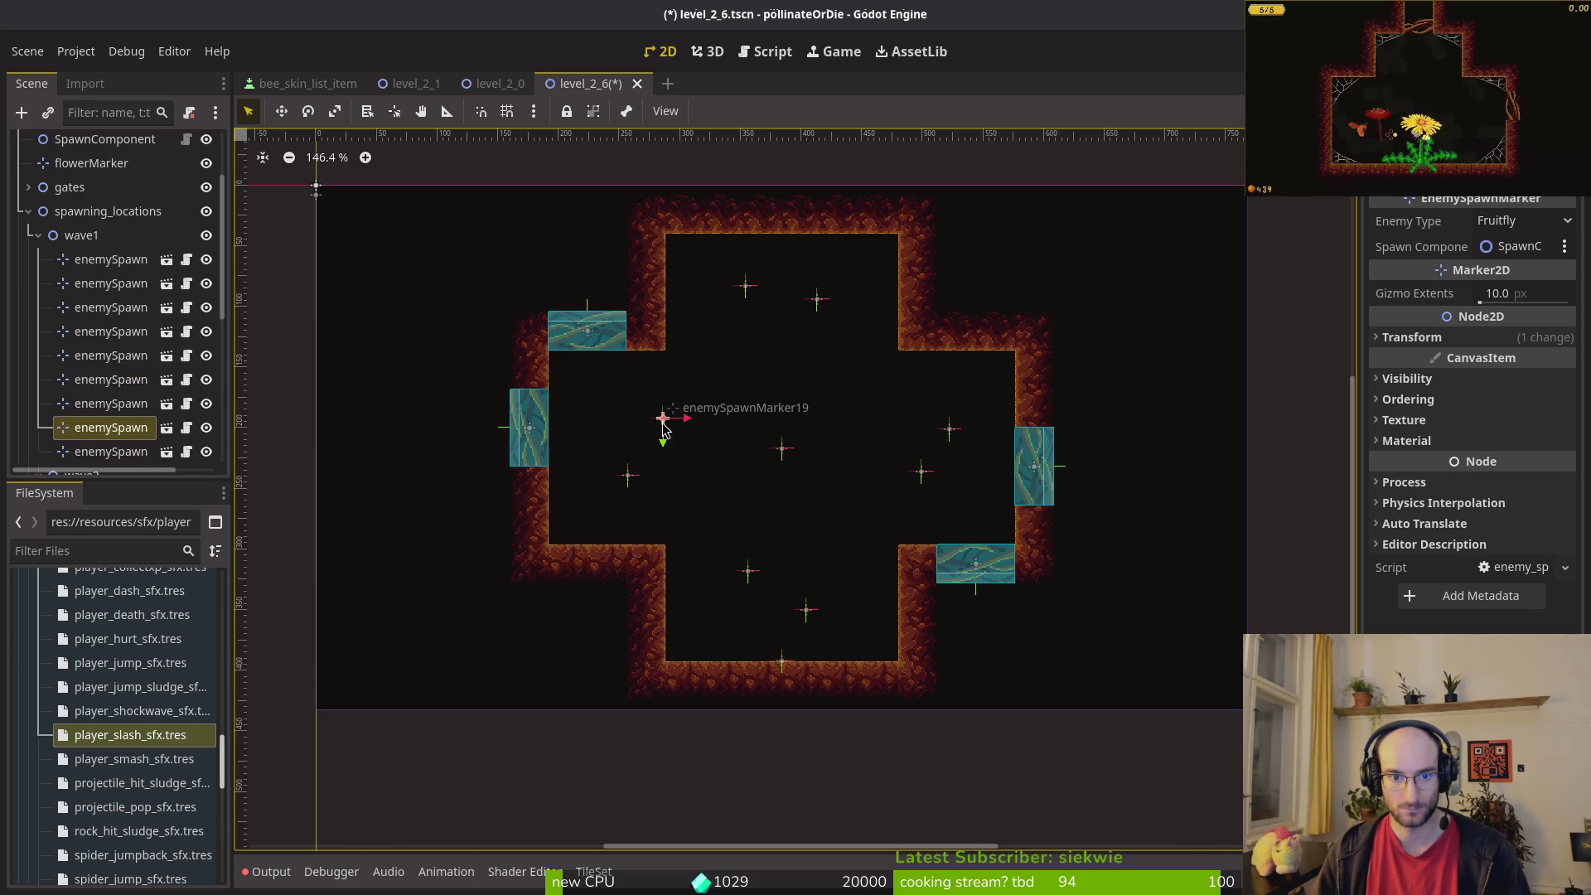
left_click_drag(665, 427, 663, 421)
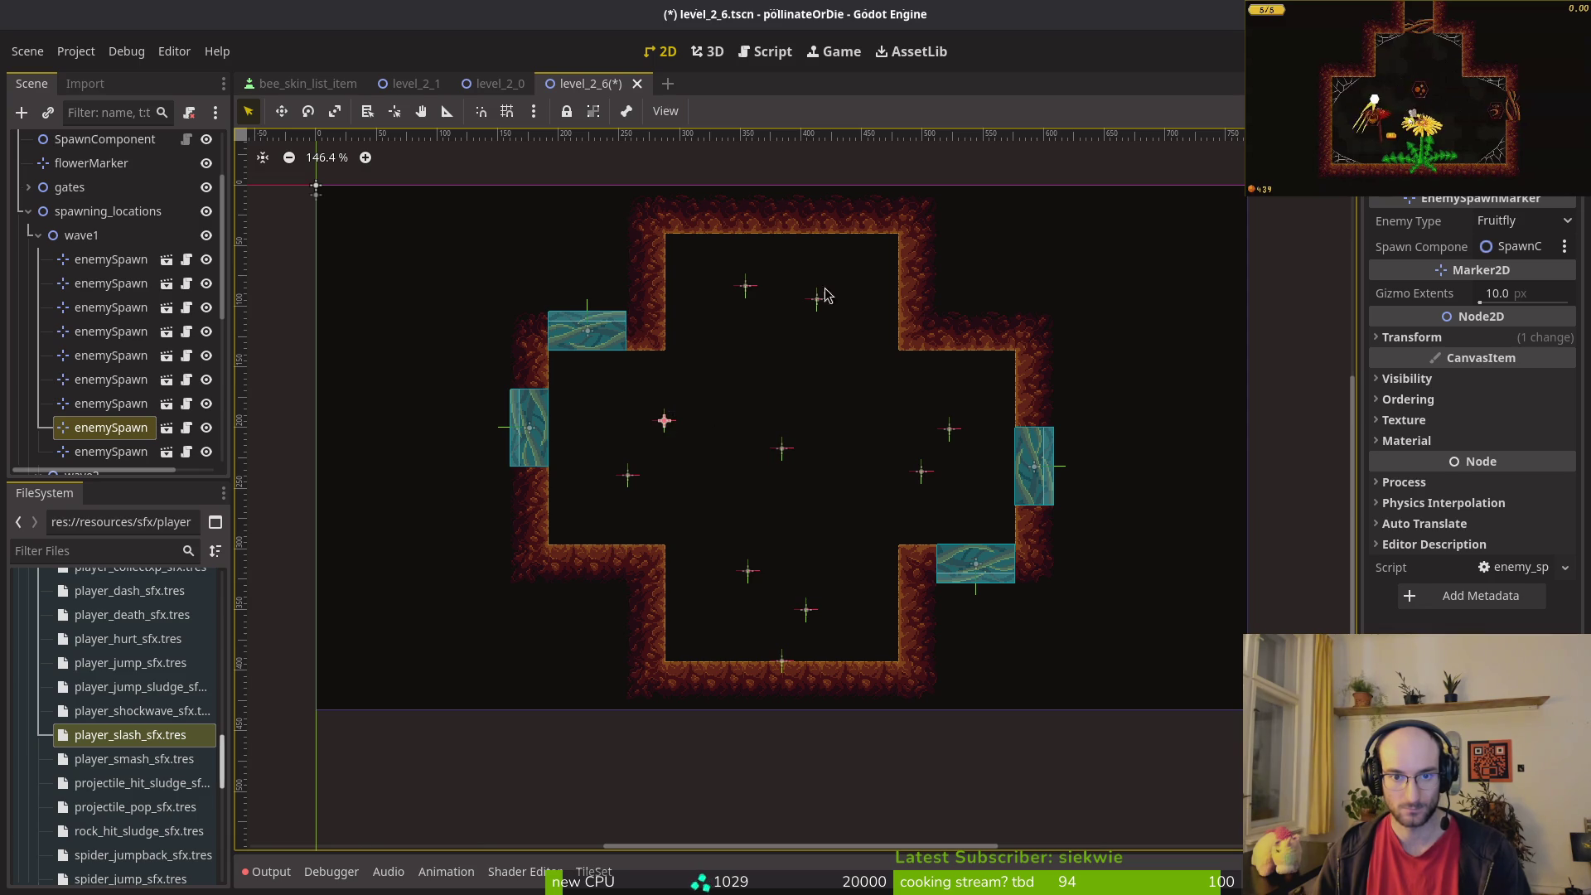
mouse_move(819, 303)
left_mouse_down()
mouse_move(817, 325)
mouse_move(767, 277)
mouse_move(796, 326)
left_mouse_up()
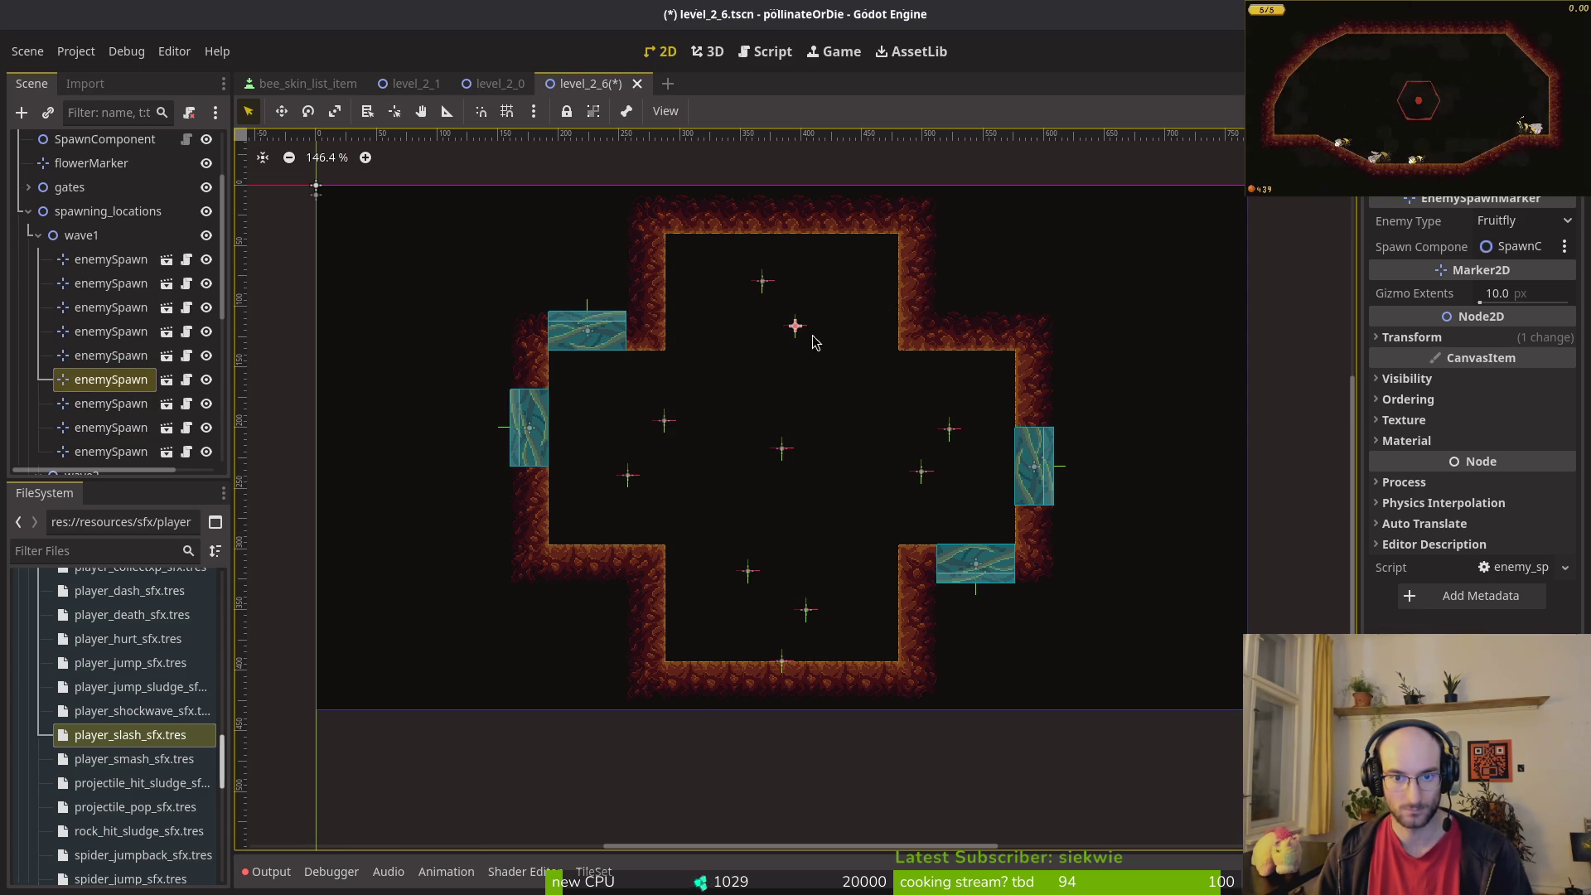
left_click(953, 431)
left_click_drag(962, 438, 917, 470)
Adjust enemySpawnMarker18, 20 and 14 slightly and finish placing marker13.
left_click_drag(799, 331, 767, 276)
left_click_drag(628, 475, 615, 470)
left_click(664, 421)
left_click_drag(665, 421, 650, 428)
left_click_drag(752, 571, 799, 614)
scroll(911, 423, "down", 3)
left_click(908, 505)
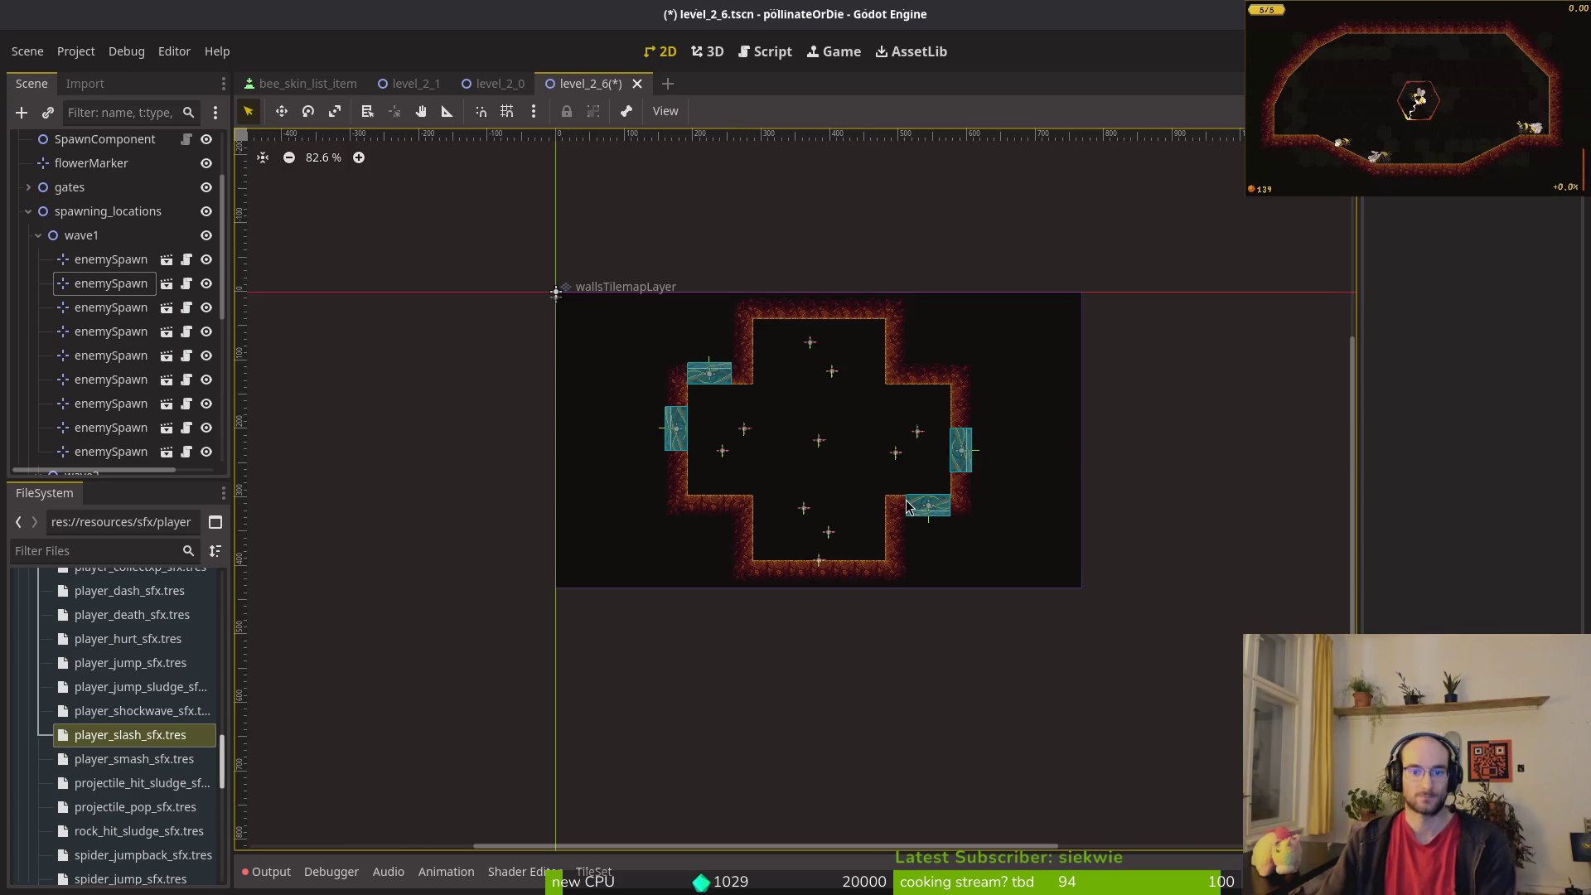
Save level_2_6, then hide the wave1 spawn markers and show the wave2 group.
scroll(907, 506, "down", 1)
scroll(908, 506, "up", 1)
key("ctrl+s")
left_click(39, 235)
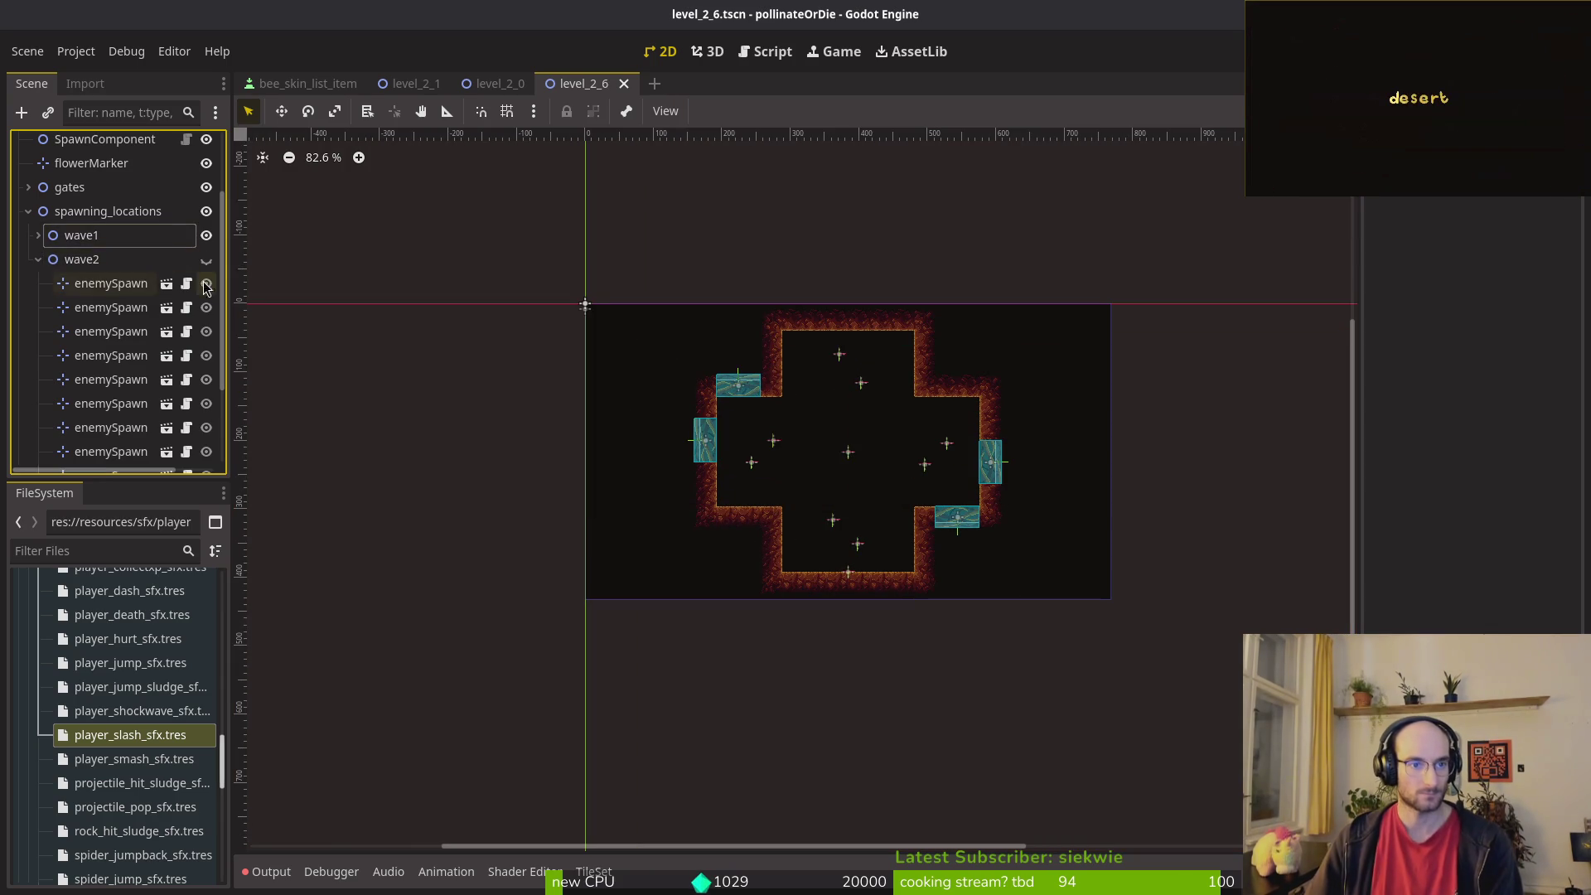
left_click(206, 235)
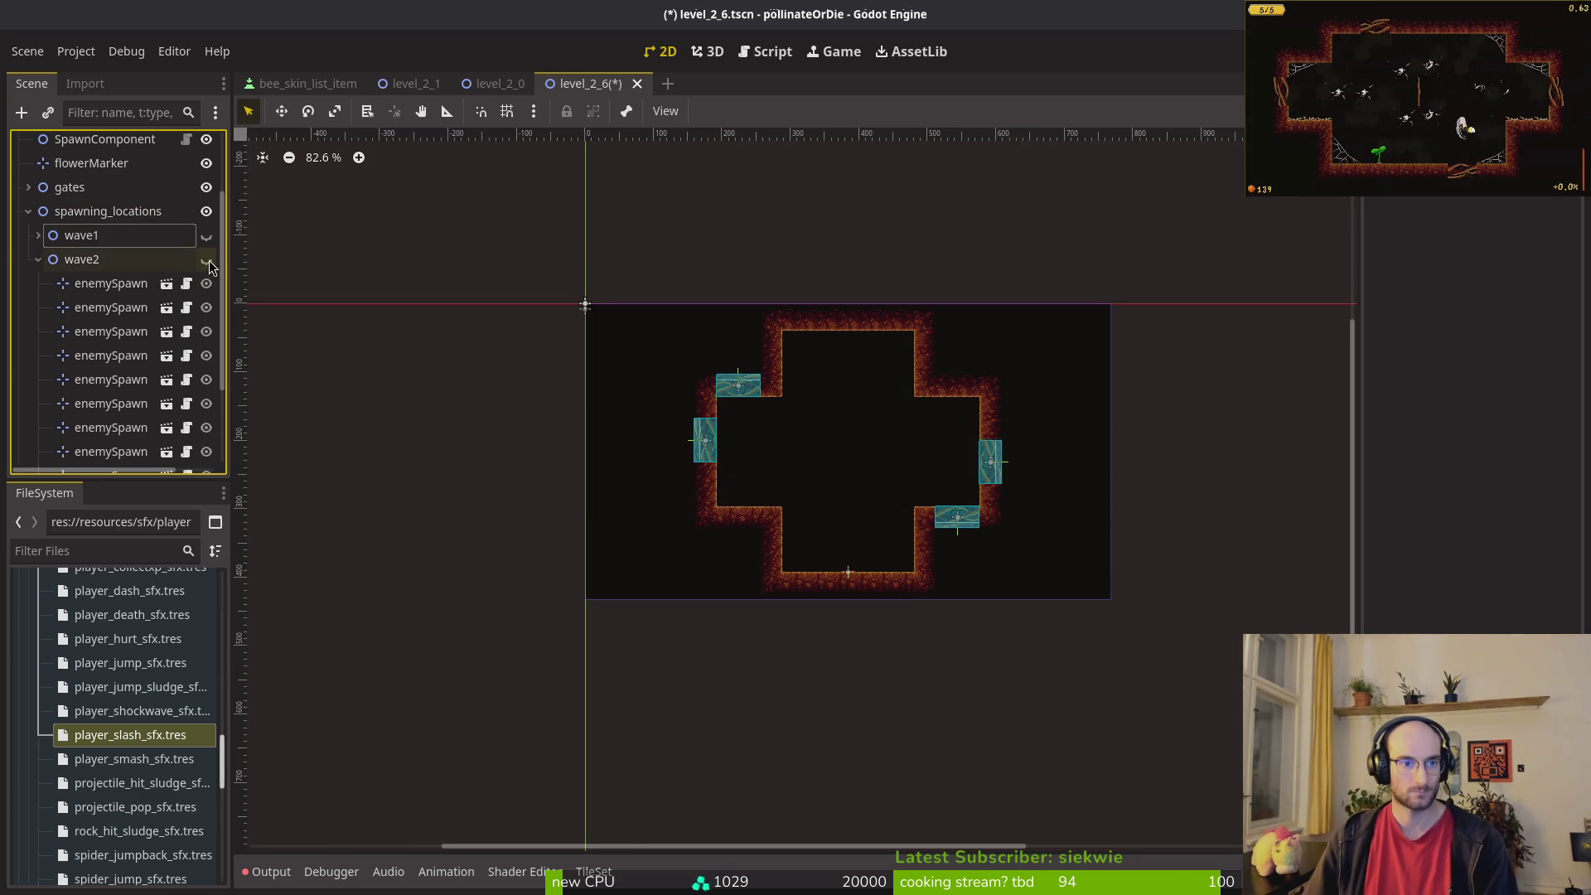
left_click(206, 260)
Delete all eleven existing wave2 spawn markers.
left_click(110, 283)
scroll(116, 381, "down", 3)
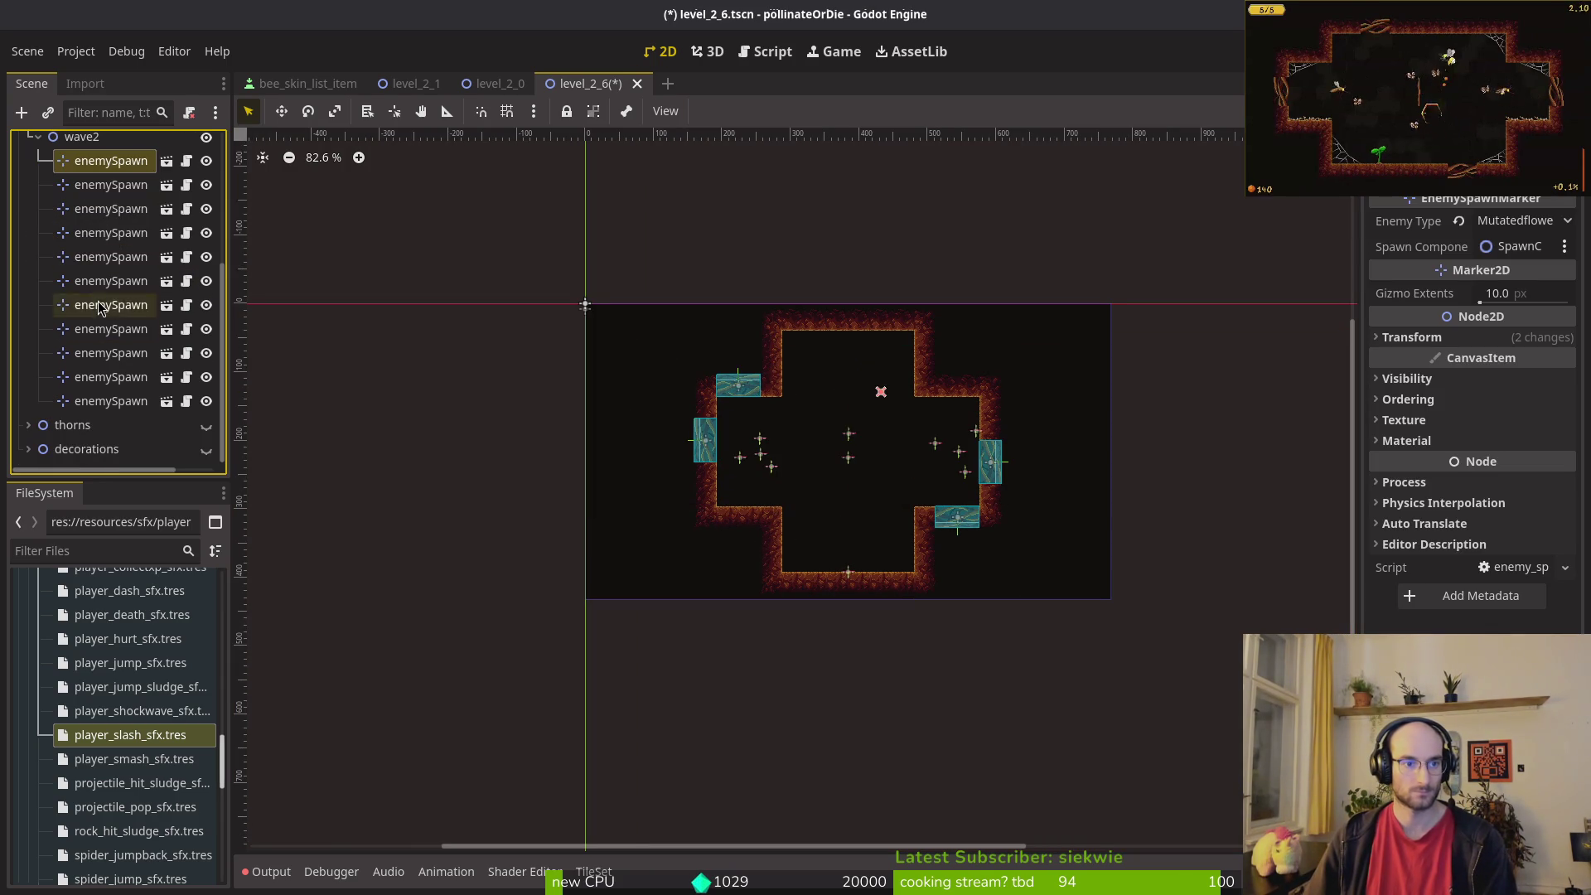
left_click(118, 402, "shift")
key("Delete")
key("Return")
scroll(829, 447, "up", 6)
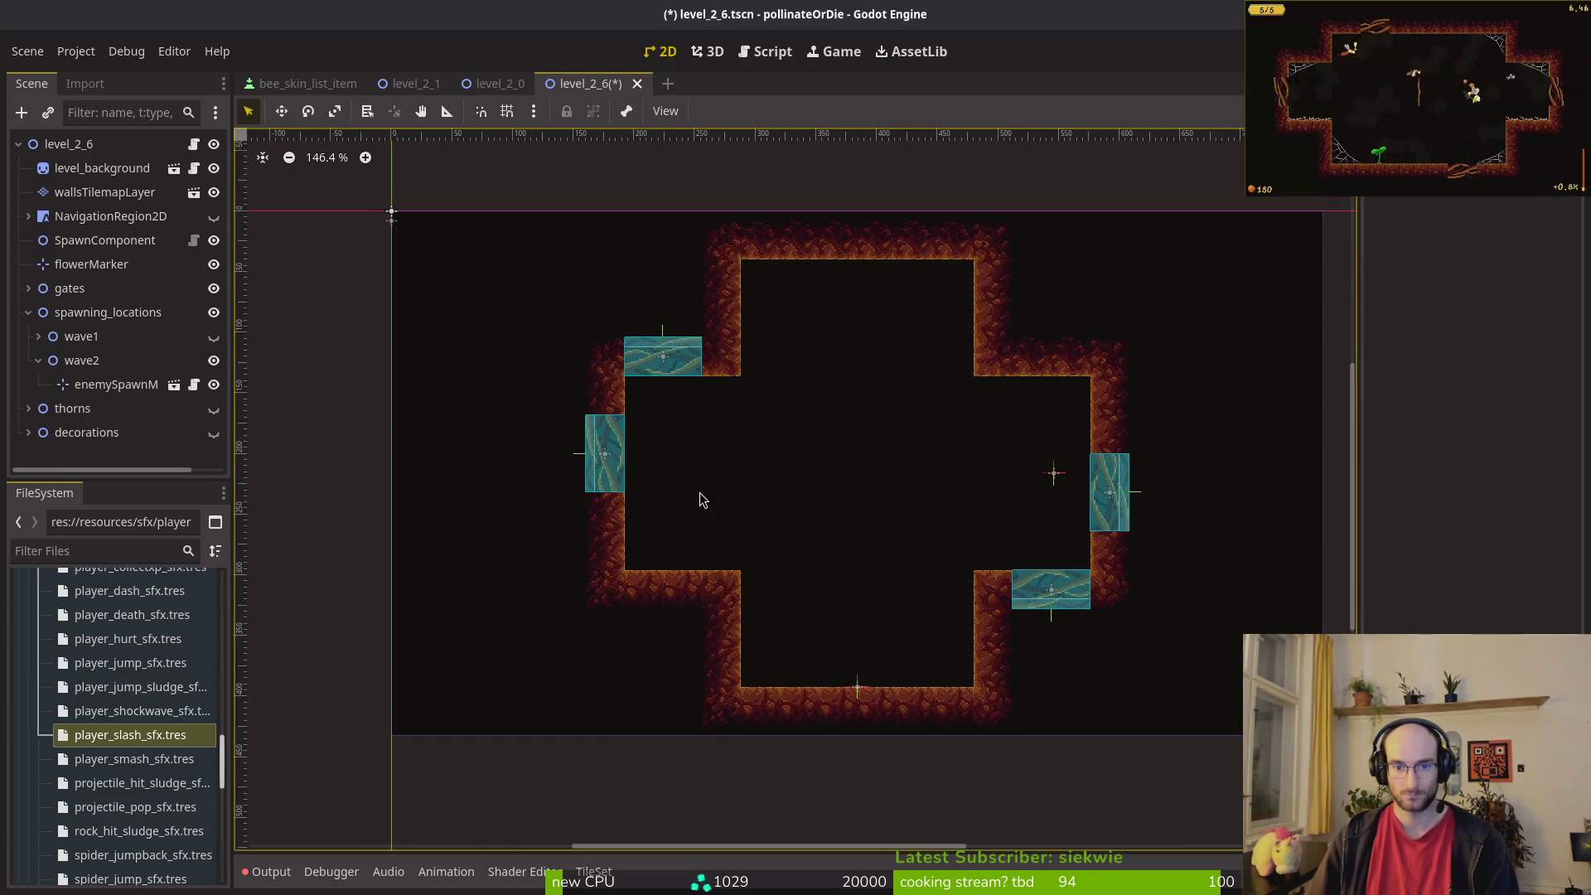
Move enemySpawnMarker20 up below the top wall and rotate it to 180°.
left_click(1041, 425)
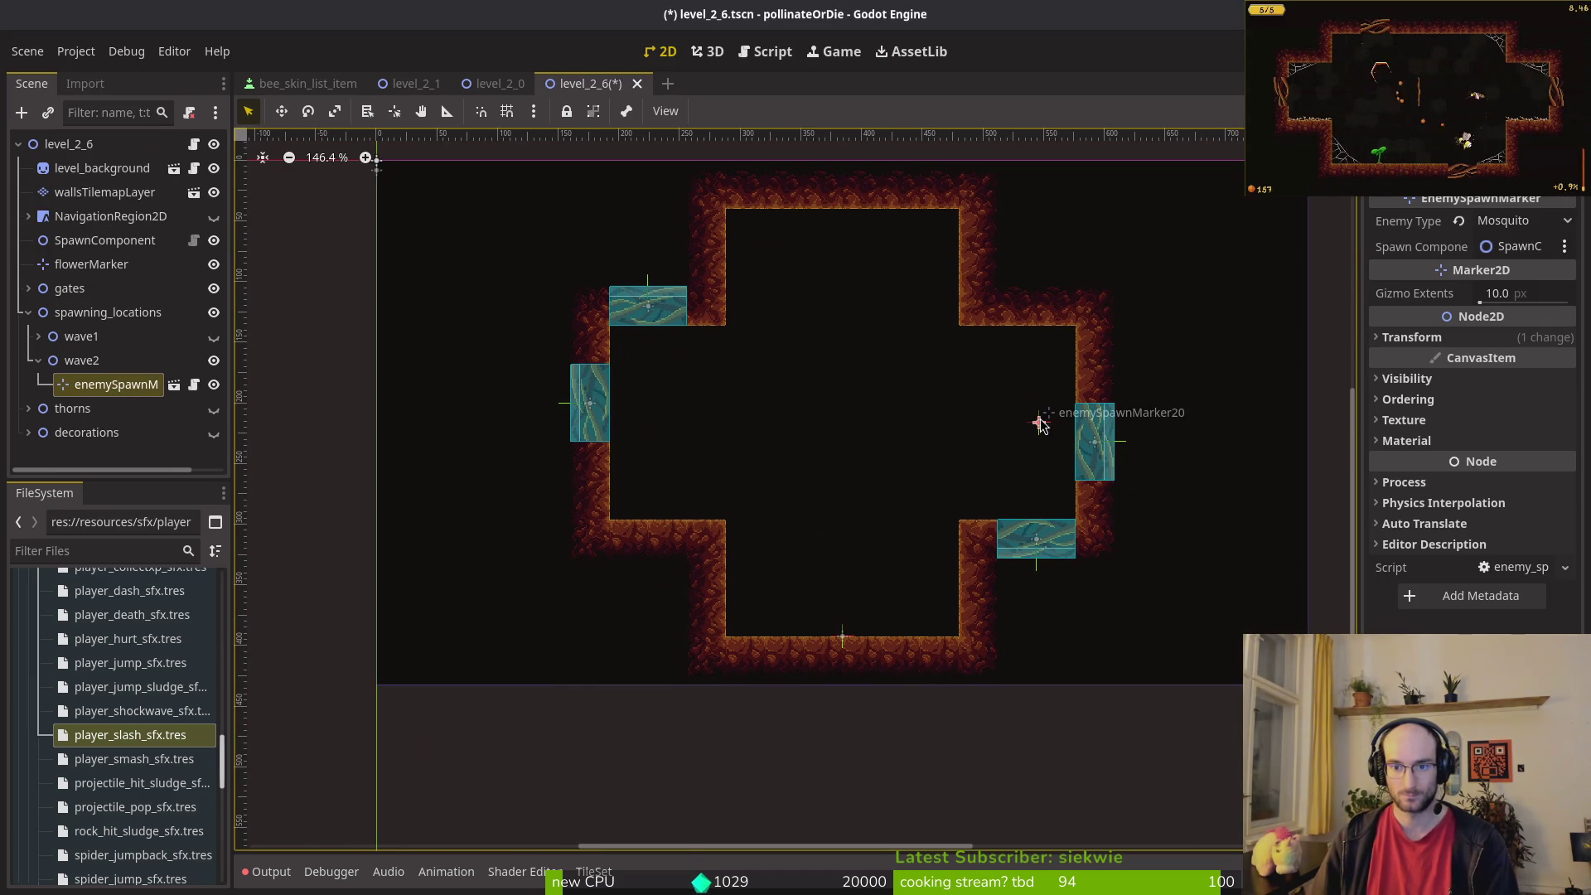
mouse_move(1041, 426)
left_mouse_down()
mouse_move(1023, 426)
mouse_move(839, 237)
mouse_move(1046, 411)
mouse_move(1065, 373)
mouse_move(1059, 389)
mouse_move(791, 218)
left_mouse_up()
scroll(1065, 373, "up", 2)
left_click_drag(788, 315, 904, 248)
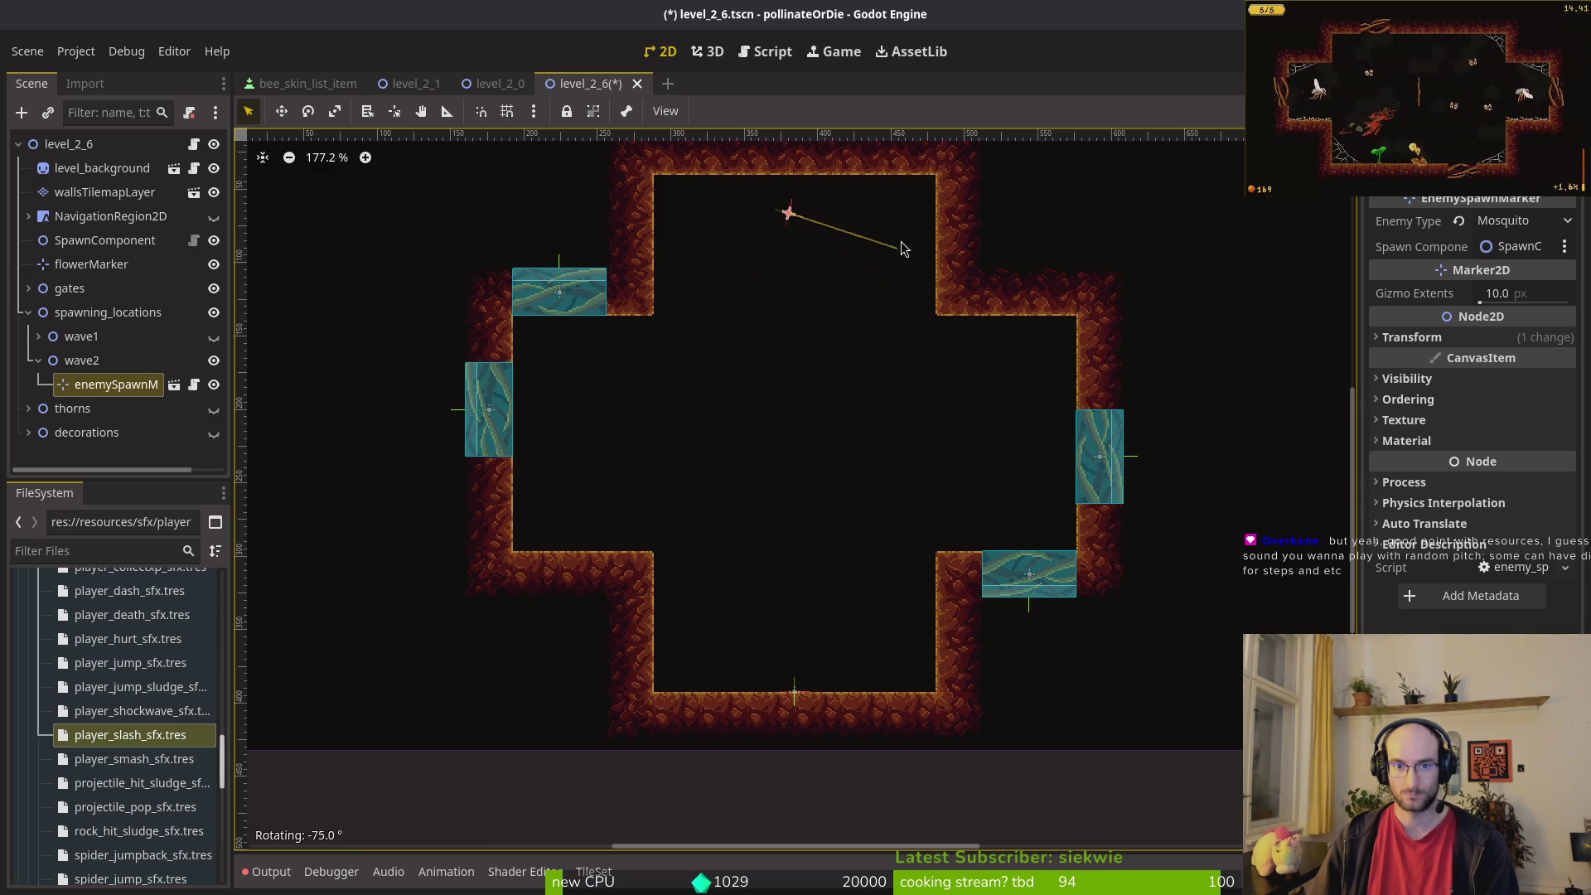
left_click(1412, 338)
mouse_move(828, 257)
left_mouse_down()
mouse_move(663, 280)
mouse_move(781, 160)
mouse_move(821, 166)
mouse_move(654, 168)
mouse_move(788, 138)
left_mouse_up()
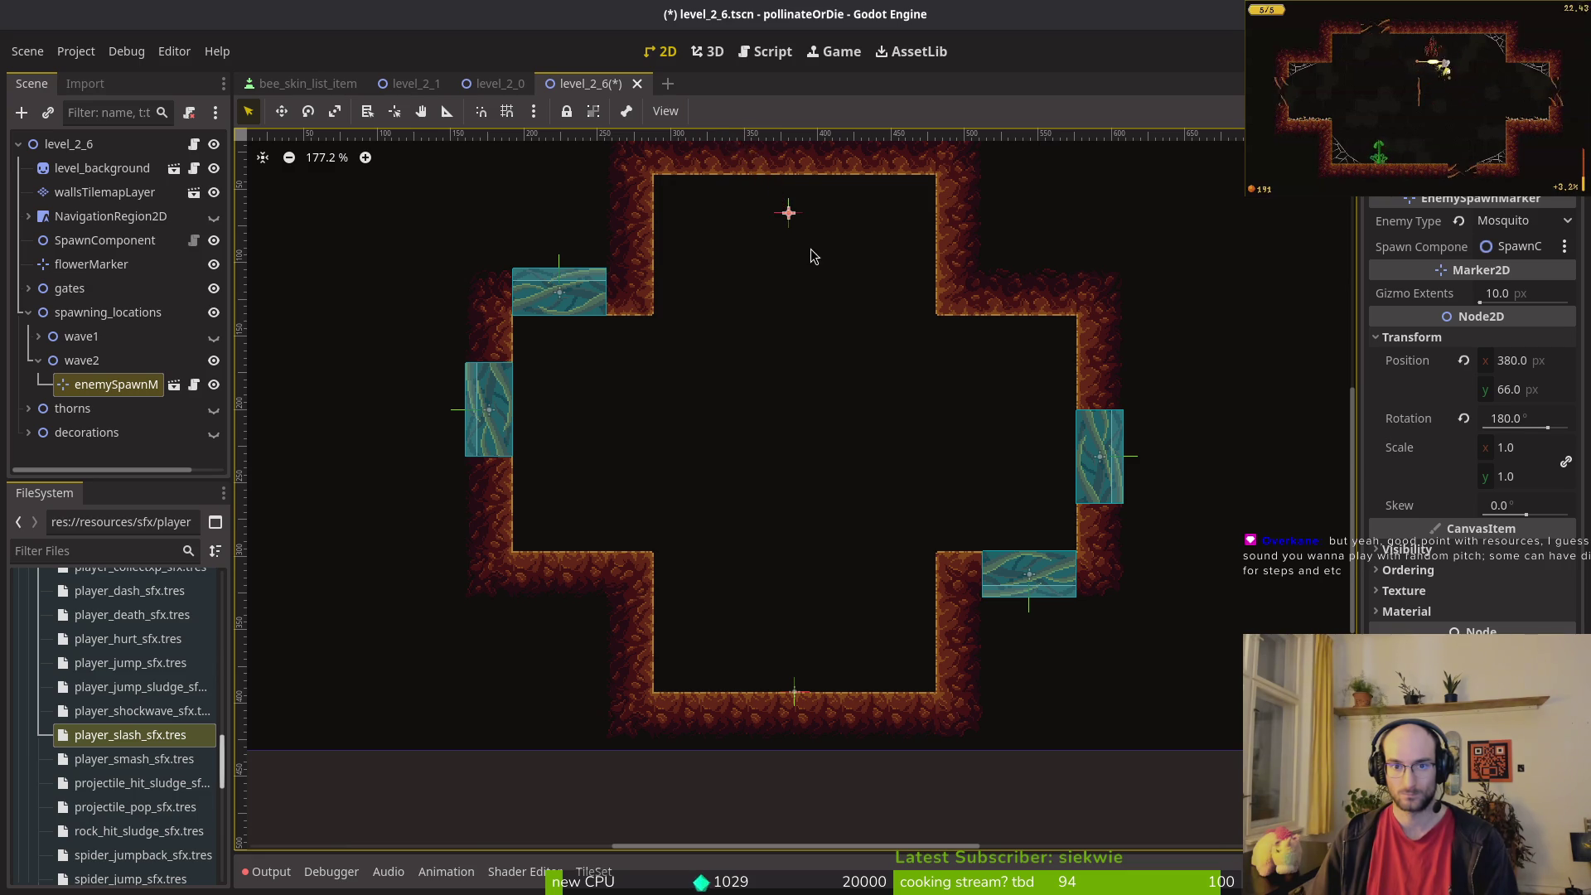
scroll(813, 257, "up", 4)
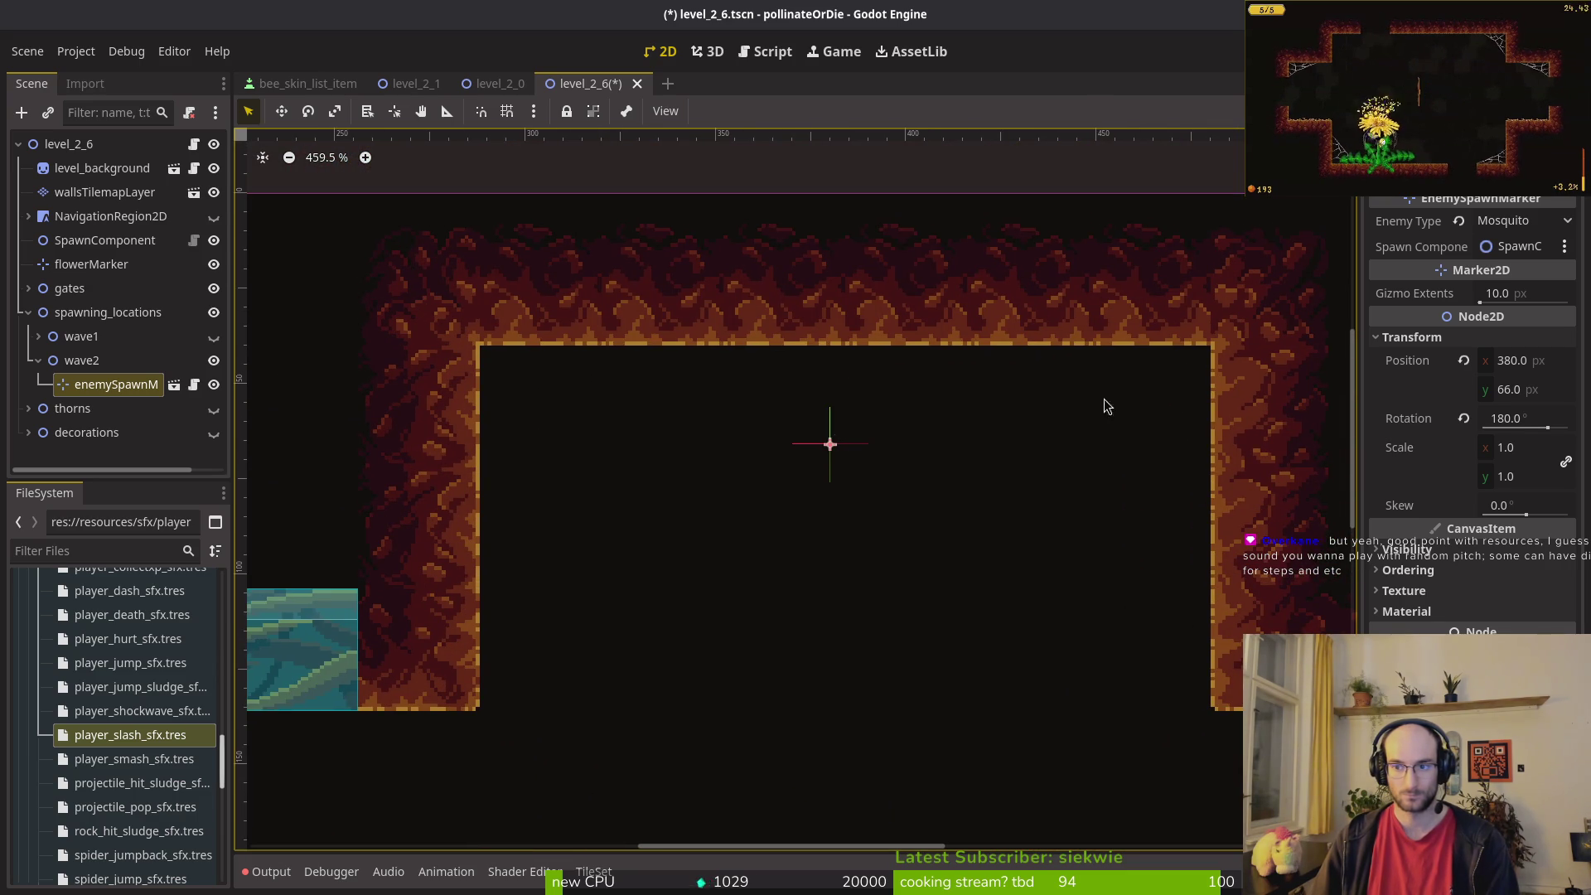
Nudge enemySpawnMarker20 a few pixels into final position and save the scene.
left_click(1517, 360)
scroll(838, 494, "right", 1)
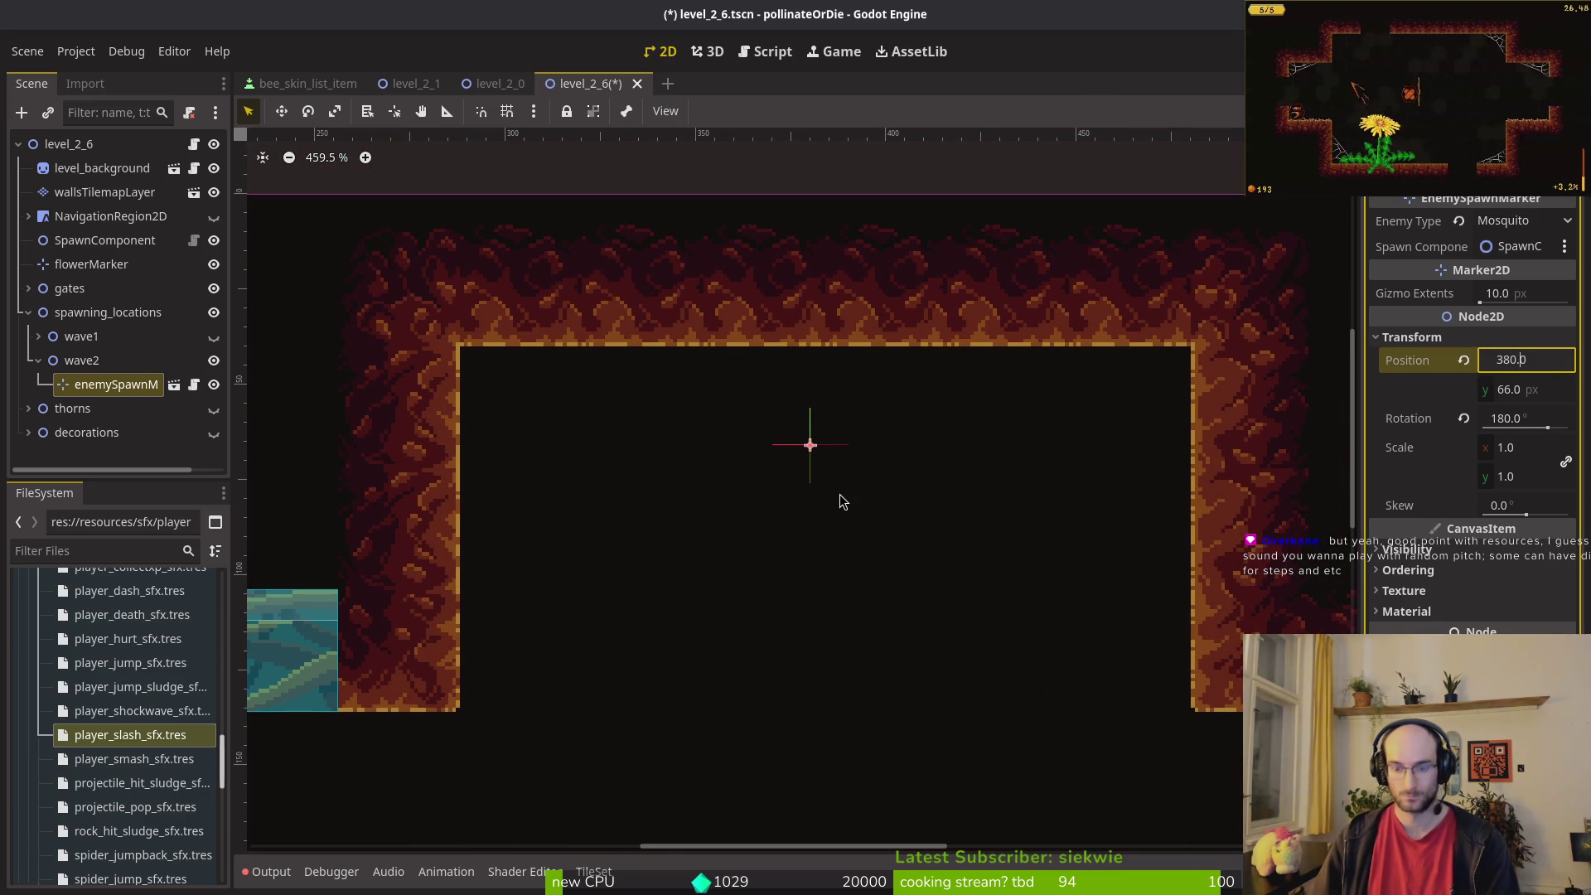
scroll(912, 489, "right", 3)
left_click(756, 444)
left_click(757, 443)
key("Right")
key("Right")
key("Right")
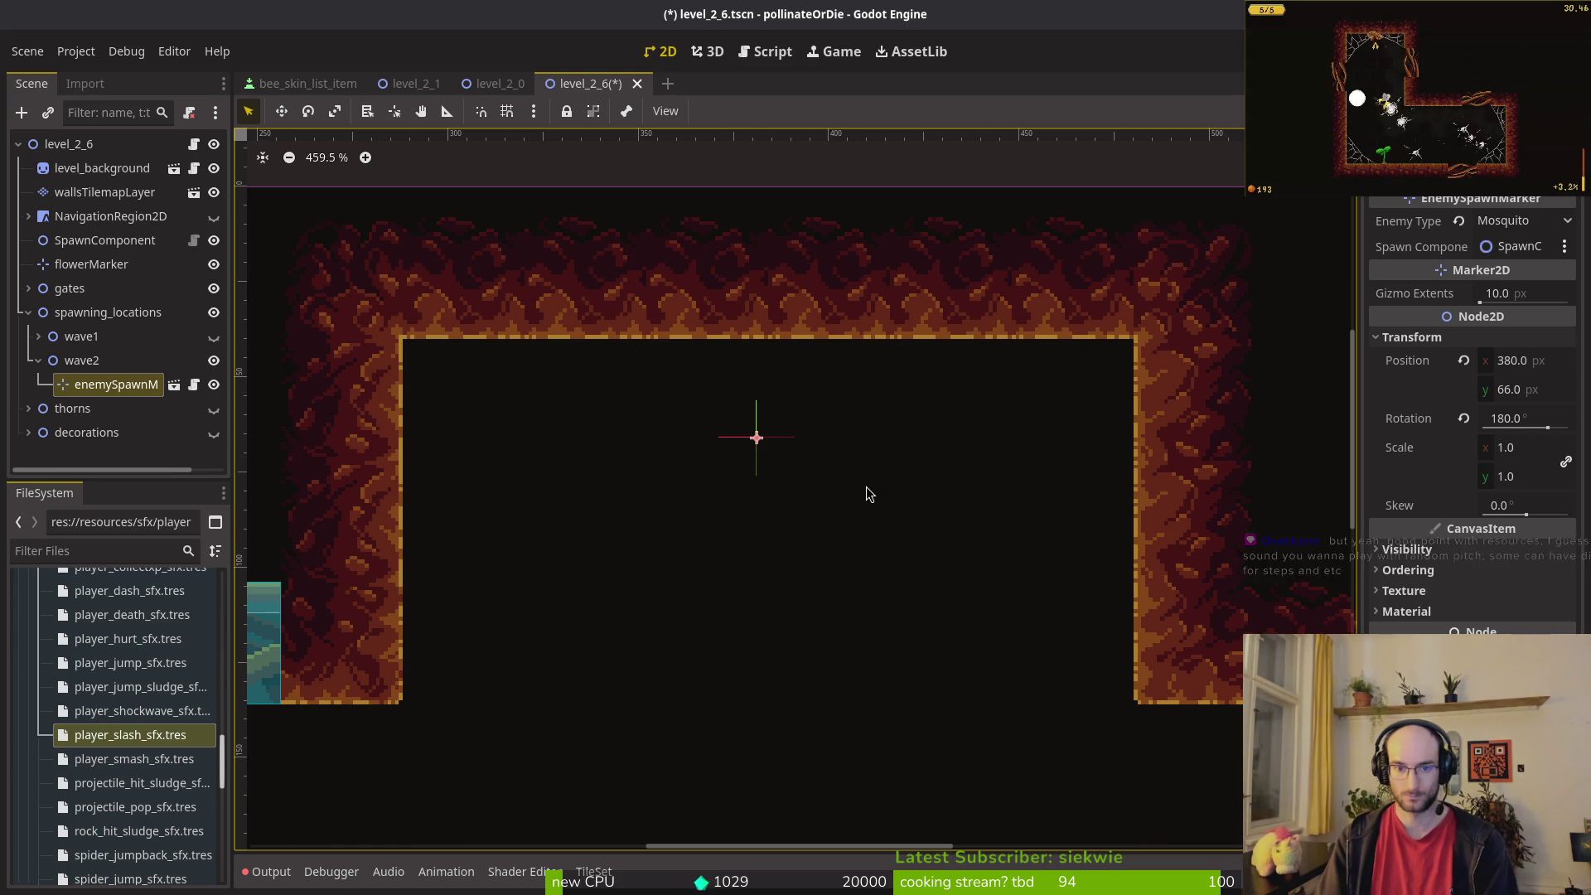
key("Up")
key("Up")
key("Up")
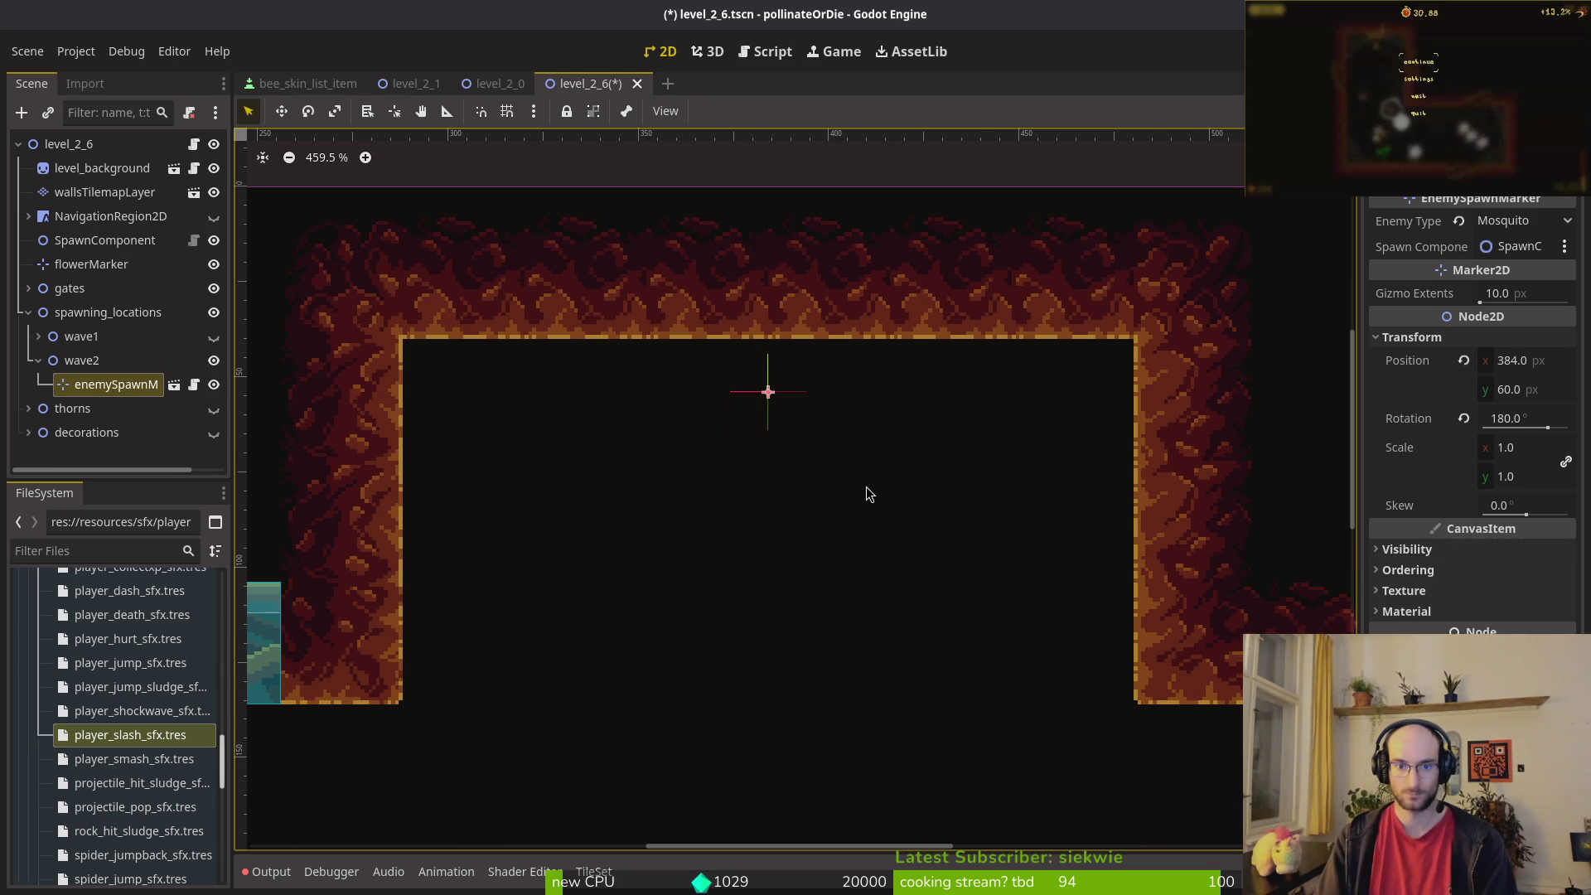
key("Right")
key("Up")
key("Up")
key("Up")
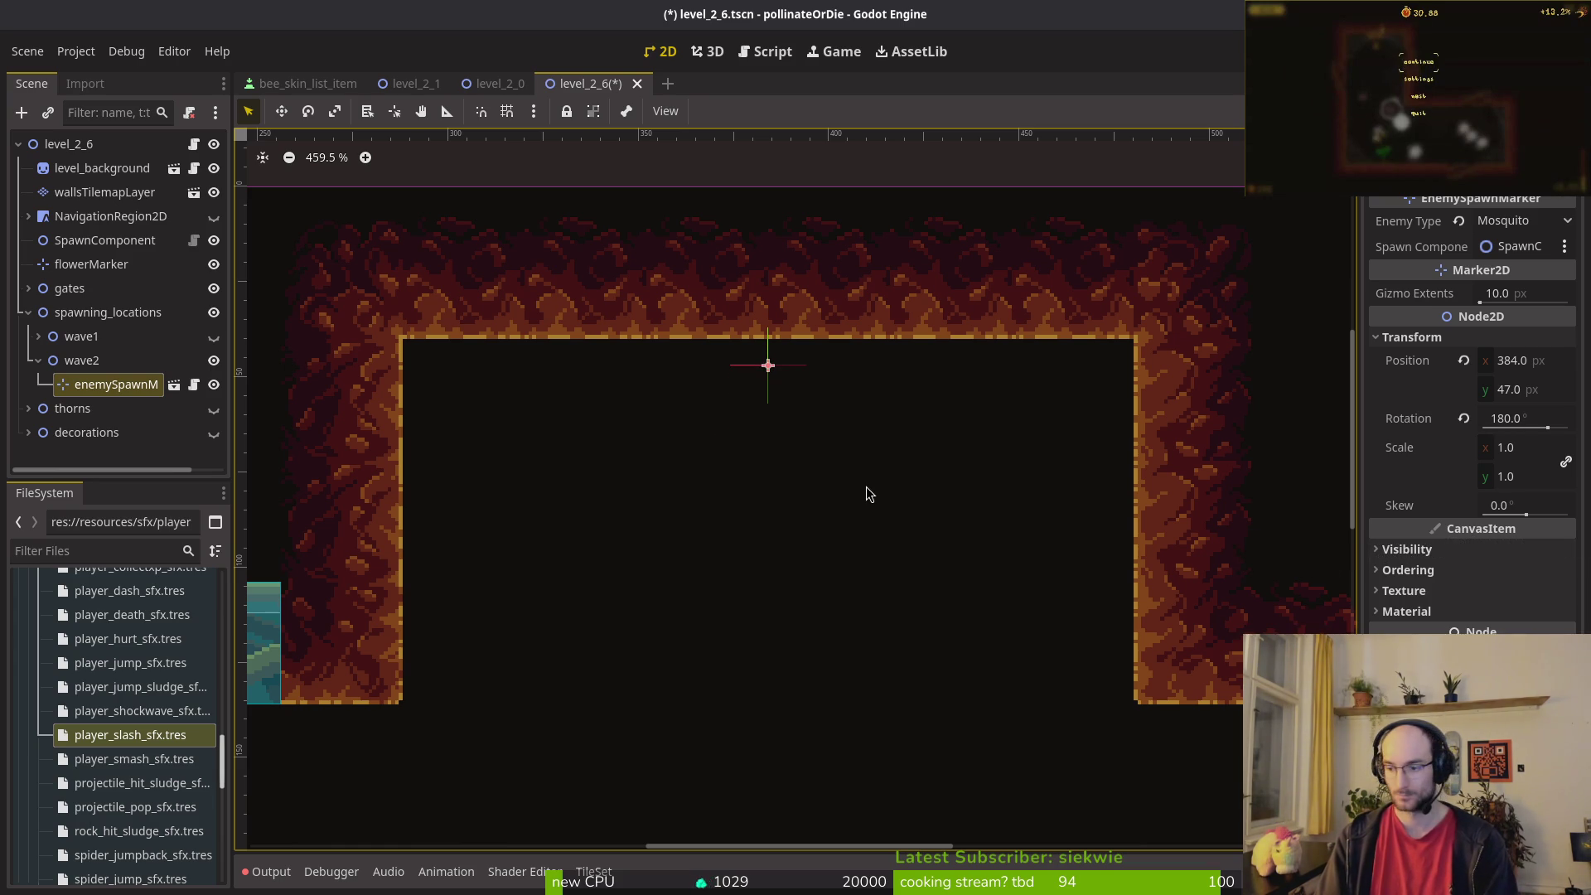
key("ctrl+s")
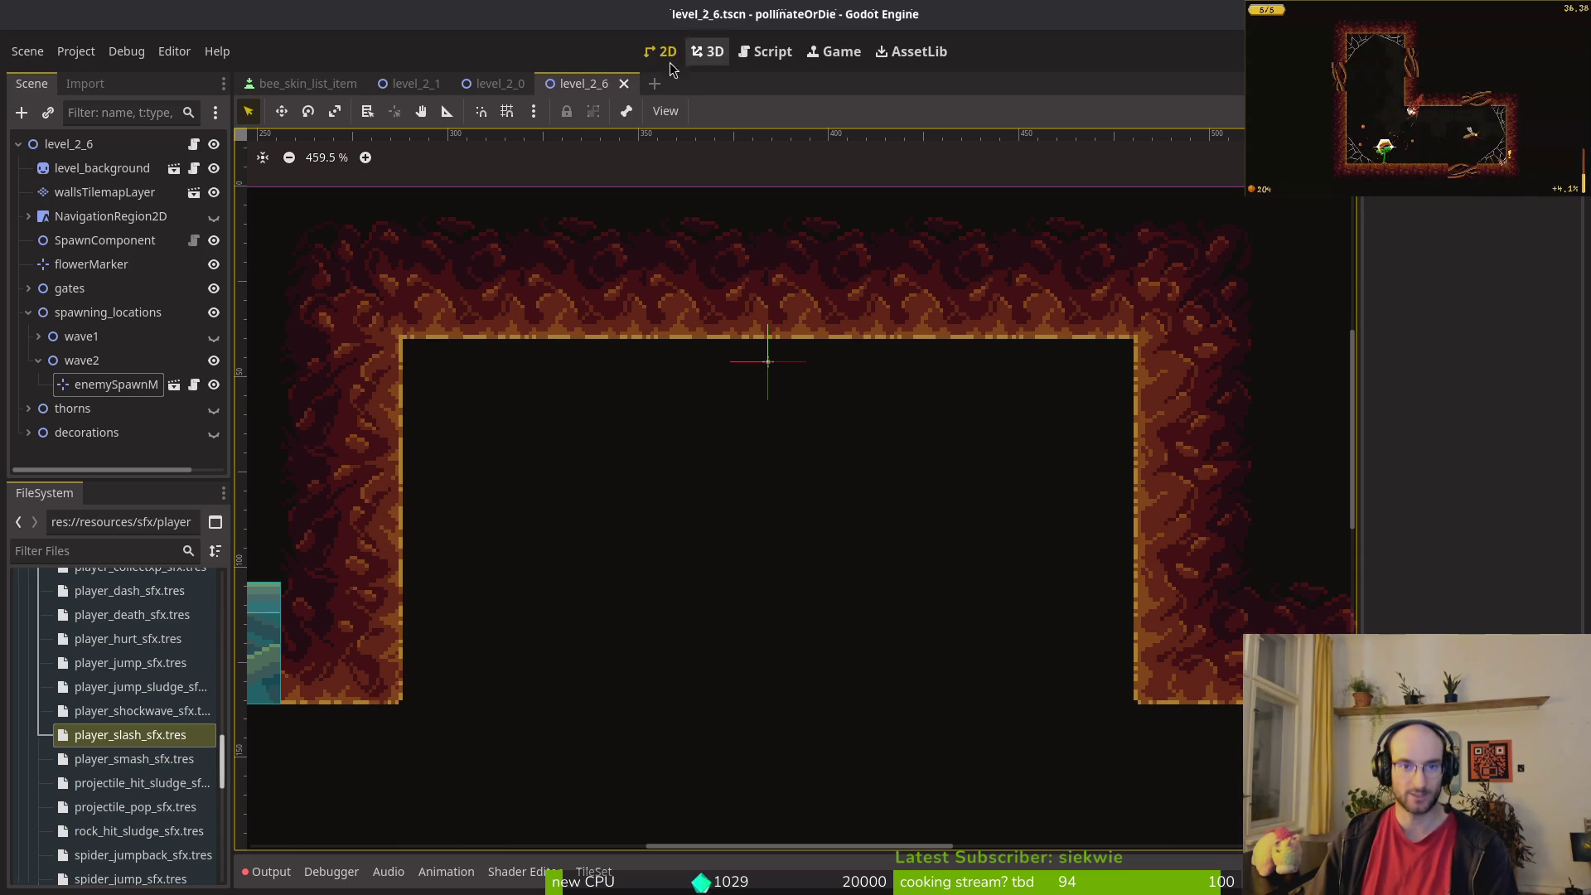
key("alt+Tab")
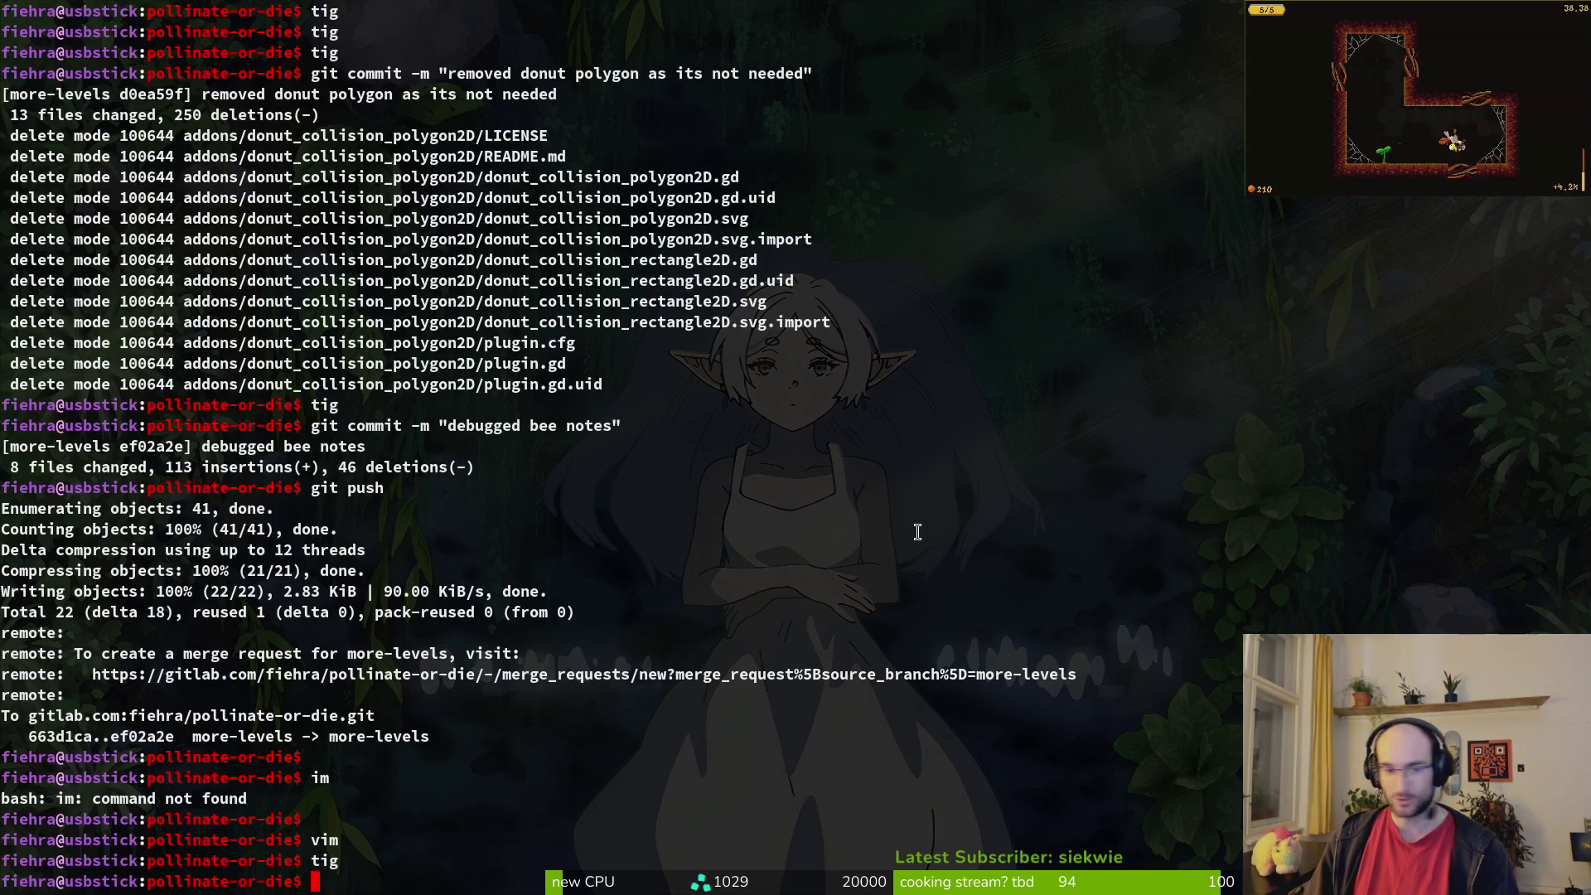
key("Return")
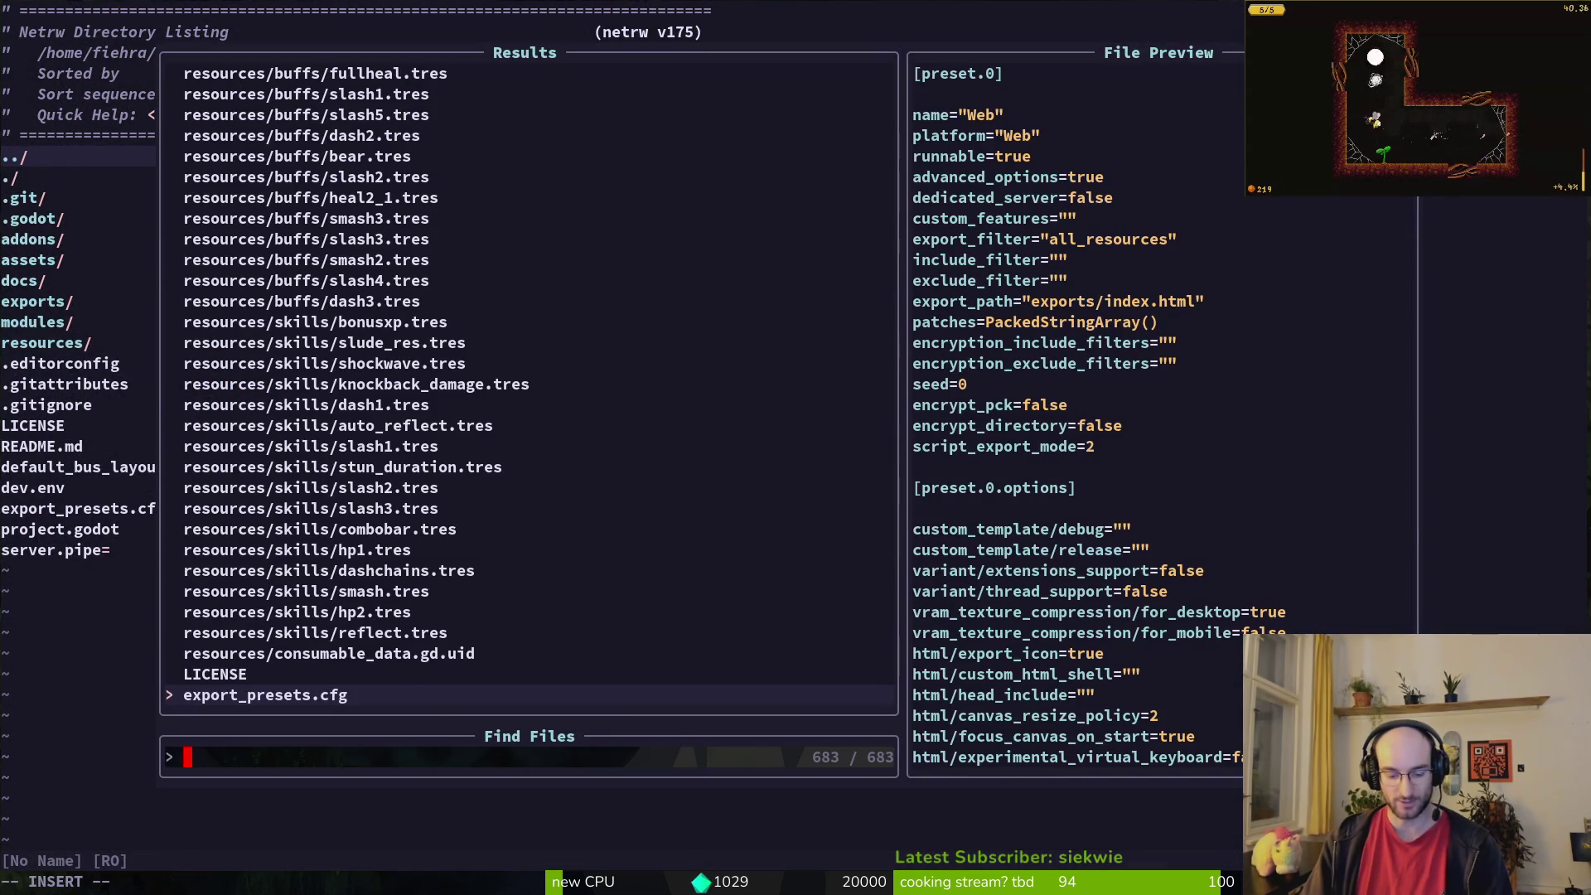
type("sfxdata")
key("Return")
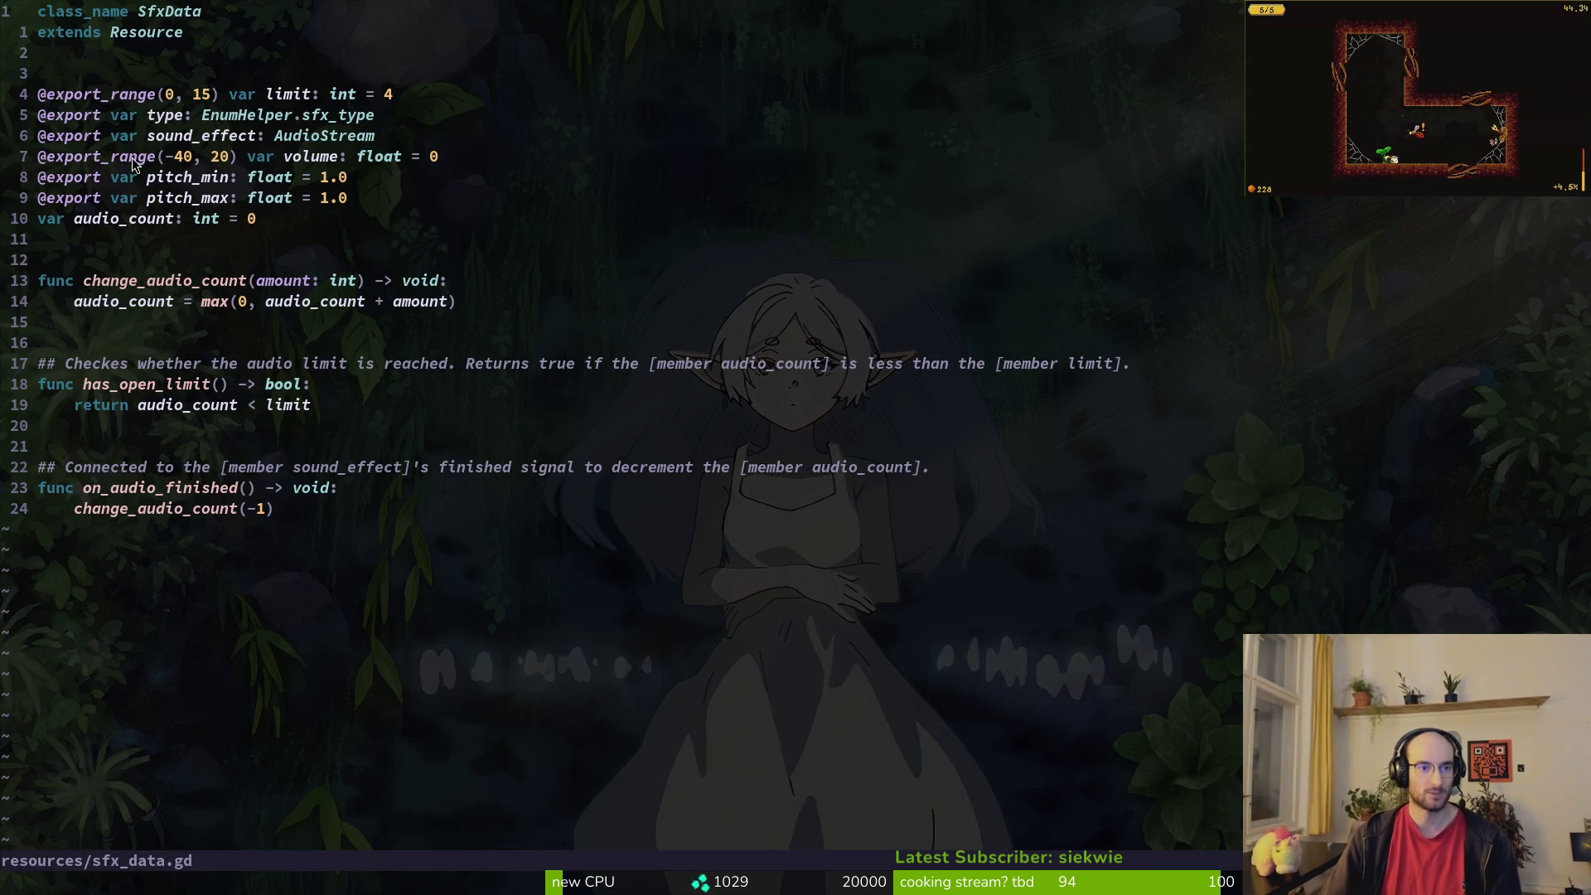
left_click_drag(169, 164, 238, 162)
left_click(202, 160)
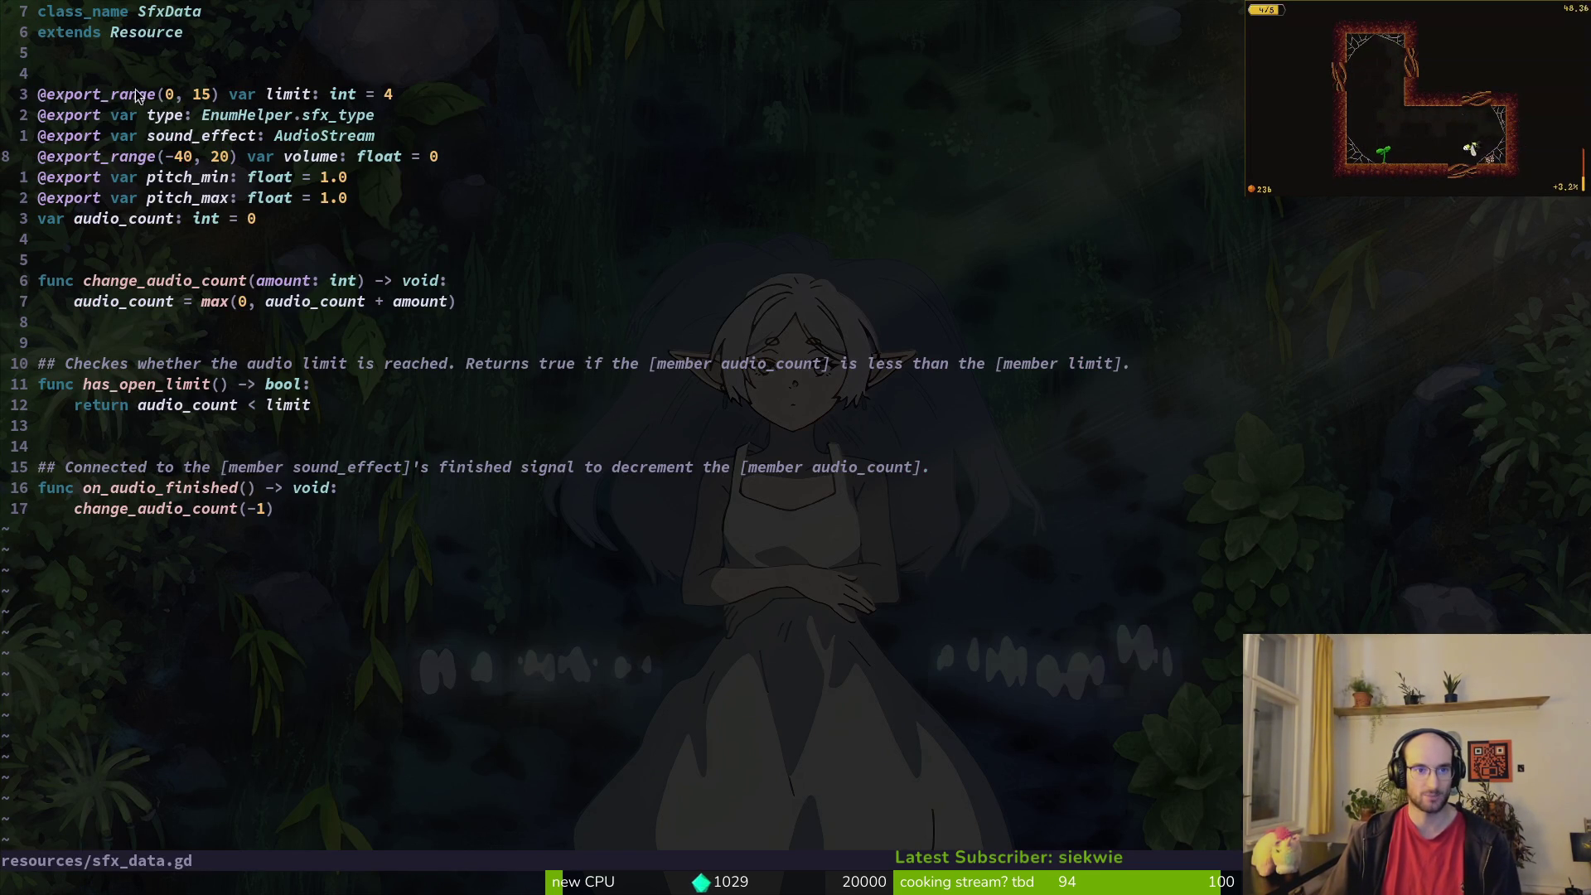
left_click_drag(214, 95, 141, 96)
left_click(165, 95)
left_click_drag(412, 99, 58, 100)
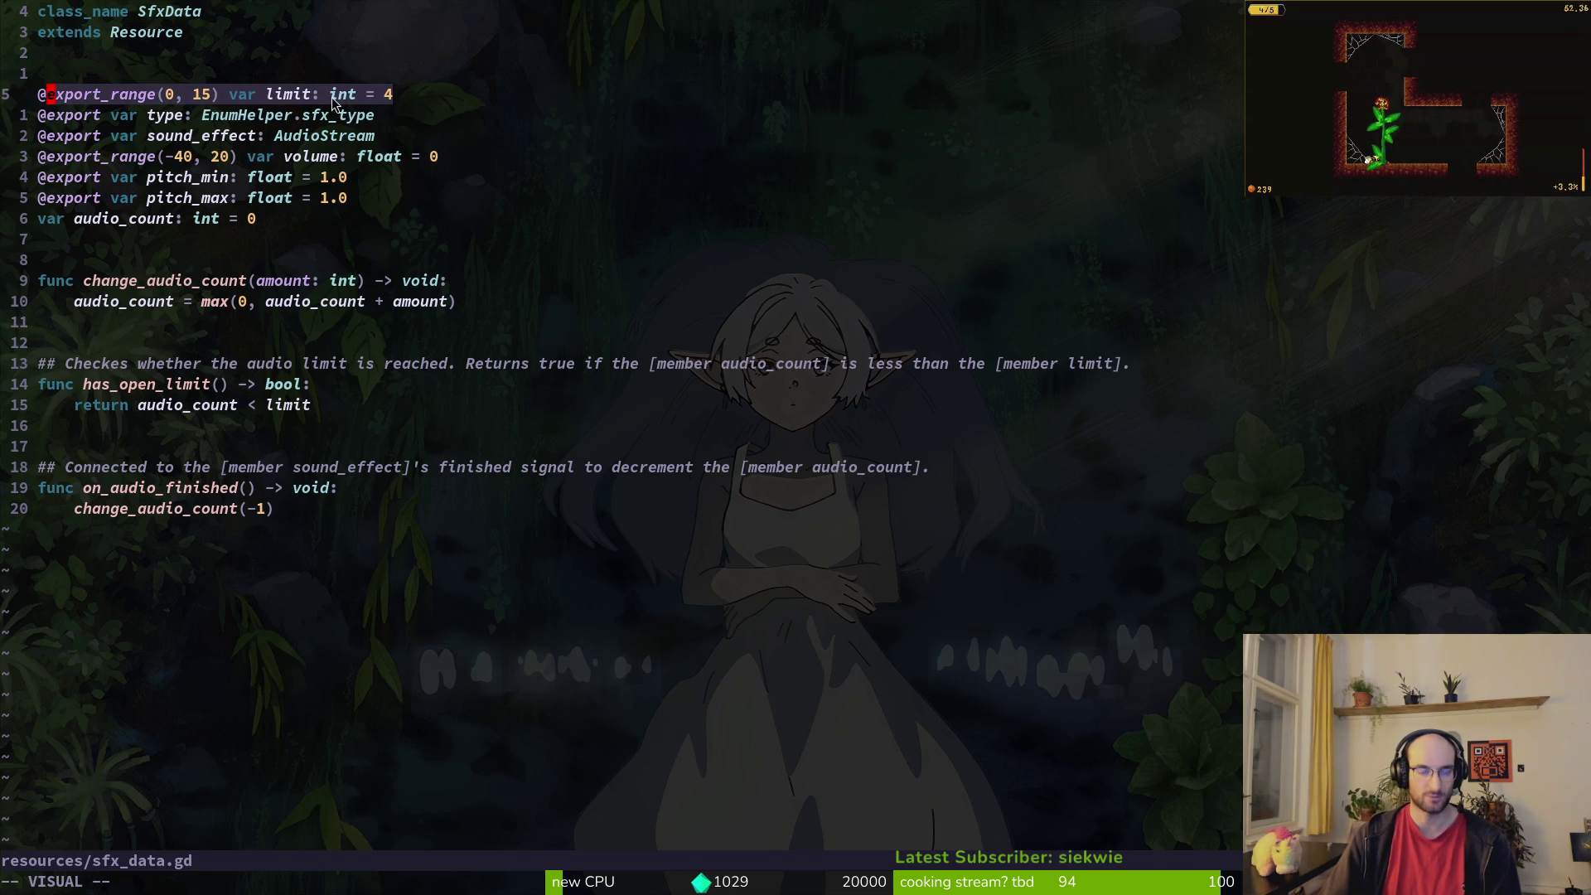
Select the type line, then the pitch_min and pitch_max lines below sound_effect.
left_click(157, 123)
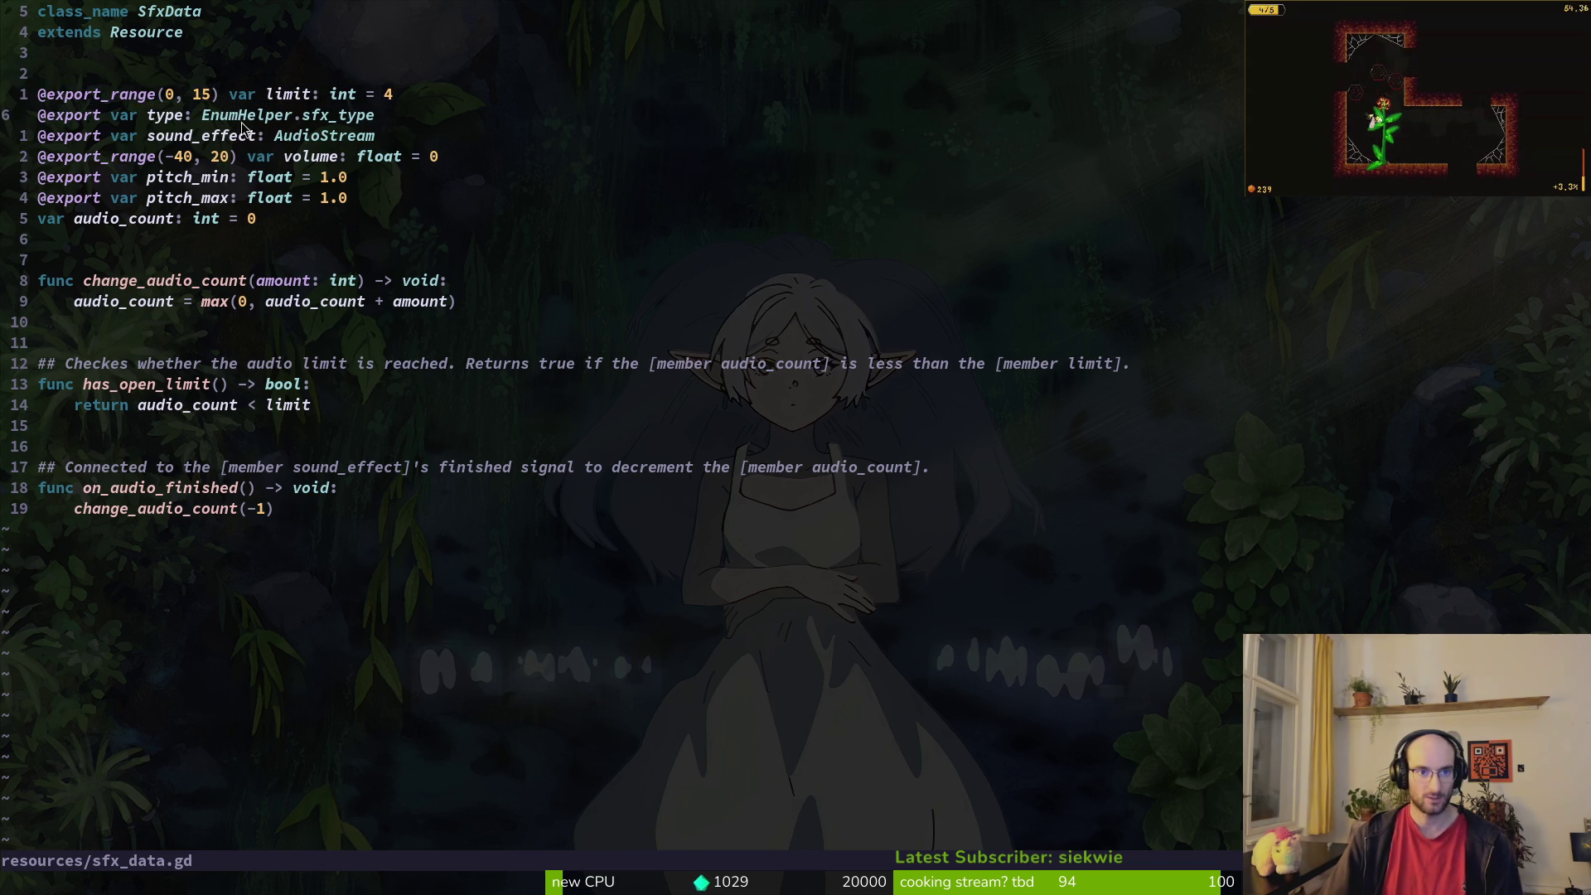
left_click_drag(365, 116, 69, 124)
left_click_drag(174, 139, 124, 139)
left_click(189, 147)
key("j")
key("j")
key("0")
key("v")
key("j")
key("dollar")
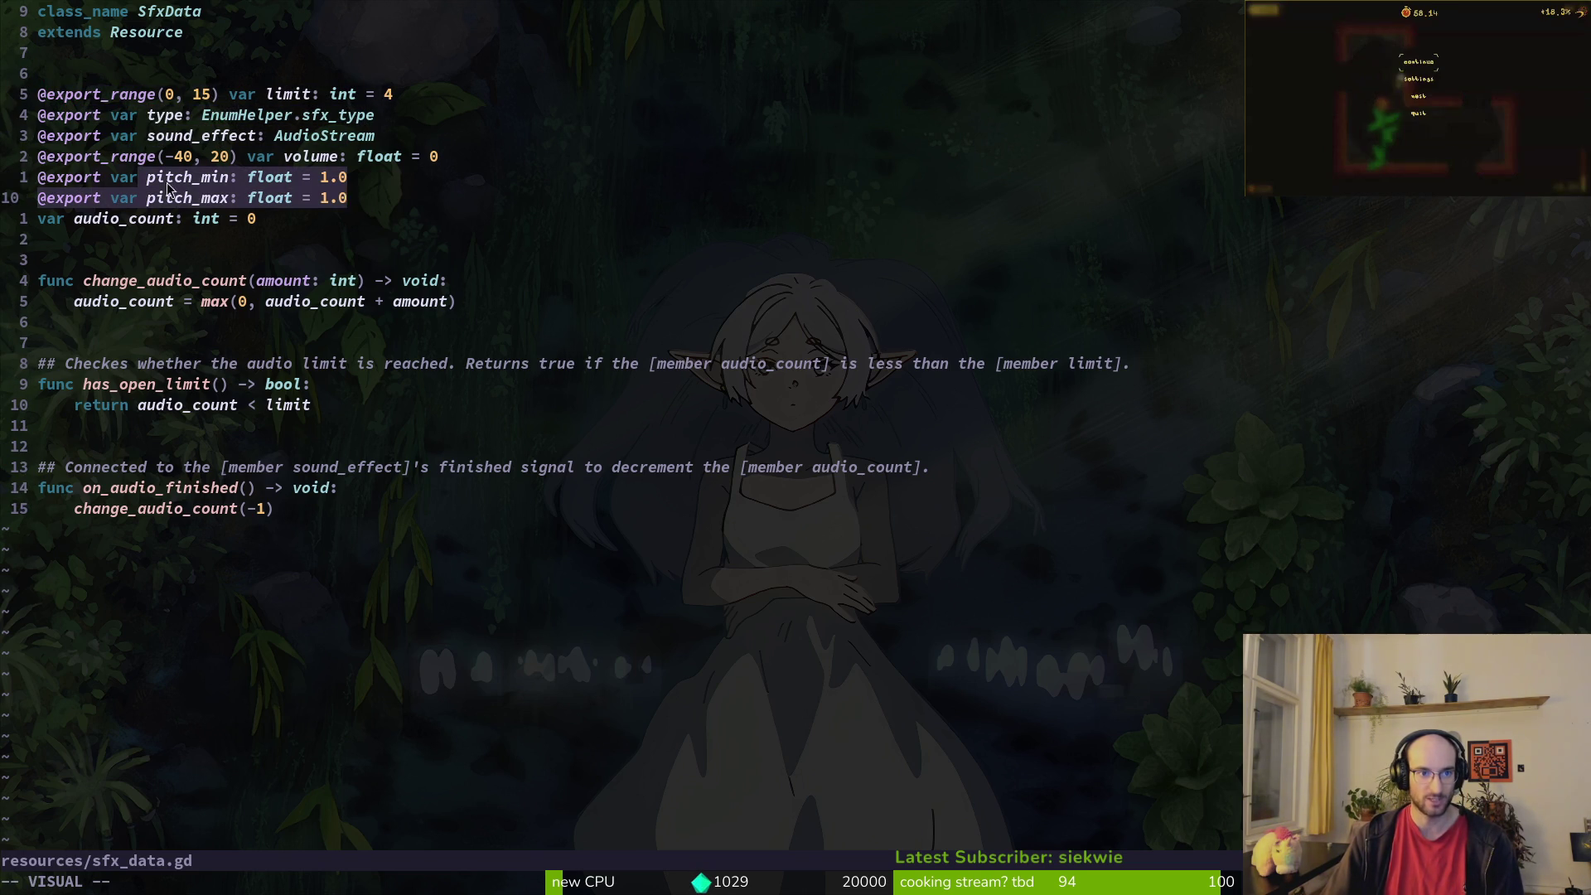
Yank the audio_count variable name from its declaration.
left_click_drag(76, 221, 207, 222)
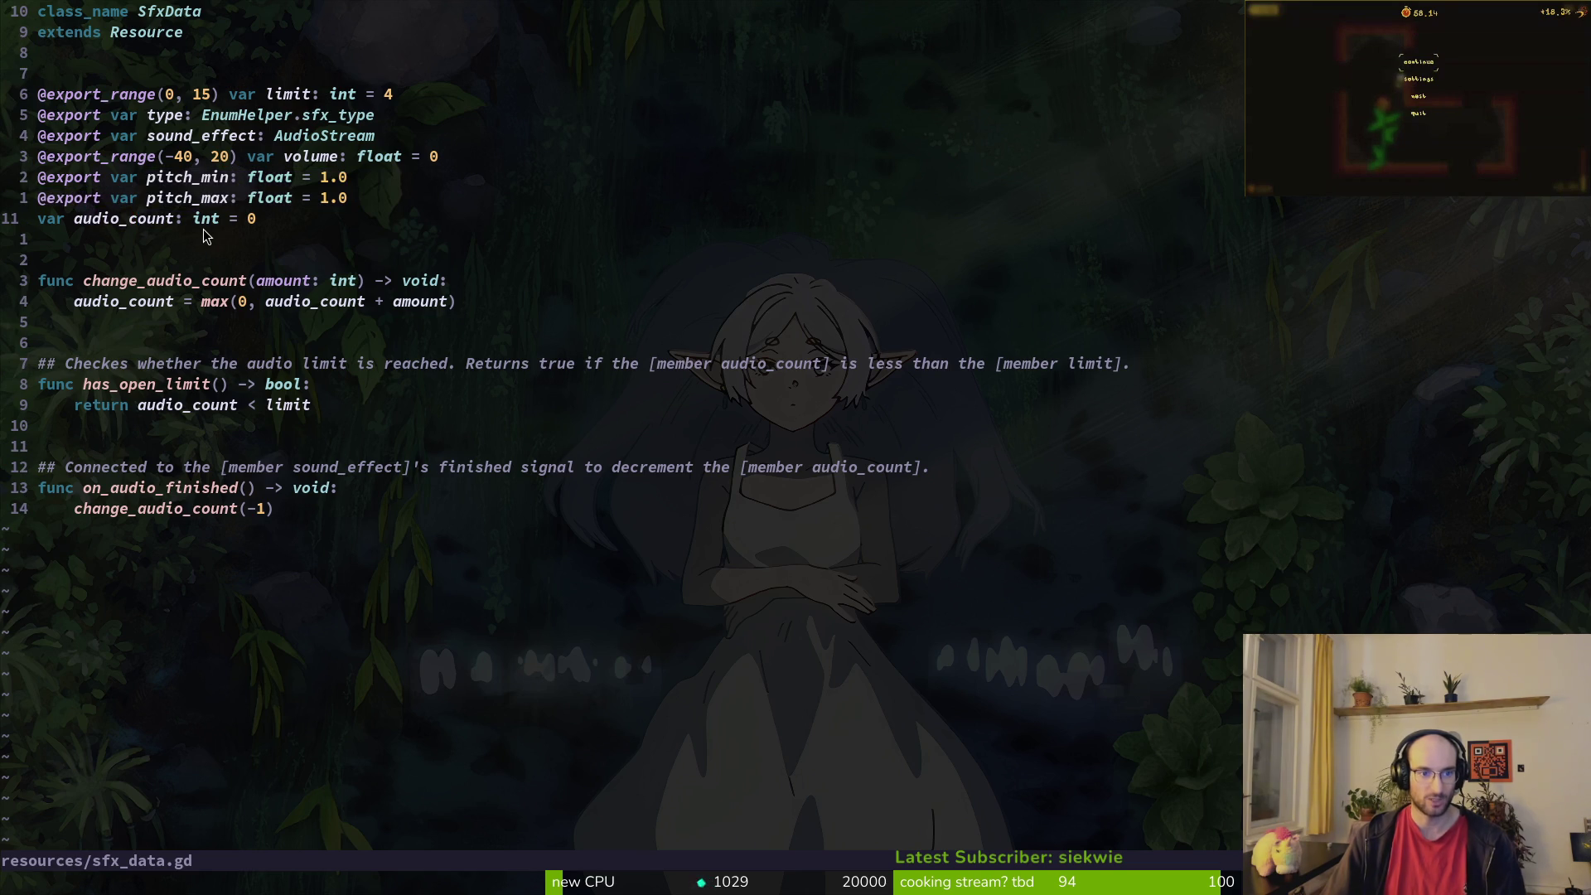
left_click(131, 218)
key("v")
key("i")
key("w")
key("y")
Review audio_count's eight project-wide matches, then write and quit sfx_data.gd.
key("space")
key("f")
key("w")
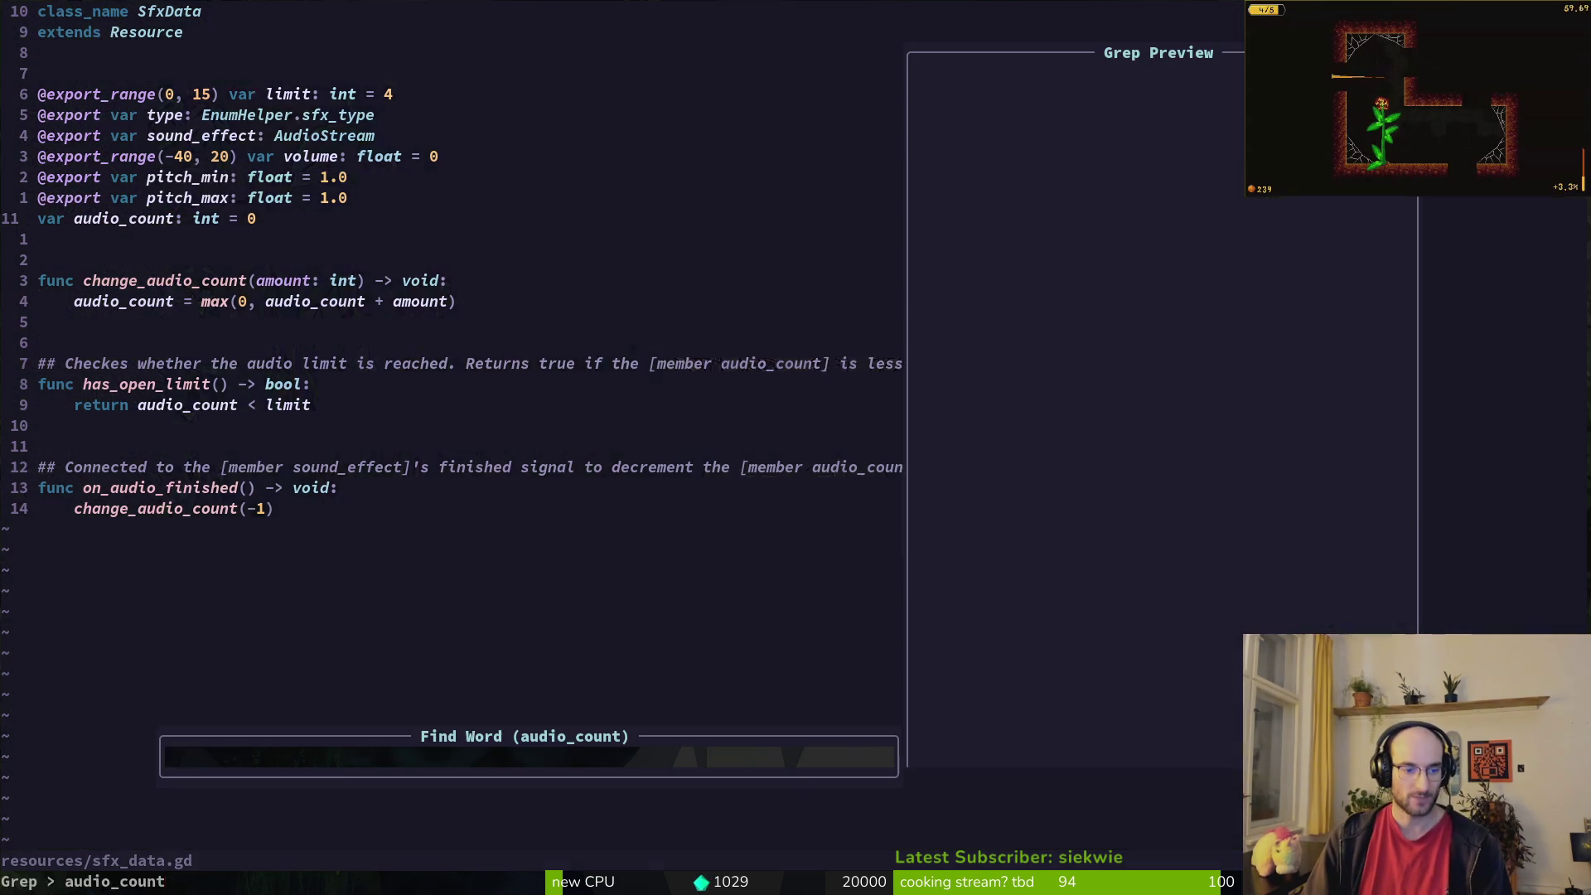
key("Down")
key("Up")
key("Up")
key("Up")
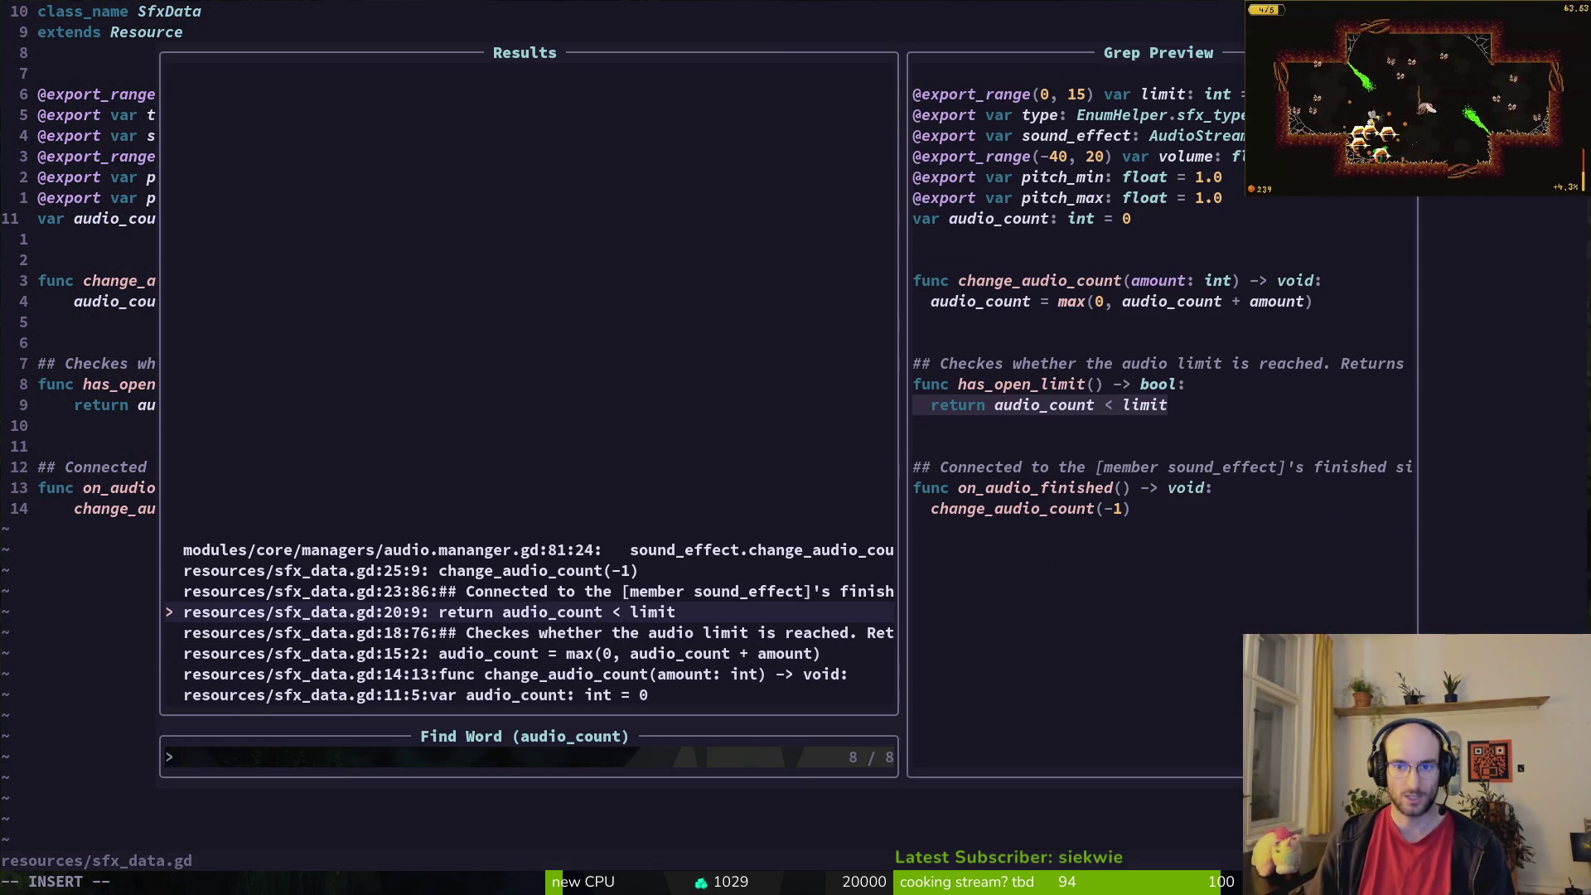
key("Escape")
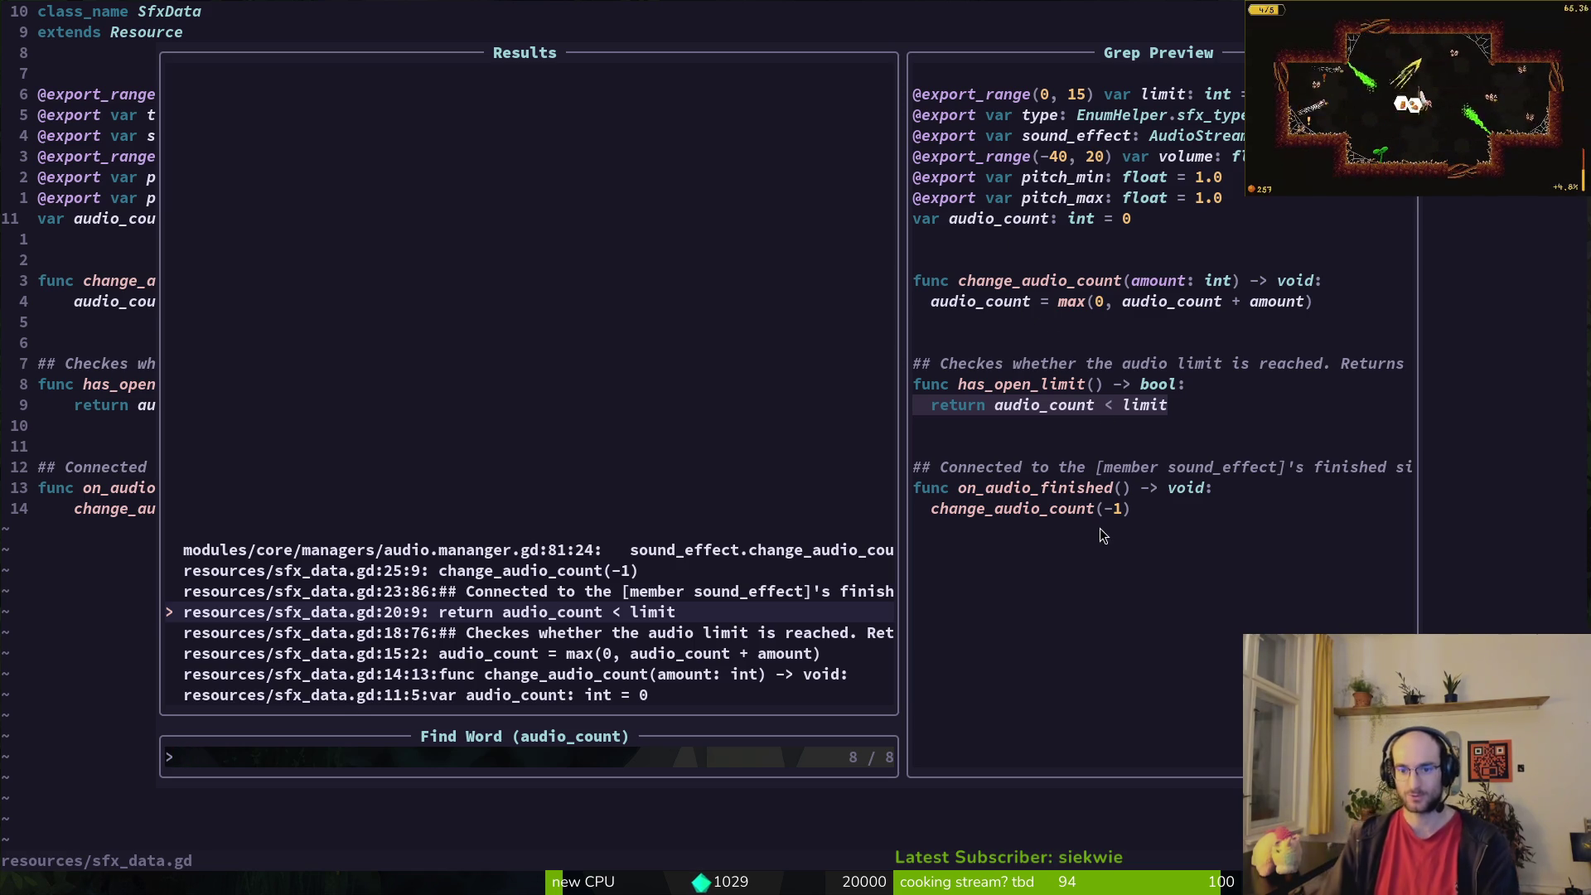
key("Escape")
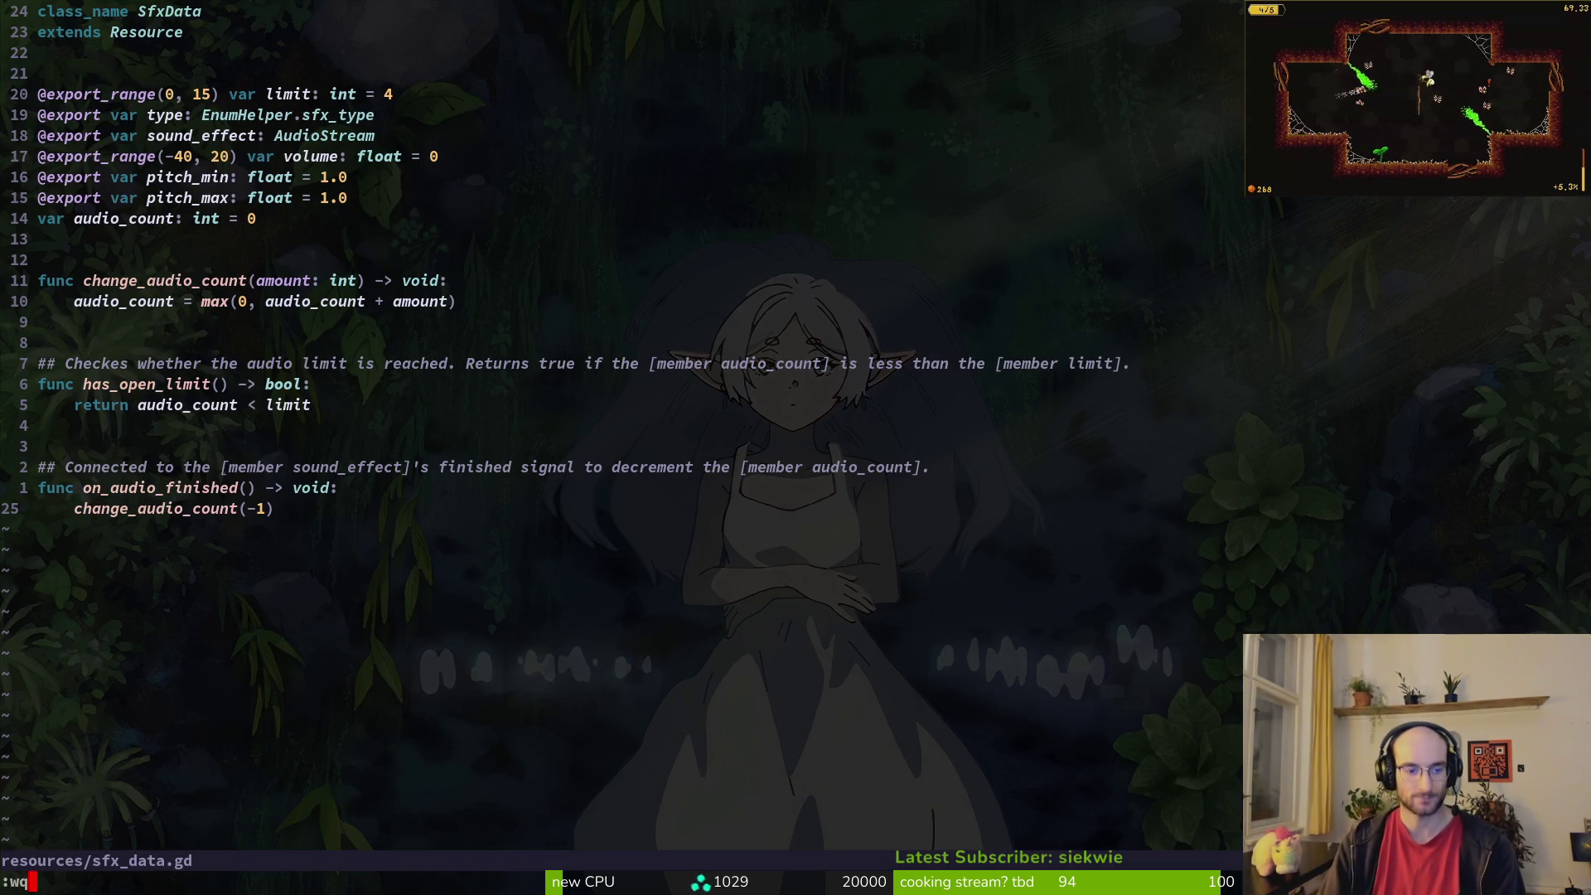
key("Return")
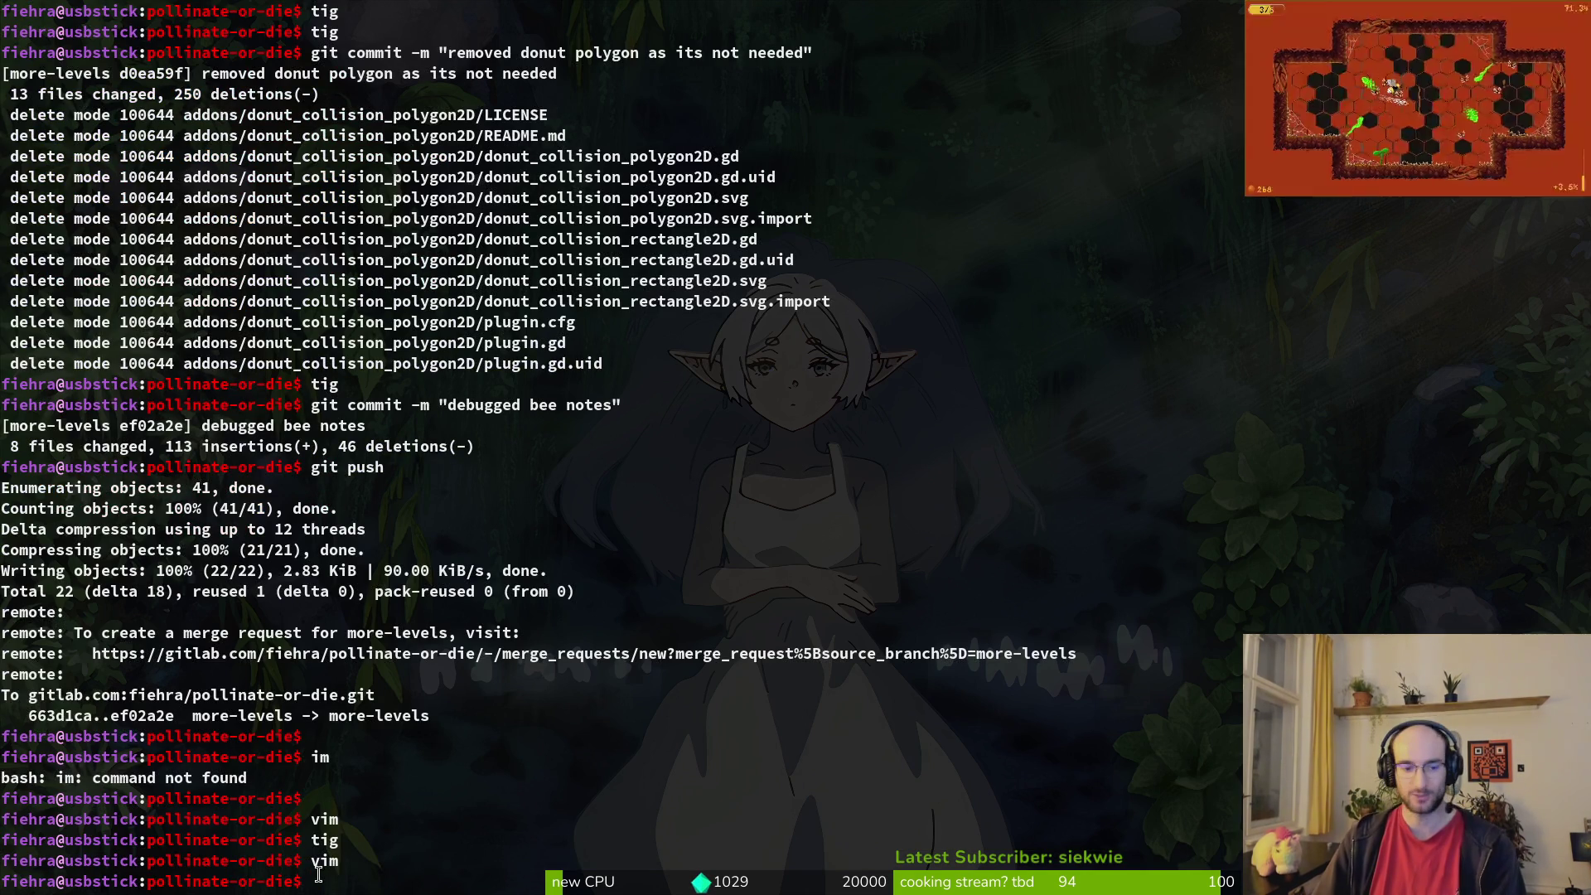
key("alt+Tab")
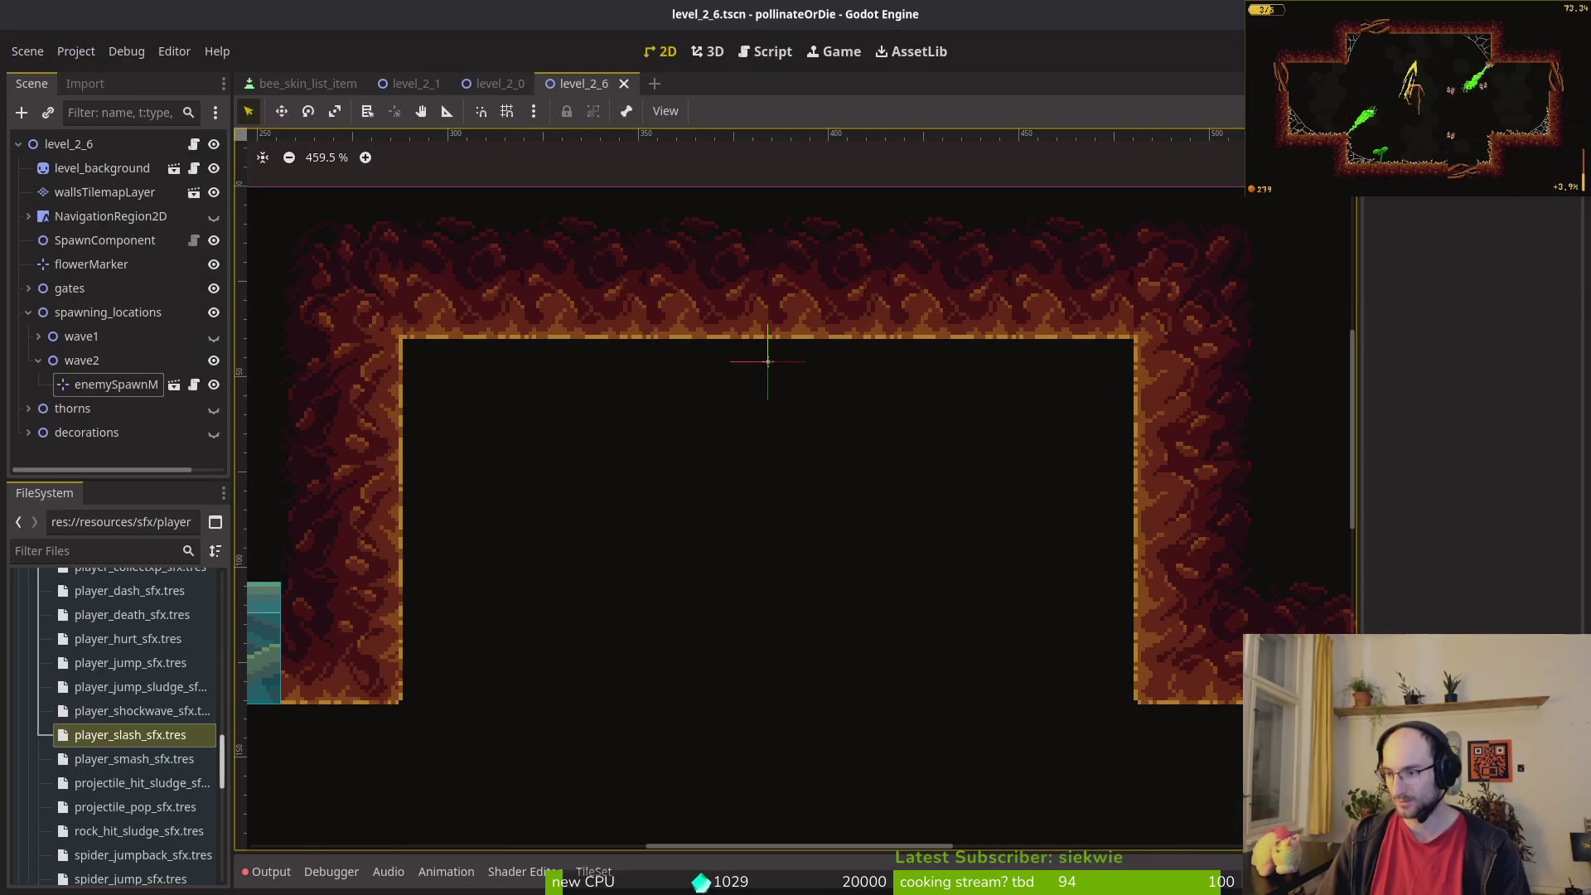
Duplicate the wave2 marker and set the top marker's Enemy Type to Mutatedflower.
scroll(745, 497, "down", 6)
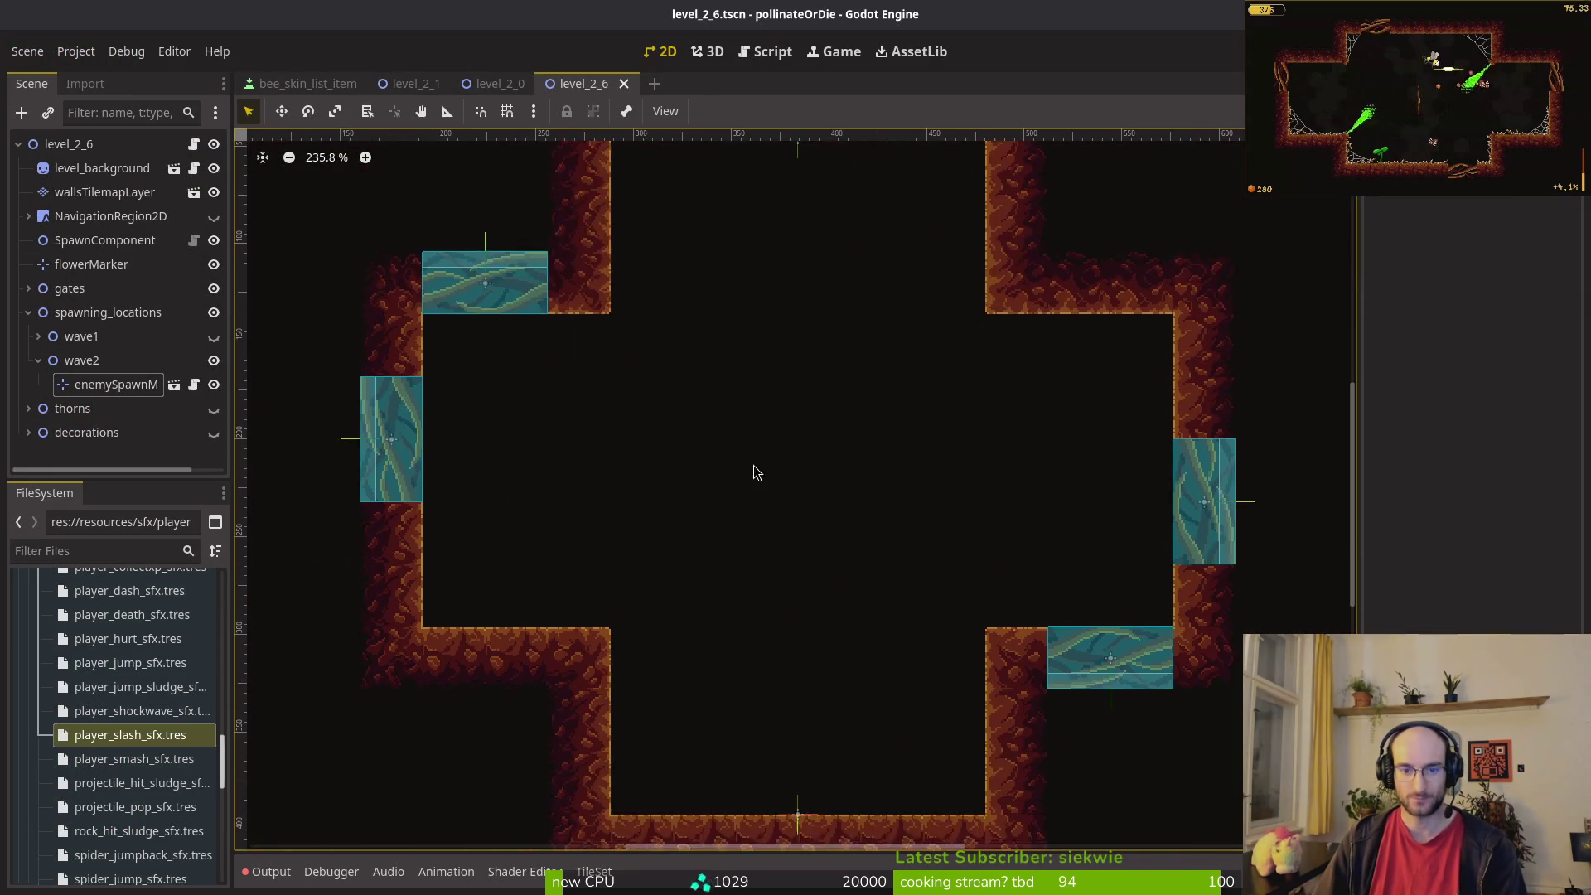
scroll(746, 464, "down", 2)
left_click(92, 384)
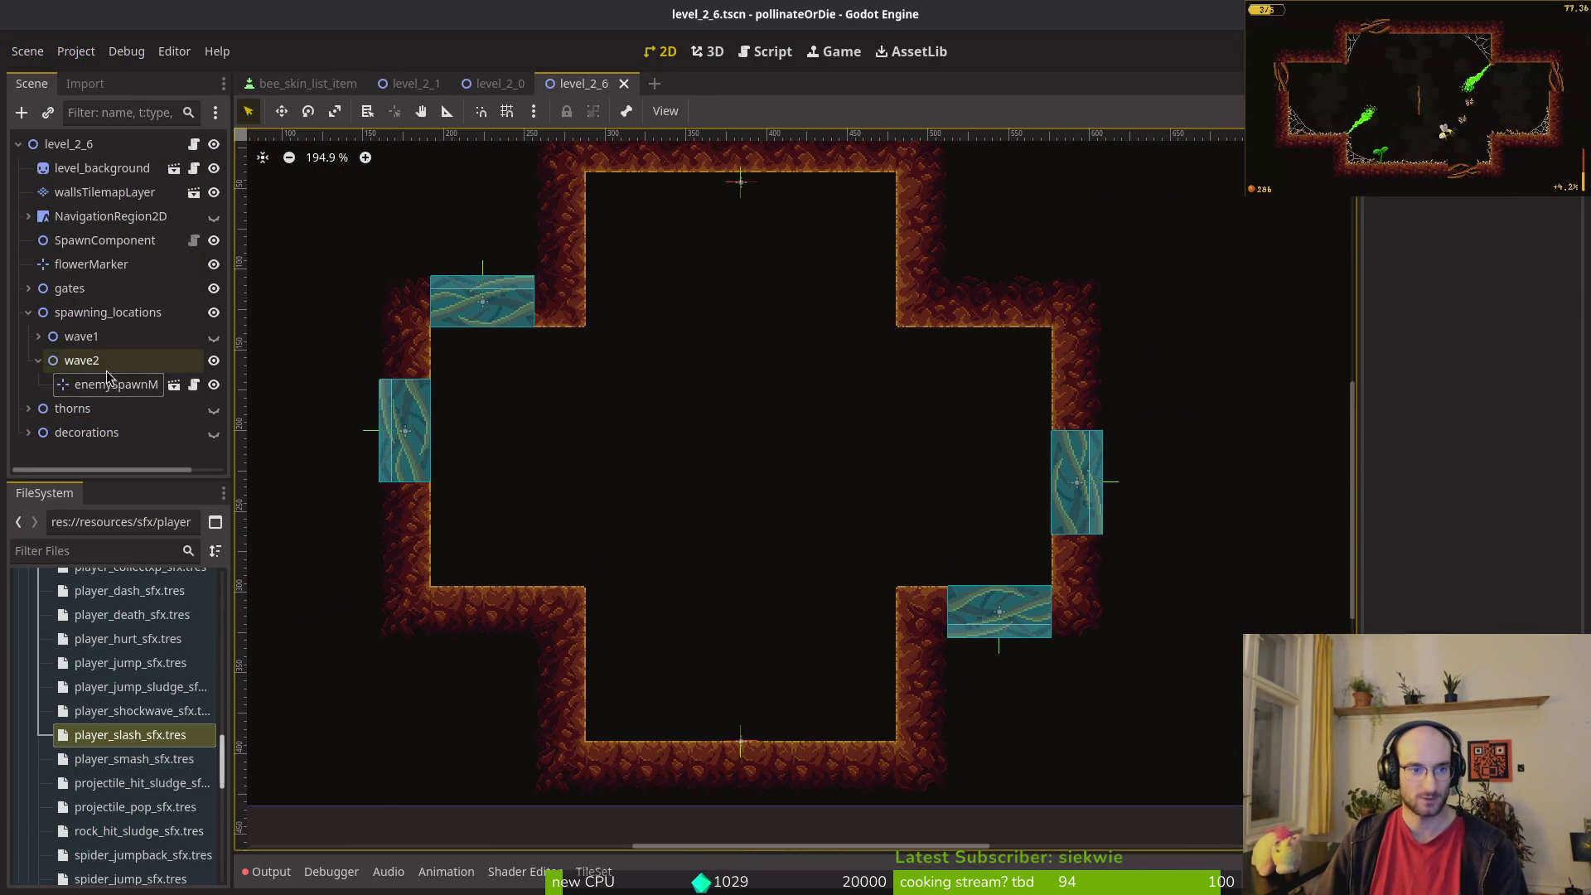
key("ctrl+d")
left_click_drag(740, 184, 731, 479)
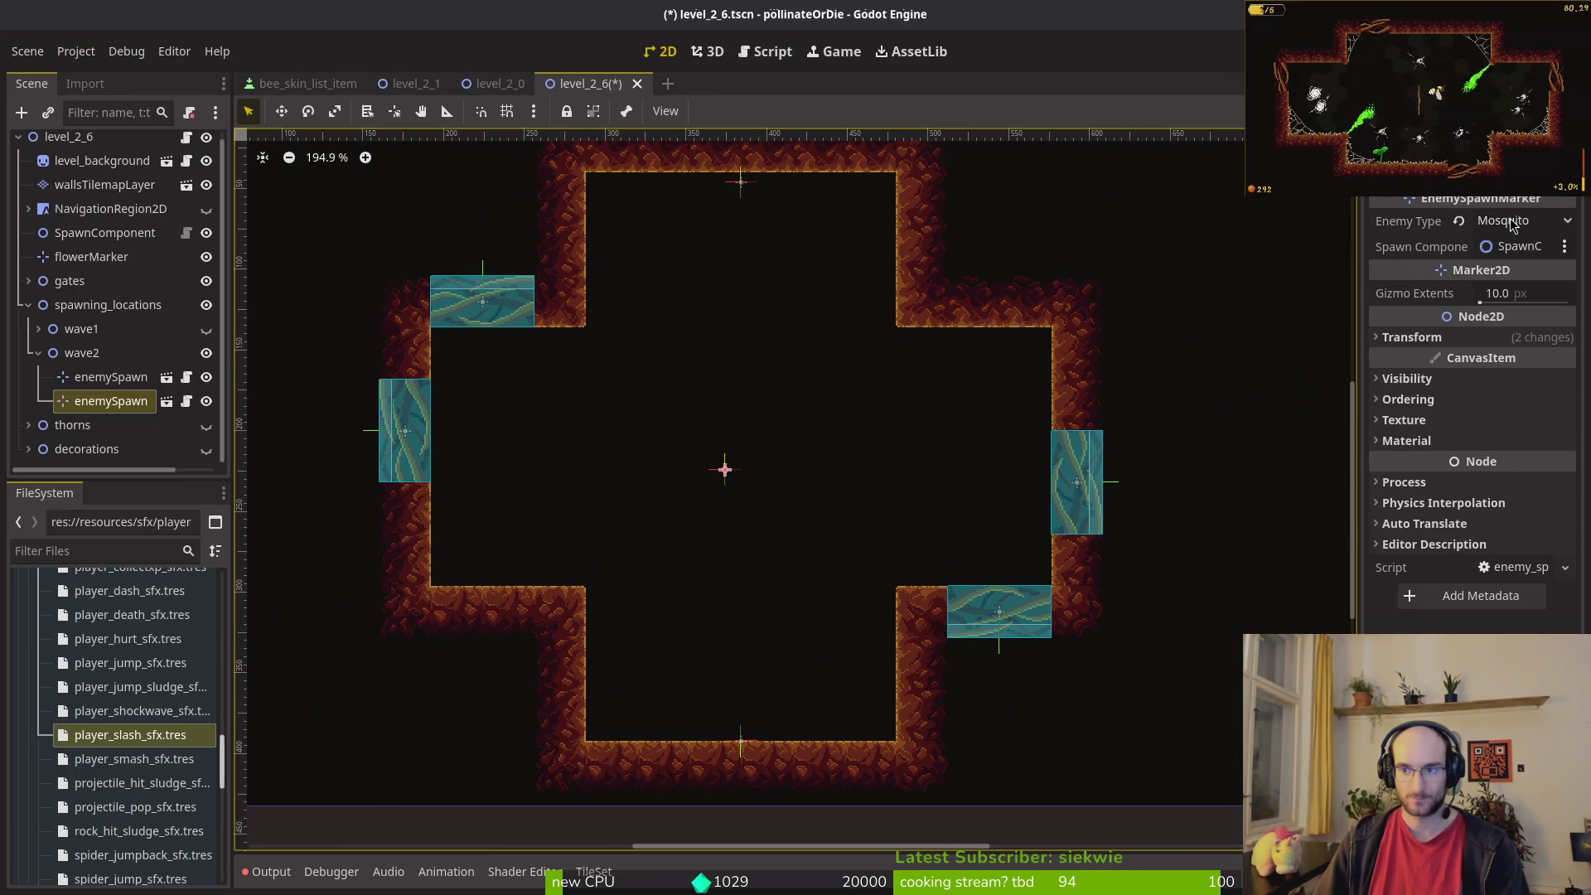
left_click(1413, 337)
left_click(740, 183)
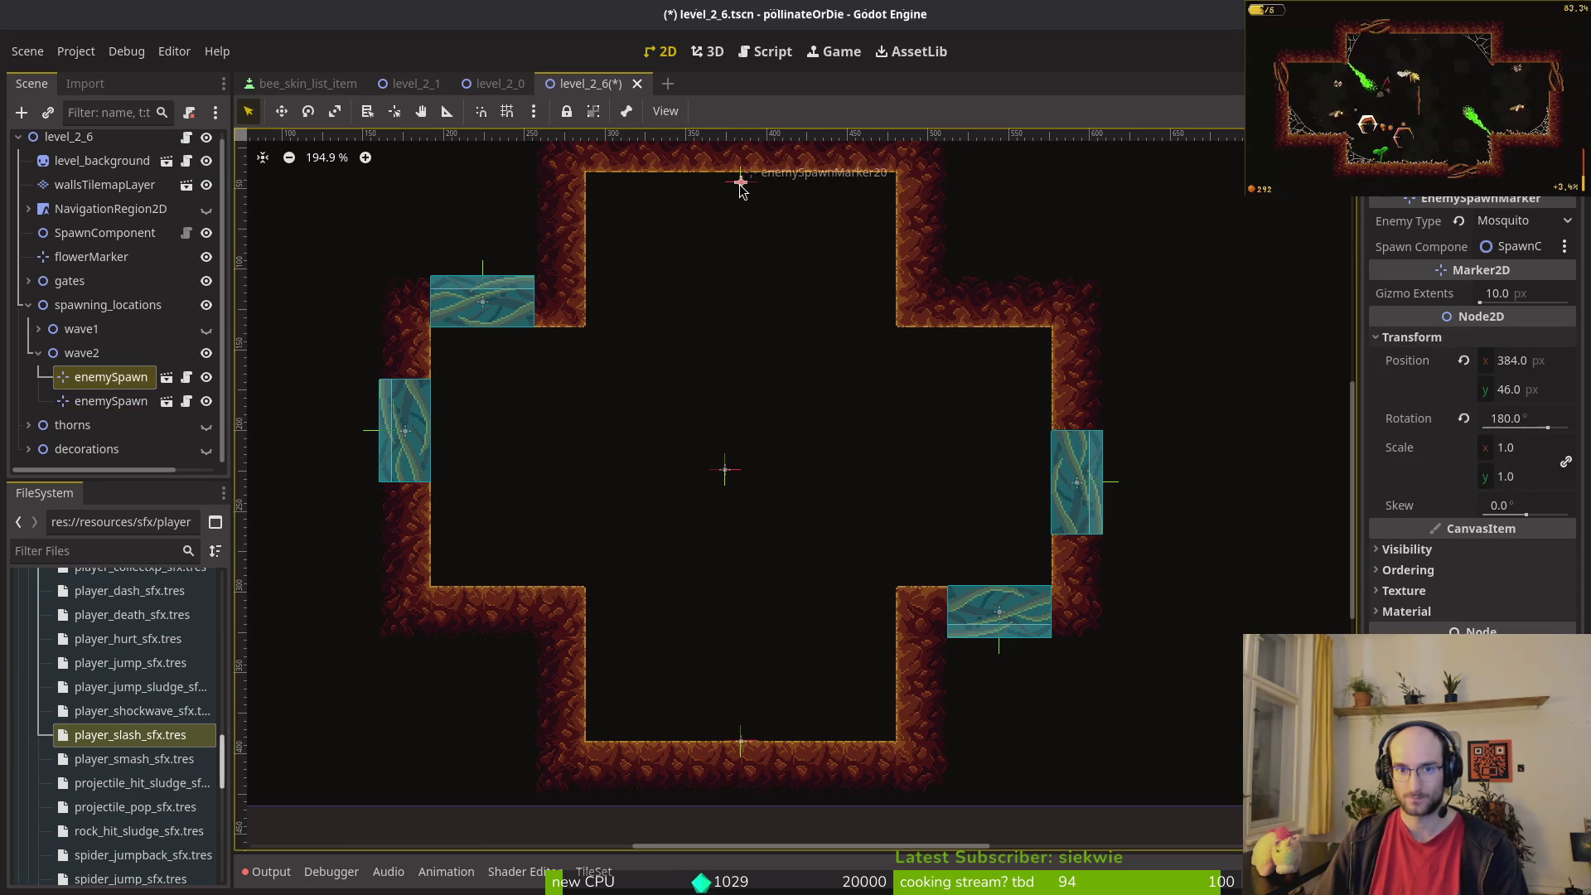
left_click(1517, 230)
left_click(1521, 319)
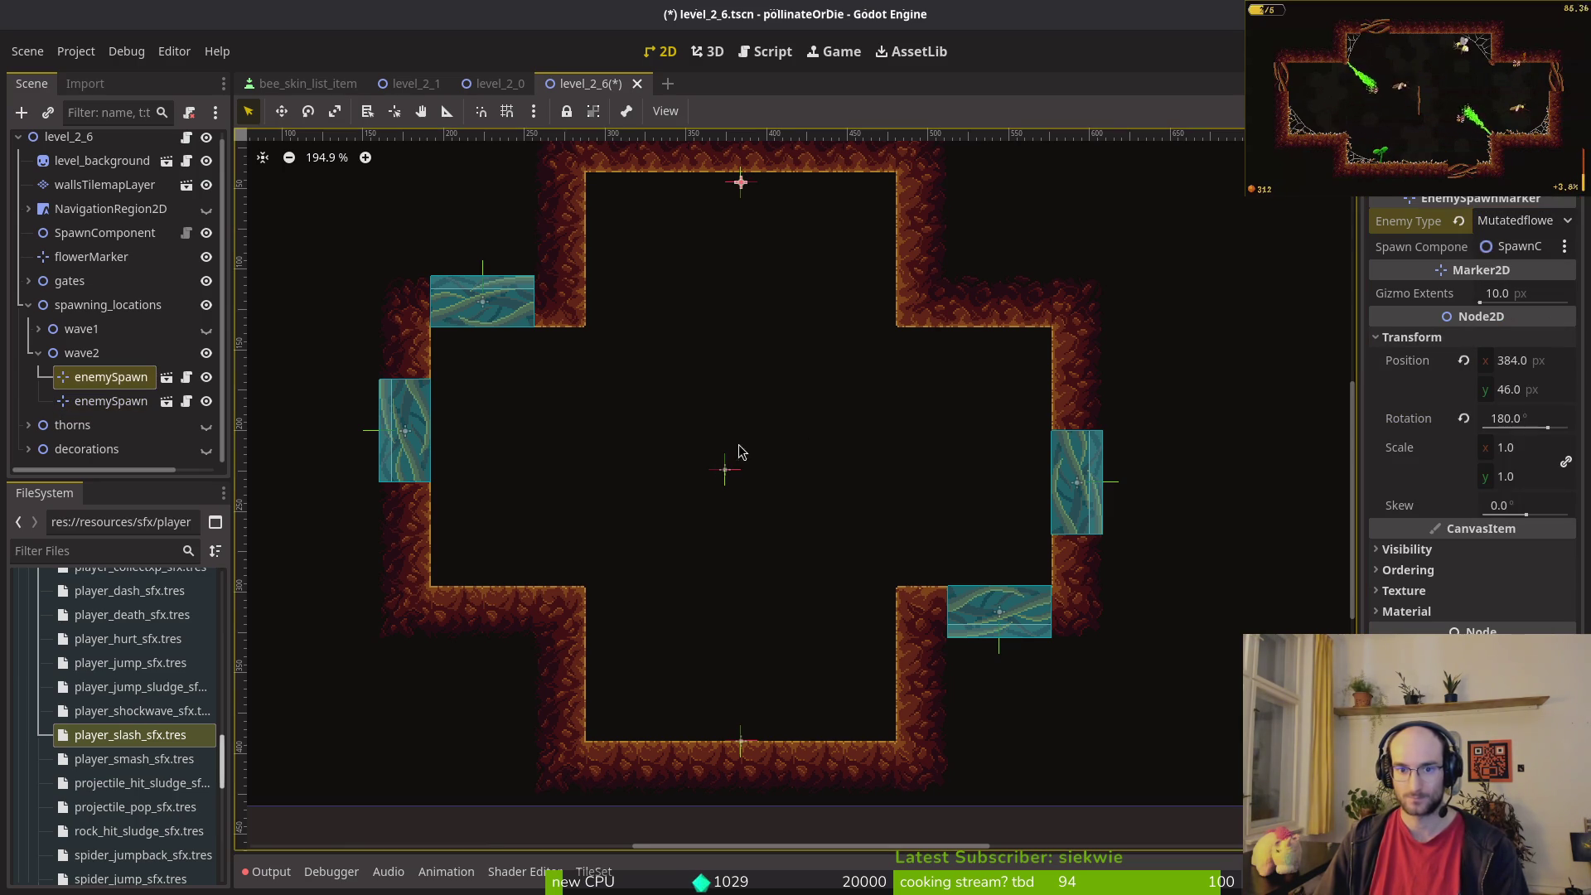
Place the Mosquito copy at the left inner corner (288, 297), rotated 45°.
mouse_move(729, 478)
left_mouse_down()
mouse_move(748, 514)
mouse_move(753, 725)
mouse_move(670, 744)
mouse_move(593, 589)
left_mouse_up()
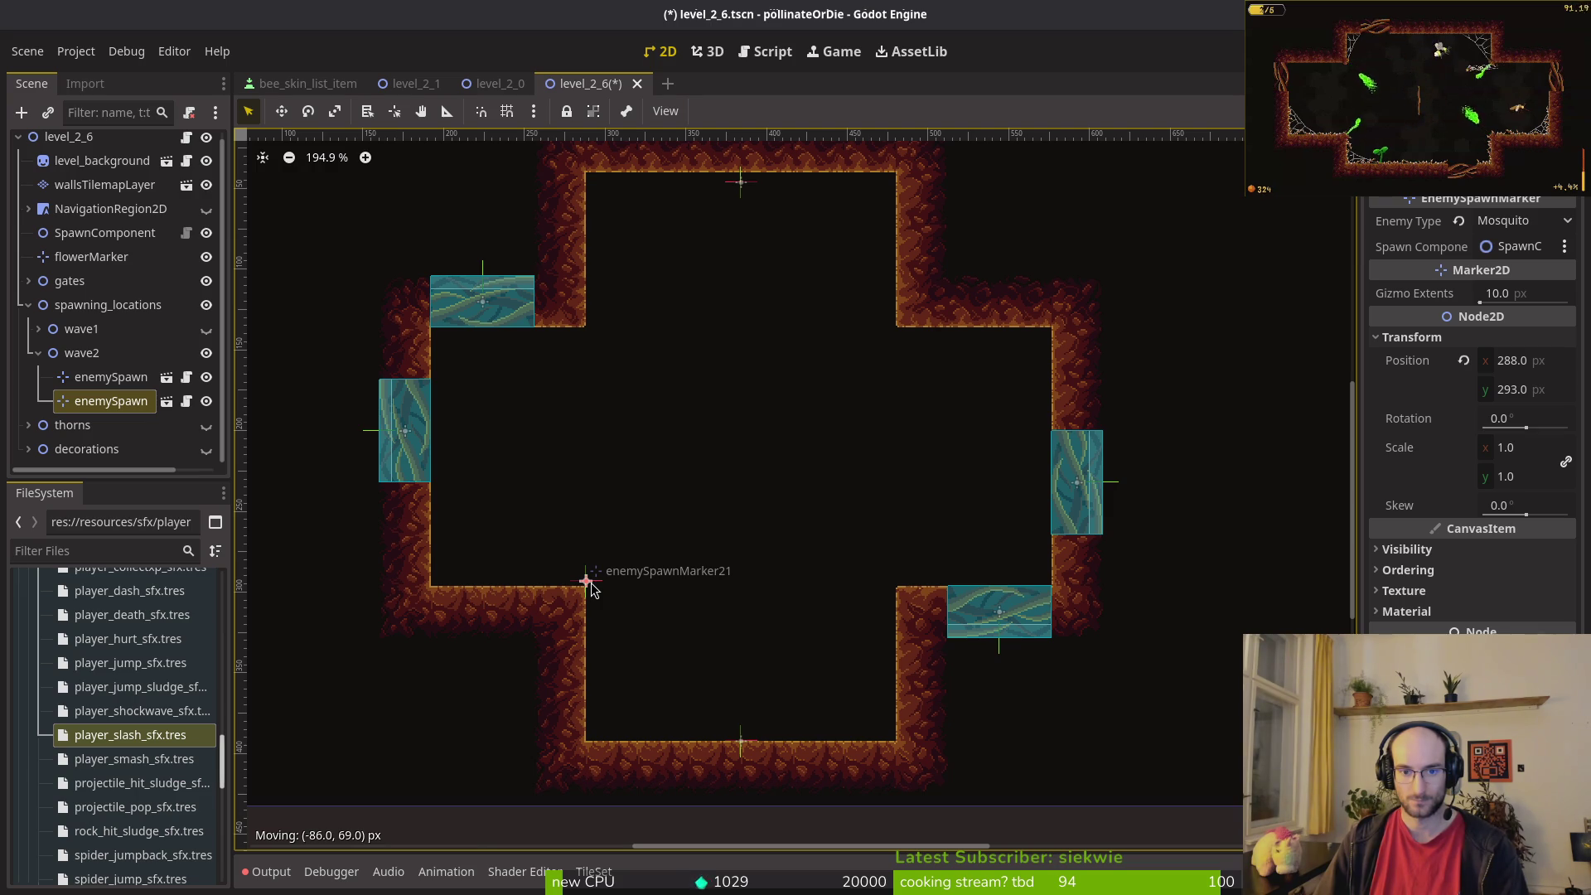
mouse_move(590, 583)
left_mouse_down()
mouse_move(497, 522)
mouse_move(629, 622)
mouse_move(566, 588)
mouse_move(591, 590)
mouse_move(649, 659)
mouse_move(654, 699)
left_mouse_up()
left_click_drag(643, 774, 632, 787)
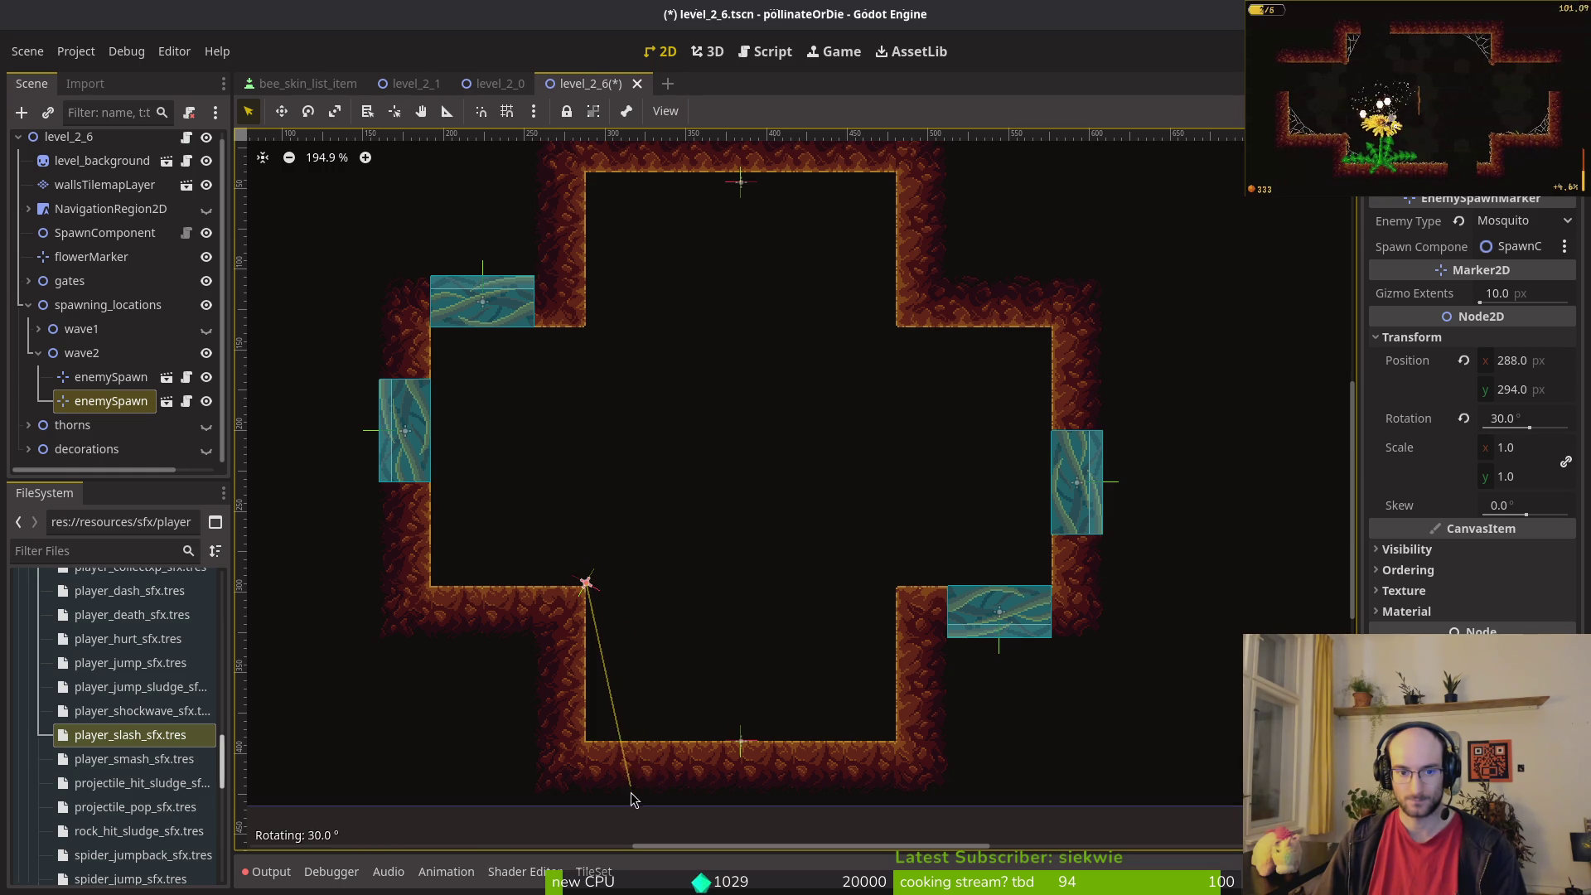
left_click_drag(605, 847, 564, 833)
scroll(629, 599, "up", 7)
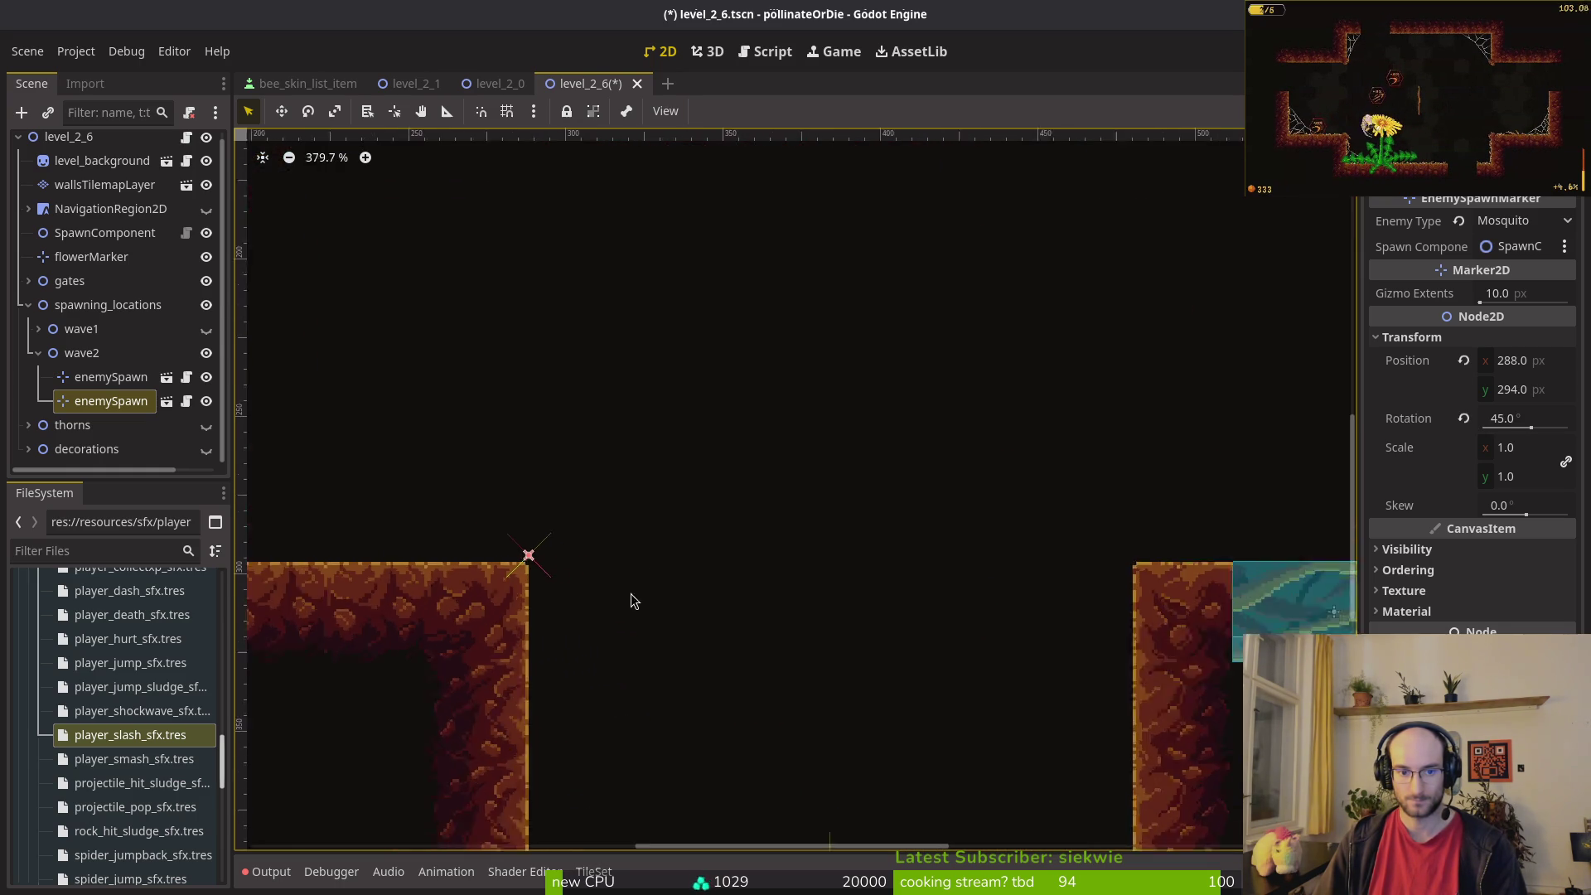
left_click_drag(494, 549, 493, 561)
scroll(663, 530, "down", 5)
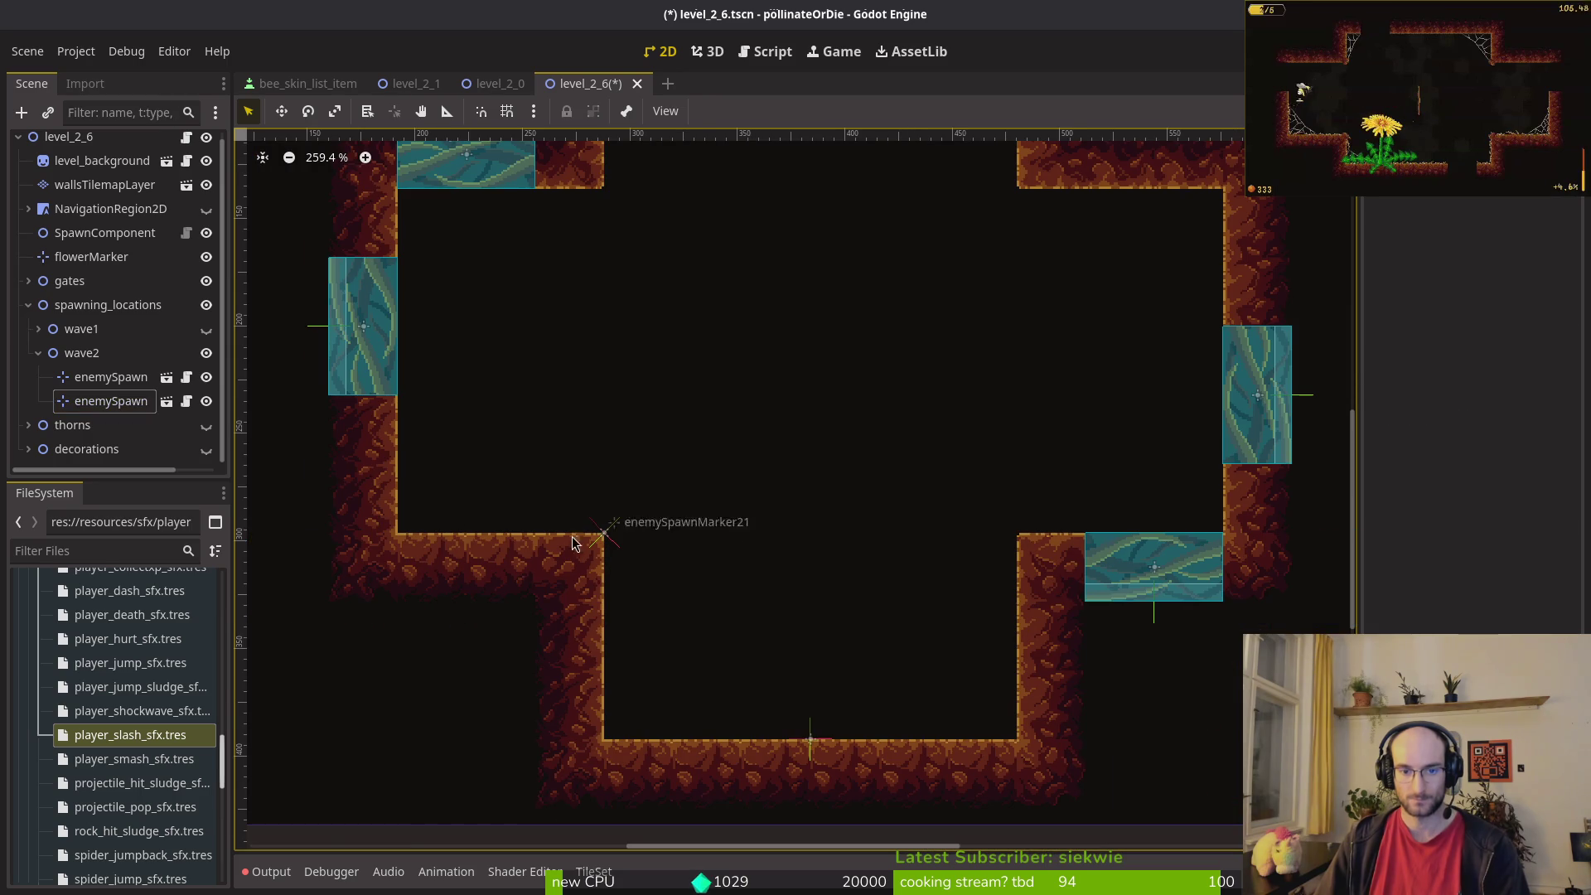
key("ctrl+d")
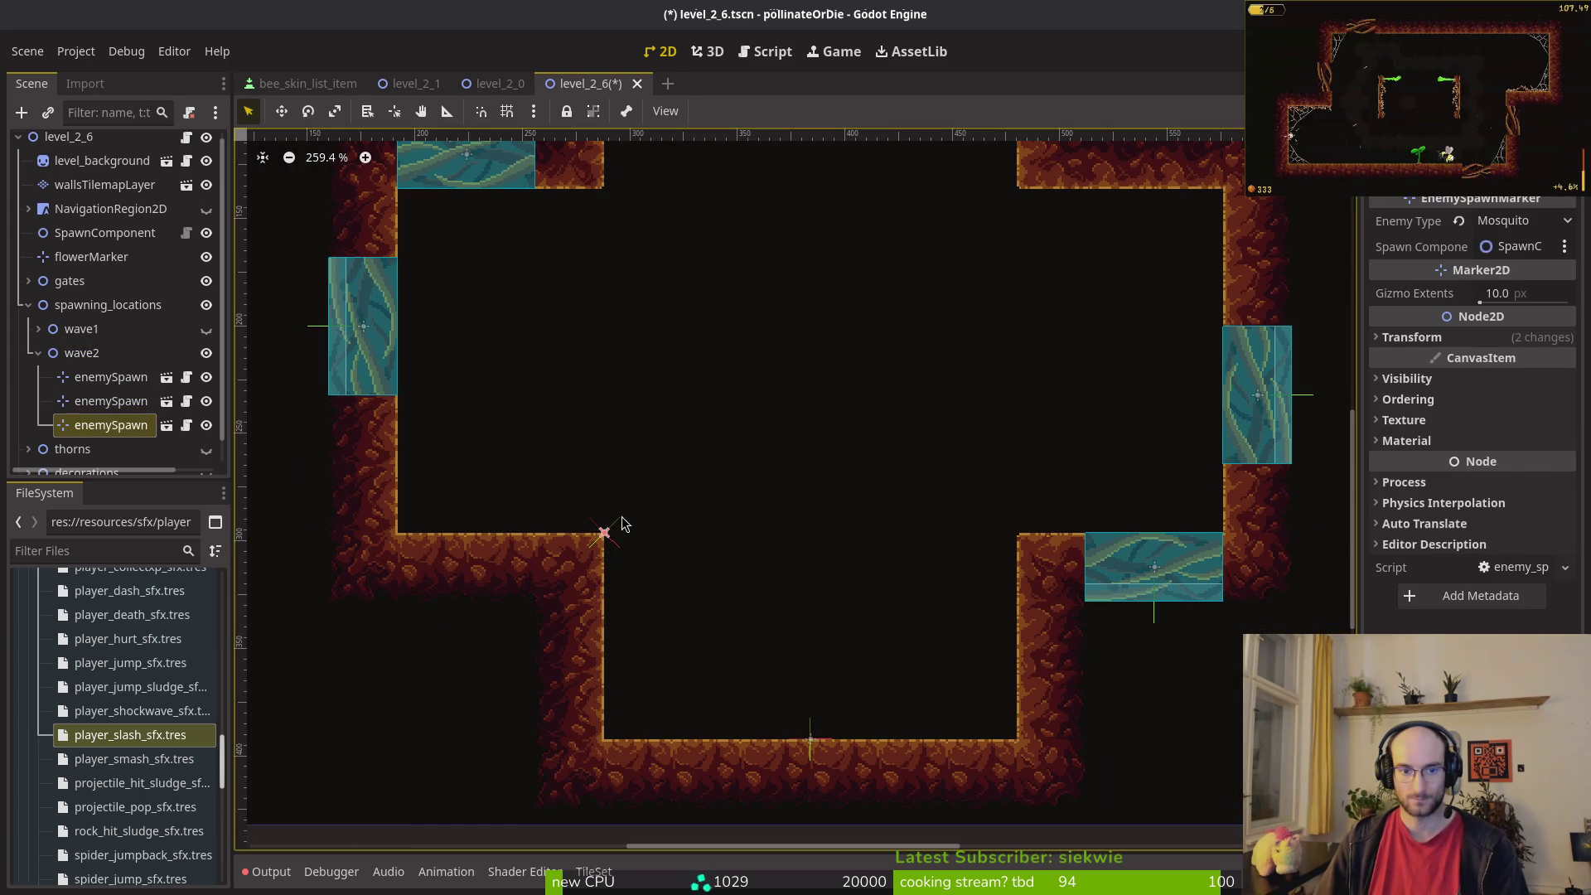
Place a copied marker at the right inner corner and make it spawn a Mutatedflower.
mouse_move(605, 533)
left_mouse_down()
mouse_move(860, 579)
mouse_move(1113, 576)
left_mouse_up()
mouse_move(1011, 580)
left_mouse_down()
mouse_move(985, 620)
mouse_move(1007, 599)
left_mouse_up()
scroll(997, 595, "up", 4)
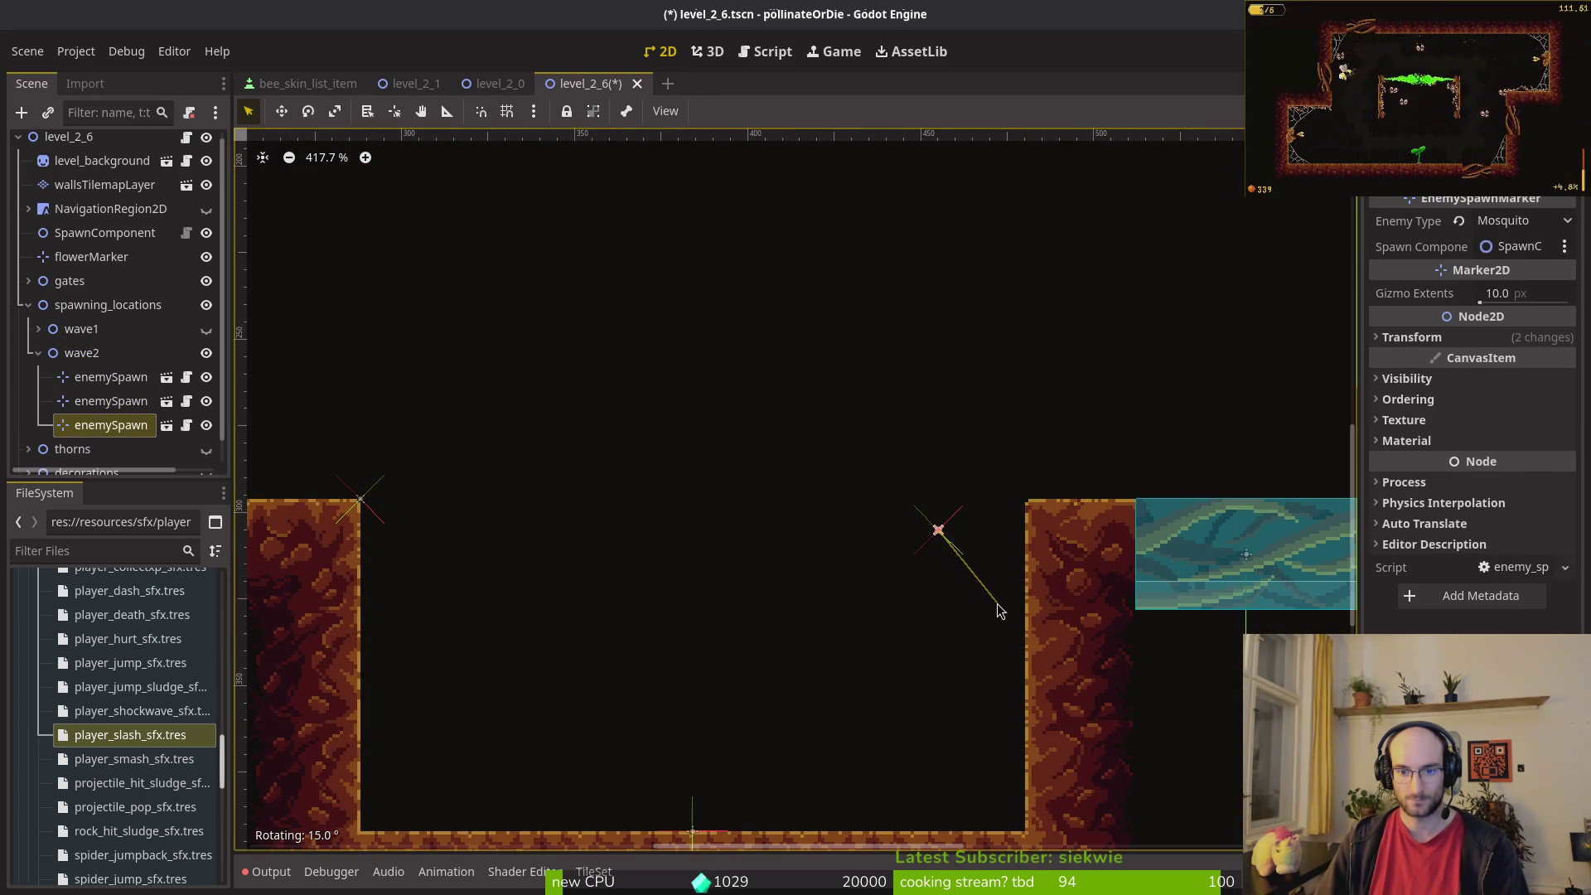
scroll(1031, 500, "up", 4)
mouse_move(939, 537)
left_mouse_down()
mouse_move(1031, 501)
mouse_move(1018, 504)
left_mouse_up()
left_click(1413, 338)
left_click(1413, 338)
scroll(828, 477, "down", 8)
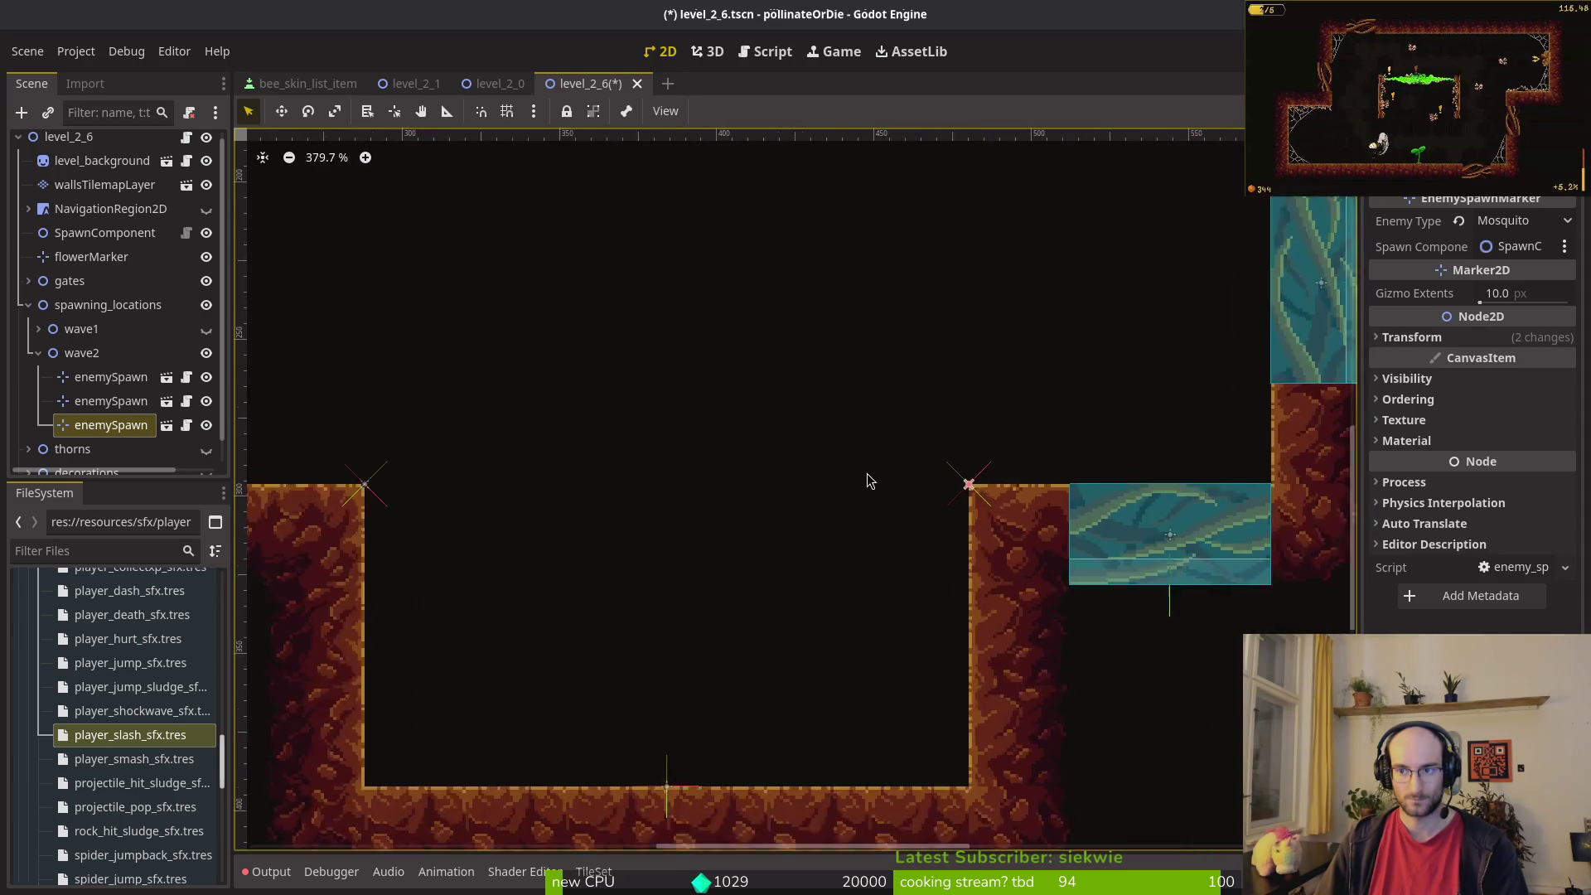
left_click(1521, 222)
left_click(1529, 327)
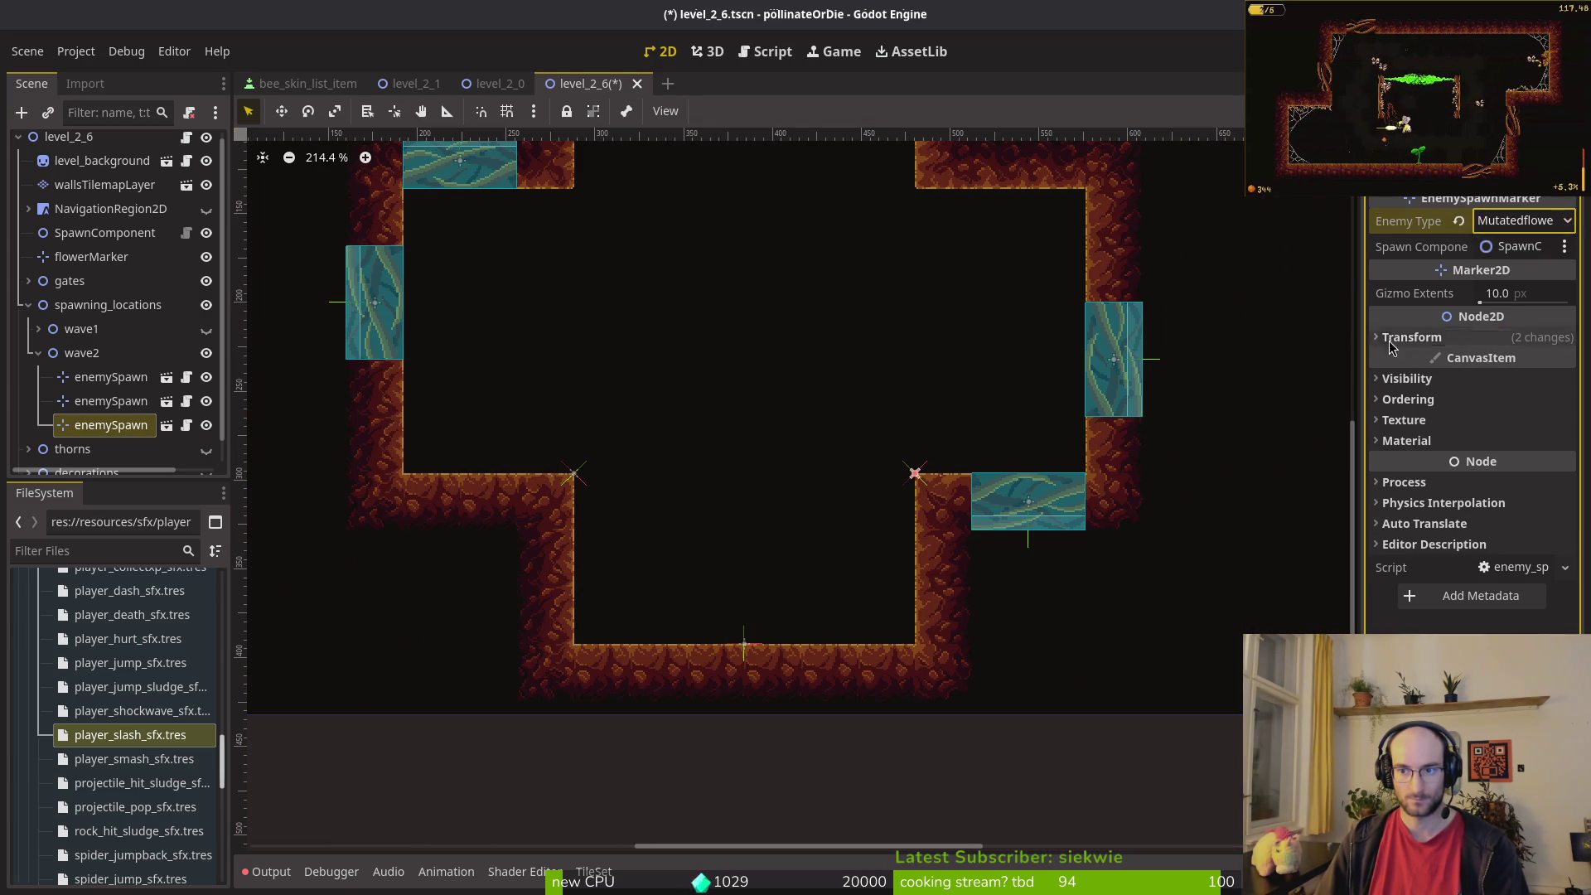
Keep the left corner marker's Enemy Type as Mosquito and save the scene.
left_click(574, 474)
left_click(1520, 221)
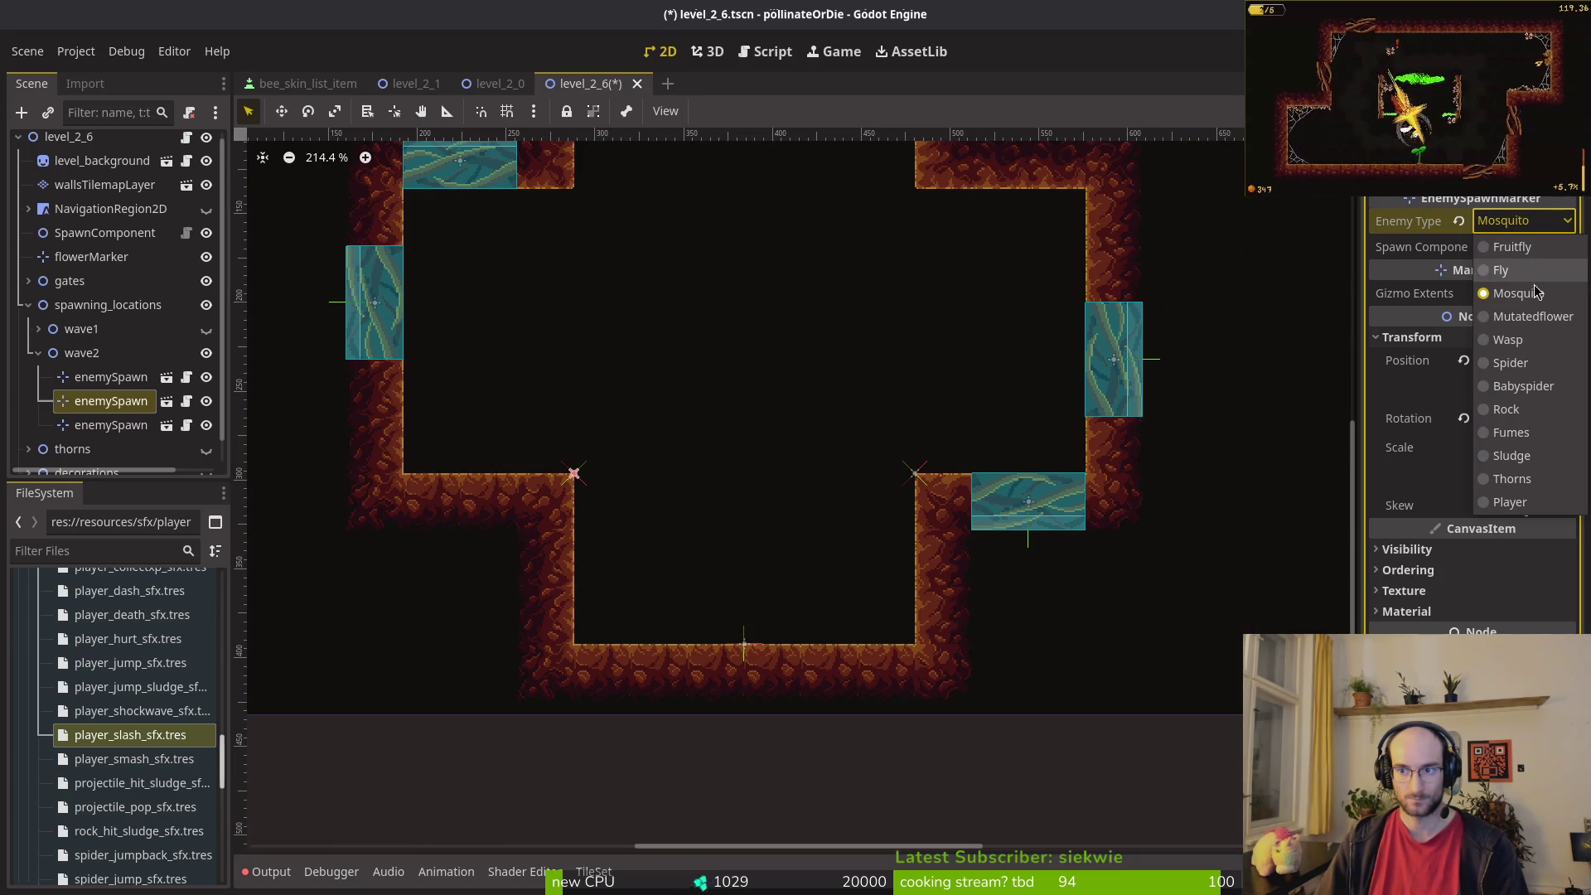
left_click(1529, 317)
left_click(686, 466)
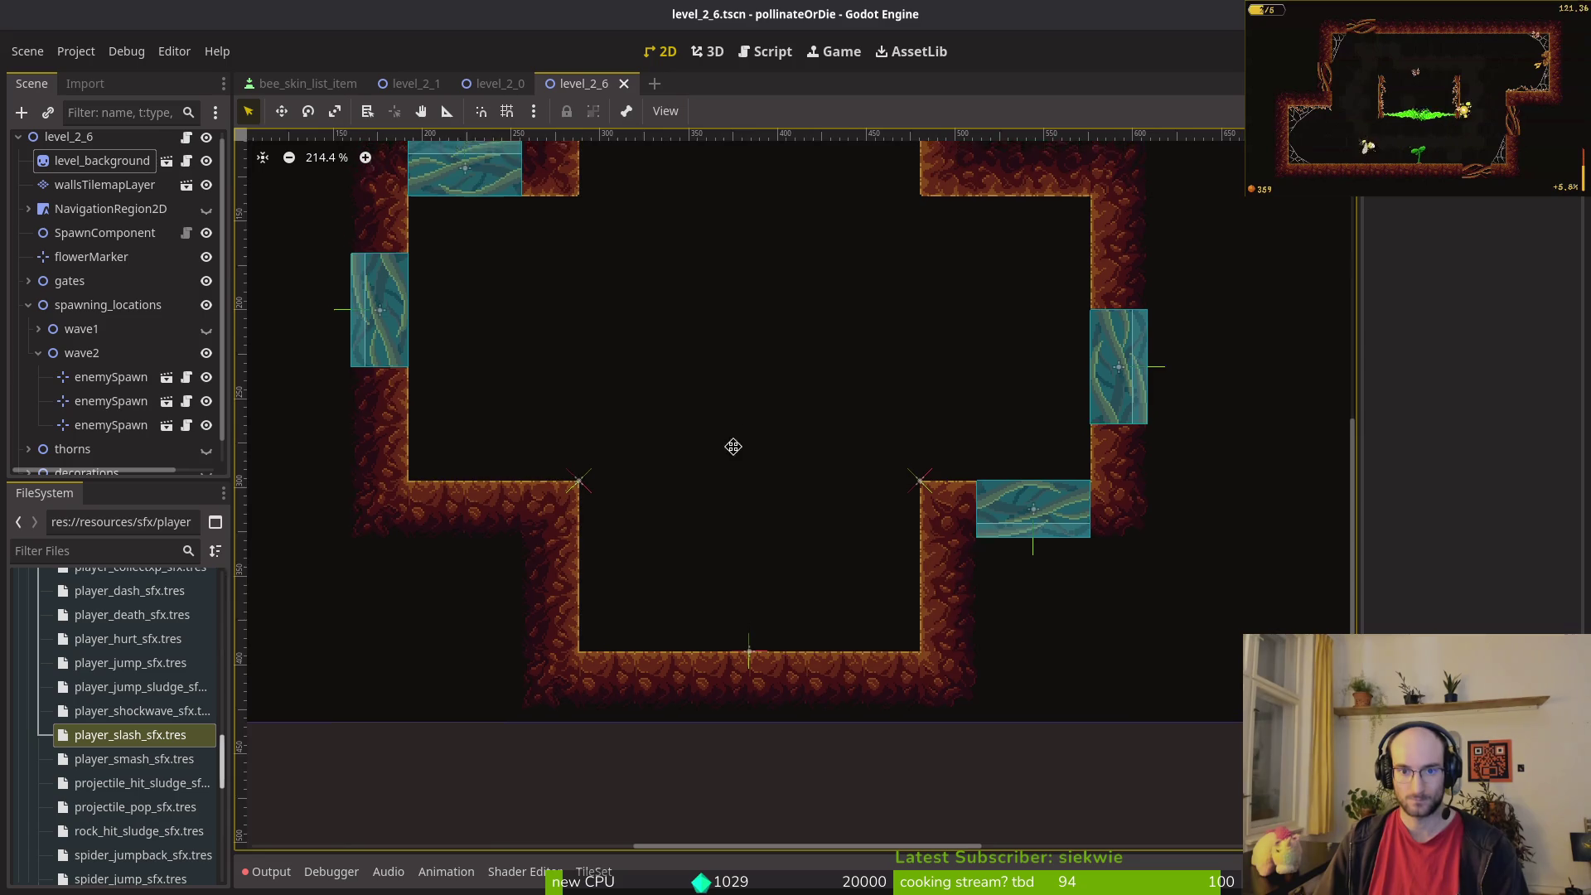
key("ctrl+s")
Add a Fly marker at the room centre (382, 202) with zero rotation and save.
left_click(83, 377)
key("ctrl+d")
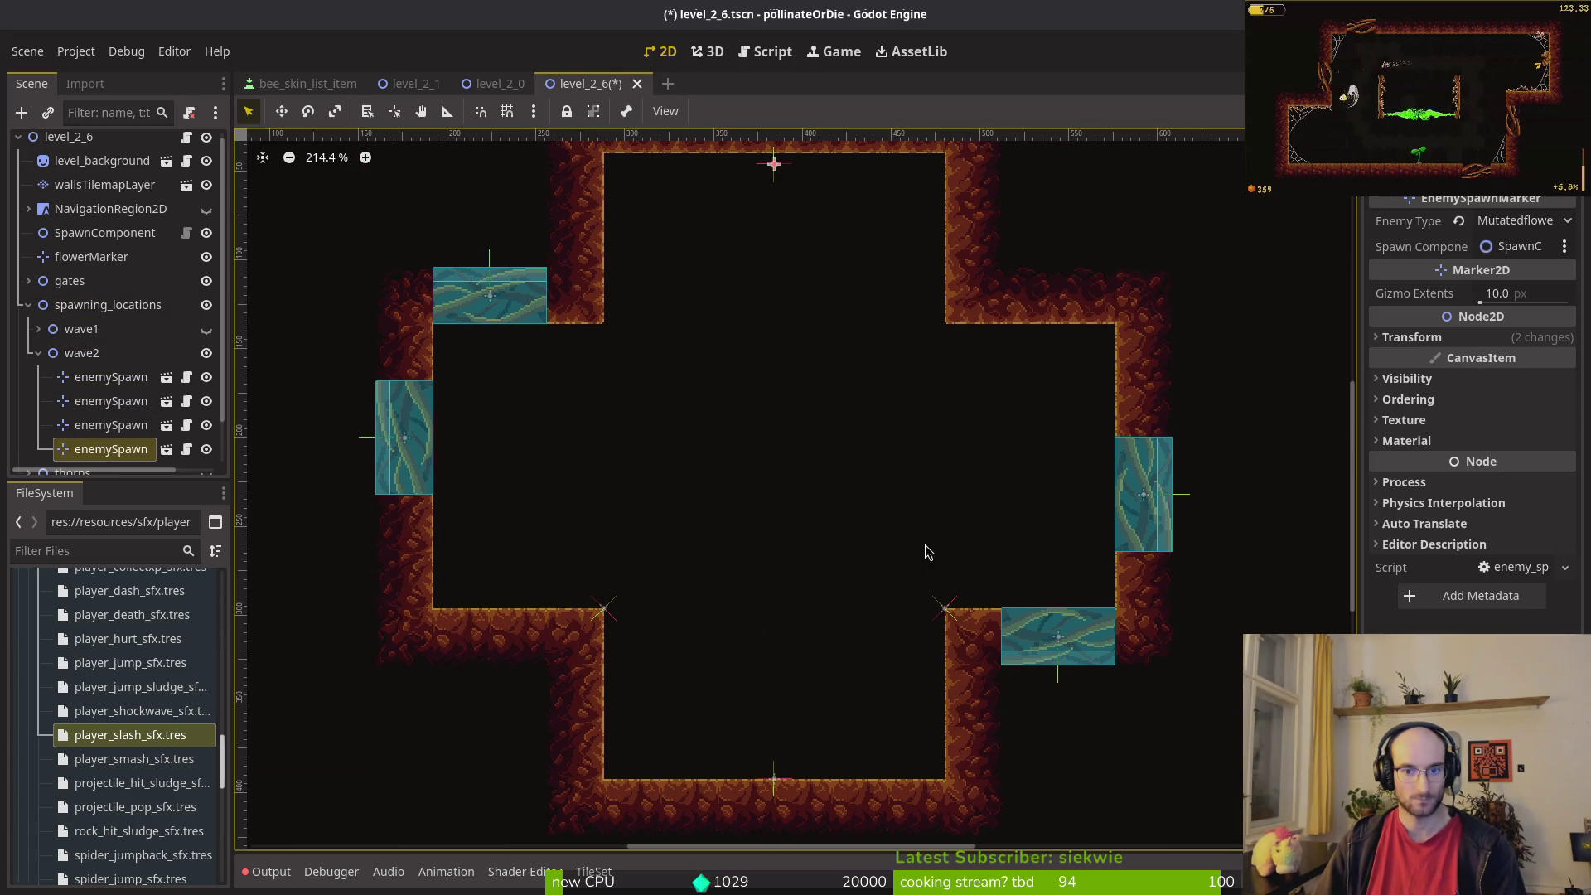
left_click_drag(787, 168, 784, 447)
left_click(1411, 336)
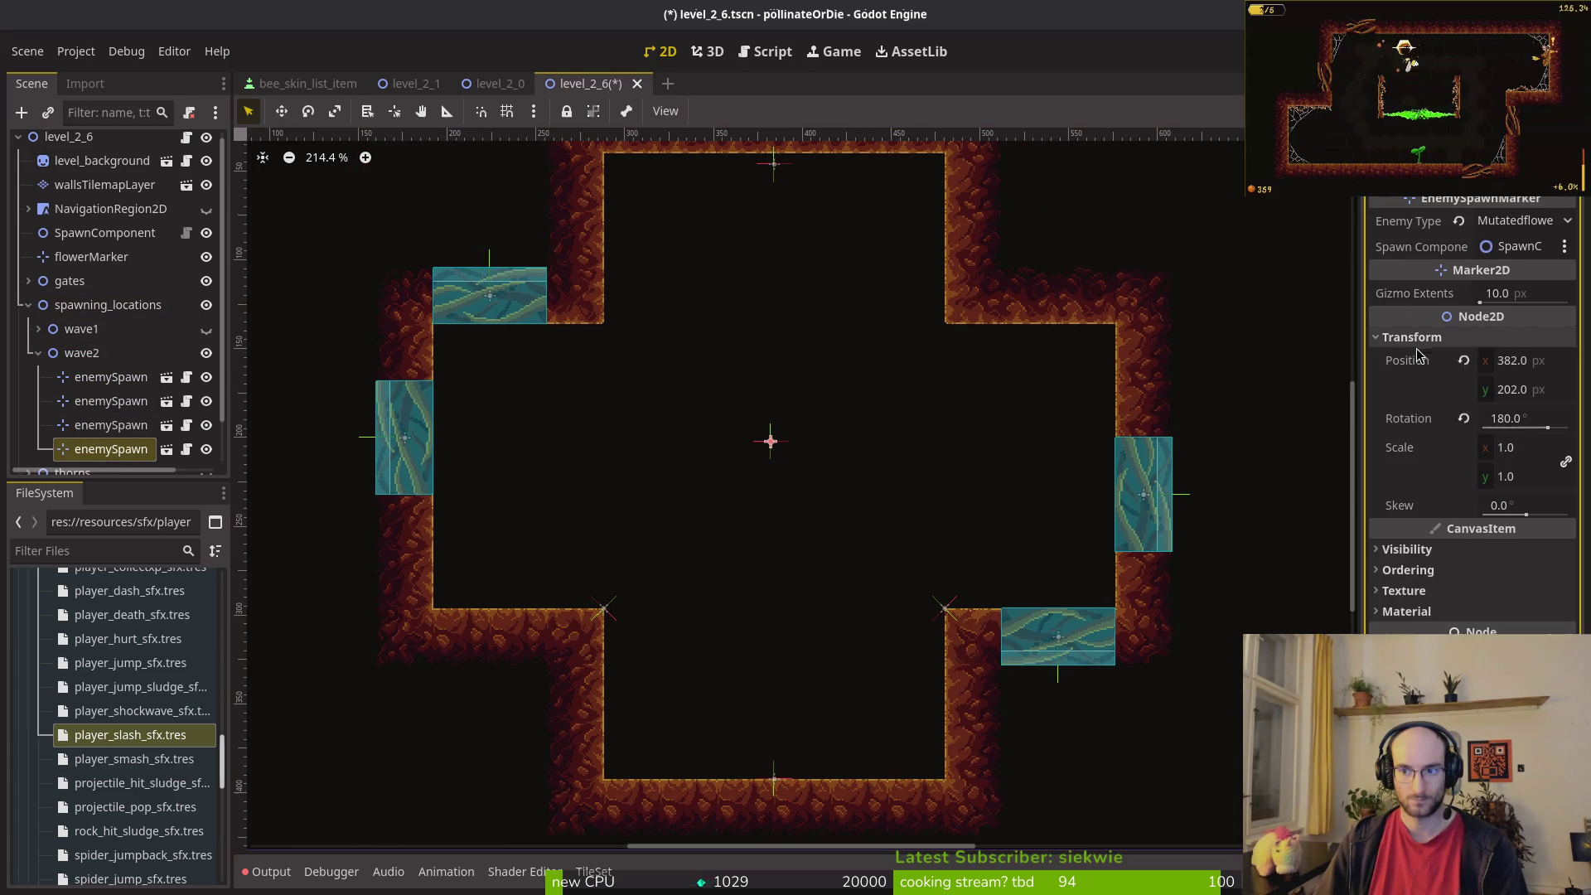
left_click(1463, 418)
left_click(1525, 221)
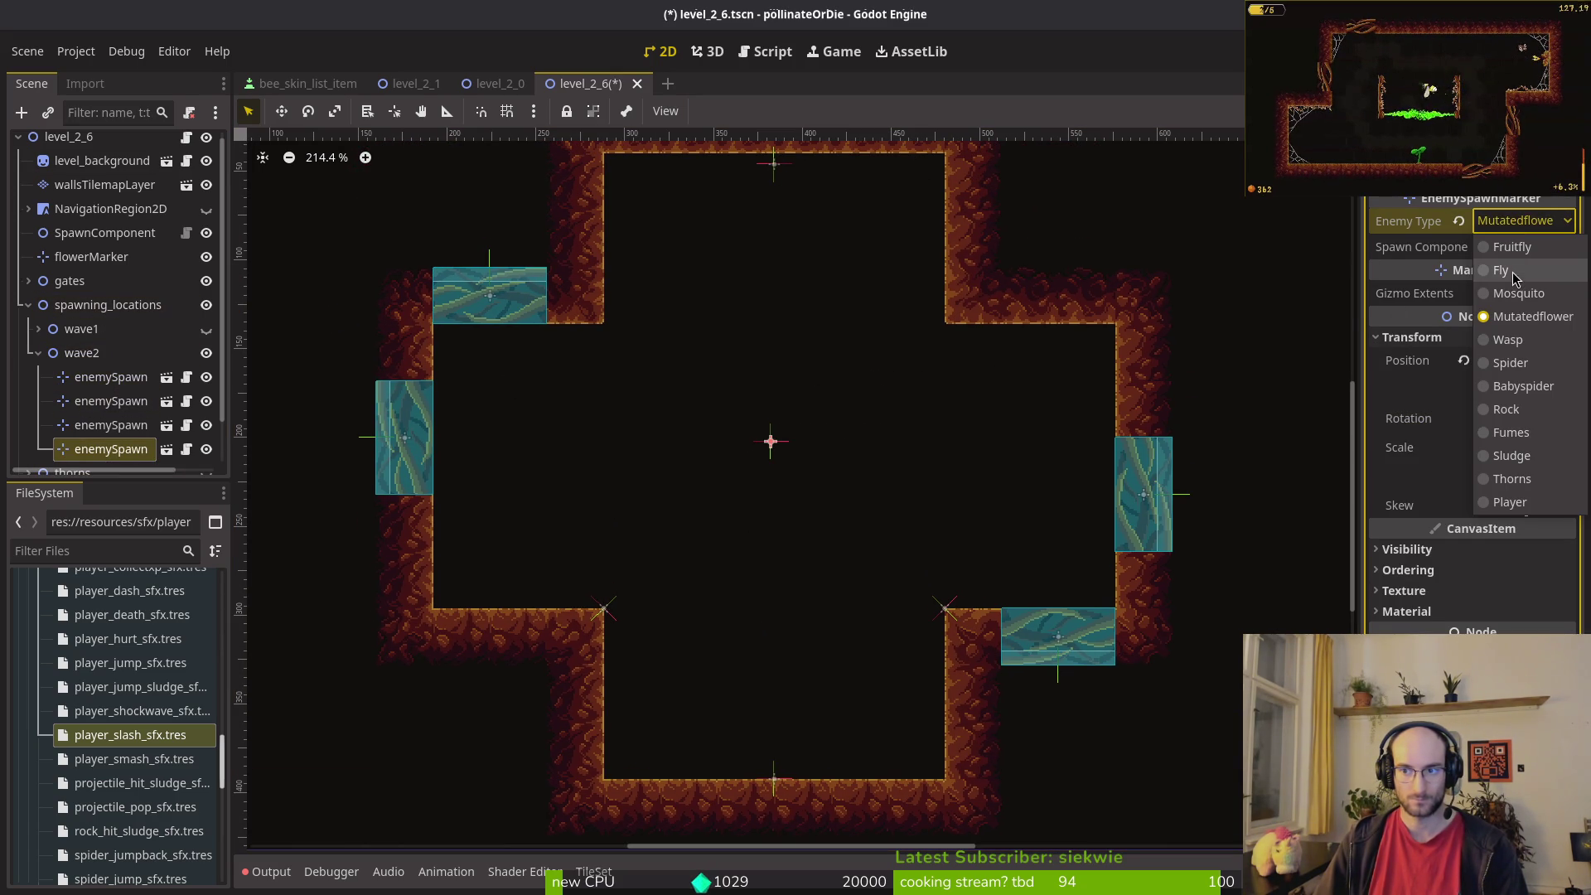
left_click(1491, 241)
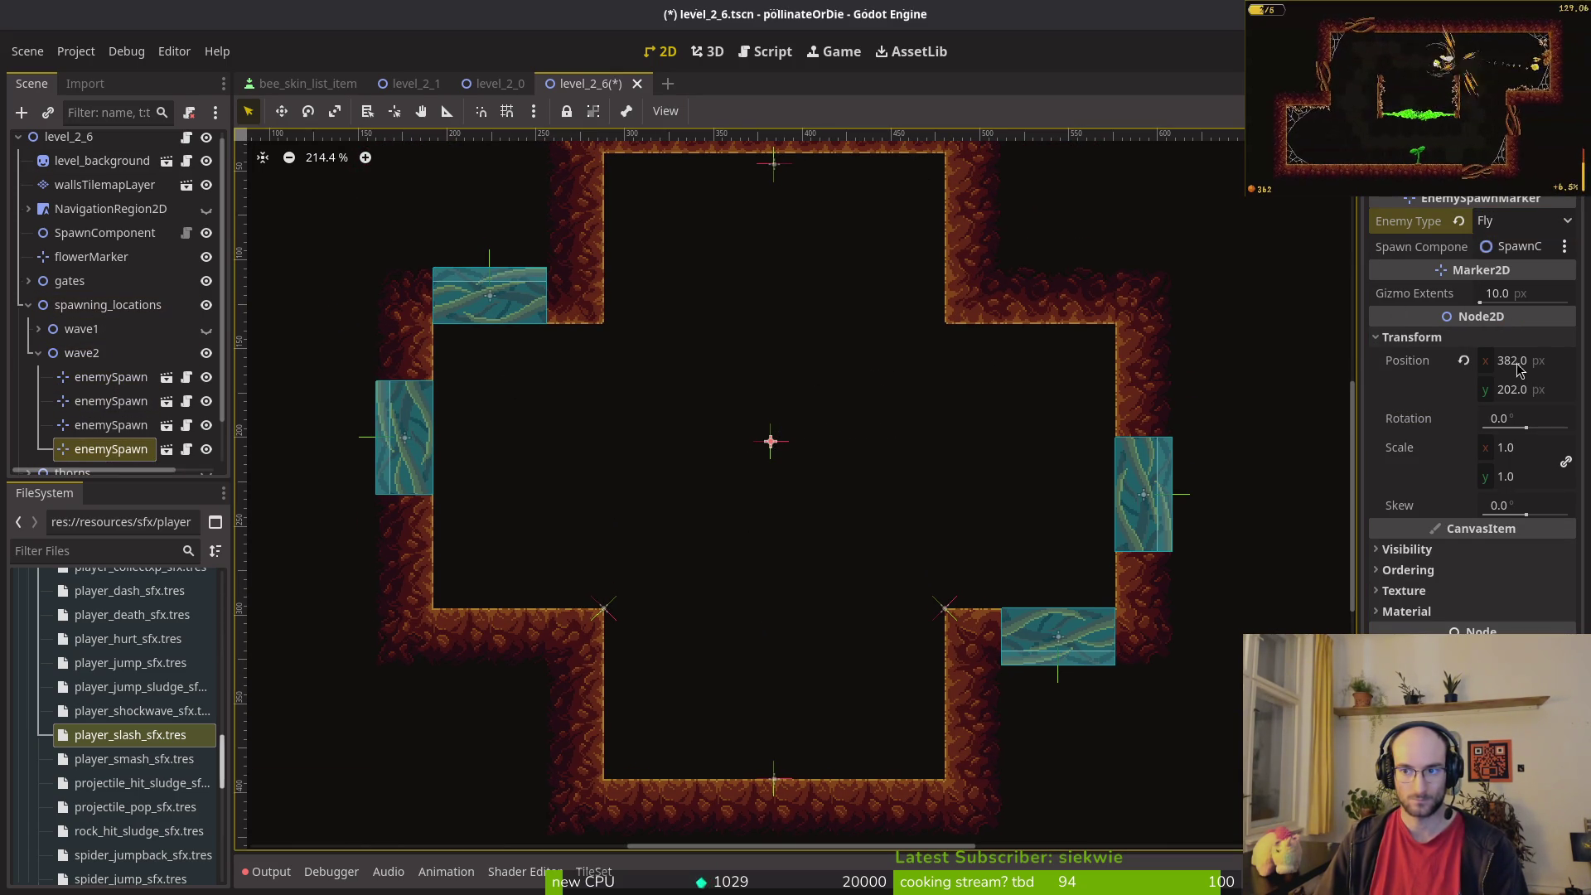
scroll(995, 567, "down", 1)
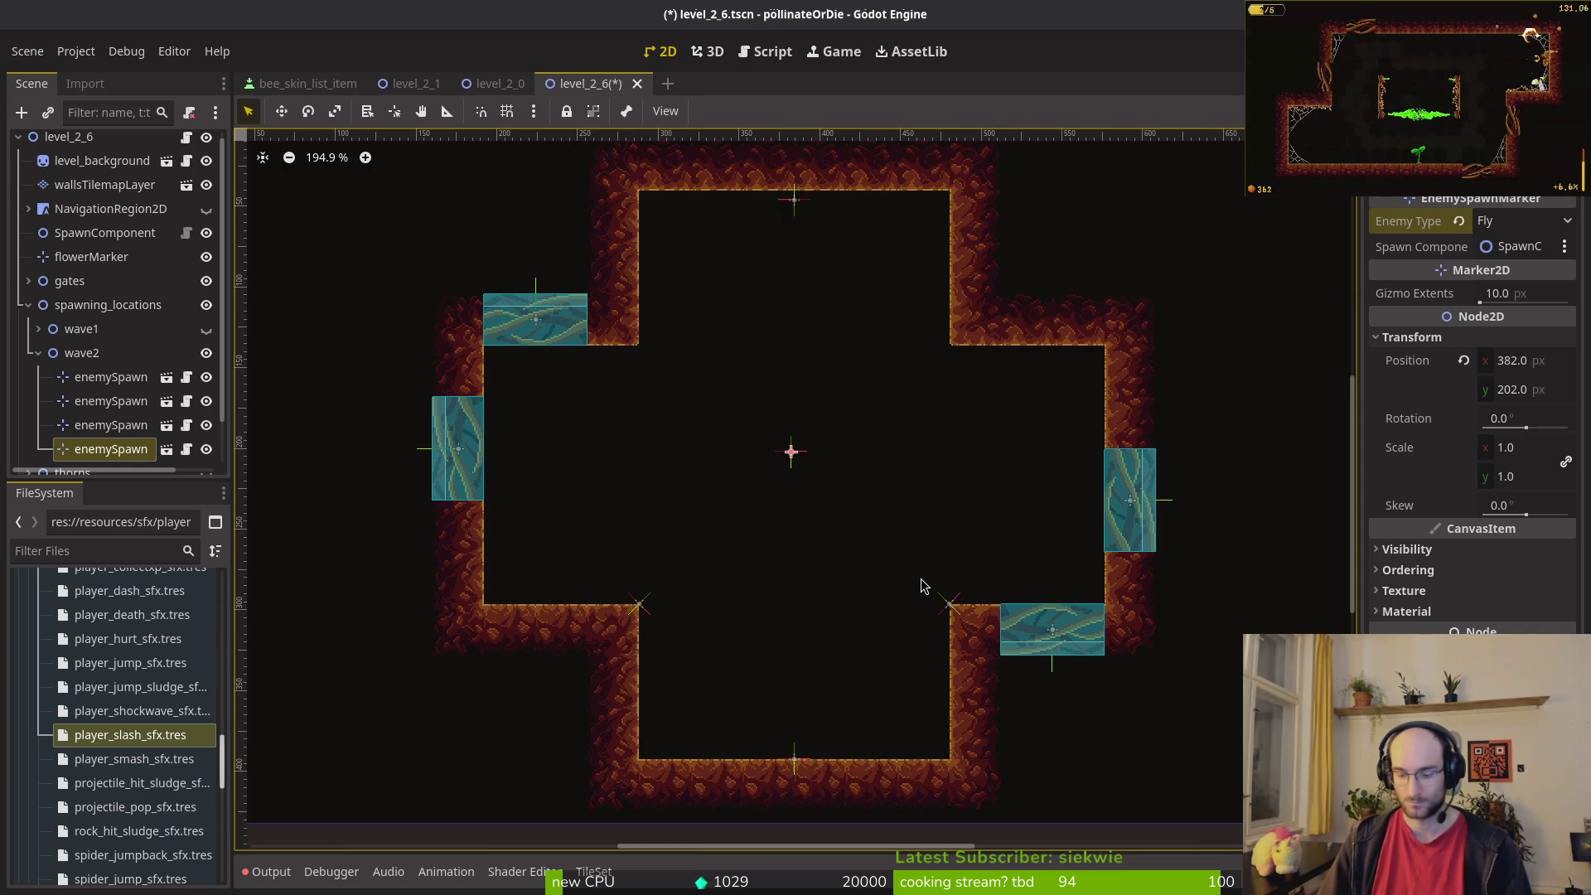
key("ctrl+s")
Duplicate the Fly marker and change the copy's Enemy Type to Fruitfly.
left_click(93, 457)
key("ctrl+d")
left_click(1489, 222)
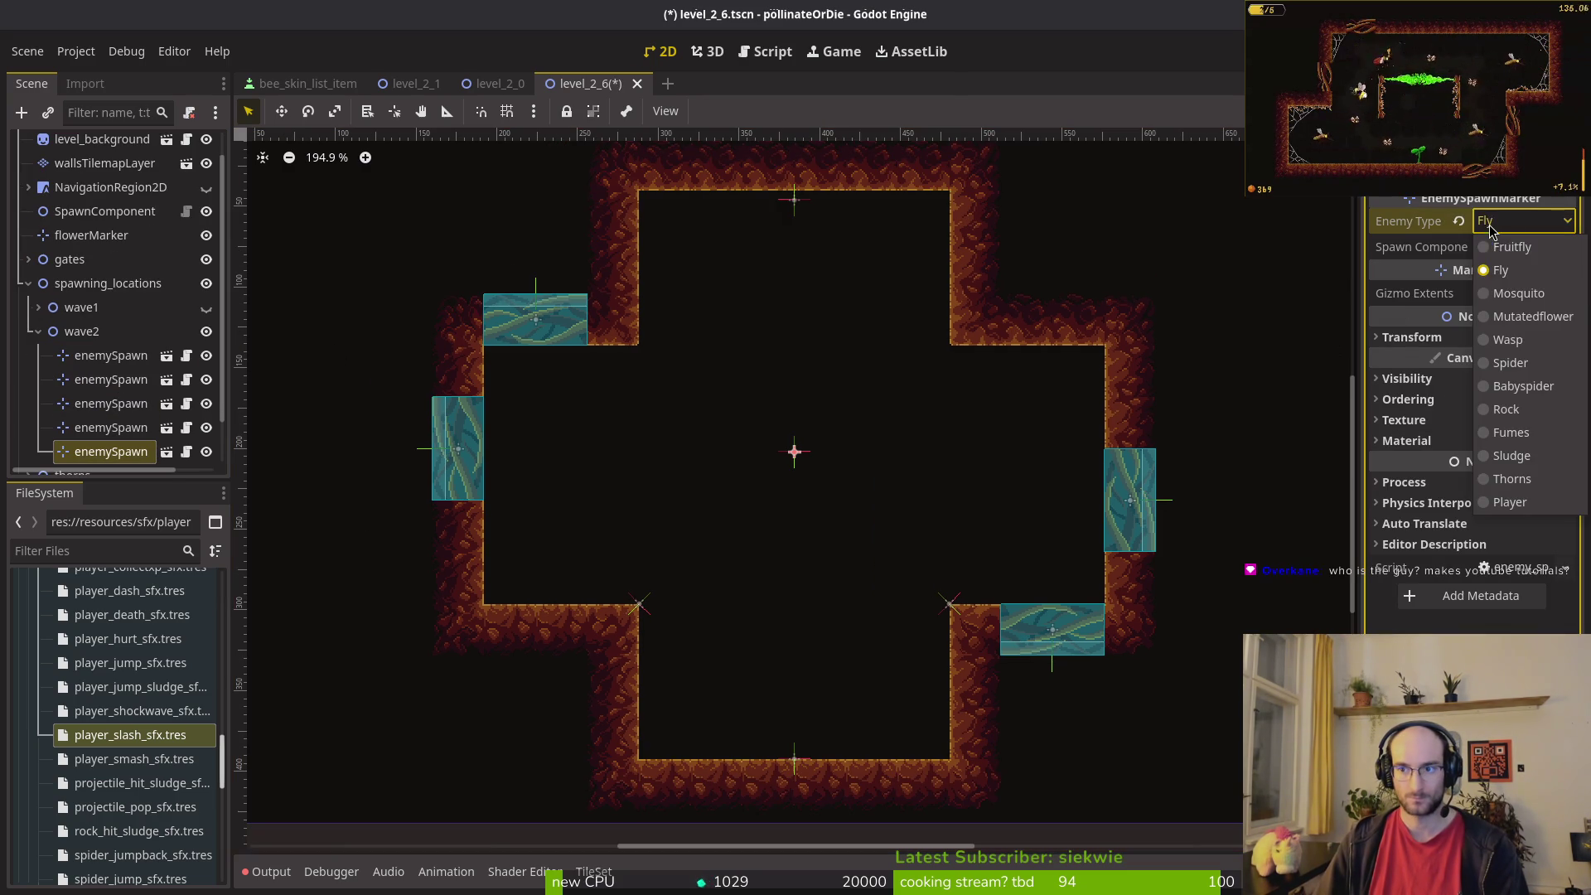
left_click(1508, 249)
left_click(87, 455)
Make two more Fruitfly copies and spread the Fruitfly markers around the room centre.
key("ctrl+d")
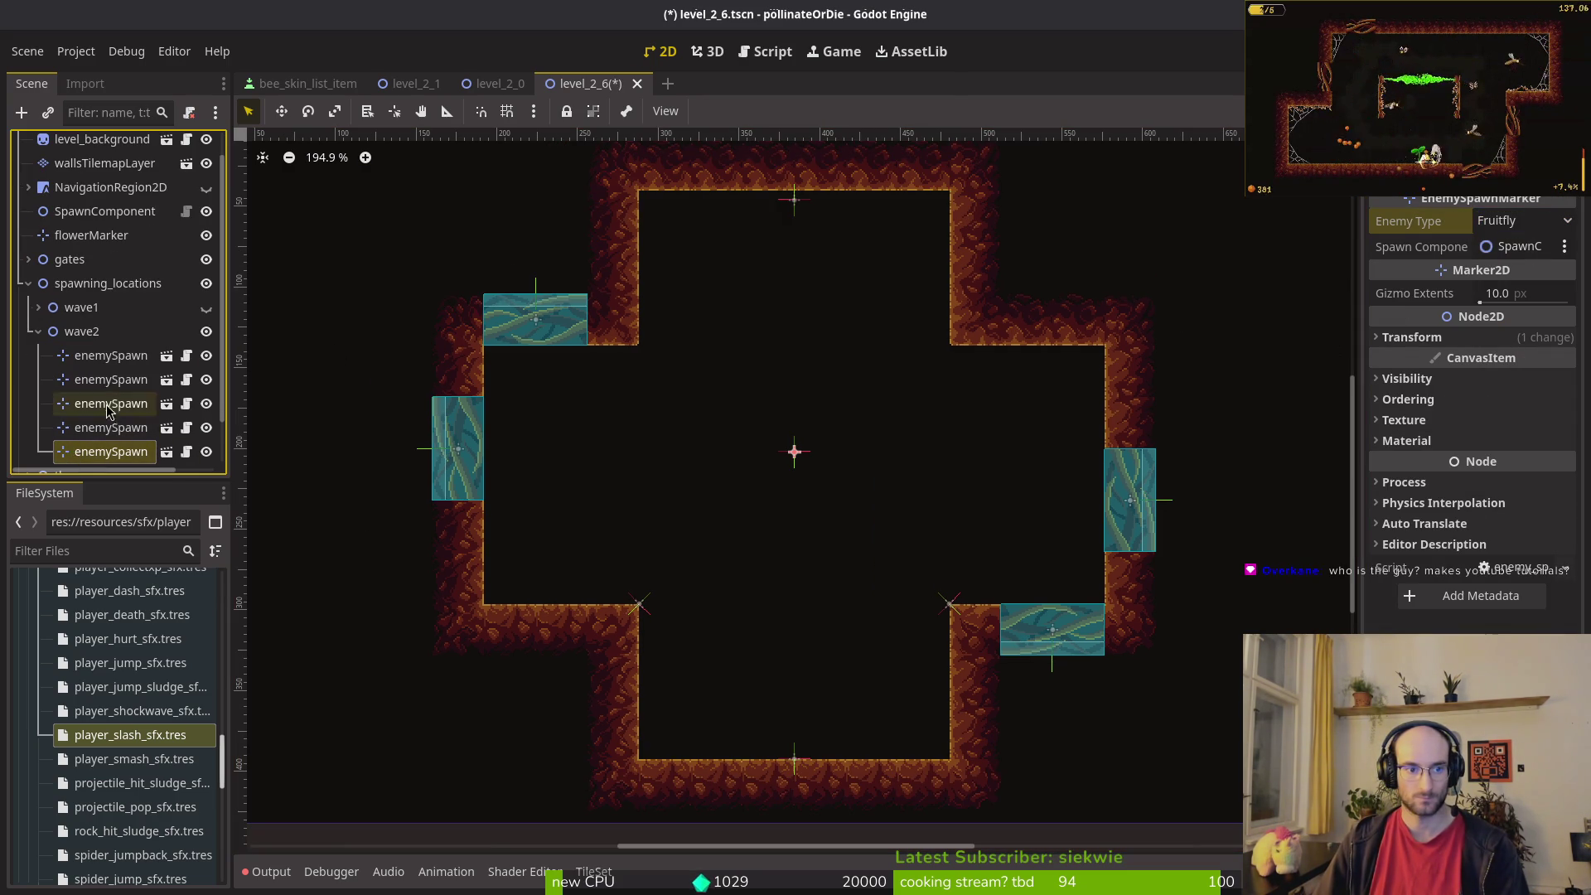
mouse_move(794, 452)
left_mouse_down()
mouse_move(750, 440)
mouse_move(804, 450)
mouse_move(846, 431)
left_mouse_up()
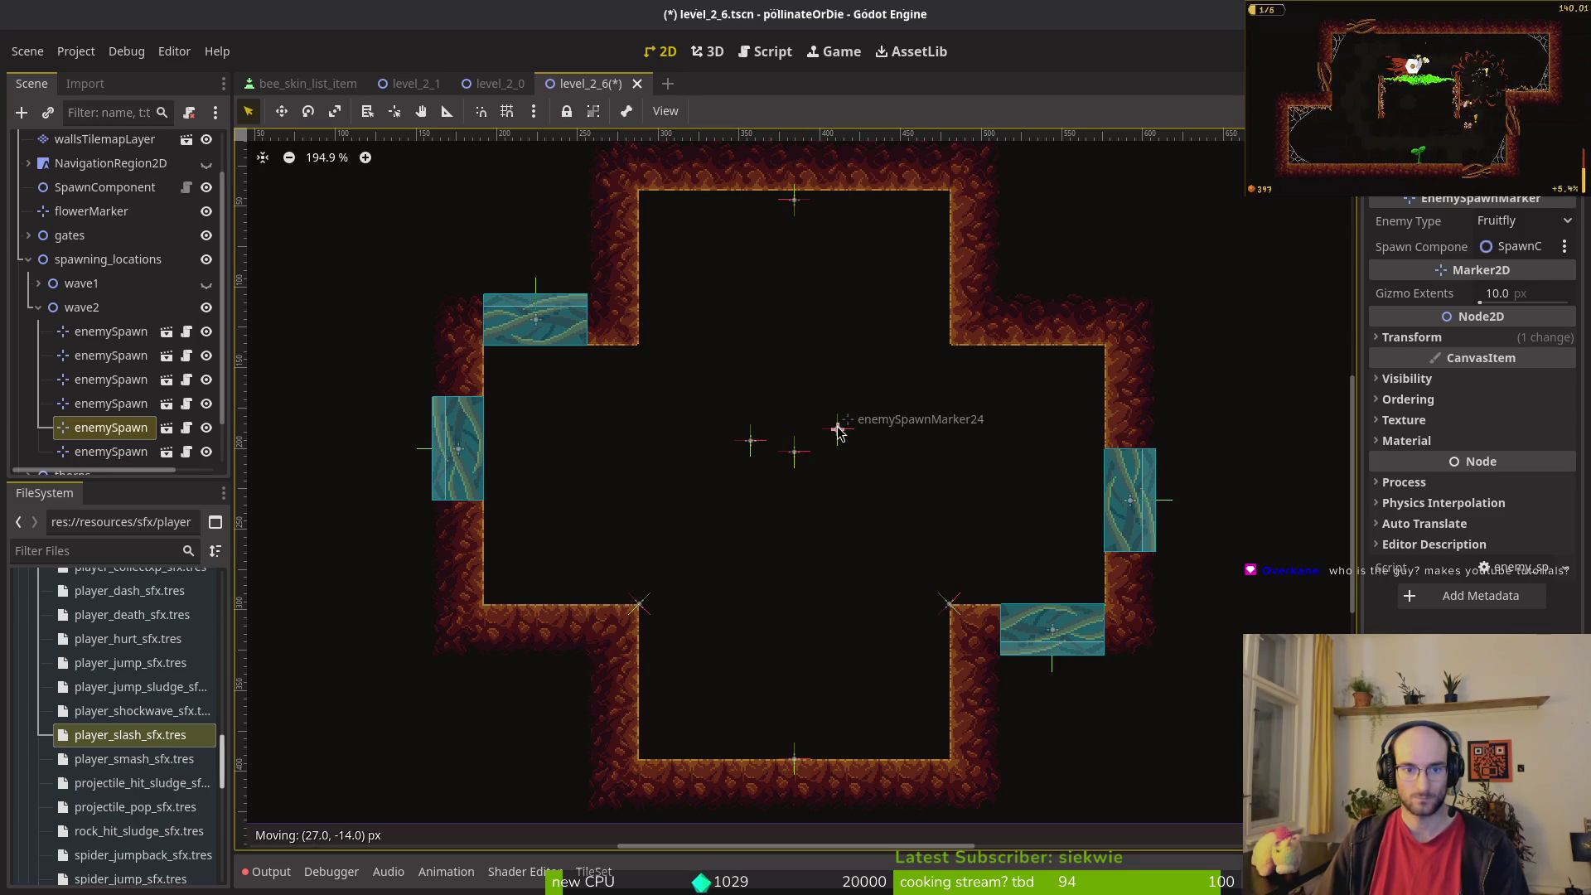
left_click(750, 441)
key("ctrl+d")
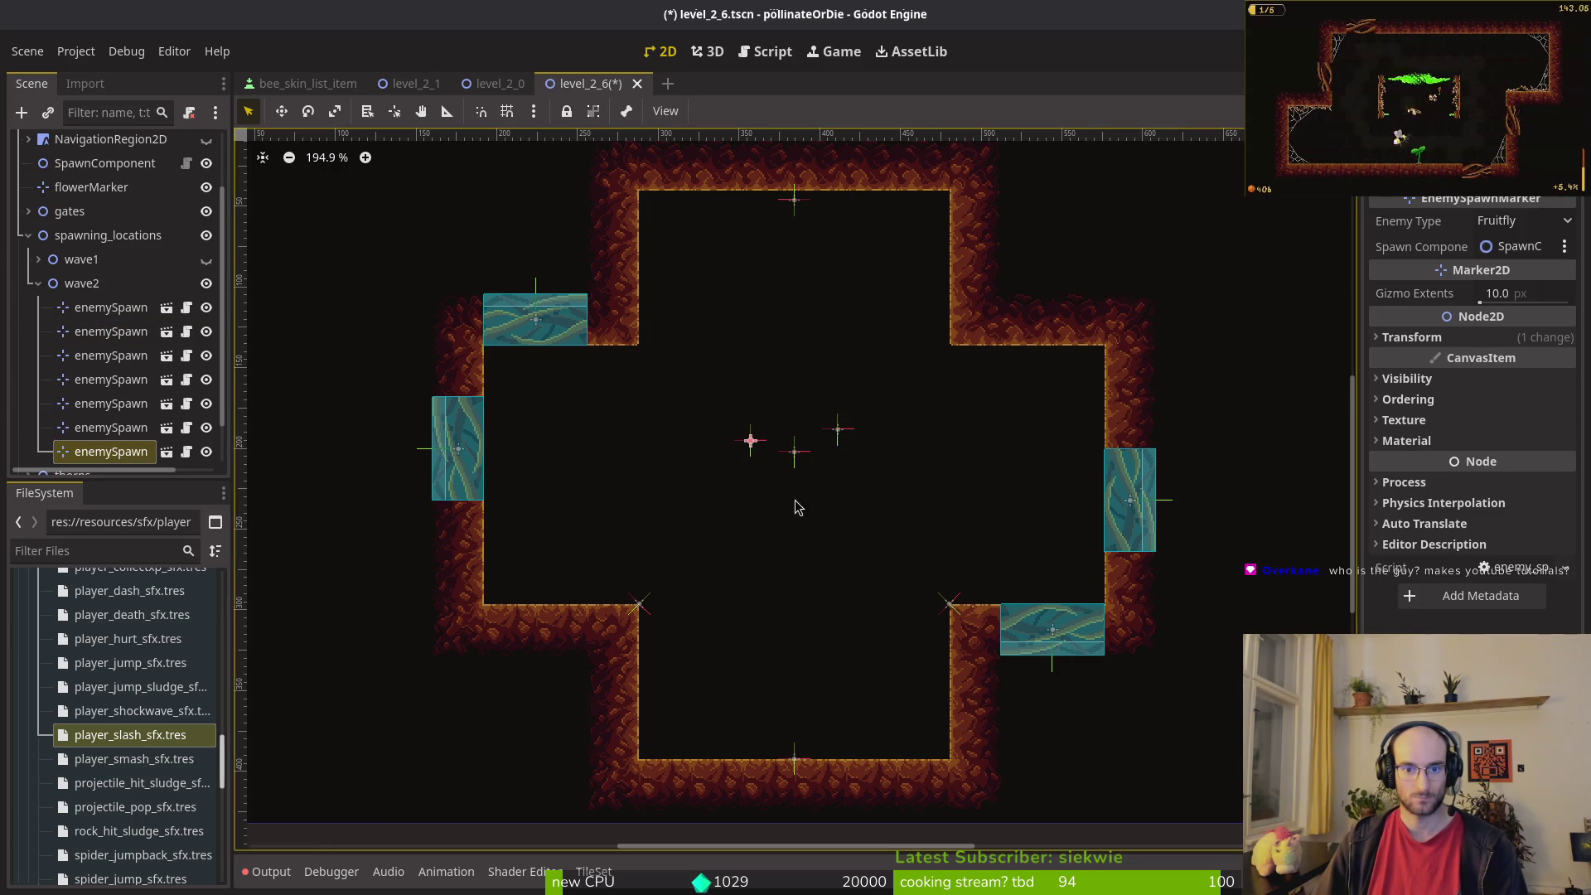
left_click_drag(752, 439, 798, 506)
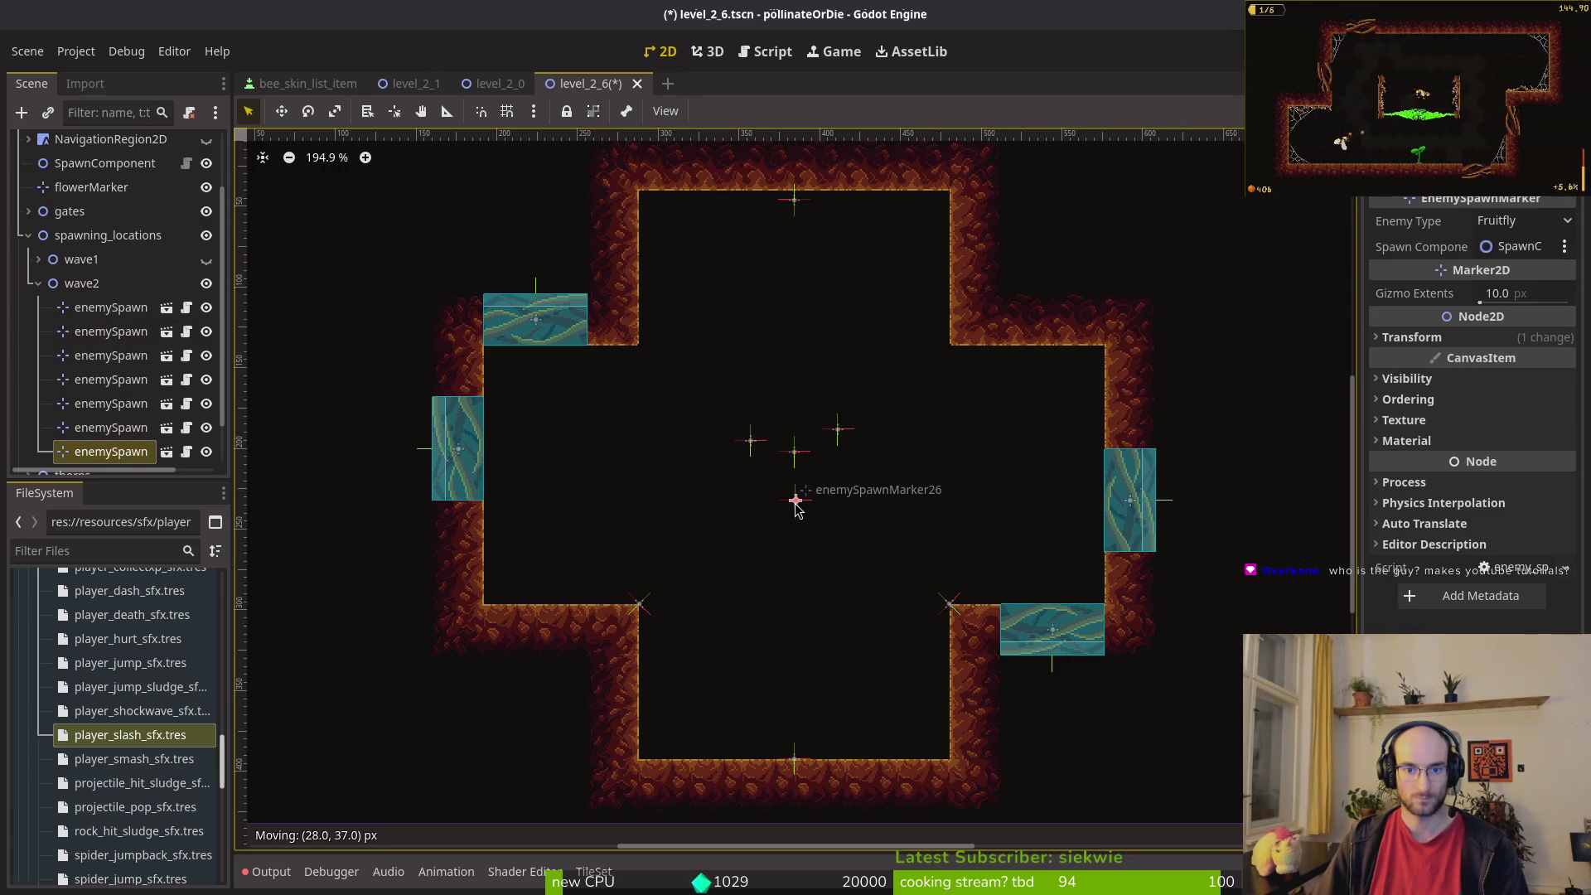
mouse_move(758, 455)
left_mouse_down()
mouse_move(797, 348)
mouse_move(800, 368)
left_mouse_up()
mouse_move(842, 440)
left_mouse_down()
mouse_move(717, 525)
mouse_move(796, 505)
mouse_move(884, 531)
mouse_move(864, 525)
left_mouse_up()
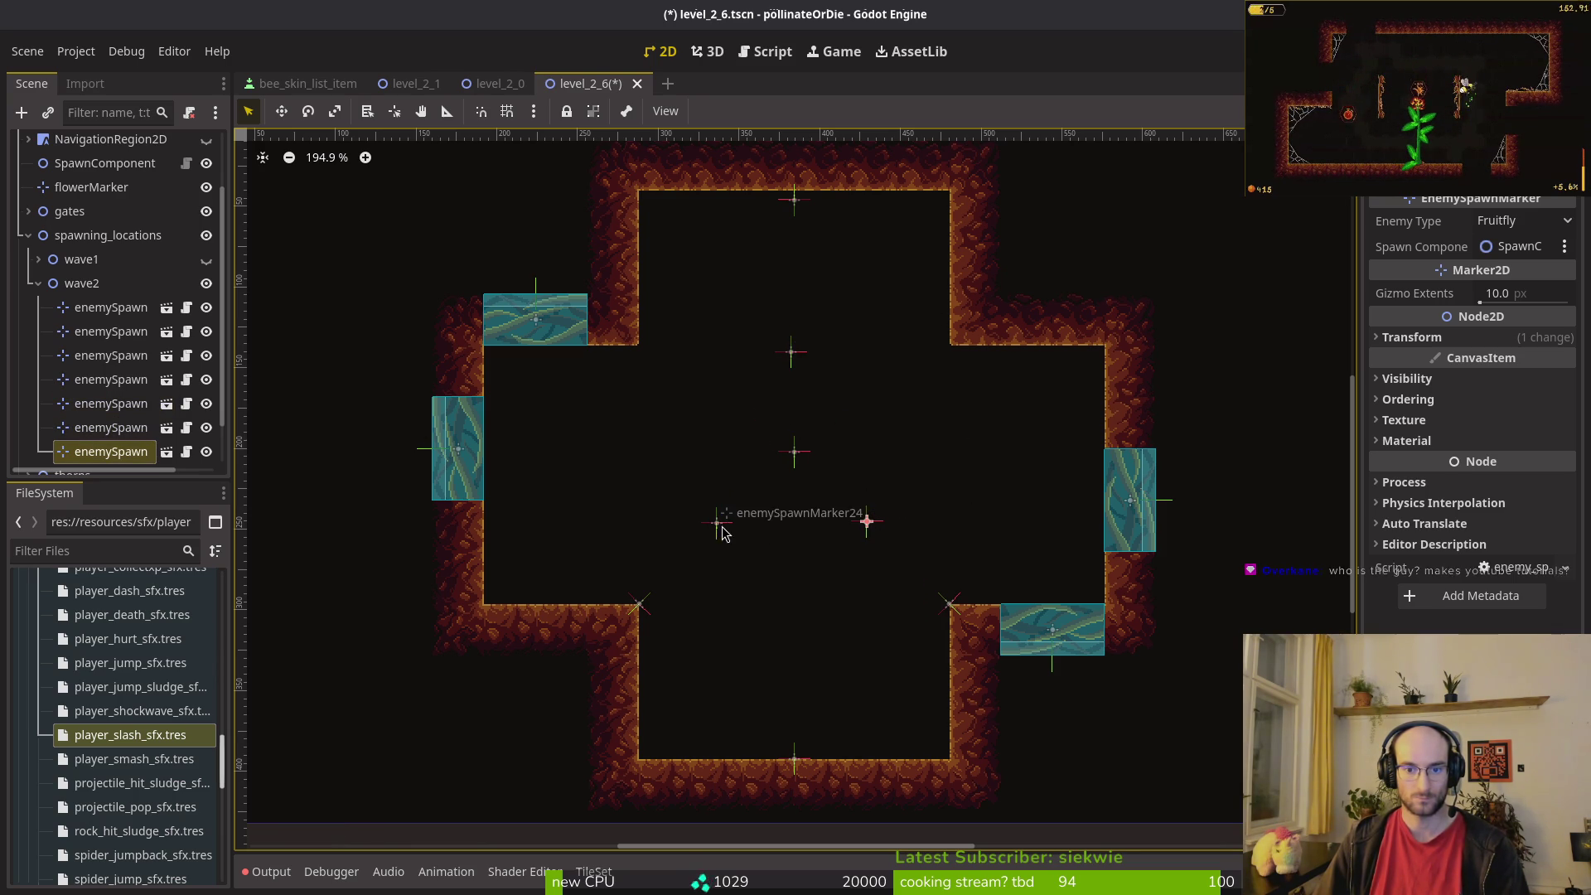
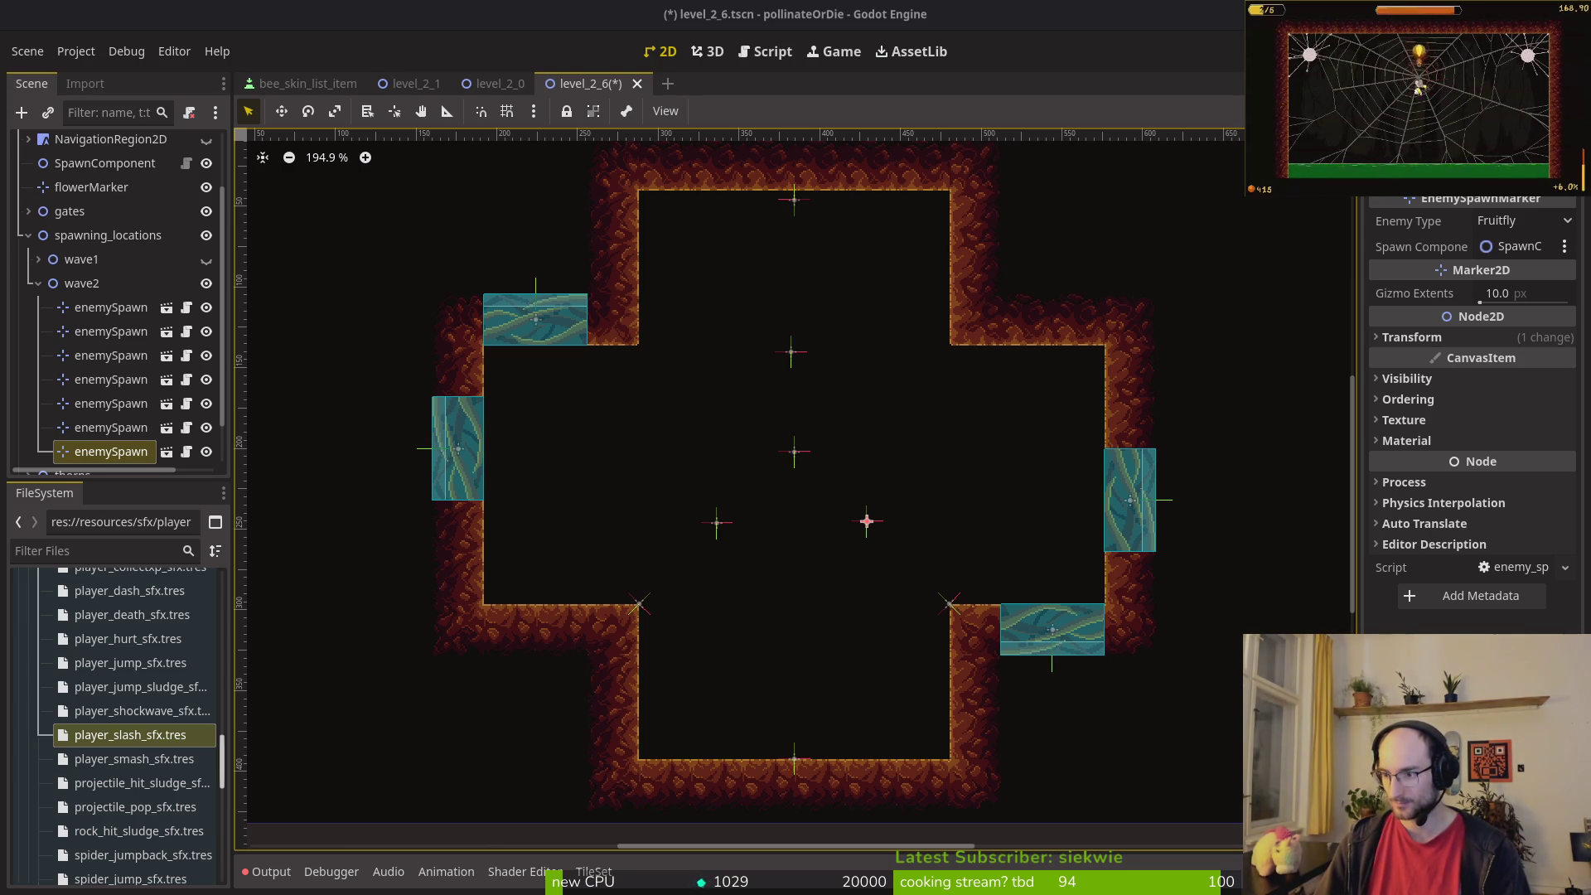
Search YouTube for 'aarimous' in the browser and skim the results before returning to Godot.
key("alt+Tab")
type("a")
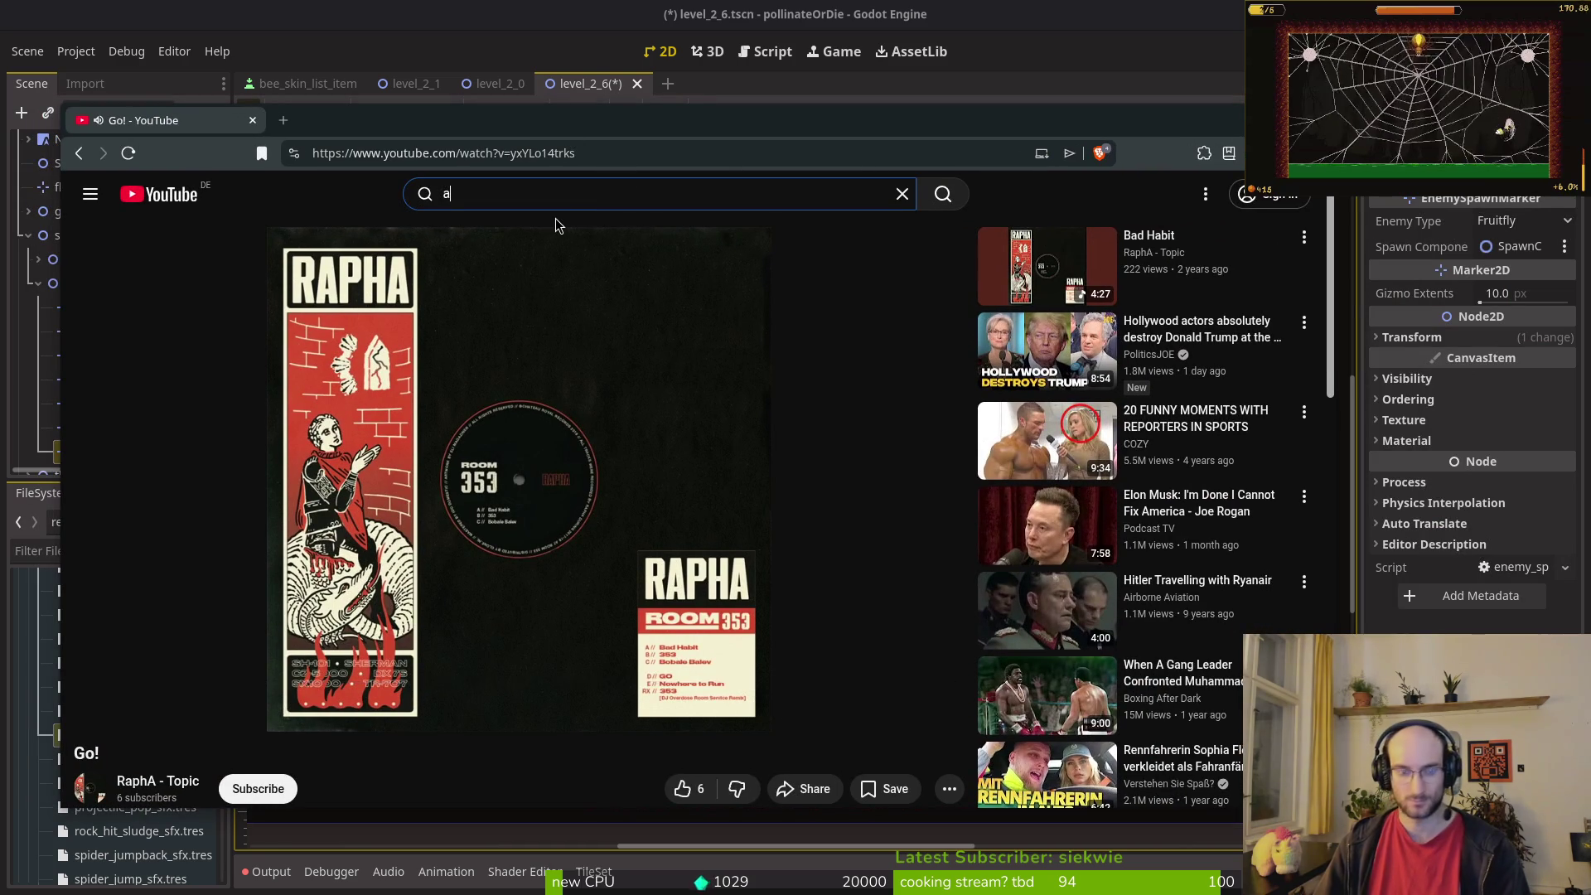
type("arimous")
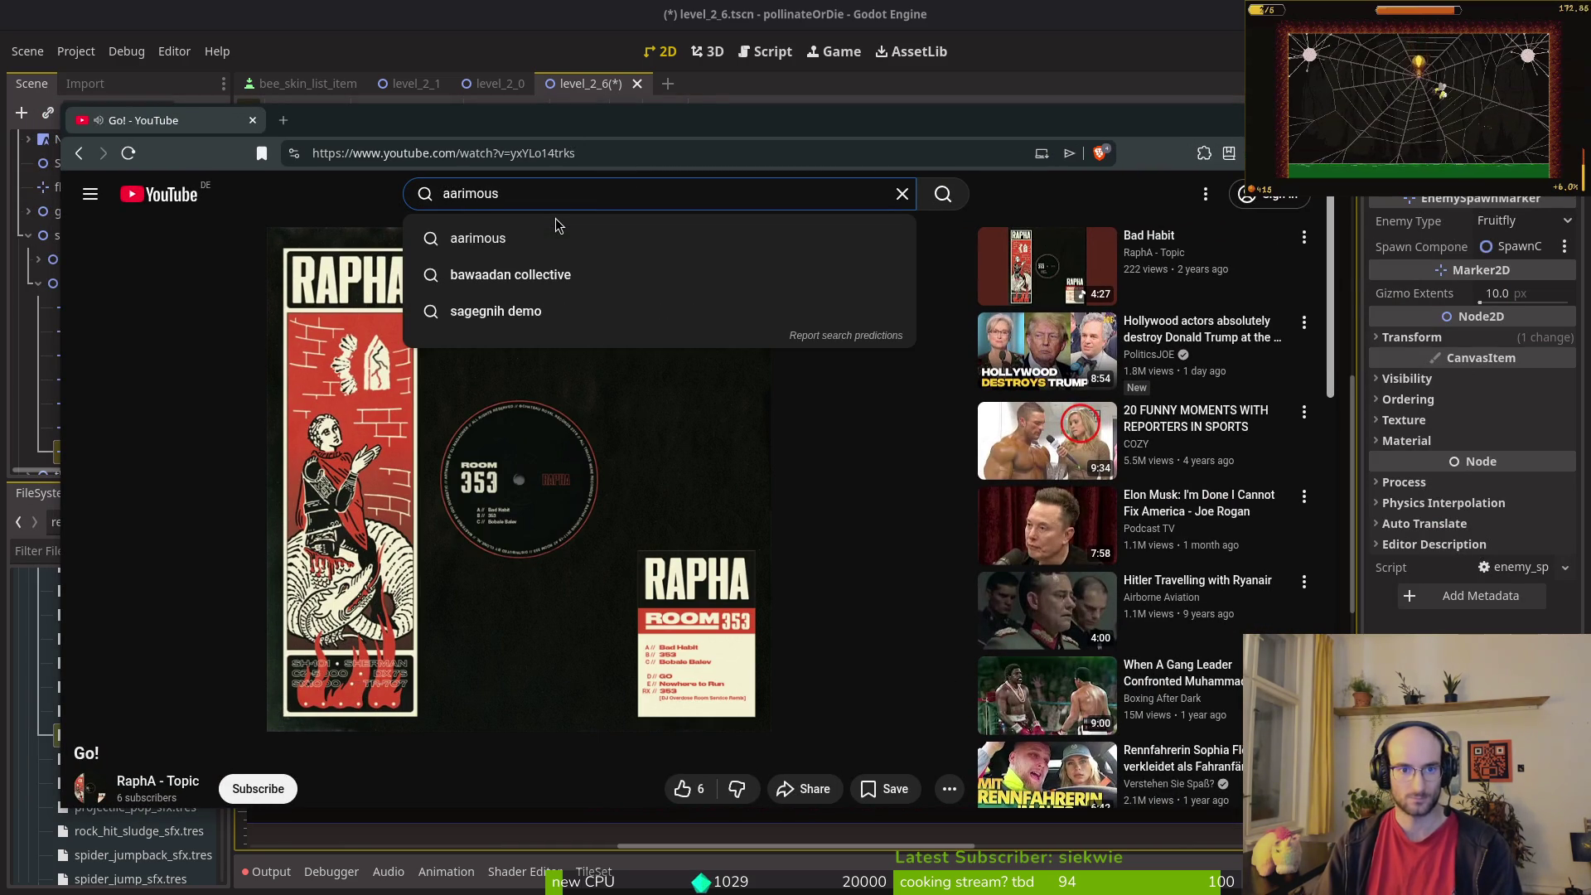
key("Return")
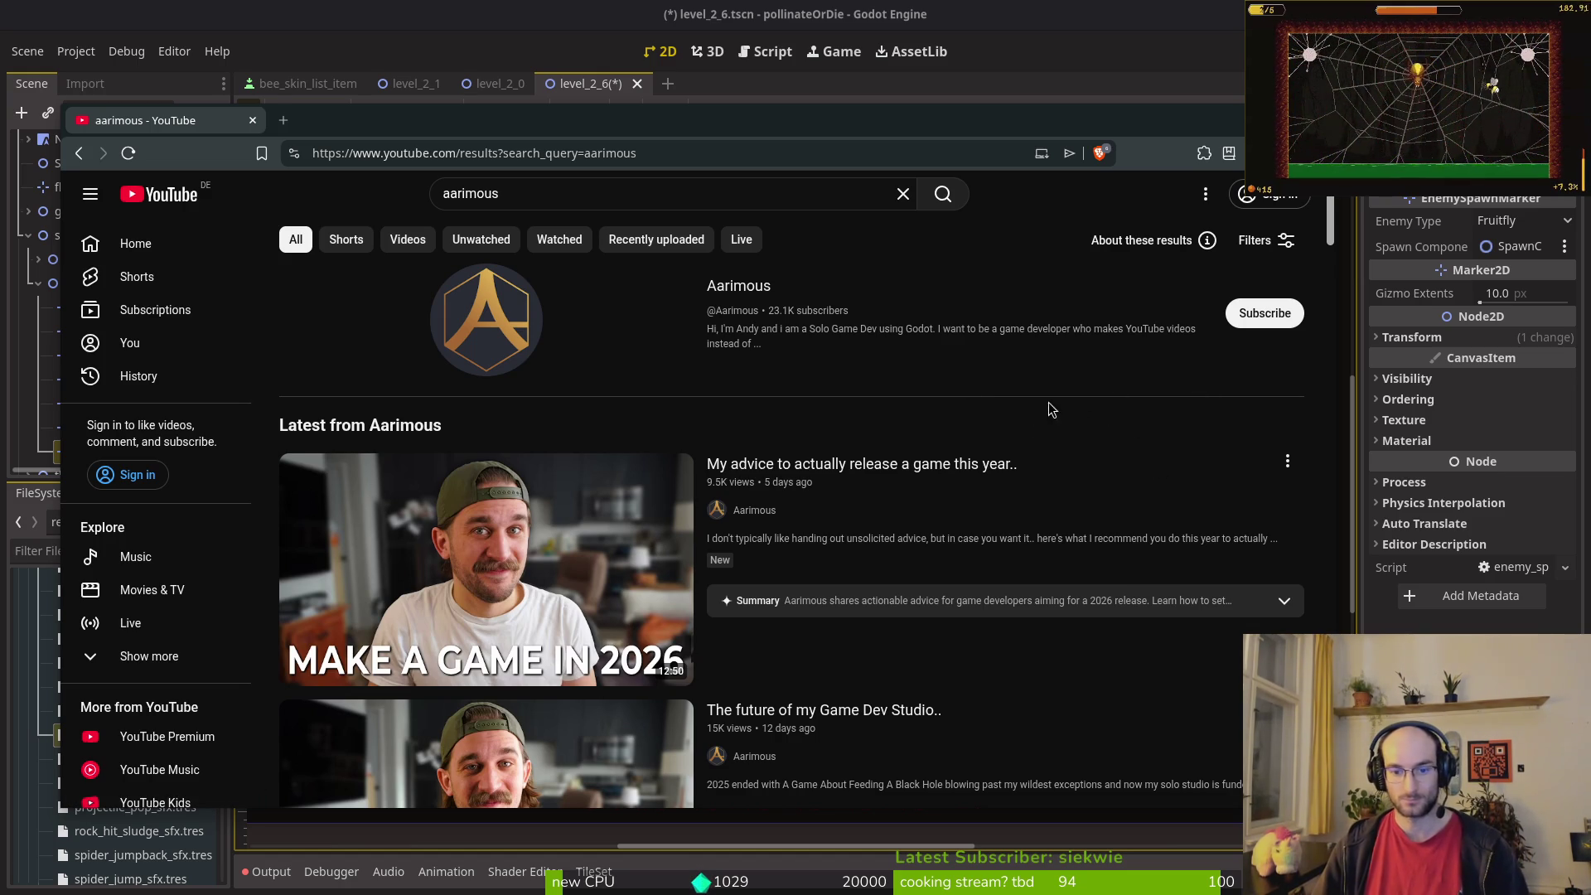
scroll(1046, 431, "down", 5)
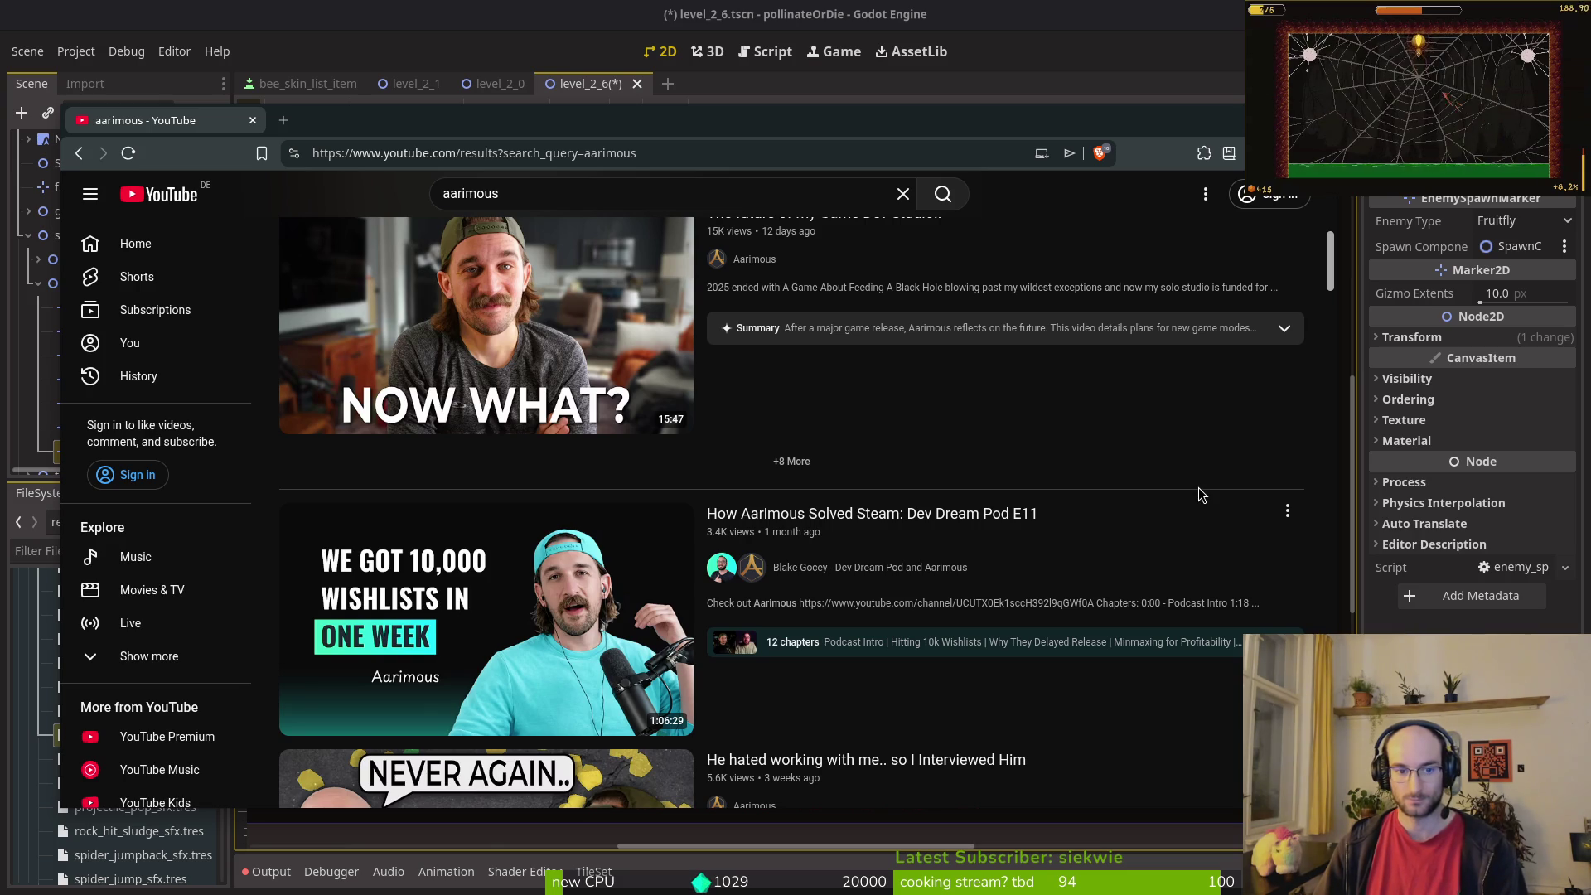
scroll(1195, 500, "down", 5)
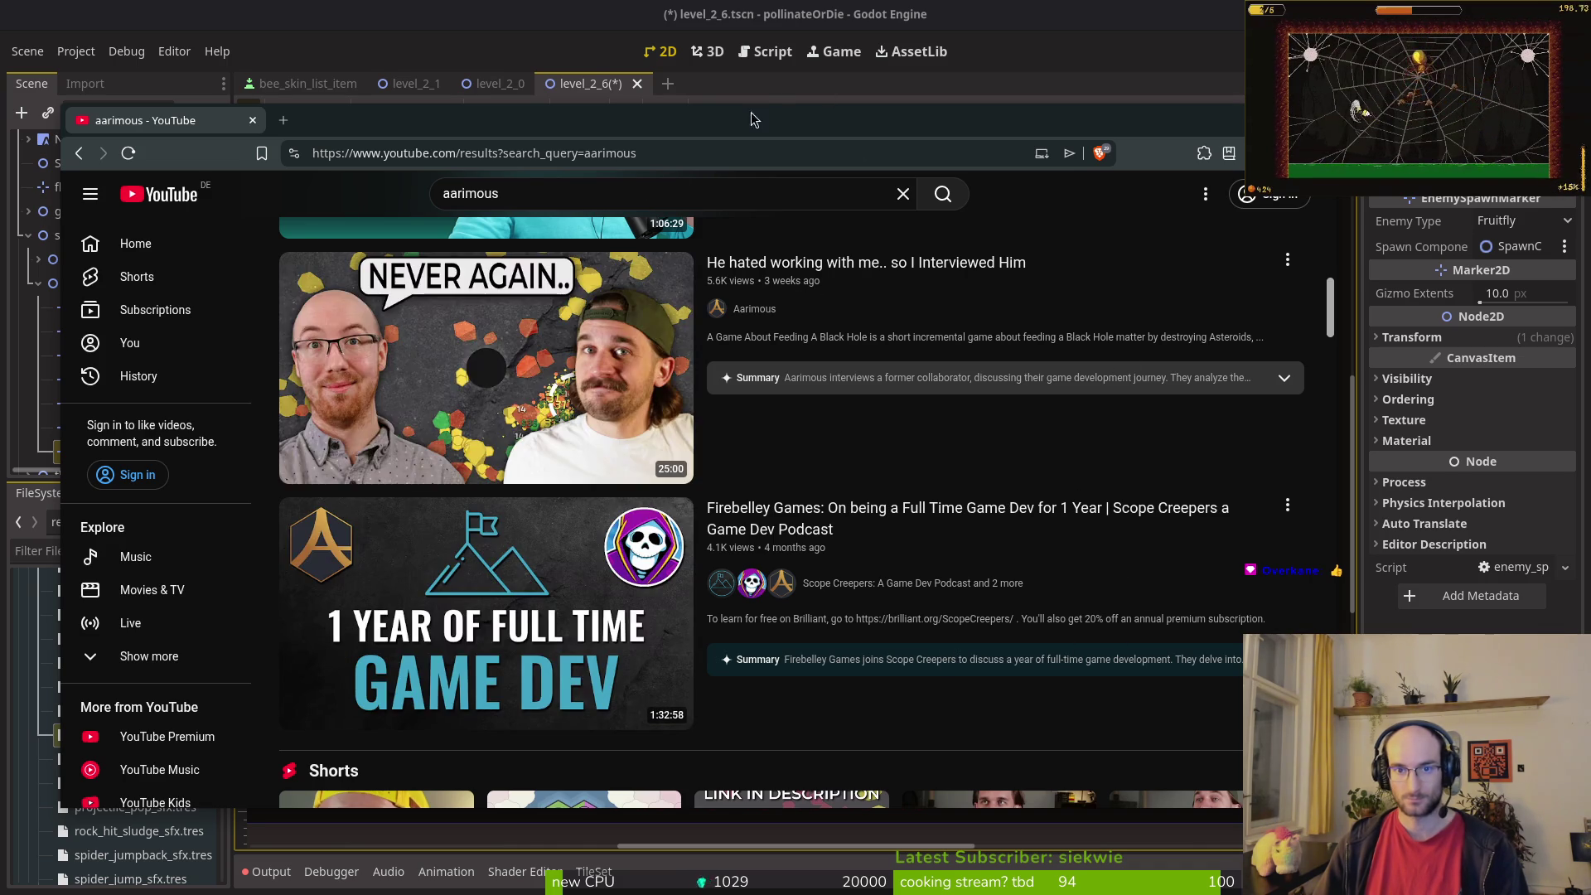
key("ctrl+w")
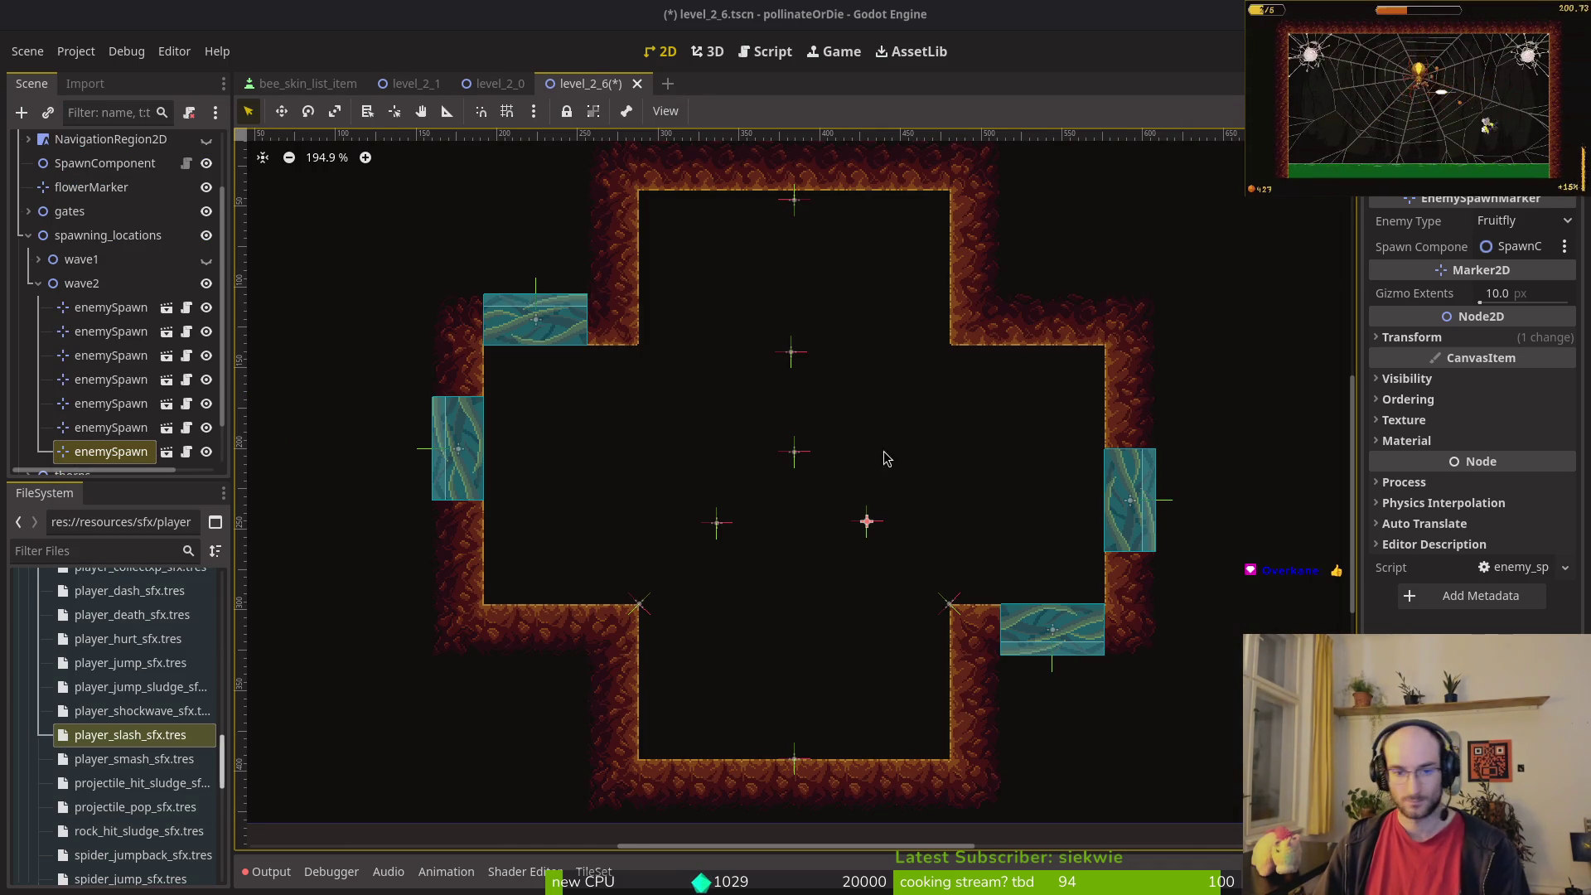
Save level_2_6, collapse wave2, and make the wave1 spawn markers and thorn strips visible.
left_click_drag(850, 460, 778, 444)
key("ctrl+s")
left_click_drag(756, 540, 793, 518)
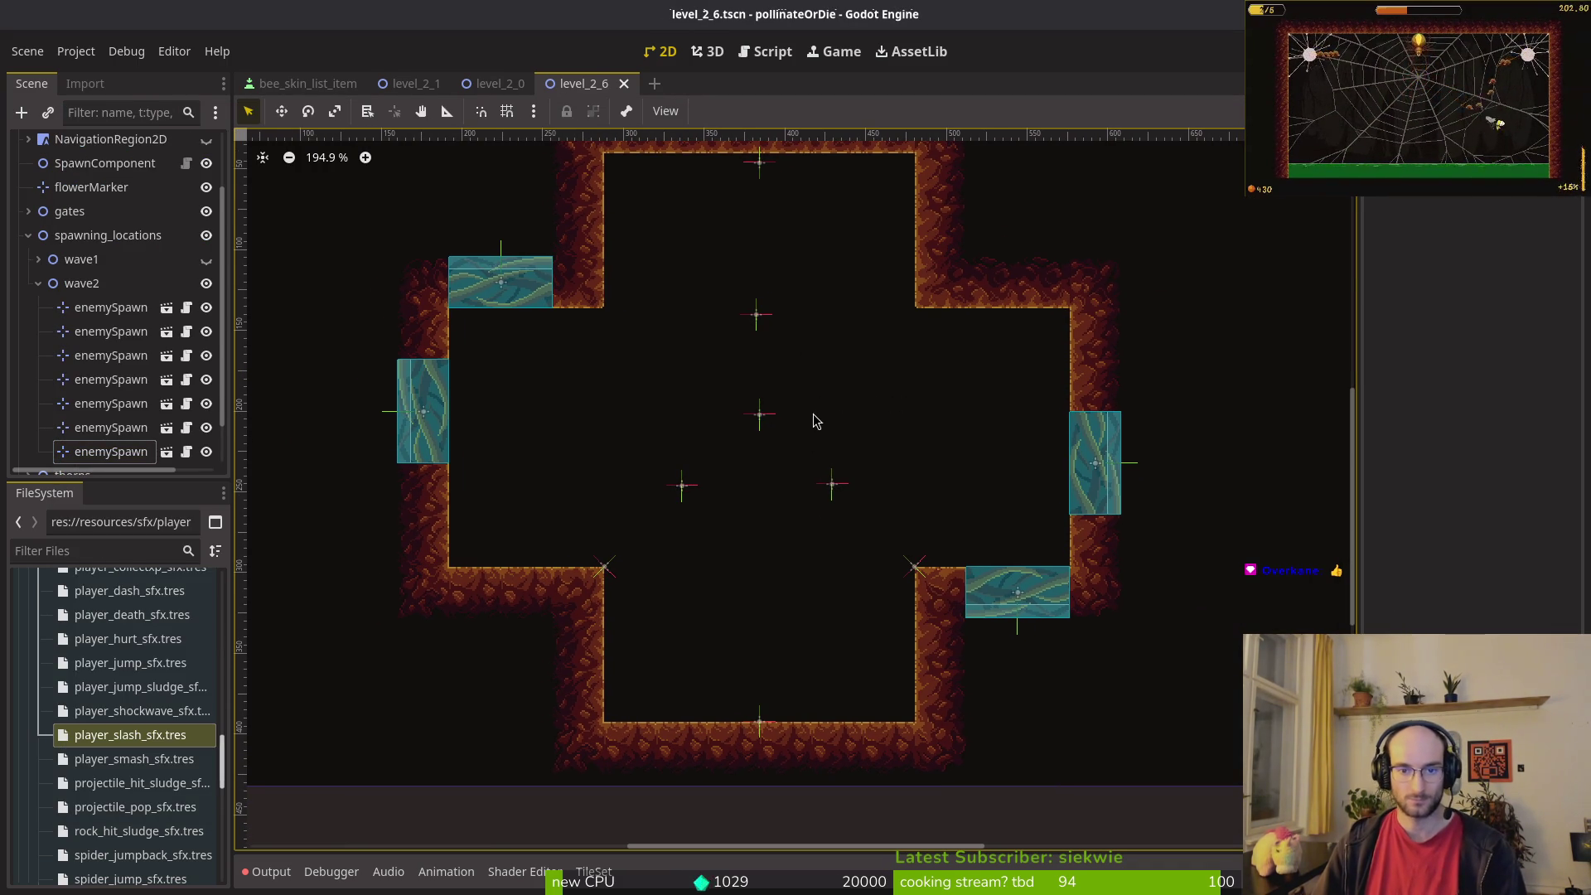
left_click(38, 284)
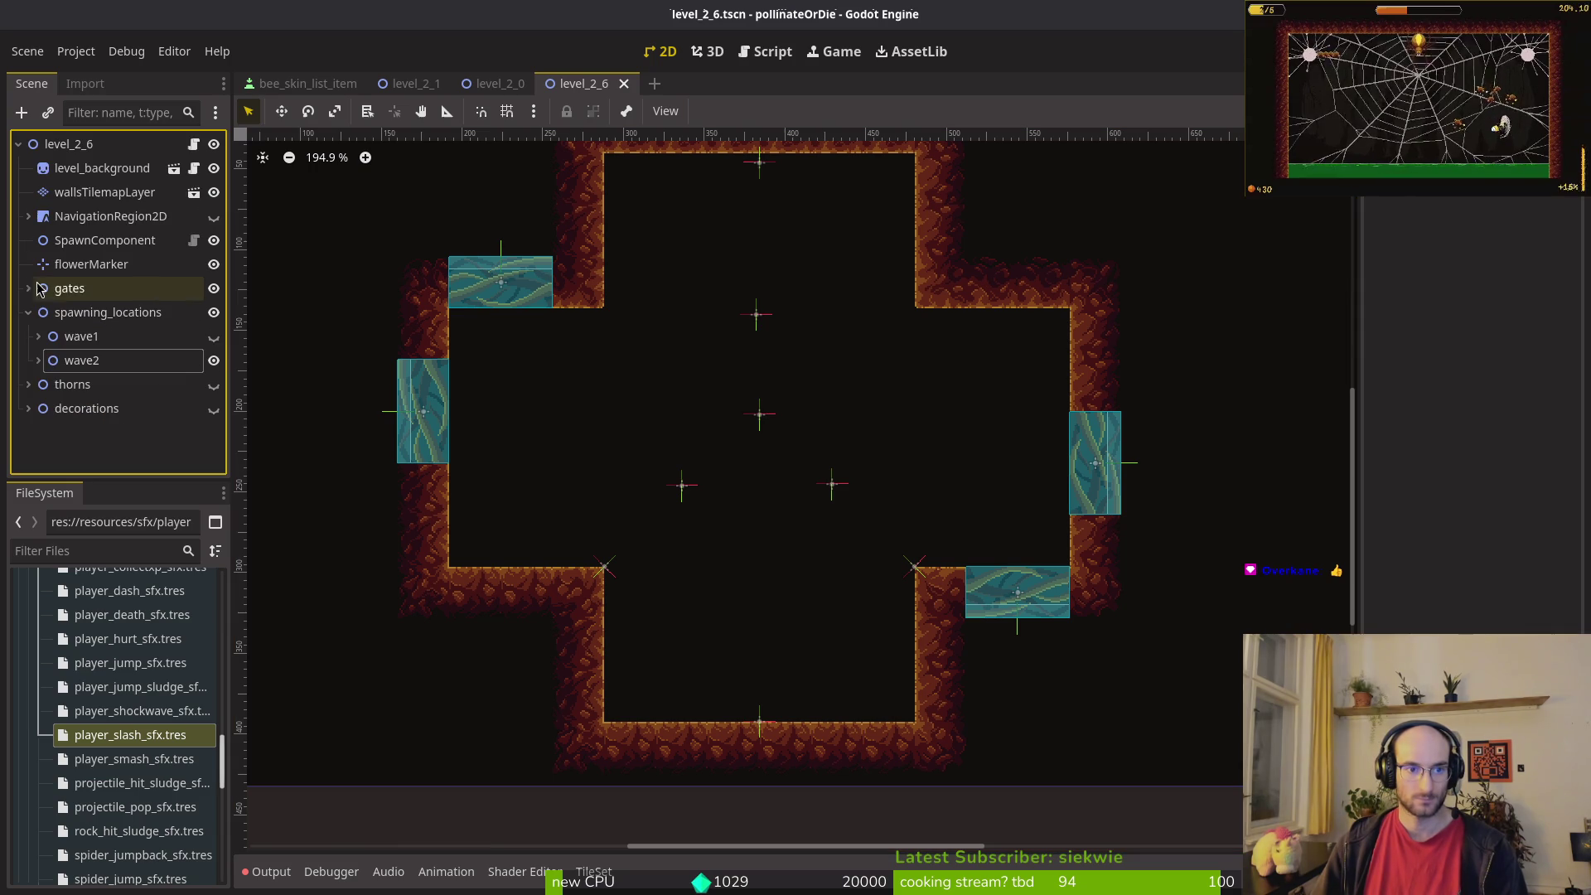
left_click(213, 336)
key("ctrl+s")
left_click(213, 387)
Rotate the right slanted thorn strip and thorns27 upright and move them onto the right wall.
scroll(873, 508, "up", 5)
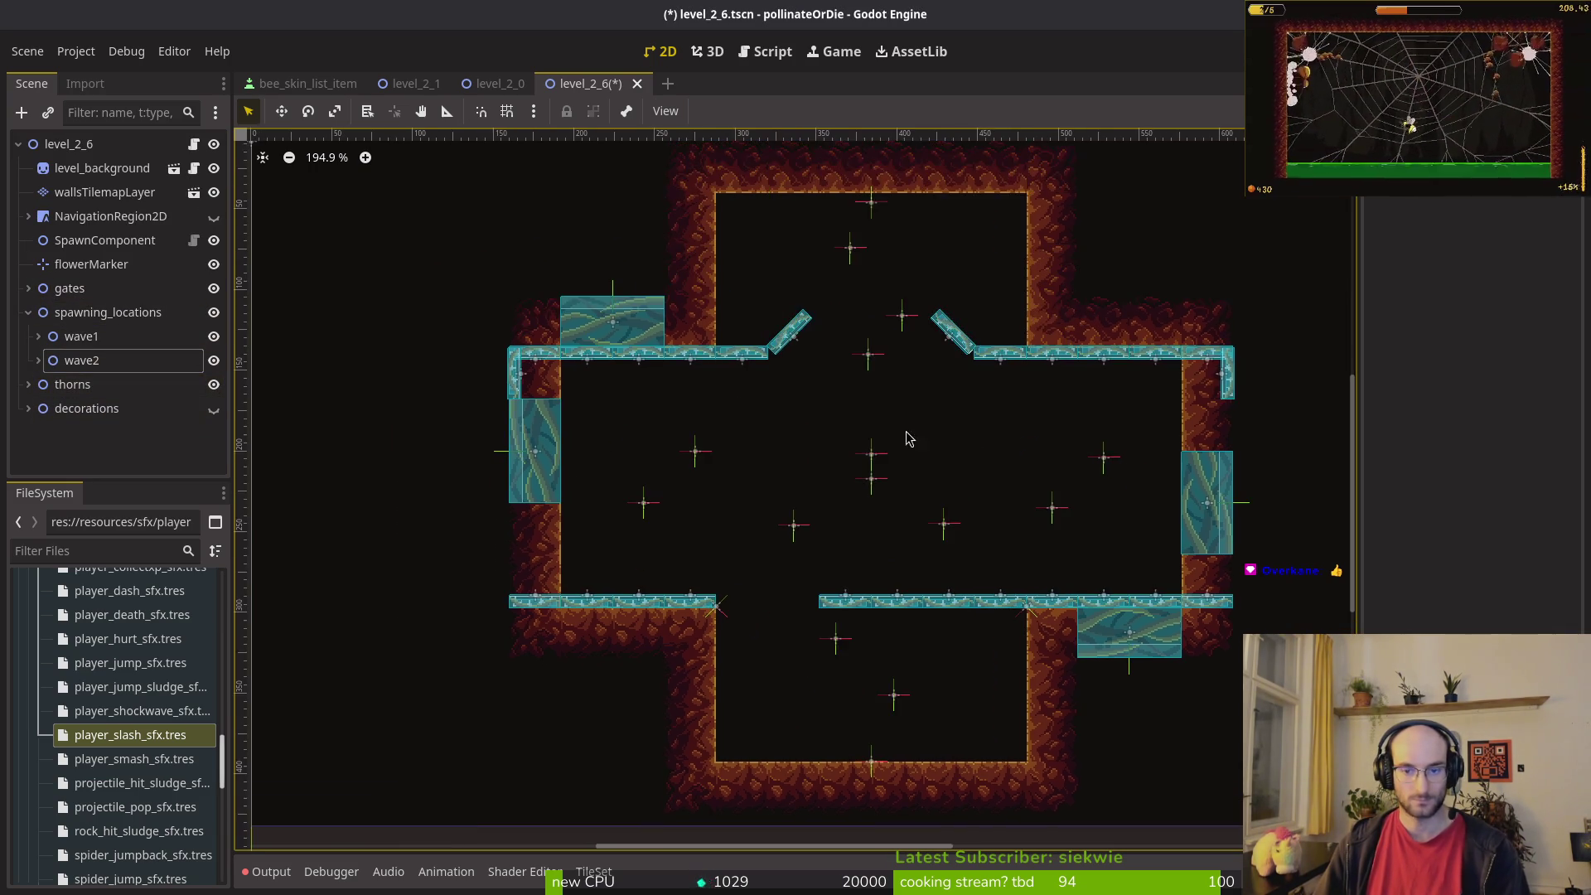
mouse_move(873, 508)
left_mouse_down()
mouse_move(863, 308)
mouse_move(924, 331)
mouse_move(895, 401)
mouse_move(926, 403)
mouse_move(906, 401)
mouse_move(942, 345)
mouse_move(988, 331)
left_mouse_up()
scroll(953, 335, "up", 2)
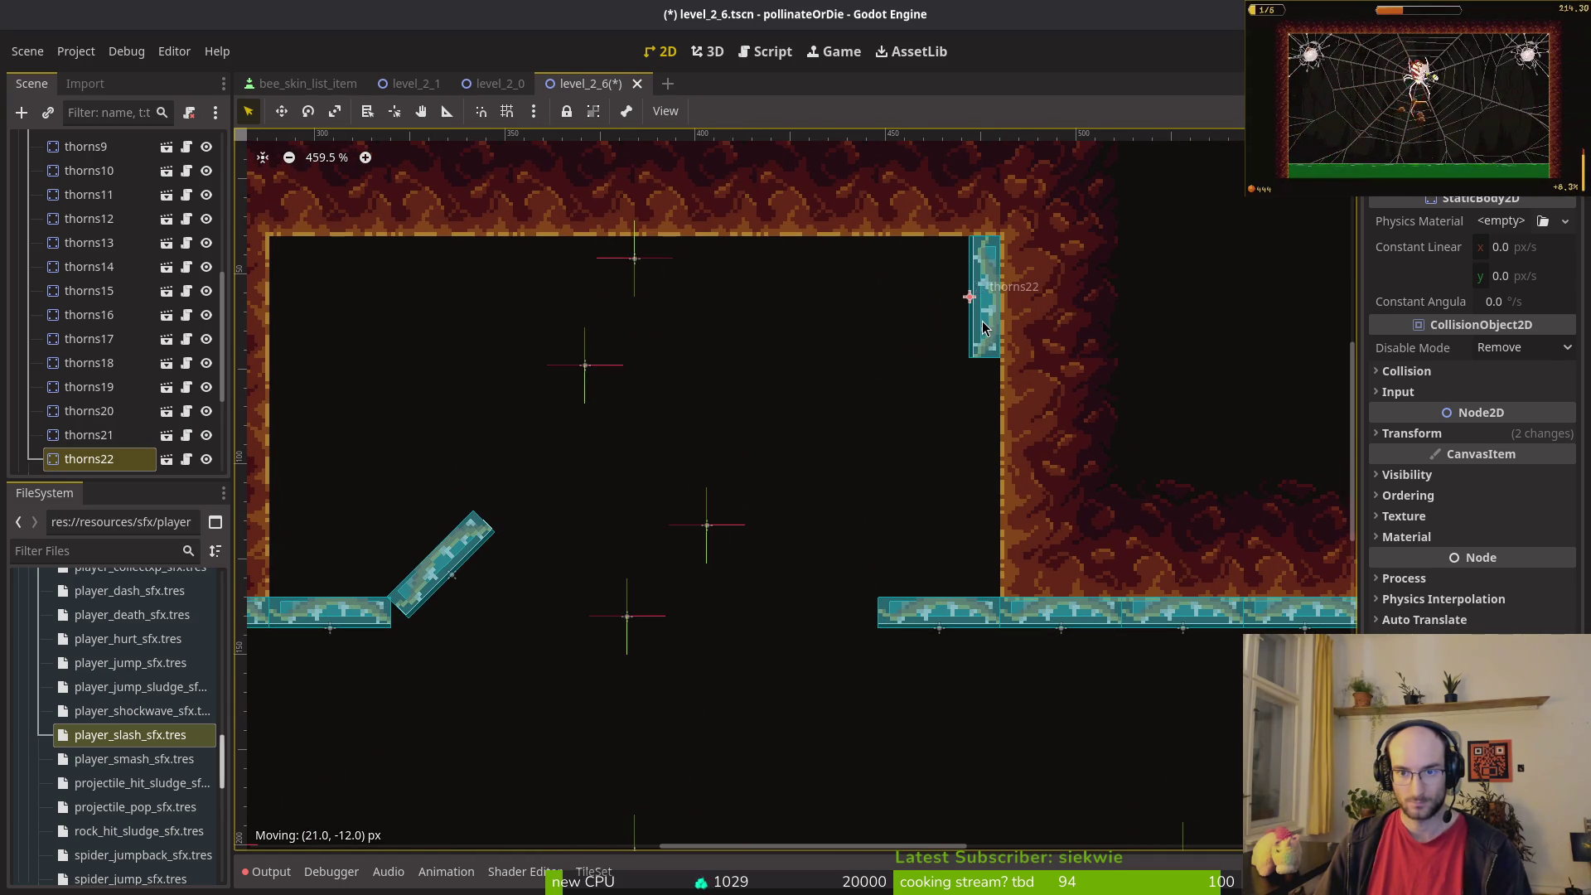
left_click(935, 628)
mouse_move(935, 629)
left_mouse_down()
mouse_move(923, 692)
mouse_move(955, 721)
mouse_move(987, 710)
mouse_move(956, 677)
mouse_move(993, 474)
left_mouse_up()
scroll(1069, 523, "down", 3)
scroll(1081, 549, "down", 1)
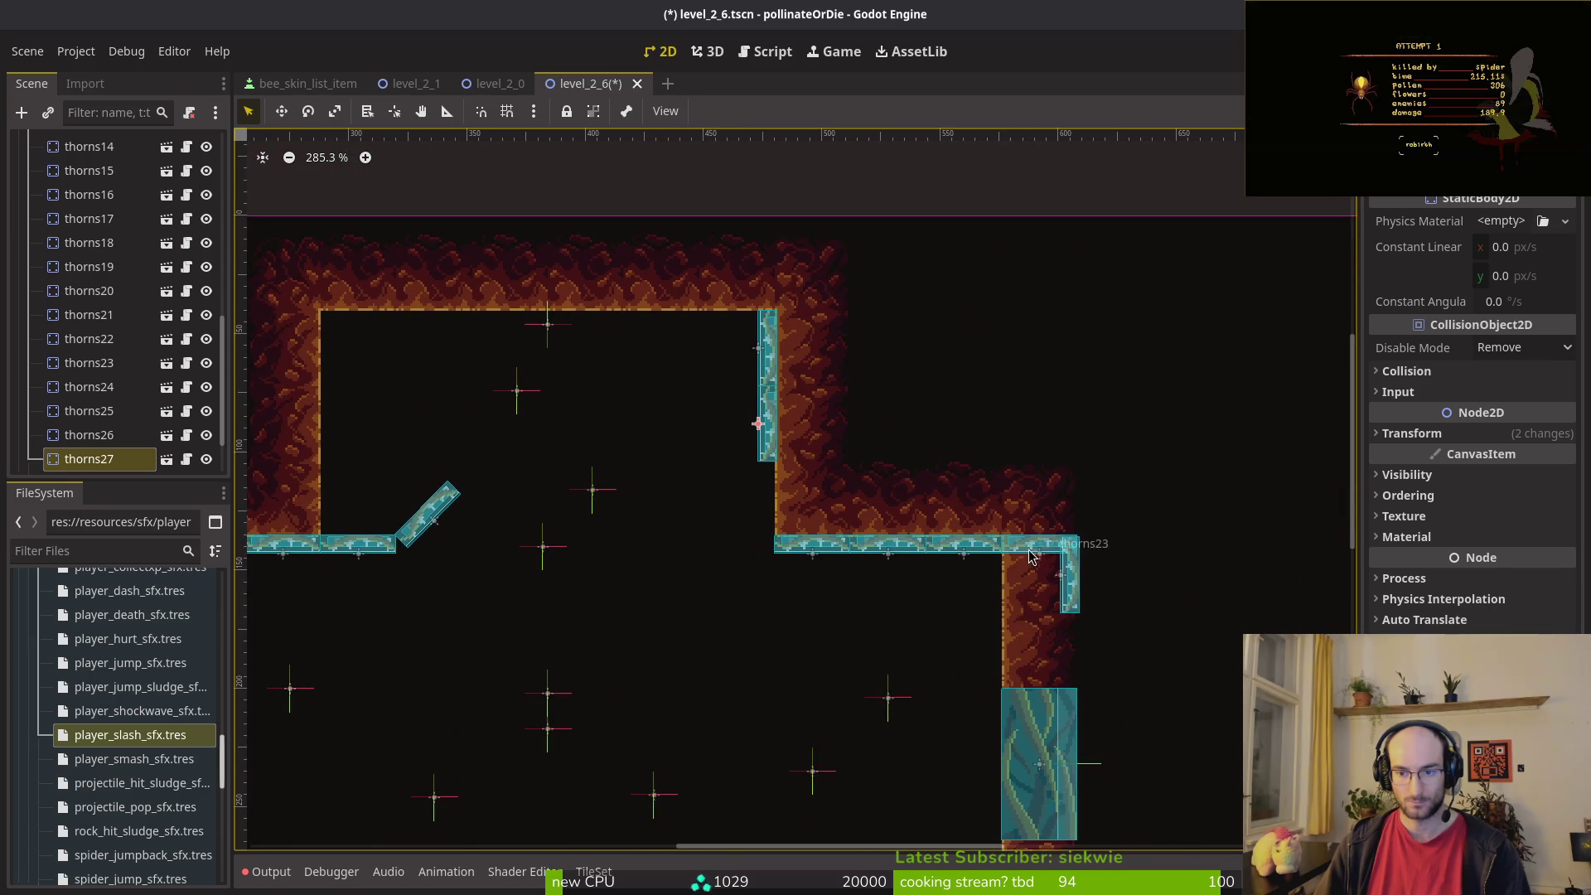
mouse_move(1073, 558)
left_mouse_down()
mouse_move(966, 579)
mouse_move(764, 506)
left_mouse_up()
Rotate thorns23 to near-vertical and slide it down beside the wall.
scroll(764, 500, "up", 4)
mouse_move(1177, 572)
left_mouse_down()
mouse_move(663, 571)
mouse_move(634, 415)
left_mouse_up()
scroll(866, 439, "down", 3)
mouse_move(880, 418)
left_mouse_down()
mouse_move(803, 469)
mouse_move(675, 469)
mouse_move(572, 432)
left_mouse_up()
scroll(833, 236, "up", 3)
mouse_move(779, 295)
left_mouse_down()
mouse_move(1057, 479)
mouse_move(1201, 495)
mouse_move(857, 543)
mouse_move(837, 560)
mouse_move(765, 450)
mouse_move(619, 383)
mouse_move(783, 779)
mouse_move(804, 774)
mouse_move(761, 519)
mouse_move(725, 504)
mouse_move(816, 479)
mouse_move(810, 462)
mouse_move(821, 720)
left_mouse_up()
scroll(1276, 518, "up", 3)
scroll(846, 551, "down", 3)
scroll(760, 518, "up", 2)
scroll(810, 462, "up", 2)
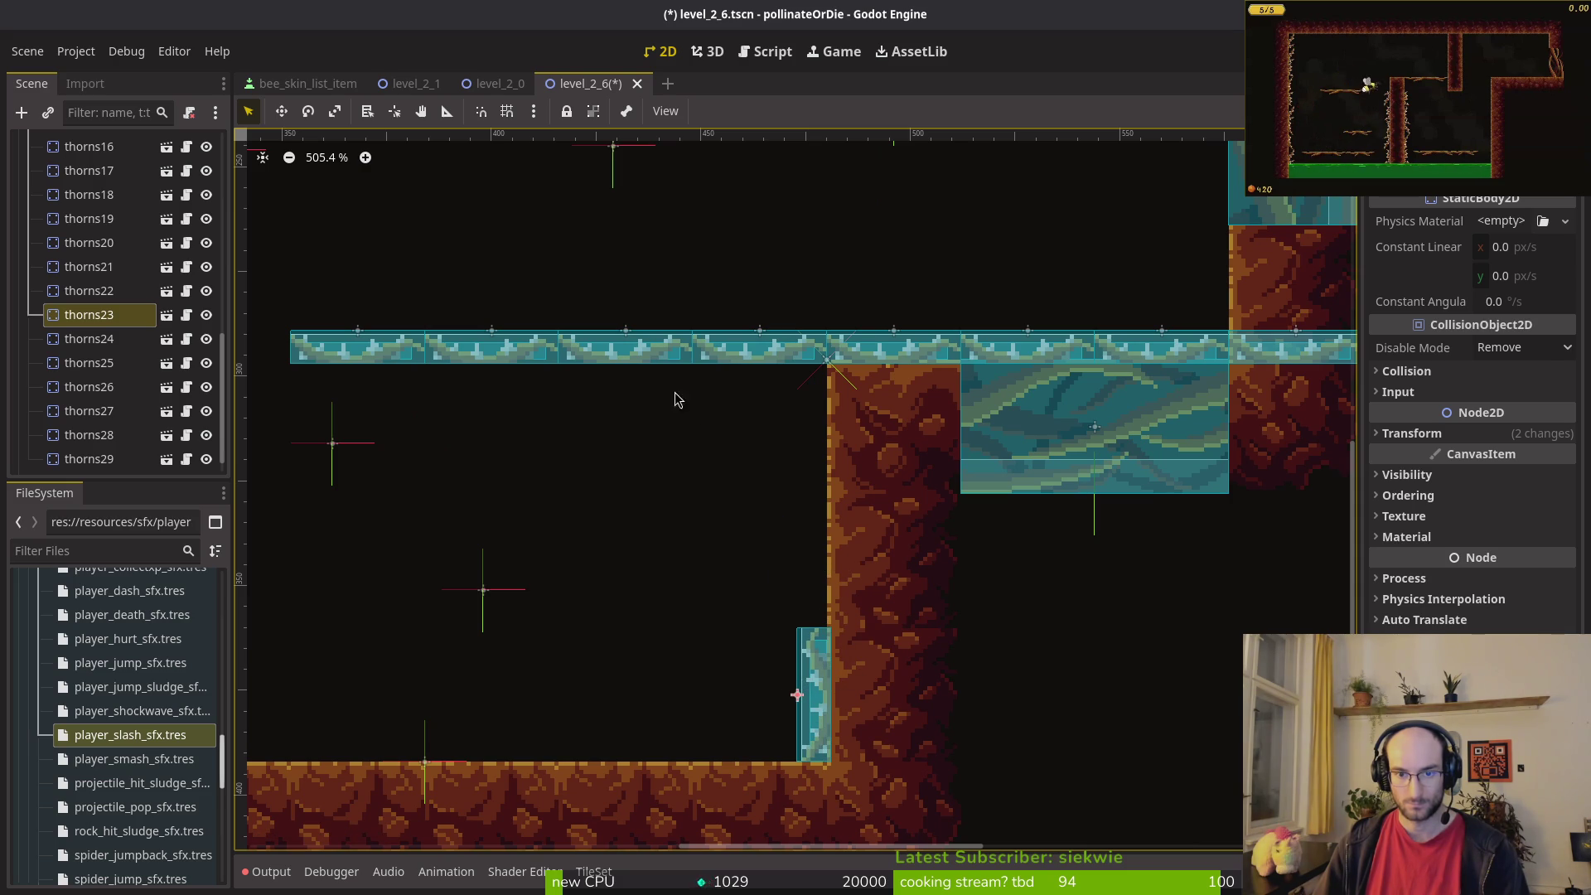
Stand thorns6 and thorns5 upright against the wall and move thorns10 down to the floor.
left_click(420, 363)
mouse_move(420, 362)
left_mouse_down()
mouse_move(497, 177)
mouse_move(468, 171)
mouse_move(433, 221)
mouse_move(357, 208)
left_mouse_up()
scroll(808, 580, "up", 3)
mouse_move(373, 348)
left_mouse_down()
mouse_move(808, 580)
mouse_move(808, 520)
left_mouse_up()
scroll(630, 410, "down", 2)
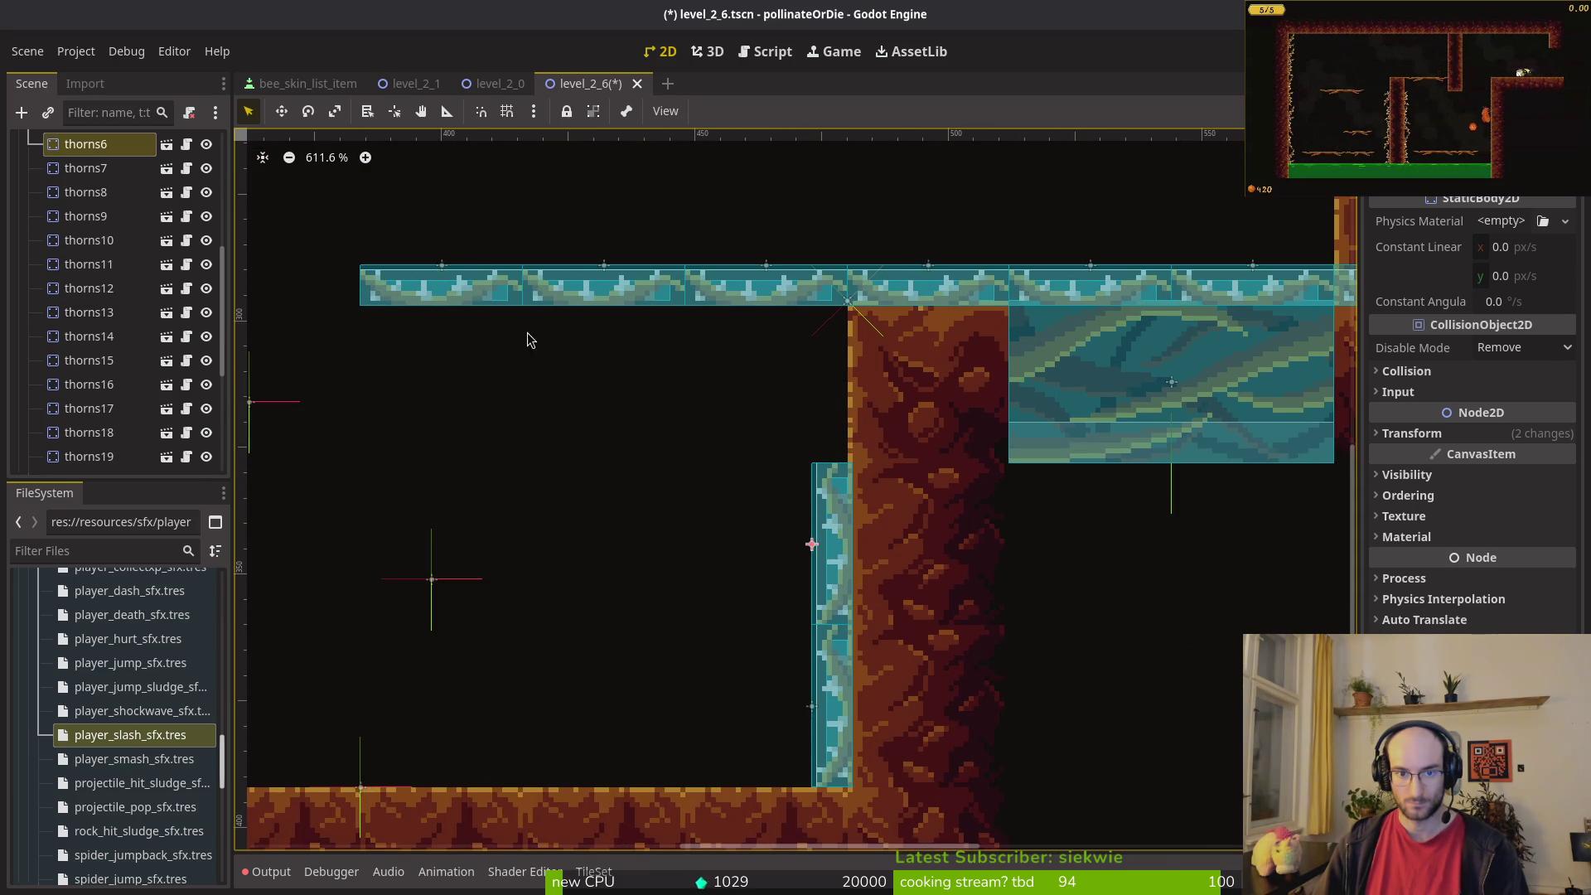
mouse_move(433, 352)
left_mouse_down()
mouse_move(701, 311)
mouse_move(693, 241)
left_mouse_up()
mouse_move(478, 279)
left_mouse_down()
mouse_move(837, 386)
mouse_move(835, 407)
left_mouse_up()
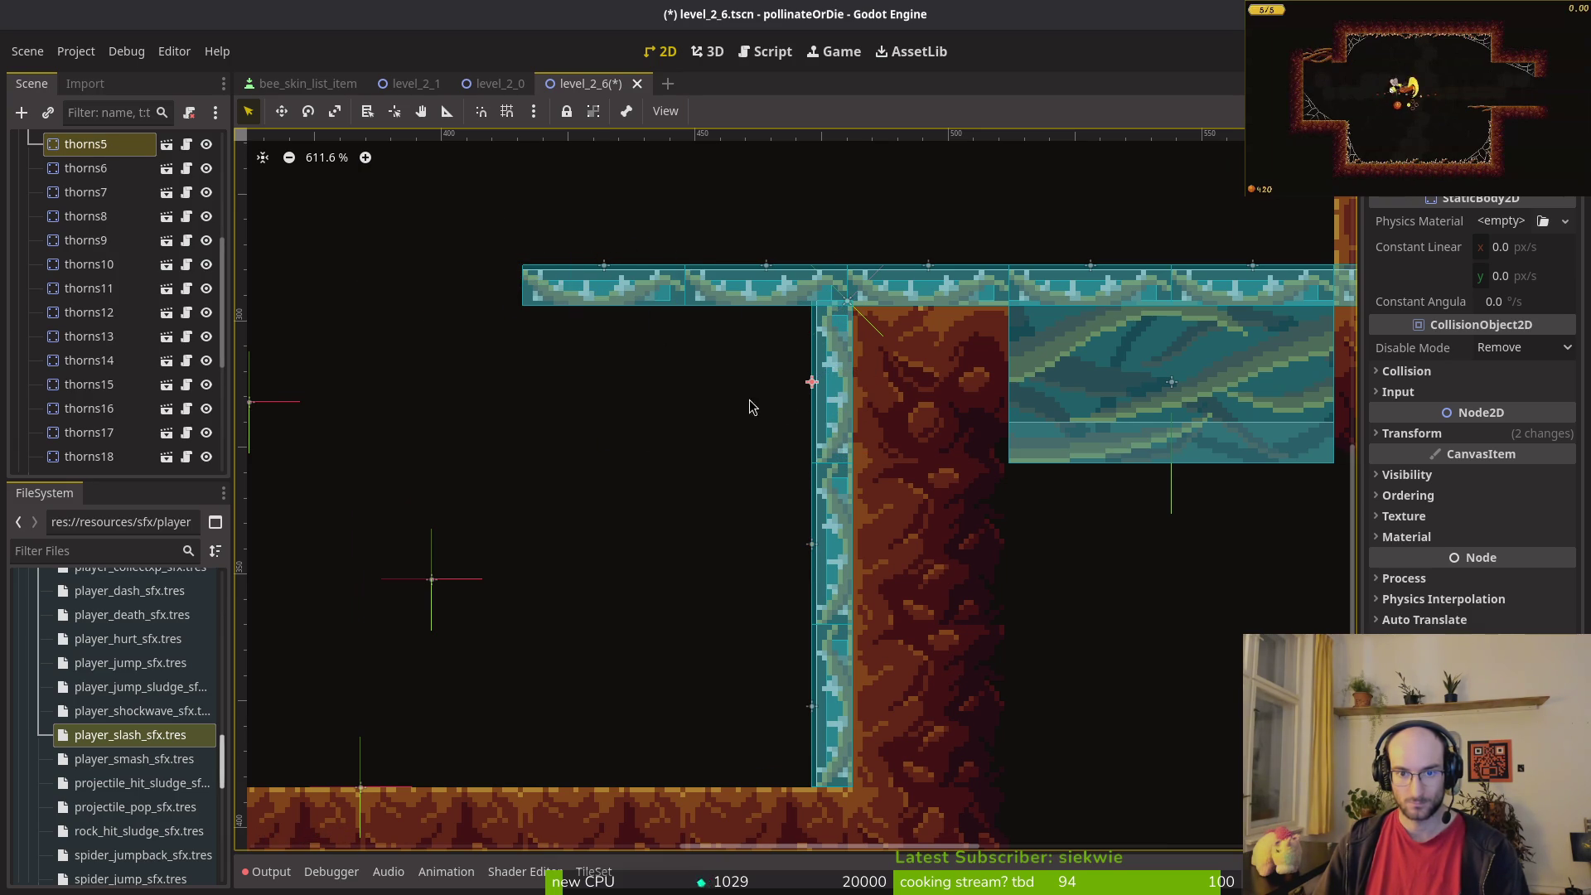
left_click(628, 305)
mouse_move(607, 299)
left_mouse_down()
mouse_move(781, 218)
mouse_move(747, 704)
mouse_move(784, 684)
mouse_move(777, 697)
left_mouse_up()
Move thorns4, thorns7, thorns8 and thorns9 together onto the lower floor and save the scene.
scroll(776, 703, "down", 5)
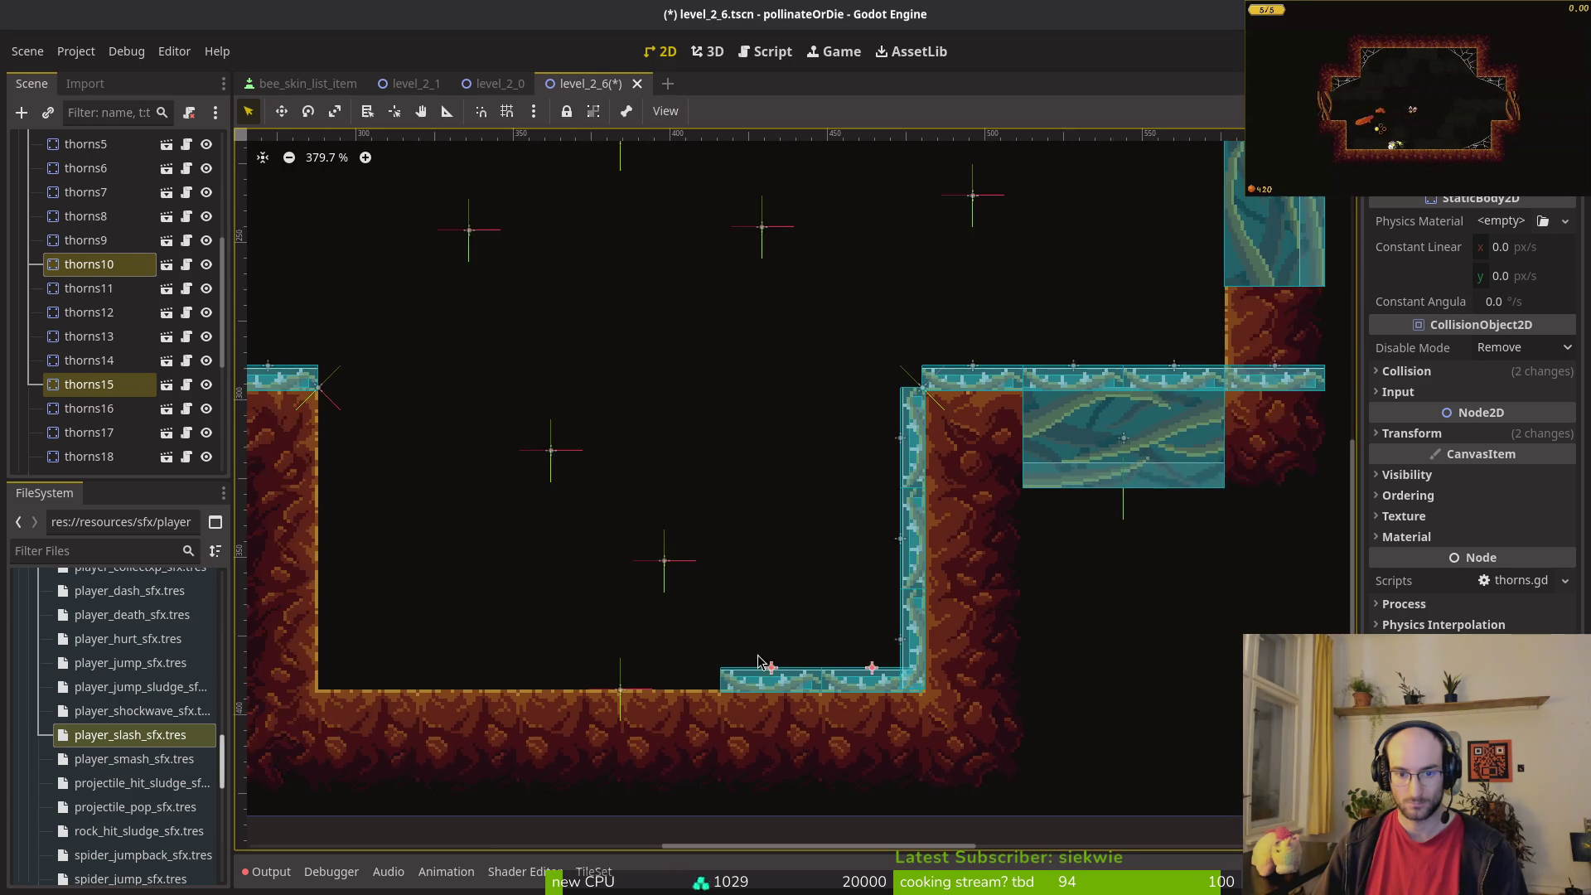
scroll(406, 325, "up", 2)
left_click(378, 327)
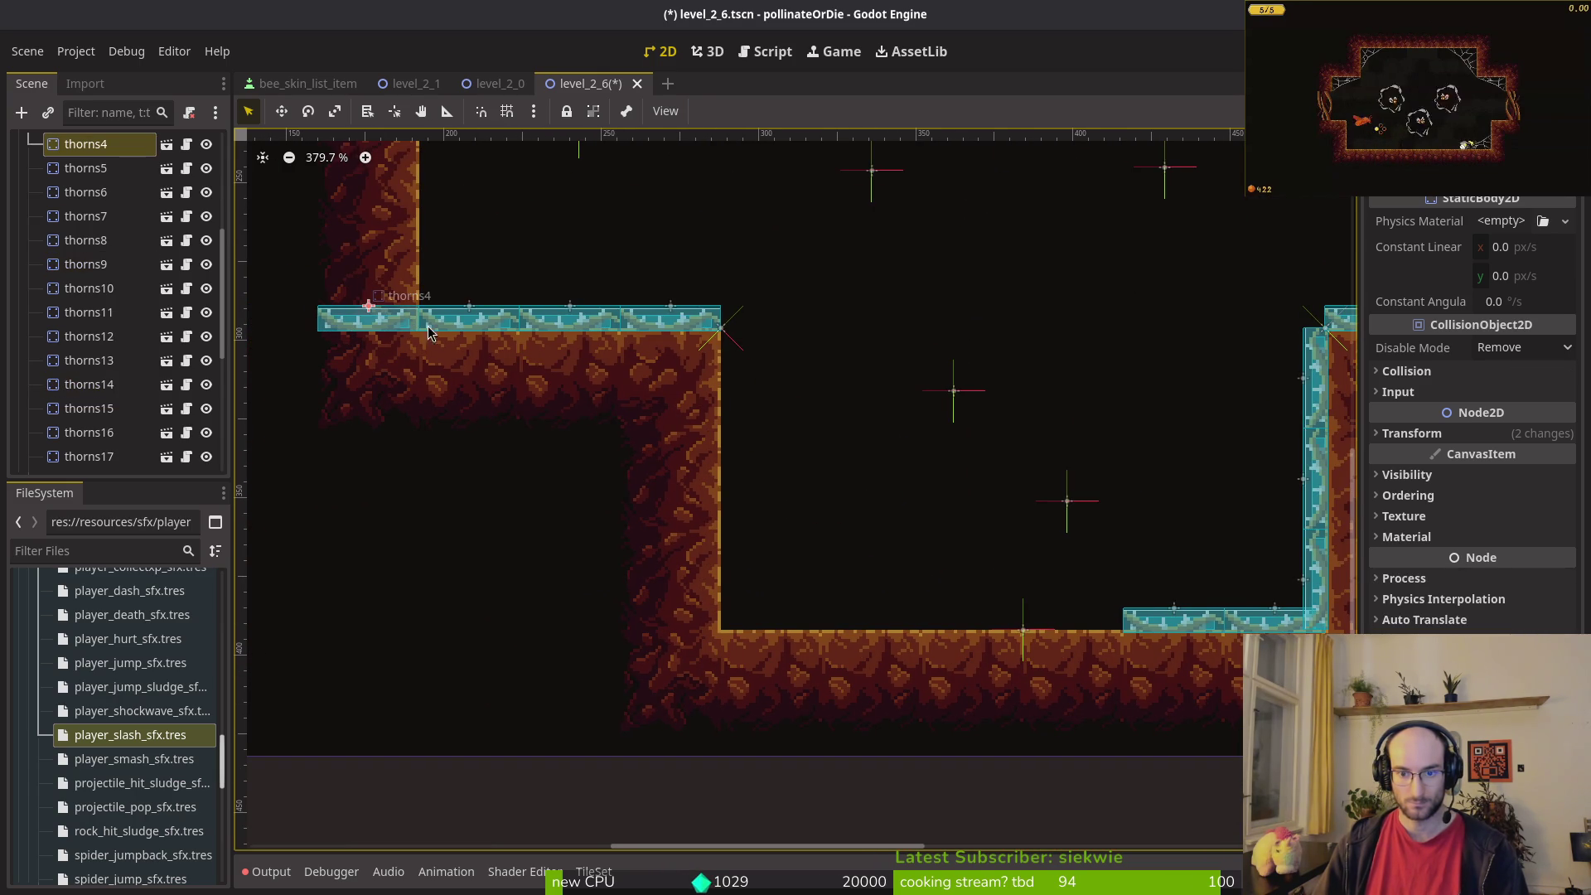
left_click(657, 324, "shift")
left_click(567, 327, "shift")
left_click(486, 328, "shift")
mouse_move(486, 330)
left_mouse_down()
mouse_move(905, 615)
mouse_move(894, 629)
left_mouse_up()
scroll(905, 615, "up", 3)
scroll(893, 630, "down", 3)
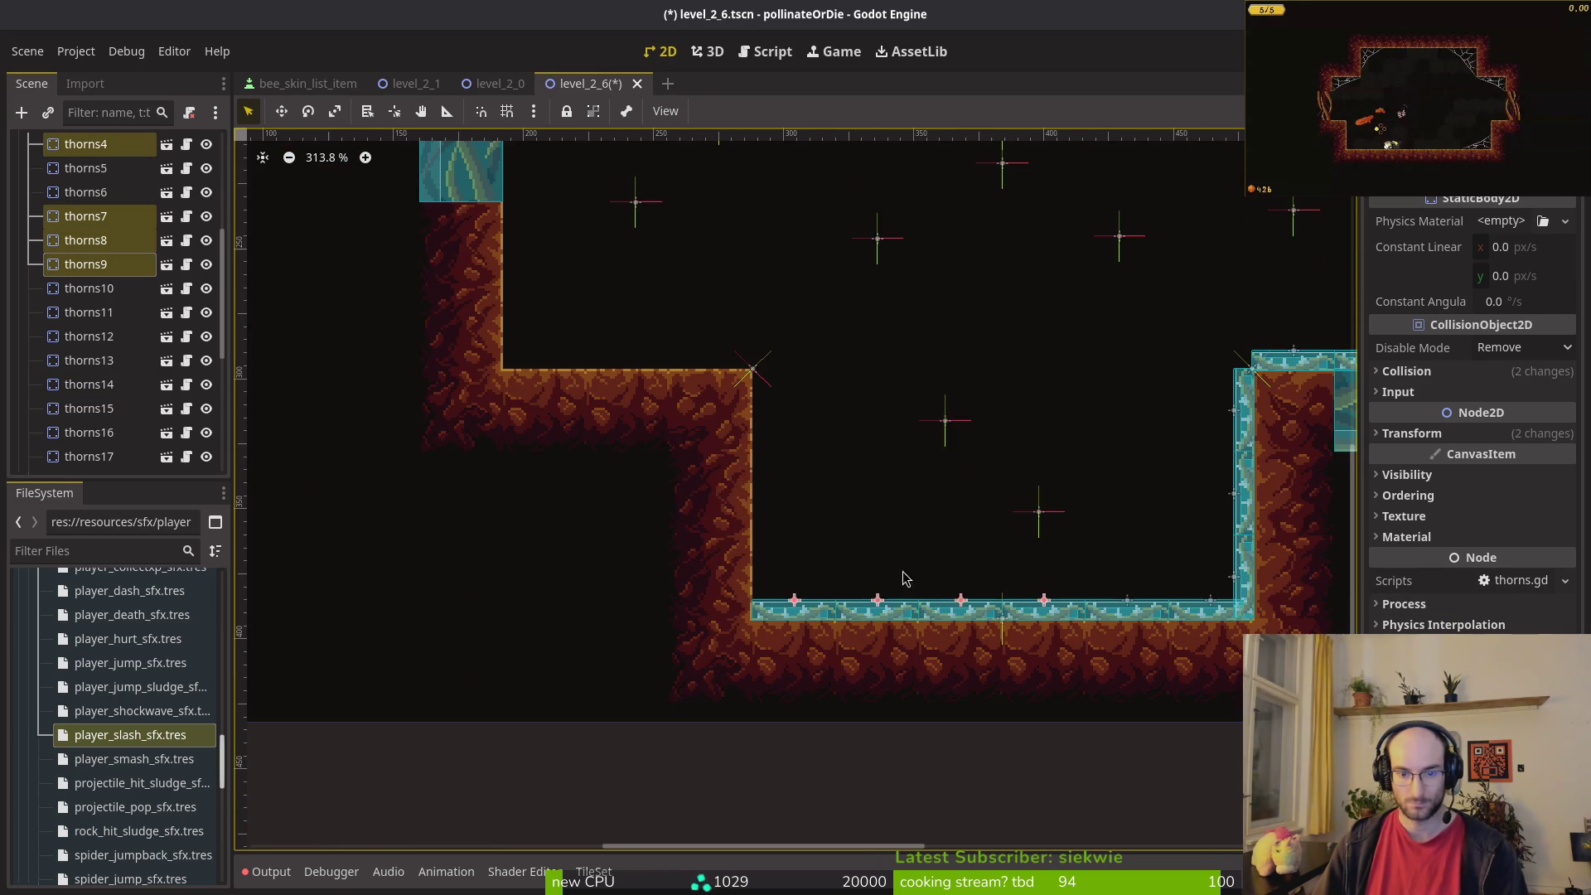
left_click(935, 527)
key("ctrl+s")
scroll(741, 605, "down", 4)
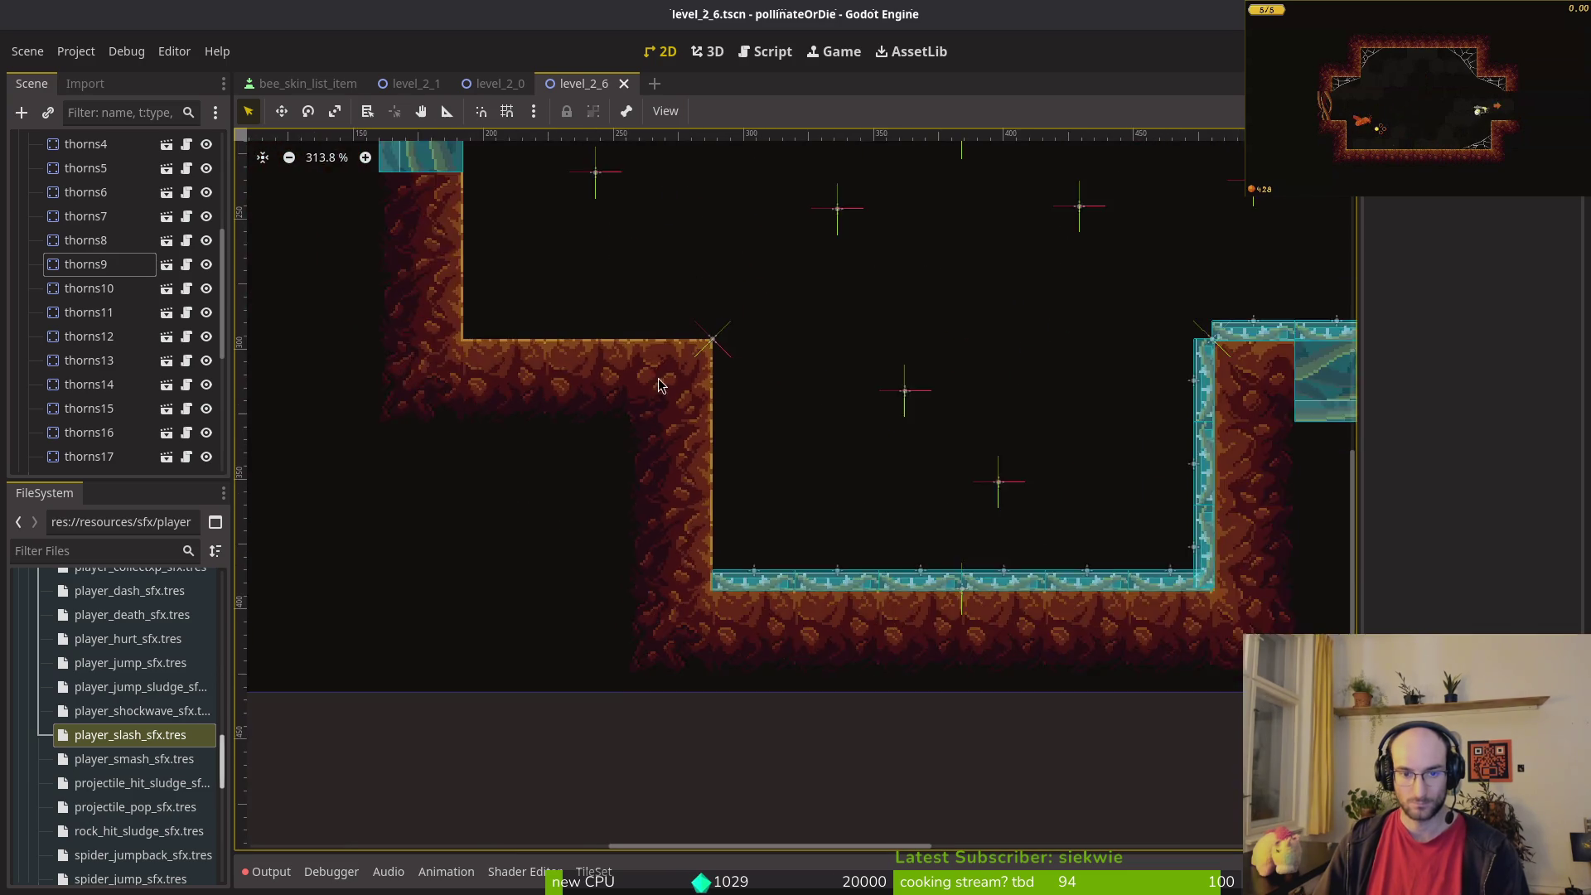
scroll(663, 443, "down", 4)
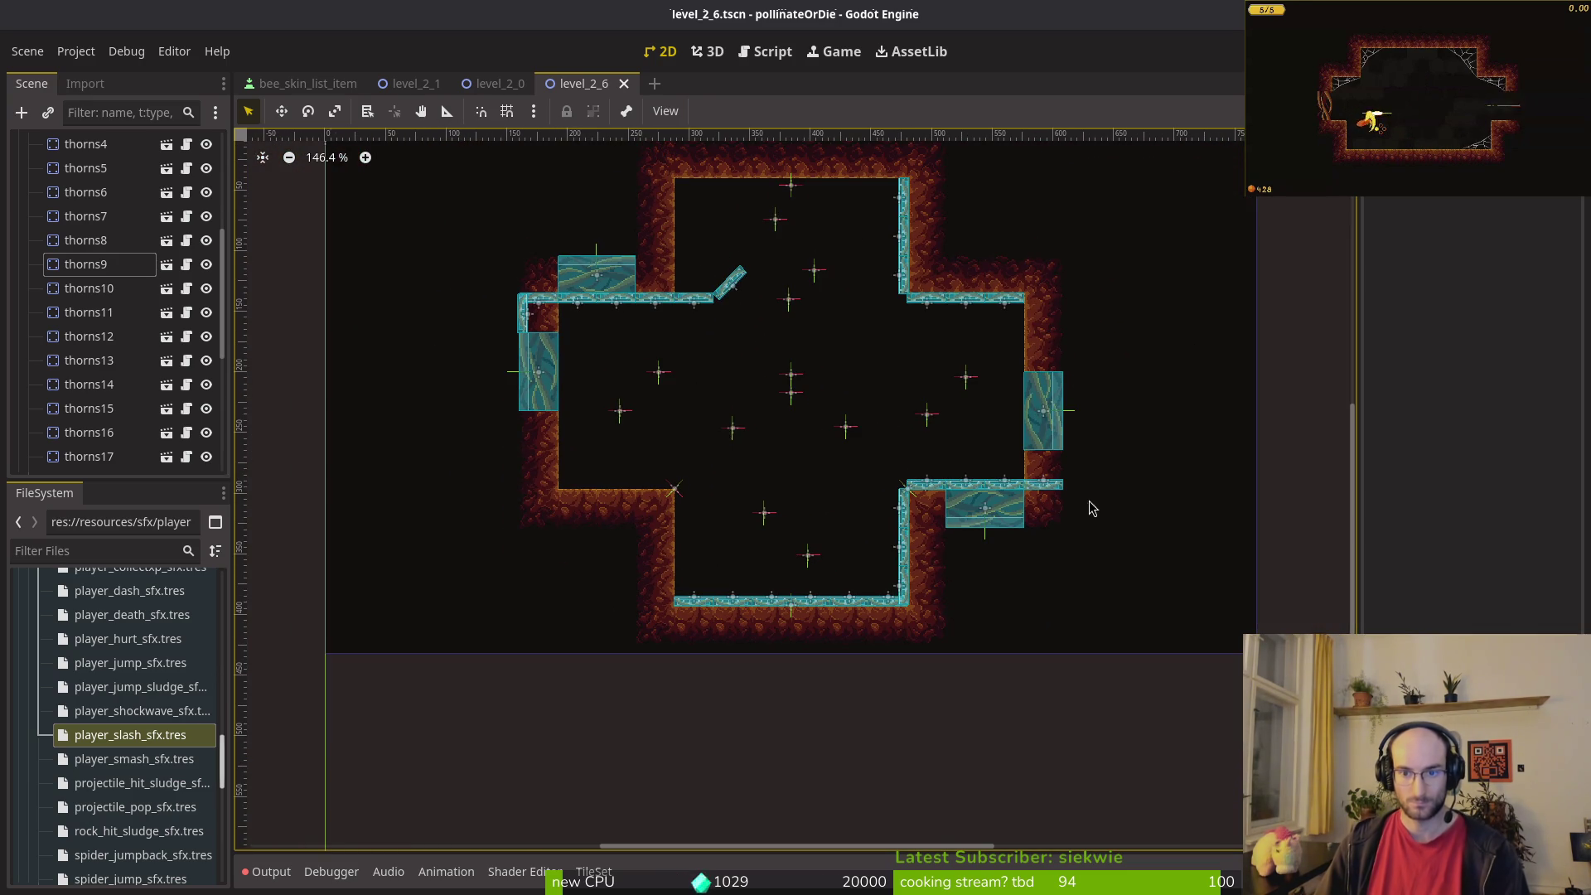
Move thorns11 up to the top-left inner wall, then undo the last change.
scroll(1067, 503, "up", 4)
mouse_move(903, 399)
left_mouse_down()
mouse_move(657, 448)
mouse_move(846, 394)
mouse_move(412, 462)
mouse_move(387, 400)
mouse_move(490, 434)
left_mouse_up()
scroll(642, 451, "up", 5)
scroll(643, 450, "left", 3)
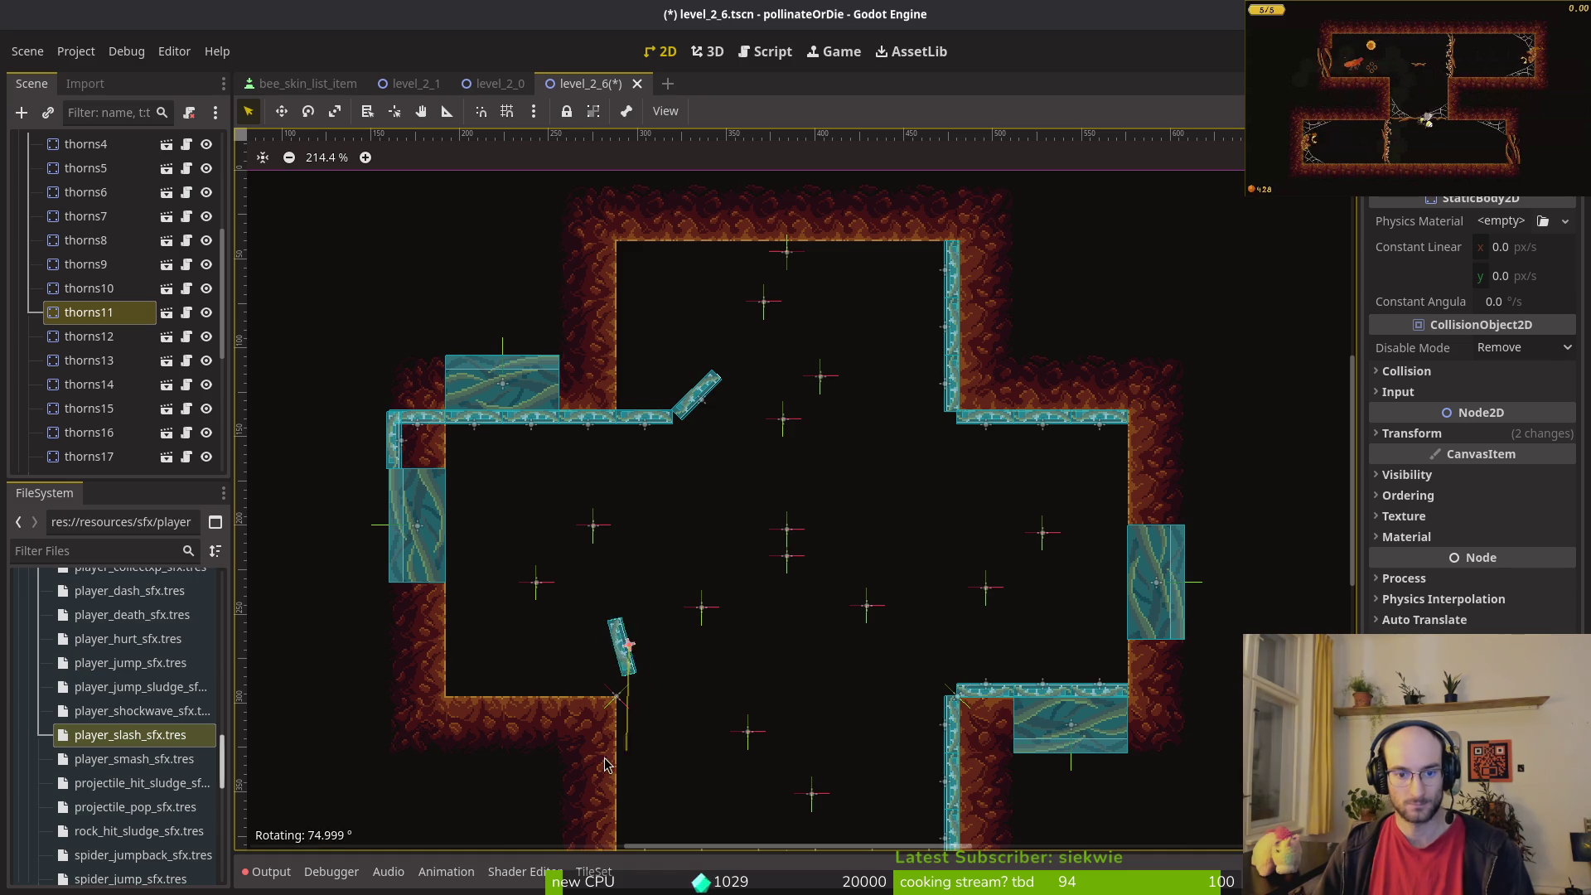
left_click_drag(617, 650, 618, 279)
scroll(620, 275, "up", 4)
scroll(618, 350, "up", 5)
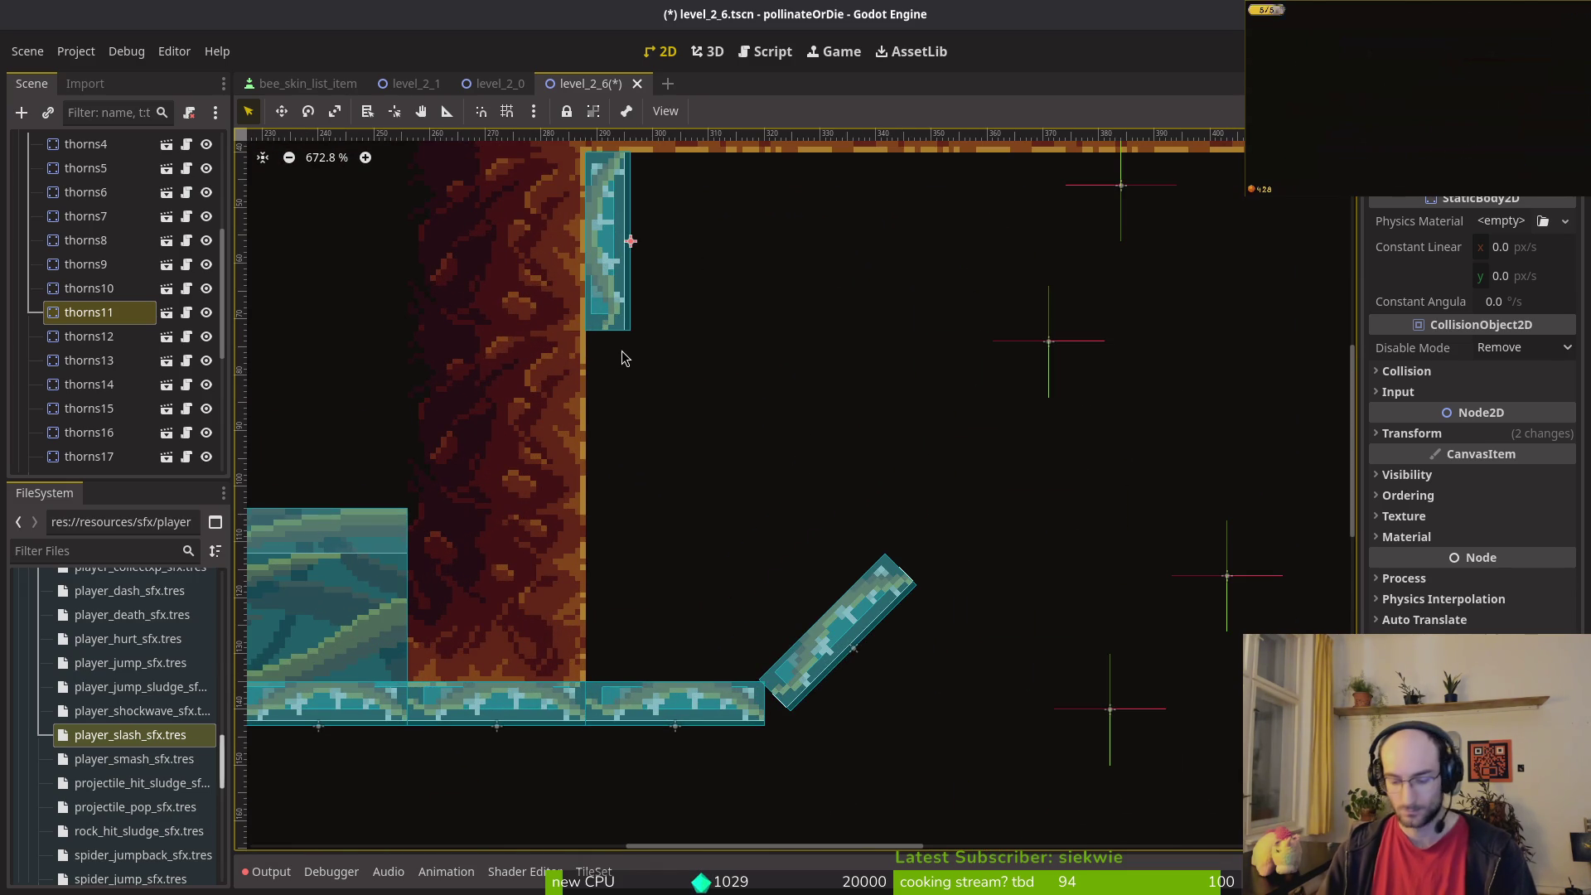
left_click(622, 350)
key("ctrl+z")
key("ctrl+z")
key("ctrl+z")
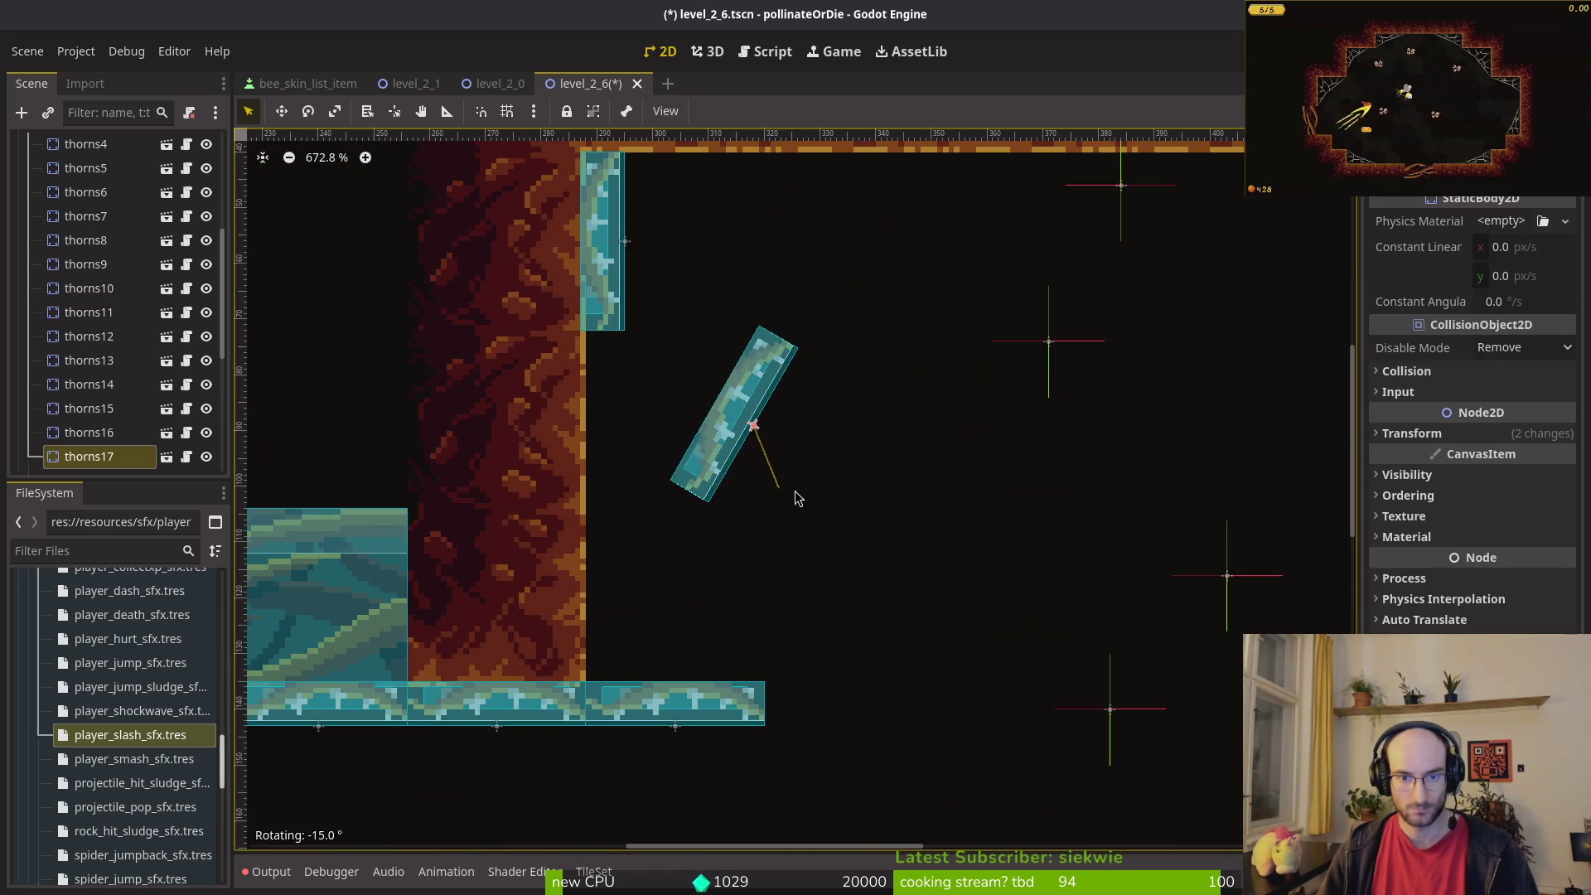
Stand thorns17 upright against the wall and tuck a quarter-turned thorns18 under the upper piece.
left_click_drag(722, 451, 598, 447)
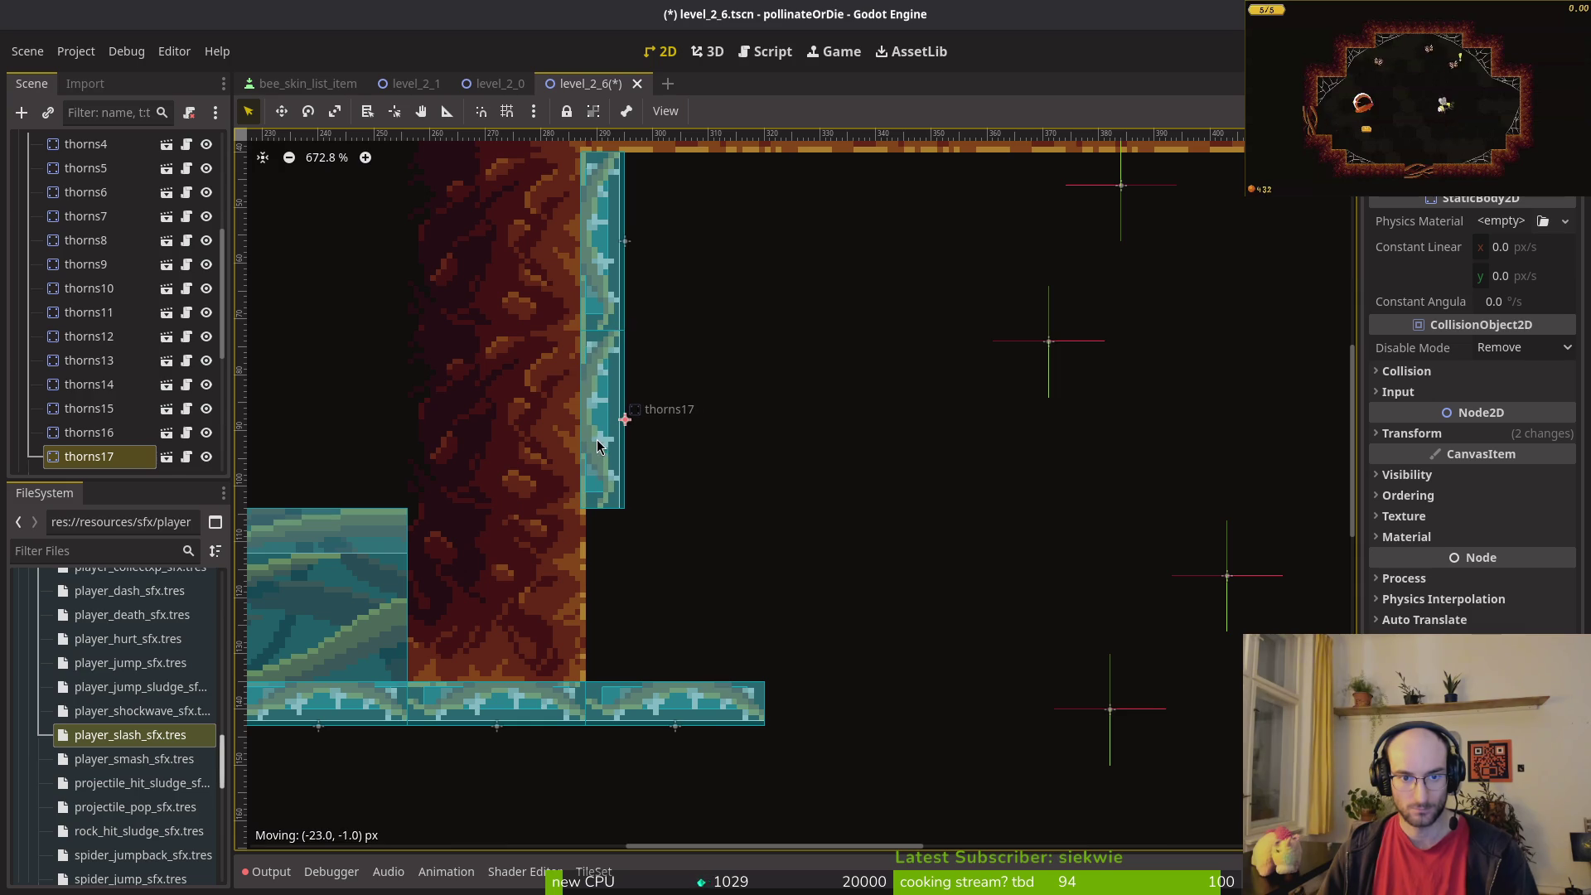
left_click(689, 701)
mouse_move(689, 701)
left_mouse_down()
mouse_move(693, 390)
mouse_move(560, 296)
mouse_move(484, 285)
left_mouse_up()
left_click_drag(632, 661, 602, 557)
scroll(602, 561, "down", 3)
scroll(602, 561, "down", 3)
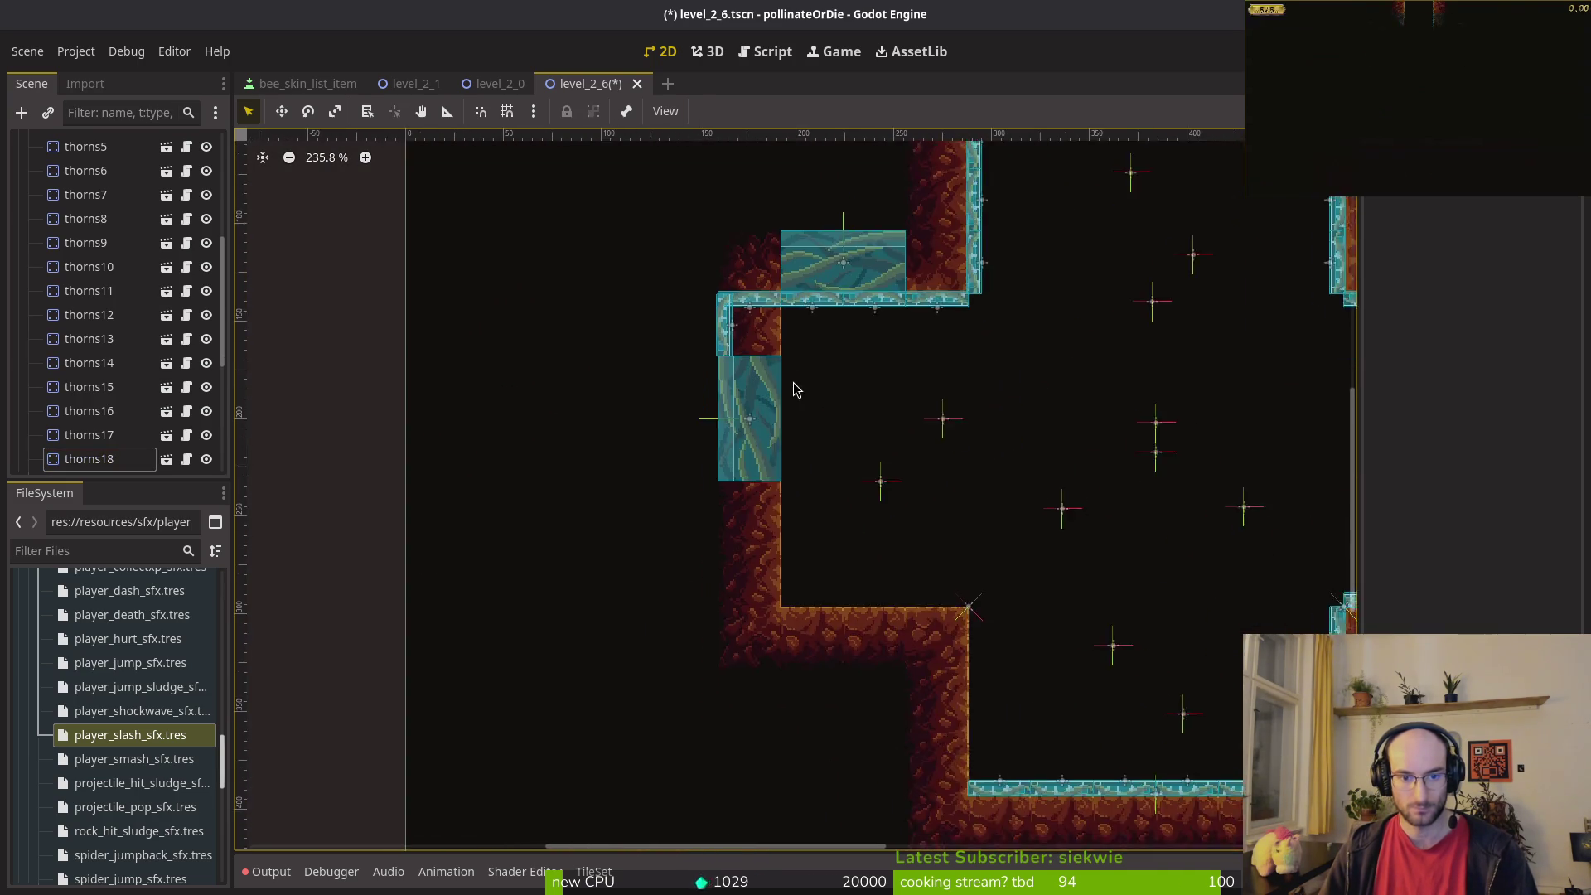
scroll(787, 390, "down", 3)
scroll(675, 384, "up", 2)
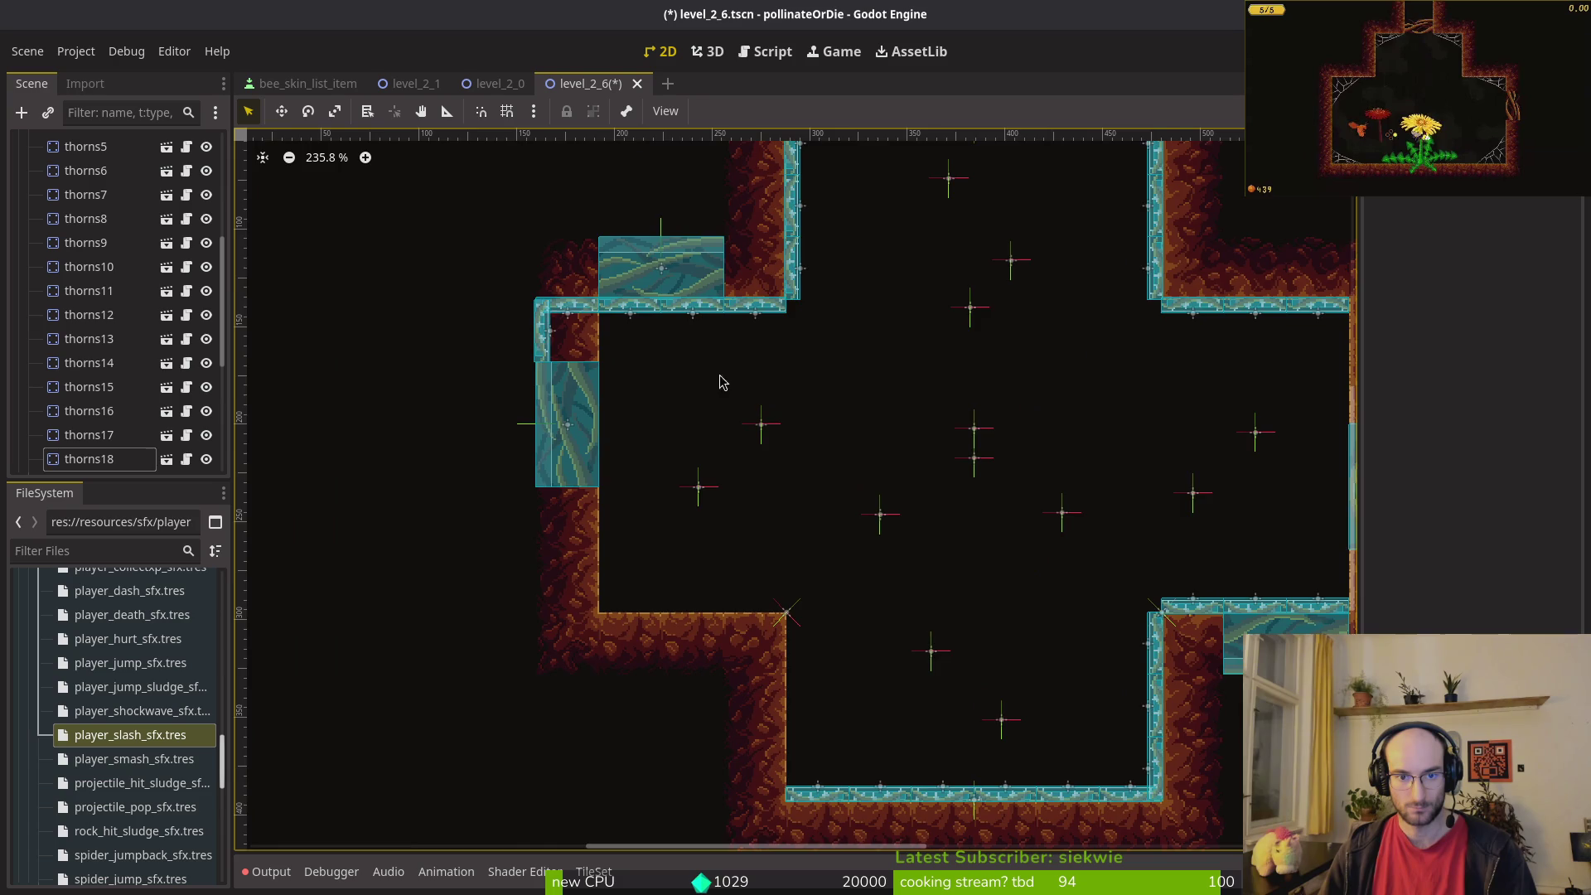
scroll(894, 423, "down", 2)
Delete the small thorns16 piece in the top-left corner.
left_click(699, 351)
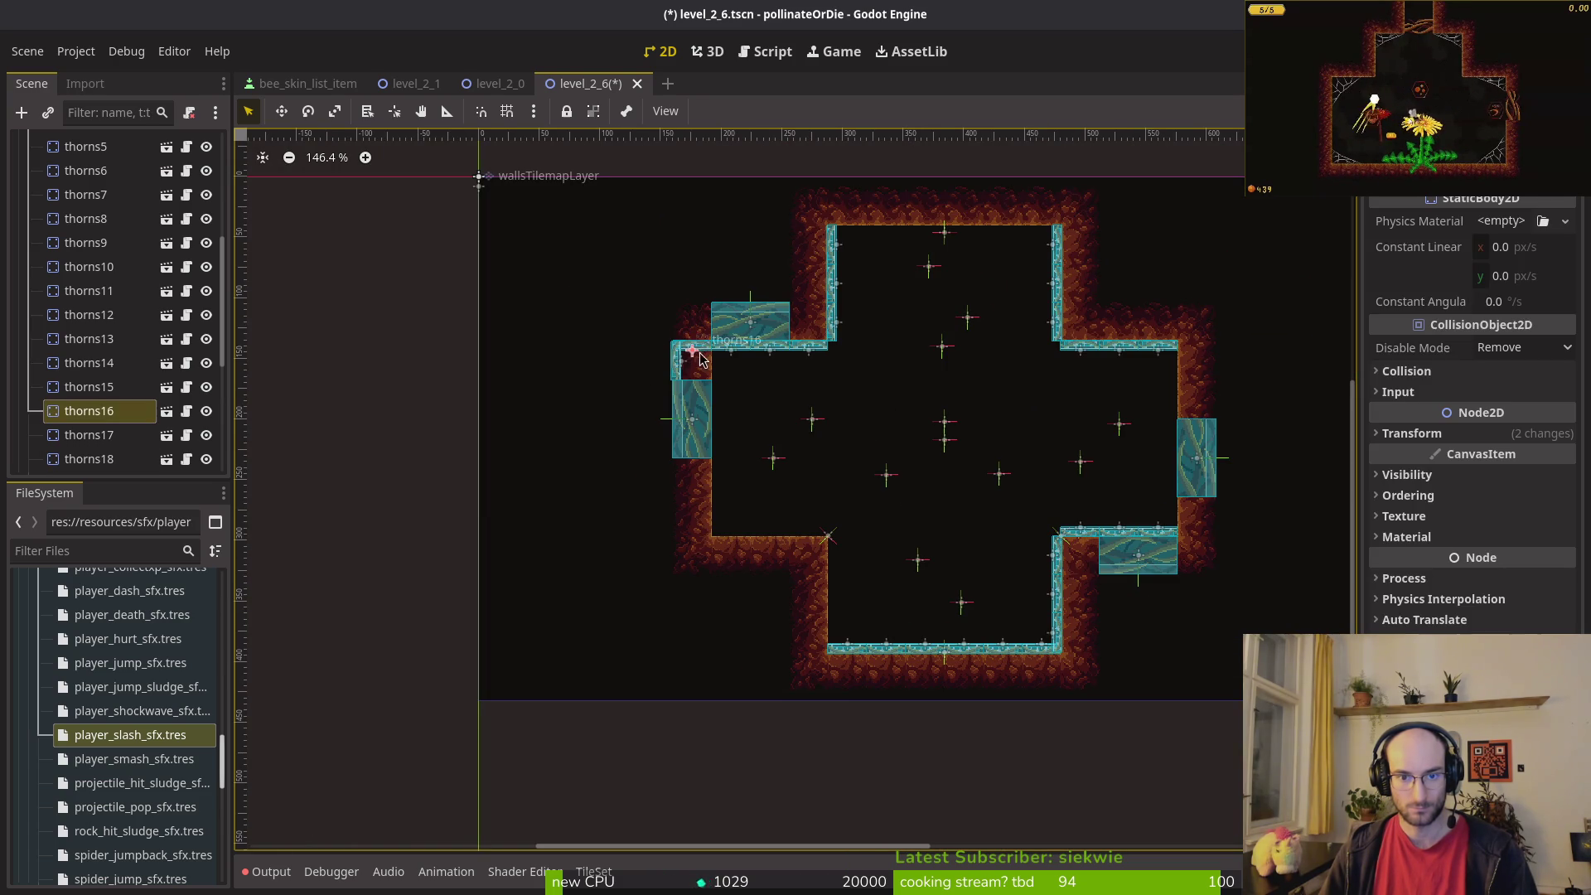
left_click(680, 376)
left_click(692, 396)
scroll(706, 358, "up", 2)
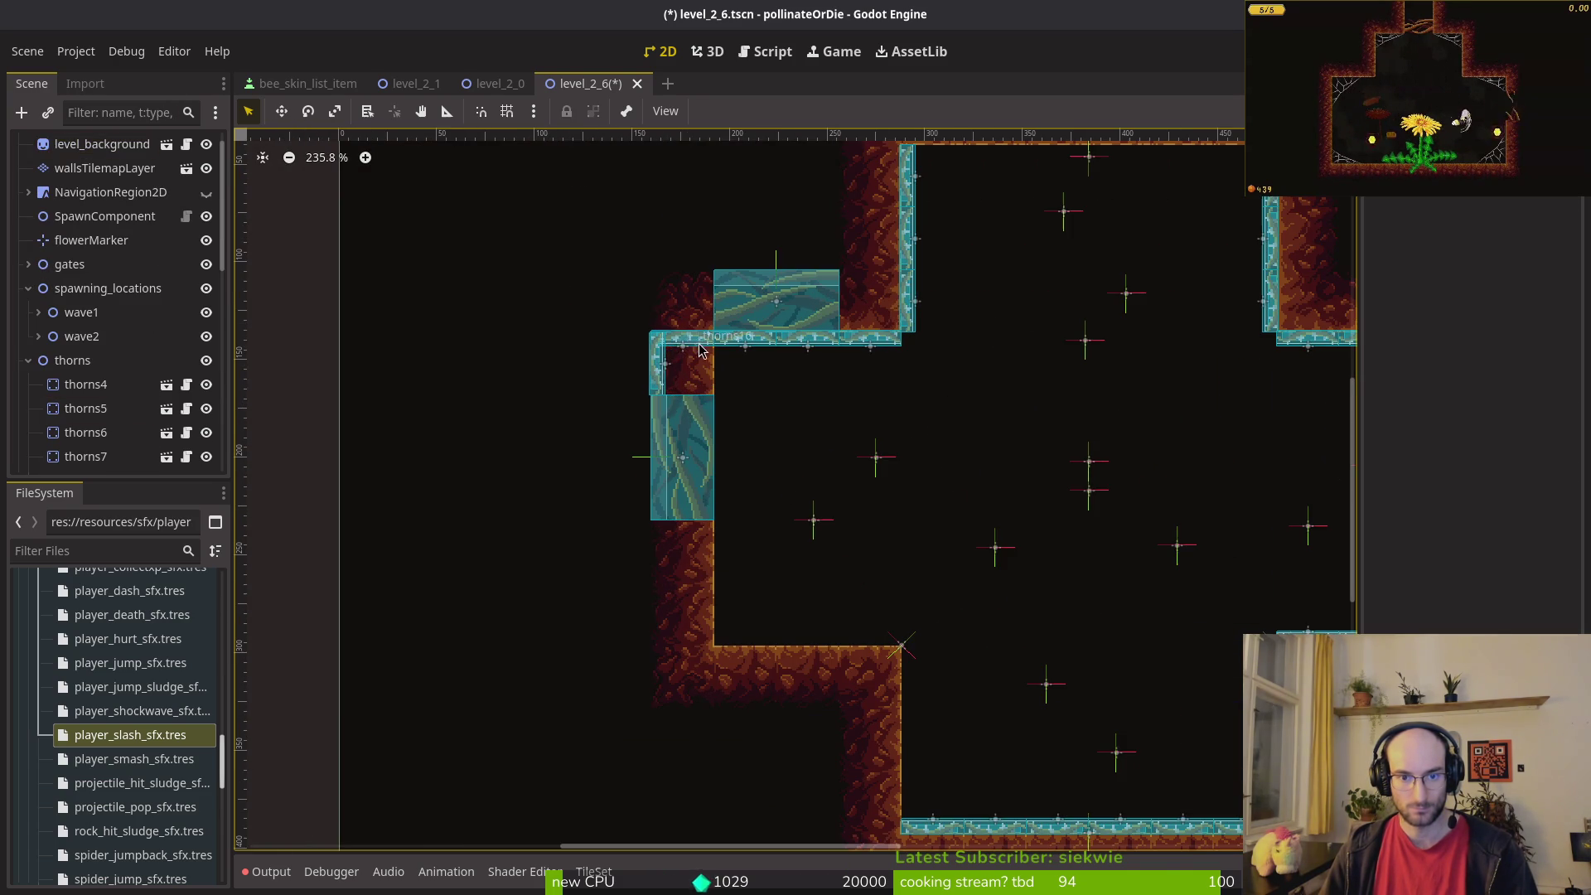
left_click(661, 384)
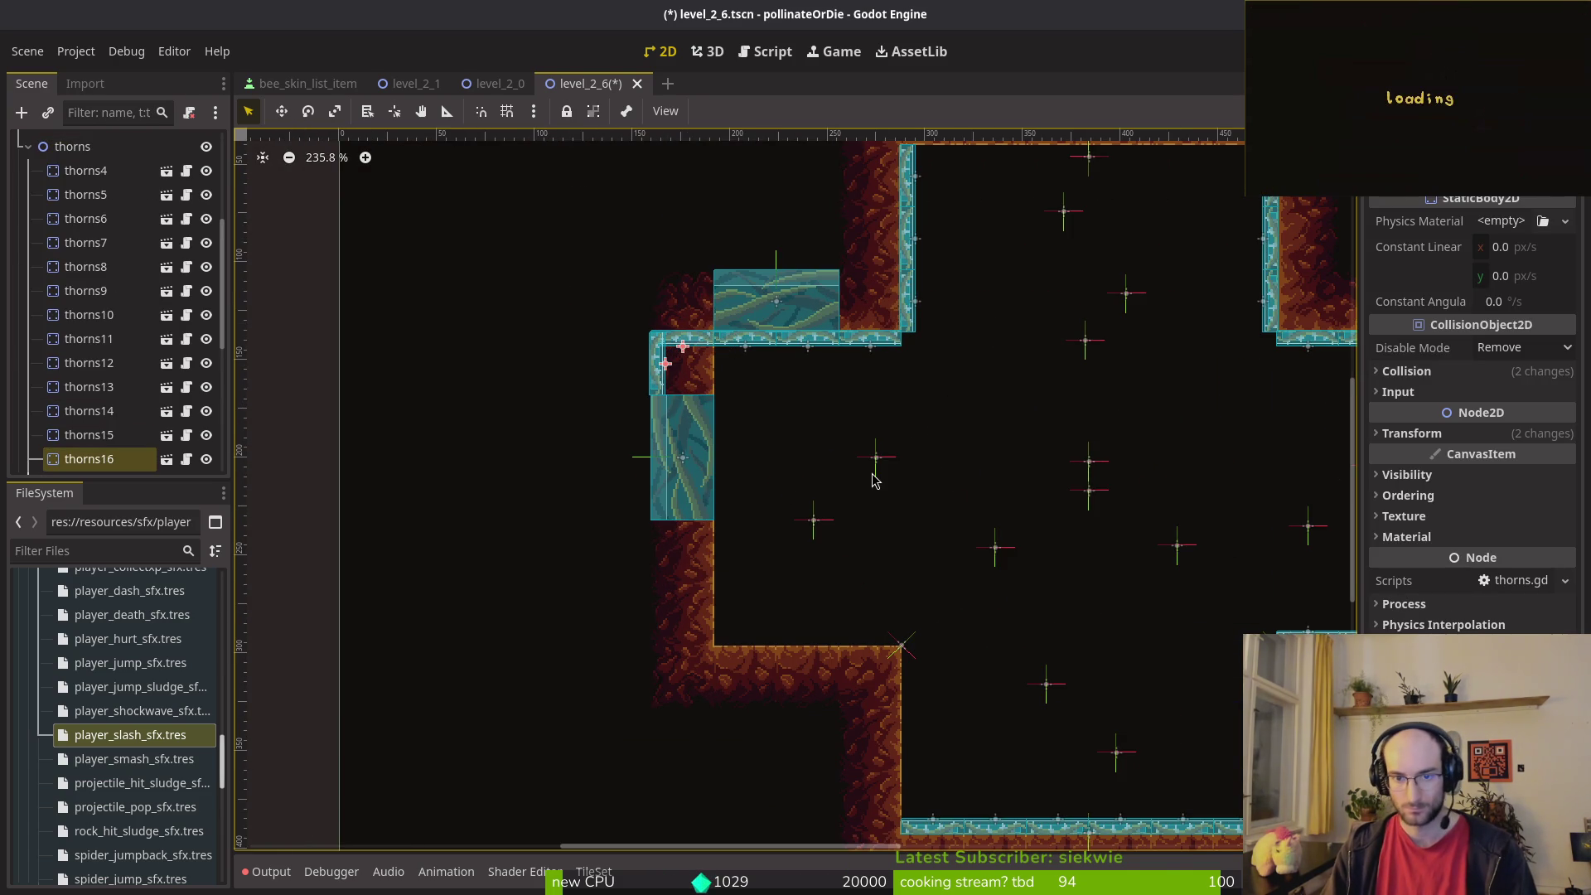
key("Delete")
scroll(1003, 667, "down", 3)
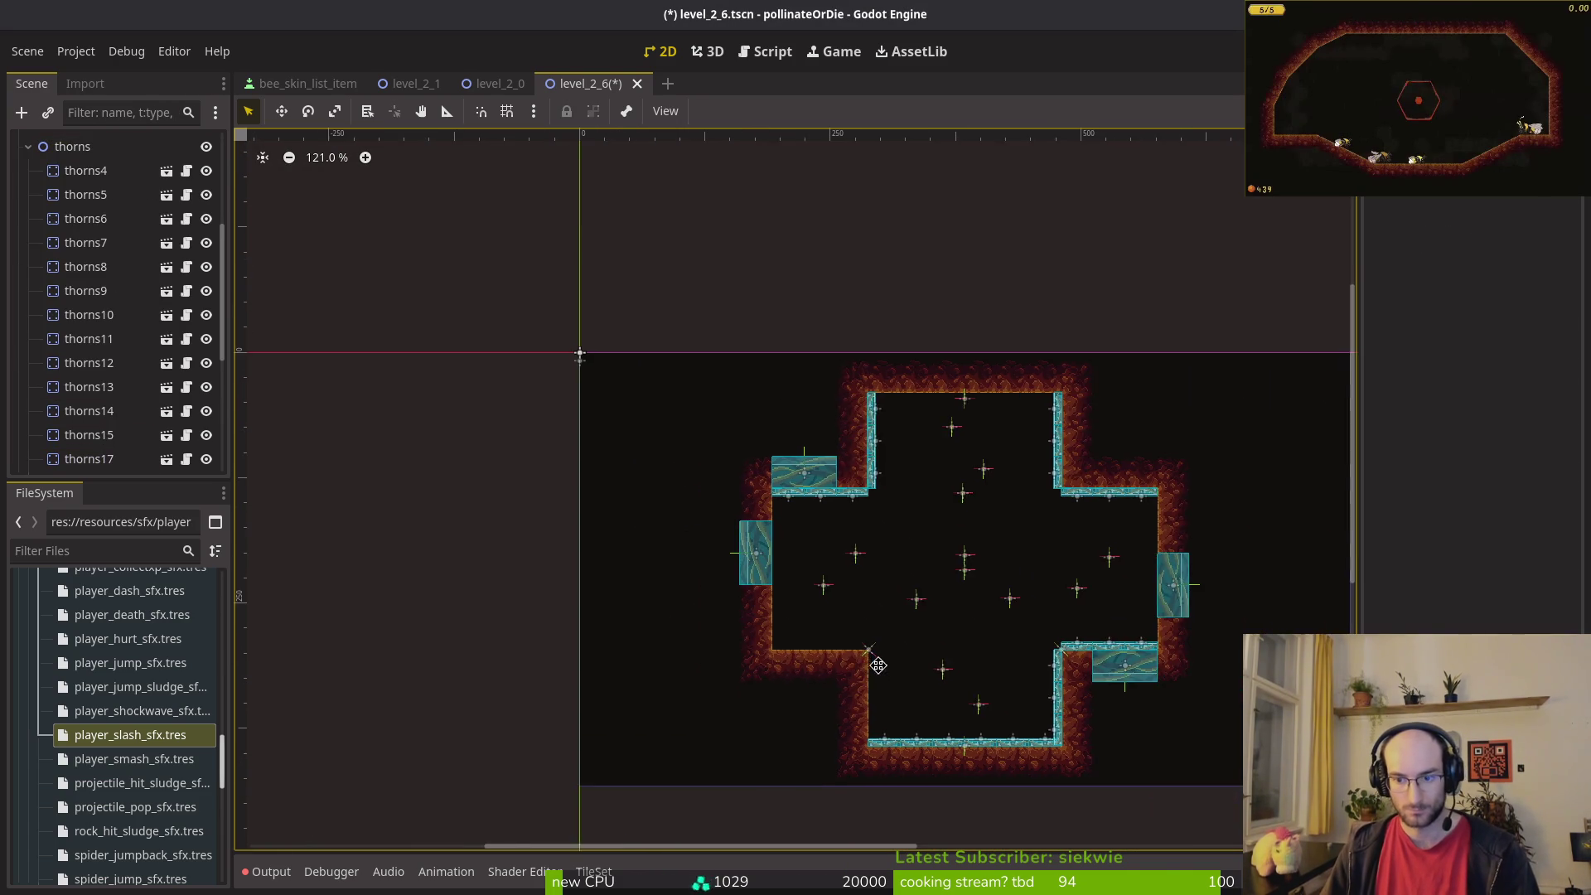
Move thorns13 and thorns12 together left onto the left ledge.
scroll(1102, 678, "up", 2)
scroll(1103, 678, "up", 1)
left_click(1079, 643)
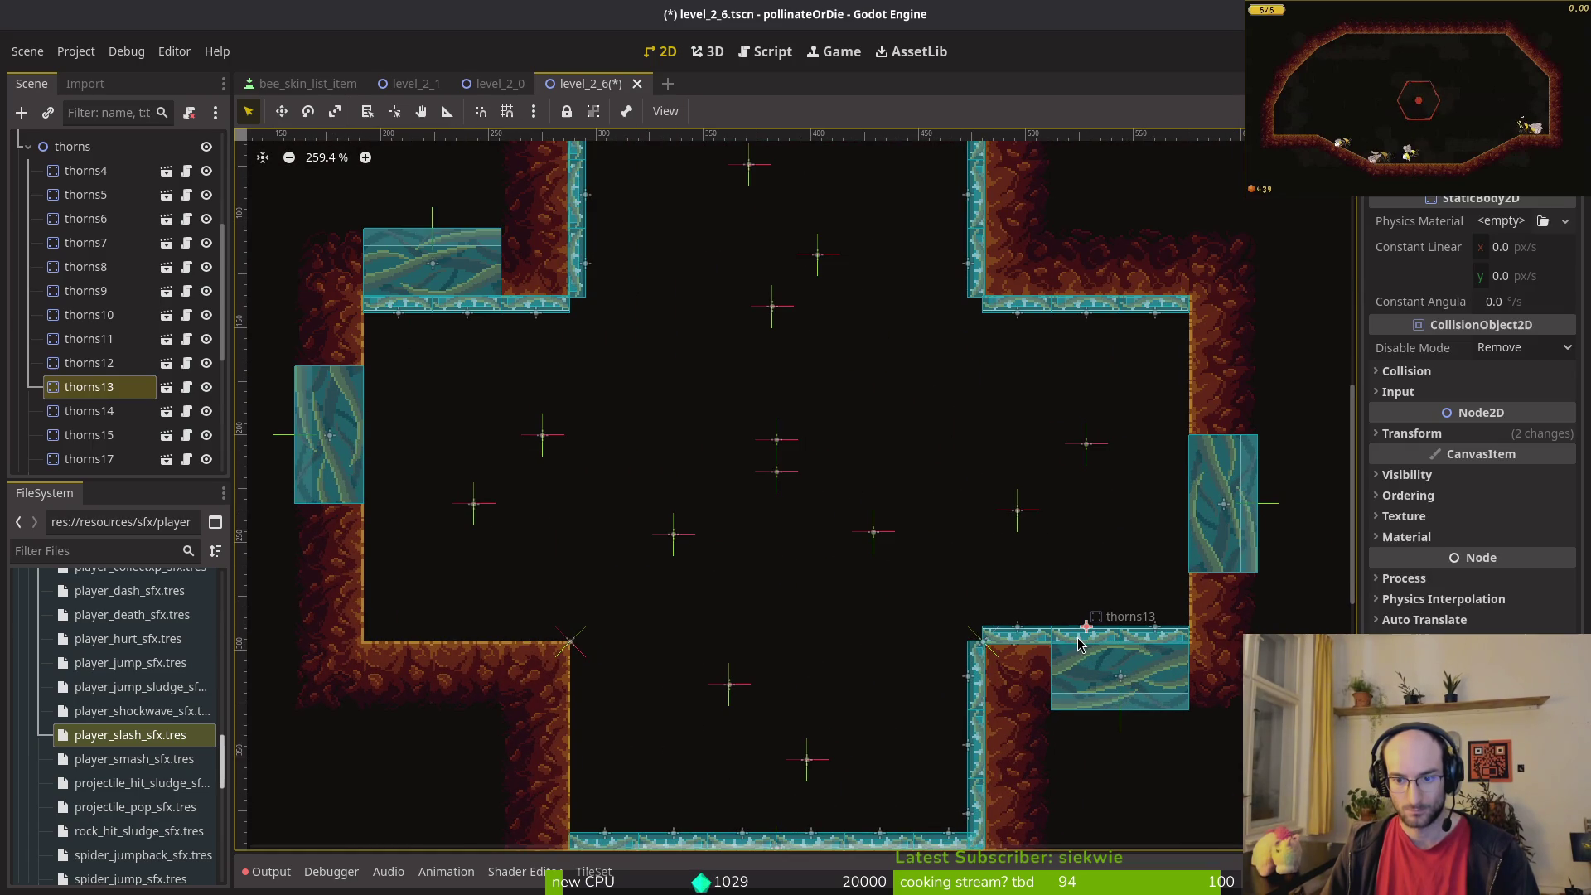
left_click(1150, 644, "shift")
mouse_move(1150, 644)
left_mouse_down()
mouse_move(393, 642)
mouse_move(576, 445)
mouse_move(608, 444)
mouse_move(672, 557)
mouse_move(710, 675)
mouse_move(561, 701)
left_mouse_up()
scroll(785, 480, "down", 5)
Rotate thorns14 vertical against the left wall and move thorns13 down onto the left wall.
left_click(1021, 319)
mouse_move(1019, 326)
left_mouse_down()
mouse_move(750, 359)
mouse_move(777, 216)
left_mouse_up()
mouse_move(1036, 323)
left_mouse_down()
mouse_move(634, 460)
mouse_move(544, 535)
left_mouse_up()
scroll(632, 472, "up", 4)
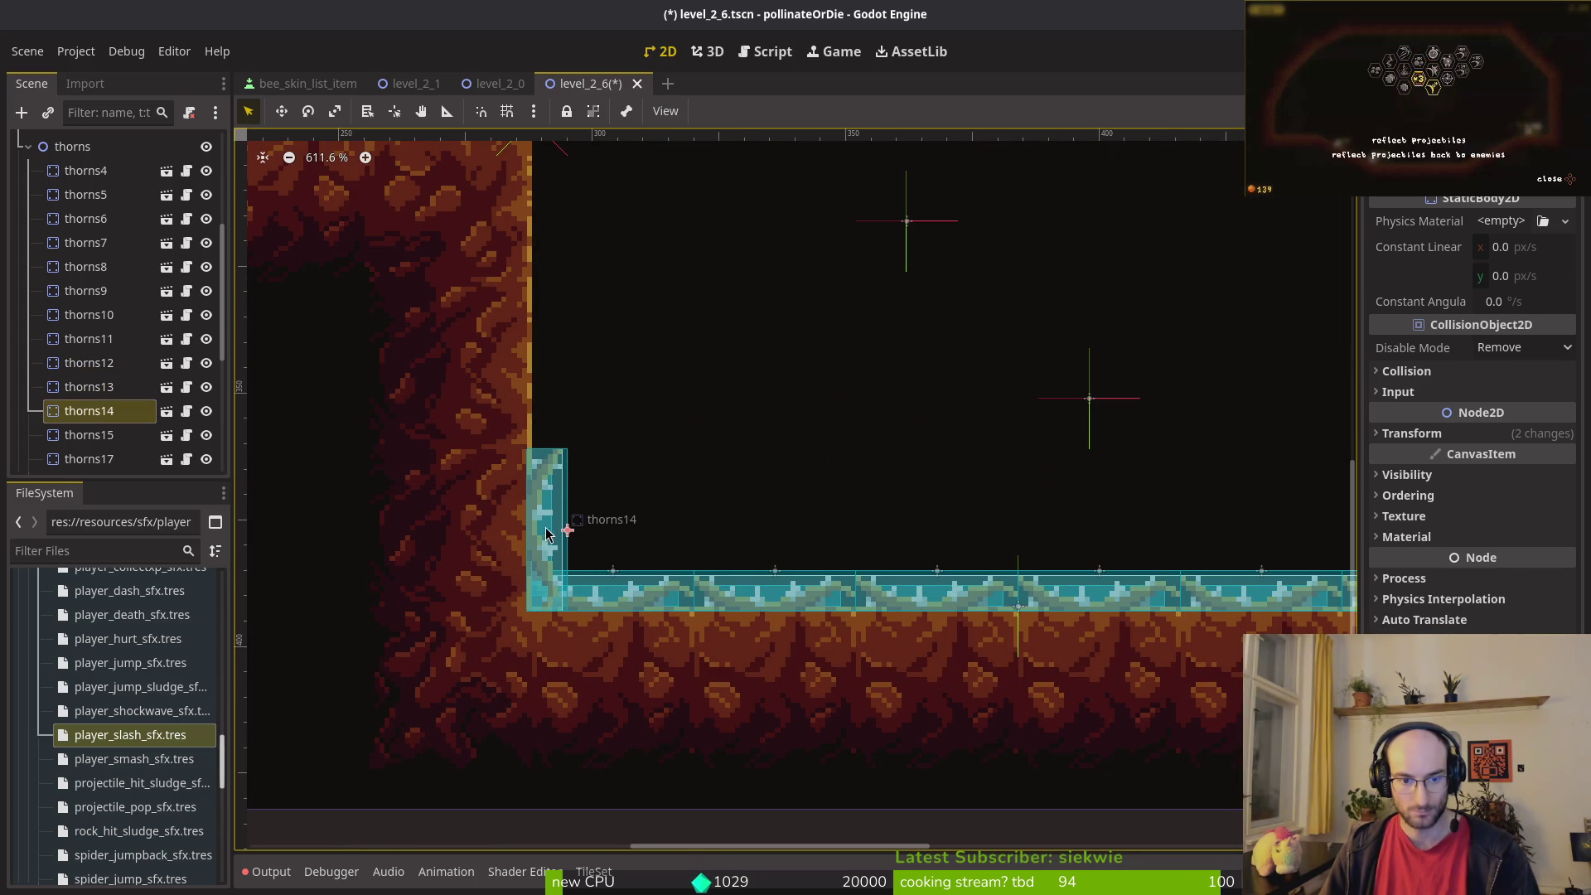
left_click(582, 492)
scroll(643, 452, "down", 3)
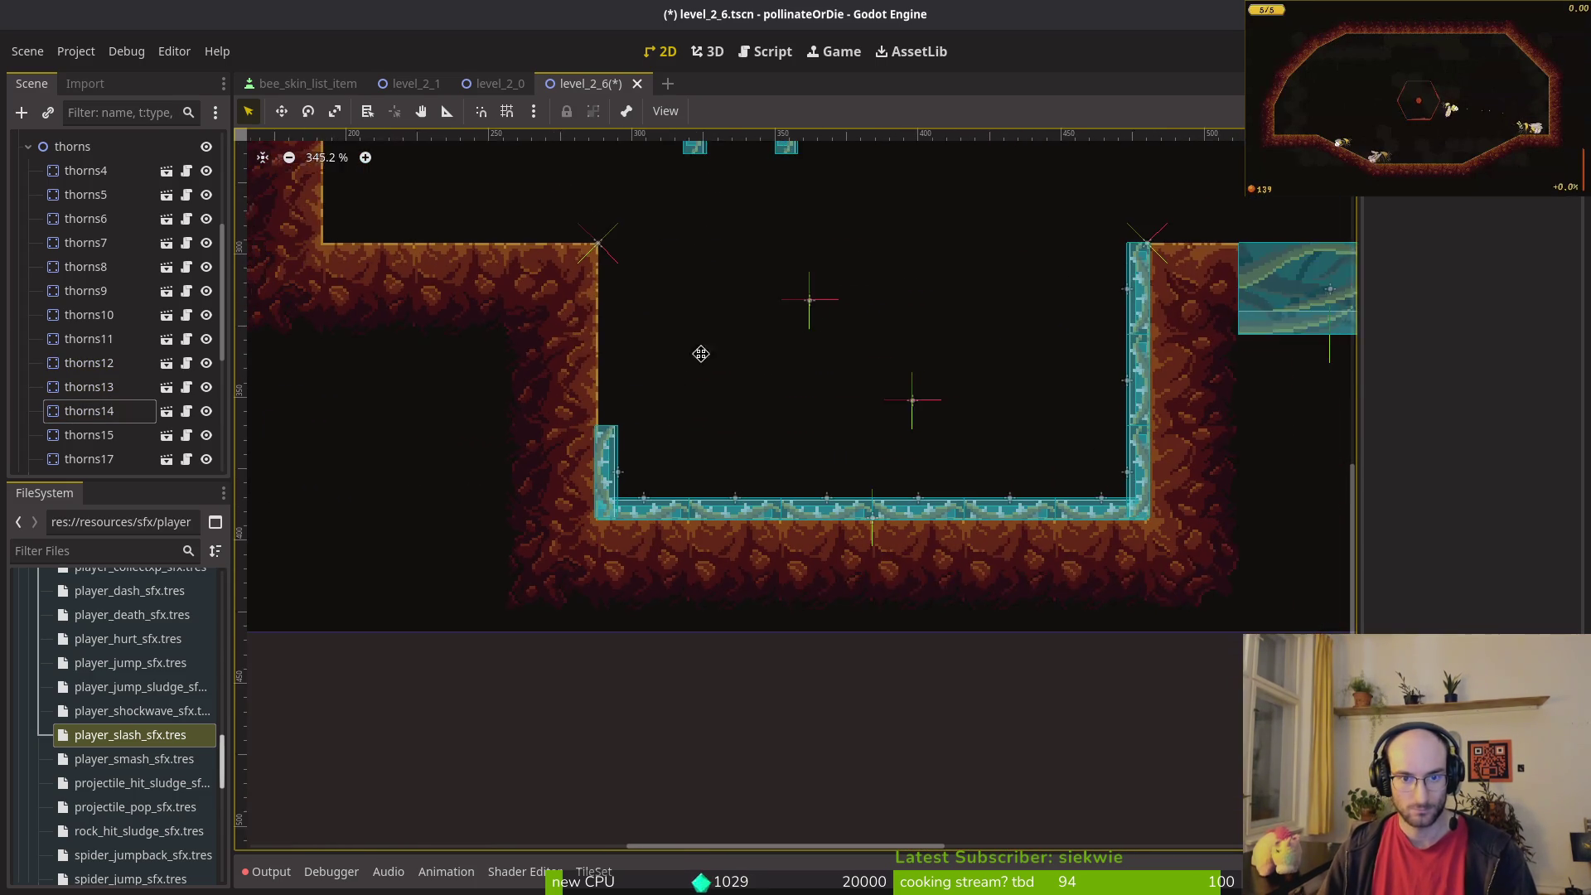
left_click_drag(810, 181, 706, 489)
scroll(746, 373, "up", 4)
scroll(746, 497, "up", 3)
Fit thorns12 into the wall corner, collapse the thorns group, and save the scene.
mouse_move(1170, 216)
left_mouse_down()
mouse_move(791, 547)
mouse_move(795, 596)
left_mouse_up()
scroll(796, 596, "down", 6)
key("ctrl+s")
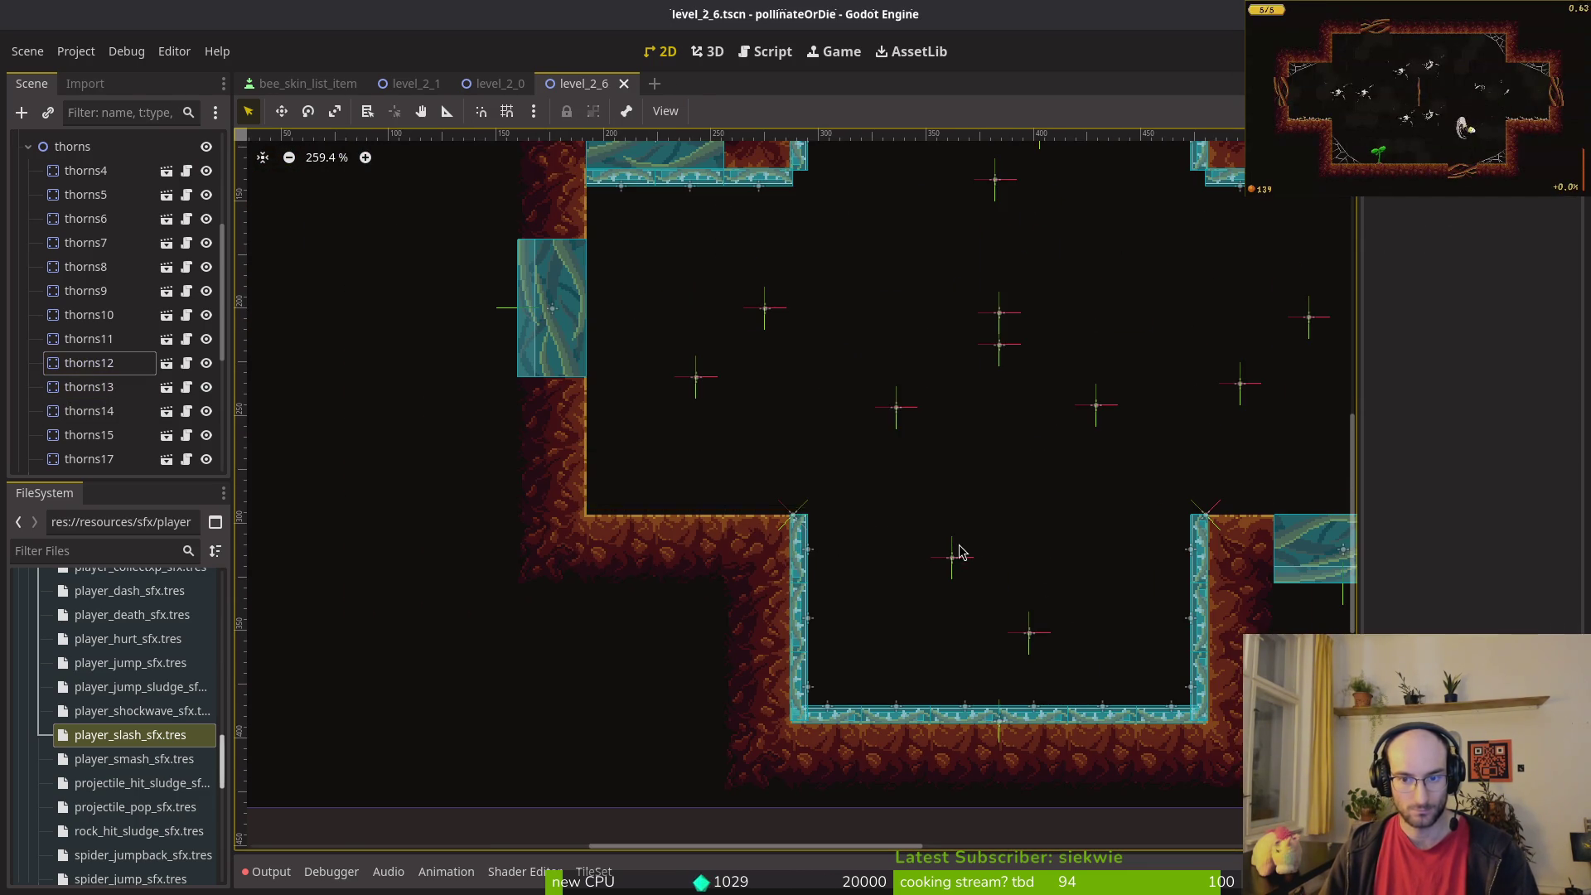
left_click(789, 442)
scroll(790, 442, "down", 8)
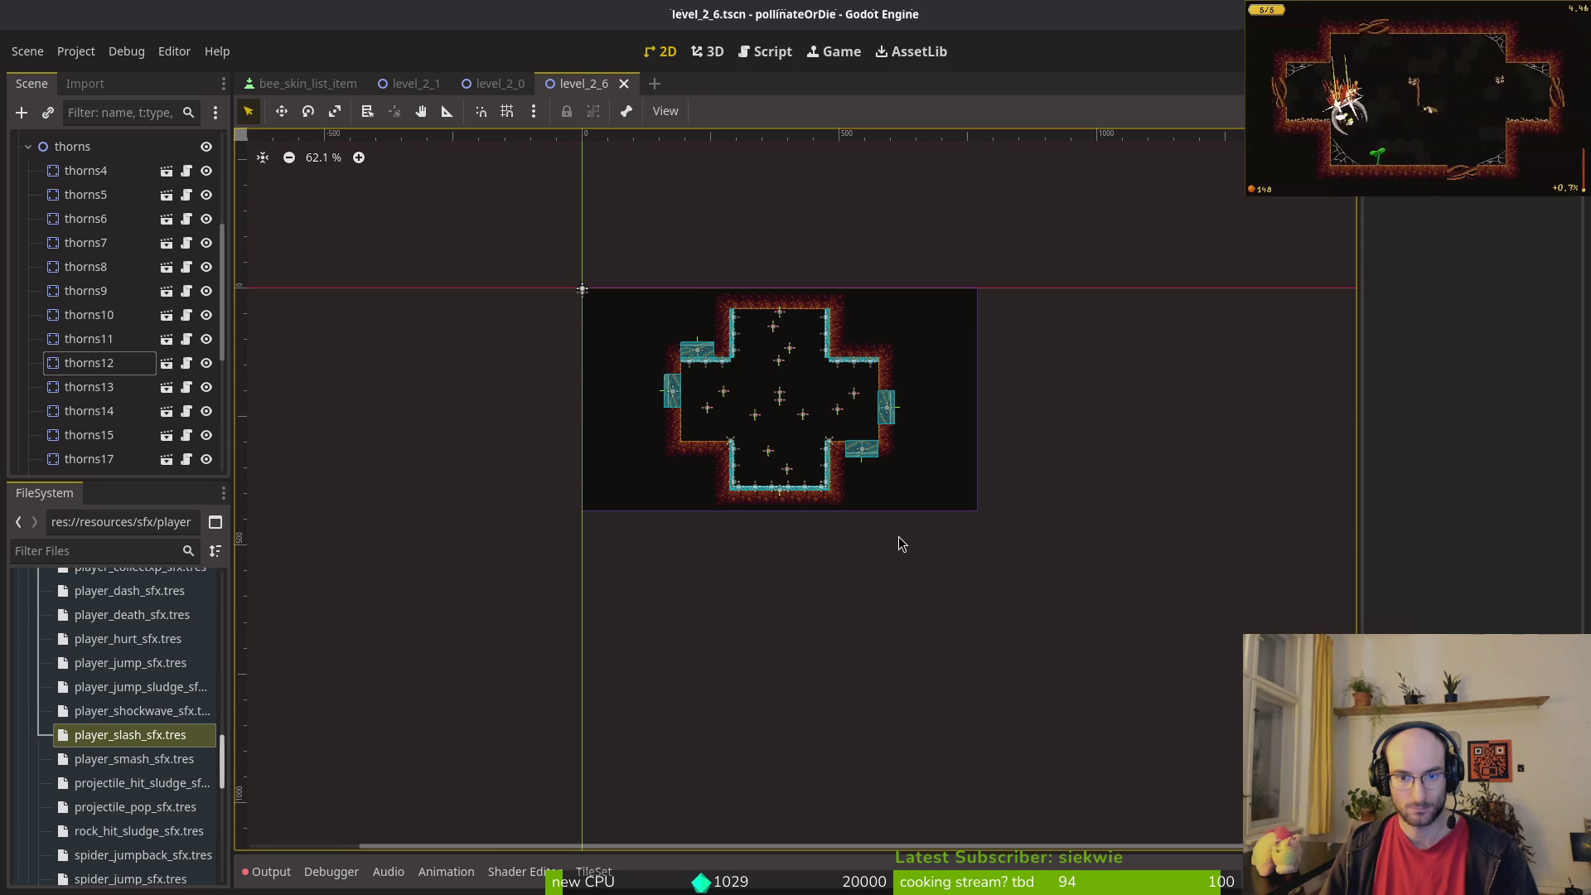
scroll(775, 402, "up", 5)
left_click_drag(774, 492, 740, 497)
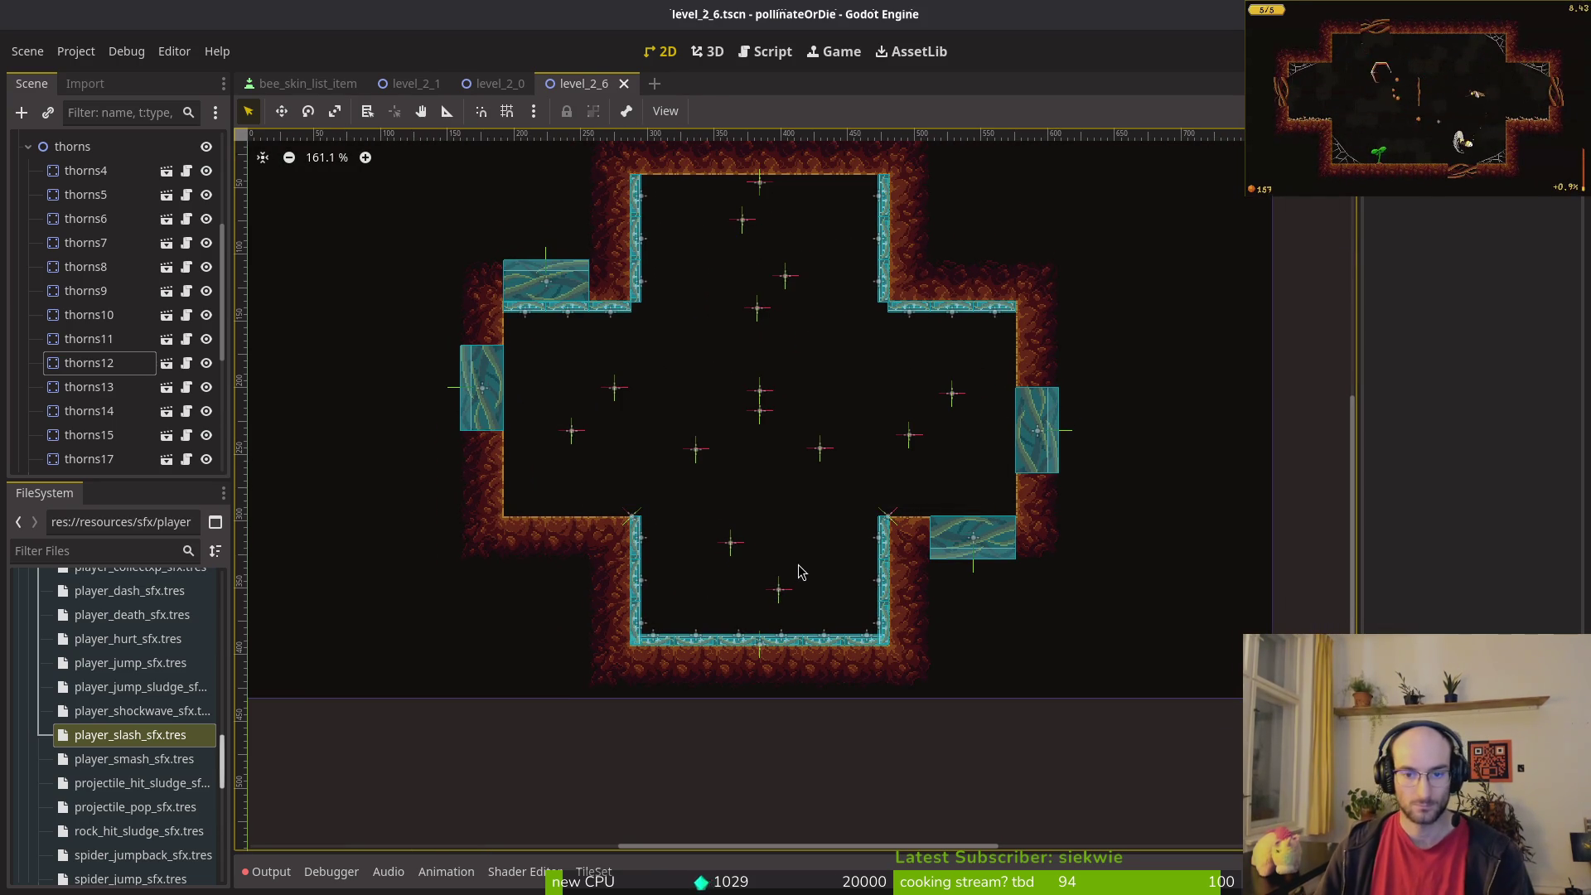
scroll(644, 521, "up", 2)
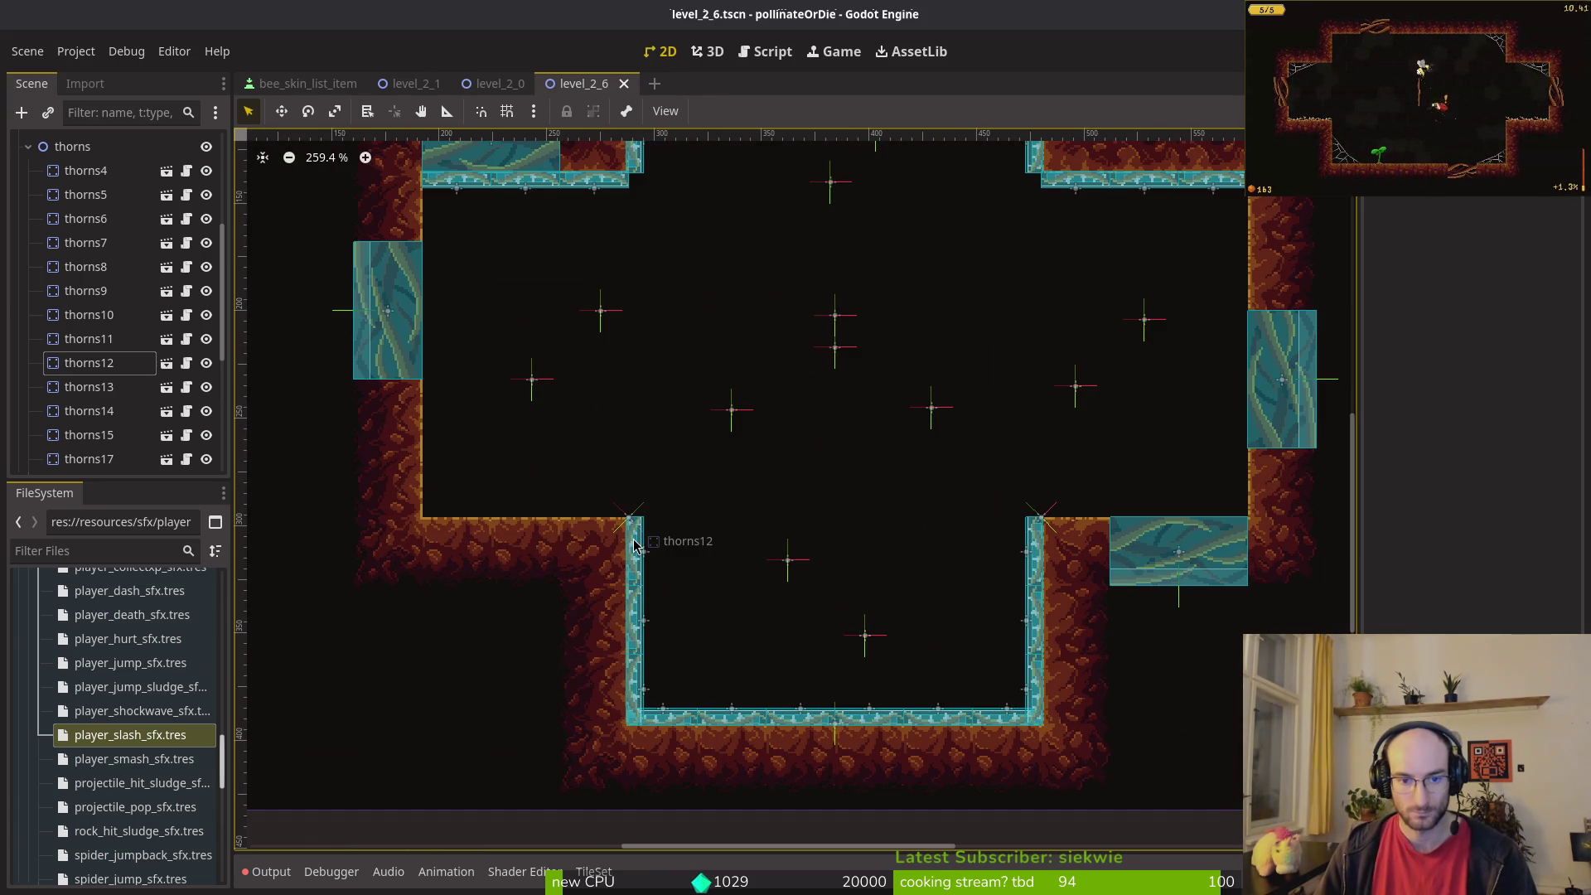
scroll(102, 329, "up", 3)
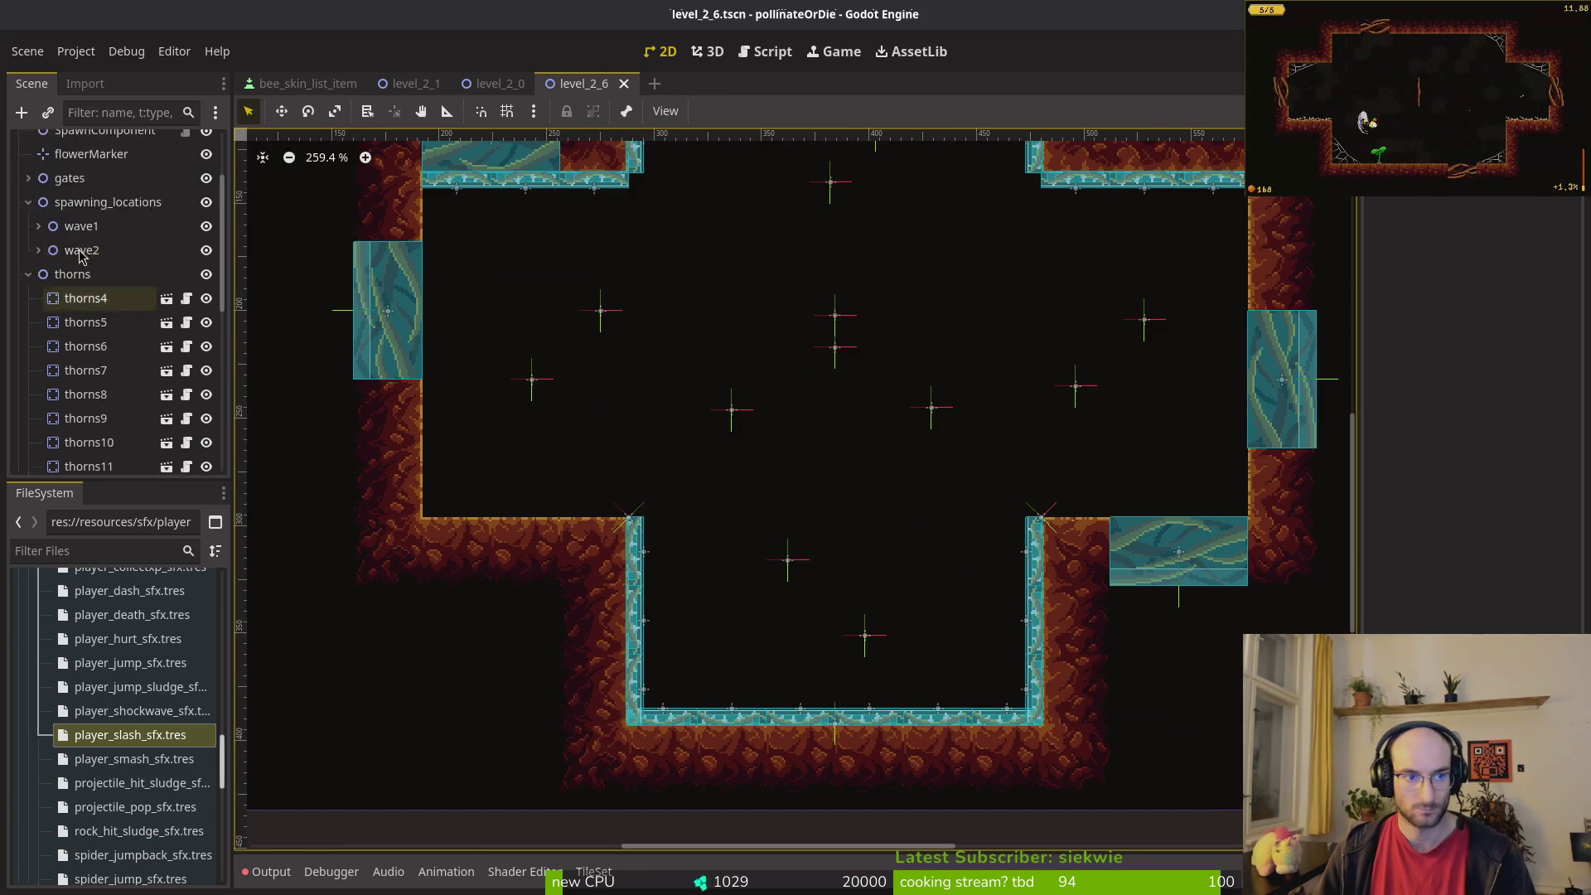
left_click(26, 285)
key("ctrl+s")
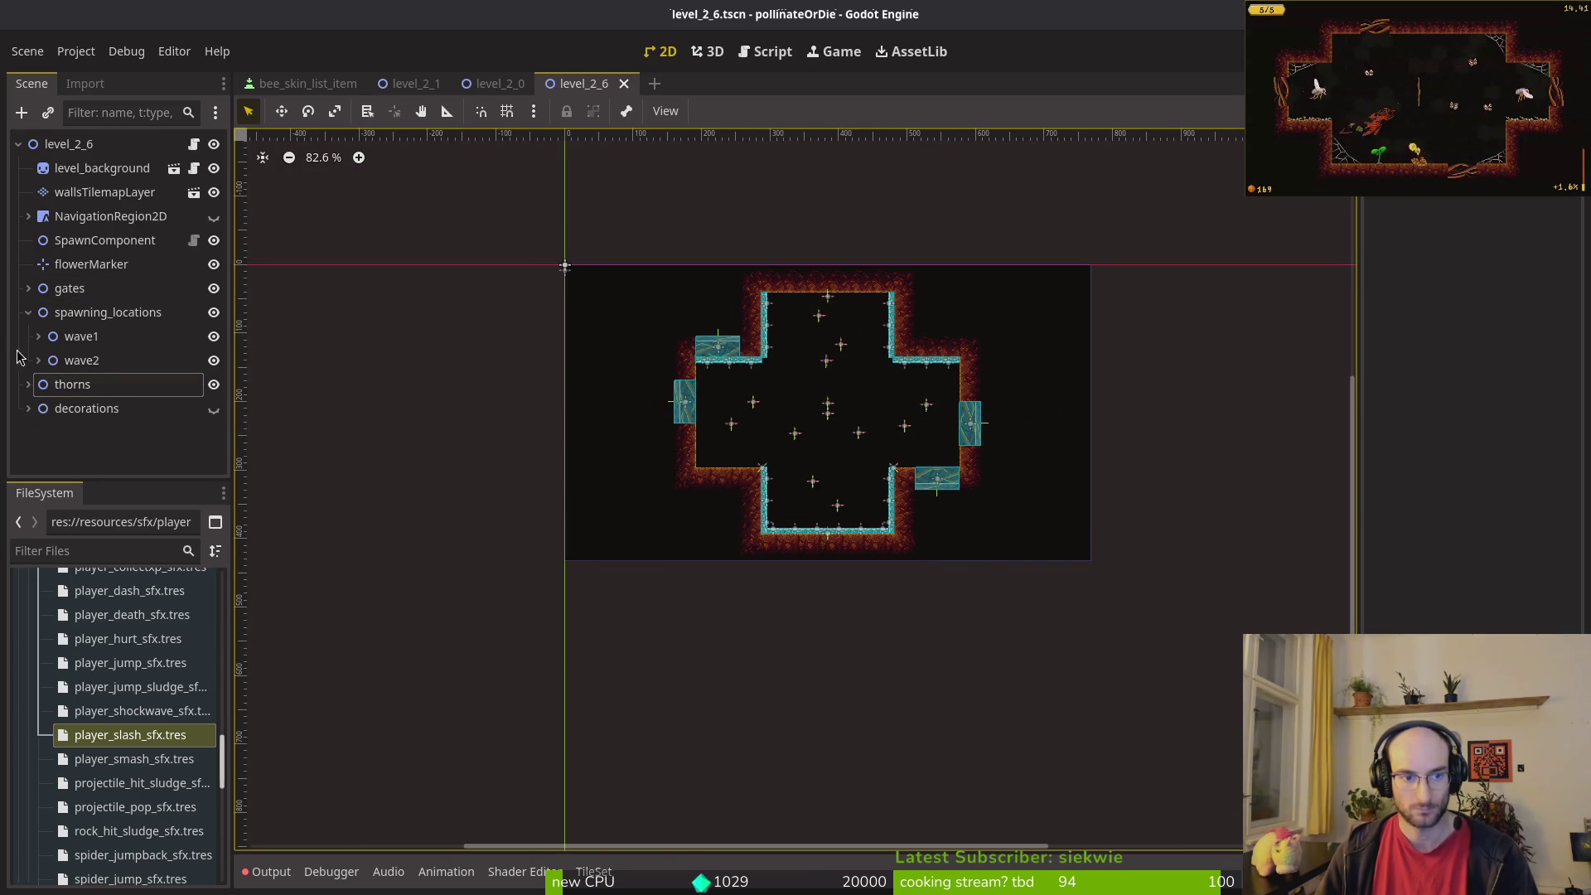
Show the decorations group's web decorations and set web15x16 into the corner by the wall.
left_click(28, 413)
left_click(206, 363)
scroll(678, 443, "up", 4)
scroll(580, 481, "up", 2)
left_click_drag(570, 479, 620, 482)
scroll(709, 305, "up", 5)
Bring web15x17 and web1x2 toward the room centre.
mouse_move(542, 385)
left_mouse_down()
mouse_move(870, 440)
mouse_move(823, 457)
left_mouse_up()
scroll(746, 439, "right", 10)
scroll(746, 439, "down", 5)
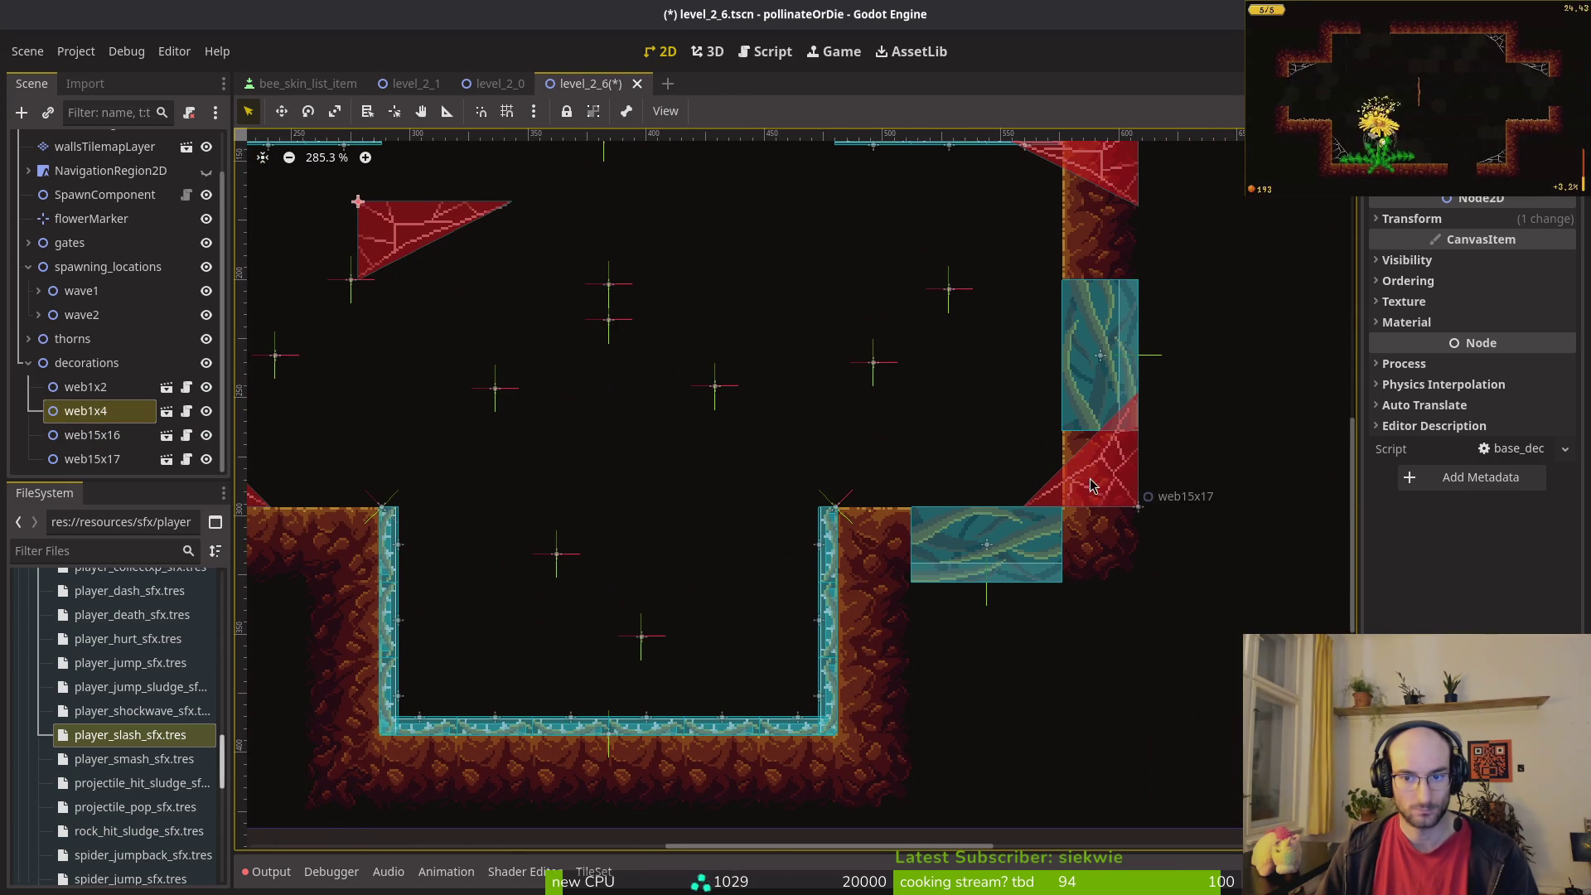
left_click_drag(1090, 486, 695, 368)
scroll(804, 248, "up", 4)
left_click_drag(1161, 348, 741, 422)
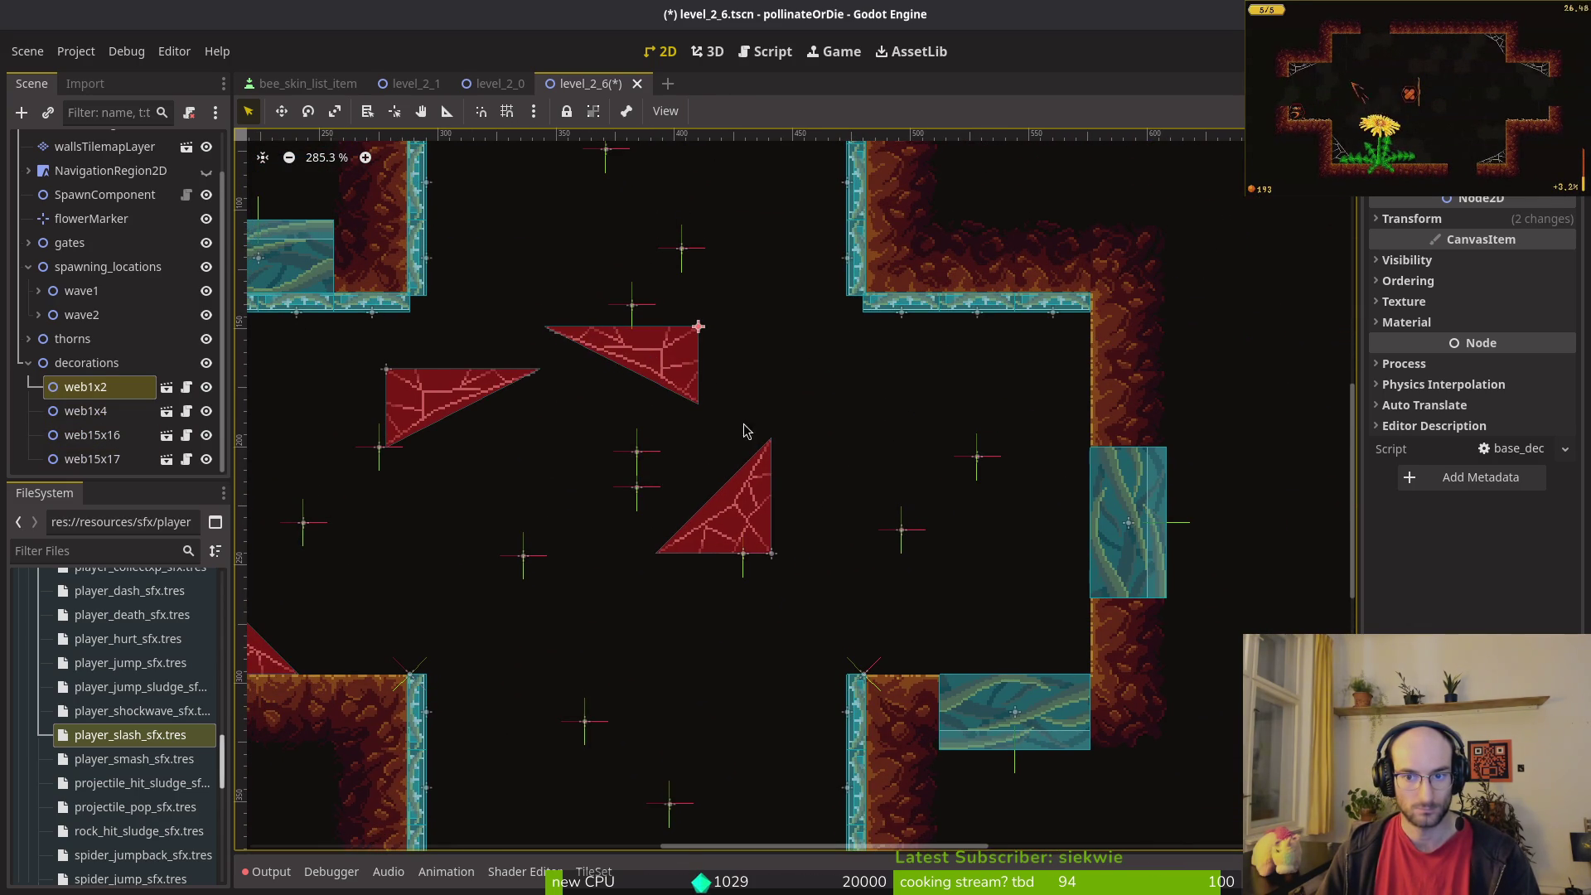
scroll(581, 410, "down", 1)
scroll(649, 416, "up", 5)
scroll(686, 742, "down", 4)
scroll(746, 580, "left", 3)
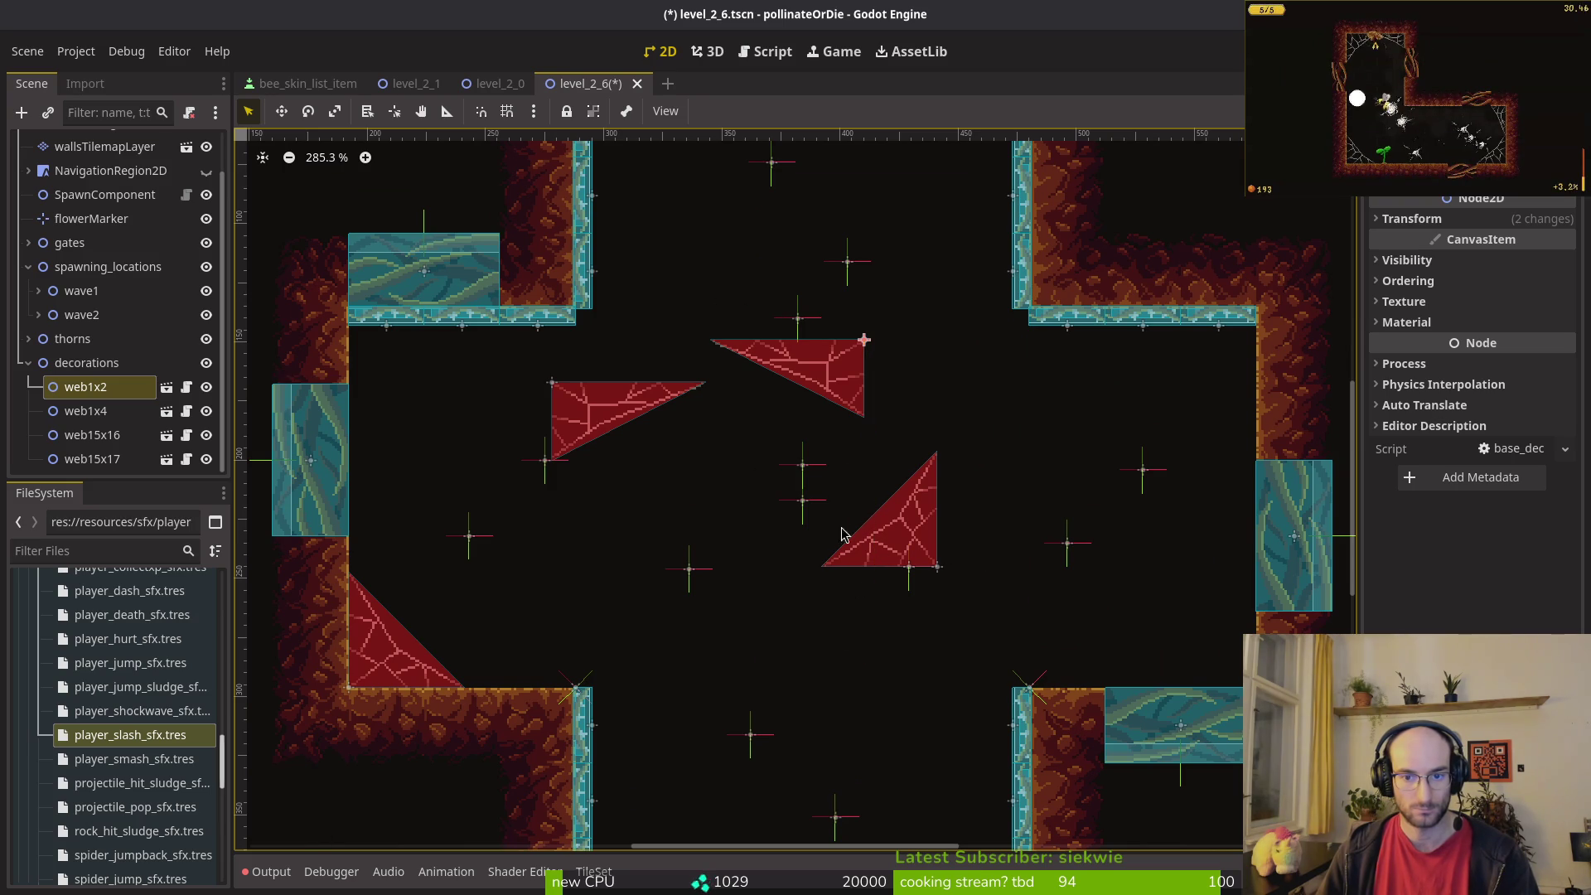
Rotate web15x17 by -90 degrees, place it in the top-right corner, and save.
left_click(932, 558)
mouse_move(934, 558)
left_mouse_down()
mouse_move(984, 661)
mouse_move(901, 683)
left_mouse_up()
left_click_drag(906, 612, 1225, 359)
scroll(1218, 362, "up", 5)
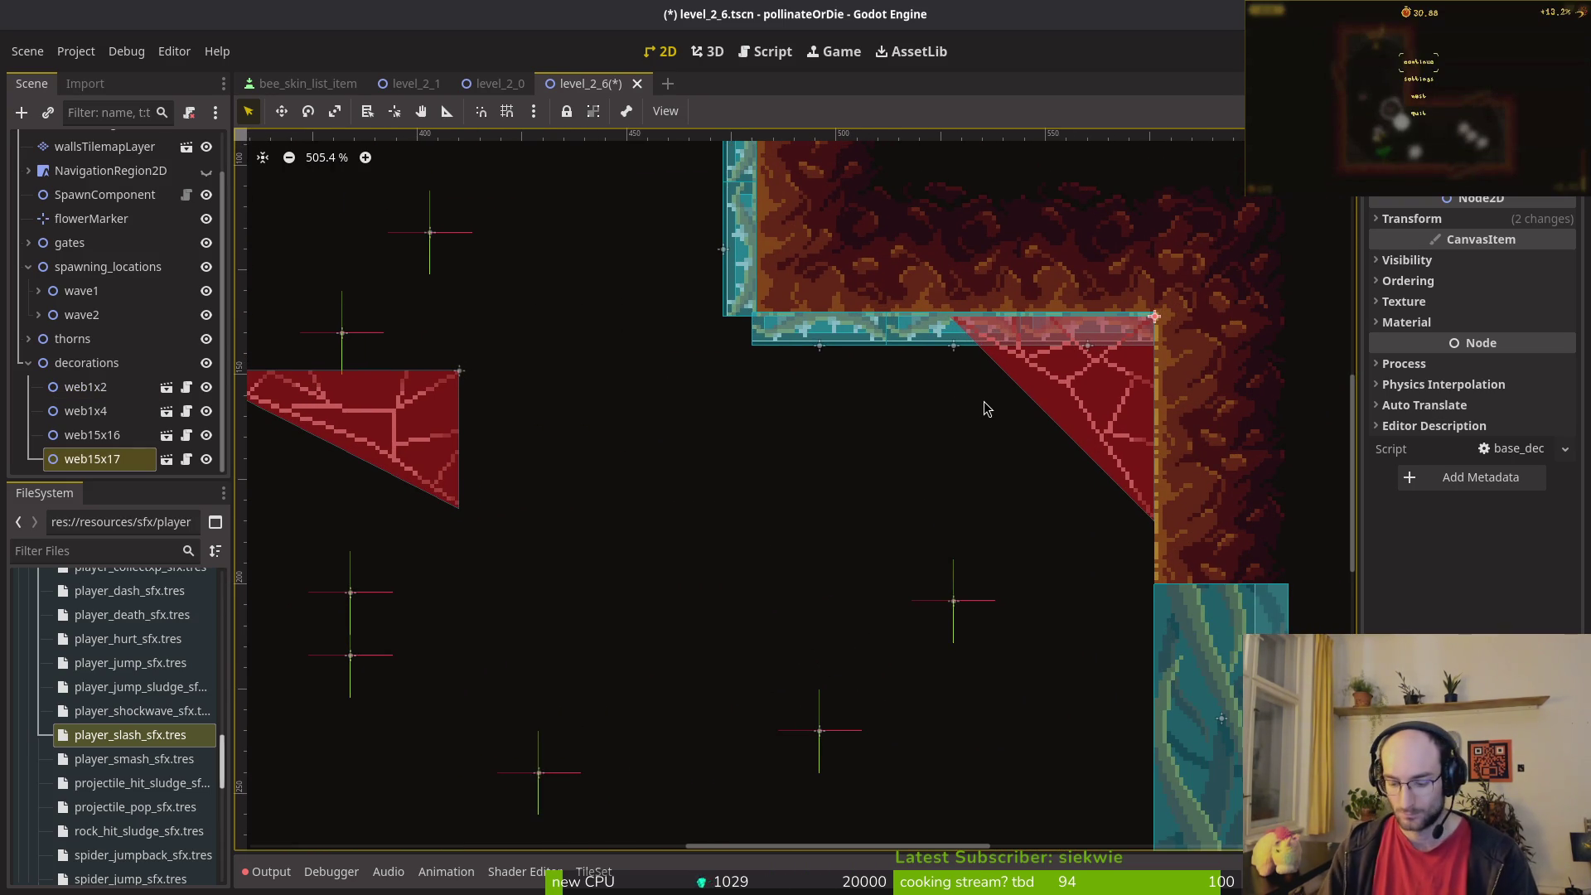
key("ctrl+s")
Move web1x2 into the top-right corner.
scroll(721, 533, "down", 6)
scroll(909, 385, "left", 3)
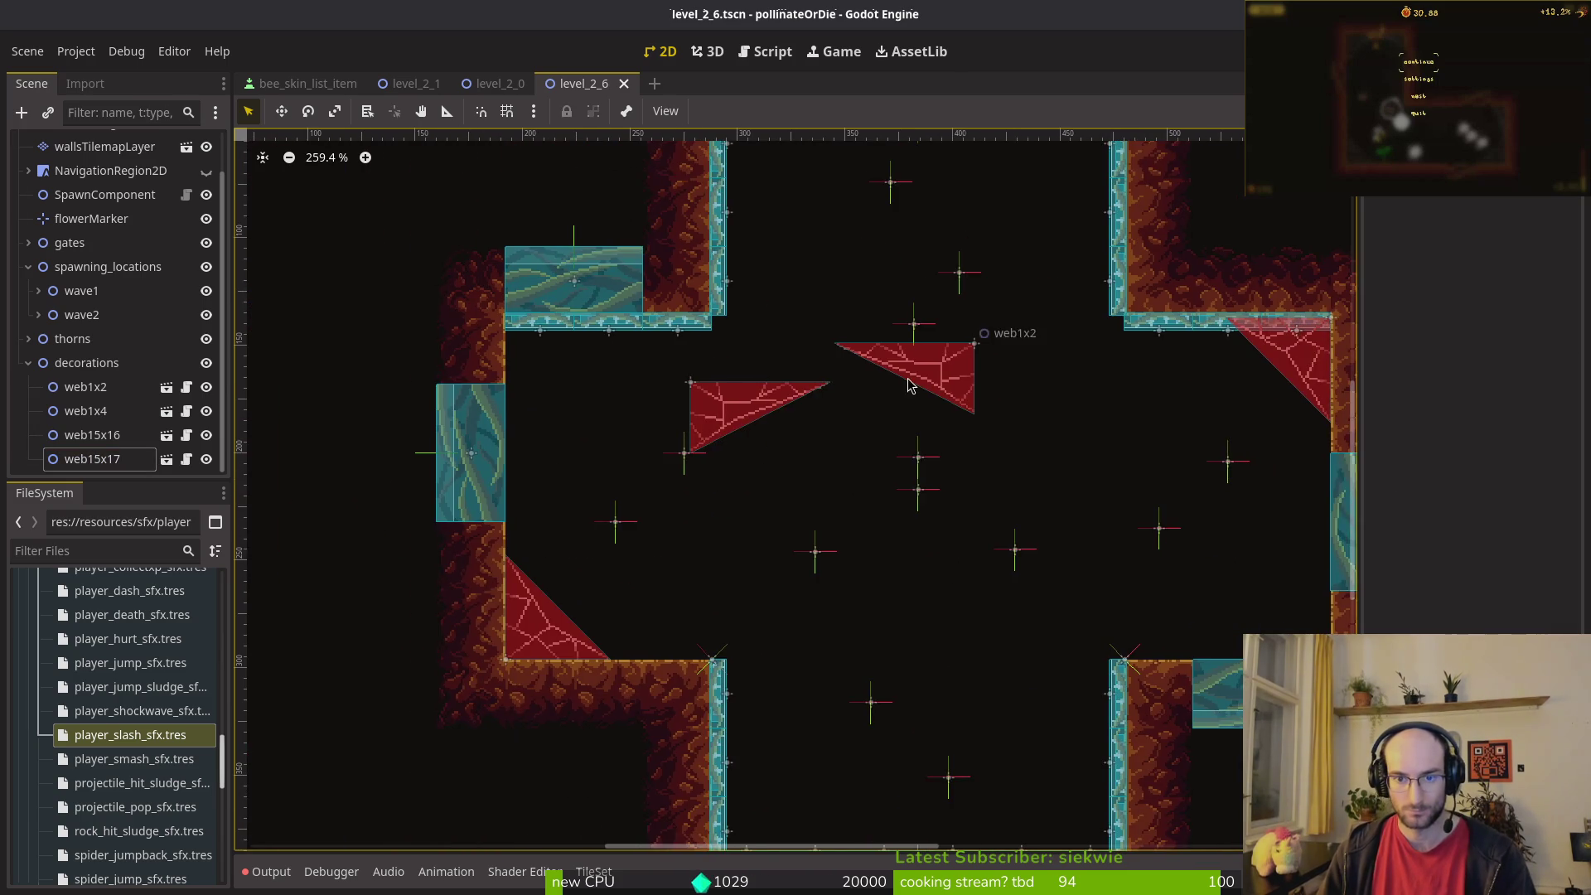
scroll(909, 385, "up", 2)
mouse_move(907, 484)
left_mouse_down()
mouse_move(1041, 247)
mouse_move(1057, 266)
left_mouse_up()
scroll(1041, 247, "up", 2)
scroll(880, 309, "down", 3)
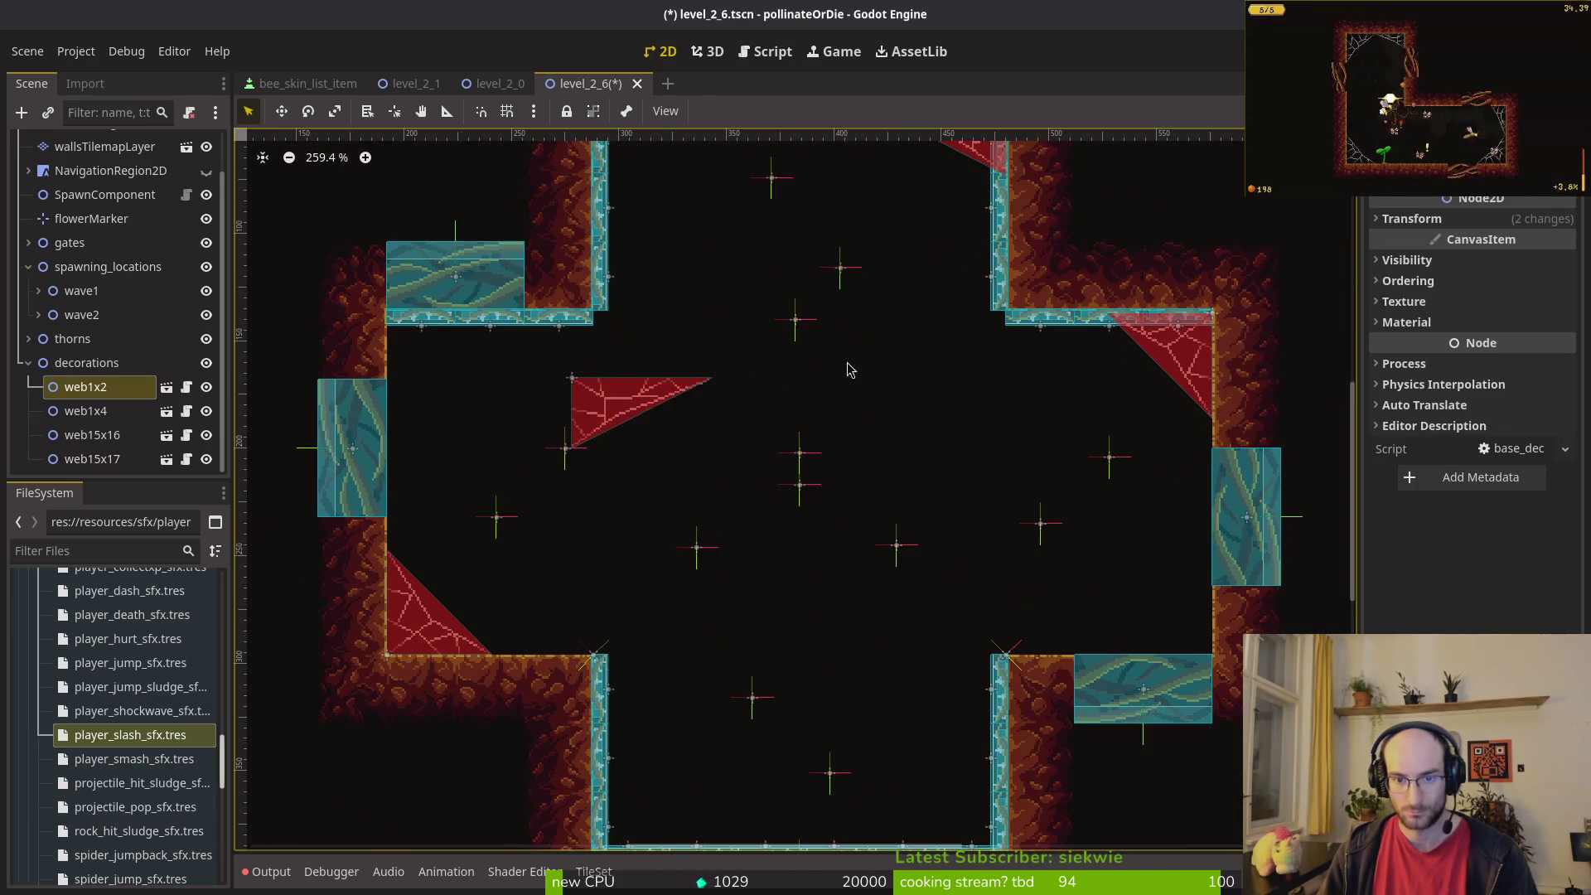
Turn web1x4 upright and fit it snugly into the bottom-left wall corner.
mouse_move(634, 410)
left_mouse_down()
mouse_move(880, 288)
mouse_move(824, 342)
mouse_move(972, 166)
mouse_move(791, 508)
left_mouse_up()
mouse_move(754, 264)
left_mouse_down()
mouse_move(754, 305)
mouse_move(605, 719)
left_mouse_up()
scroll(749, 469, "up", 3)
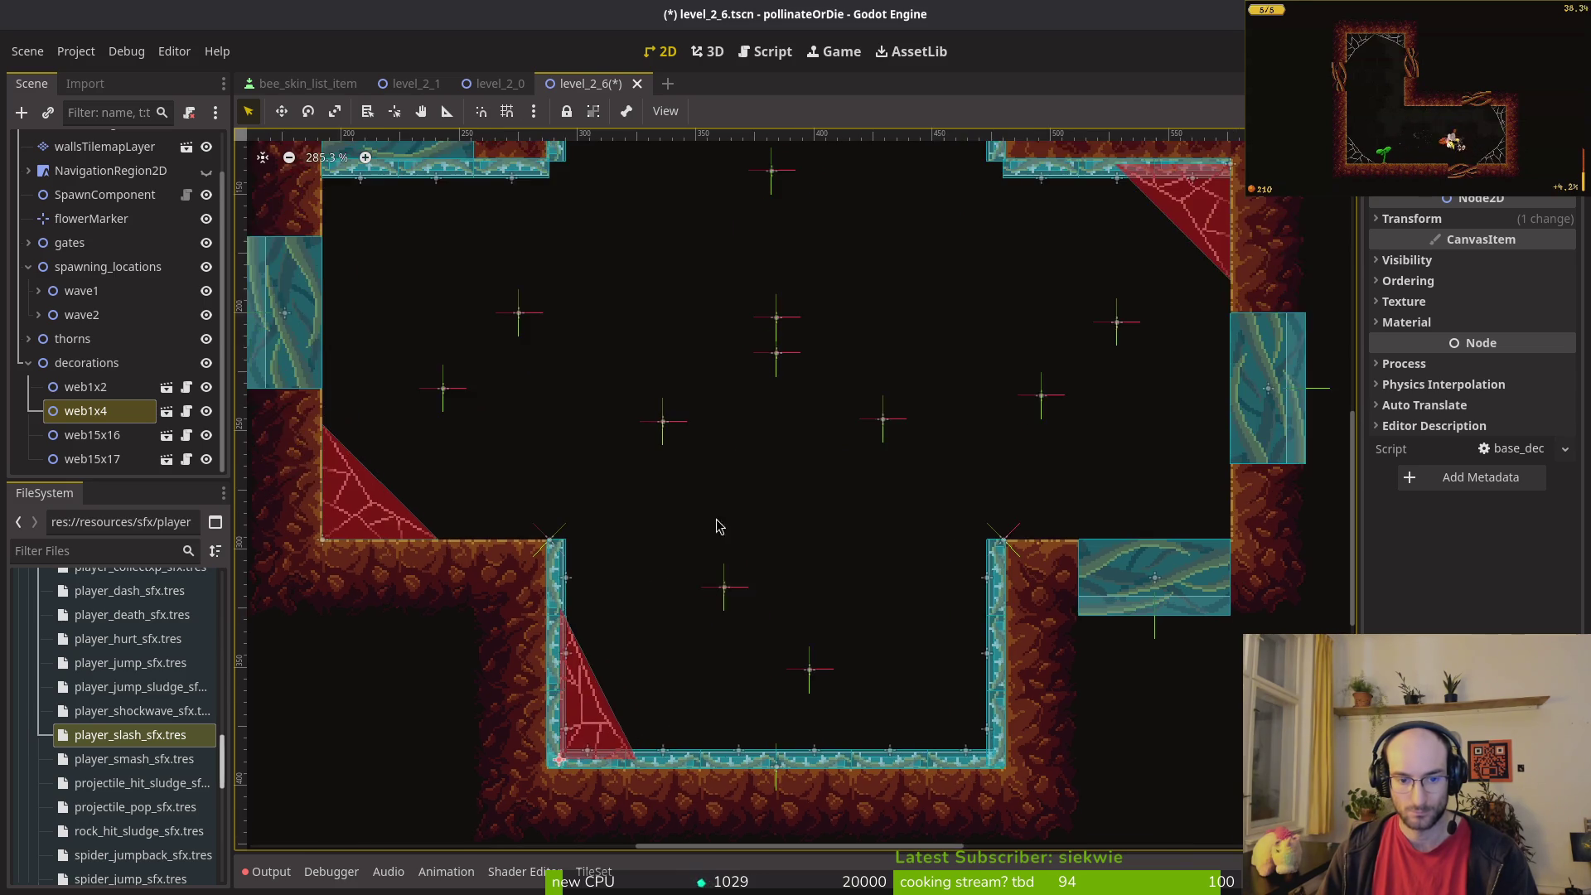
scroll(957, 370, "up", 3)
scroll(852, 429, "up", 3)
mouse_move(852, 429)
left_mouse_down()
mouse_move(863, 439)
mouse_move(848, 426)
mouse_move(838, 439)
left_mouse_up()
scroll(839, 439, "down", 4)
scroll(771, 501, "down", 4)
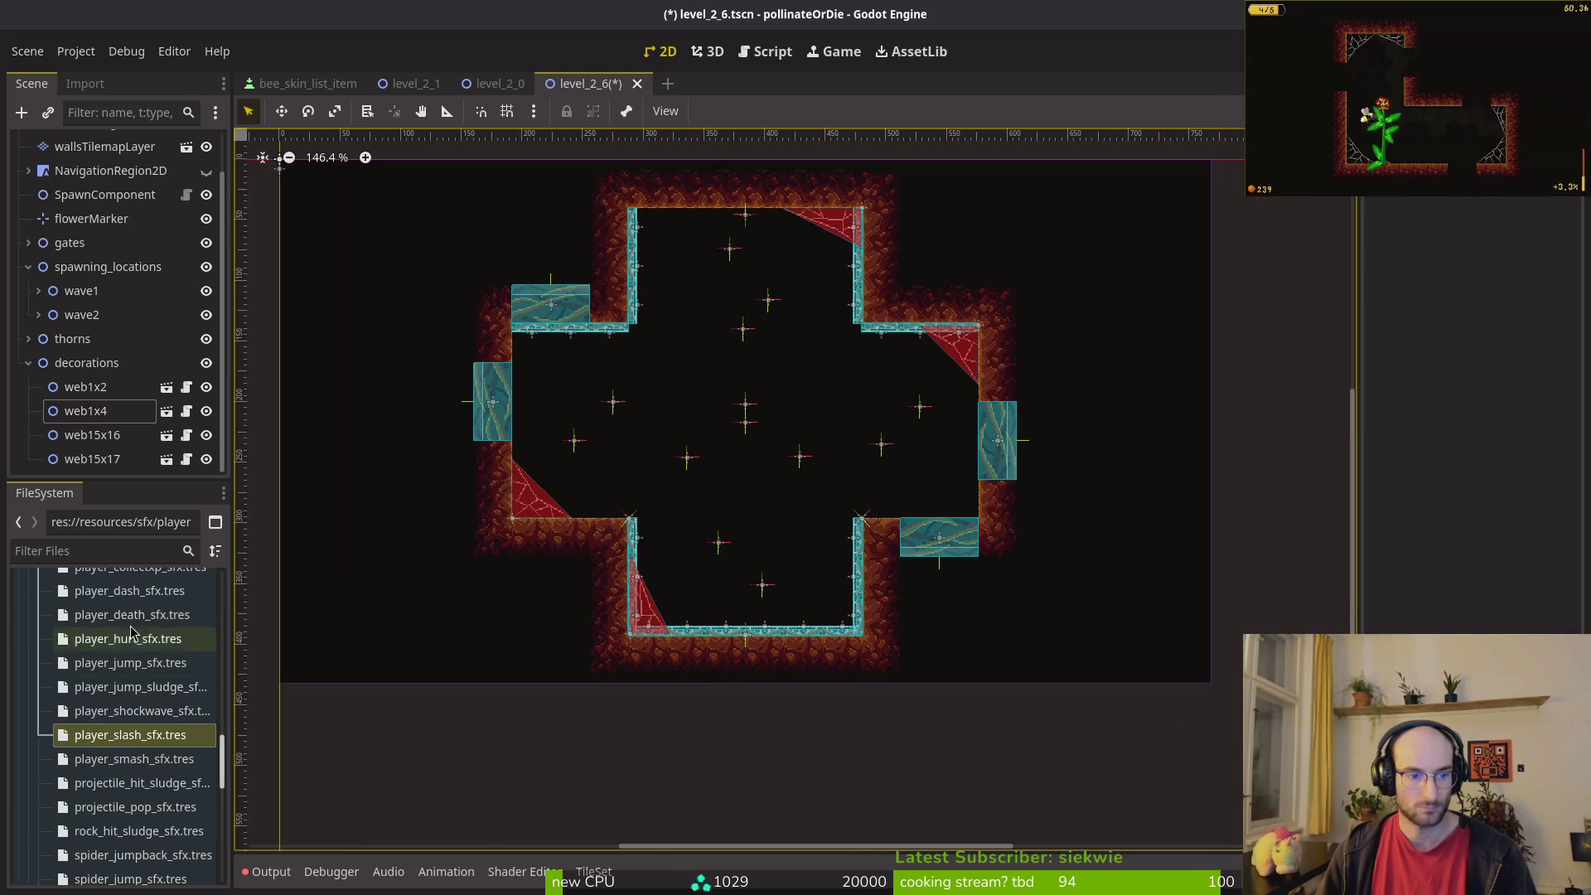
Locate web15x17 in the FileSystem and place a web_2x_2 cobweb in the top-left corner.
left_click(949, 332)
right_click(954, 350)
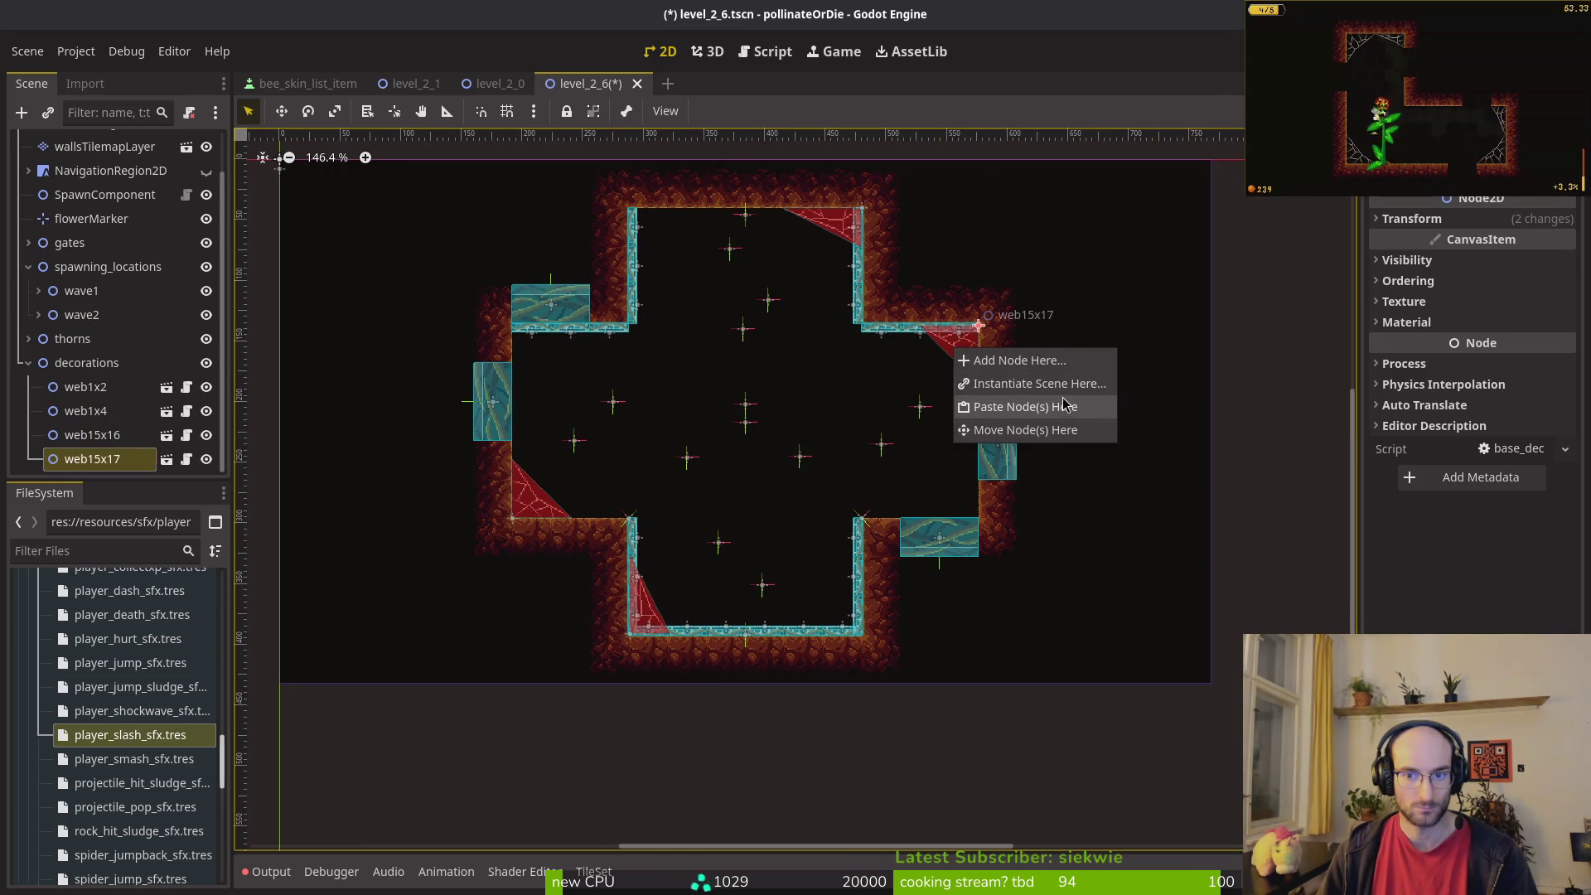
left_click(150, 448)
right_click(104, 458)
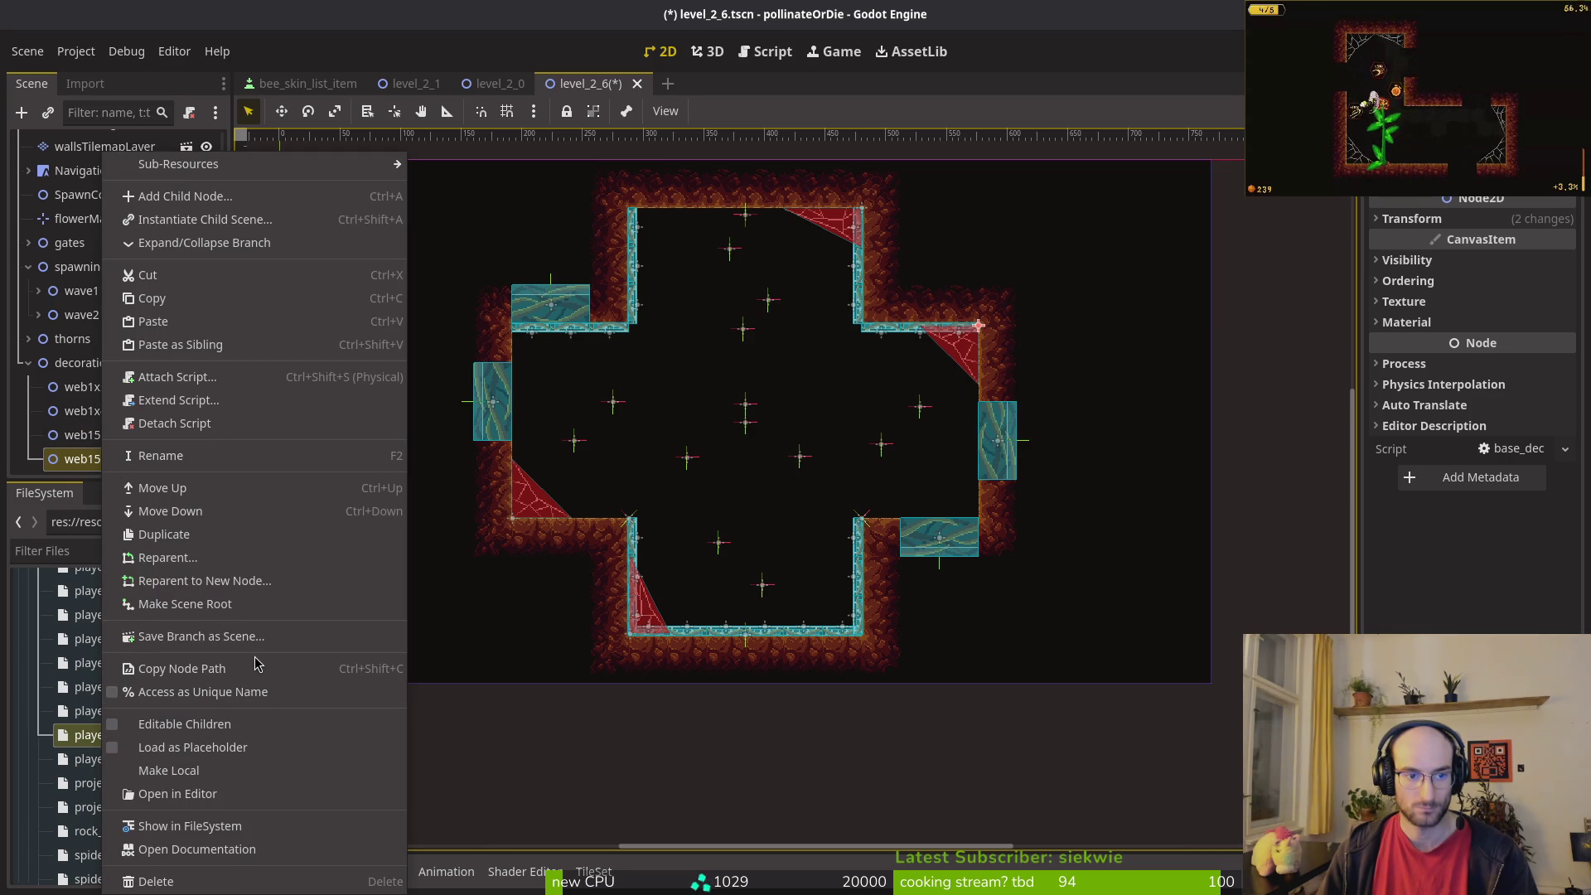
left_click(190, 825)
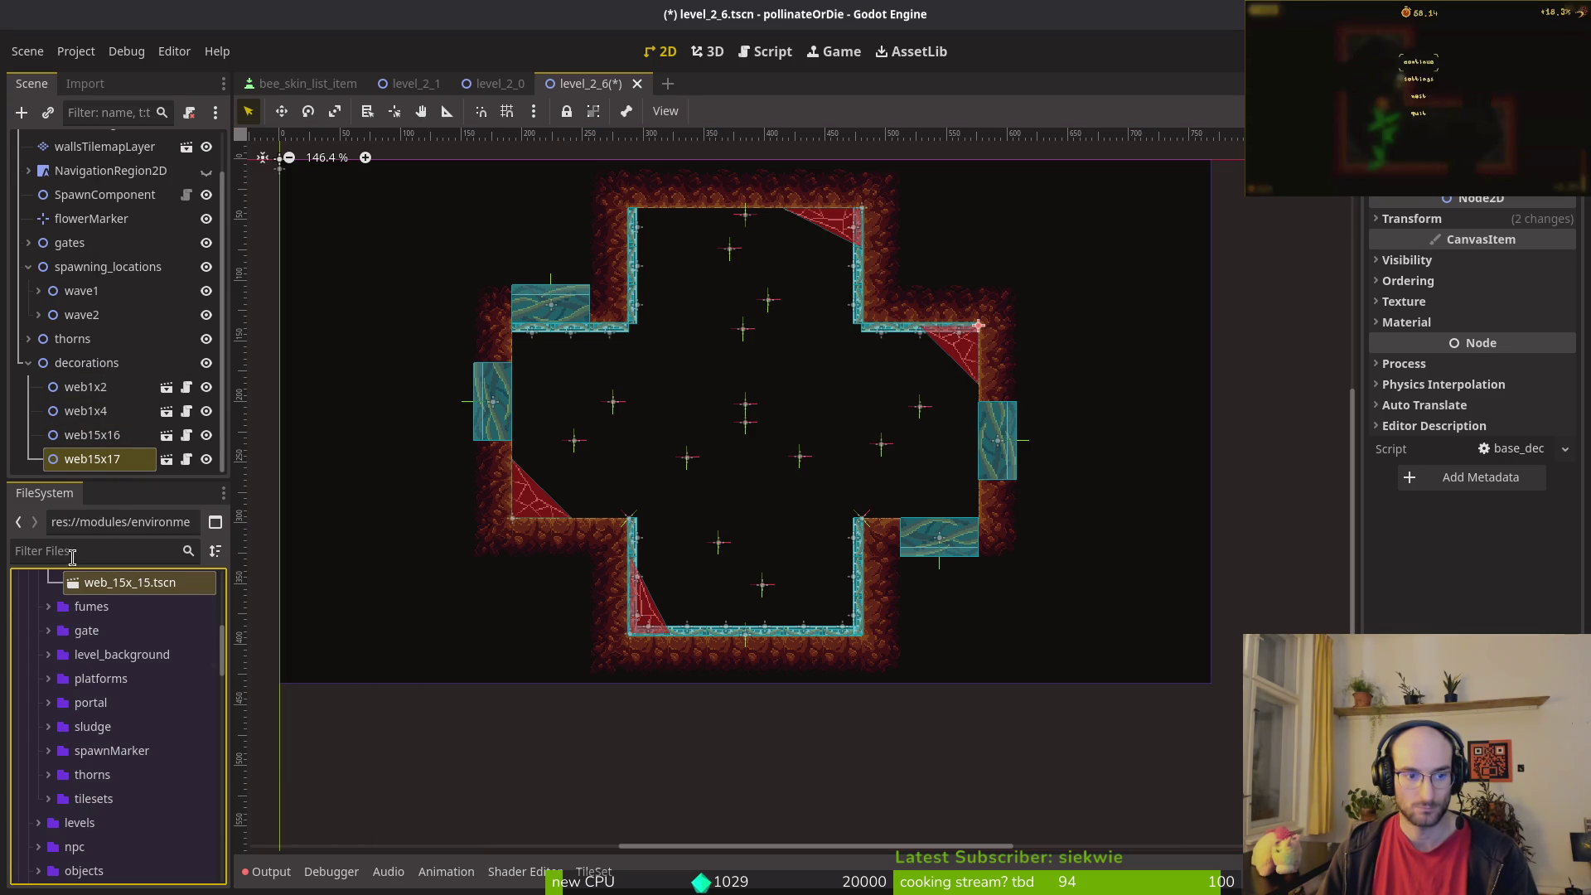
scroll(116, 705, "up", 3)
mouse_move(124, 714)
left_mouse_down()
mouse_move(743, 478)
mouse_move(561, 362)
mouse_move(657, 229)
mouse_move(640, 230)
left_mouse_up()
scroll(641, 235, "up", 3)
scroll(640, 234, "up", 5)
mouse_move(699, 294)
left_mouse_down()
mouse_move(663, 300)
mouse_move(719, 474)
mouse_move(685, 415)
left_mouse_up()
scroll(748, 457, "down", 5)
Duplicate it as web2x3, move it into the bottom-right corner, and save level_2_6.
key("ctrl+d")
mouse_move(618, 158)
left_mouse_down()
mouse_move(746, 530)
mouse_move(654, 348)
mouse_move(750, 336)
left_mouse_up()
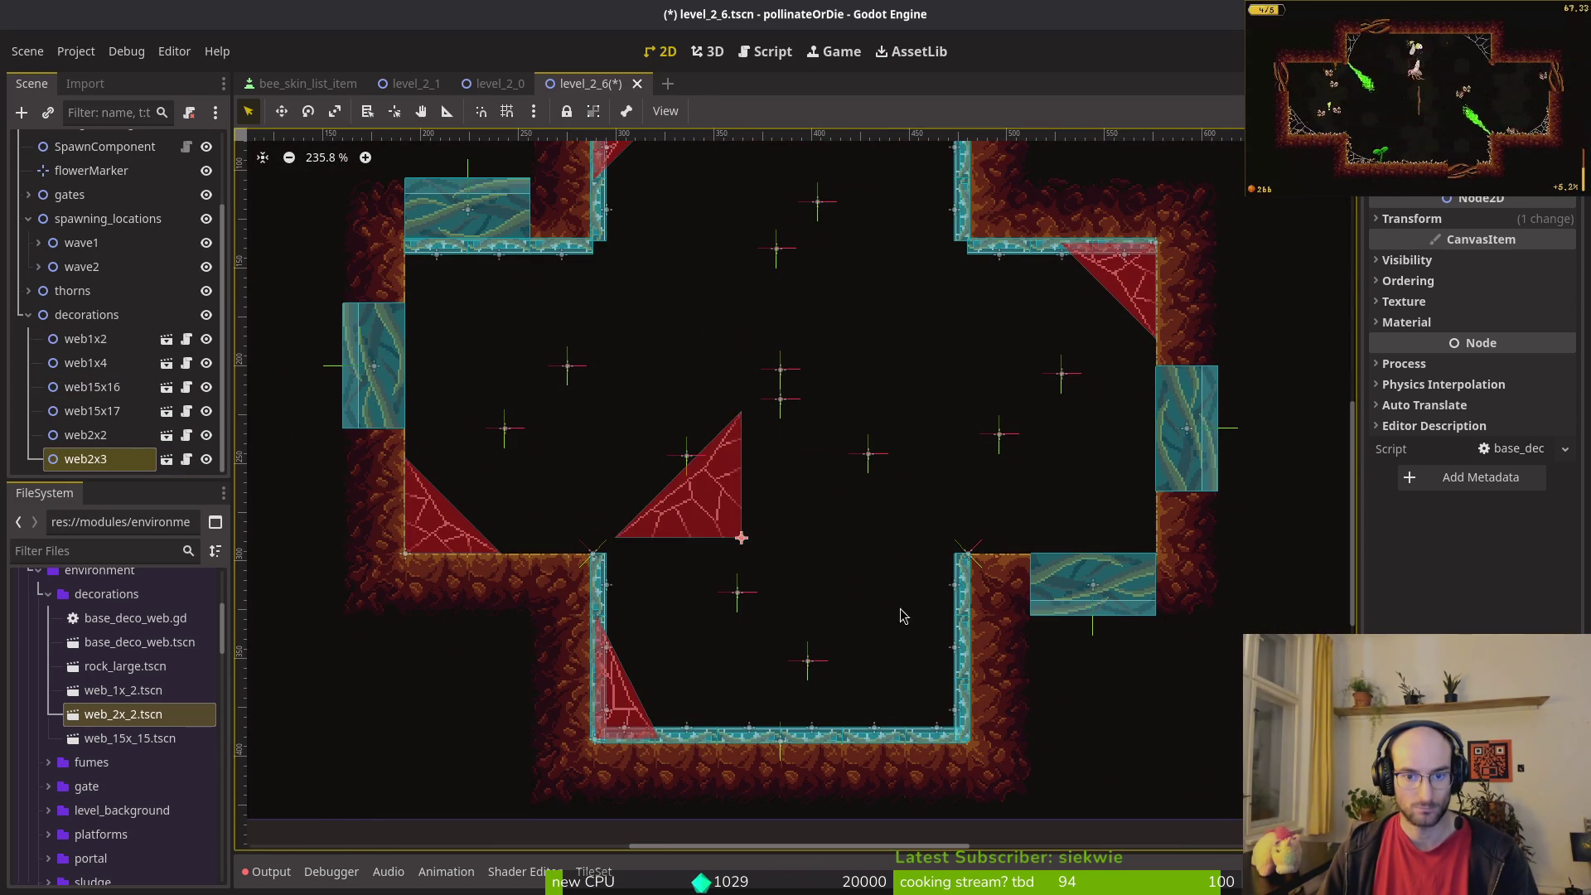
scroll(918, 615, "up", 2)
mouse_move(582, 327)
left_mouse_down()
mouse_move(699, 469)
mouse_move(816, 559)
left_mouse_up()
scroll(699, 469, "up", 3)
scroll(749, 479, "down", 4)
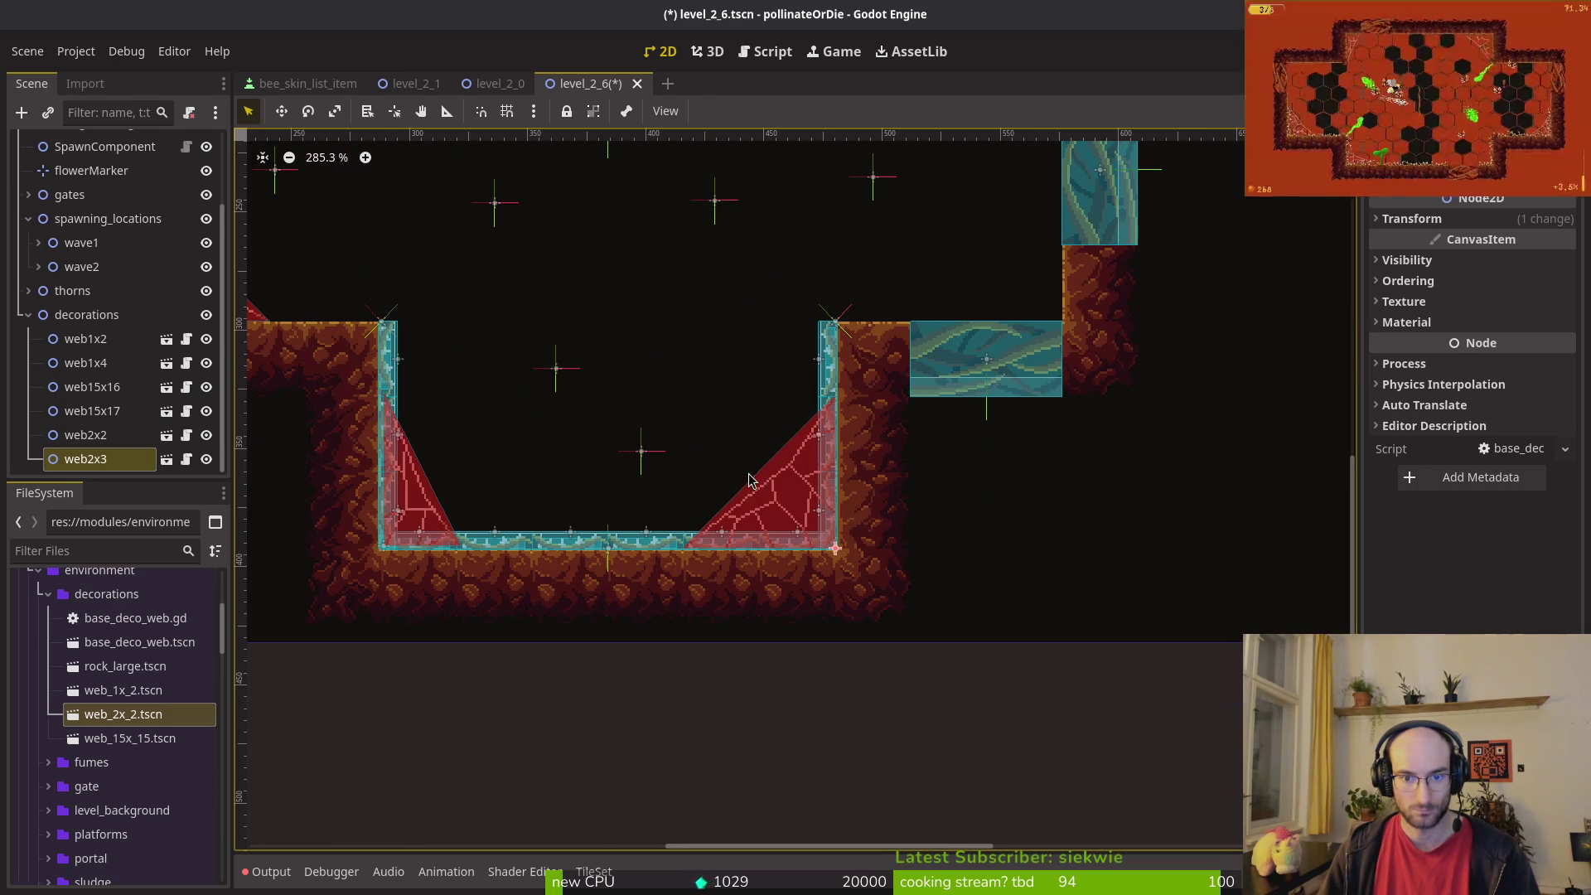
left_click(742, 515)
scroll(773, 497, "up", 4)
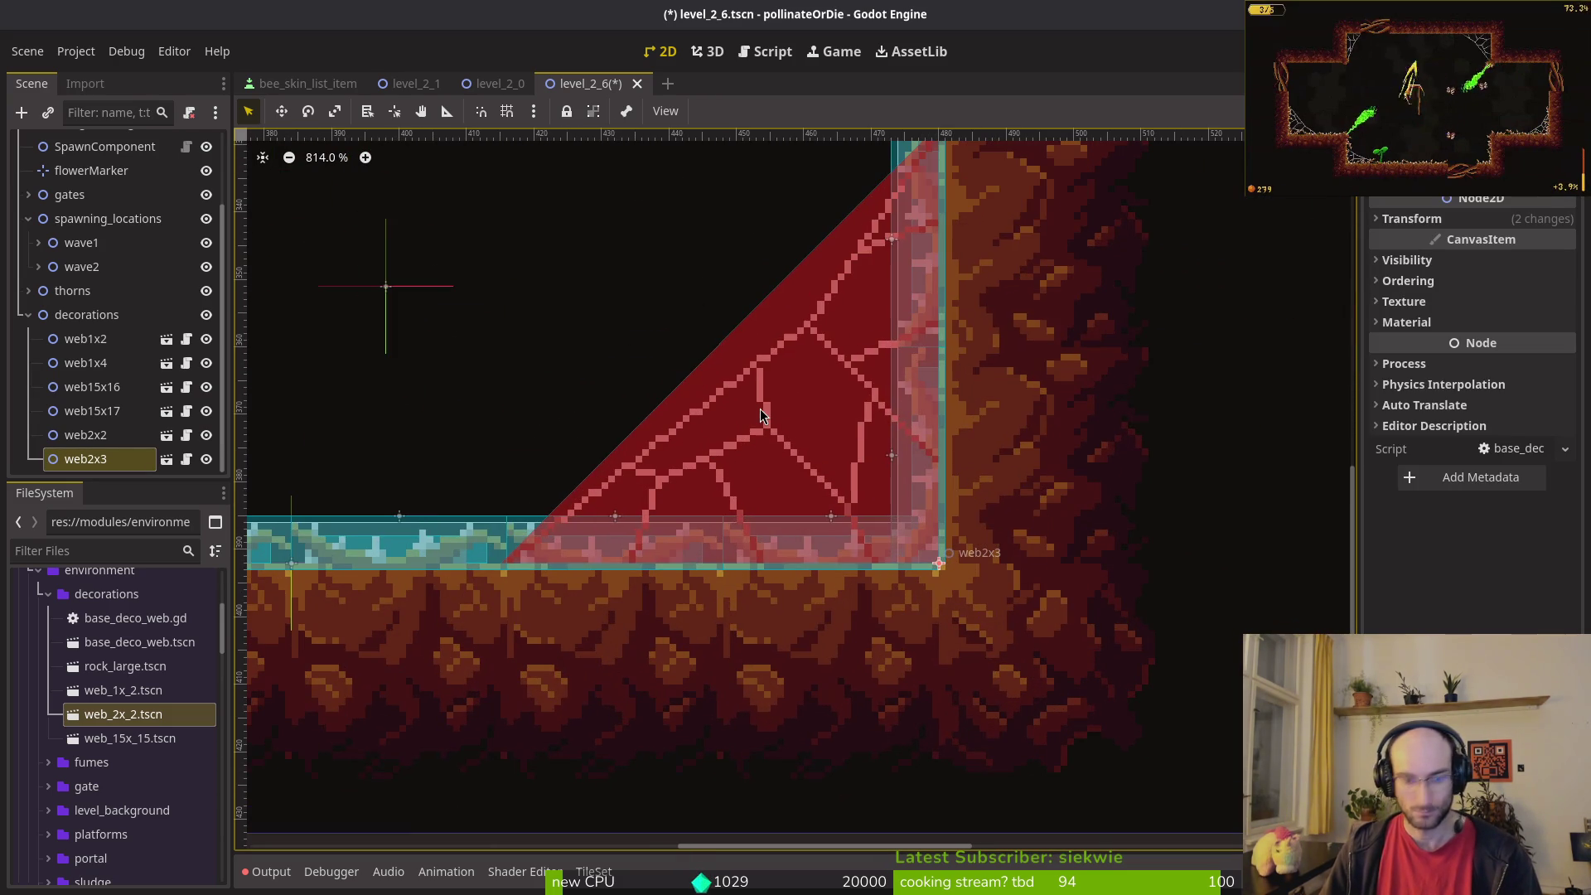
scroll(793, 405, "down", 3)
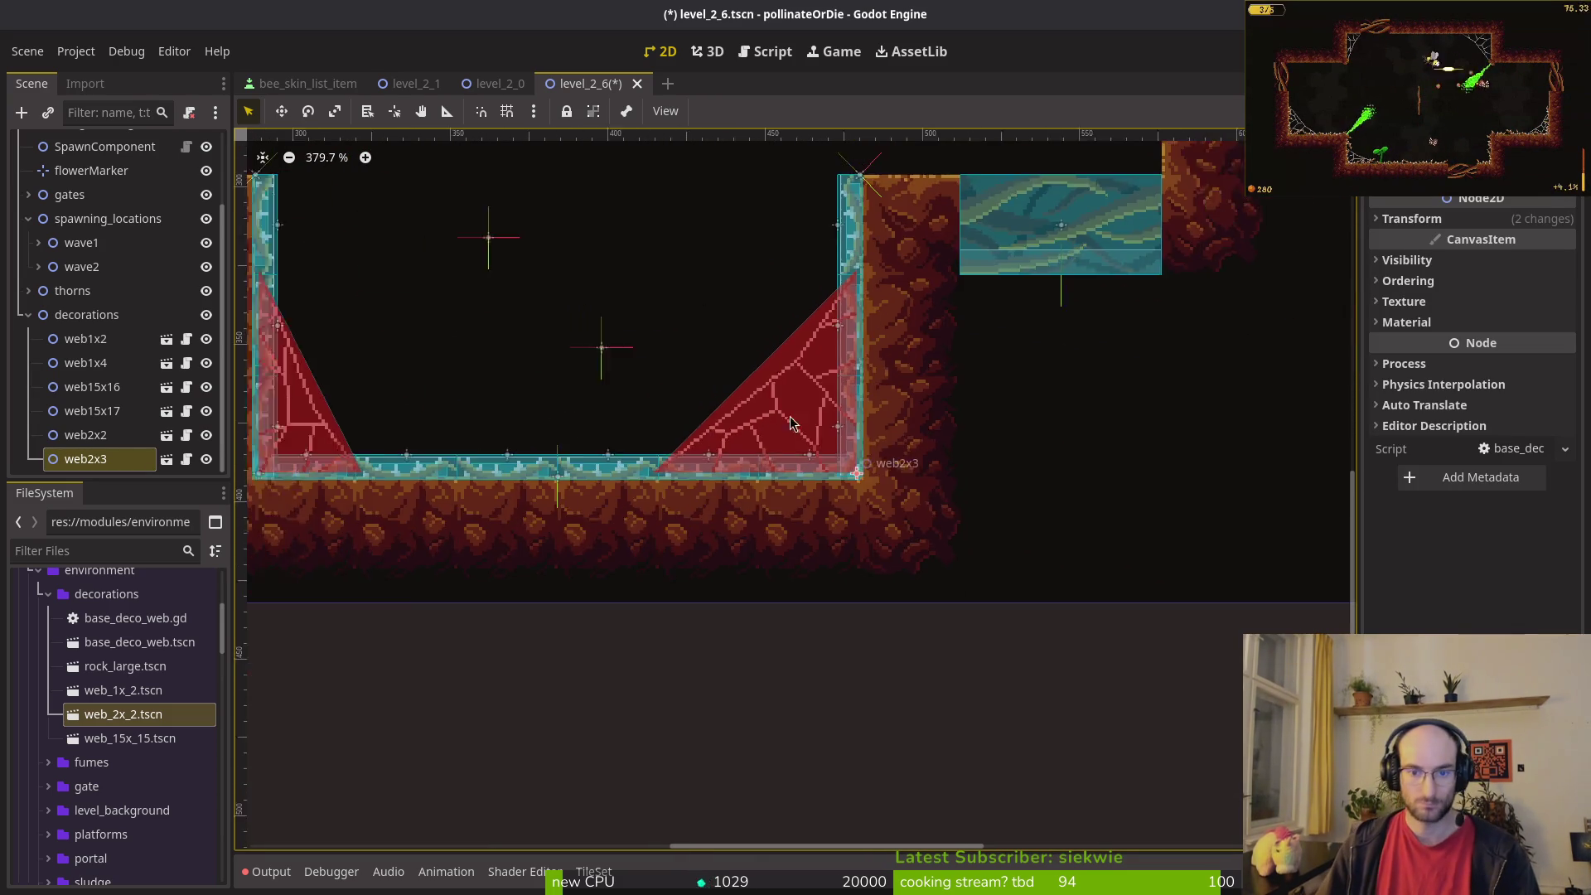
scroll(718, 447, "down", 4)
key("ctrl+s")
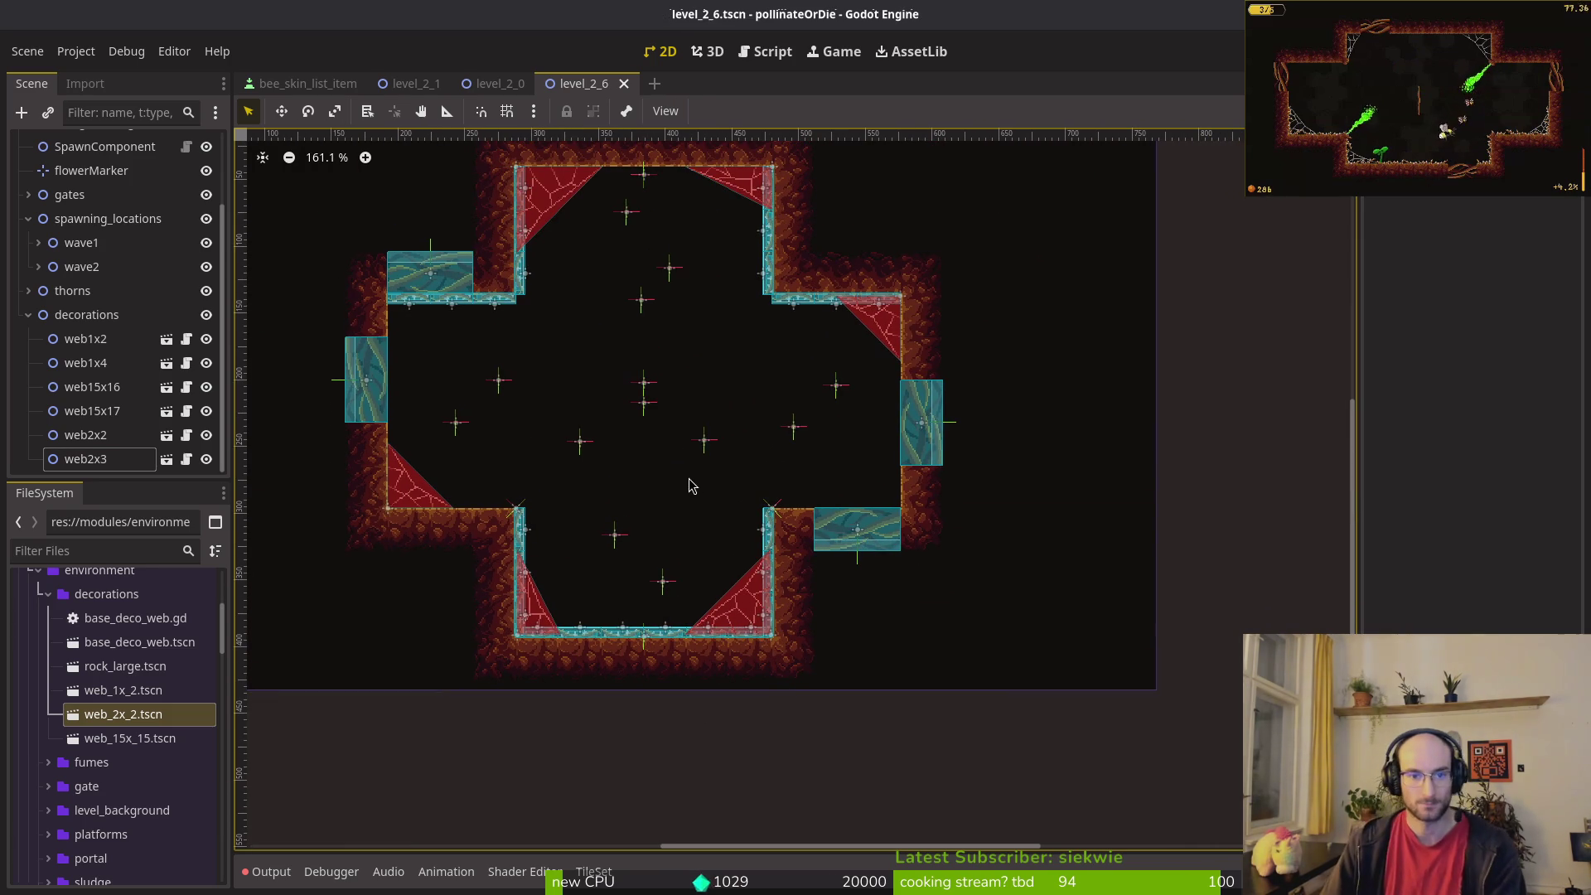
On the level_2_6 root, load the bee scene as player scene and assign flowerMarker as the flower marker.
scroll(694, 489, "down", 4)
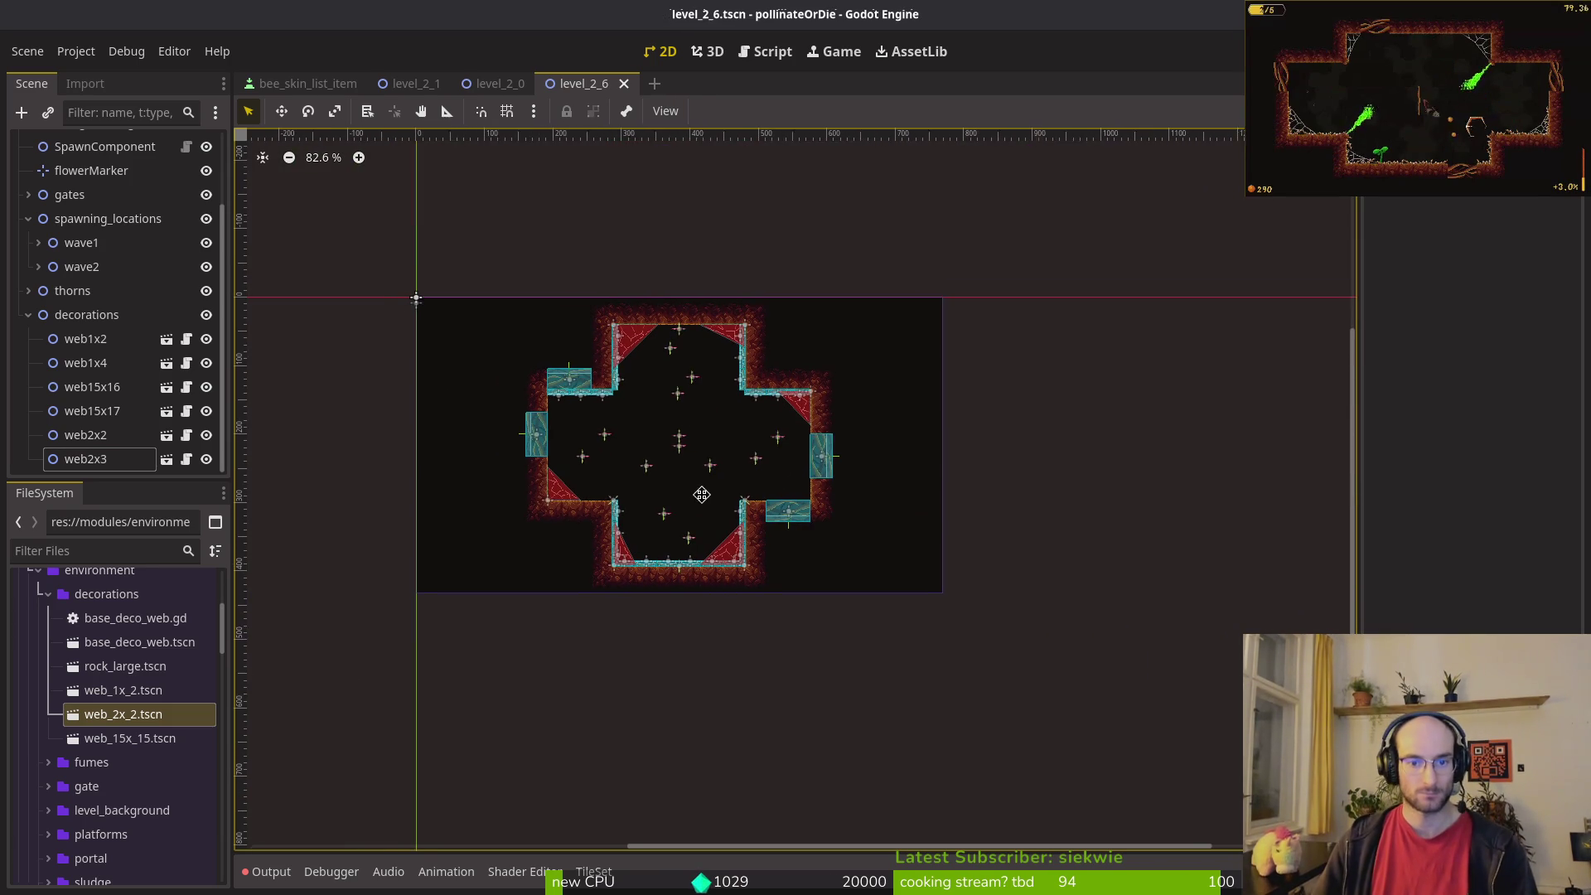
left_click(28, 315)
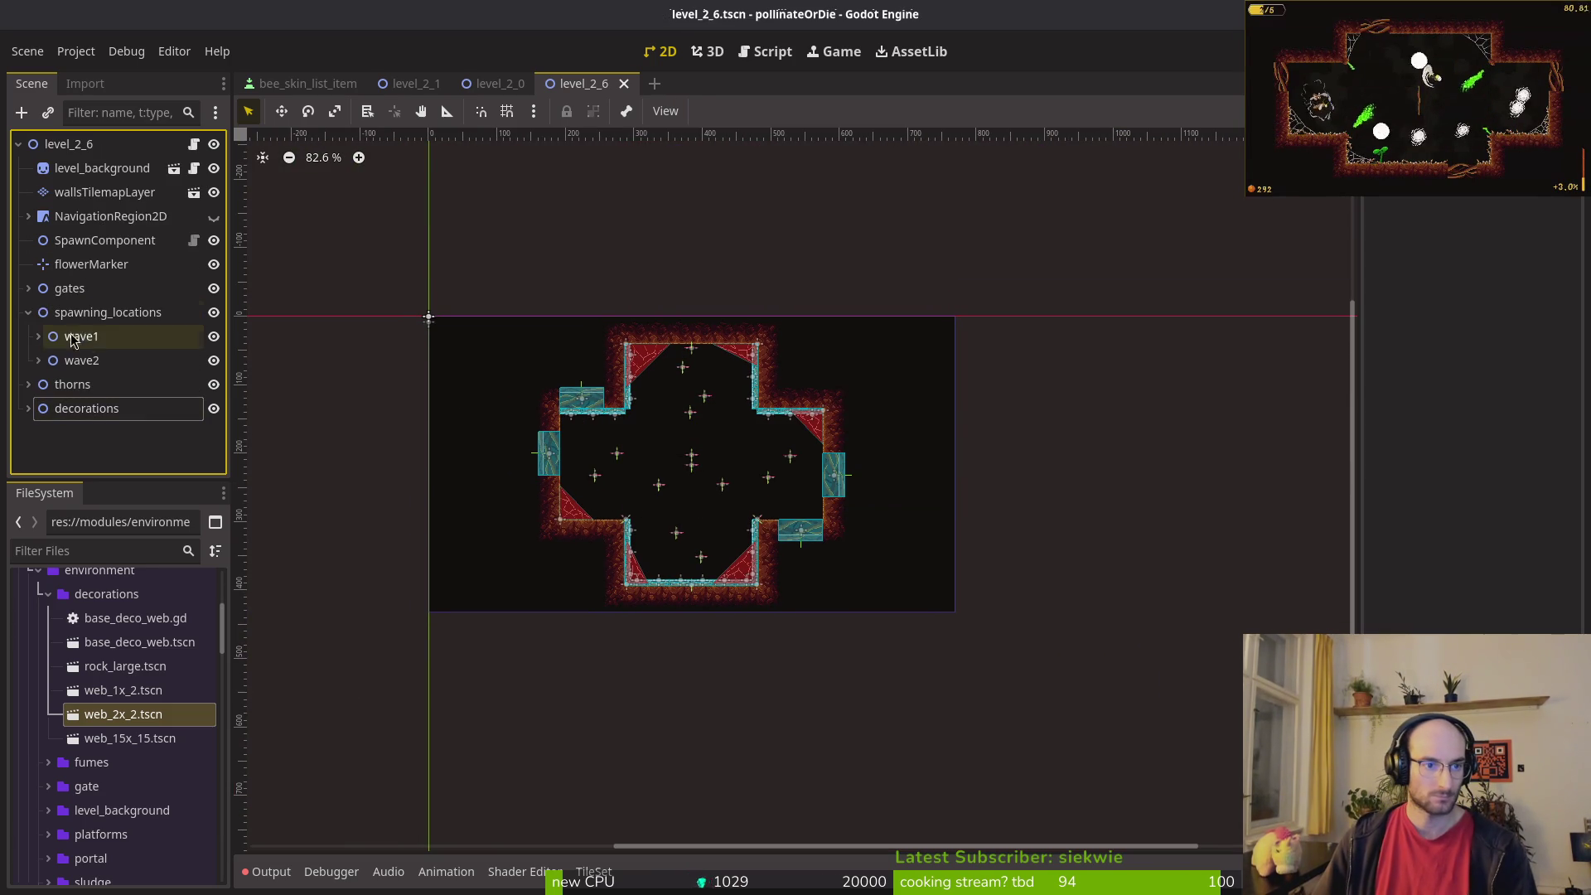
left_click(111, 147)
left_click(1500, 220)
left_click(1517, 297)
double_click(578, 270)
left_click(1500, 276)
left_click(729, 259)
left_click(854, 714)
Set the Level Enum to L 2 6 and save the scene.
left_click(1533, 300)
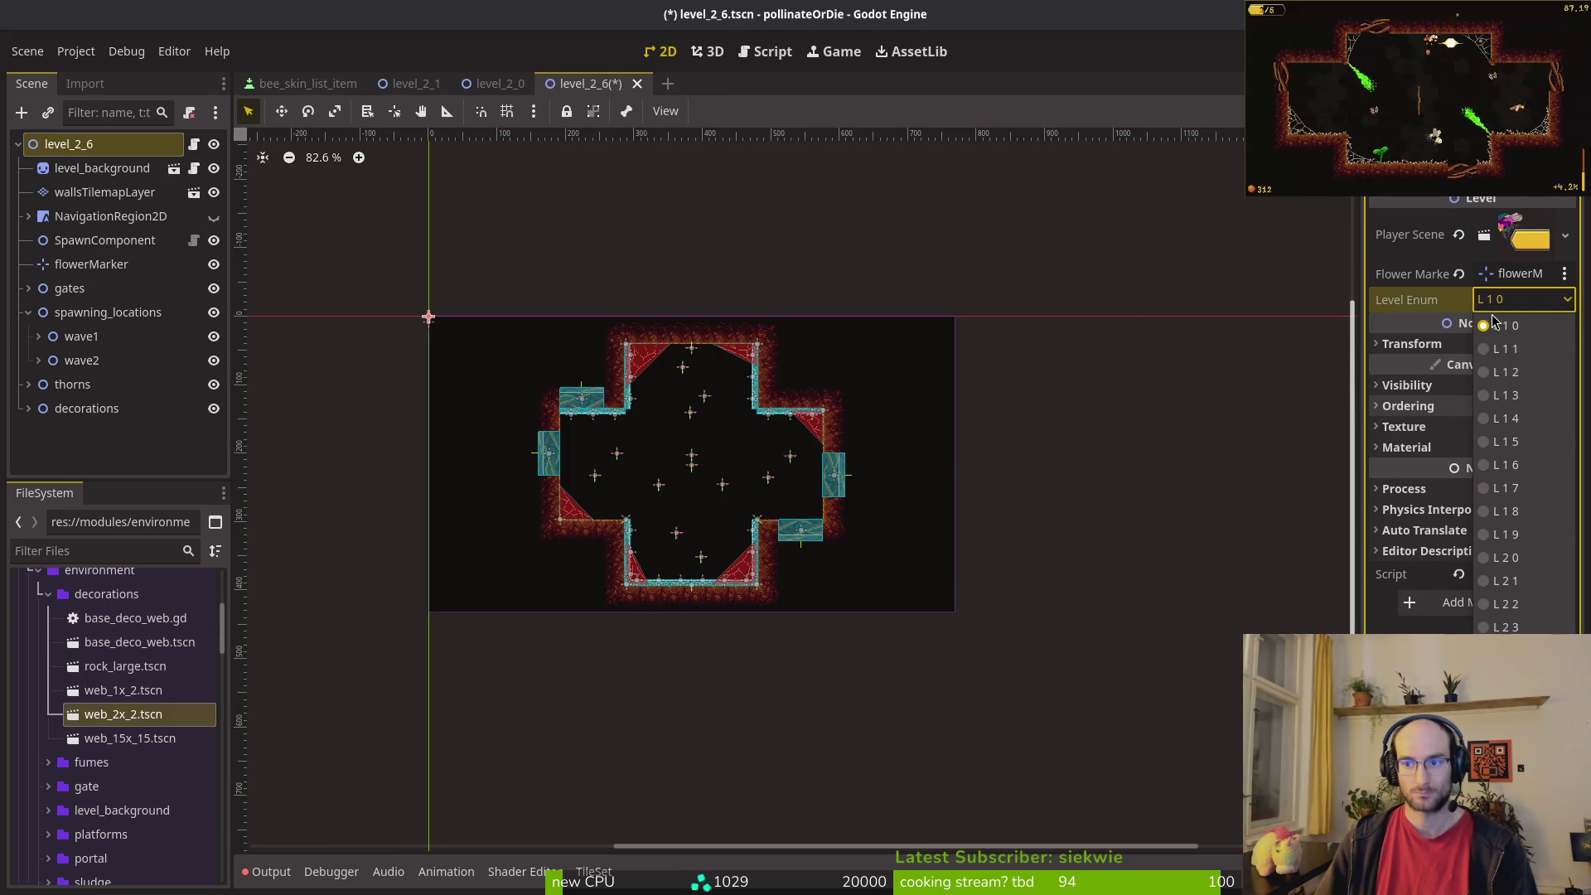
left_click(1506, 696)
key("ctrl+s")
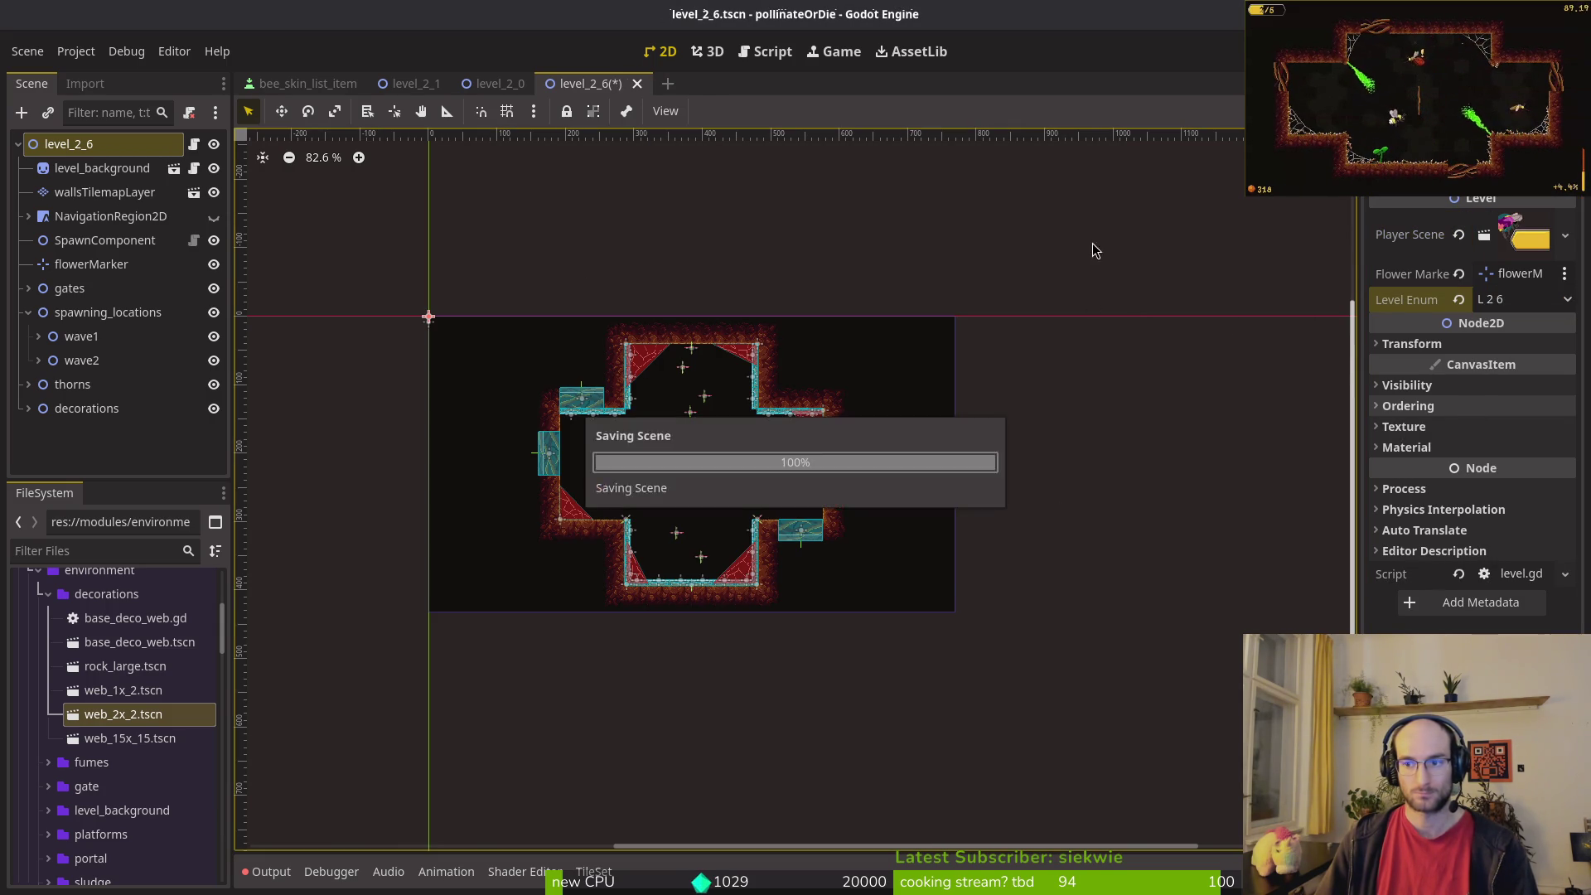
left_click(27, 51)
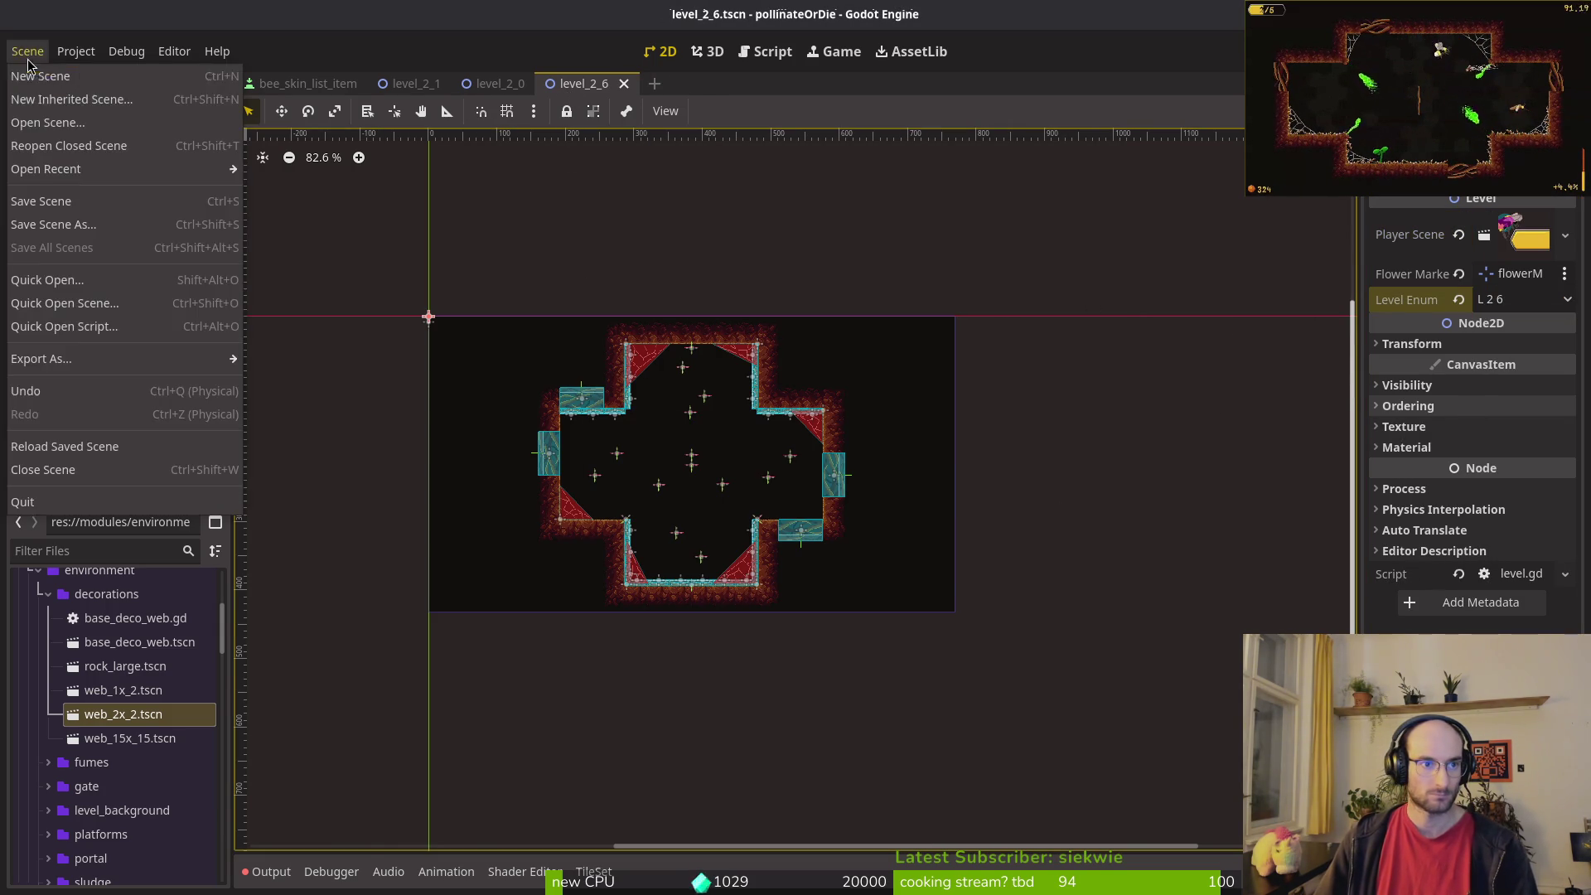
Start a new 2D scene, rename its Node2D root to level_2_7, and save it as level_2_7.tscn.
left_click(50, 74)
left_click(87, 163)
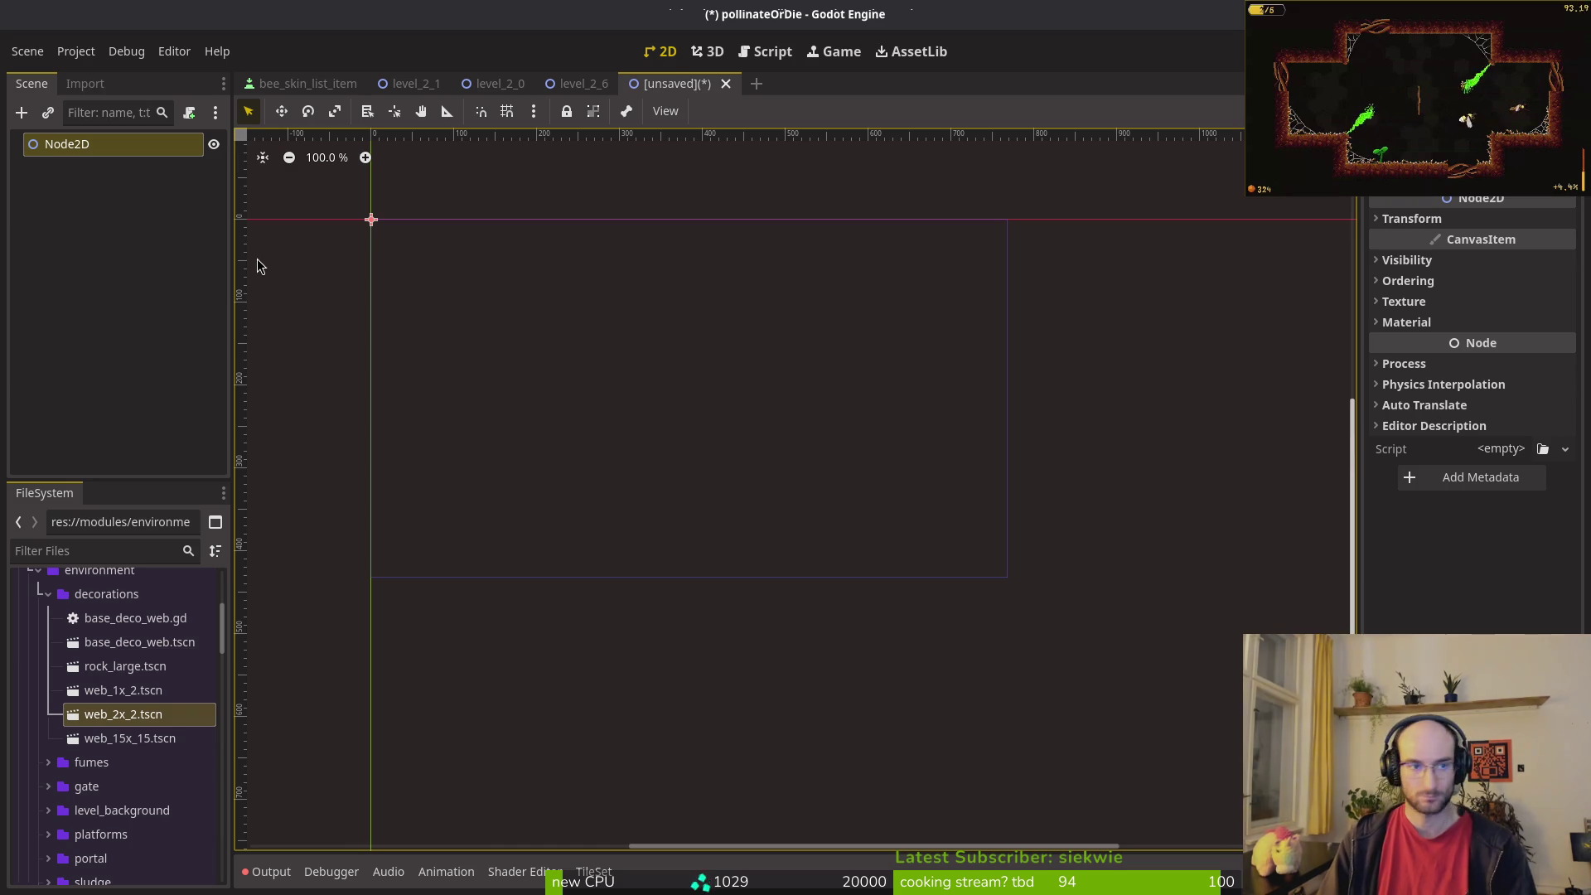
key("F2")
type("level_")
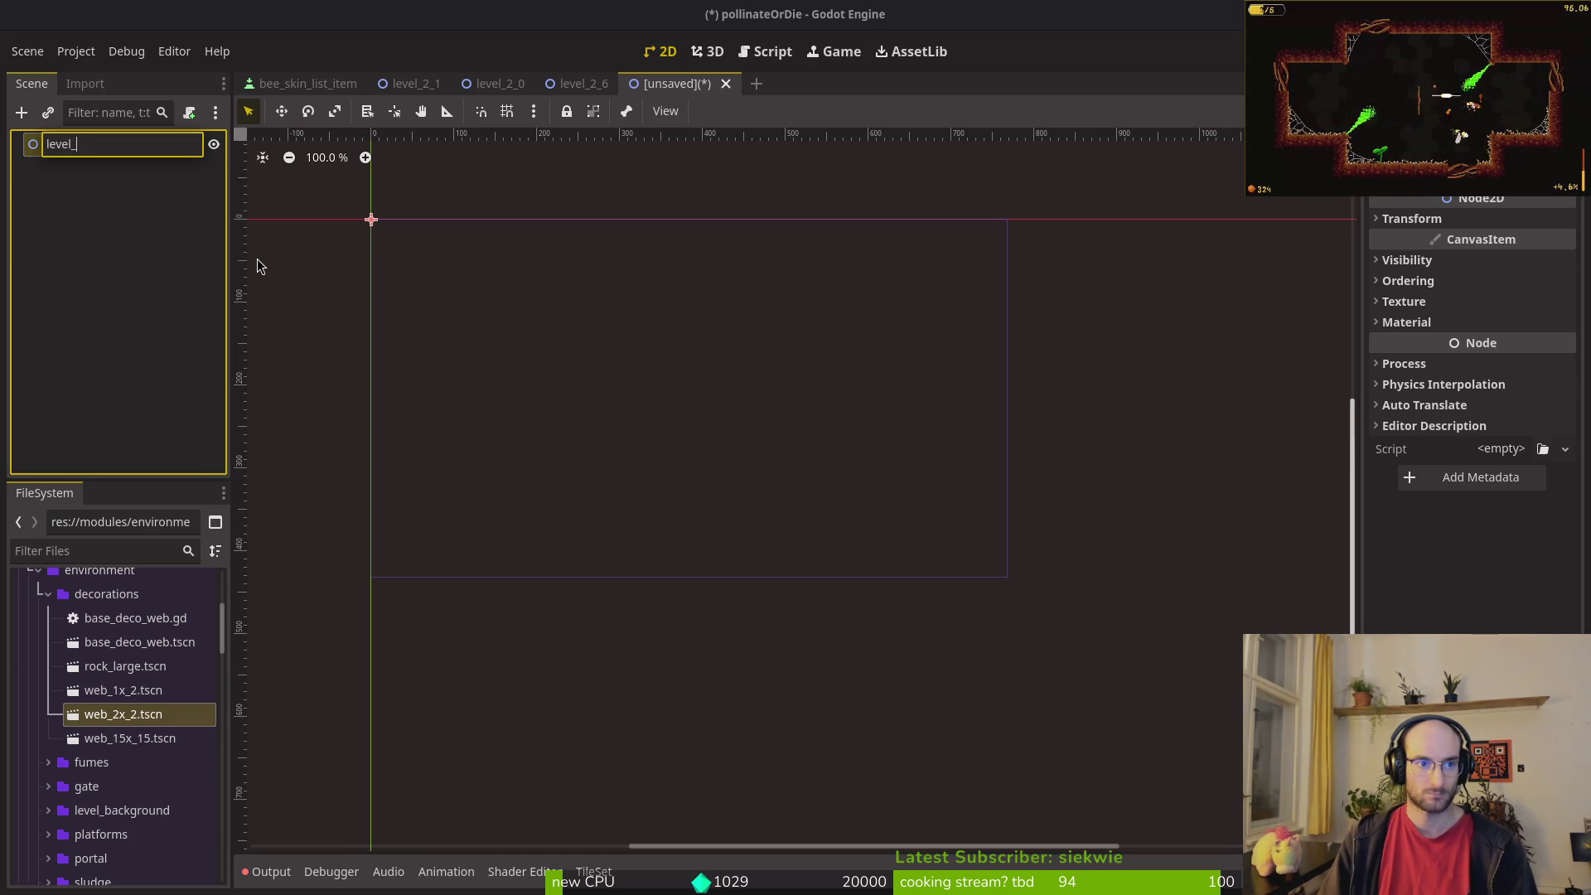
type("2_7")
key("Return")
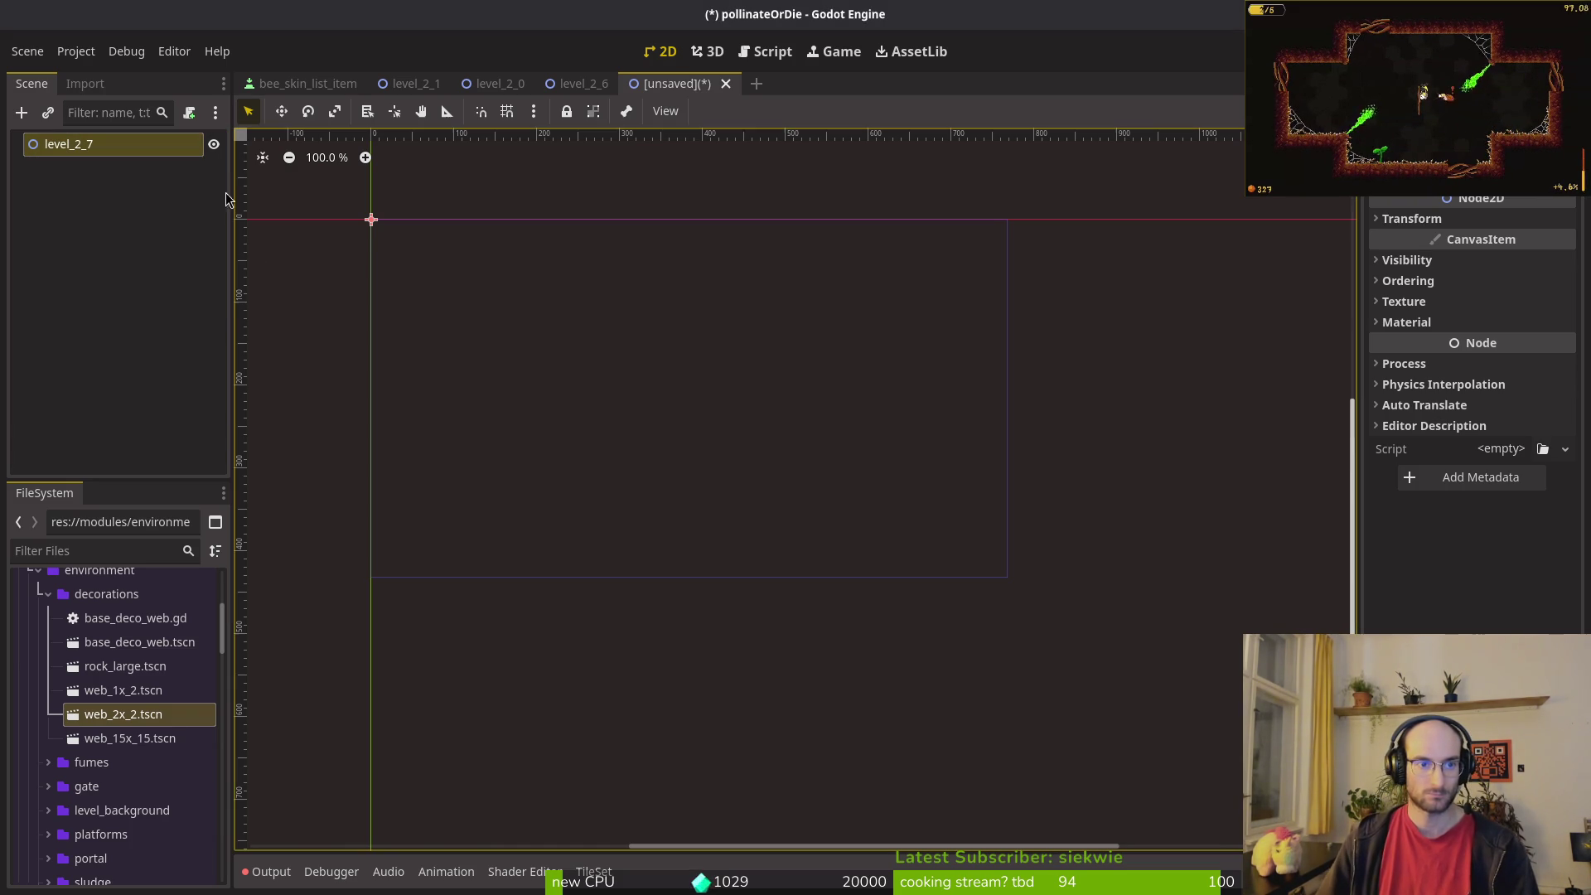
key("ctrl+s")
left_click(970, 715)
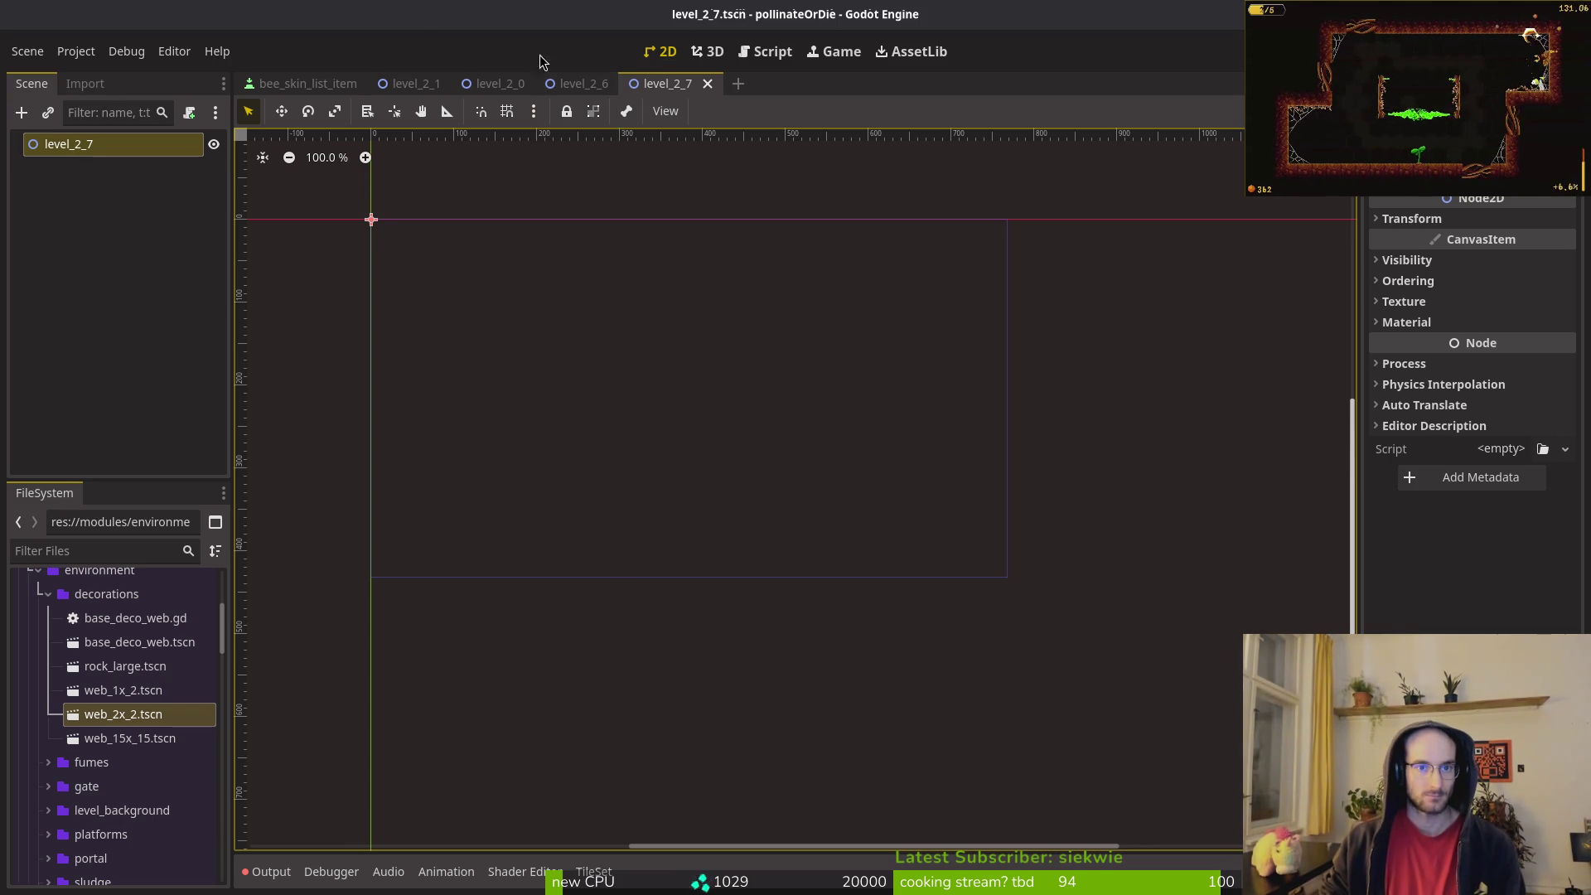
Copy level_2_6's nodes into level_2_7, then delete the copied wallsTilemapLayer.
left_click(578, 83)
key("ctrl+Tab")
left_click(578, 82)
key("ctrl+Tab")
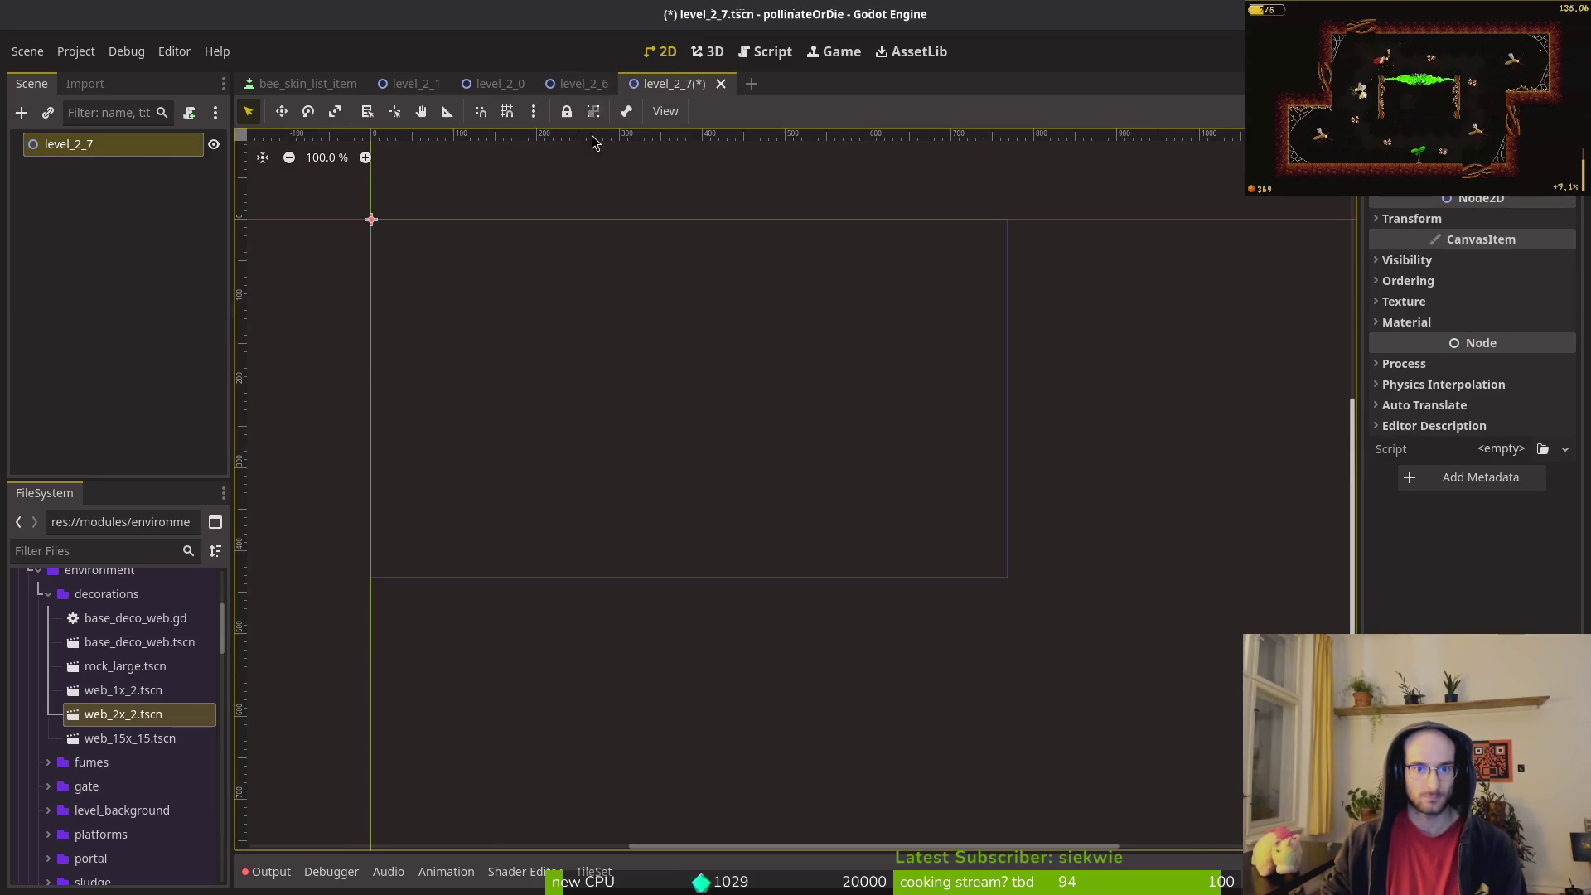
left_click(578, 83)
left_click(85, 169)
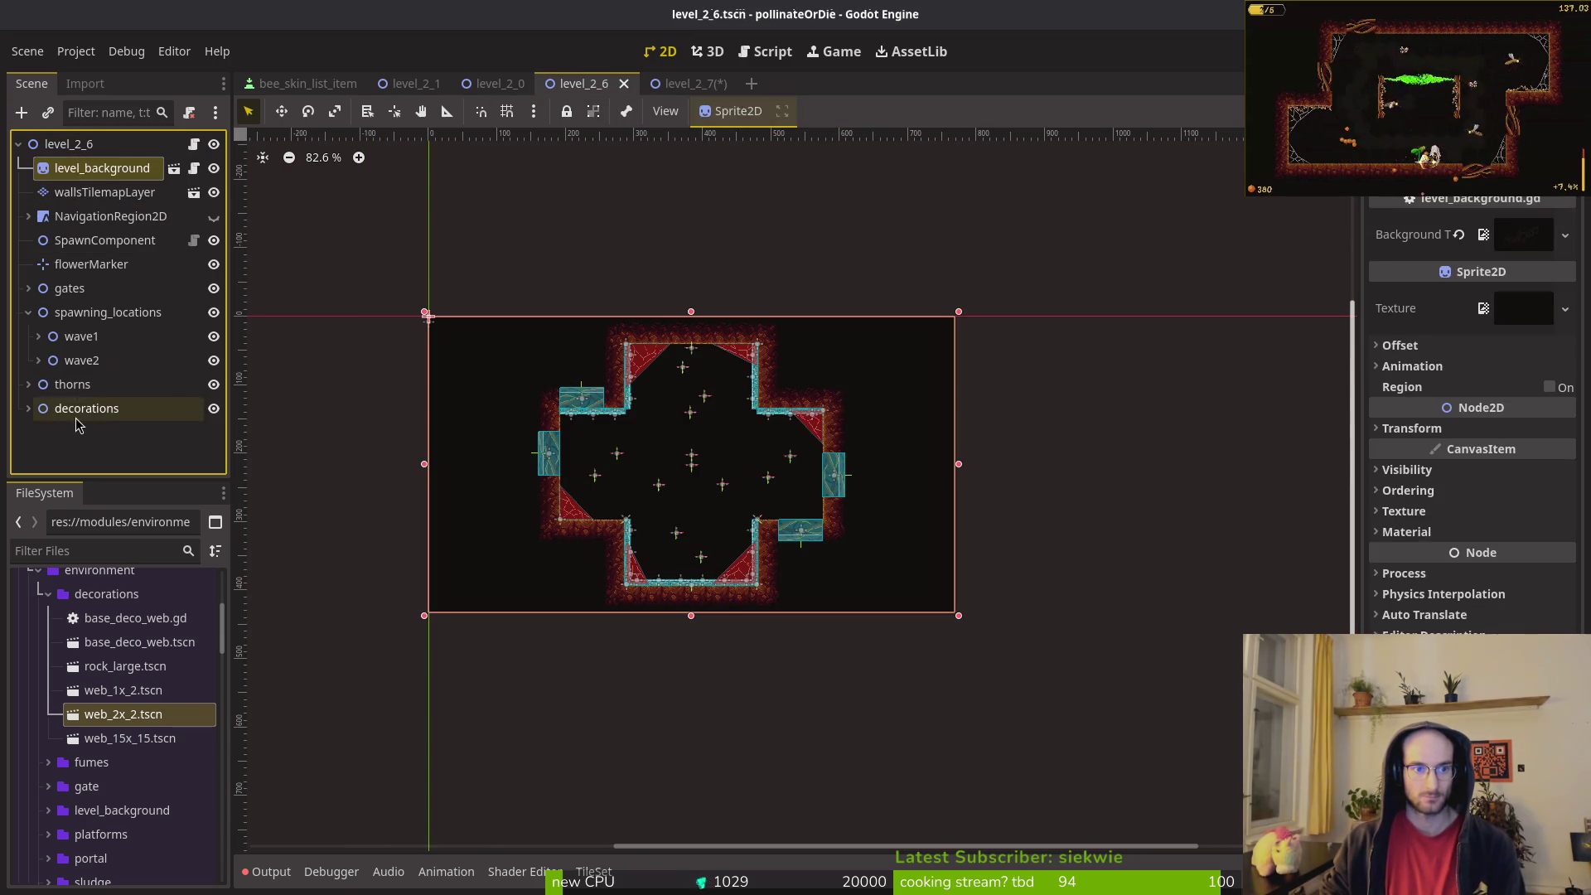
left_click(676, 82)
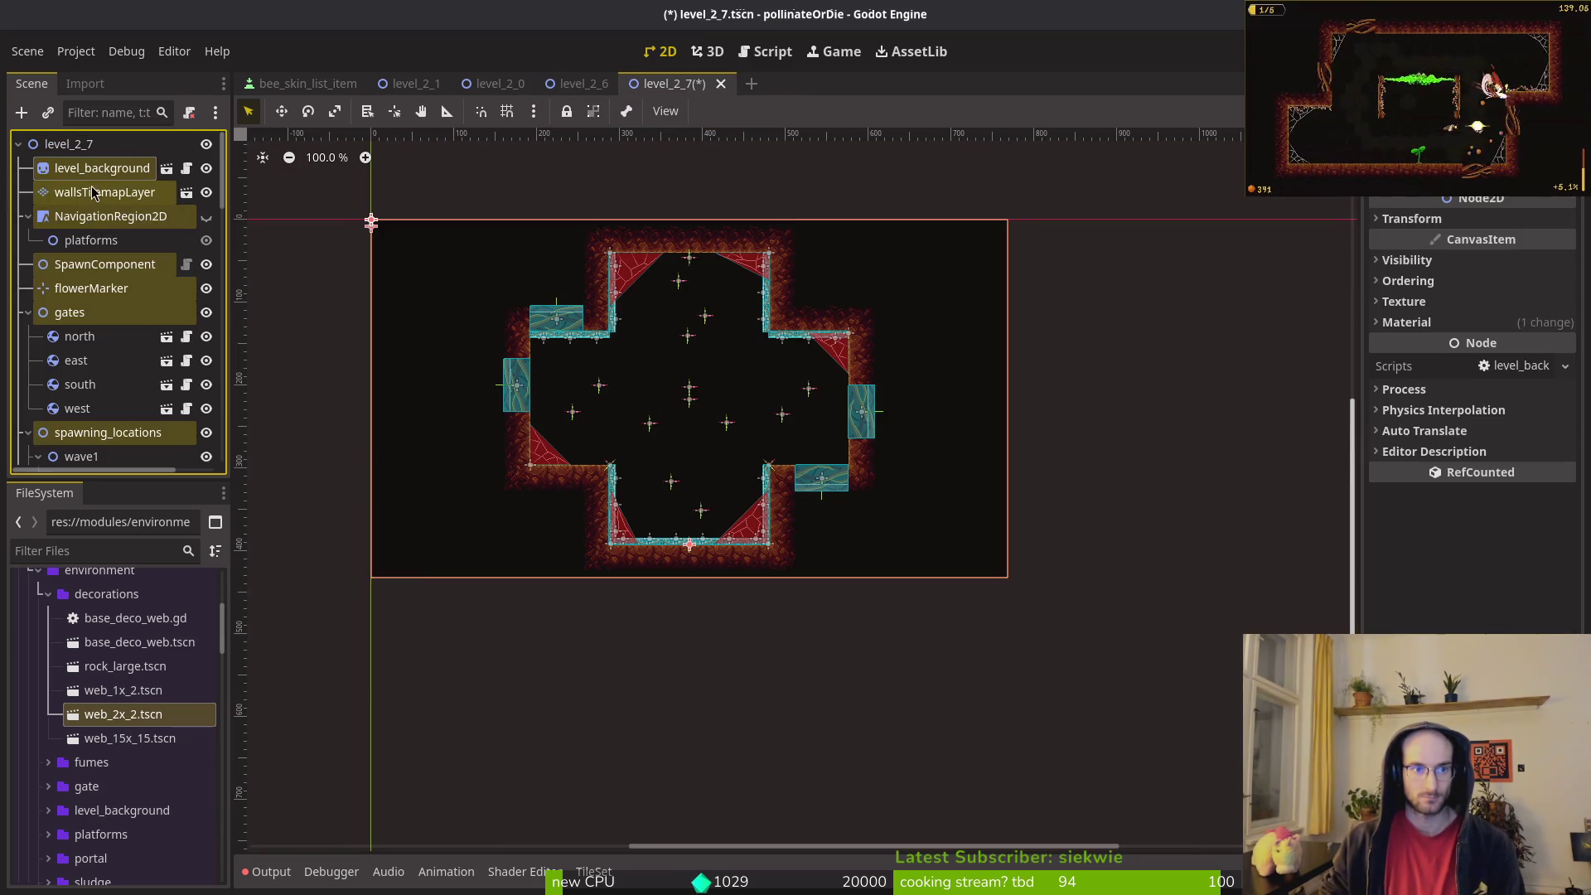
left_click(91, 193)
key("Delete")
key("Return")
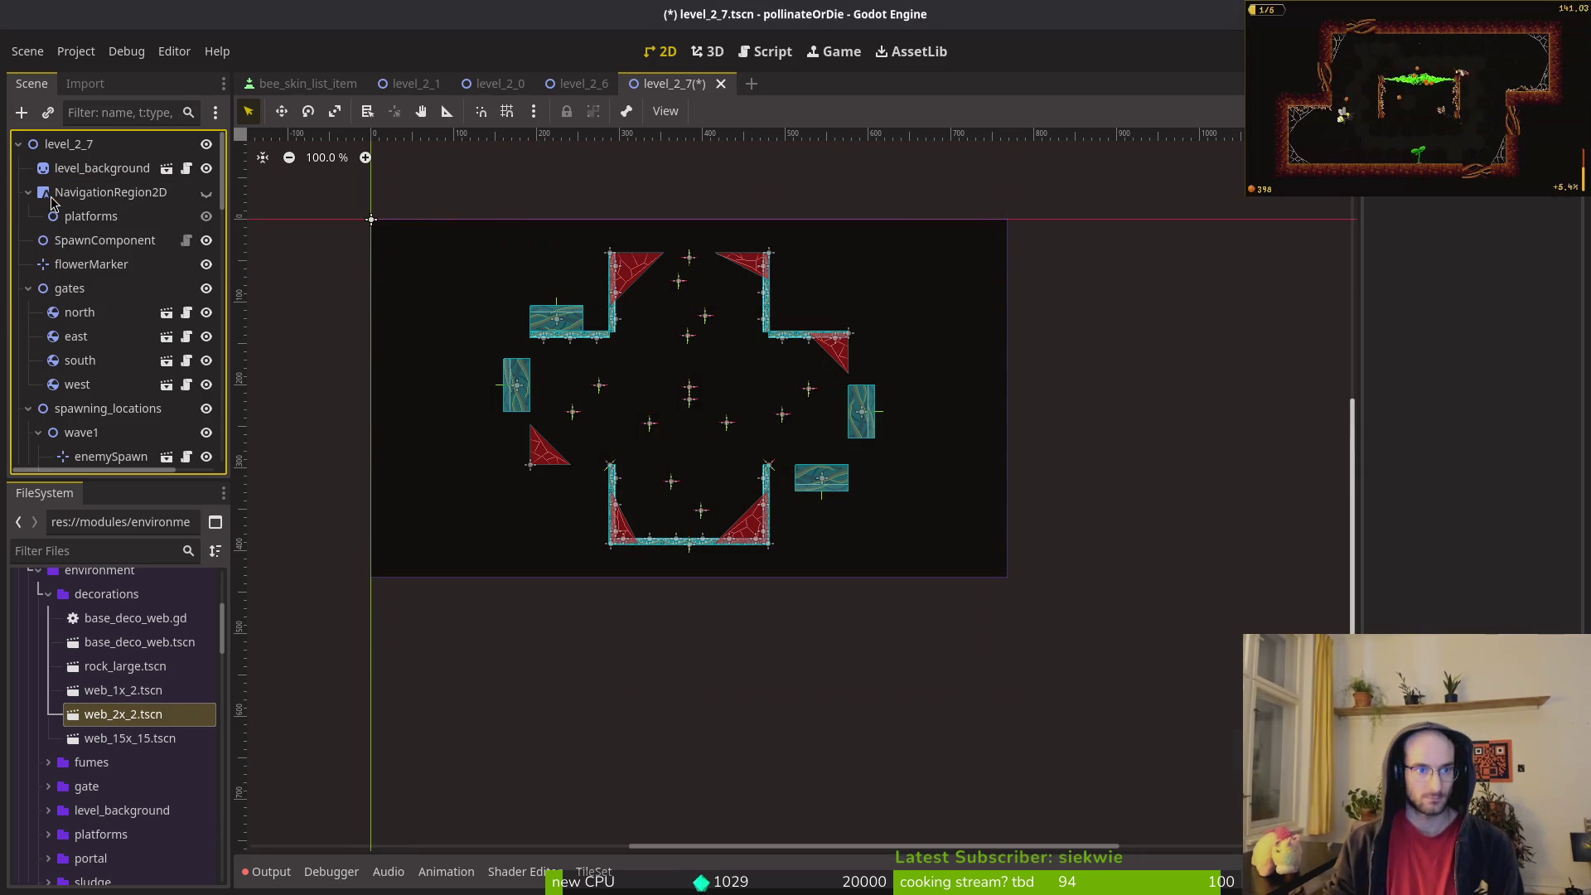
Collapse the node groups and hide decorations, thorns, spawning locations and gates.
left_click(28, 193)
left_click(30, 263)
left_click(30, 288)
left_click(30, 312)
left_click(213, 336)
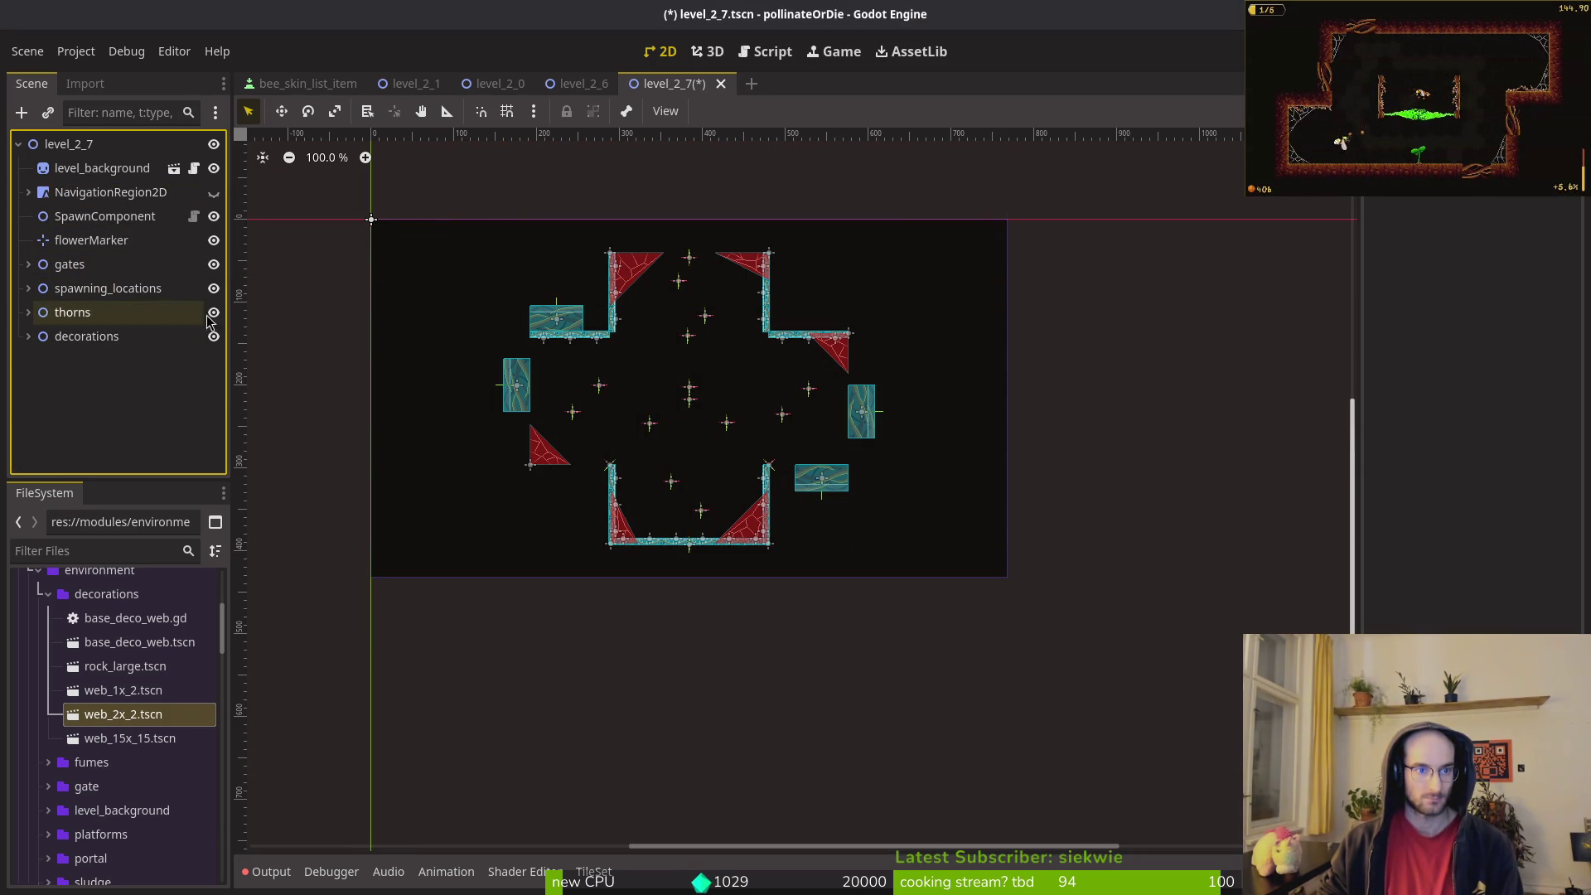
left_click(214, 312)
left_click(214, 288)
left_click(214, 265)
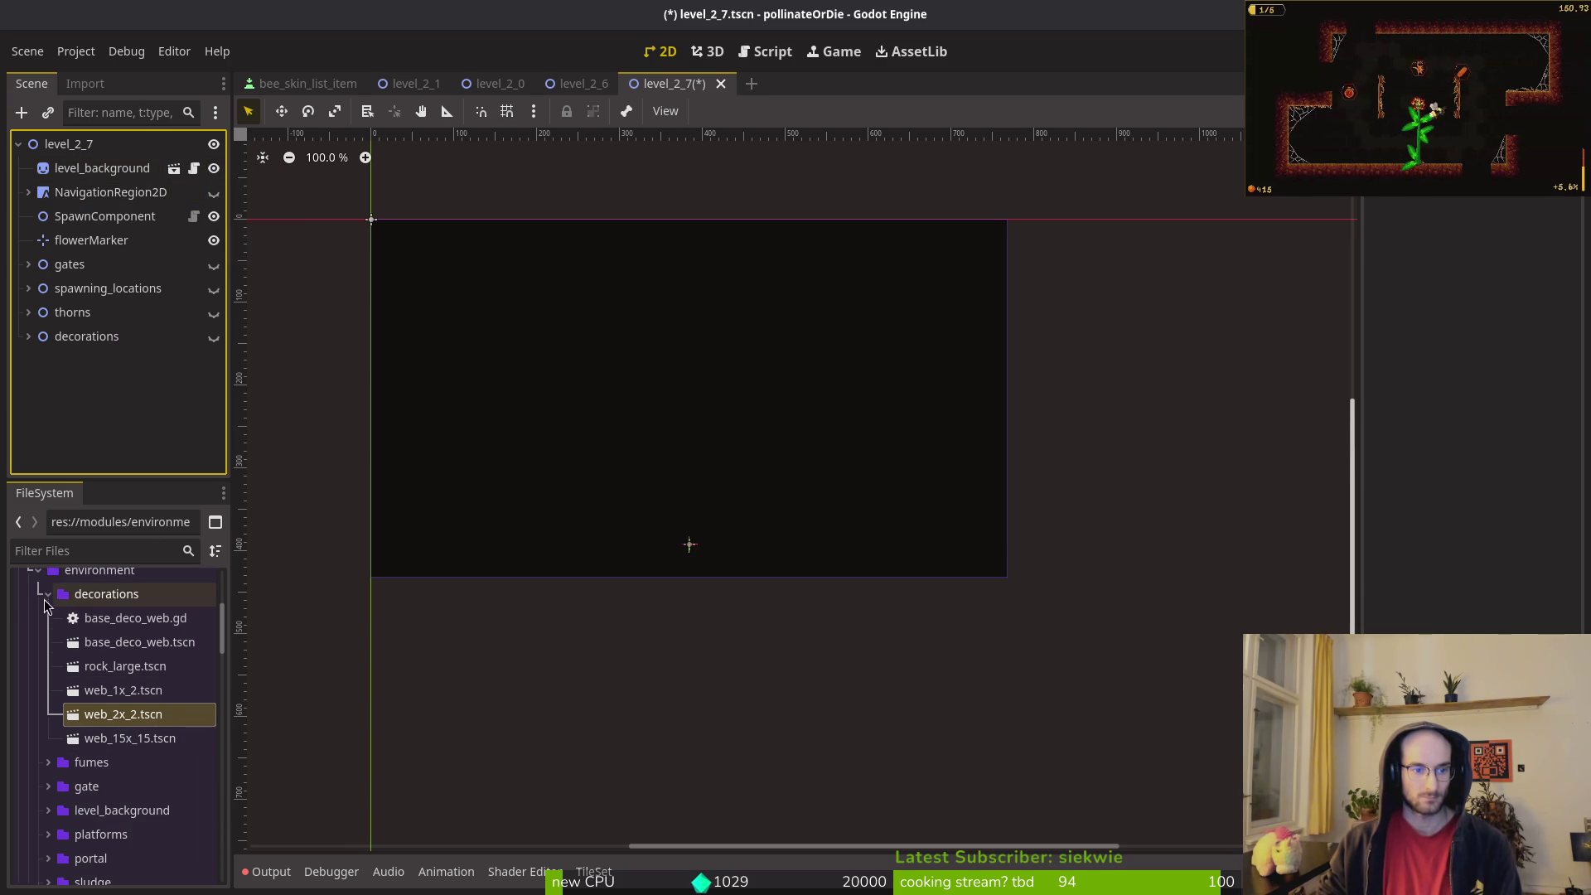
Add a fresh wallsTilemapLayer.tscn instance from tilesets, save level_2_7, and run the game.
left_click(47, 595)
left_click(47, 810)
mouse_move(141, 862)
left_mouse_down()
mouse_move(75, 166)
mouse_move(83, 189)
left_mouse_up()
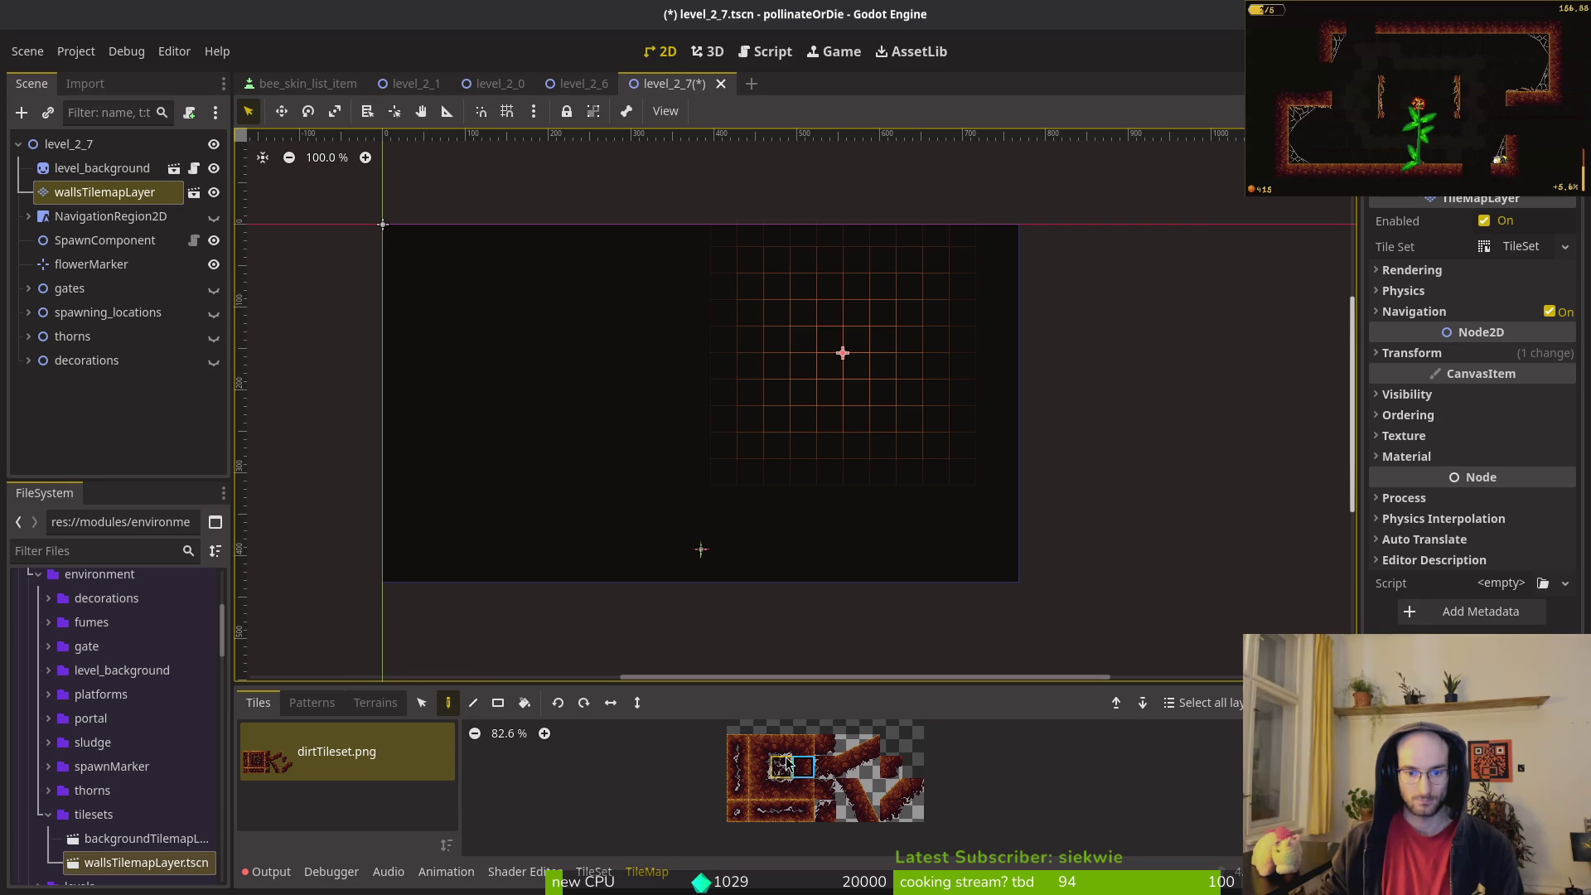
left_click(176, 229)
key("ctrl+s")
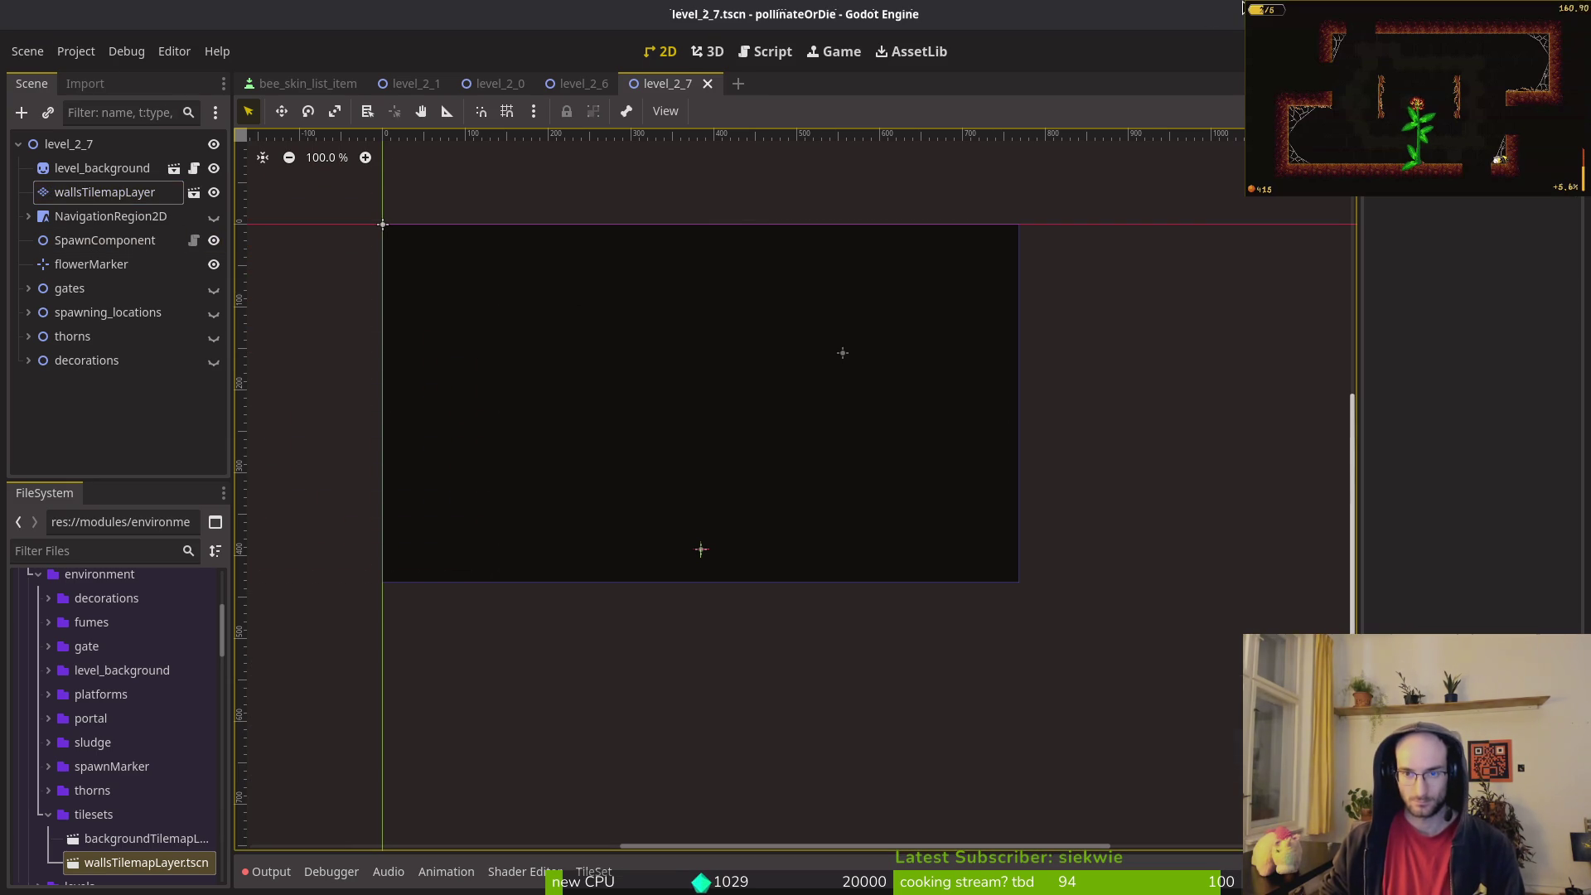
key("F5")
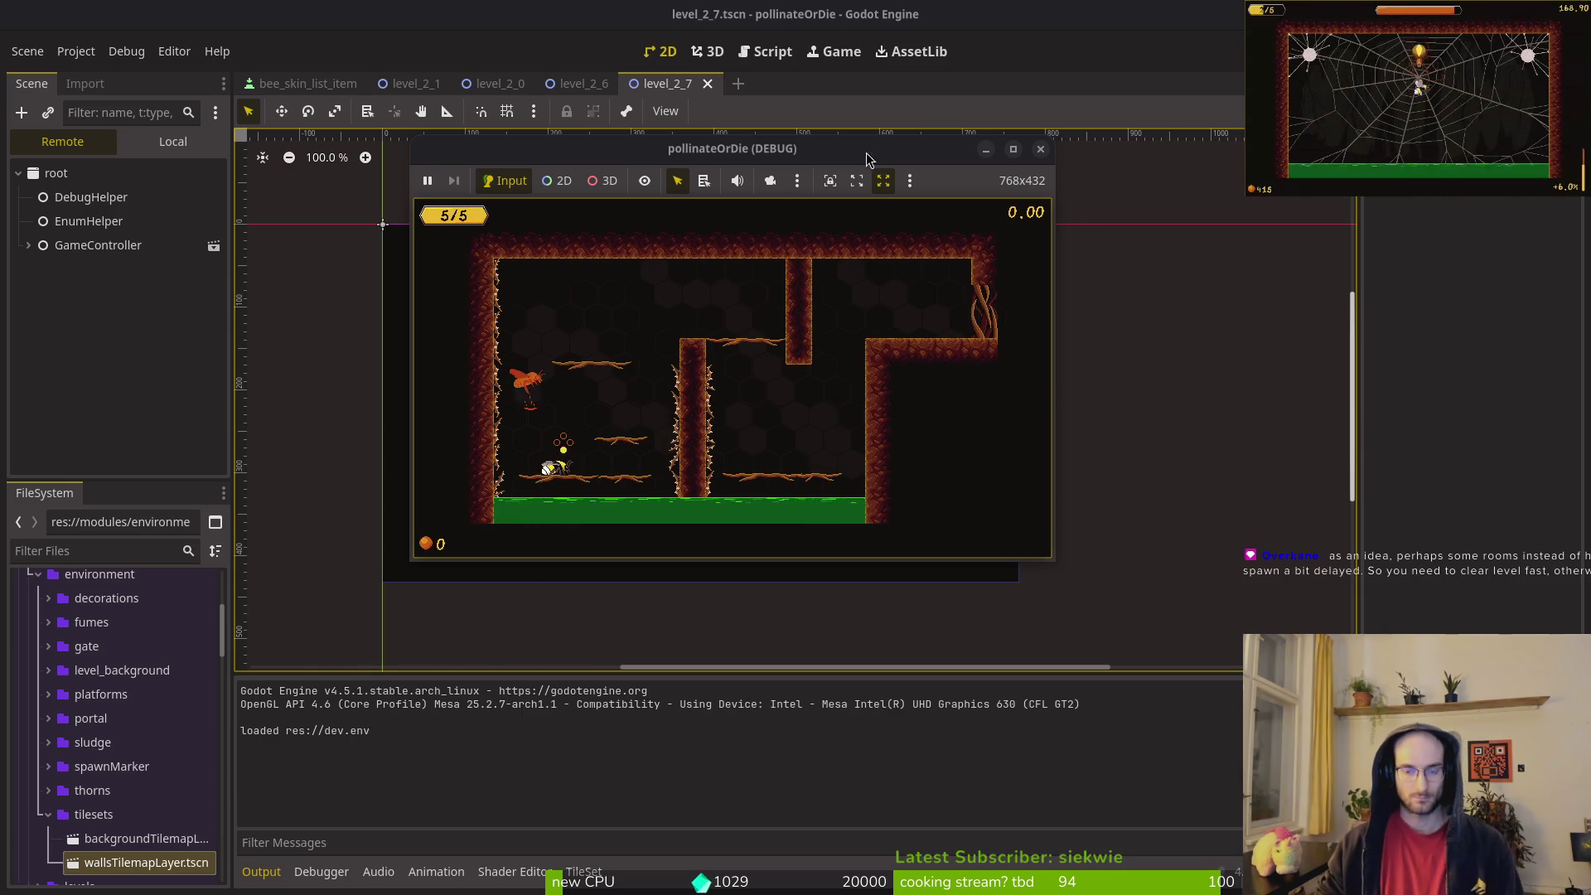
Stop the debug game and open sludge.tscn with Quick Open.
left_click(1042, 148)
key("alt+shift+o")
type("sludt")
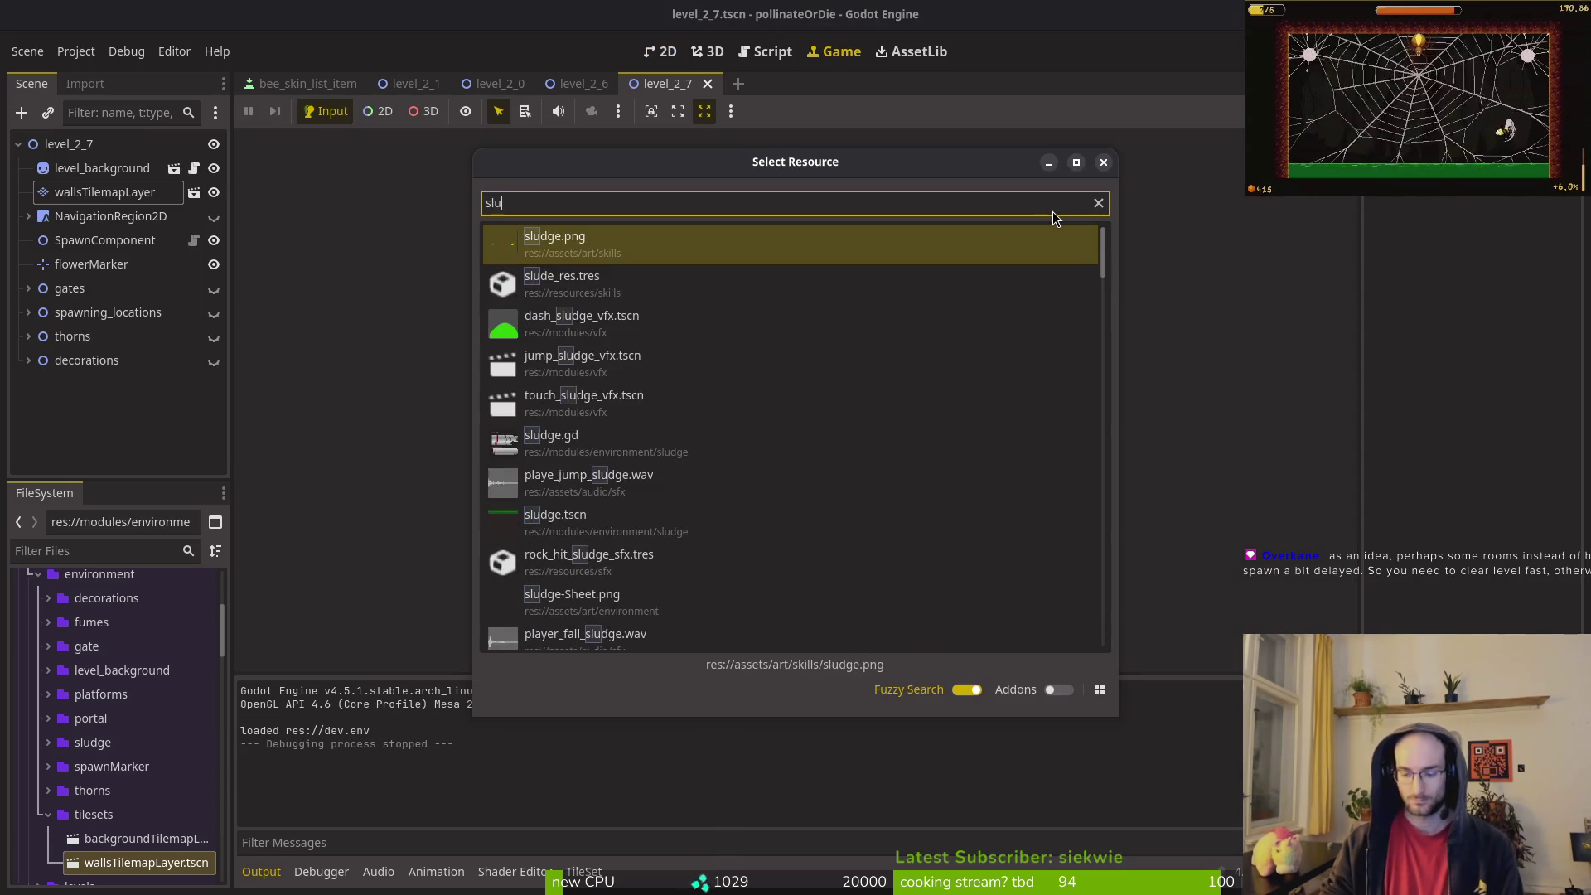
key("Down")
key("Down")
key("Down")
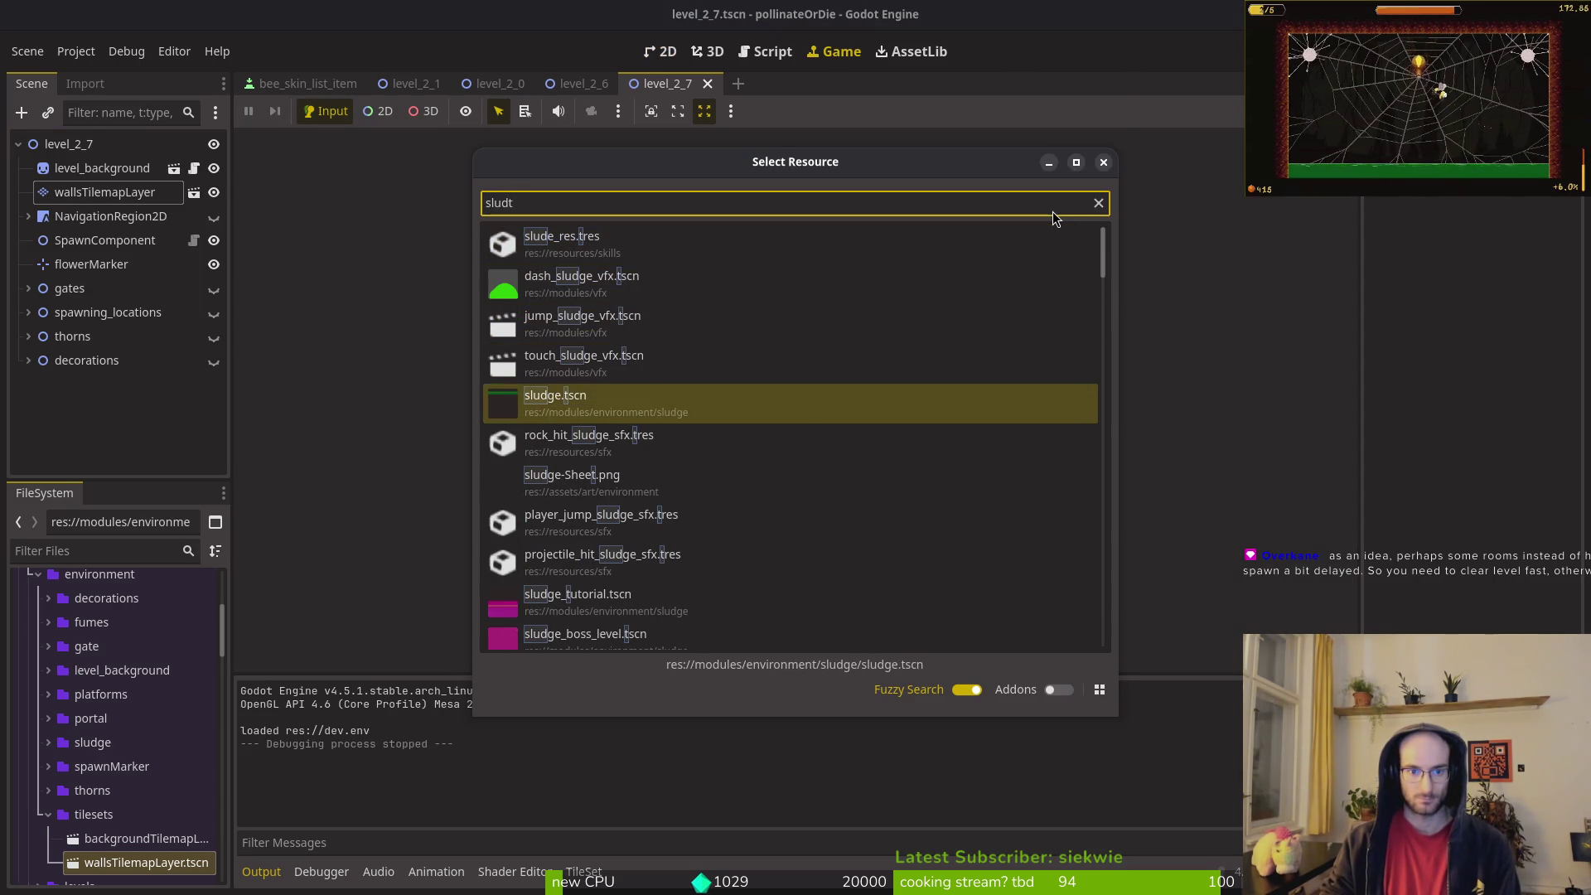
key("Return")
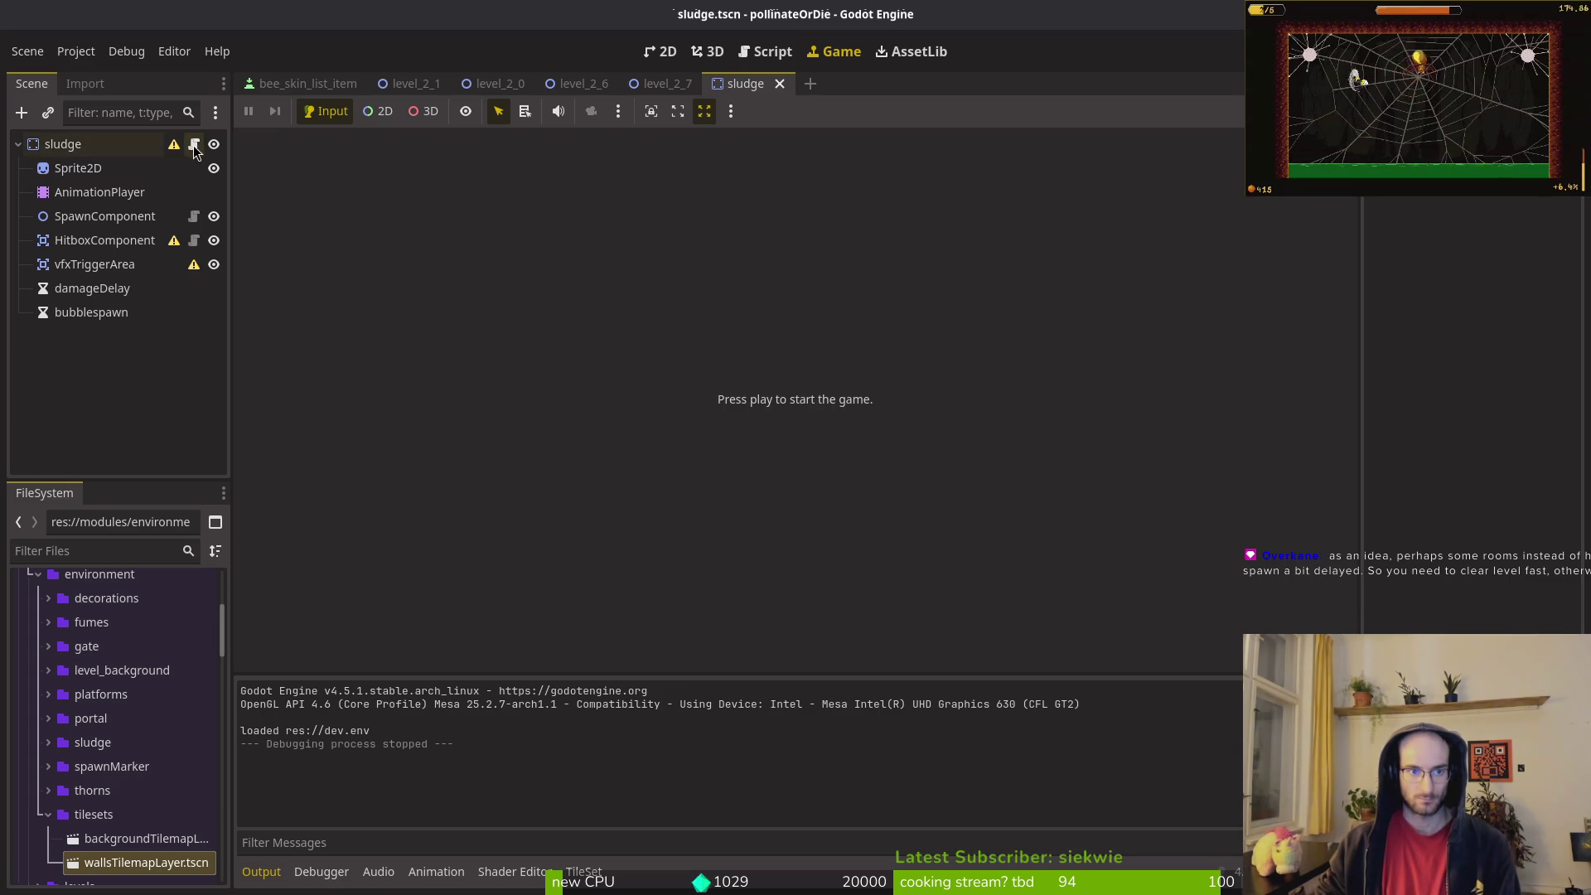
Open sludge_tutorial.tscn the same way and collapse its HitboxComponent and vfxTriggerArea nodes.
key("alt+shift+o")
type("sludt")
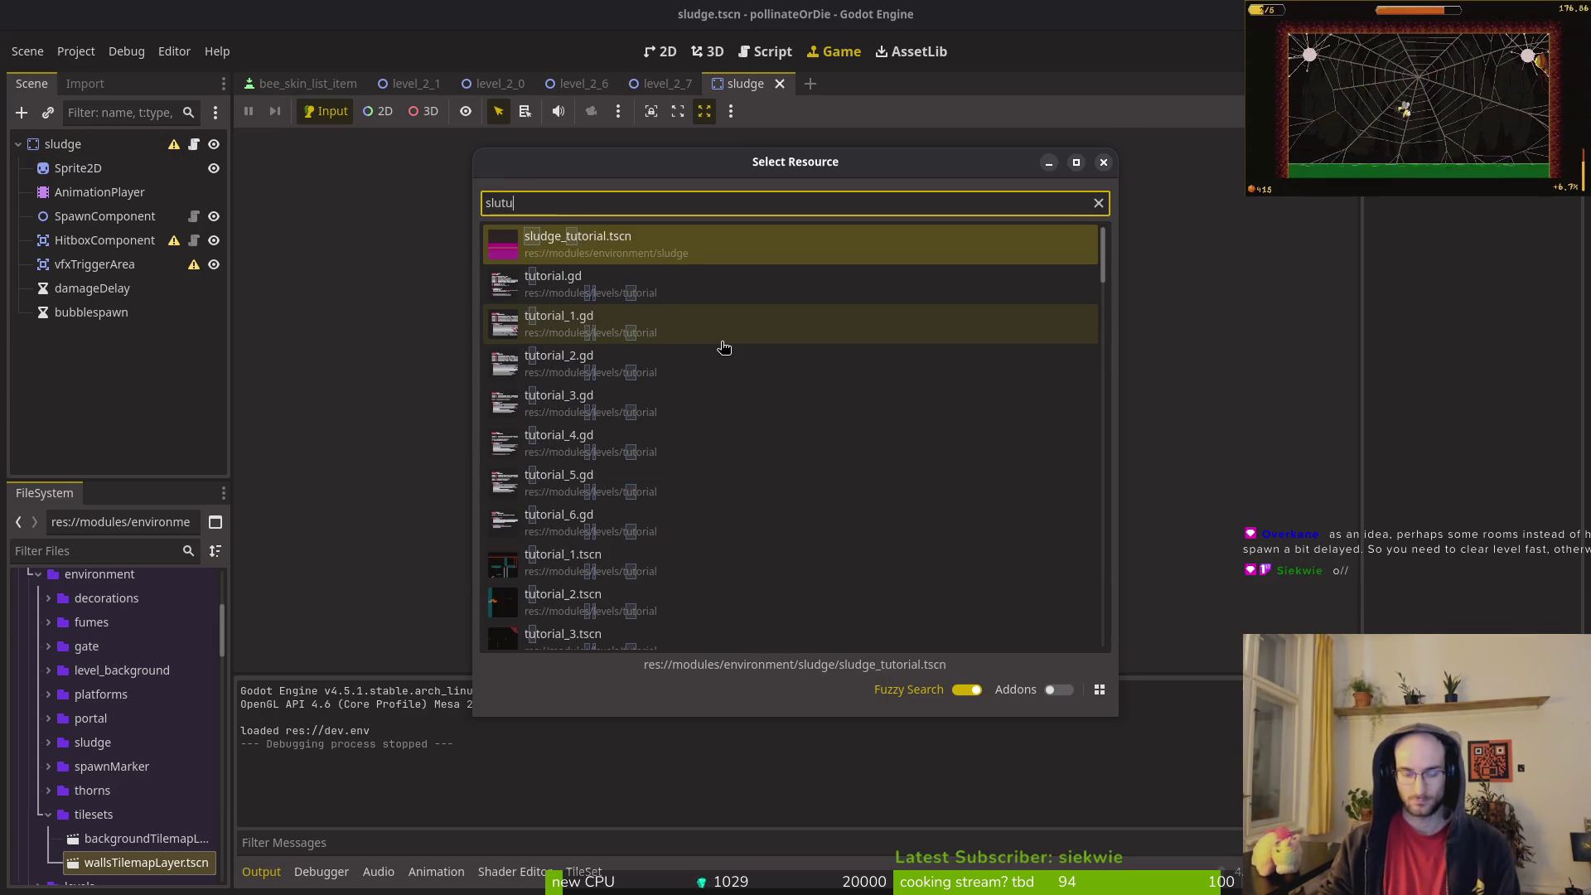
key("Return")
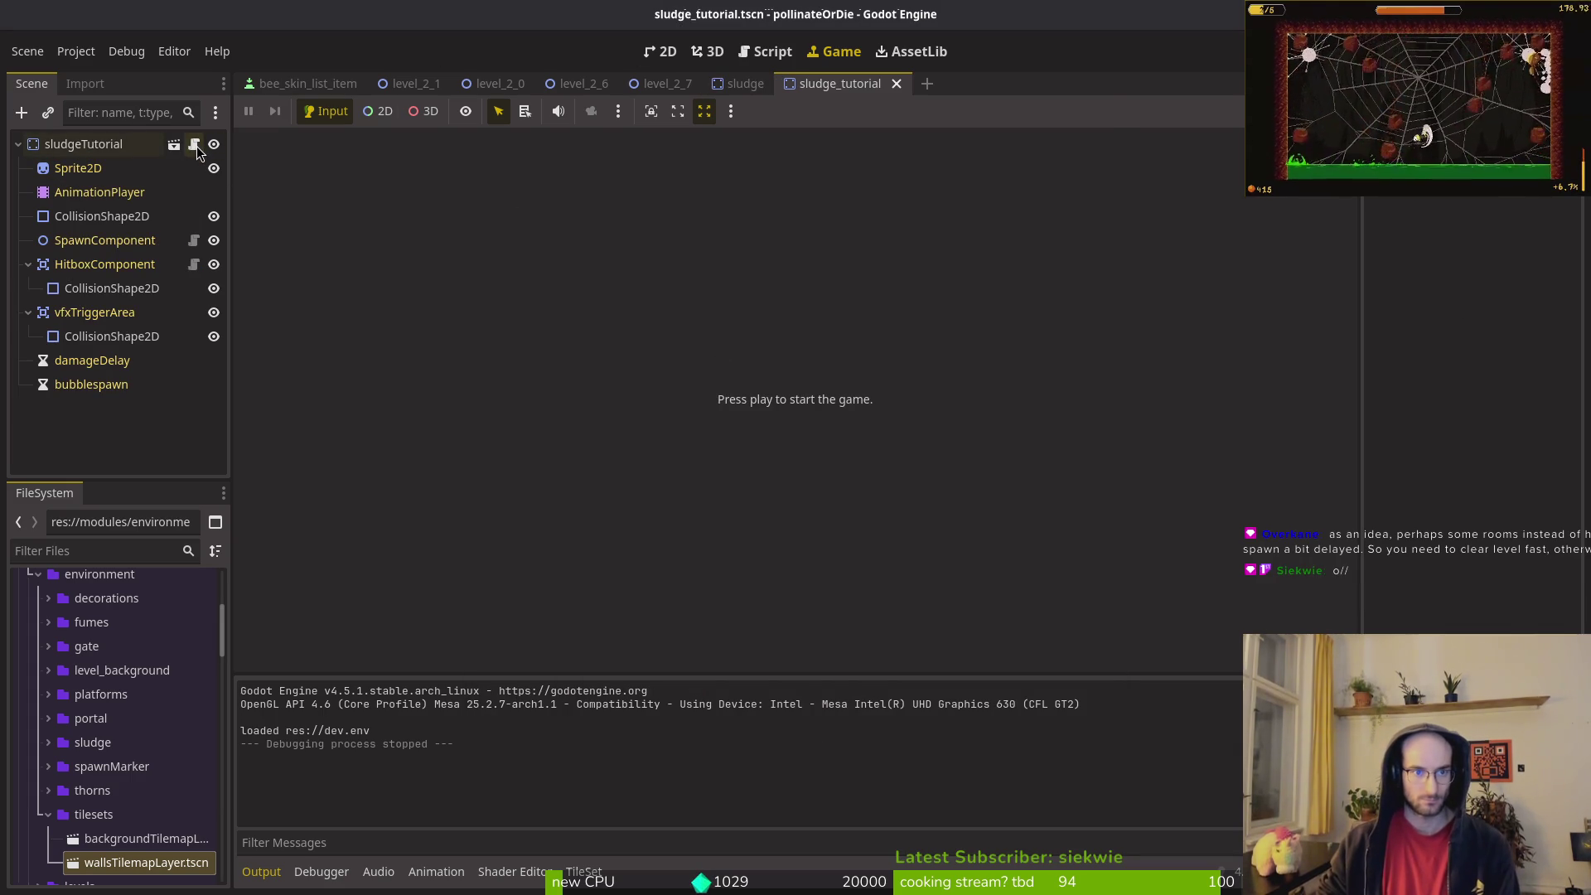
left_click(136, 148)
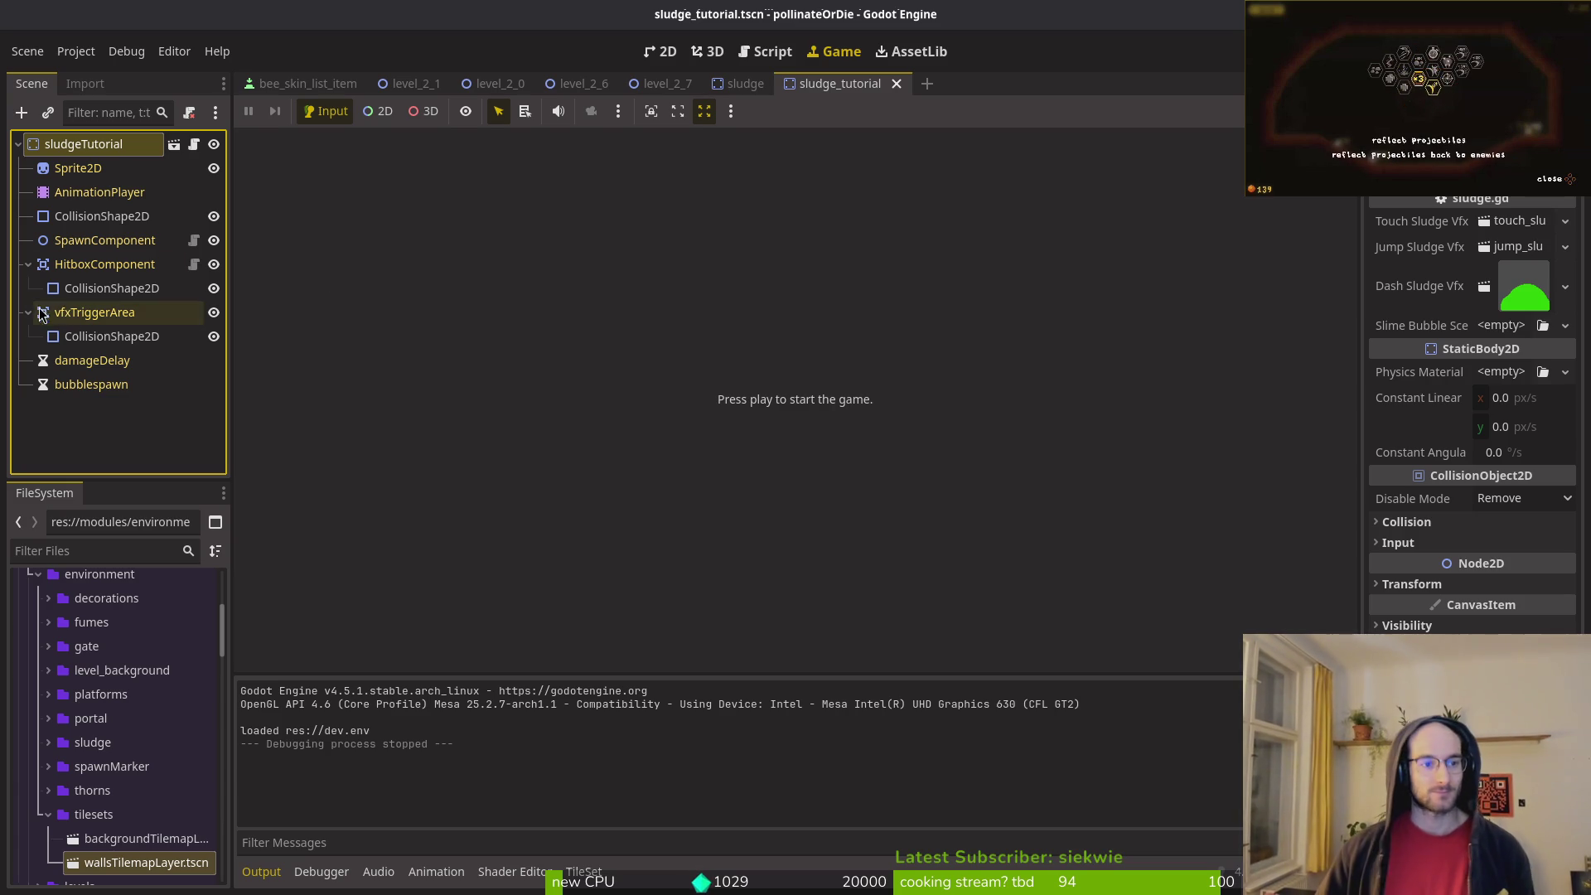
left_click(28, 264)
left_click(28, 287)
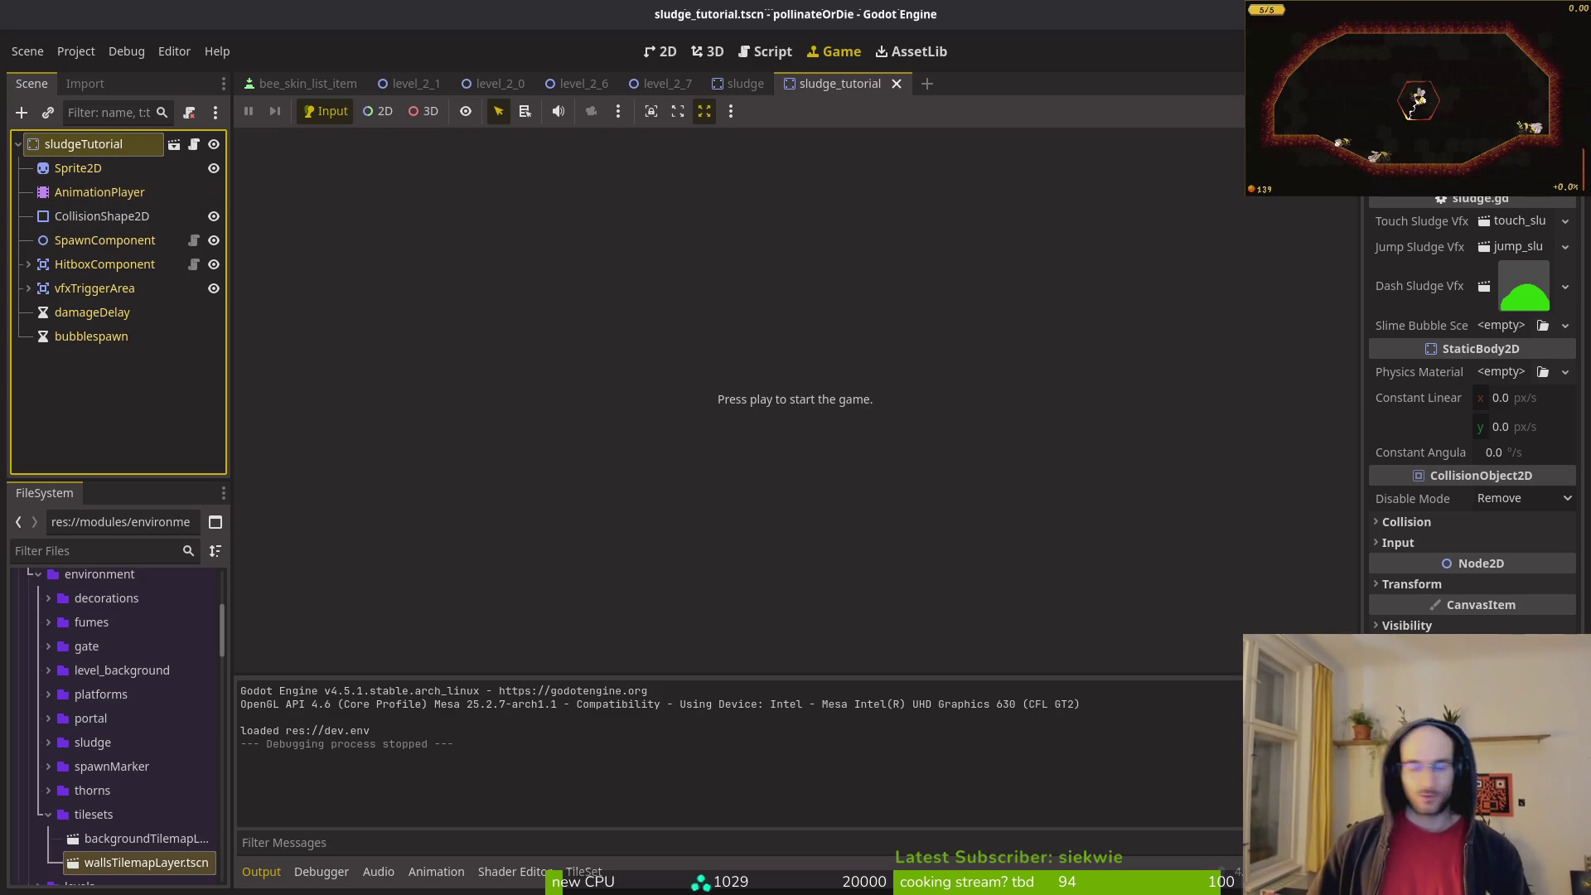
Open sludge.gd in Neovim, then briefly run the game in Godot and close it.
key("alt+Tab")
key("Return")
type("sludg")
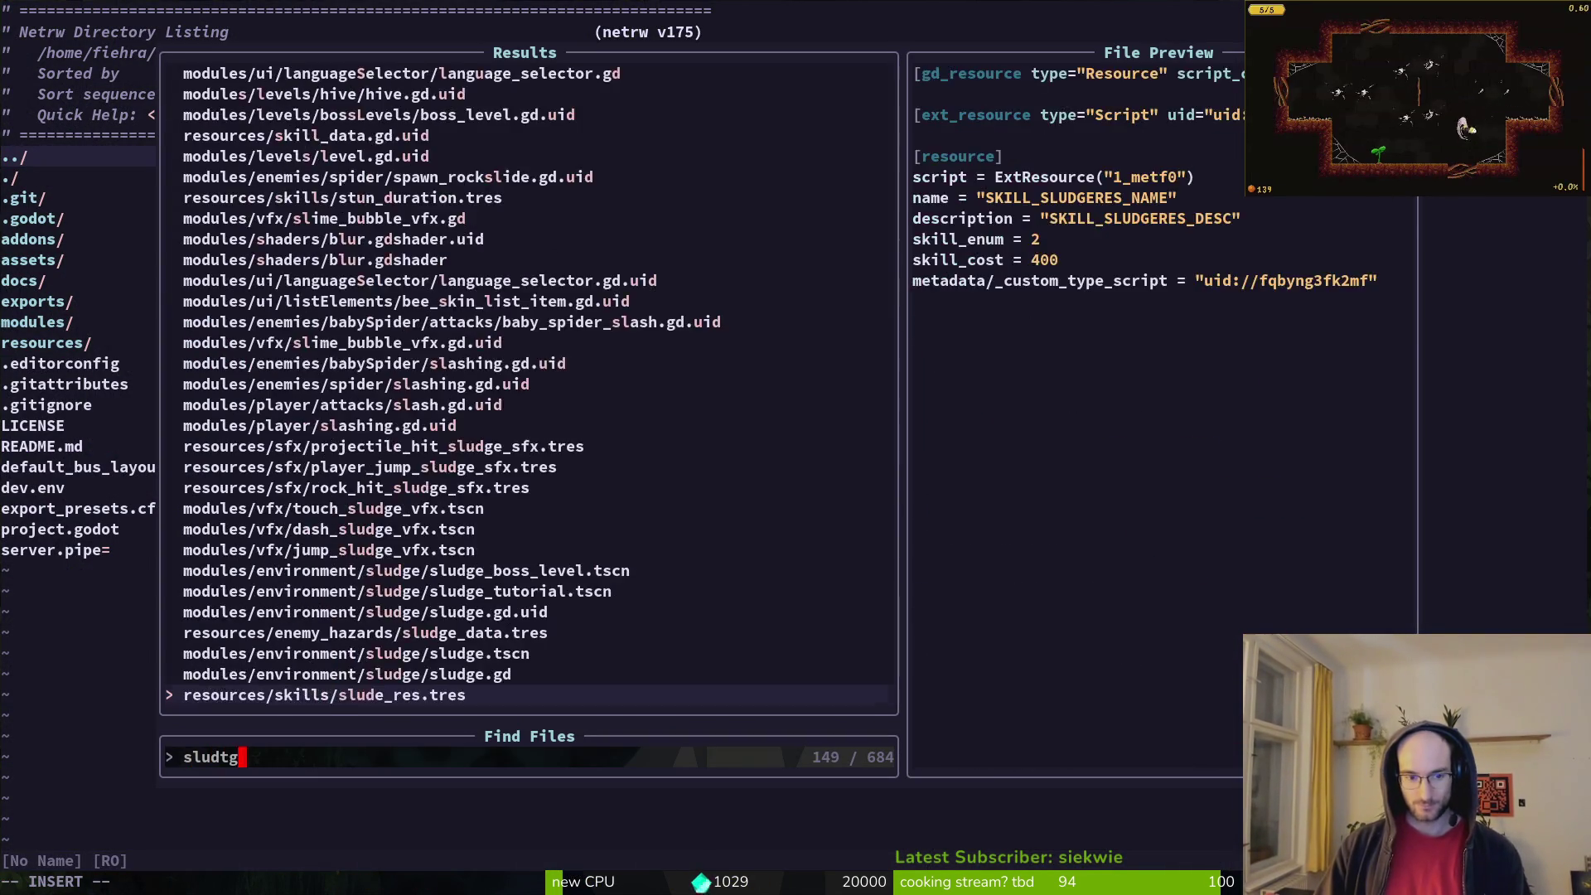
key("BackSpace")
type("ge")
key("Return")
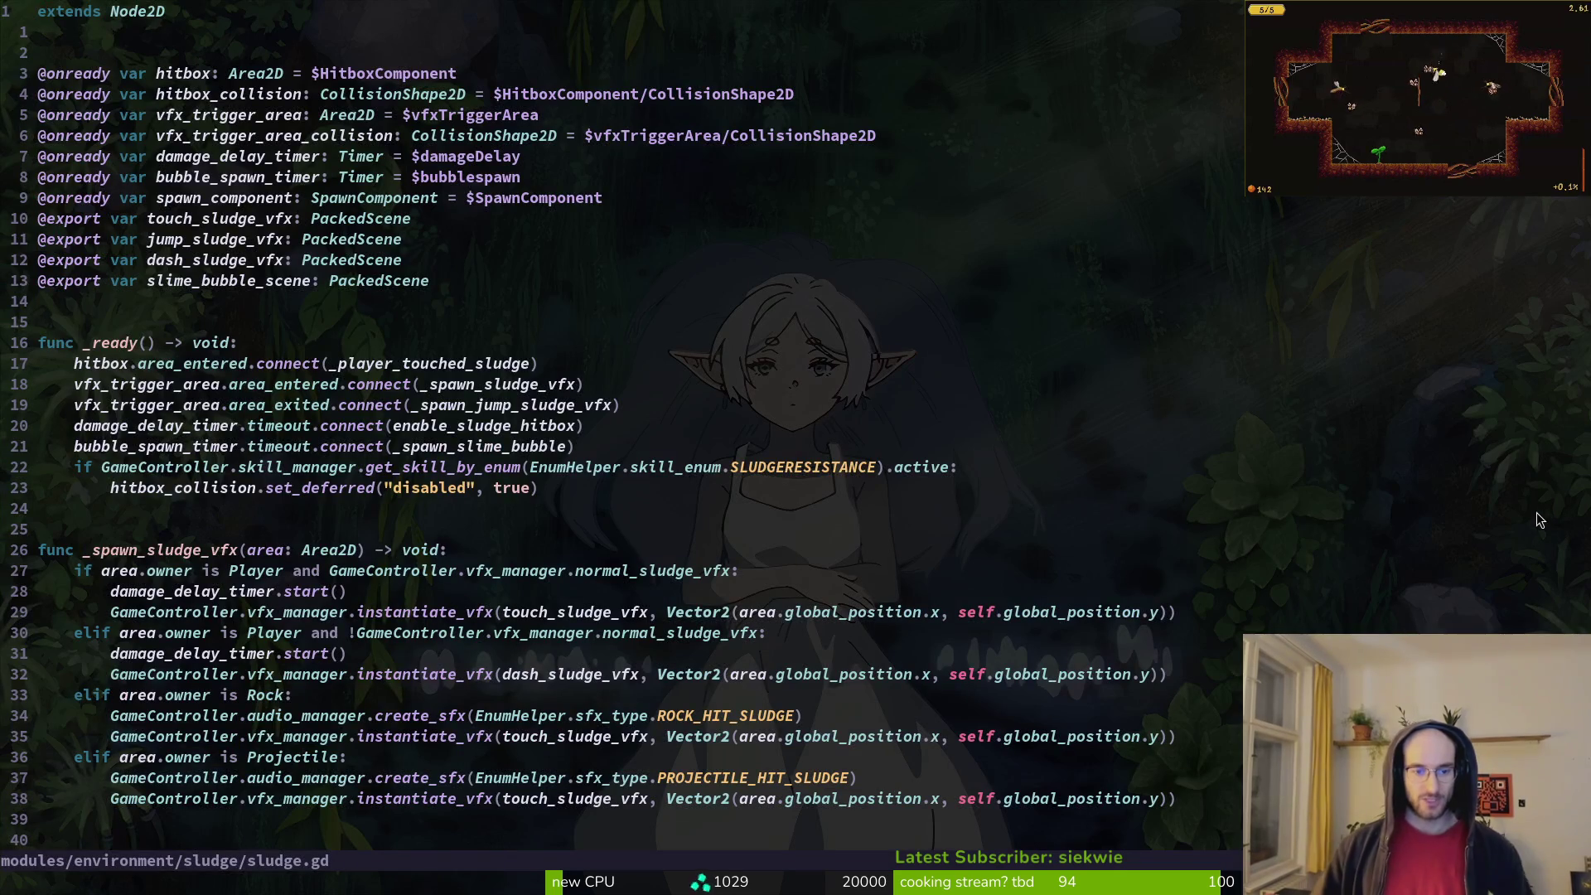
scroll(411, 459, "down", 5)
scroll(411, 459, "down", 5)
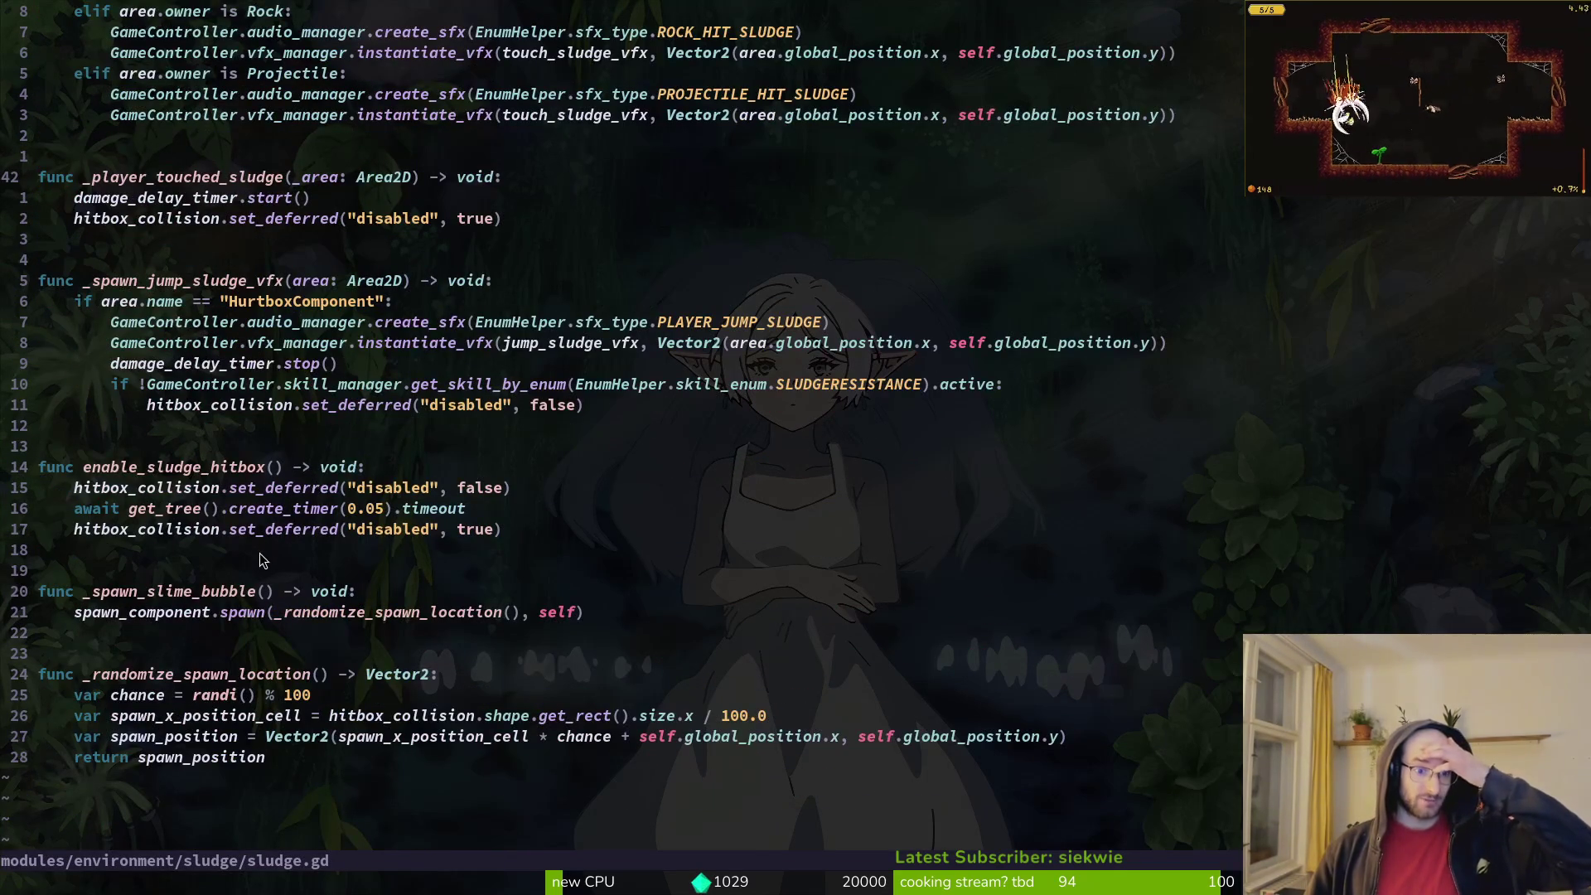
key("alt+Tab")
key("F5")
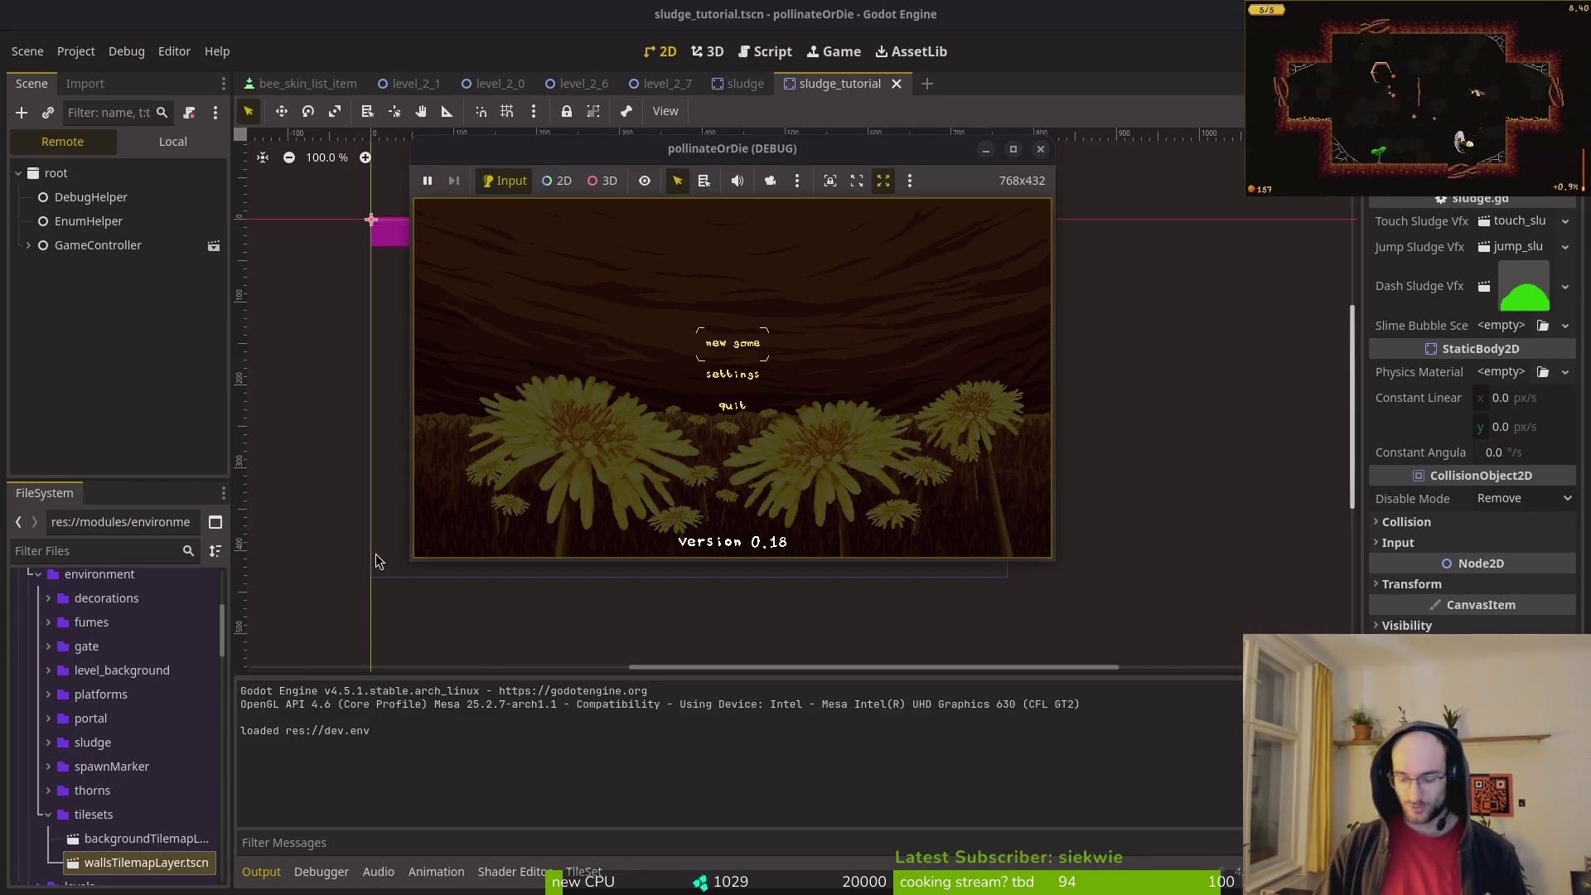
left_click(376, 561)
In Neovim, open enum.helper.gd and then debug.helper.gd via the file finder.
key("alt+Tab")
key("ctrl+p")
type("enum")
key("Return")
key("ctrl+p")
type("debu")
key("Return")
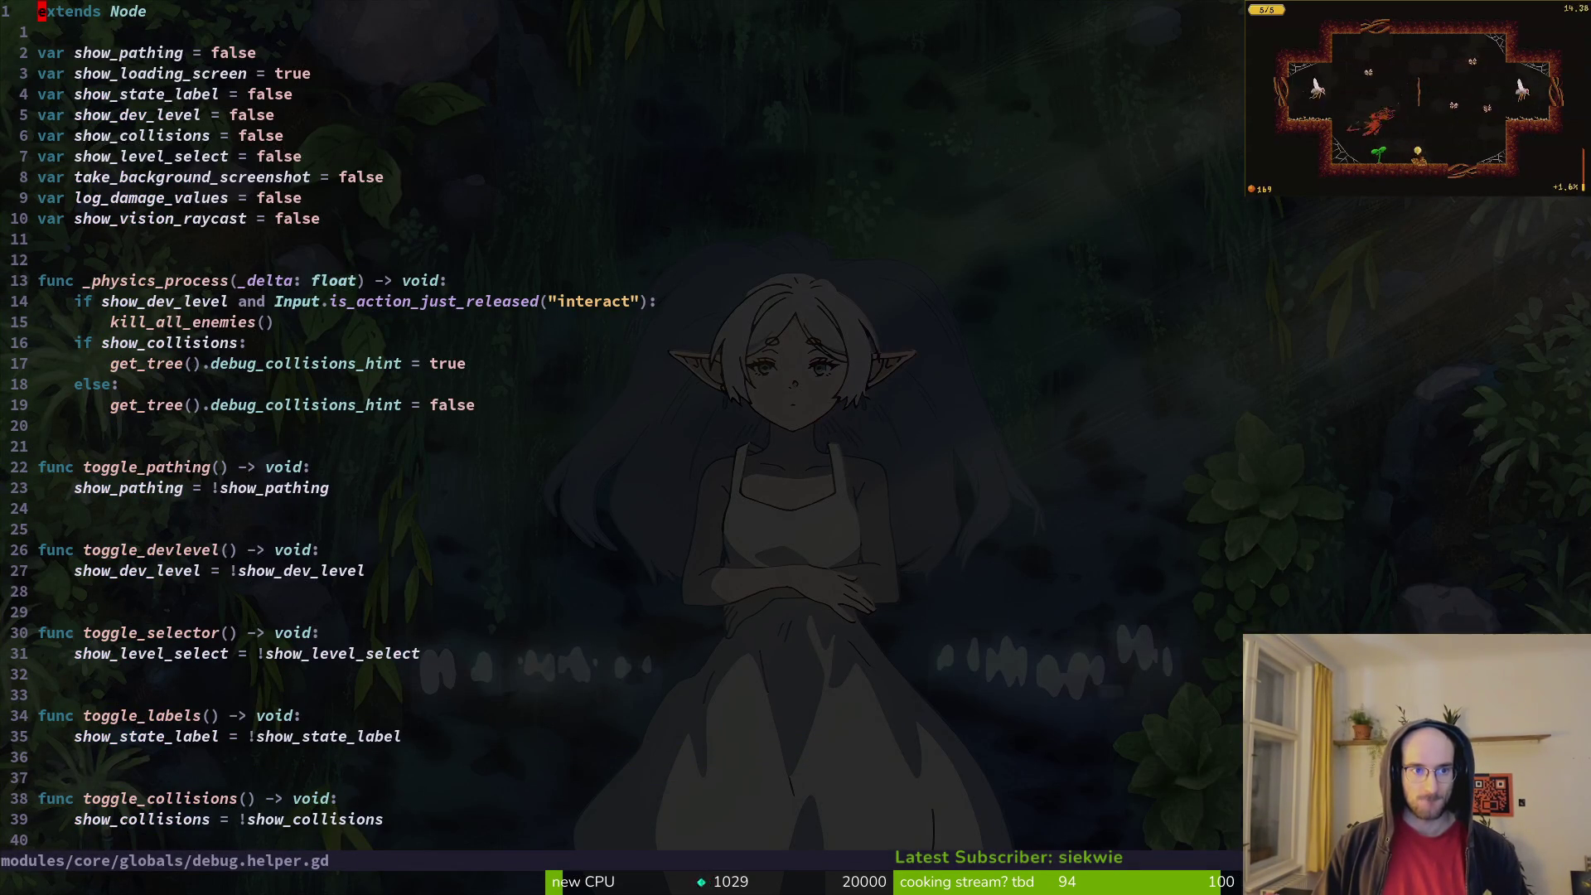
Change show_level_select to true, save with :w, and relaunch the game in Godot.
type("7j")
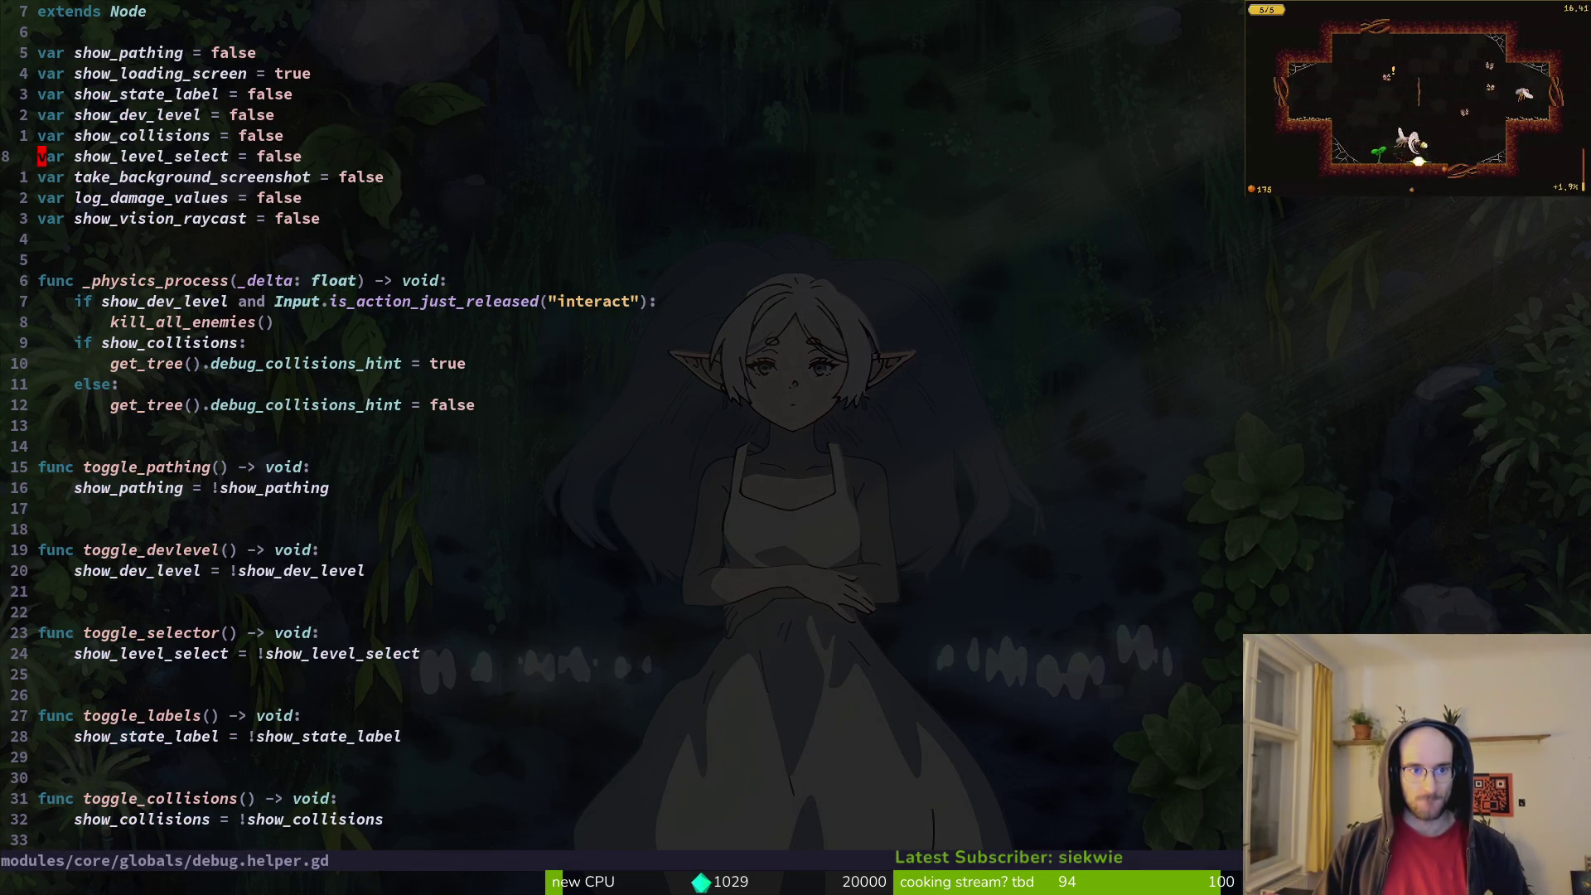
type("ciwtrue")
key("Escape")
type(":w")
key("Return")
key("alt+Tab")
key("F5")
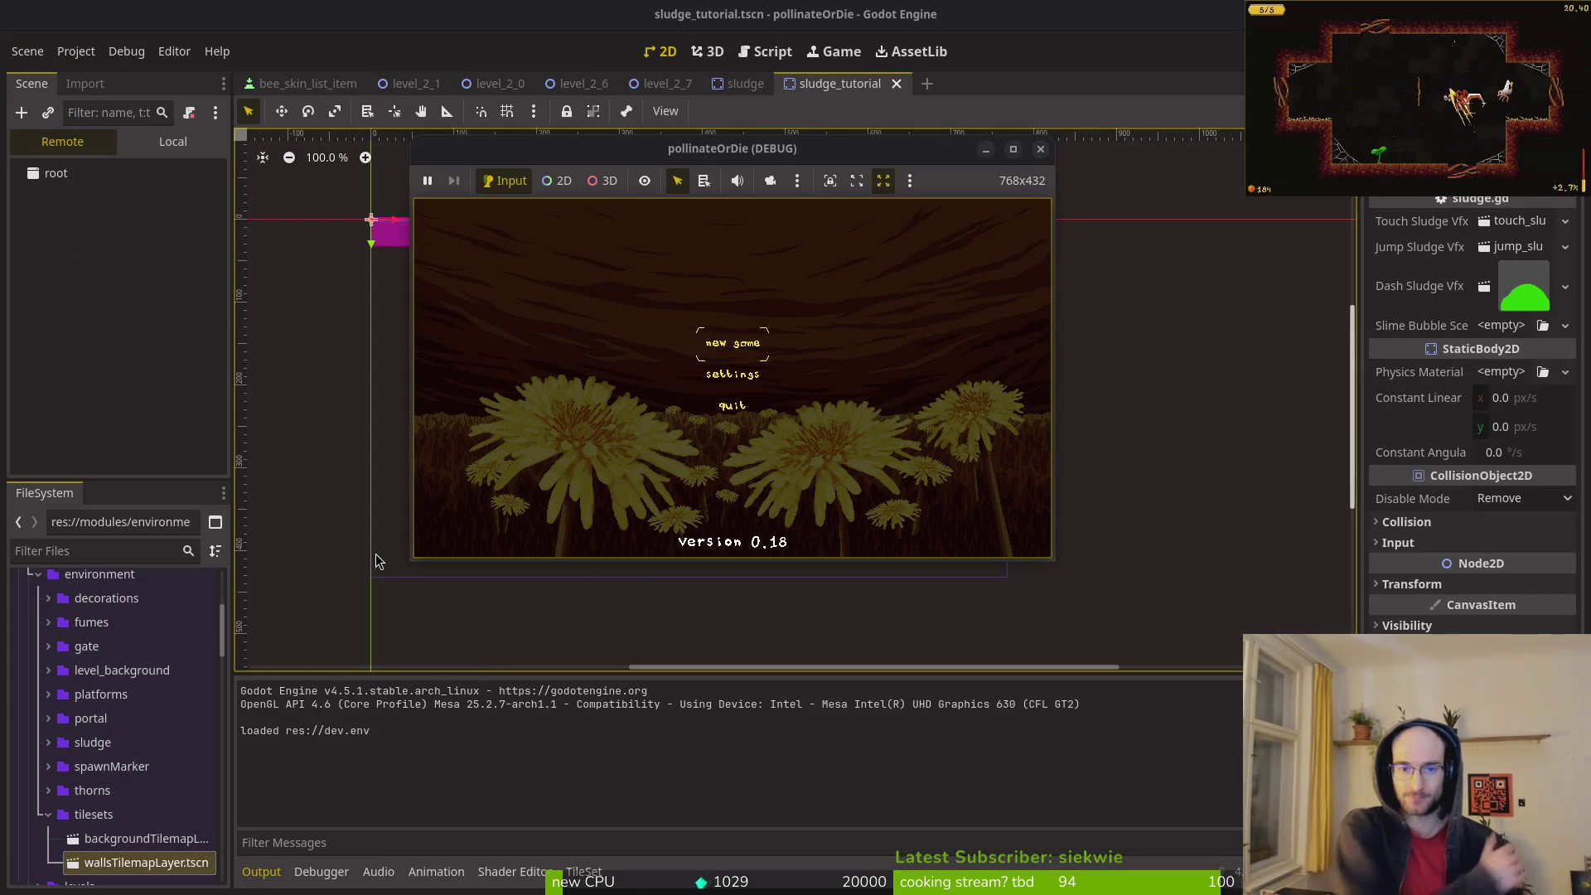
Start a new game, jump to level select, enter the spider-web boss level, then stop with F8.
key("Return")
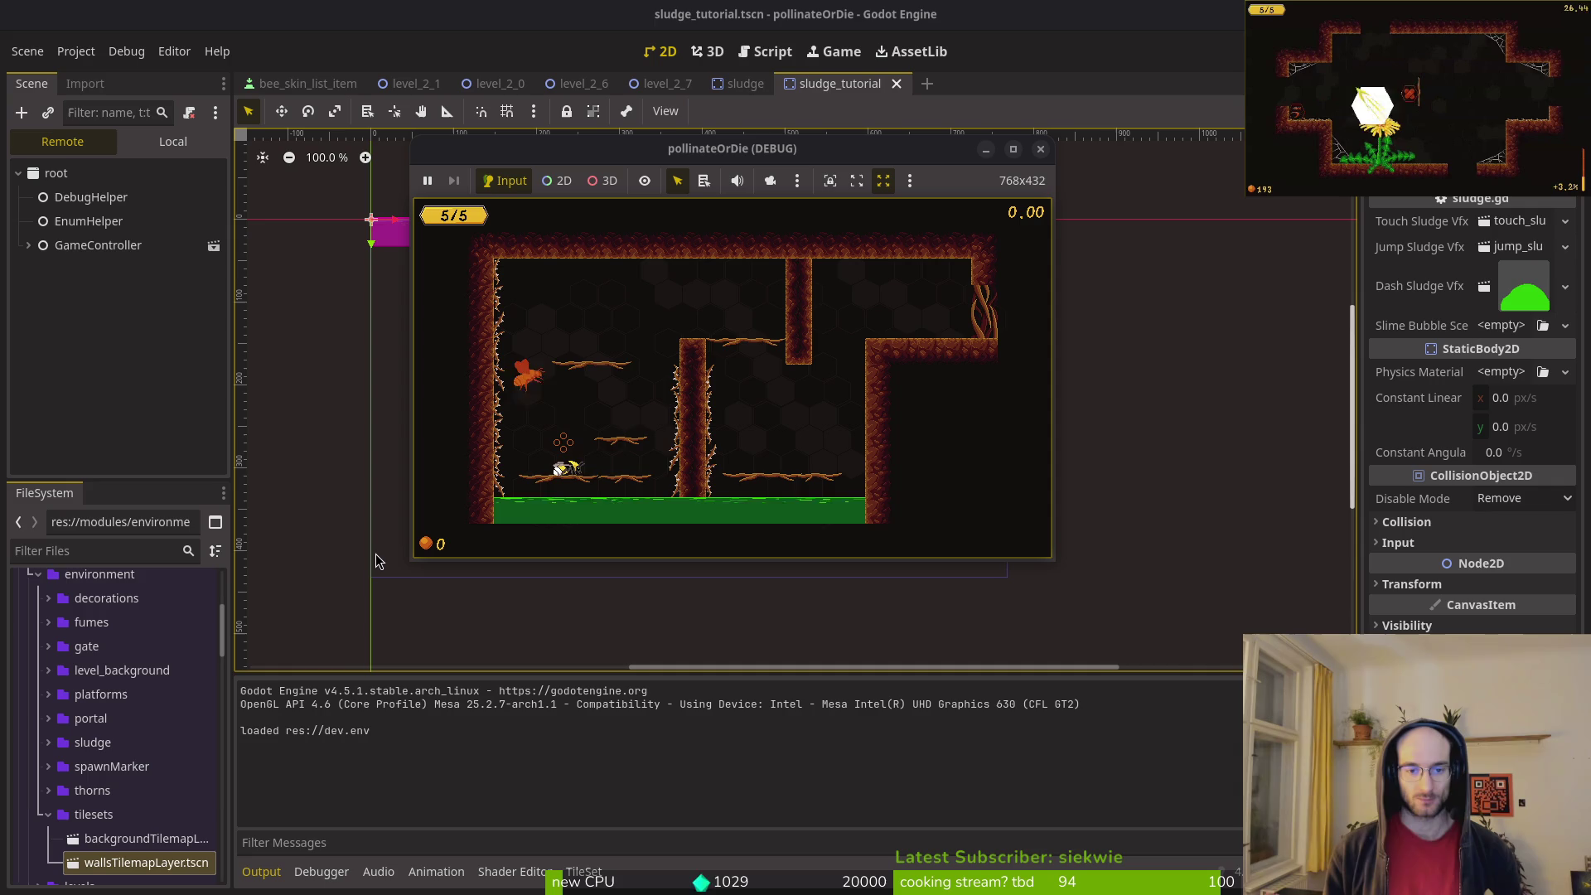
key("Escape")
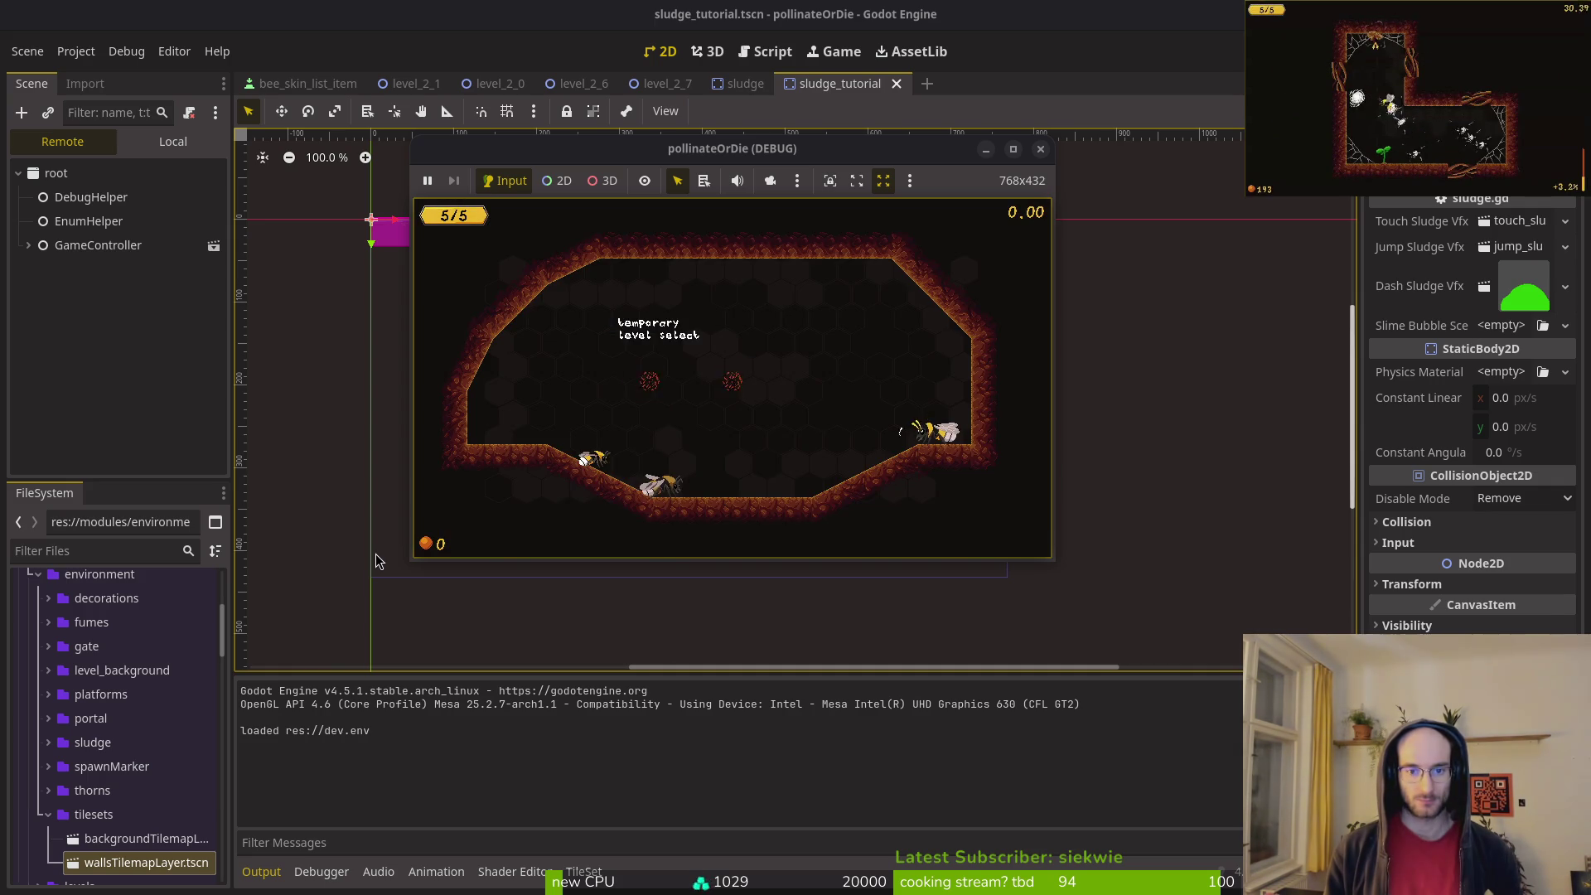
key("Return")
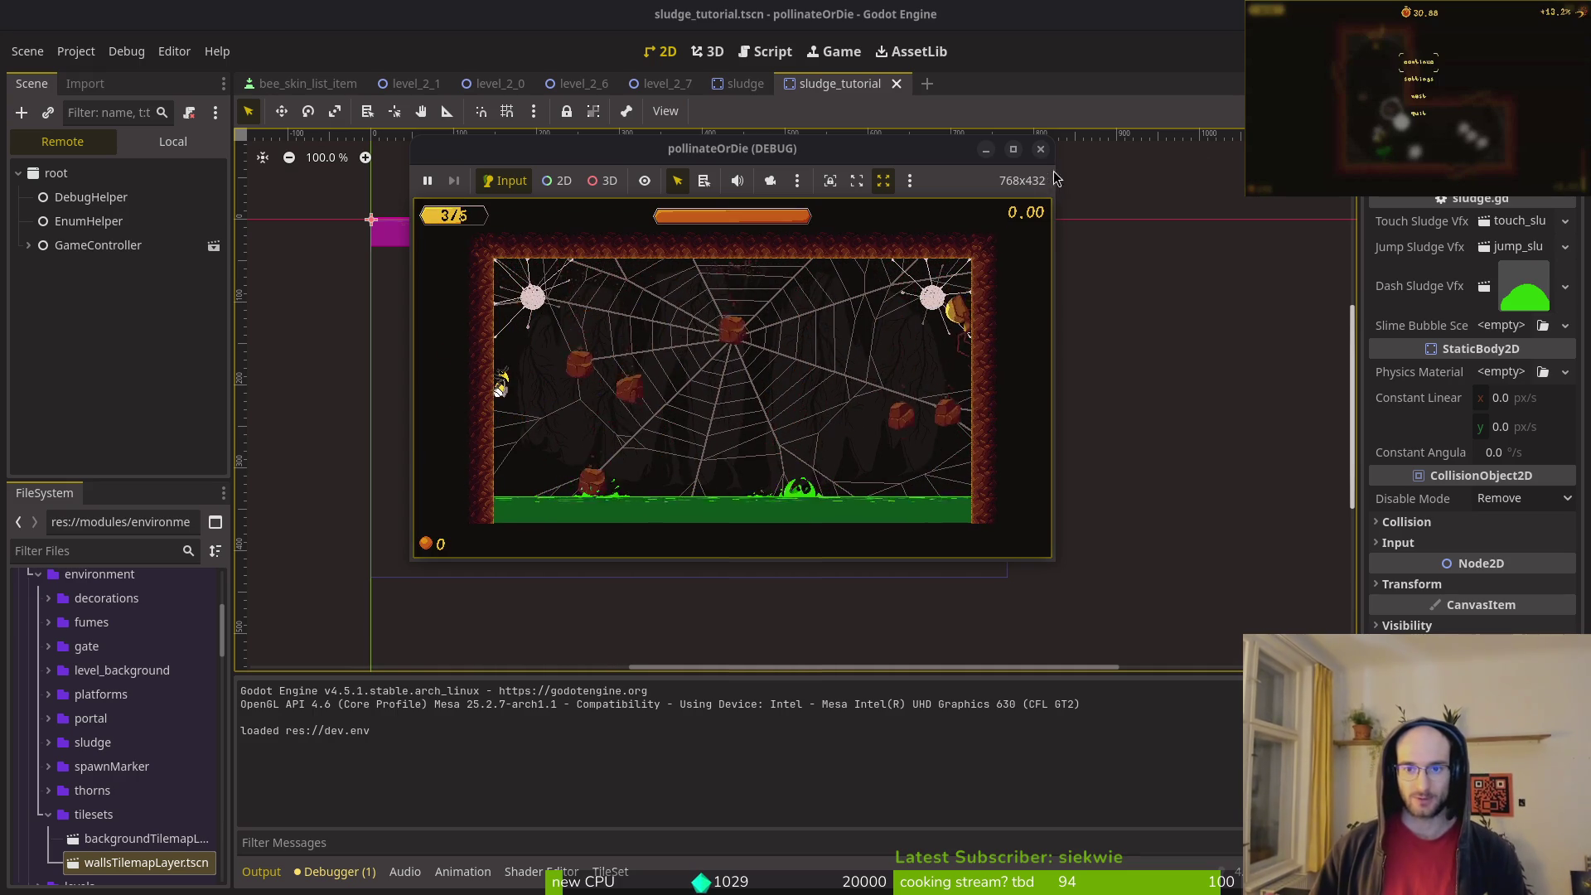
key("F8")
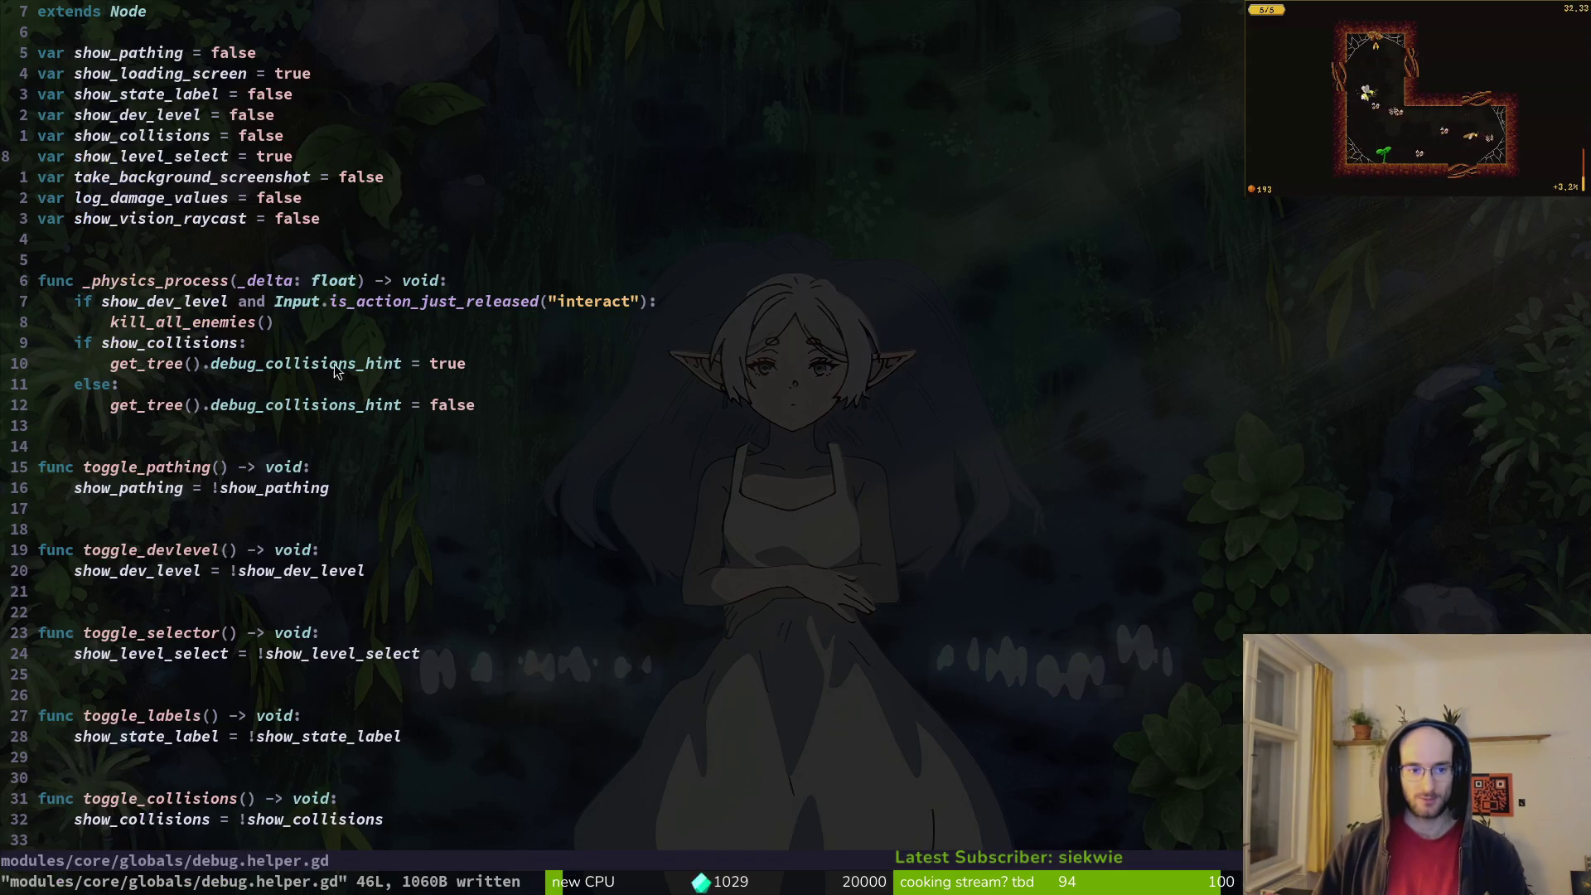
Open sludge.gd in Neovim through the file finder.
scroll(464, 406, "down", 13)
scroll(464, 406, "up", 6)
key("ctrl+o")
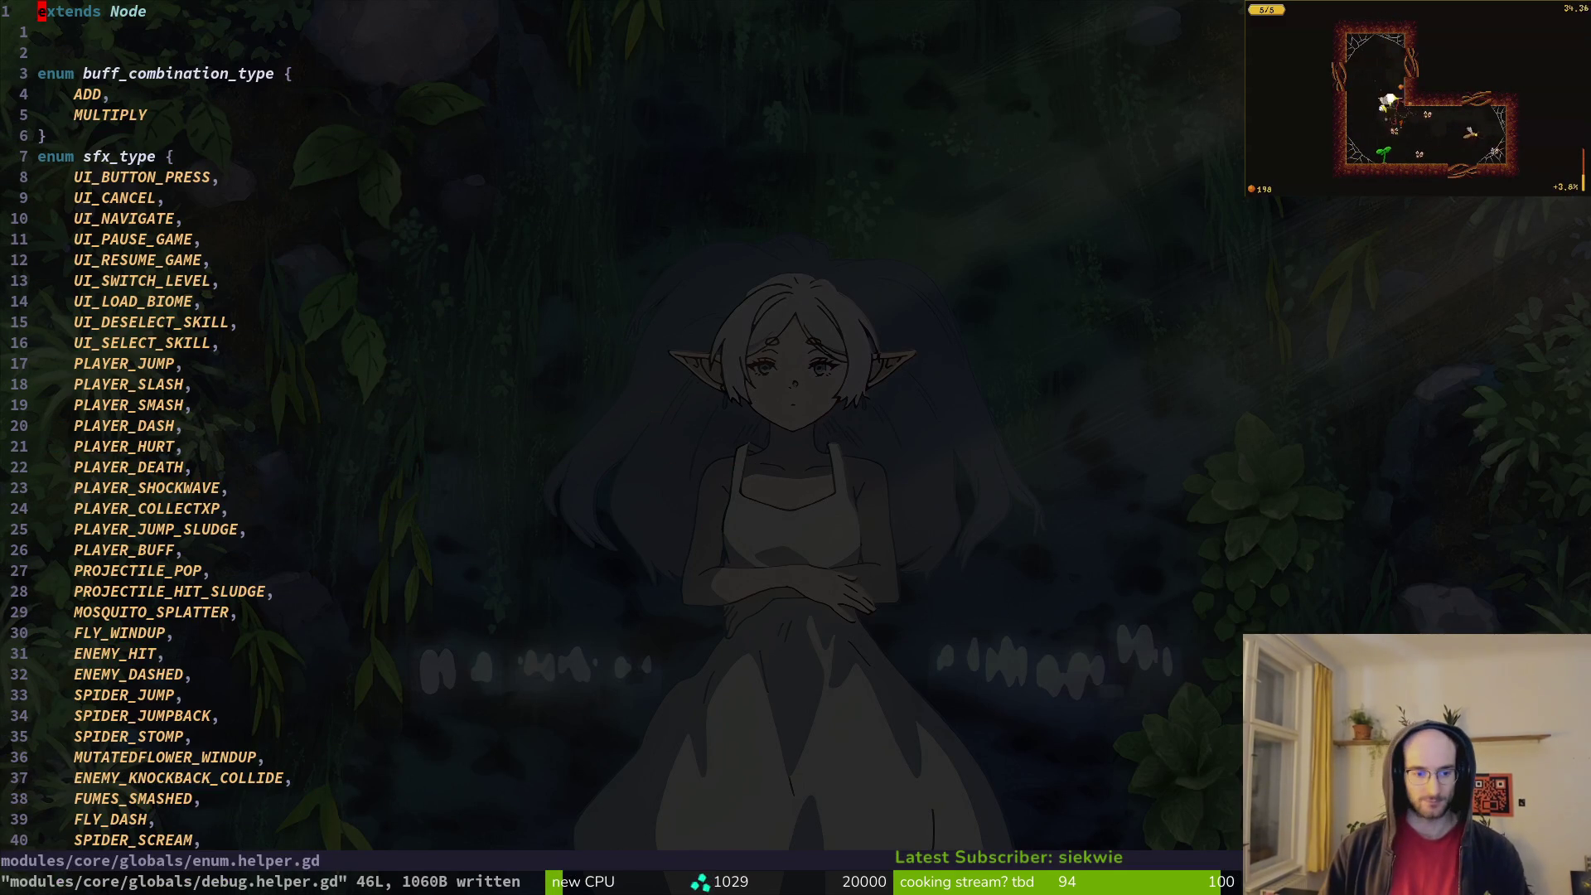
key("space")
key("f")
key("f")
type("sludg")
key("Return")
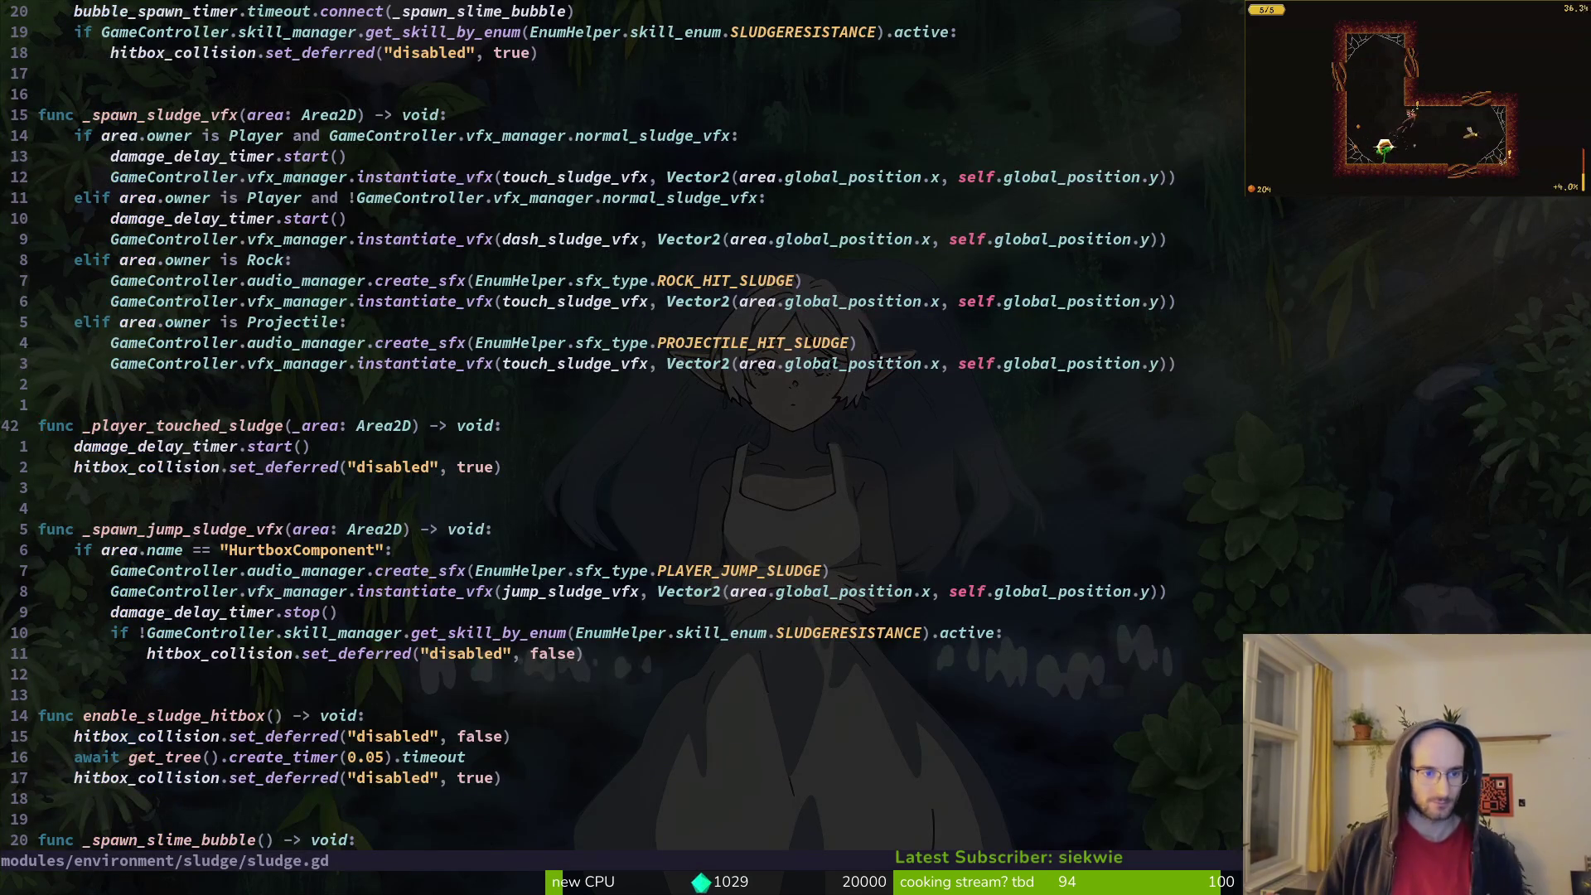
scroll(231, 584, "down", 5)
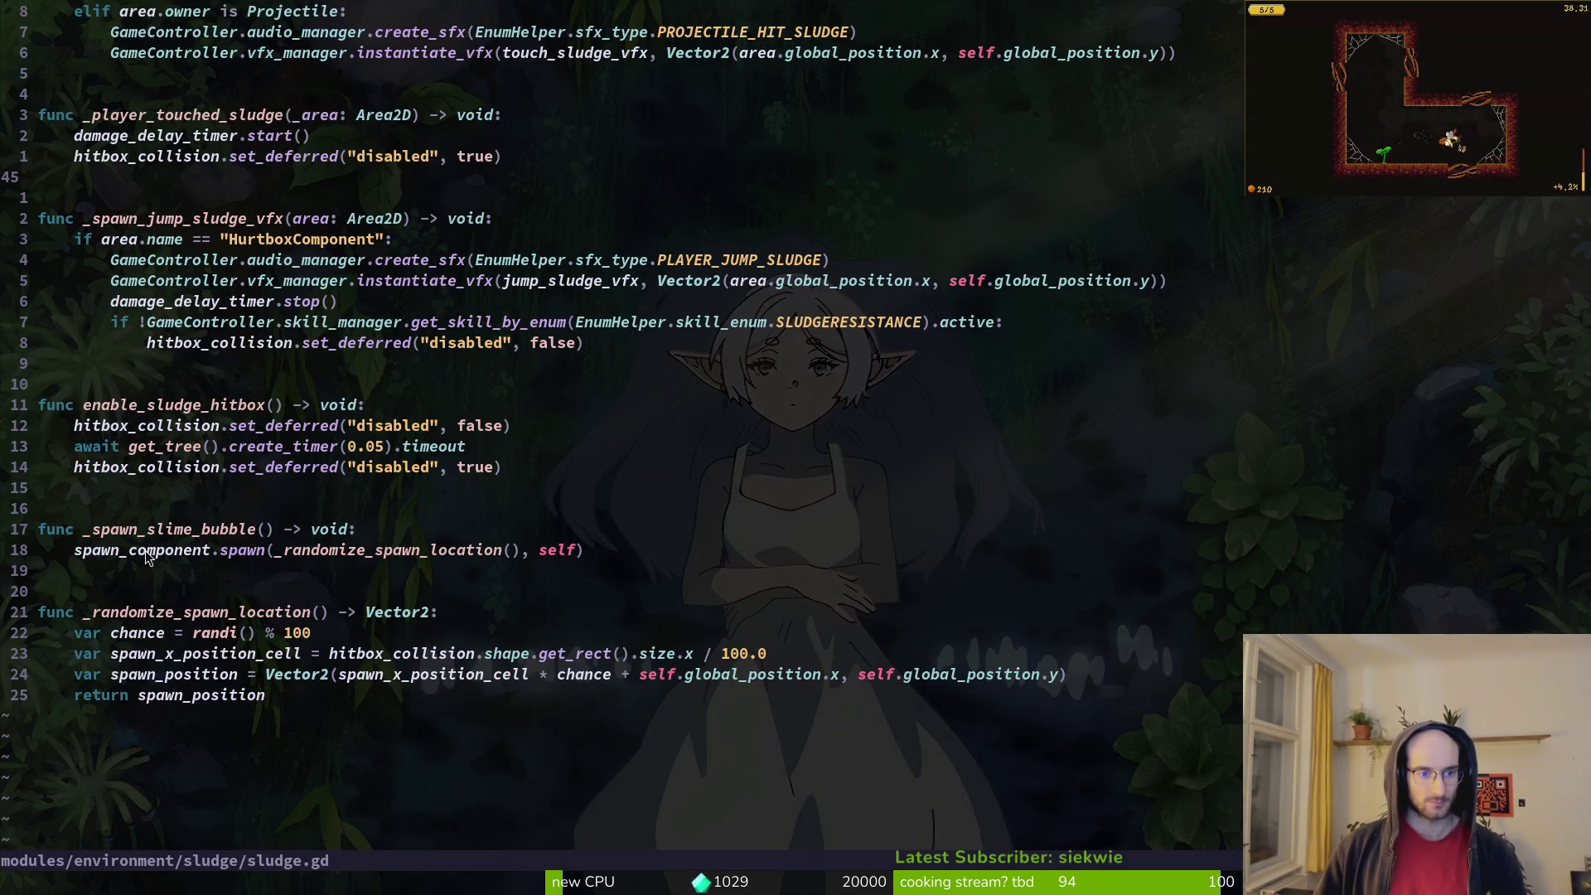
Insert print_debug("spawning") under func _spawn_slime_bubble(), save, and return to Godot.
left_click(385, 535)
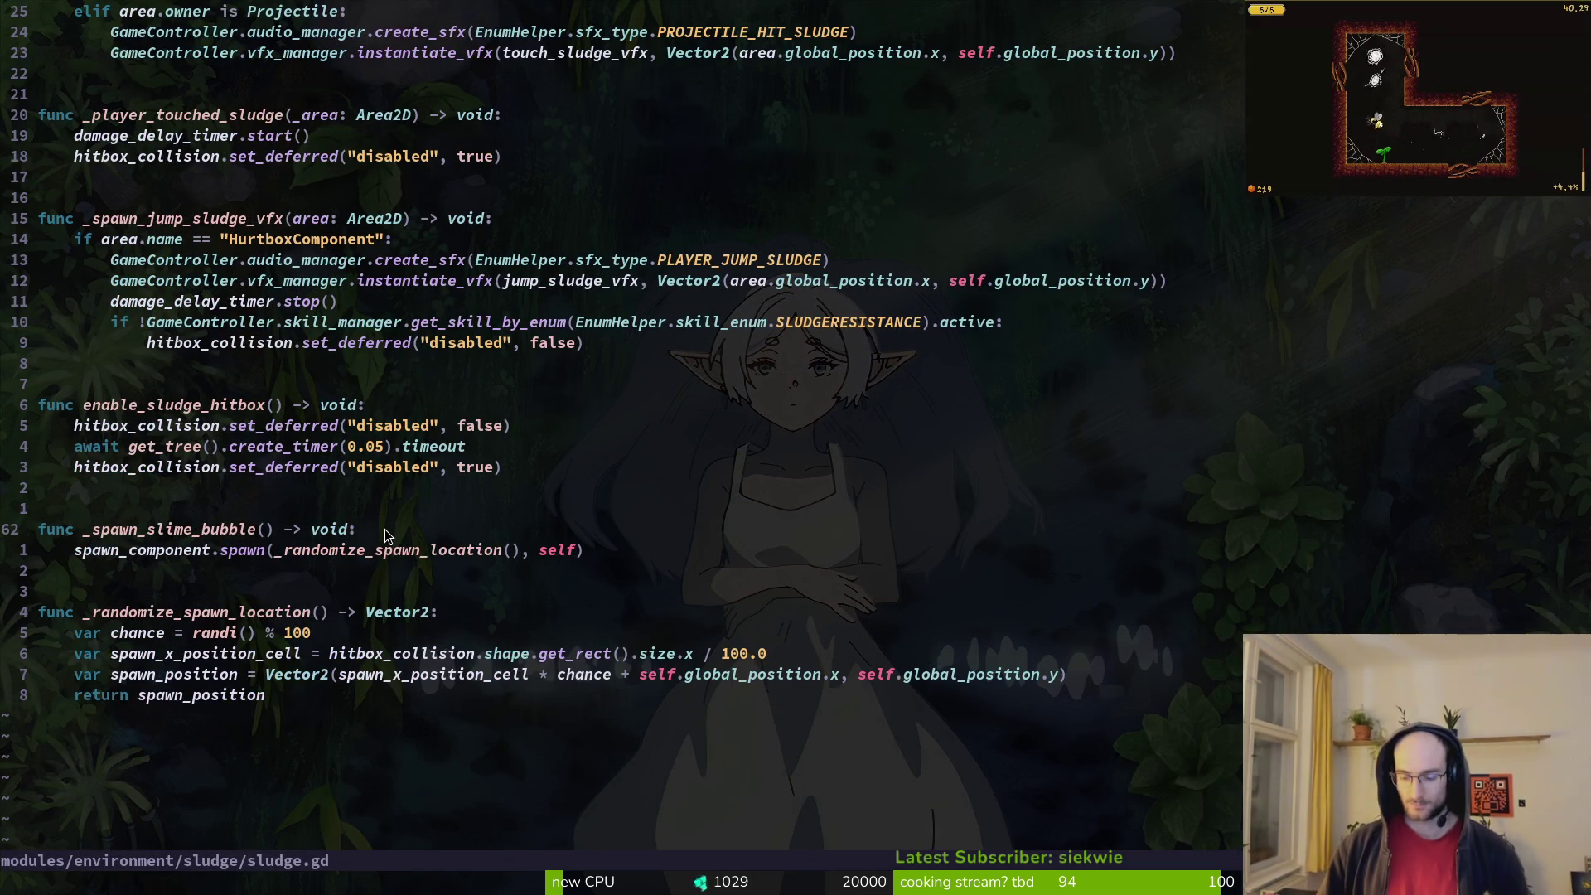
type("oprint_debug(\"")
type("spawning")
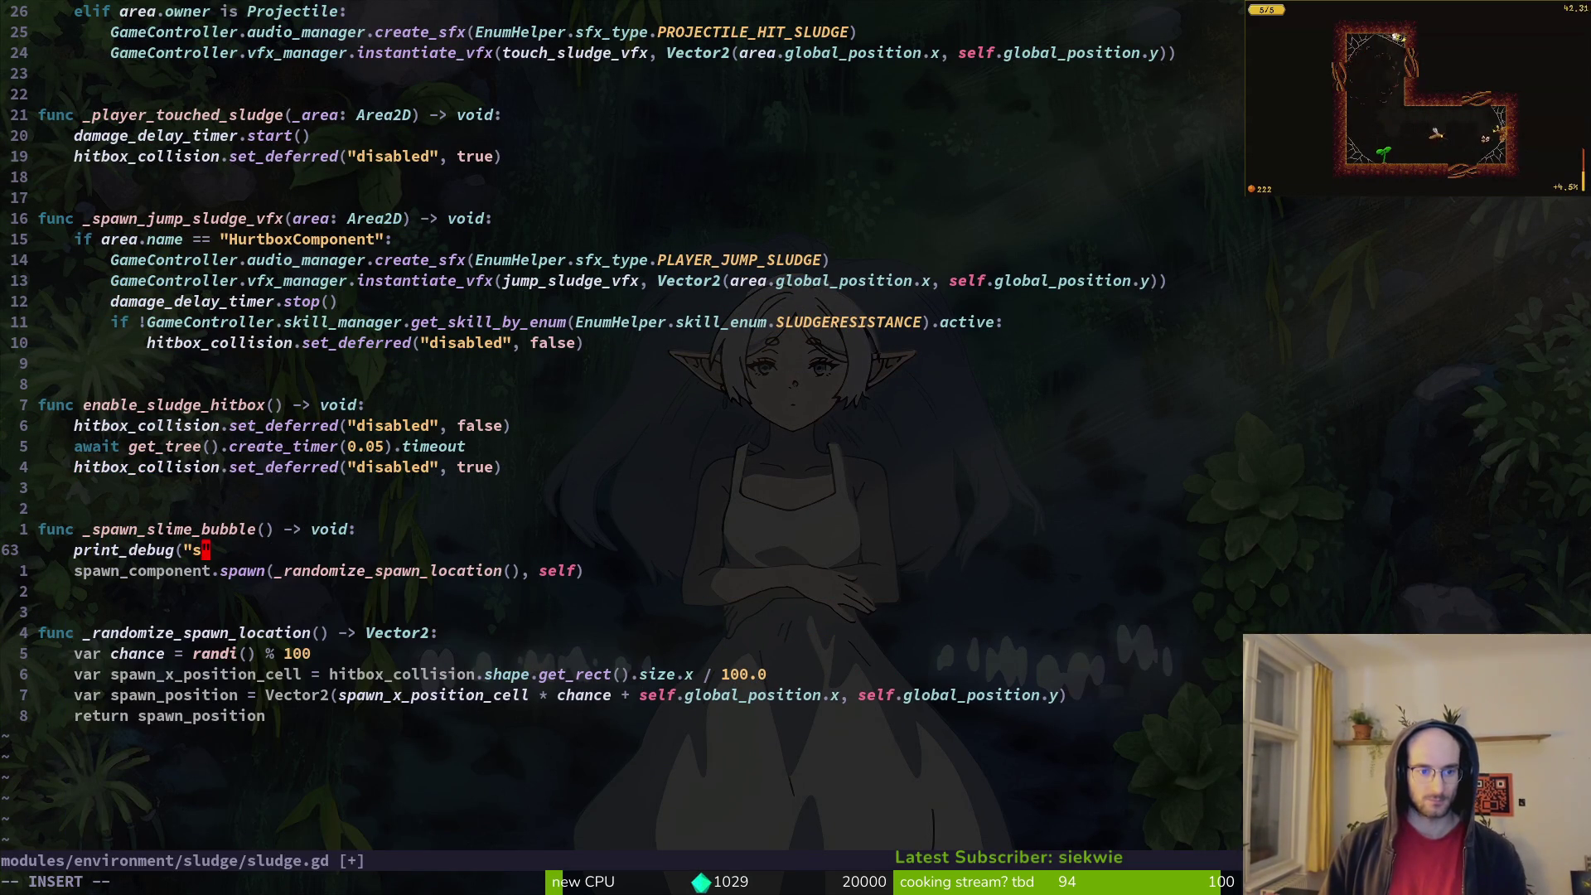
type("\")")
key("Escape")
type(":w")
key("Return")
scroll(312, 156, "up", 11)
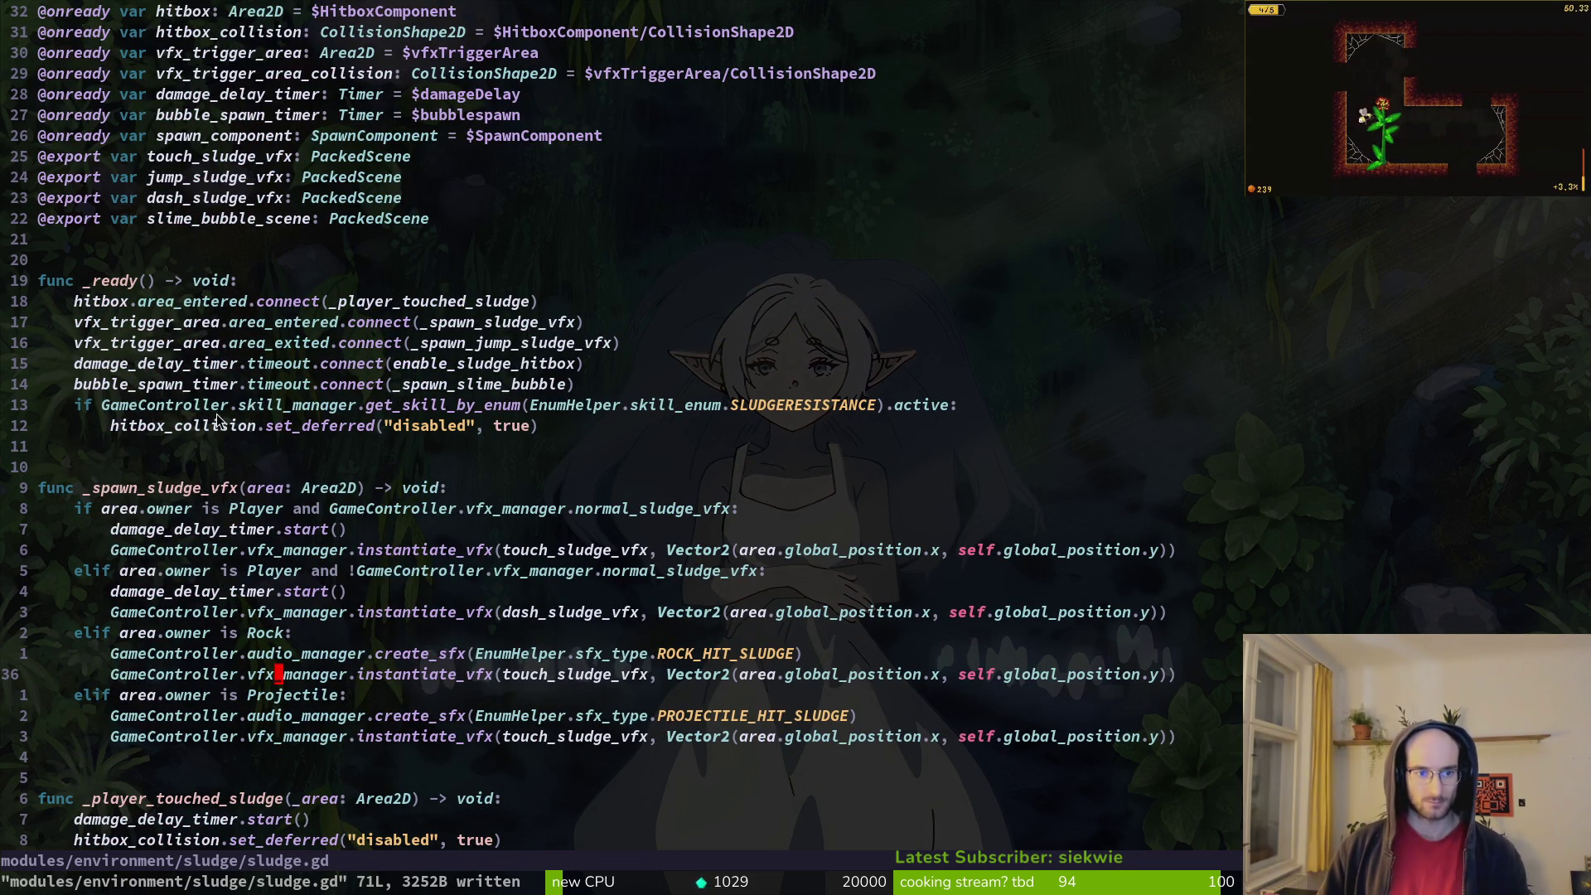
key("alt+Tab")
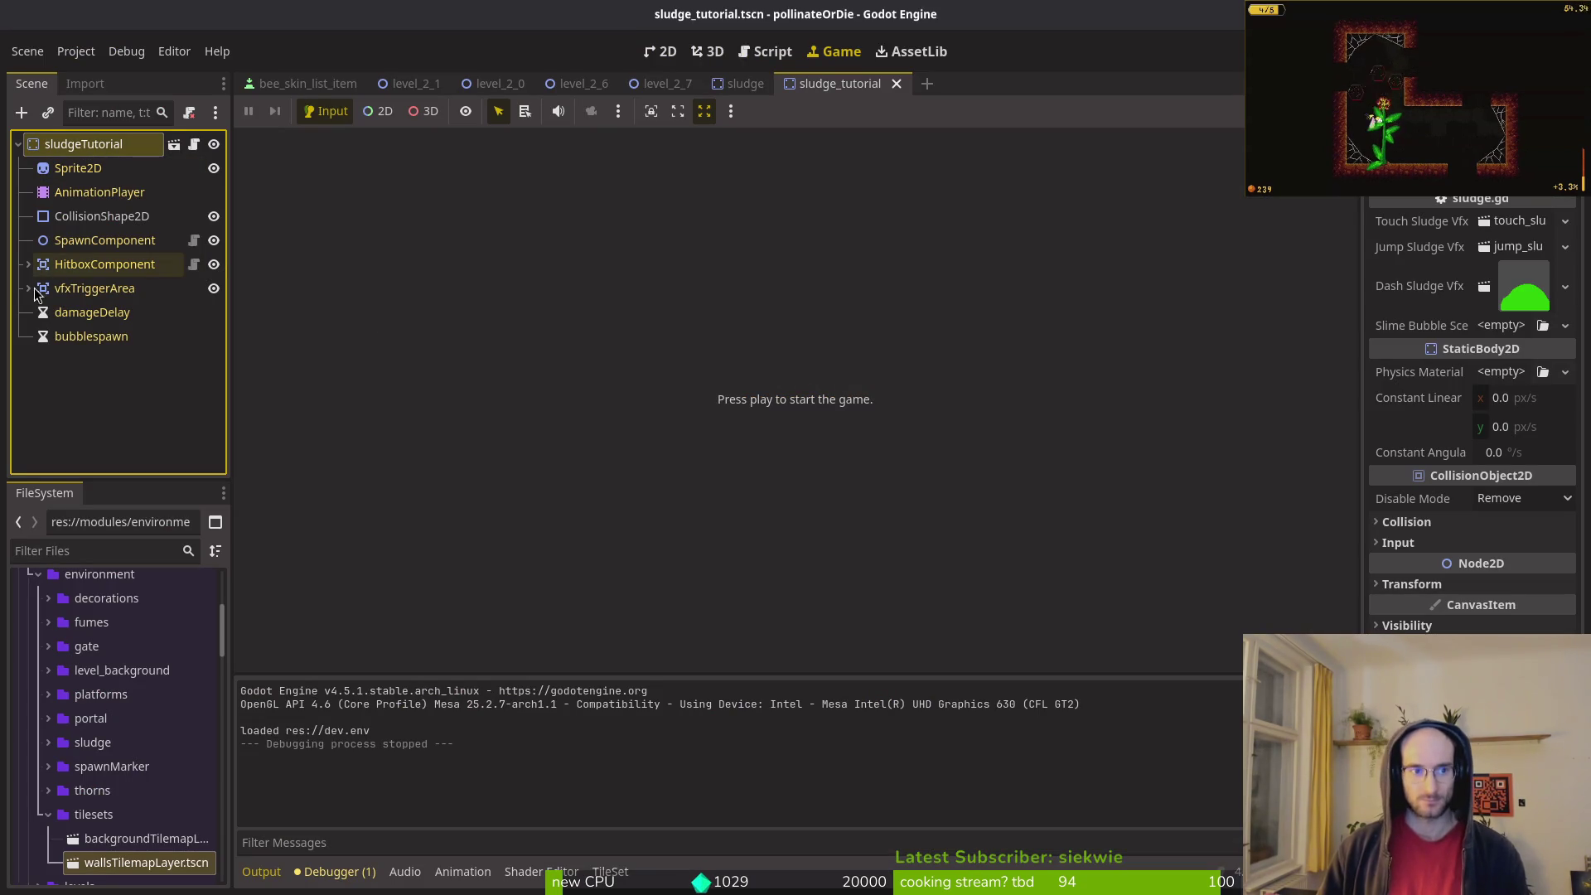
In the sludge scene, compare the damageDelay and bubblespawn Timer settings, then save and run.
left_click(748, 89)
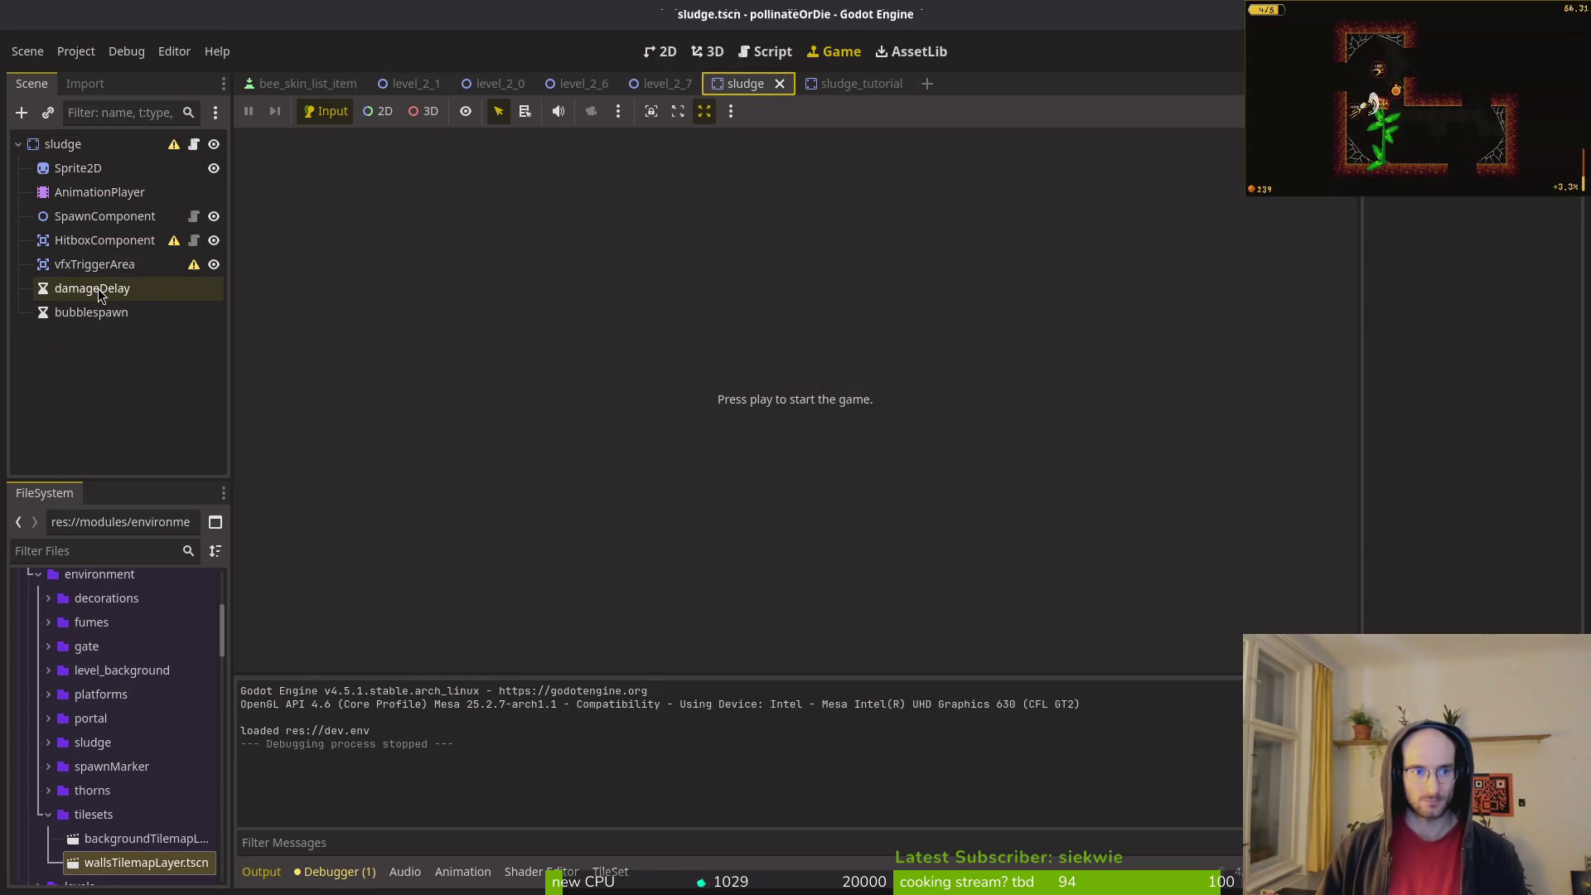
left_click(91, 313)
key("Up")
left_click(102, 320)
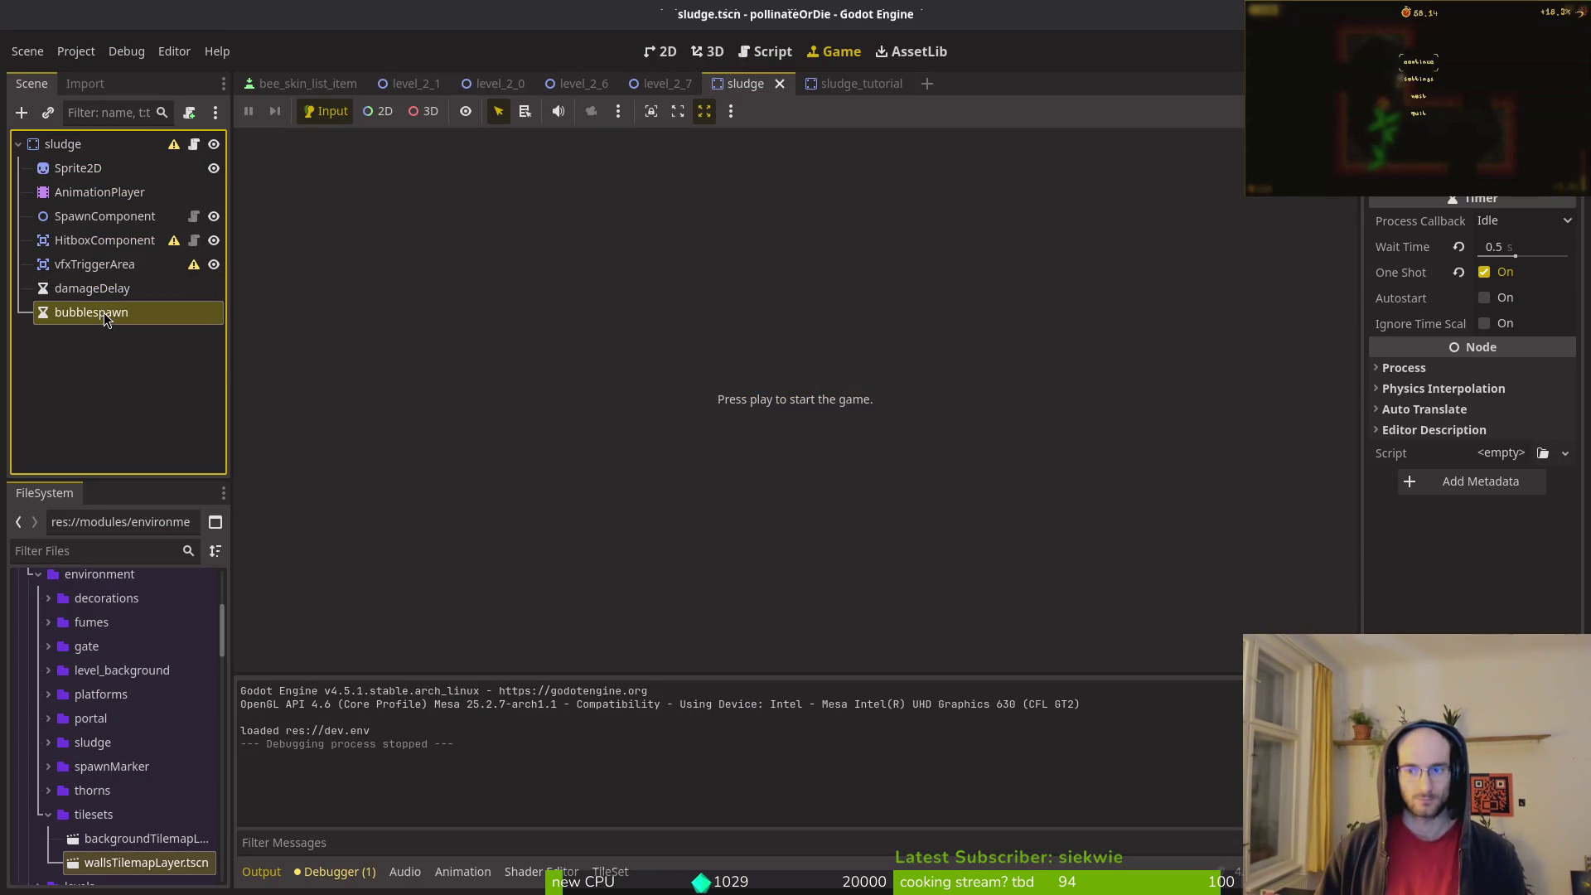
left_click(107, 294)
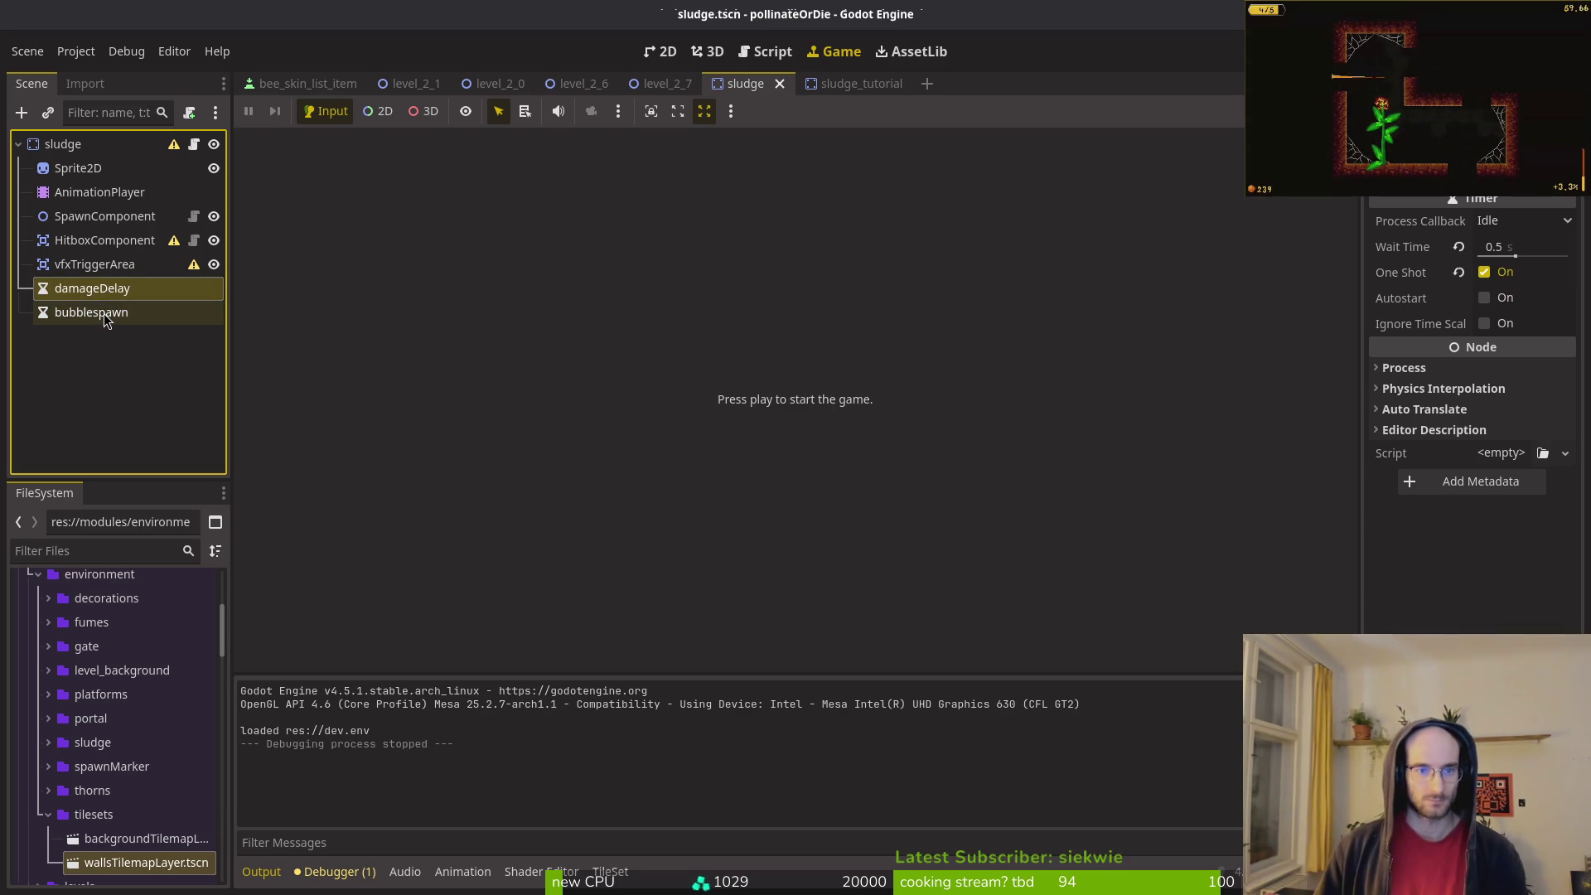
left_click(108, 313)
key("ctrl+s")
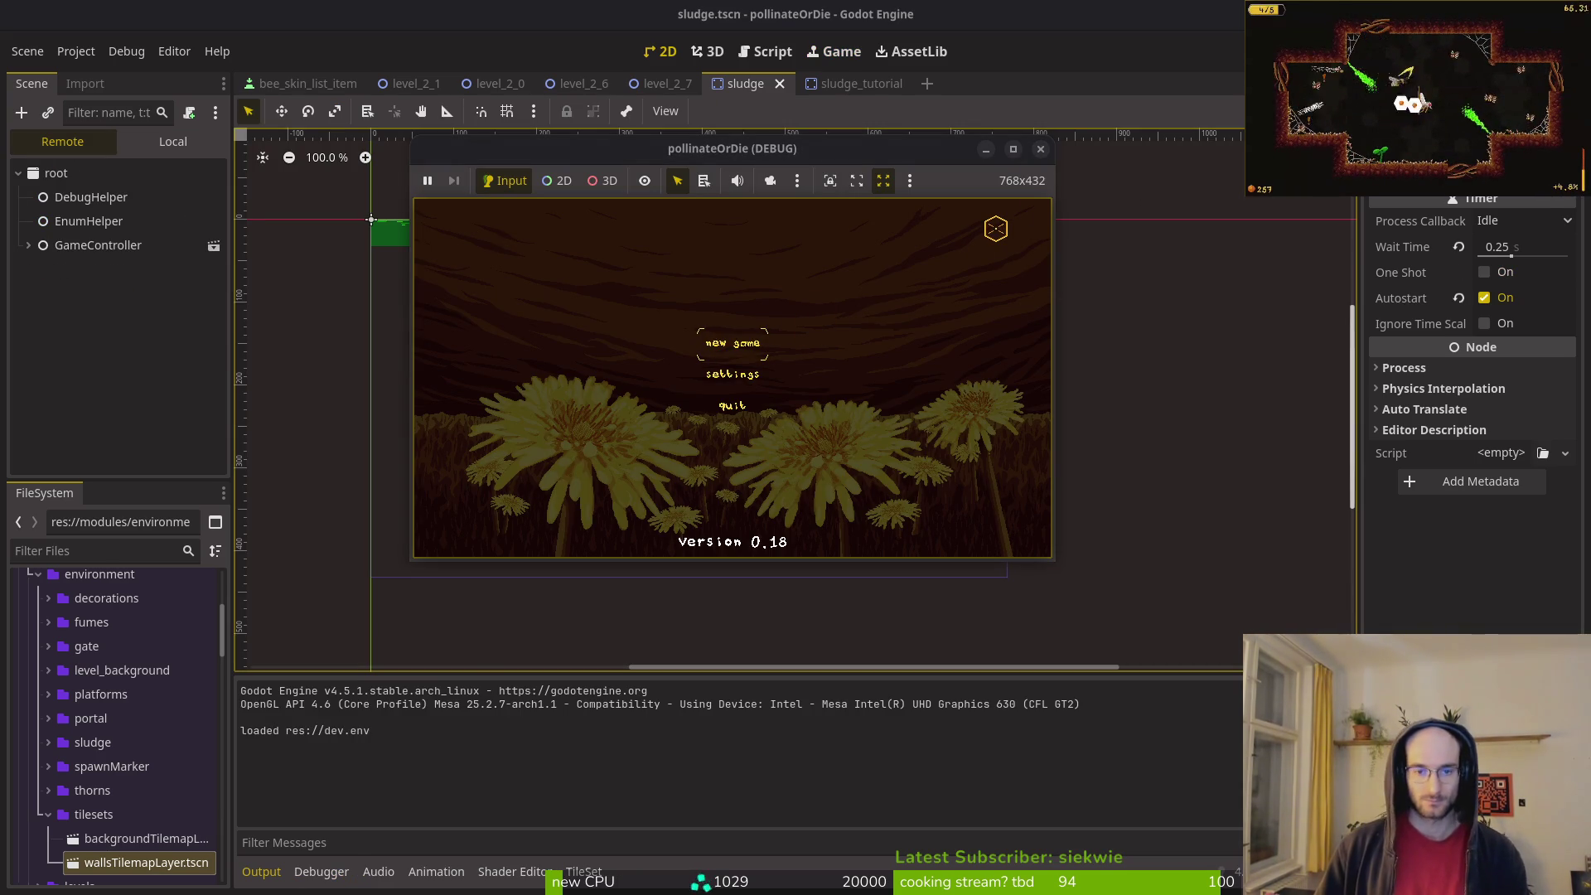
Start a New Game, let the "spawning" messages appear in Output, then stop the game.
key("Return")
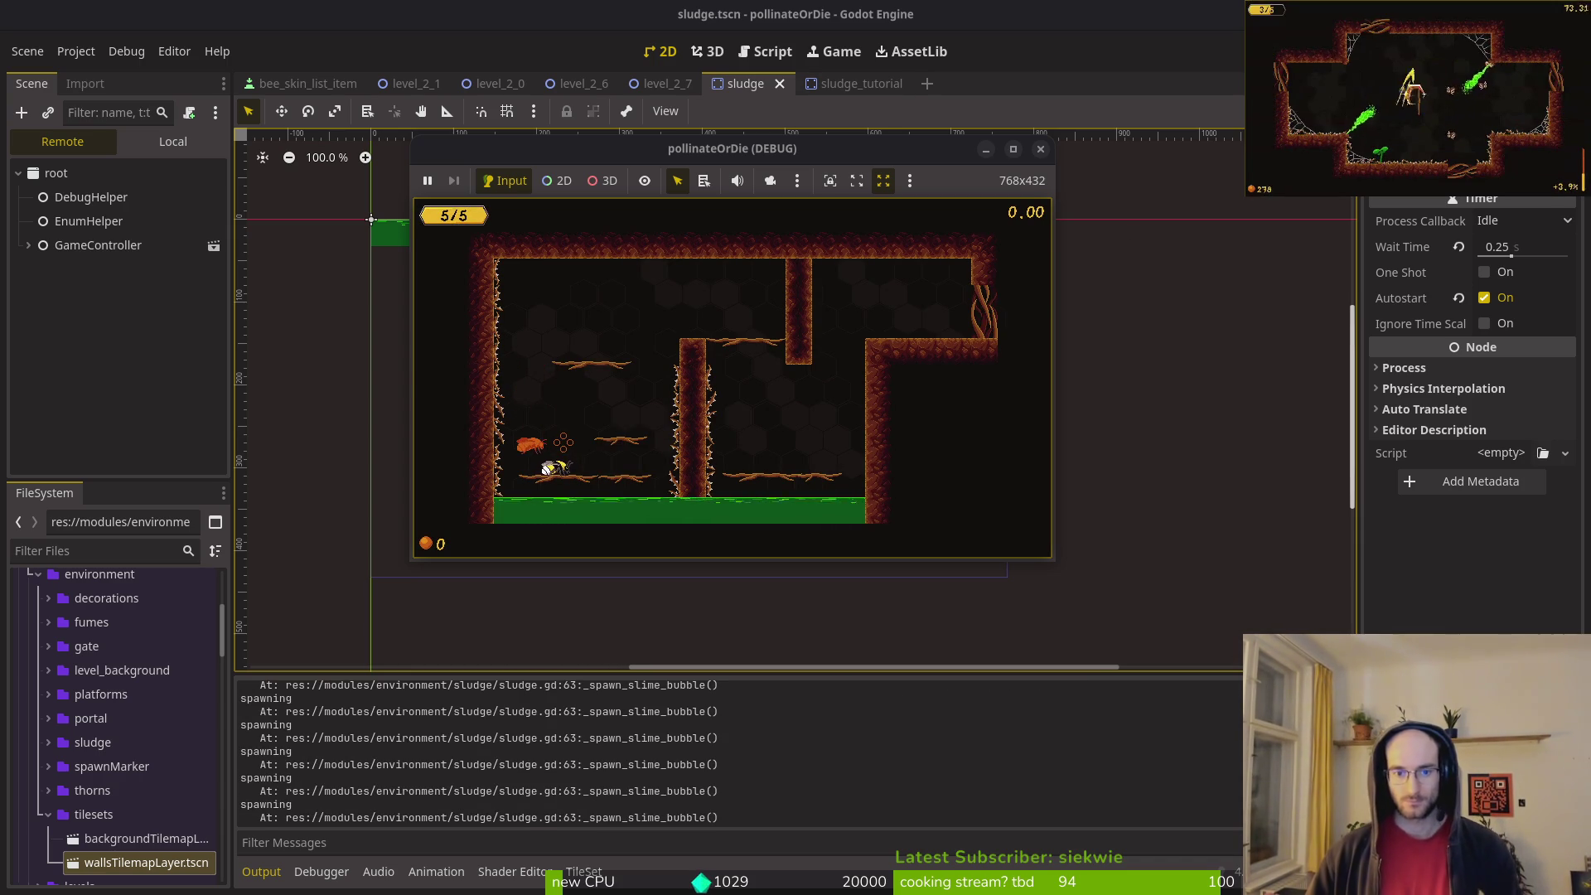
left_click(1040, 150)
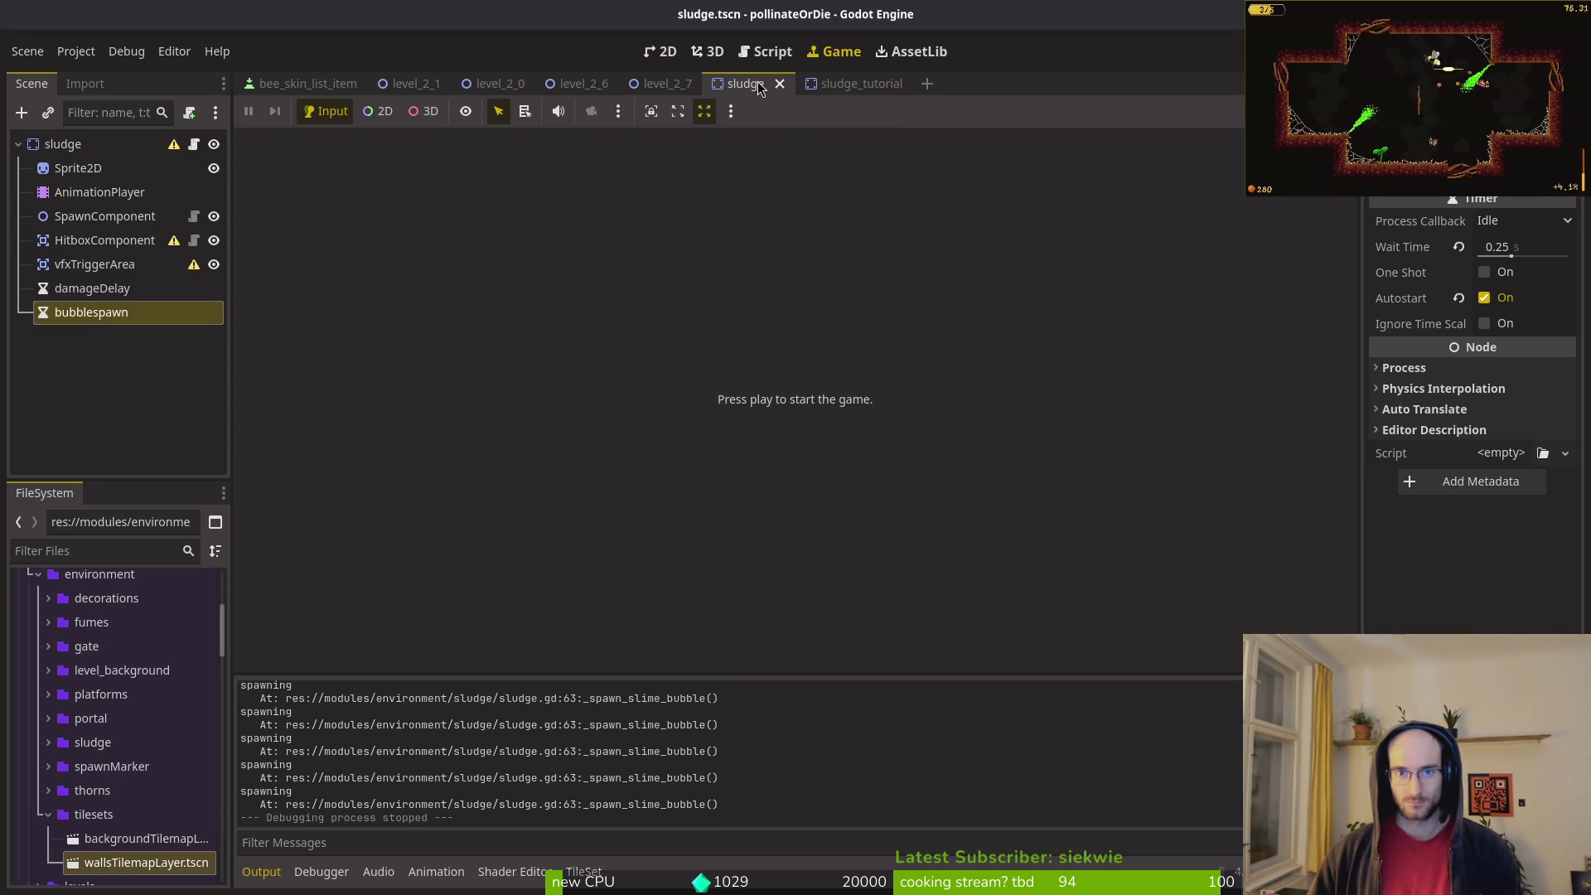
Open the sludge scene, select its Sprite2D node and view it in the 2D editor.
left_click(840, 84)
left_click(749, 86)
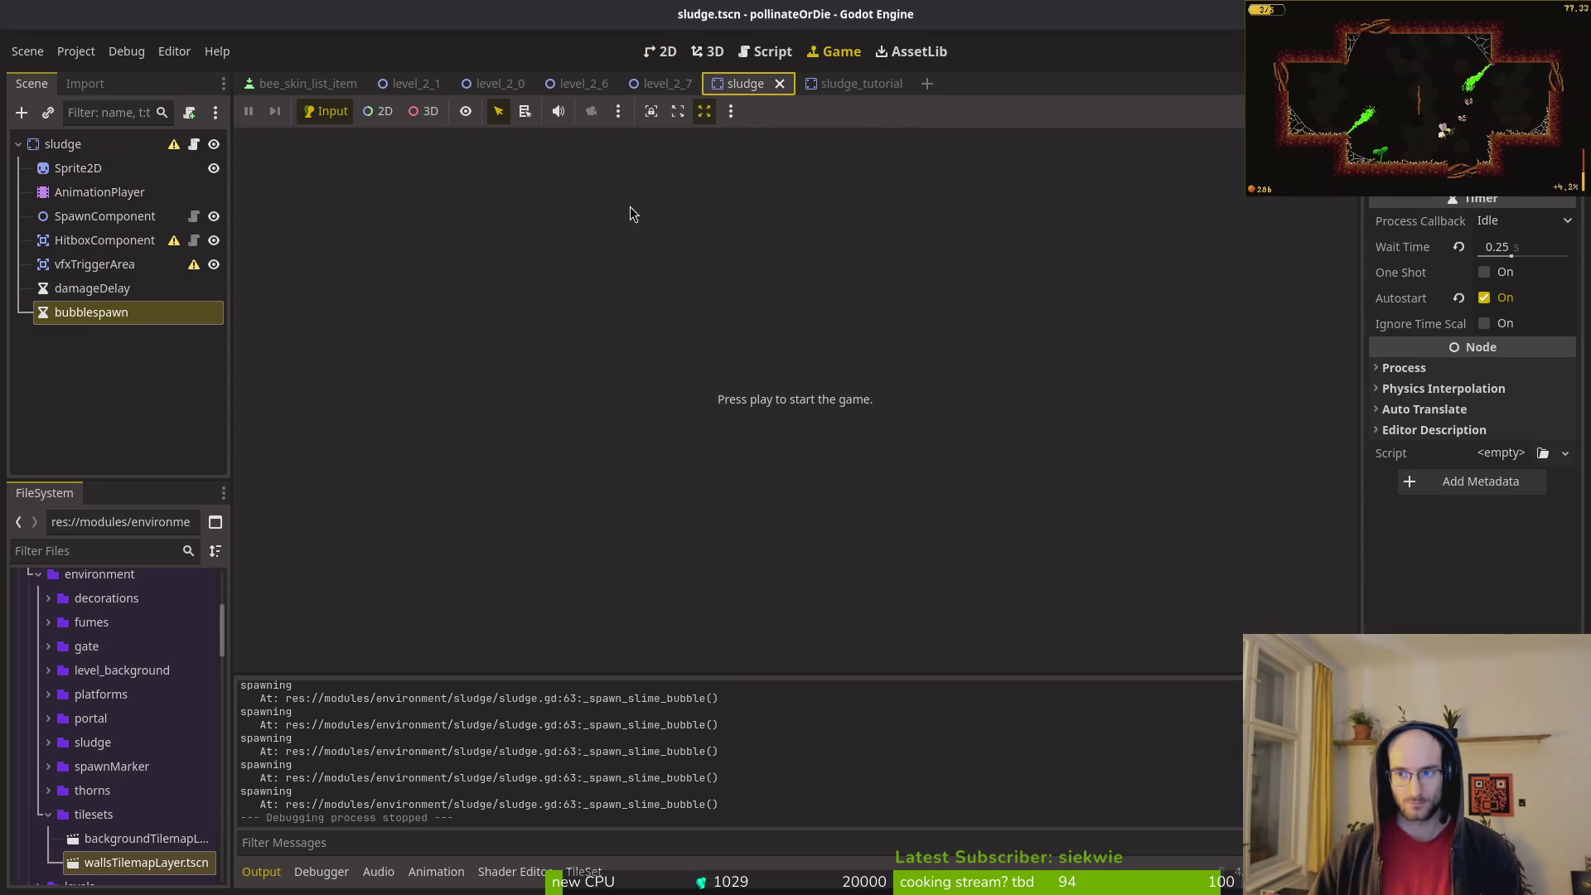
left_click(83, 170)
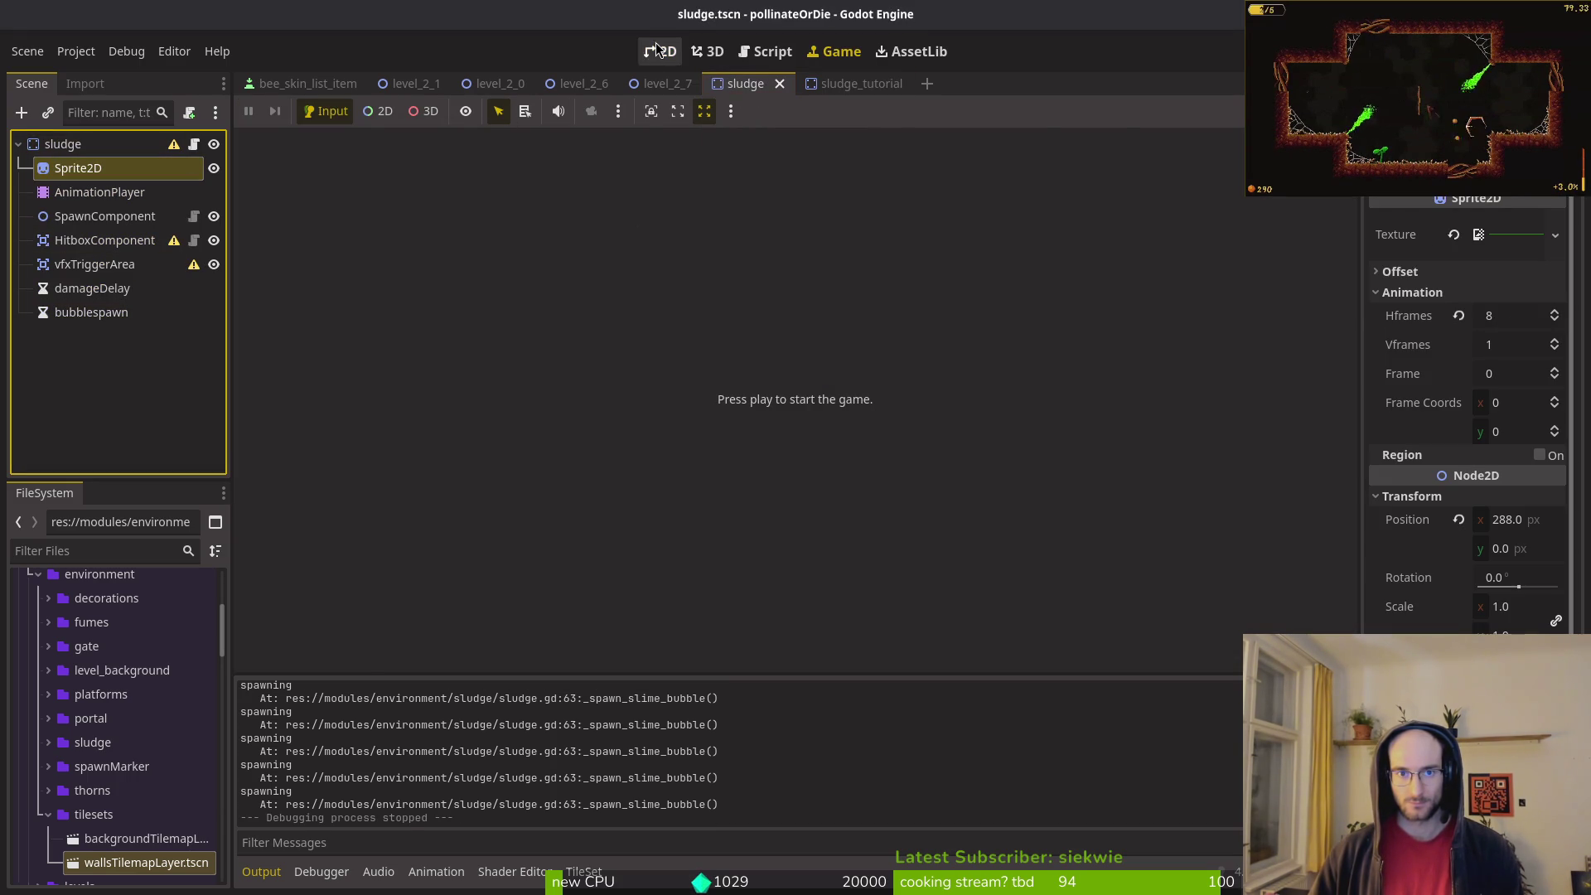
left_click(660, 52)
scroll(679, 235, "up", 4)
scroll(699, 390, "up", 2)
scroll(880, 429, "up", 1)
scroll(1332, 515, "up", 1)
scroll(580, 373, "down", 10)
On the AnimationPlayer, preview the 'sludge' animation, then switch back to RESET.
left_click(116, 193)
left_click(595, 681)
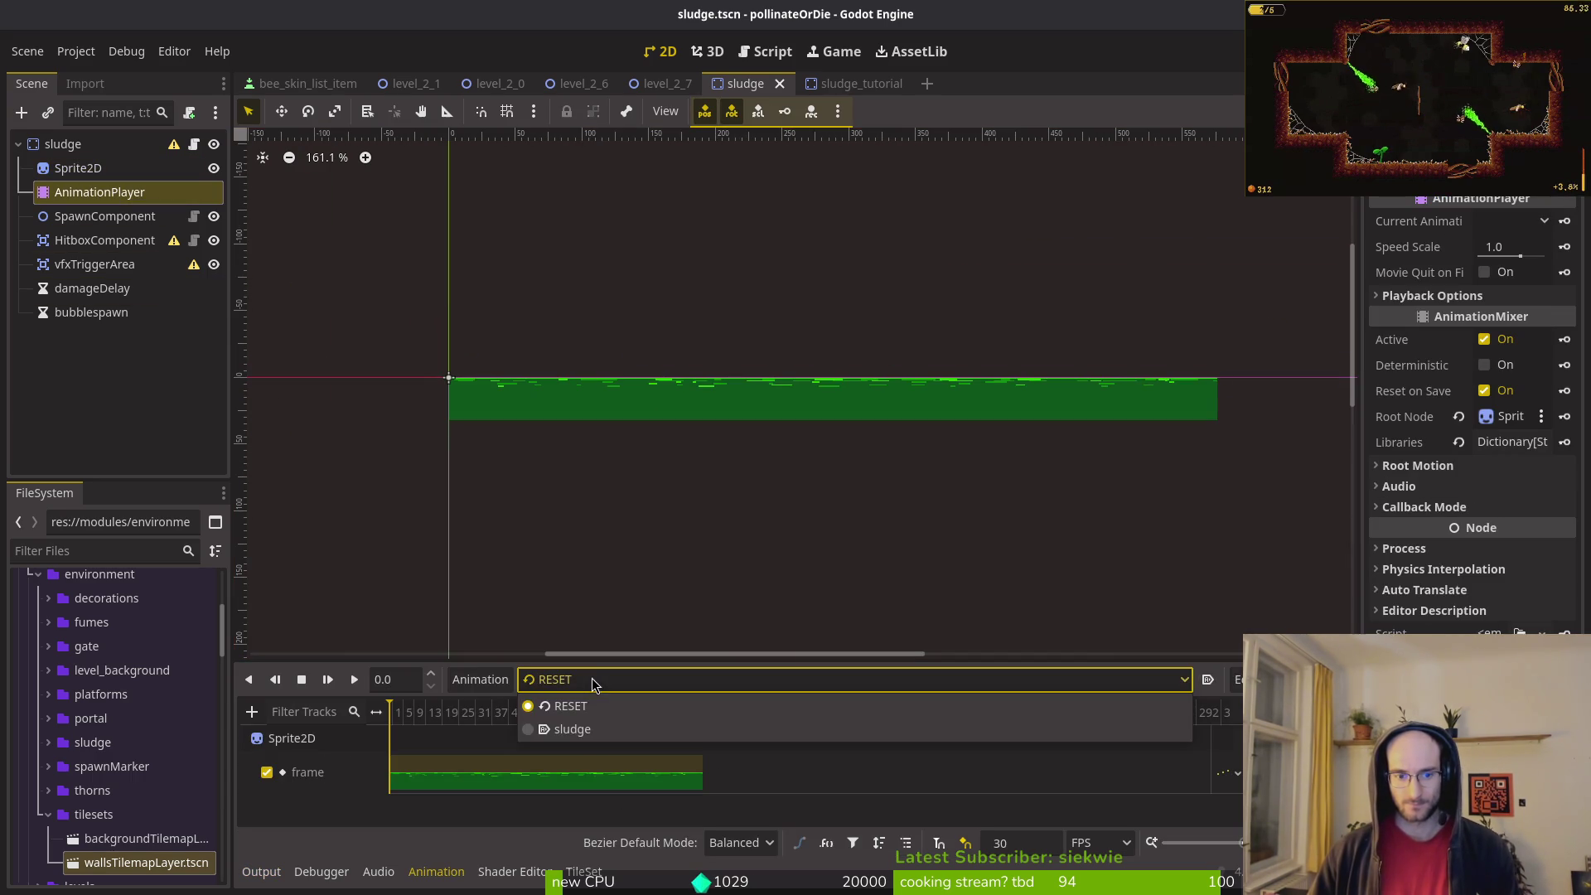
left_click(594, 726)
left_click(601, 682)
left_click(593, 703)
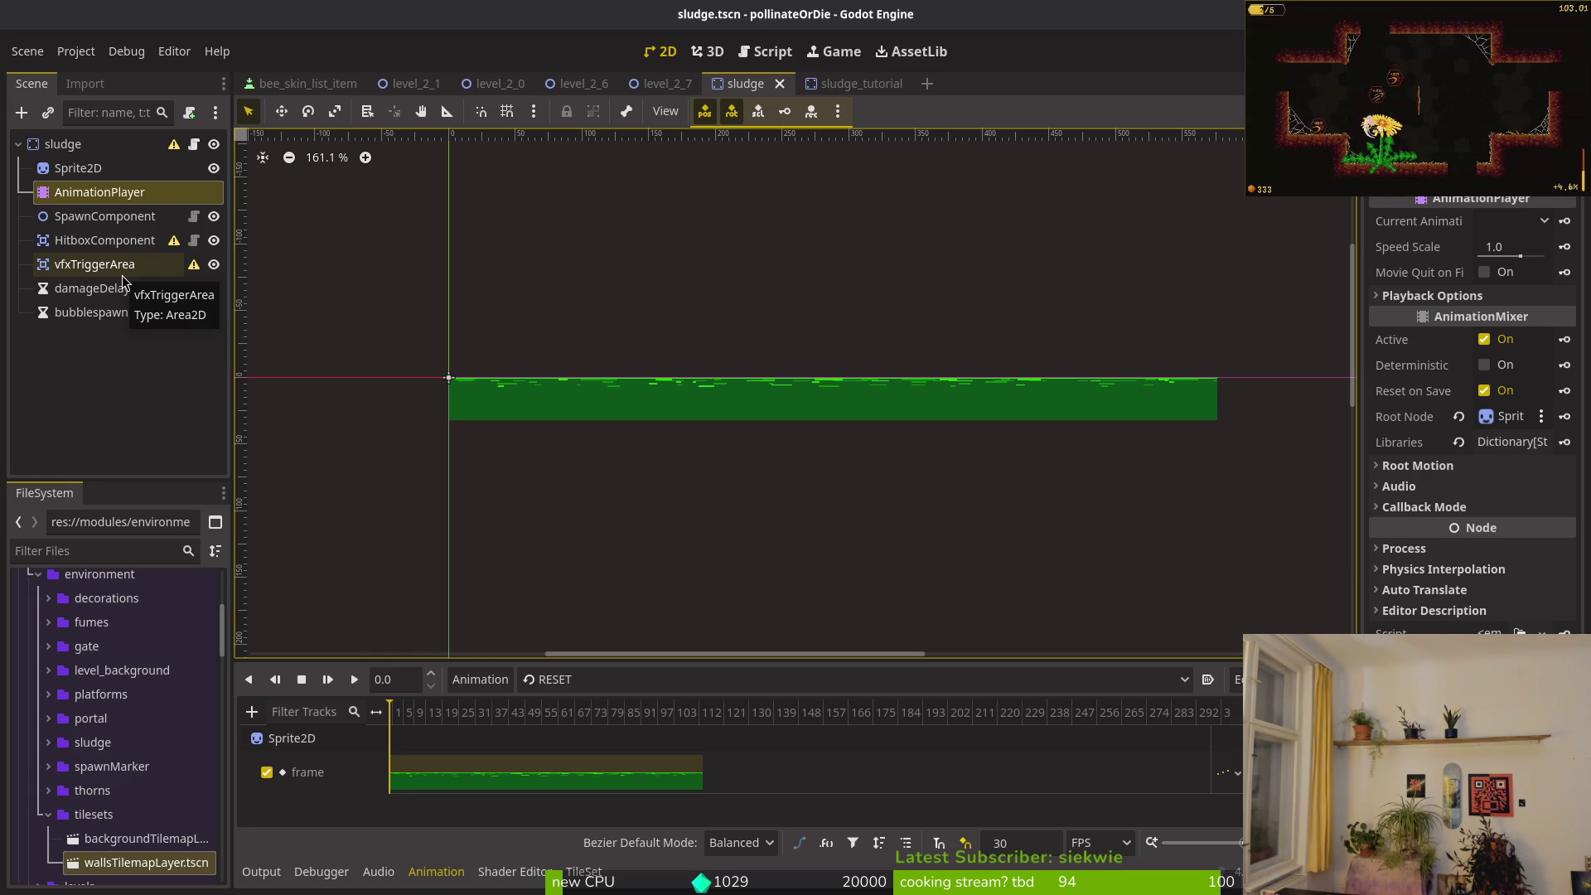
key("Escape")
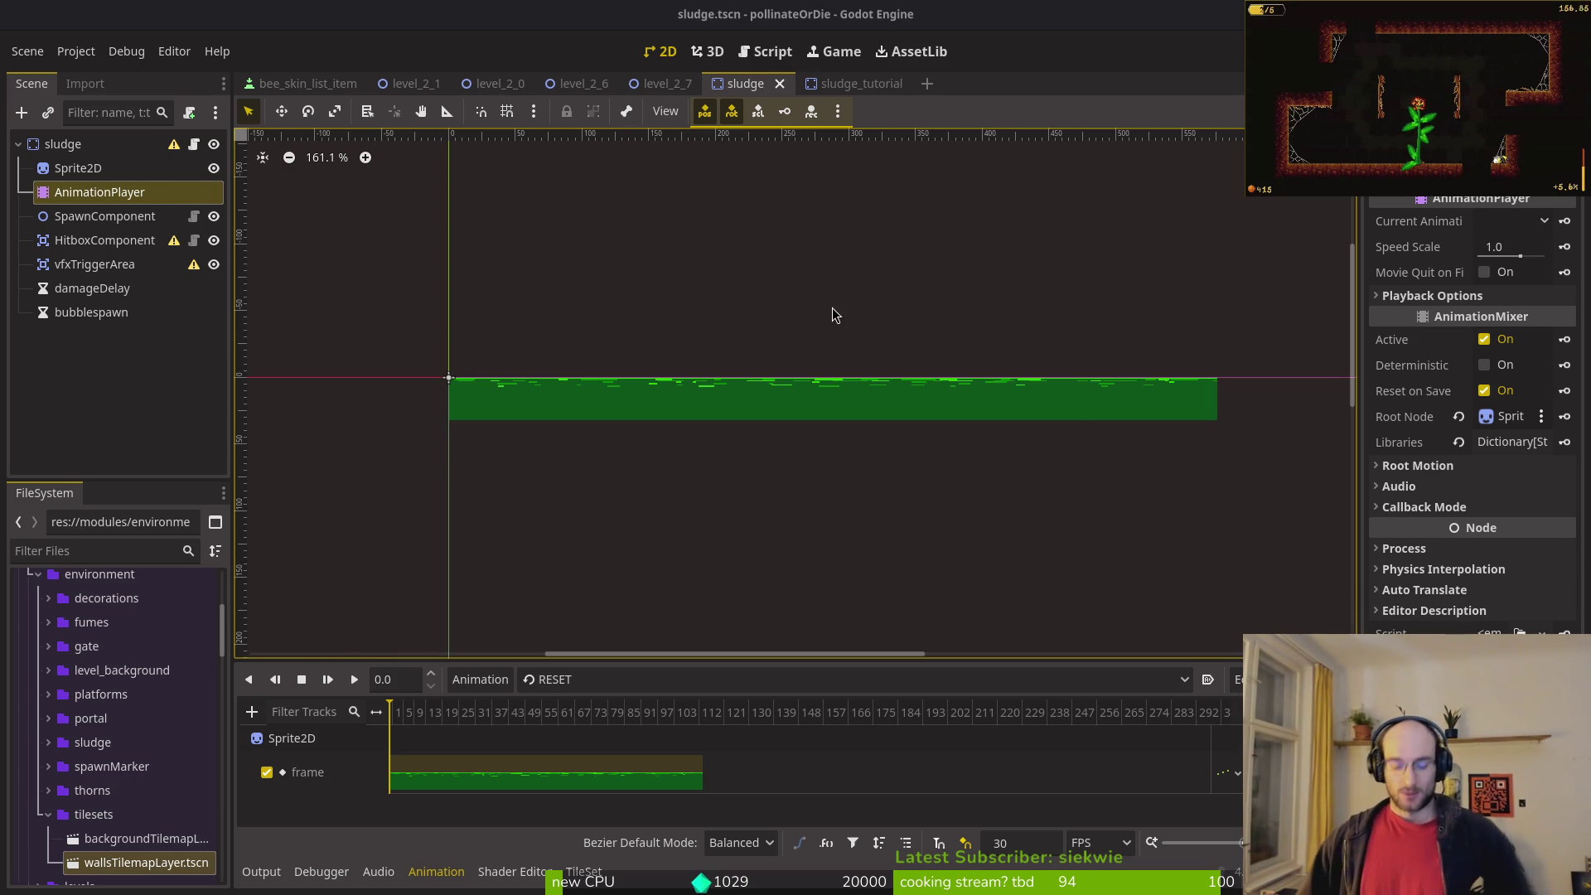
middle_click(742, 86)
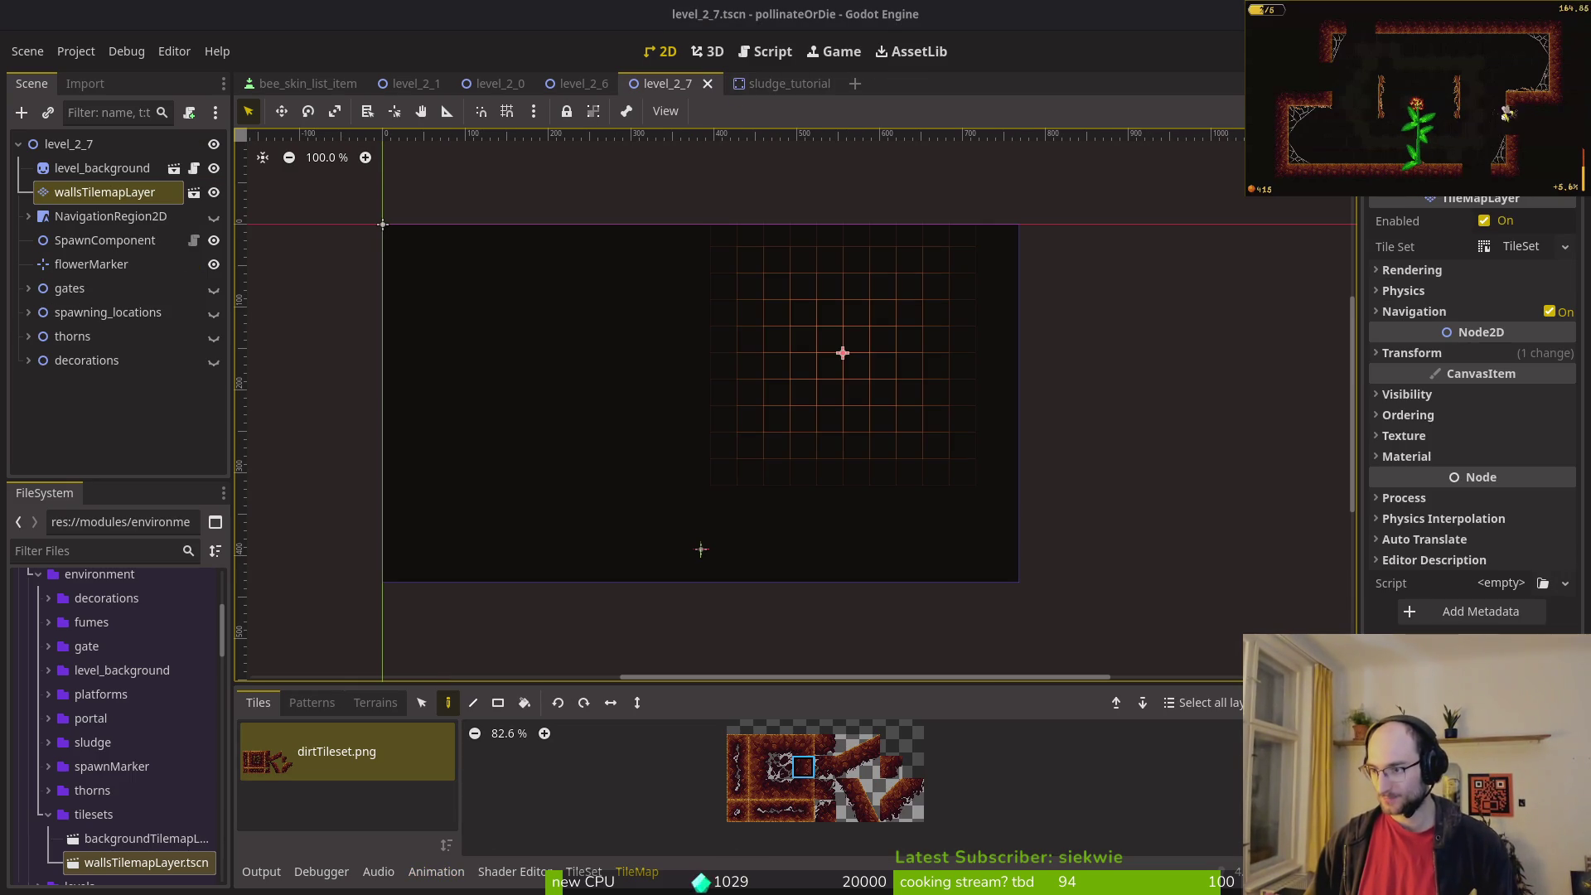
Check the pollinate or die project page in the browser, then return to Godot.
key("alt+Tab")
left_click(663, 545)
key("alt+Tab")
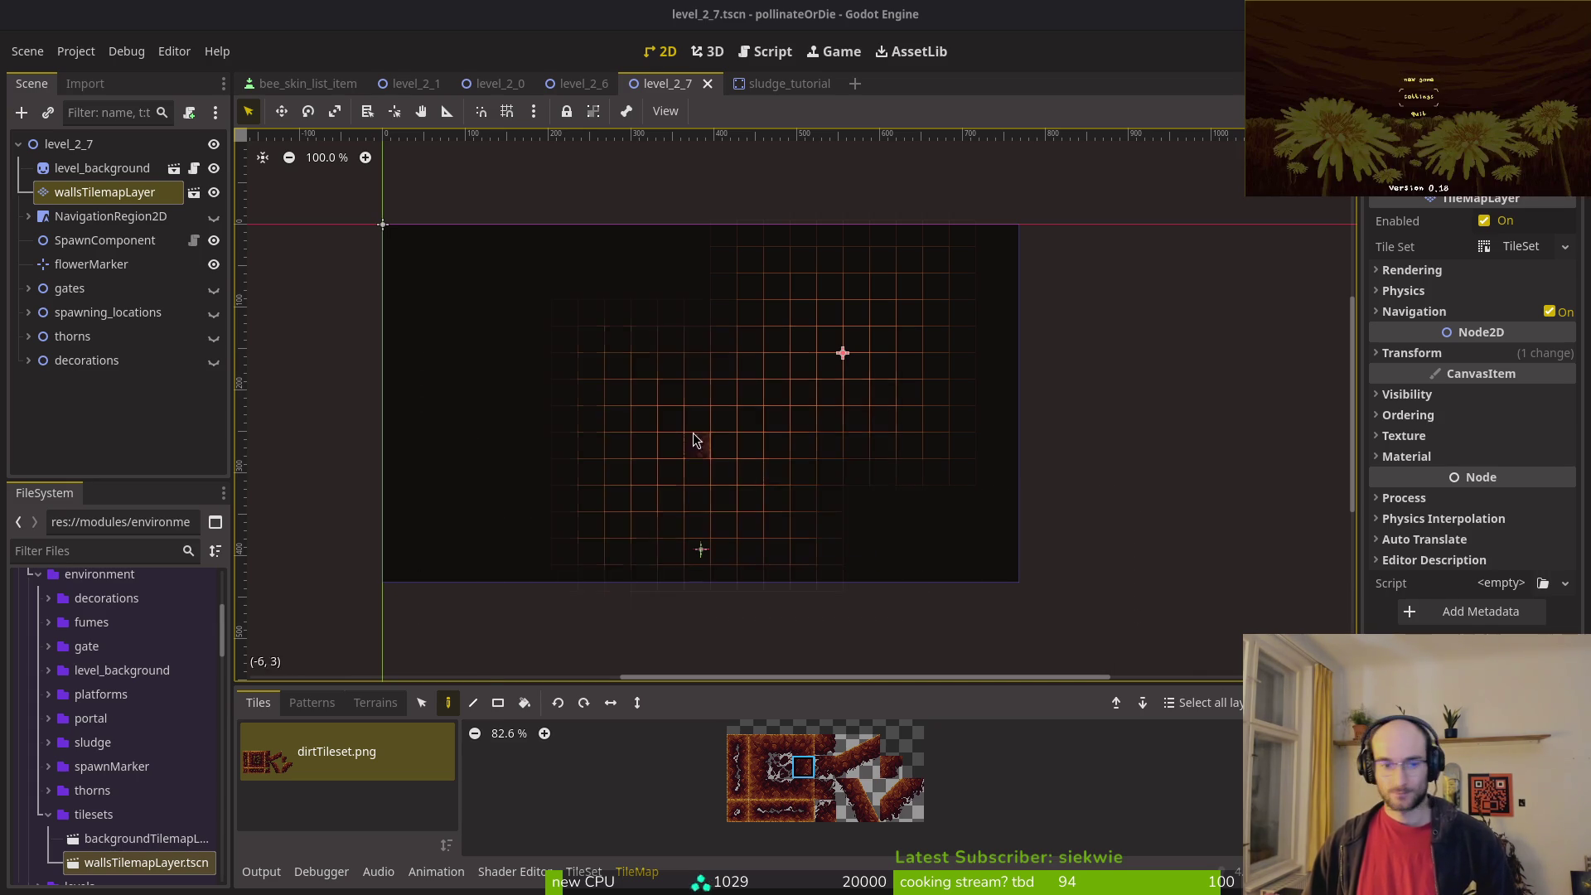
Paint two diagonal strips of sloped dirt tiles in level_2_7 from a 2x2 tile block.
left_click(696, 436)
key("ctrl+z")
left_click_drag(672, 495, 683, 496)
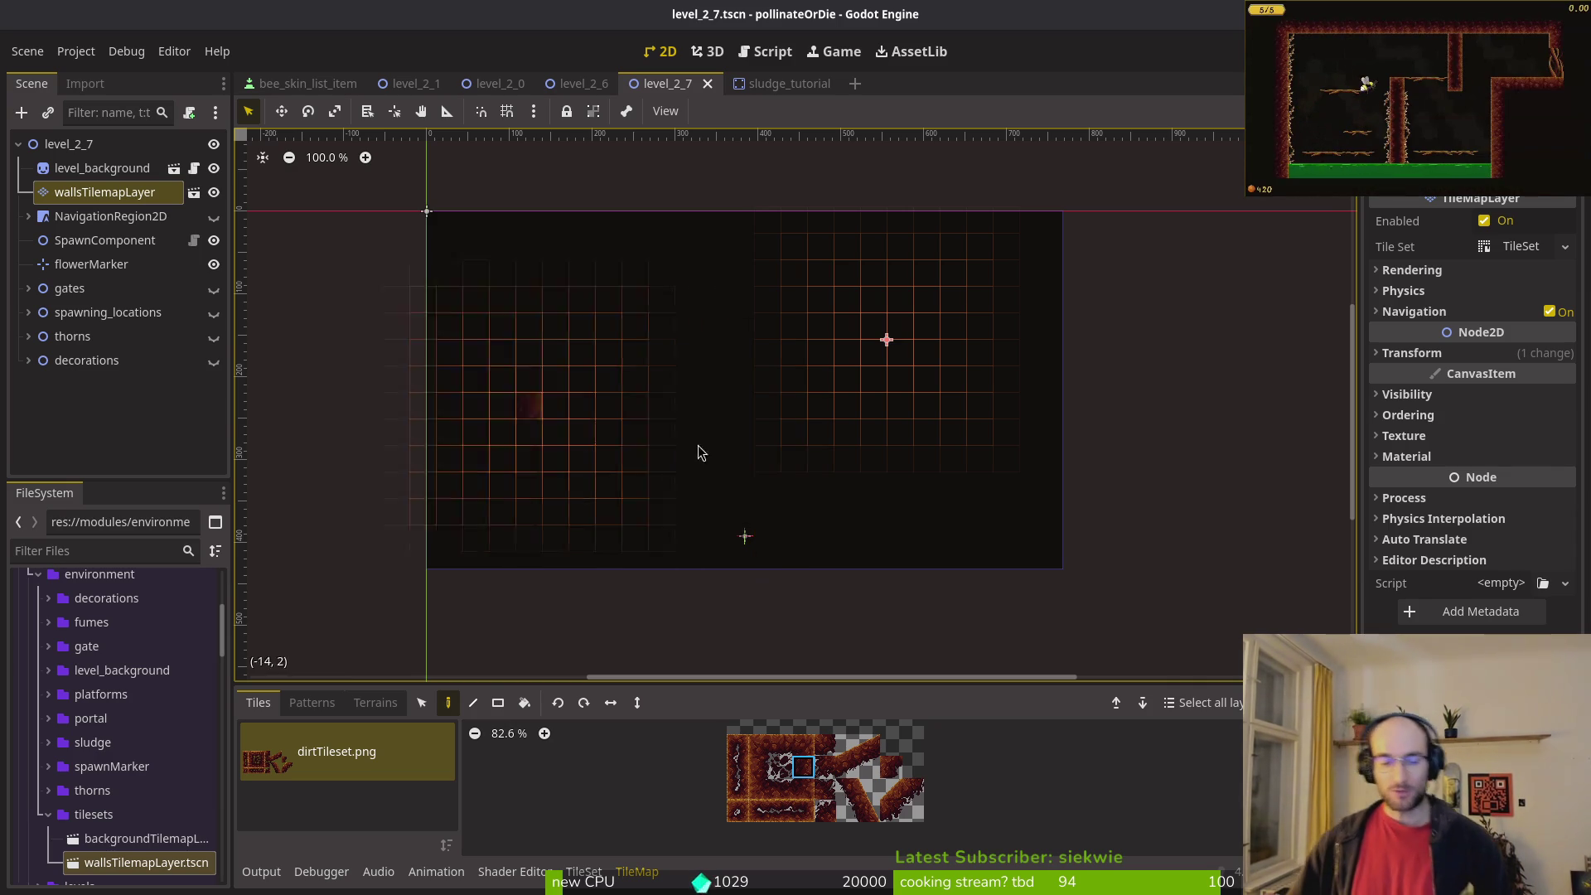
left_click_drag(843, 747, 865, 769)
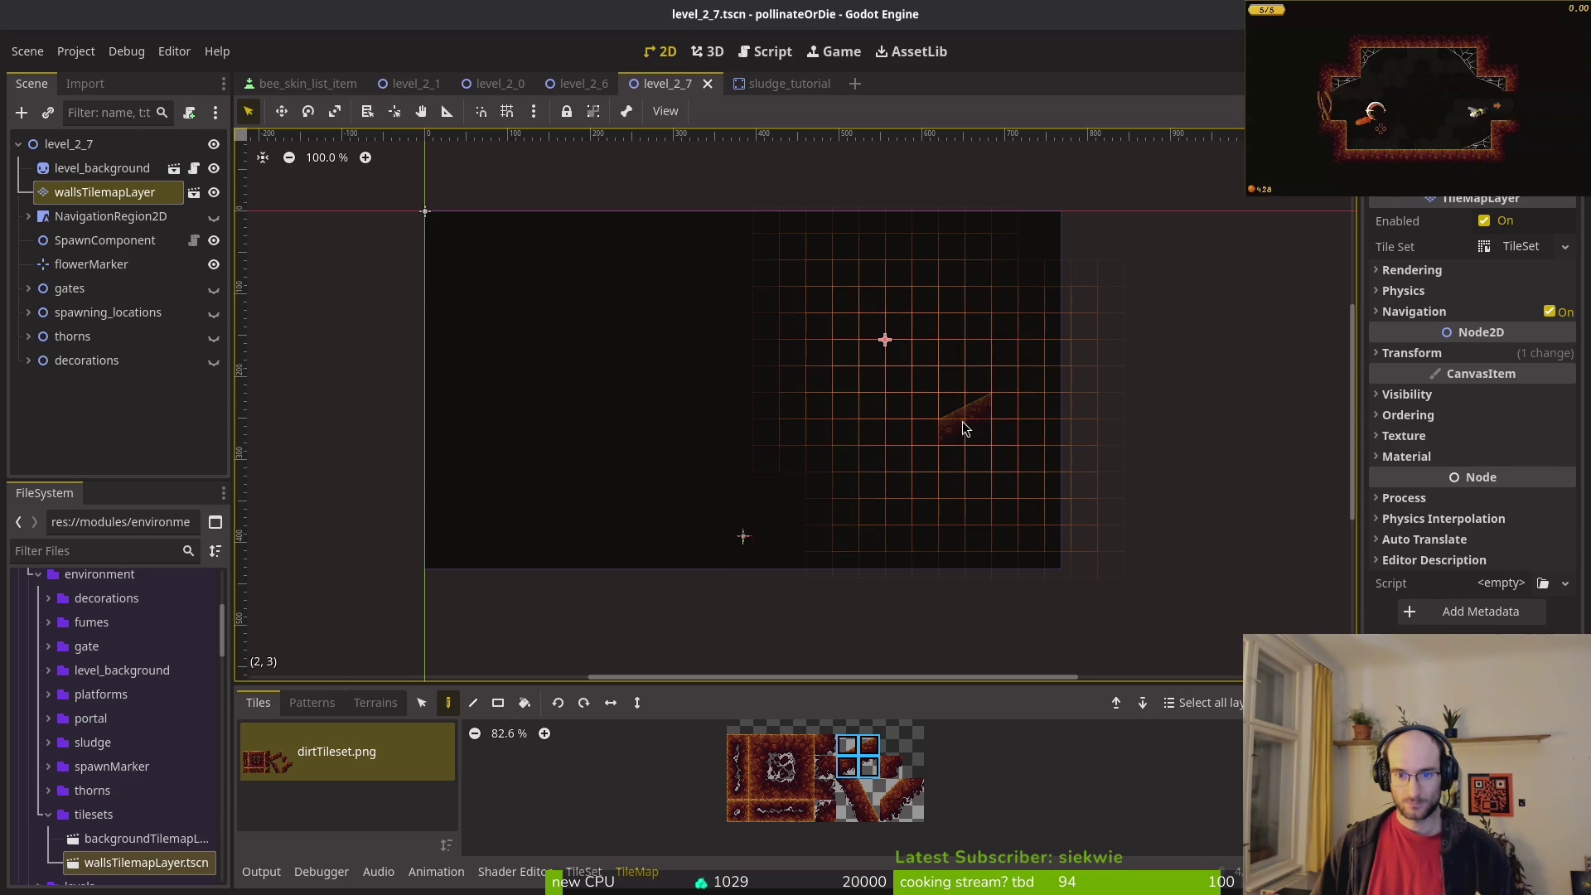
left_click_drag(941, 426, 882, 450)
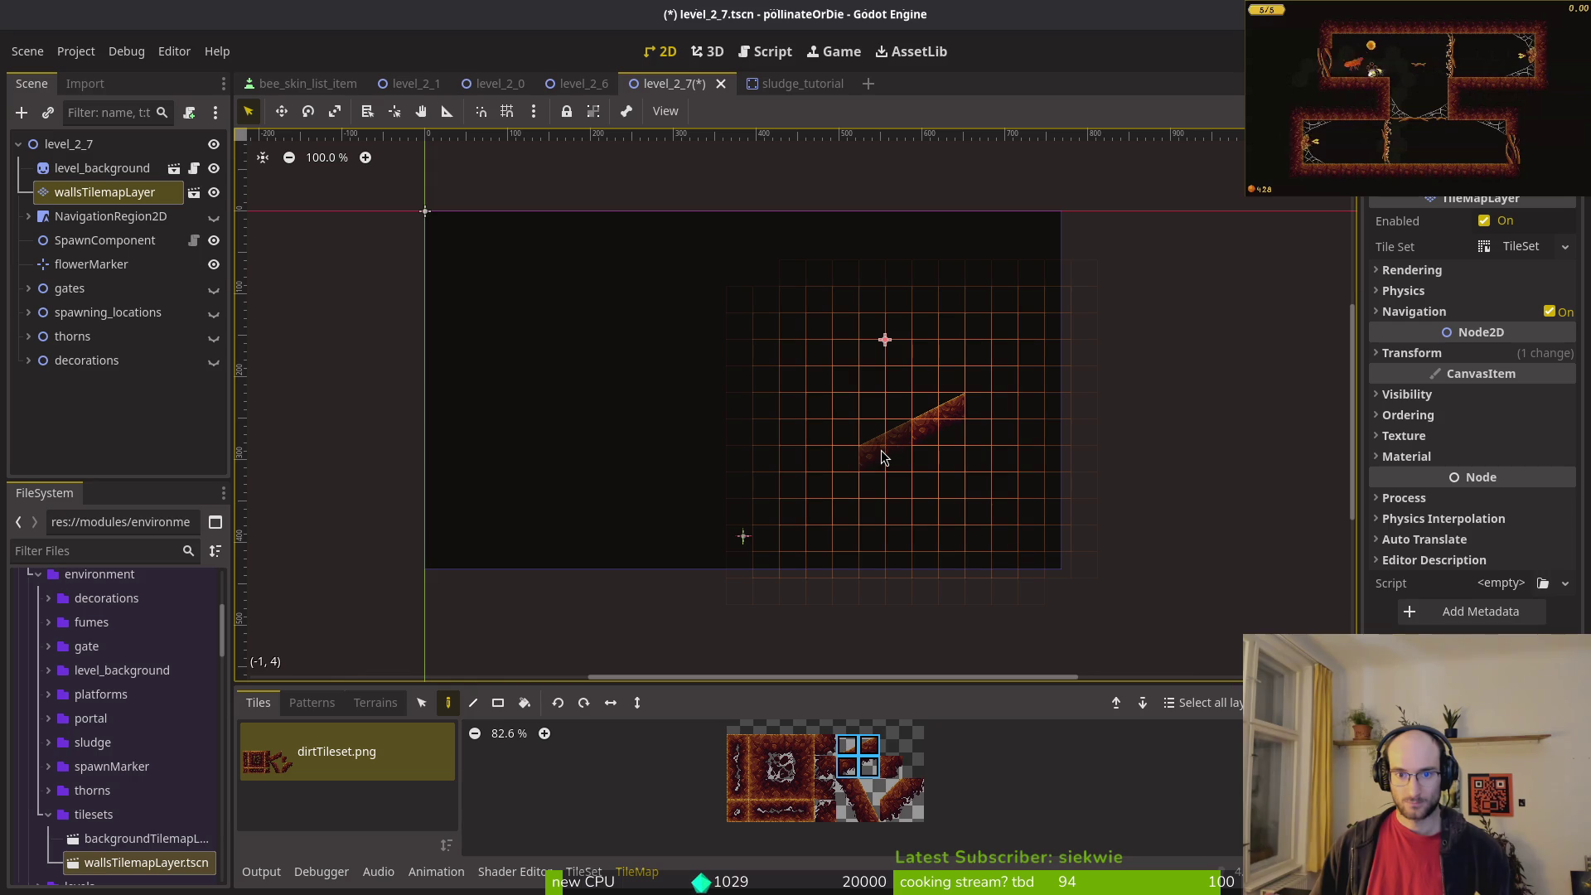
left_click_drag(885, 476, 964, 442)
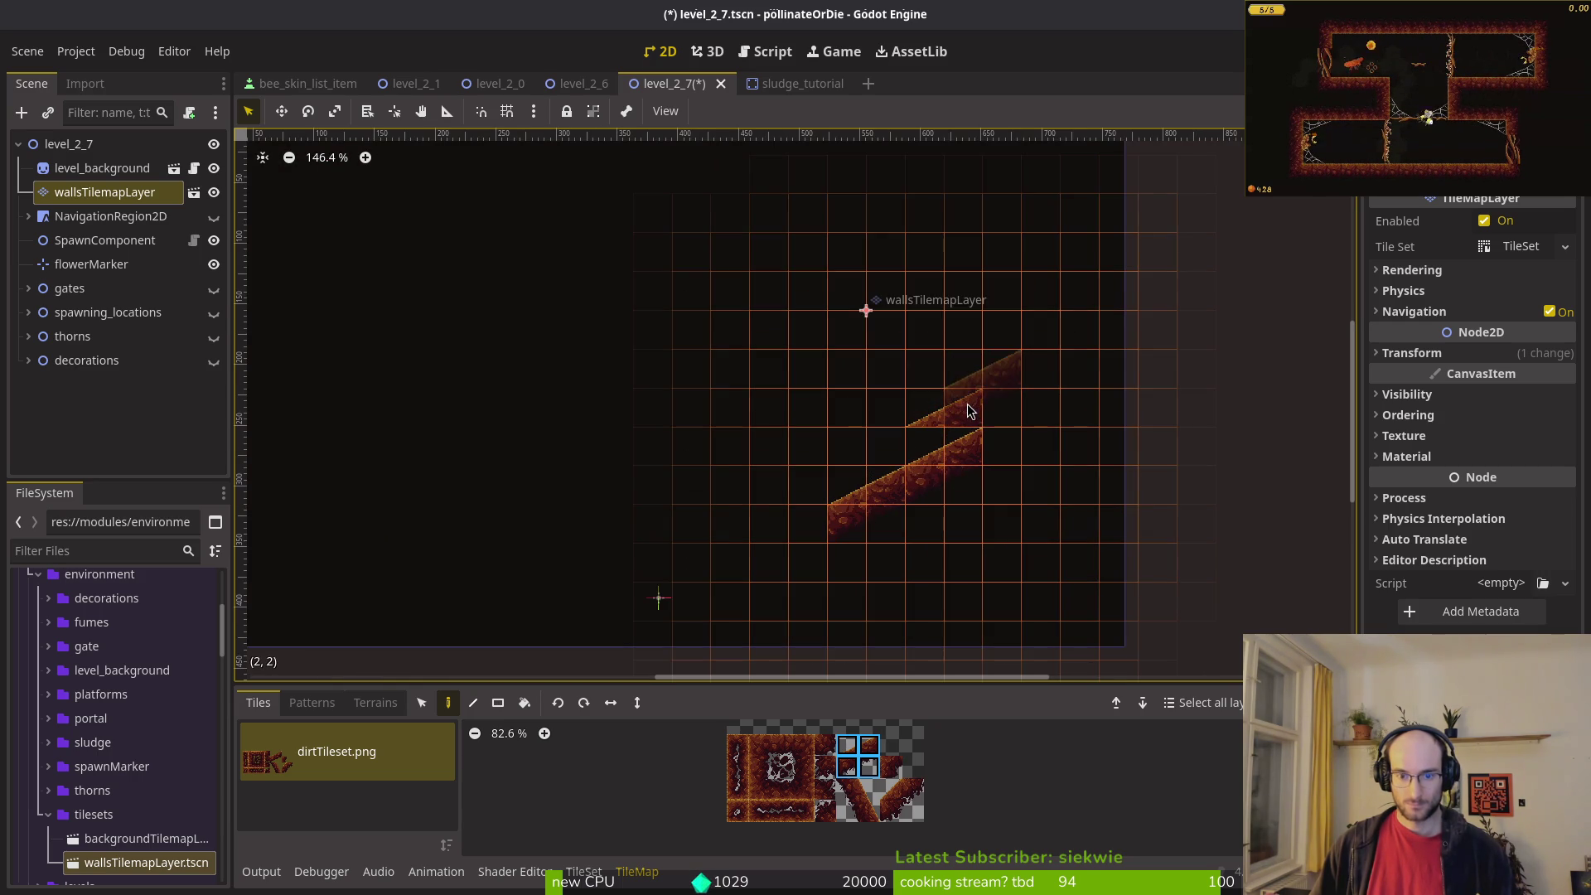
scroll(937, 411, "up", 3)
scroll(937, 408, "down", 4)
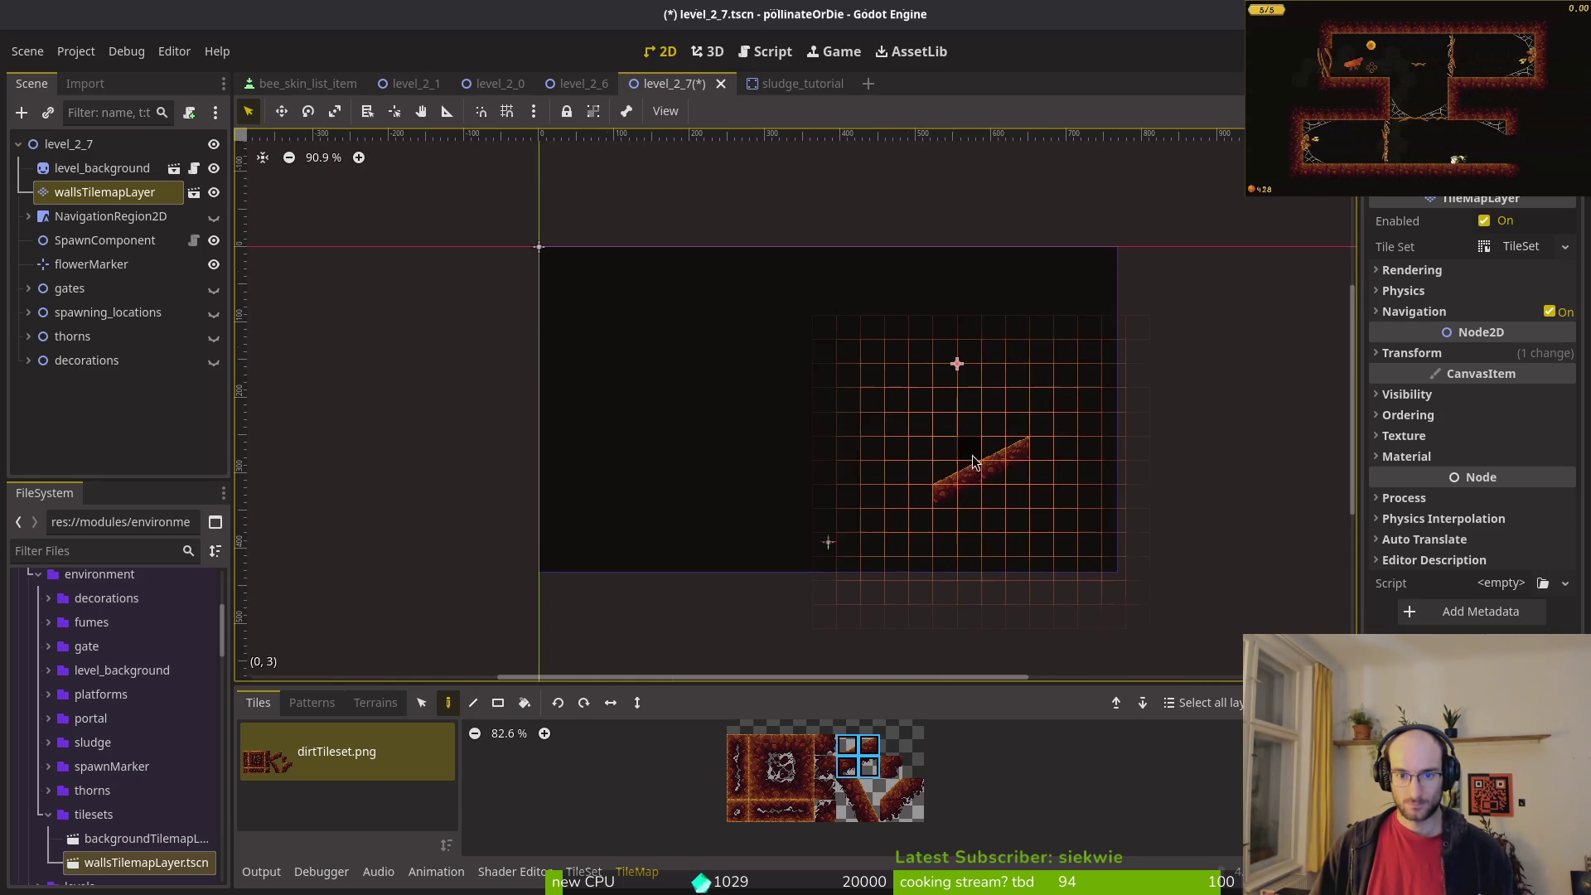
key("Escape")
On the walls layer, paint a wall column up from the slope and a row along the top.
left_click(83, 192)
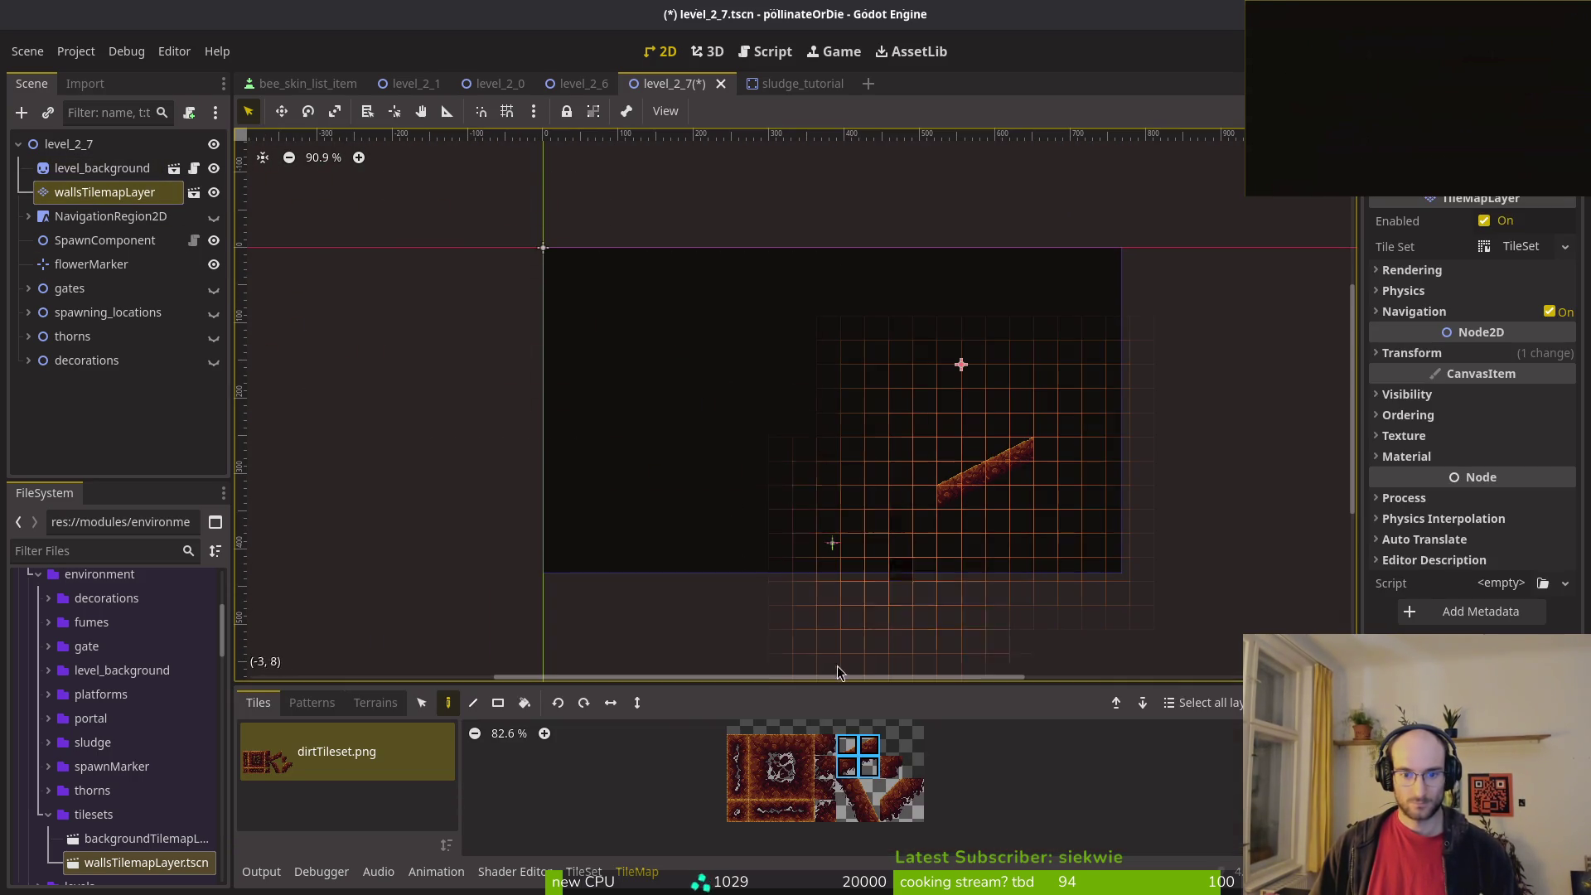
scroll(1023, 460, "up", 4)
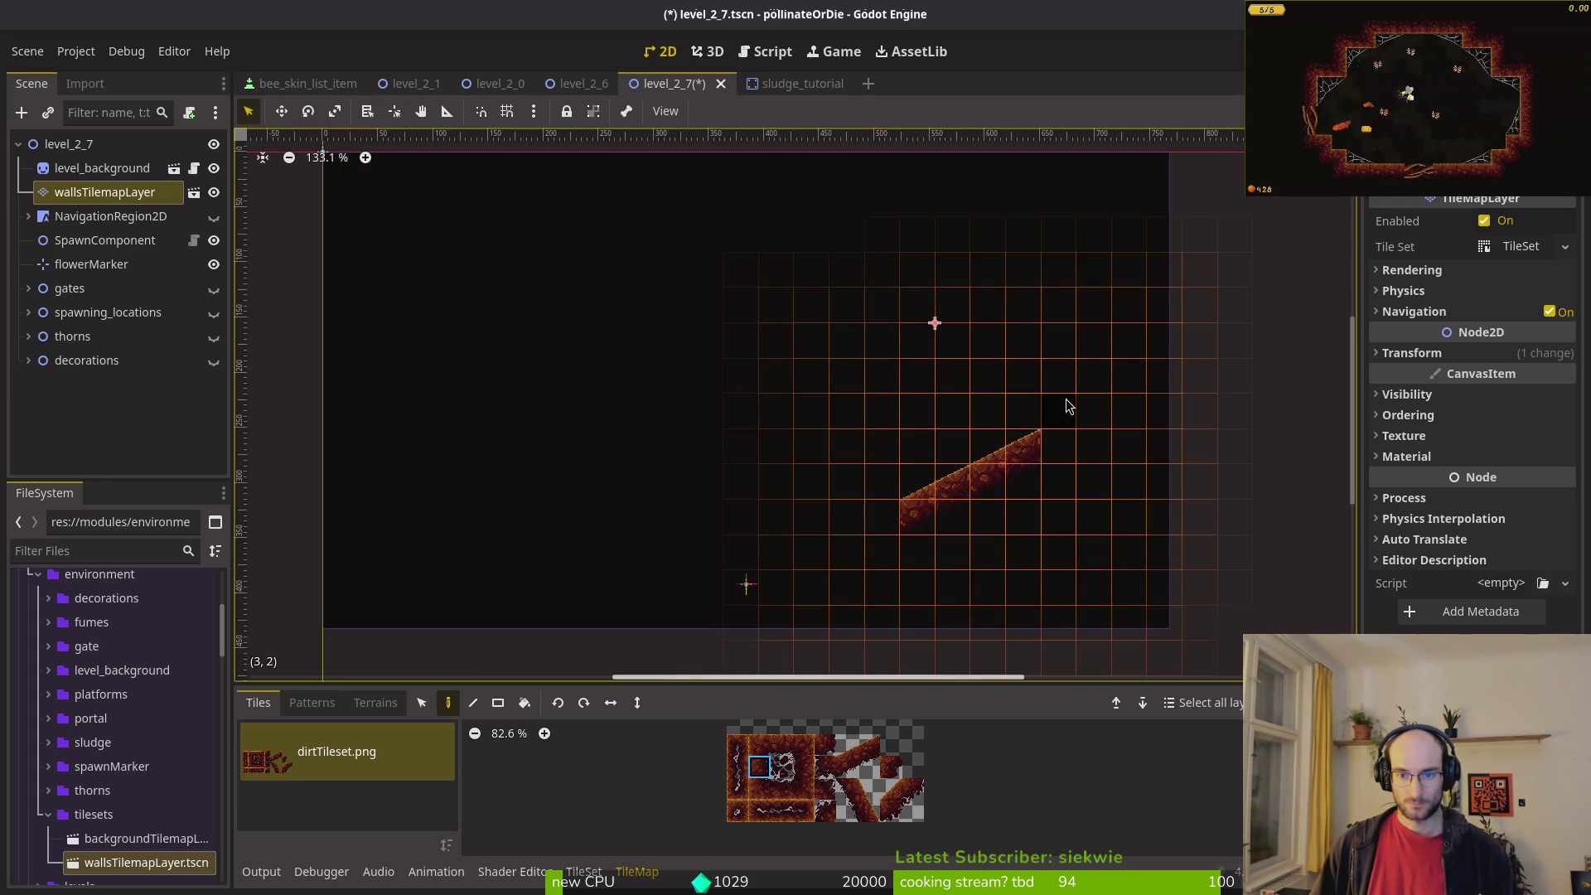
left_click_drag(1066, 410, 1059, 282)
scroll(1068, 300, "down", 3)
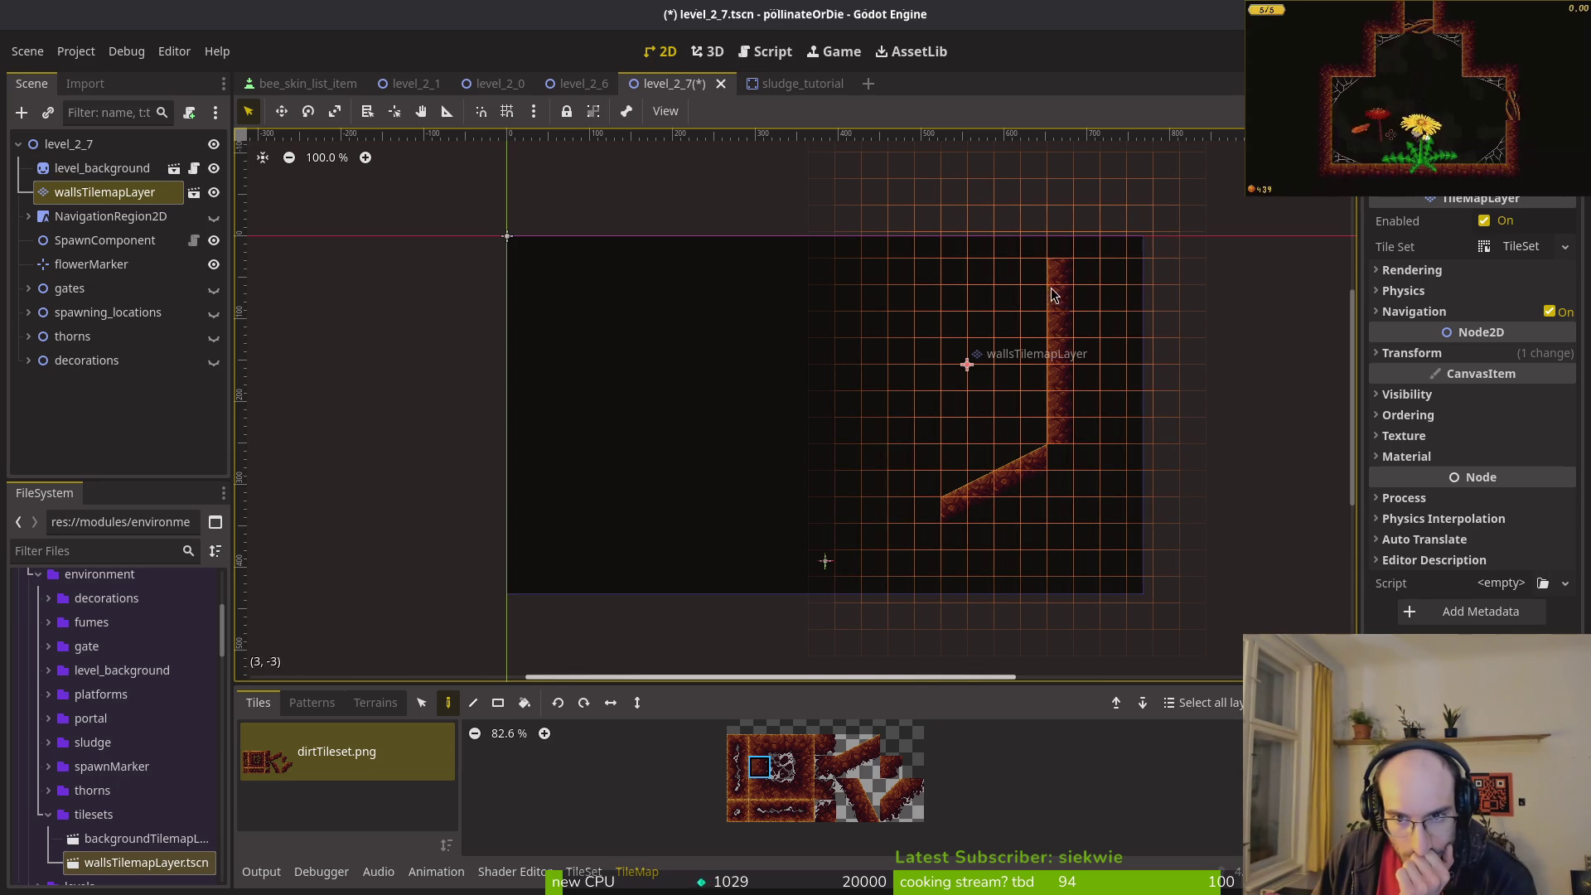
left_click(781, 788)
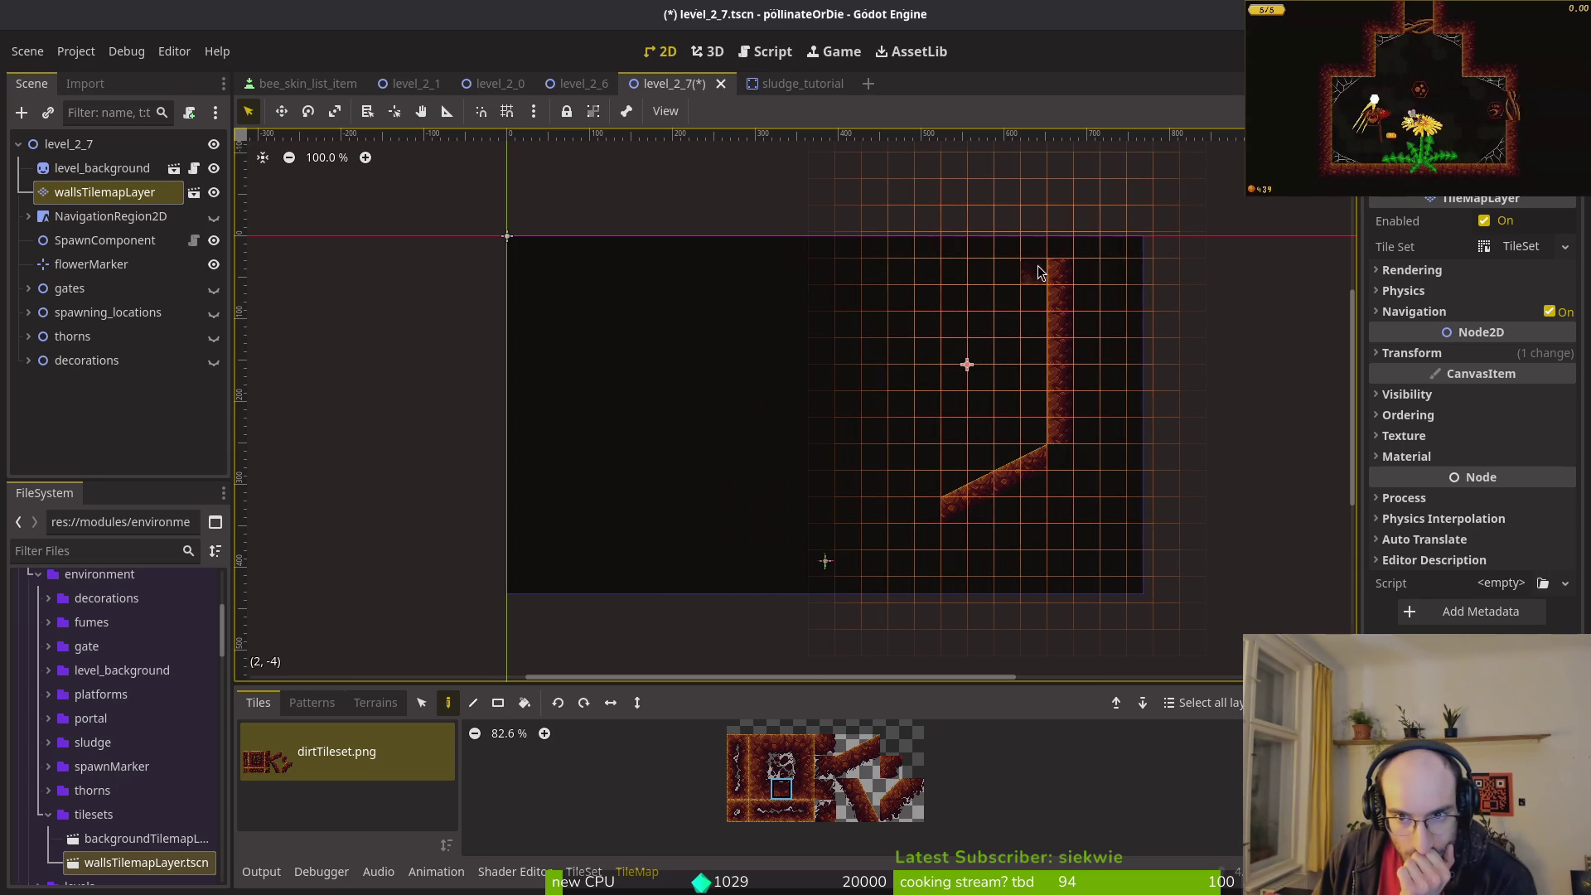
left_click_drag(1040, 272, 756, 271)
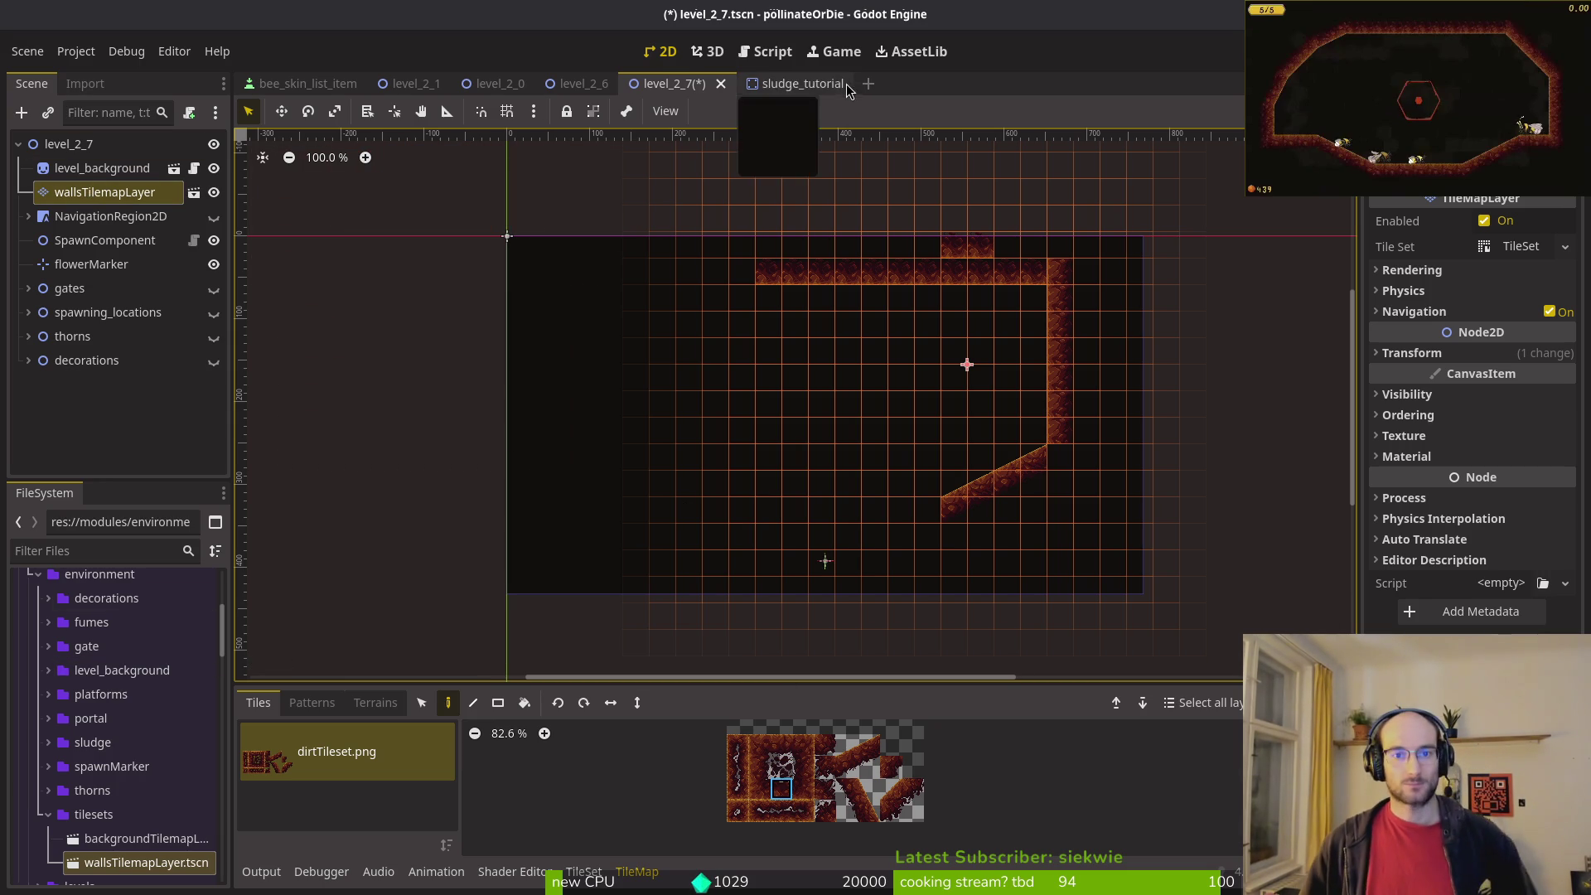
left_click(779, 83)
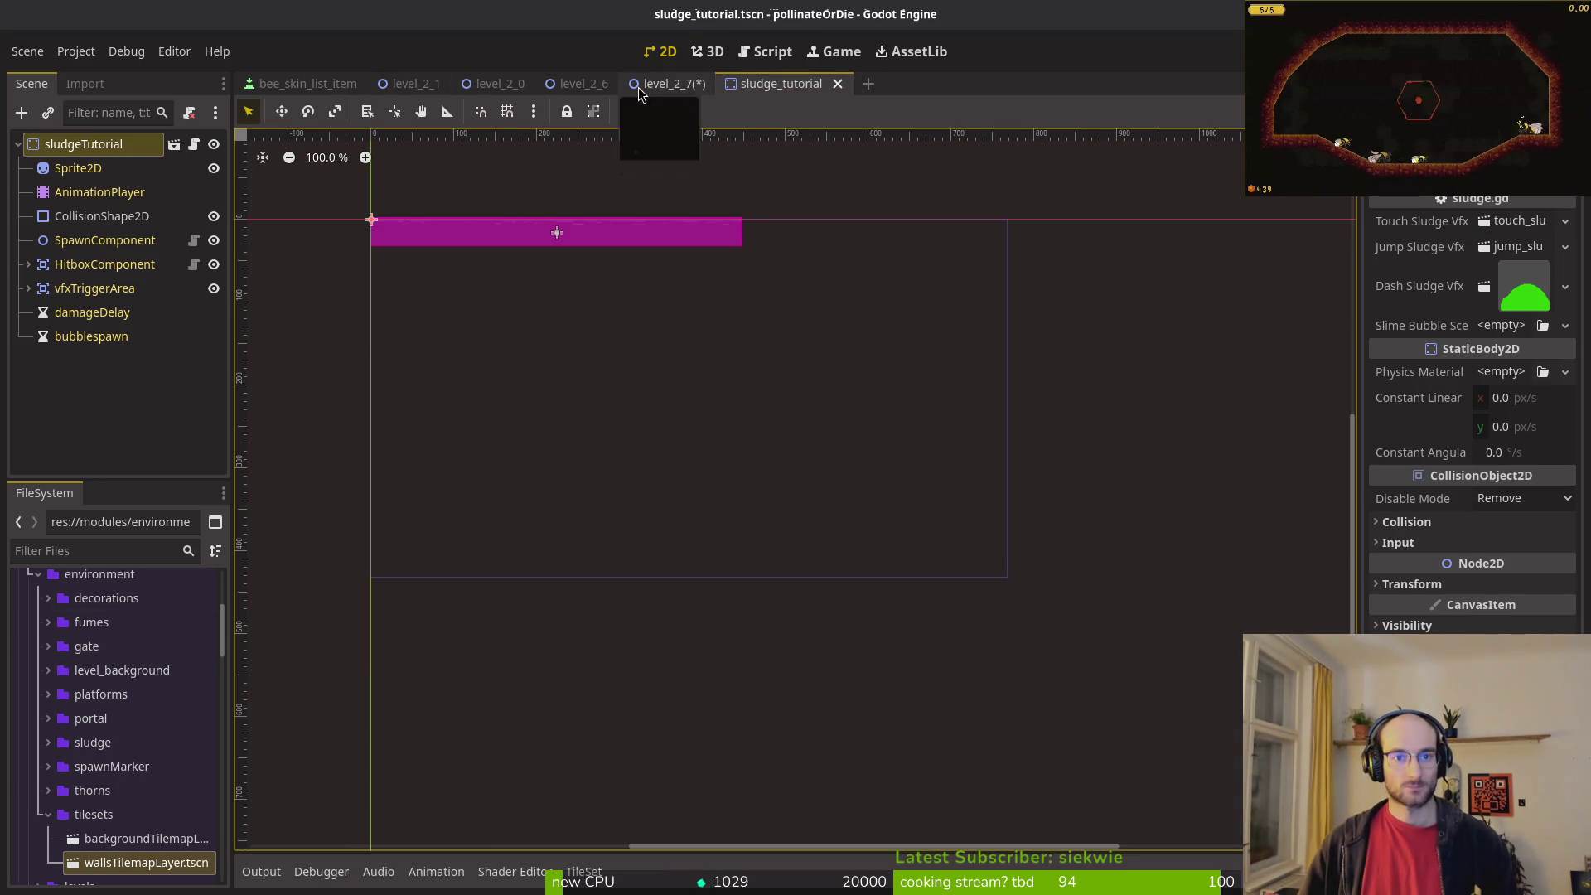
Quick-open the boss_1 scene with a file search.
left_click(655, 84)
key("alt+shift+o")
type("no")
key("BackSpace")
key("BackSpace")
type("boslevets")
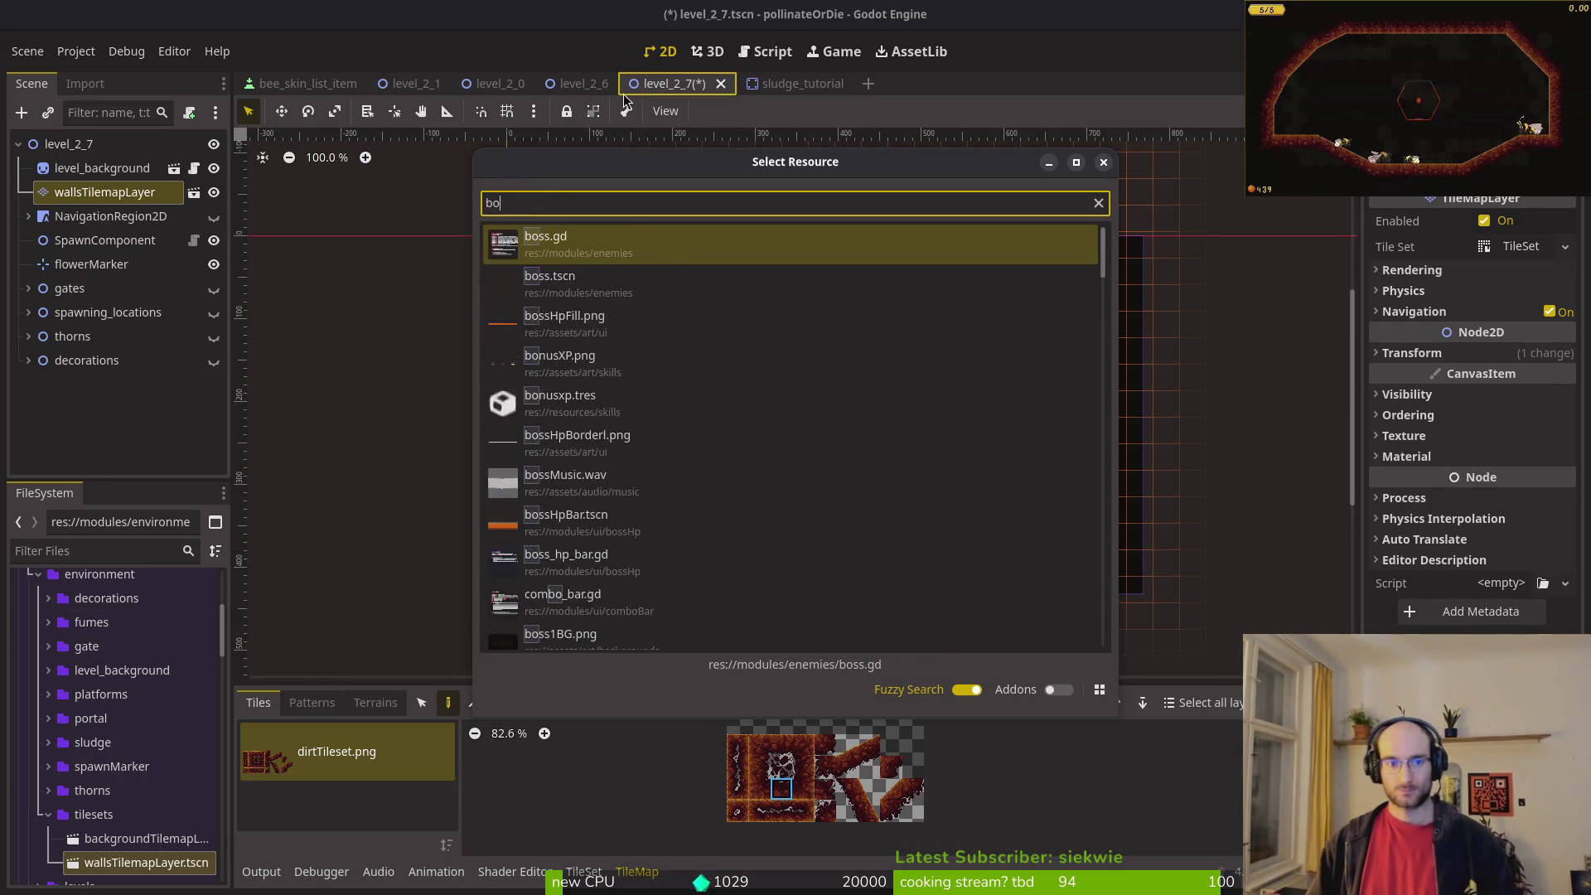
key("Down")
key("Return")
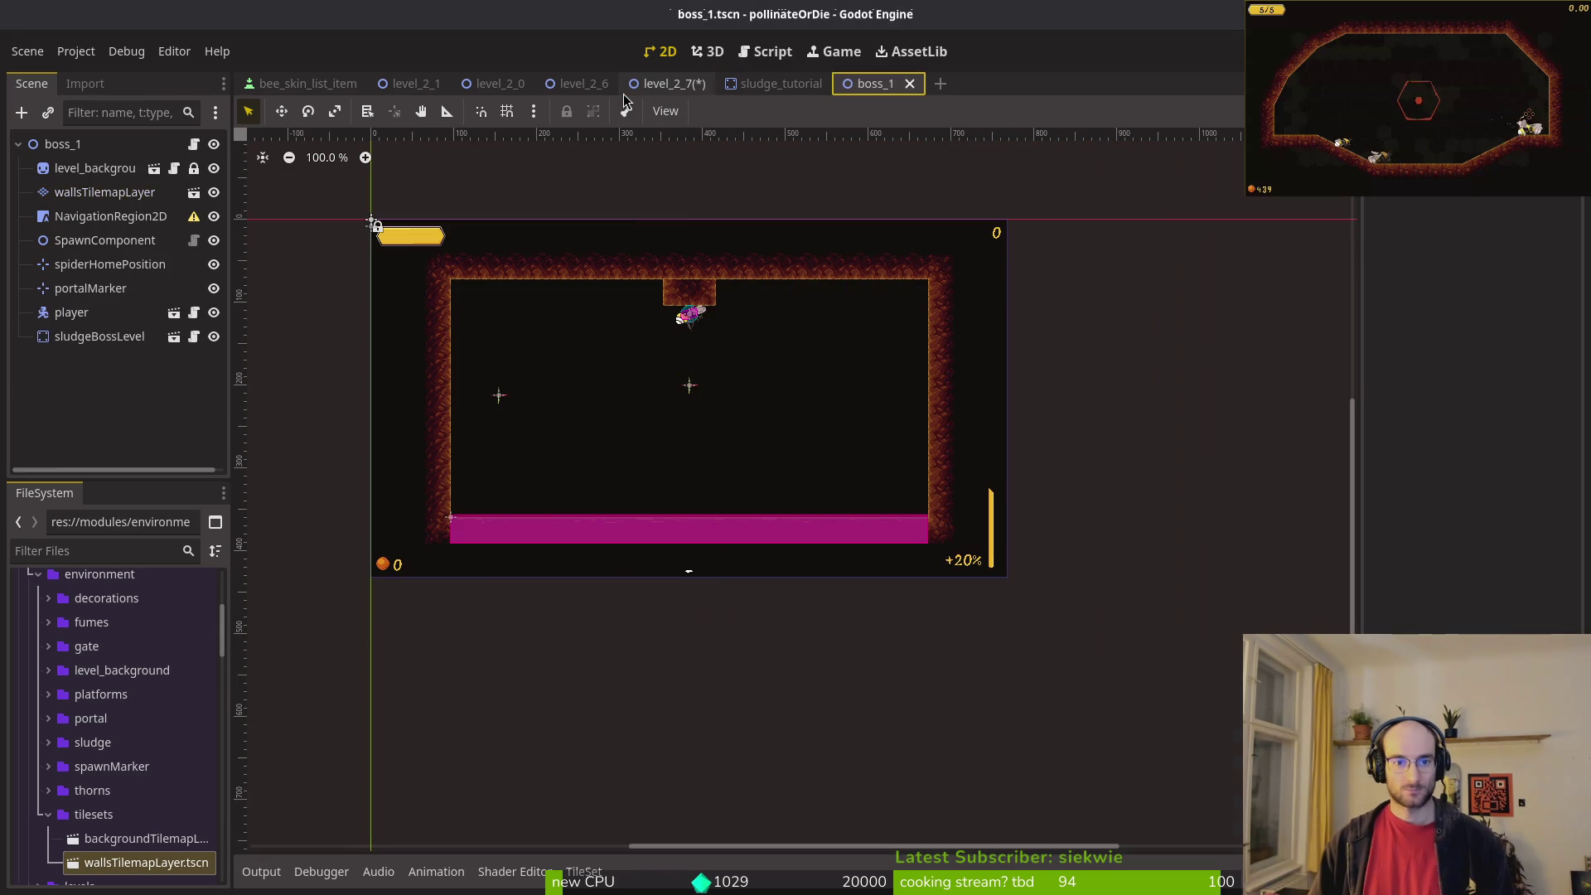
Reveal sludge_tutorial.tscn in the FileSystem, then close the boss_1 and sludge_tutorial tabs.
left_click(774, 83)
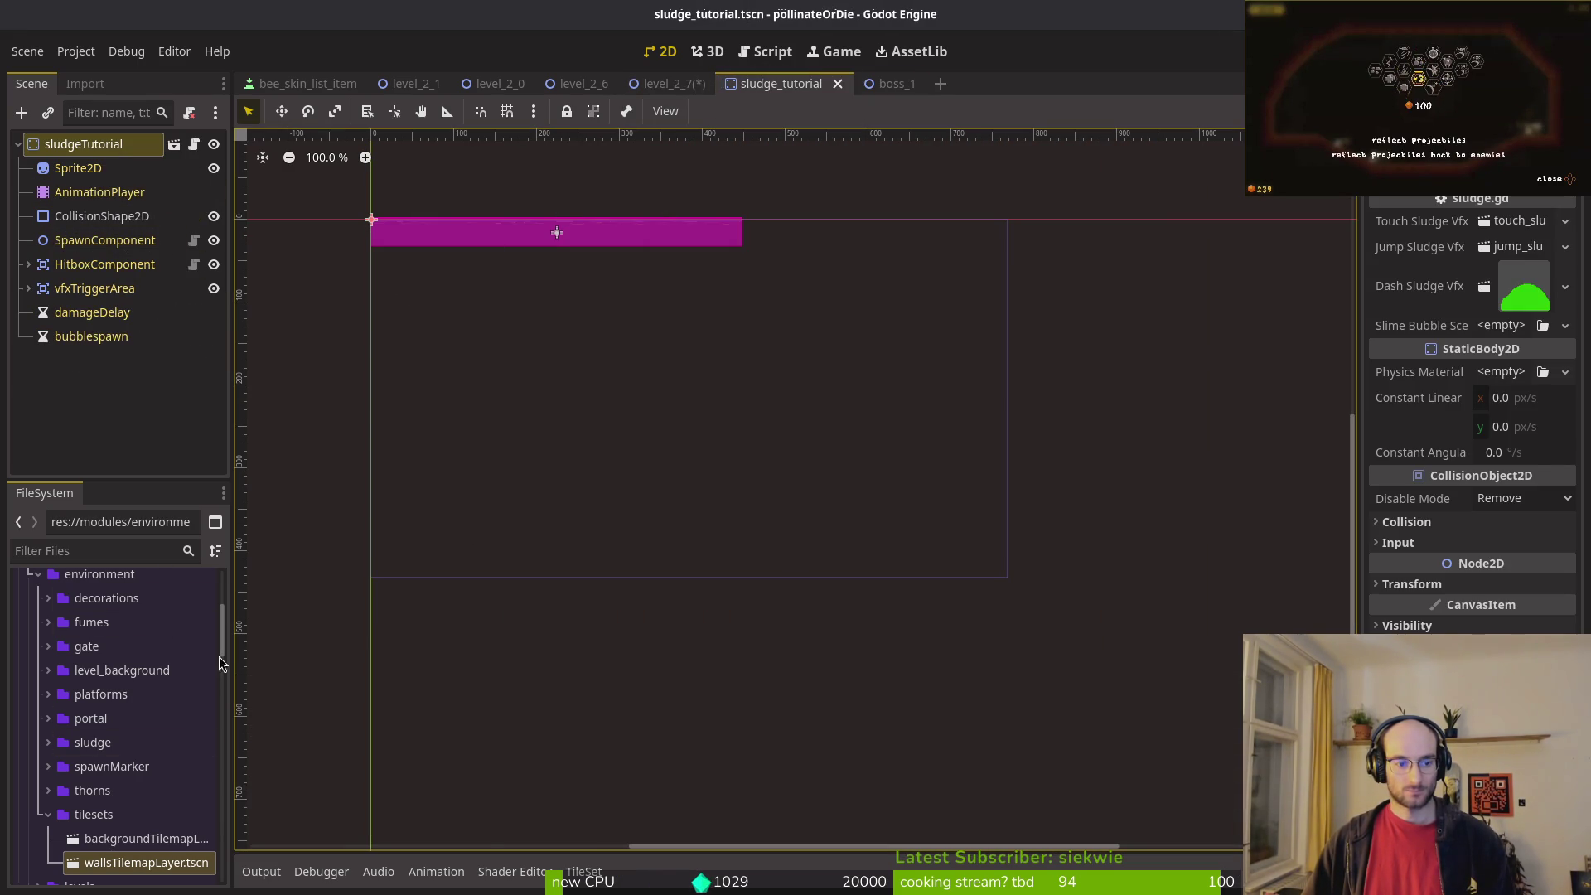
right_click(793, 91)
left_click(890, 199)
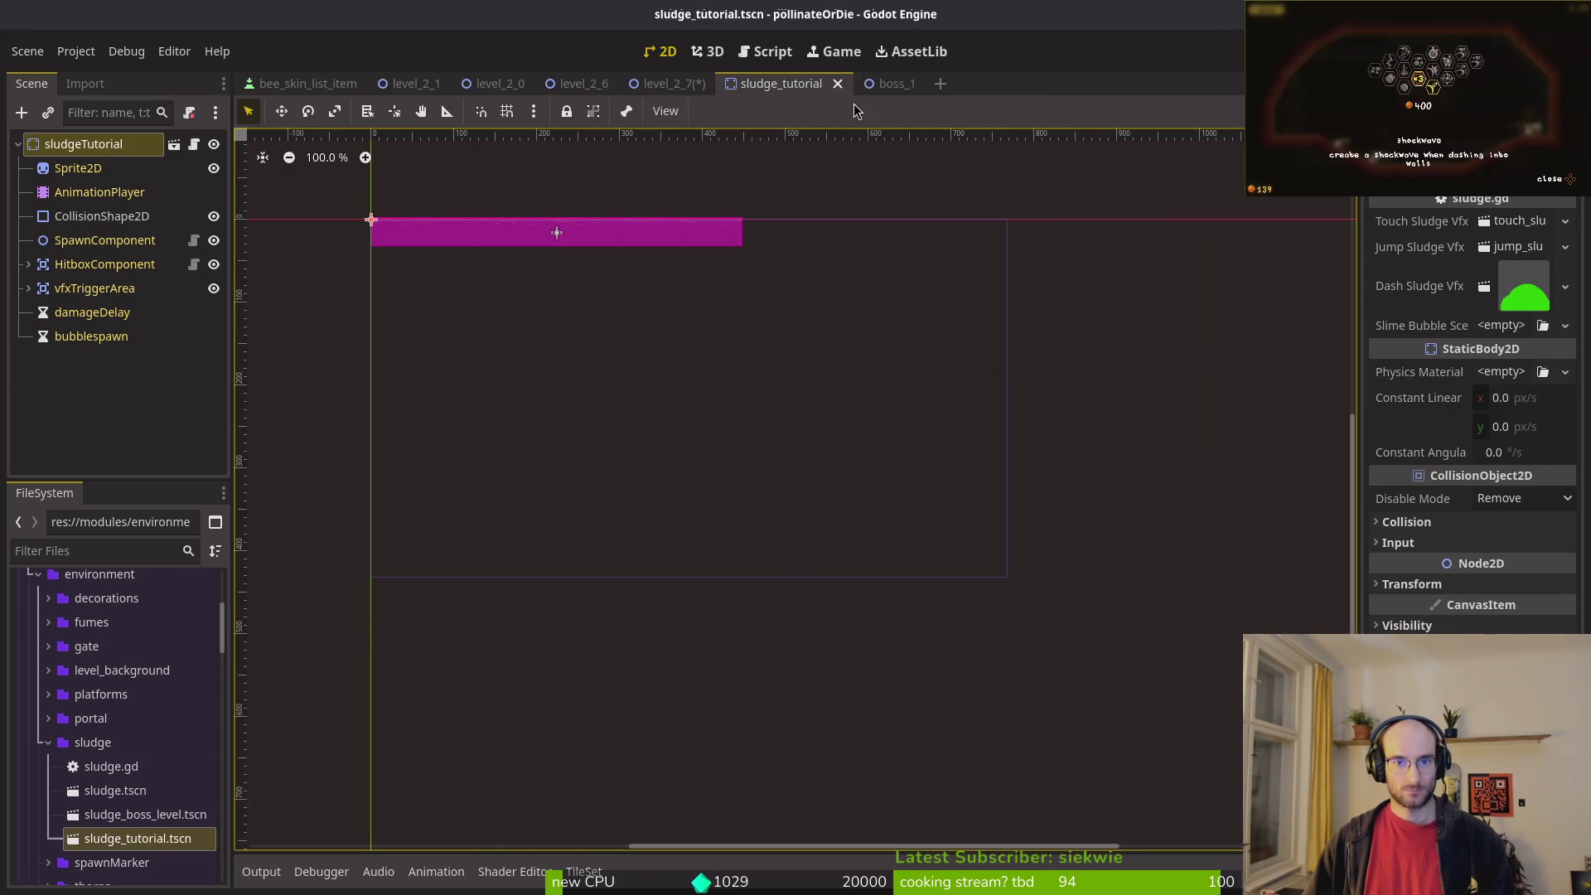
middle_click(885, 79)
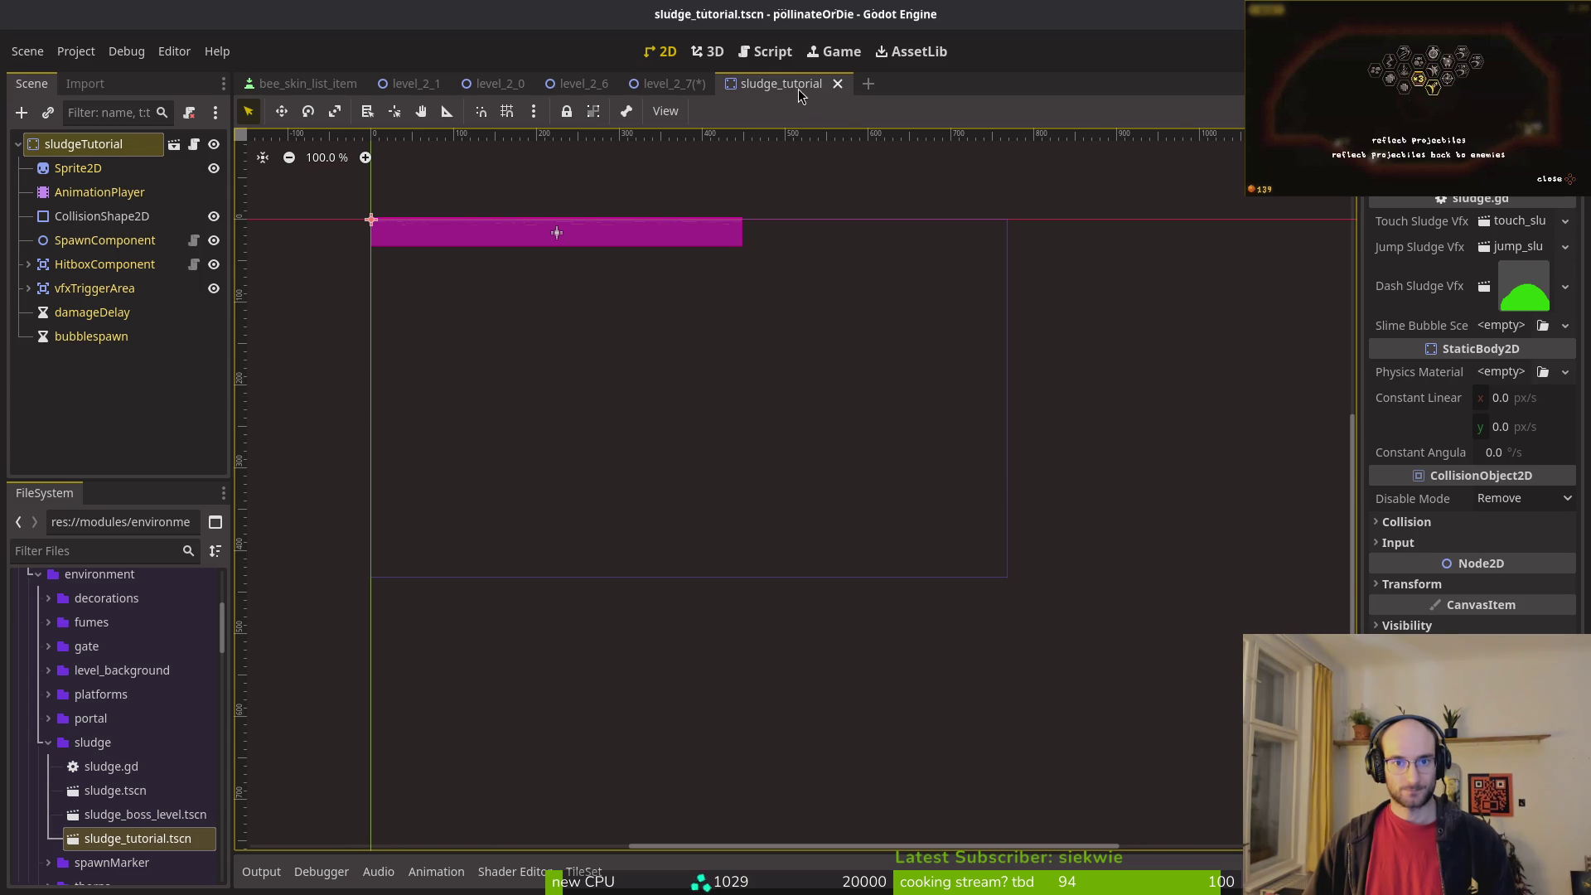
middle_click(800, 89)
Place a sludge_tutorial.tscn instance along the level_2_7 floor and reselect the walls tile layer.
mouse_move(151, 841)
left_mouse_down()
mouse_move(610, 584)
mouse_move(540, 539)
mouse_move(570, 544)
left_mouse_up()
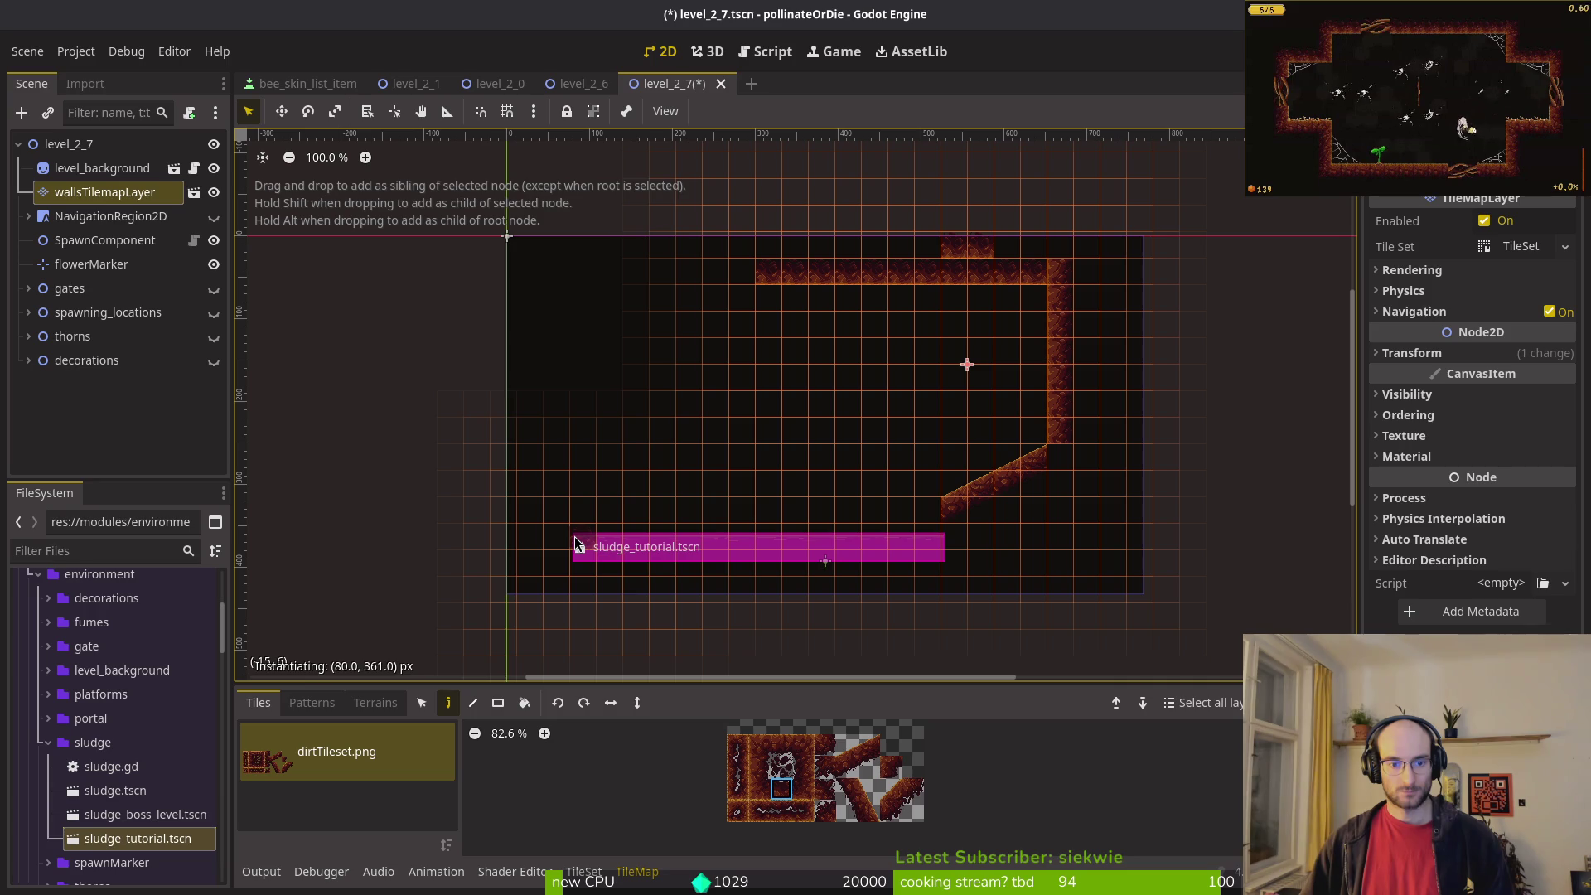
left_click_drag(578, 545, 578, 545)
scroll(769, 519, "up", 8)
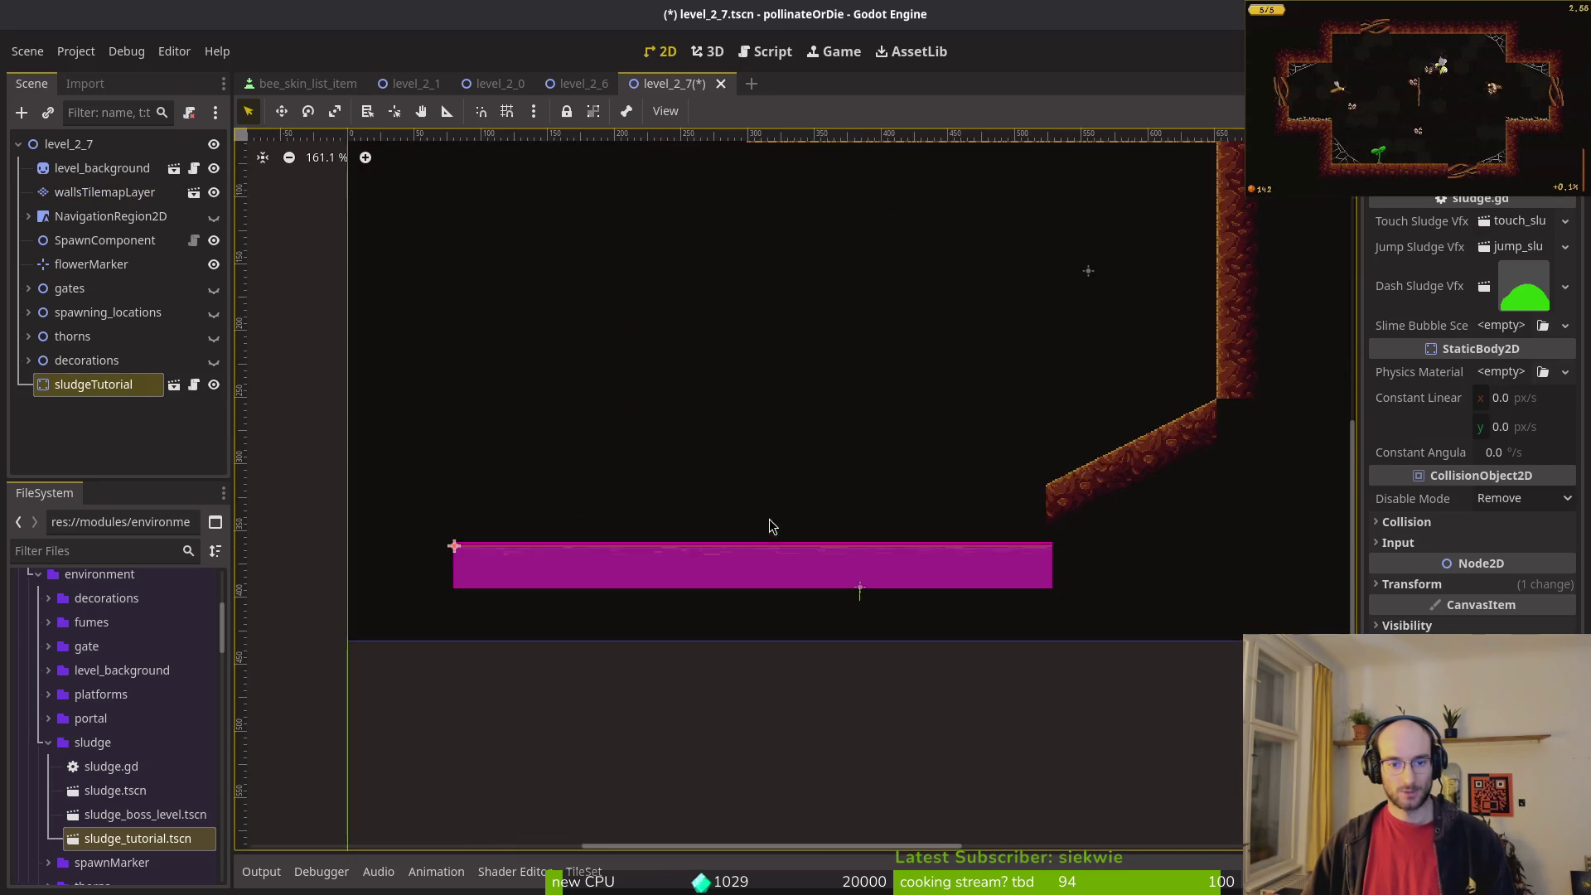
scroll(728, 492, "down", 4)
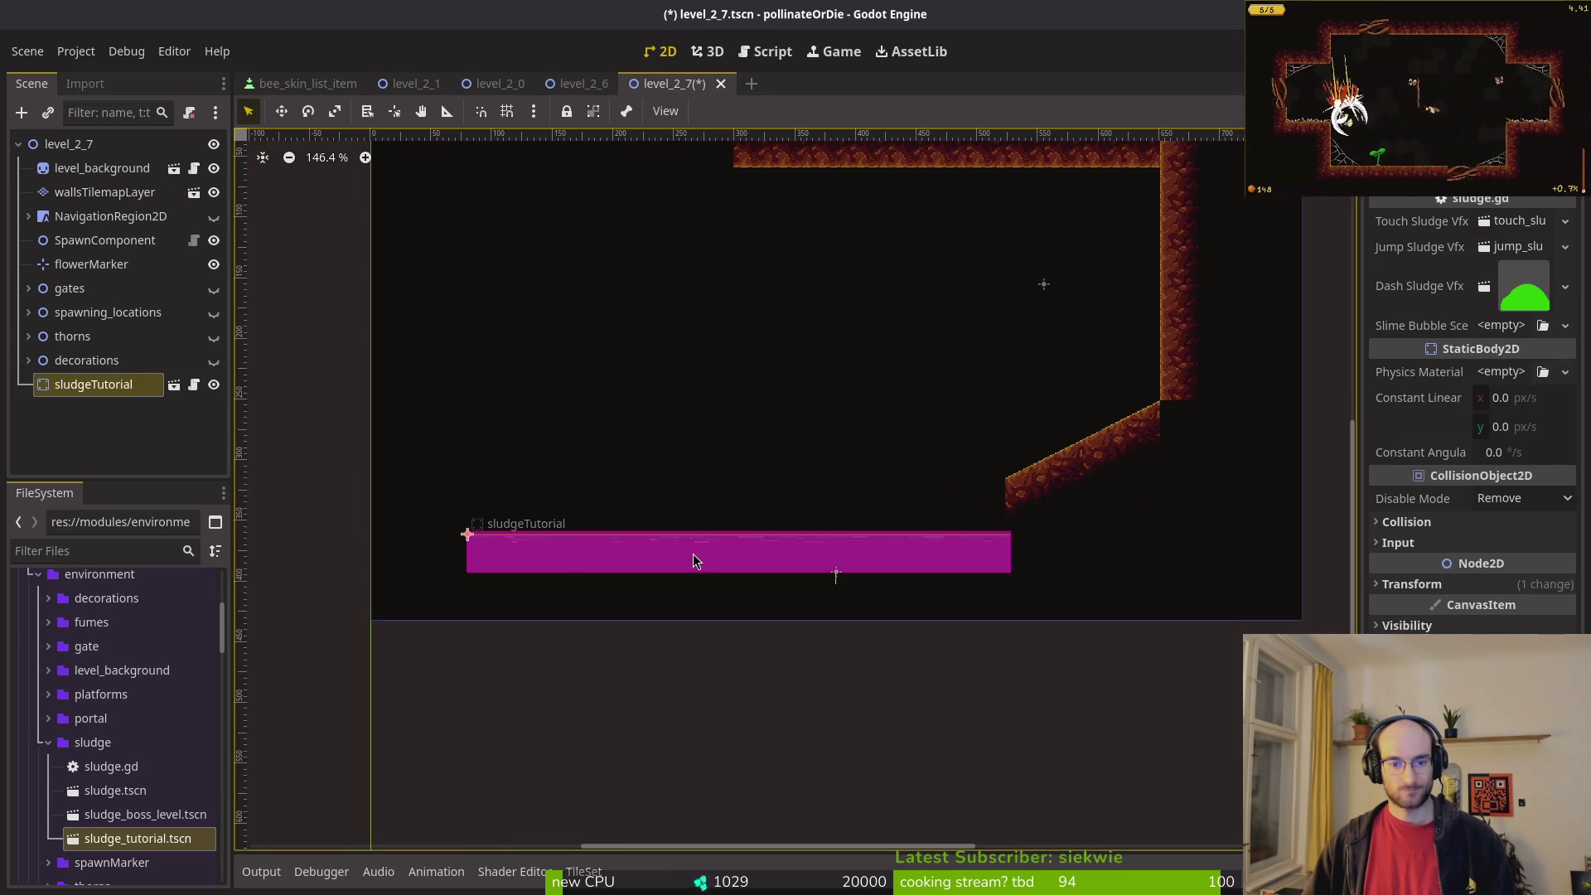
left_click_drag(939, 570, 914, 584)
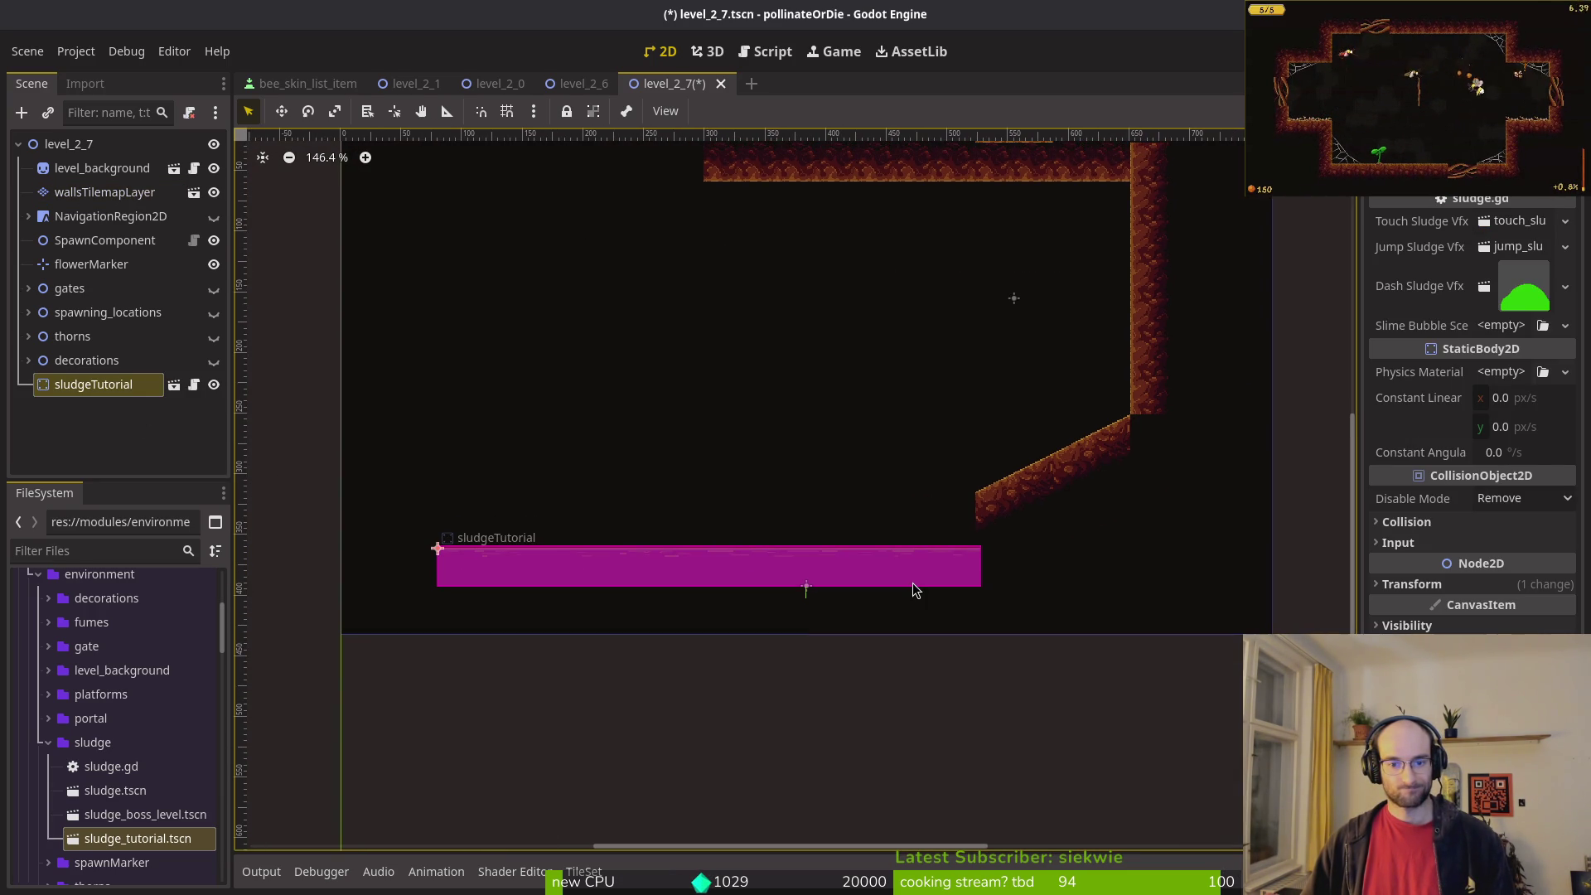
scroll(915, 587, "down", 4)
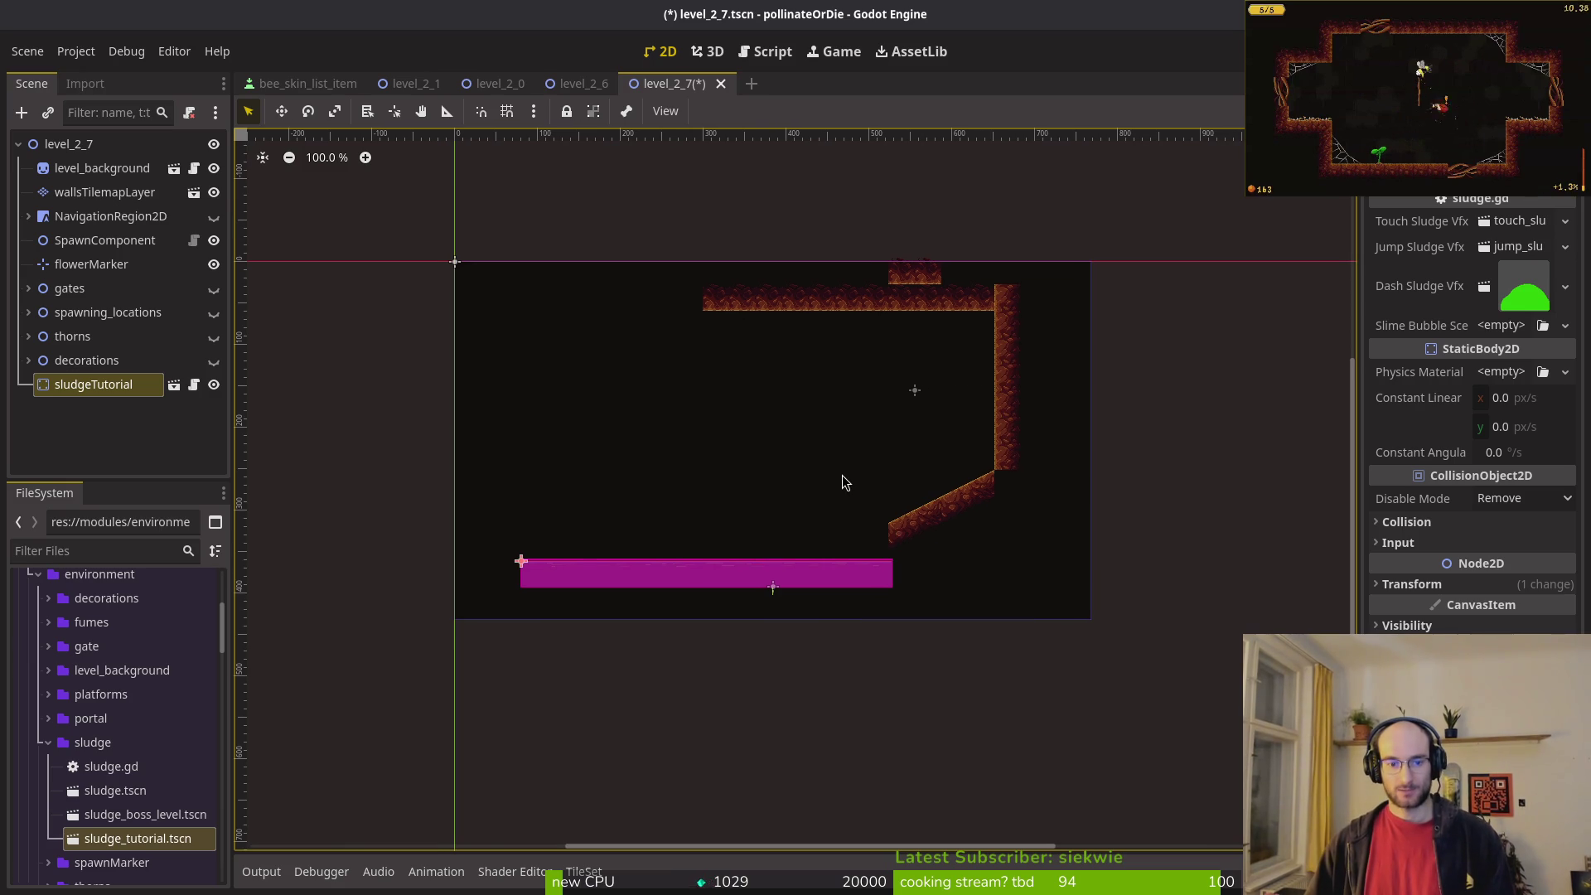
left_click(100, 193)
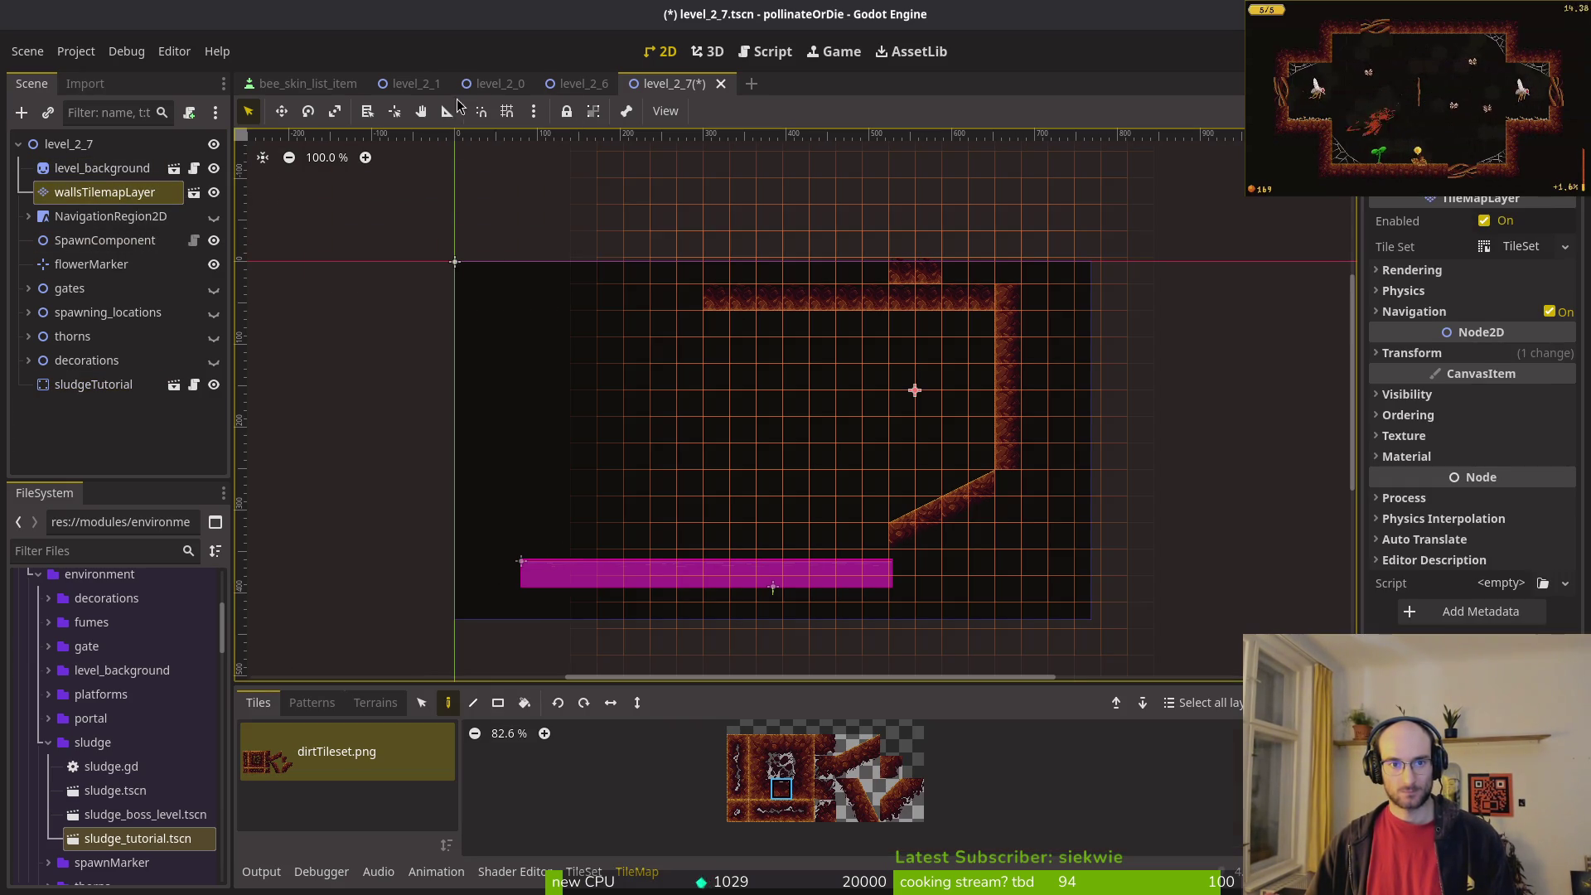
Quick-open tutorial_1.tscn by searching 'tutorial'.
key("ctrl+shift+o")
type("tutorial")
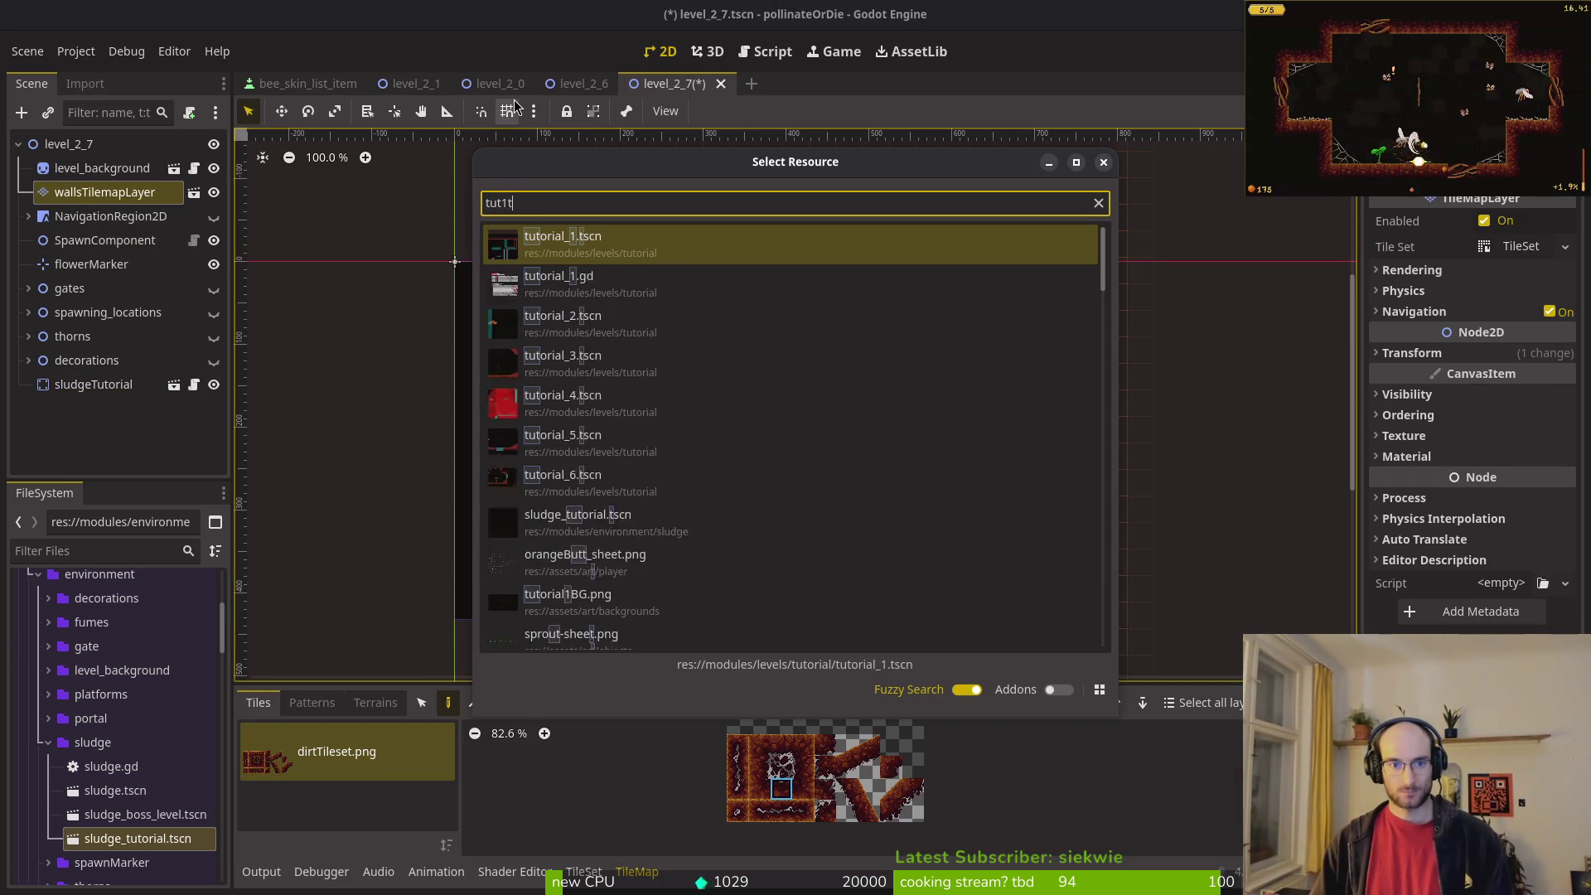
key("Return")
scroll(474, 555, "up", 3)
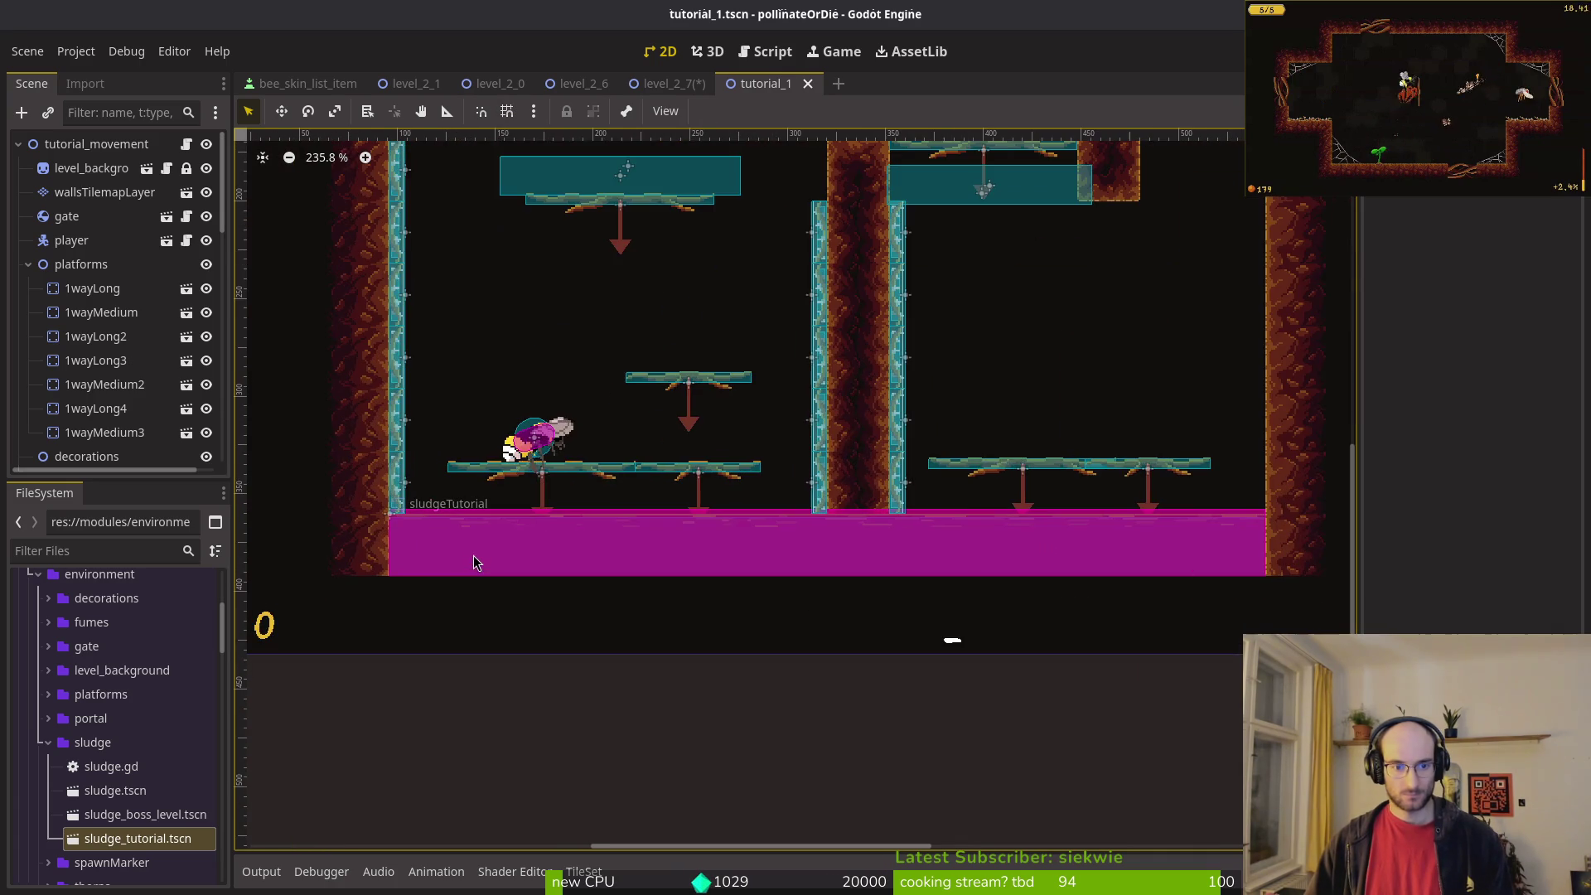
scroll(474, 555, "down", 3)
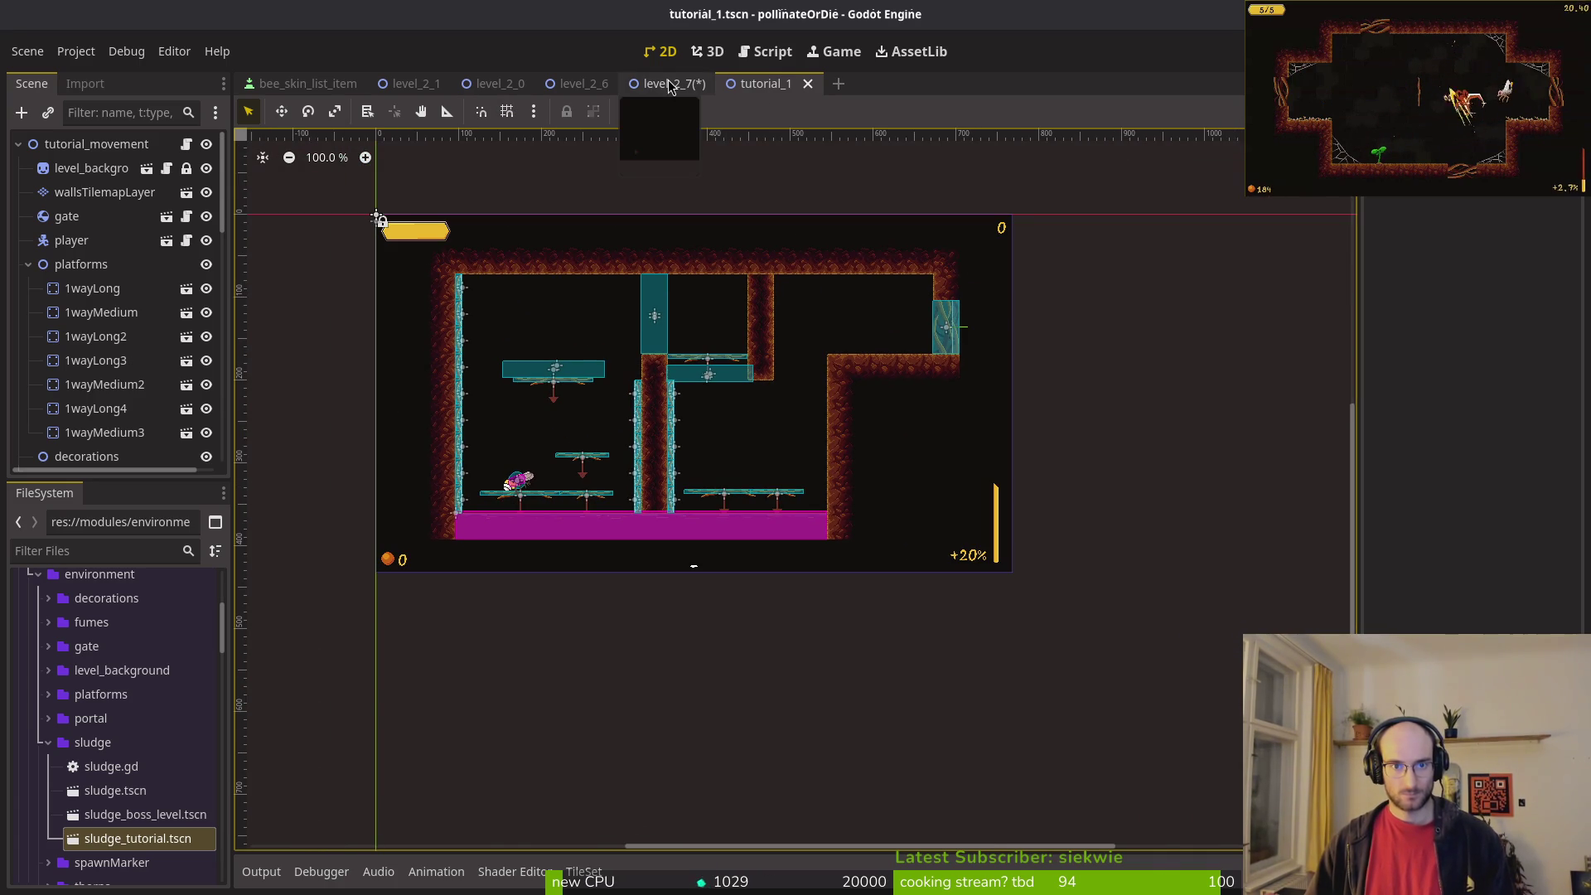
Return to level_2_7 and pick a different wall tile in the atlas.
left_click(670, 86)
scroll(660, 508, "up", 2)
scroll(660, 508, "left", 2)
left_click(815, 762)
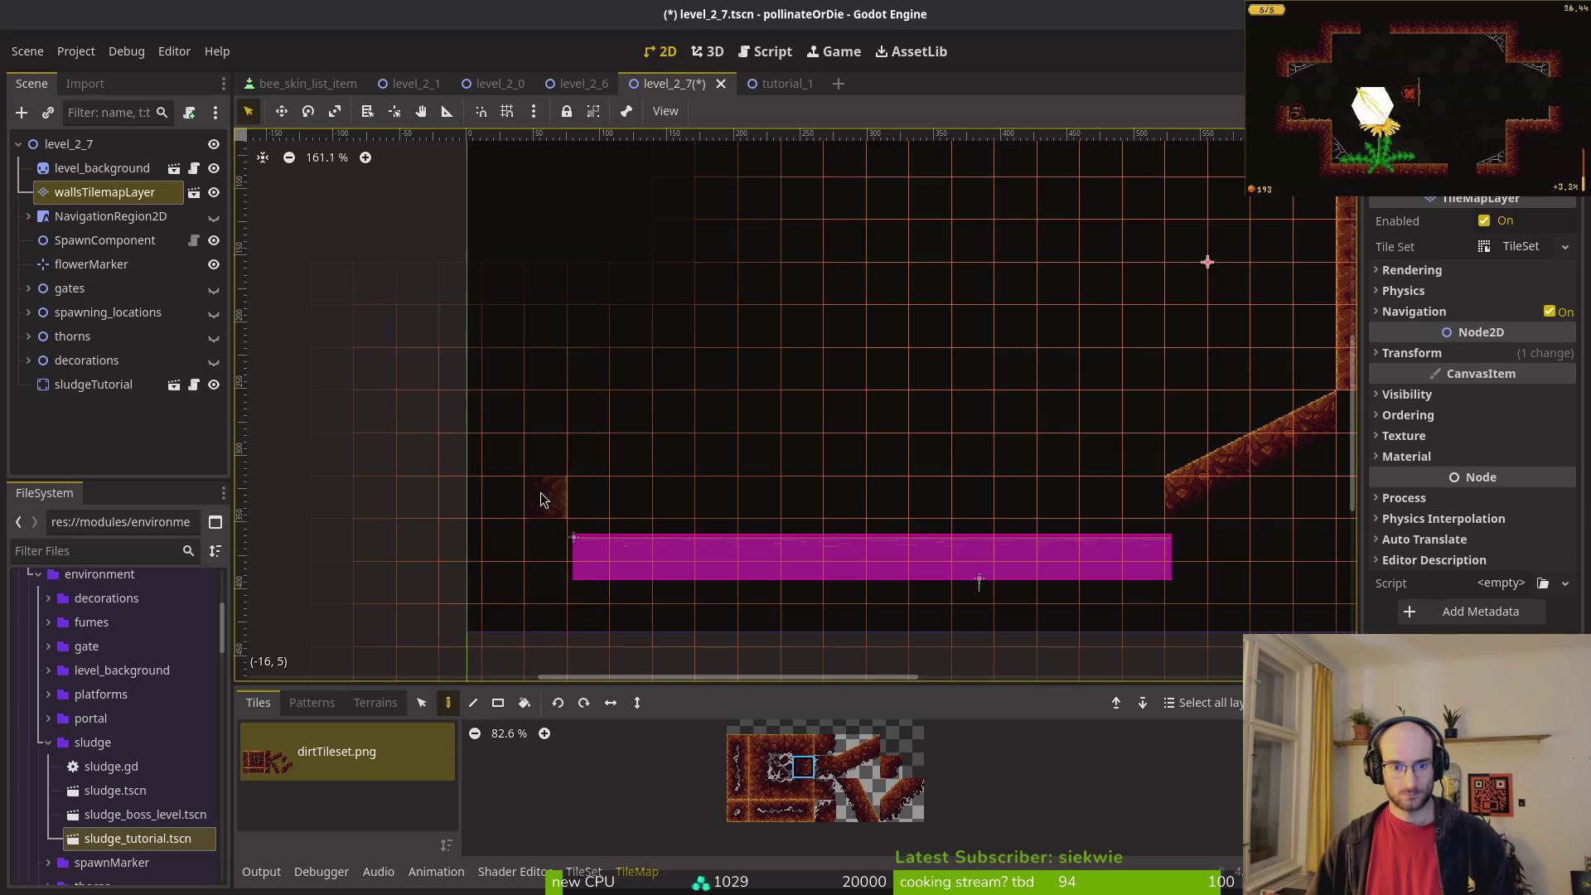
Remove the diagonal slope tiles from level_2_7.
scroll(613, 490, "down", 3)
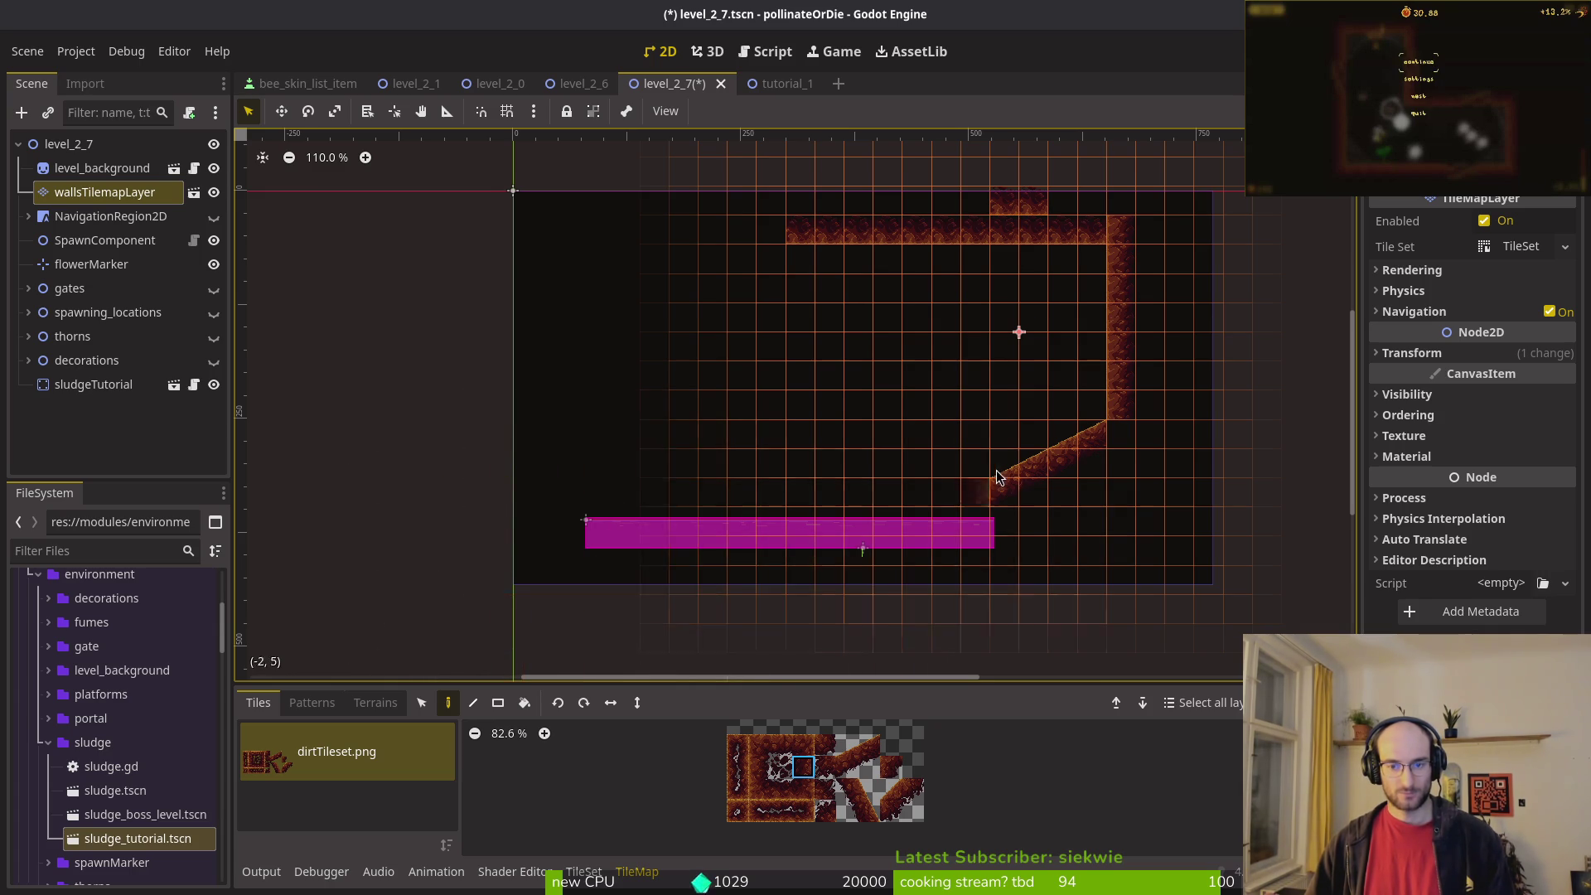
scroll(961, 284, "up", 1)
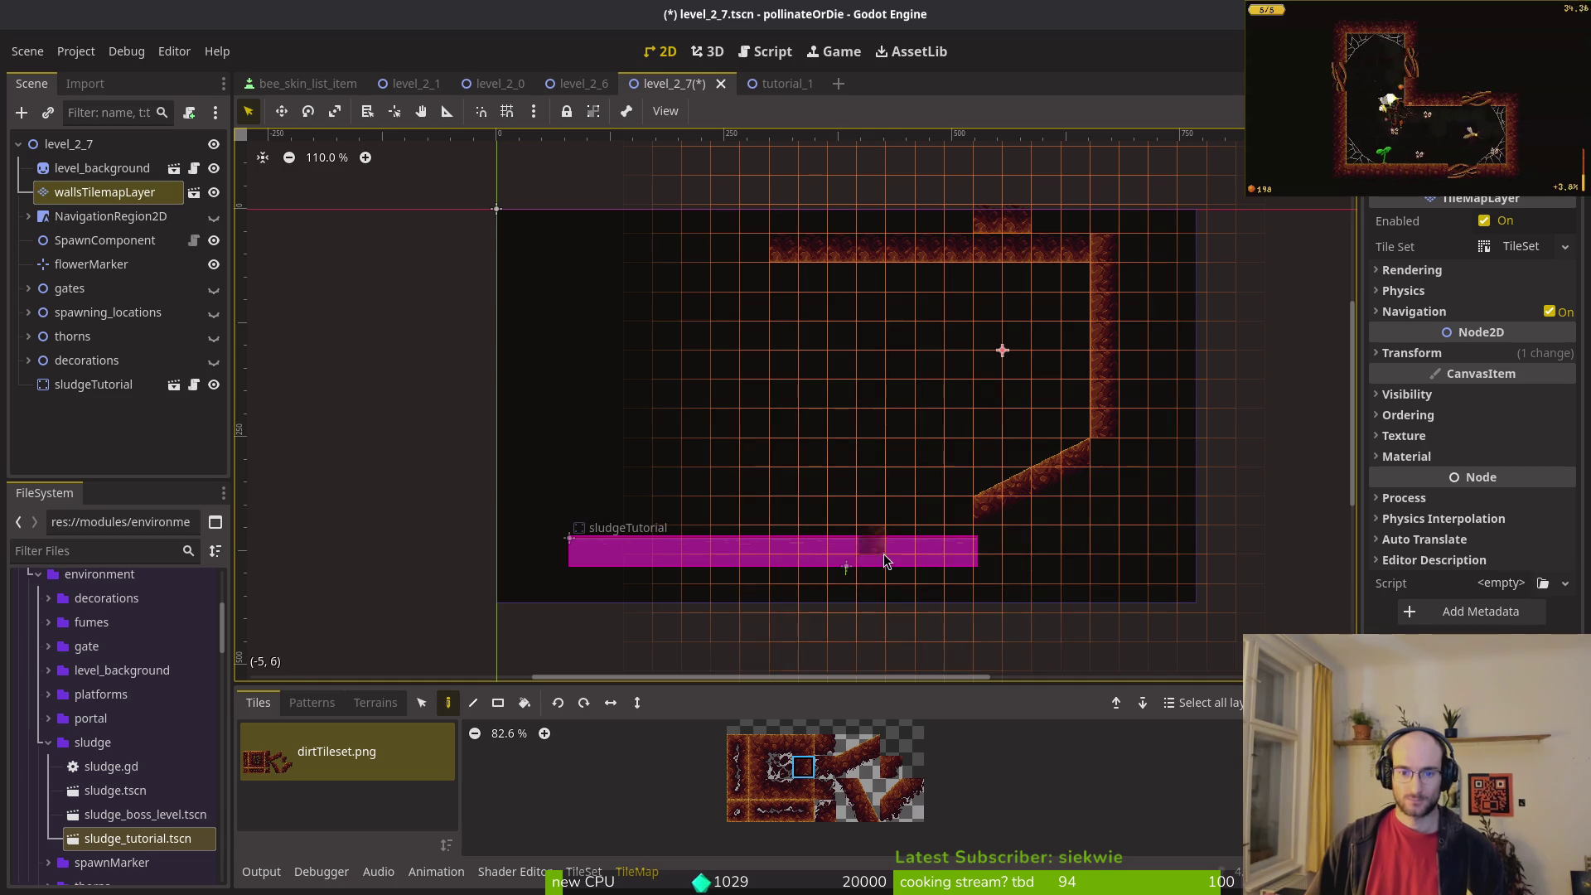
key("ctrl+z")
key("ctrl+z")
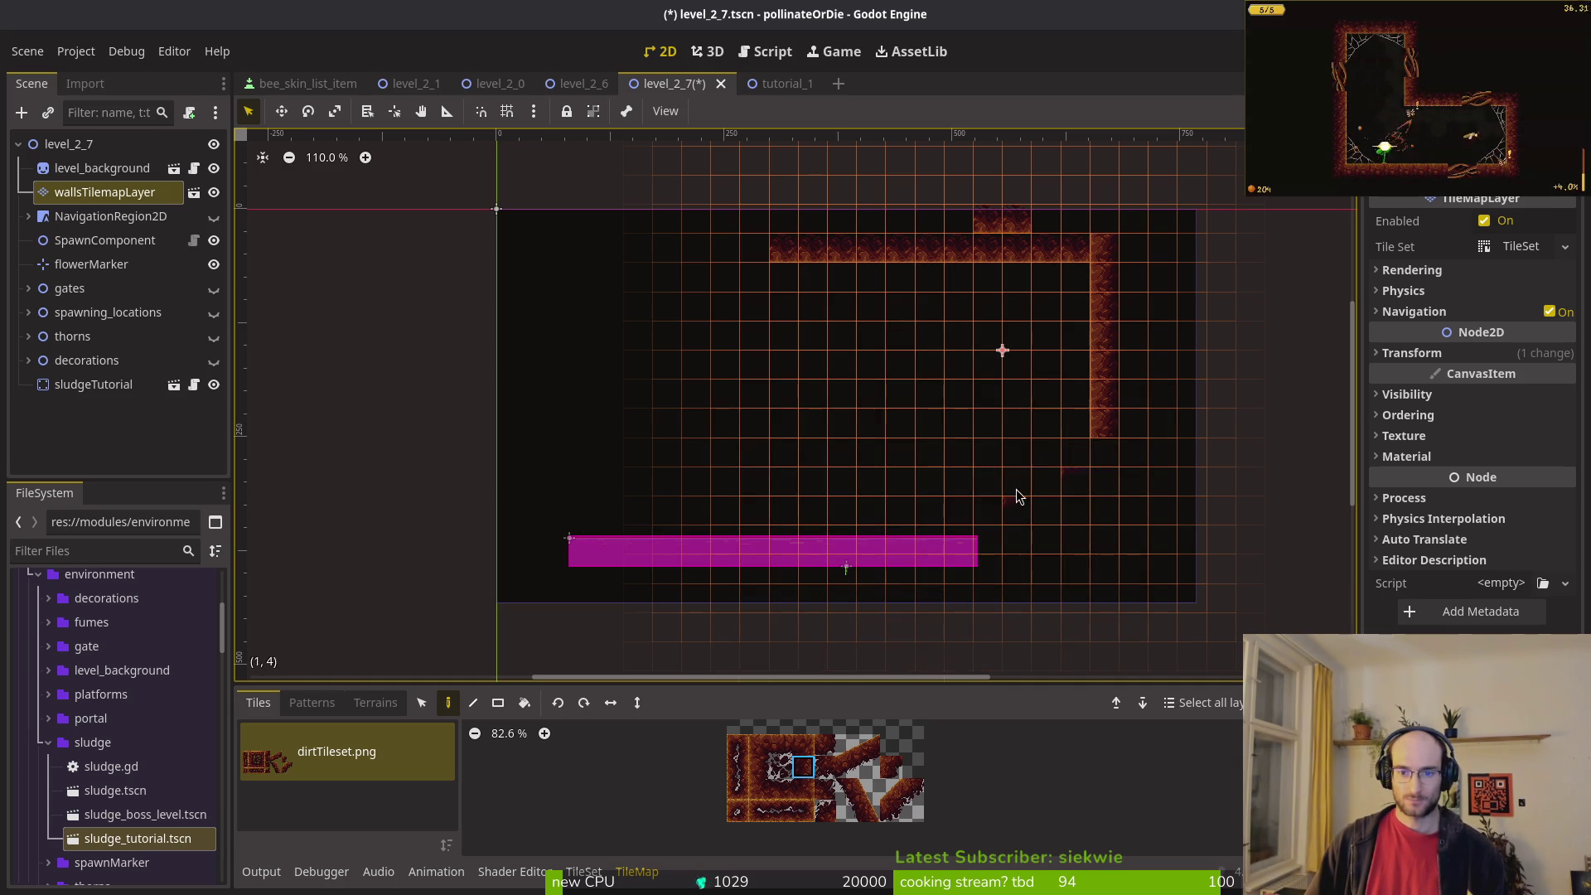
key("Escape")
Drag the sludge bar further right, then bring up the tutorial_1 scene.
mouse_move(910, 556)
left_mouse_down()
mouse_move(995, 545)
mouse_move(898, 550)
left_mouse_up()
scroll(831, 561, "up", 9)
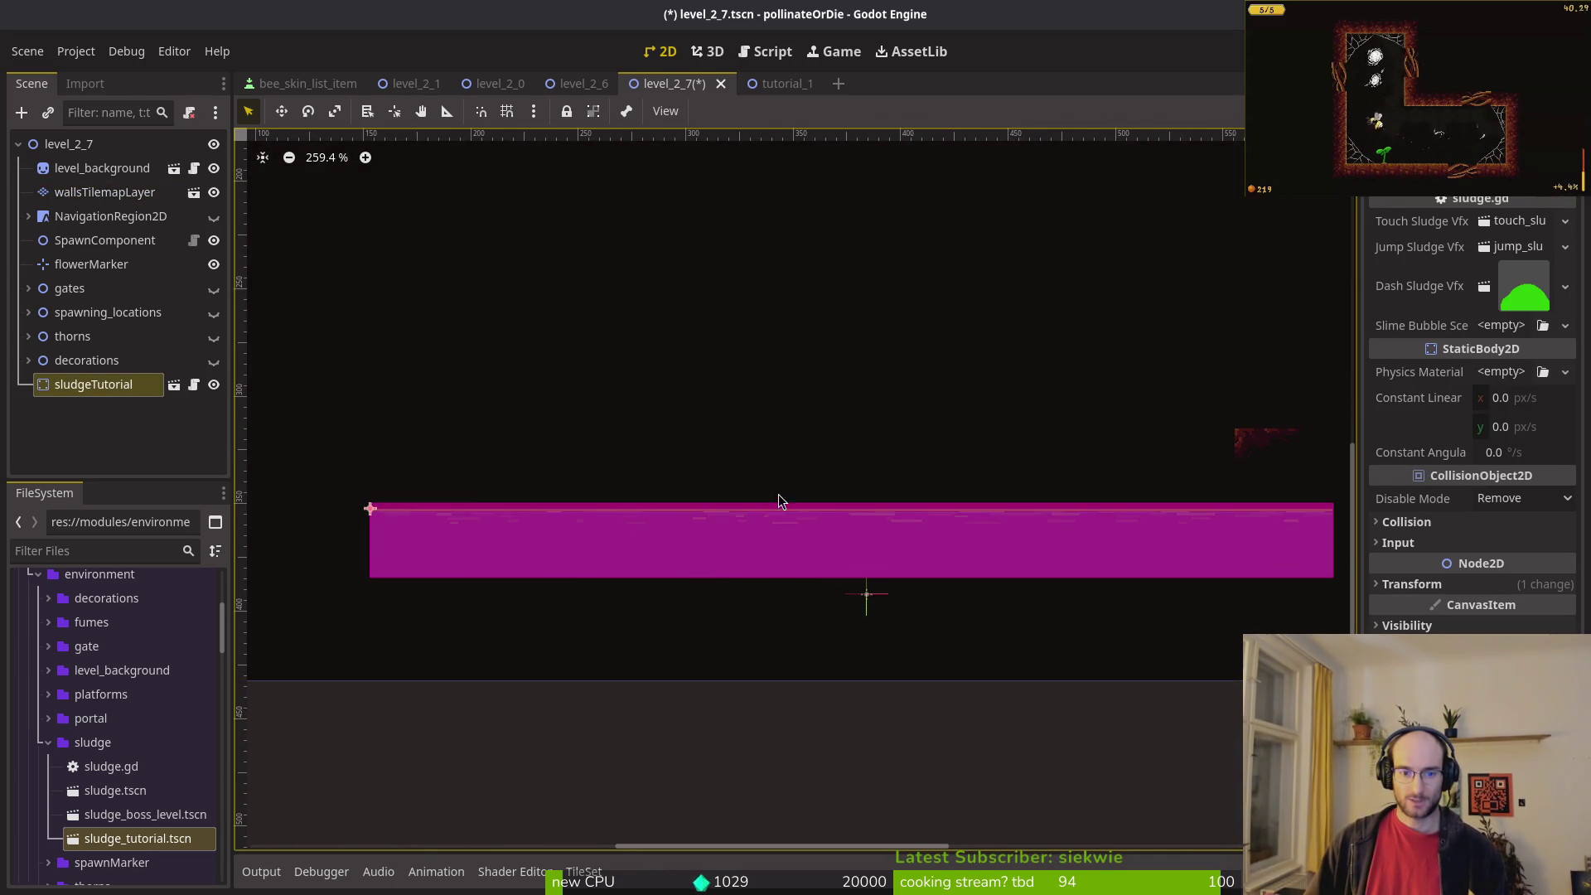
scroll(717, 522, "down", 5)
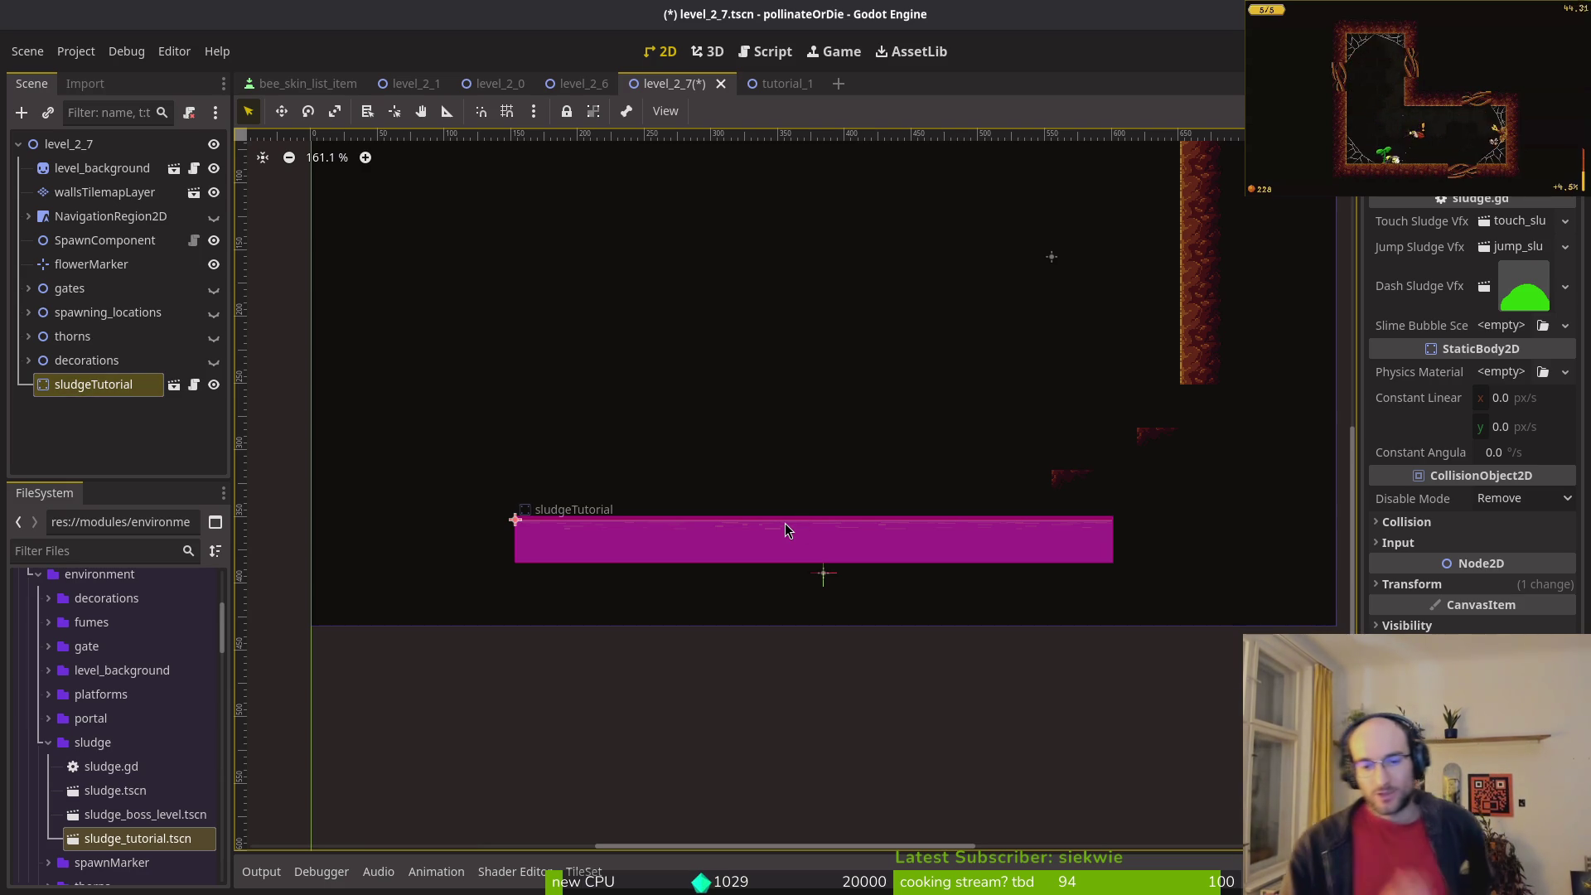
scroll(754, 608, "up", 8)
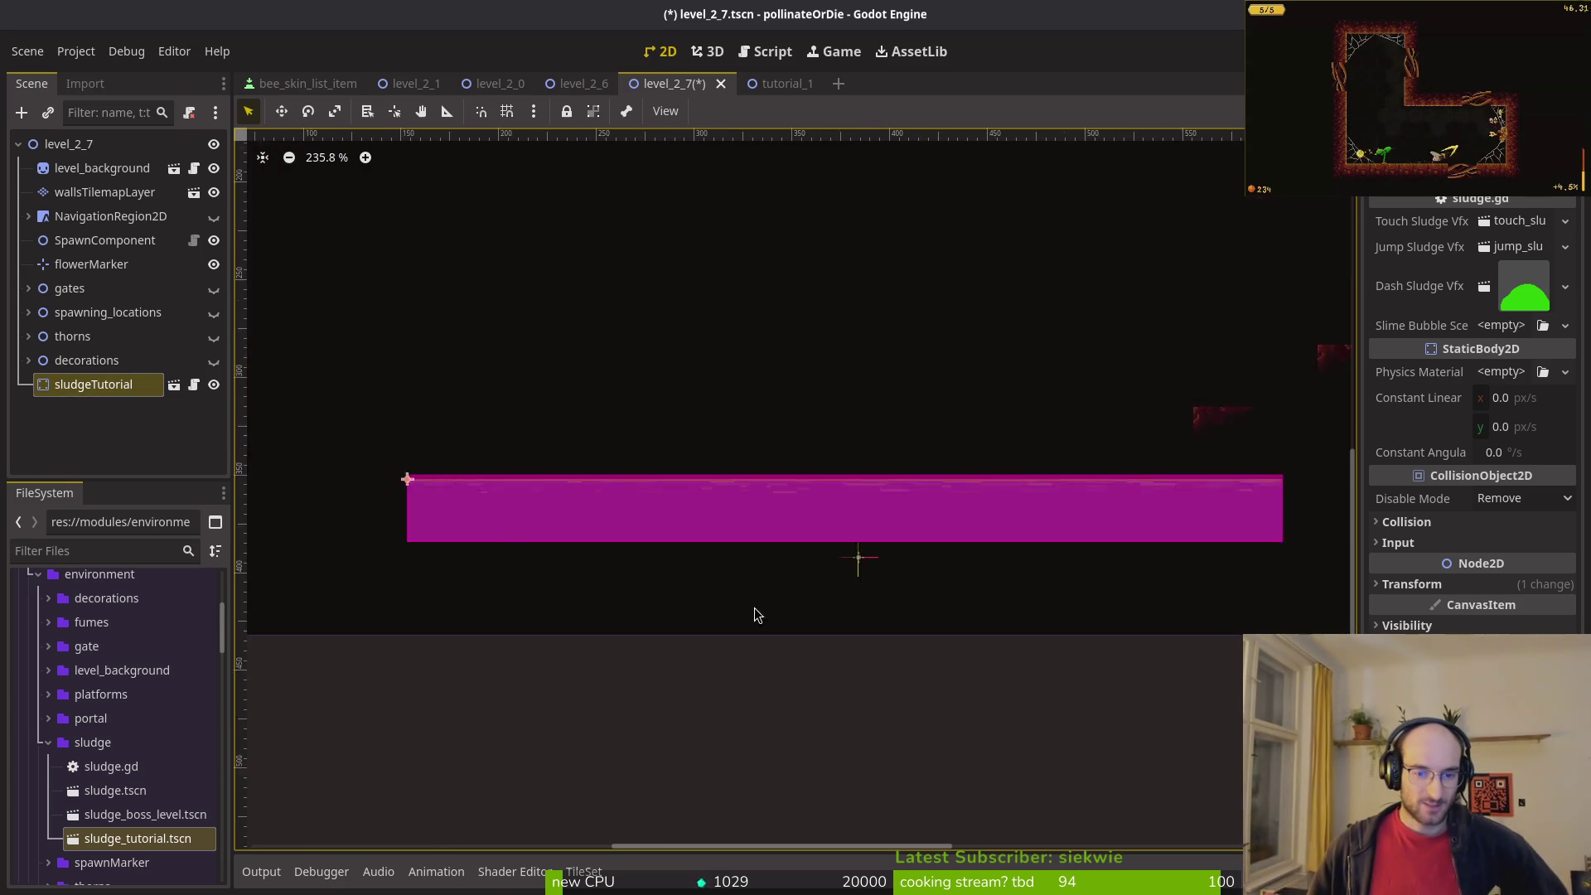
left_click(750, 86)
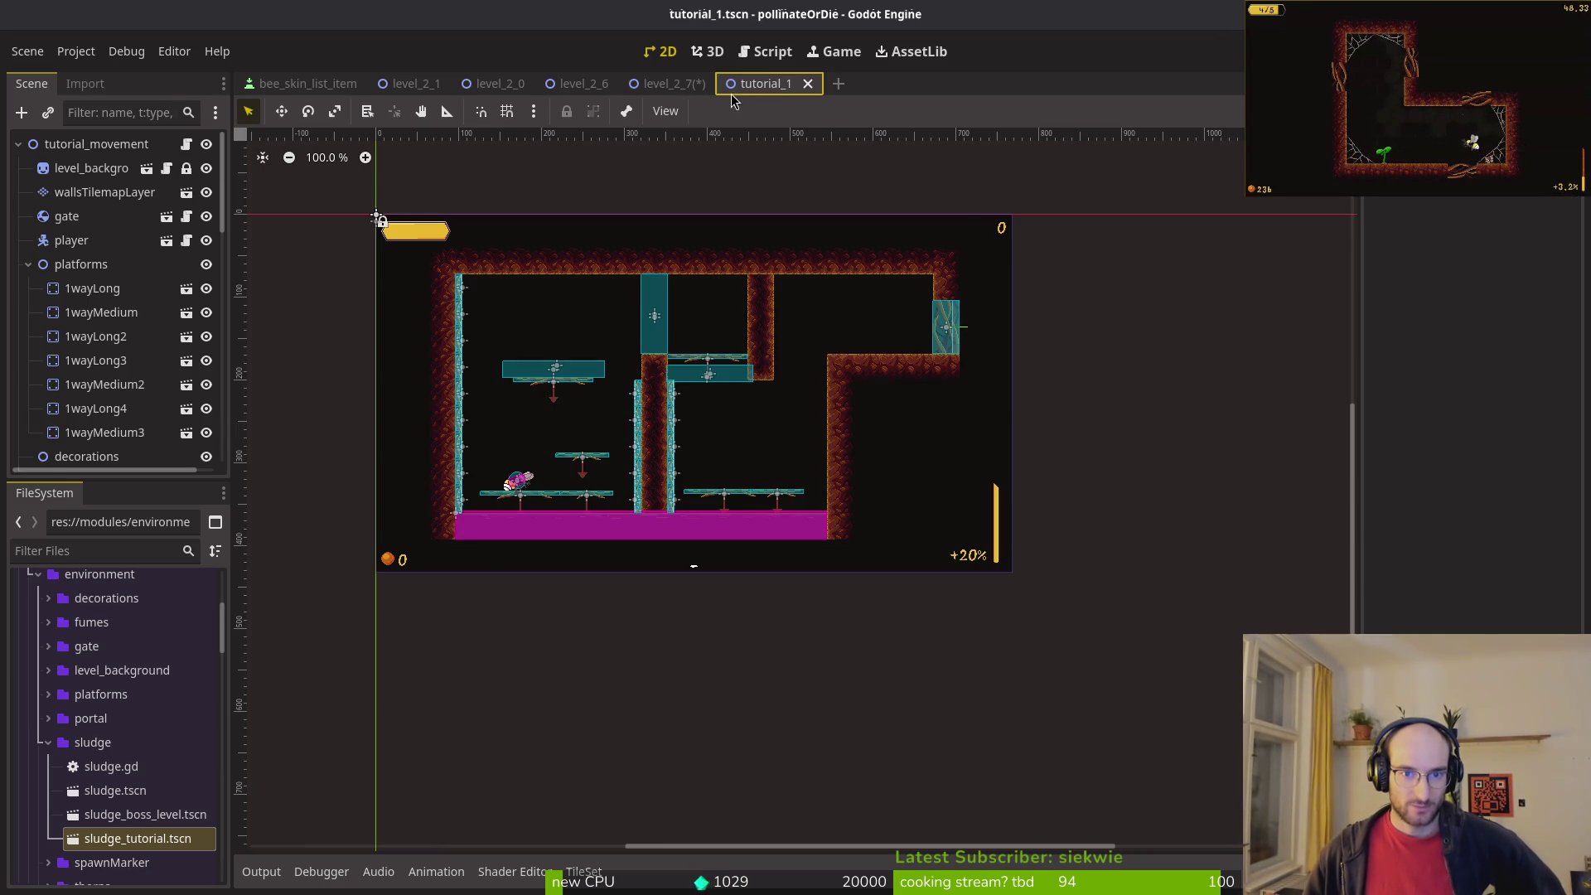
Run the game full-screen, start a new game and enter the boss2 spider level.
key("F6")
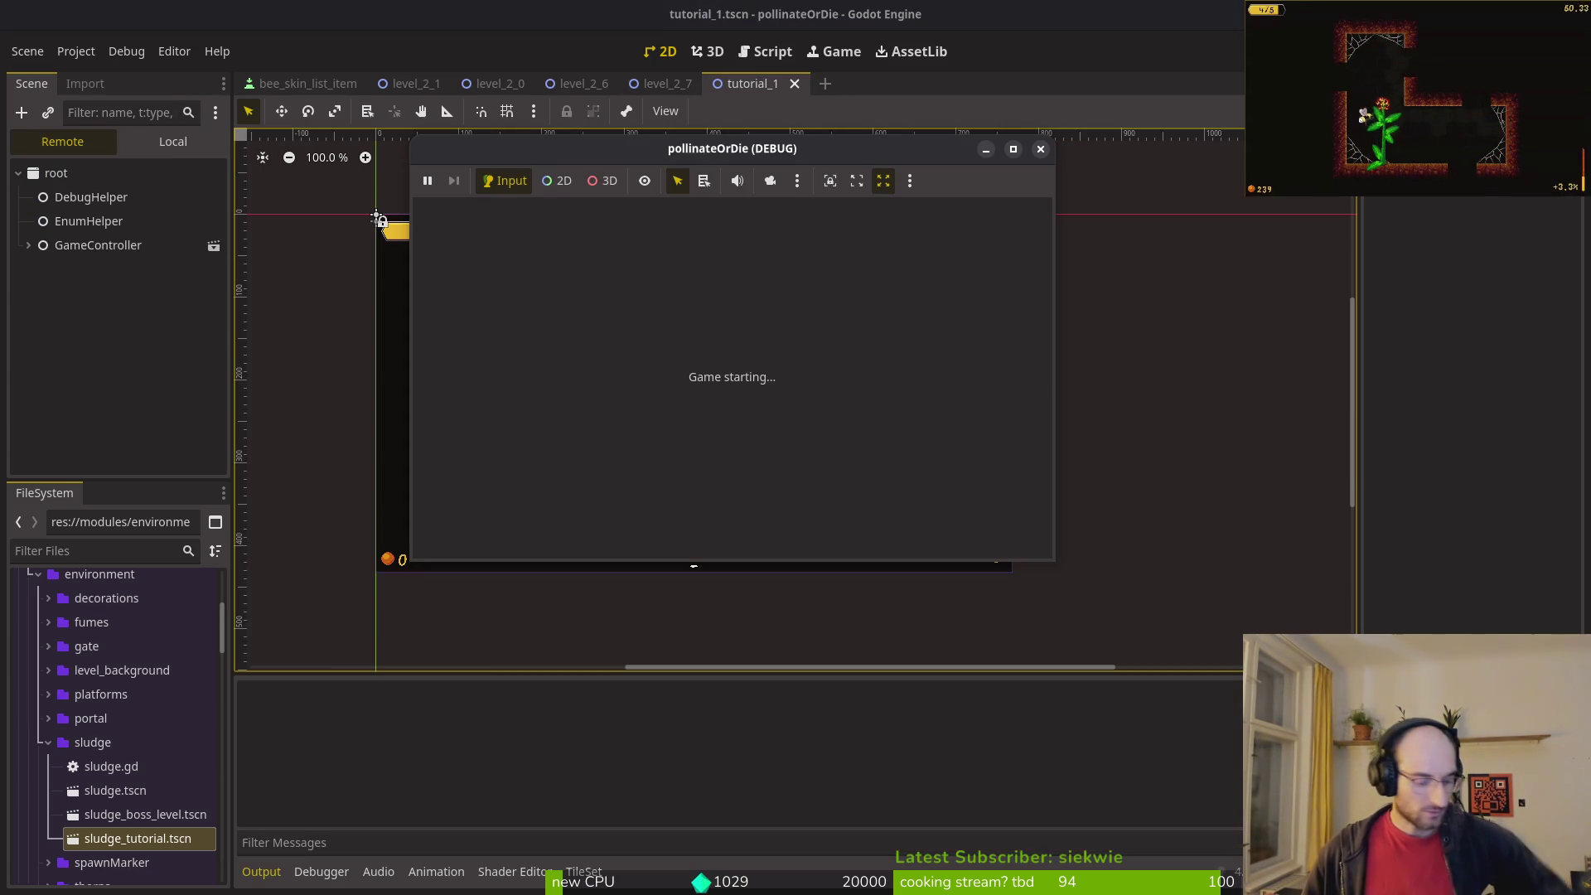
double_click(648, 153)
key("Return")
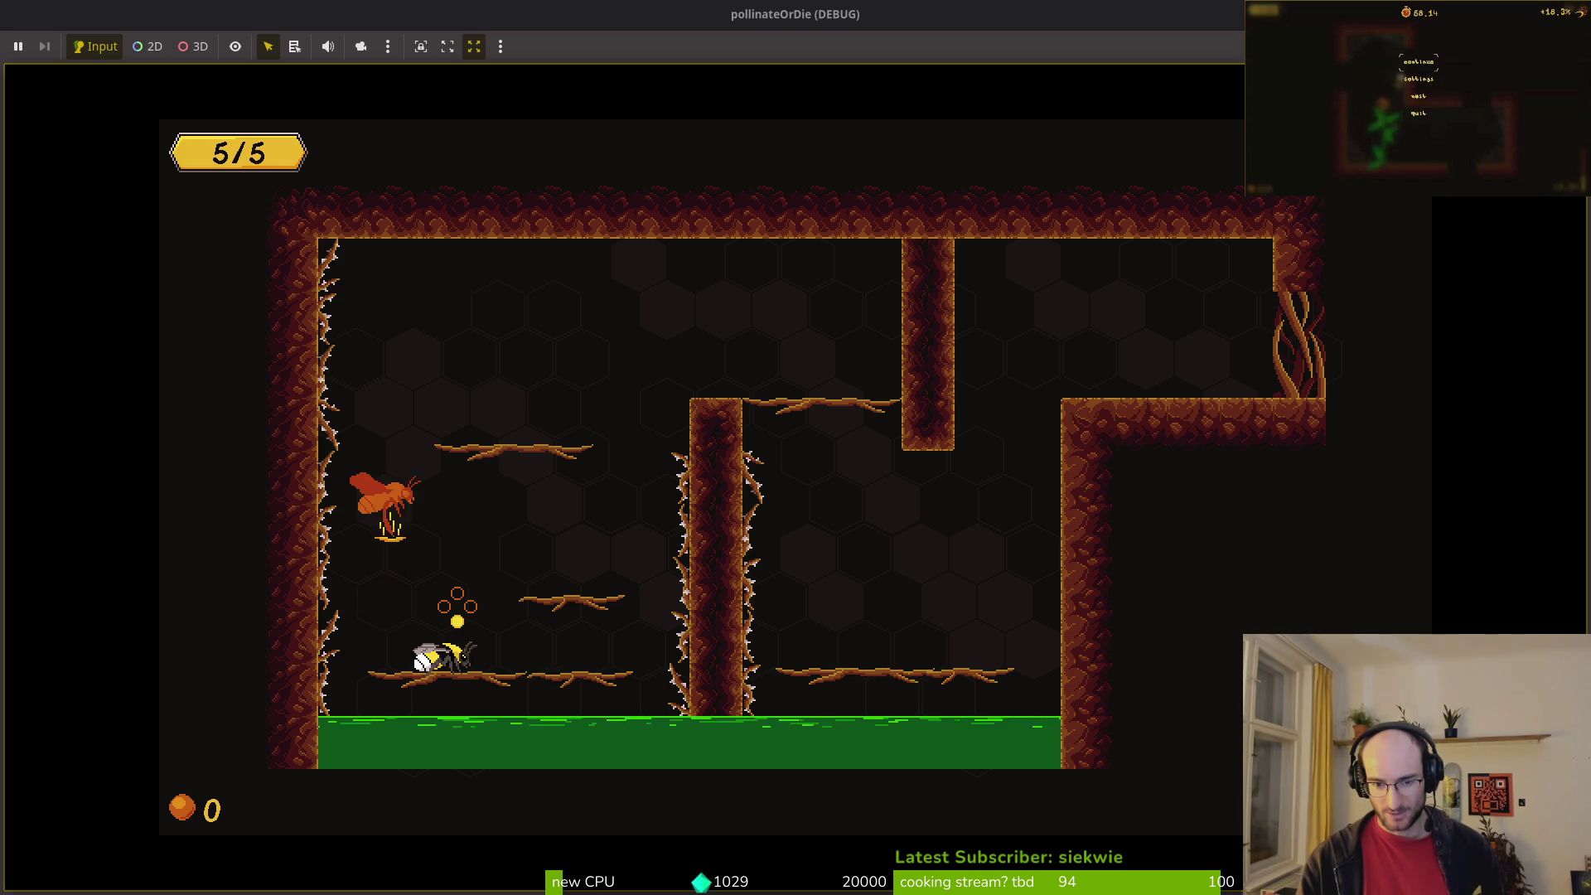
key("Escape")
key("Up")
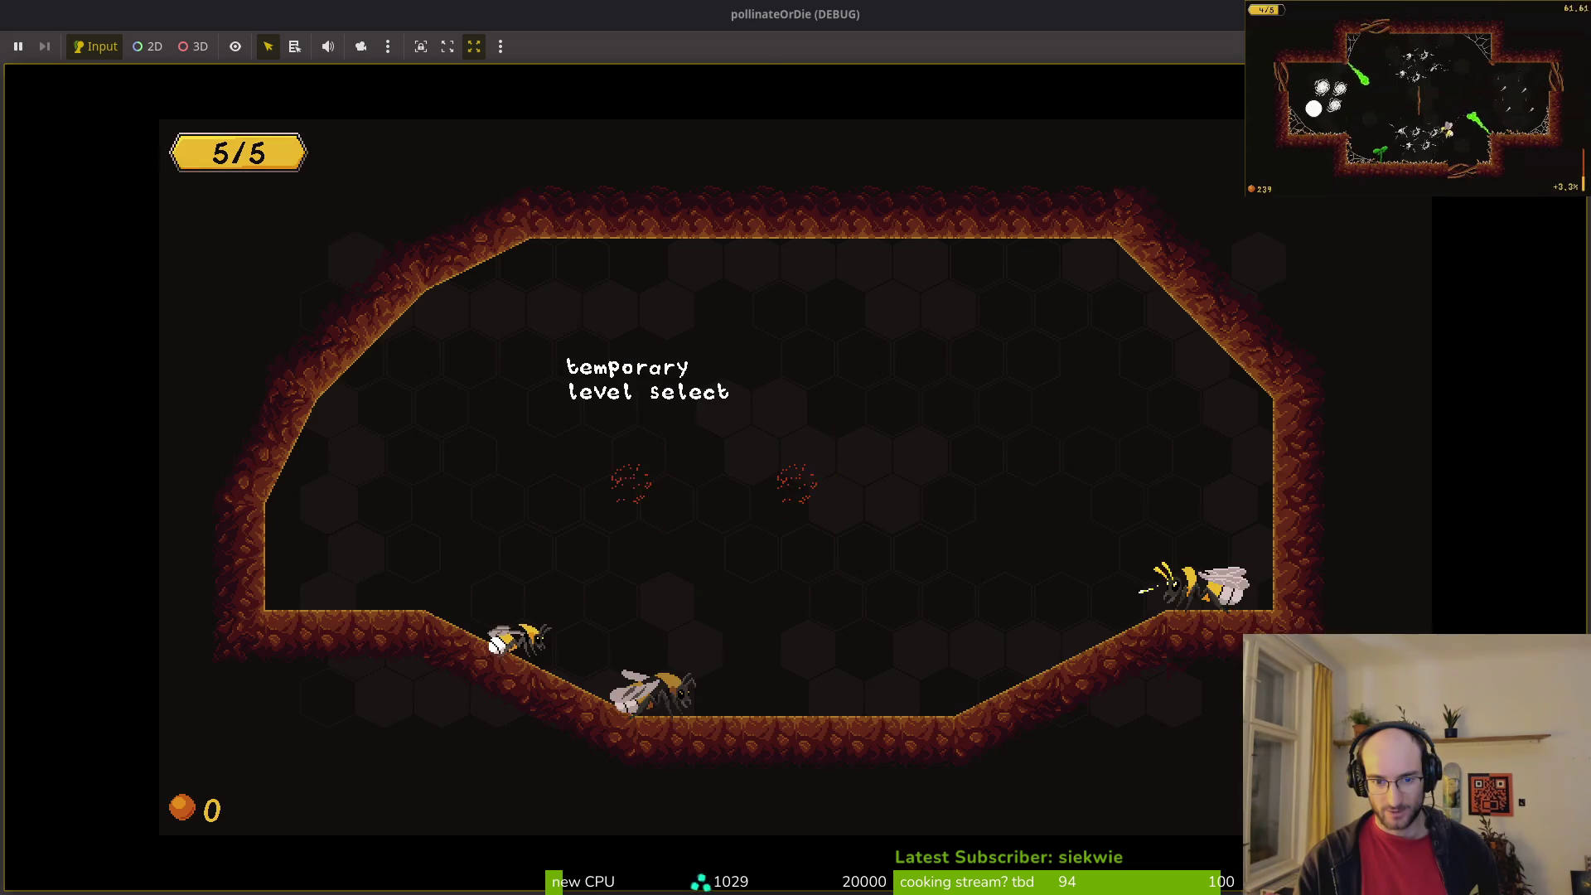
key("Return")
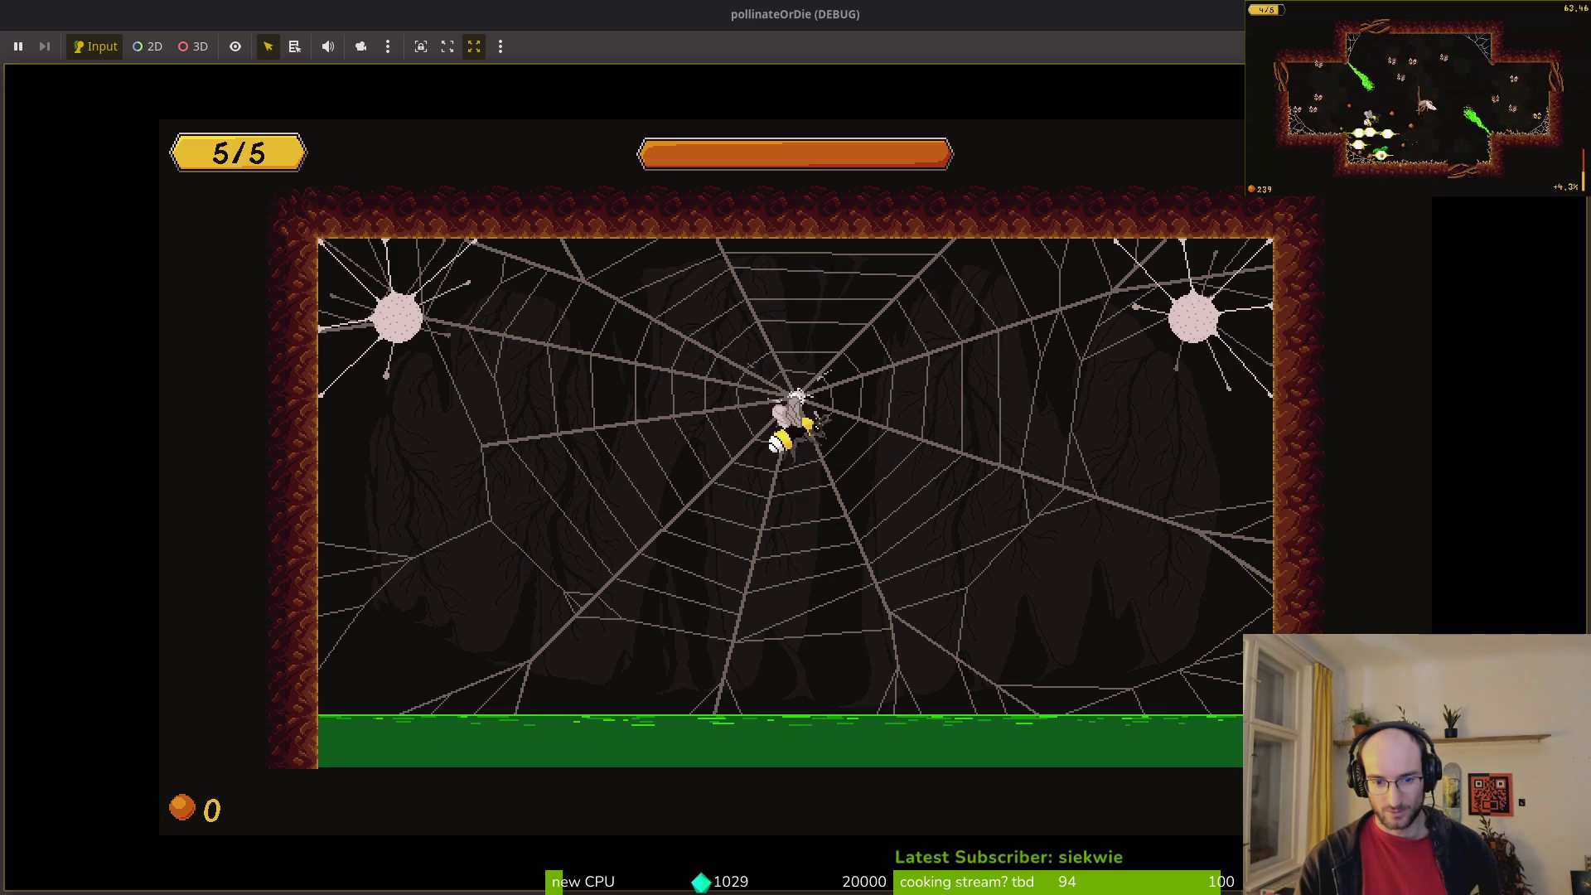
Fly the bee around the web arena until a rock kills it, then stop the game.
key("Right")
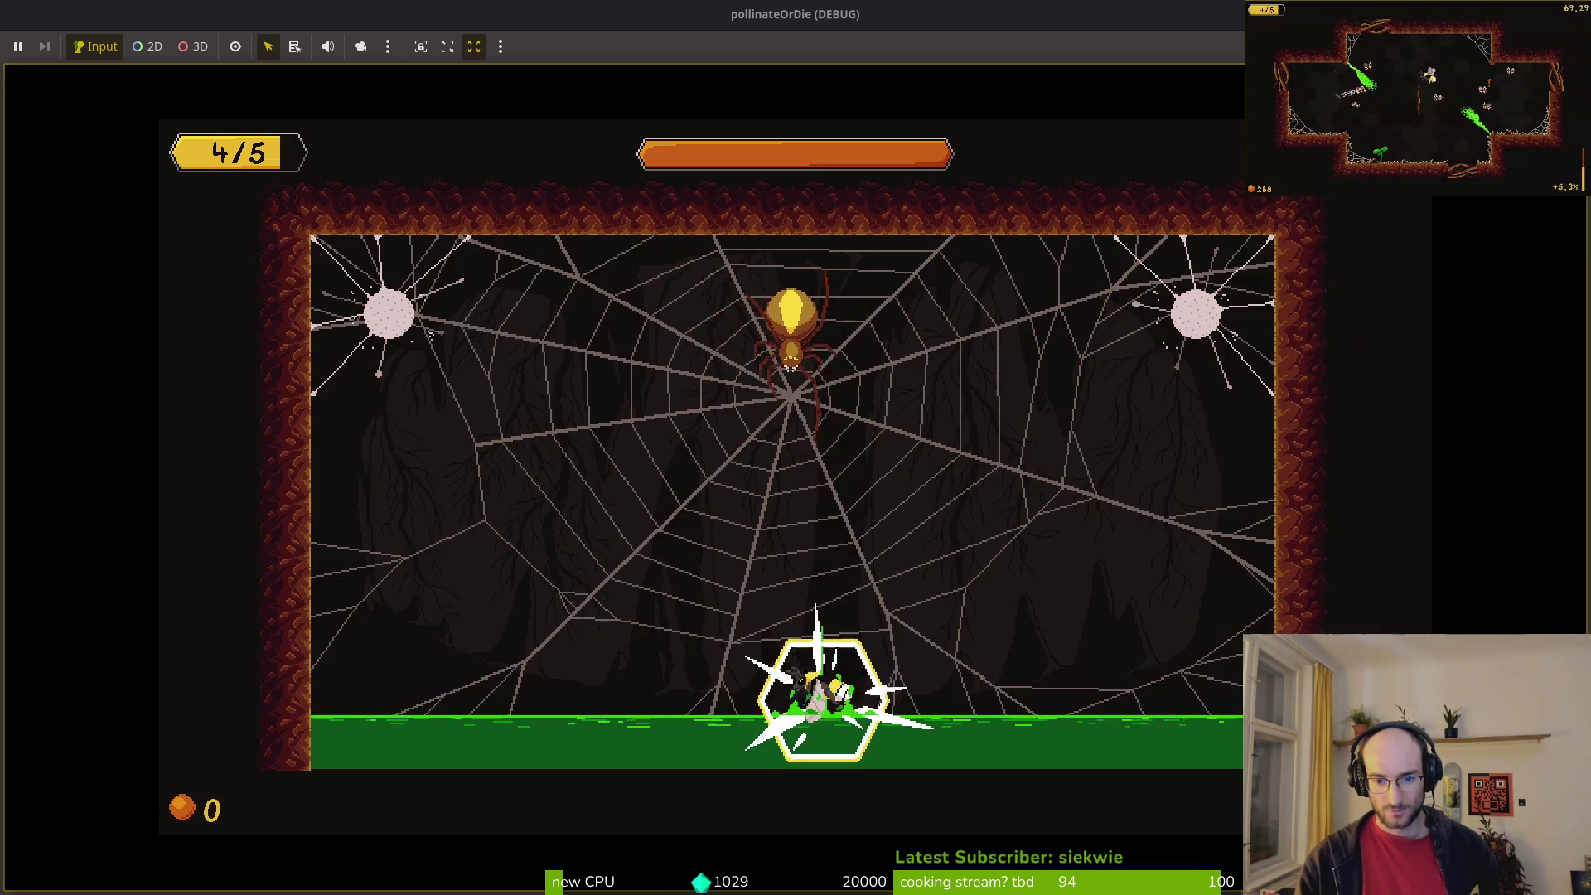
key("Right")
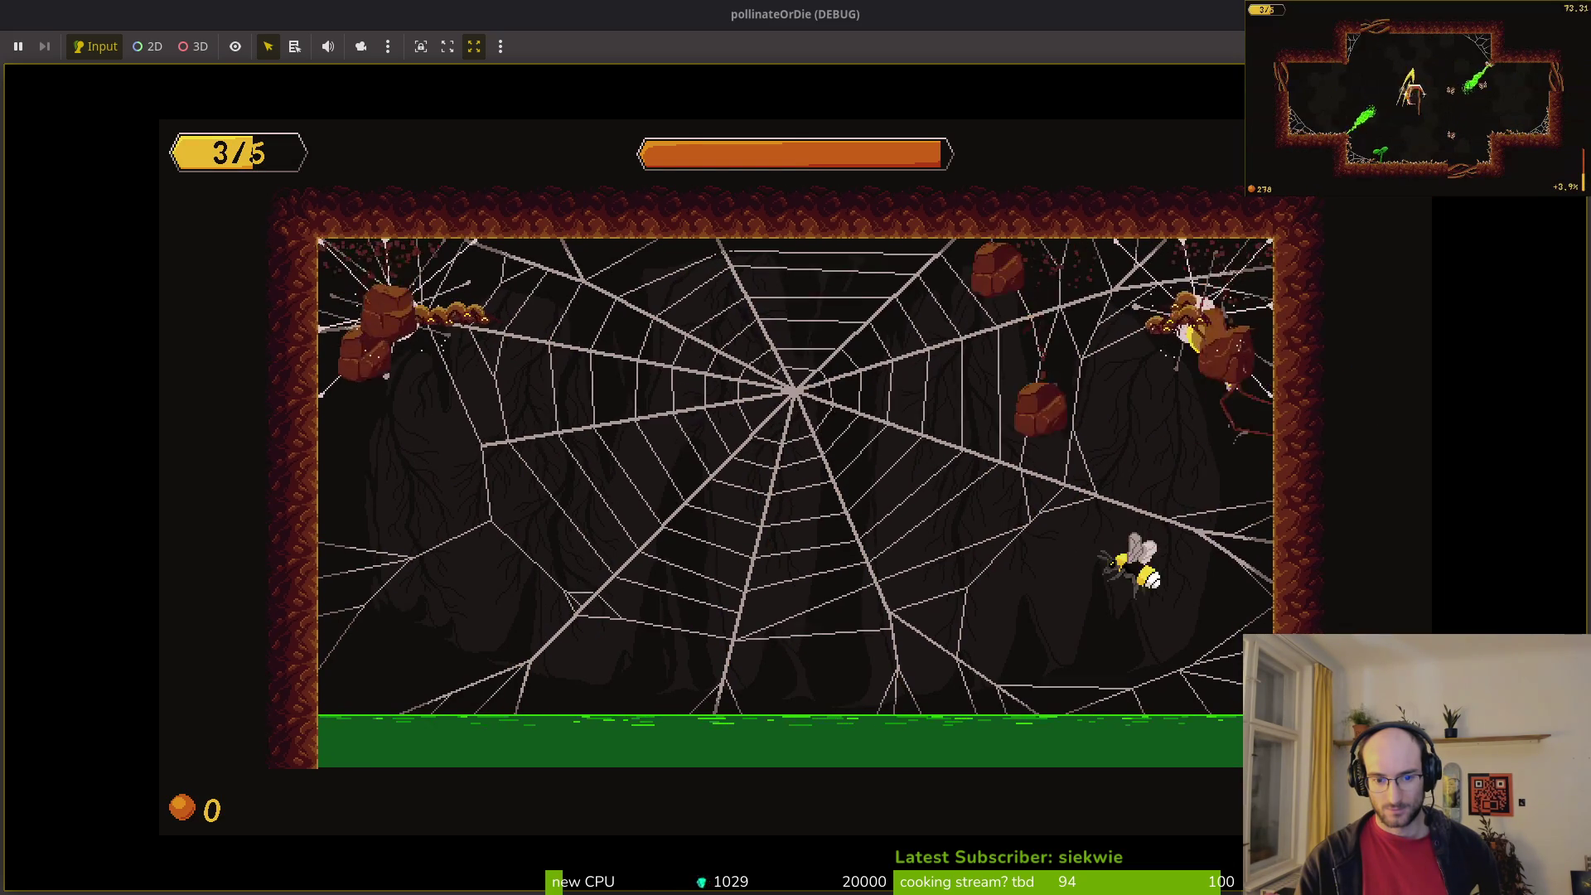
key("Left")
key("Left")
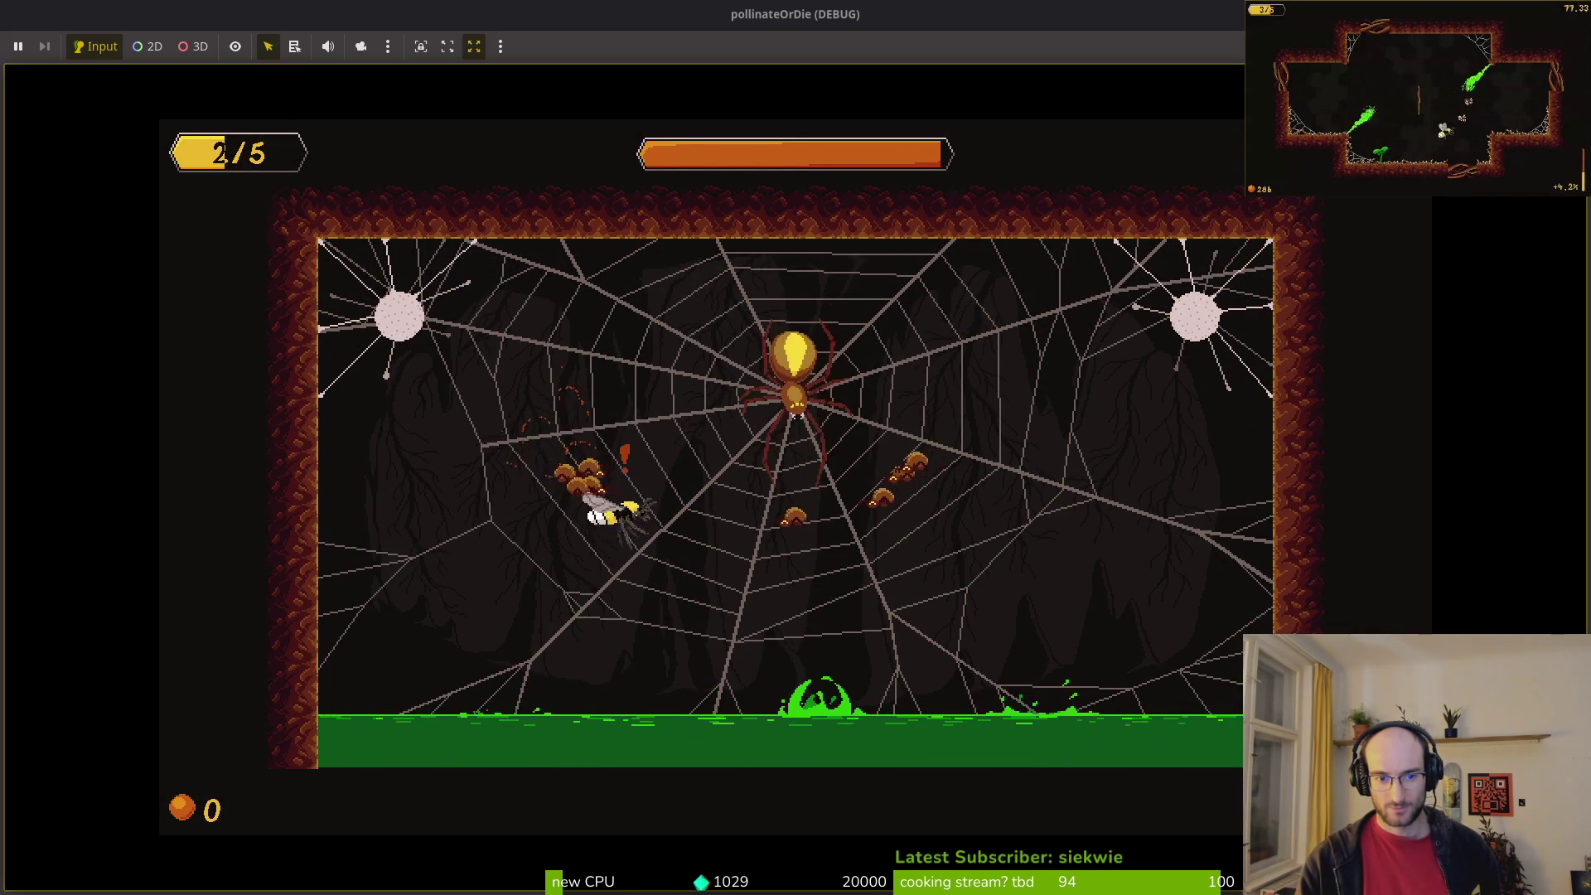
key("Left")
key("Up")
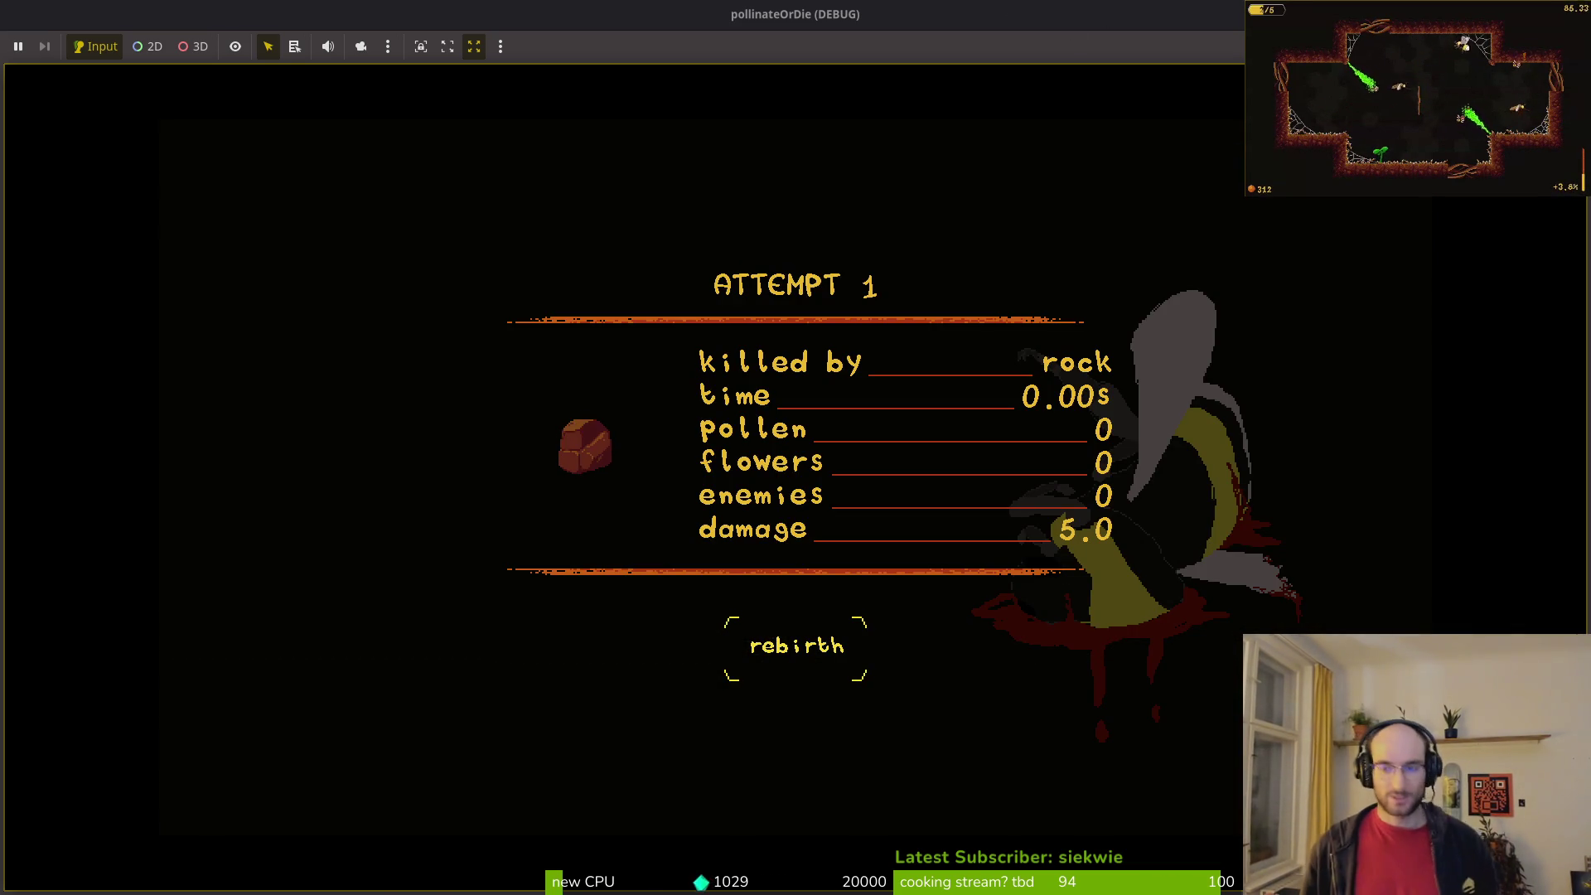
key("F8")
key("shift+alt+o")
Open boss_2.tscn in the 2D editor and select the sludgeBossLevel node.
type("bos")
type("s_2")
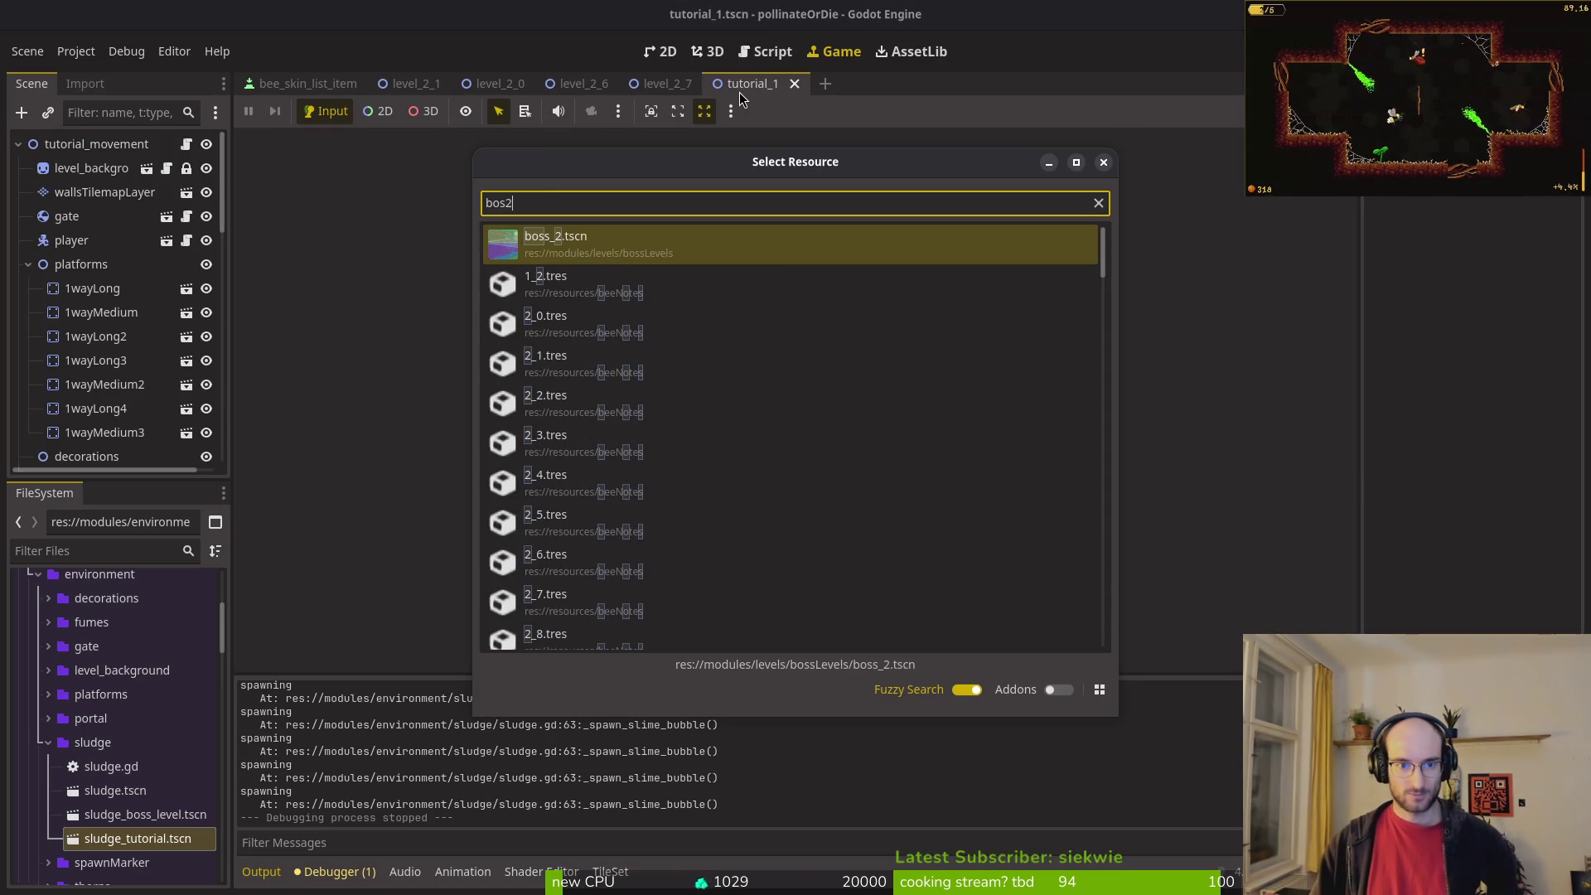
key("Return")
left_click(662, 53)
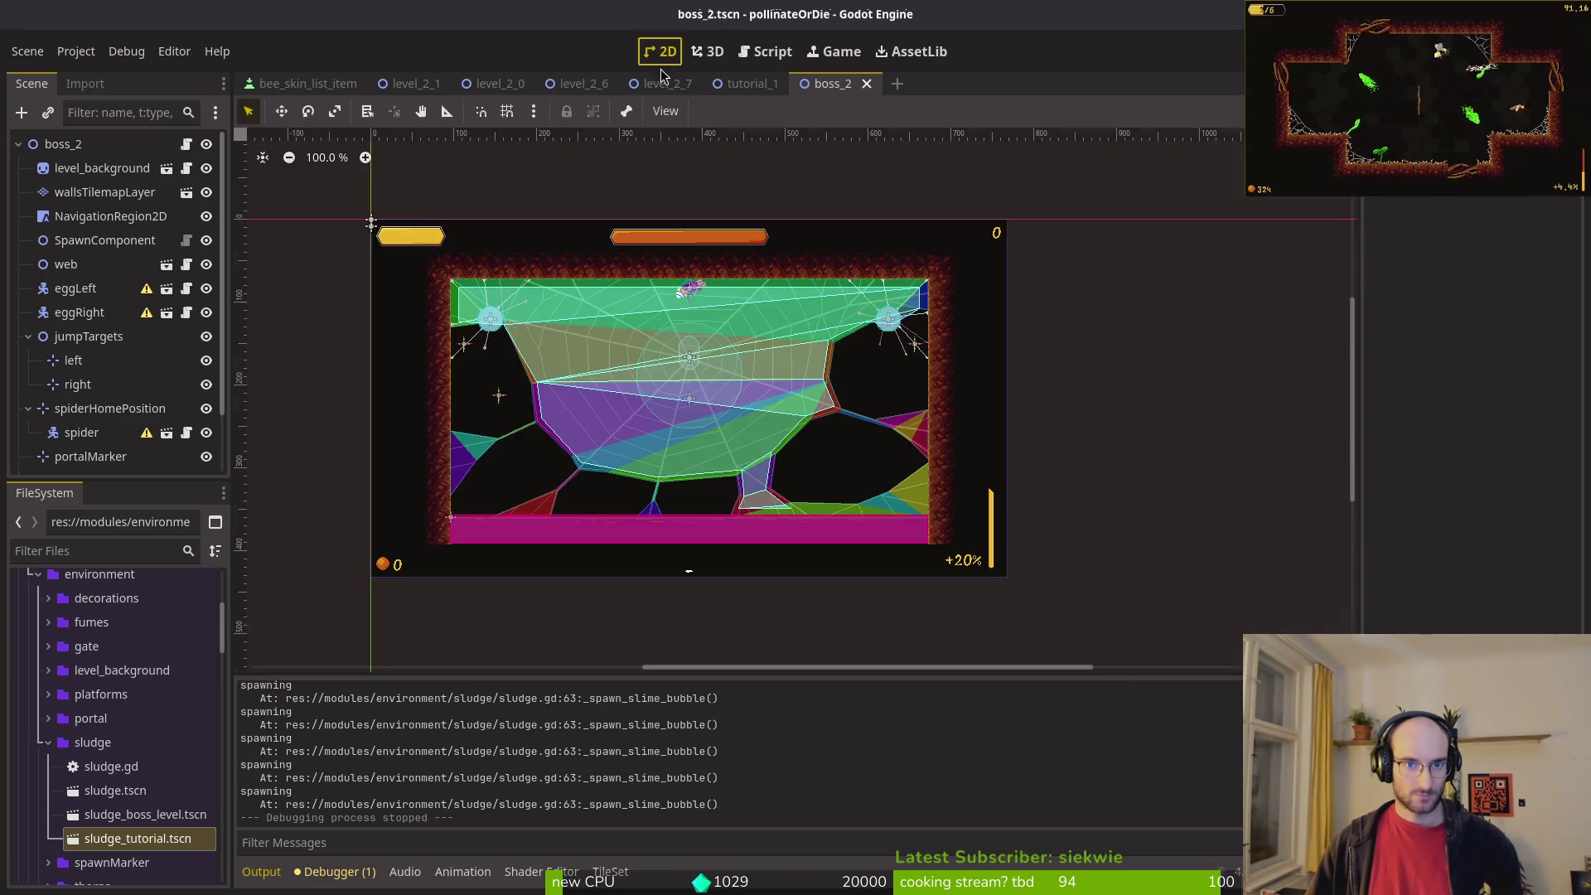
scroll(992, 582, "up", 10)
left_click(857, 549)
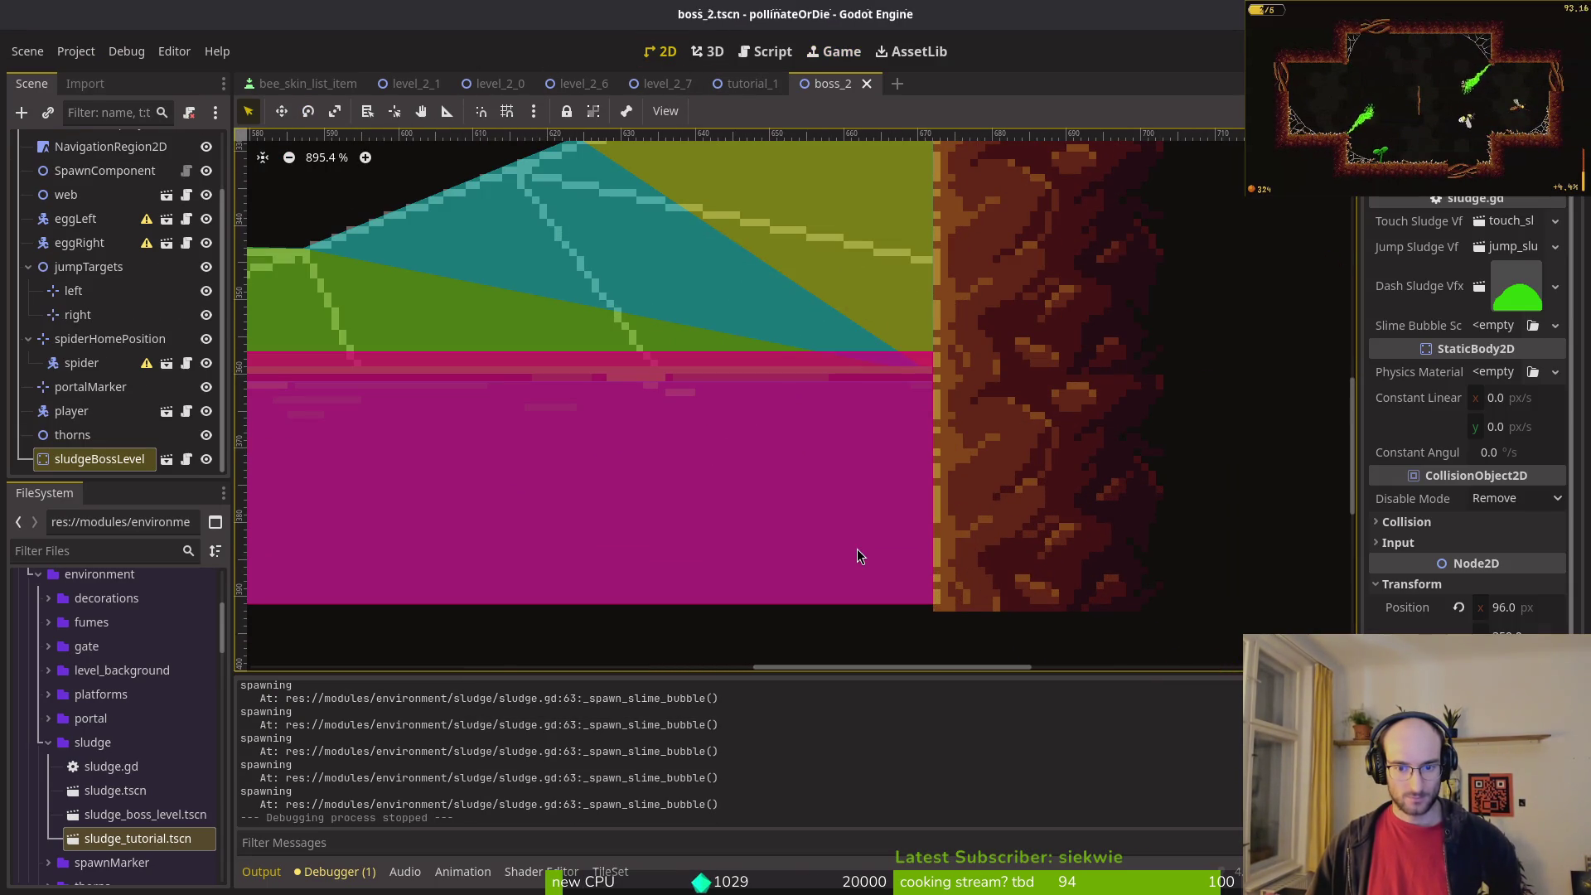
scroll(857, 549, "down", 10)
scroll(585, 497, "up", 6)
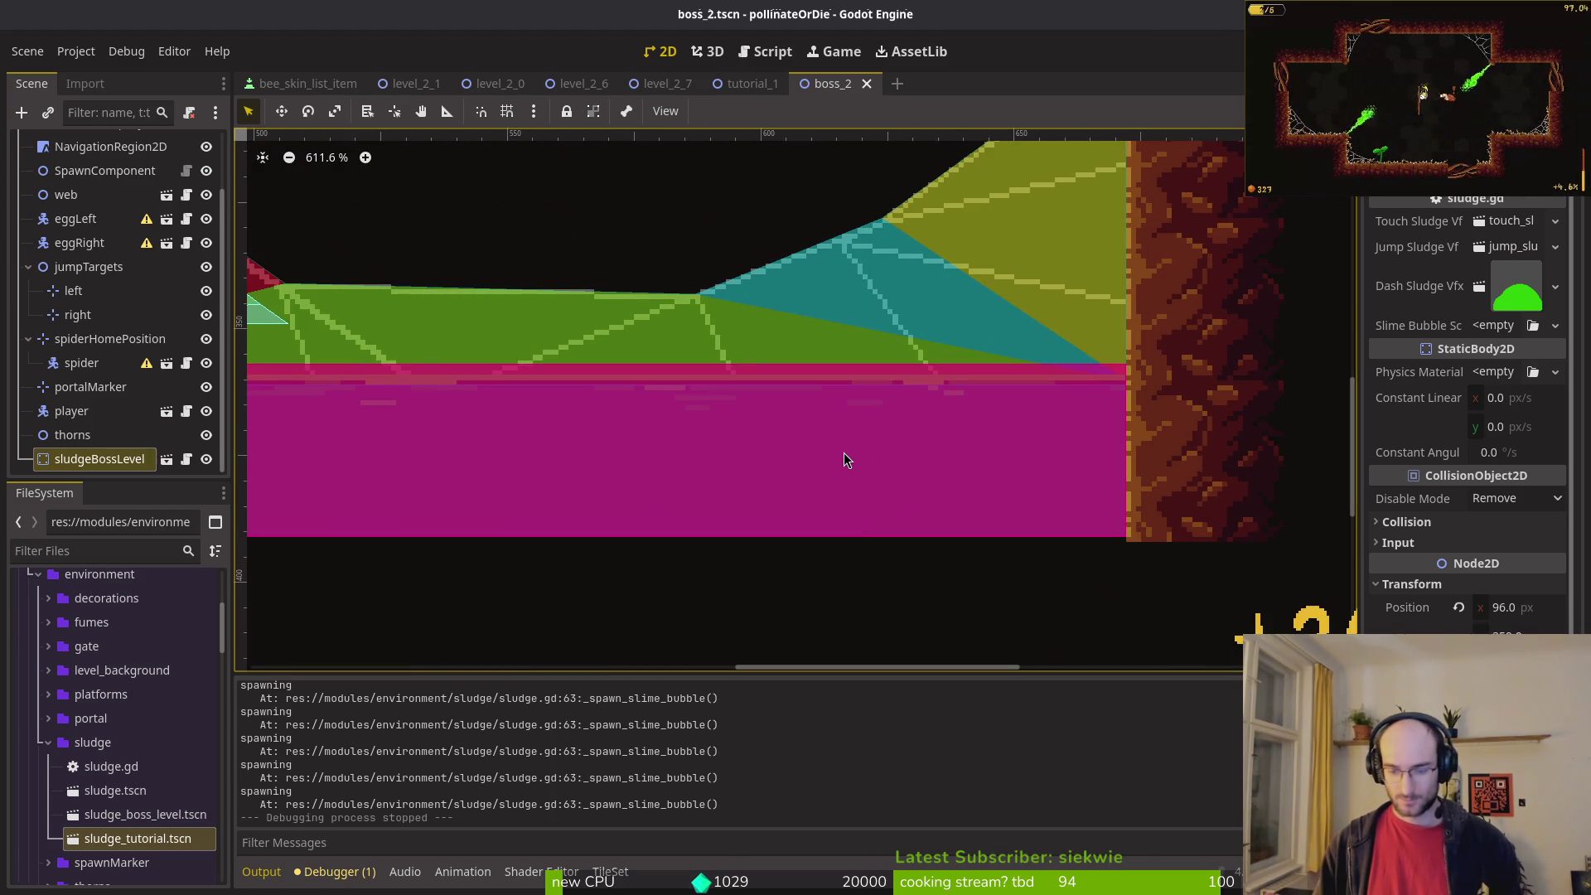
Nudge sludgeBossLevel to (96, 360) with the arrow keys and save boss_2.
key("Down")
key("Up")
key("Down")
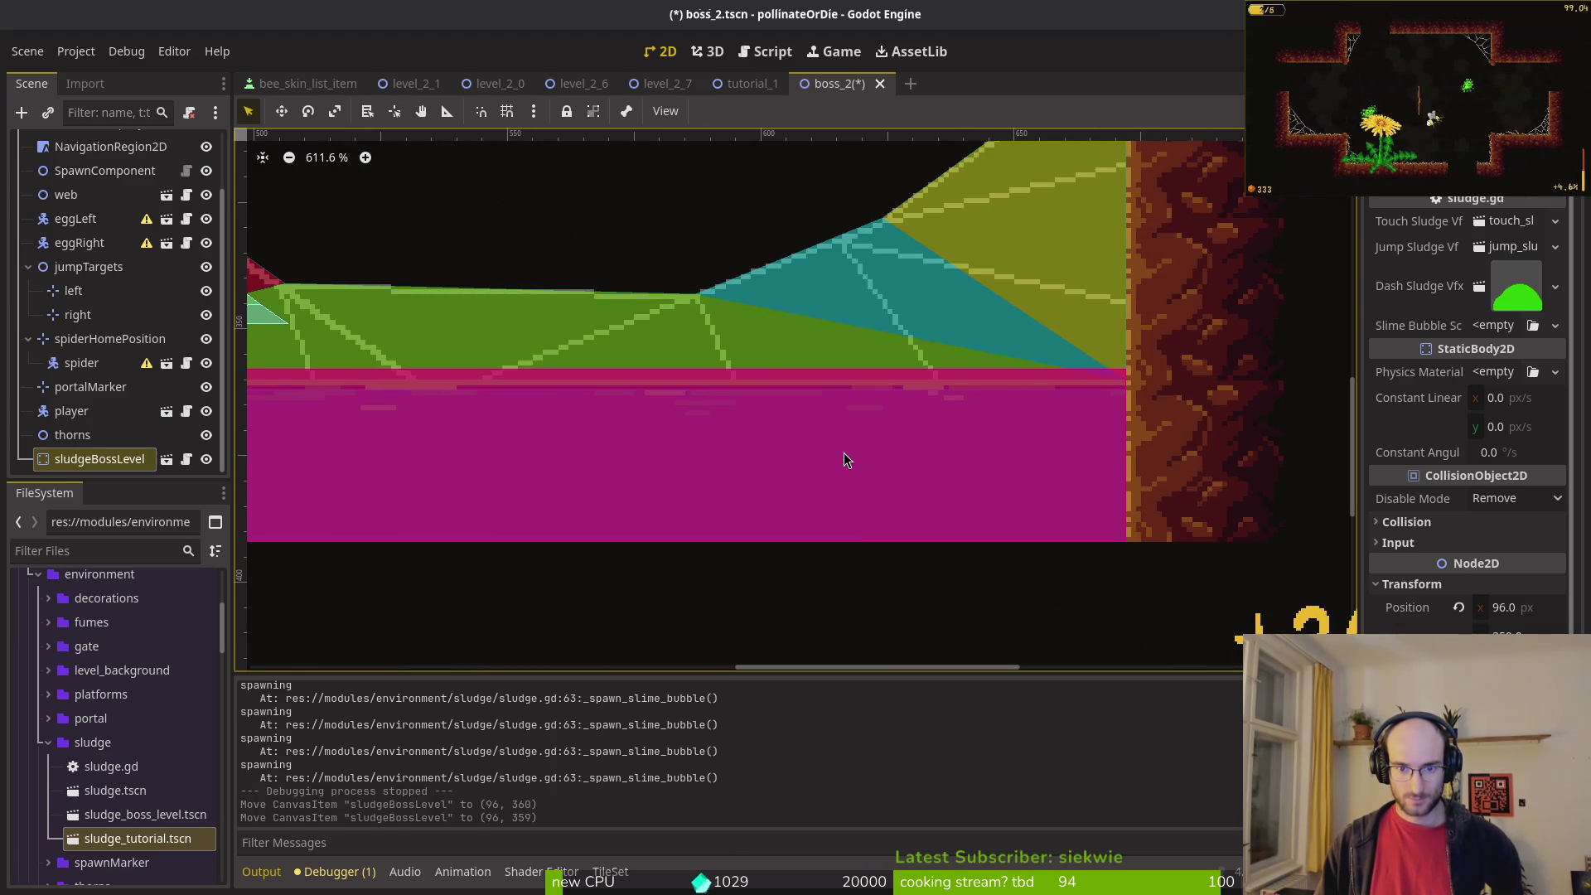
key("Up")
key("Down")
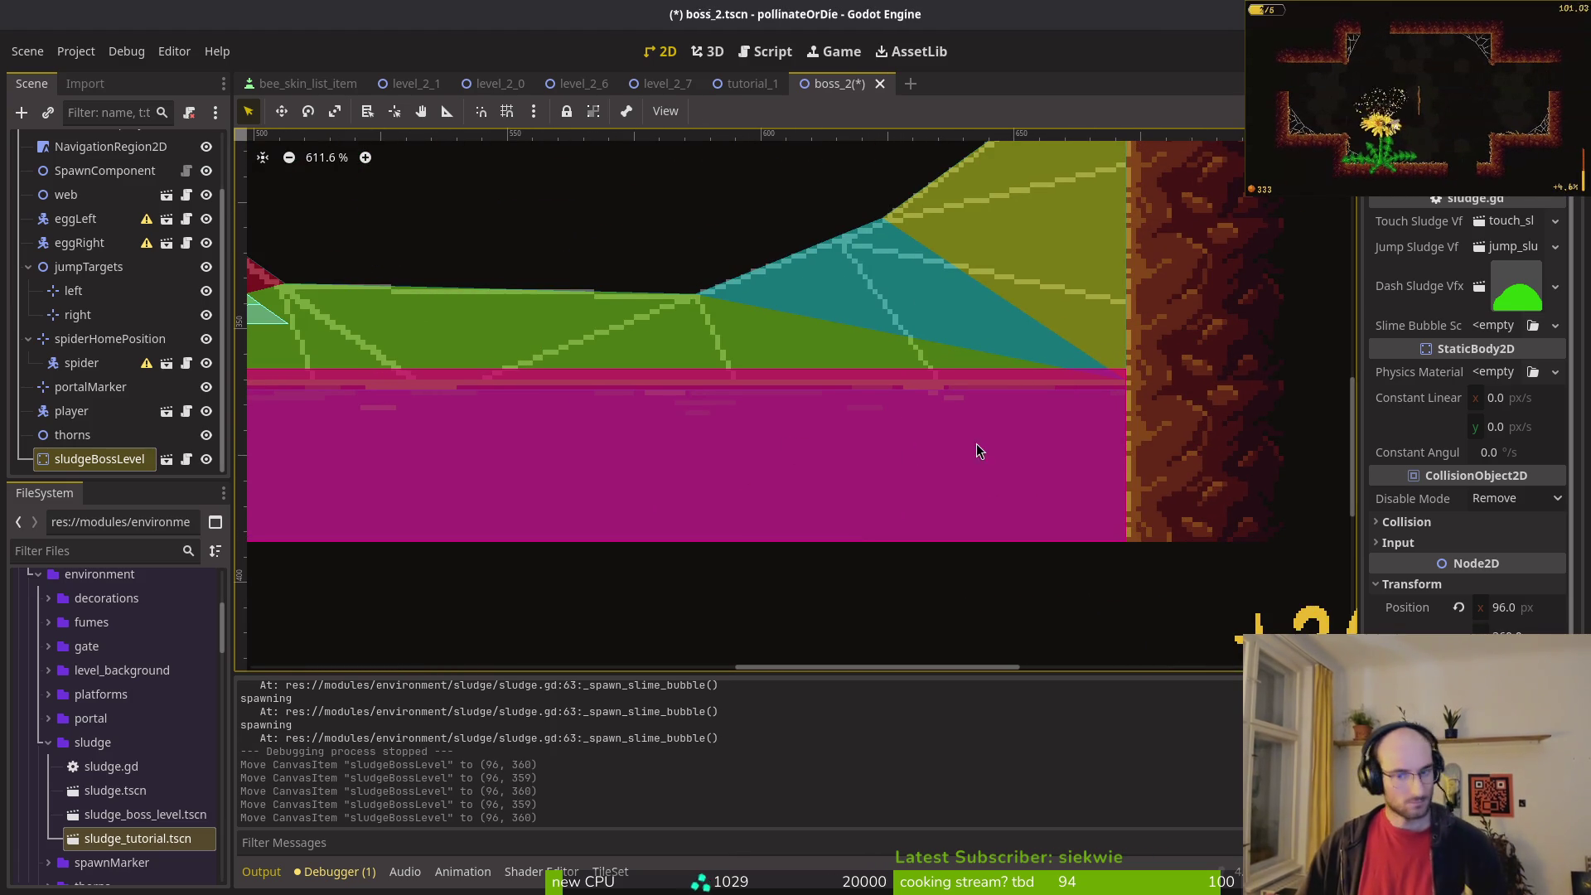
scroll(976, 444, "down", 9)
scroll(829, 430, "down", 3)
key("ctrl+s")
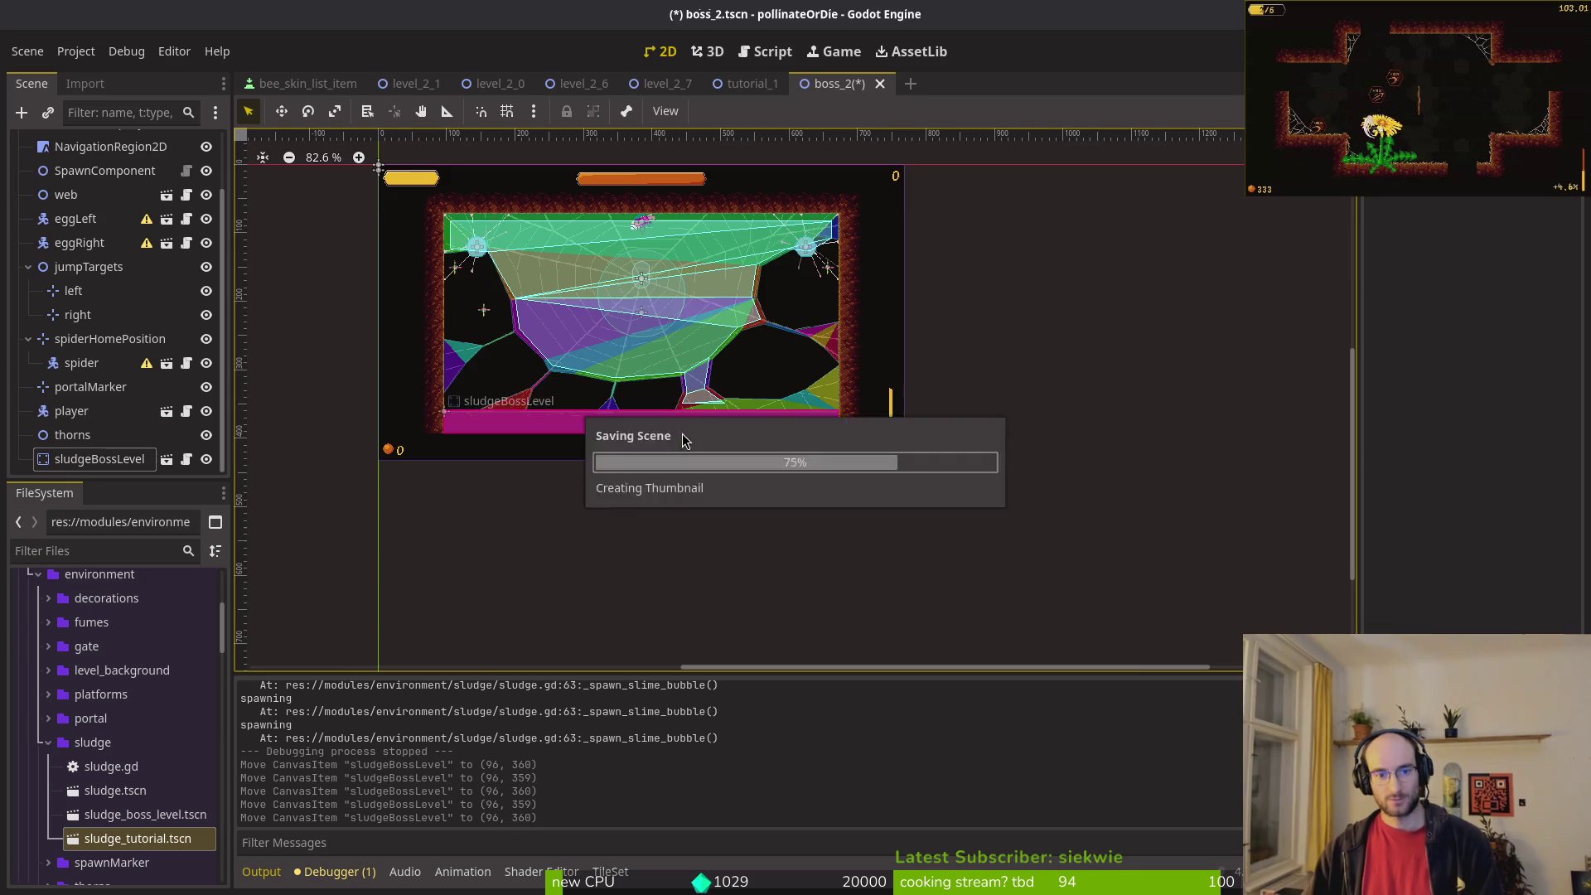
scroll(708, 432, "up", 5)
key("ctrl+s")
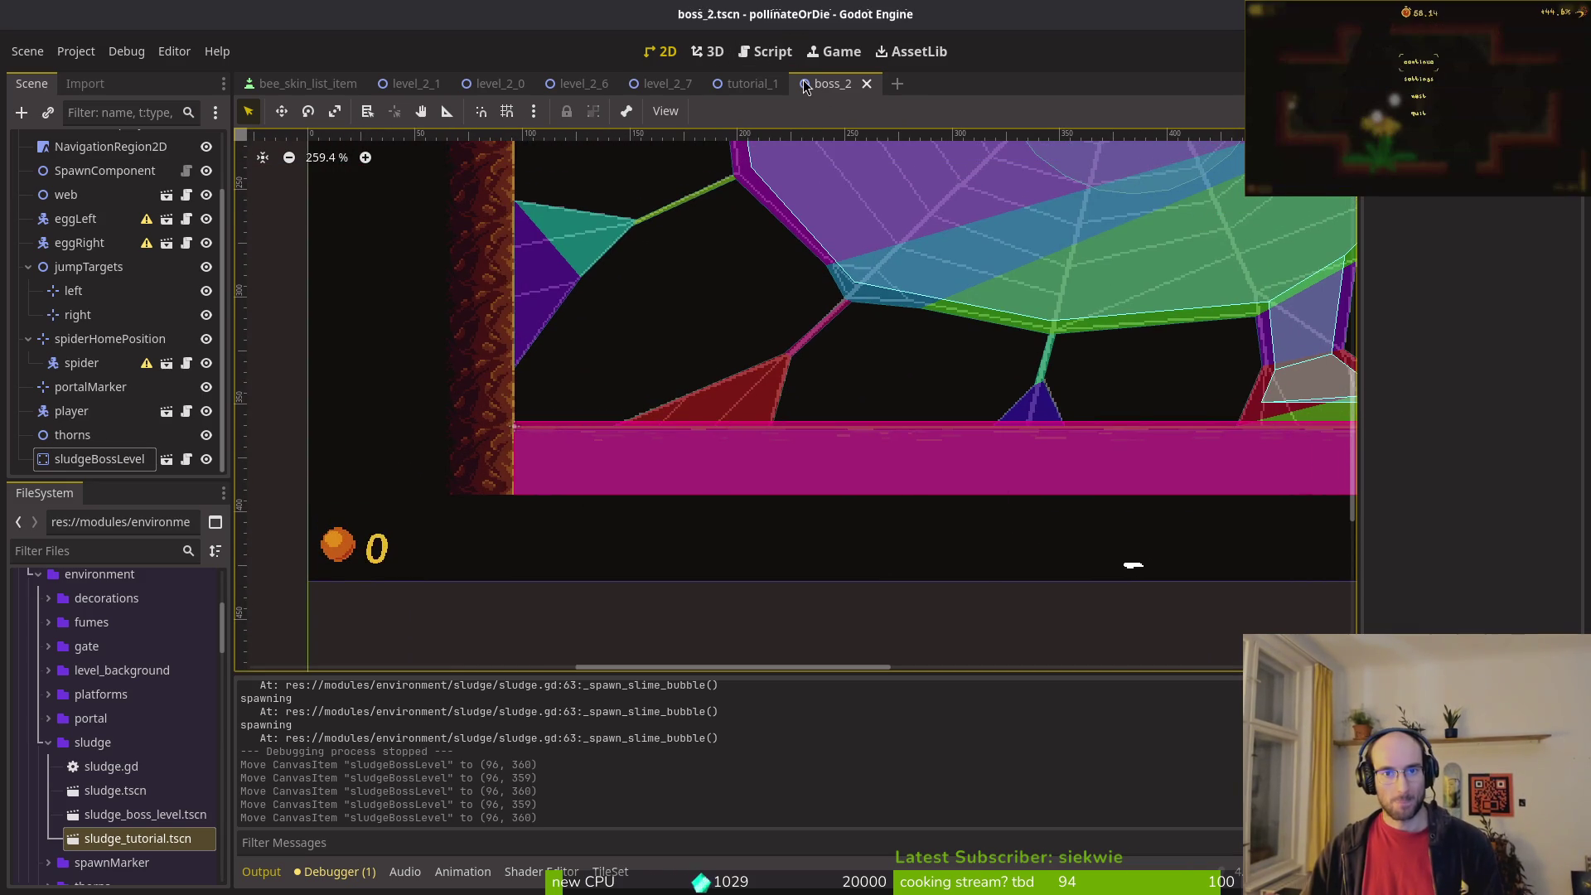
Close the boss_2 and tutorial_1 scene tabs.
middle_click(808, 84)
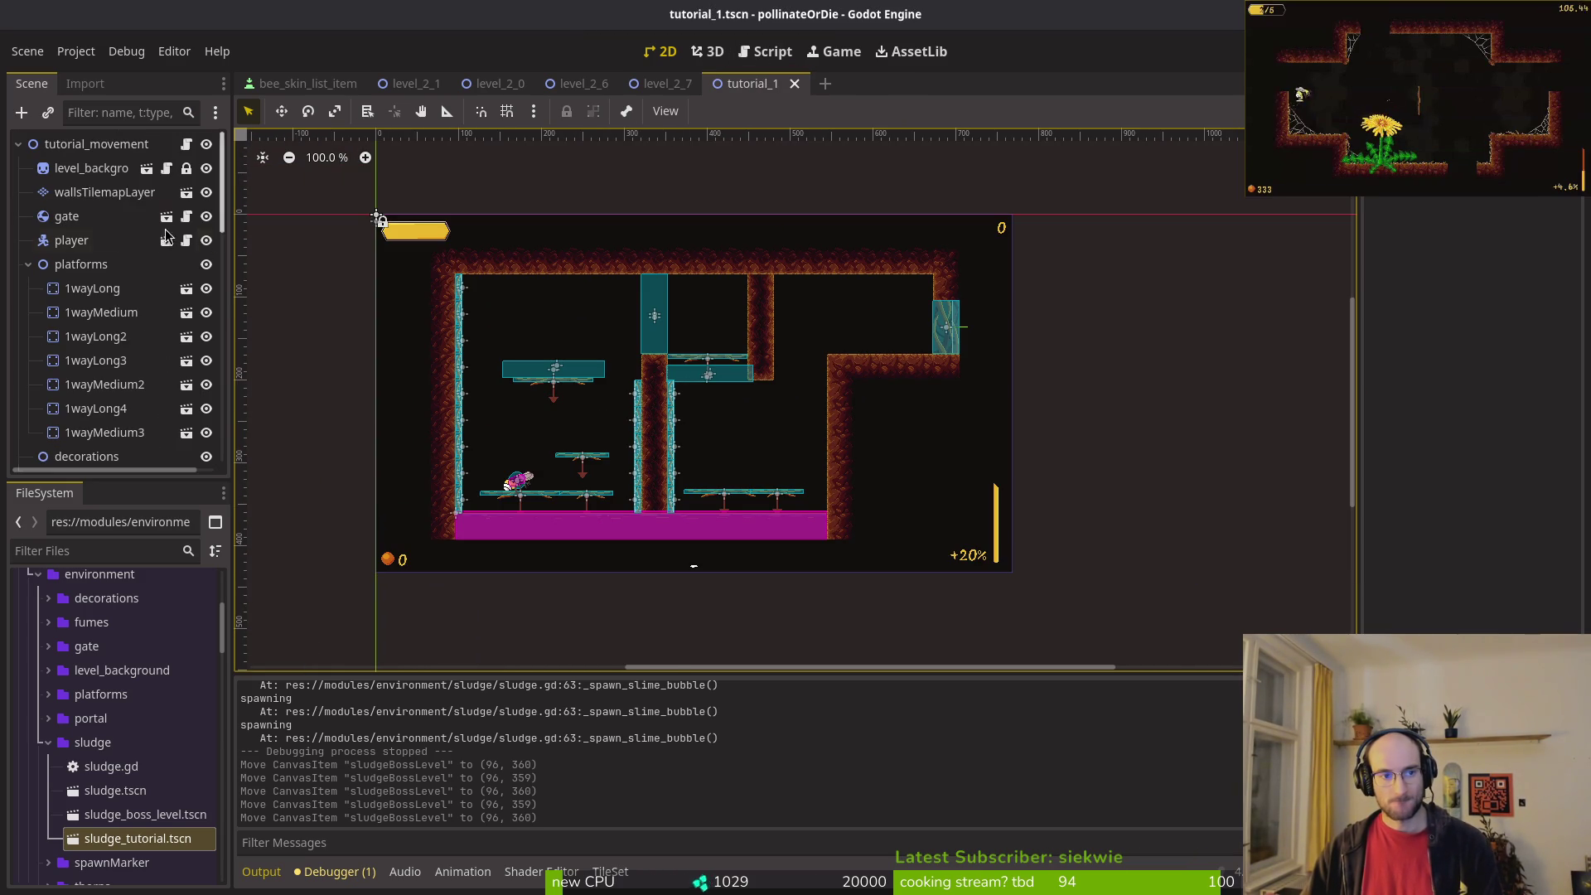
middle_click(759, 94)
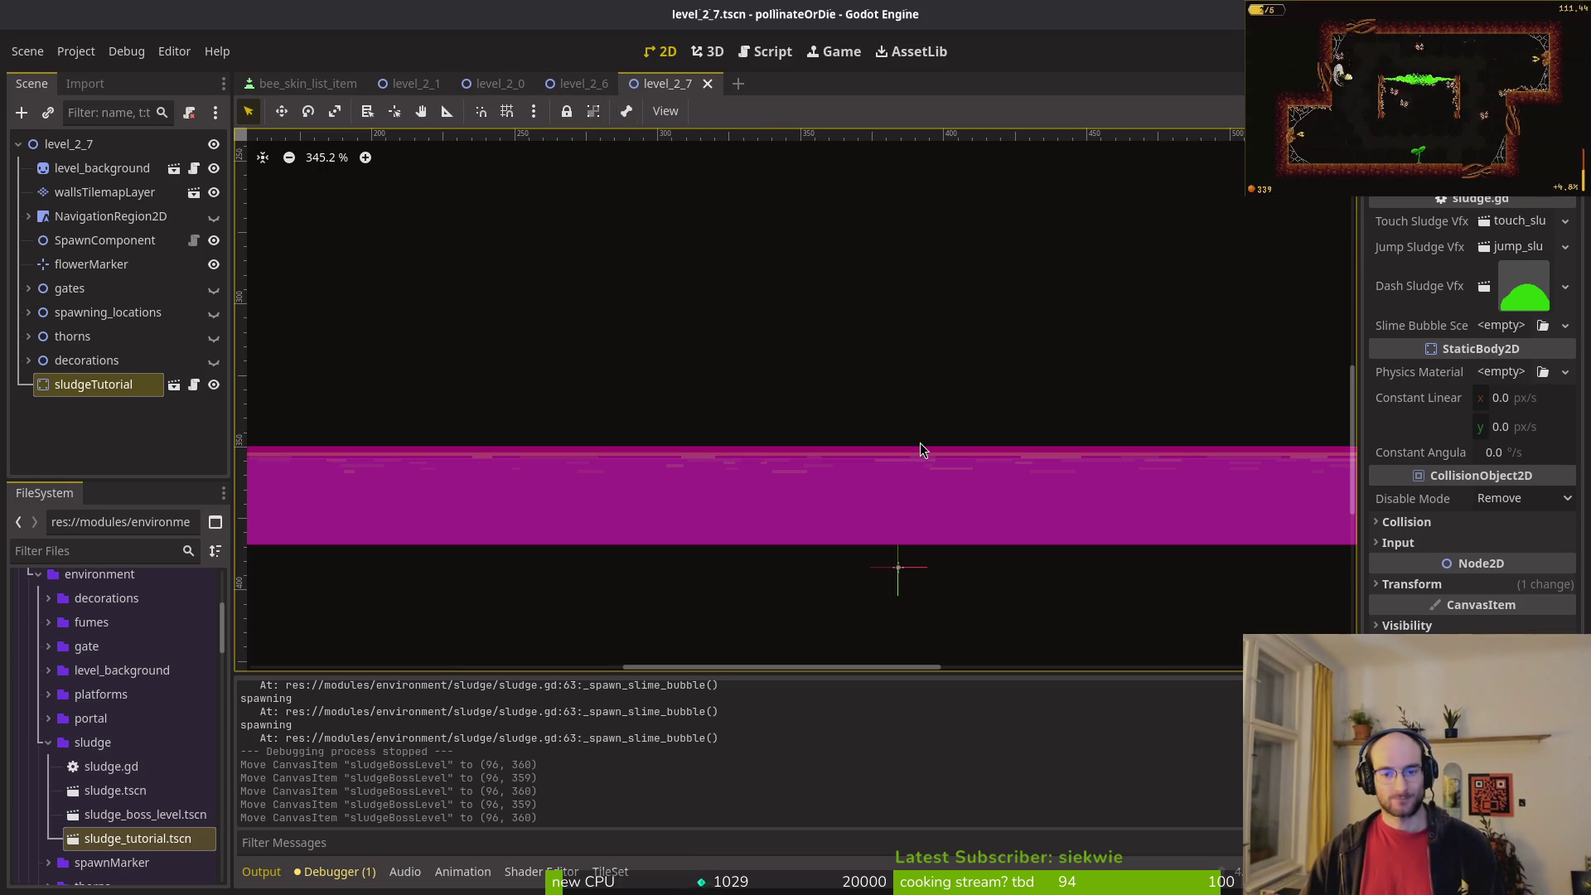
key("super+f")
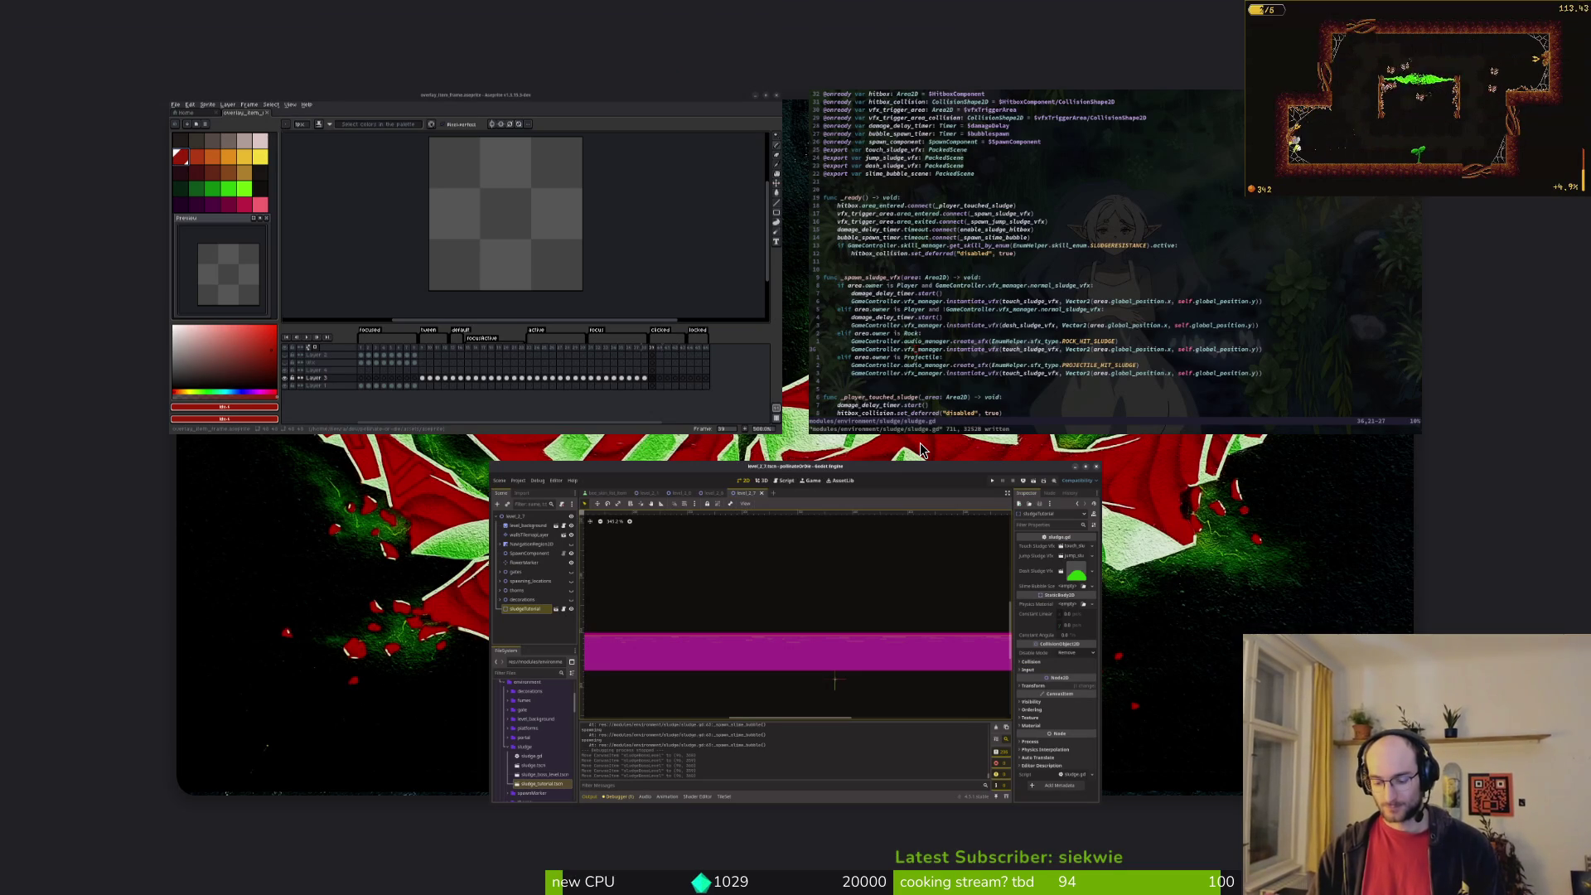
In Aseprite, open sludgeUpdated.aseprite from the asset folder and select its ripple6 layer.
key("super+f")
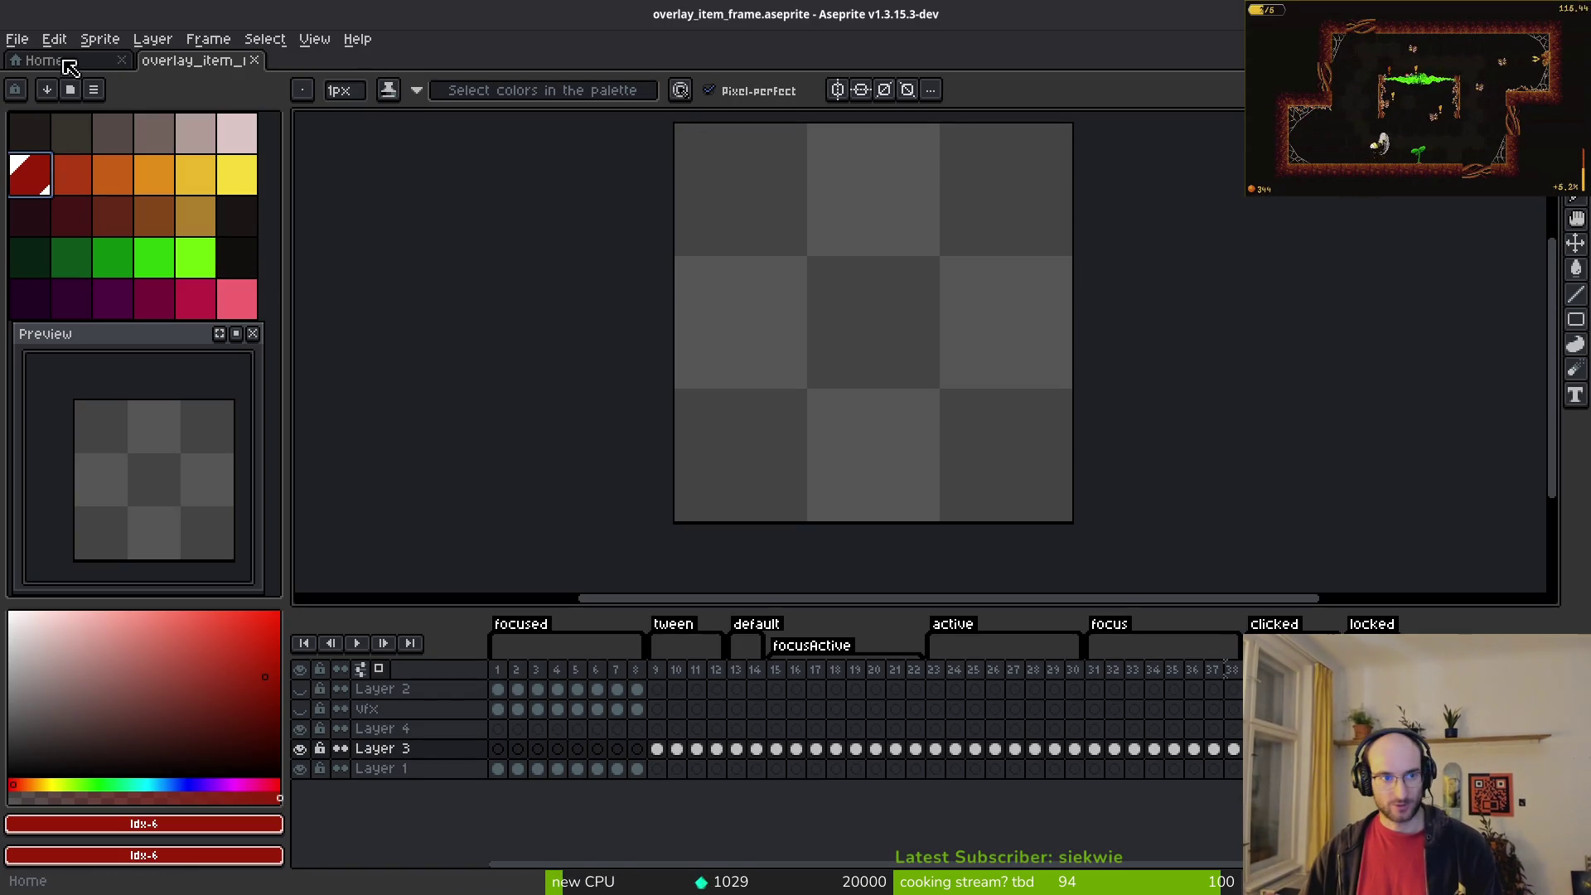
key("alt+f")
key("o")
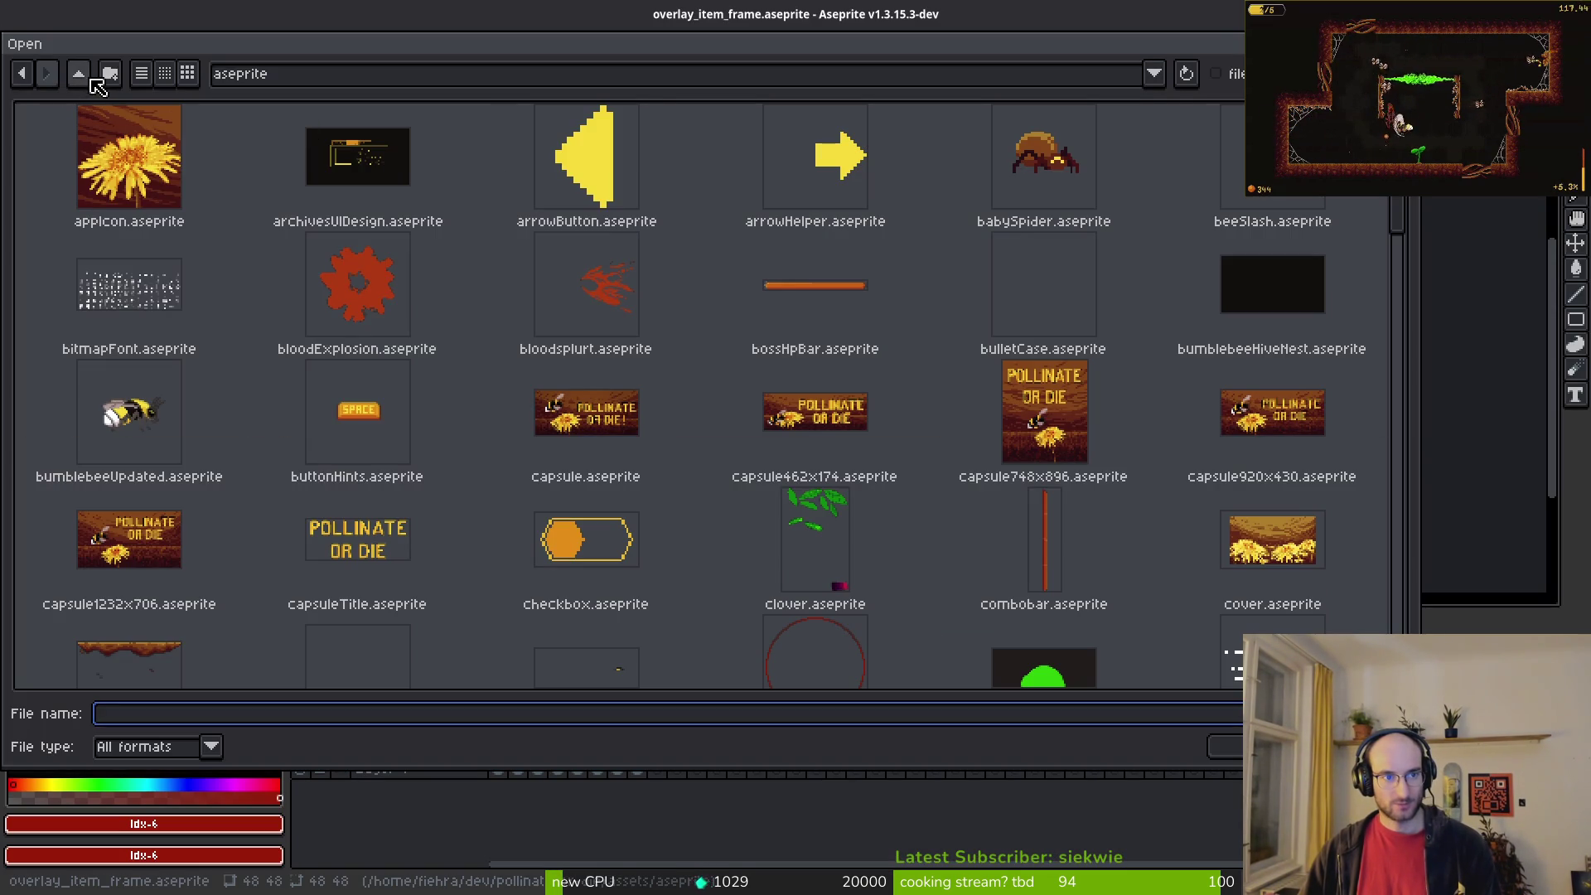
scroll(801, 422, "down", 10)
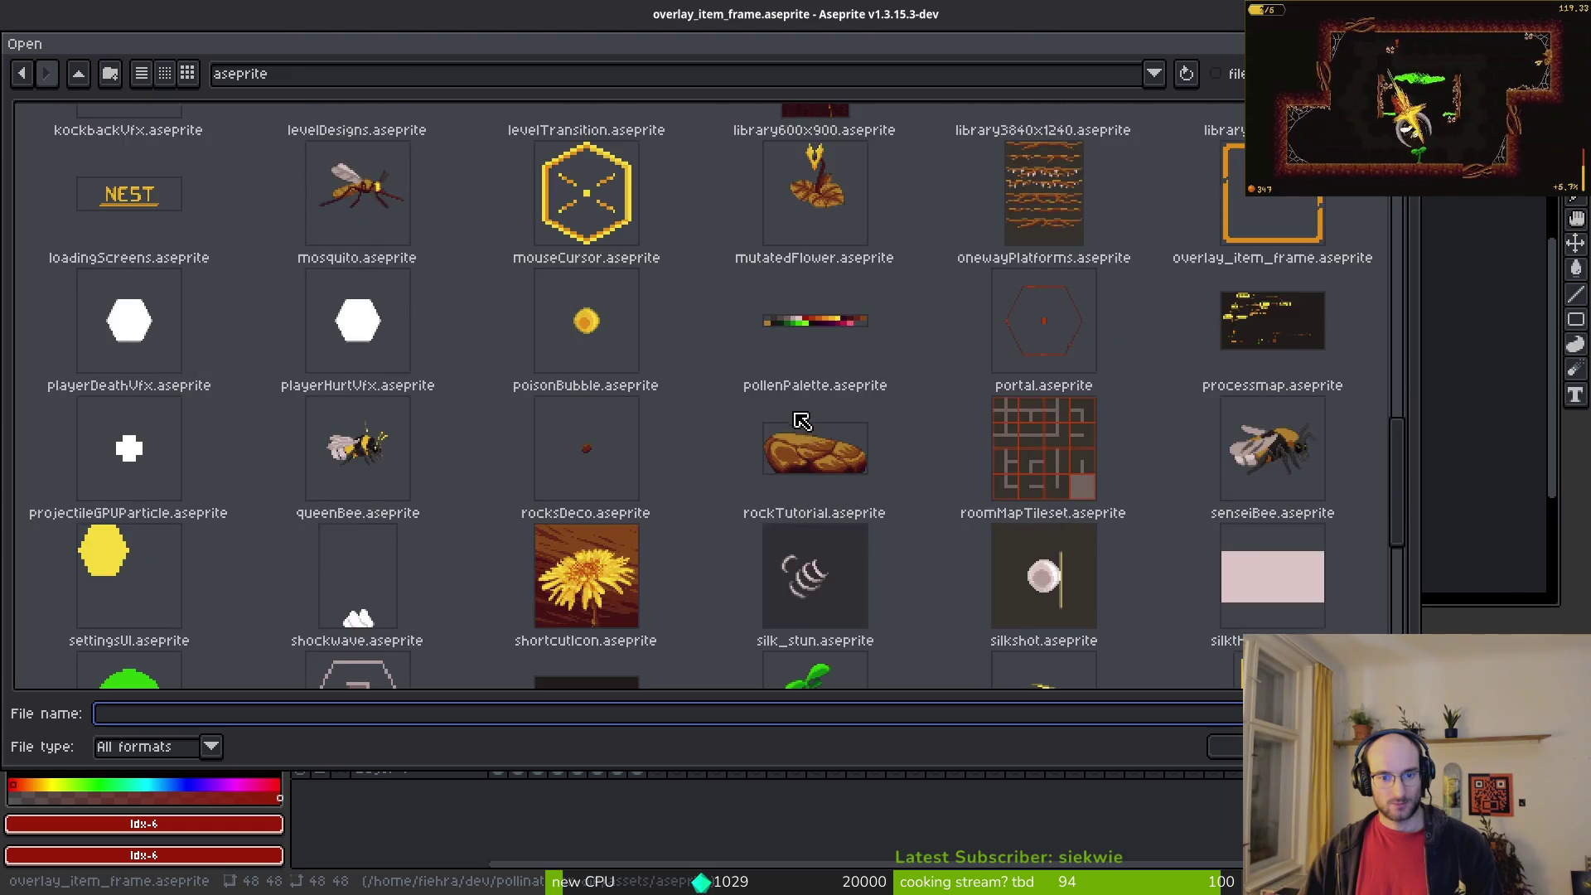
scroll(792, 402, "down", 3)
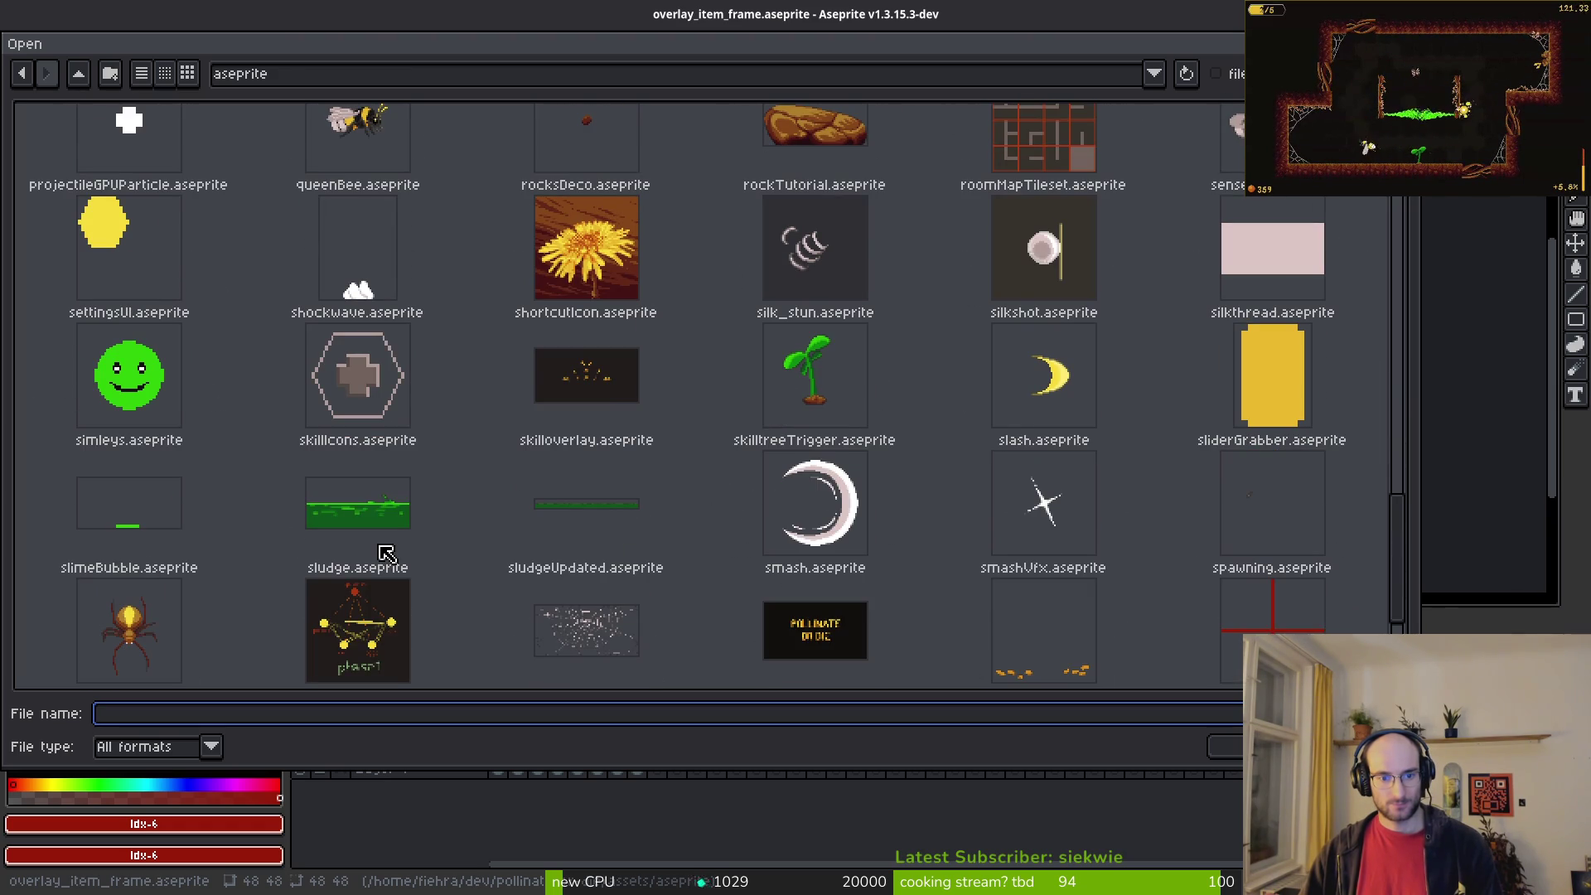
left_click(615, 514)
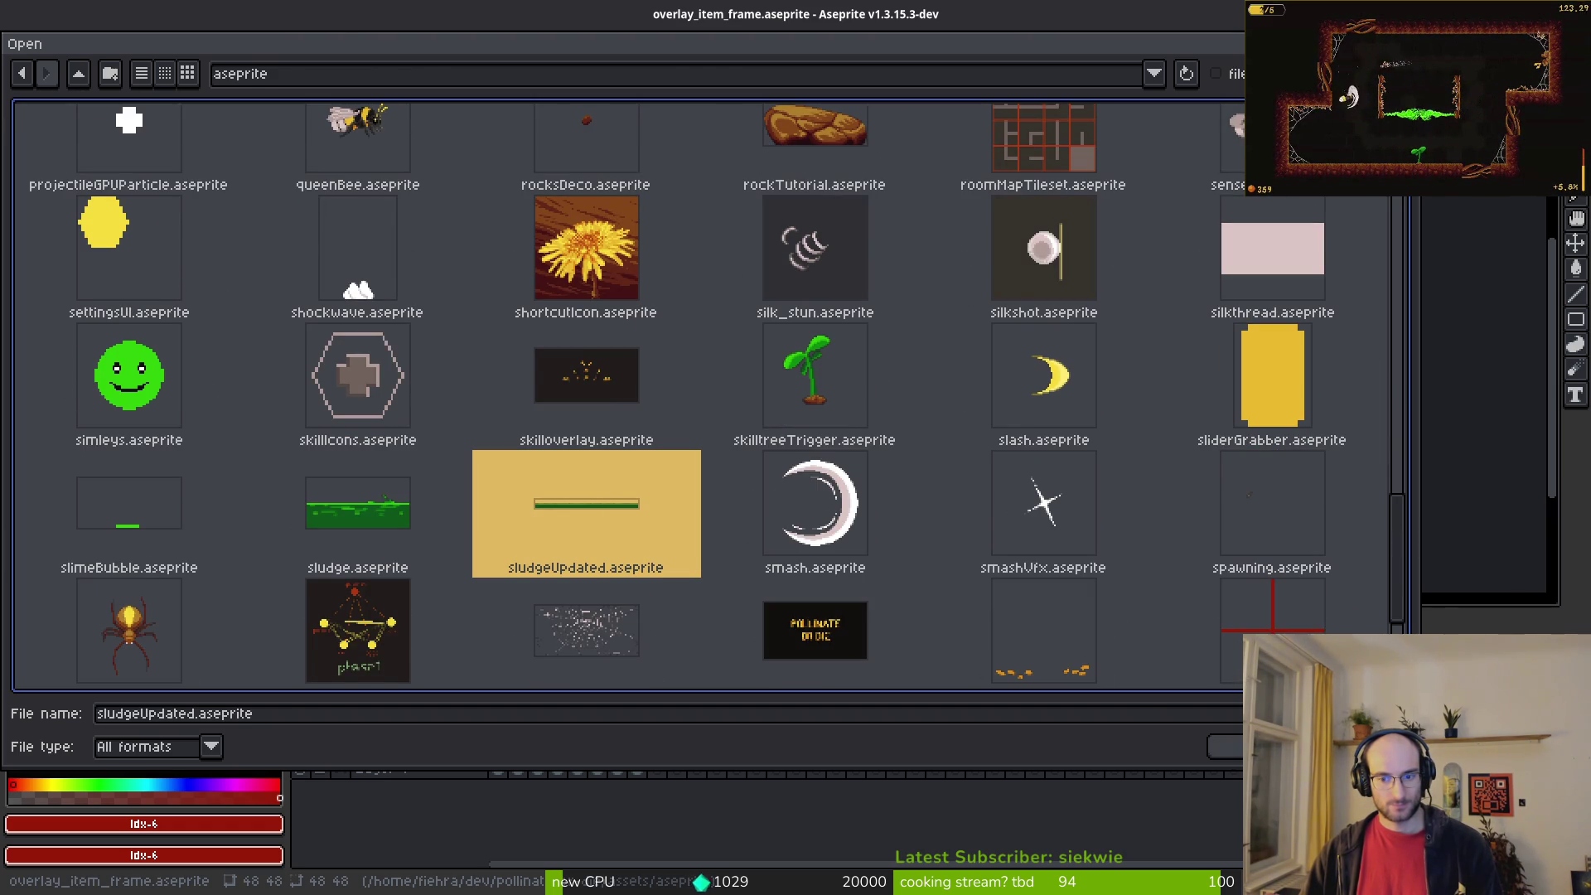
key("Return")
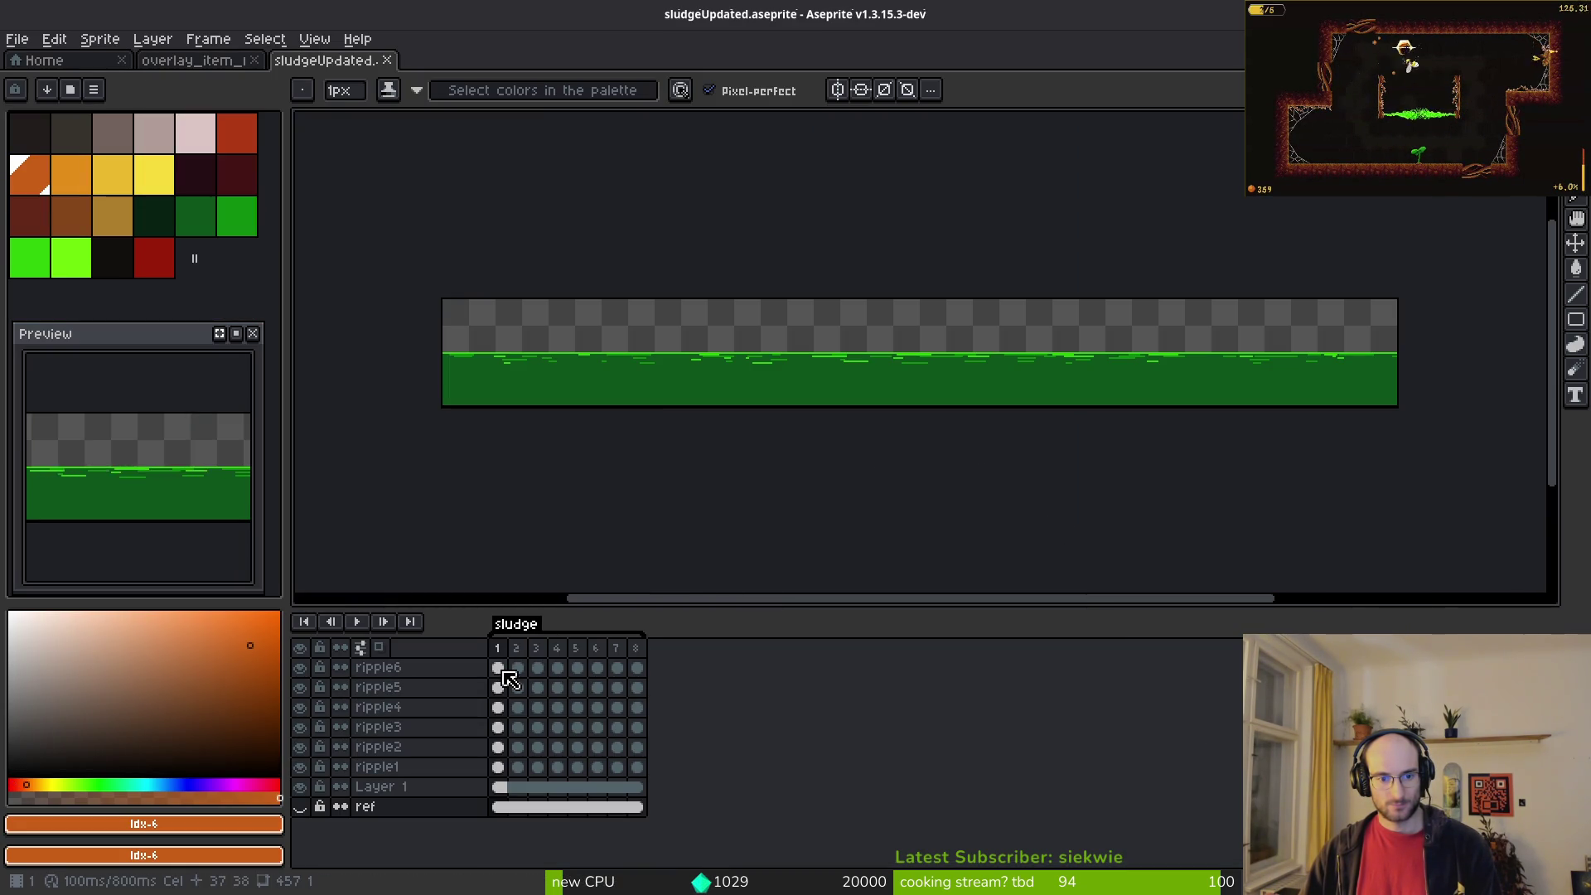
left_click(501, 670)
Play back and inspect the 576×64 sludge ripple animation, then bring up Canvas Size.
key("Return")
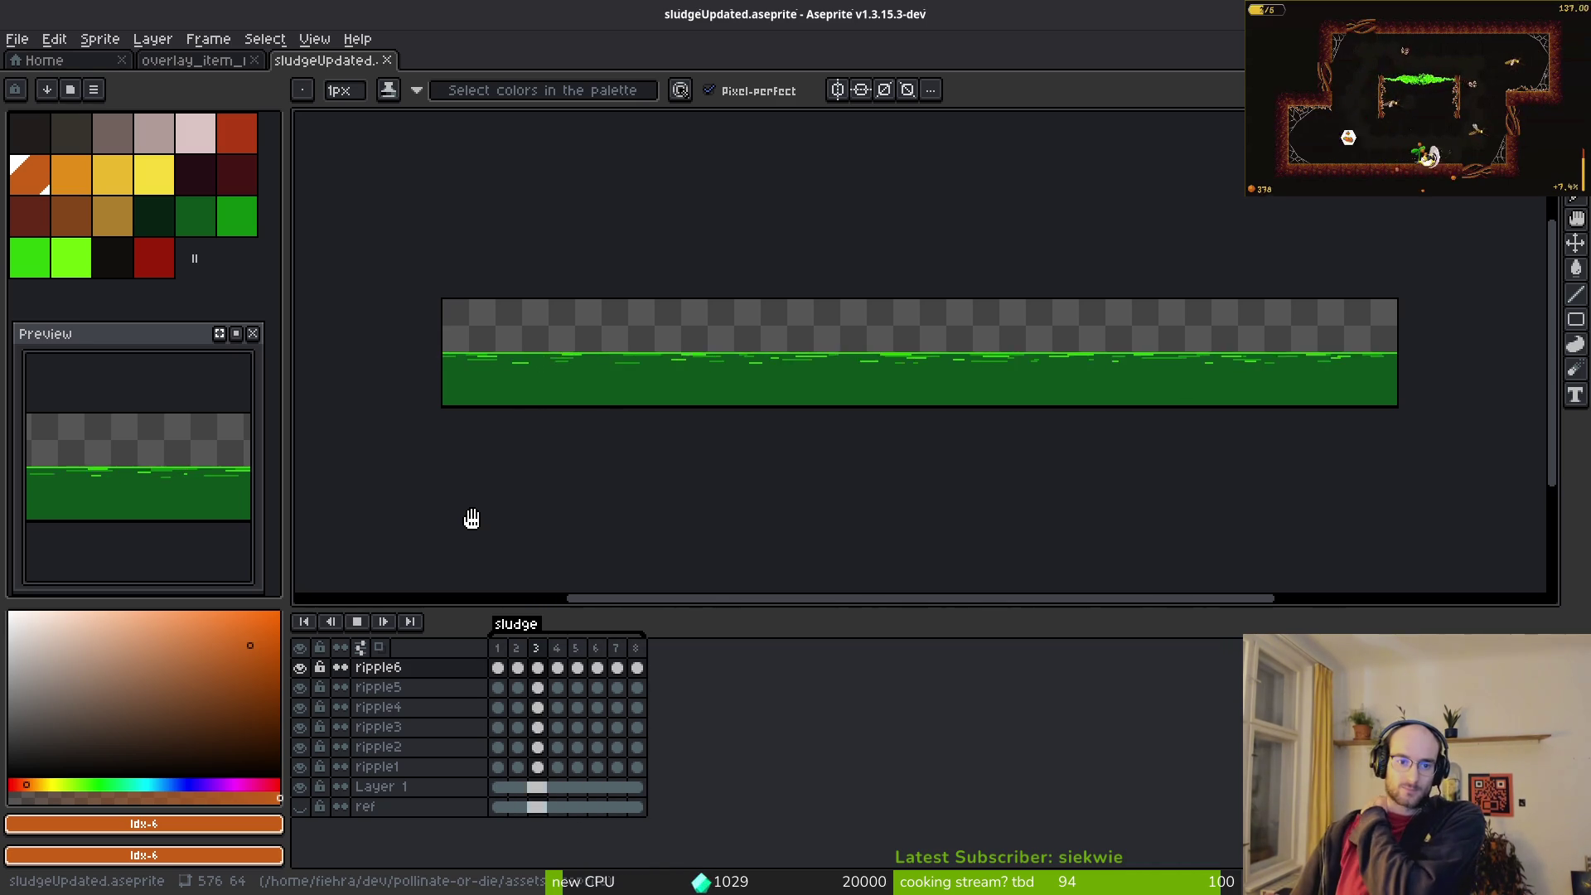
key("Return")
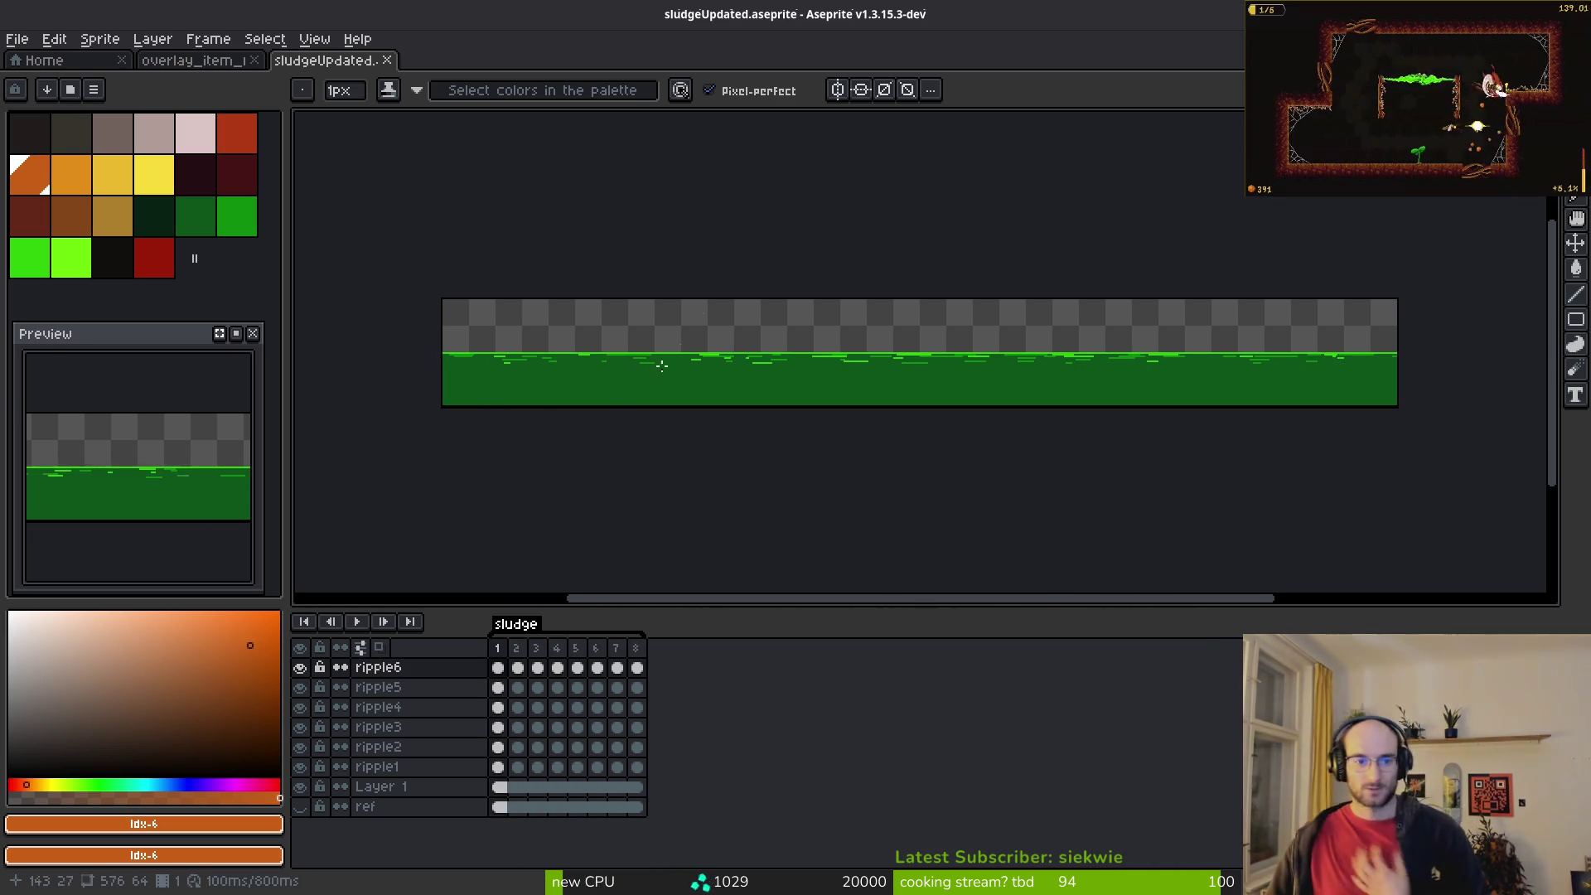
scroll(677, 348, "up", 6)
scroll(945, 355, "down", 2)
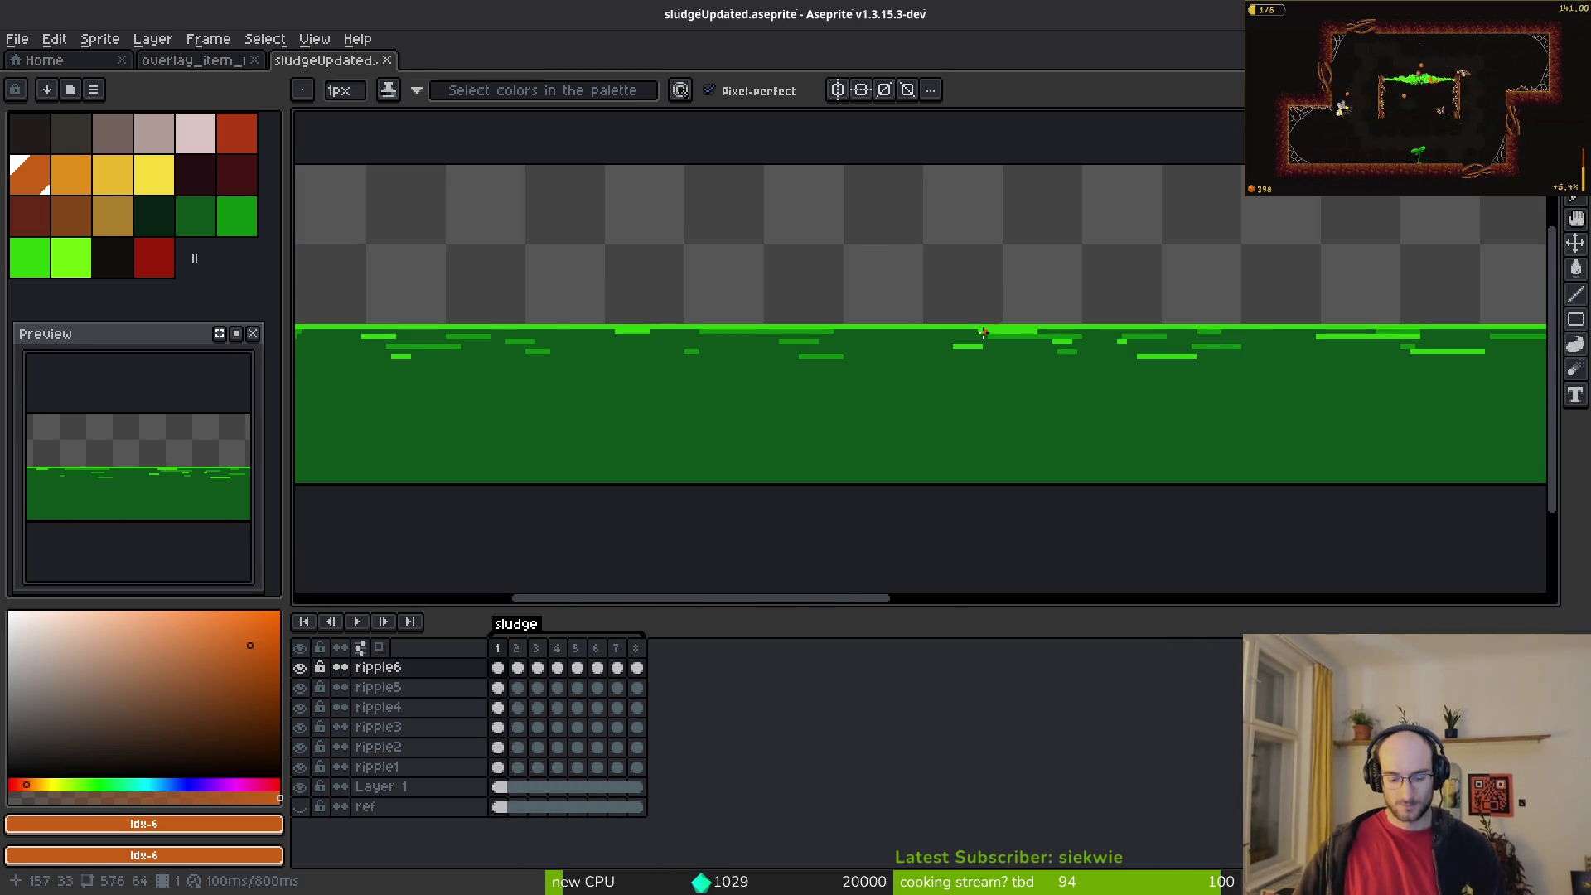
scroll(986, 330, "up", 3)
scroll(969, 356, "down", 6)
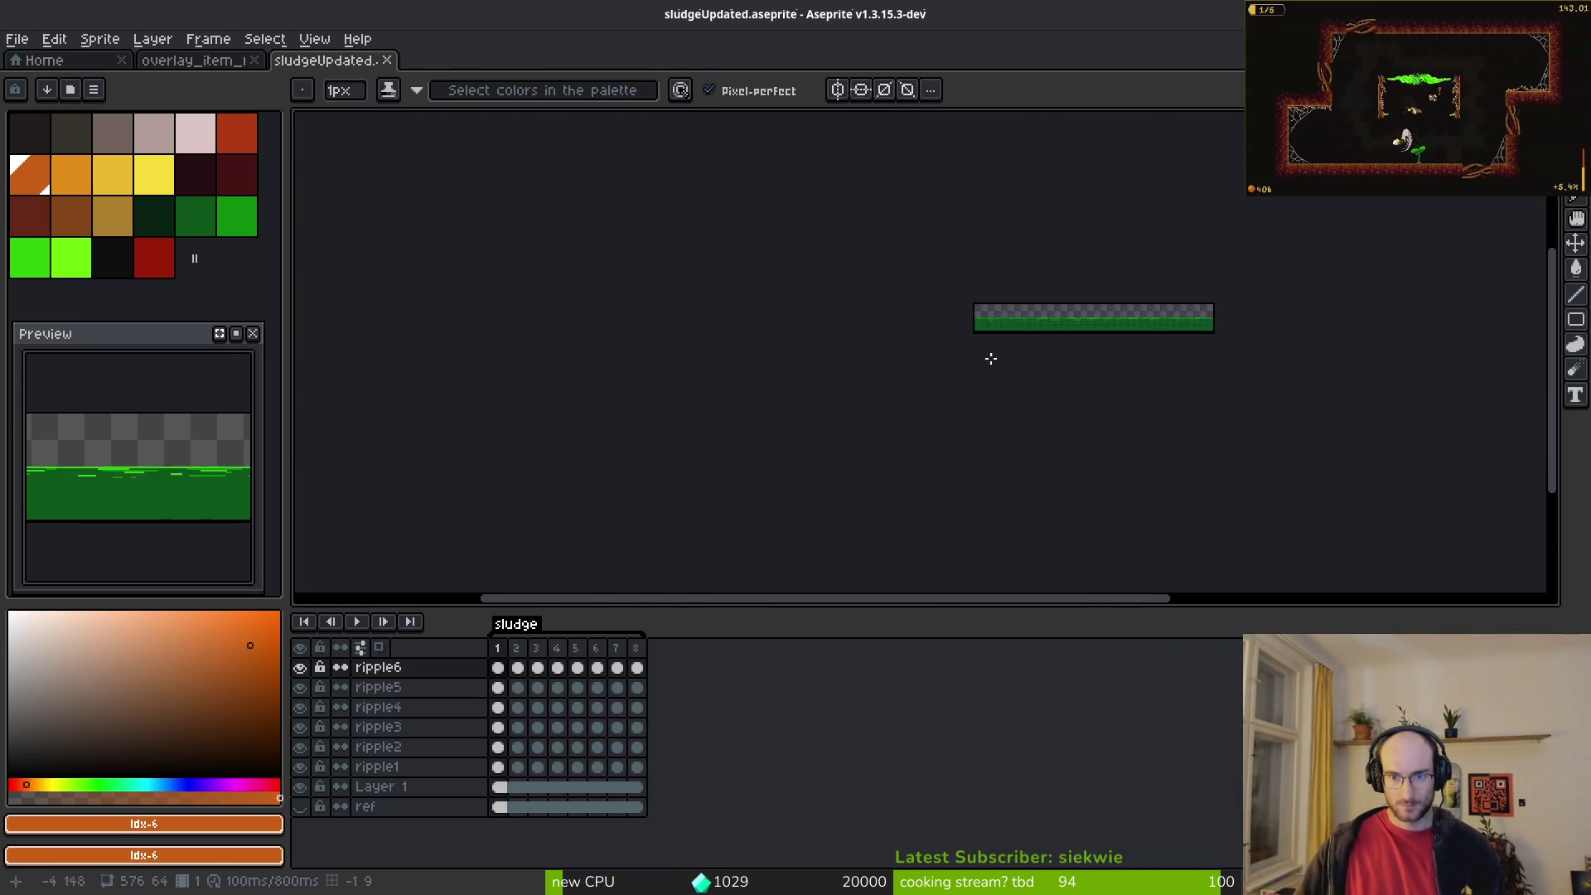
scroll(1144, 380, "up", 7)
scroll(1079, 354, "down", 6)
scroll(1079, 354, "up", 1)
scroll(1086, 365, "down", 1)
scroll(1087, 370, "up", 5)
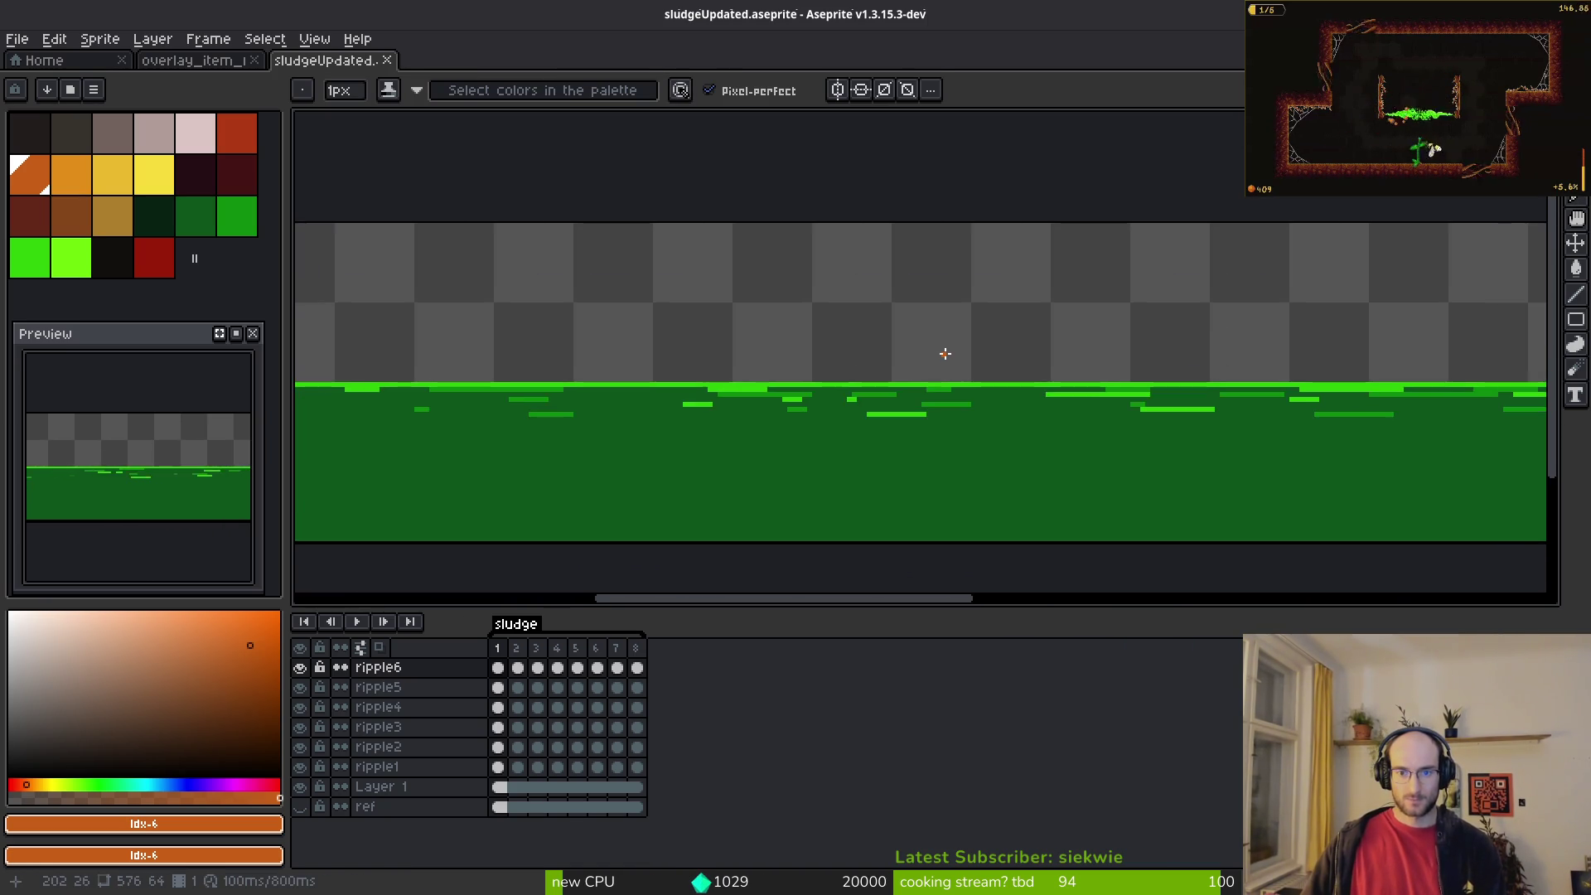
scroll(942, 355, "down", 3)
left_click_drag(933, 362, 904, 362)
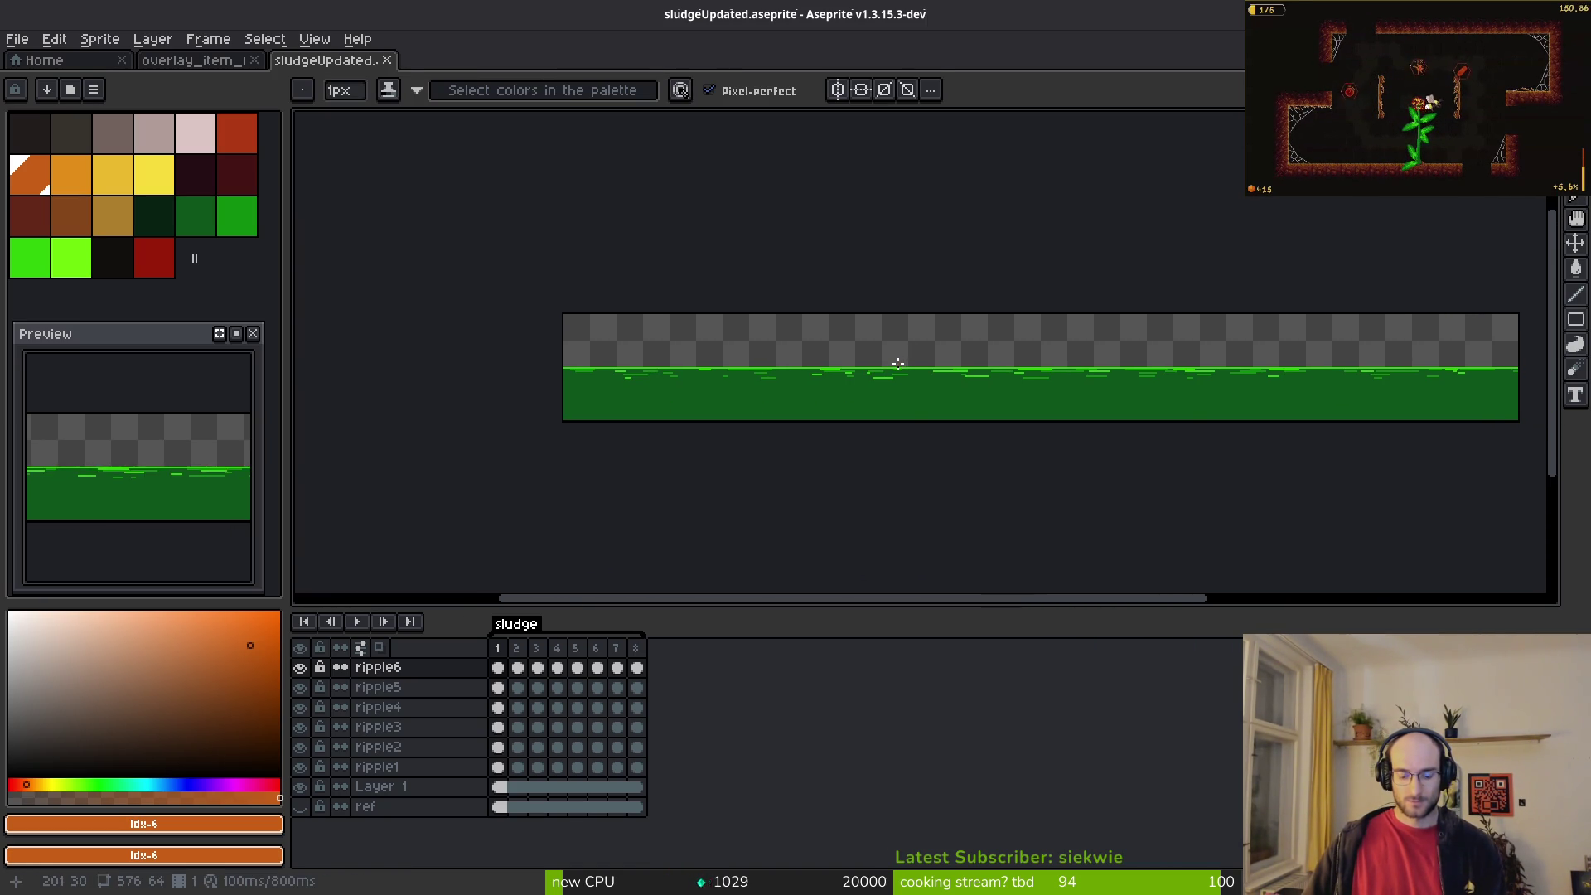
key("ctrl+alt+c")
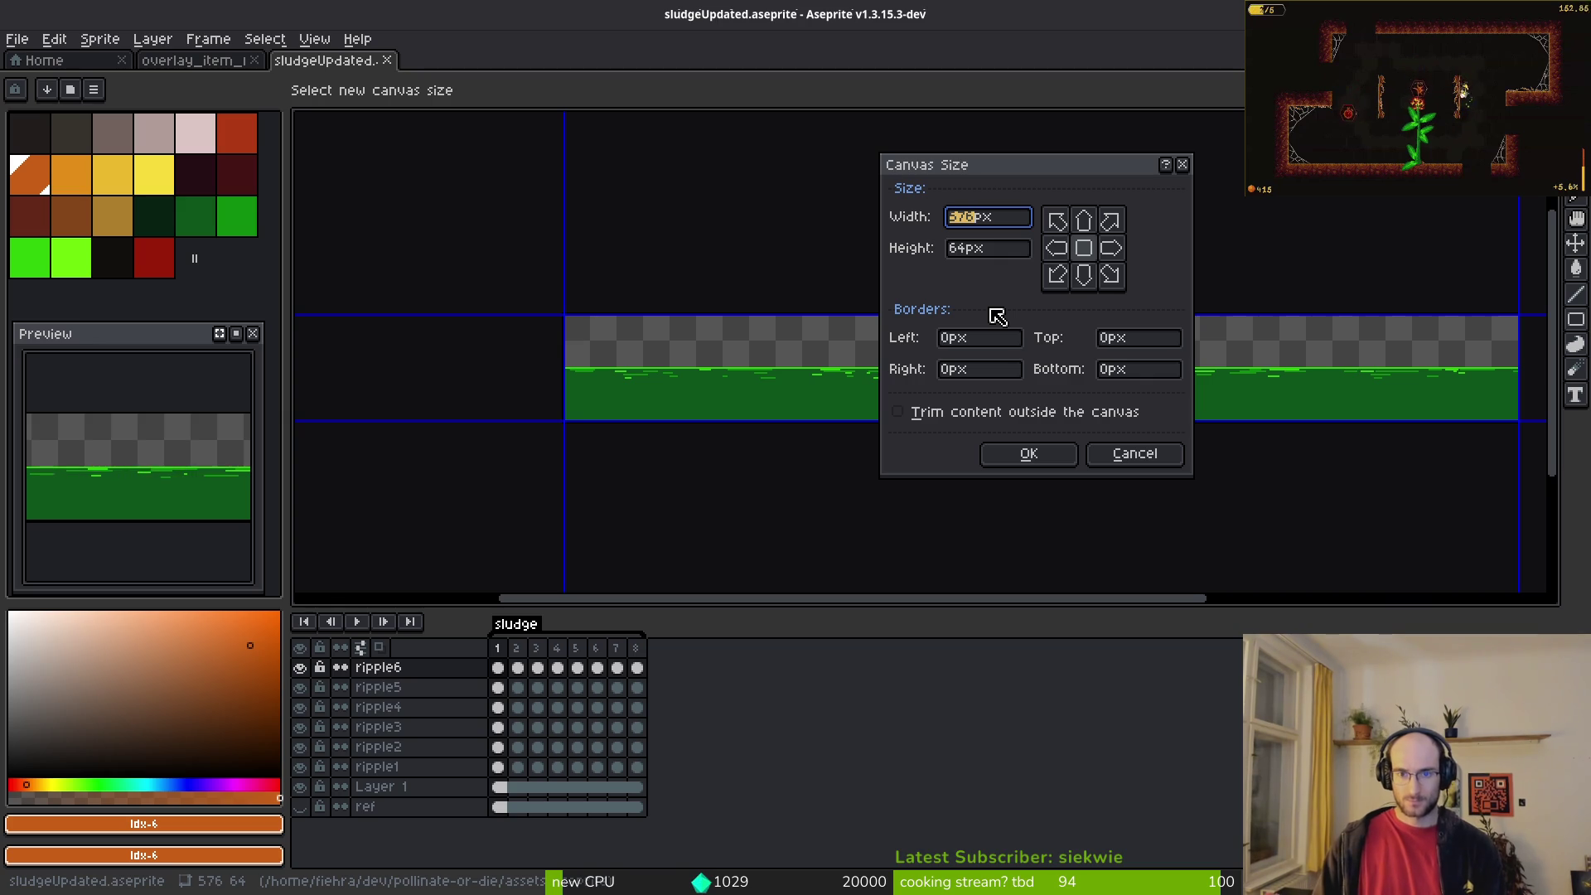
Crop the canvas to 32px height with a bottom anchor, keeping the green band.
type("32")
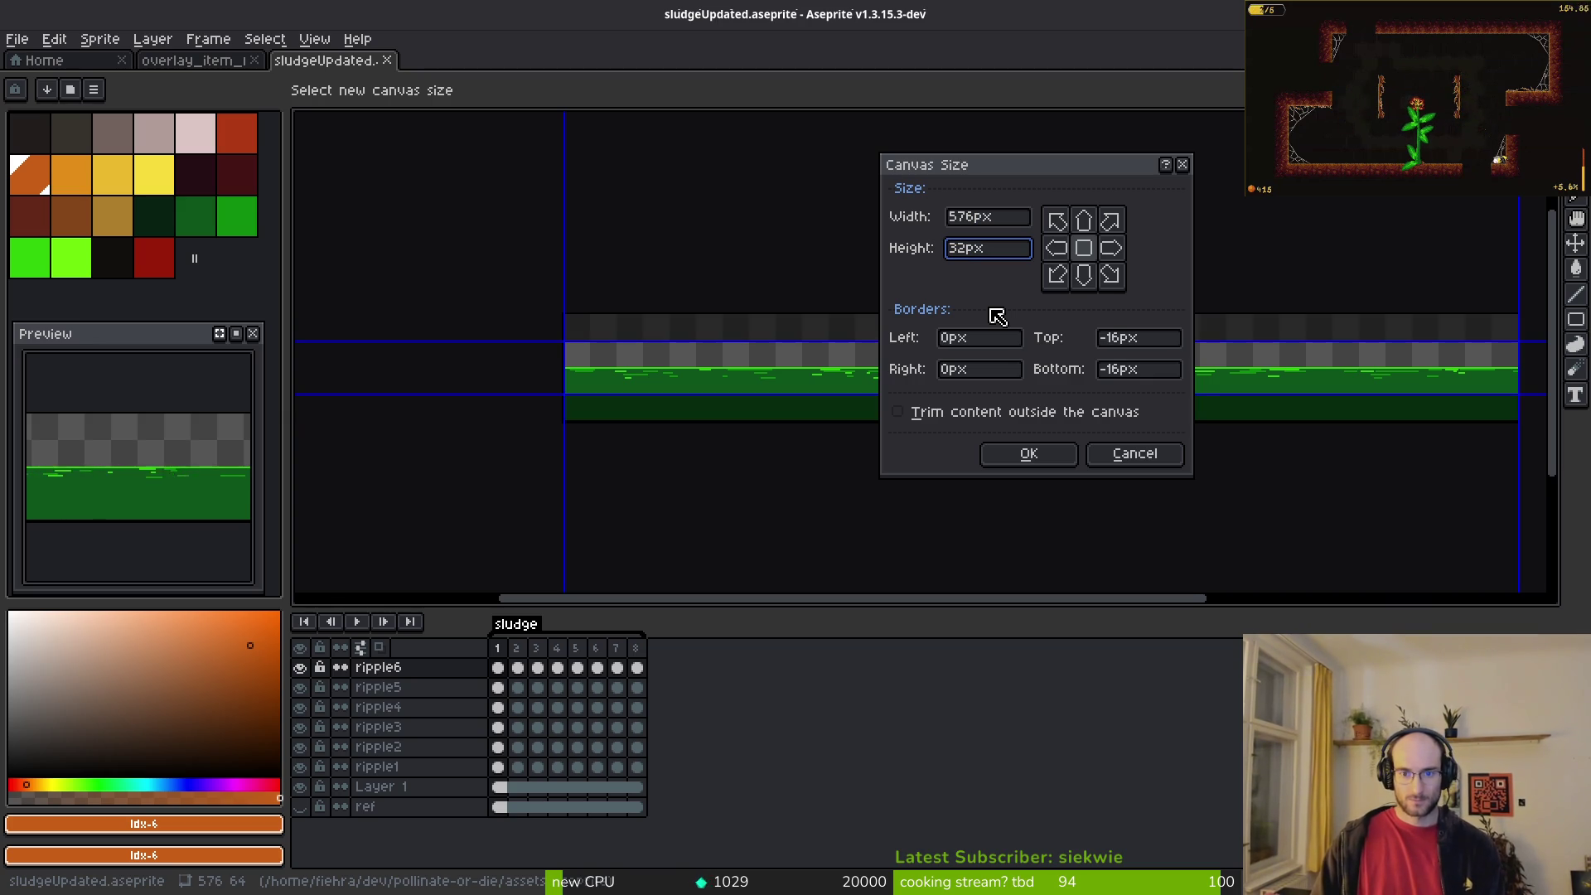
left_click(1092, 280)
scroll(704, 356, "up", 3)
mouse_move(718, 391)
left_mouse_down()
mouse_move(519, 438)
mouse_move(572, 398)
left_mouse_up()
left_click(1042, 467)
scroll(1009, 406, "down", 2)
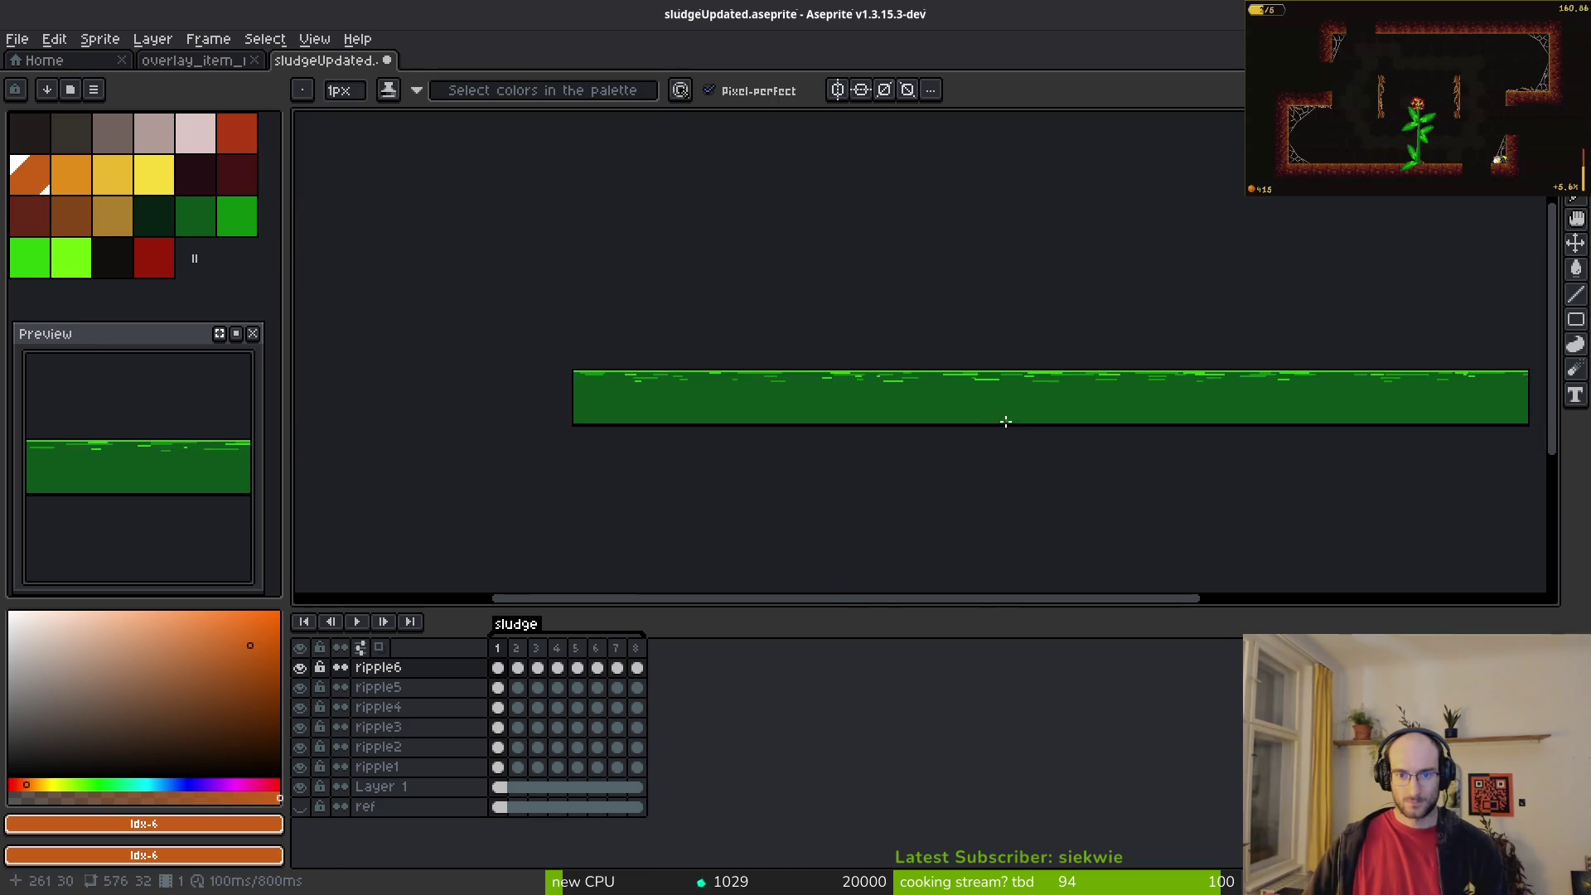
Generate a sprite sheet of the animation with Open sprite sheet ticked.
key("ctrl+e")
left_click(301, 296)
left_click(510, 296)
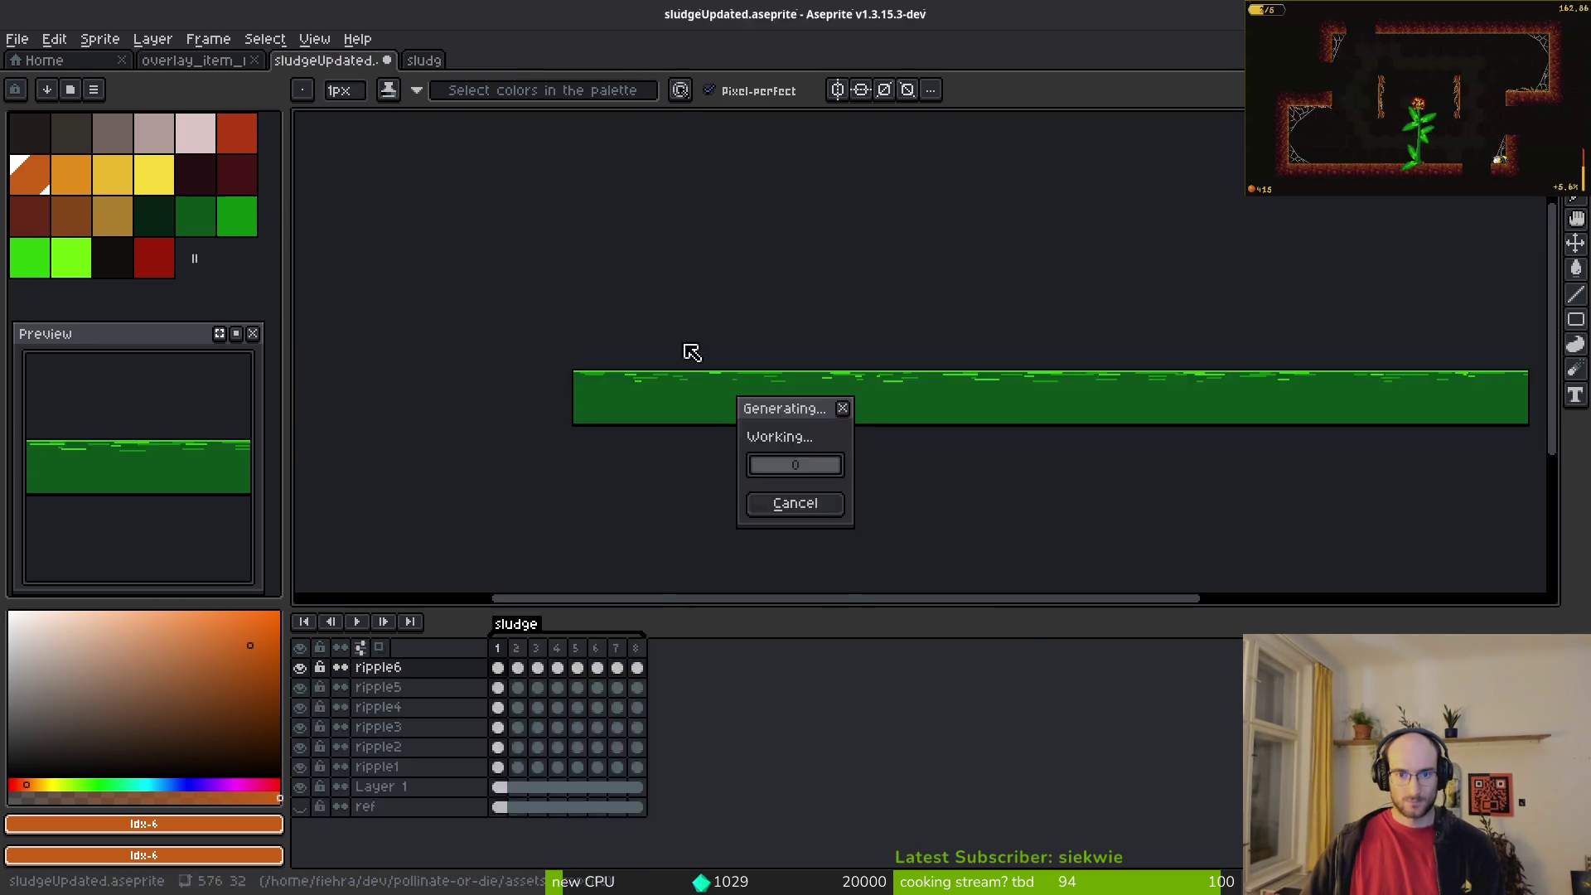
Export the 4608×32 sheet over art/environment/sludge-Sheet.png, confirming the overwrite.
key("ctrl+shift+e")
left_click(392, 73)
left_click(410, 99)
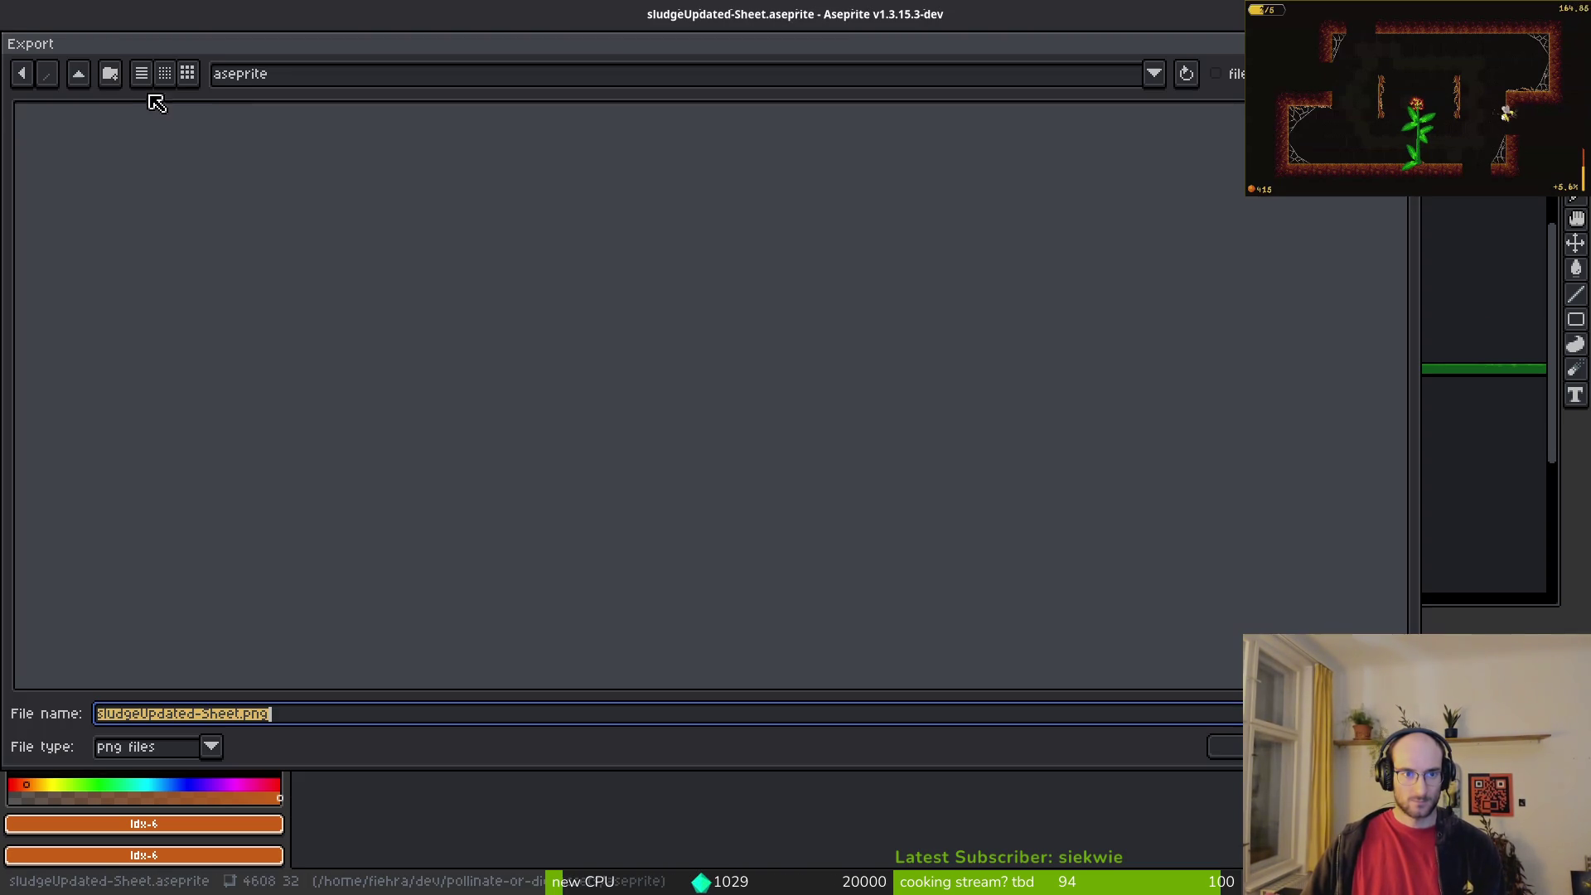
left_click(78, 73)
double_click(305, 183)
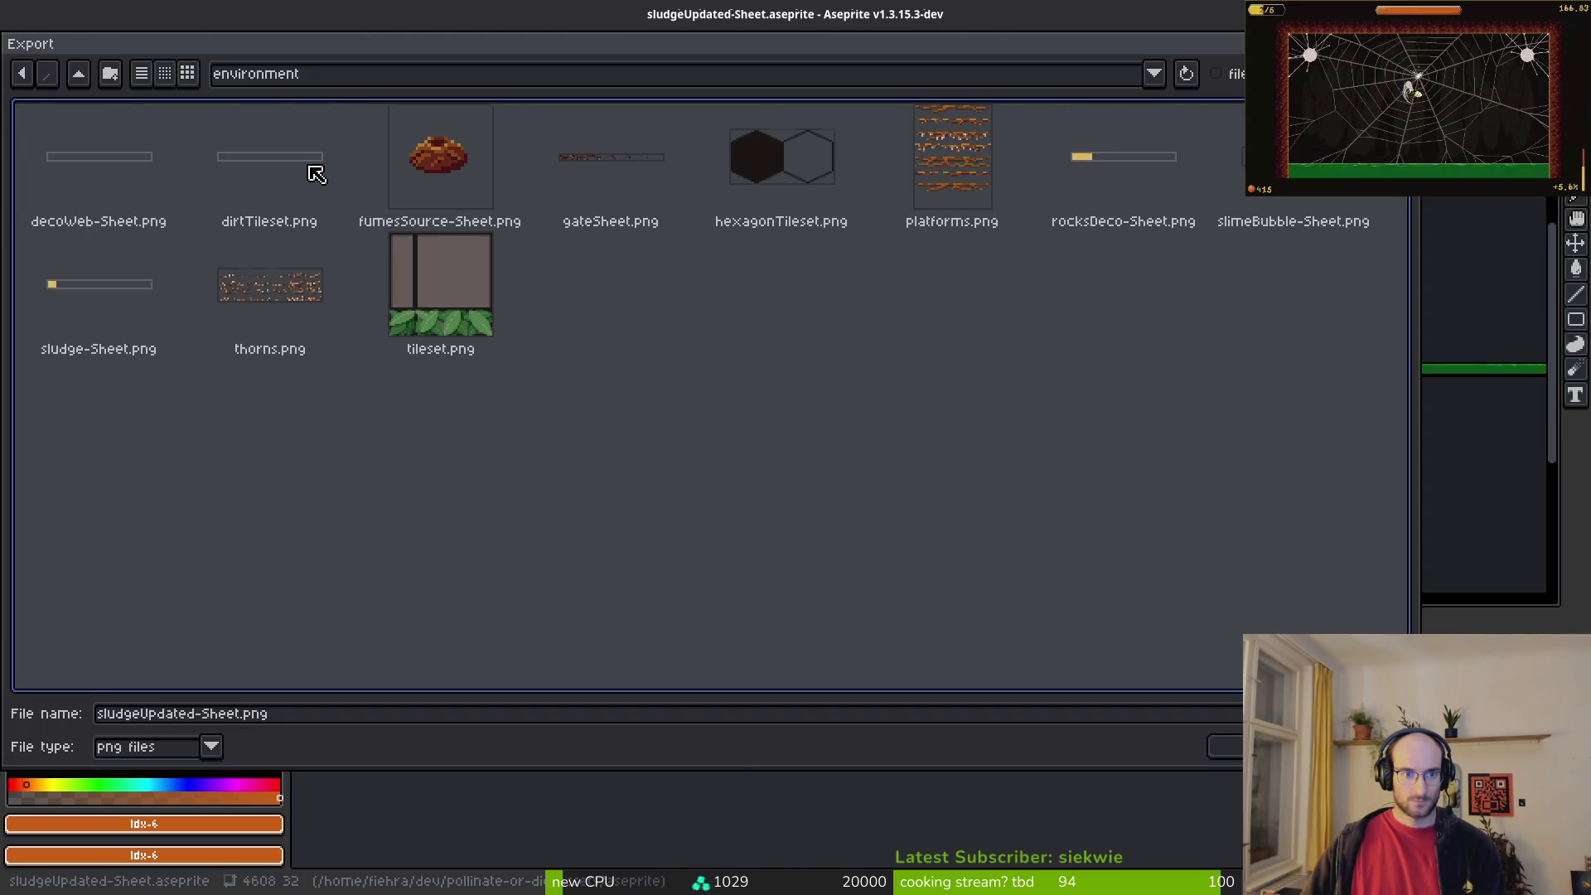
left_click(132, 293)
left_click(1225, 746)
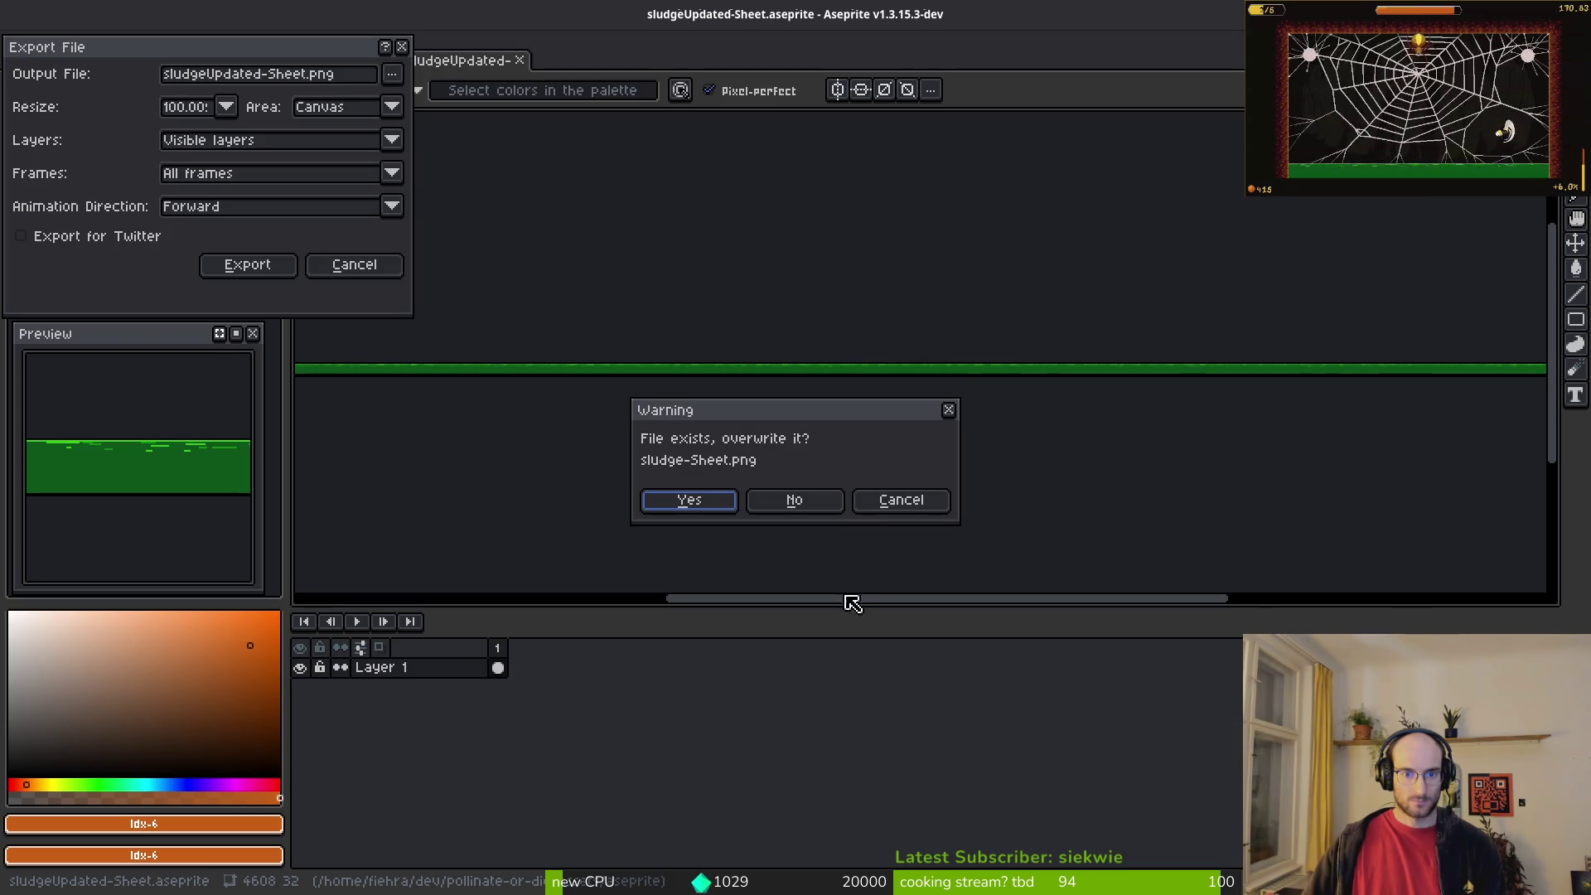
left_click(696, 504)
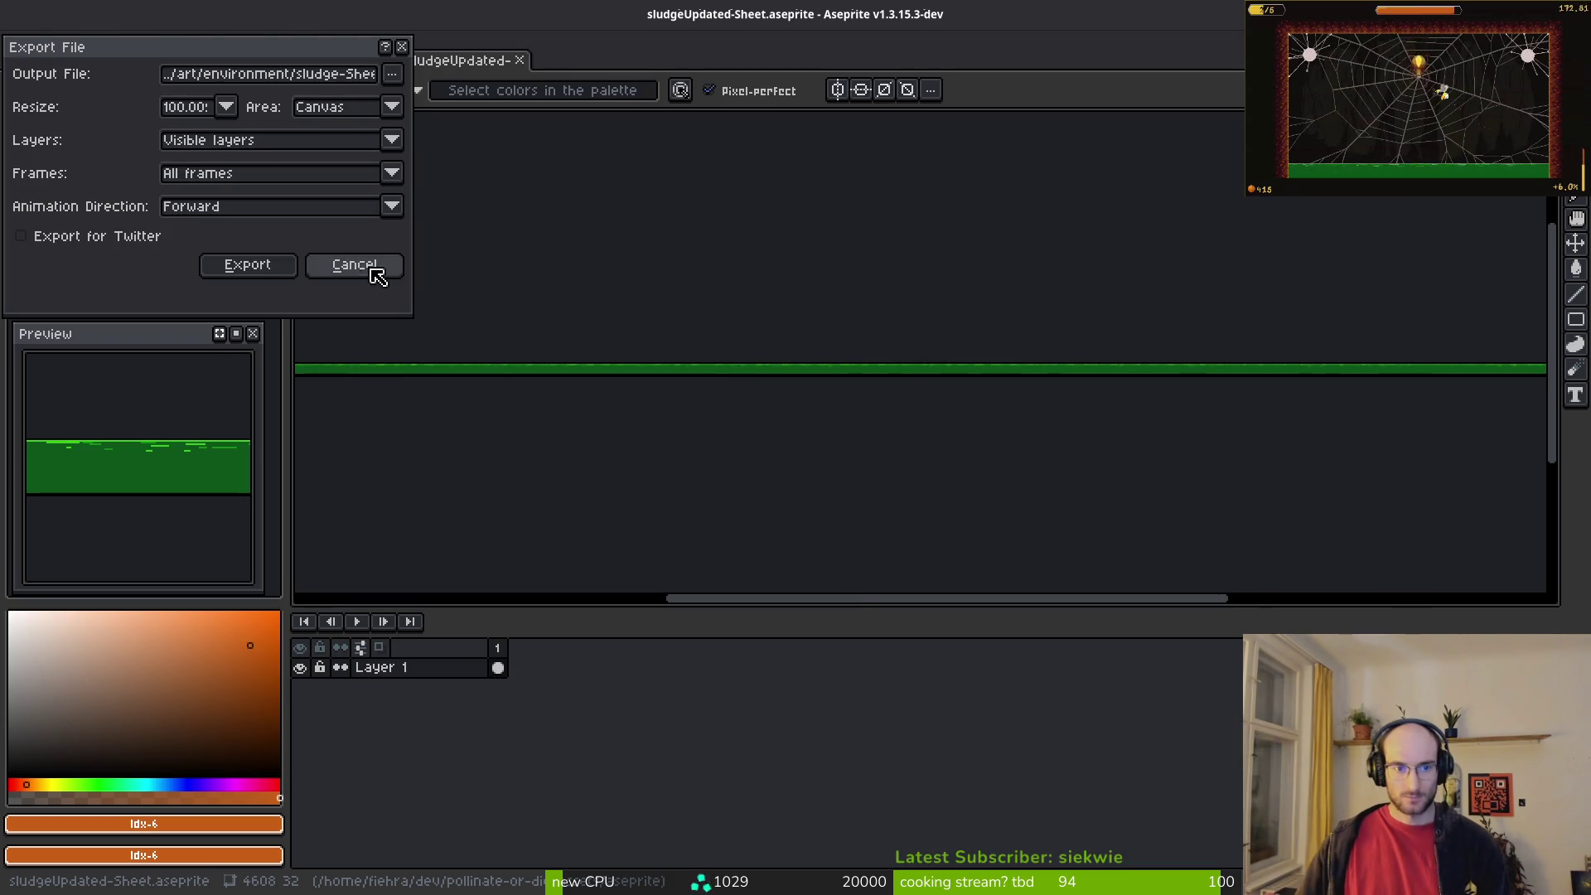
left_click(278, 265)
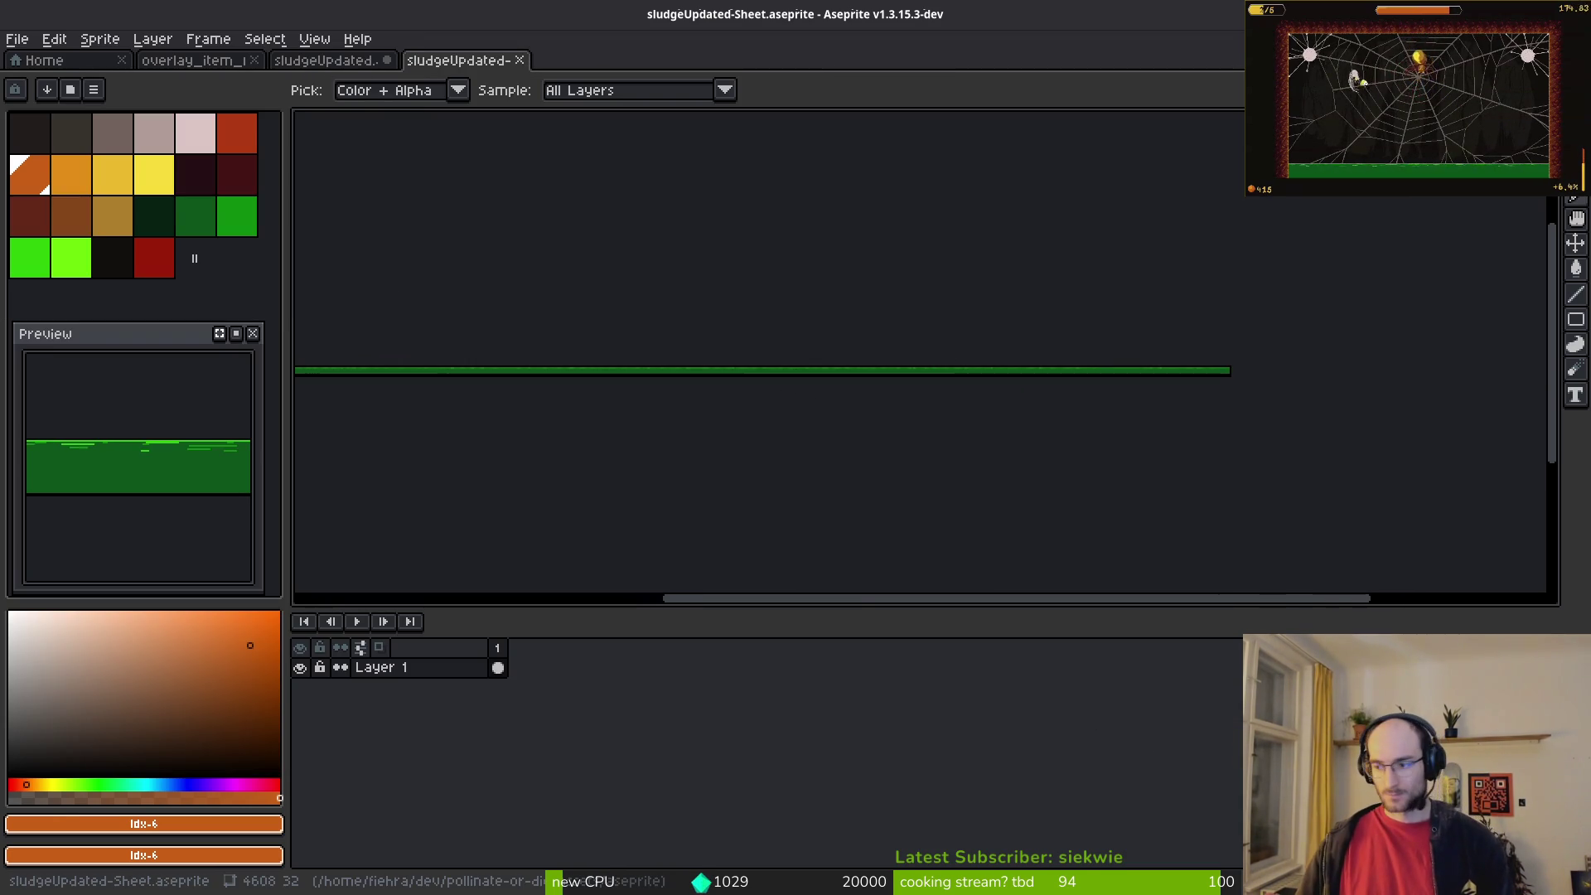
key("alt+Tab")
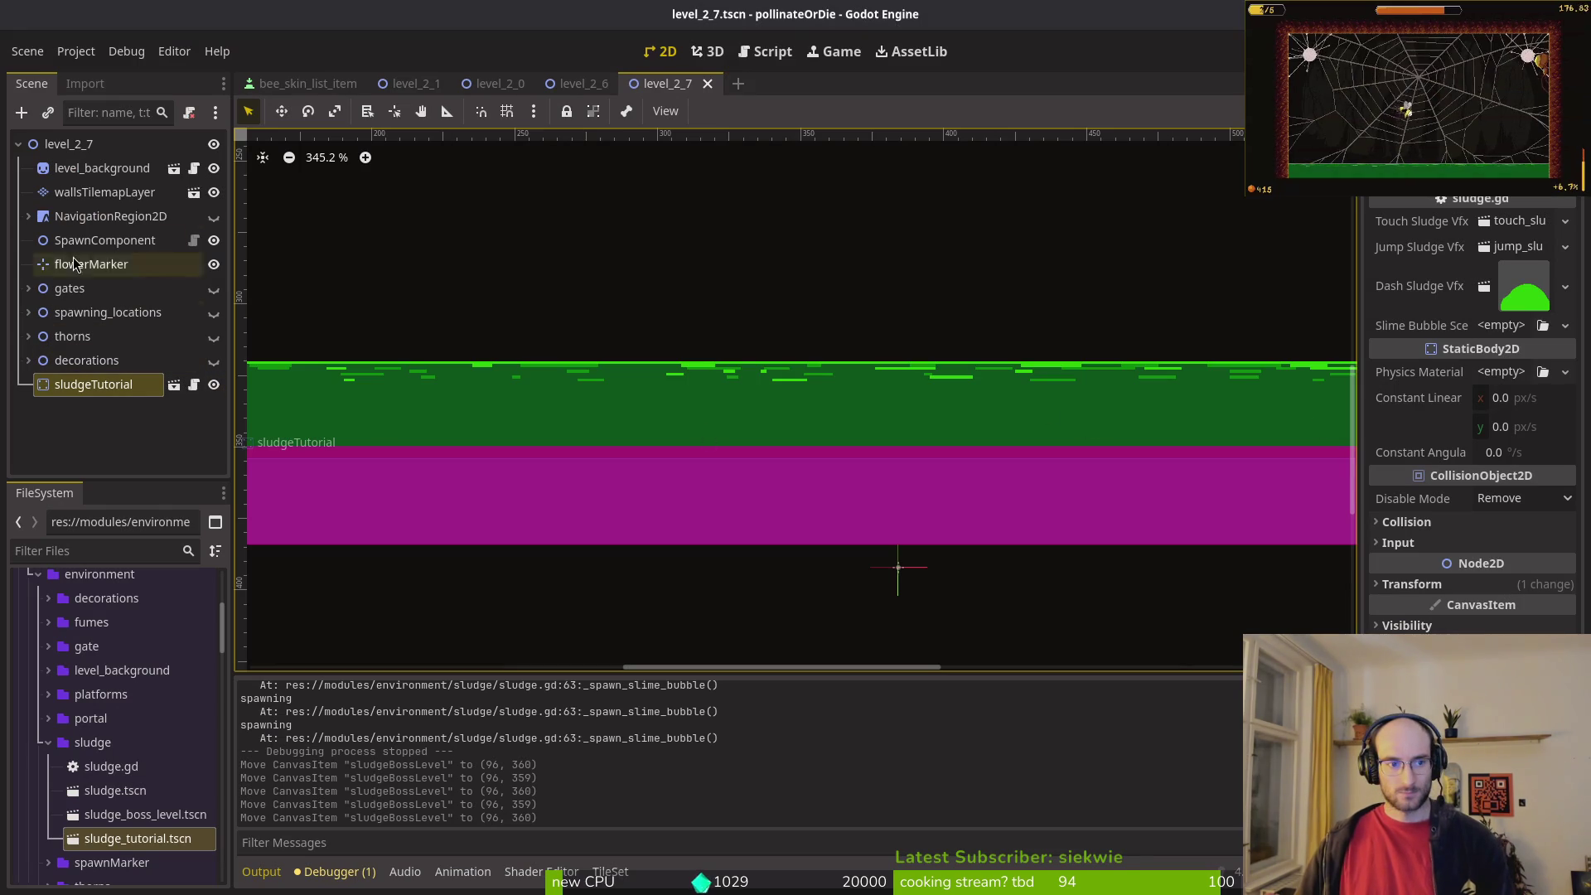
Quick-open sludge.tscn and frame its Sprite2D to check the new 32px strip.
key("shift+alt+o")
type("sludg")
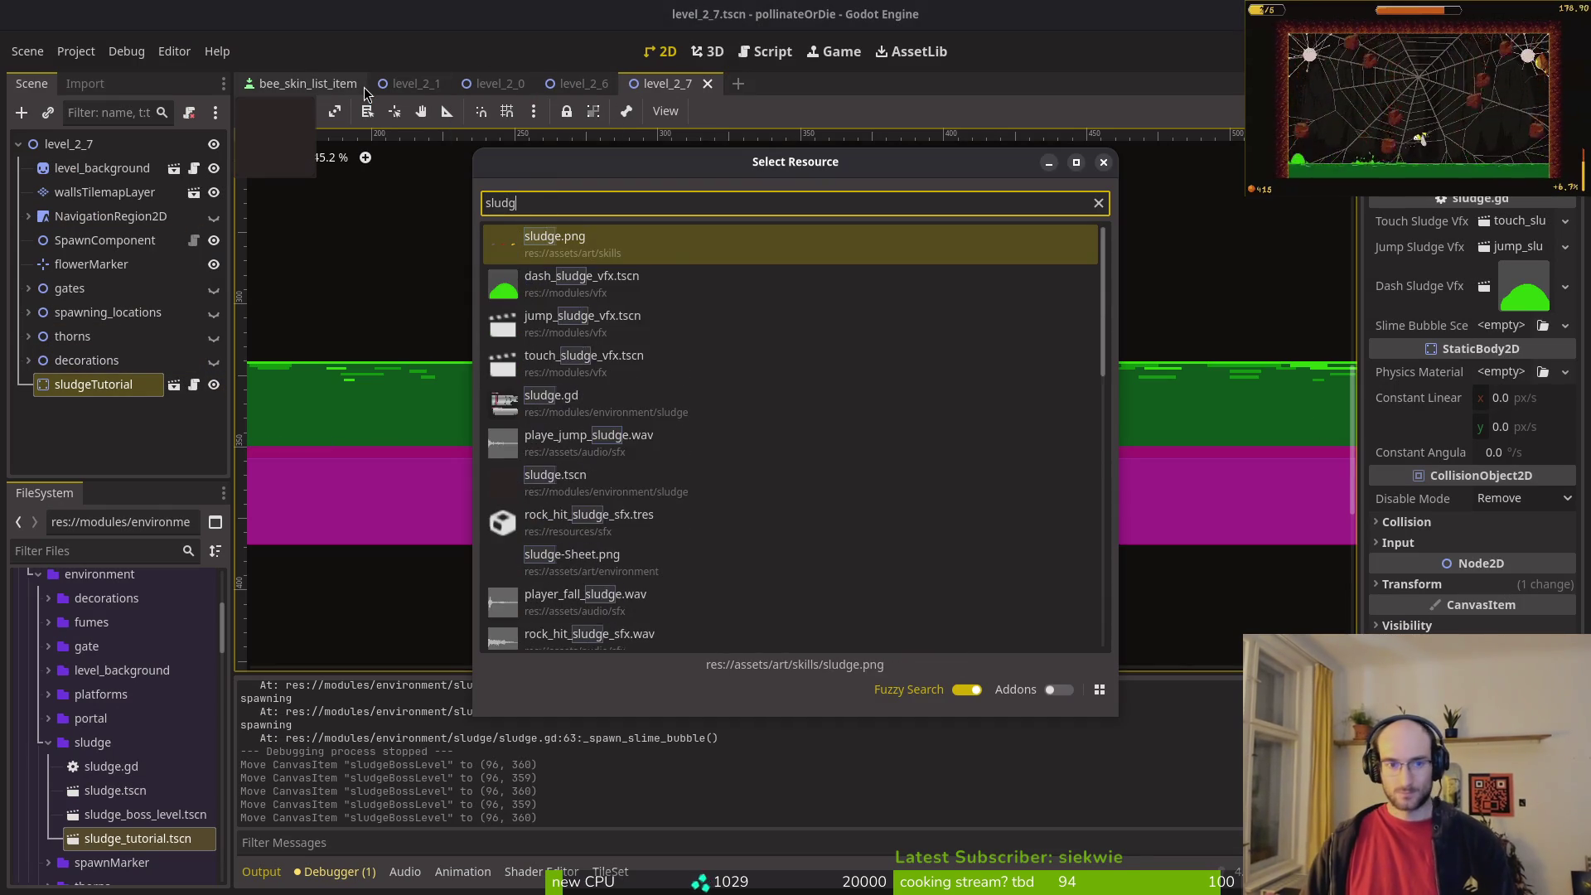
type("ets")
key("Down")
key("Down")
key("Down")
key("Return")
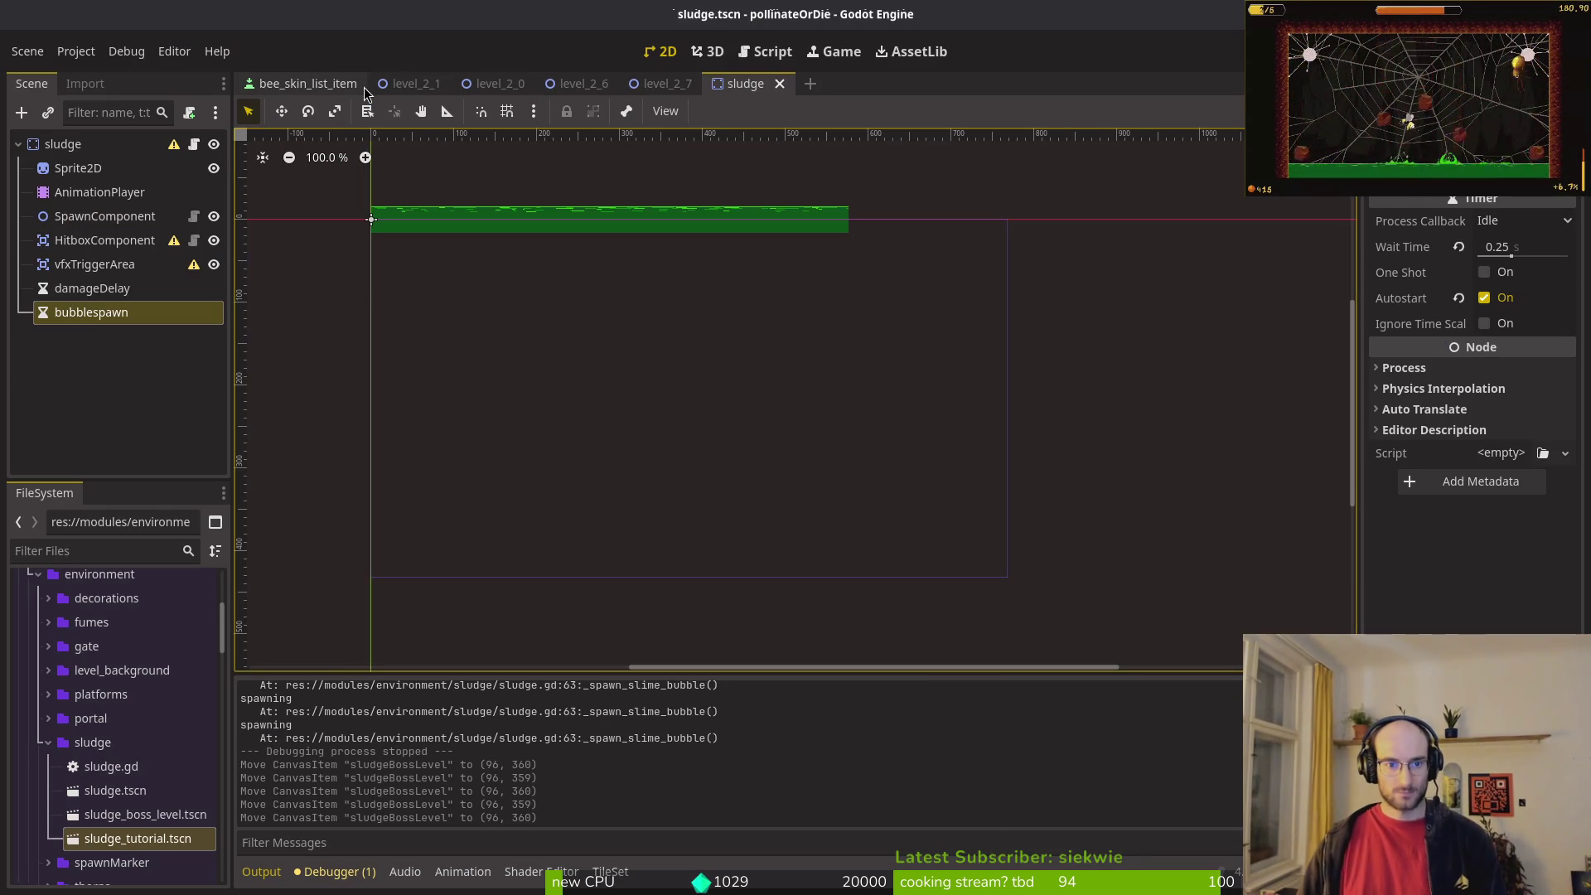
double_click(80, 167)
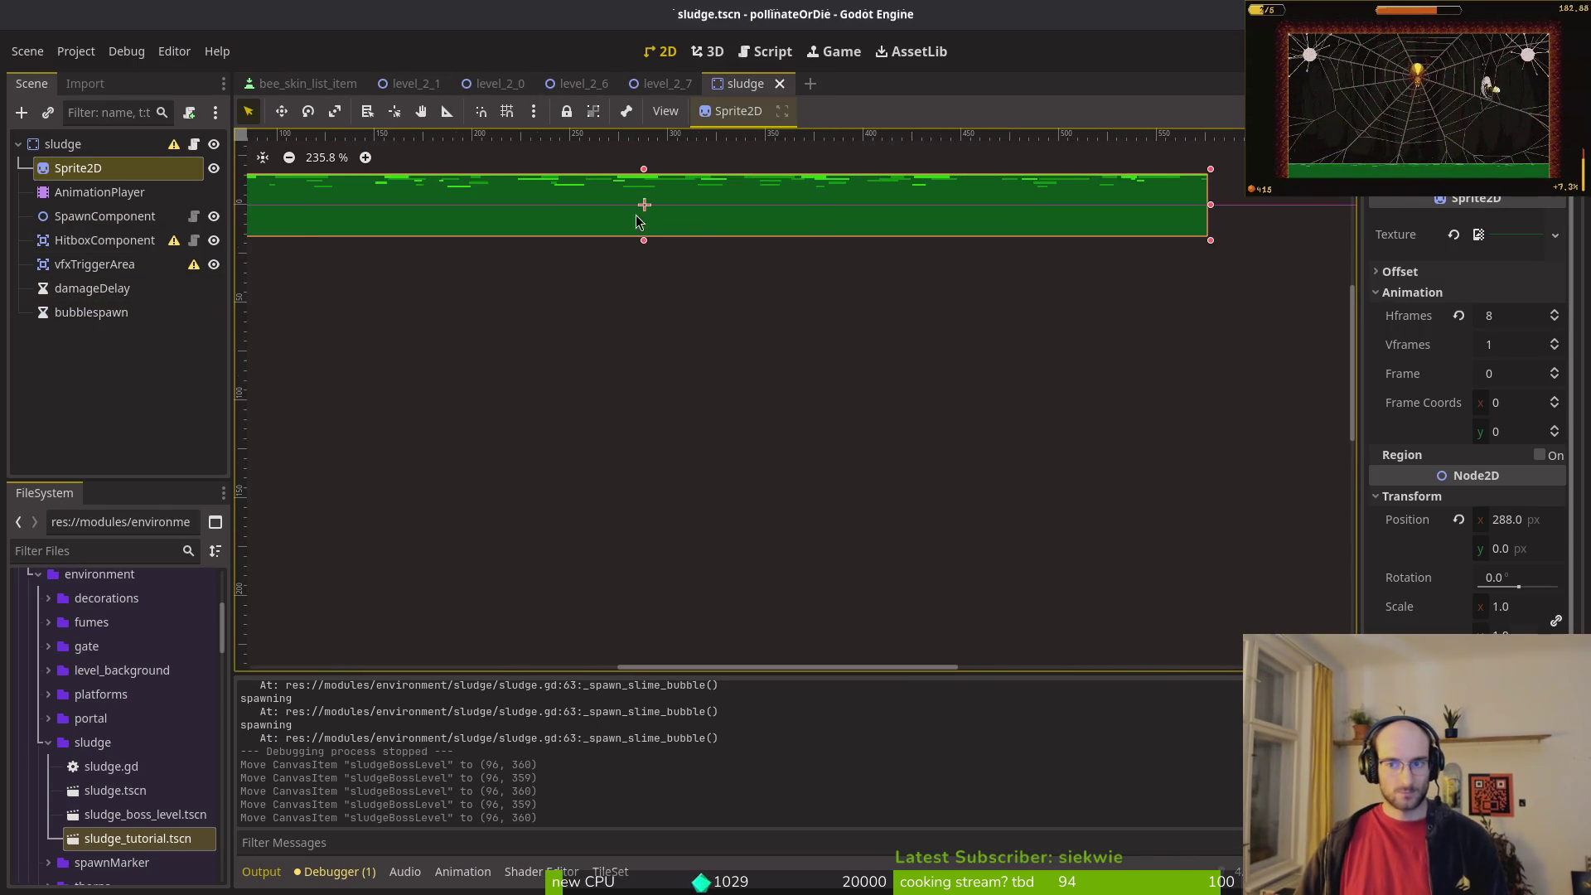
scroll(553, 402, "up", 5)
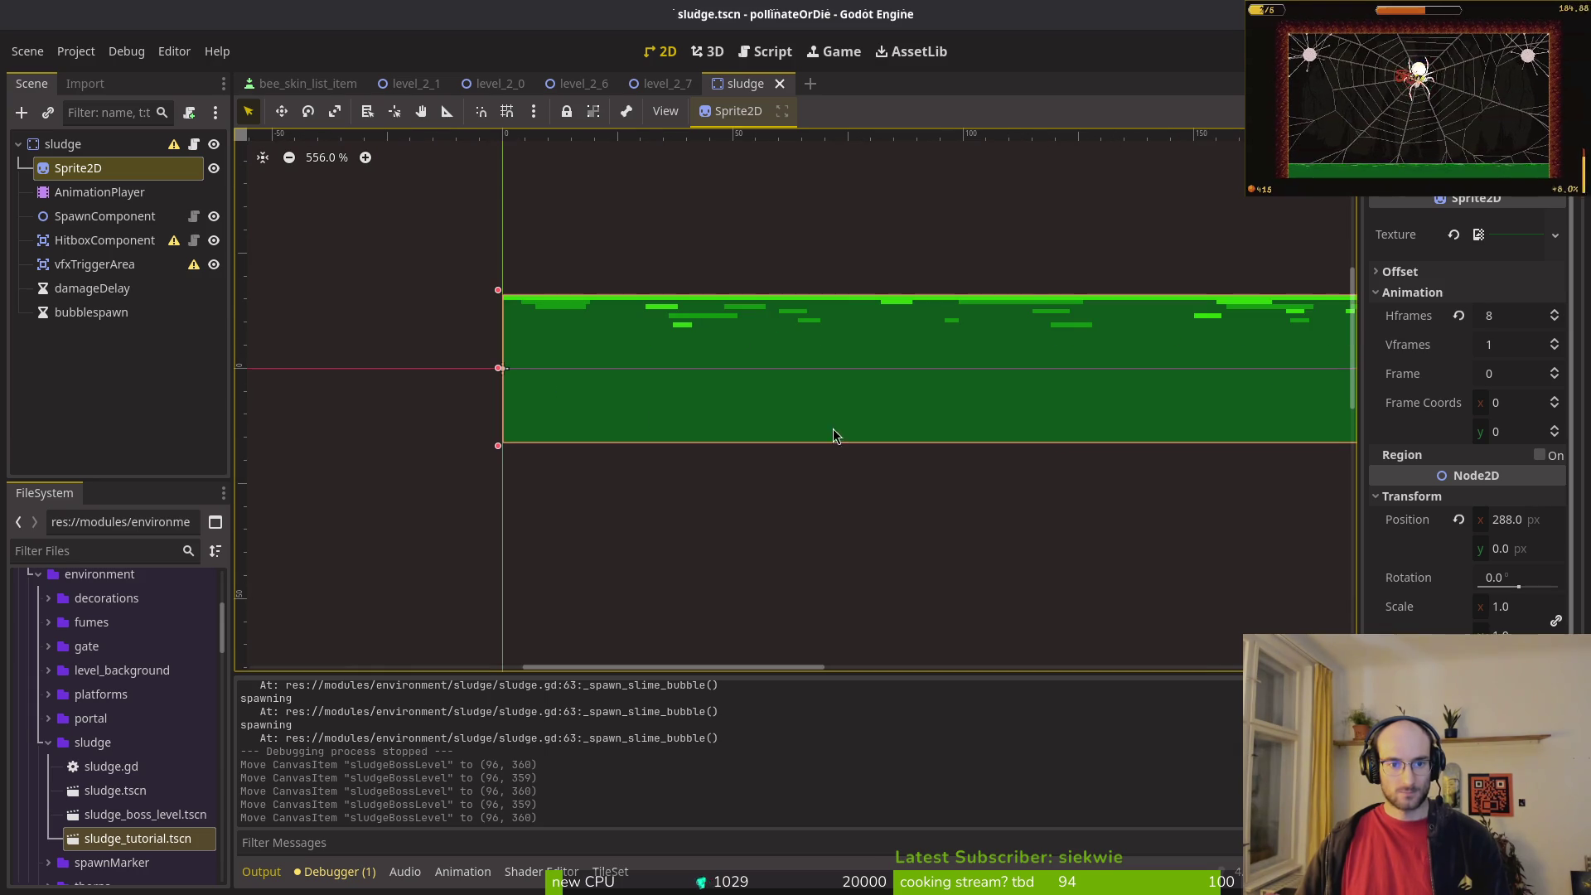
scroll(615, 302, "down", 3)
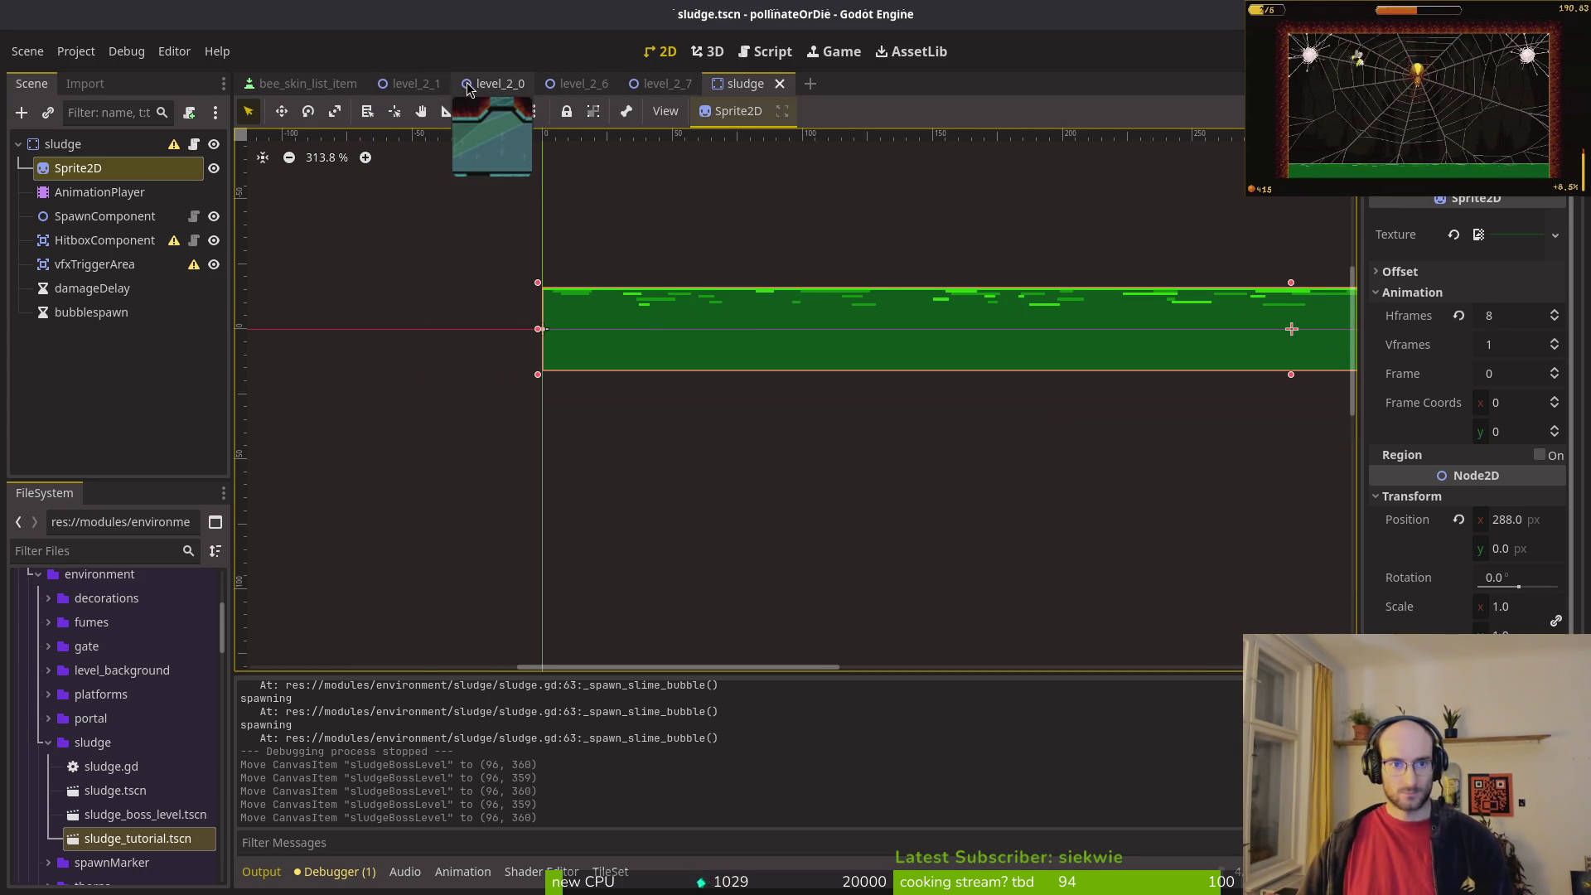
key("alt+shift+o")
Quick-open sludge_boss_level.tscn by searching 'sludgebo'.
type("bossl")
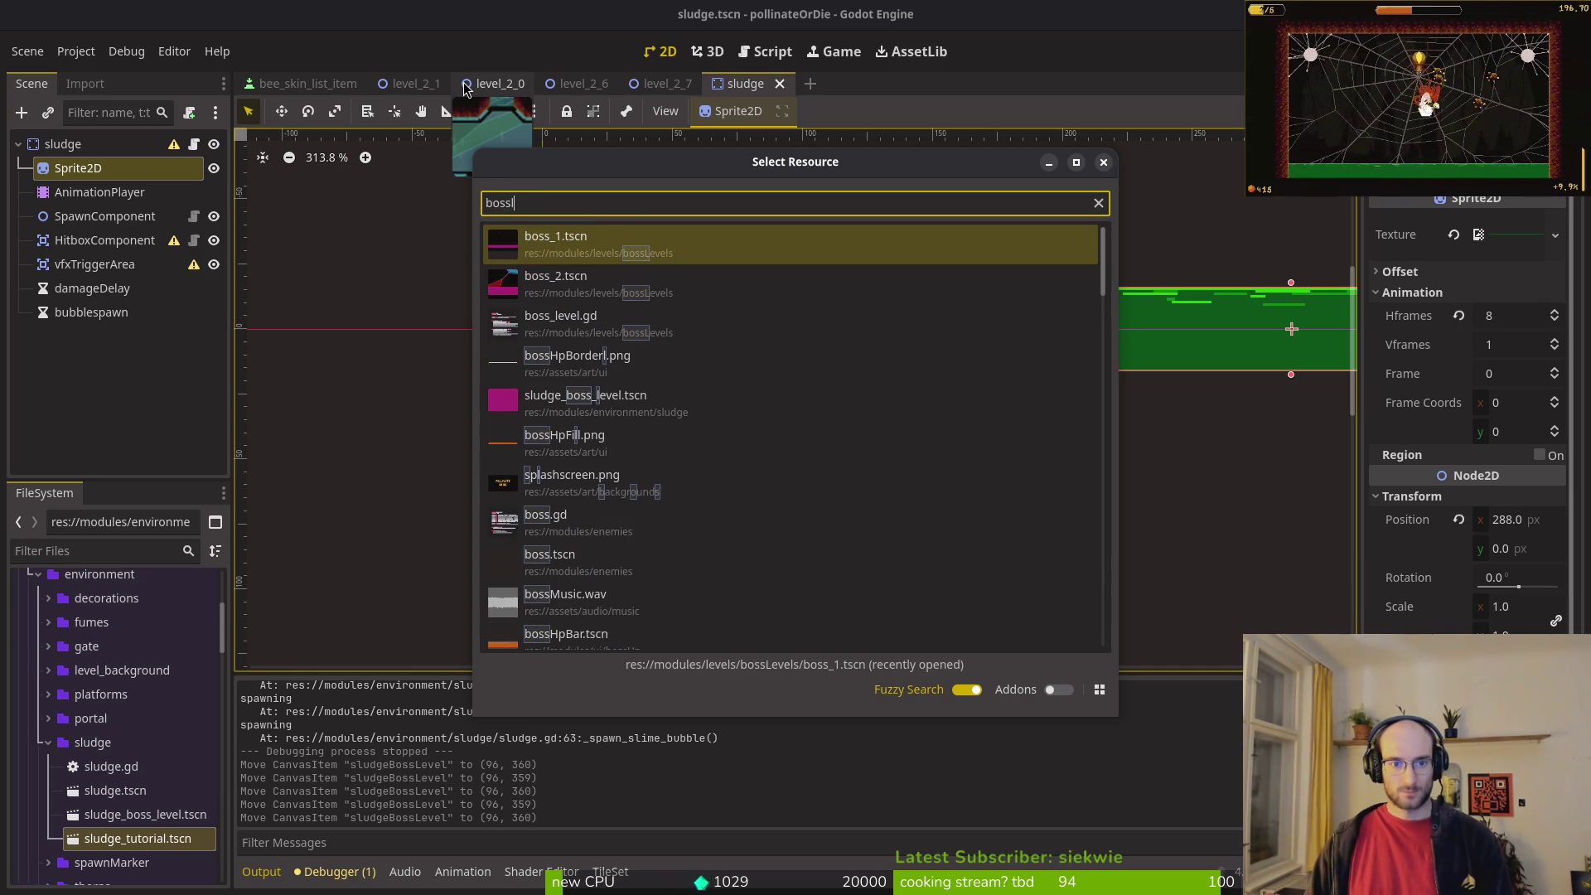
type("s")
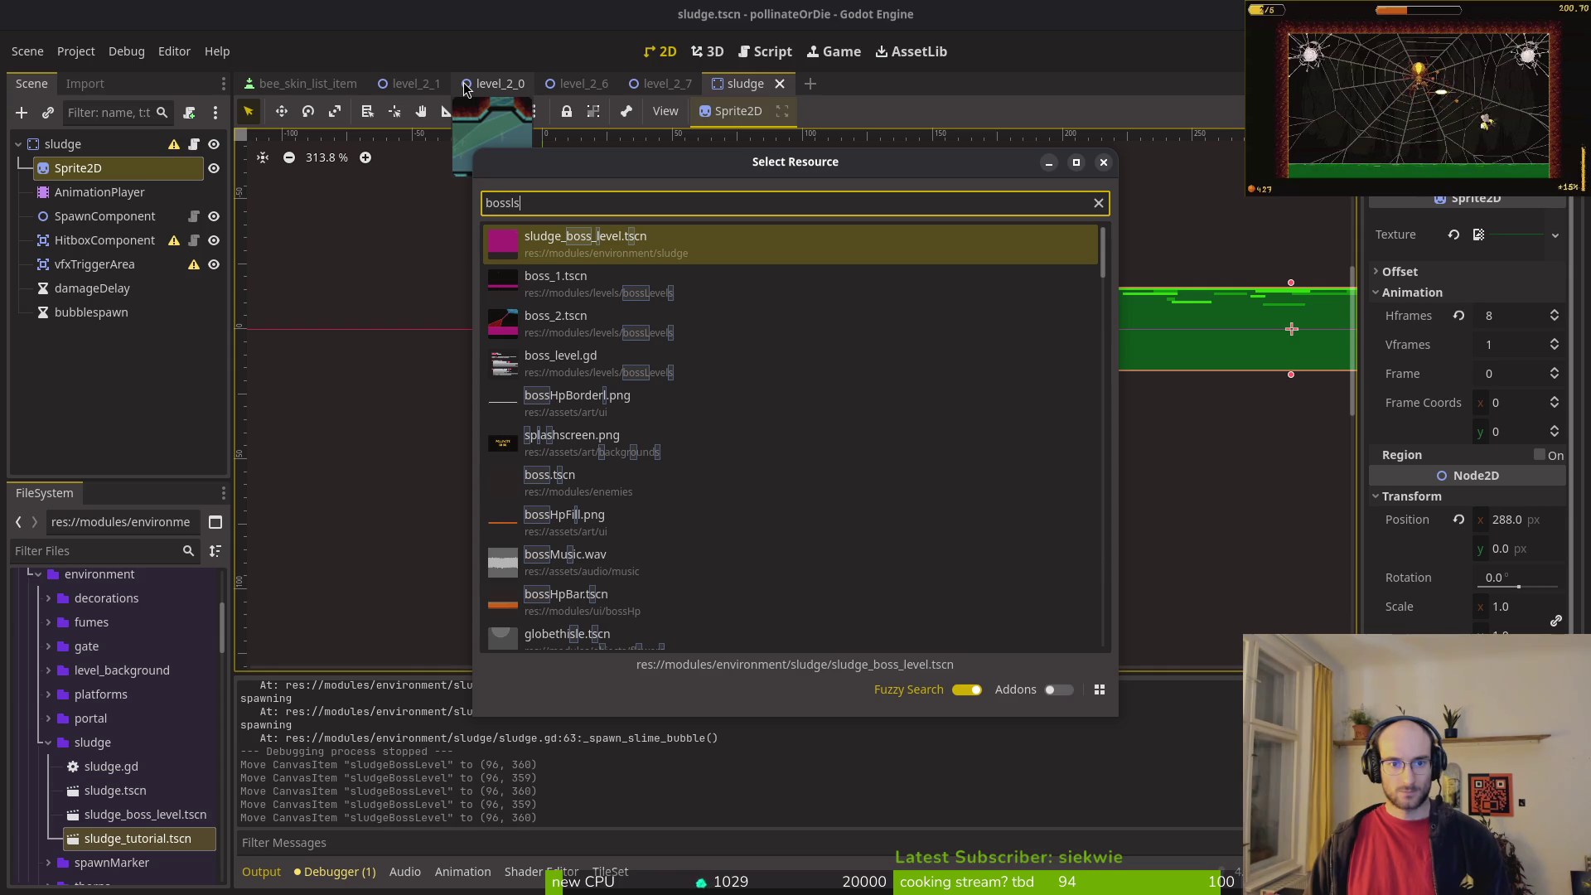
key("ctrl+a")
type("sludgebo")
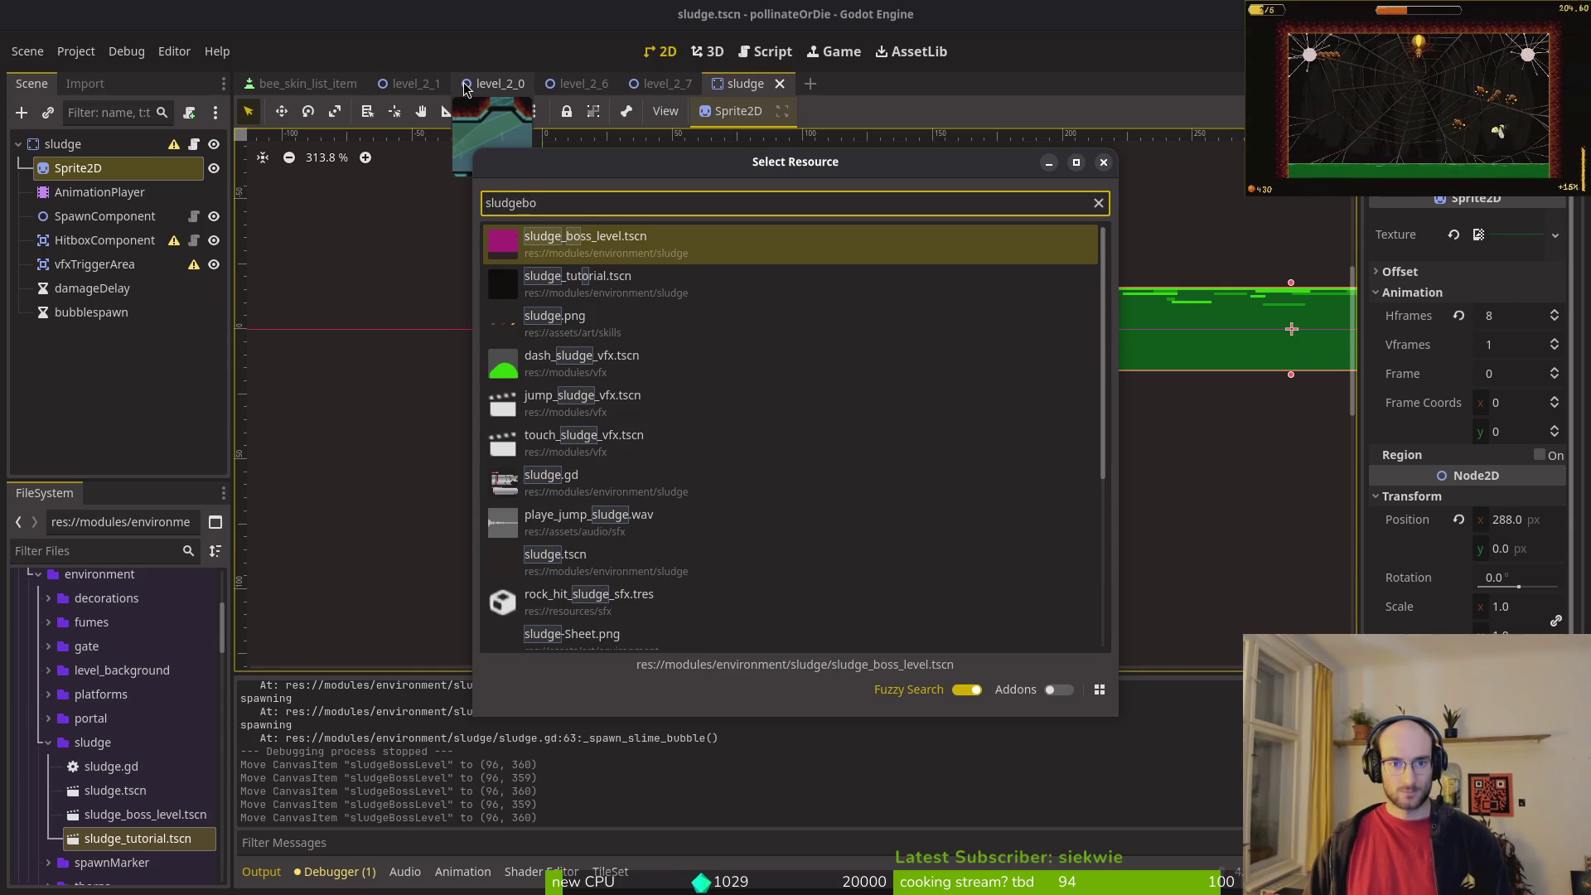
key("Return")
Select the boss-level sludge sprite, pan to its left end, and expand its Offset settings.
scroll(757, 385, "up", 4)
left_click(562, 256)
scroll(557, 260, "down", 3)
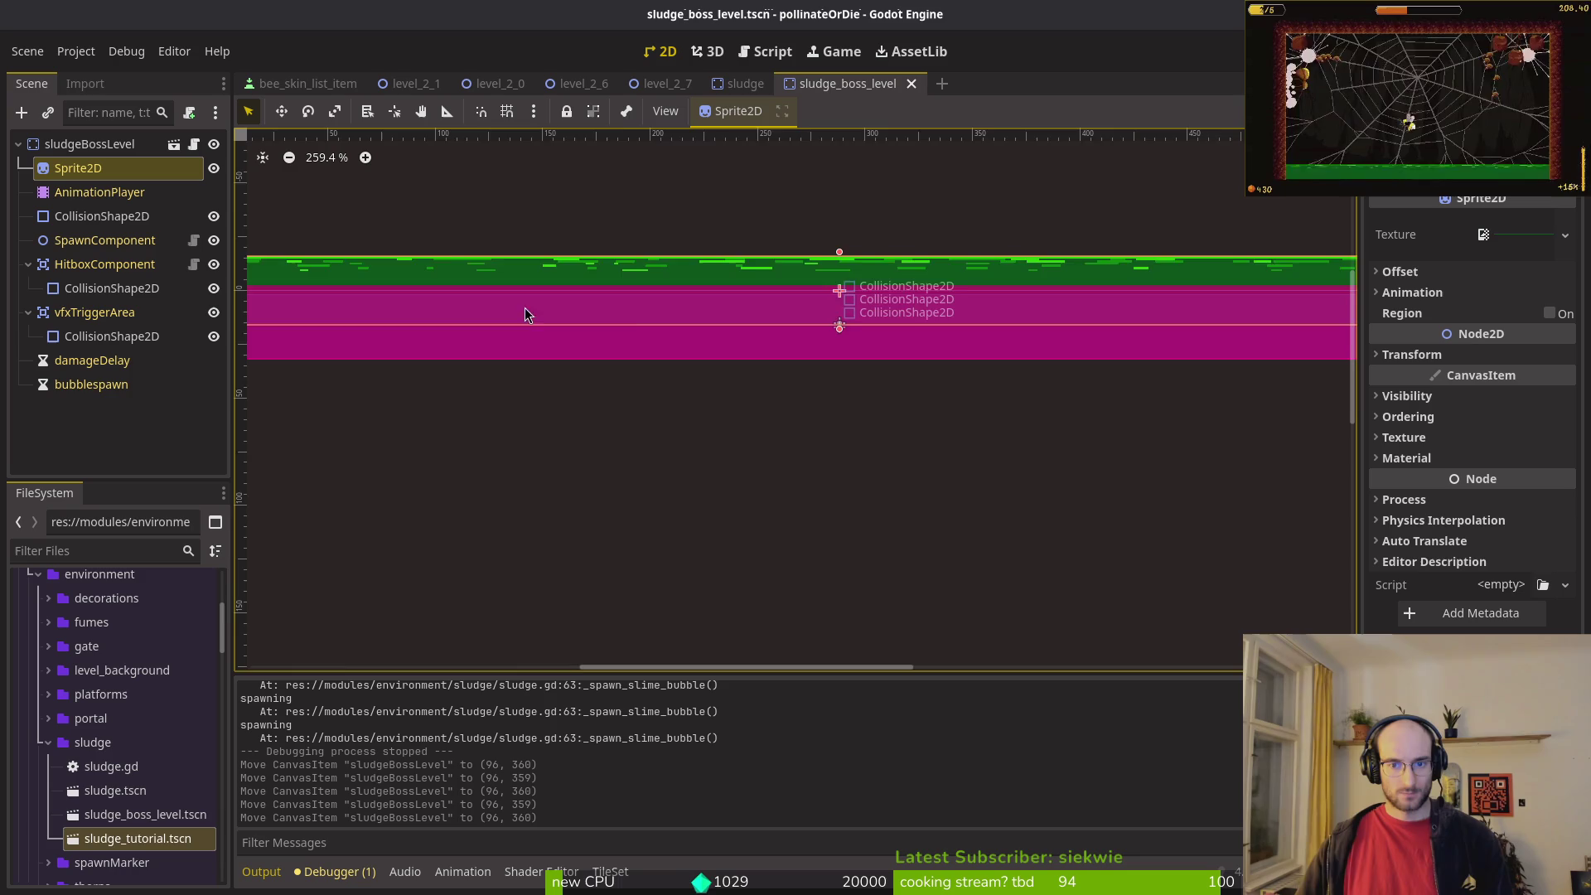
left_click_drag(530, 312, 725, 343)
left_click(1399, 271)
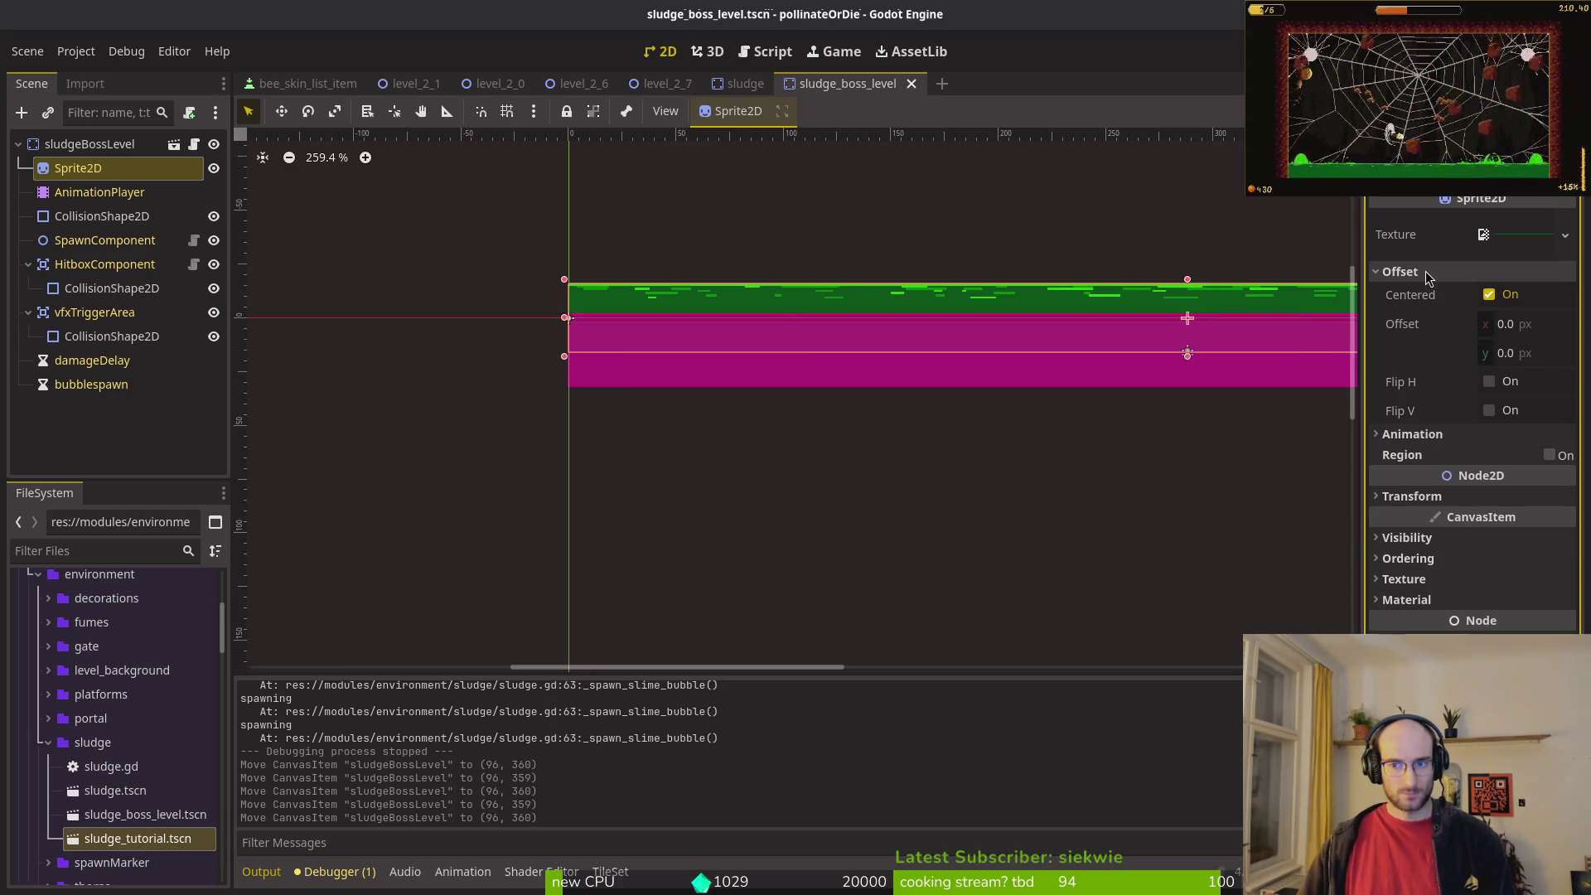
scroll(770, 340, "down", 3)
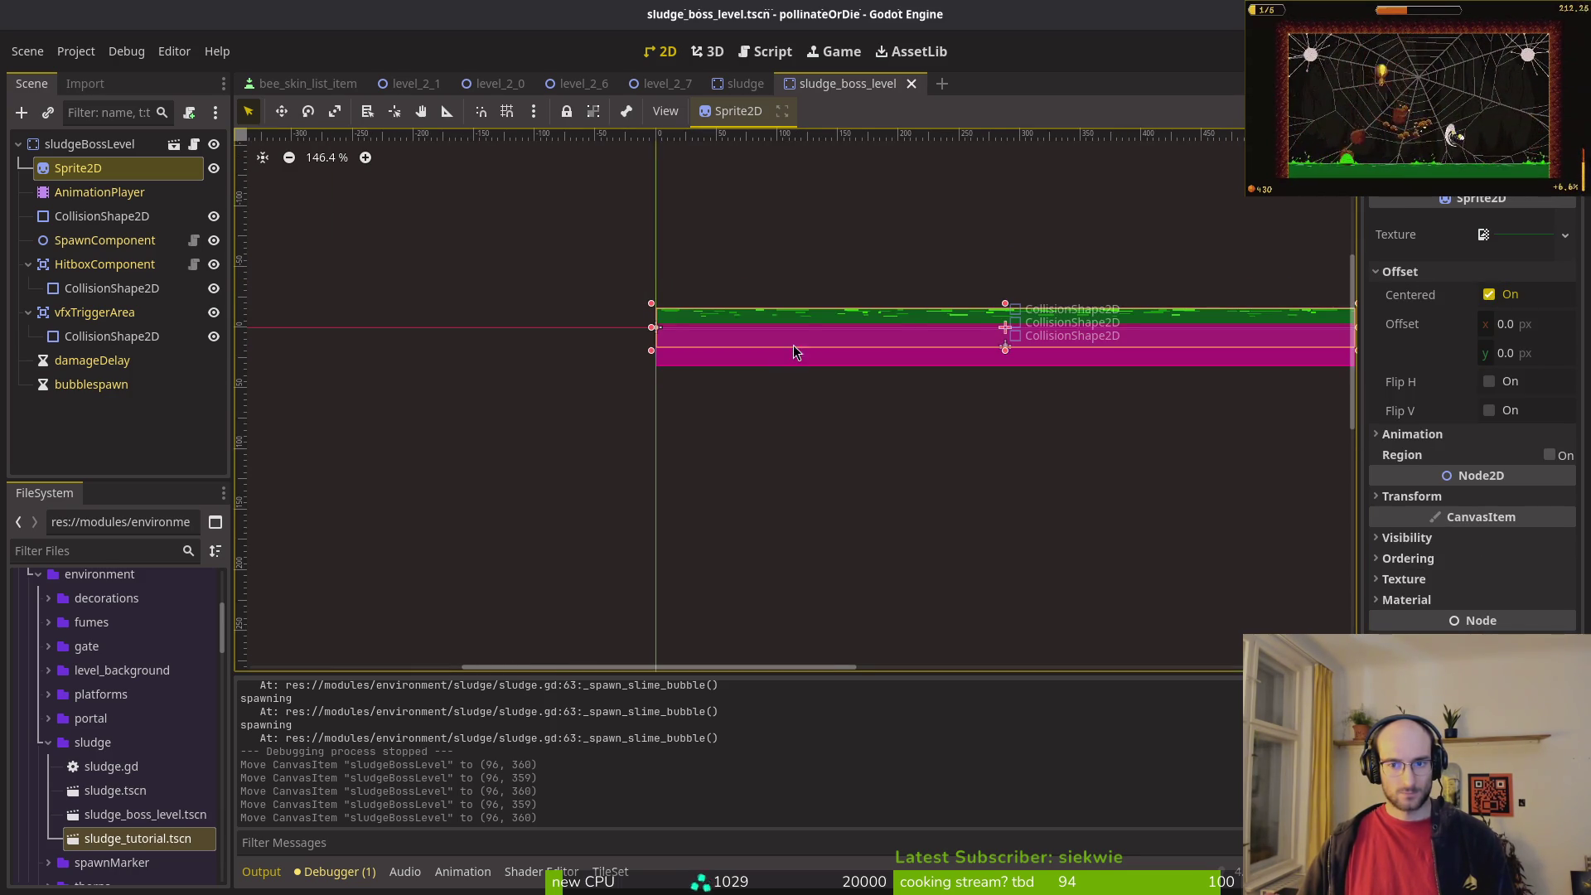
Set the hitbox CollisionShape2D's y position to 0.
scroll(588, 348, "up", 5)
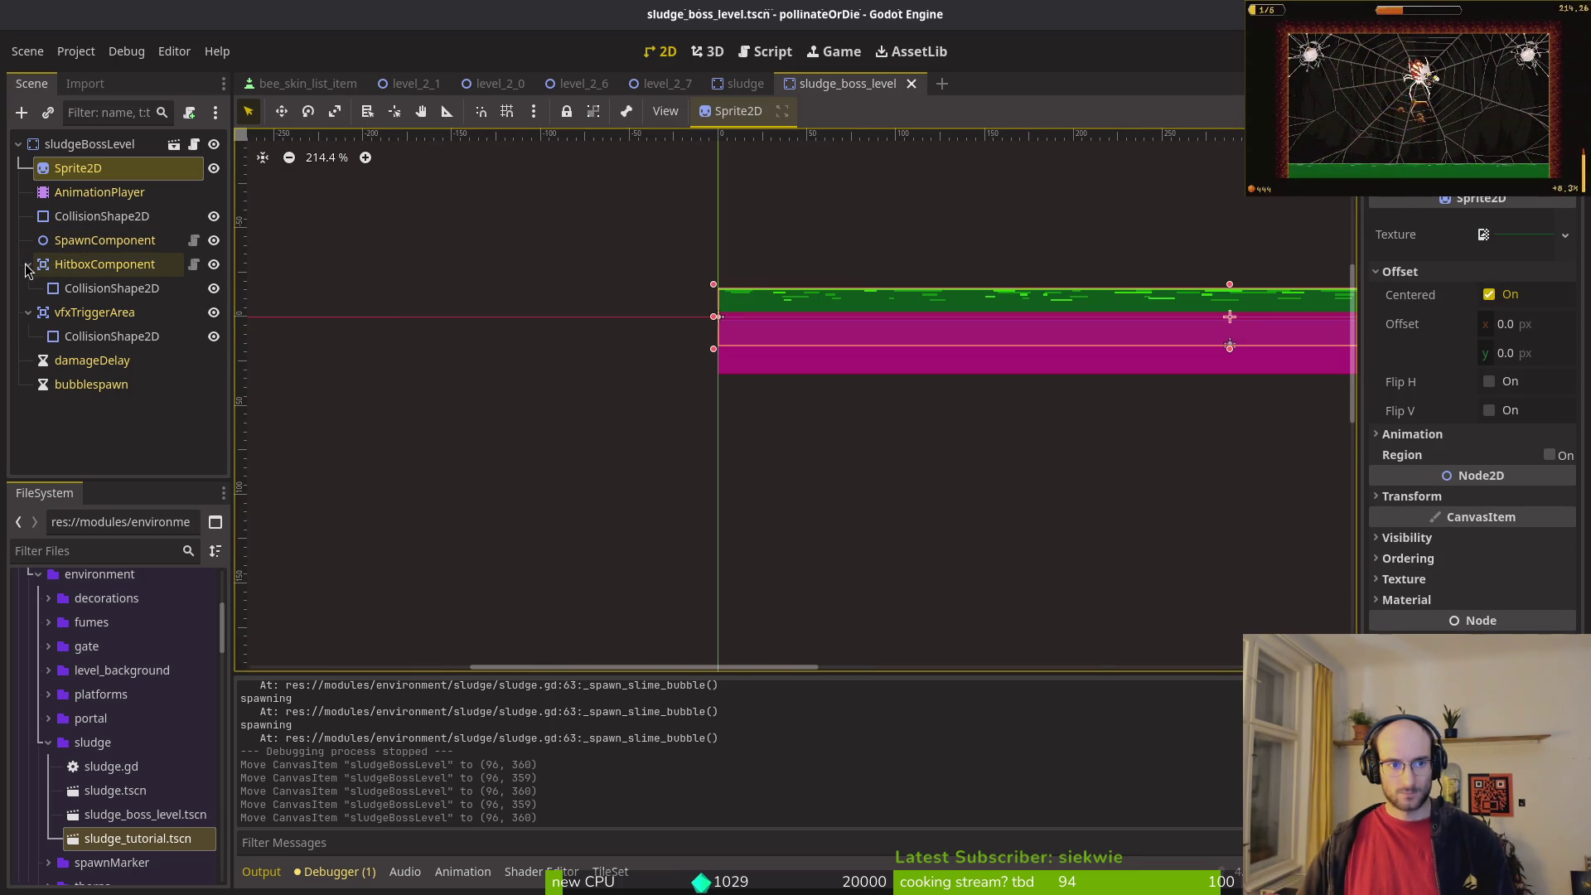
left_click(112, 288)
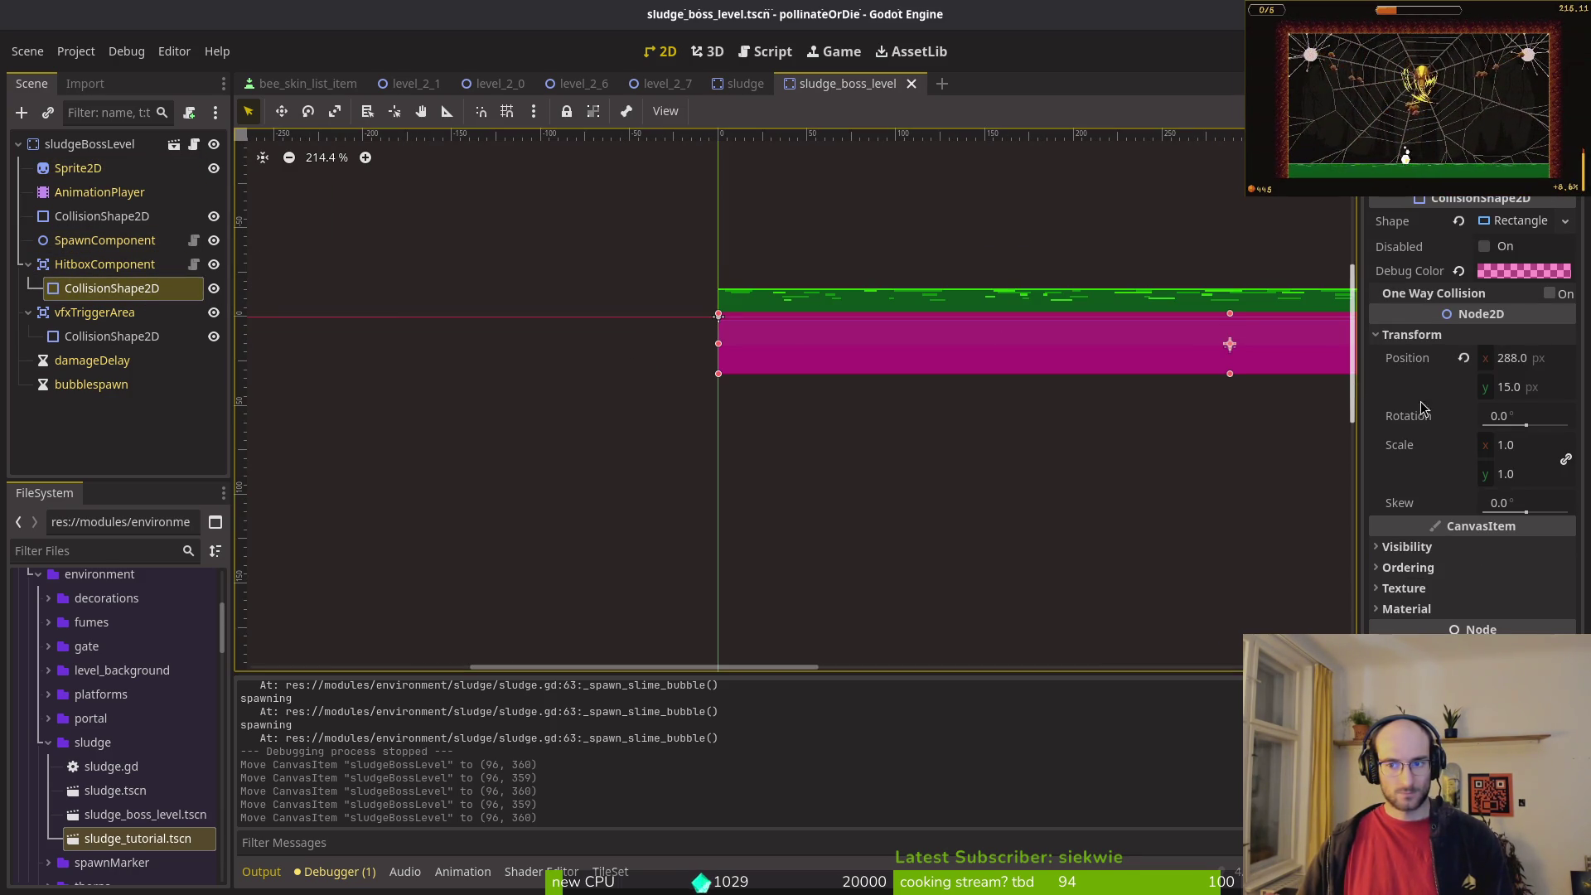
scroll(866, 401, "right", 5)
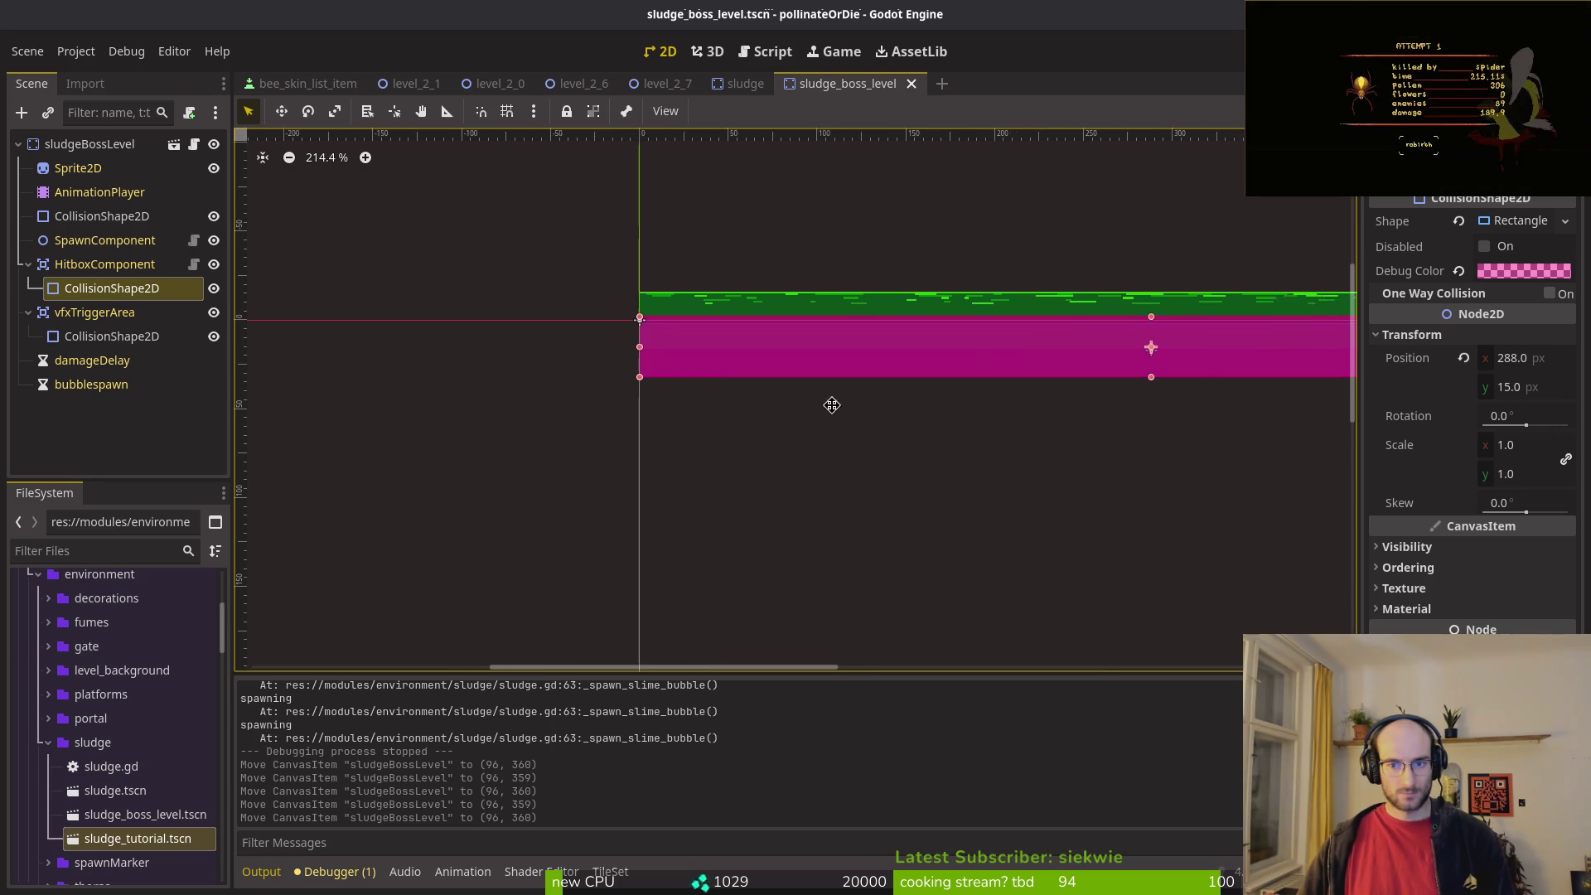
left_click(1554, 392)
type("0")
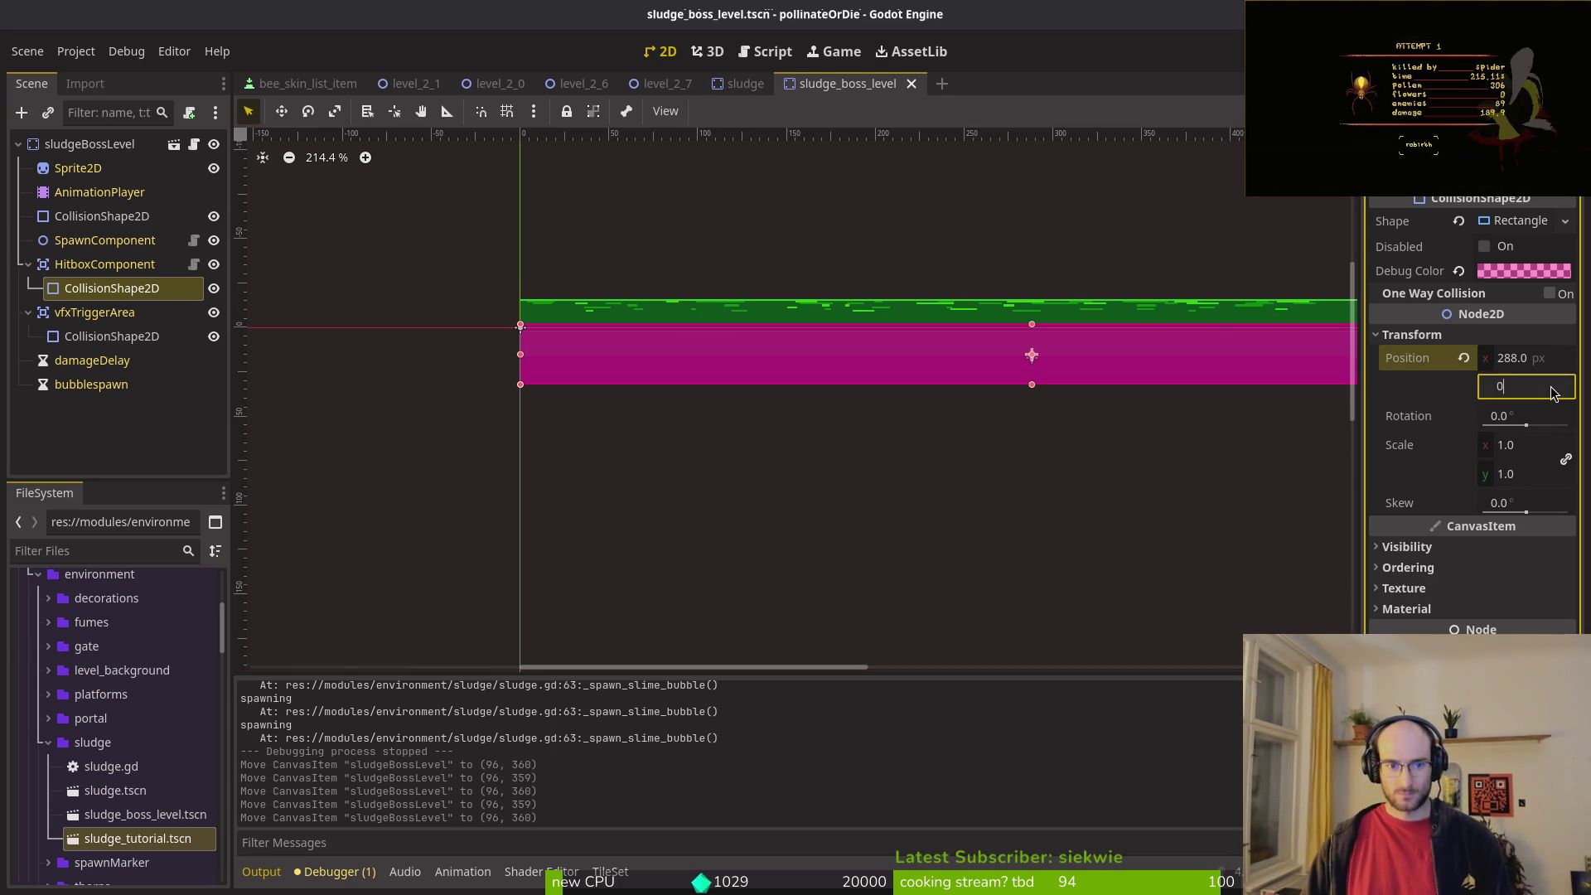
key("Return")
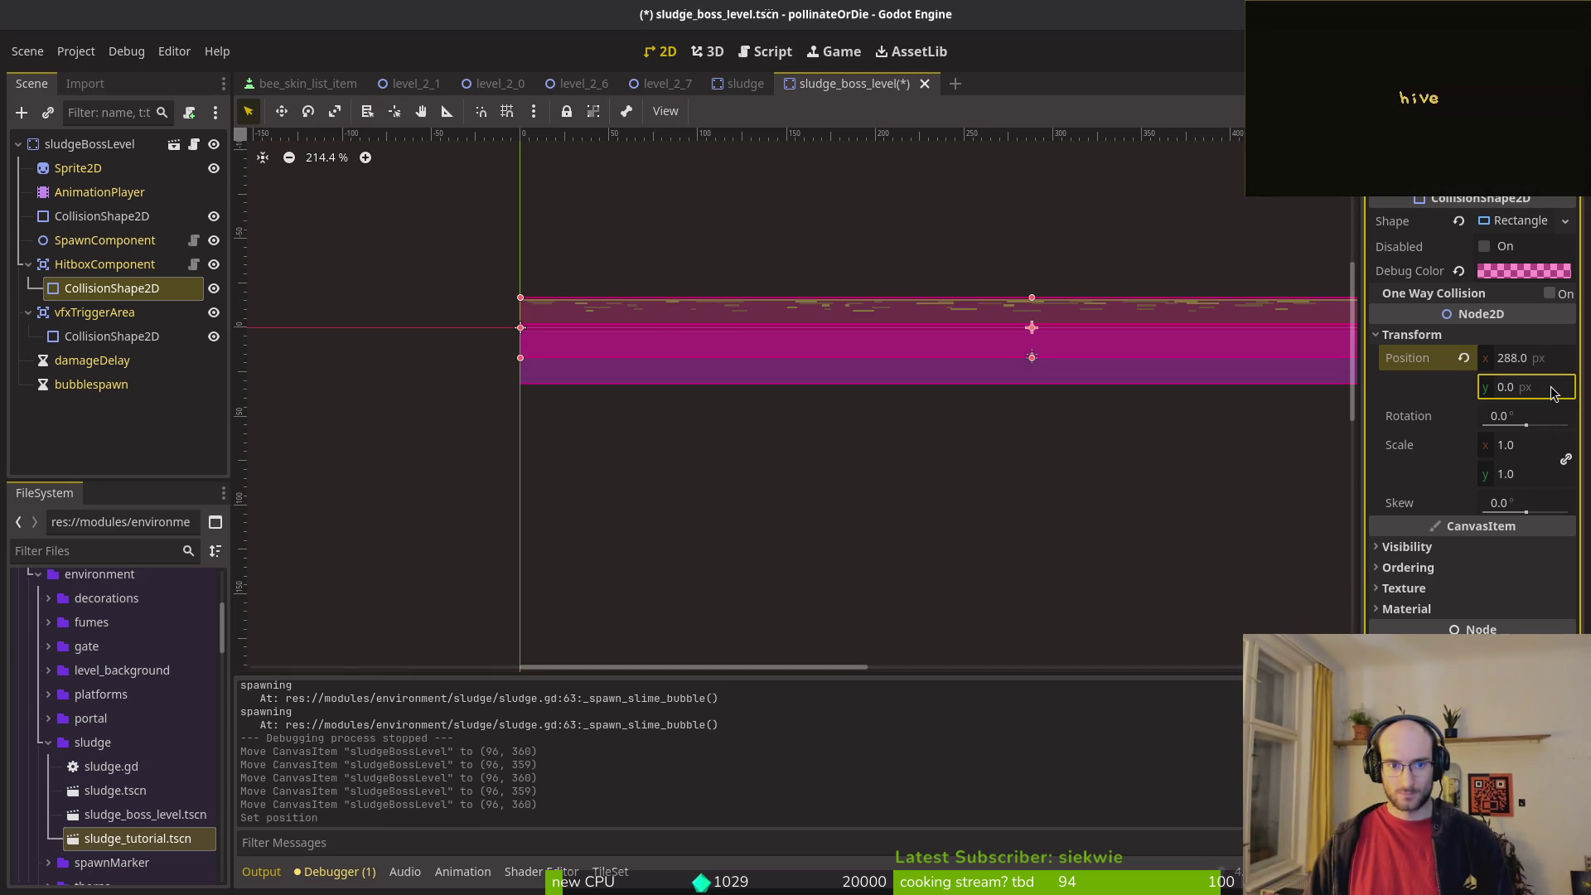
scroll(1046, 336, "up", 5)
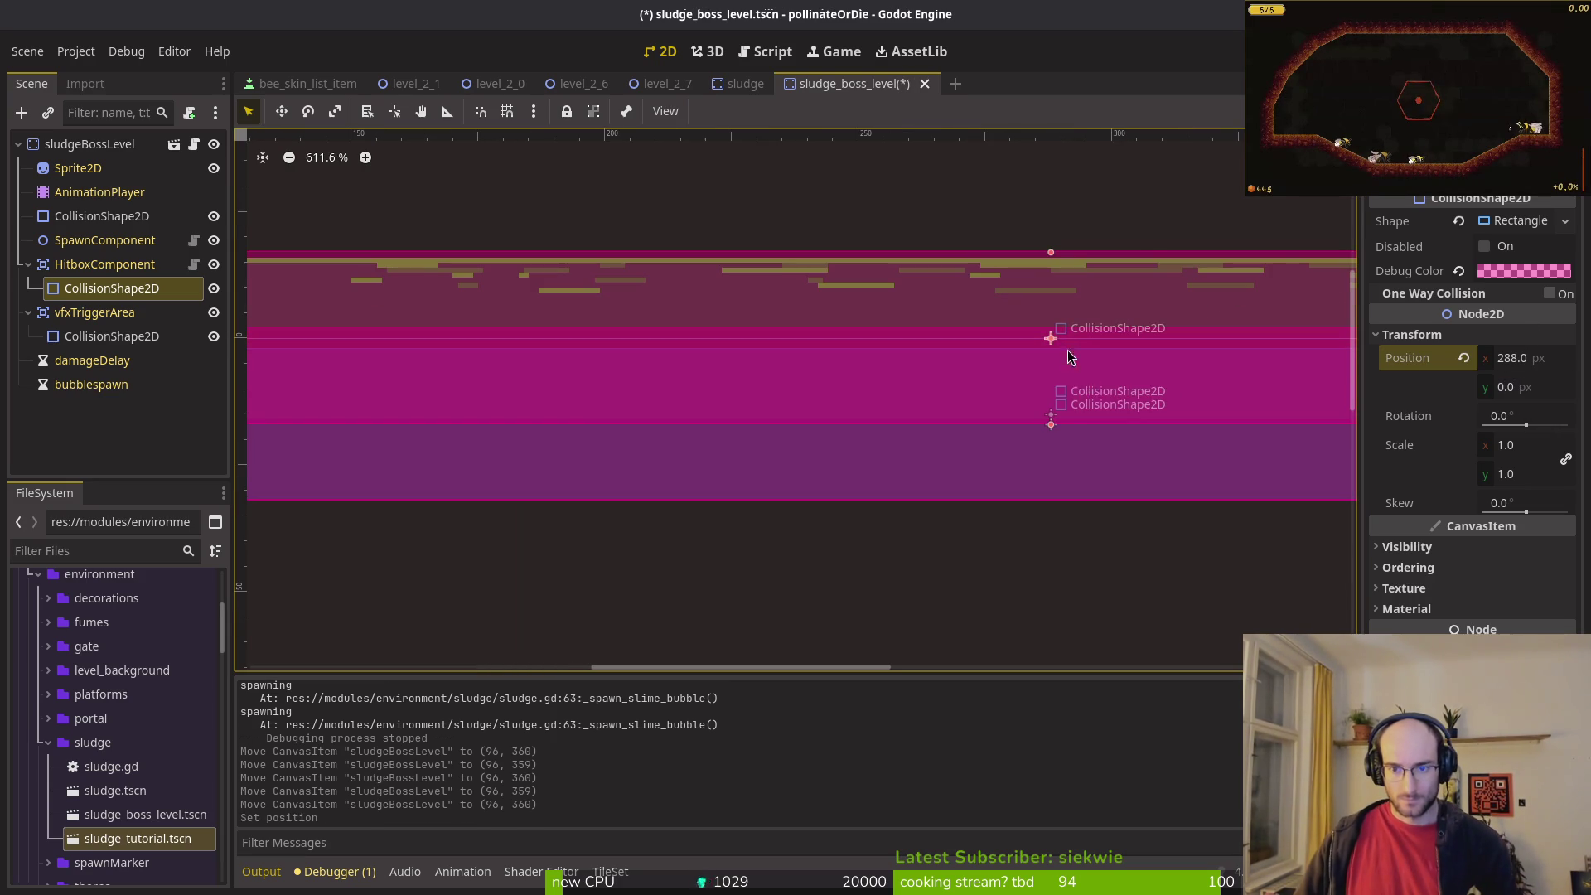
scroll(1017, 263, "up", 3)
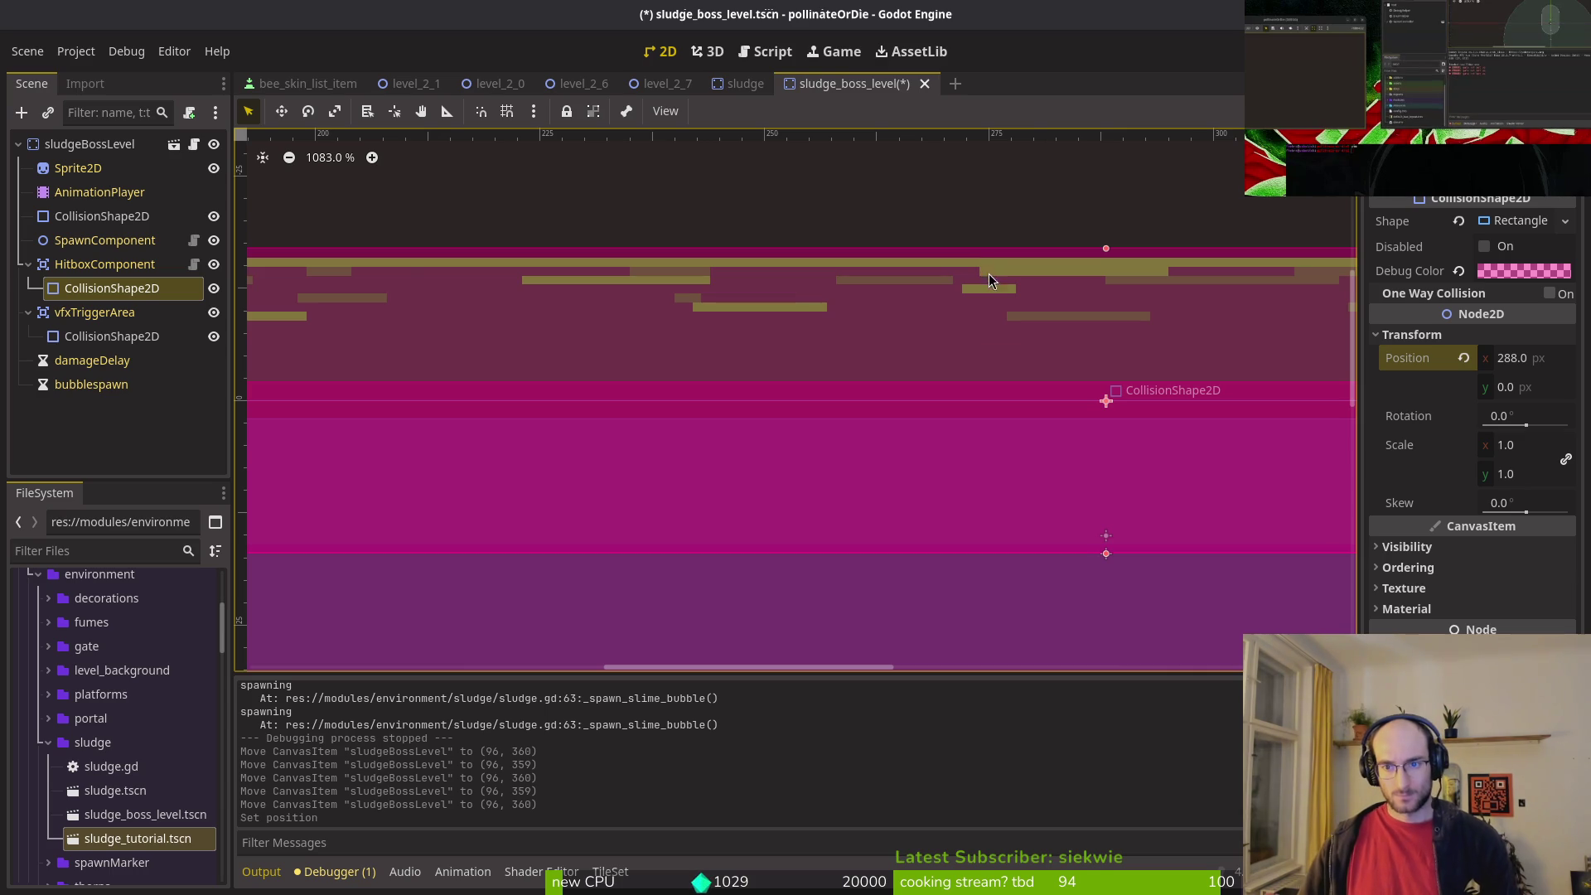
key("ctrl+z")
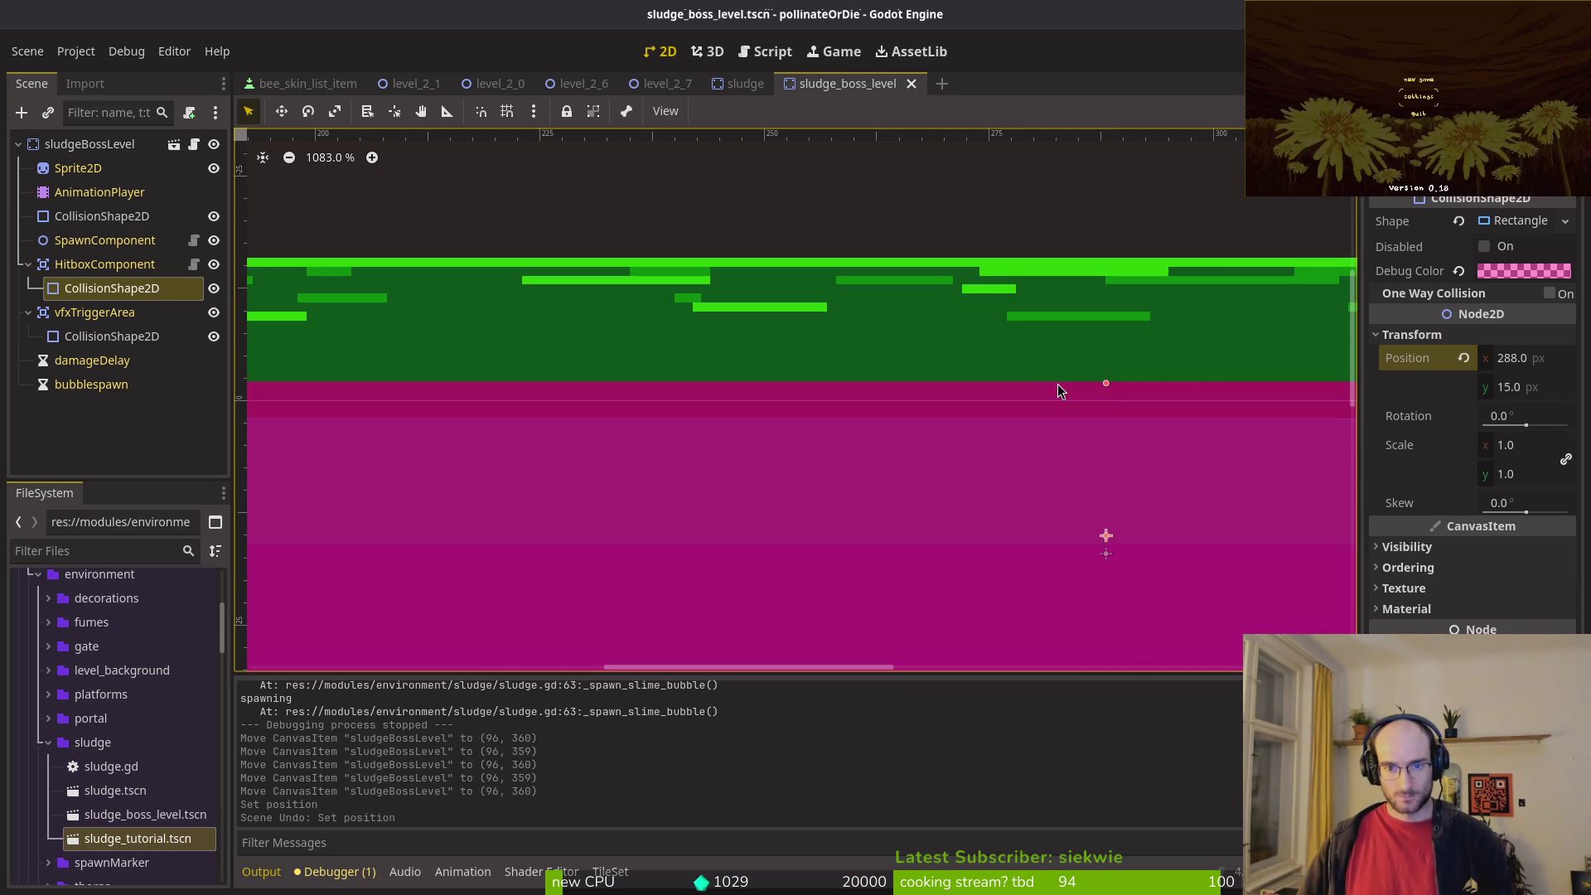
key("ctrl+shift+z")
Set the vfxTriggerArea CollisionShape2D's y position to 0.
left_click(404, 382)
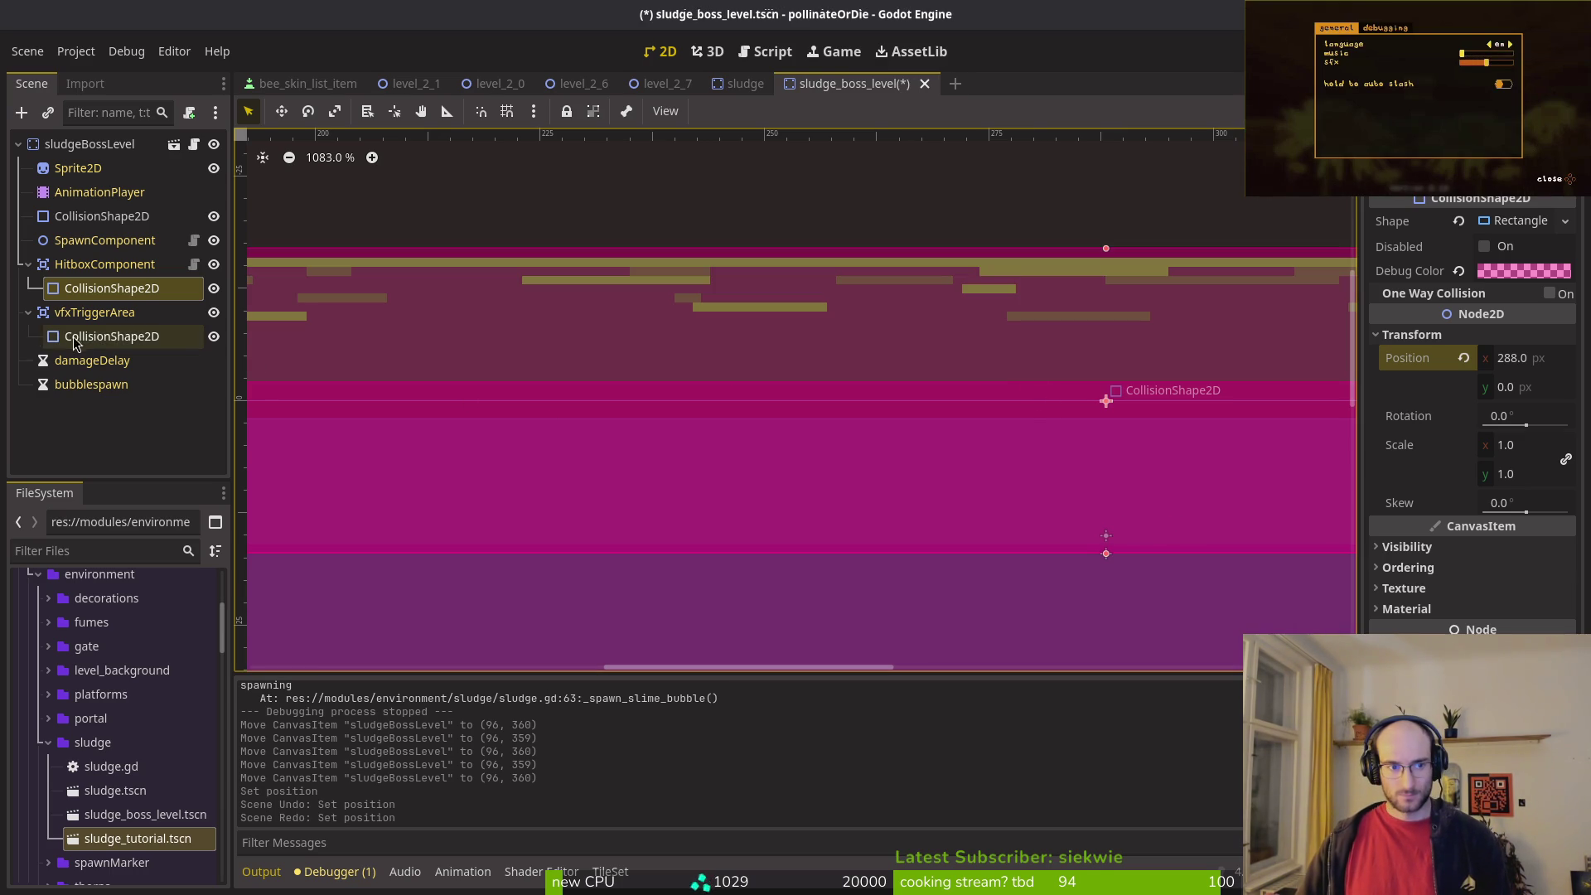
left_click(1530, 387)
type("0")
key("Return")
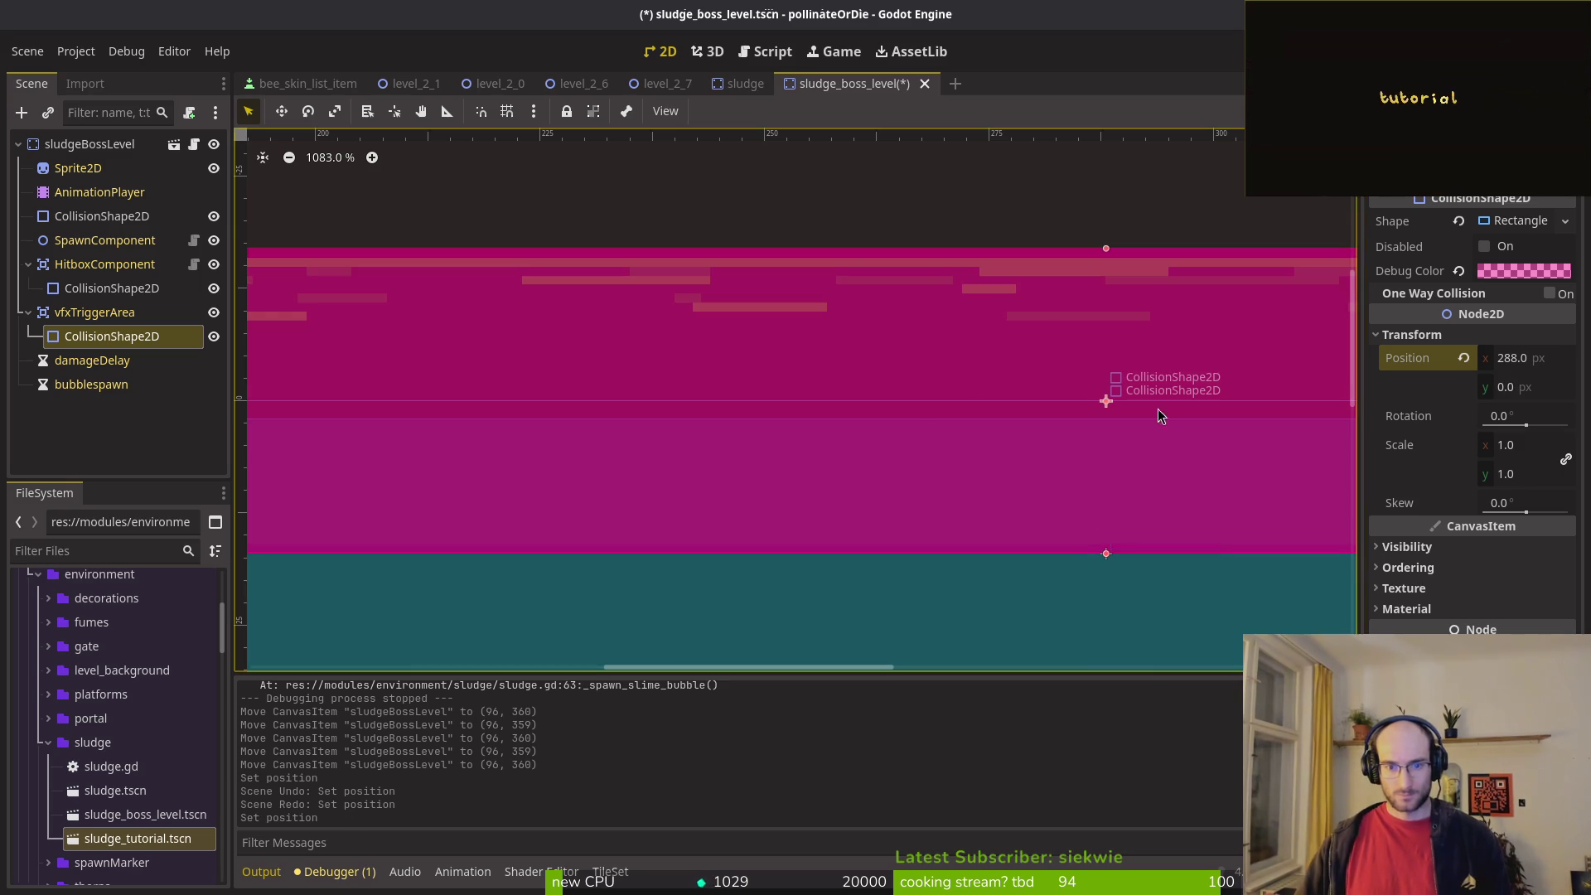
Set the main CollisionShape2D's y position to 0 and save the boss scene.
left_click(1349, 395)
key("ctrl+s")
left_click(1531, 395)
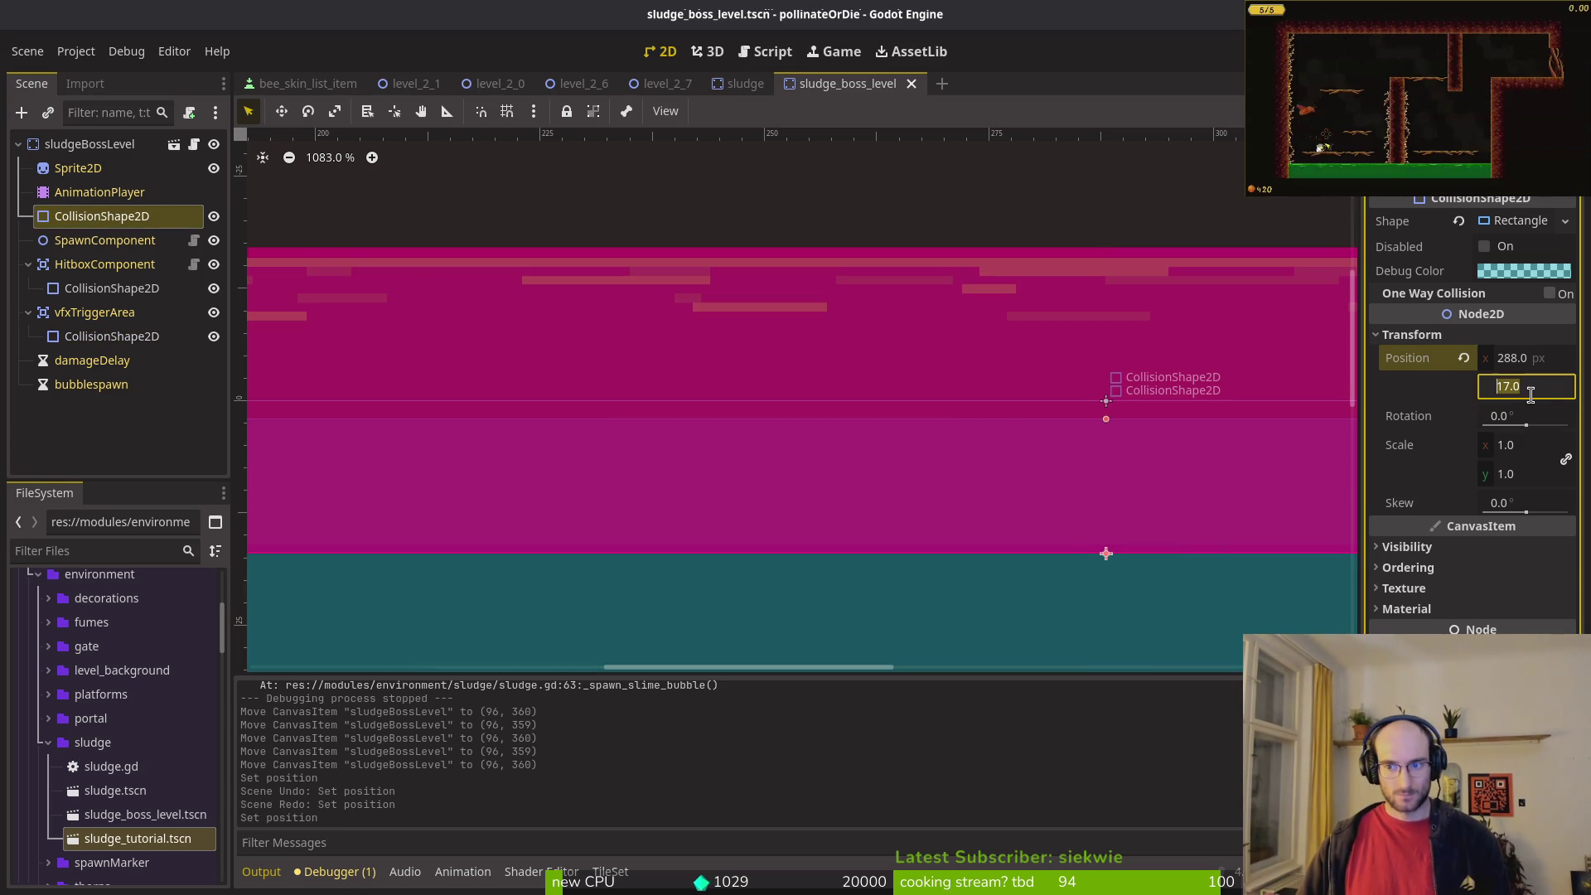
type("0")
key("Return")
scroll(957, 307, "down", 5)
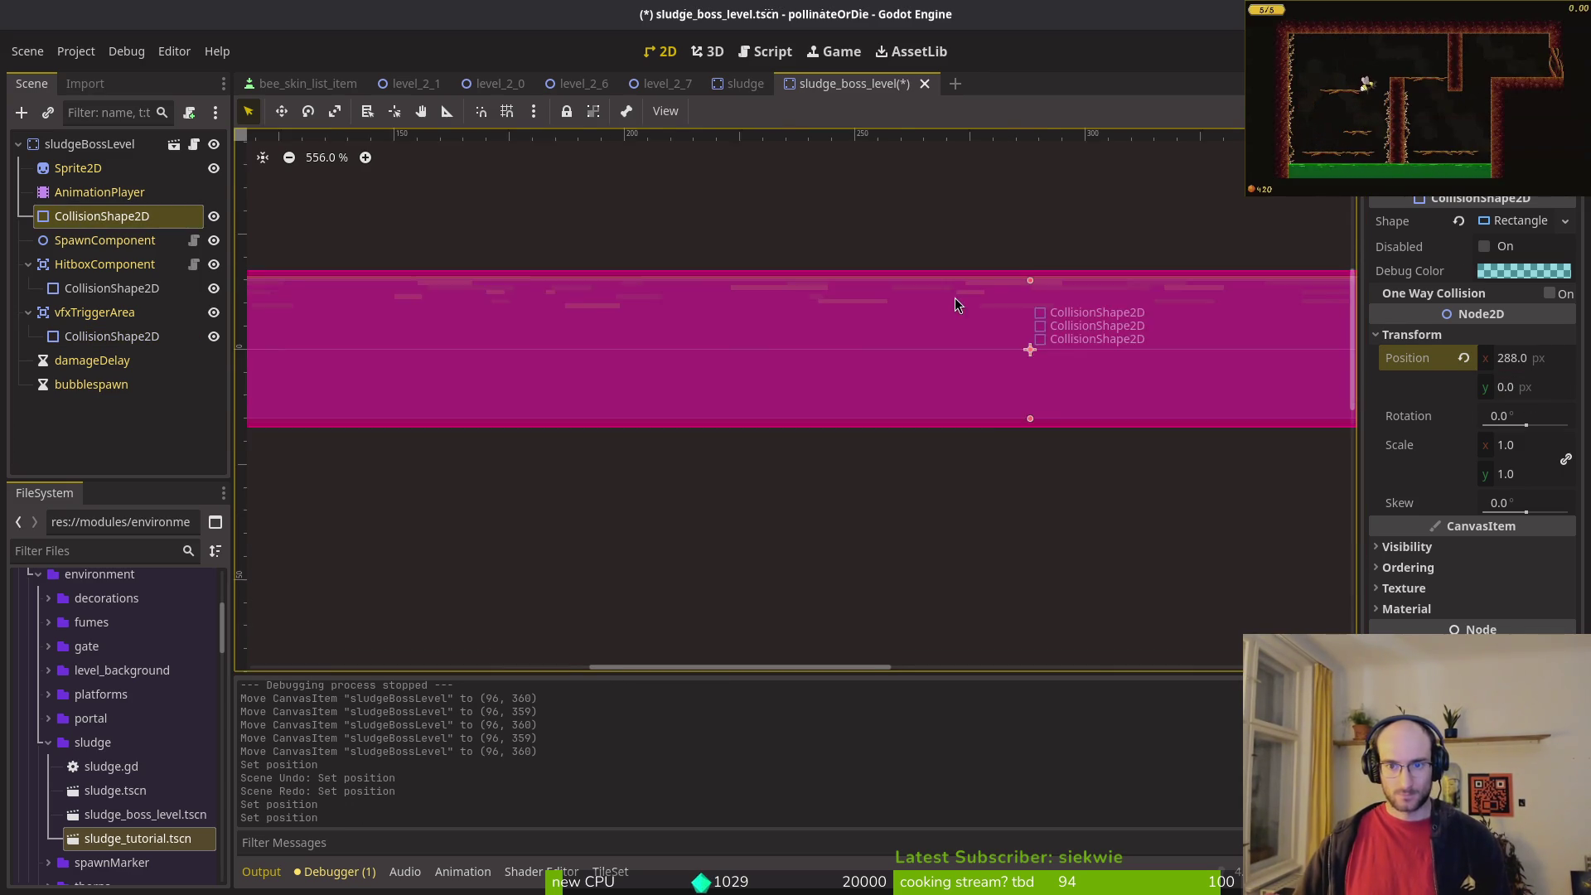
key("ctrl+s")
Hide the hitbox's CollisionShape2D in the Scene dock.
scroll(873, 361, "up", 3)
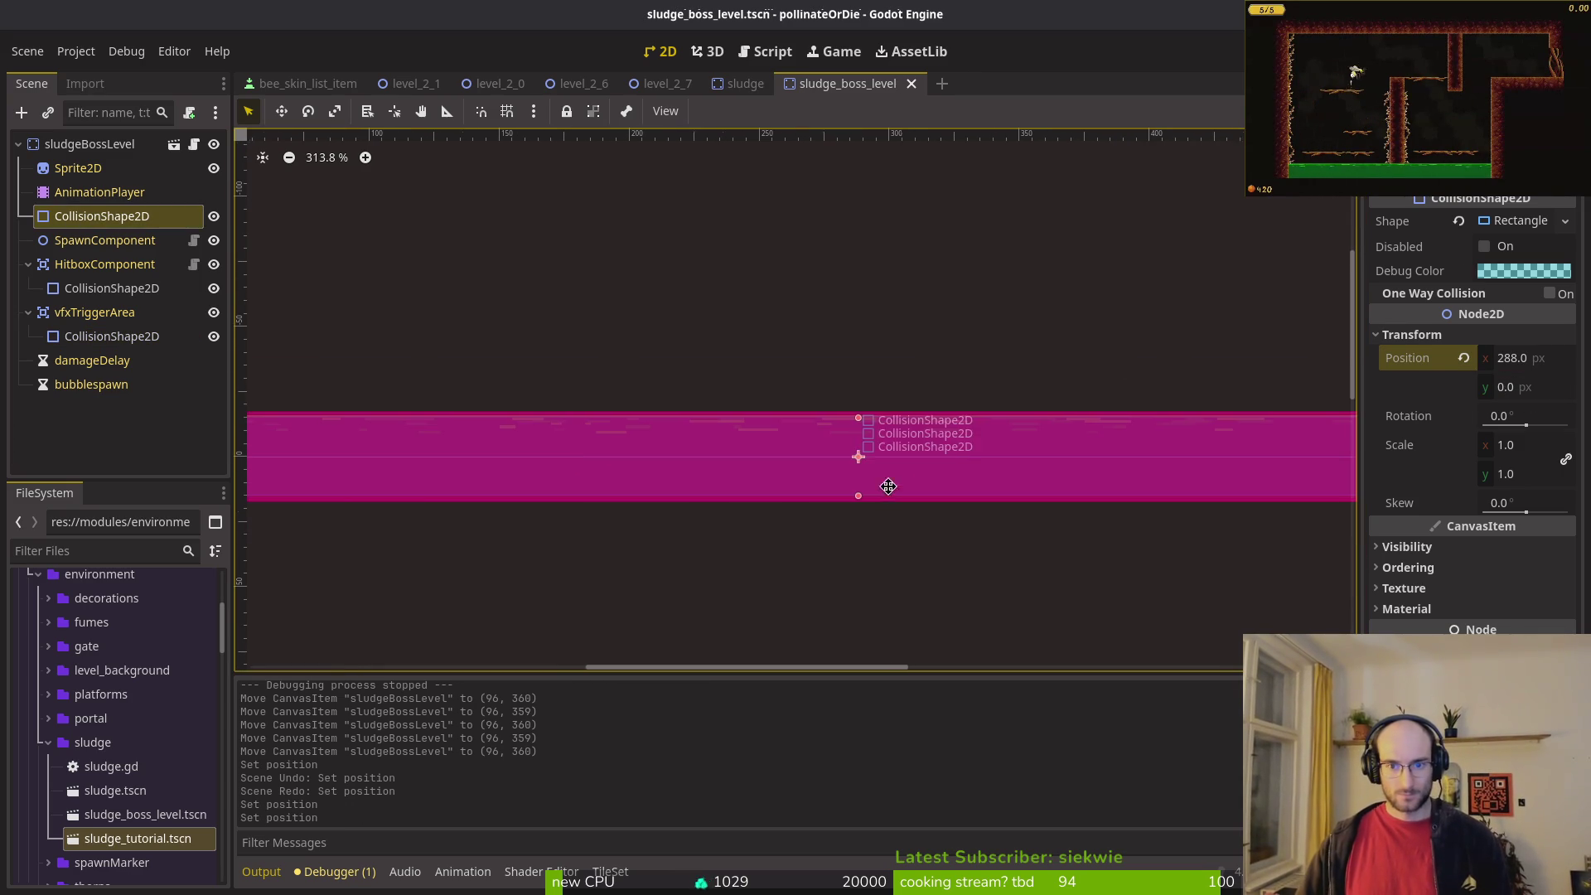
scroll(942, 504, "right", 5)
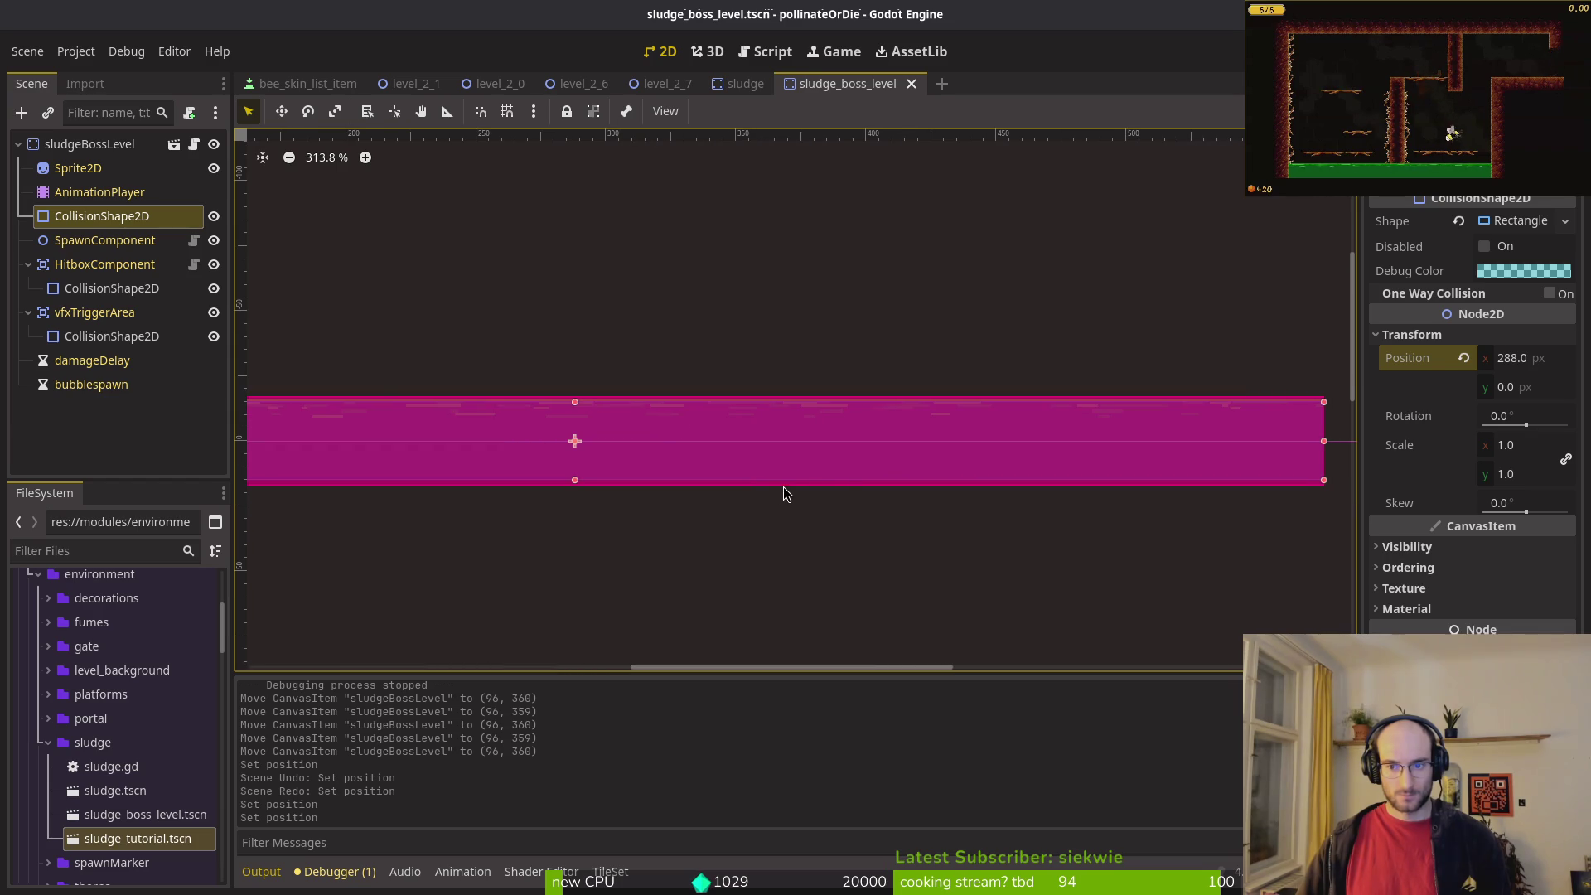
scroll(1019, 440, "up", 6)
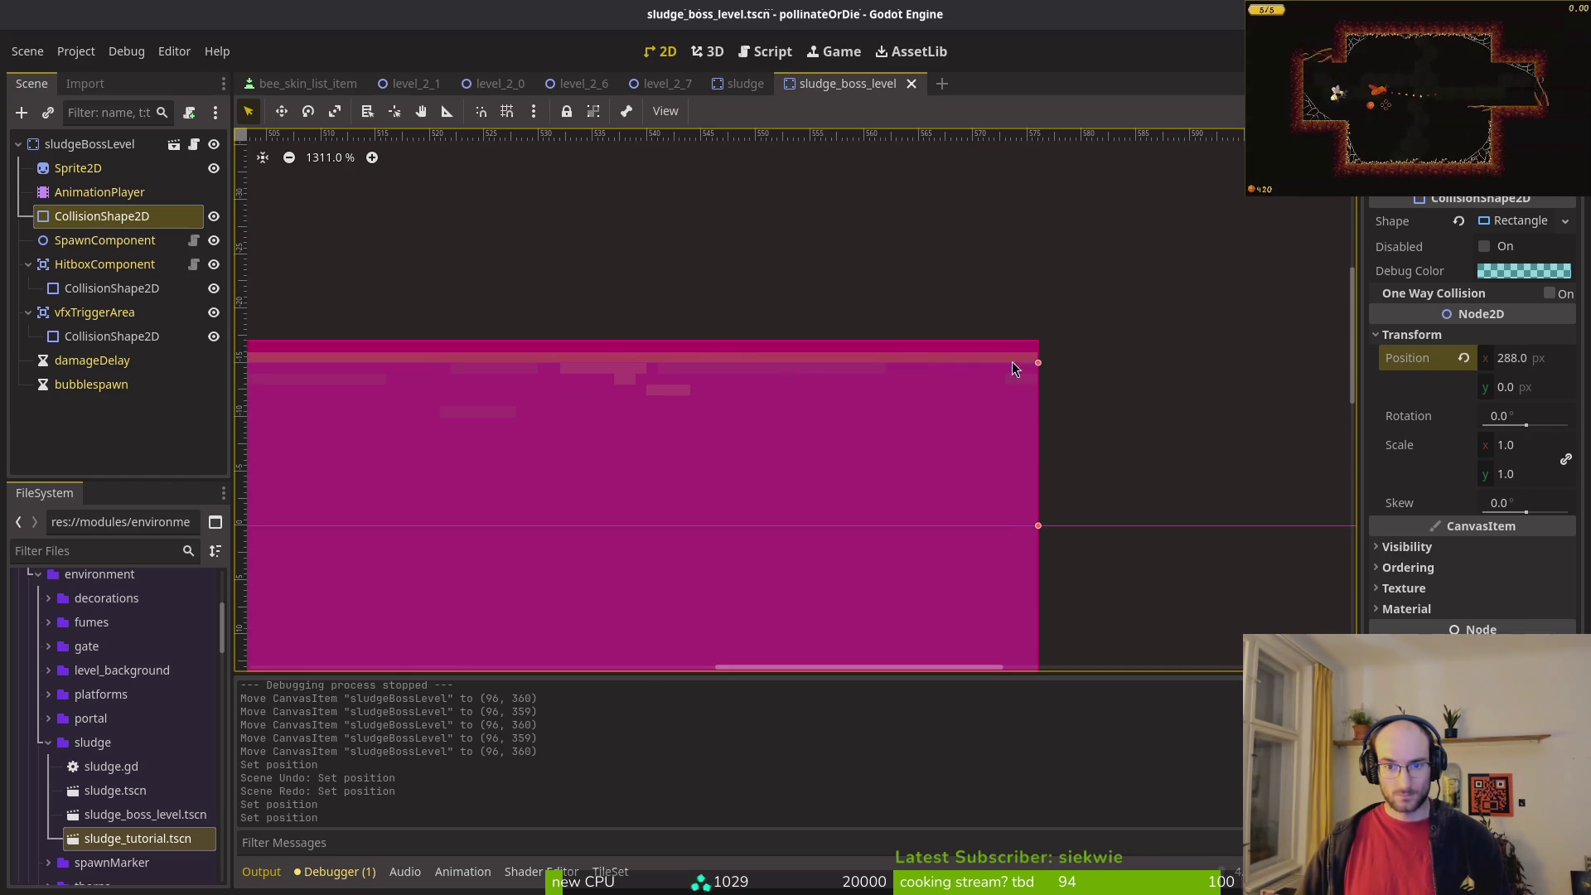
left_click(213, 288)
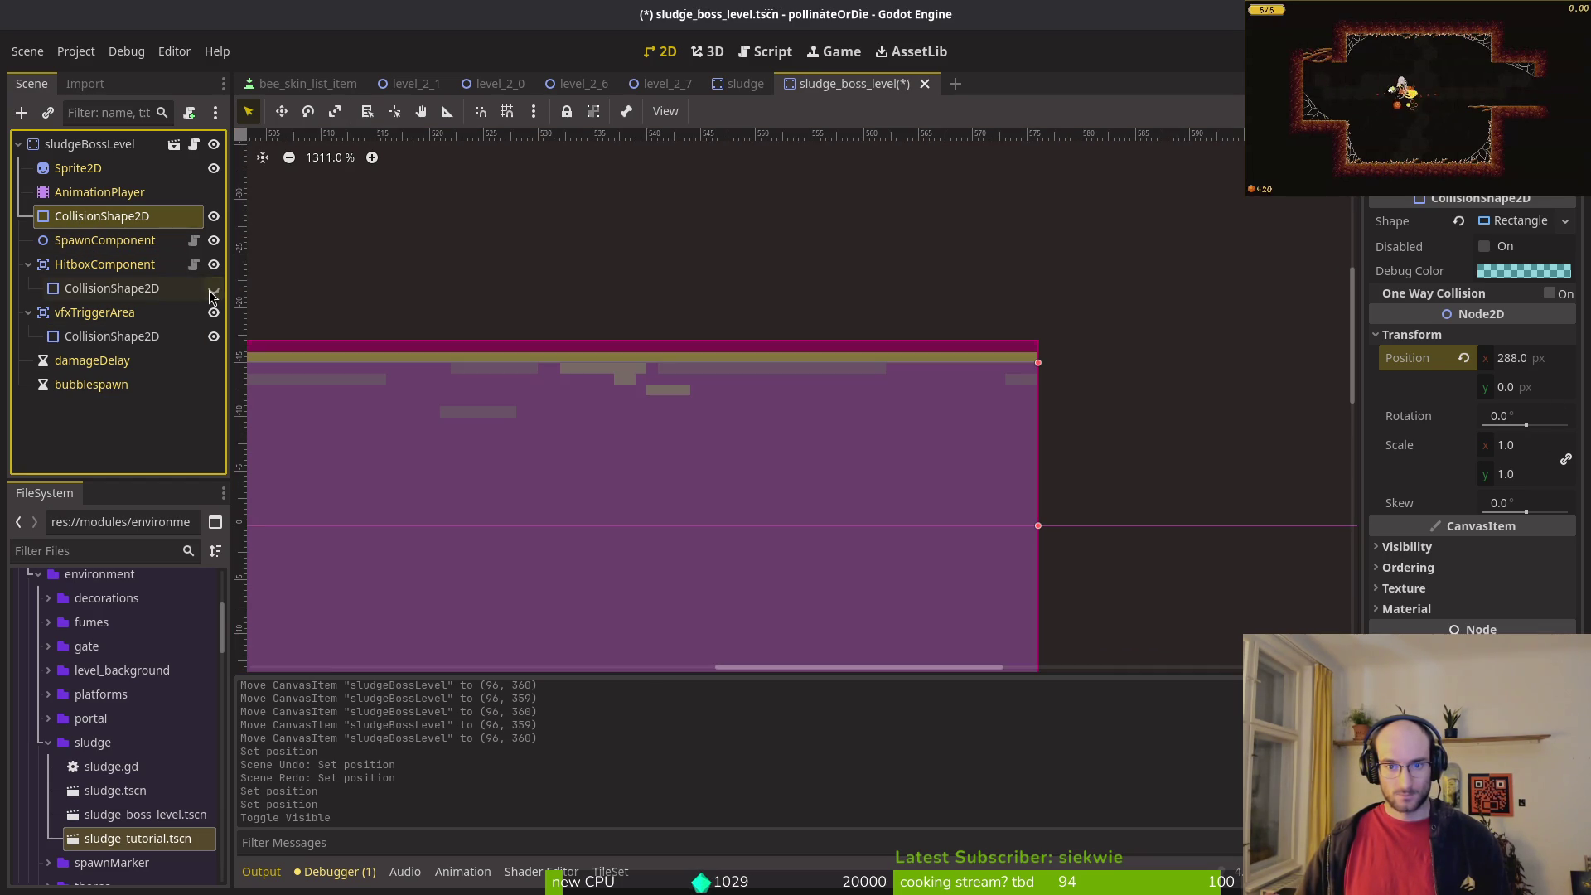
Give the vfx trigger and hitbox collision shapes new debug colours.
left_click(214, 337)
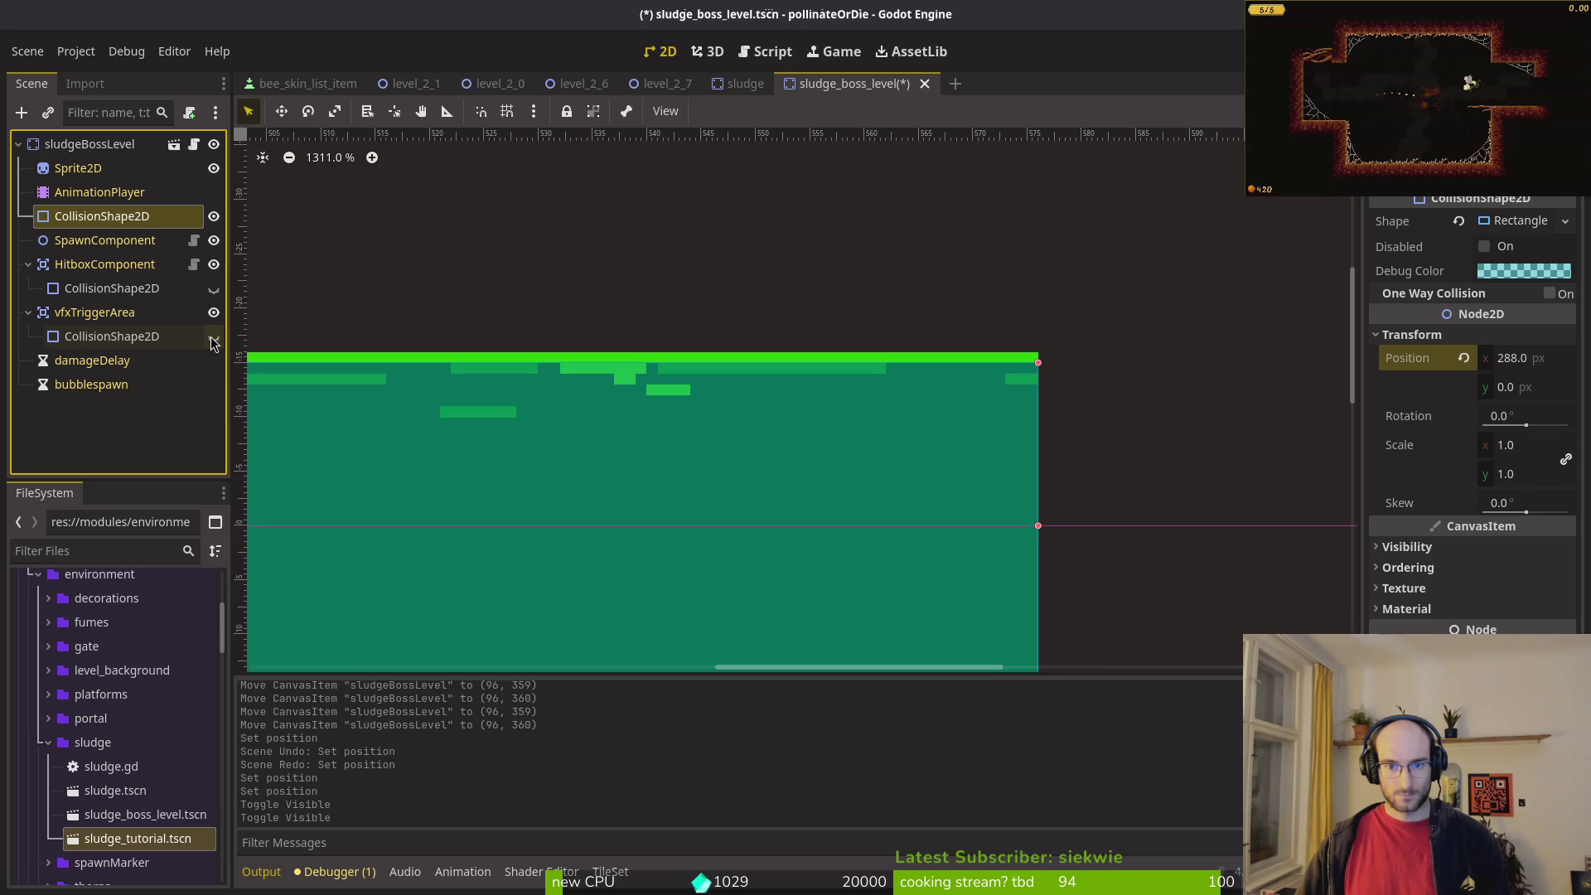
left_click(214, 336)
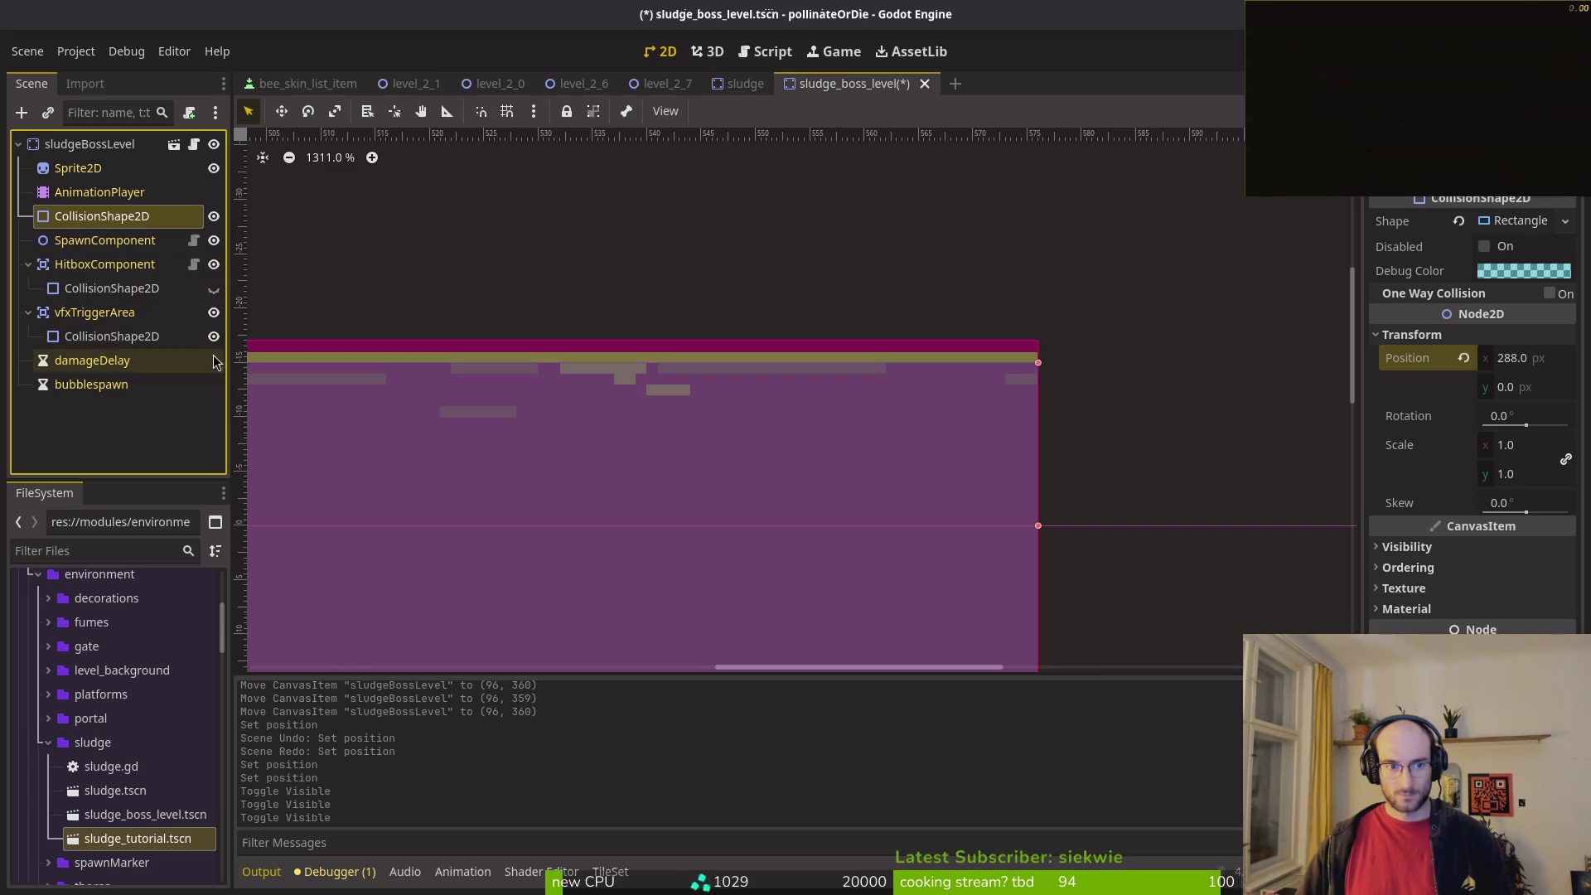
left_click(112, 335)
left_click(1517, 275)
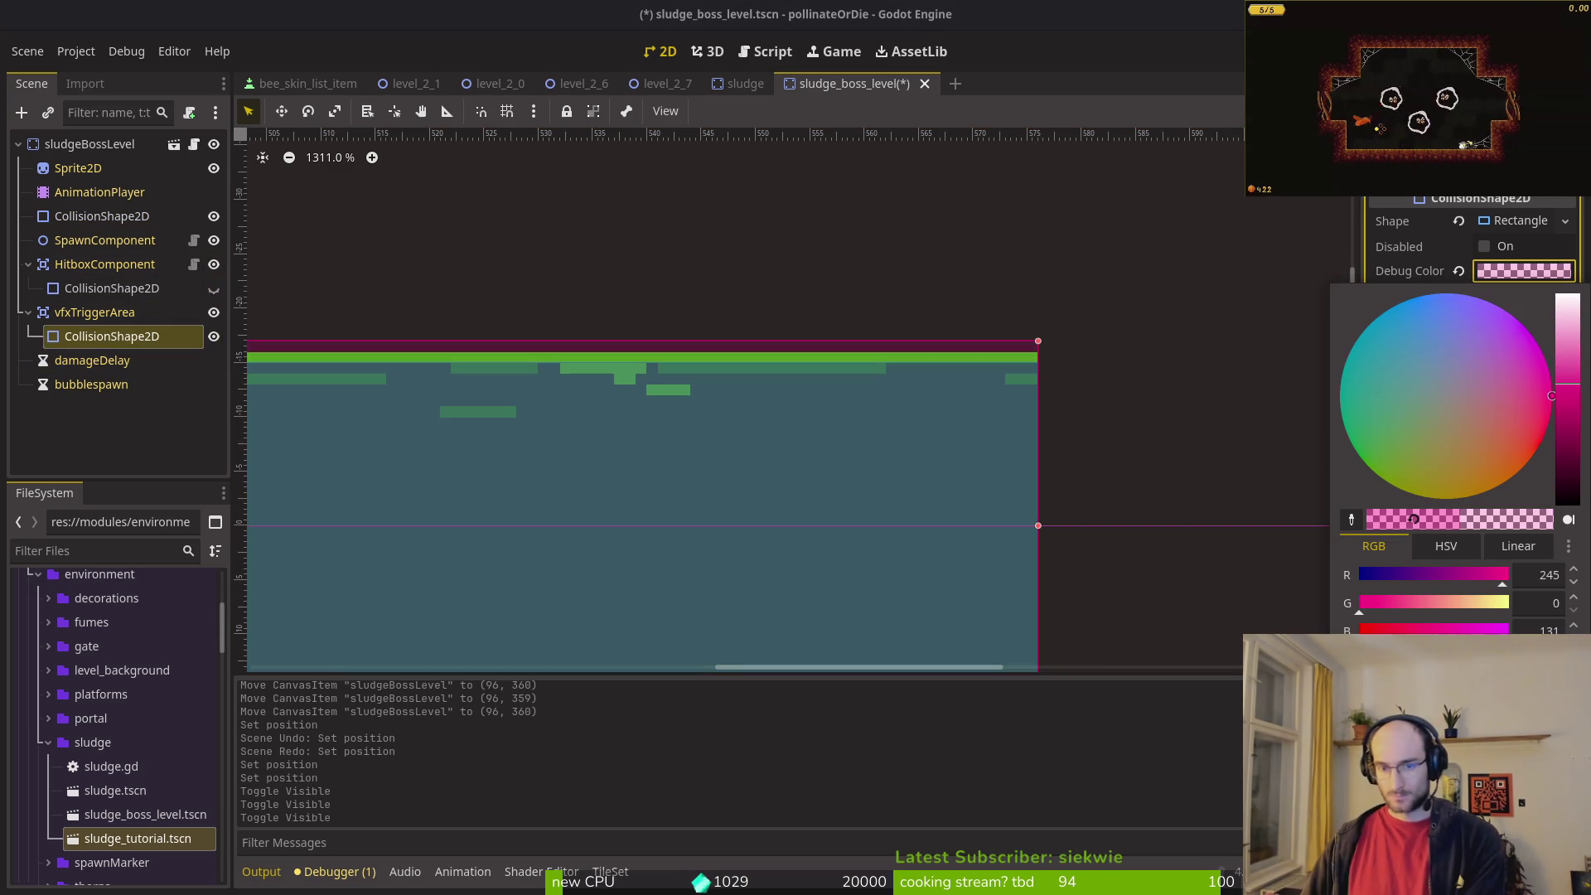
left_click(800, 518)
left_click(112, 290)
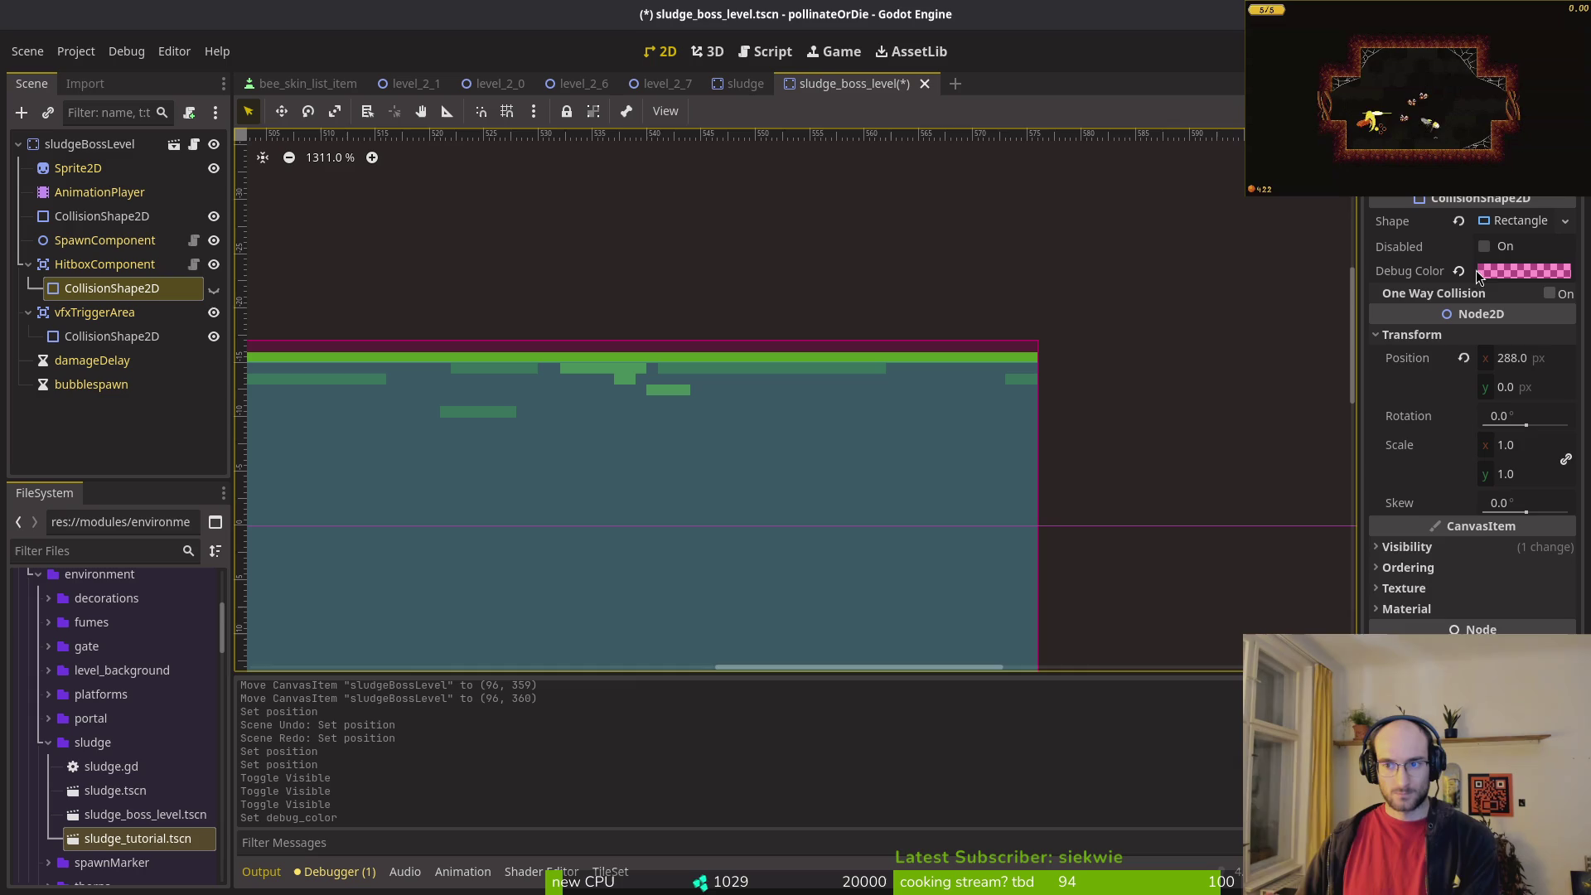
left_click(1523, 271)
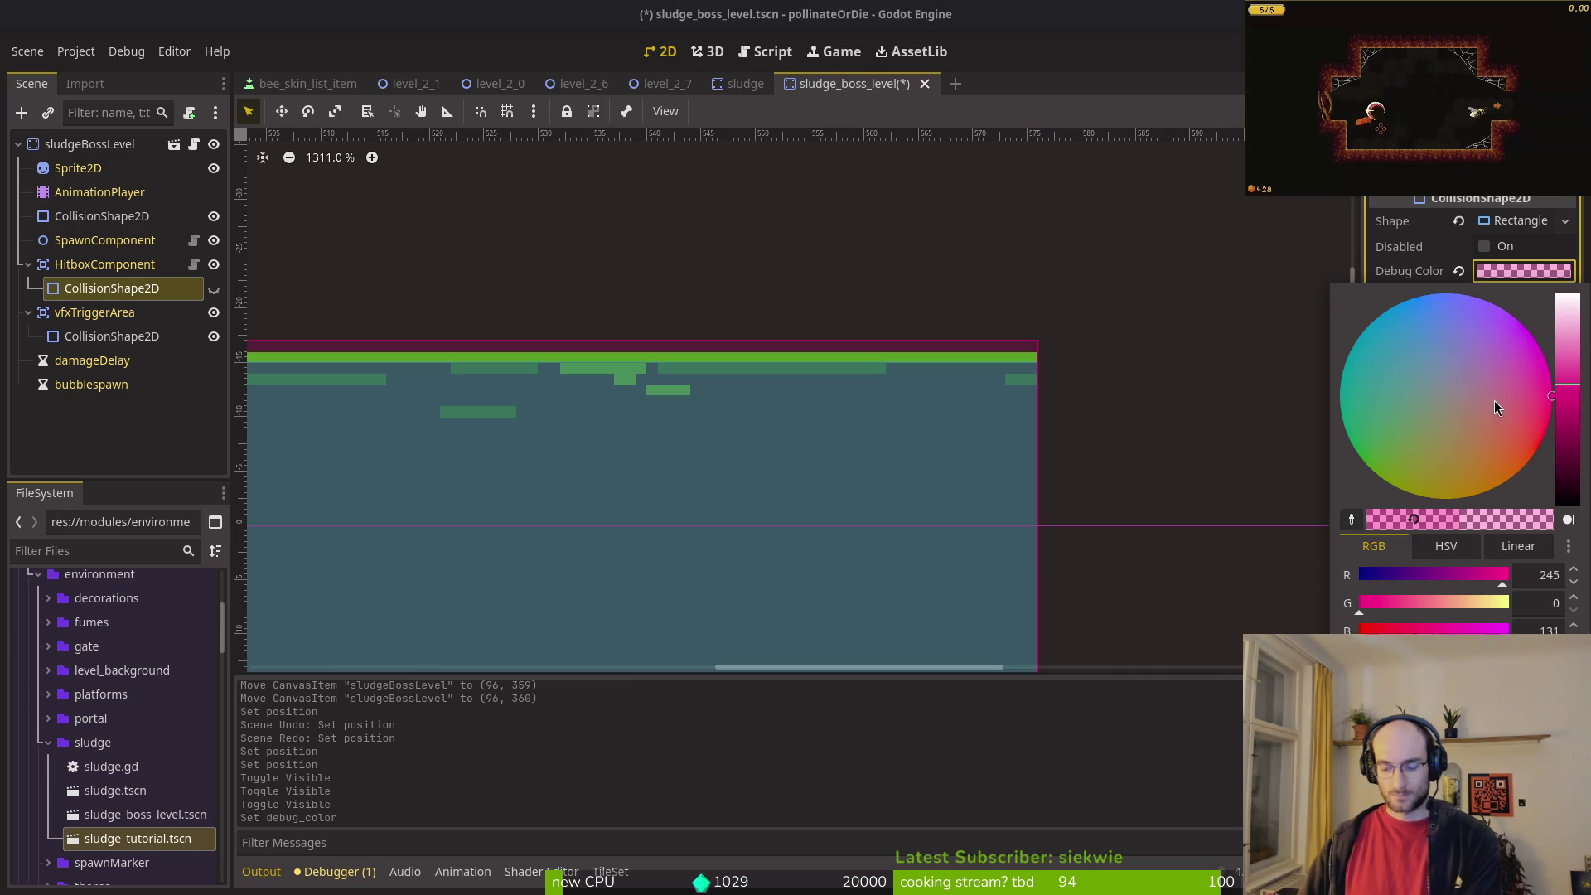
left_click(1317, 406)
Make the vfx trigger shape's debug colour green, unhide the hitbox shape, and save.
left_click(112, 335)
left_click(1486, 273)
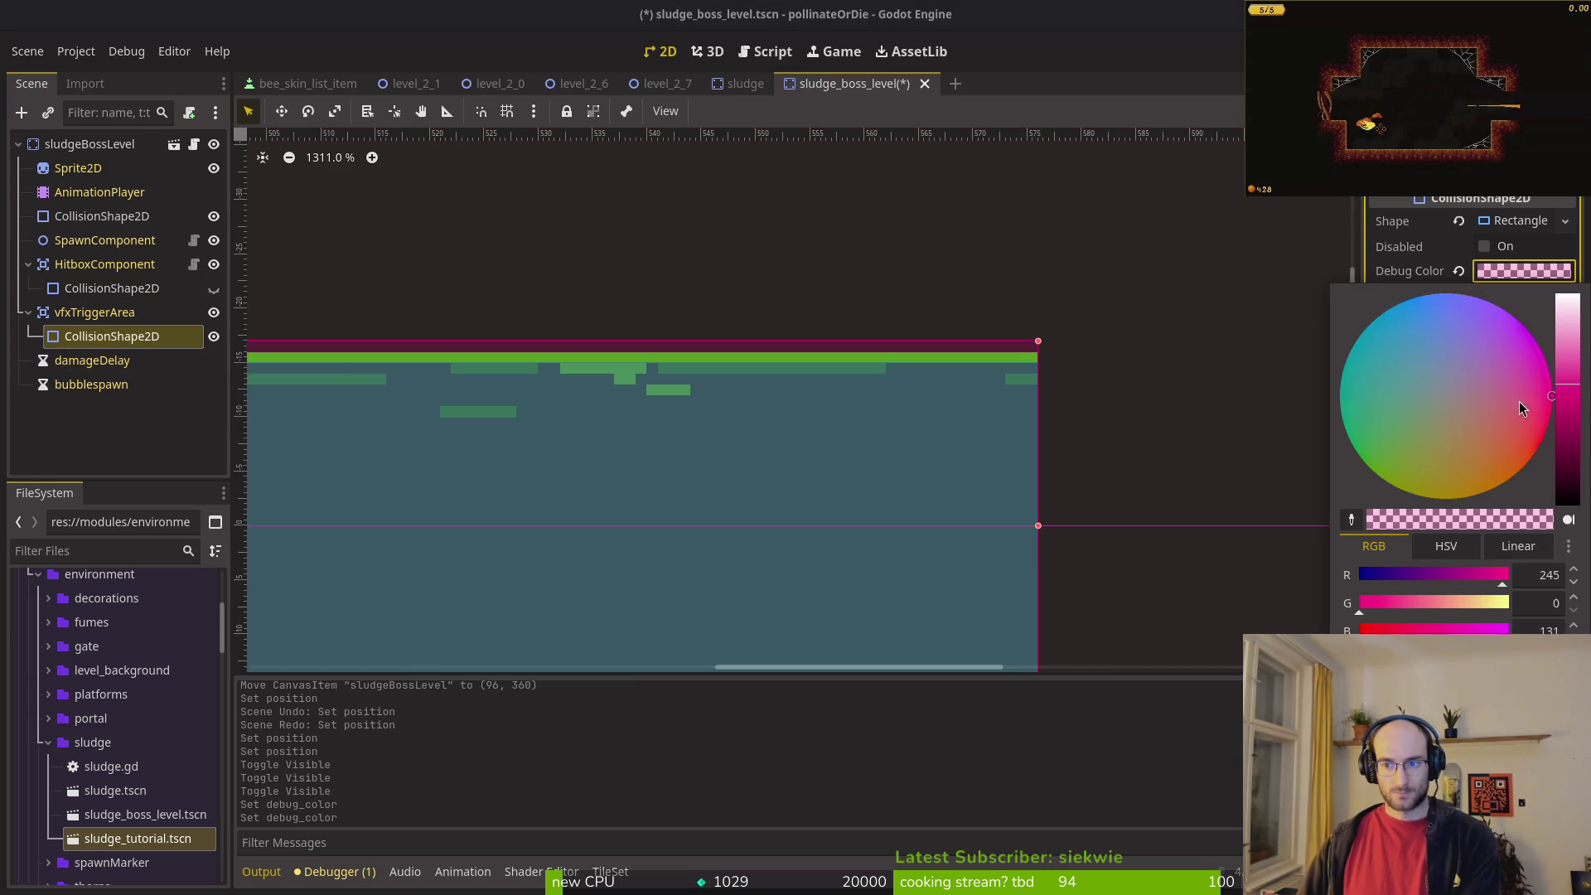
left_click(1374, 472)
left_click(1306, 508)
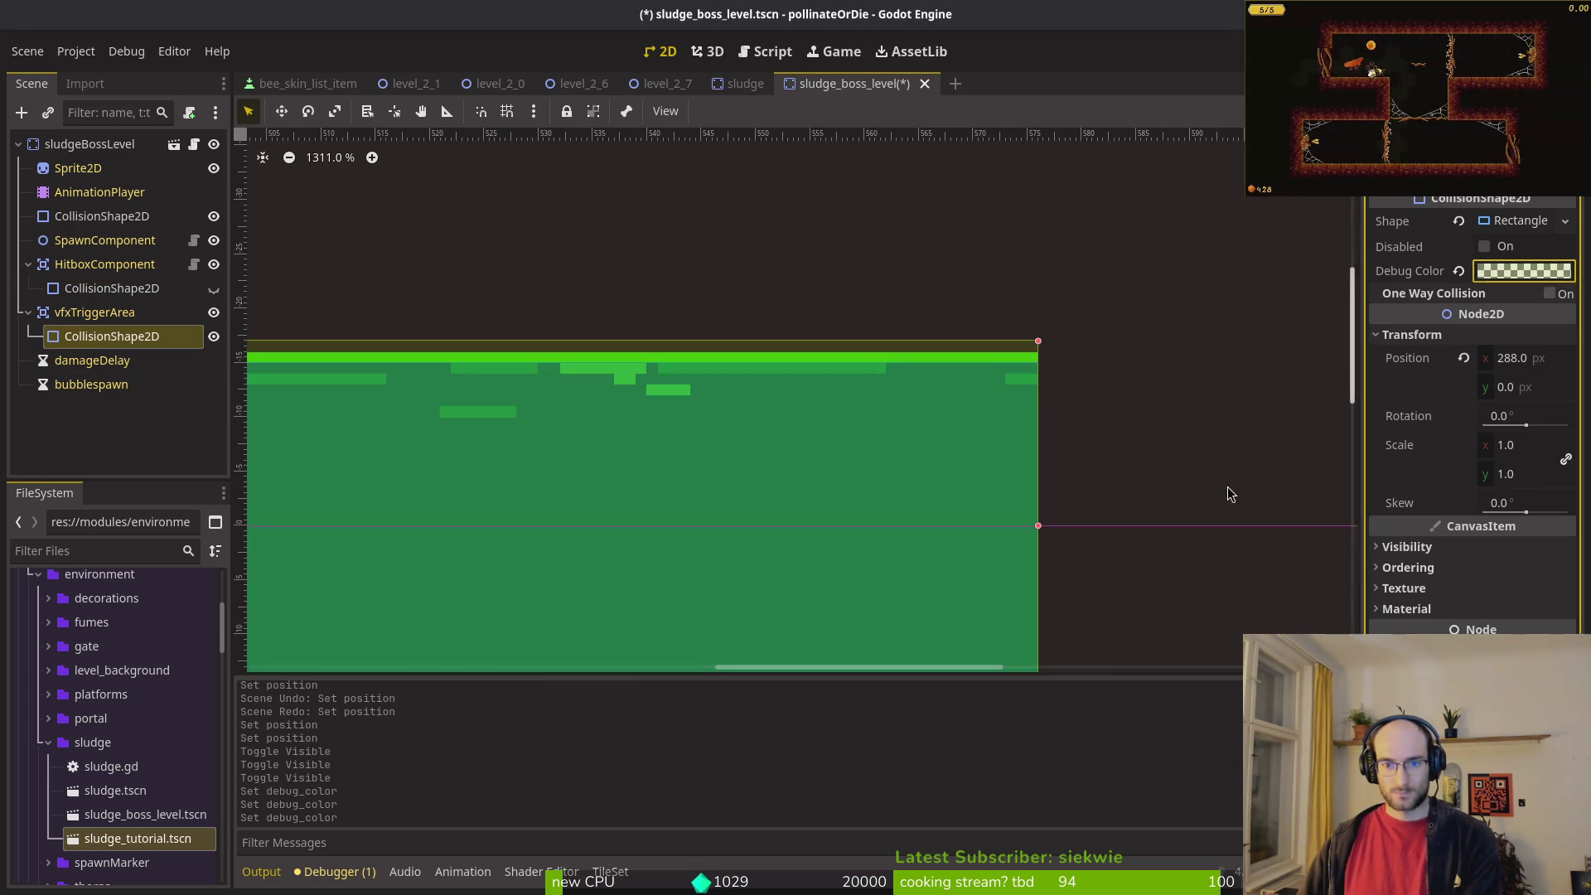
left_click(214, 290)
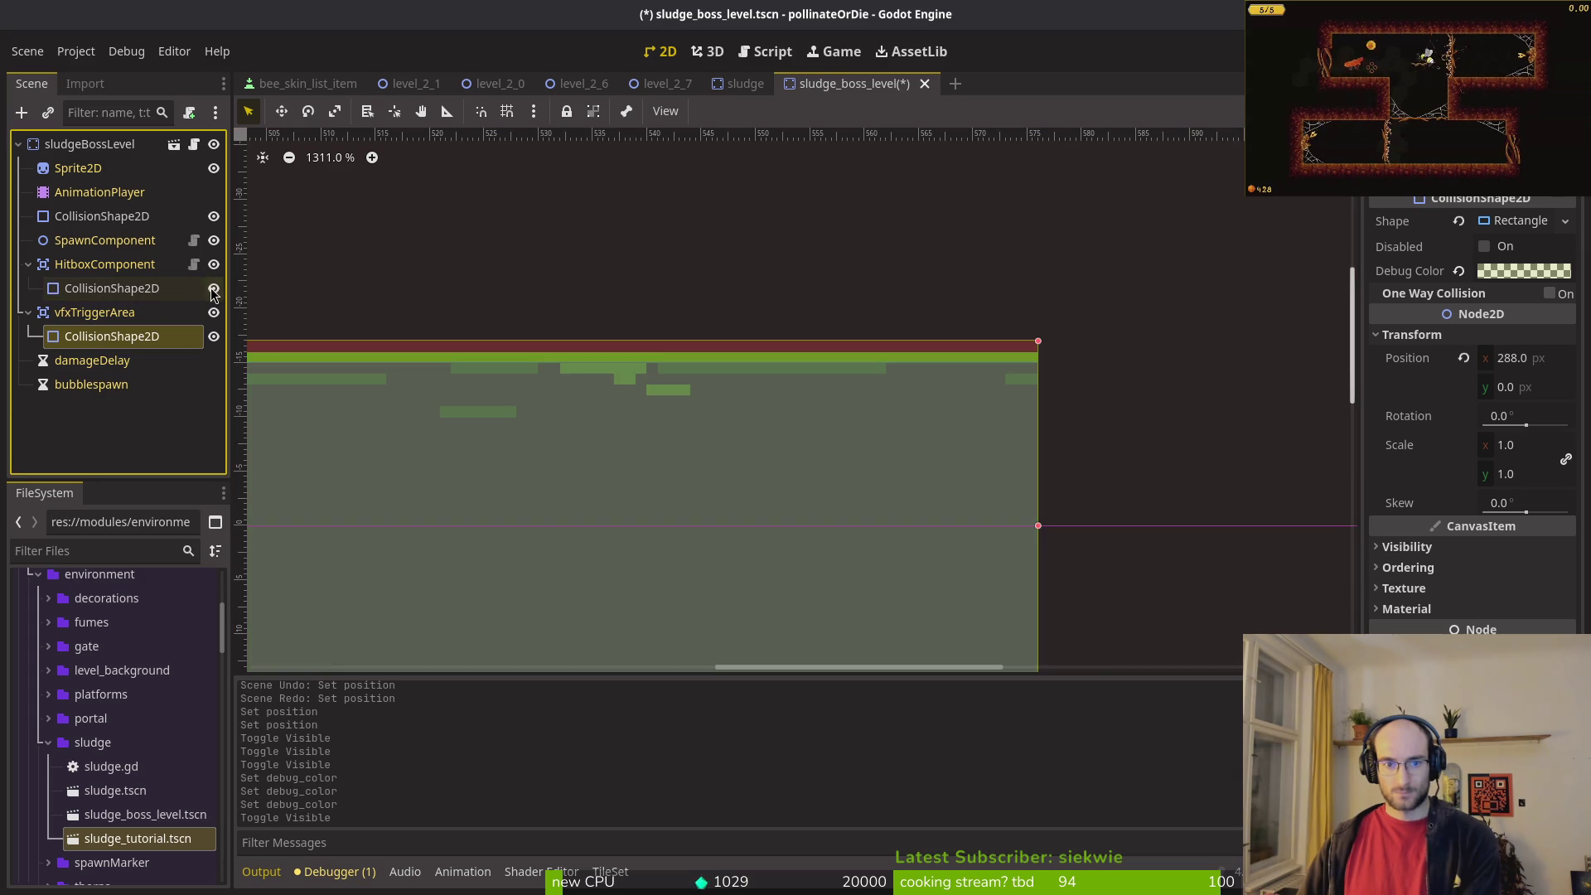
left_click(101, 216)
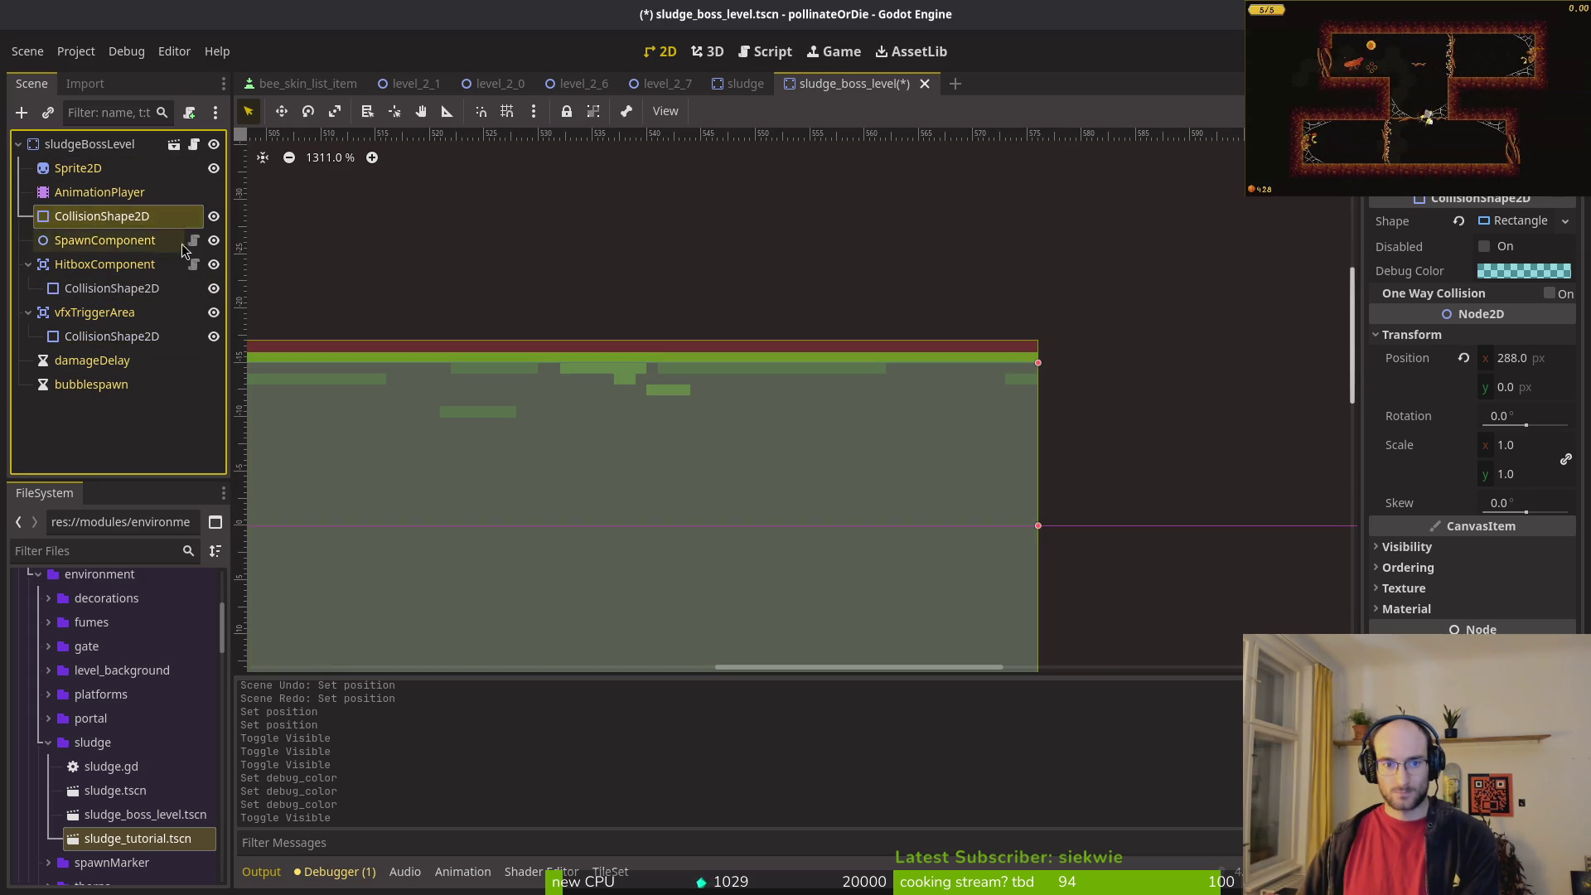
key("ctrl+s")
scroll(717, 479, "down", 5)
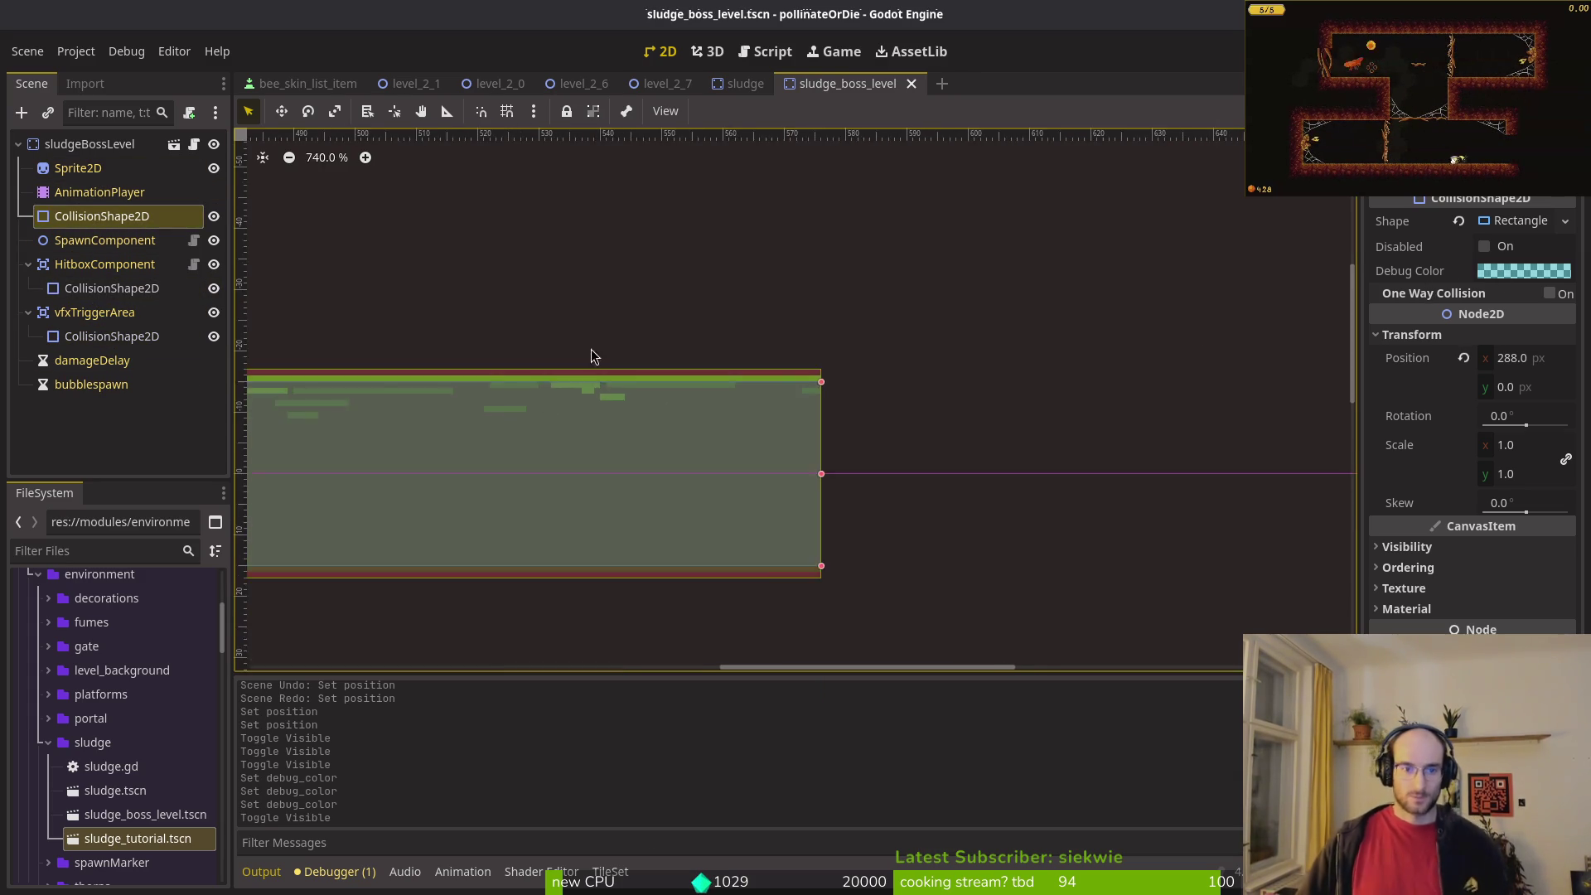
left_click_drag(585, 451, 980, 481)
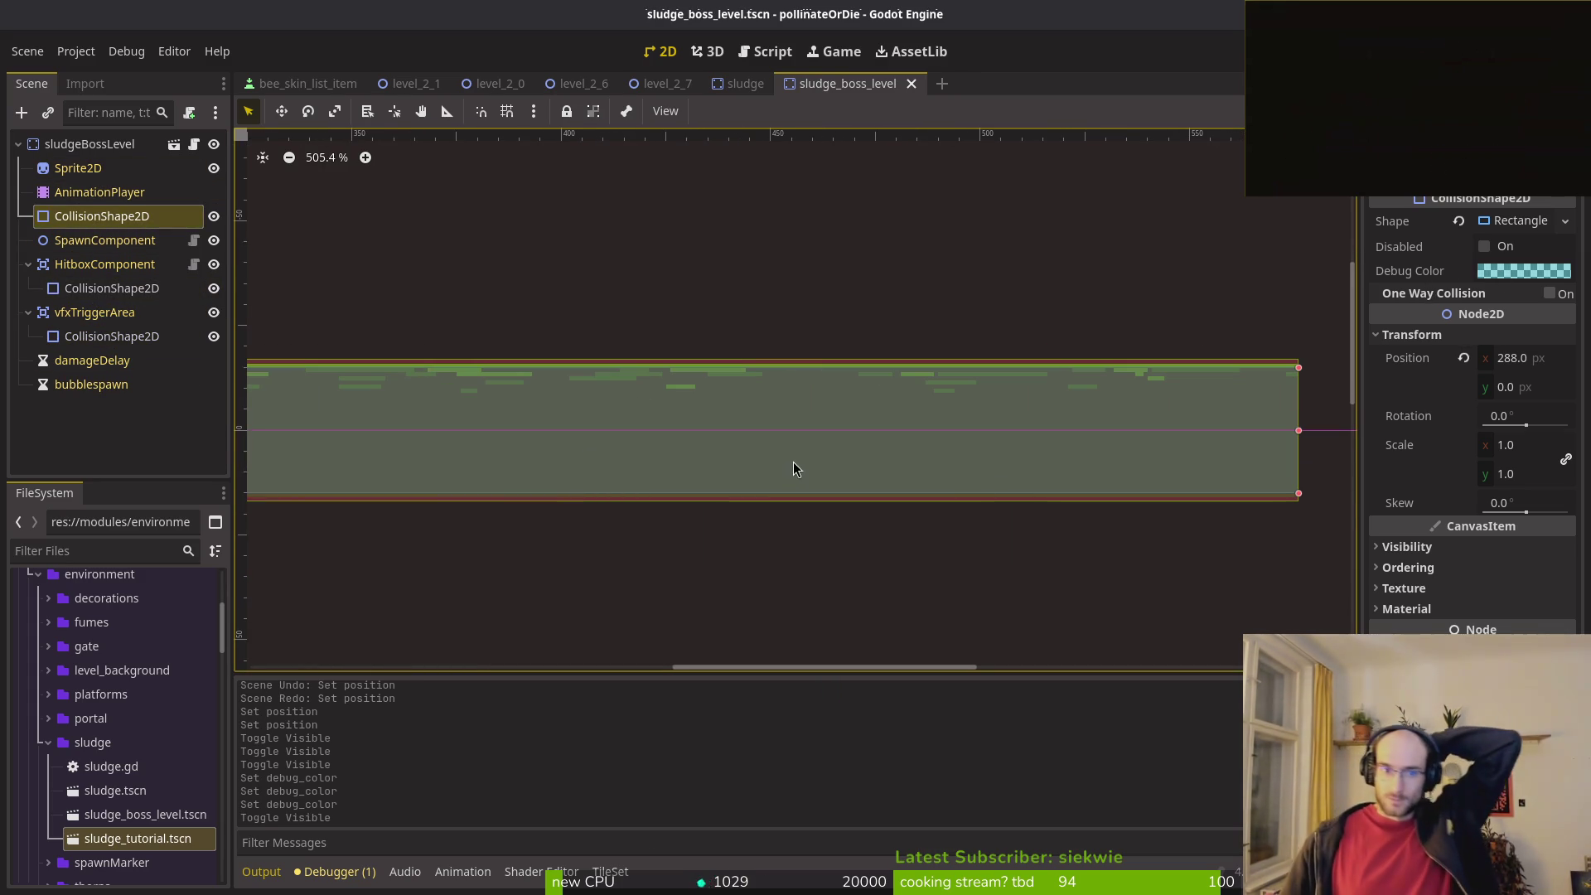
scroll(770, 487, "up", 6)
scroll(774, 446, "down", 5)
scroll(719, 431, "down", 3)
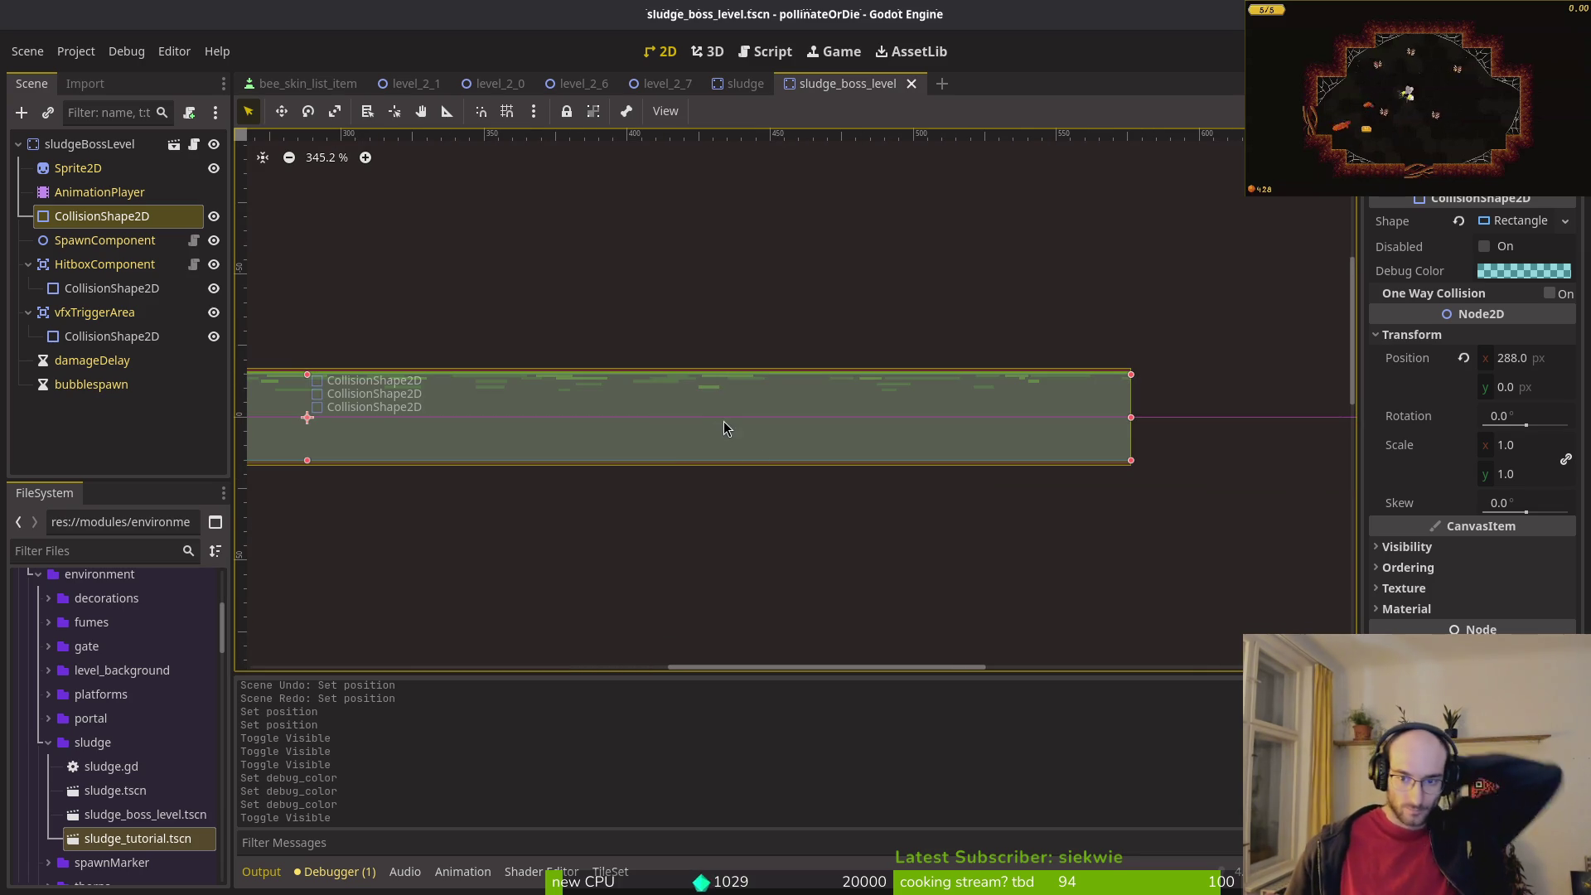
left_click_drag(338, 445, 705, 401)
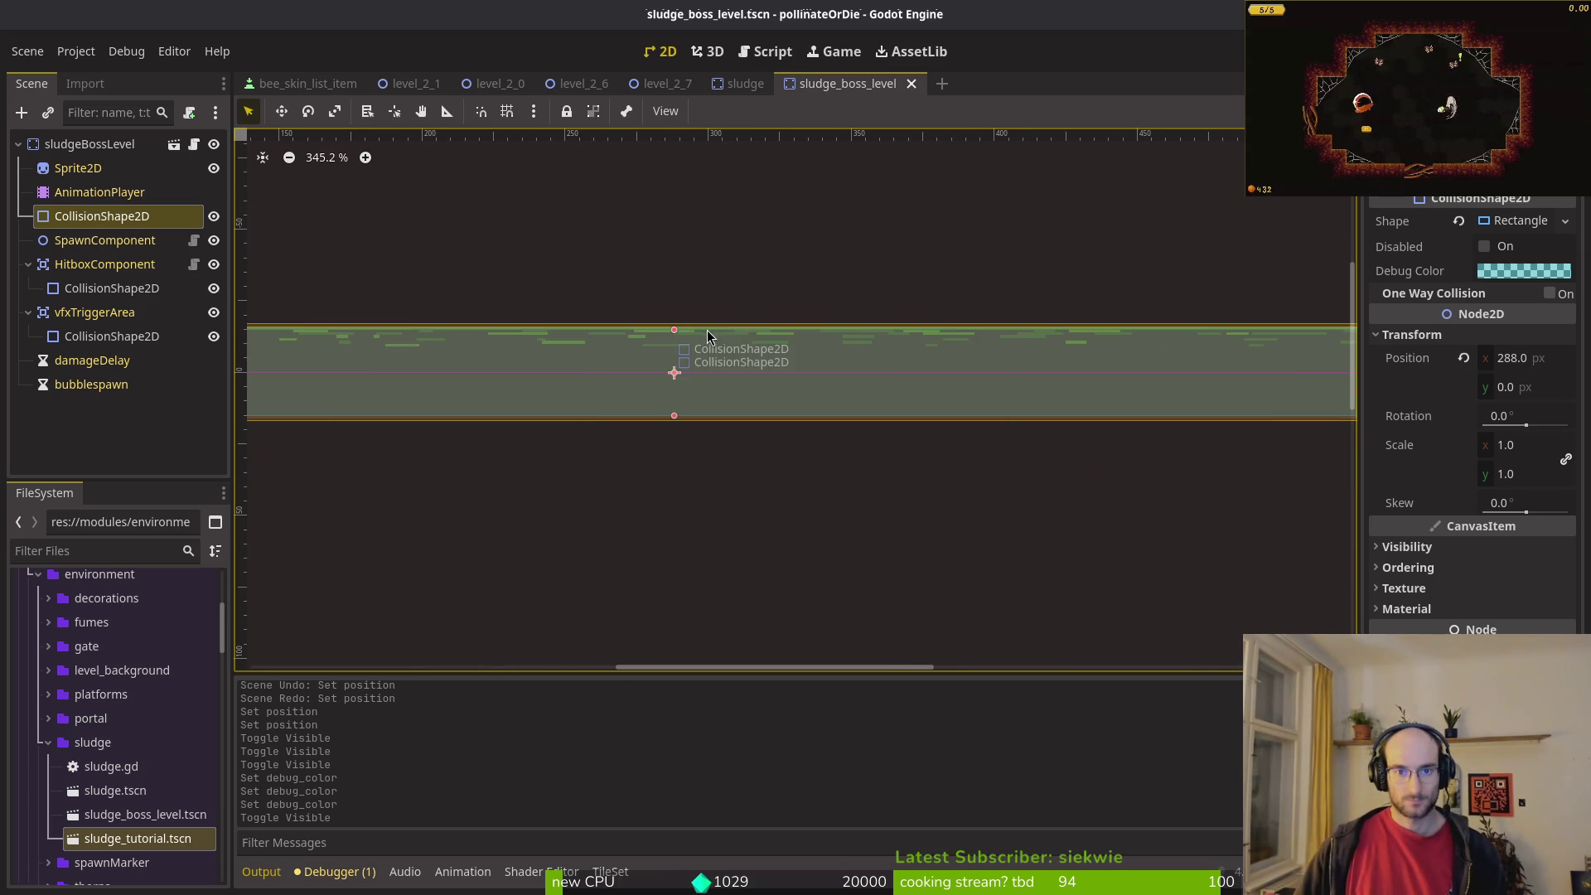
scroll(658, 290, "down", 2)
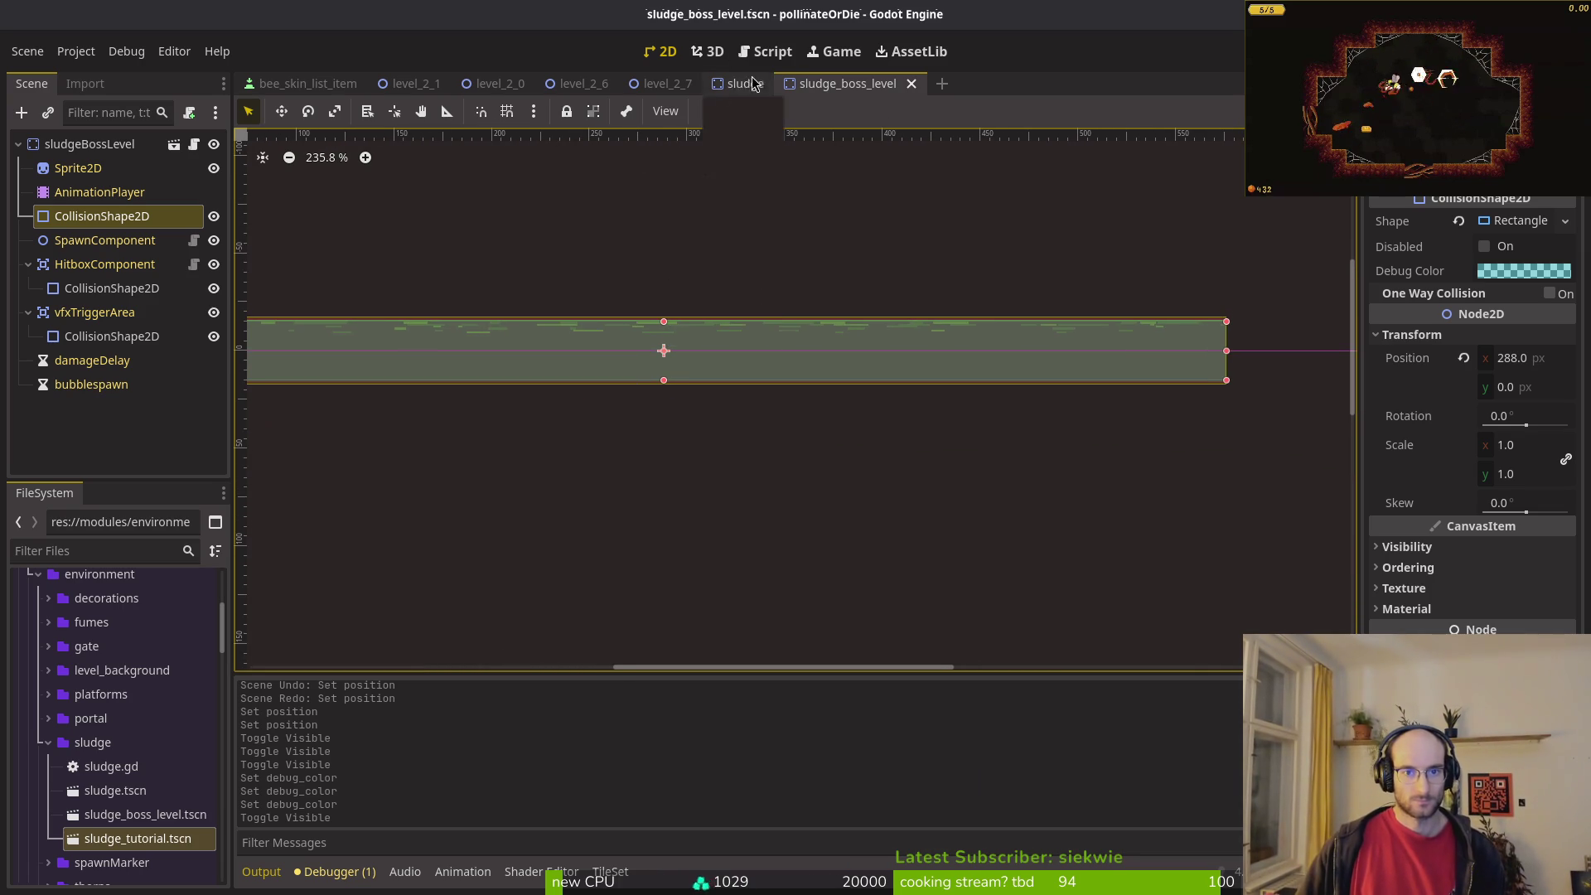
Quick-open sludge_tutorial.tscn and select its Sprite2D.
mouse_move(566, 91)
key("shift+alt+o")
type("tutslu")
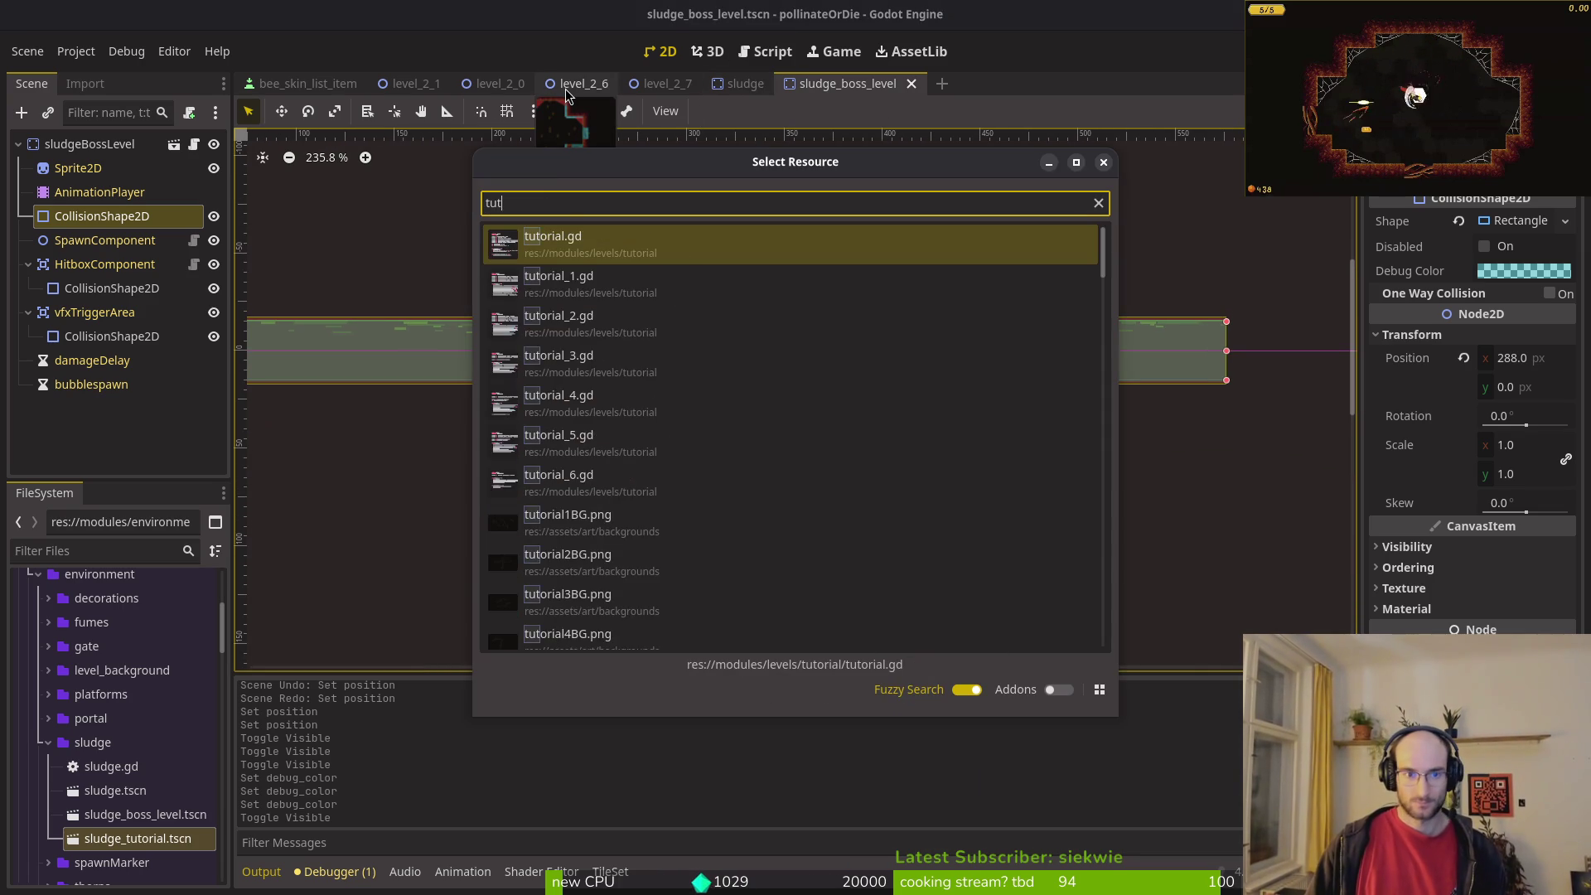
key("BackSpace")
key("BackSpace")
key("BackSpace")
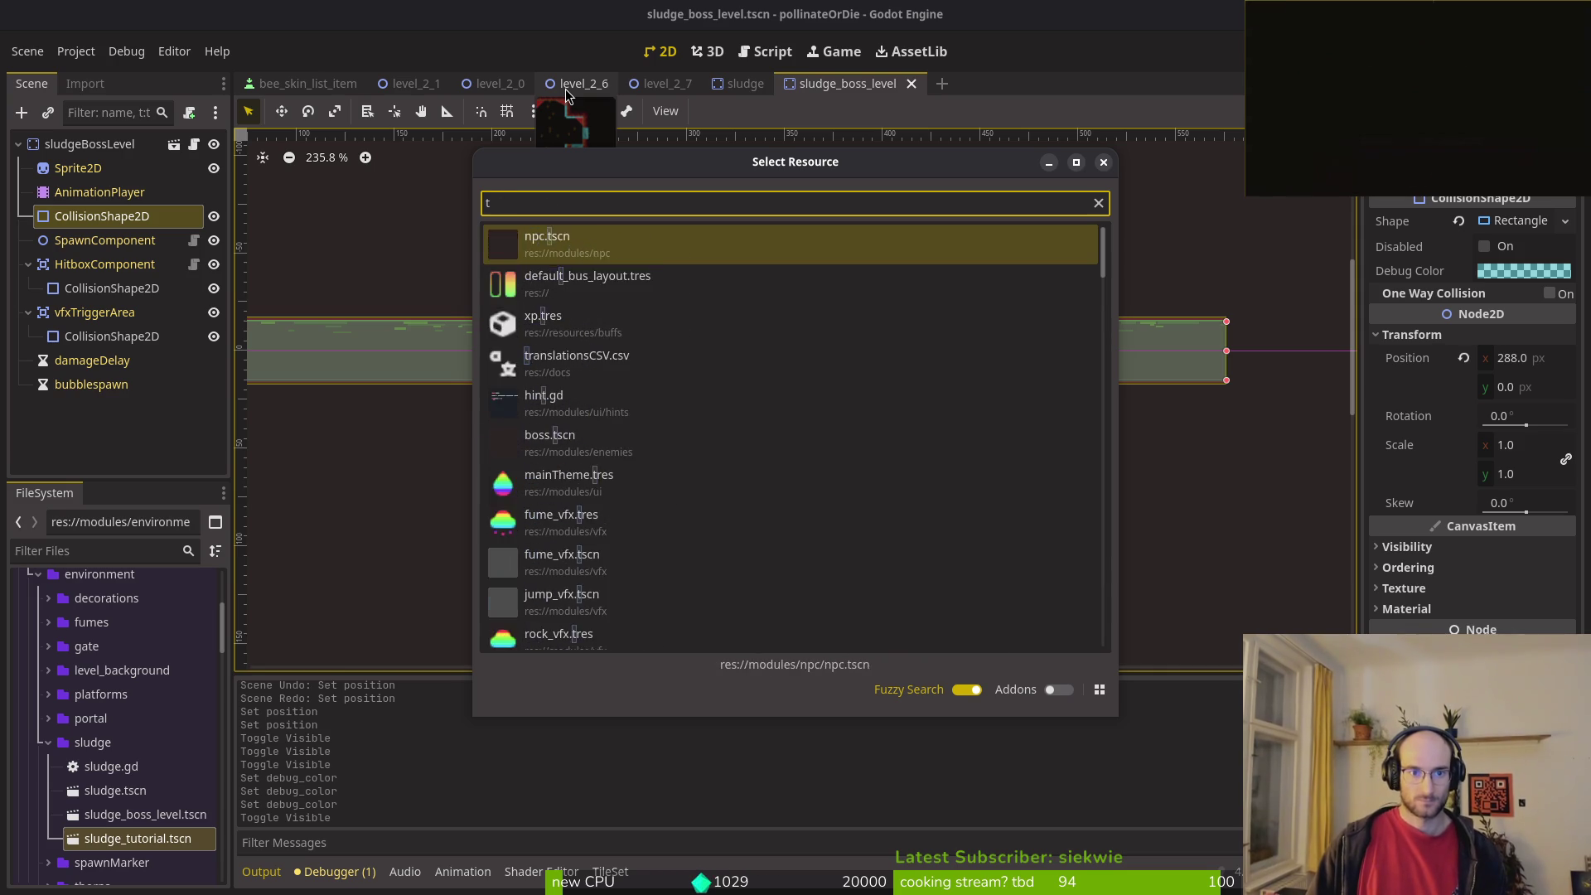
type("slutut")
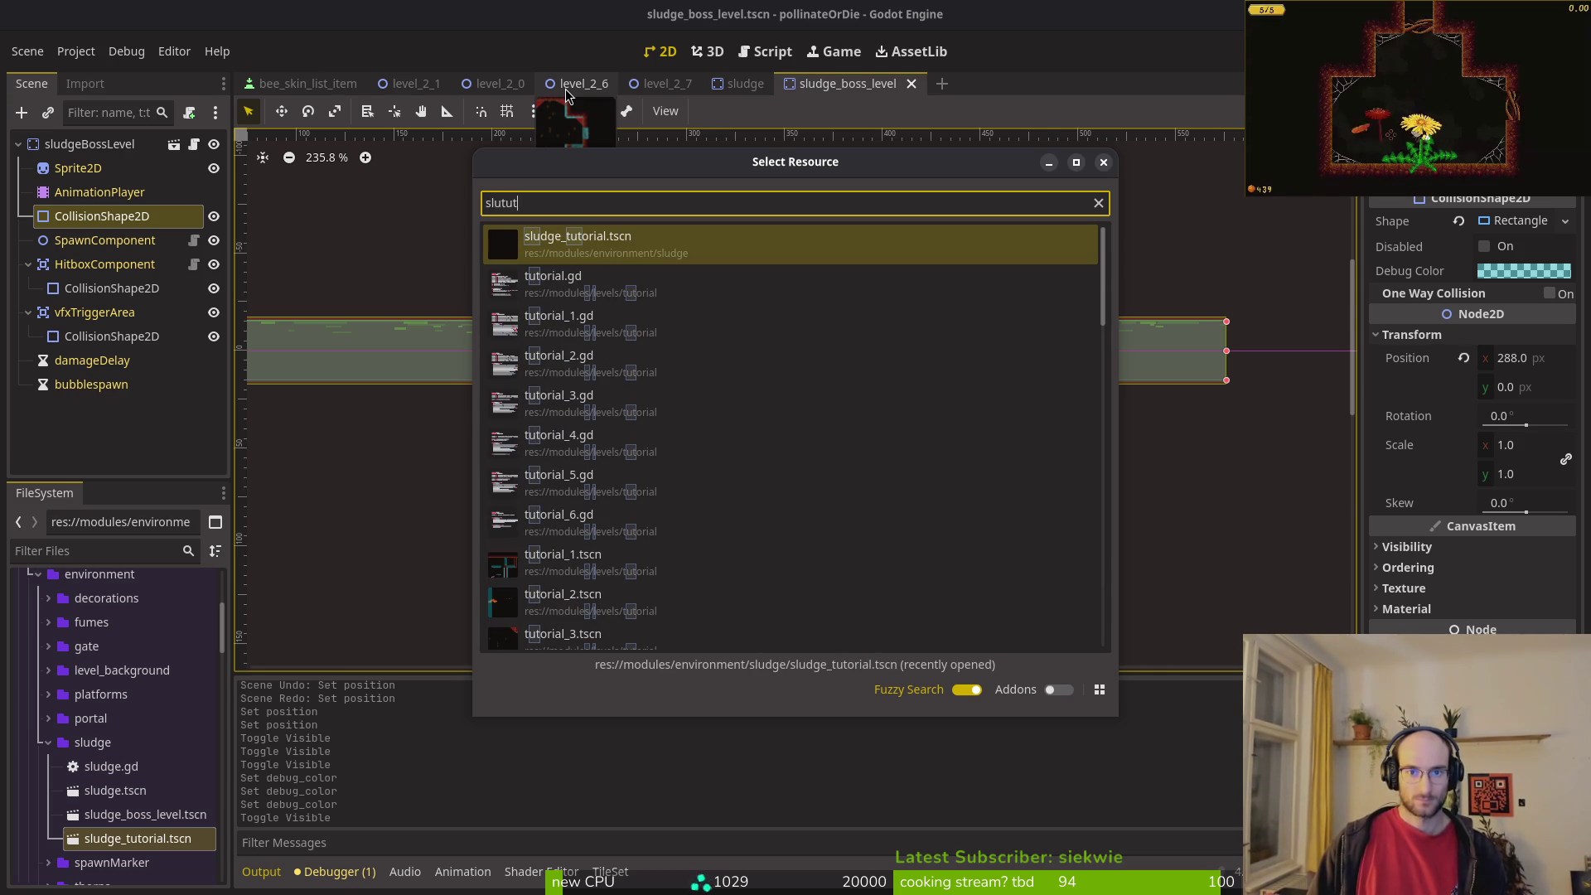
key("Return")
scroll(456, 337, "up", 5)
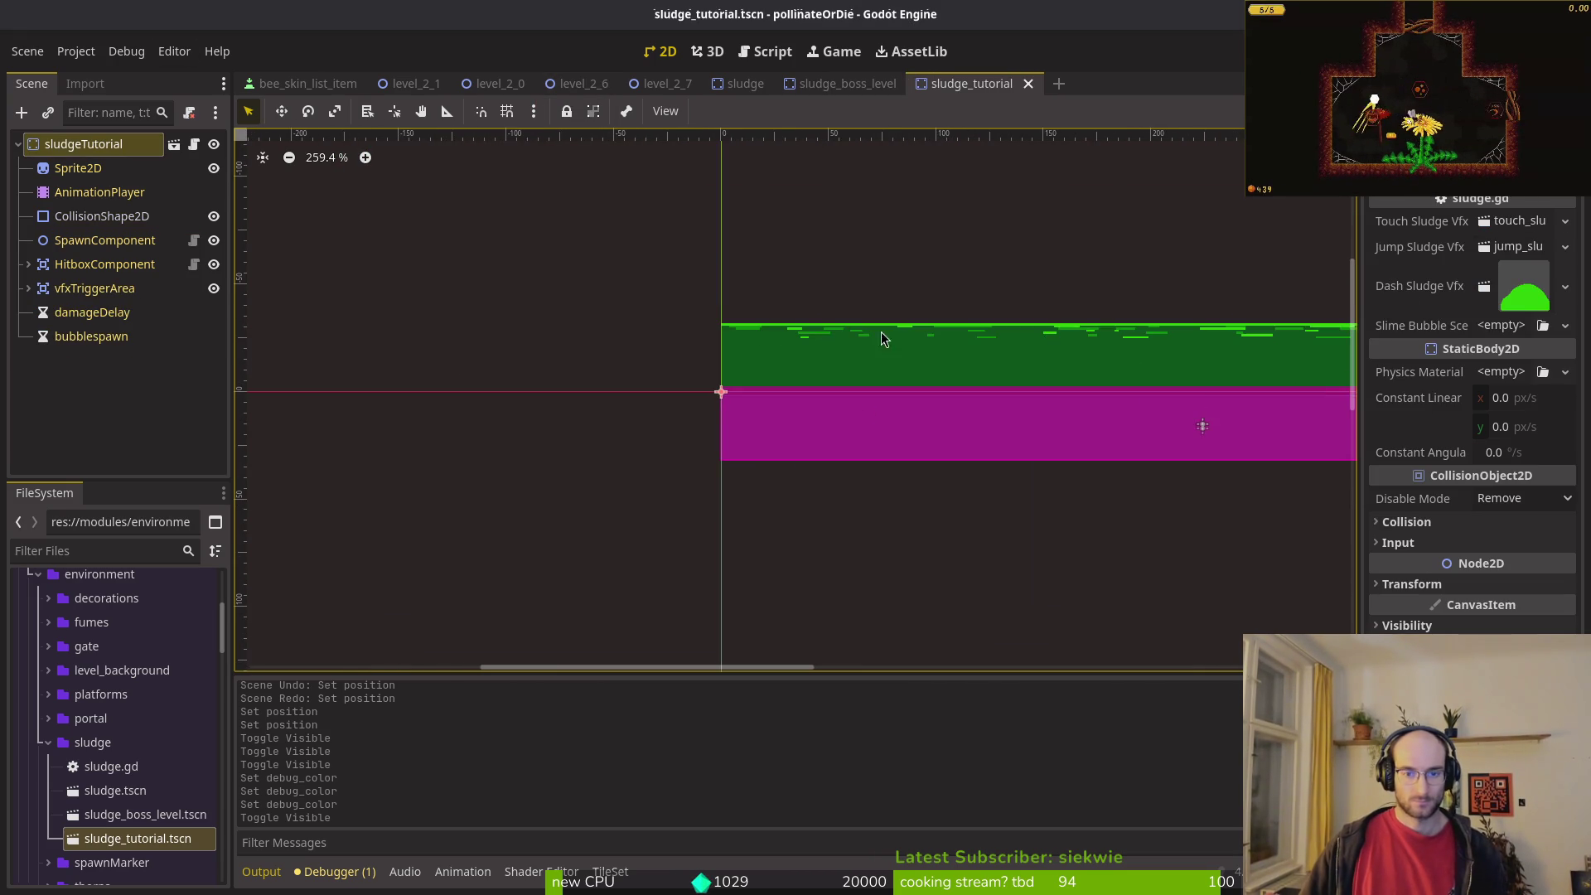
scroll(863, 320, "left", 3)
left_click(75, 168)
scroll(600, 312, "right", 3)
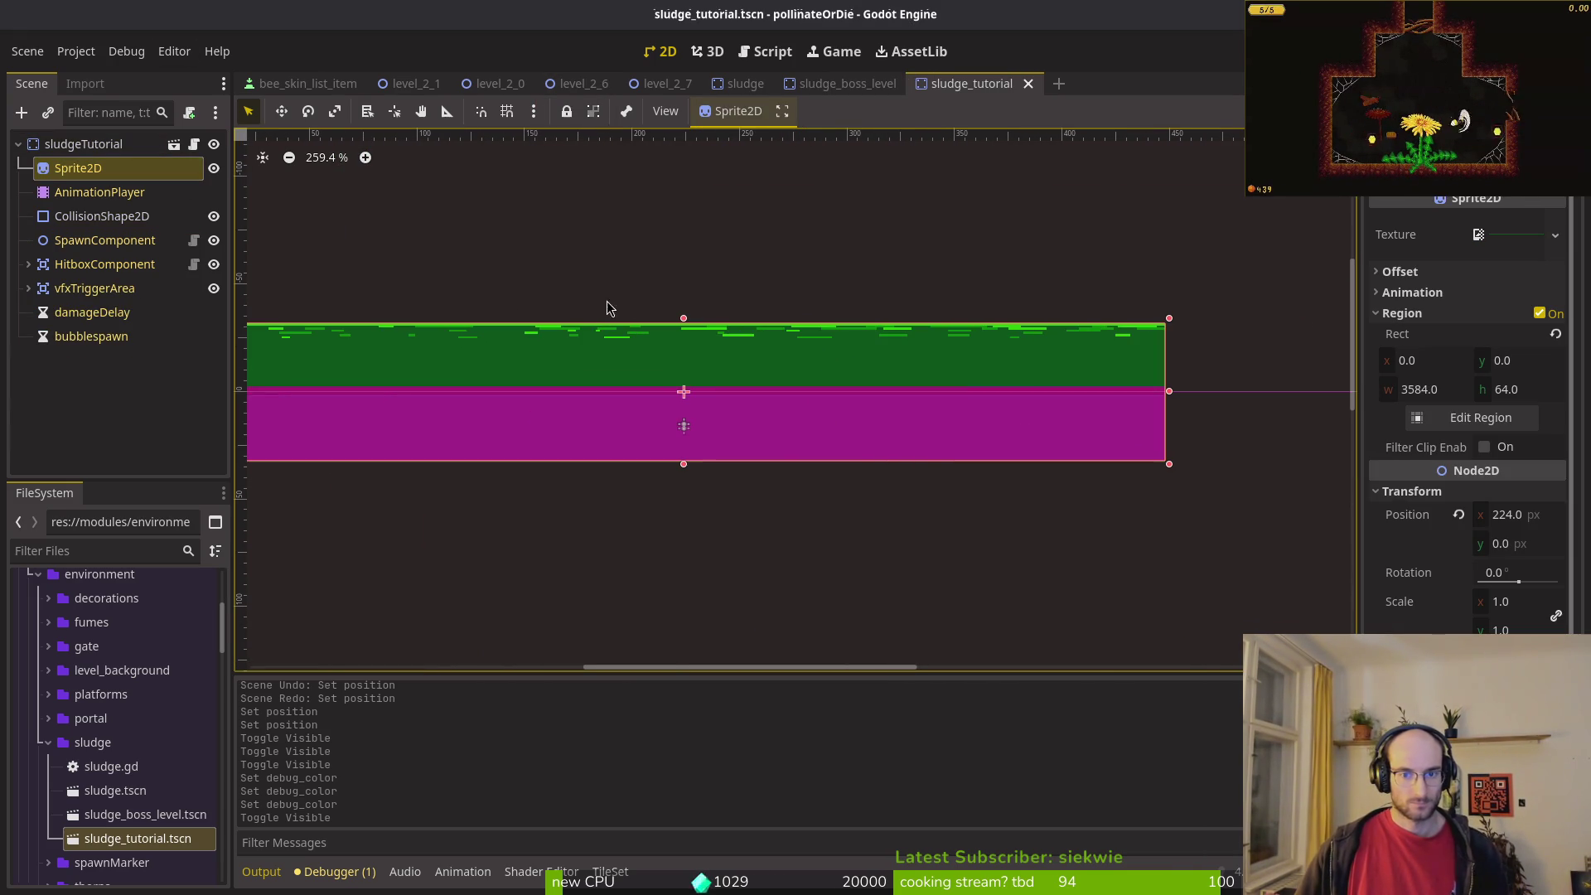
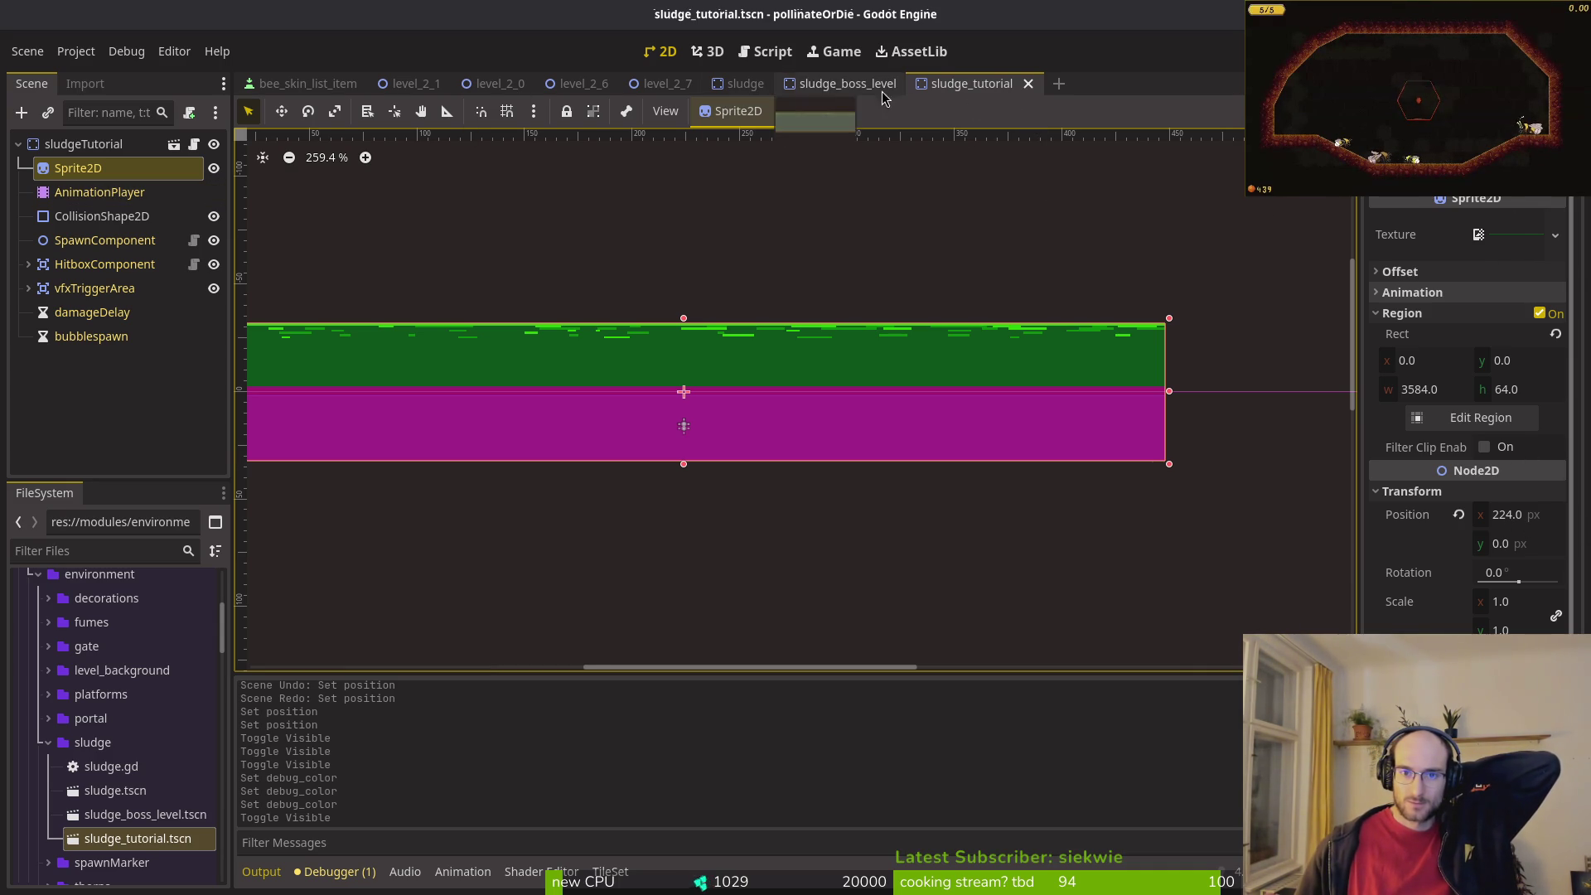
Inspect the boss level's Sprite2D, then play the sludge animation in the sludge scene.
left_click(849, 88)
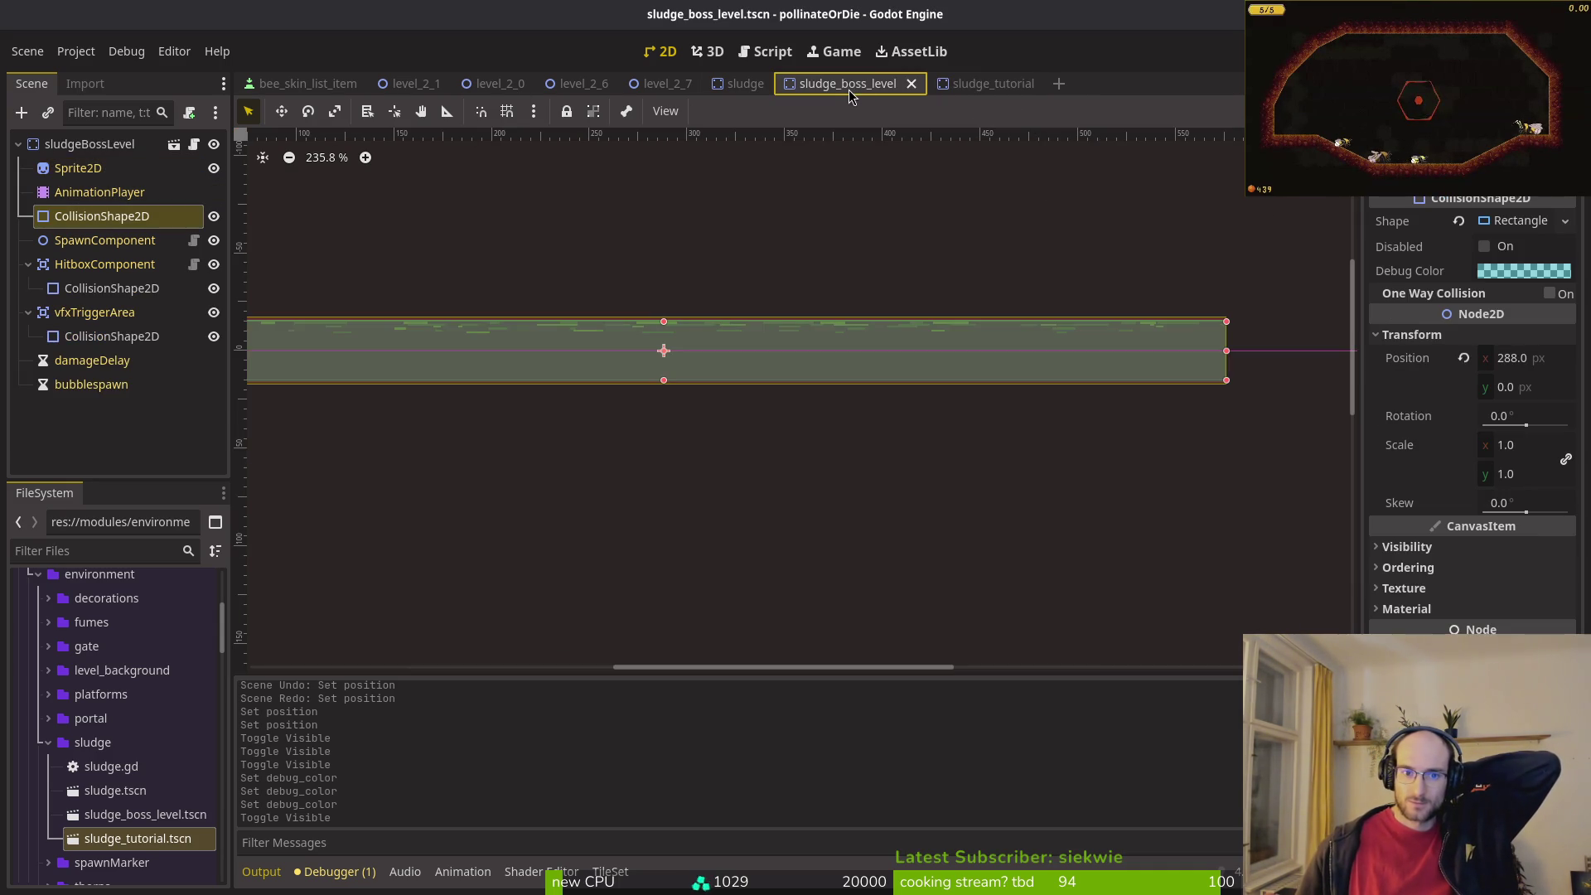
left_click(83, 173)
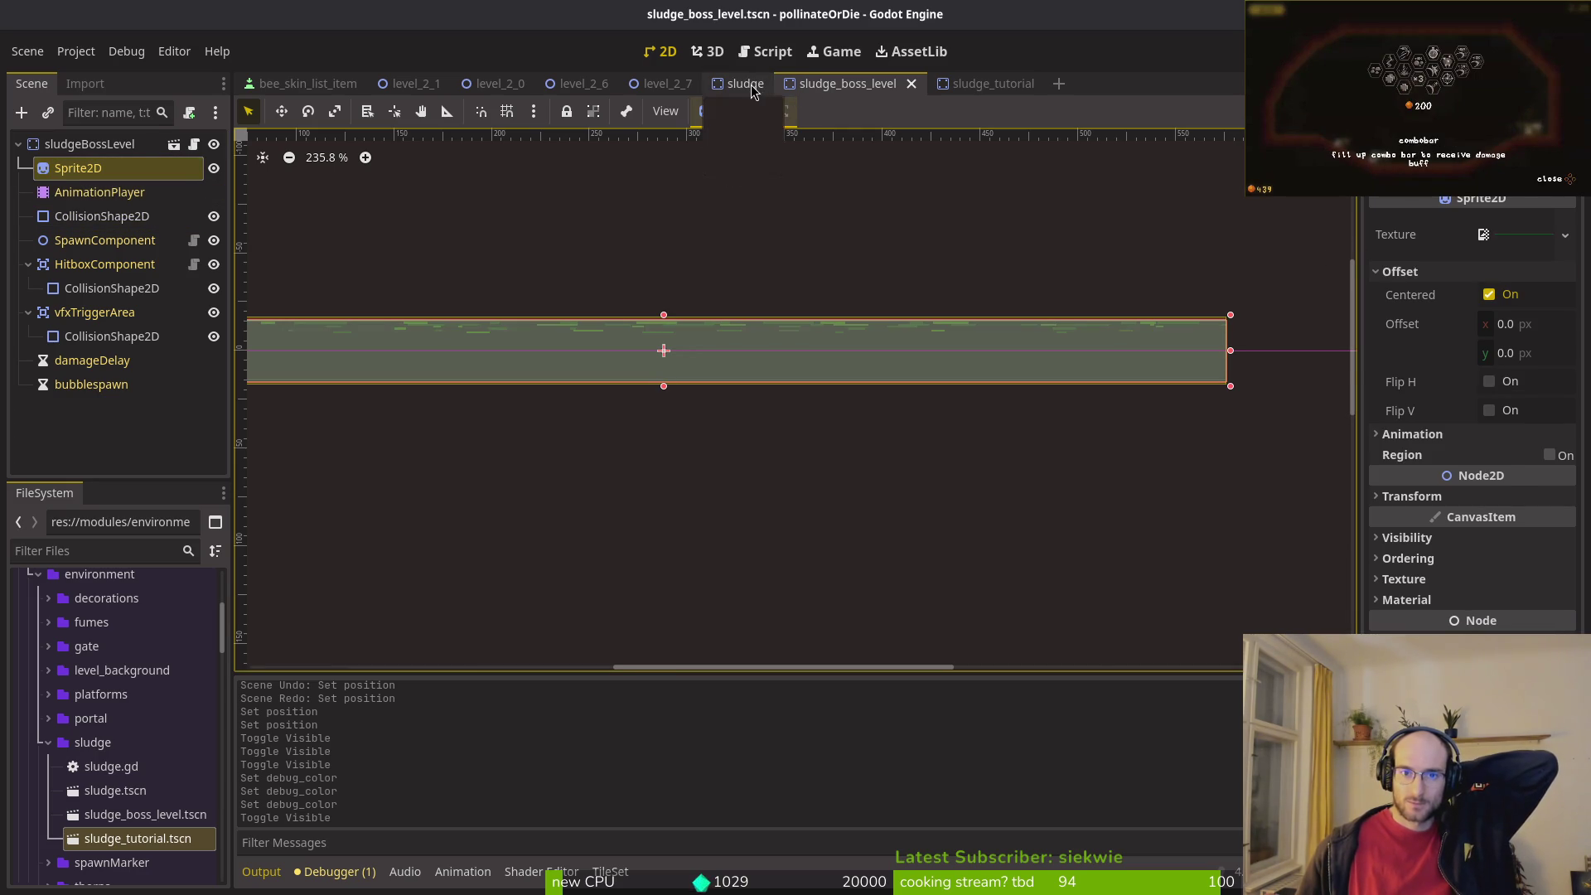
left_click(744, 84)
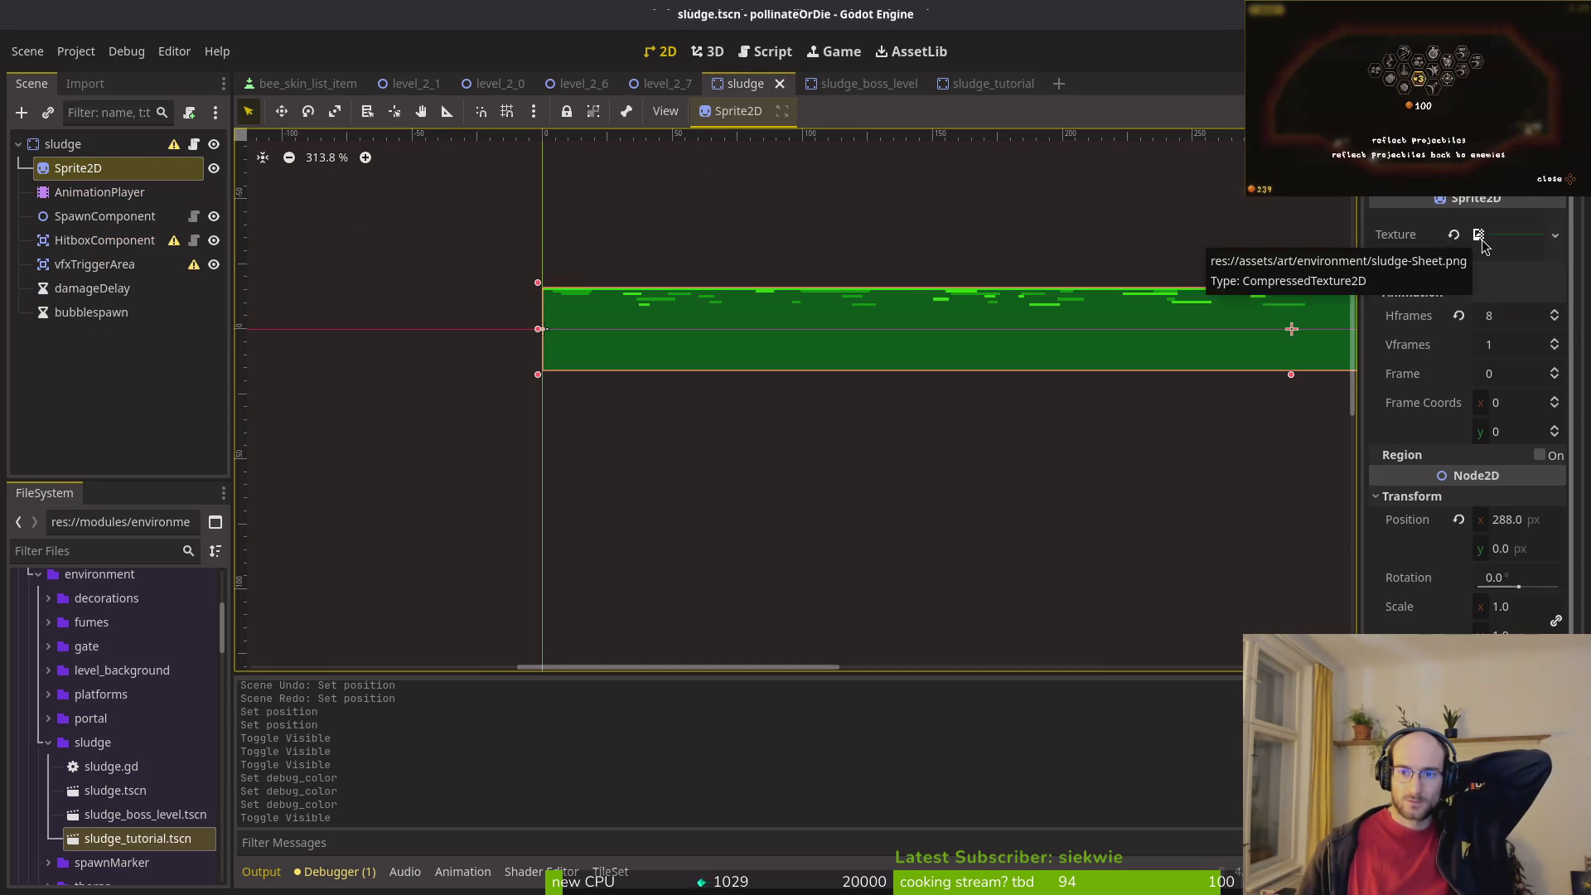
left_click(99, 191)
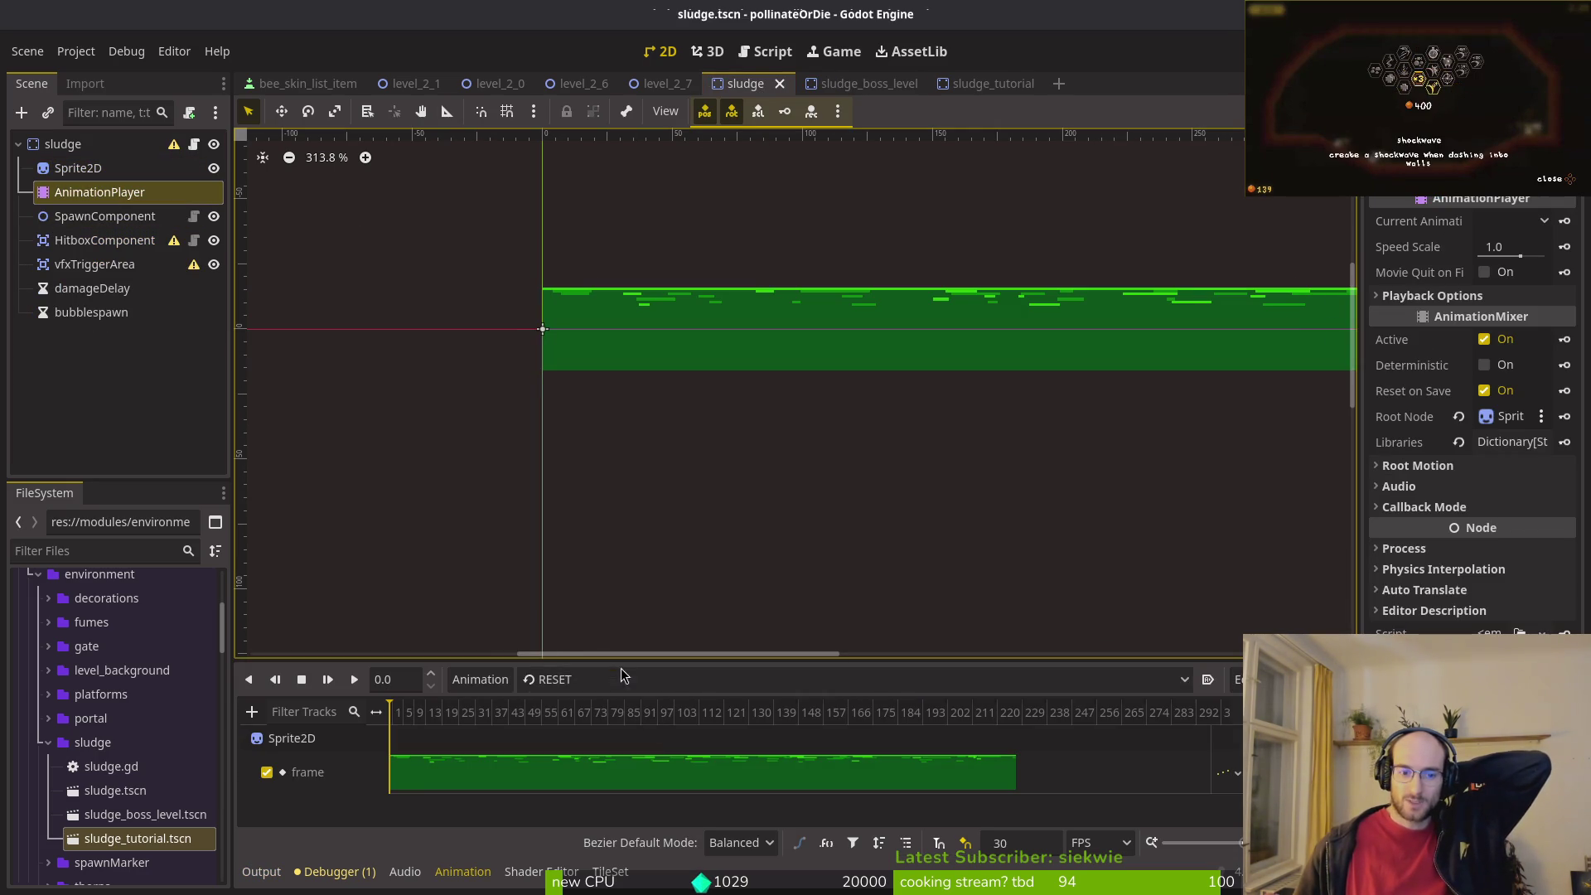
left_click(623, 679)
left_click(560, 729)
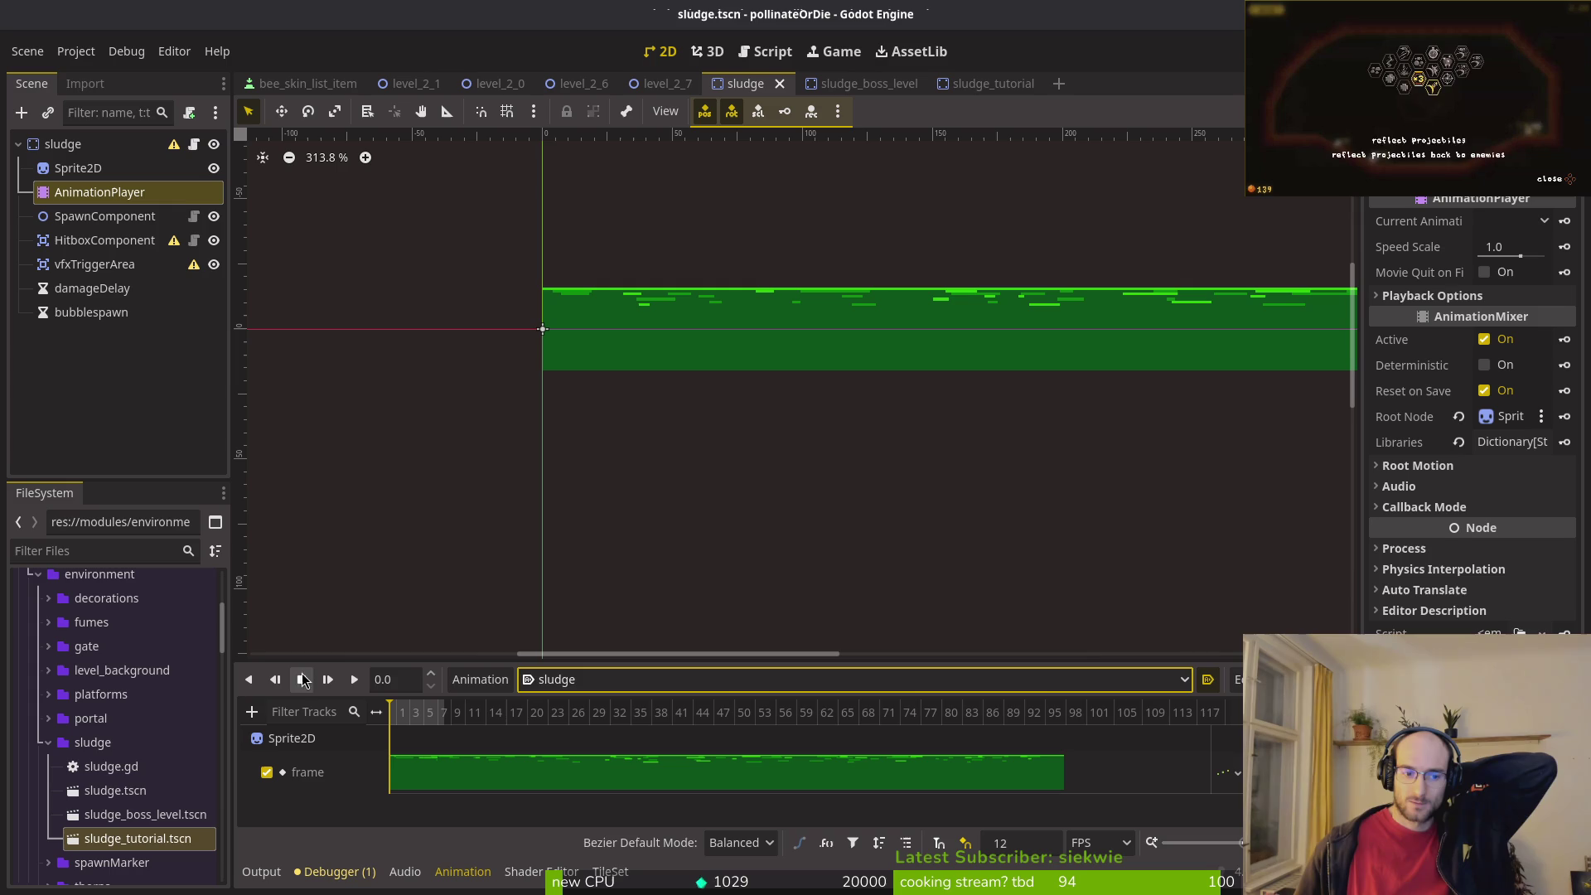
left_click(354, 679)
scroll(750, 402, "down", 4)
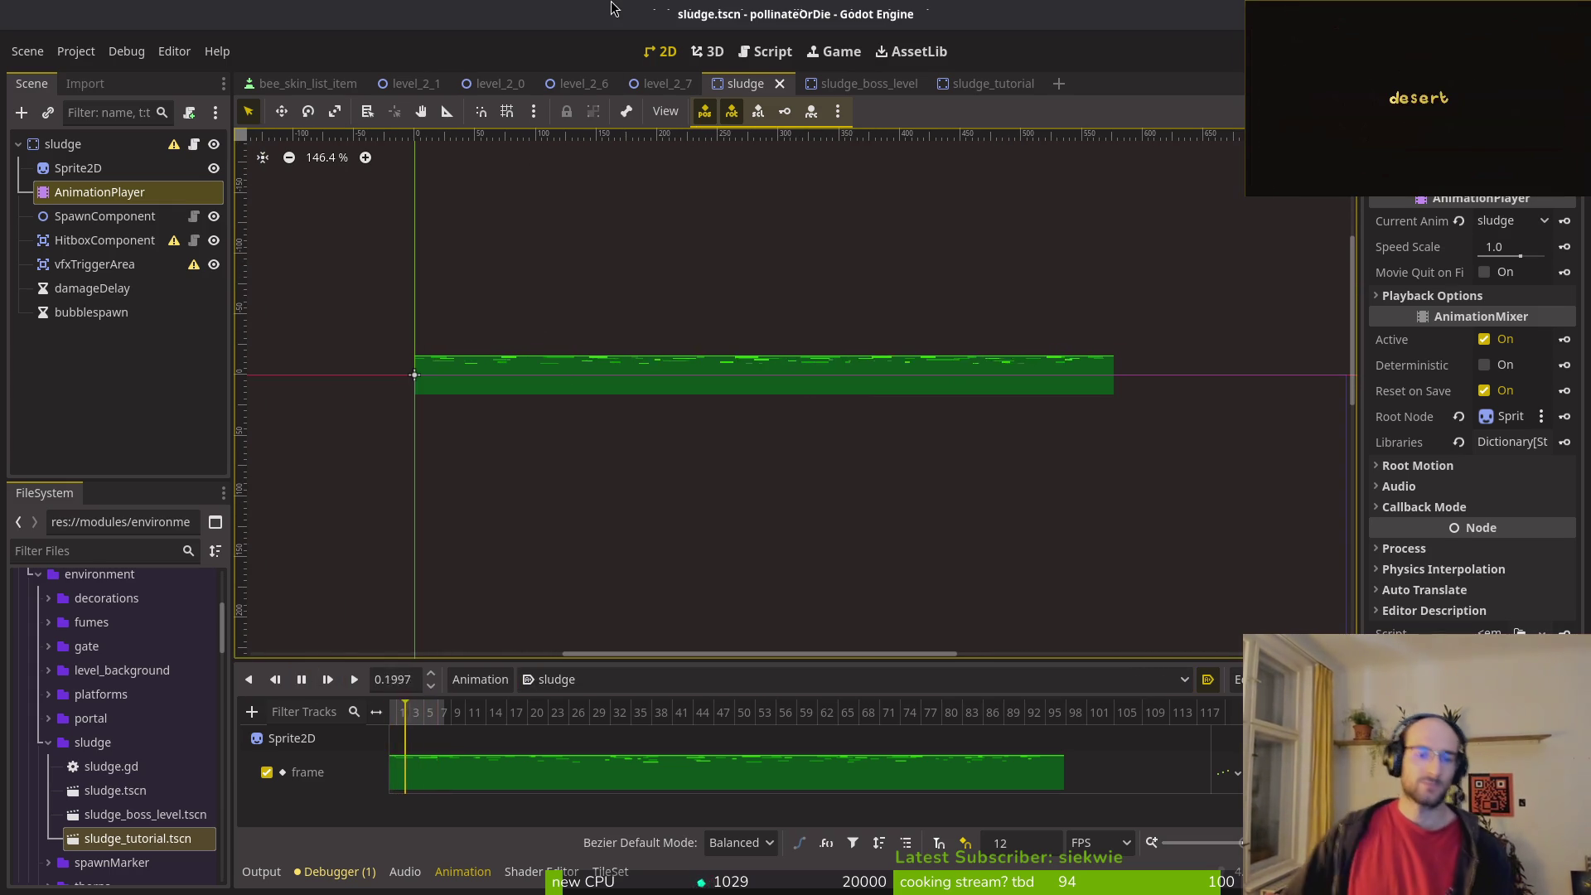
Play the sludge animation in the sludge_boss_level scene.
left_click(862, 84)
left_click(74, 191)
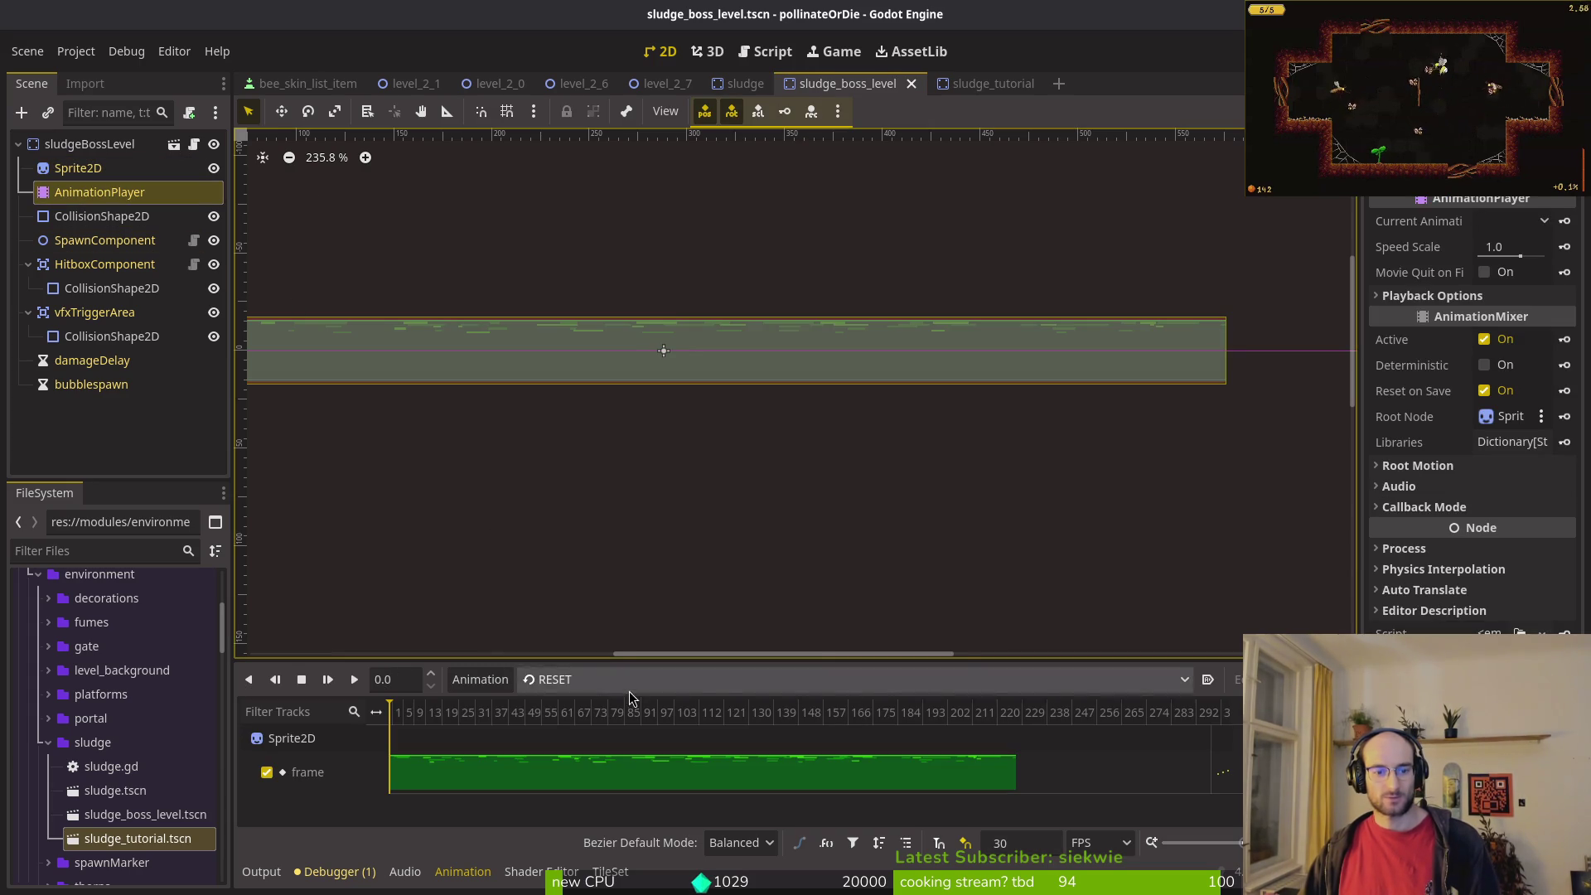
left_click(593, 680)
left_click(593, 729)
left_click(327, 680)
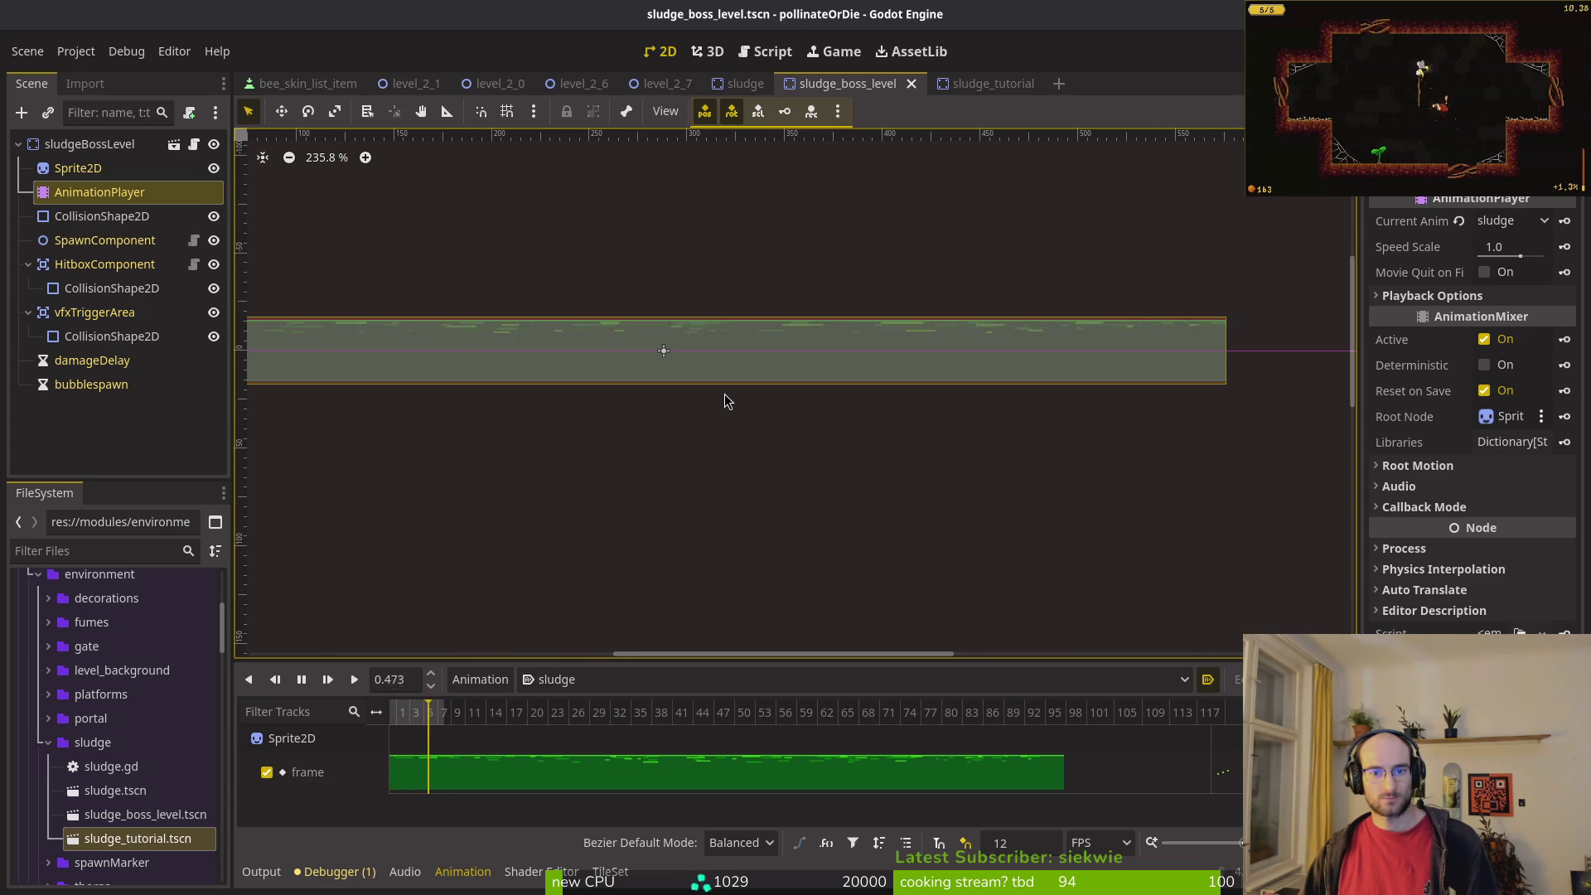
scroll(725, 402, "down", 2)
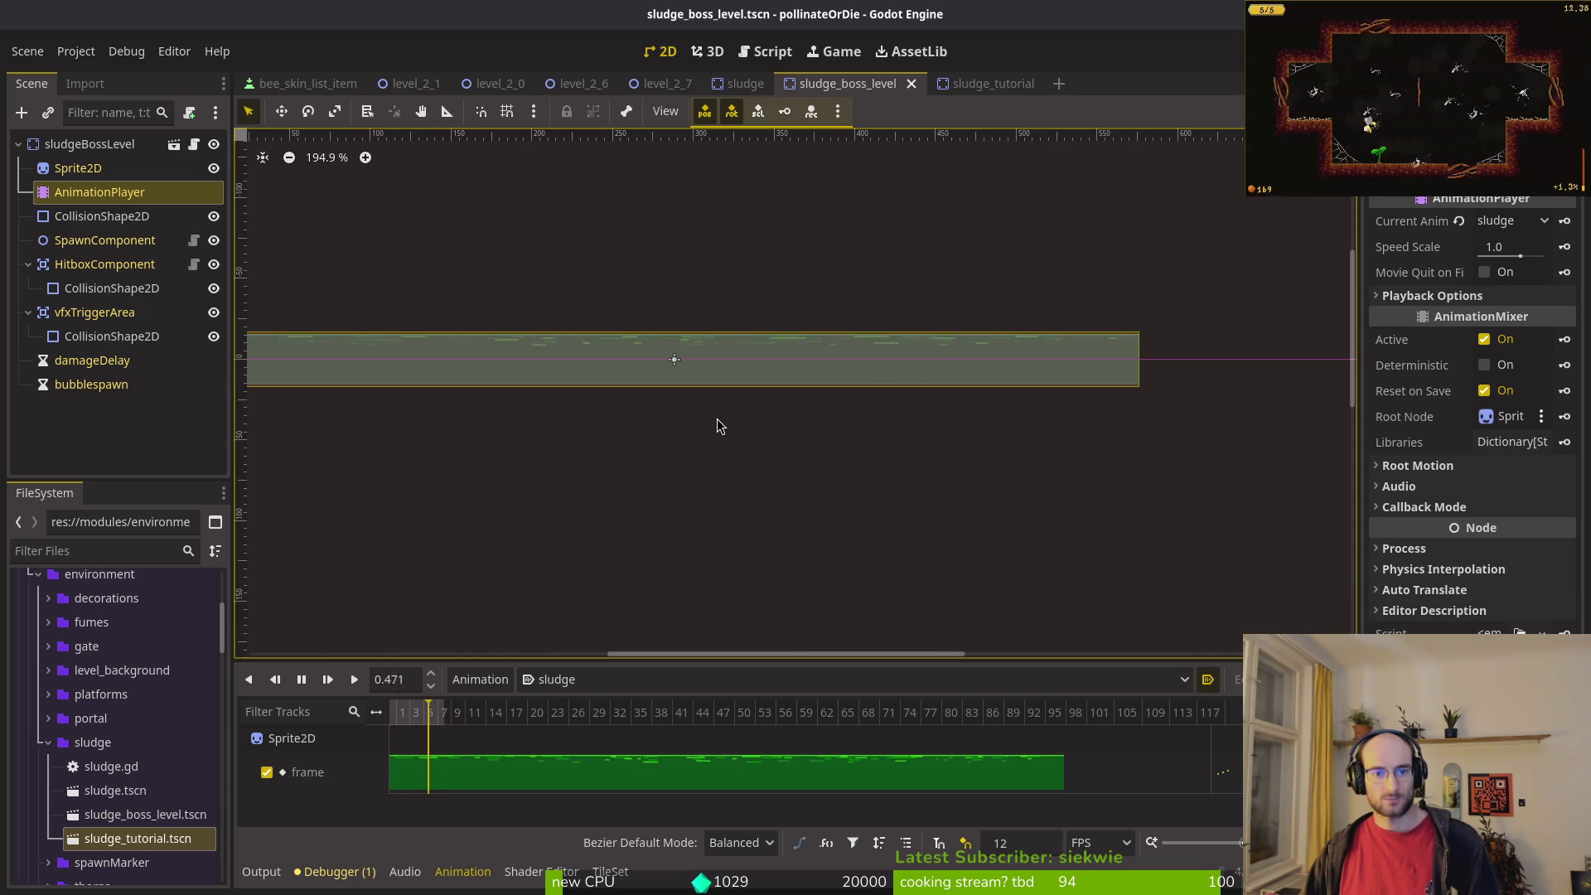
Play the sludge animation in sludge_tutorial and pan to show the whole sprite.
left_click(1024, 82)
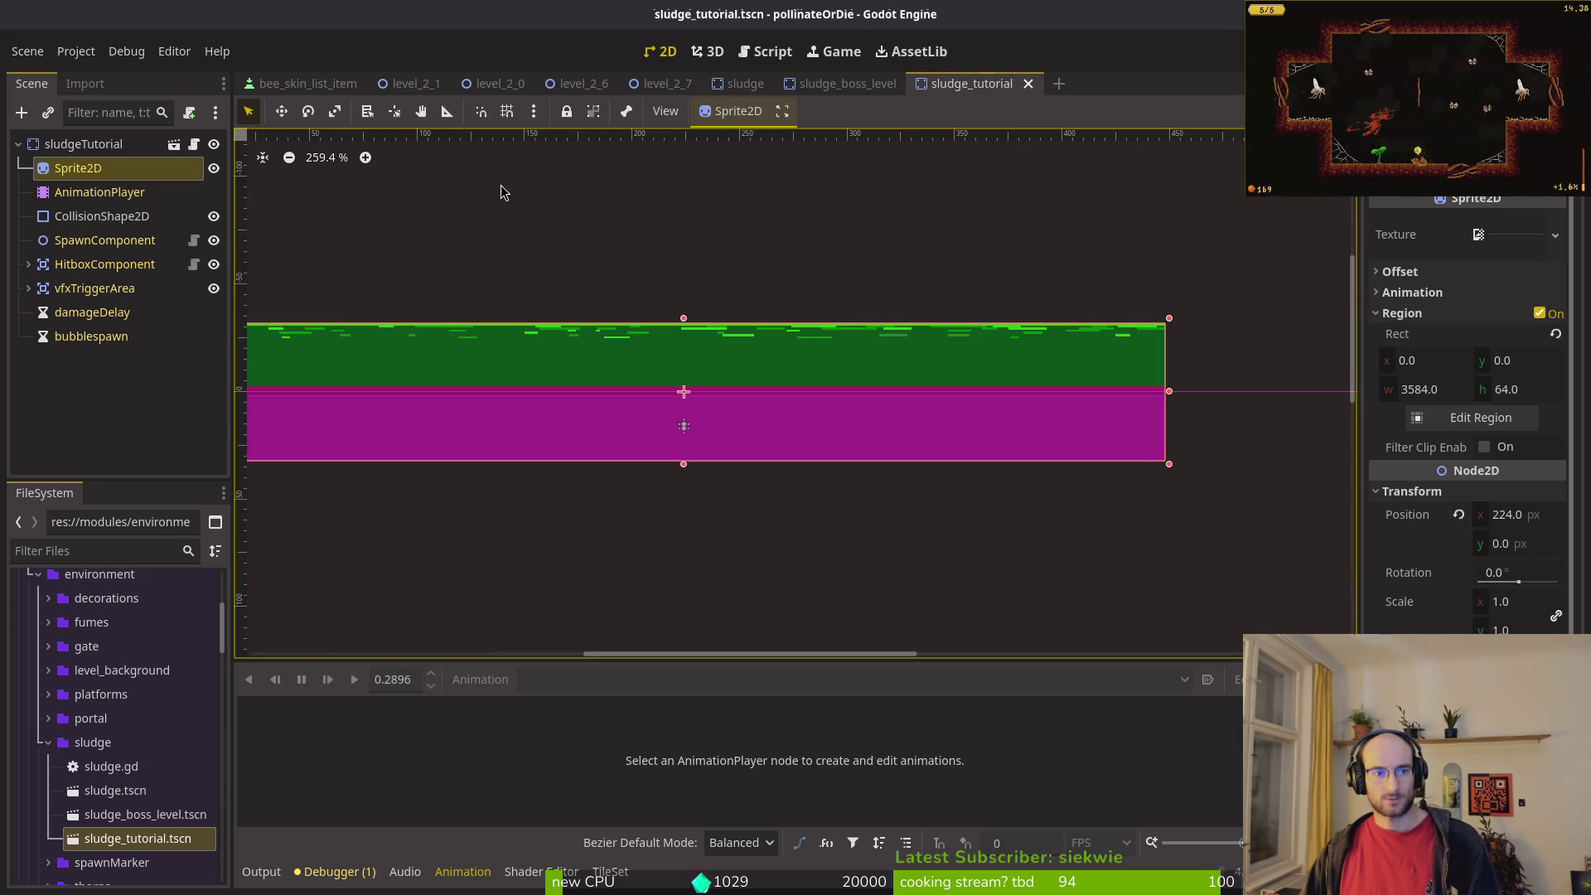
left_click(99, 192)
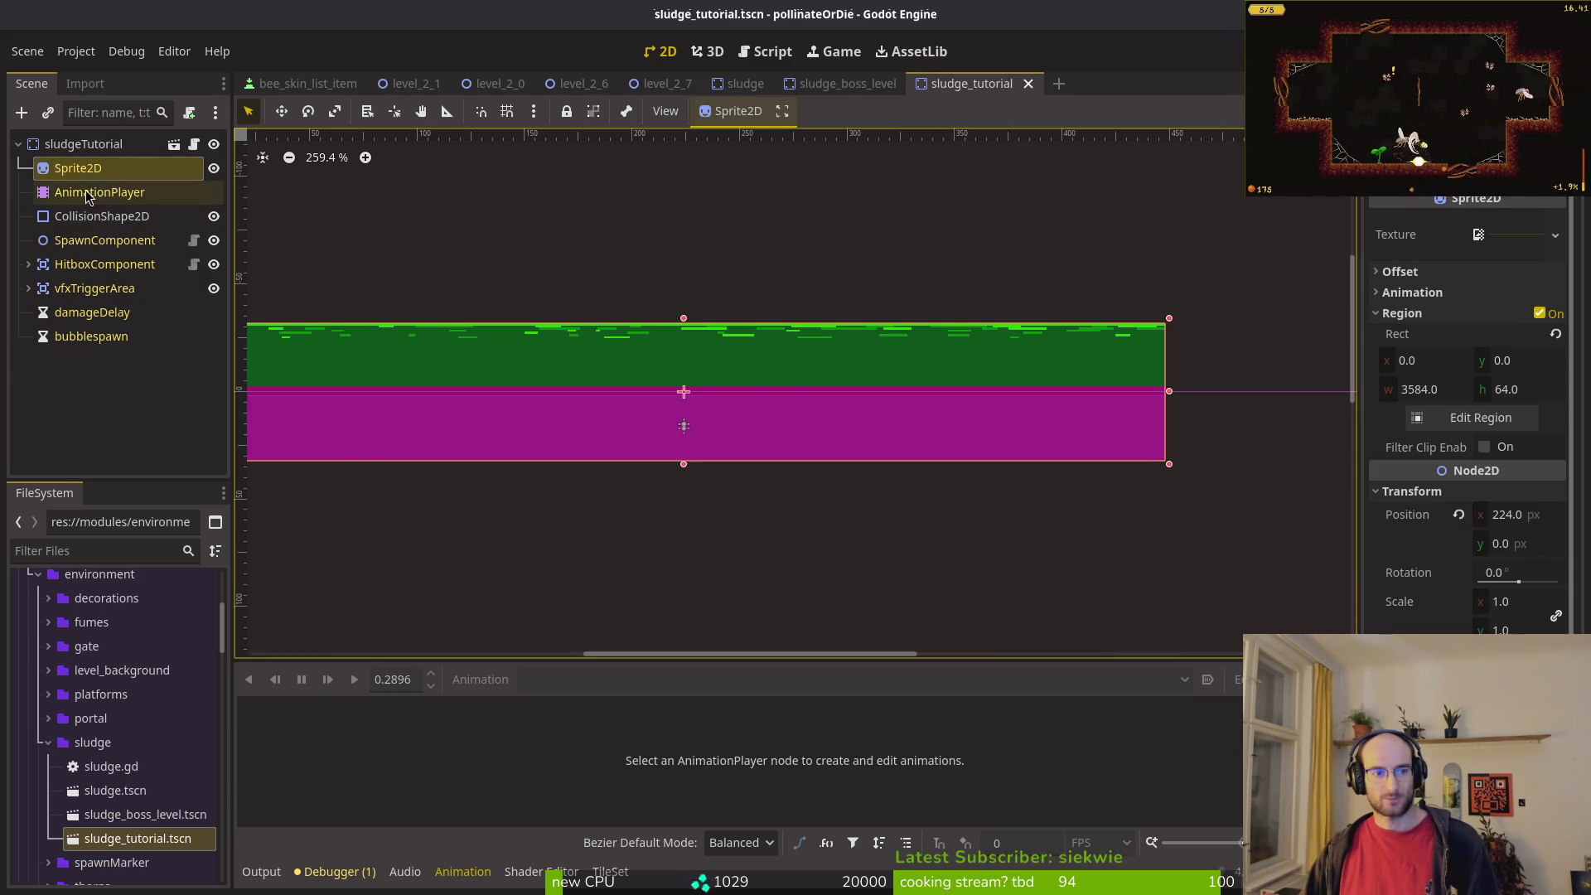
left_click(547, 679)
left_click(546, 726)
left_click(354, 678)
left_click_drag(523, 393, 807, 449)
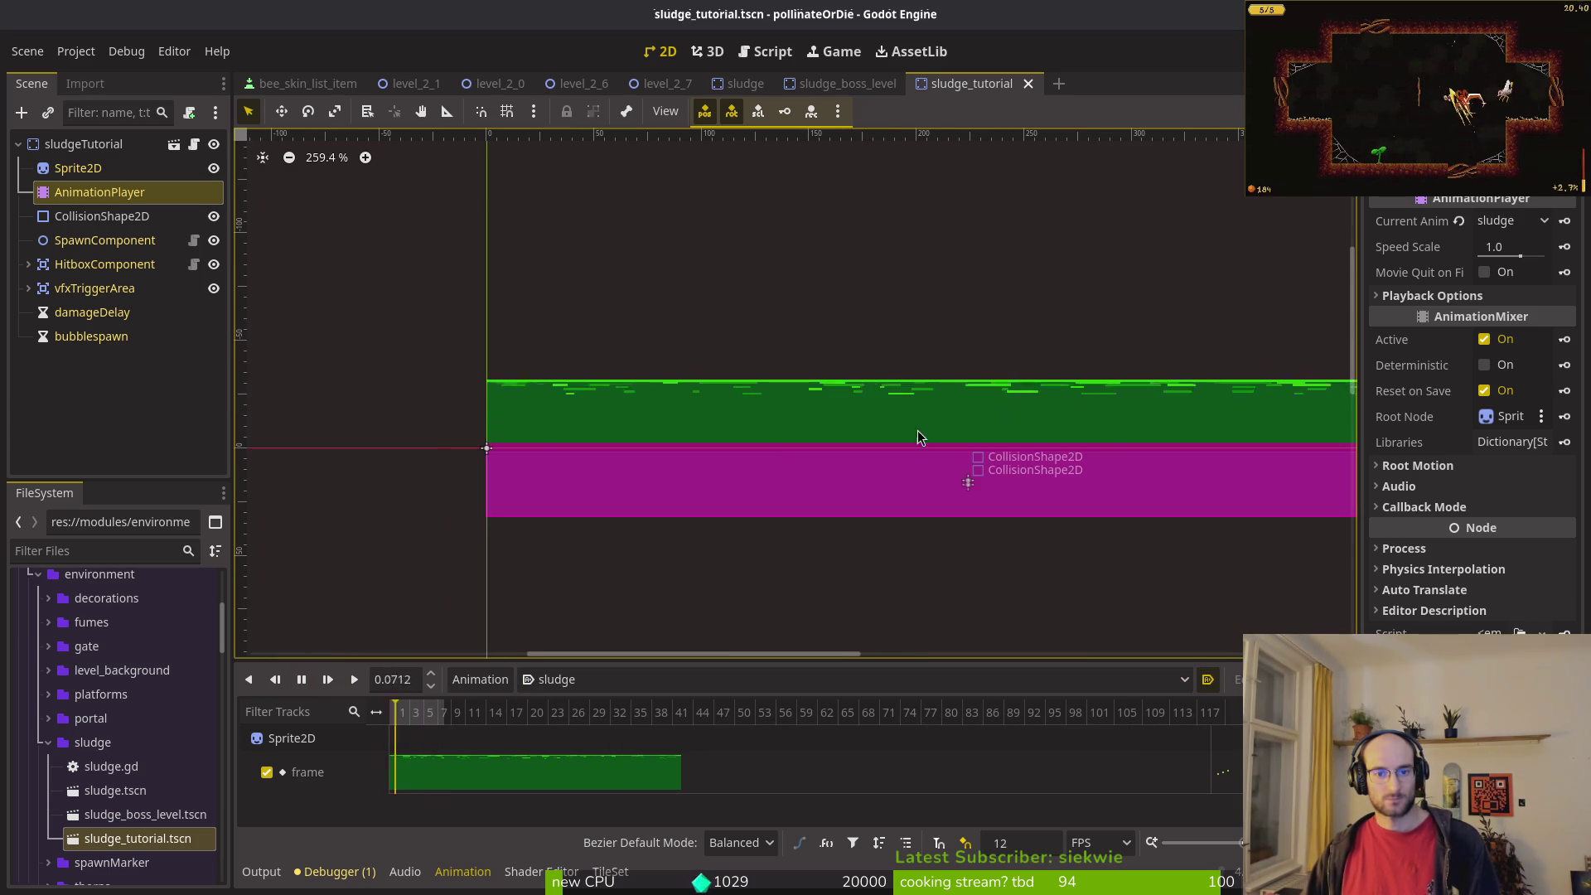
scroll(952, 399, "down", 3)
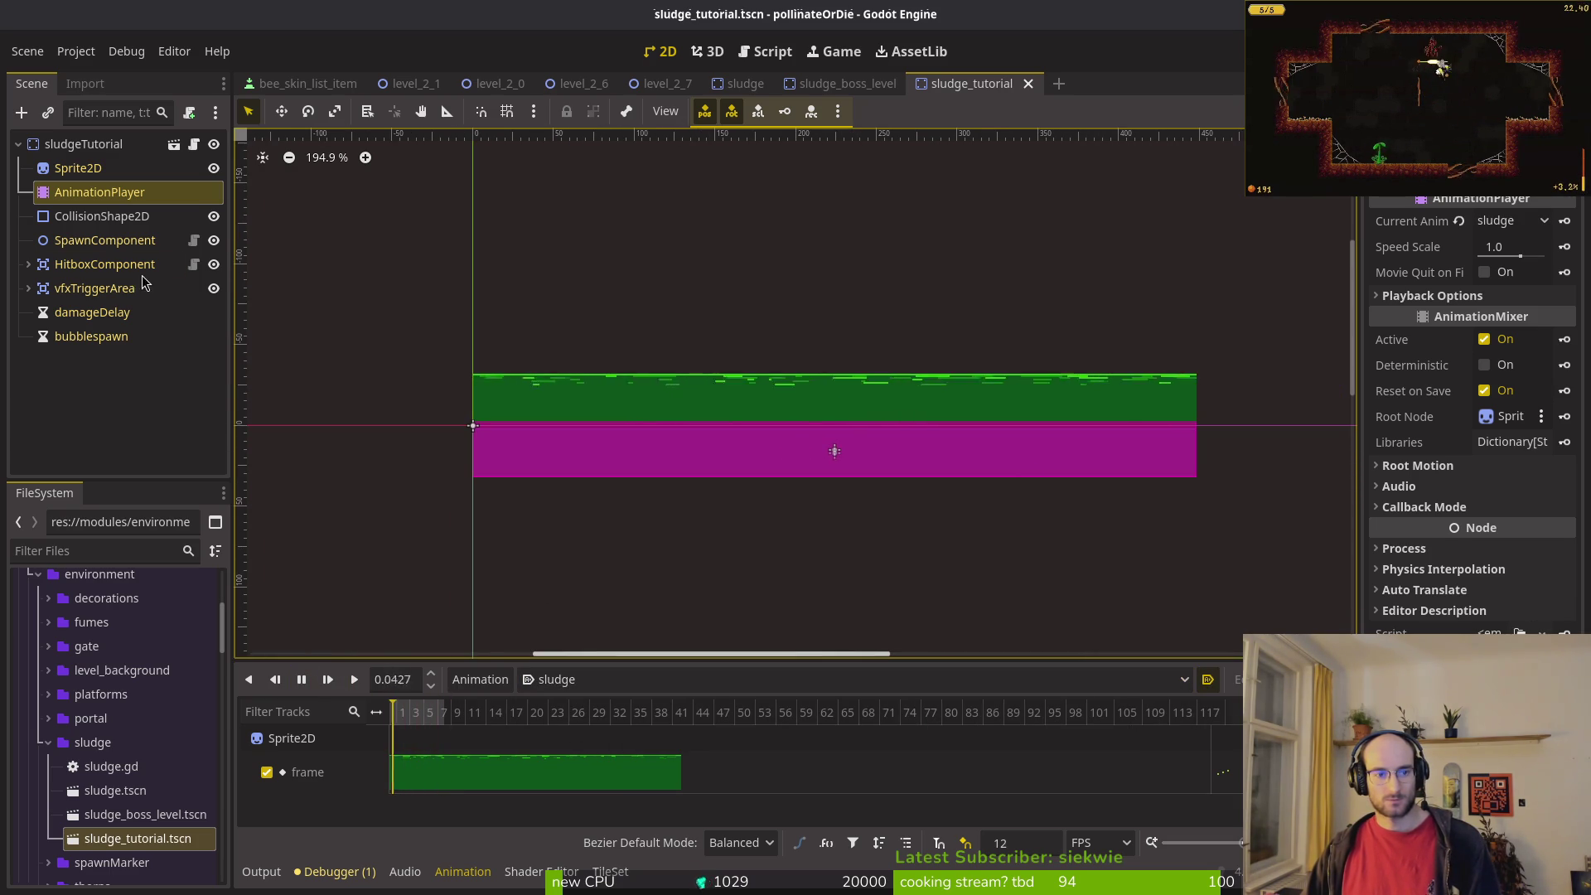
Toggle Region cropping off and back on for the tutorial's Sprite2D.
left_click(78, 167)
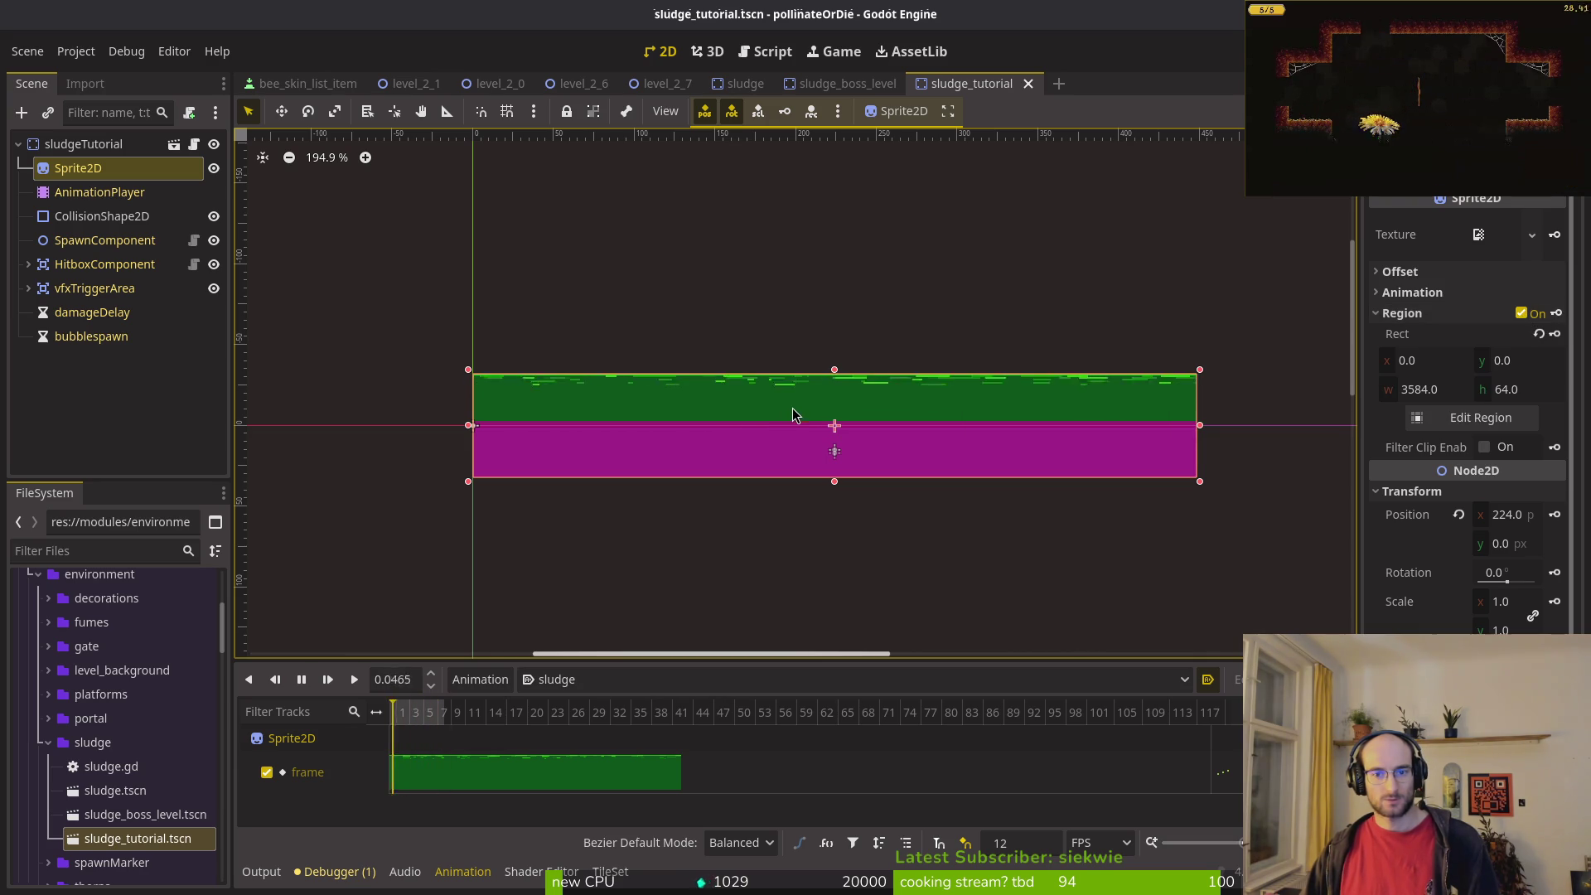
left_click(1521, 314)
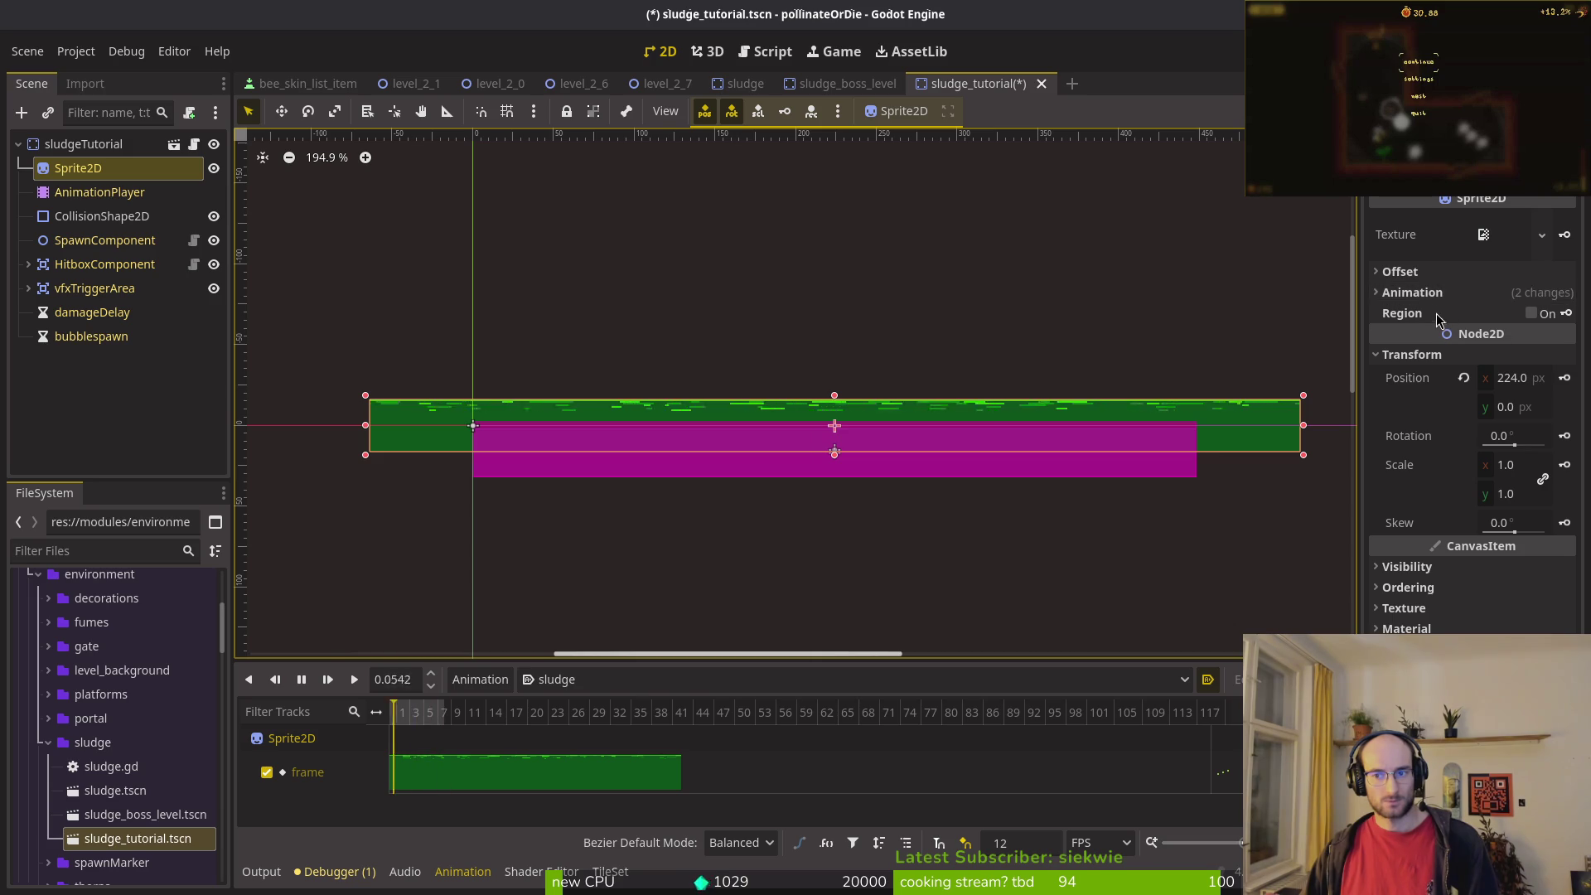
left_click(1487, 297)
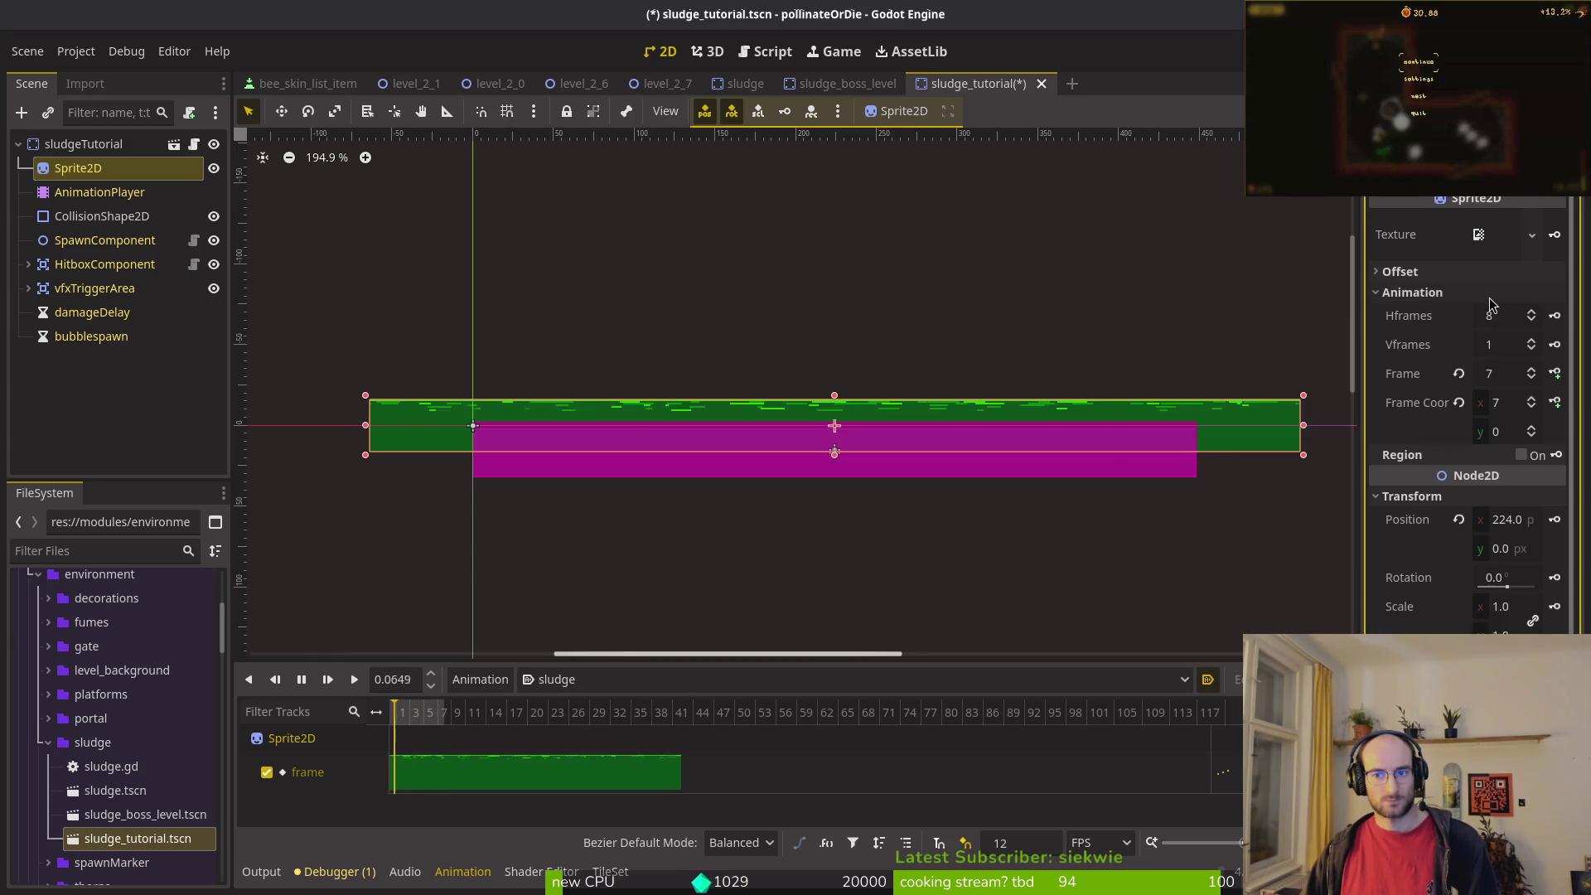
left_click(1489, 294)
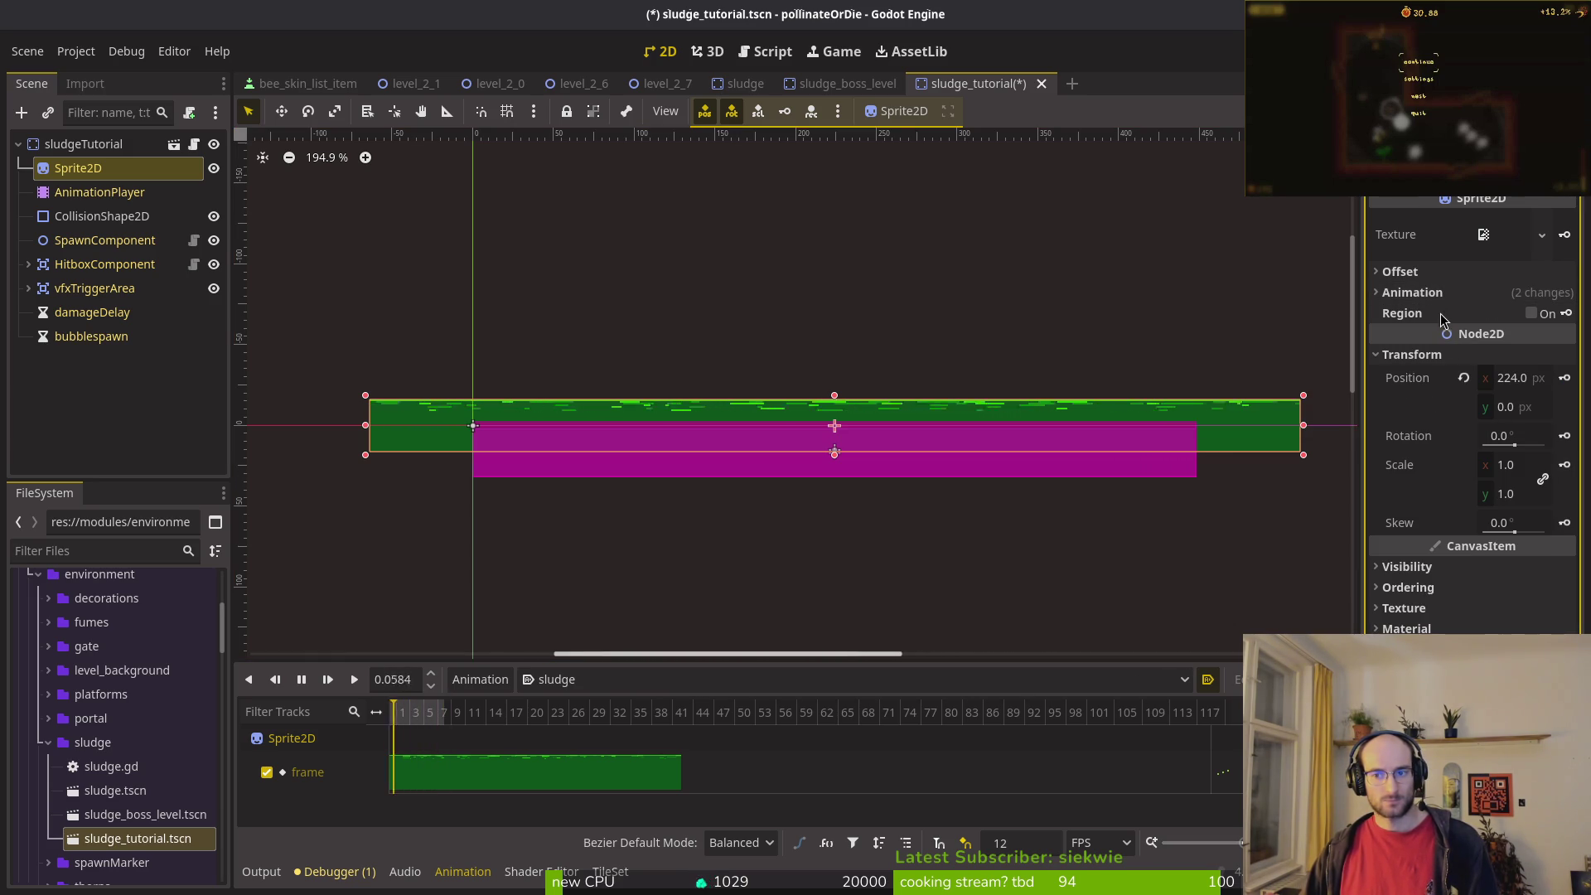
left_click(1531, 315)
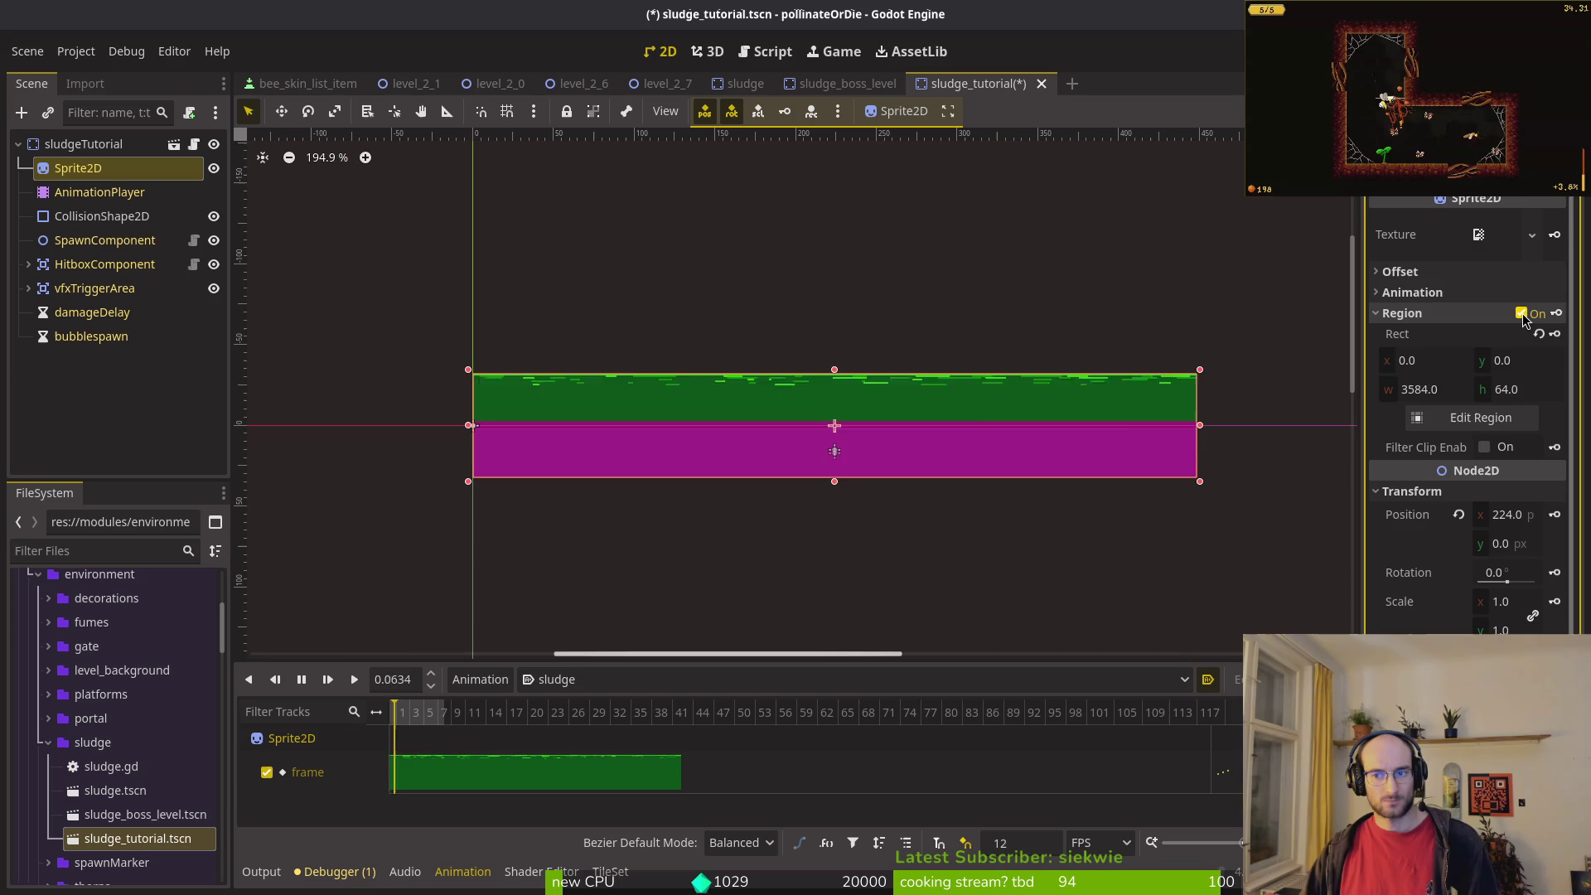
left_click(1531, 316)
left_click(1531, 315)
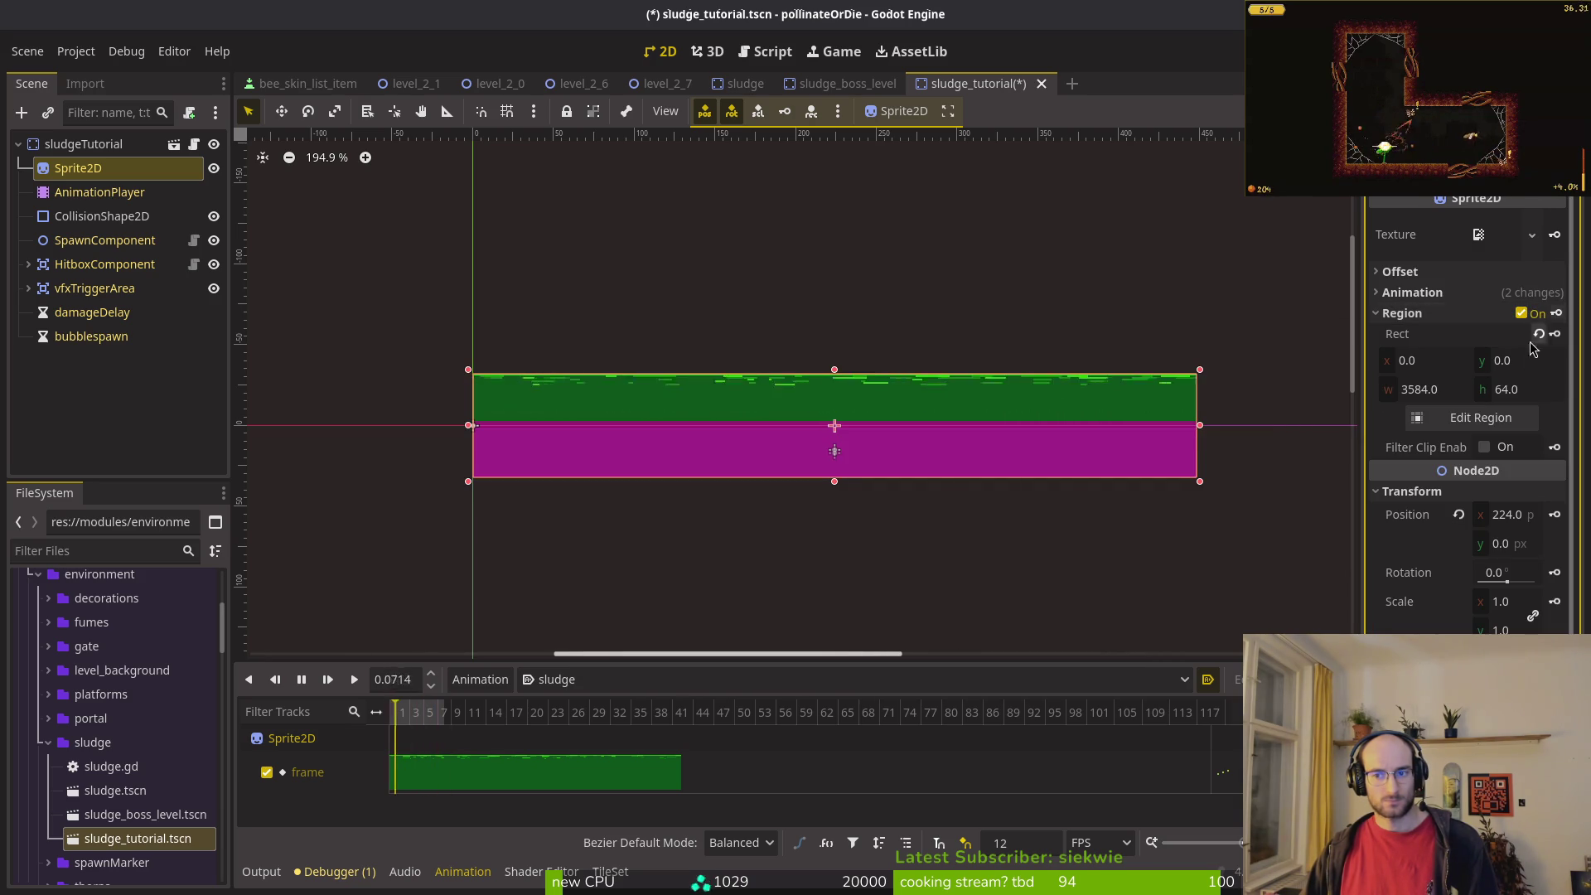
Set the tutorial sprite's Region Rect to height 32 and width 448.
left_click(1521, 391)
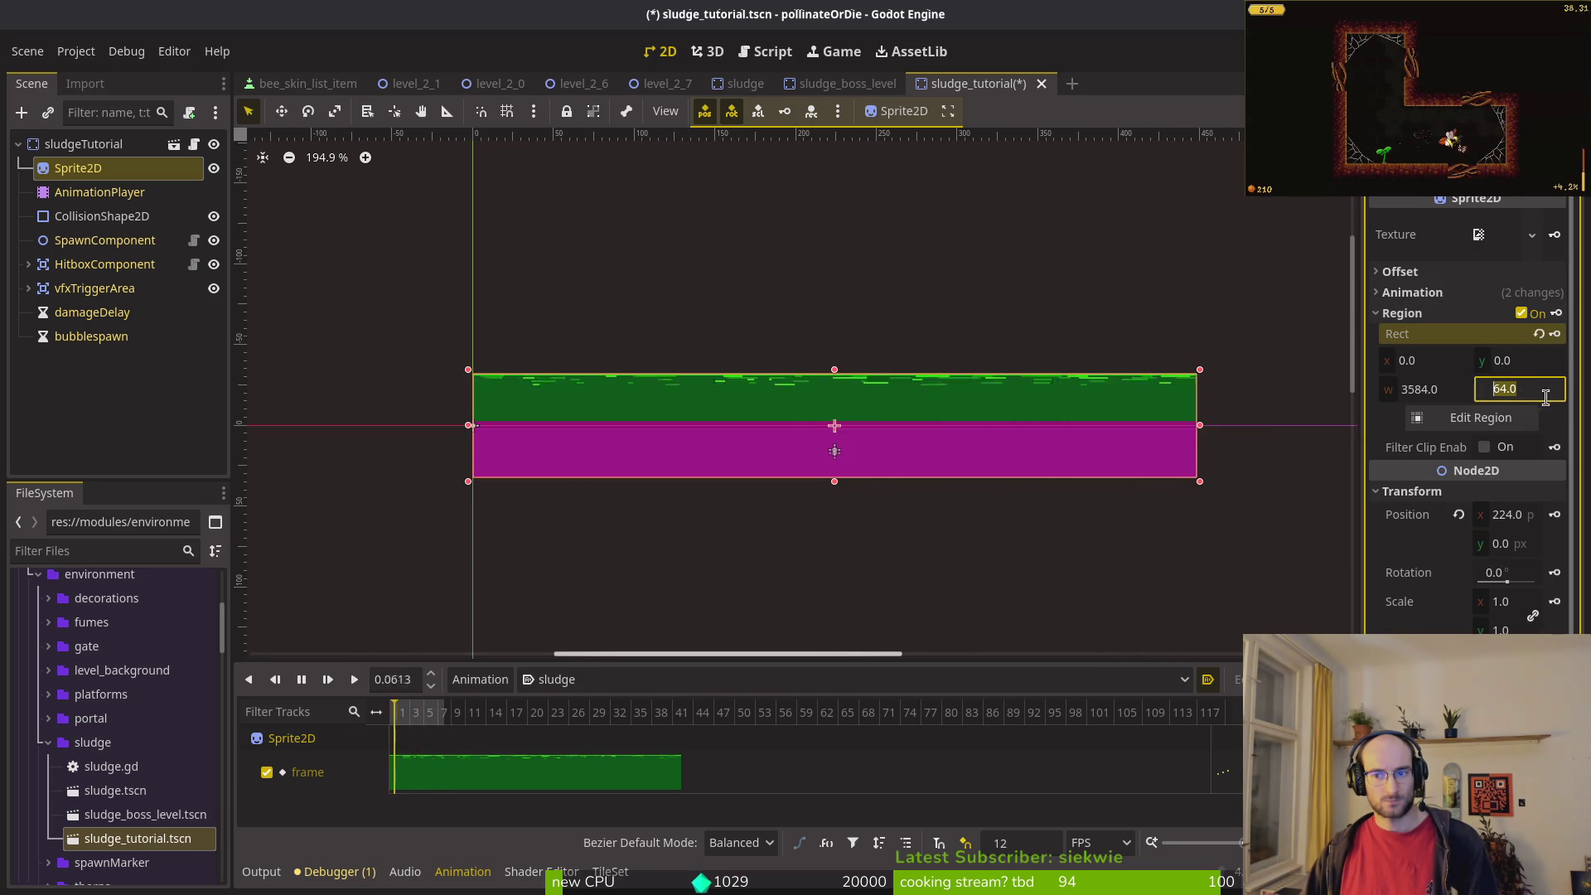
type("32")
key("Return")
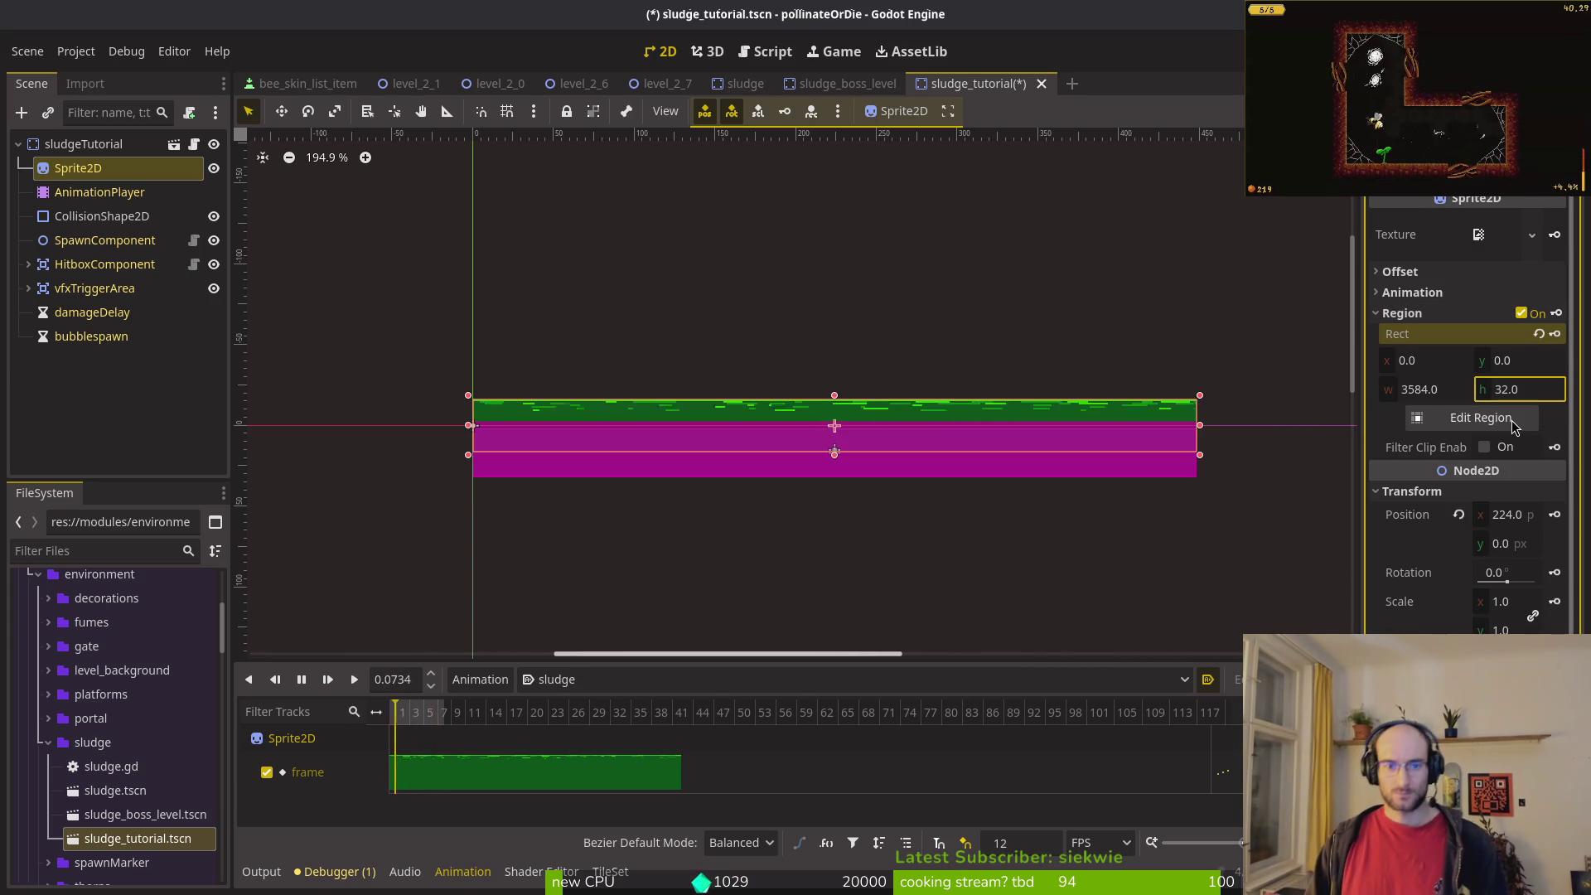
left_click(1447, 389)
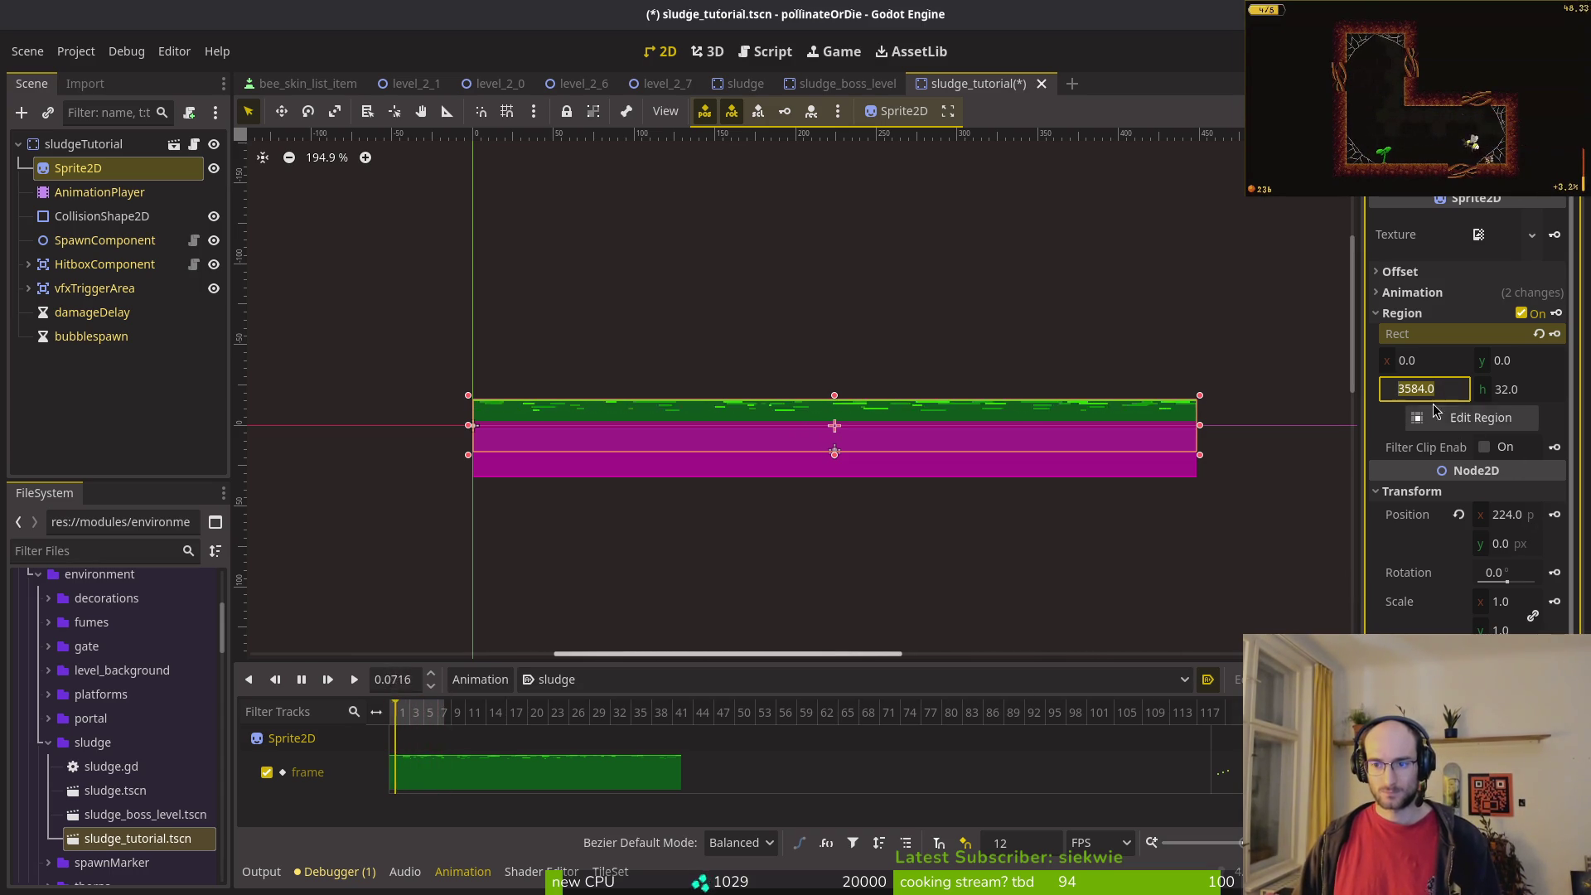
left_click(1446, 390)
type("448")
key("Return")
scroll(852, 376, "up", 5)
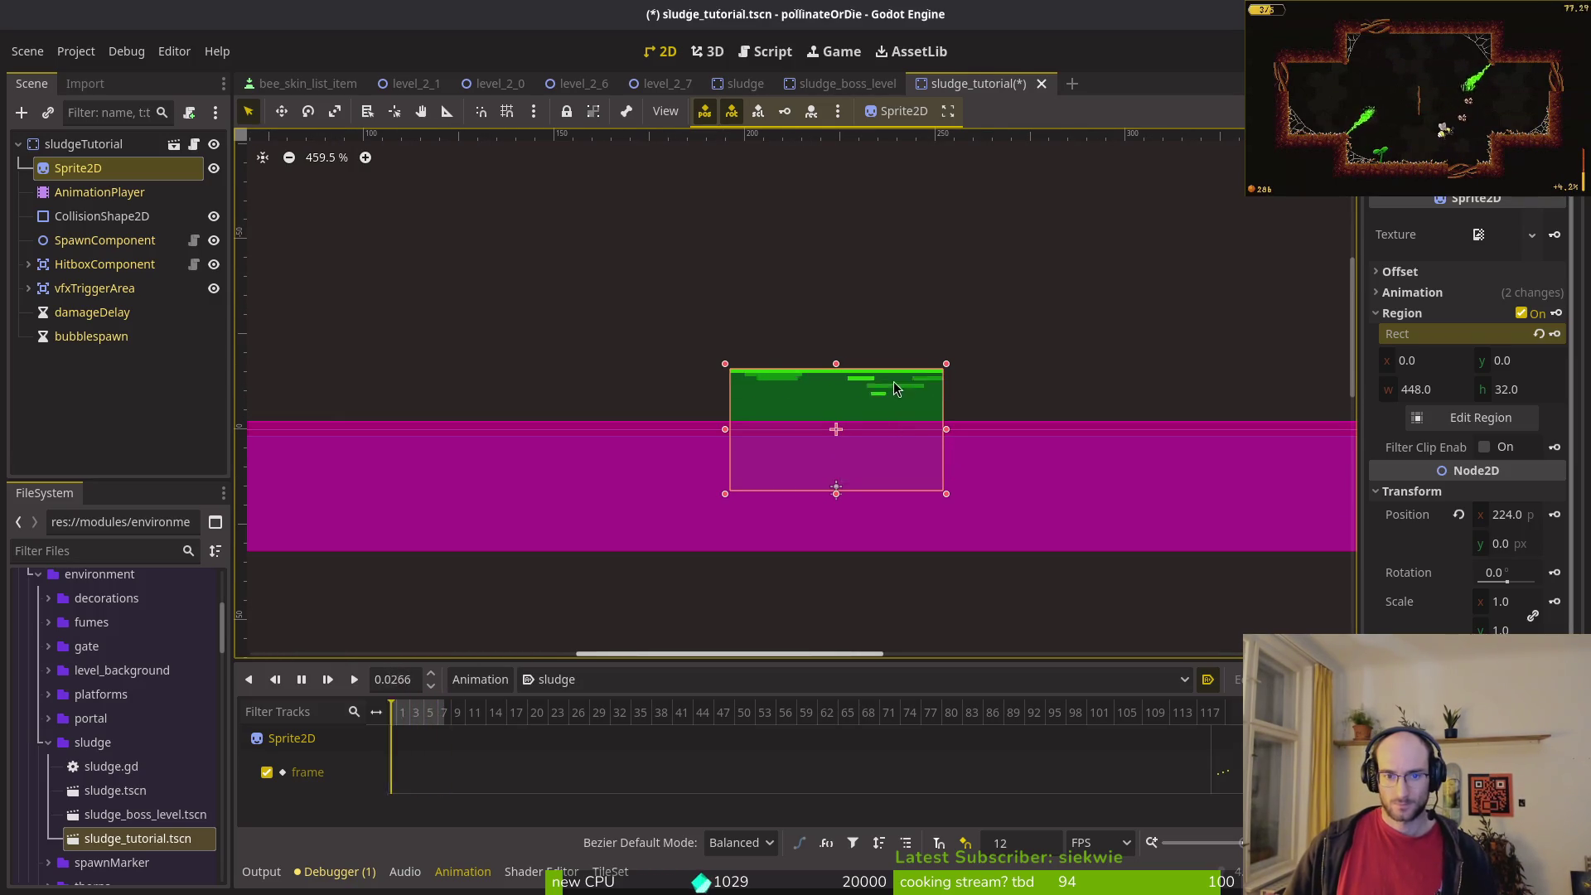
scroll(876, 448, "down", 7)
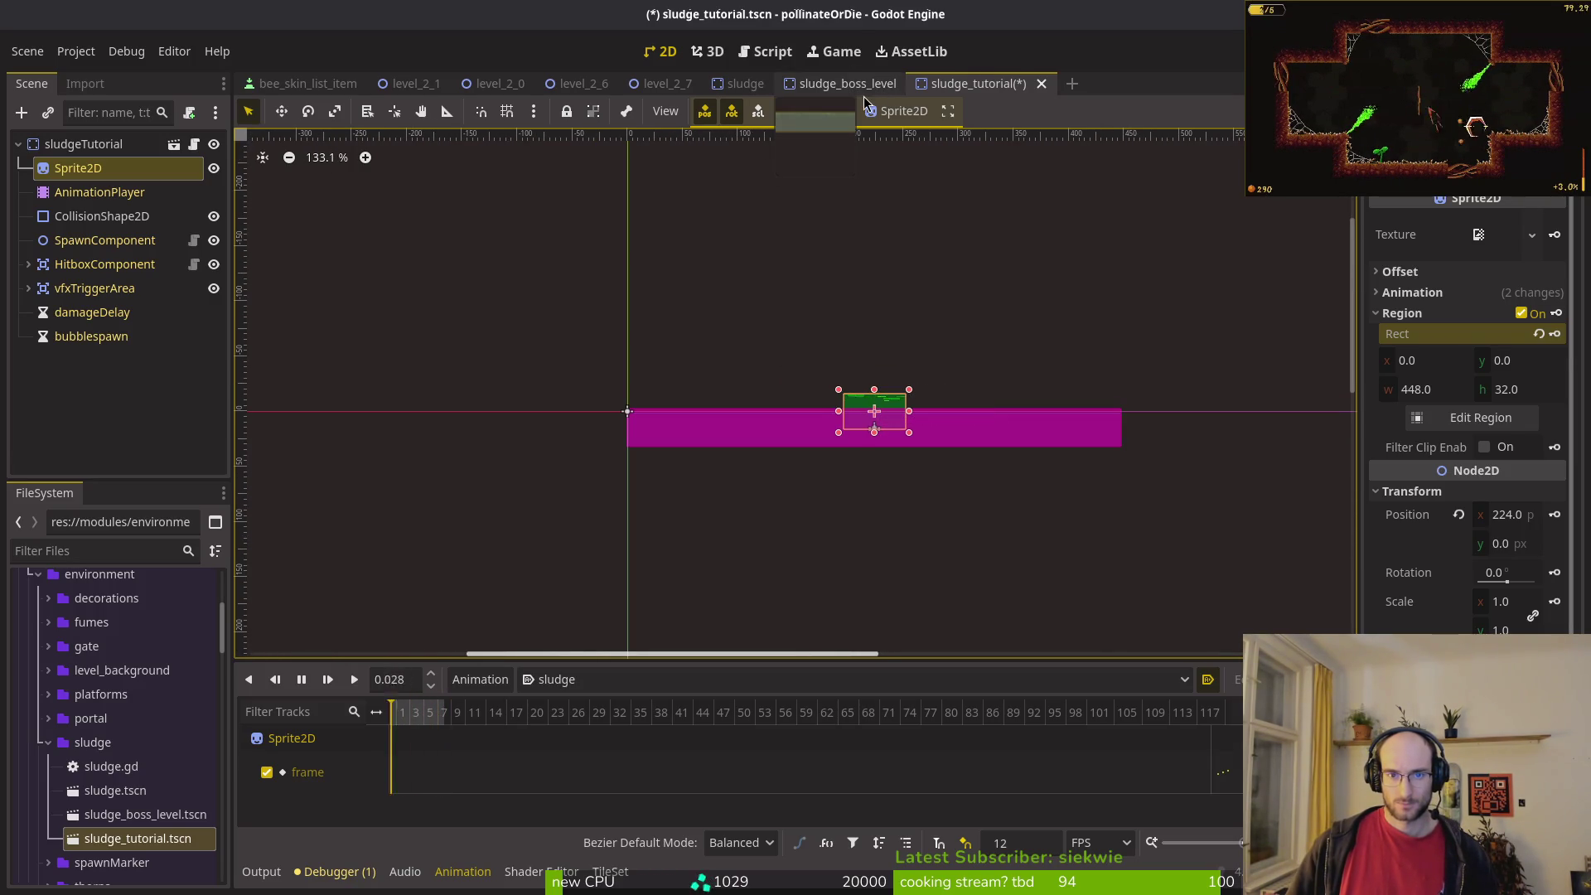
In the sludge scene, delete the AnimationPlayer, clear the Sprite2D texture, and save.
left_click(847, 83)
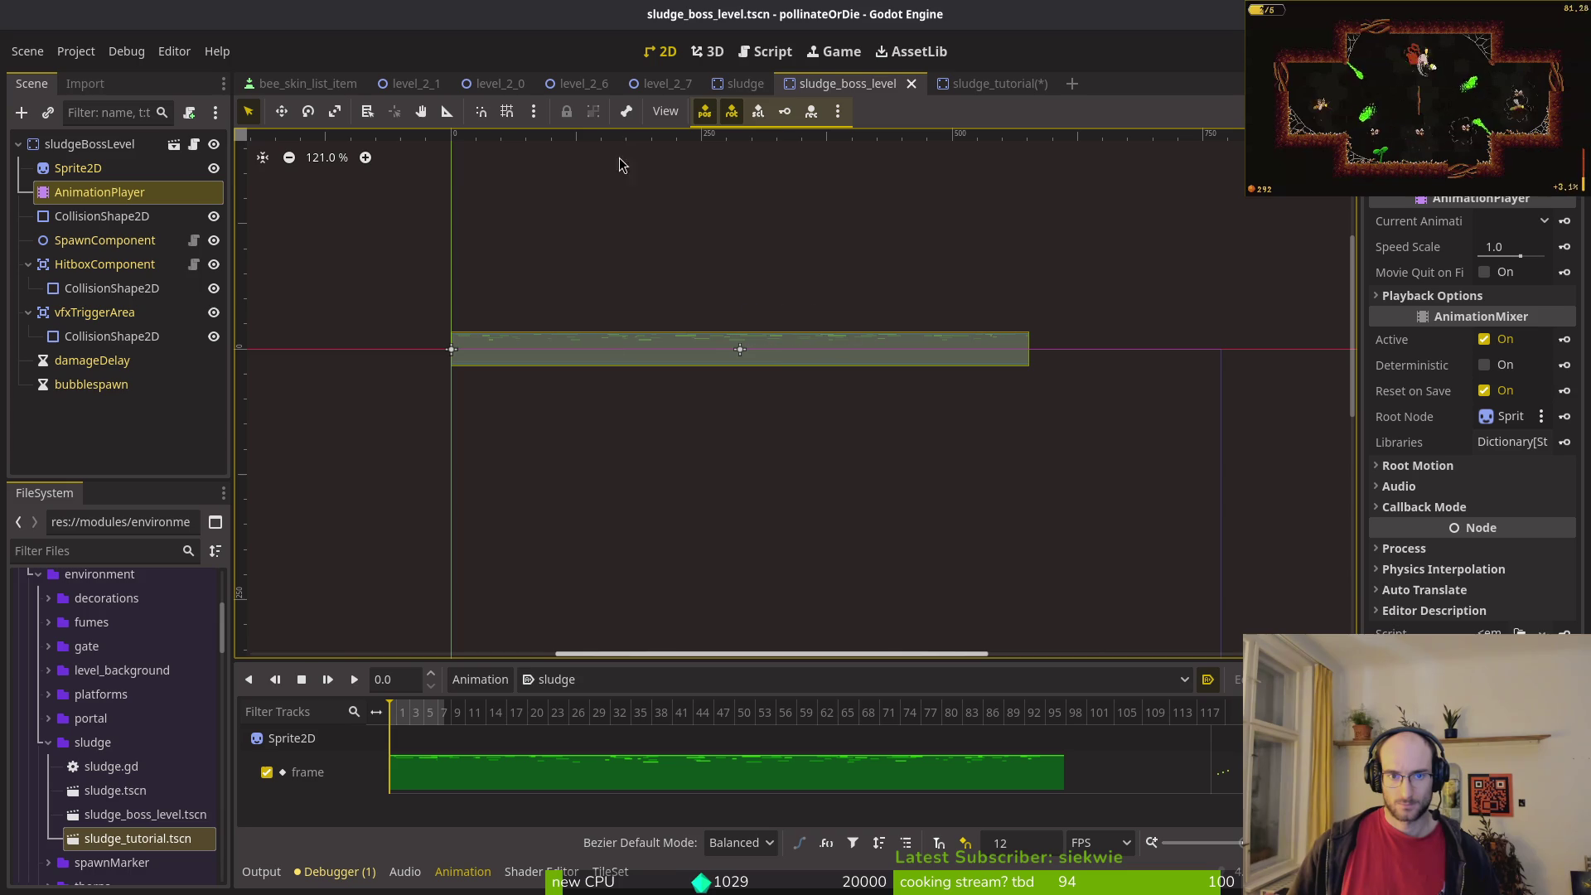
left_click(743, 84)
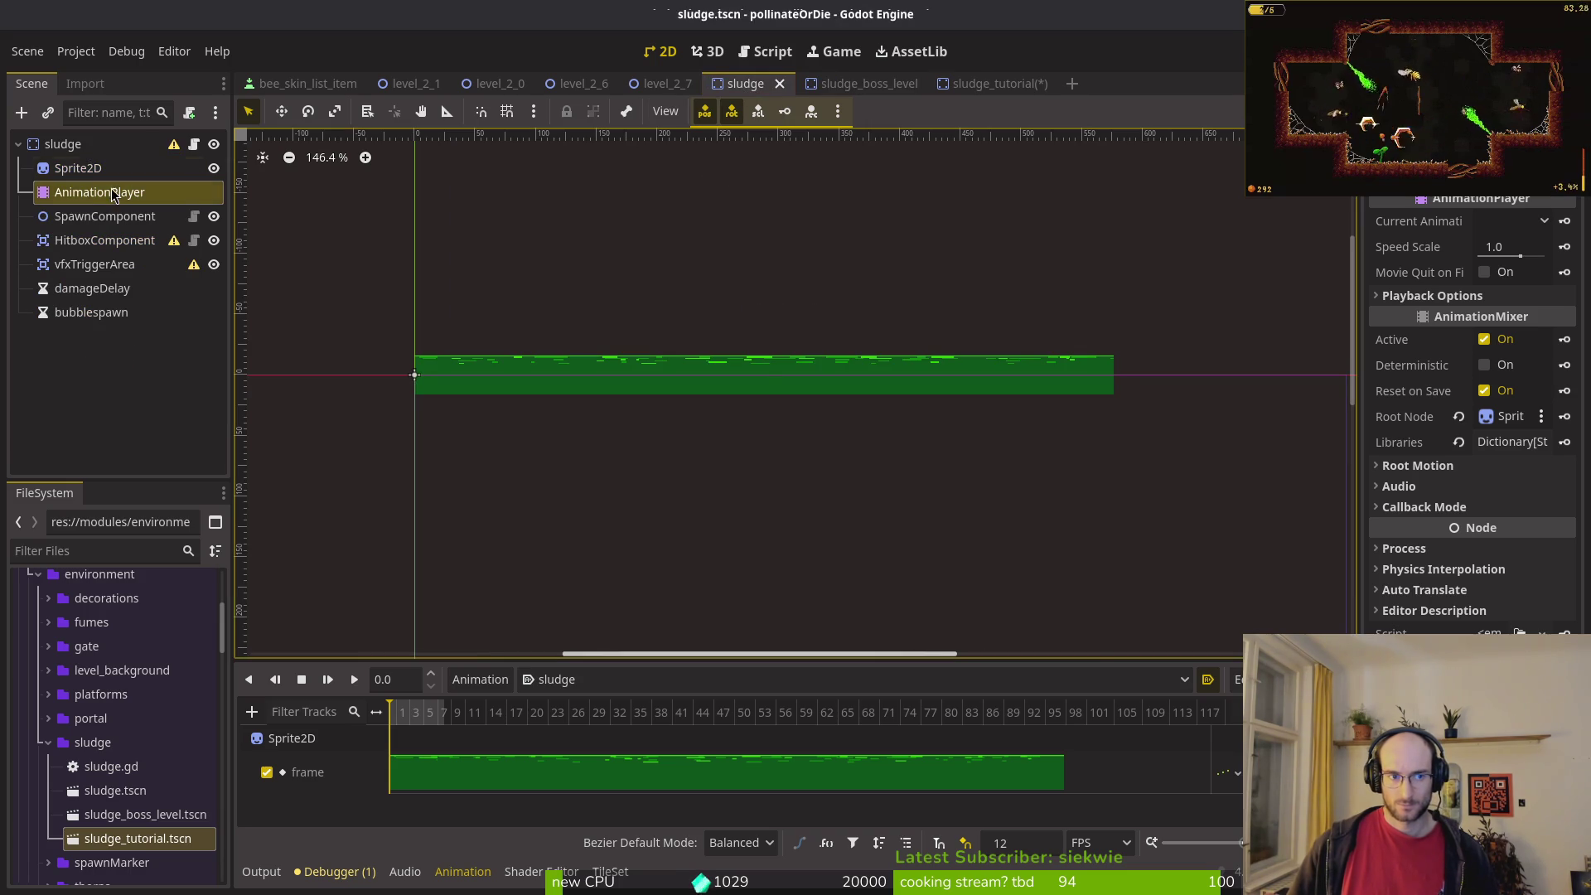
left_click(83, 168)
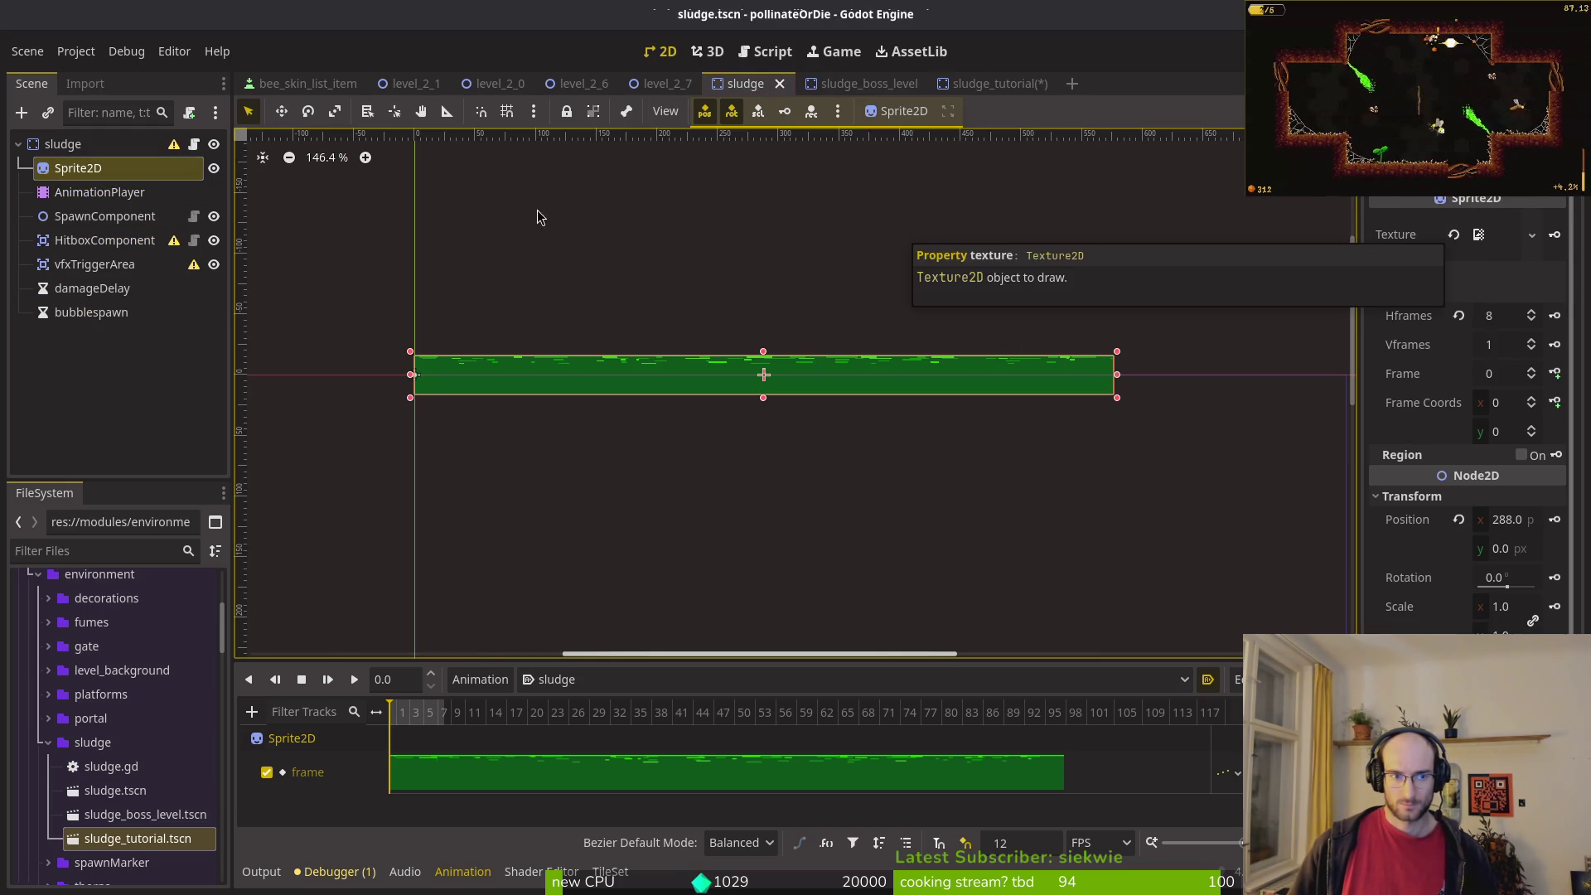
left_click(100, 192)
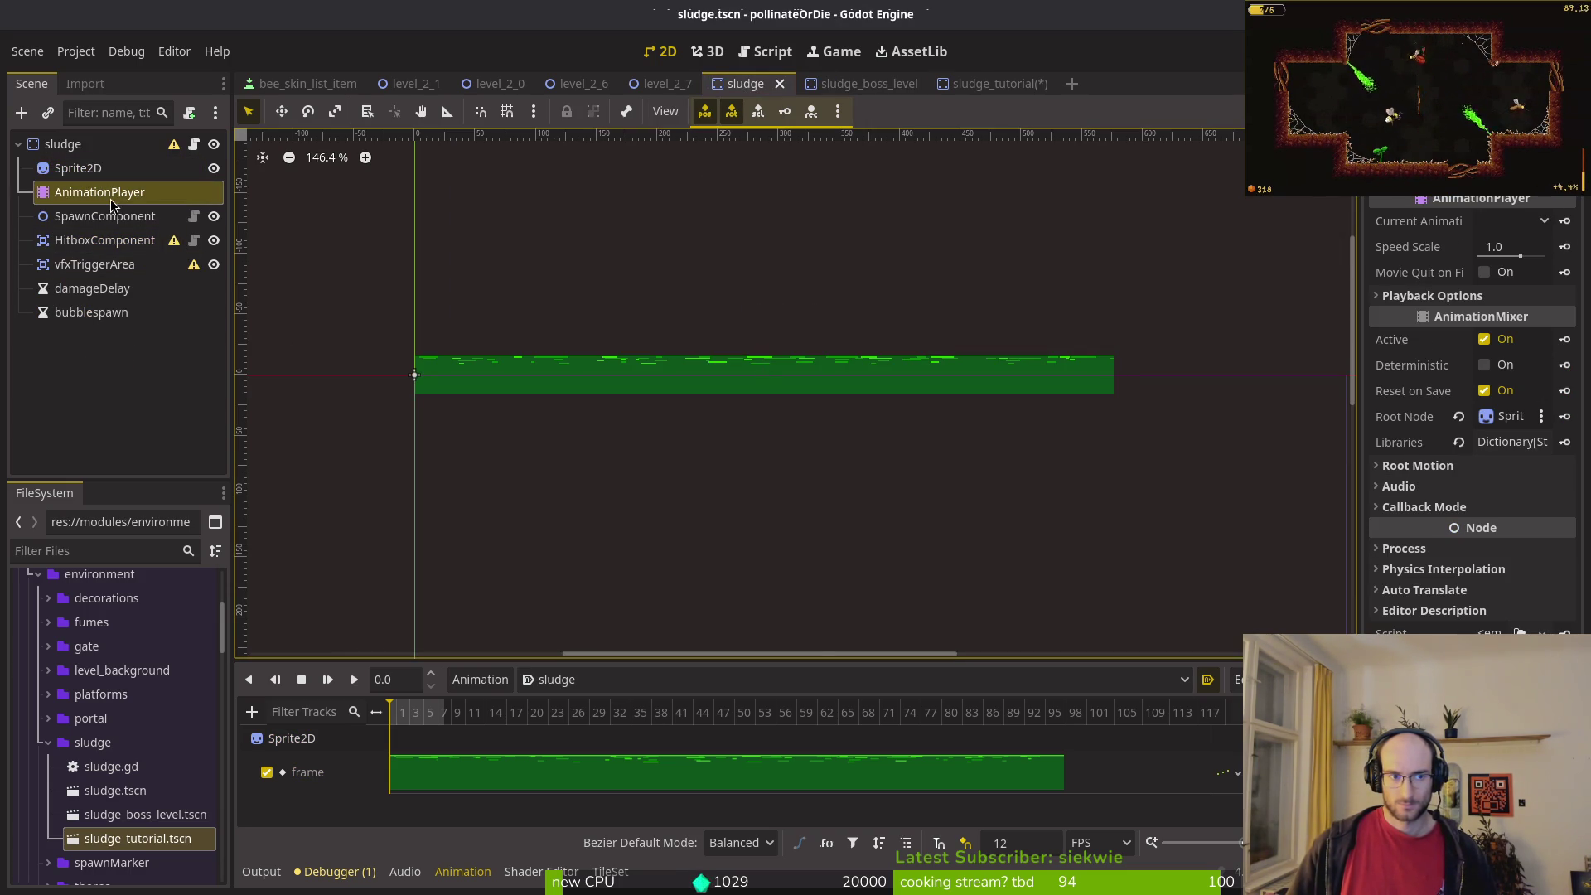
key("Delete")
key("Return")
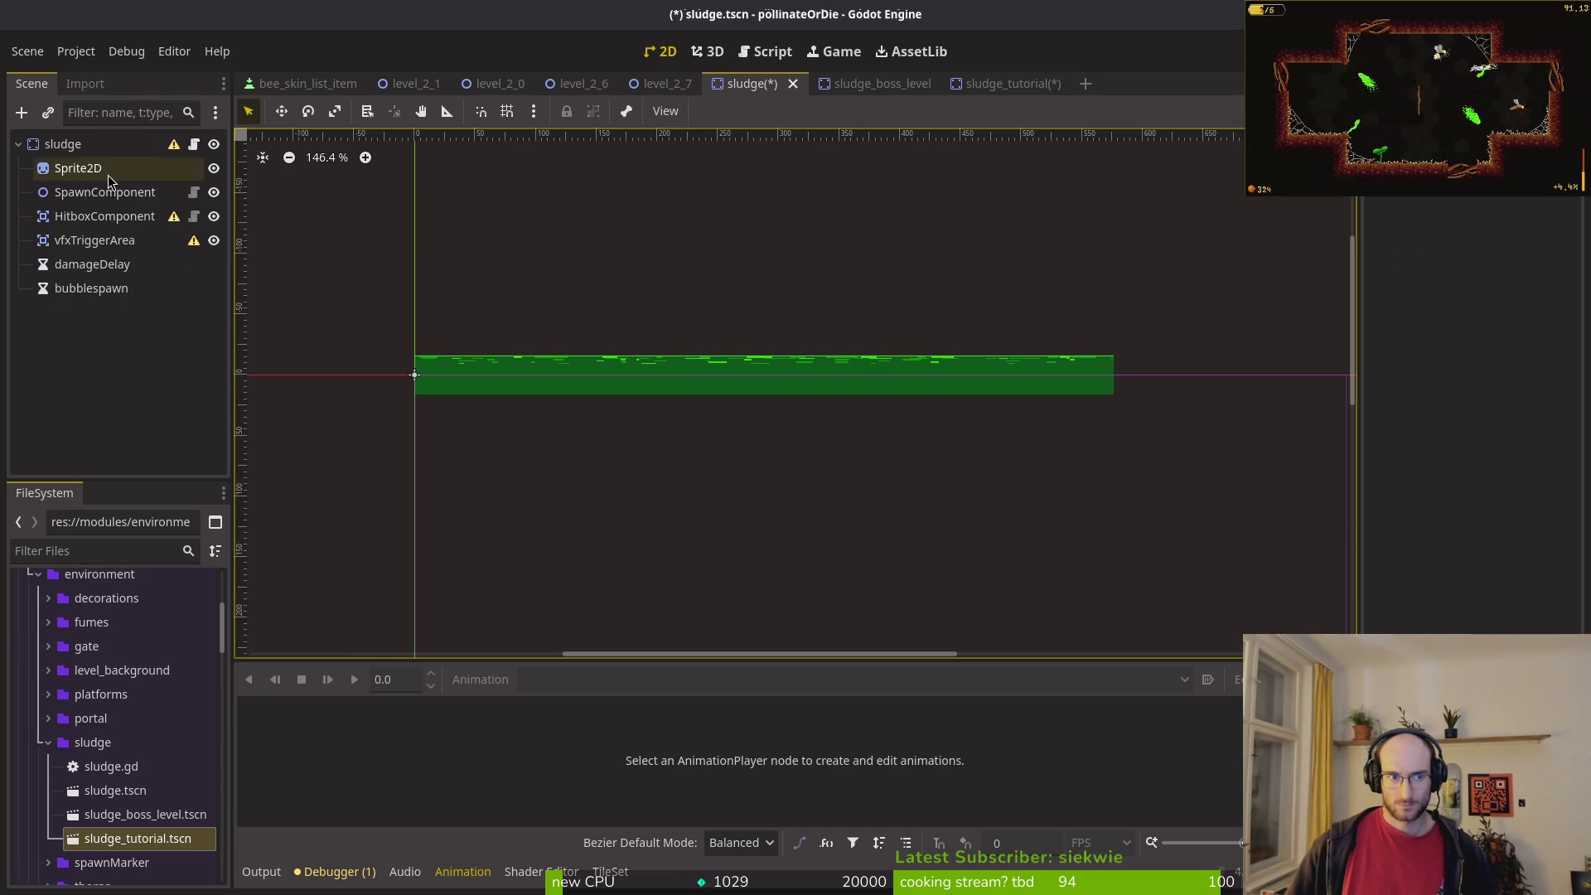
left_click(1454, 236)
key("ctrl+s")
Quick Load sludge-Sheet.png as the boss level Sprite2D texture and save the scene.
left_click(884, 83)
left_click(78, 167)
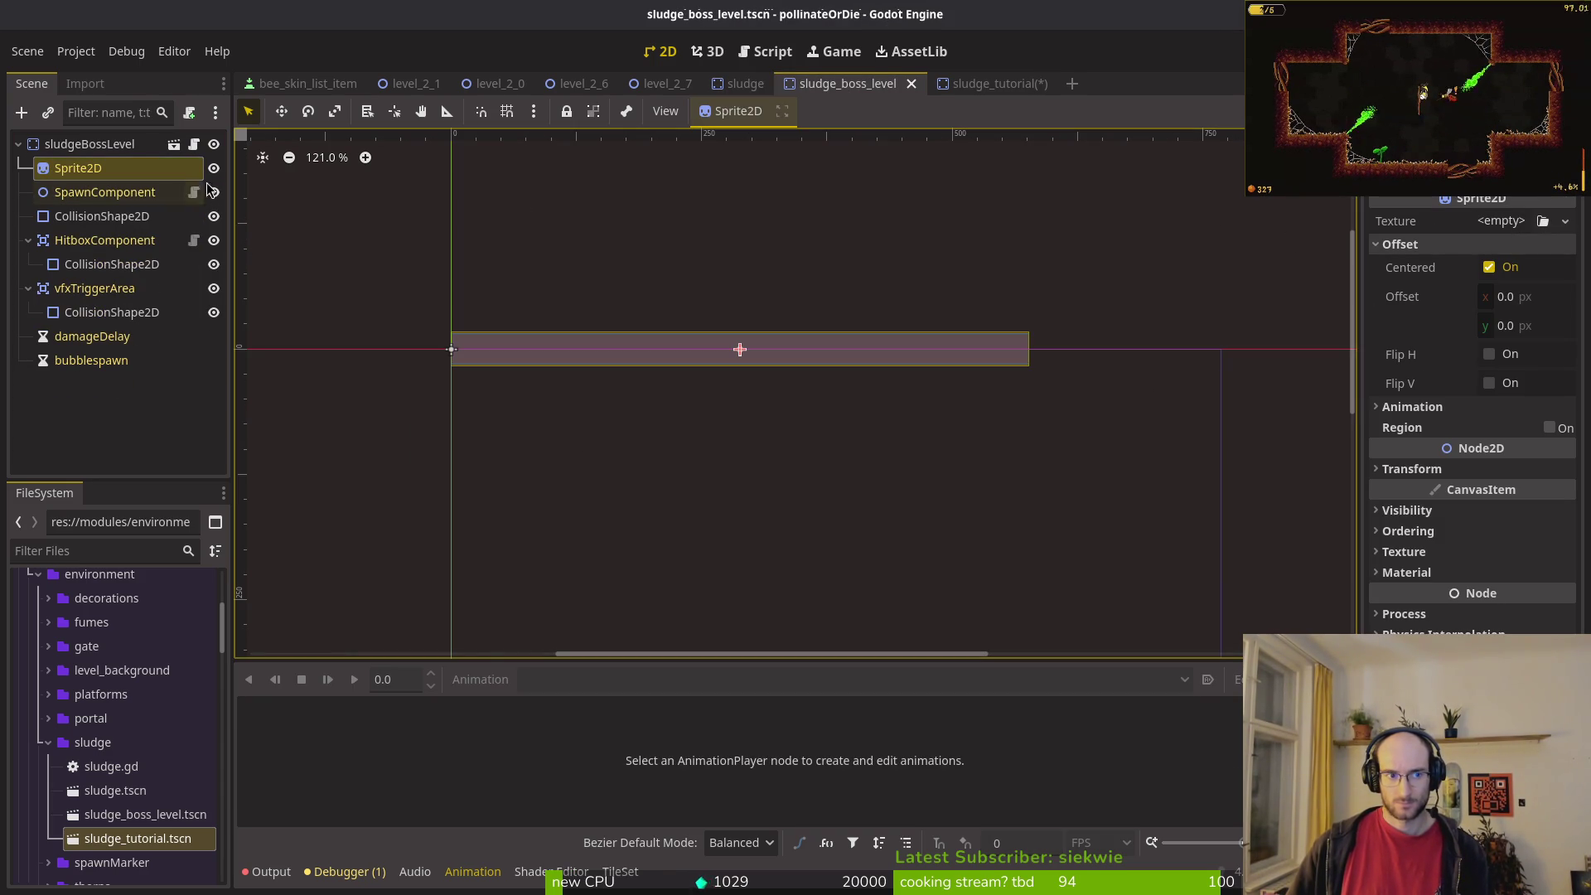
left_click(1508, 221)
left_click(1458, 630)
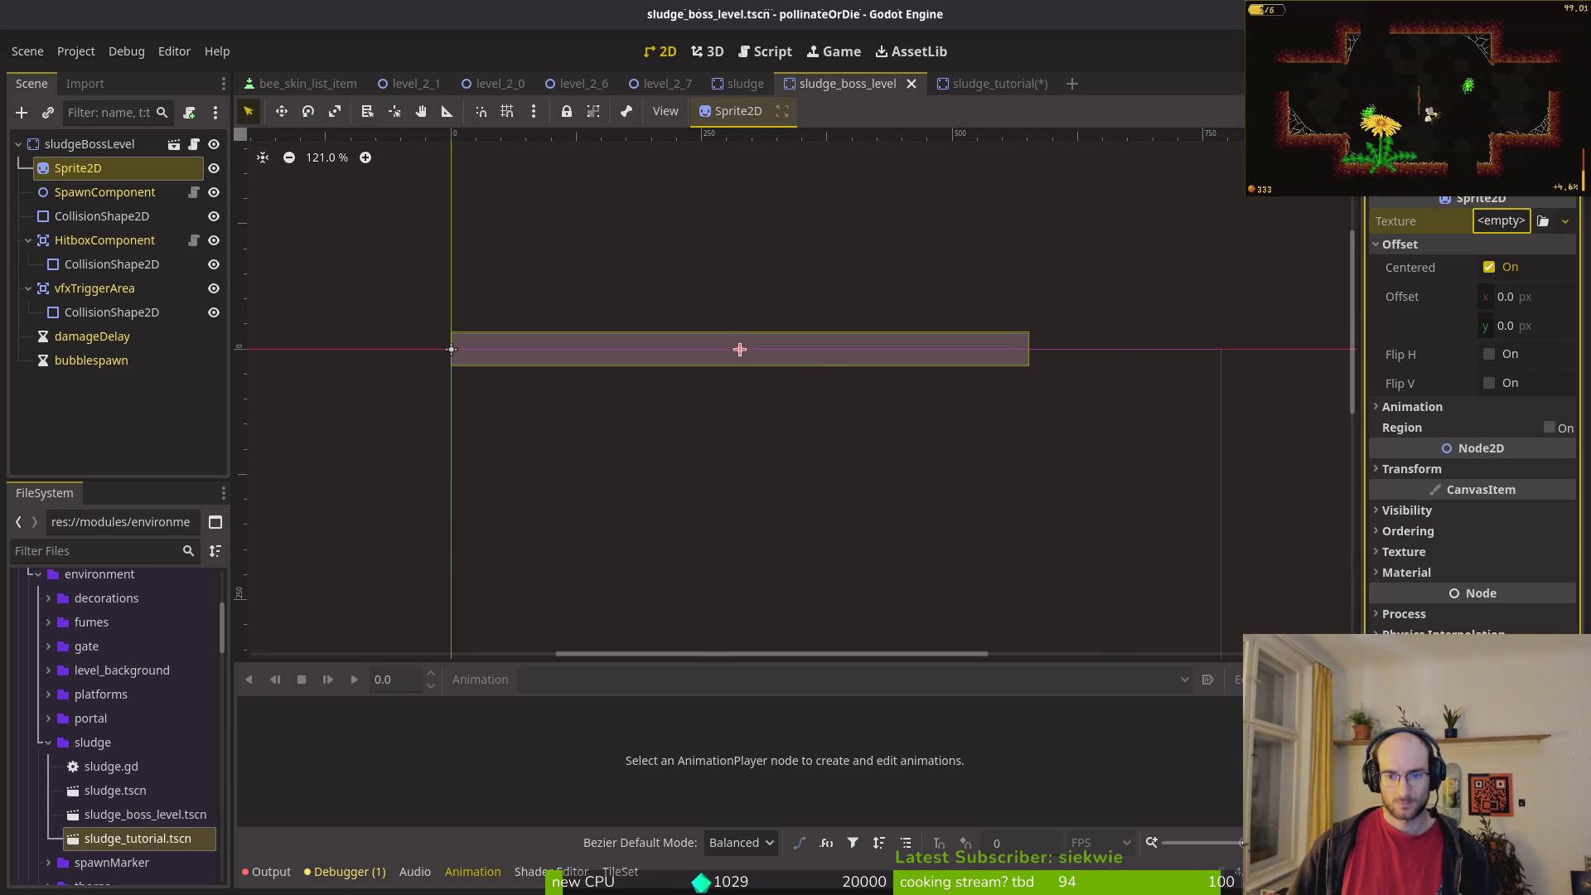
type("slud")
key("Right")
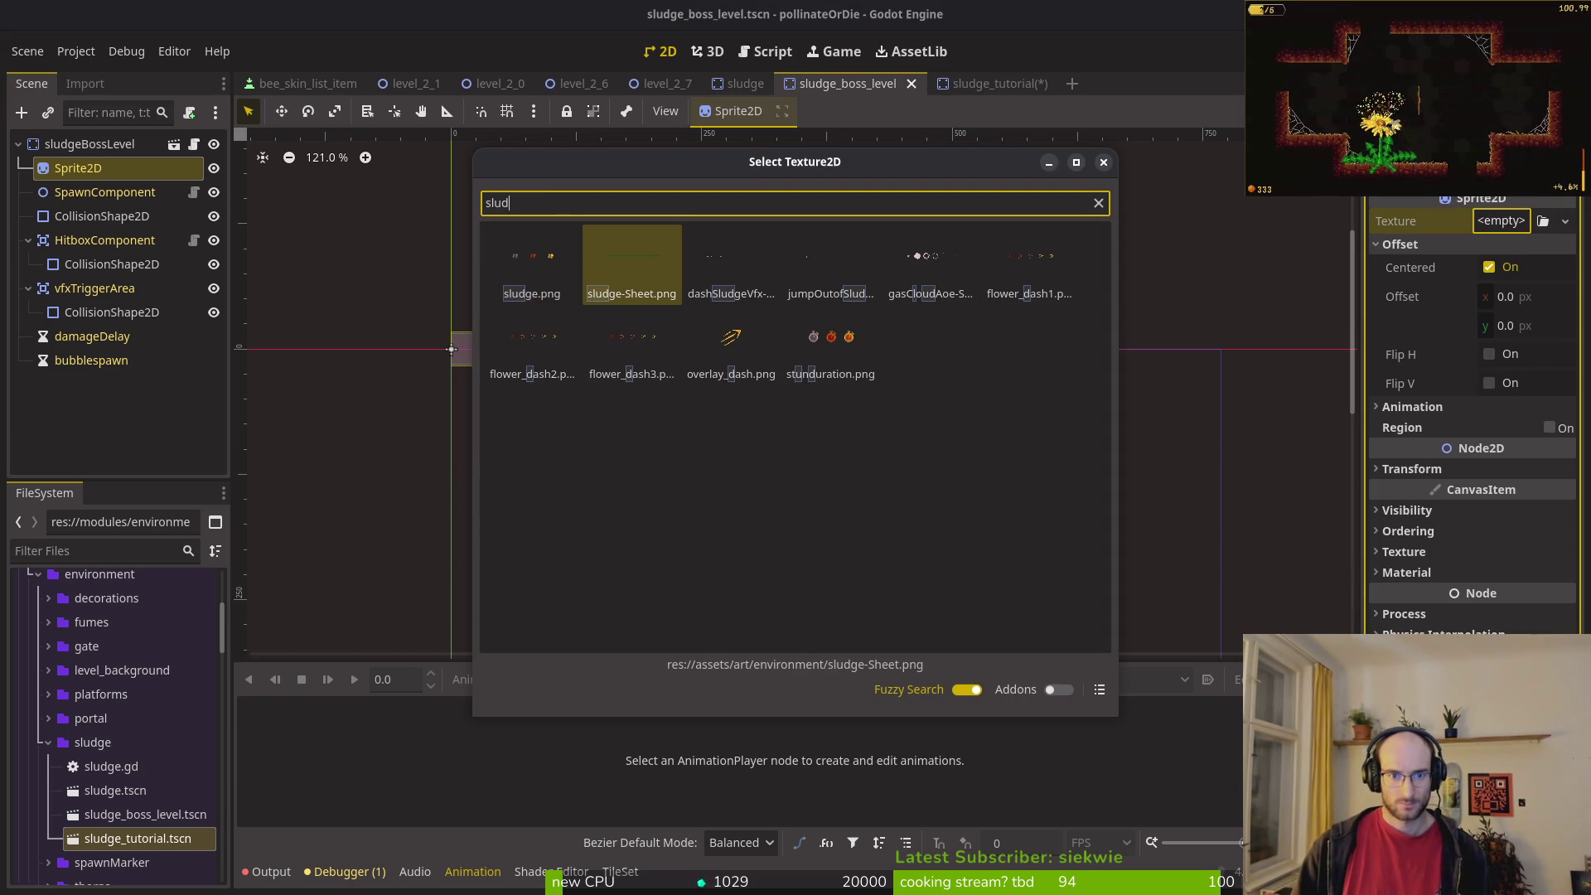
key("Return")
key("ctrl+s")
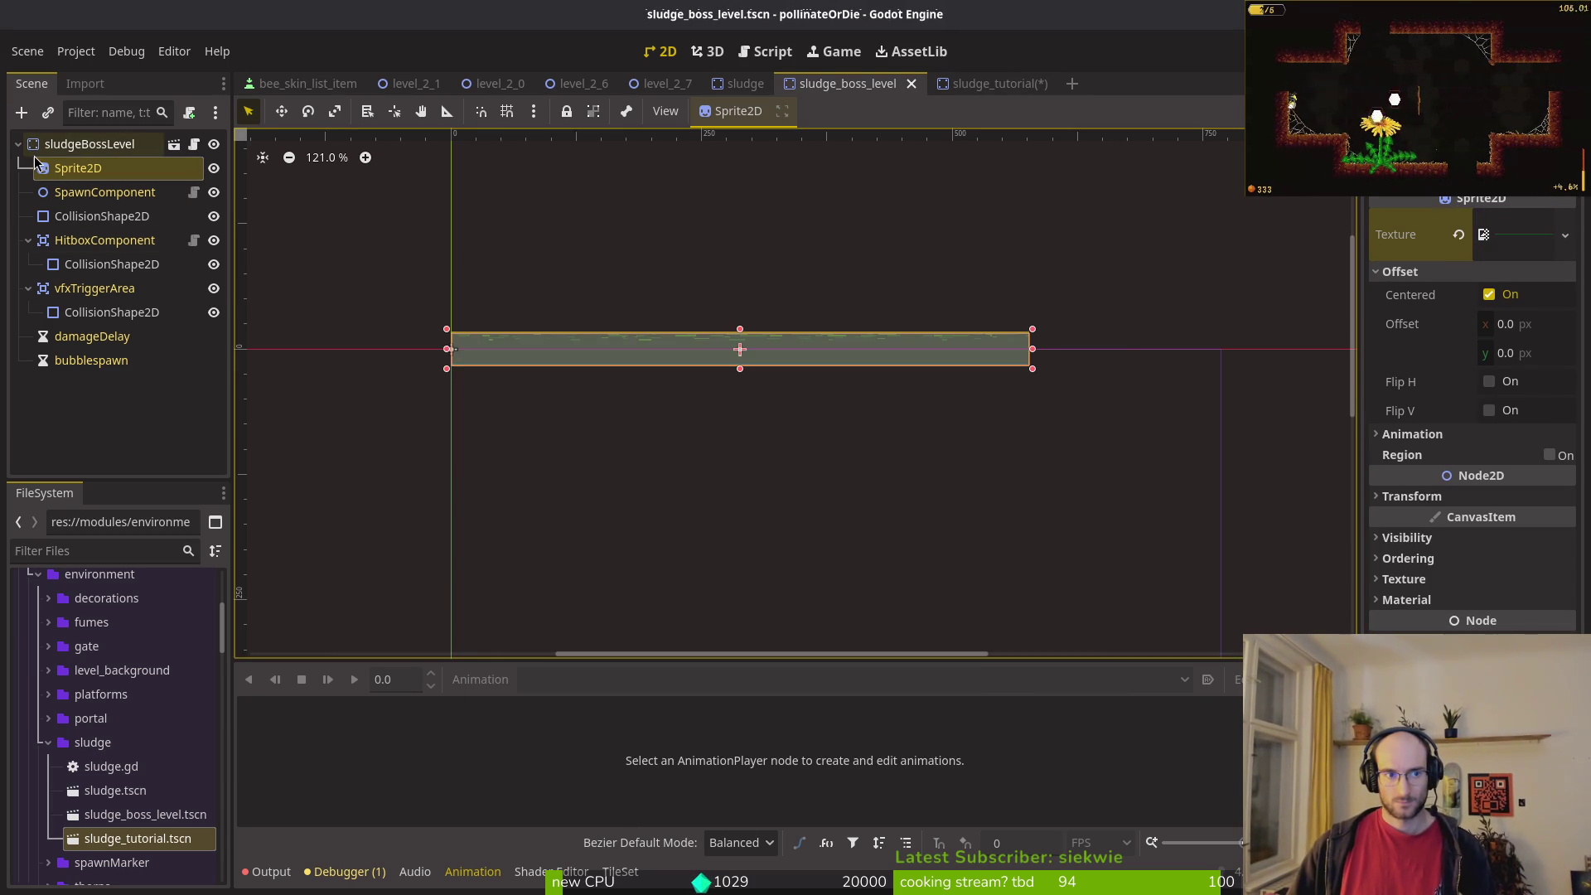
left_click(89, 146)
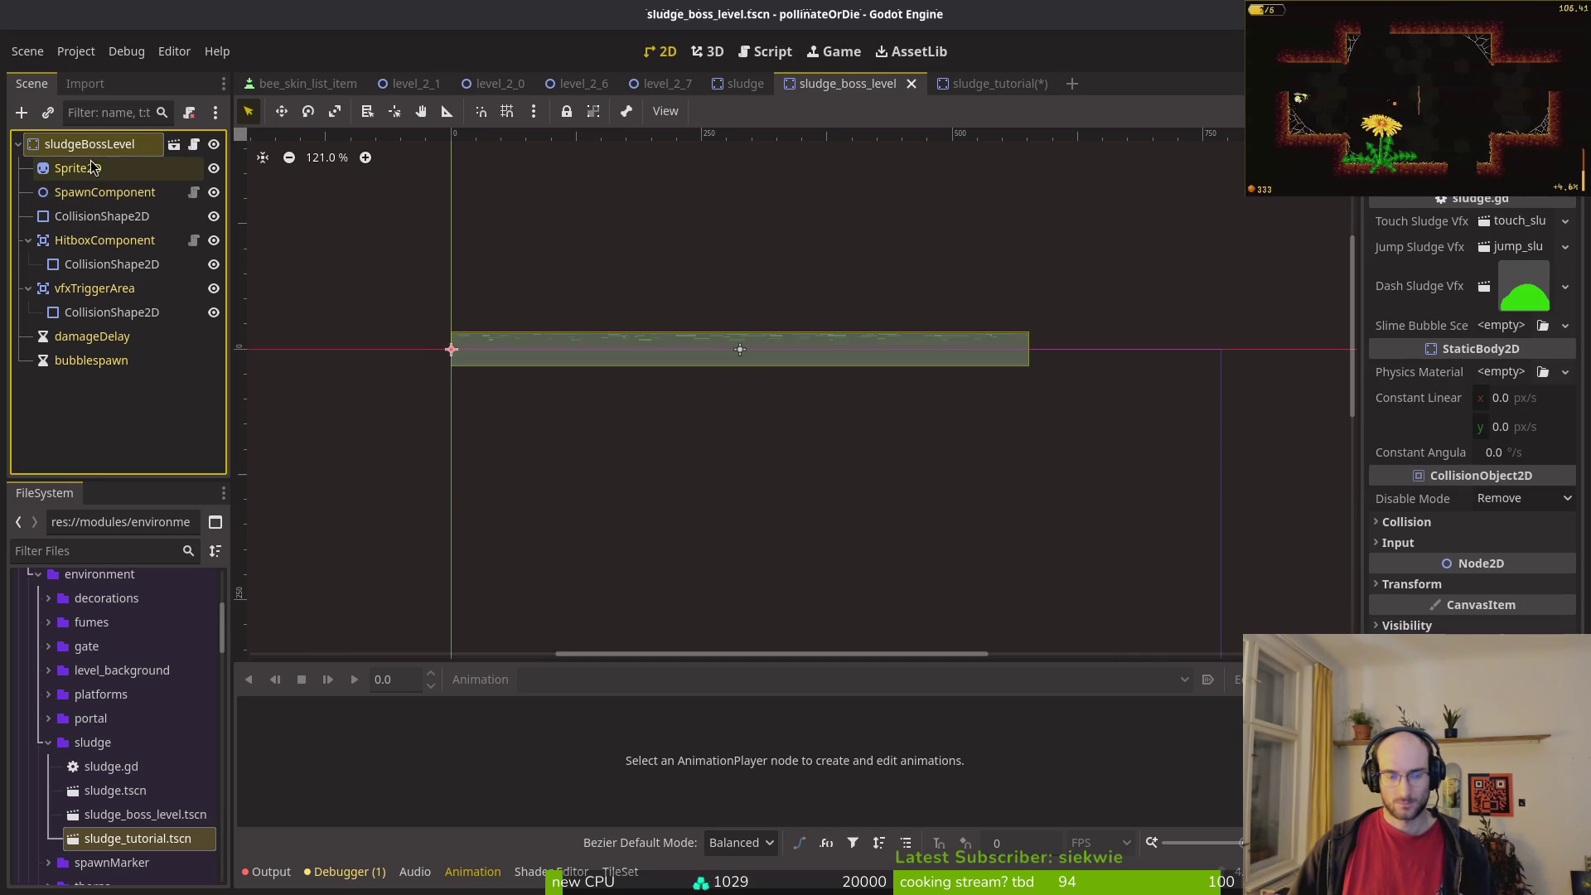
Add an AnimationPlayer below Sprite2D and create a new animation named 'active'.
key("ctrl+a")
type("animationp")
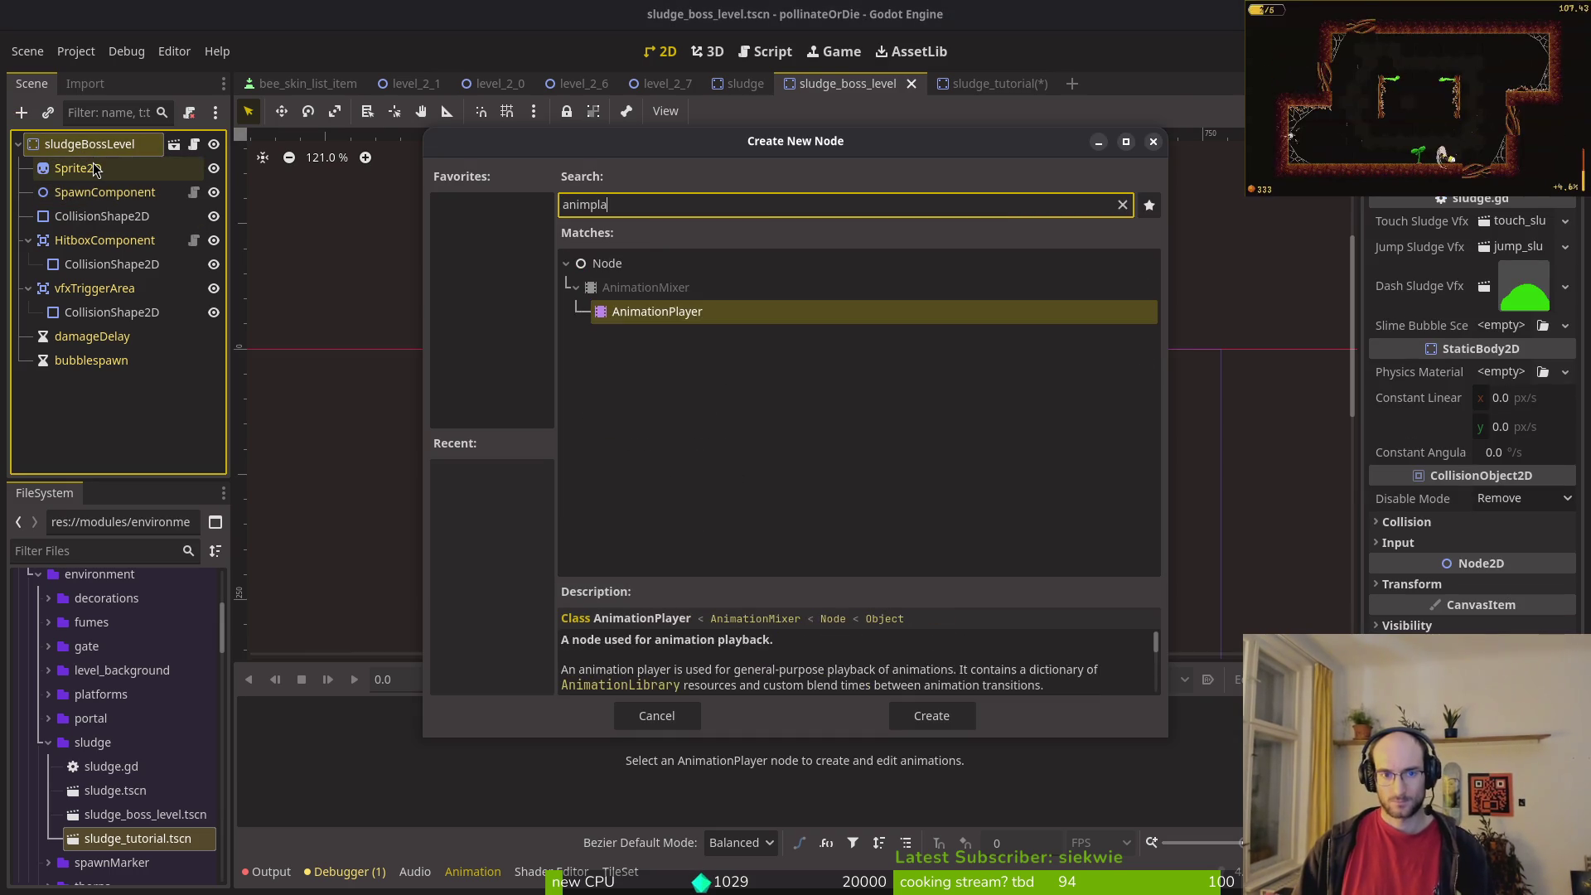
key("Return")
left_click_drag(95, 170, 116, 193)
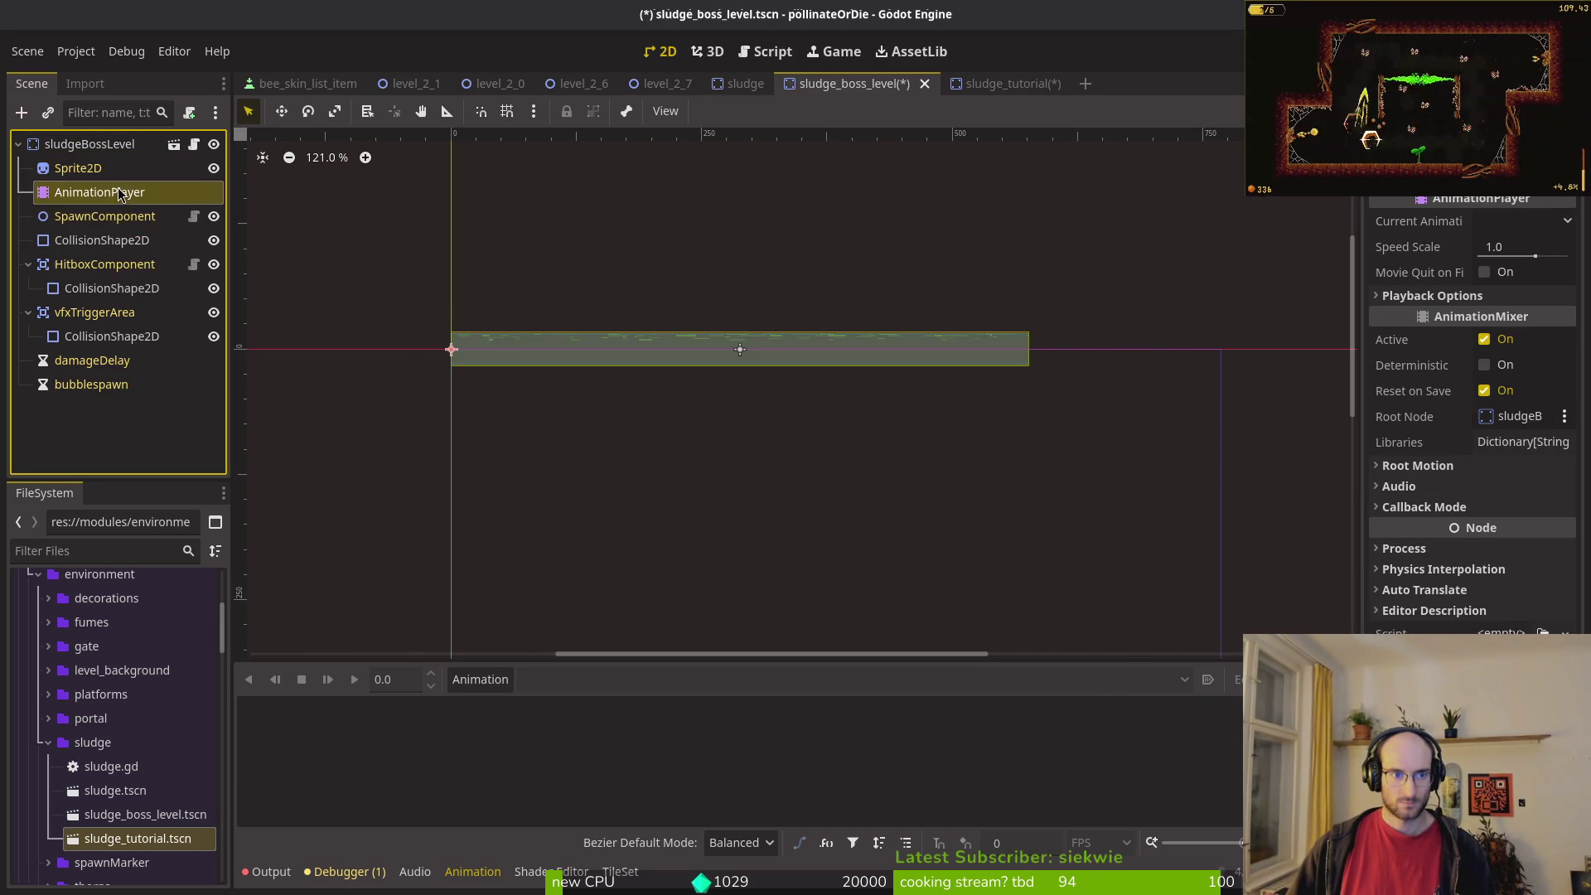
left_click(481, 679)
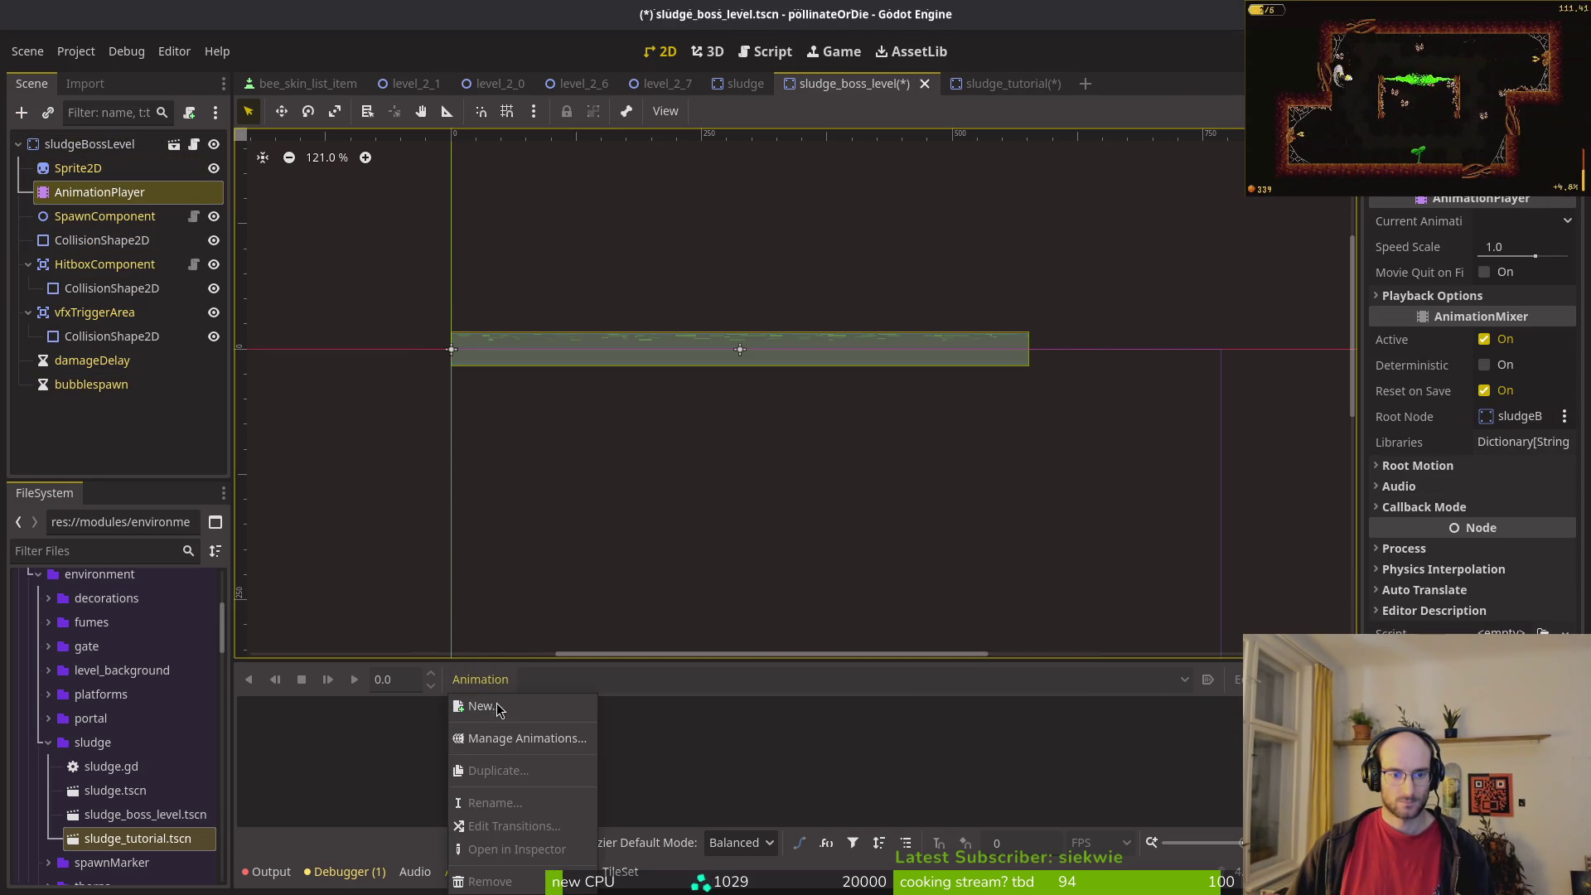
left_click(484, 703)
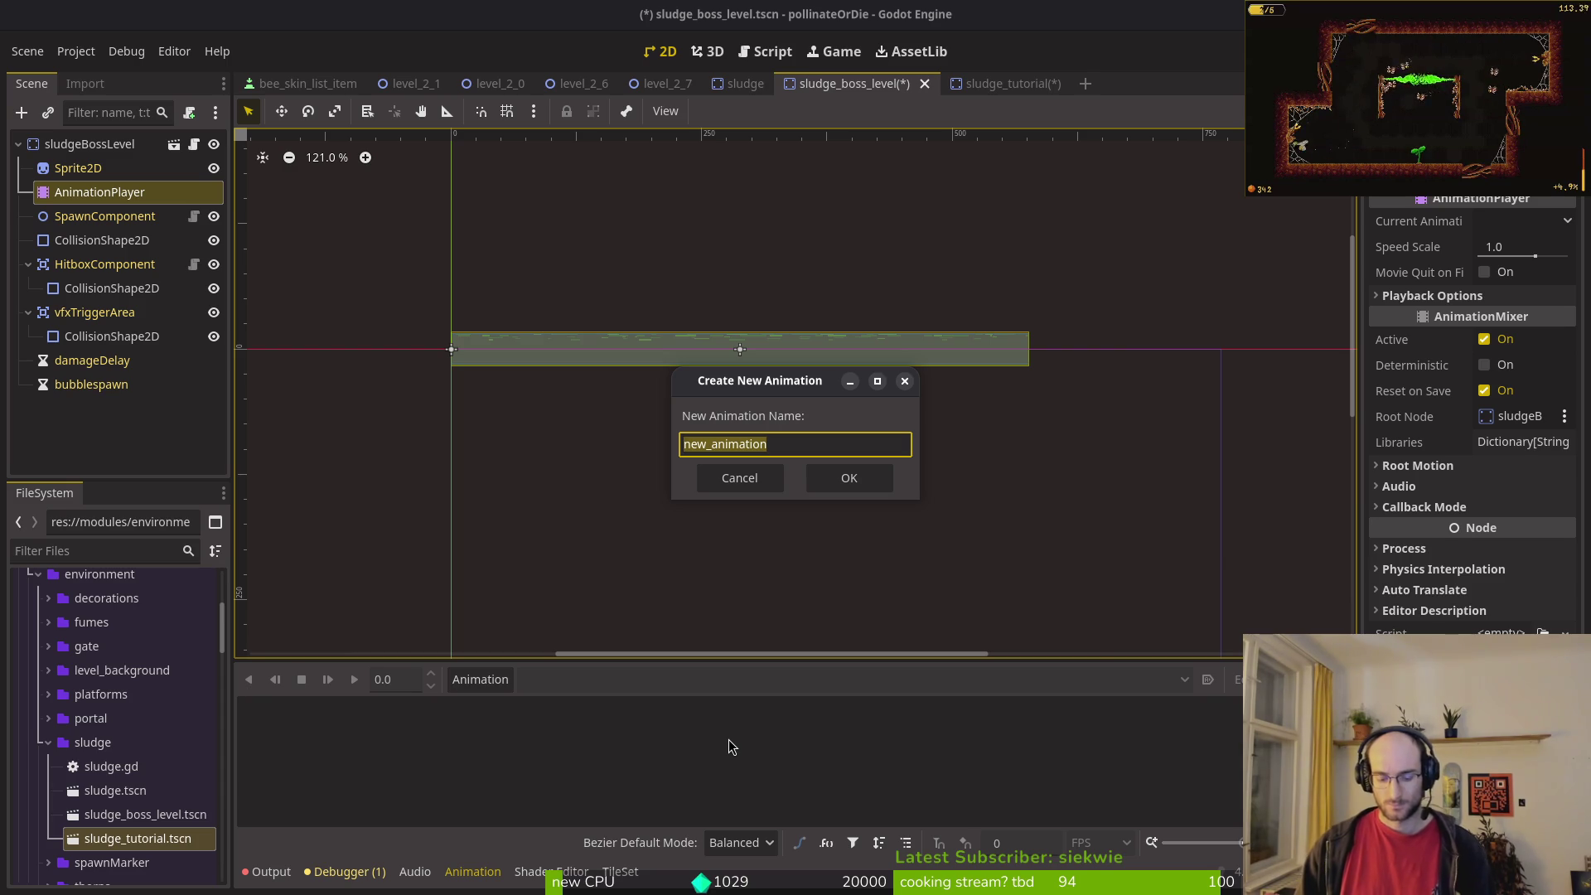
type("acti")
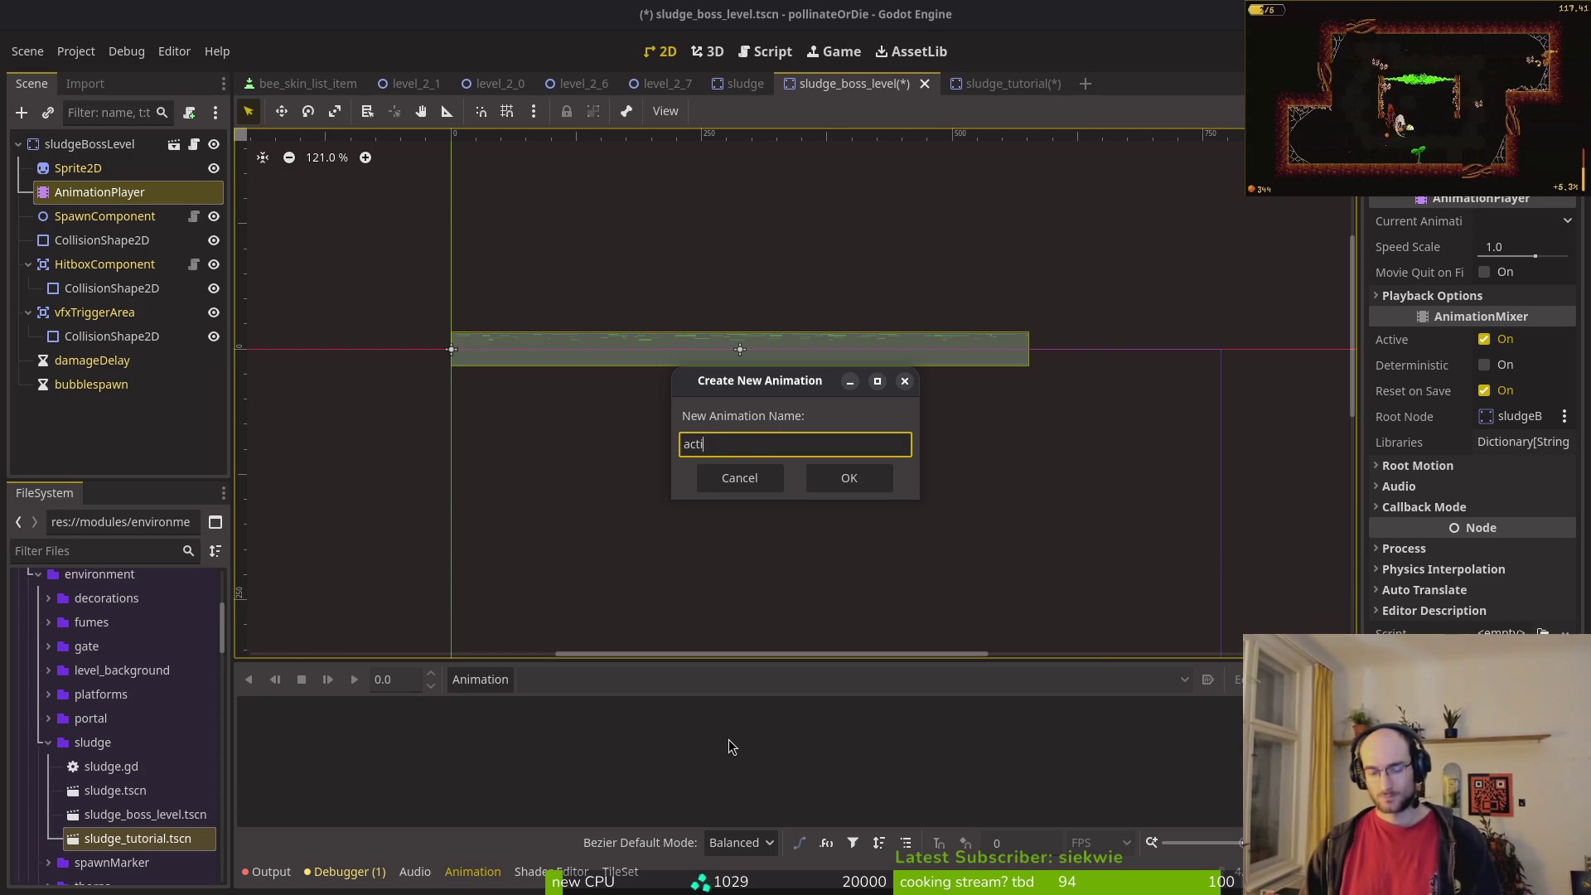
type("ve")
key("Return")
Set the active animation's snap frame rate to 12 FPS.
key("alt+Tab")
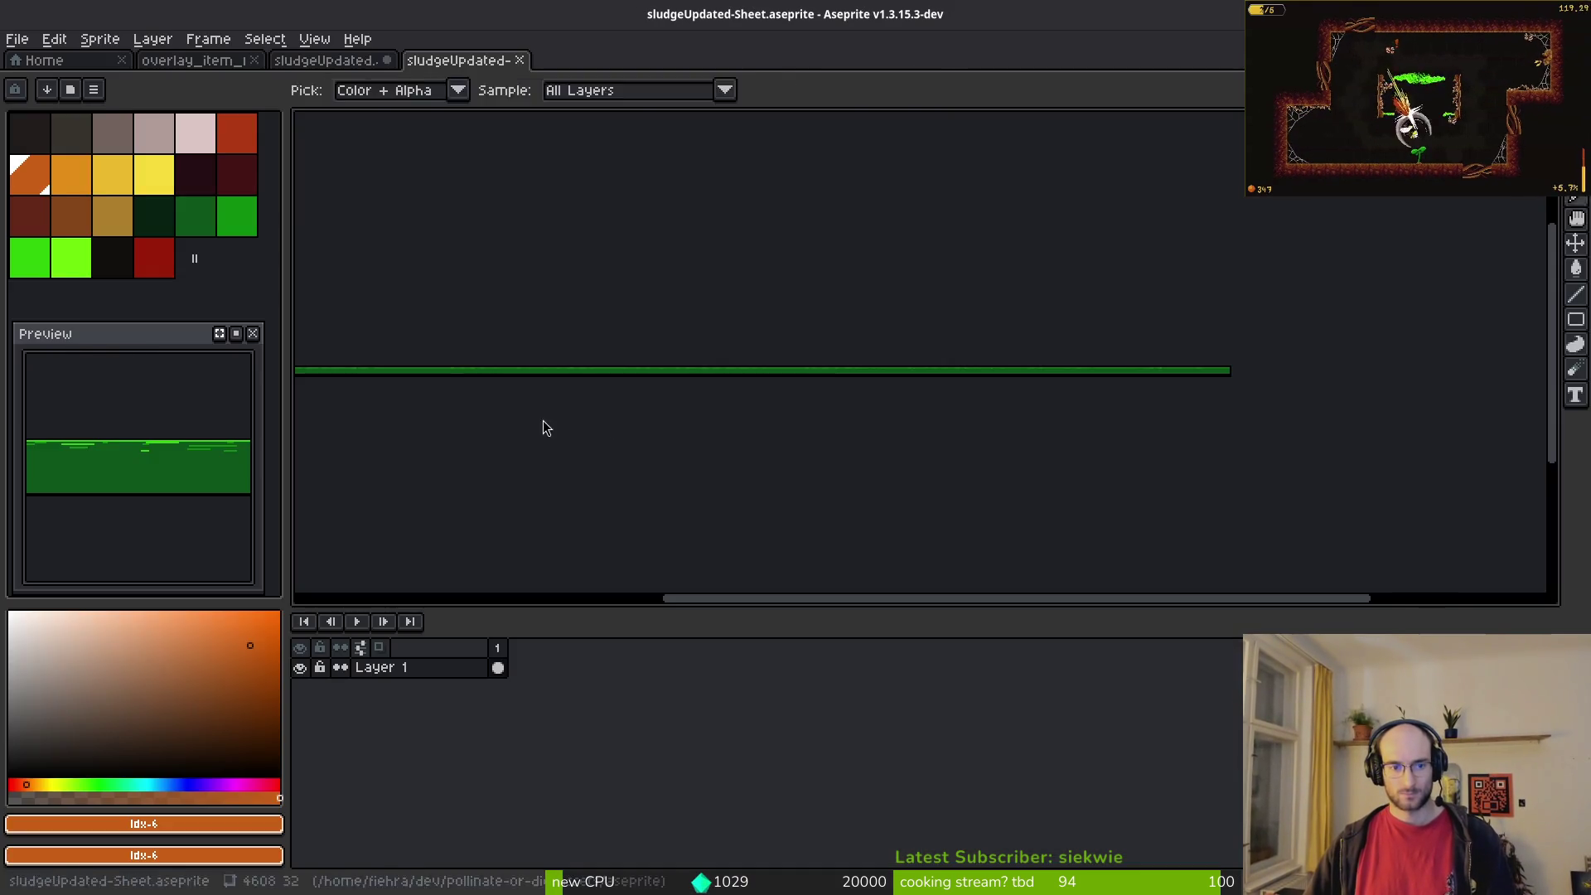
key("alt+Tab")
double_click(1031, 843)
type("23")
key("Return")
type("12")
key("Return")
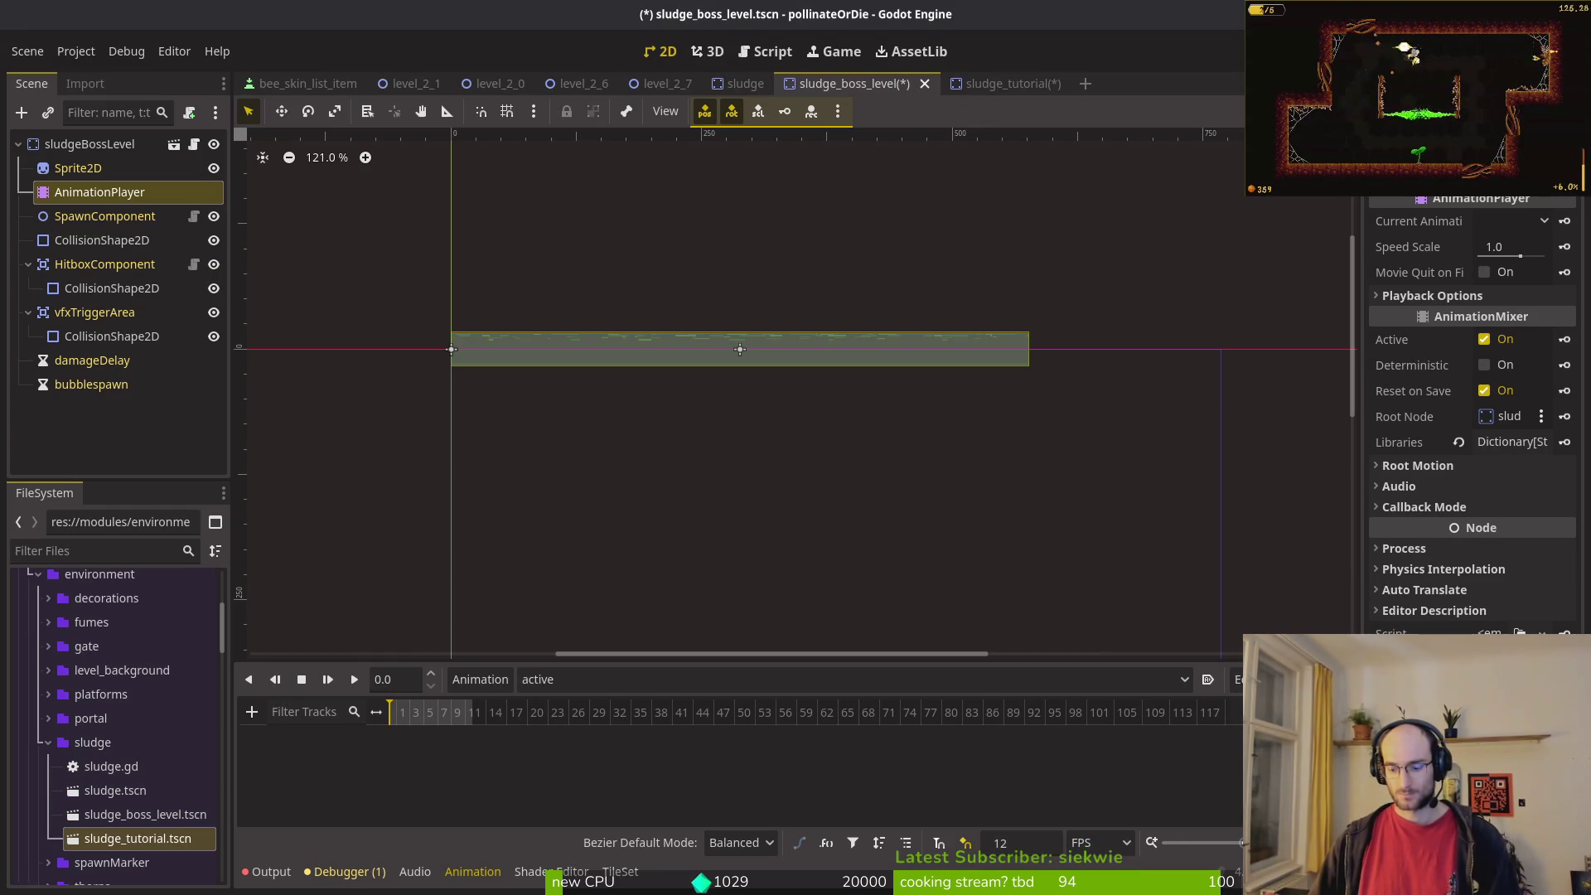
scroll(661, 734, "up", 3)
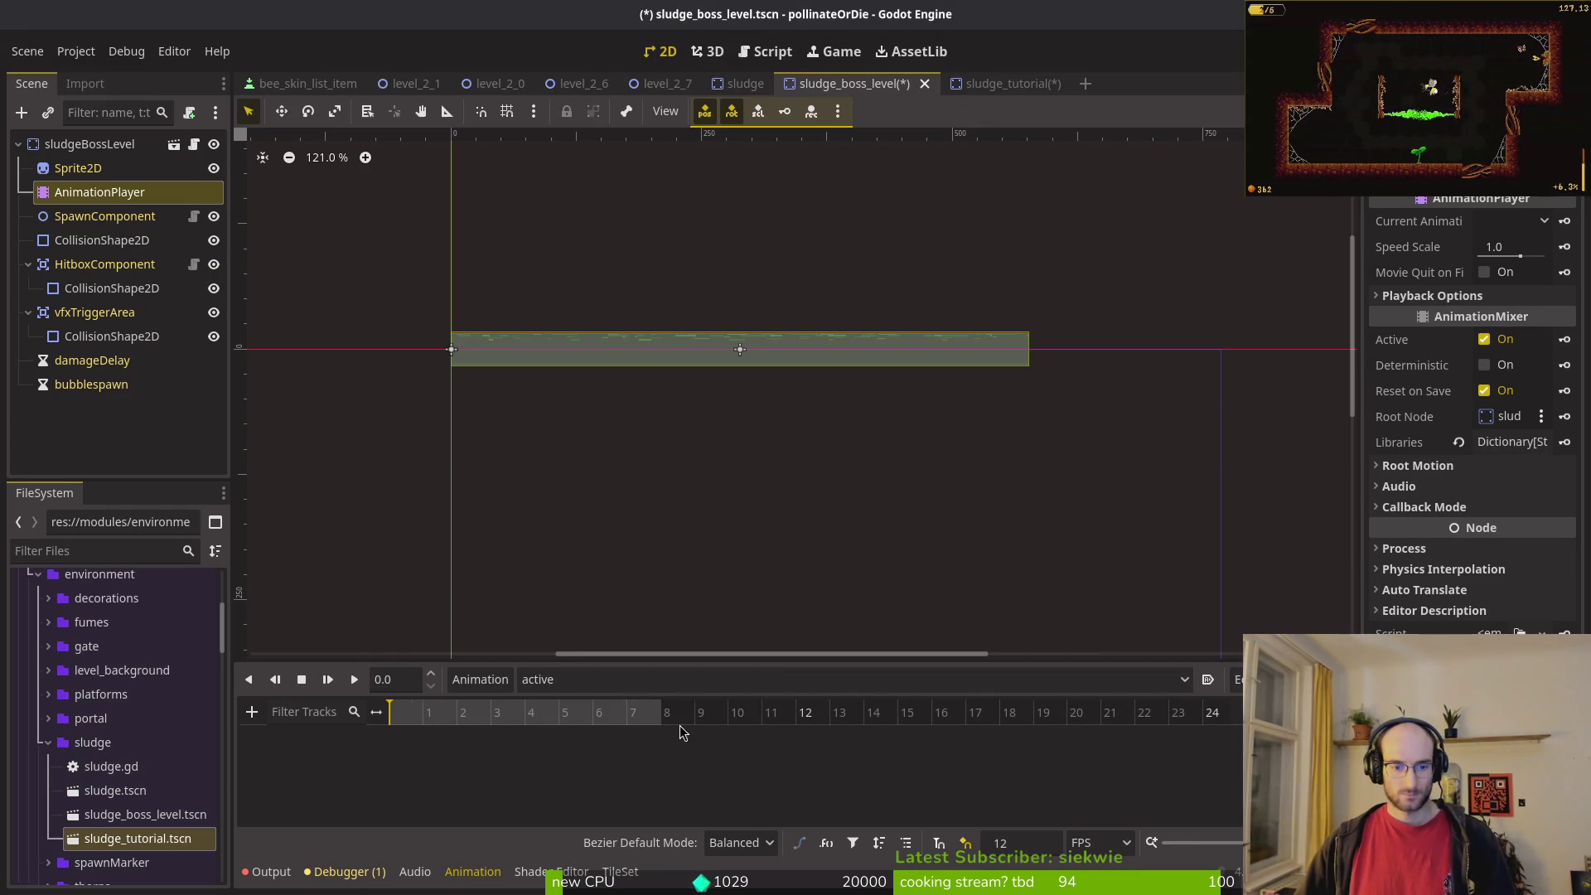
Key Sprite2D's Frame on a new track, adding successive frames to the active animation.
key("ctrl+s")
left_click(78, 168)
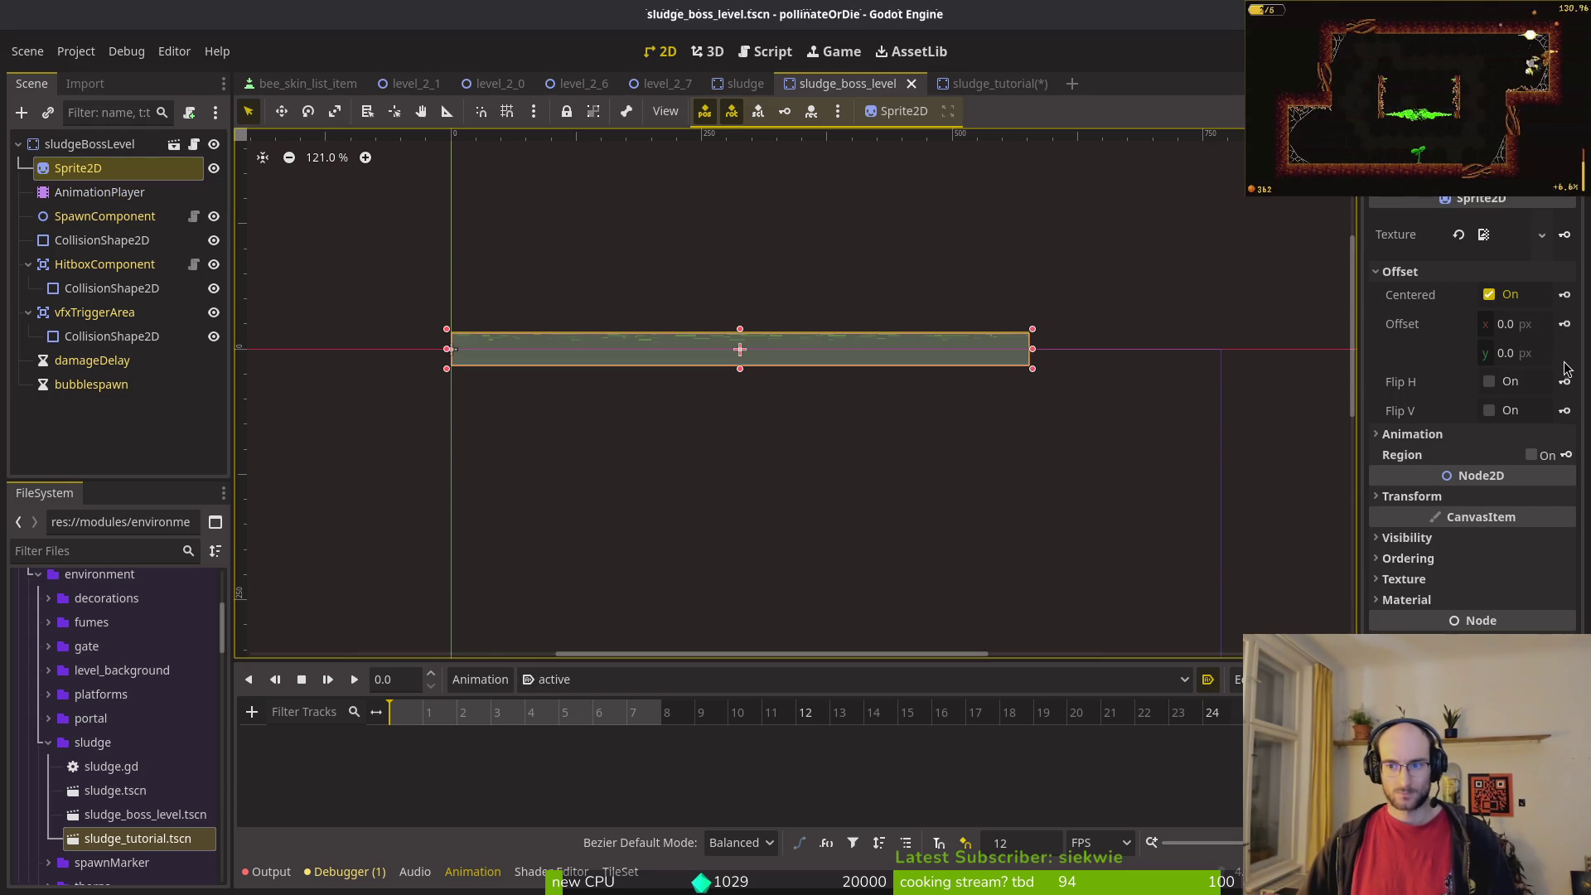
left_click(1412, 434)
left_click(1555, 514)
left_click(877, 507)
left_click(1556, 515)
left_click(1556, 515)
left_click(1555, 515)
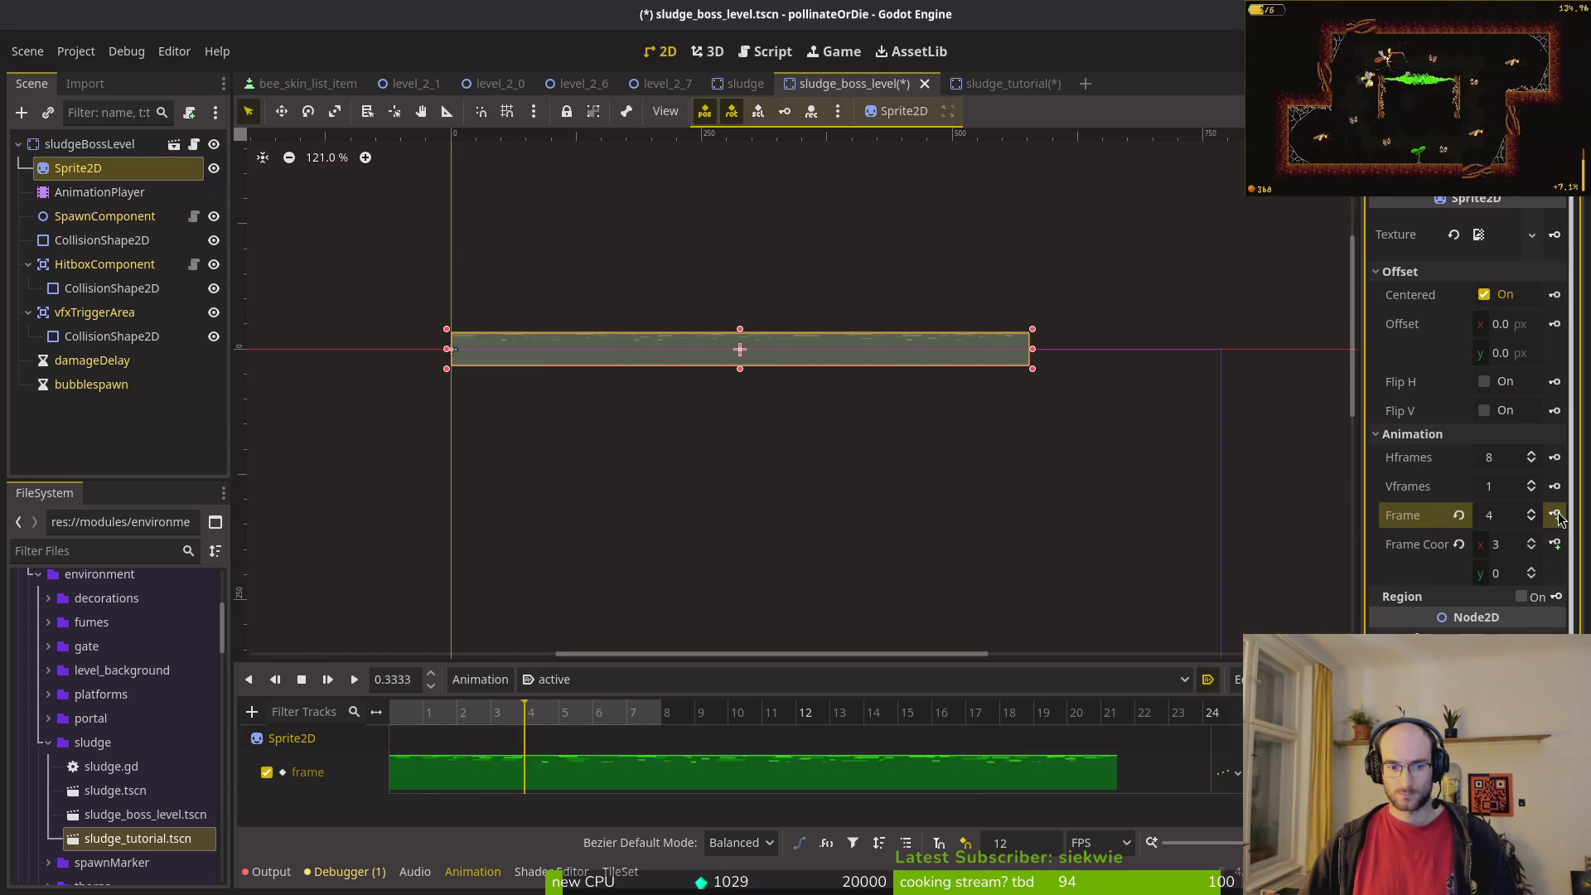
left_click(1555, 515)
left_click(1555, 515)
left_click(1555, 514)
Save the boss scene and play the active animation from the start.
key("ctrl+s")
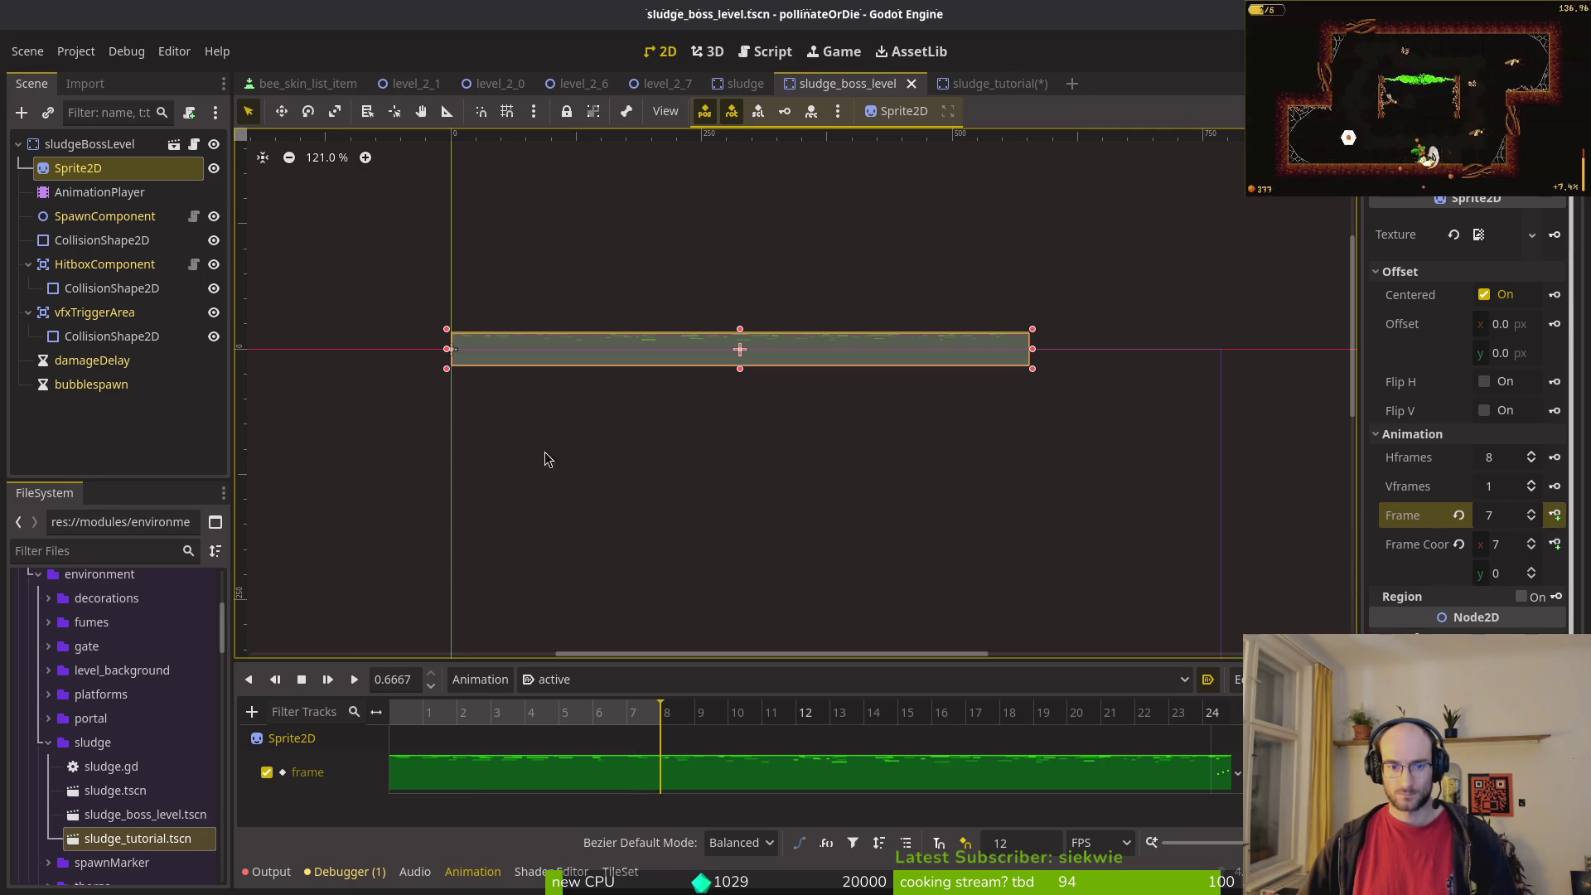
left_click(302, 679)
left_click(354, 679)
scroll(708, 385, "up", 4)
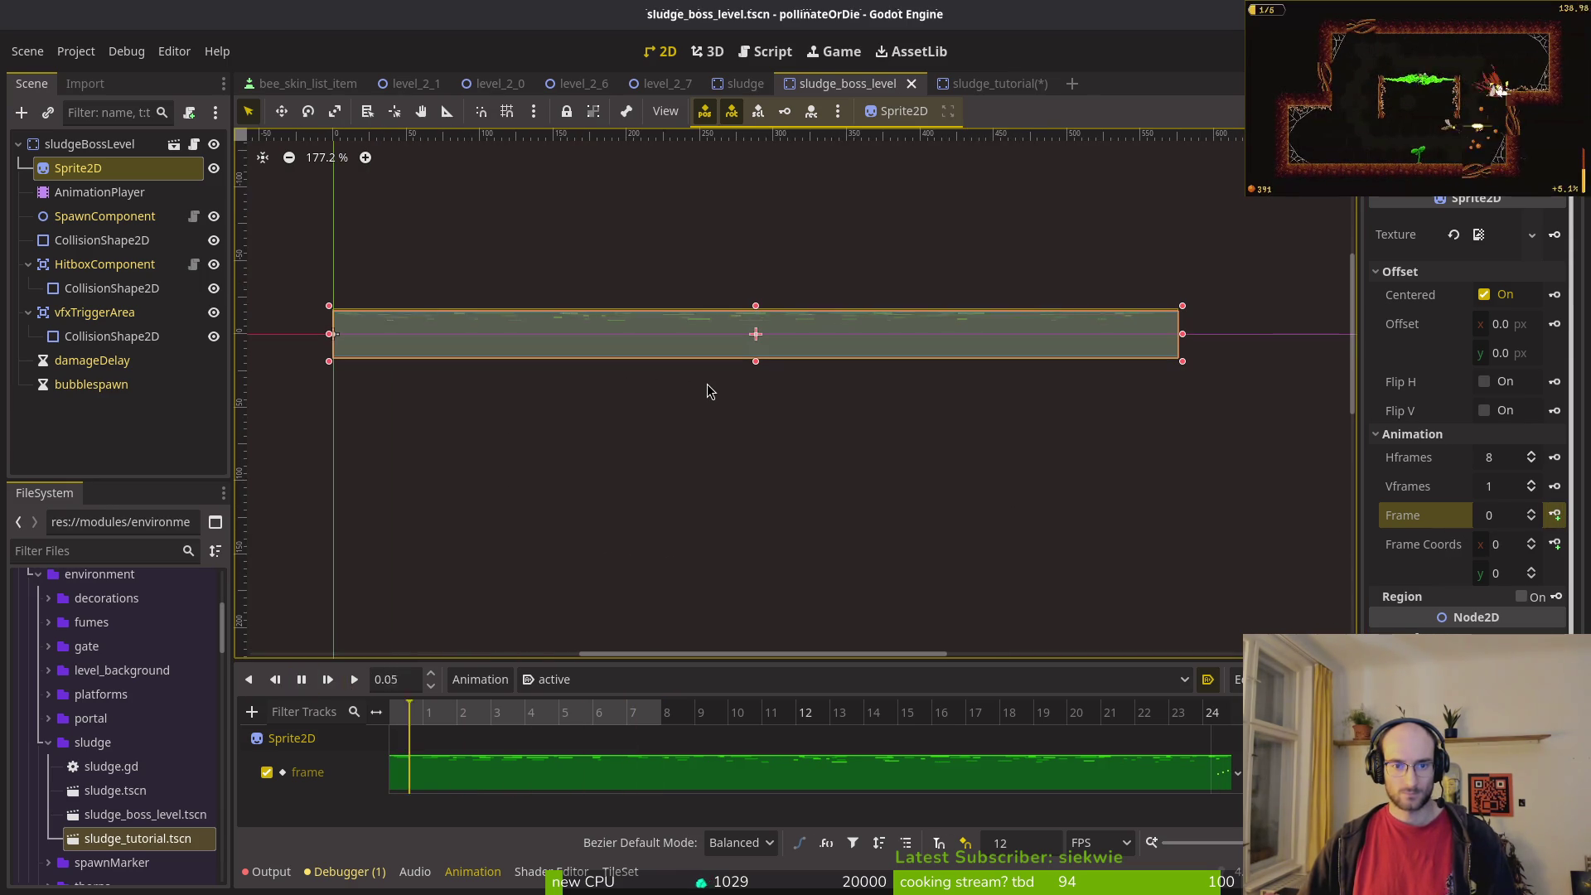
key("alt+Tab")
key("alt+Tab")
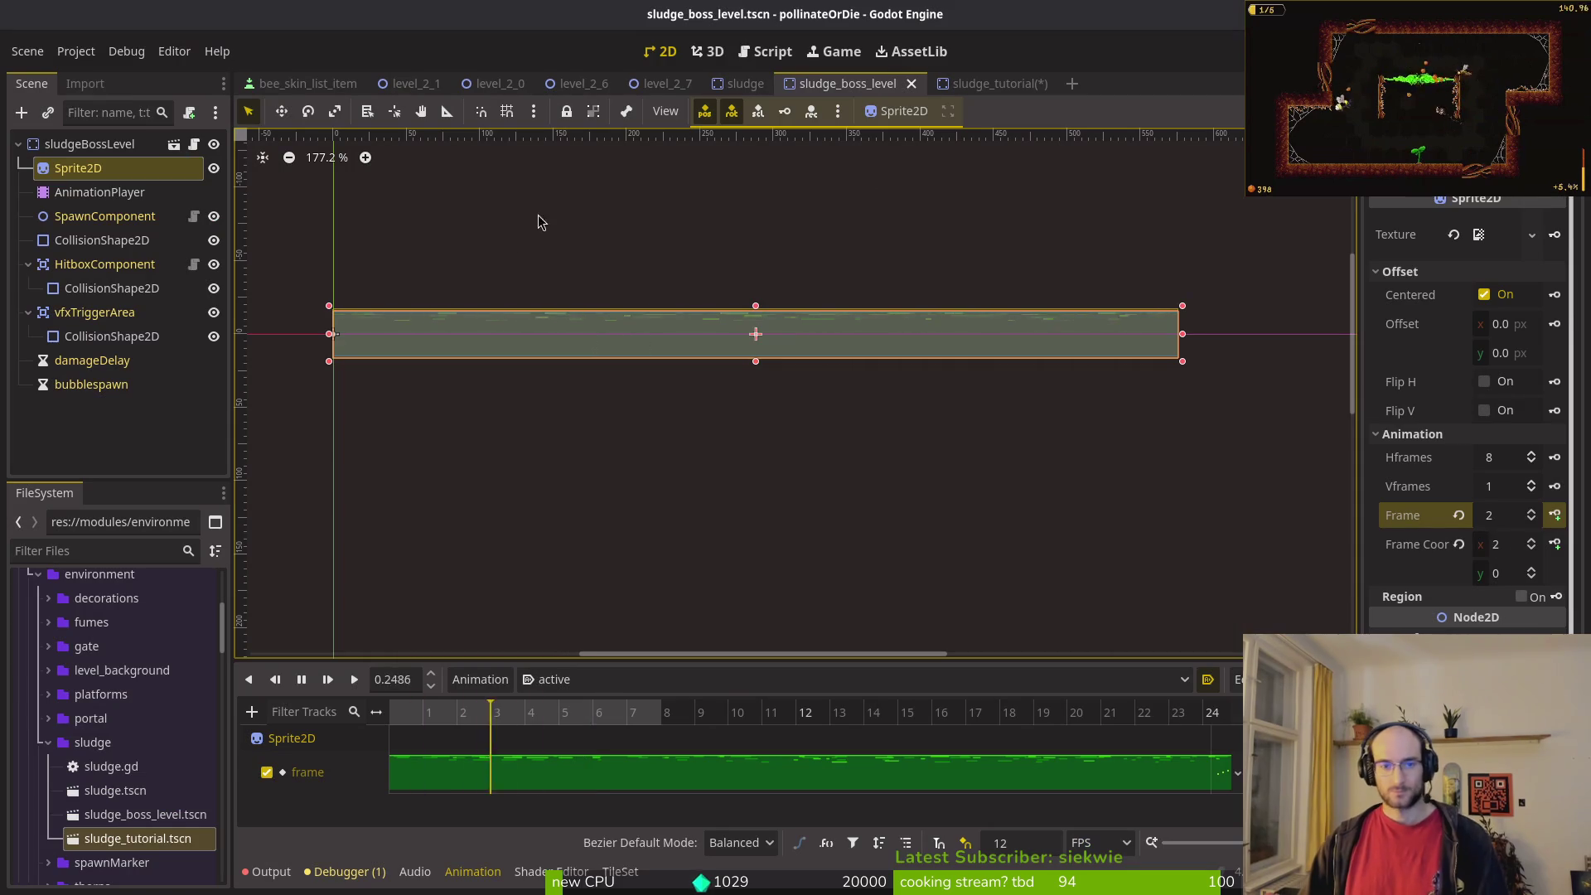
Inspect sludge_tutorial's CollisionShape2D, then save the sludgeUpdated sprite in Aseprite.
left_click(1000, 84)
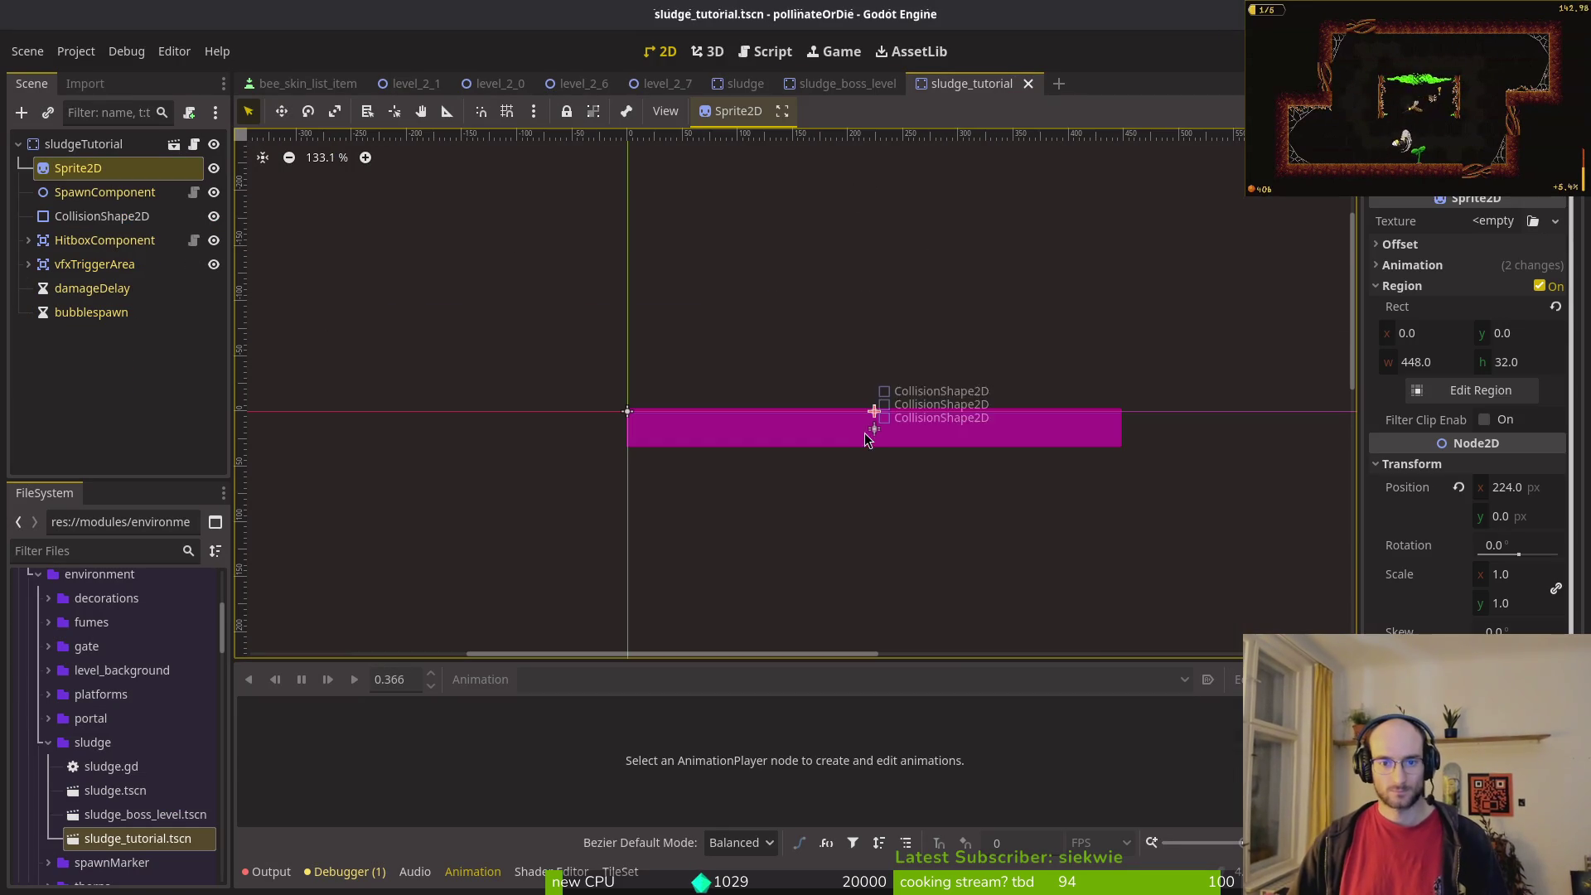
left_click(86, 218)
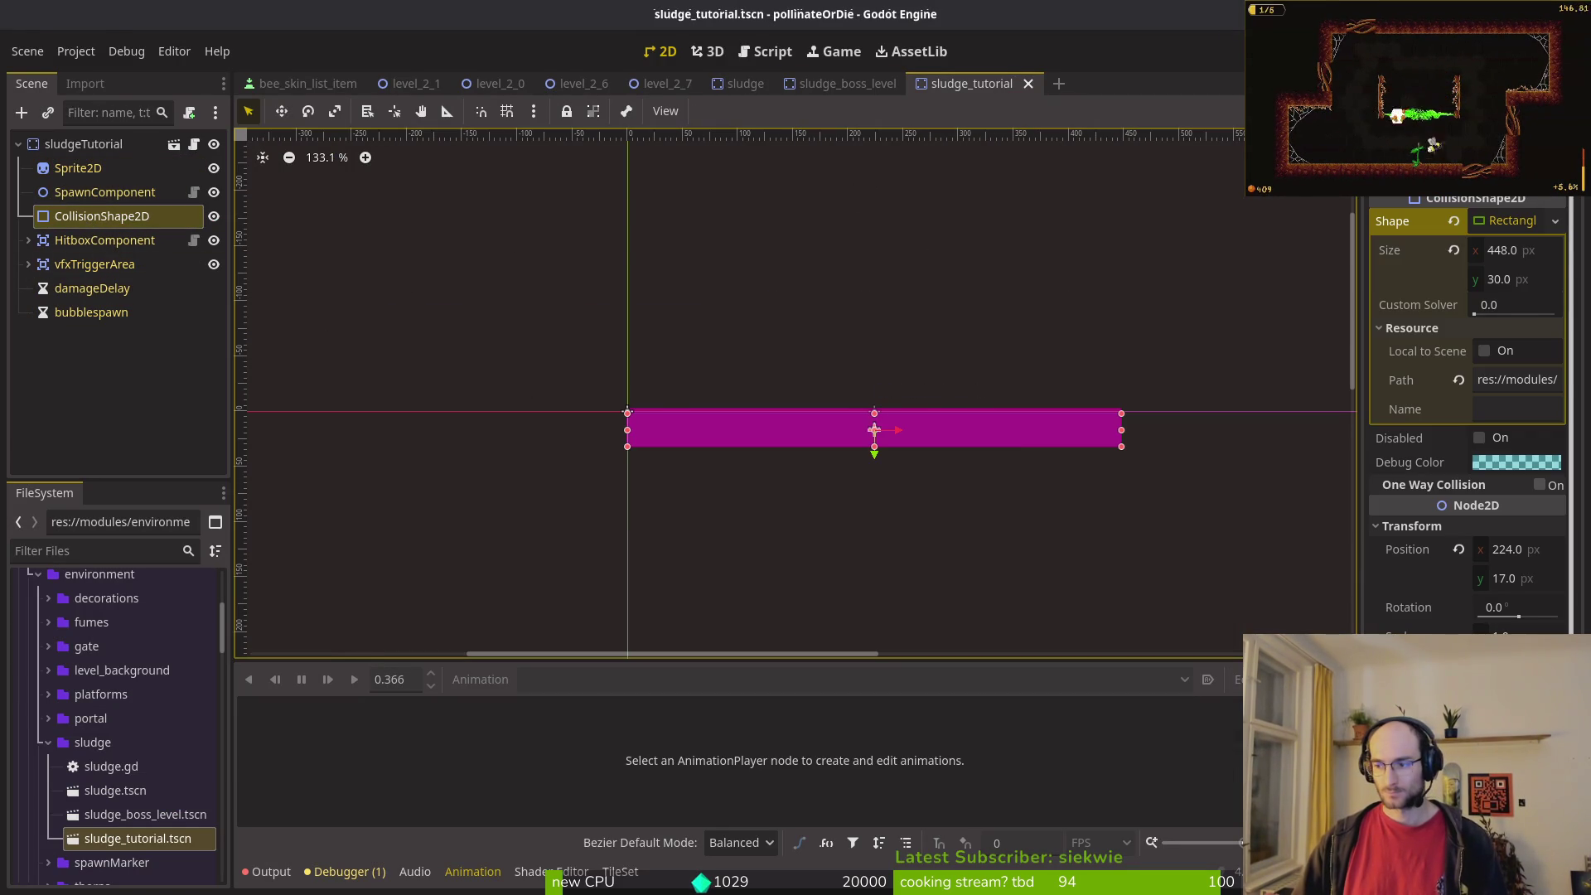
key("alt+Tab")
left_click_drag(831, 384, 788, 370)
key("ctrl+s")
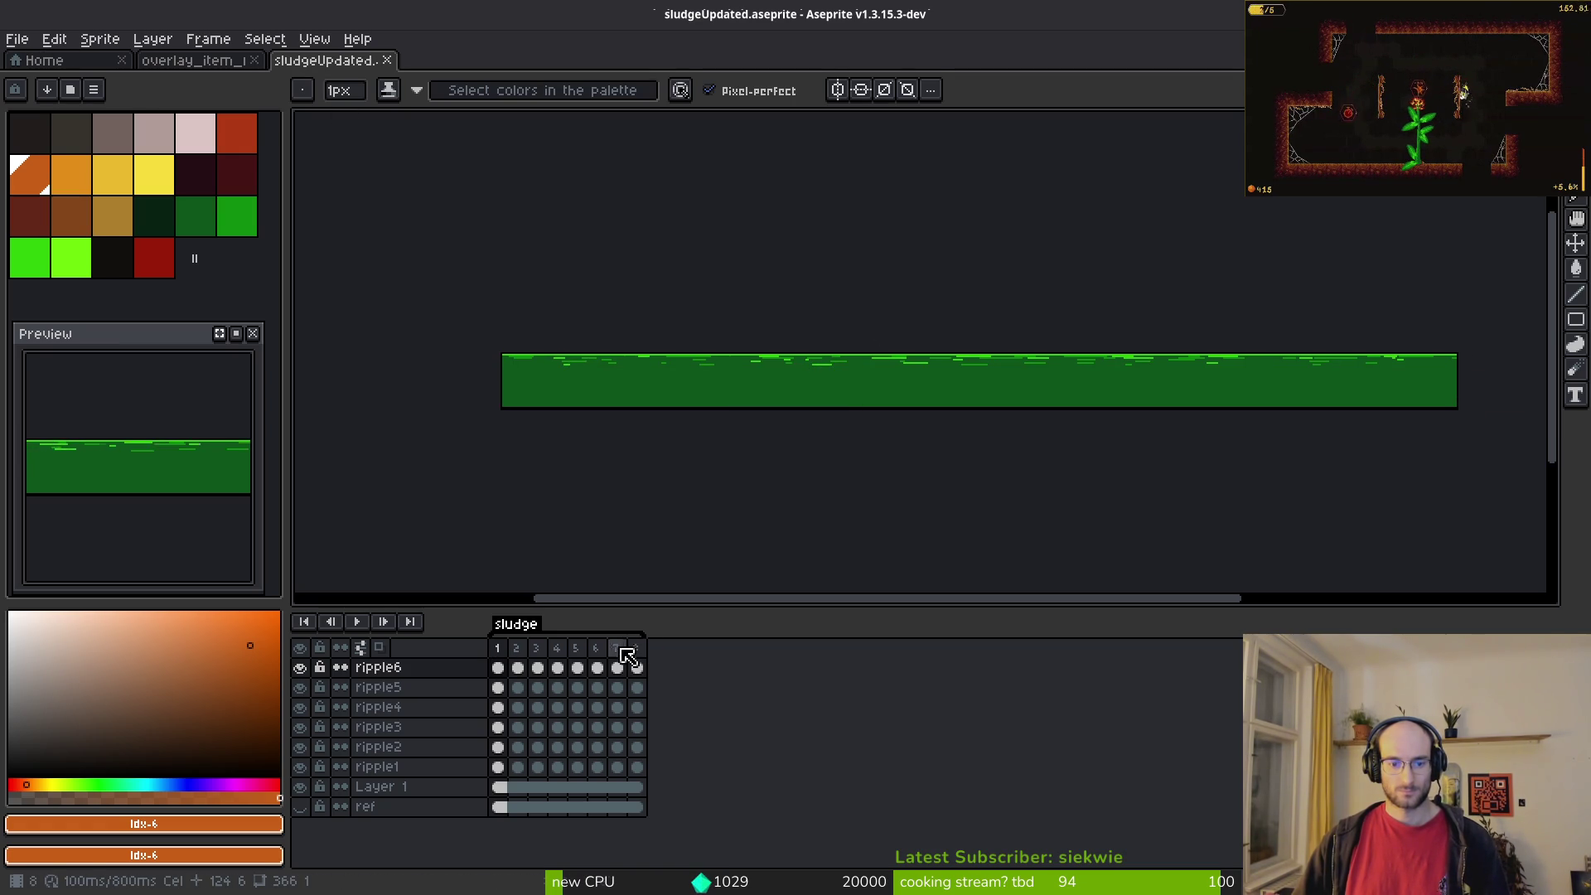
Save a copy of the sludge sprite as sludgeBoss.aseprite.
left_click(17, 39)
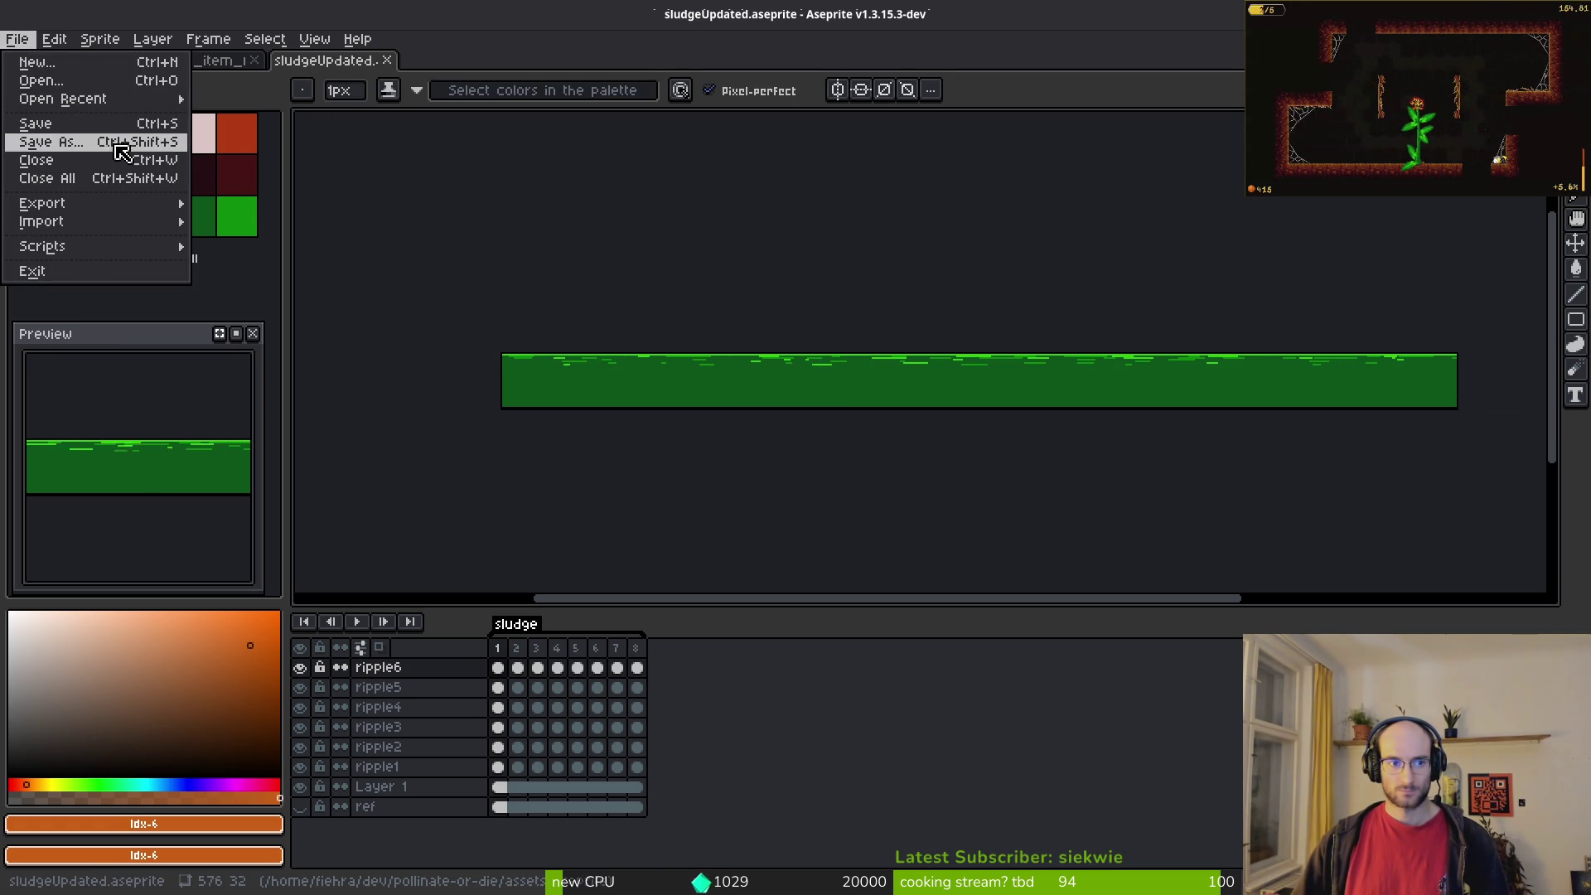
left_click(750, 424)
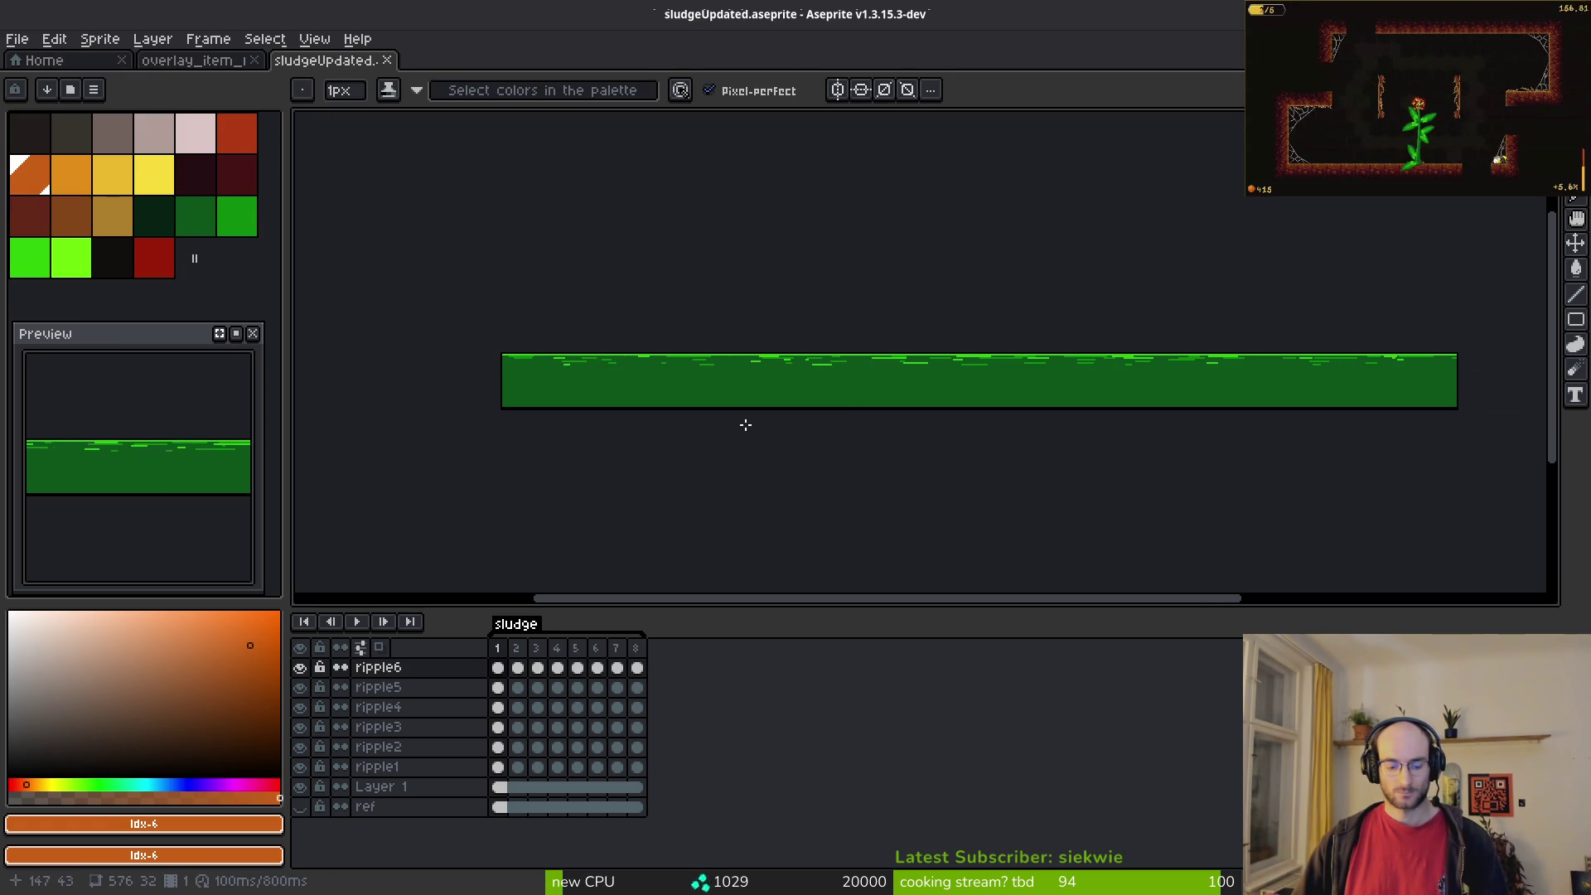
left_click(17, 39)
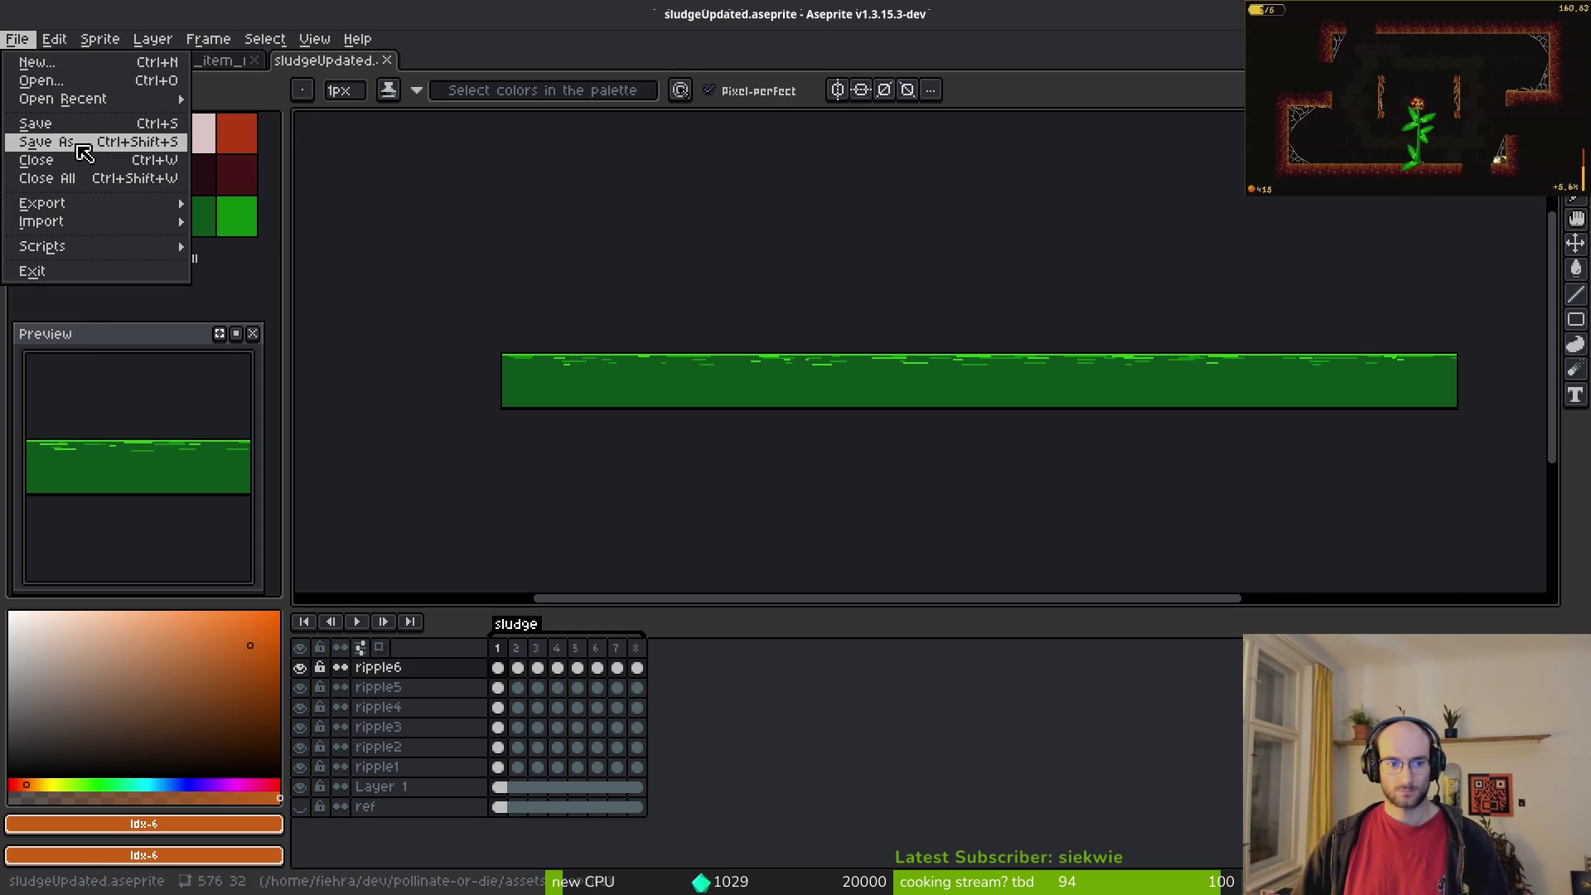
left_click(83, 153)
left_click(196, 720)
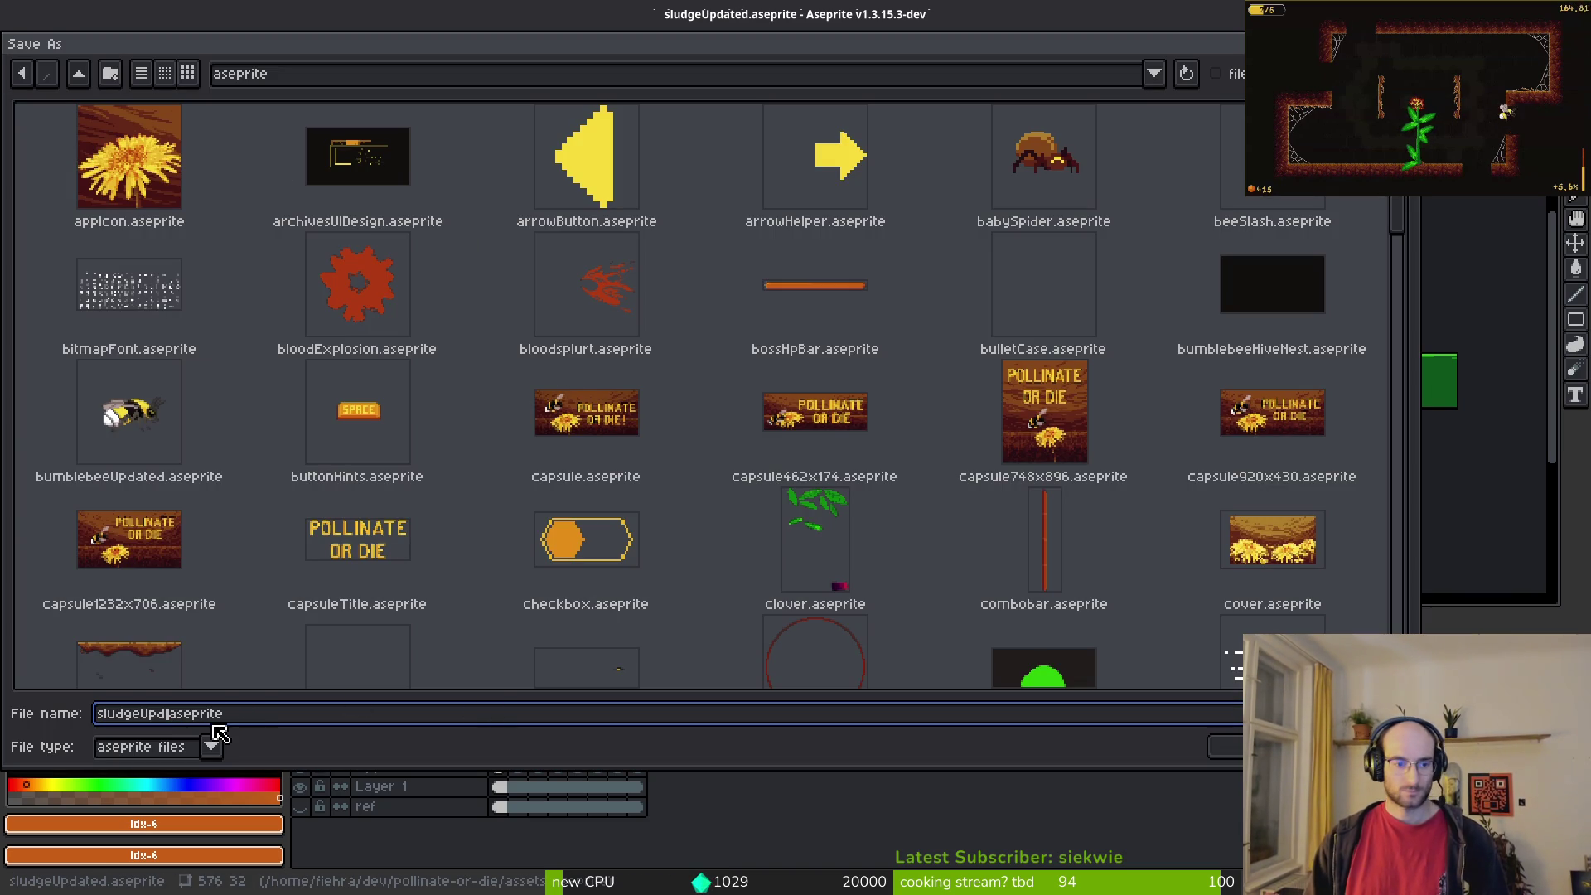
type("Boss")
key("Return")
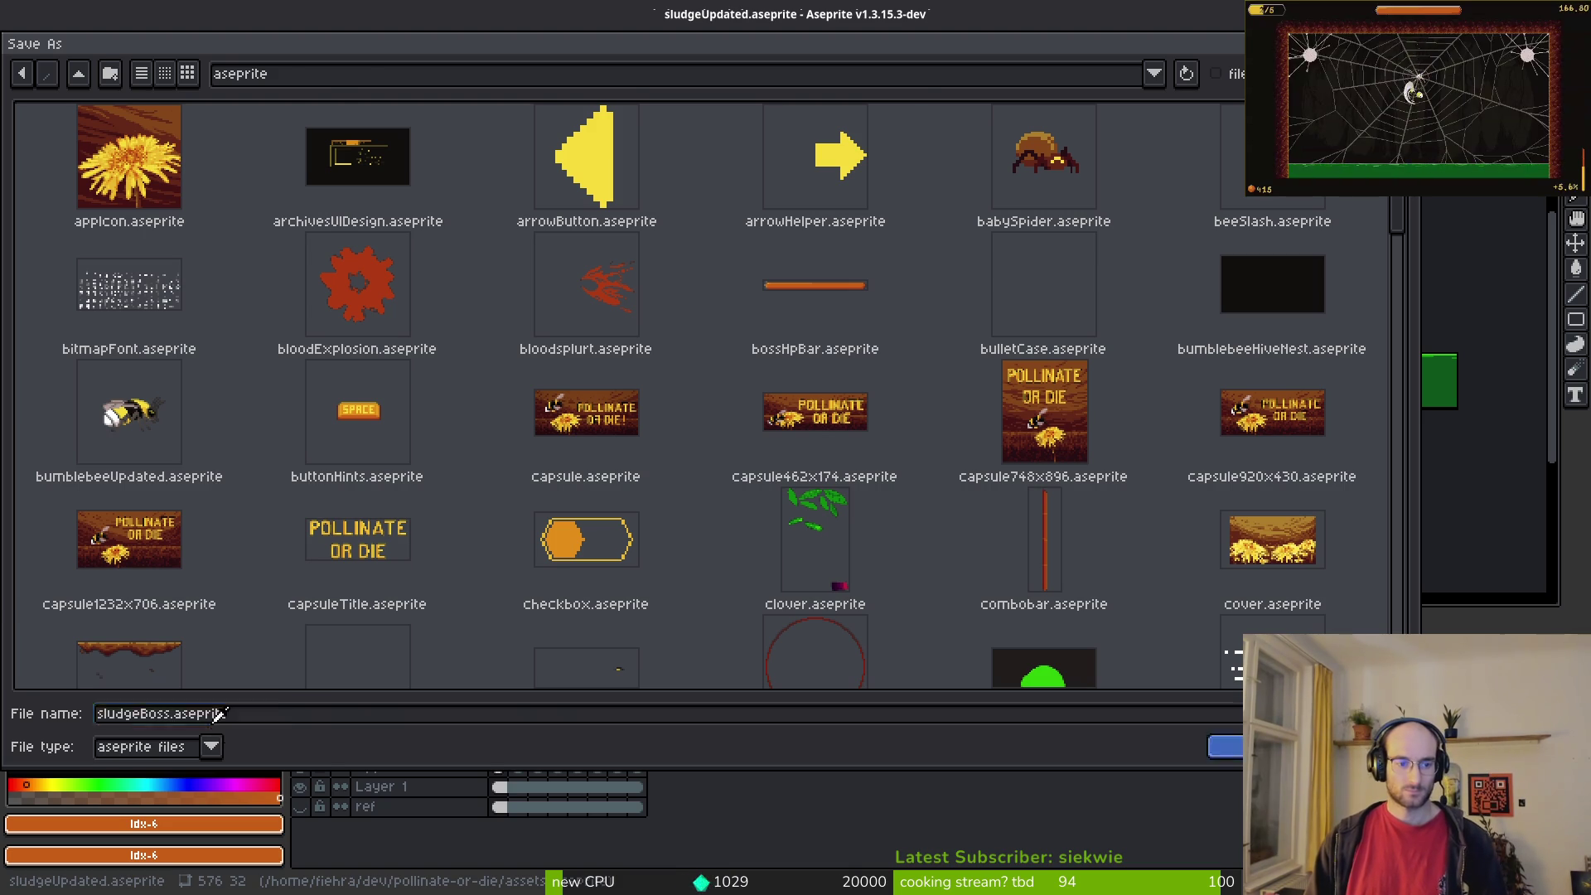
Save another copy as sludgeTutorial.aseprite.
left_click(17, 39)
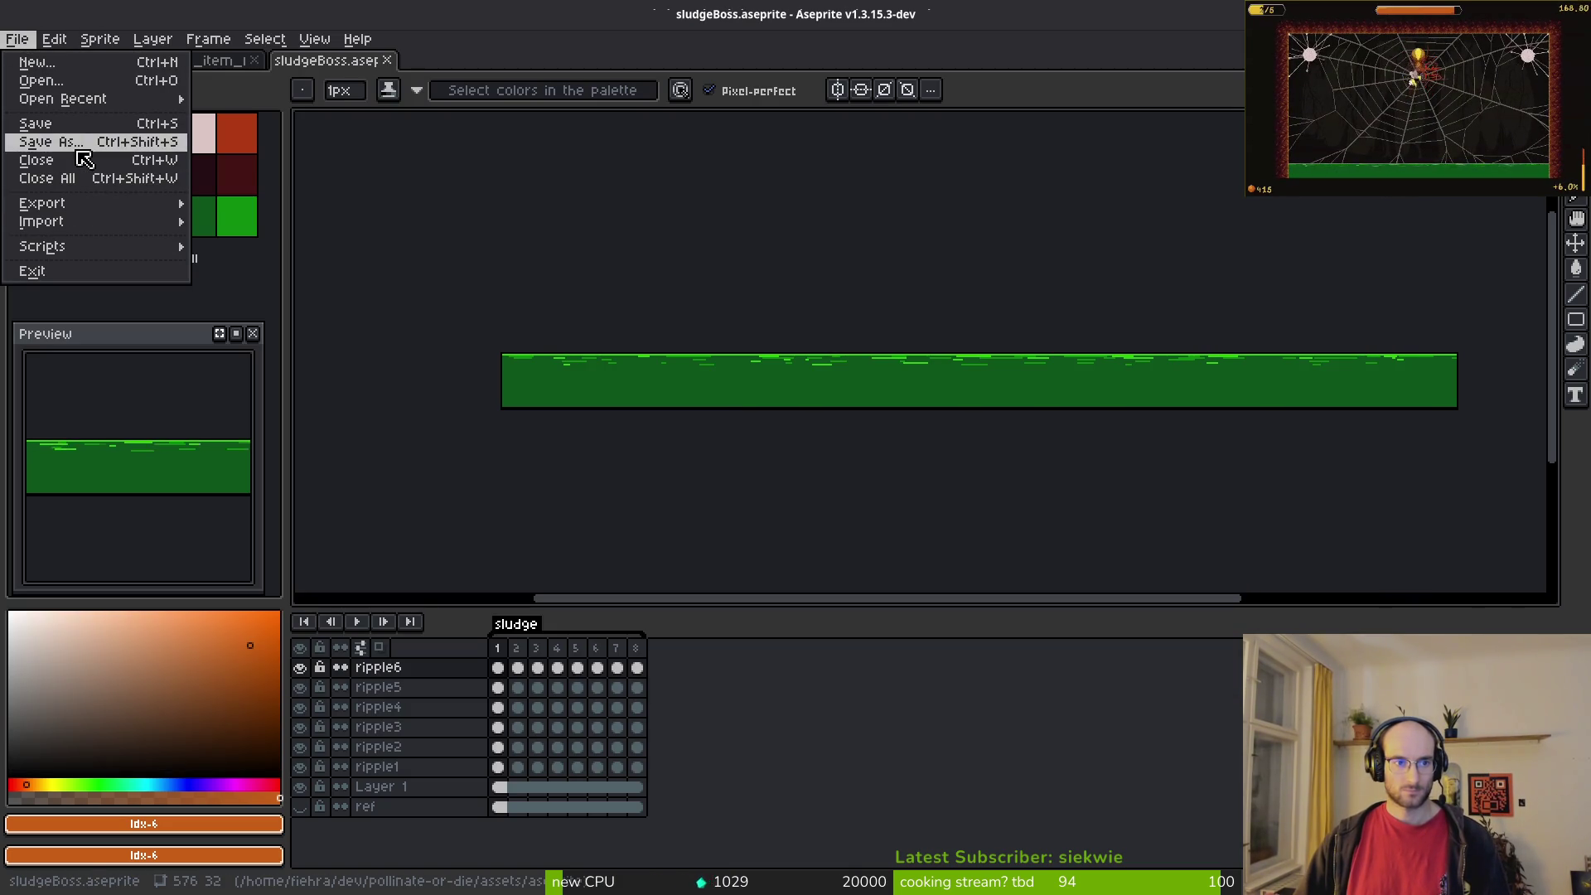
left_click(75, 150)
type("sludge")
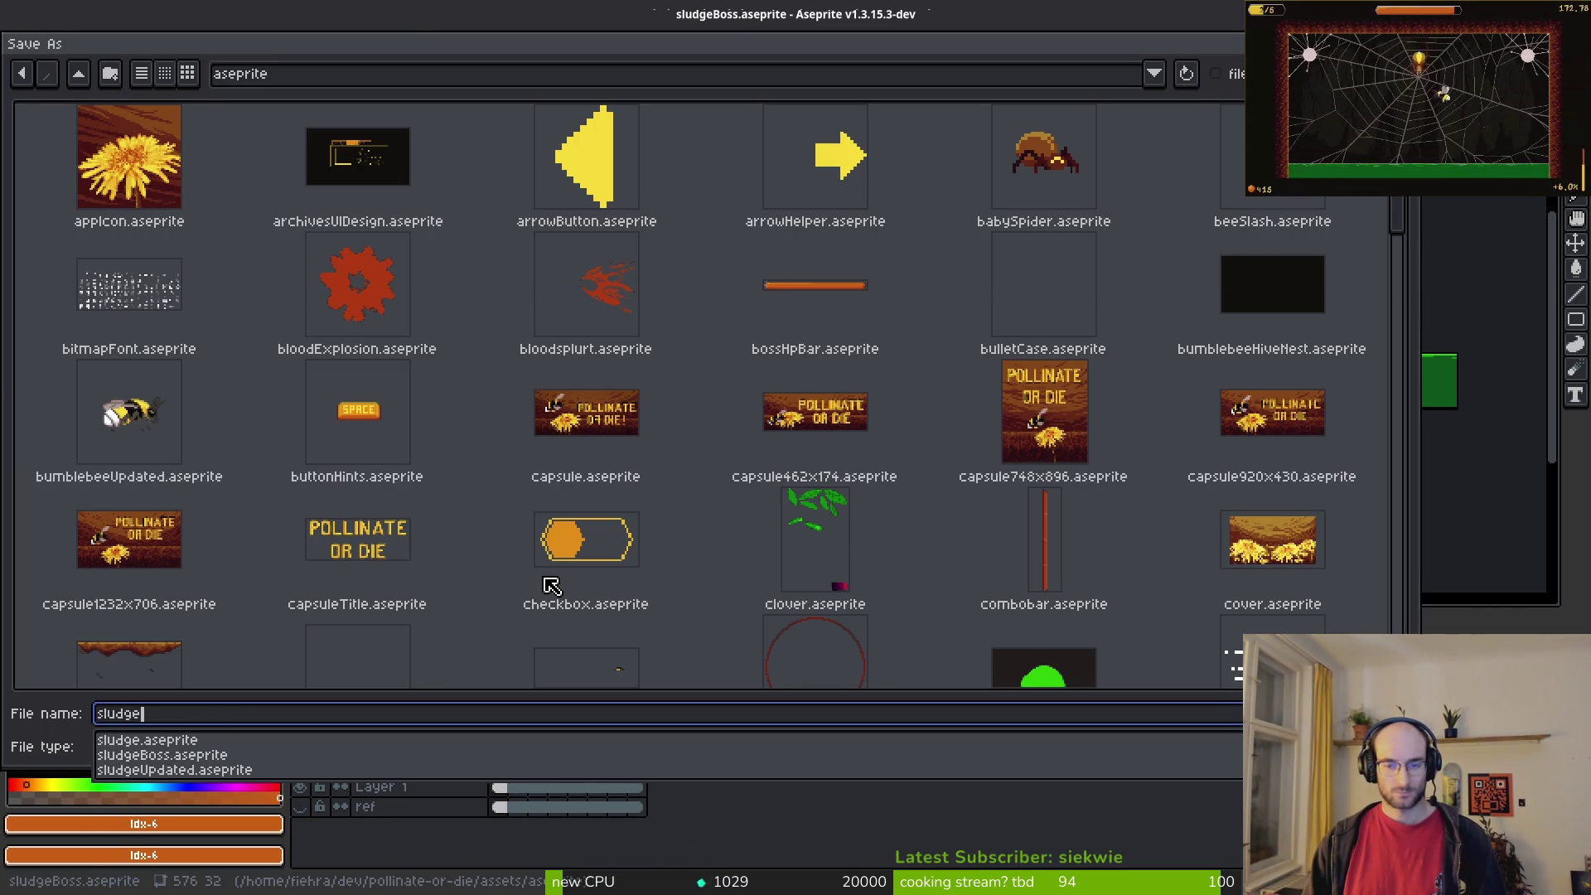
type("Tutorial")
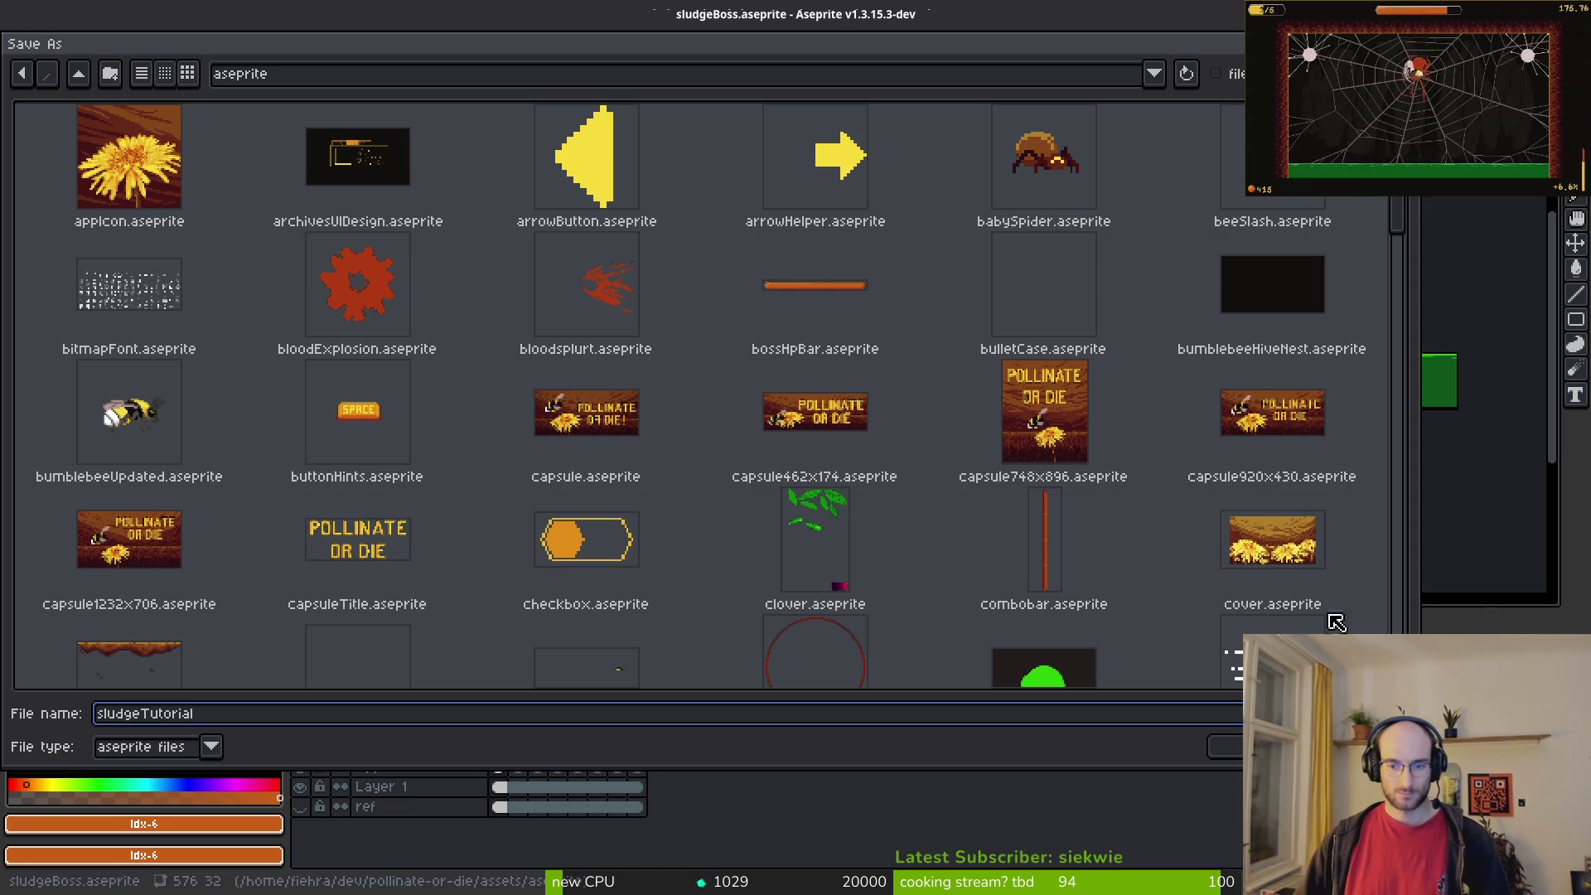
key("Return")
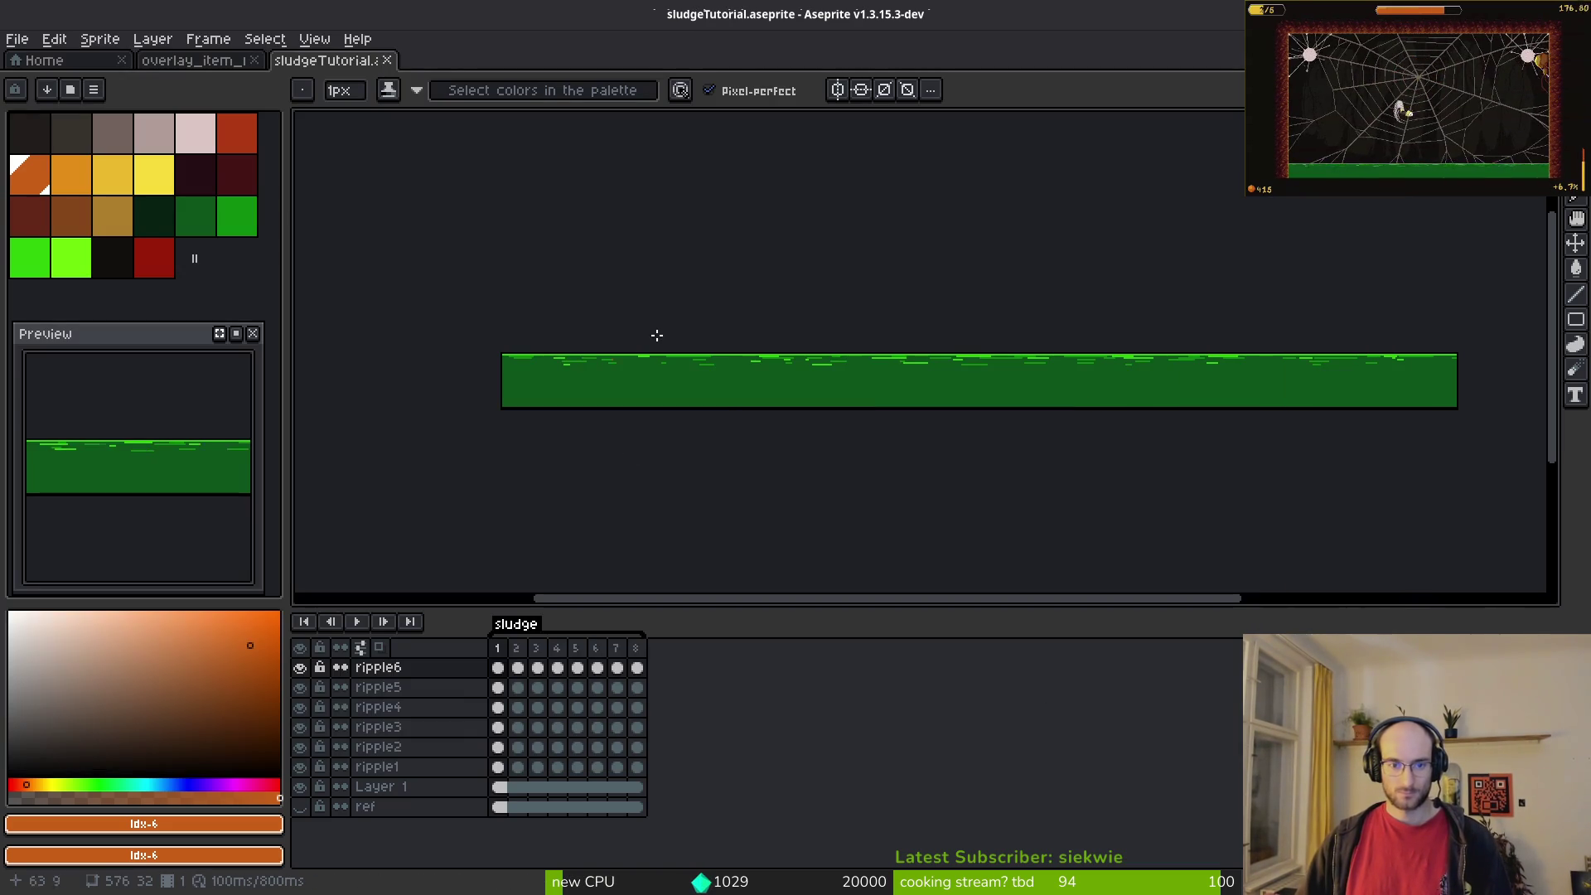
scroll(977, 479, "right", 2)
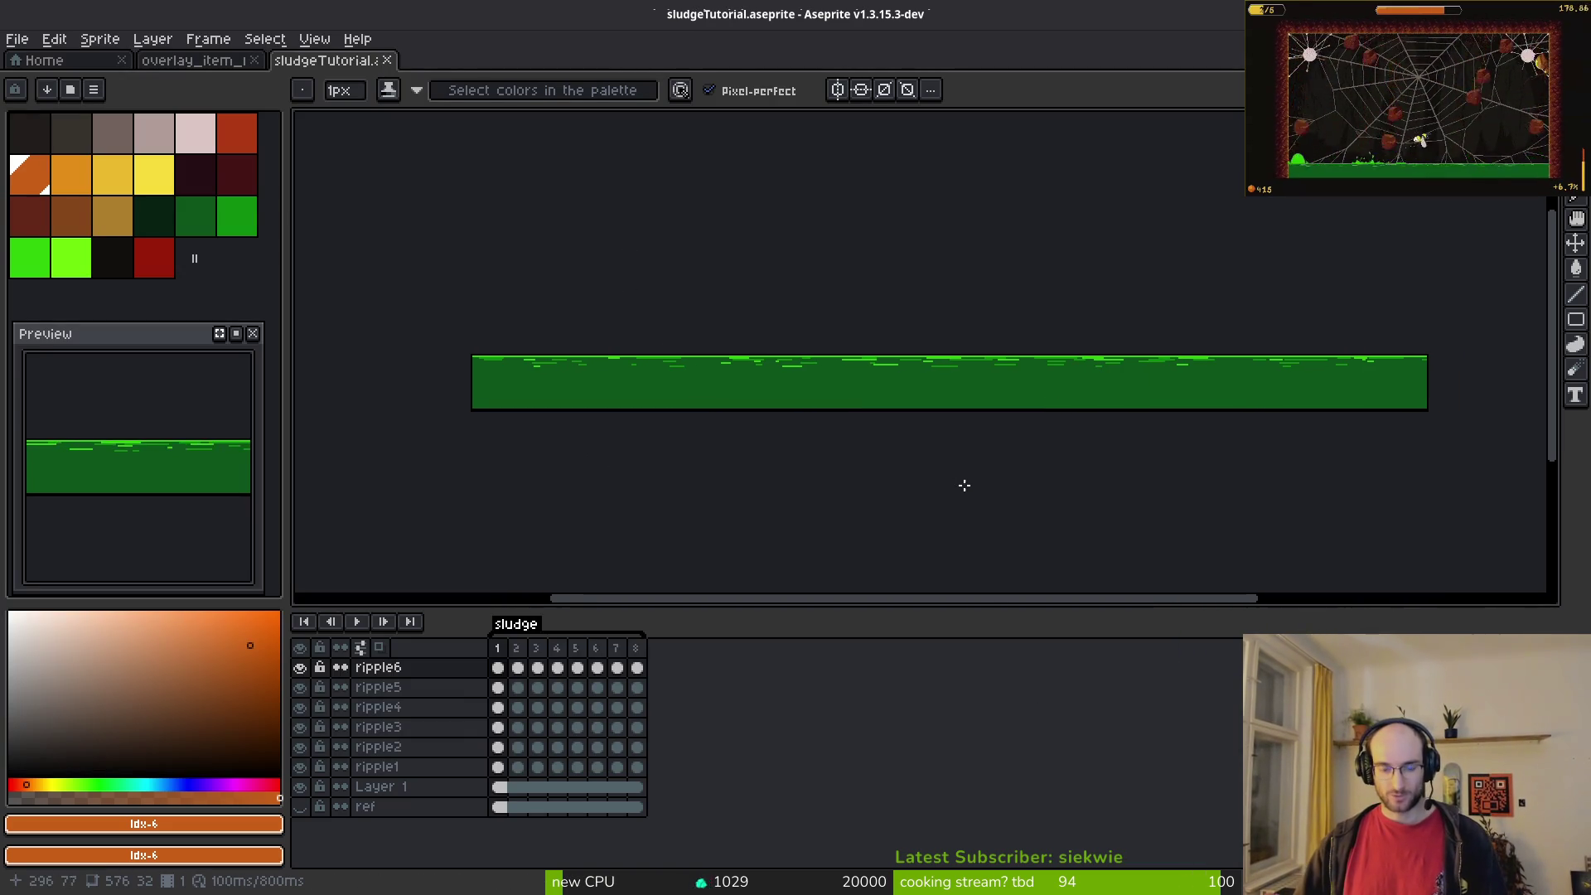
Resize the sludgeTutorial canvas to 448 px wide and save it.
key("ctrl+alt+c")
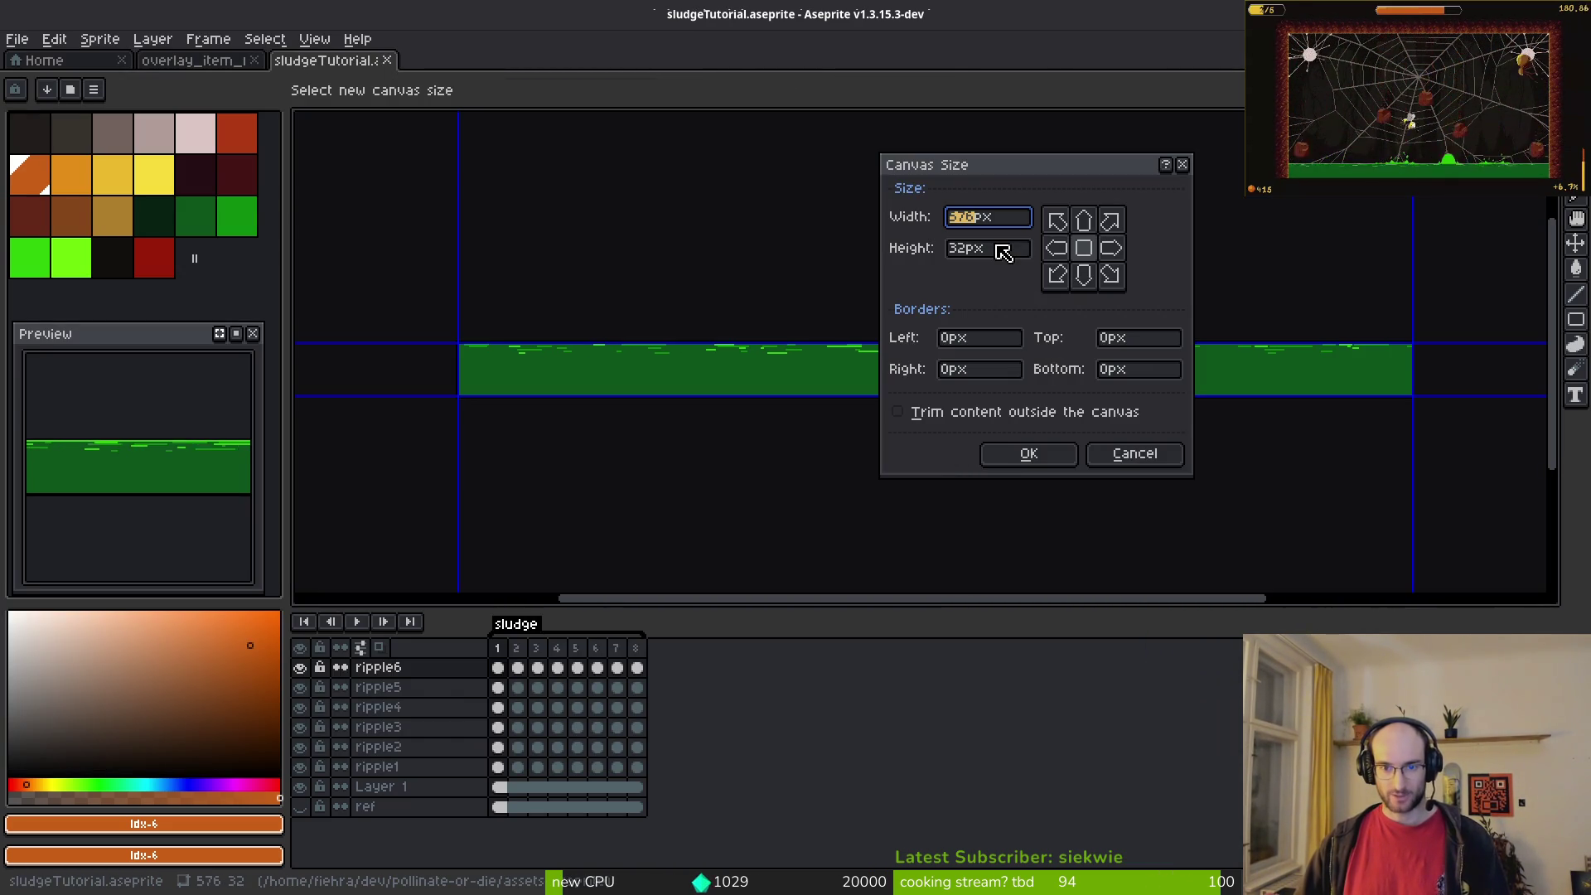
type("448")
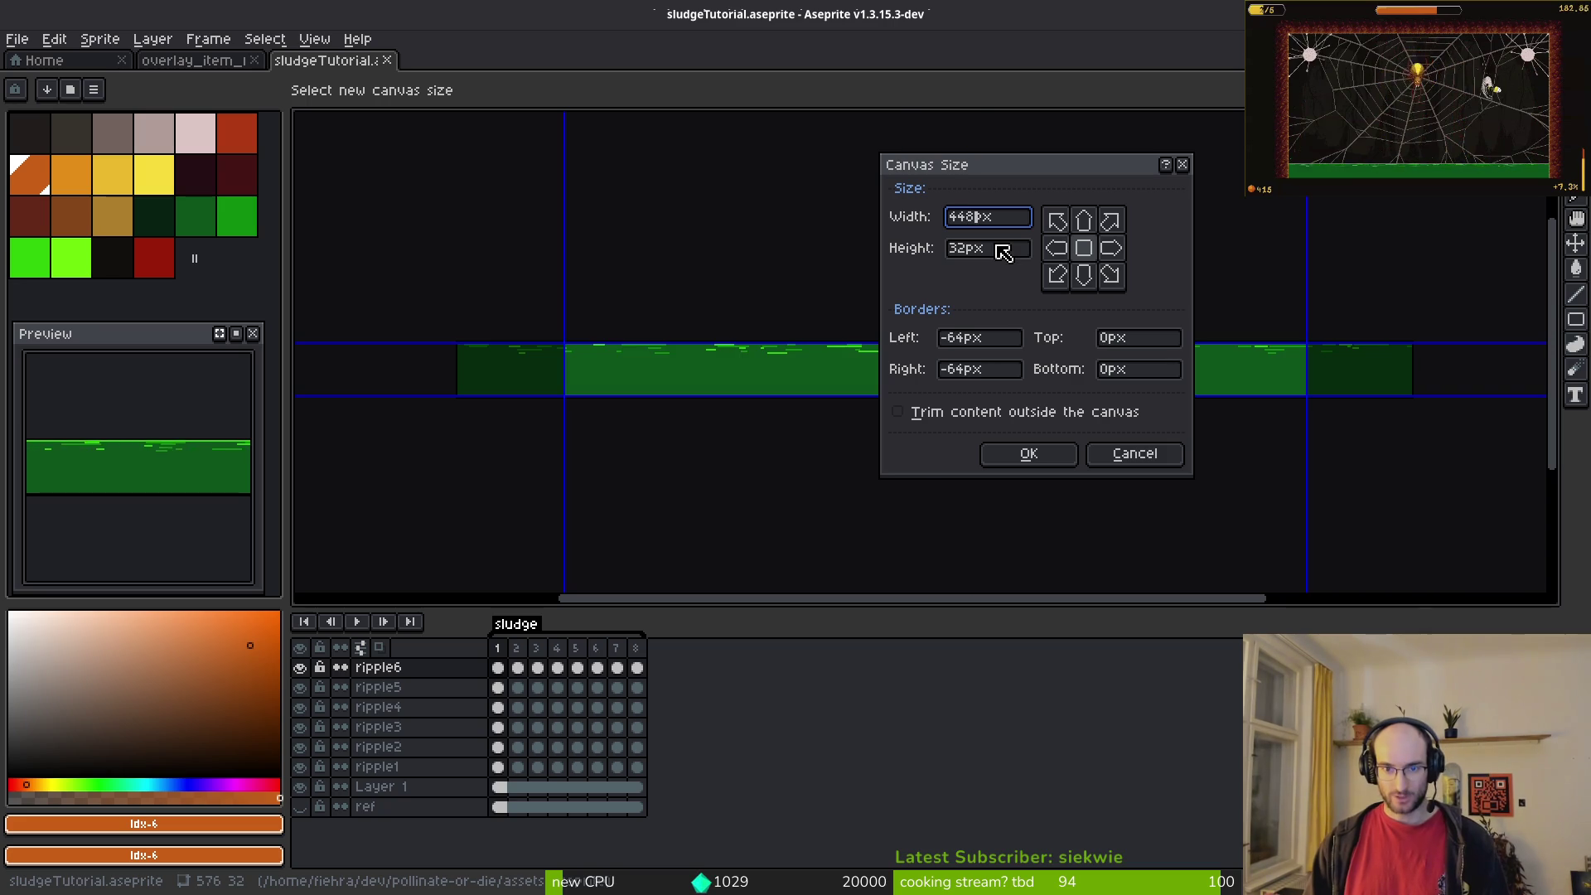
key("Return")
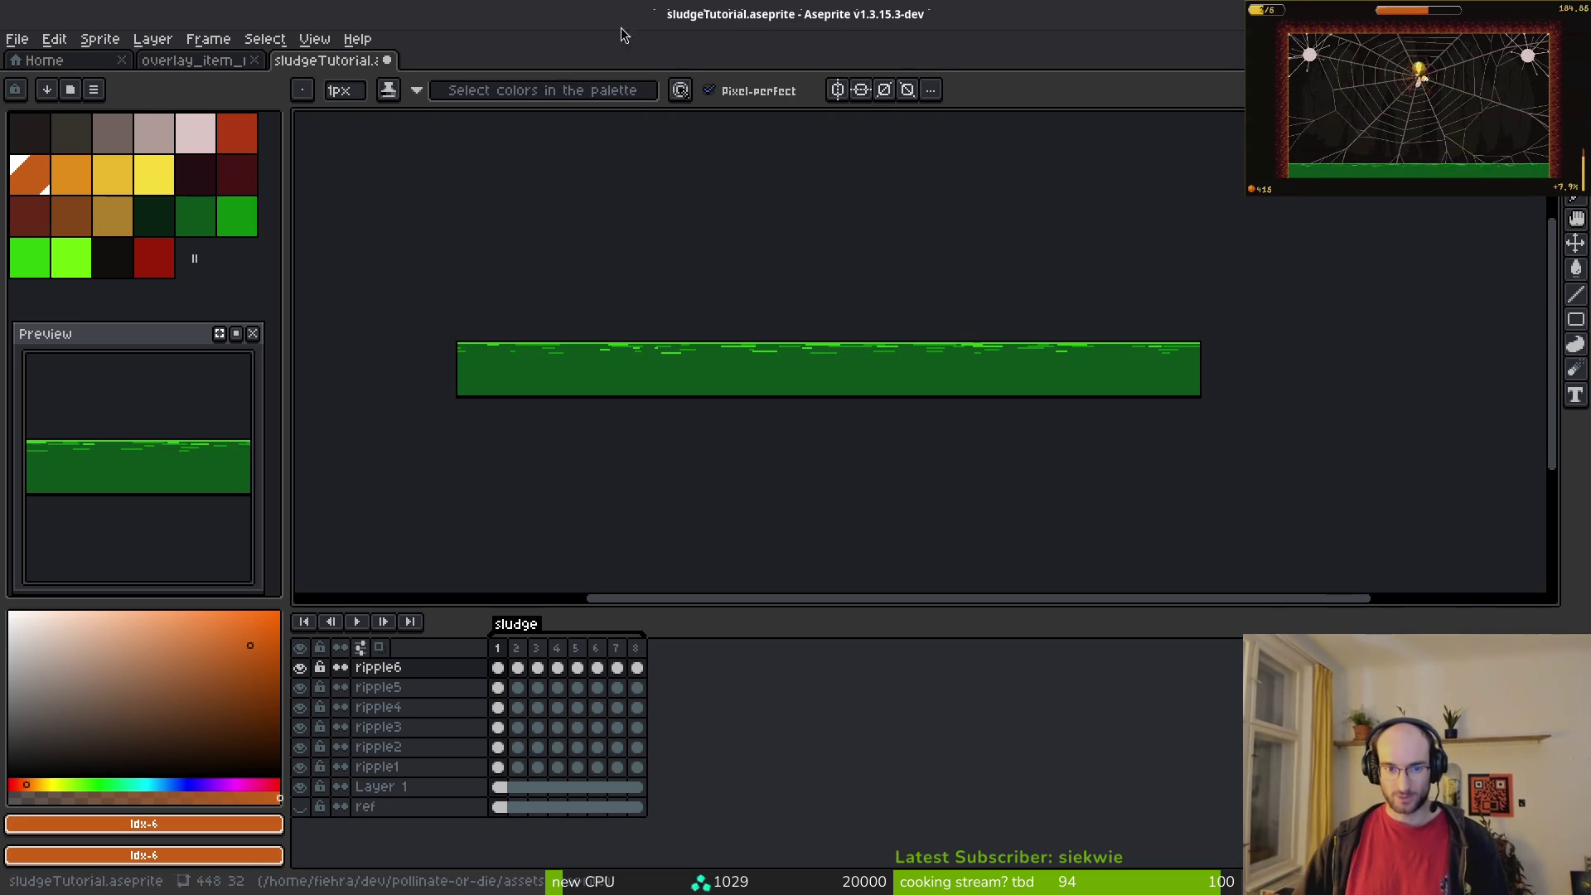
scroll(839, 383, "down", 1)
scroll(837, 390, "up", 3)
scroll(839, 391, "down", 2)
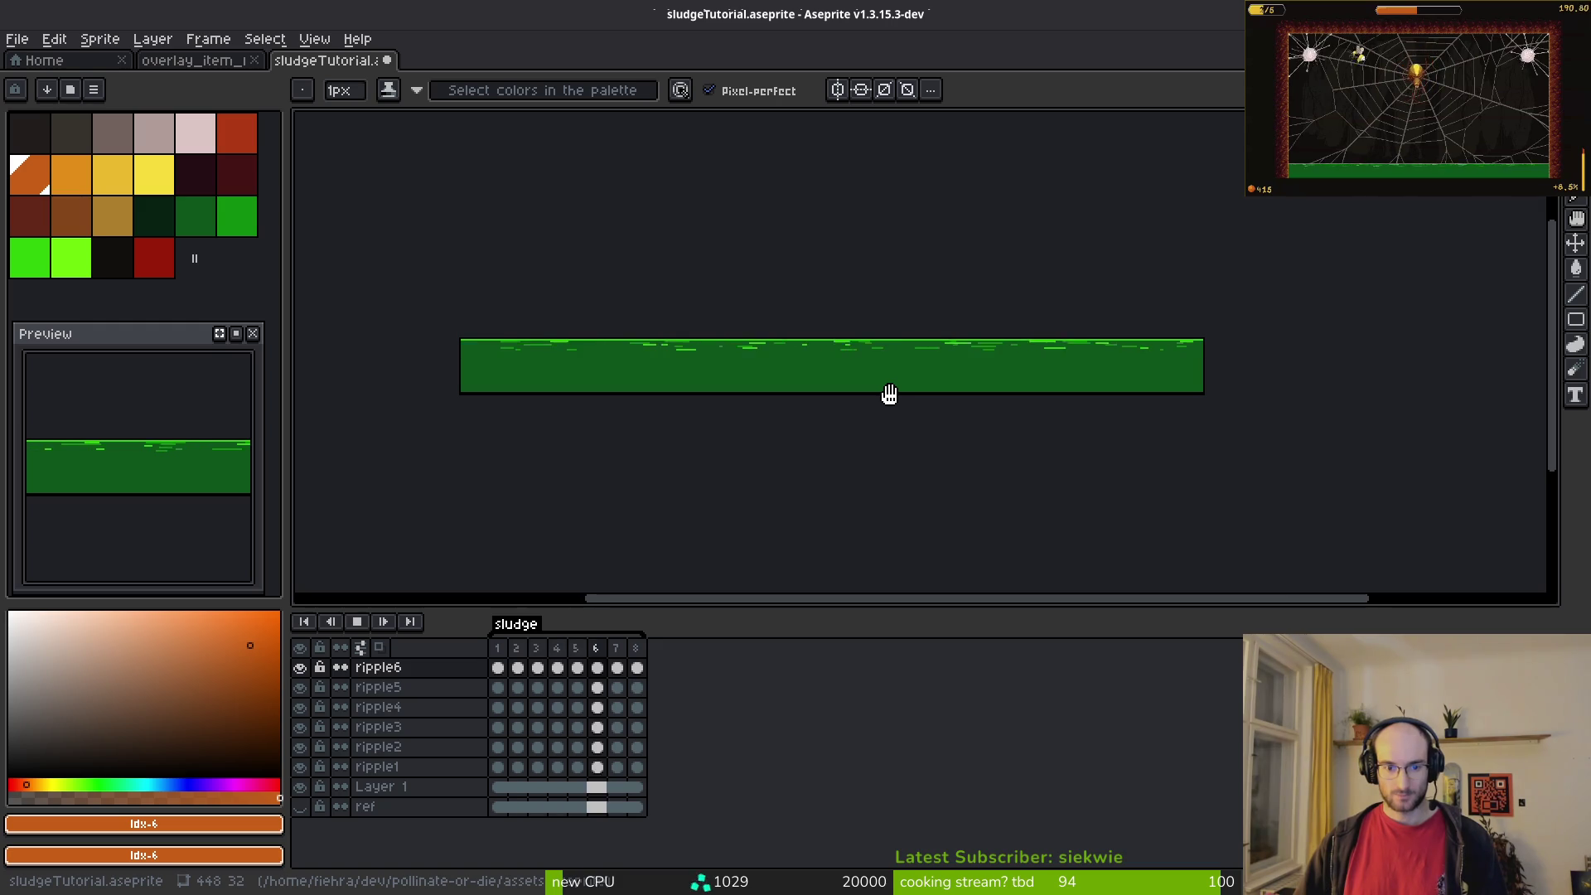
key("Return")
key("ctrl+s")
Export the sprite sheet as sludgeTutorial-Sheet.png into art/environment.
key("ctrl+e")
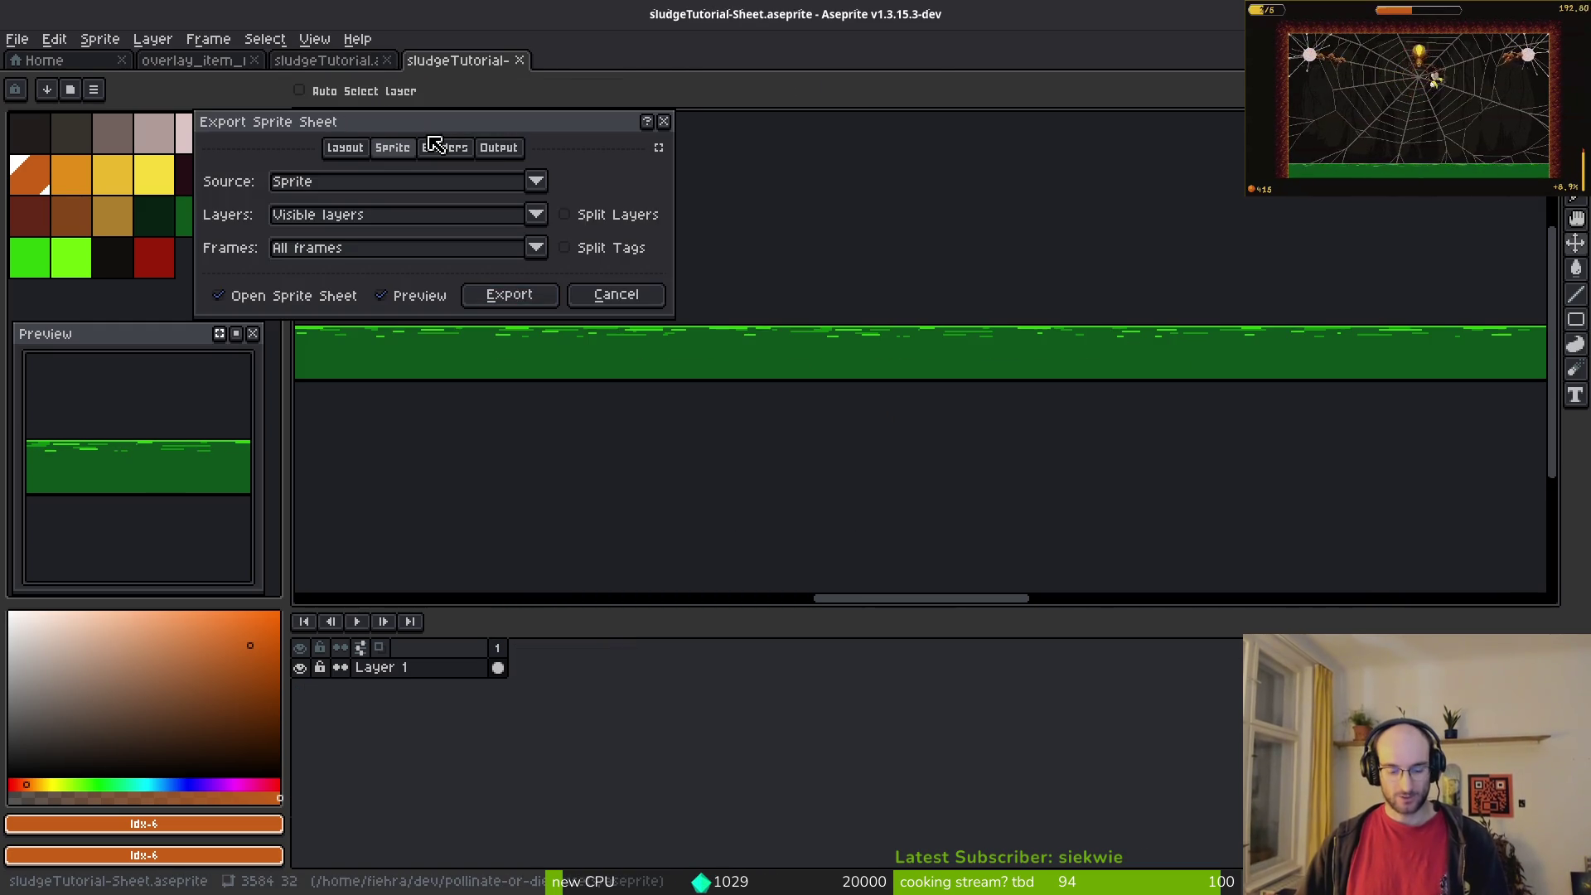
left_click(508, 291)
key("ctrl+alt+shift+s")
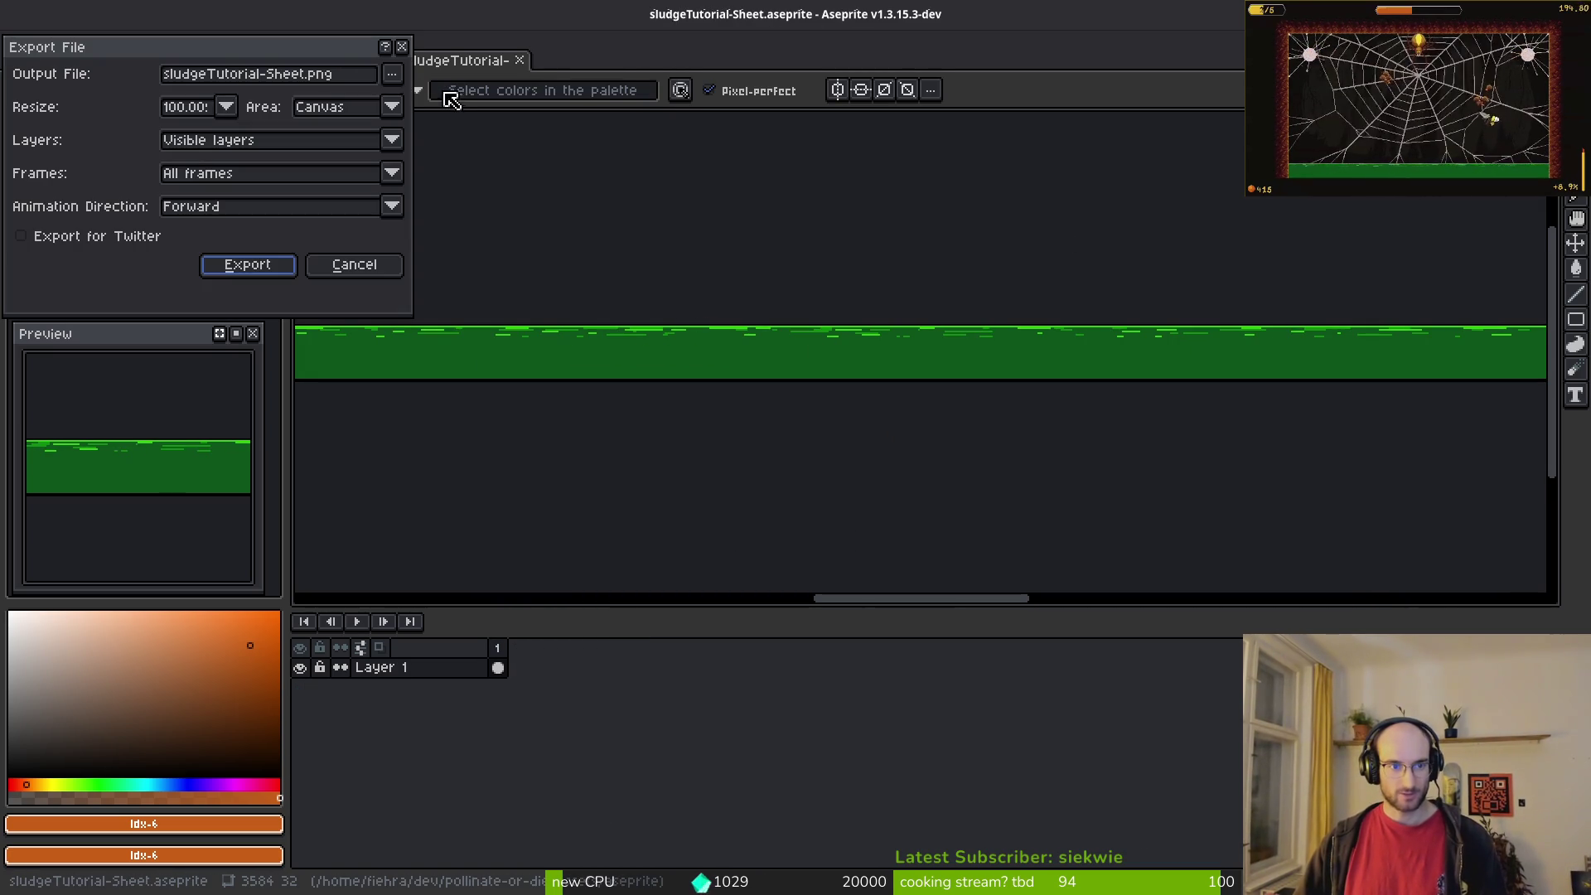
left_click(391, 82)
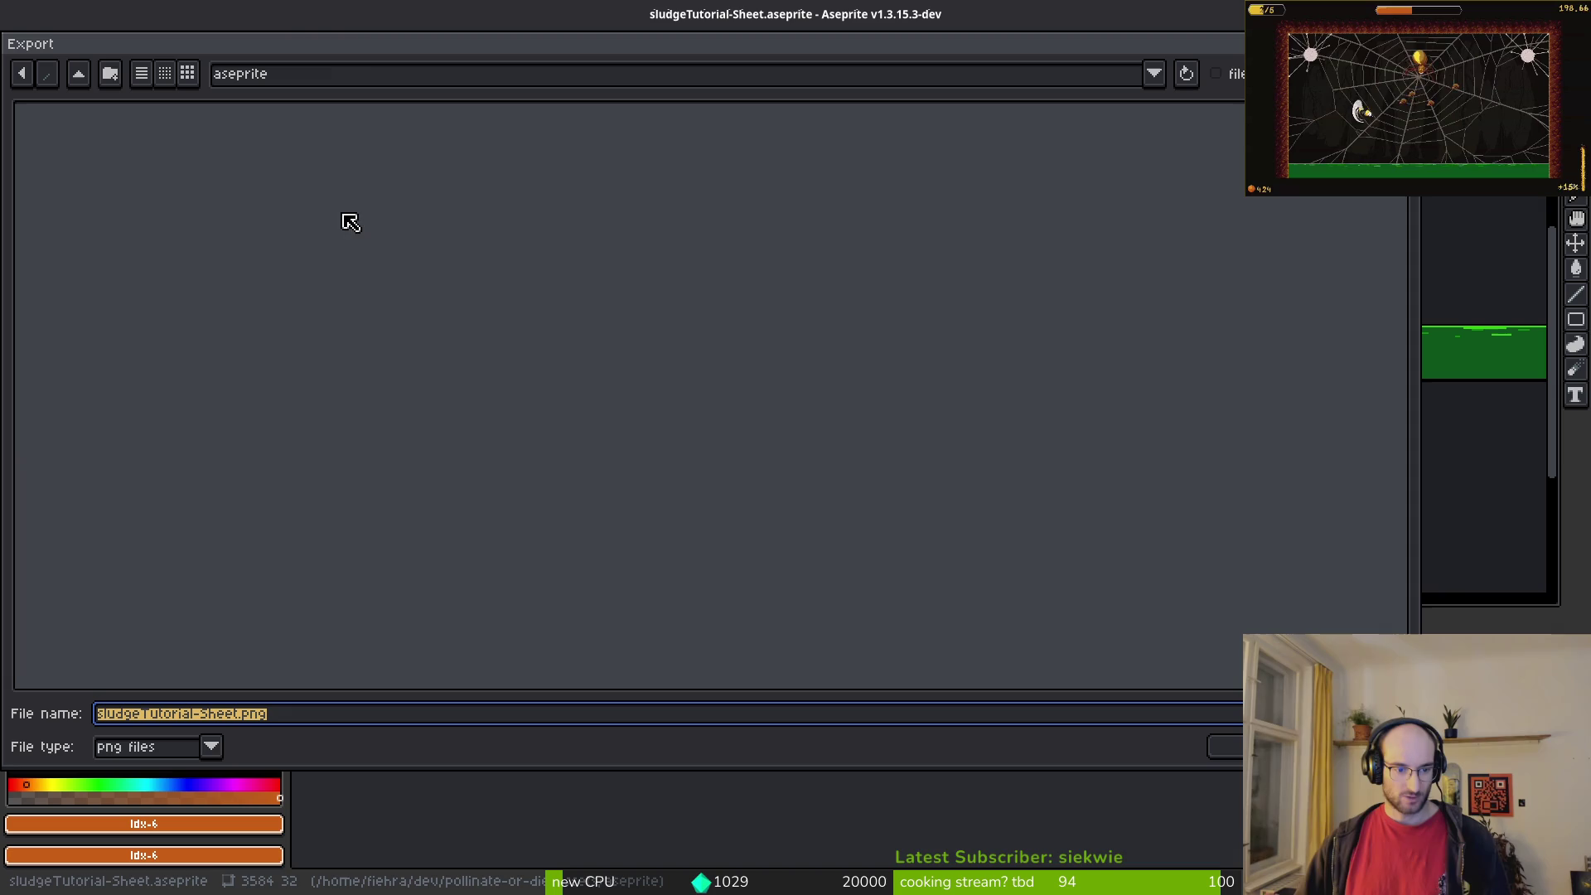
left_click(92, 71)
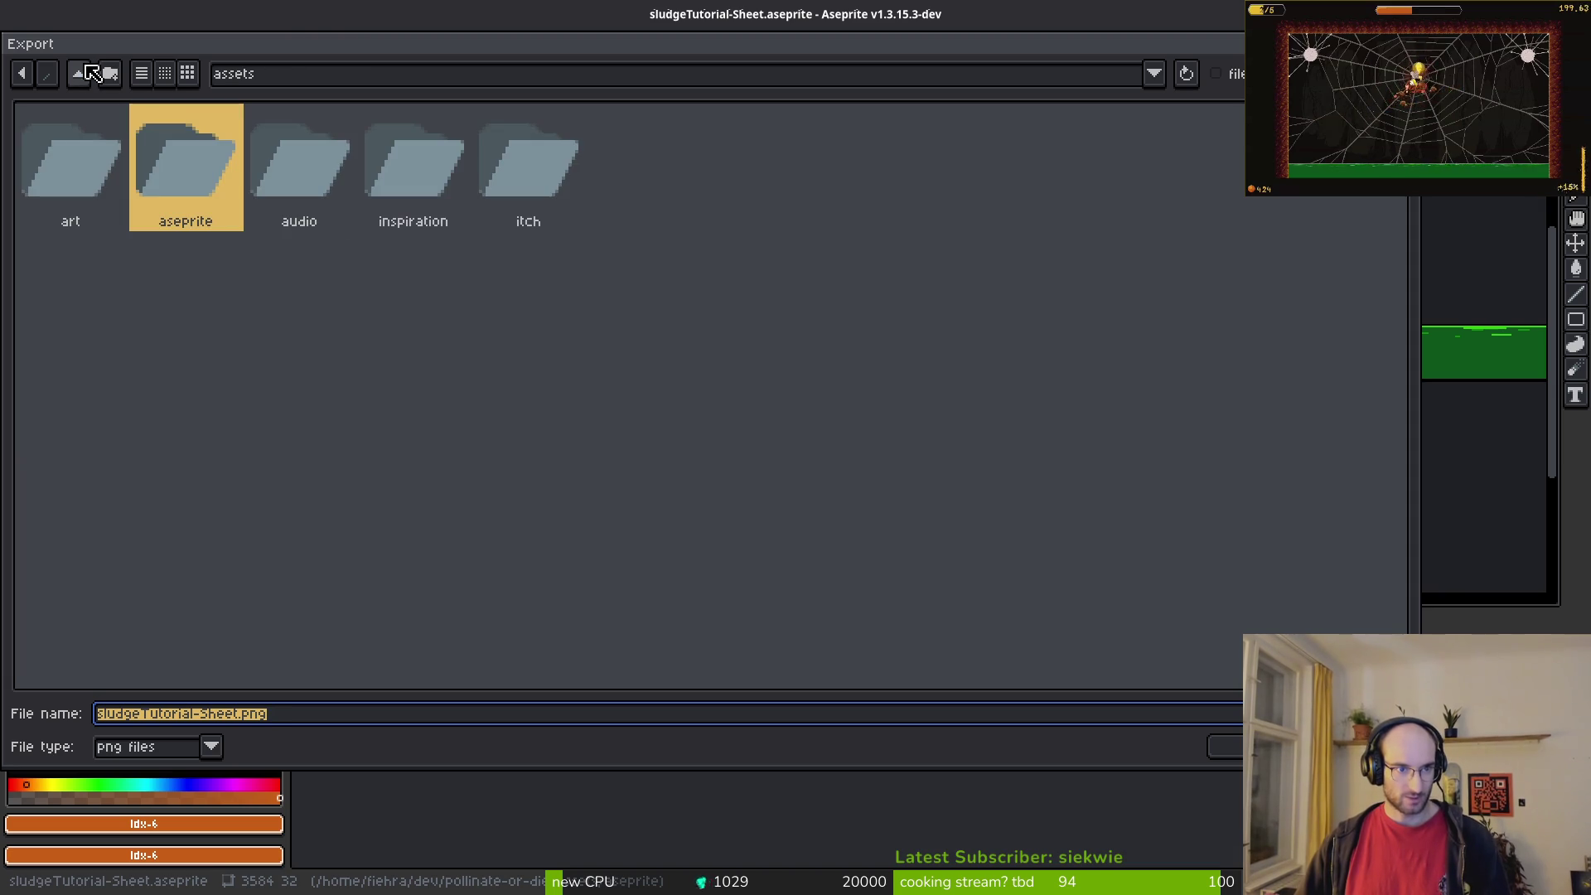
double_click(71, 172)
double_click(295, 161)
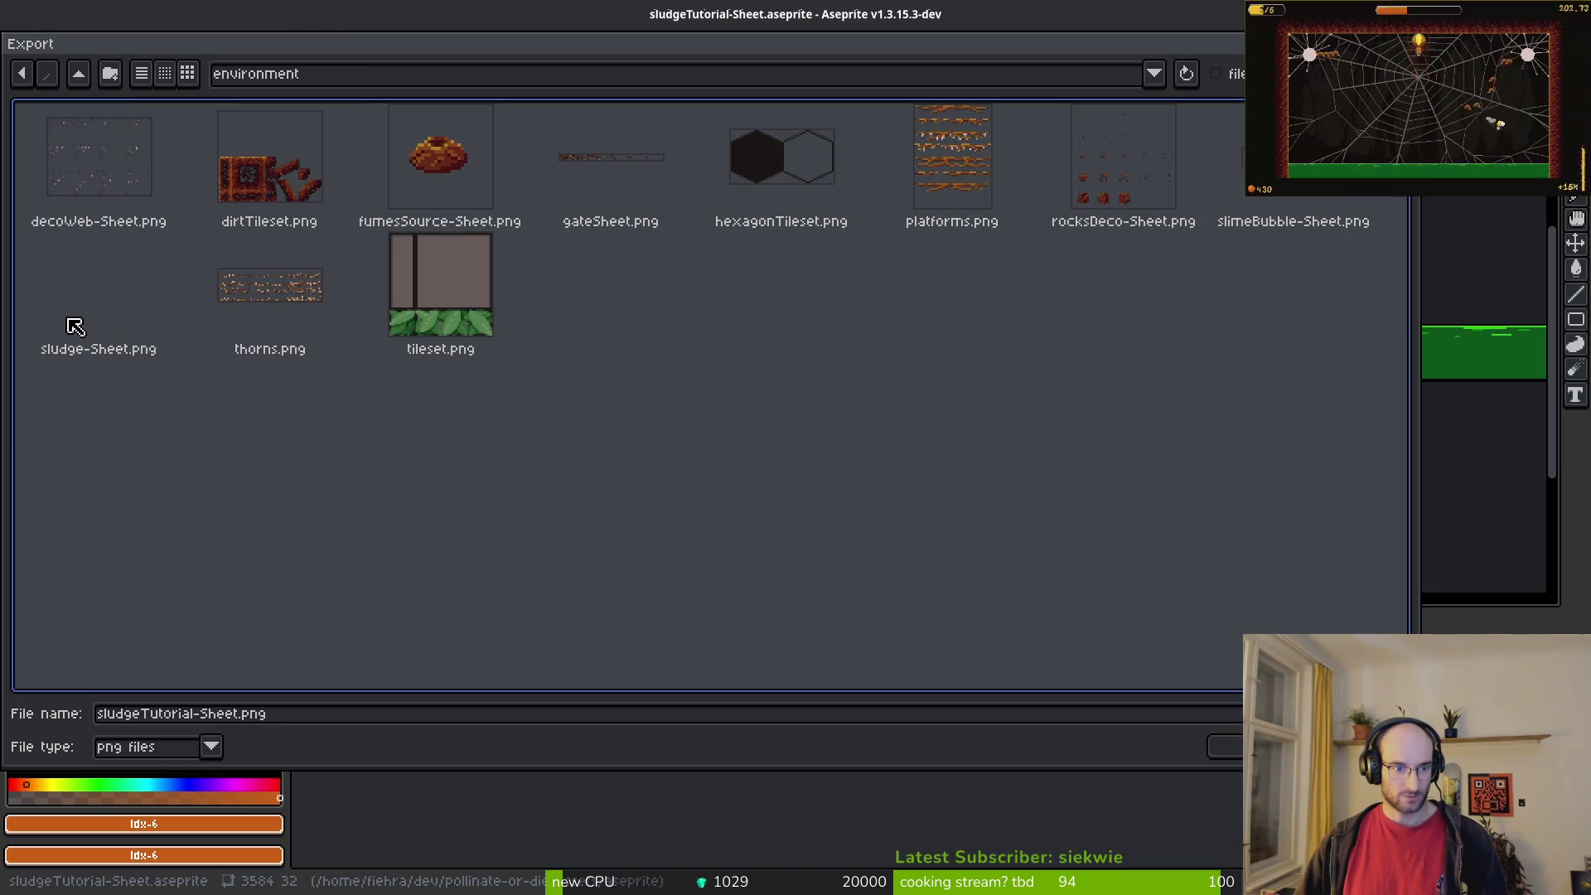
key("Return")
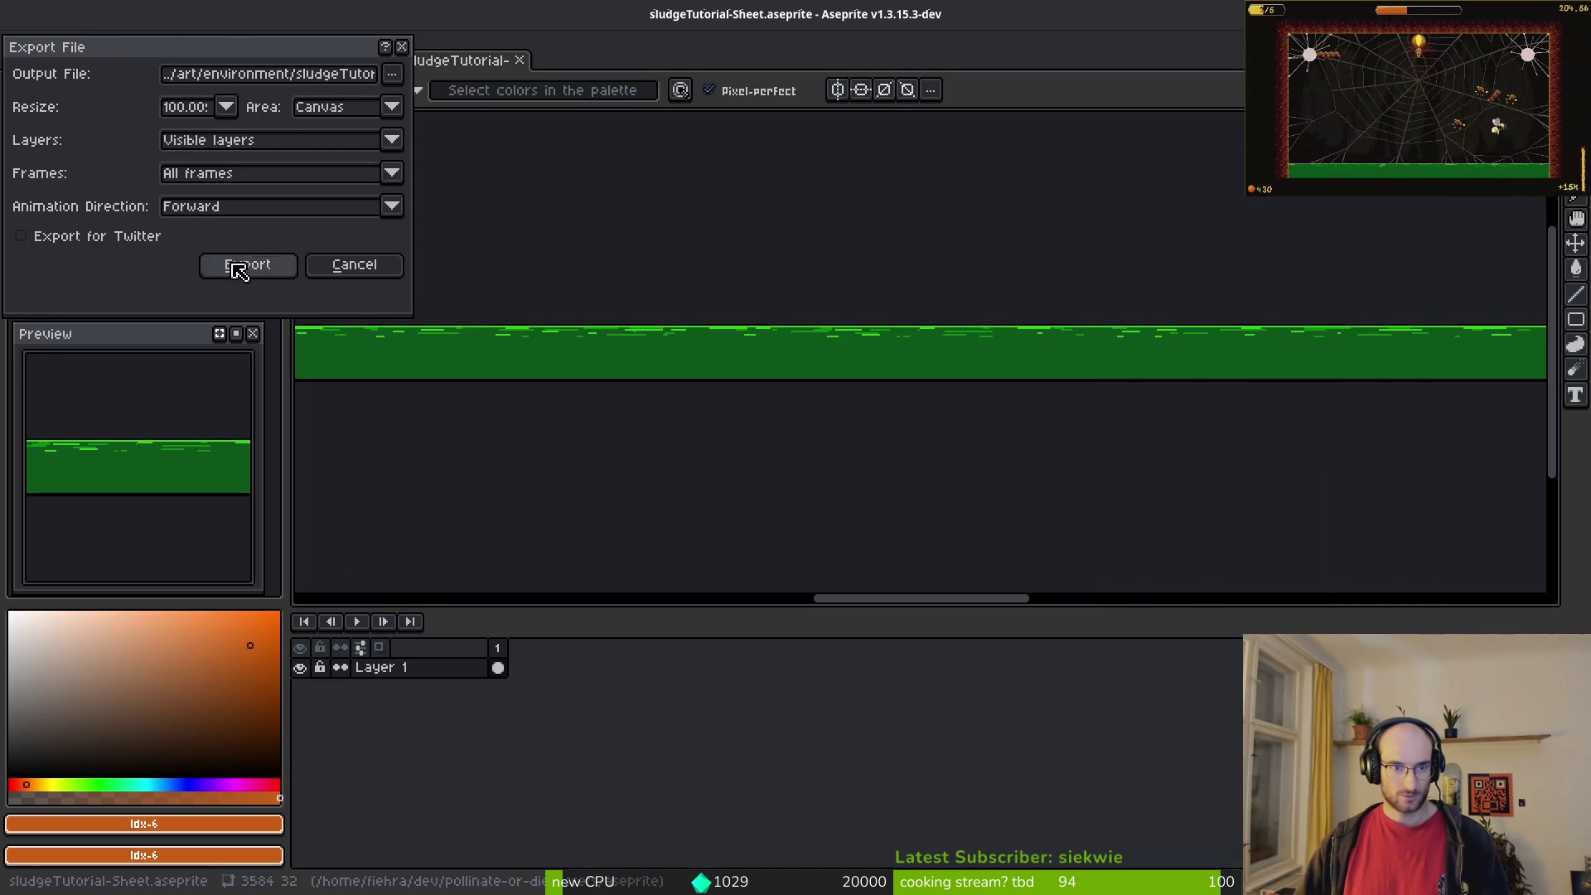
left_click(239, 264)
left_click(313, 61)
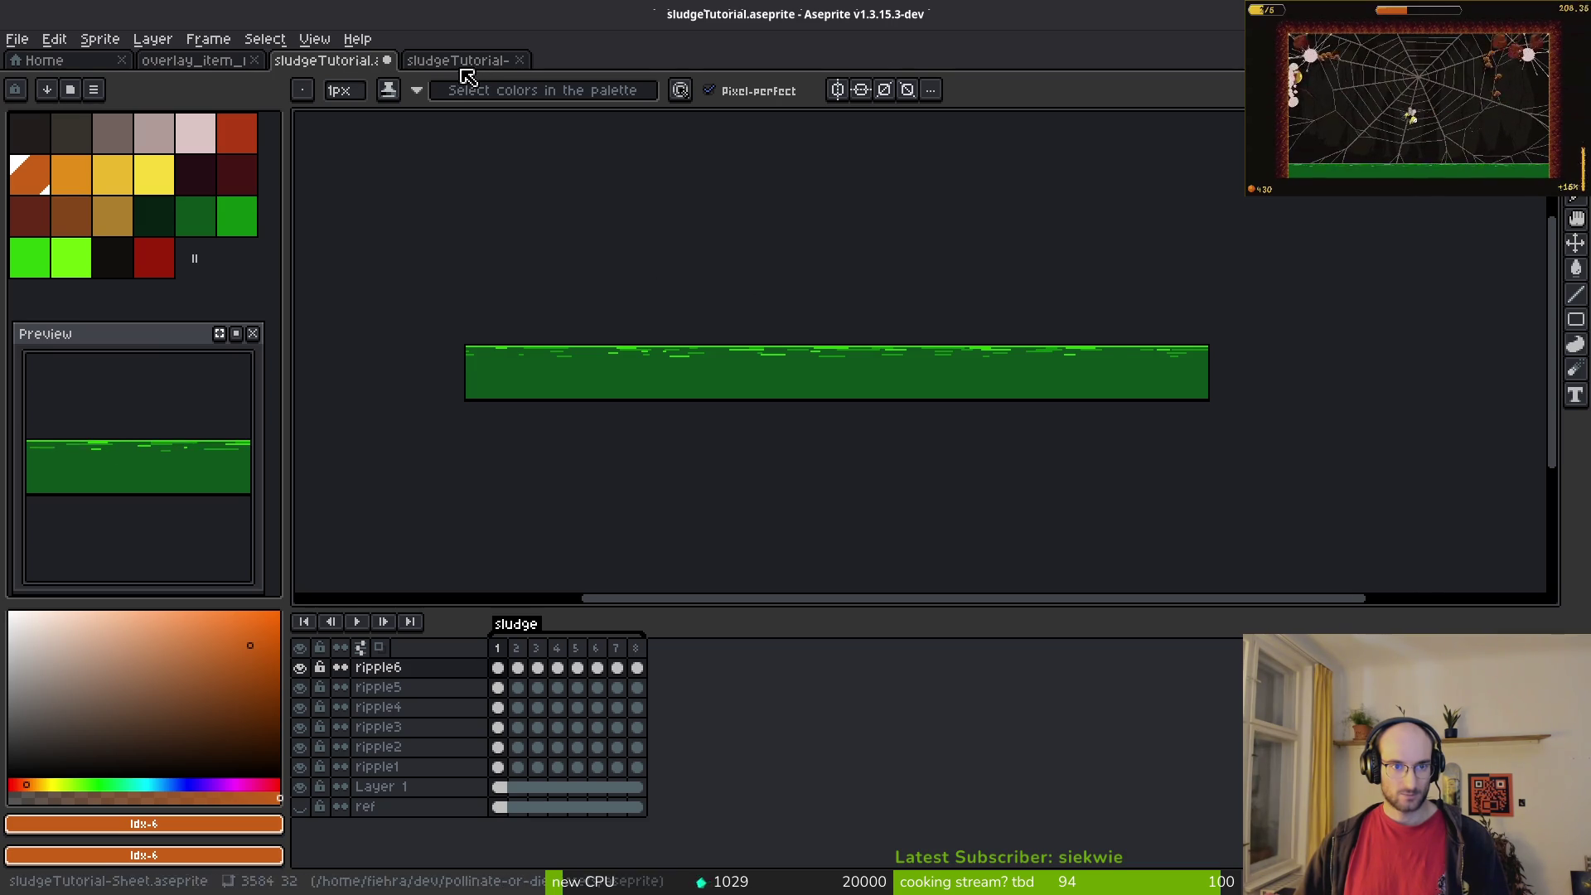
Undo and redo the 448 px canvas resize, then open sludgeBoss.aseprite from recent files.
key("ctrl+z")
key("ctrl+z")
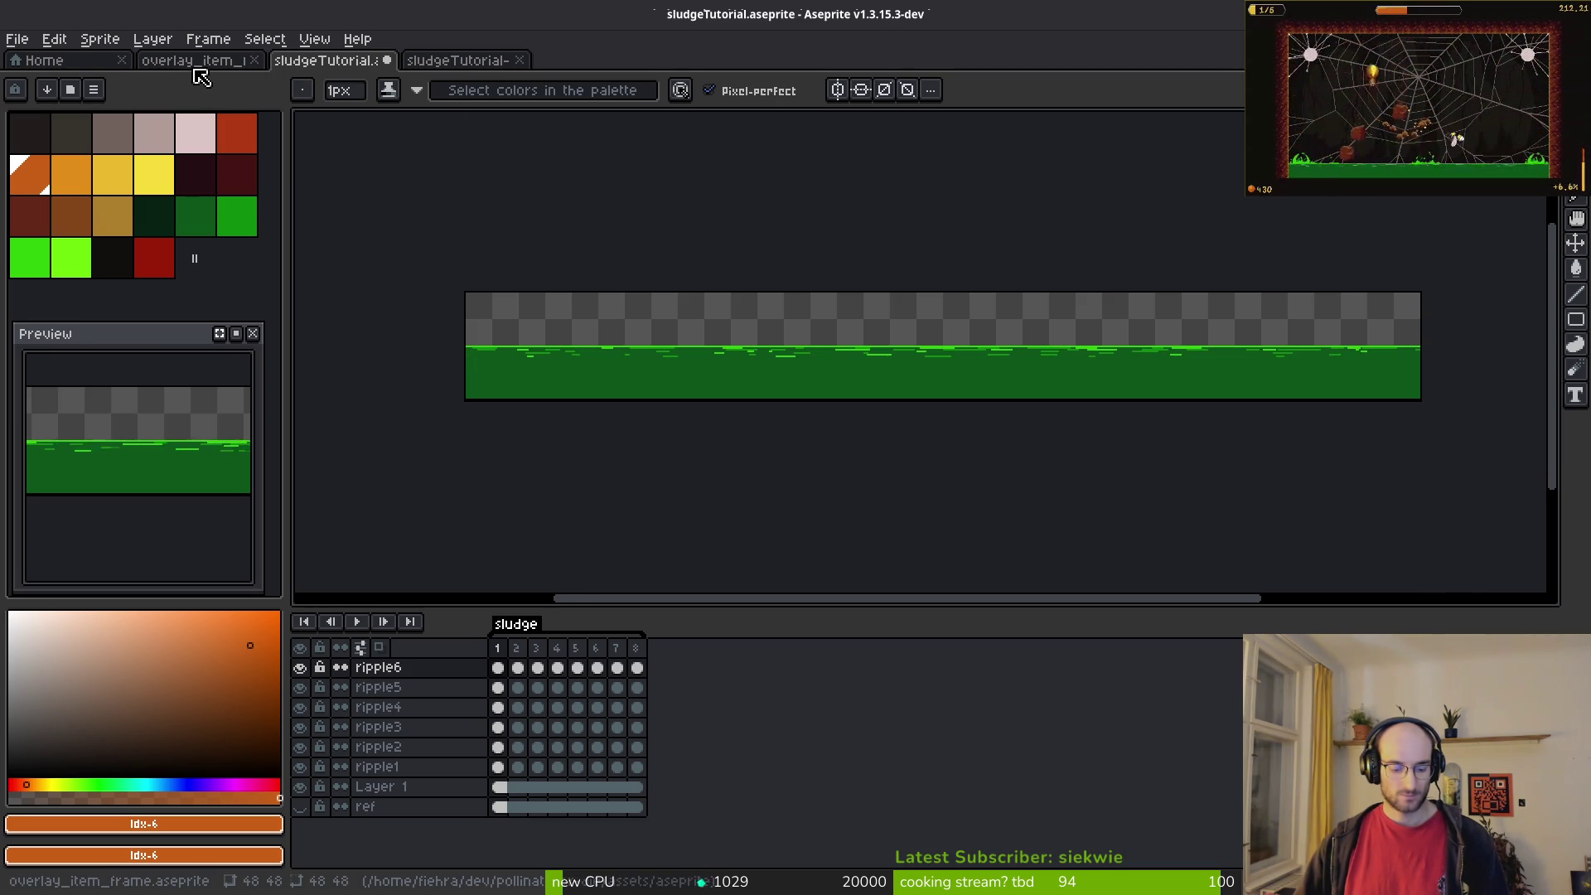
key("ctrl+y")
key("ctrl+y")
left_click(37, 60)
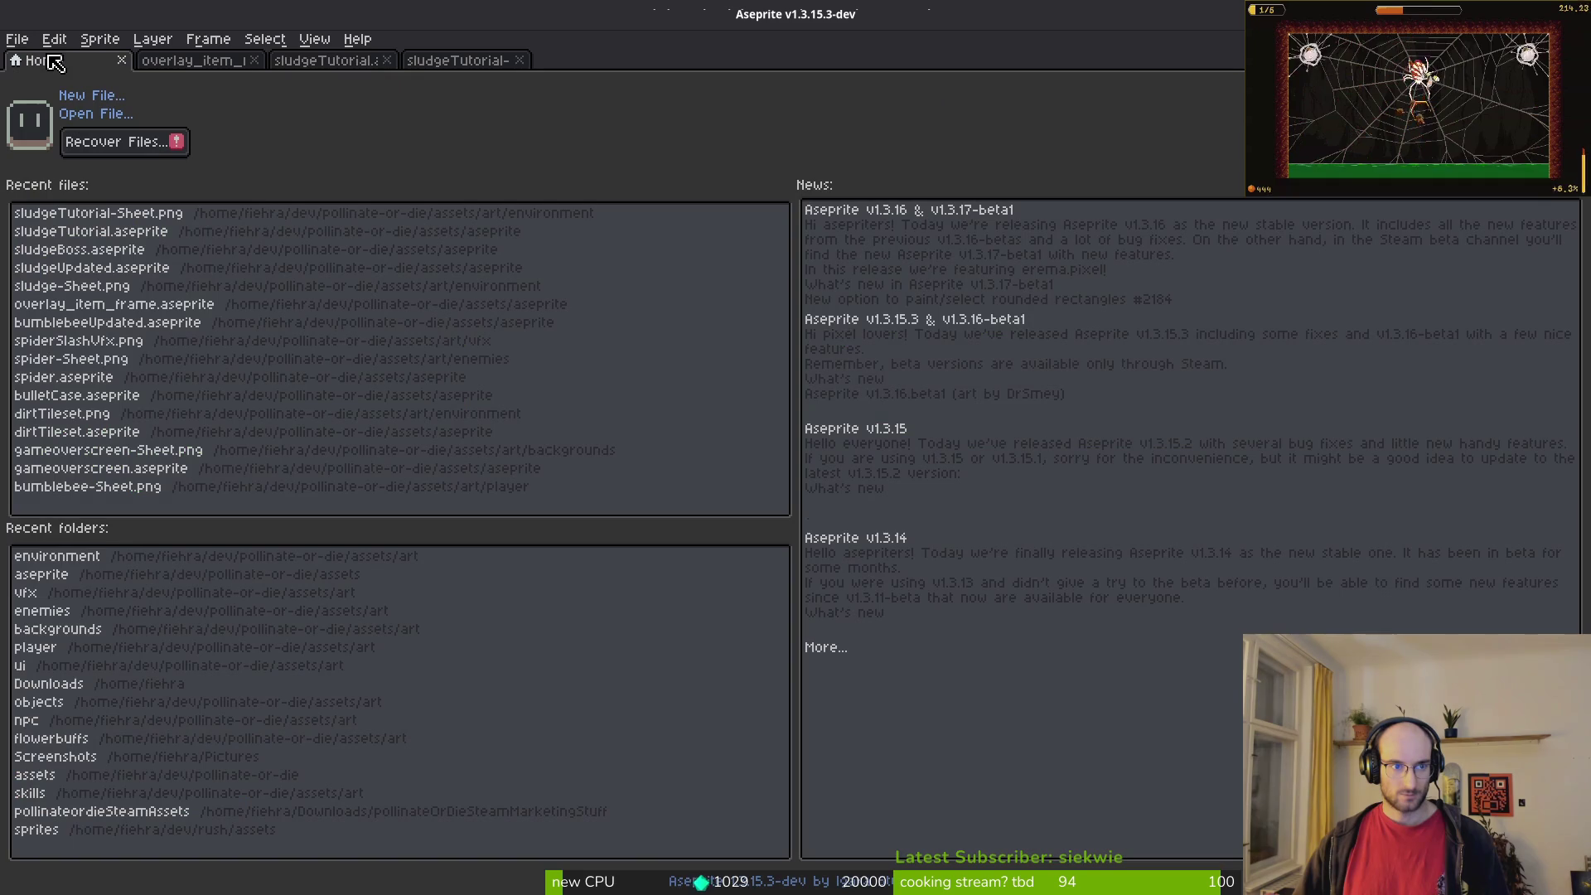
left_click(160, 250)
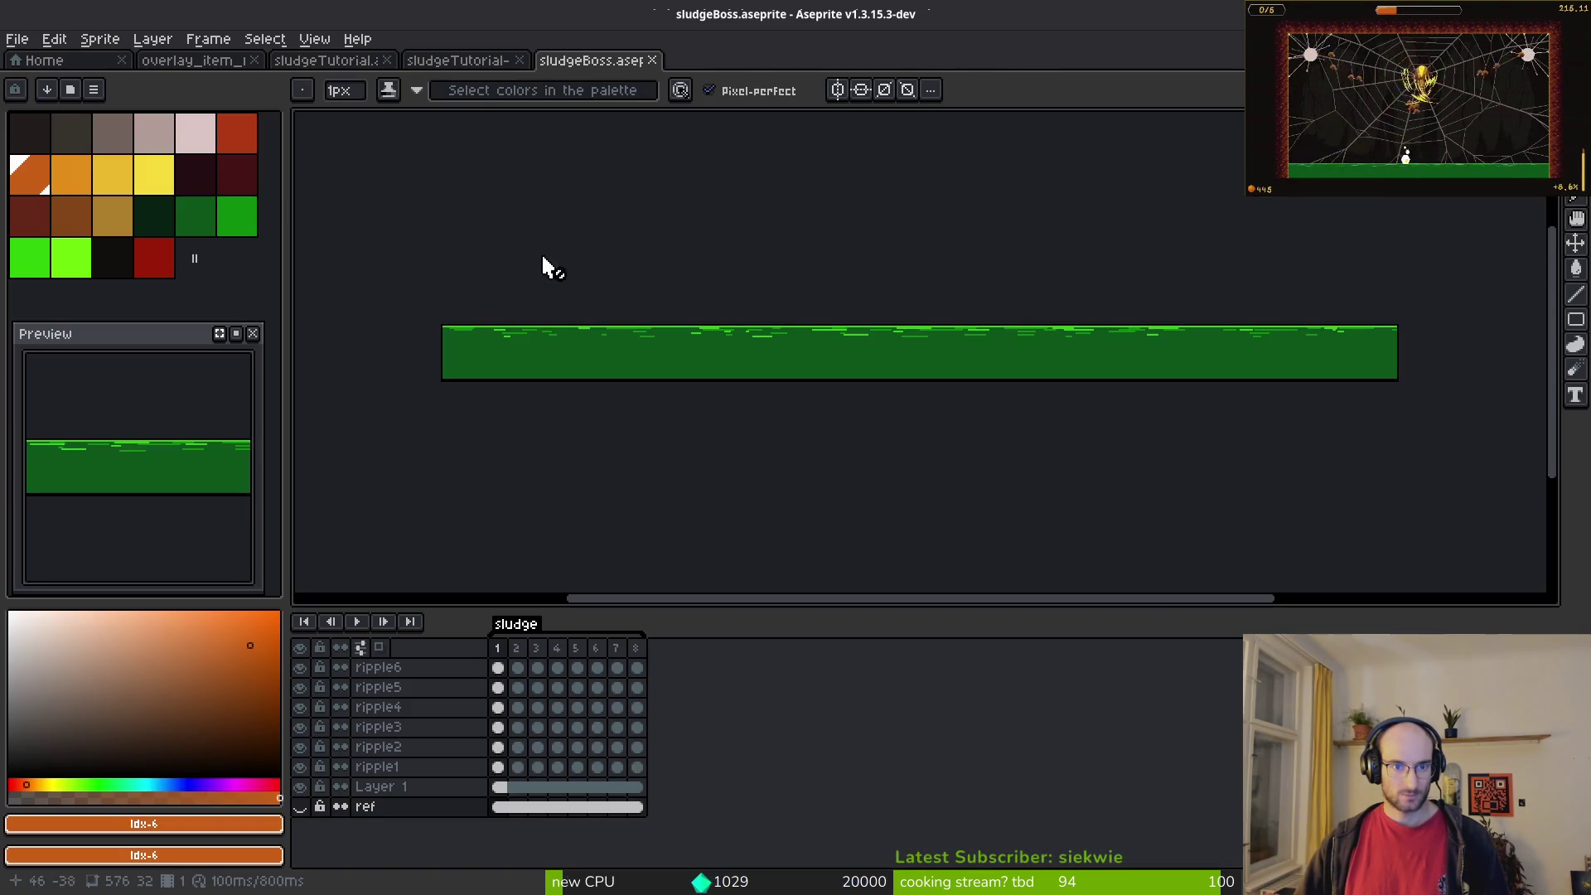
Export the sludgeBoss sprite sheet as sludgeBoss-Sheet.png into art/environment.
key("ctrl+e")
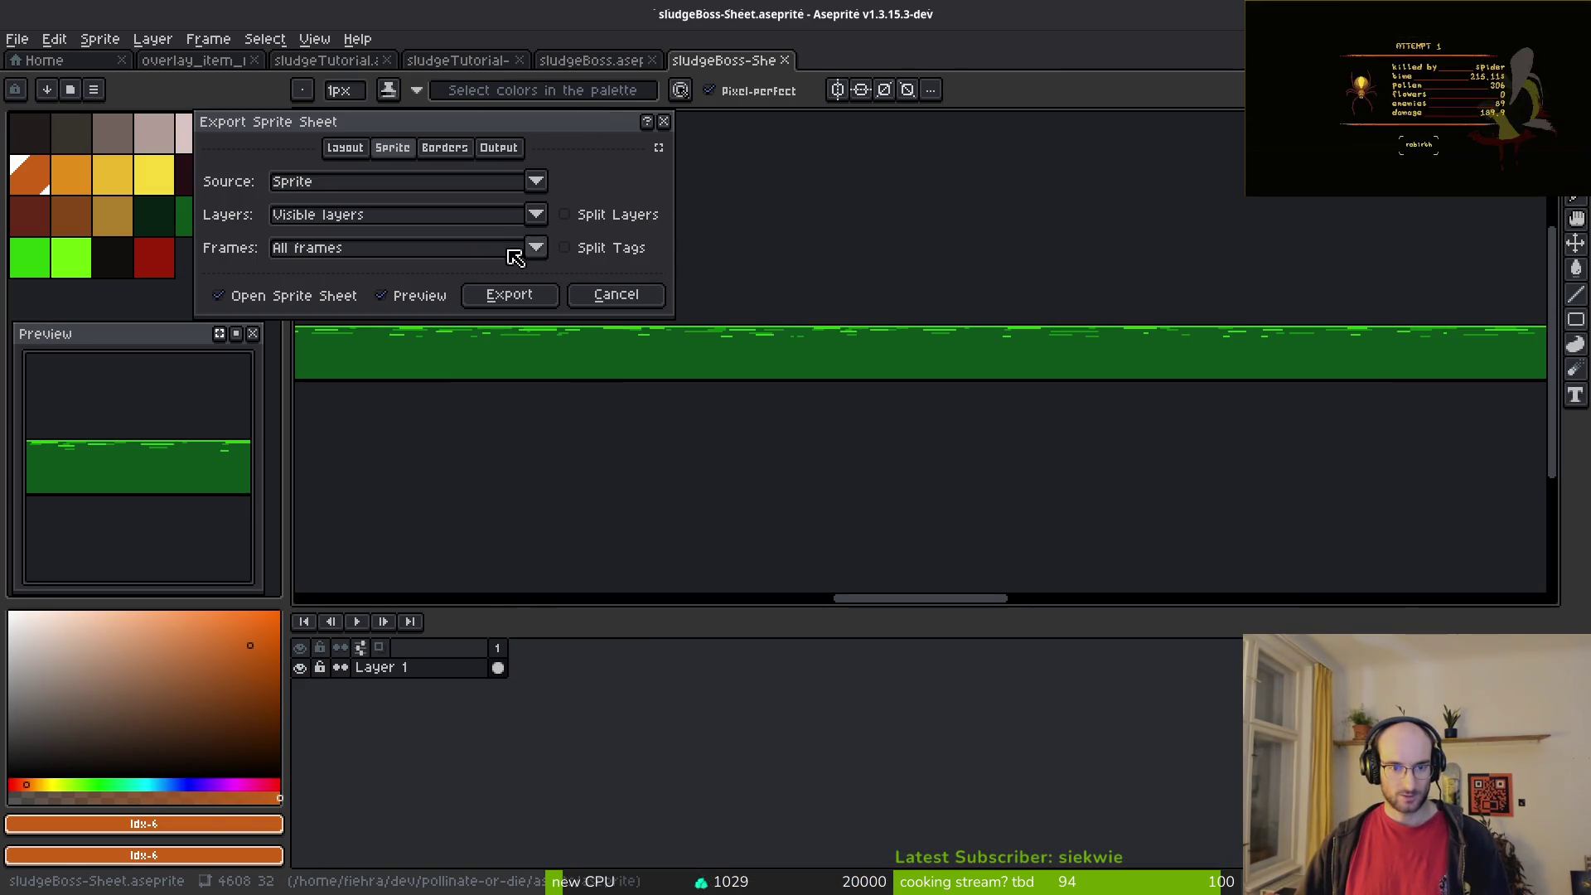
left_click(508, 299)
key("ctrl+alt+shift+s")
left_click(391, 74)
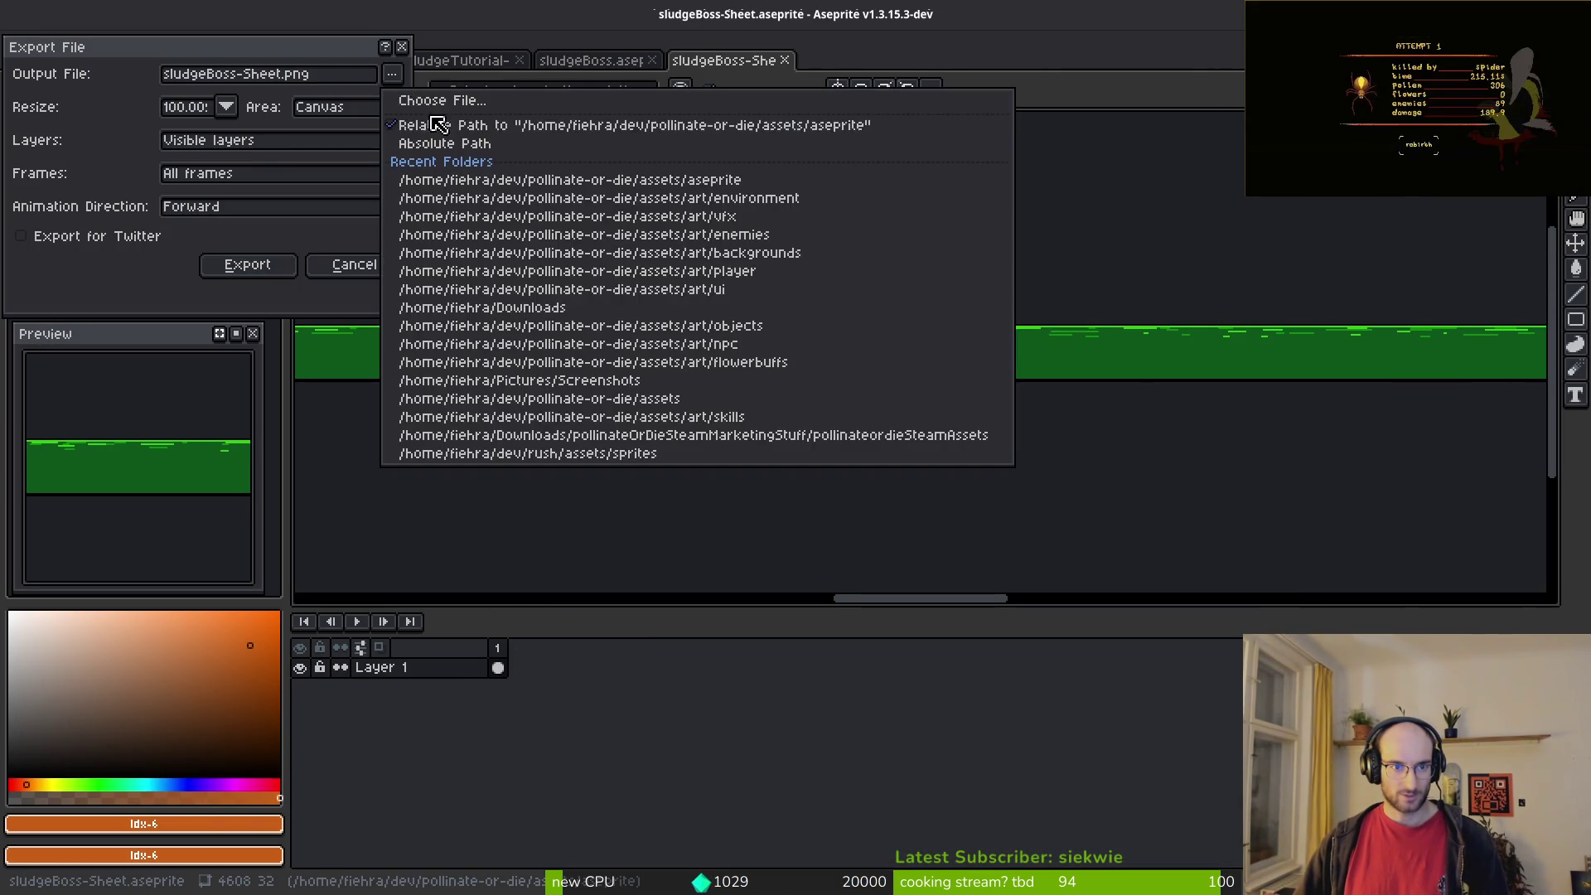
left_click(426, 99)
left_click(79, 74)
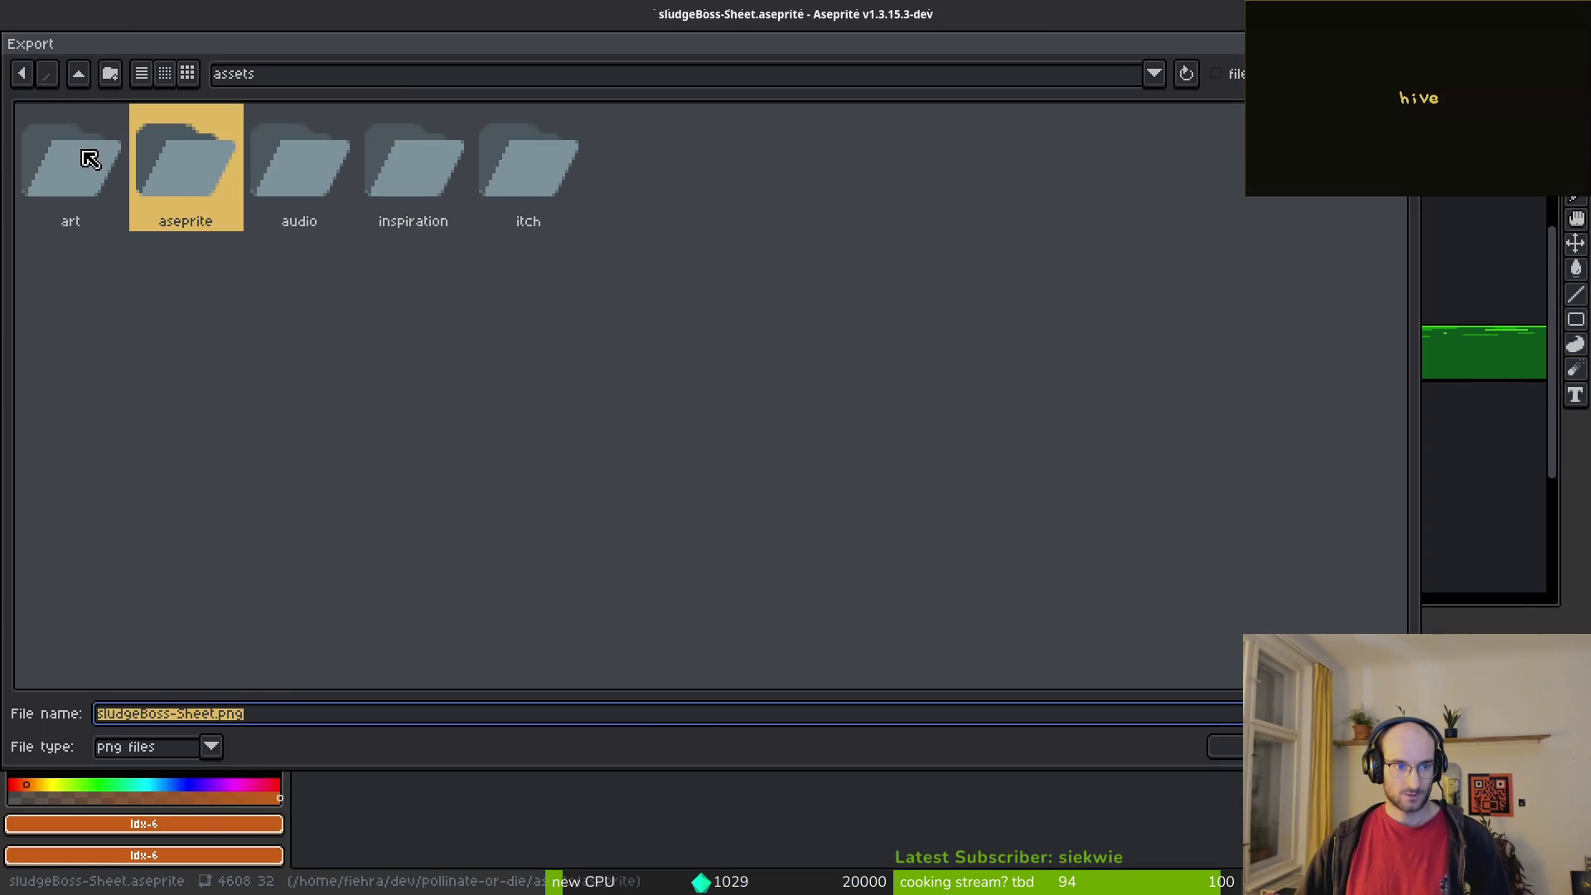
double_click(117, 213)
double_click(277, 163)
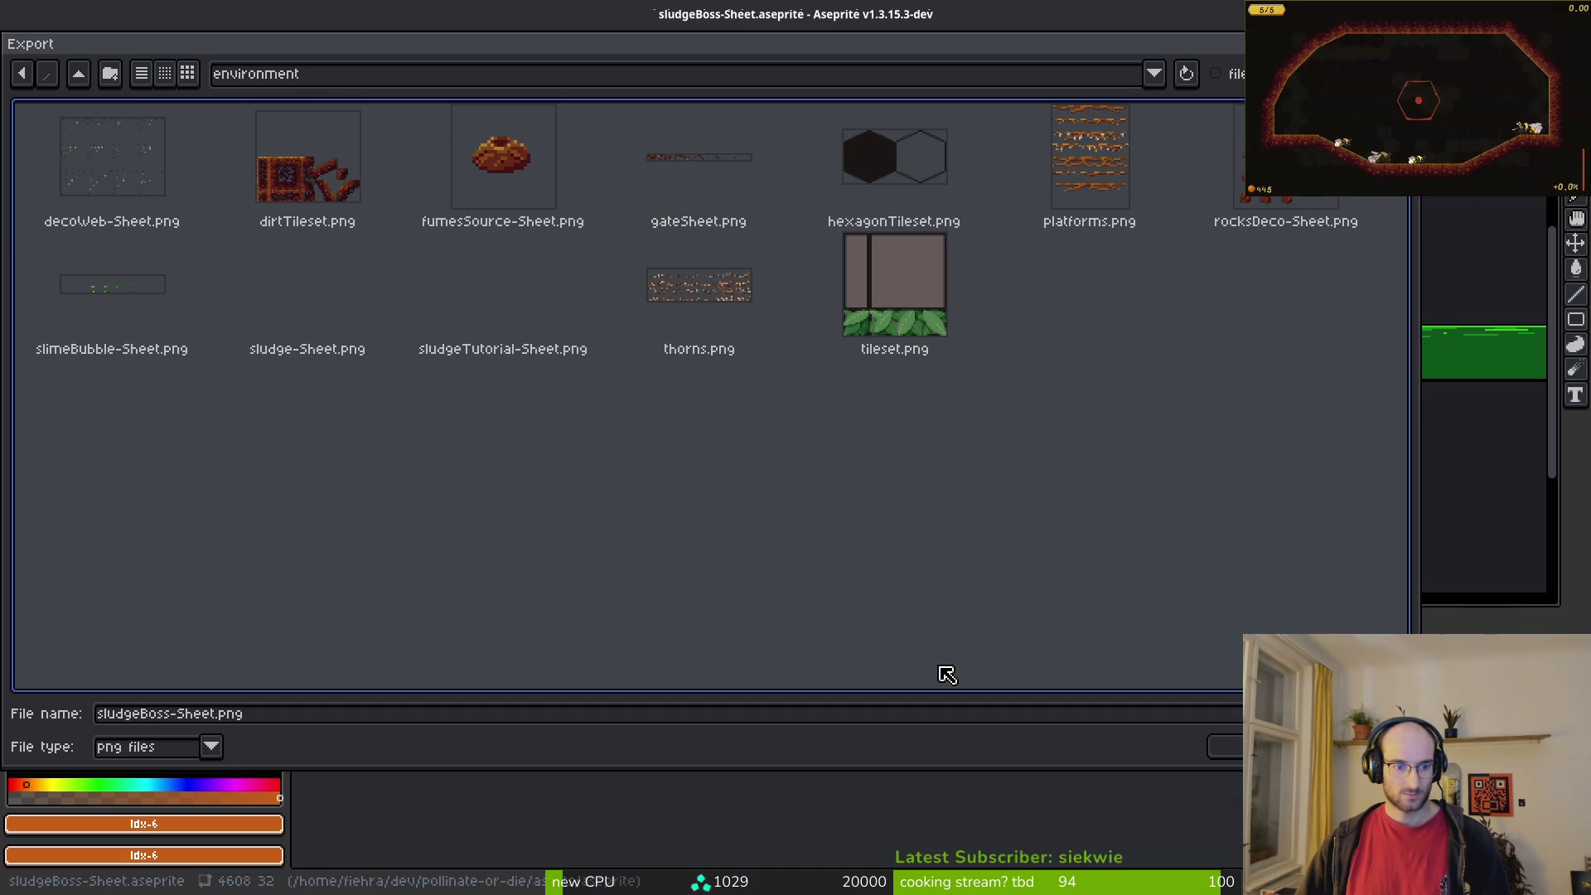
key("Return")
left_click(243, 264)
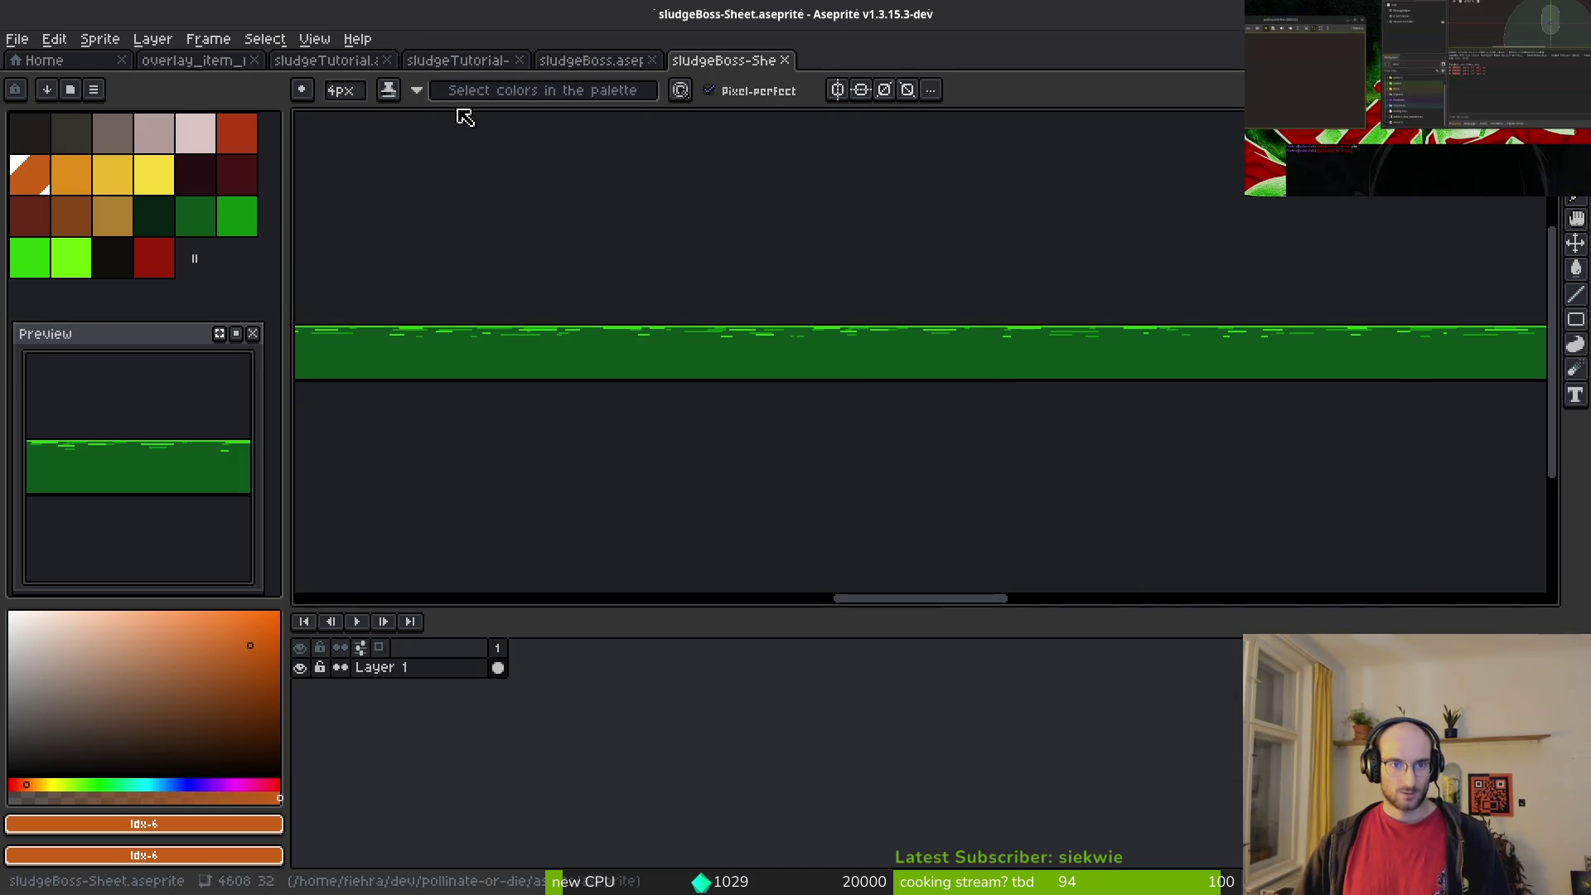
Close the sludgeBoss and sheet documents, then reopen the recently closed ones.
middle_click(580, 65)
middle_click(480, 65)
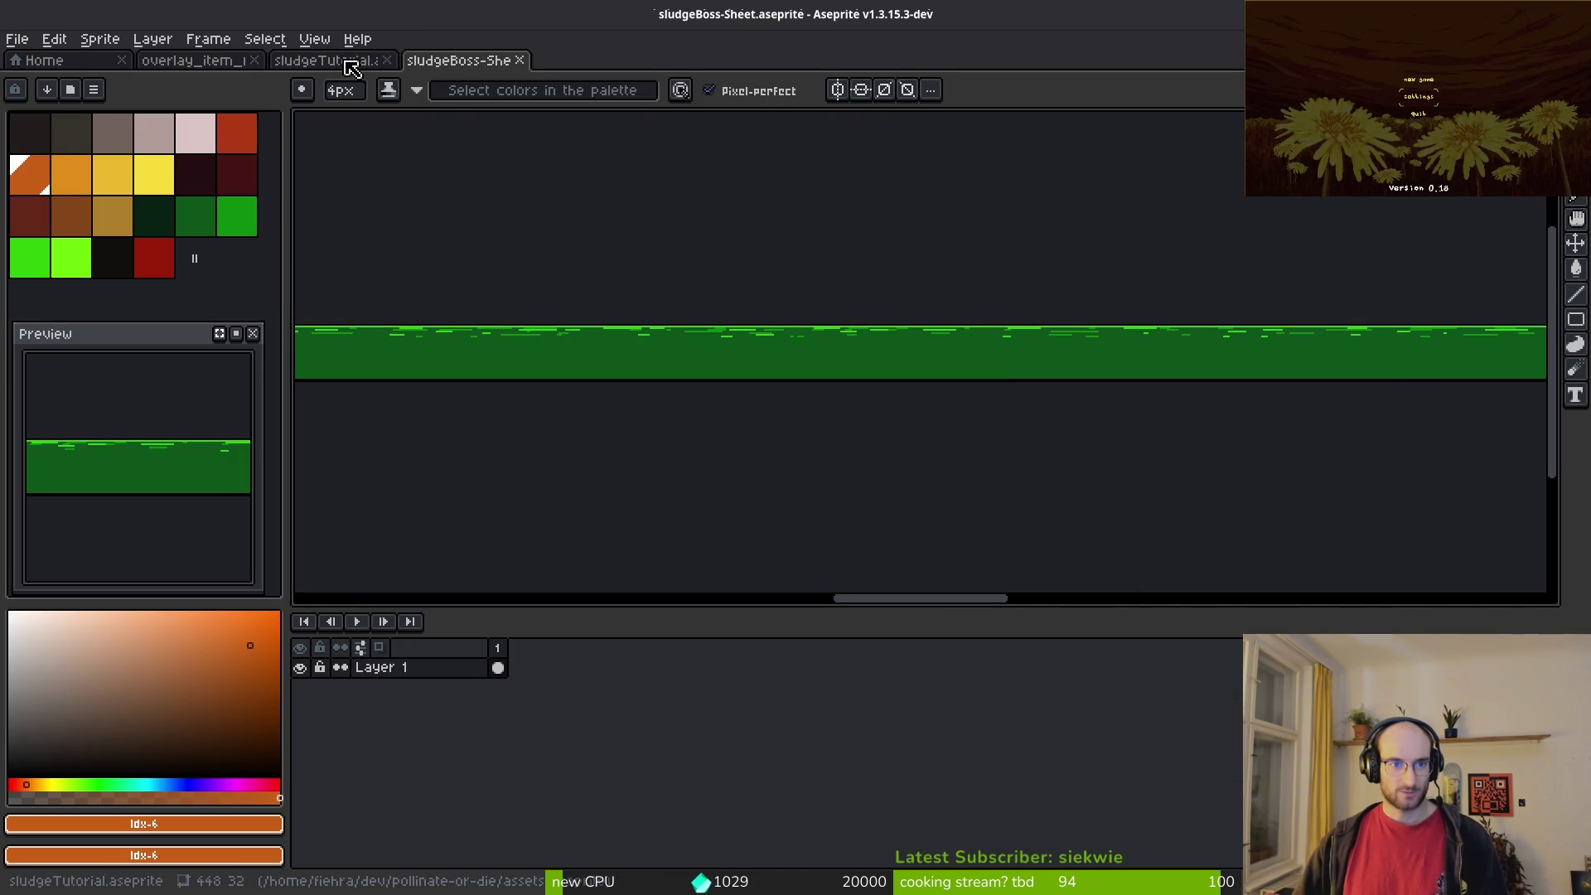
left_click(372, 66)
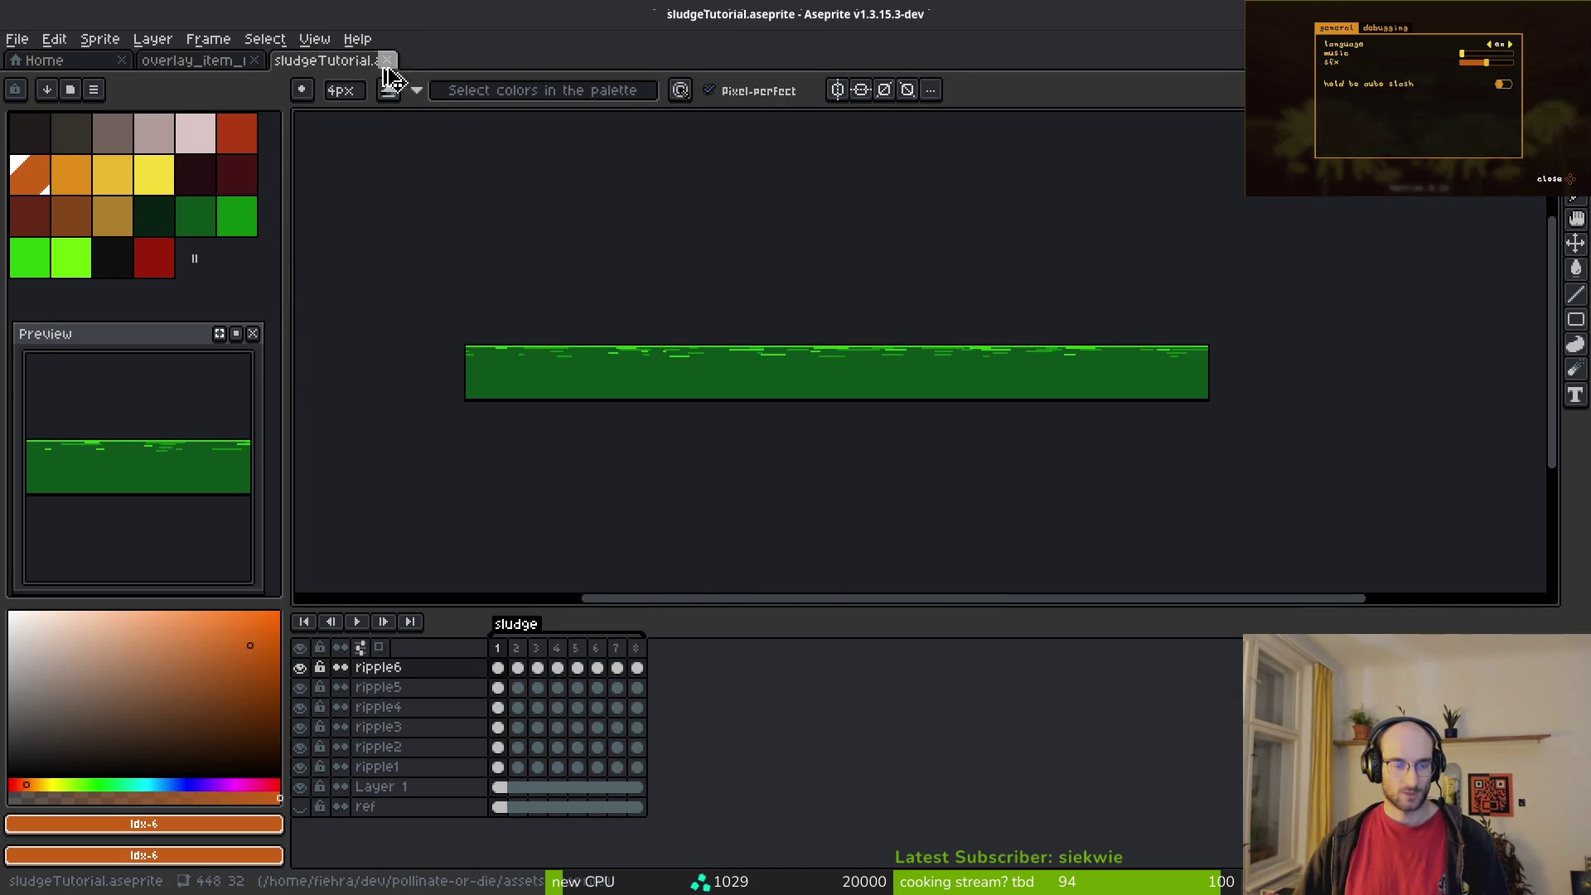
key("ctrl+shift+t")
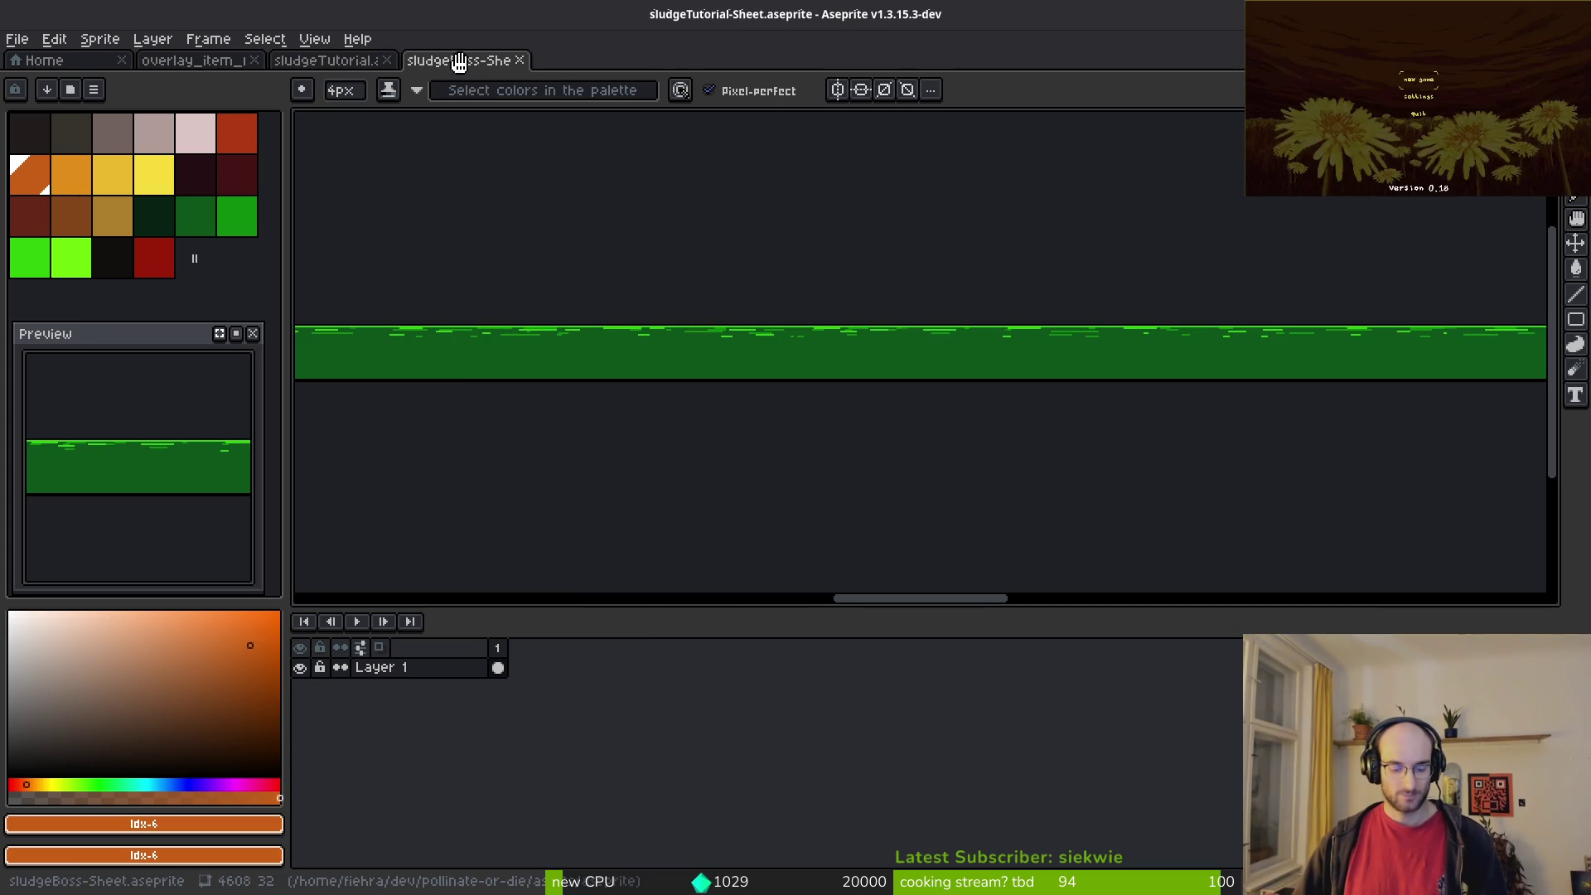
key("ctrl+shift+t")
key("ctrl+shift+t")
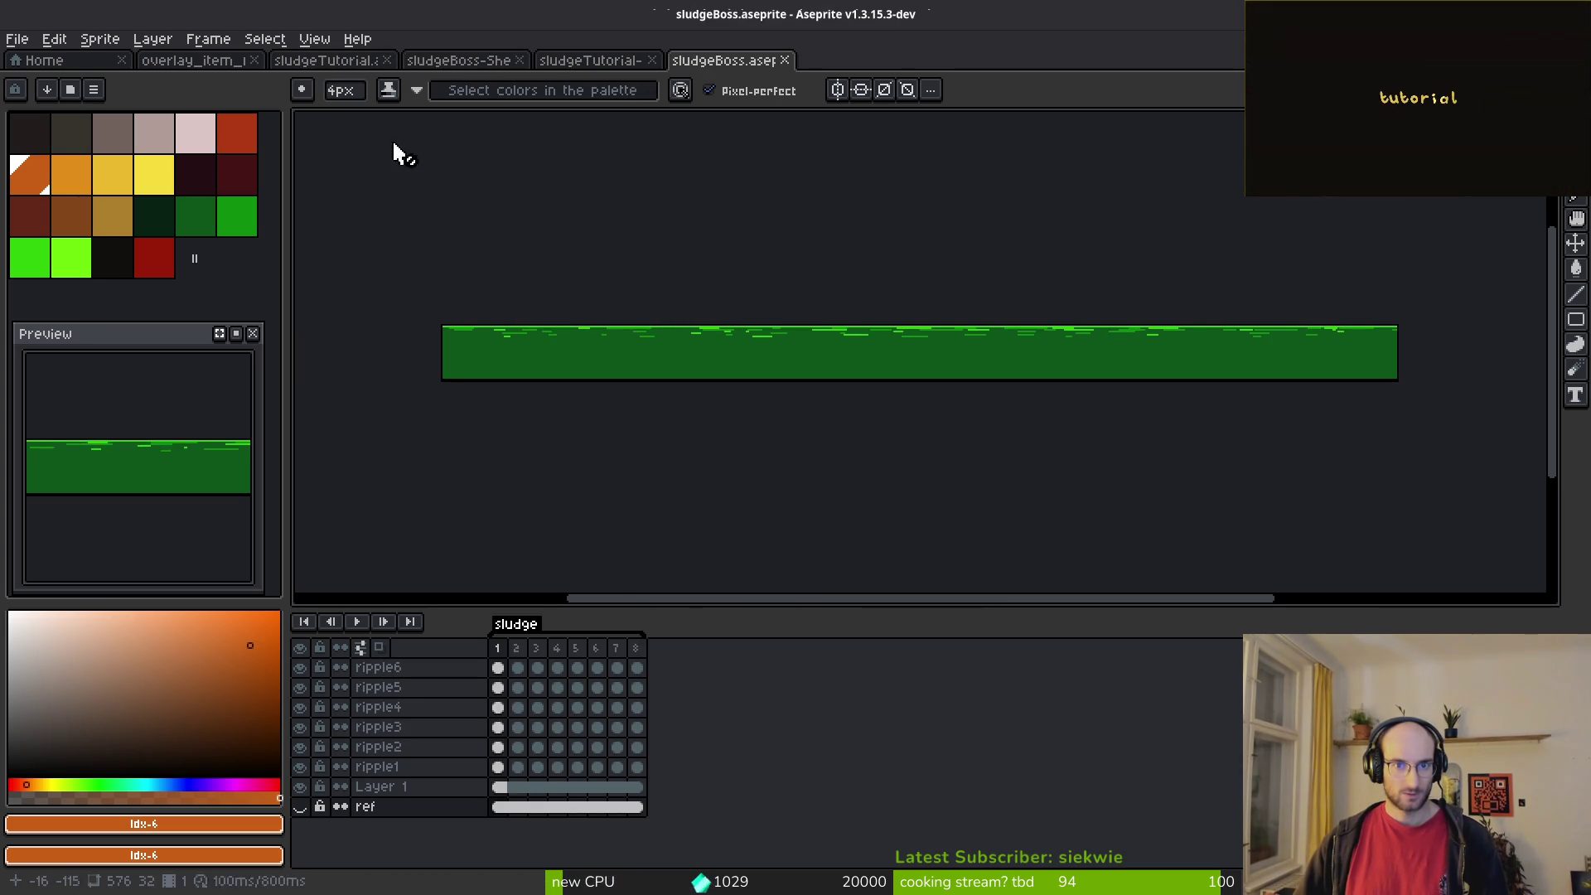
key("v")
left_click(17, 39)
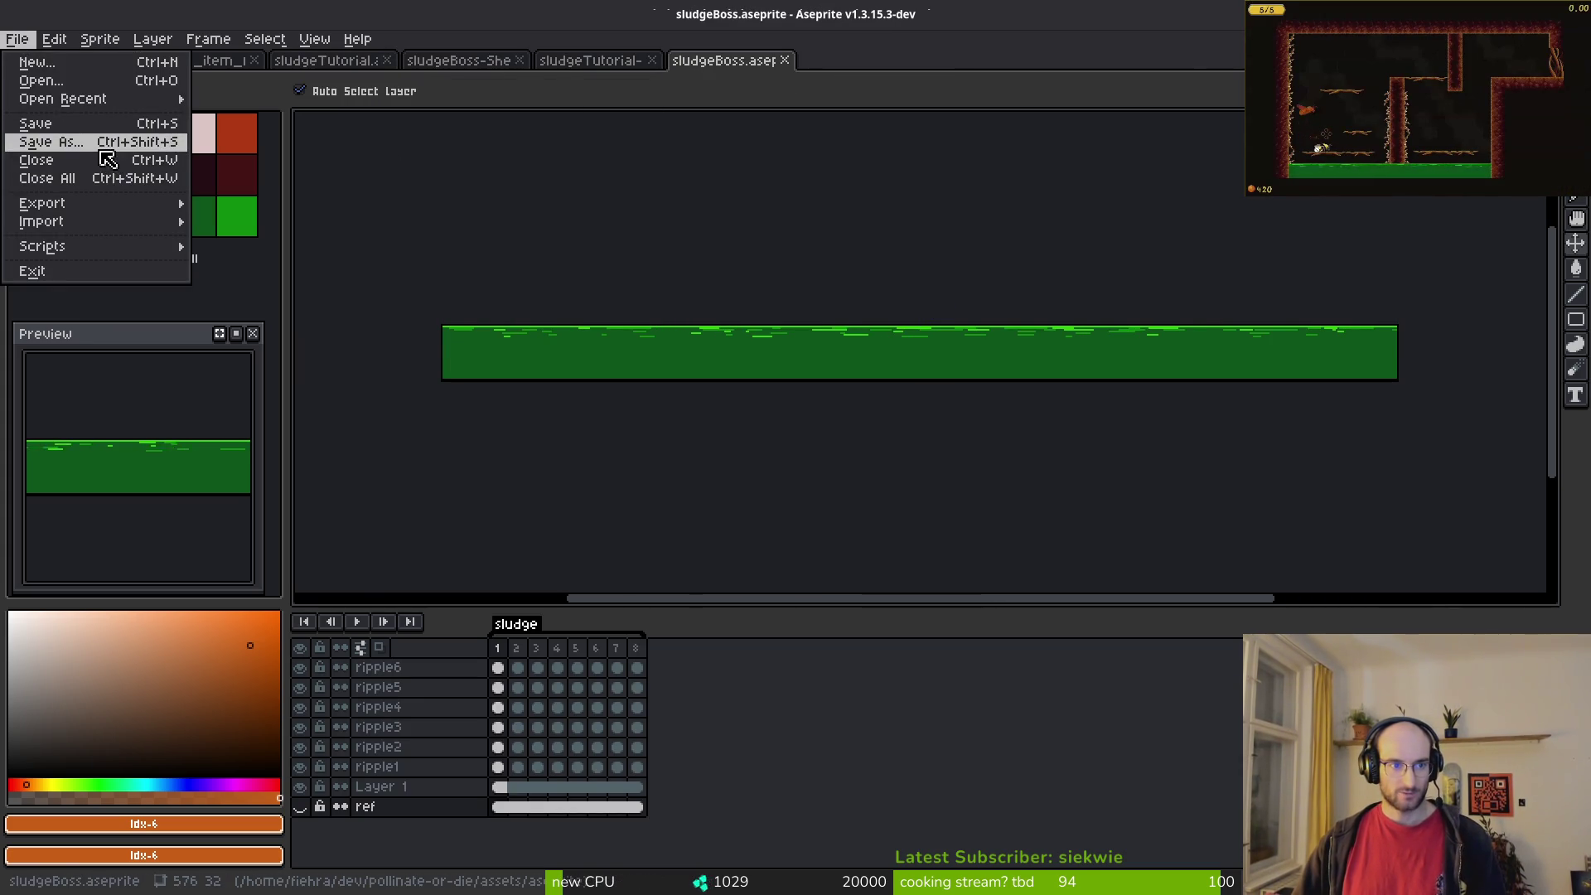
Save the sludge sprite as sludge2_7.aseprite, glance at Godot, then return to Aseprite.
left_click(101, 149)
type("sludg")
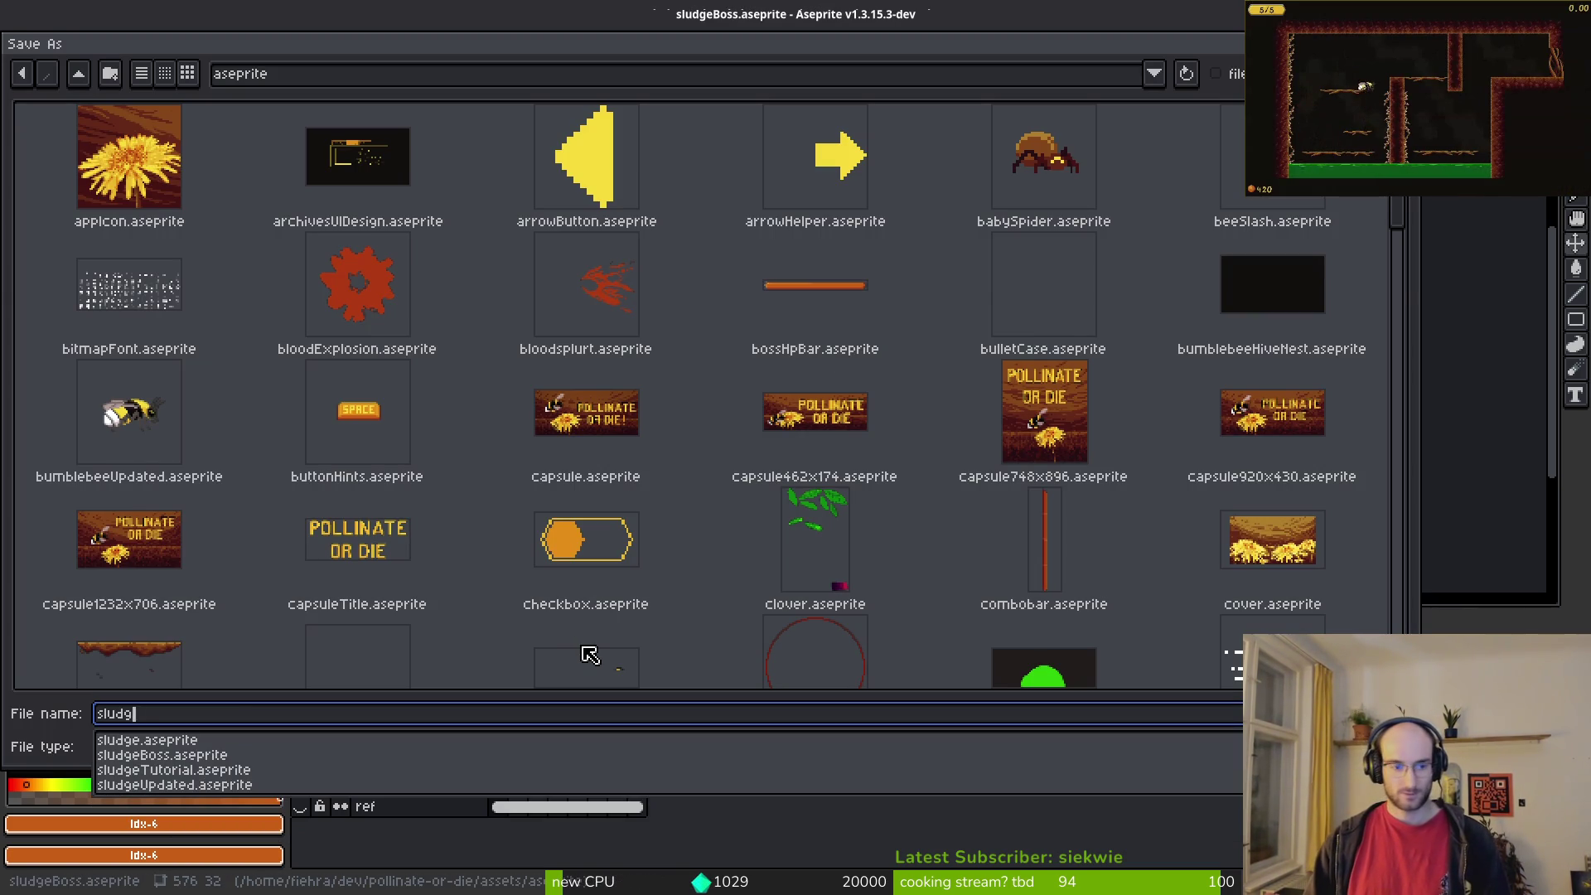
type("e2_7")
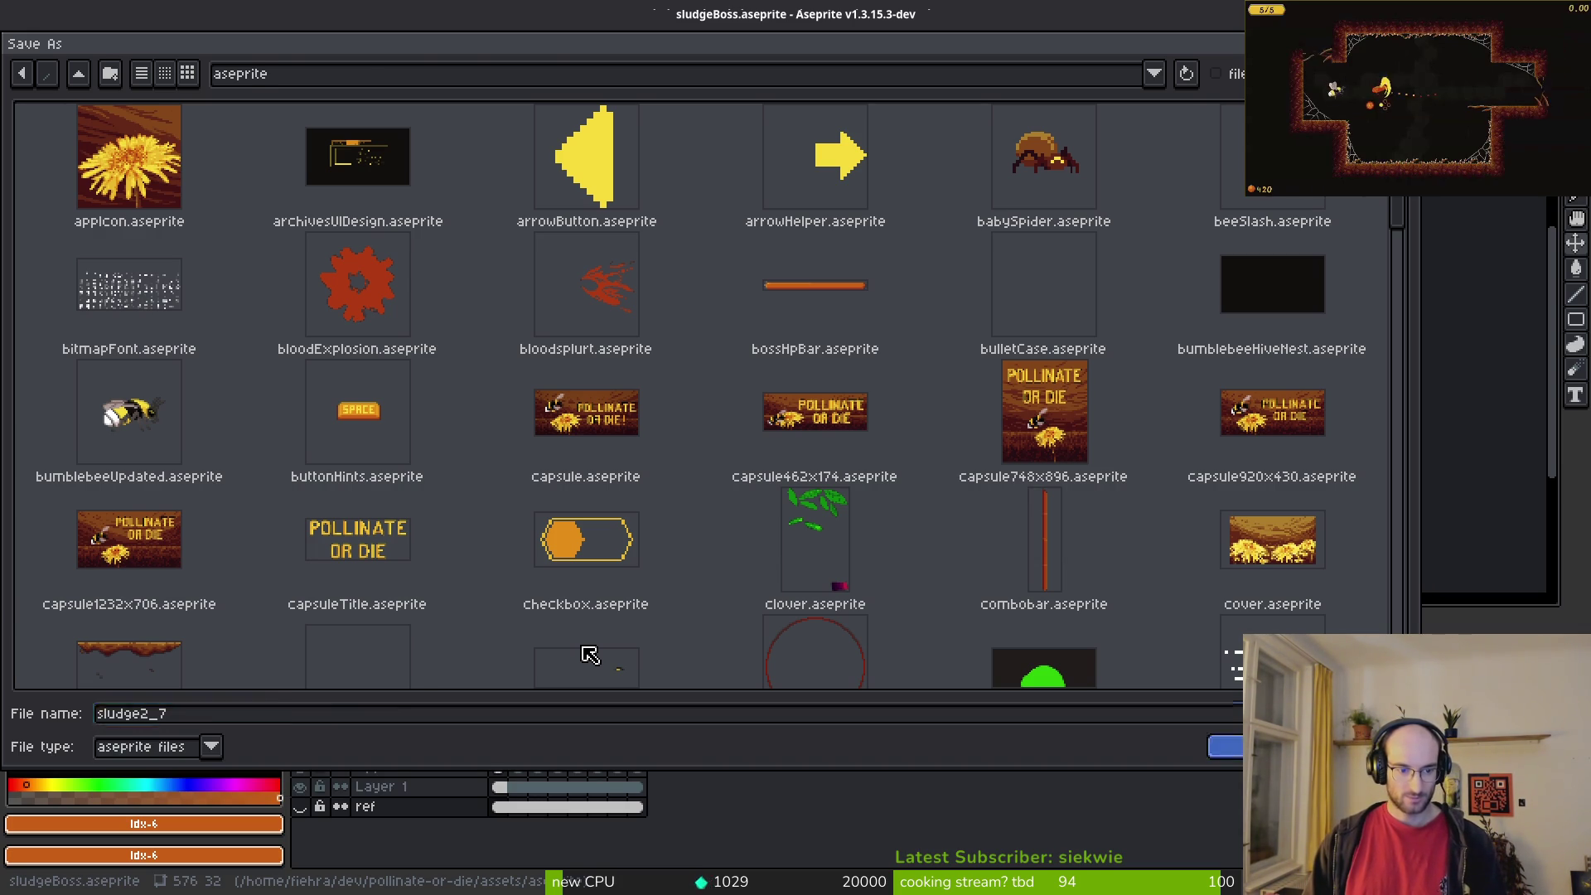
key("Return")
key("alt+Tab")
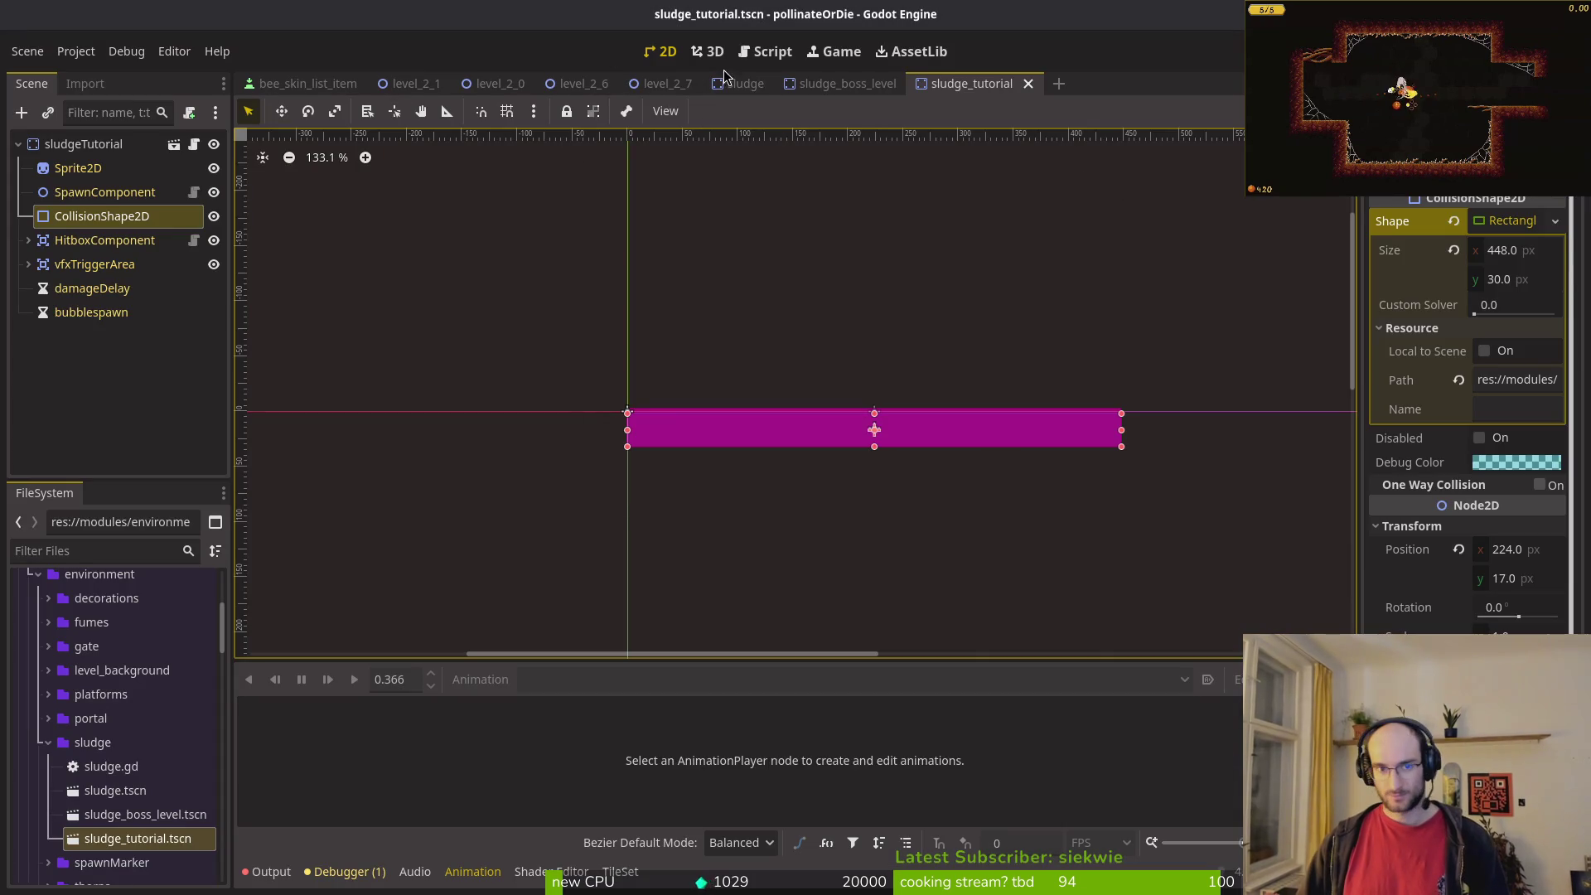
scroll(881, 445, "down", 4)
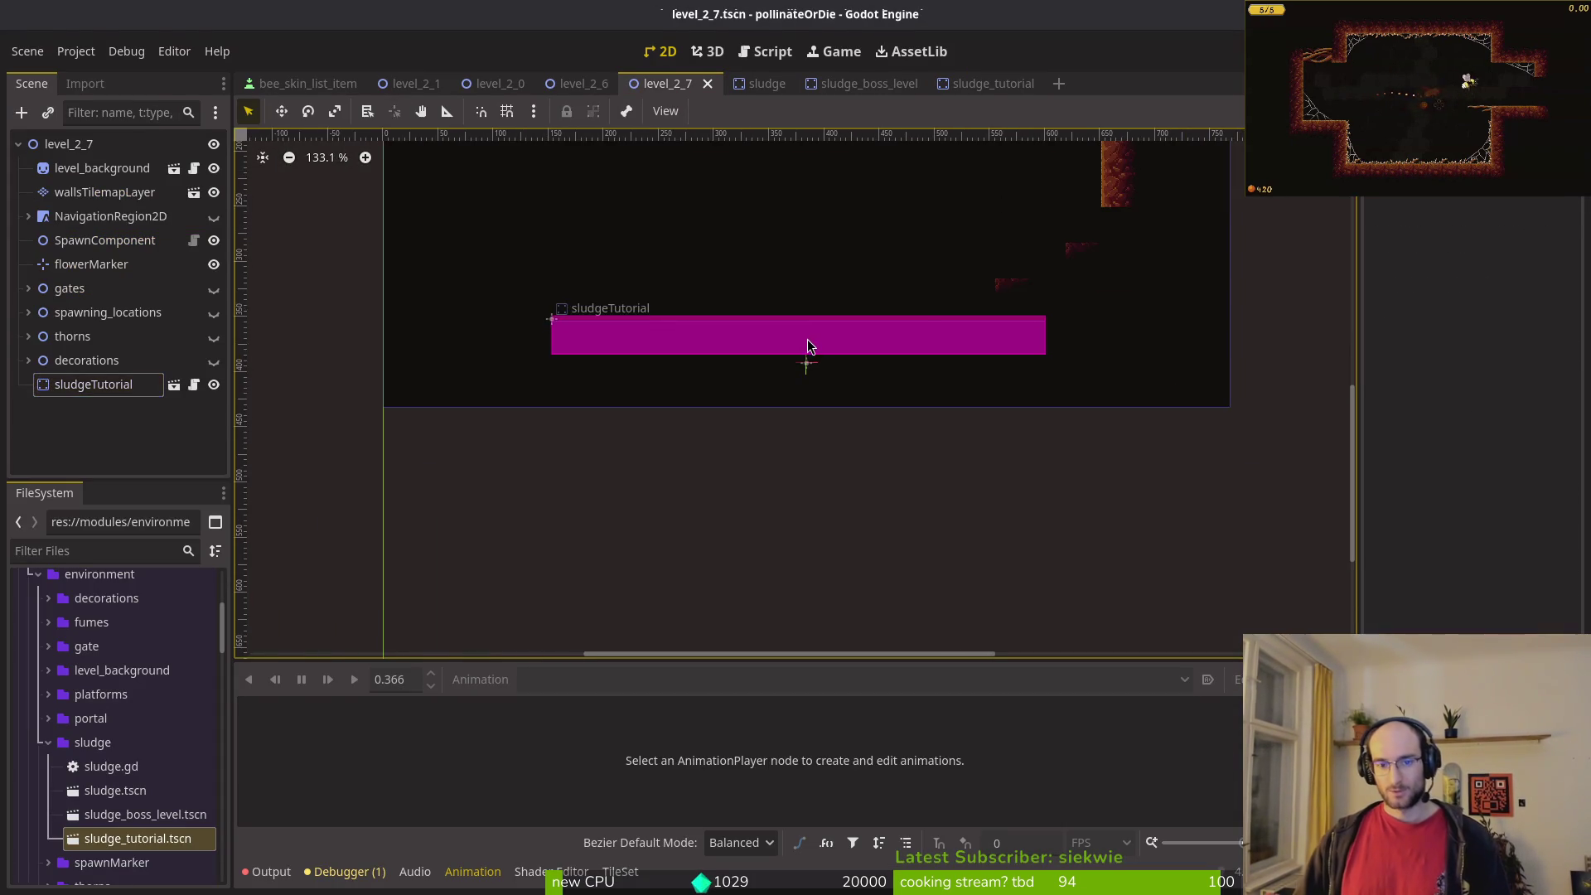
key("alt+Tab")
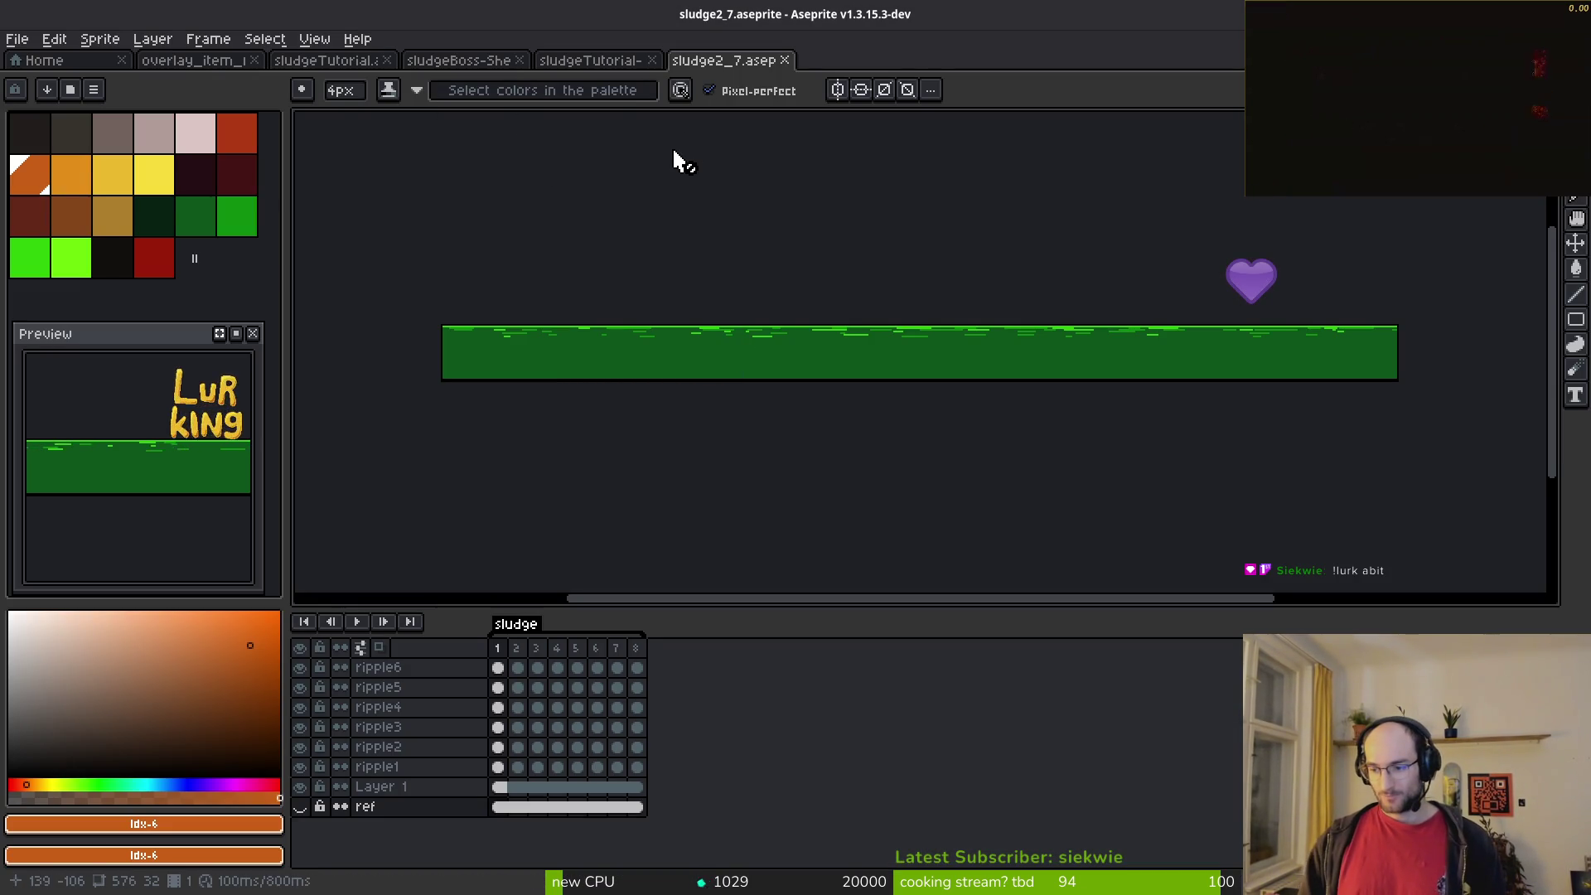
Resize the canvas width to 32*12 (384 px).
key("ctrl+alt+c")
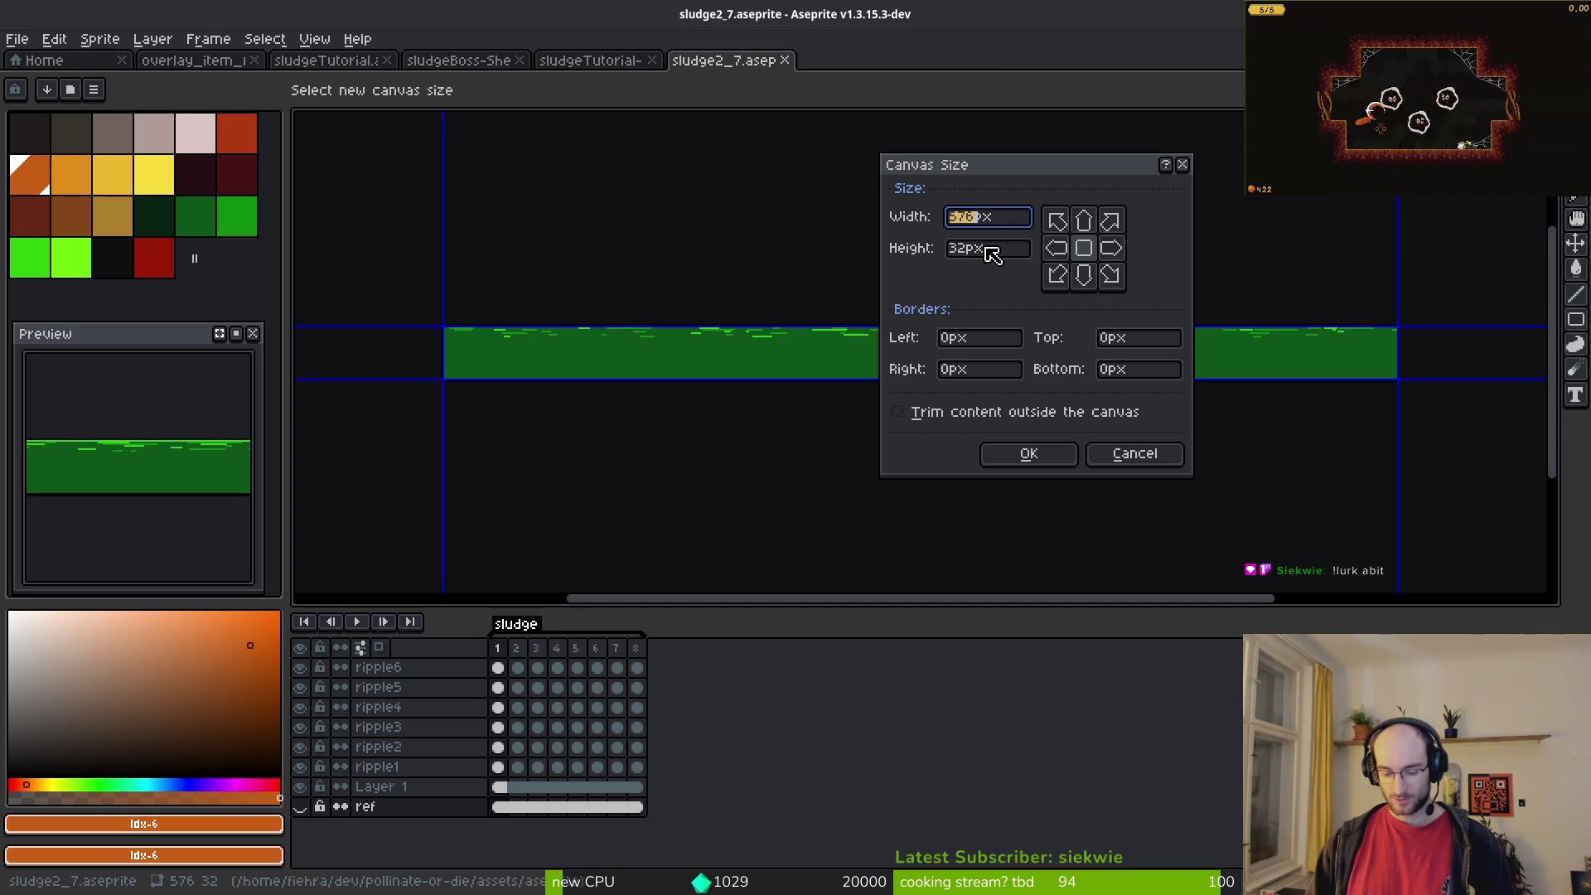
type("32*")
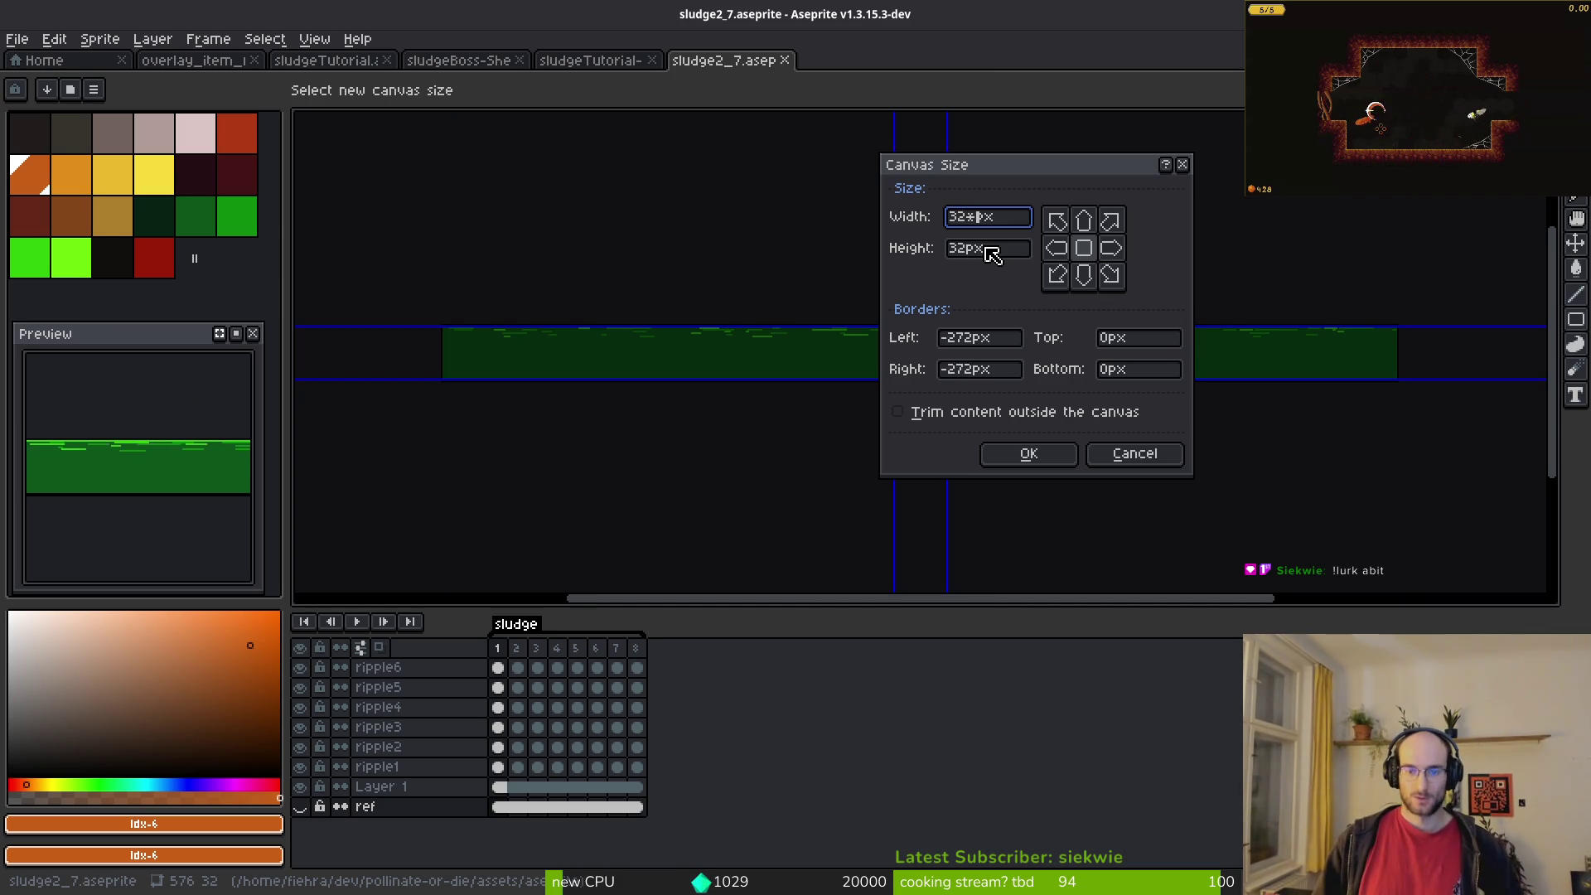
type("12")
key("Return")
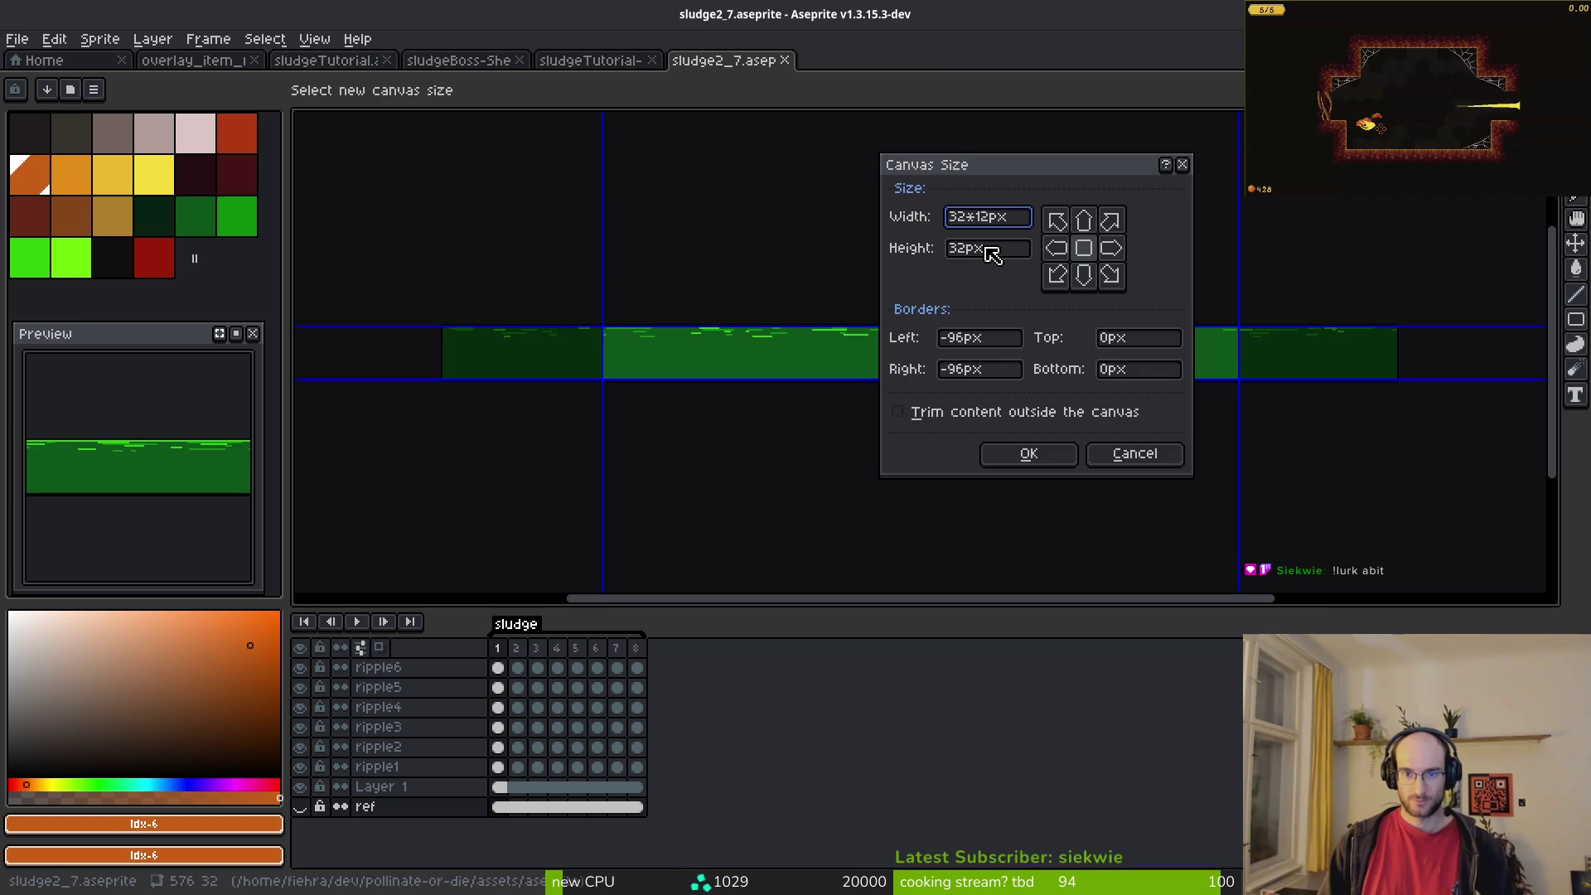
key("Return")
Preview the sludge animation playback, then bring up Export Sprite Sheet.
scroll(970, 295, "down", 3)
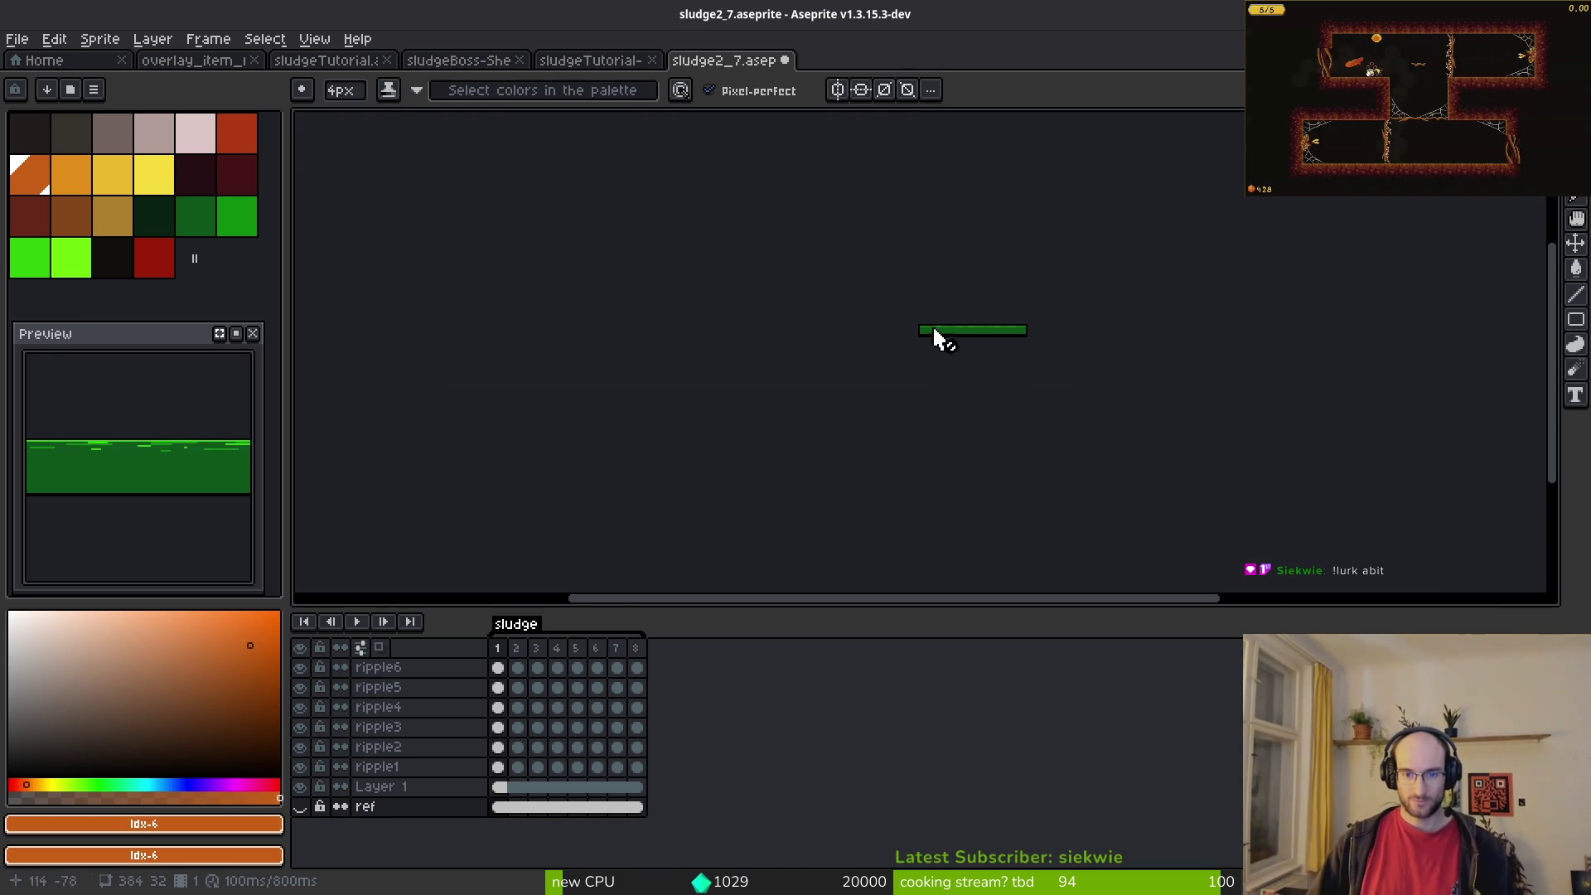
scroll(998, 338, "up", 7)
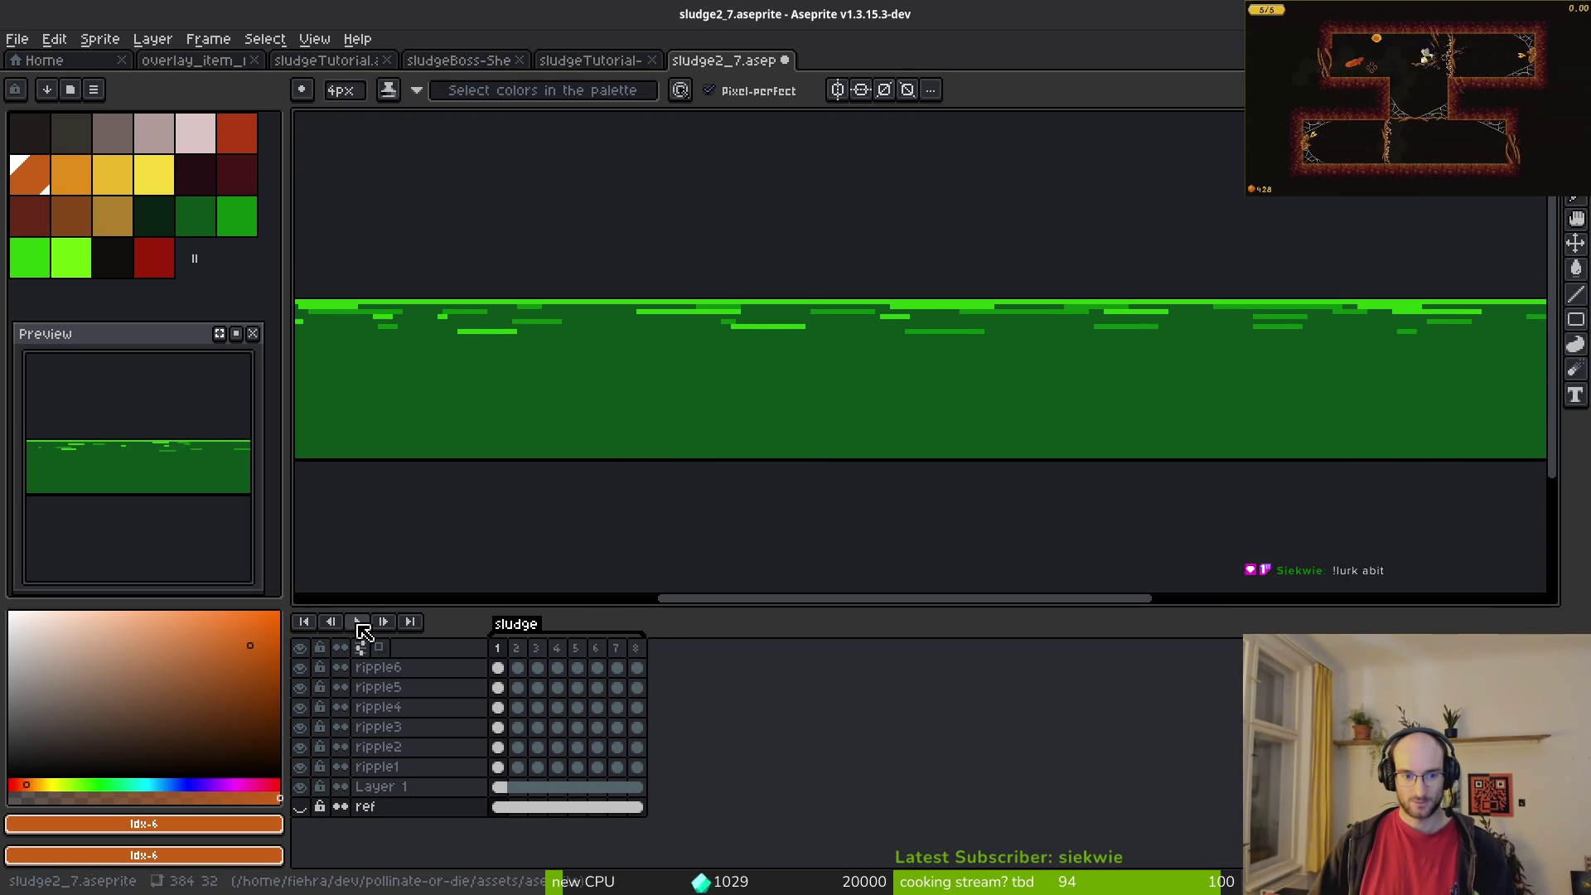
left_click(359, 624)
scroll(729, 402, "down", 3)
scroll(767, 419, "up", 3)
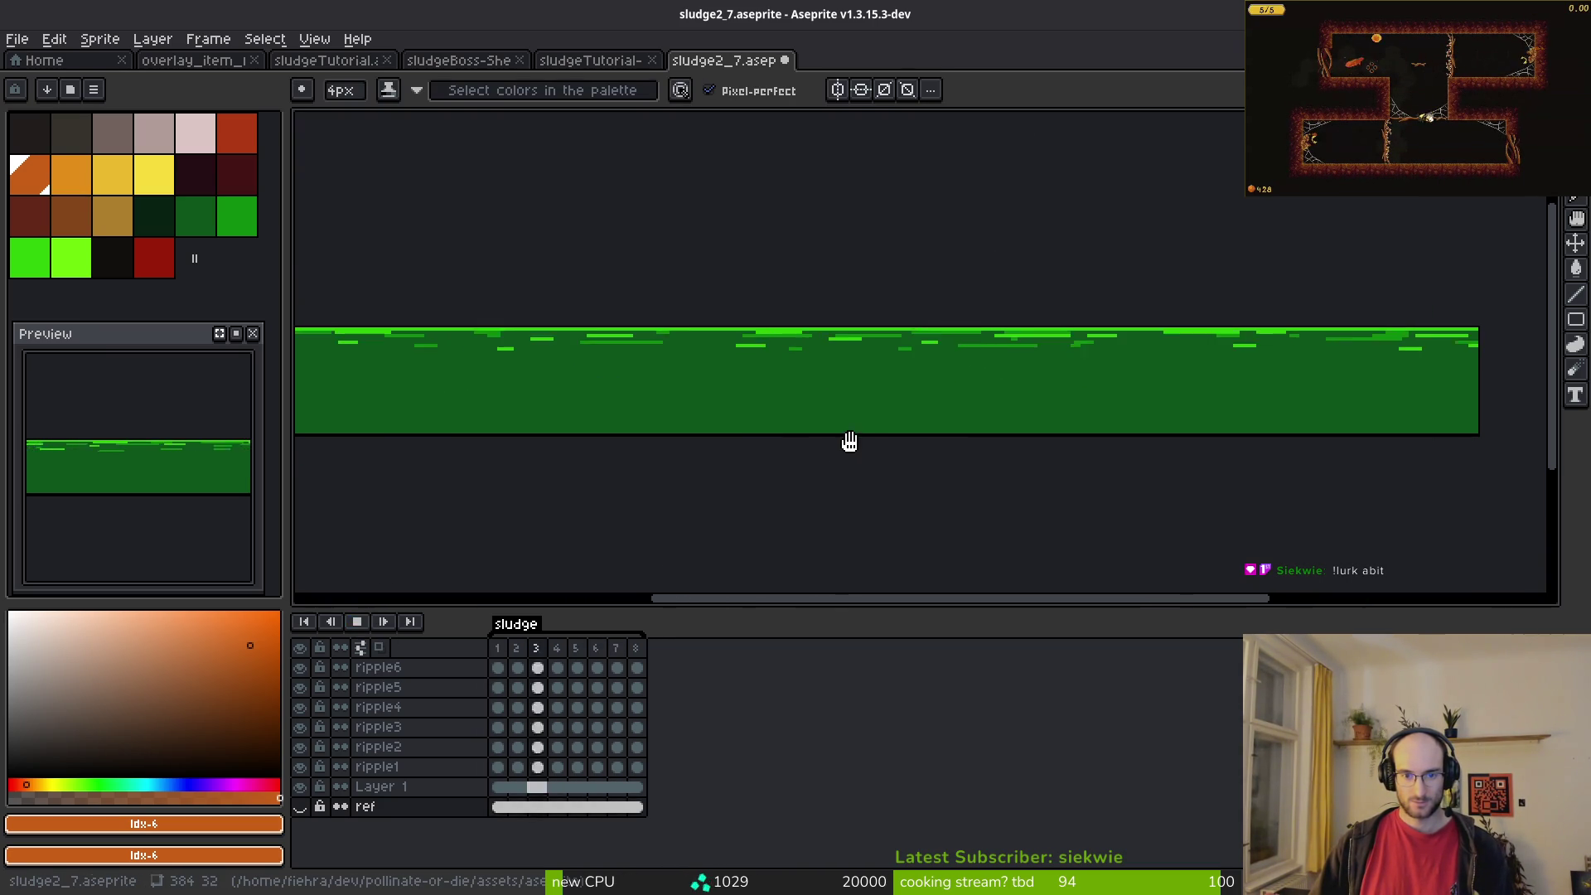
scroll(849, 435, "down", 2)
left_click(357, 622)
key("ctrl+e")
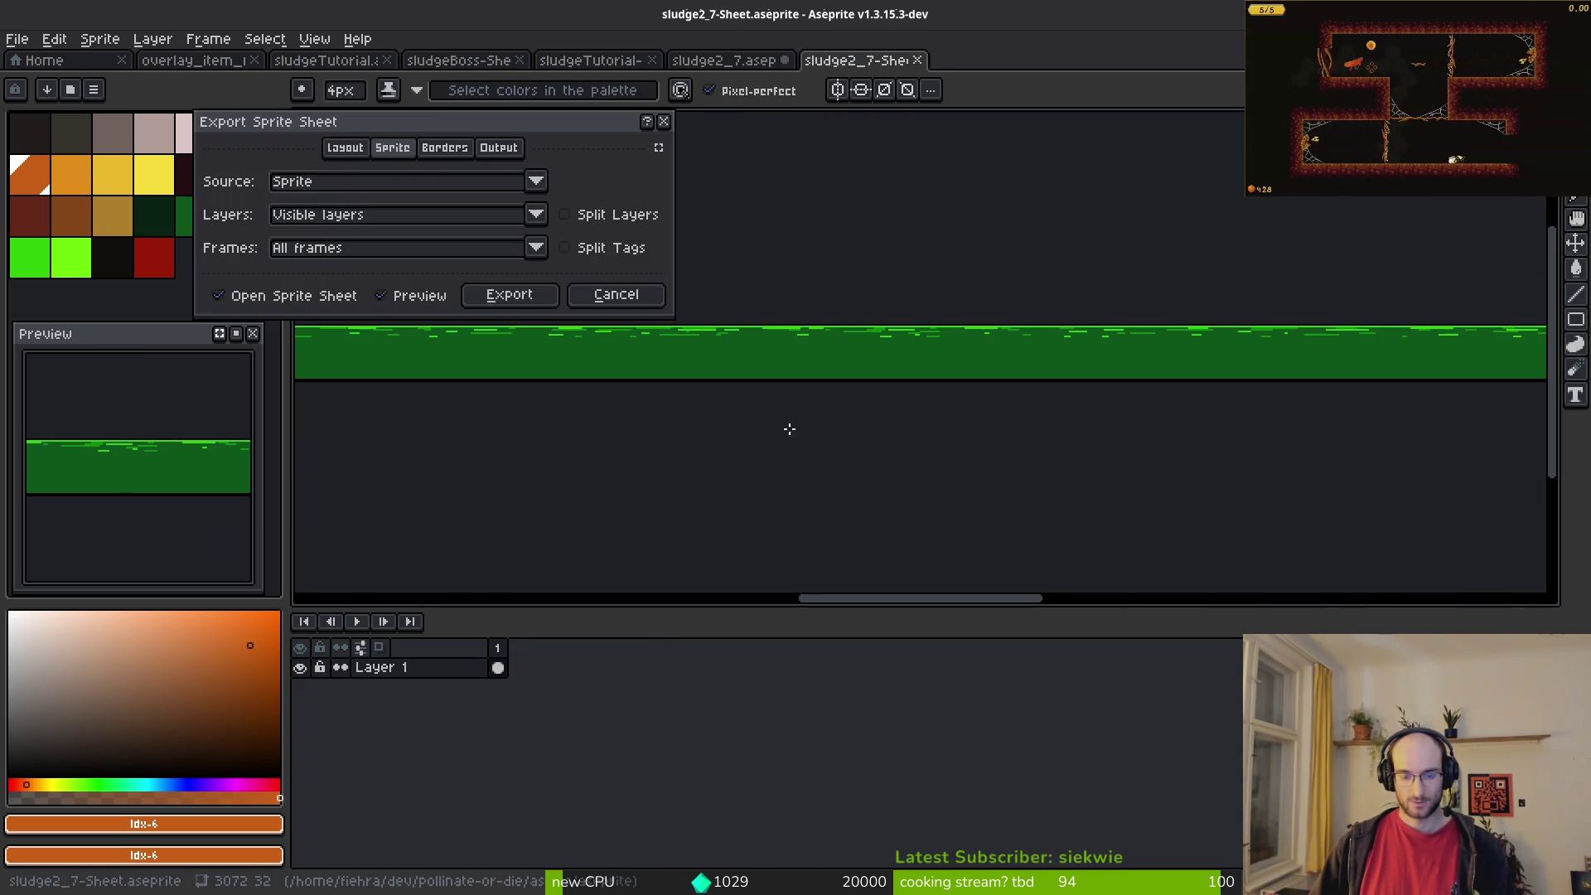
Export the sprite sheet as sludge2_7-Sheet.png into the art/environment folder.
left_click(508, 291)
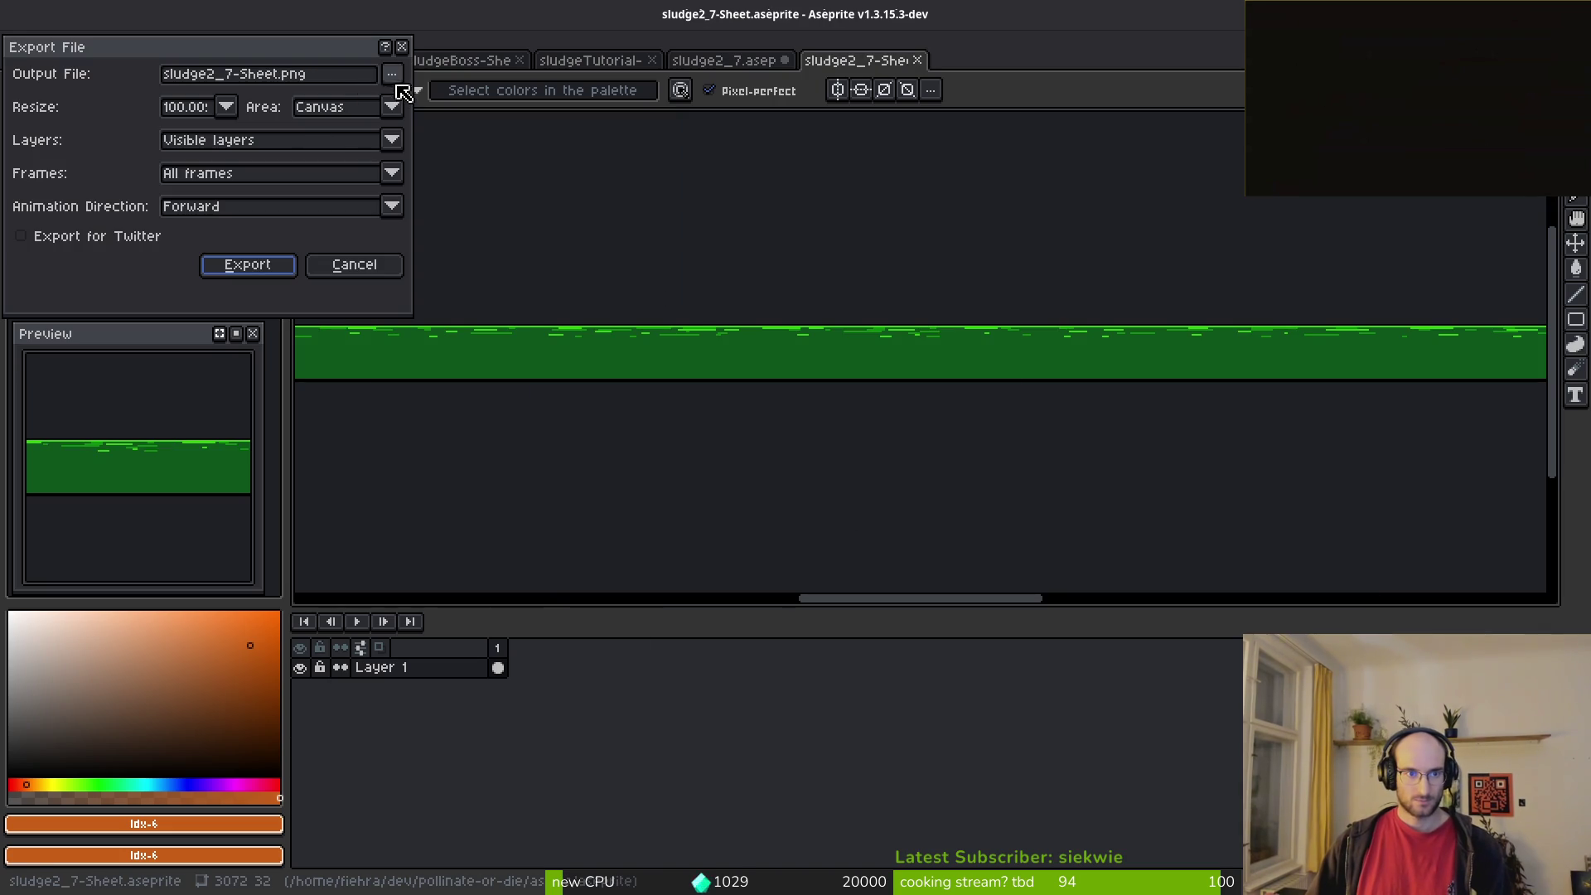
left_click(392, 73)
left_click(437, 100)
left_click(78, 74)
double_click(64, 153)
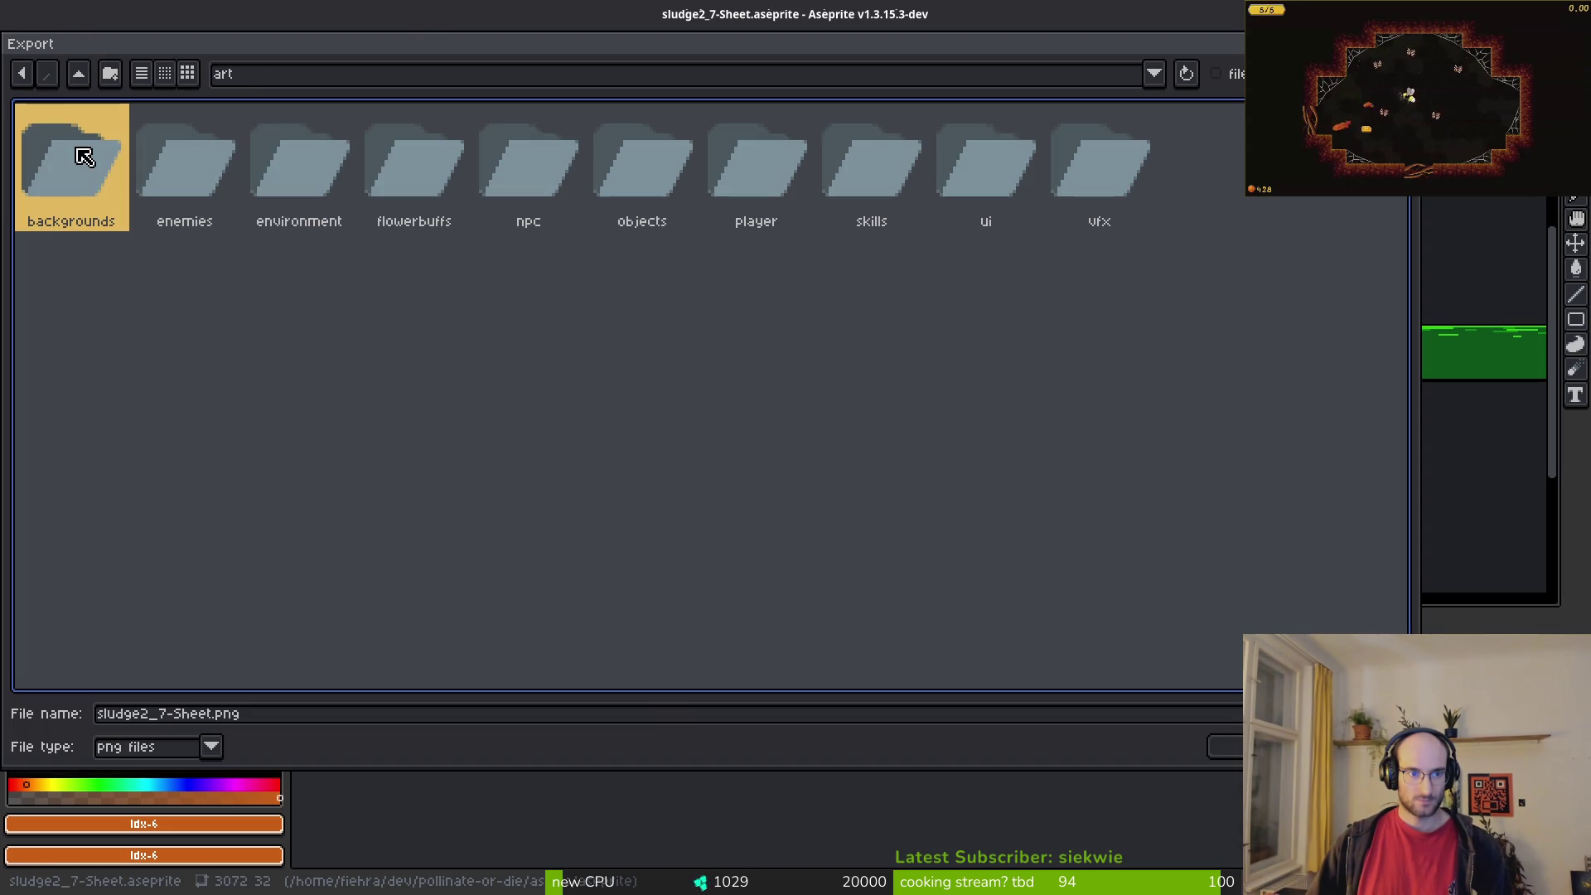
double_click(300, 178)
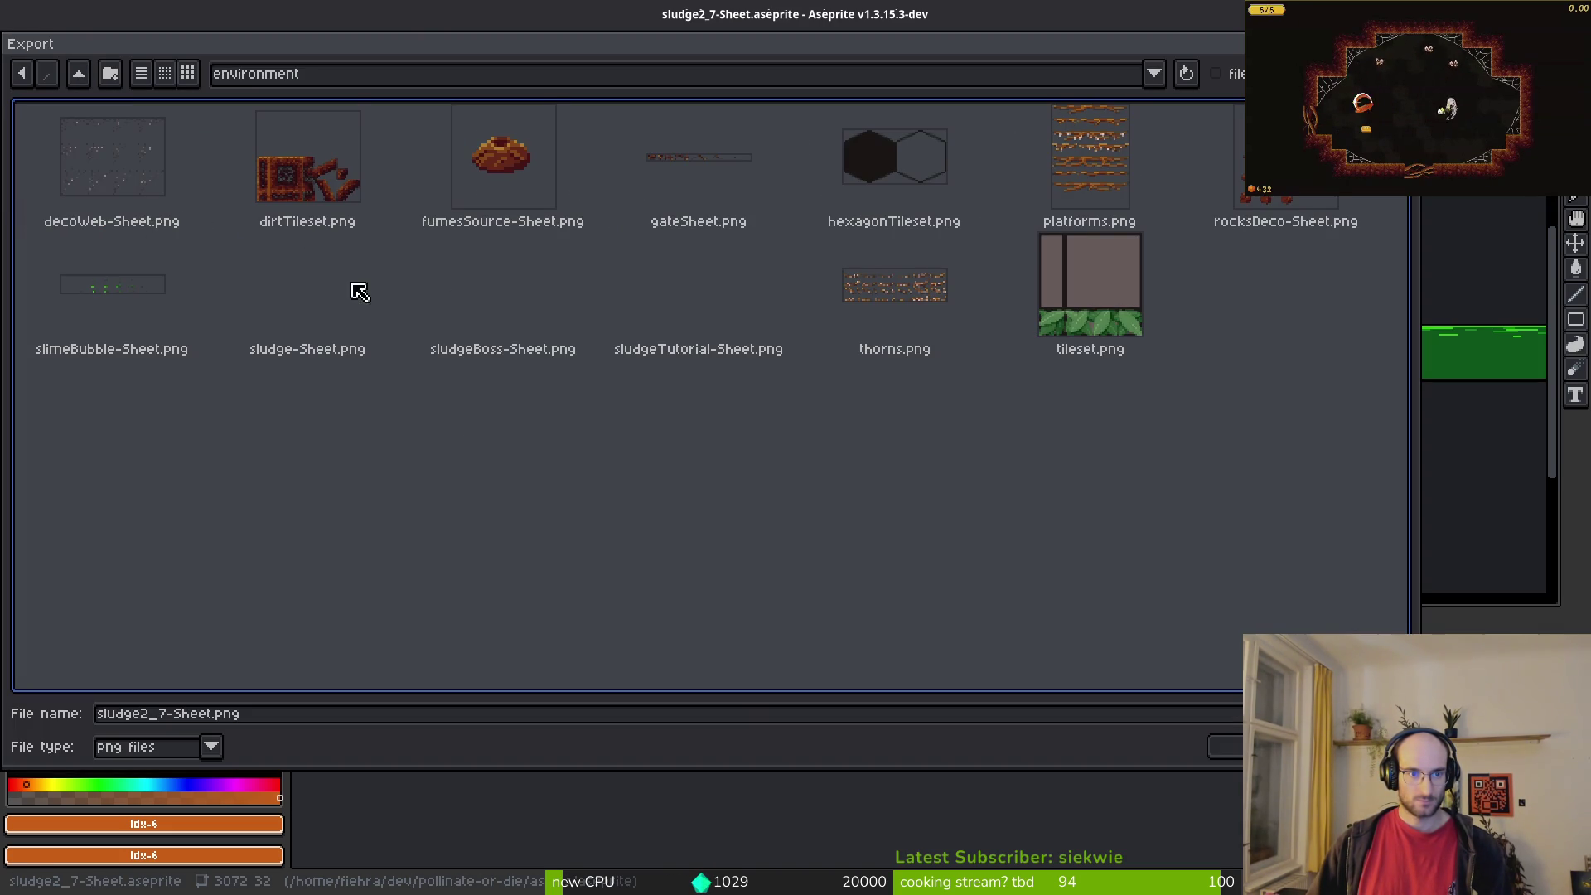
key("Return")
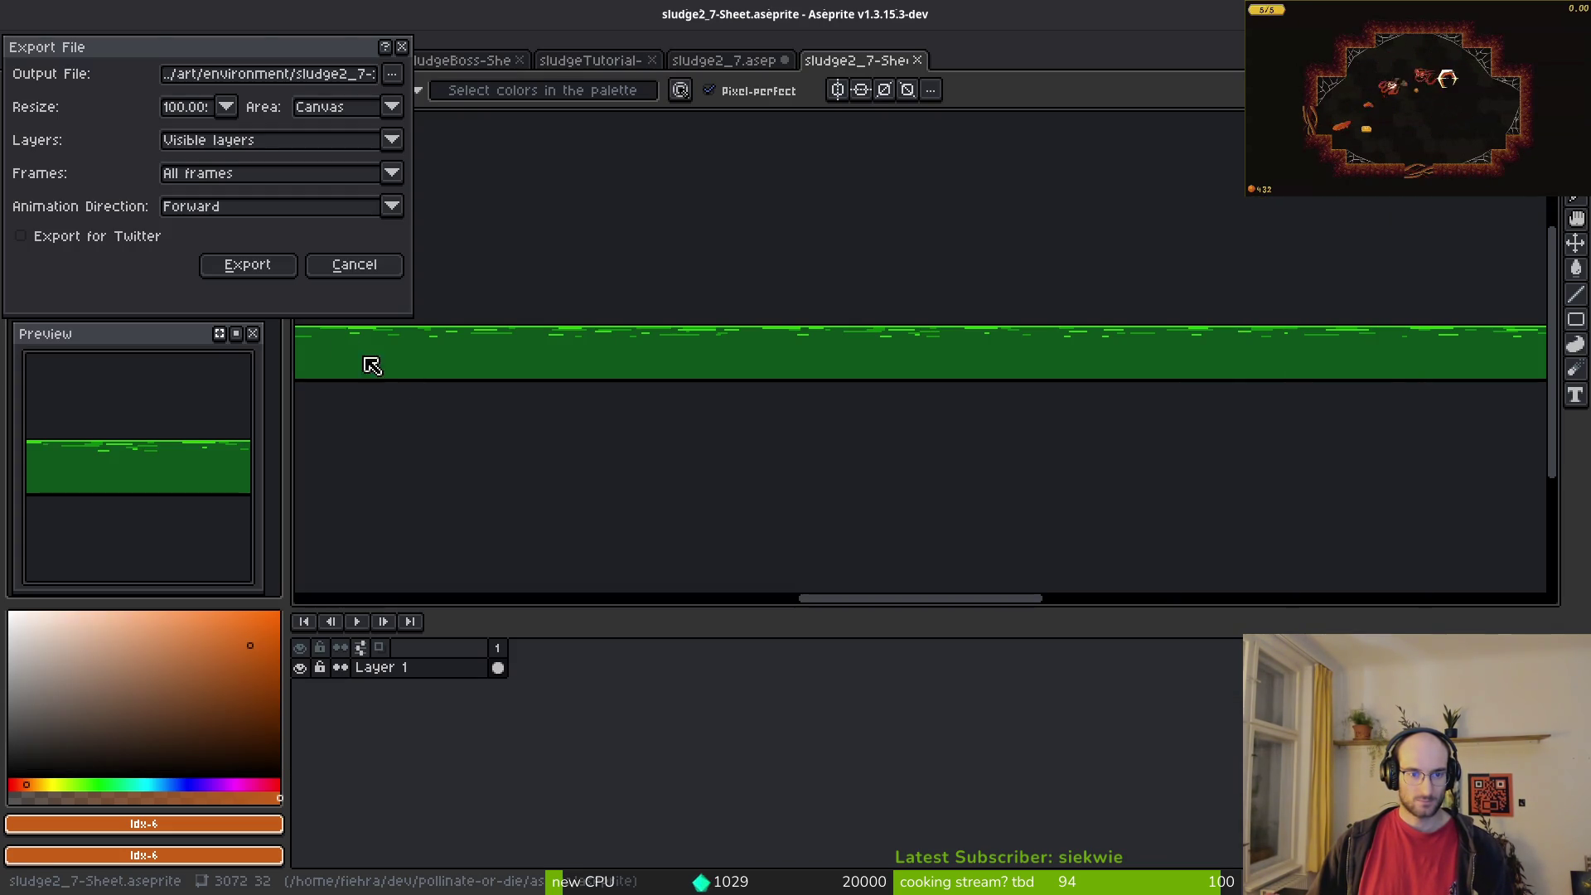
left_click(247, 264)
Close the sheet document without saving and switch back to Godot.
left_click(783, 62)
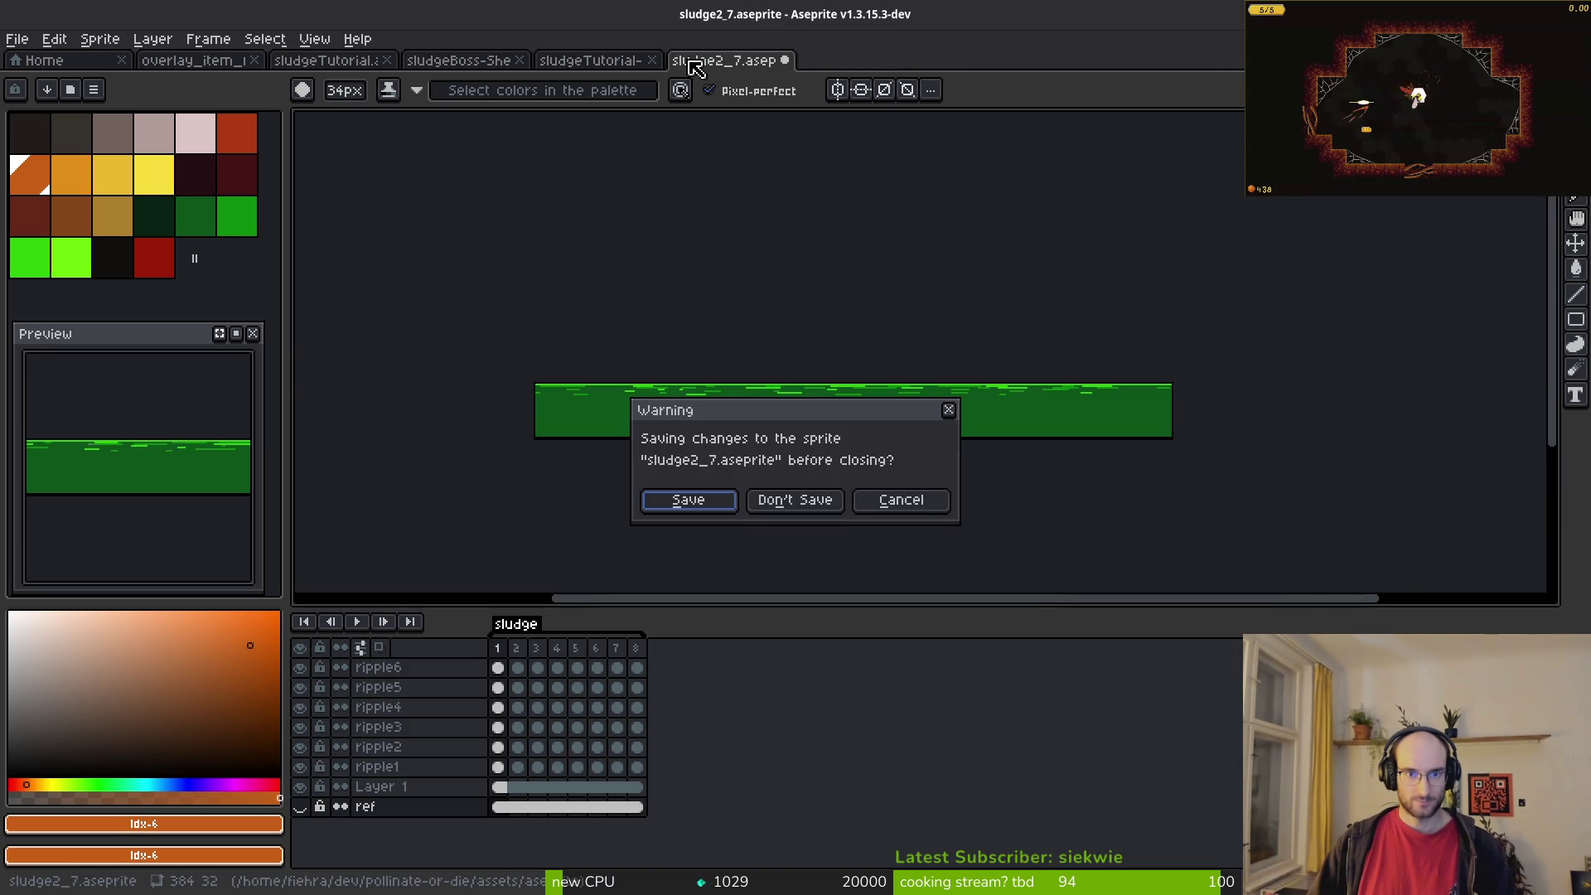
left_click(825, 500)
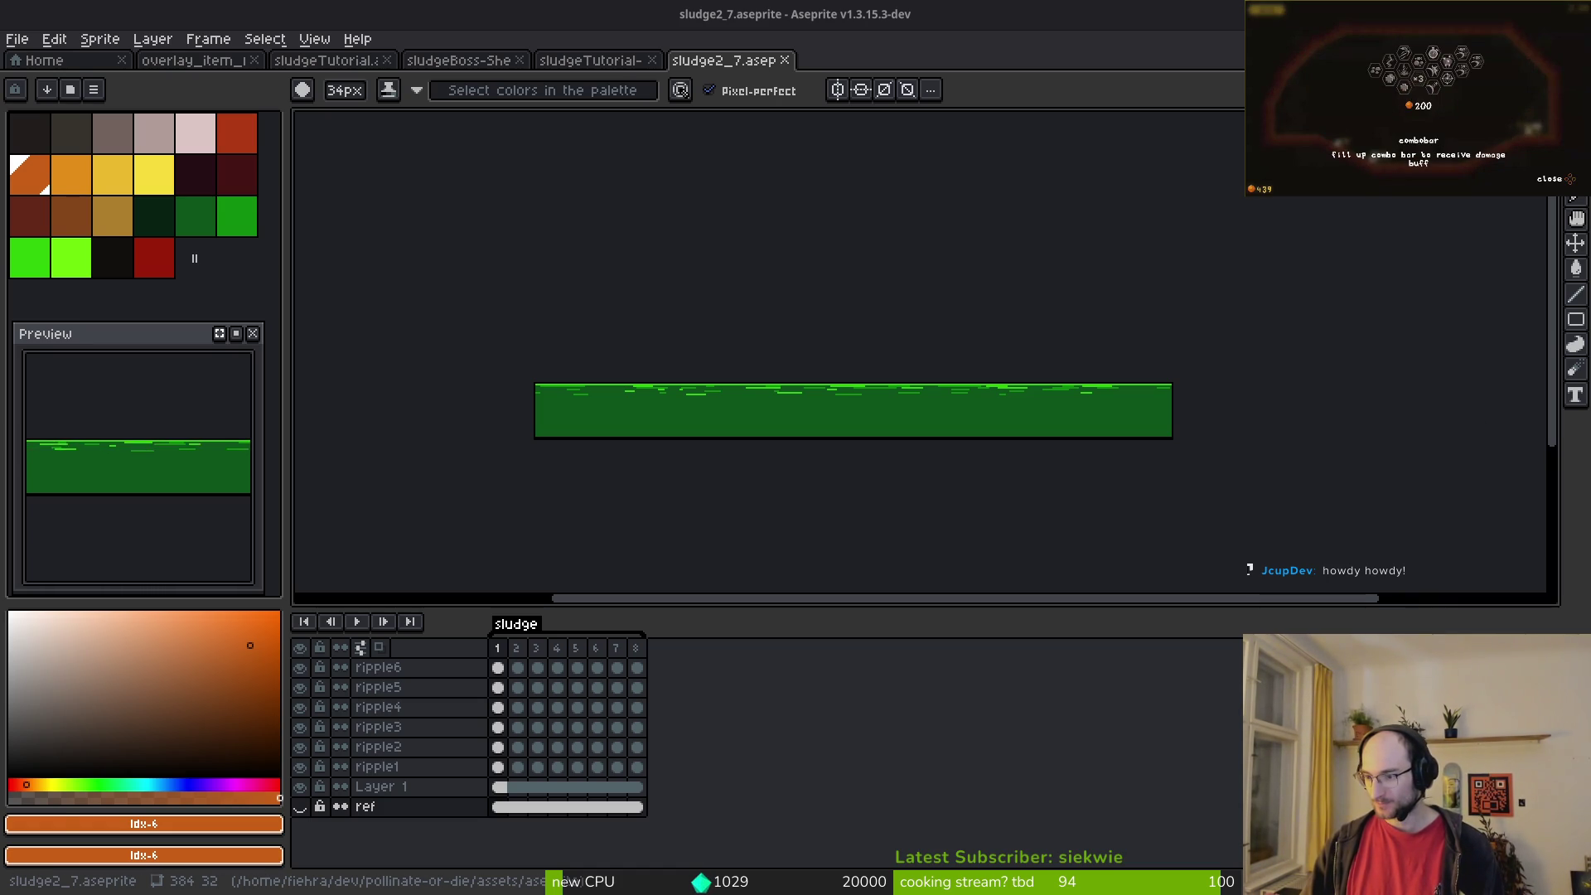
key("alt+Tab")
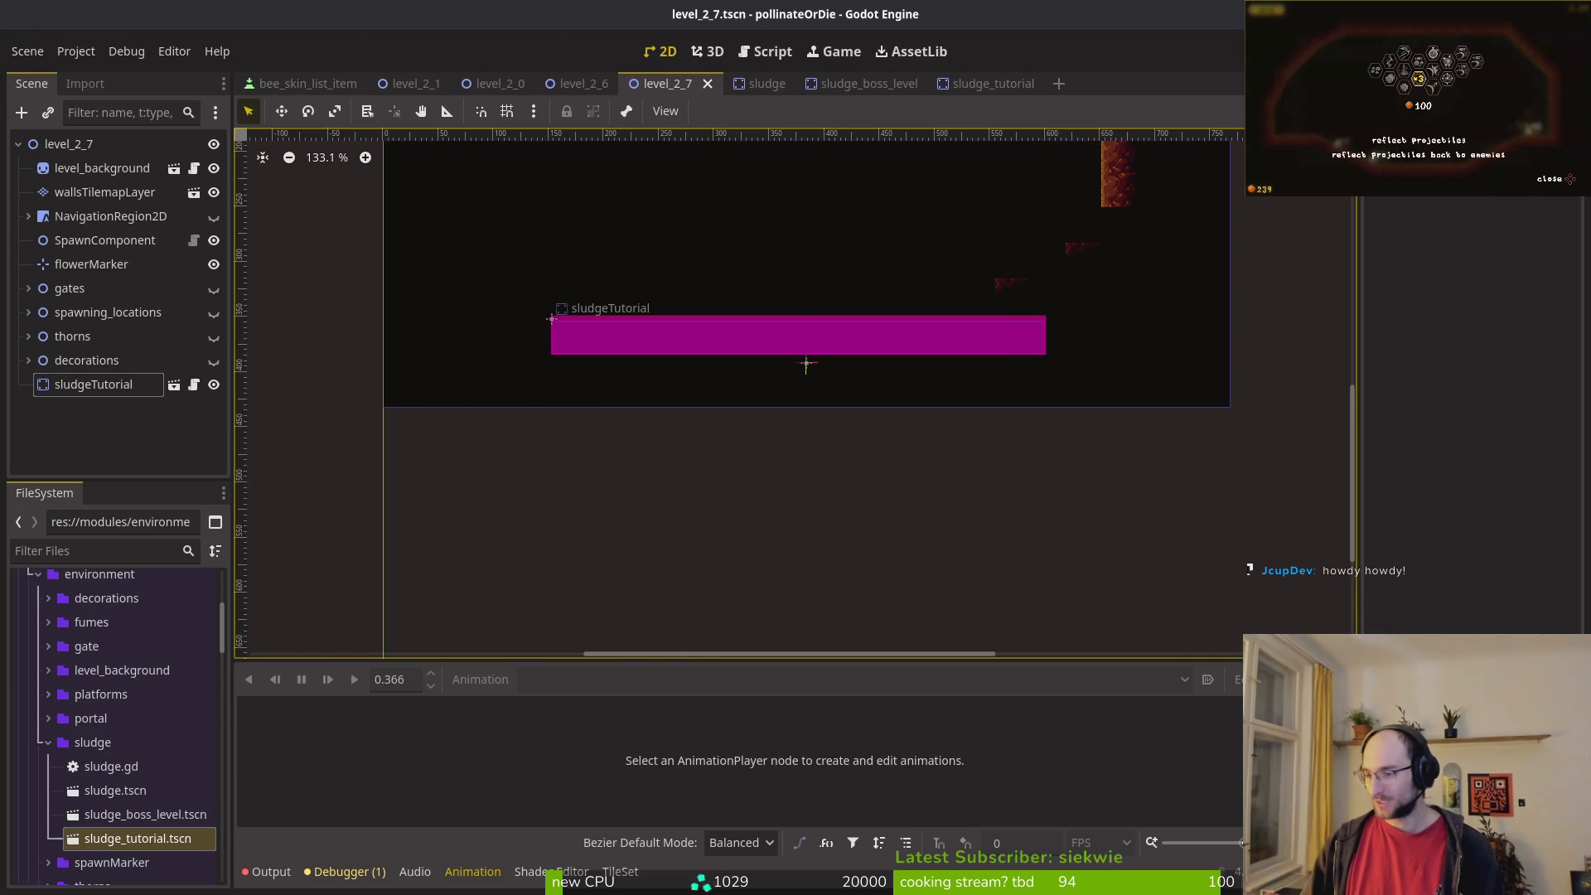
In sludge_tutorial, give Sprite2D the sludgeTutorial-Sheet.png texture, turn Region off, and save.
key("alt+Tab")
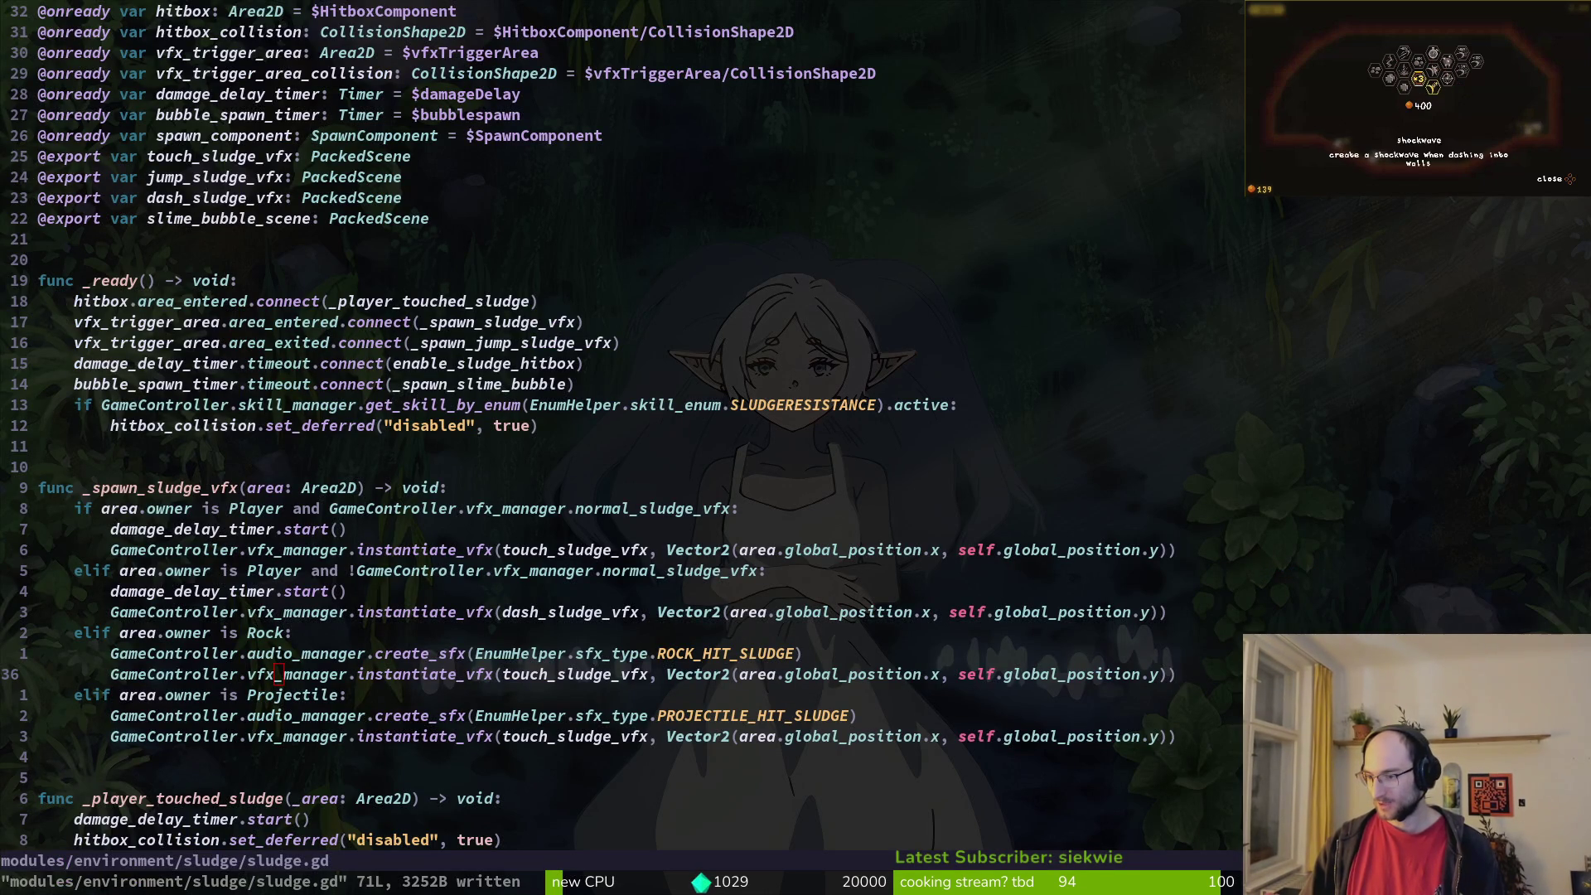
key("alt+Tab")
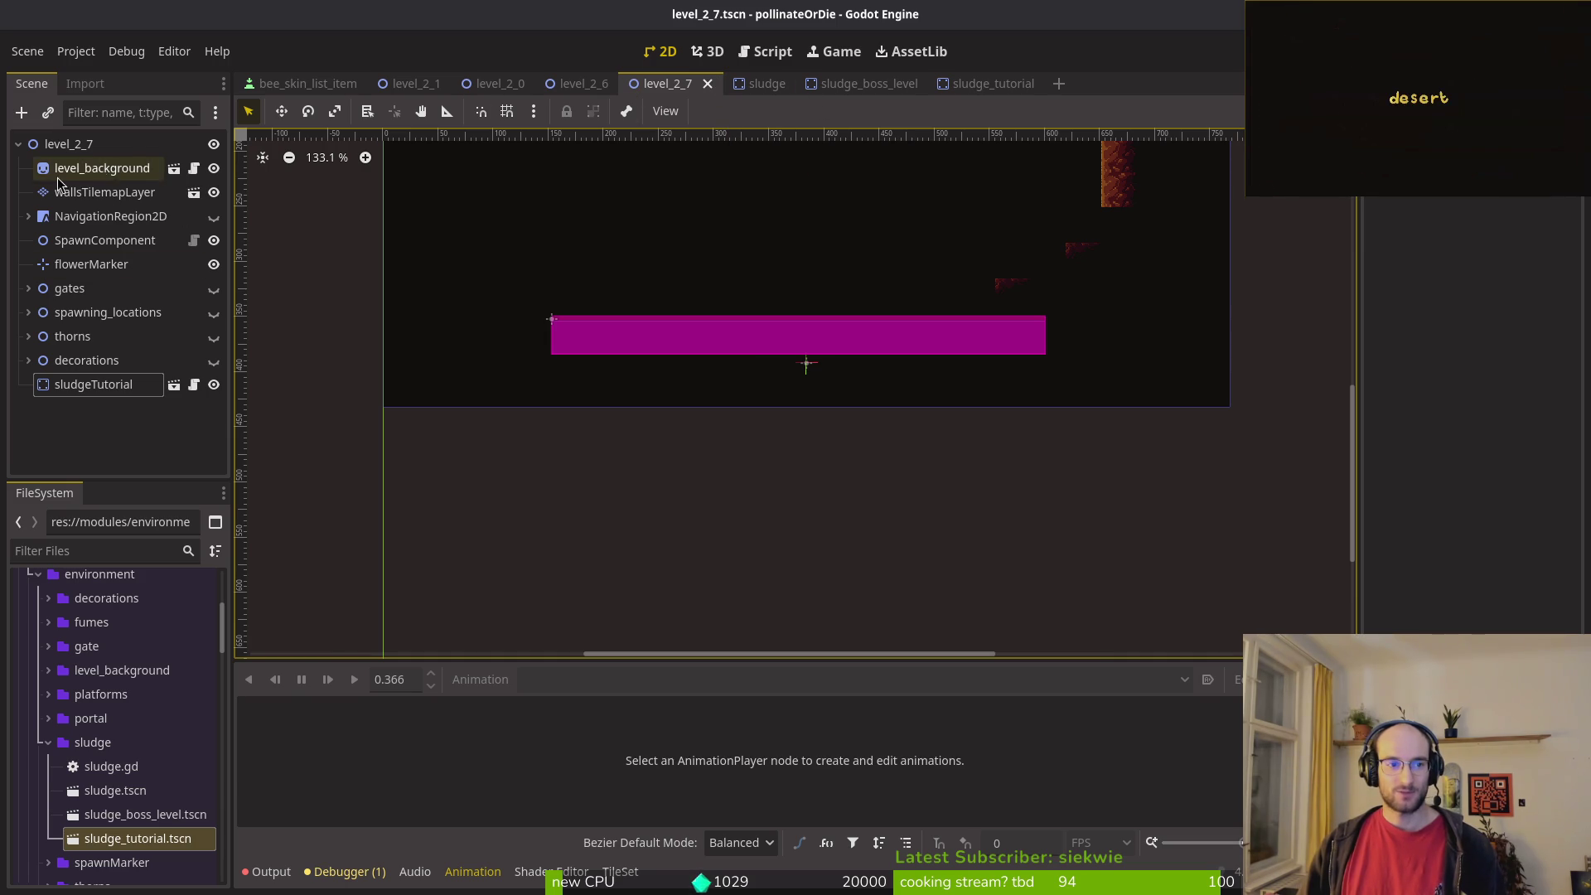
left_click(990, 84)
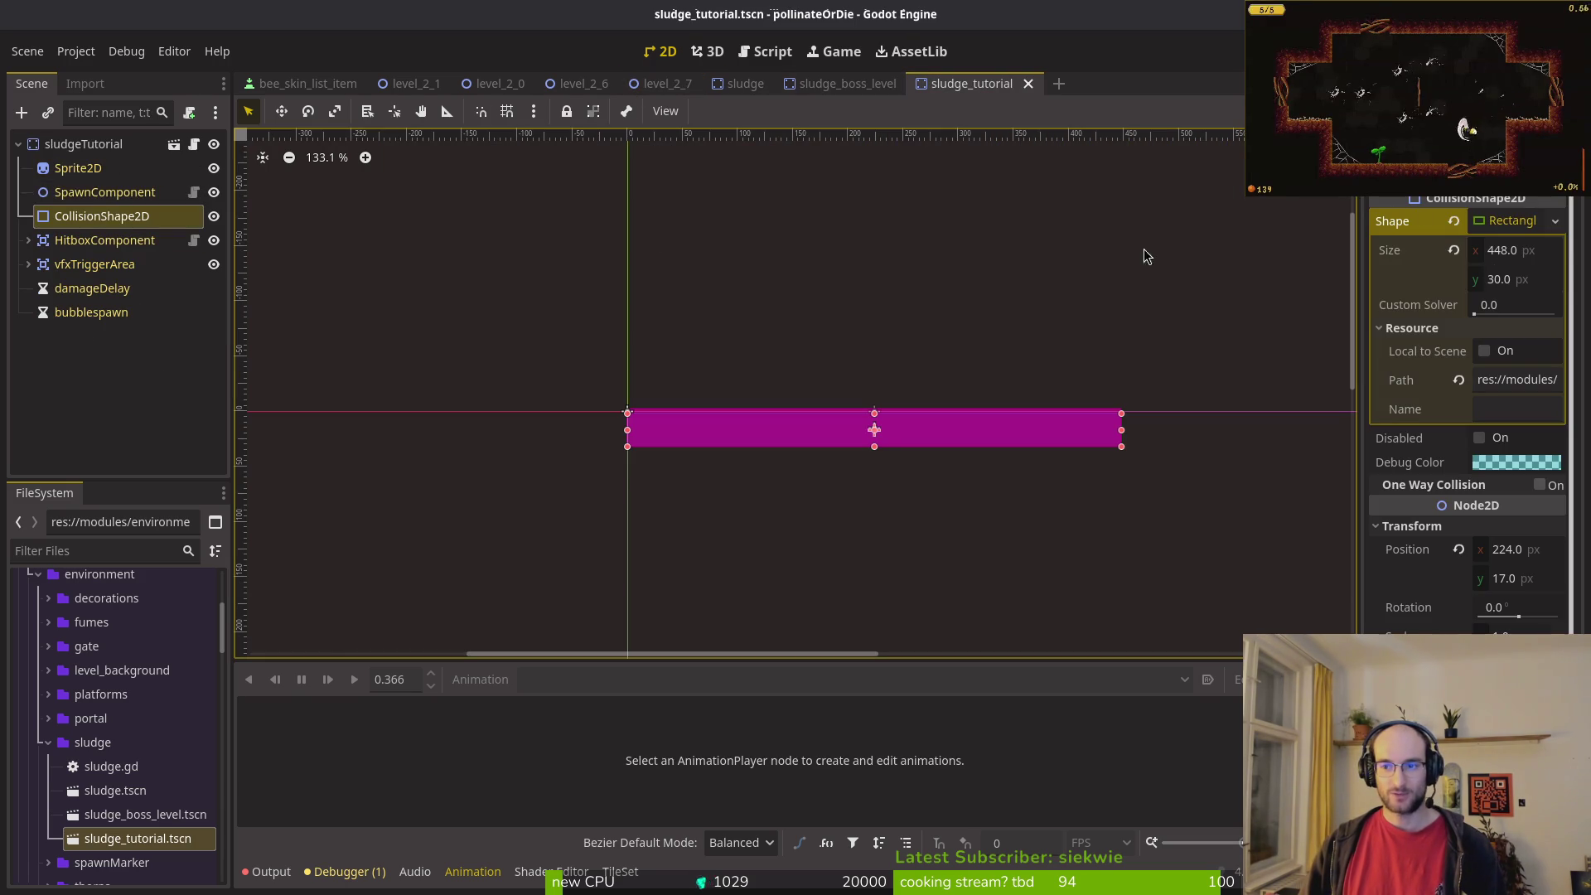
left_click(93, 176)
left_click(1493, 221)
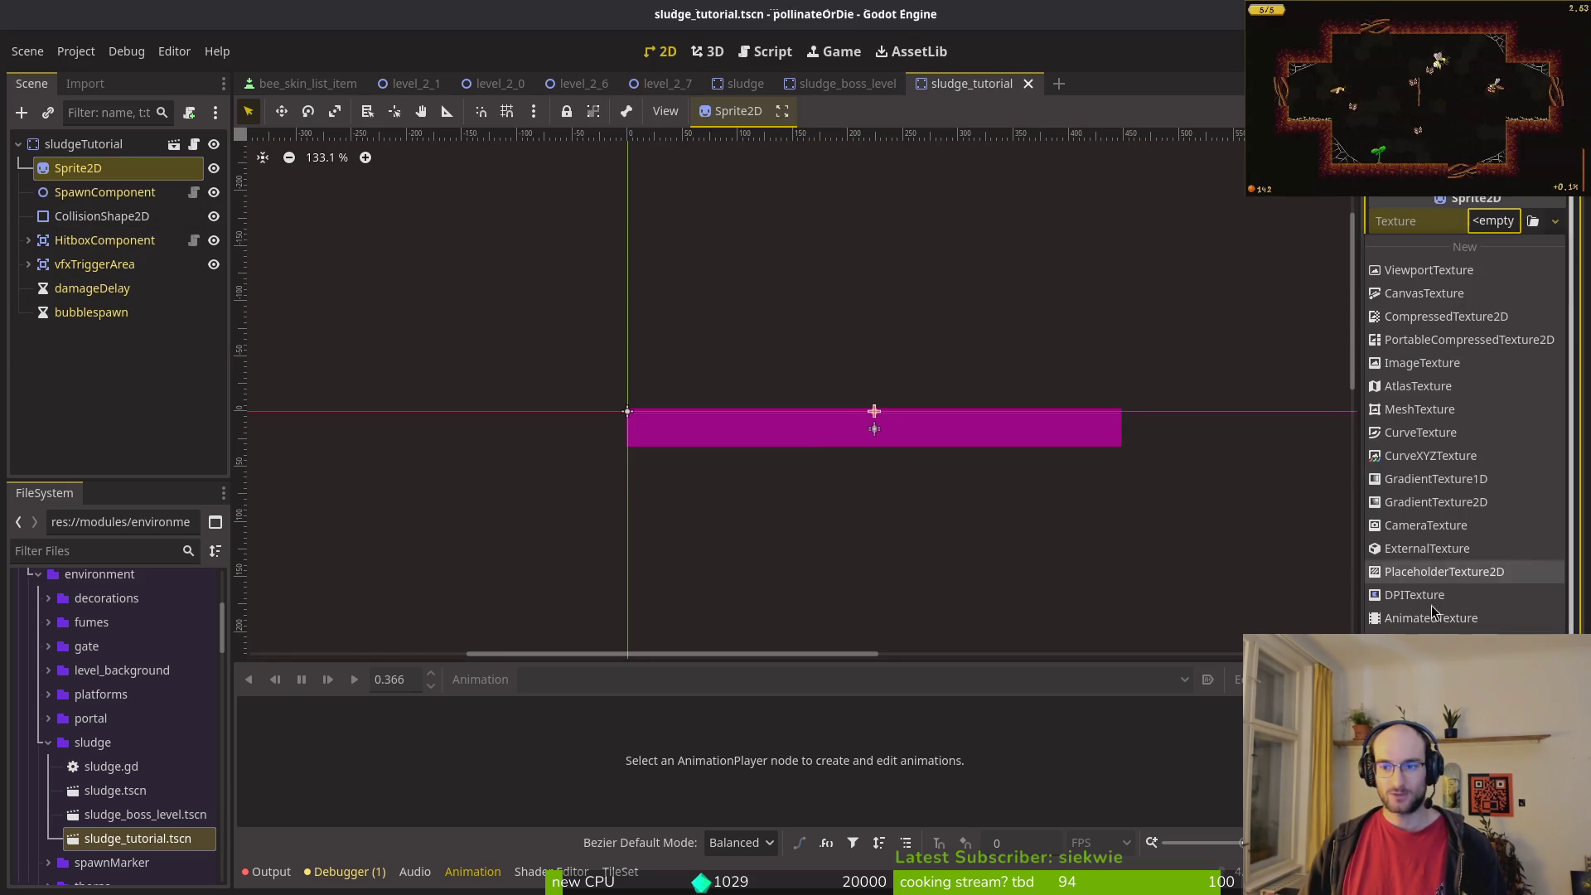
left_click(1425, 687)
type("plat")
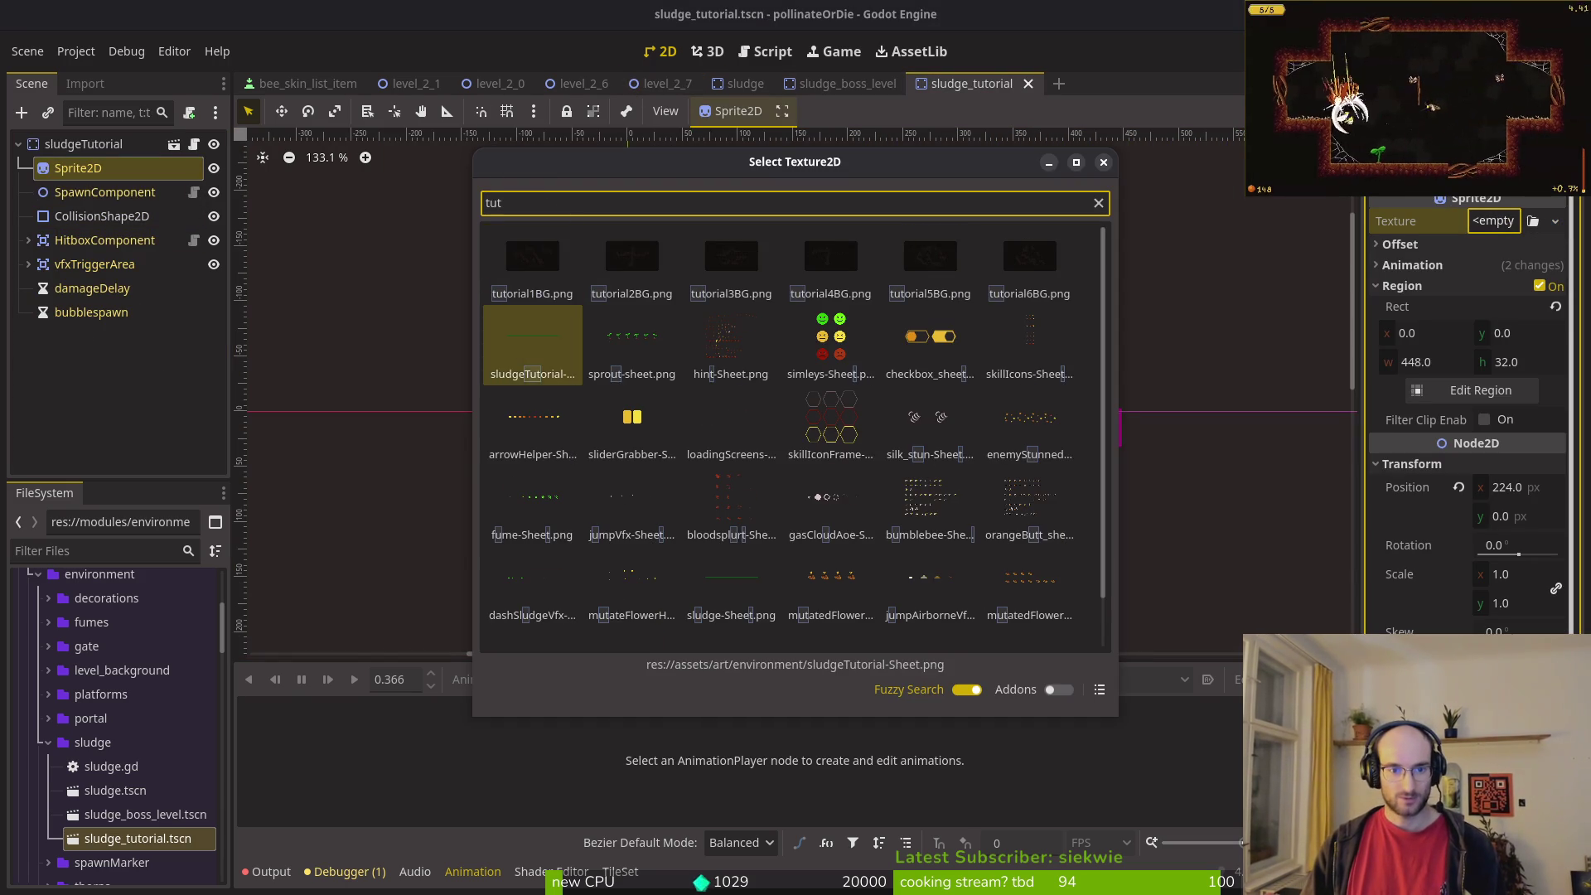
key("Return")
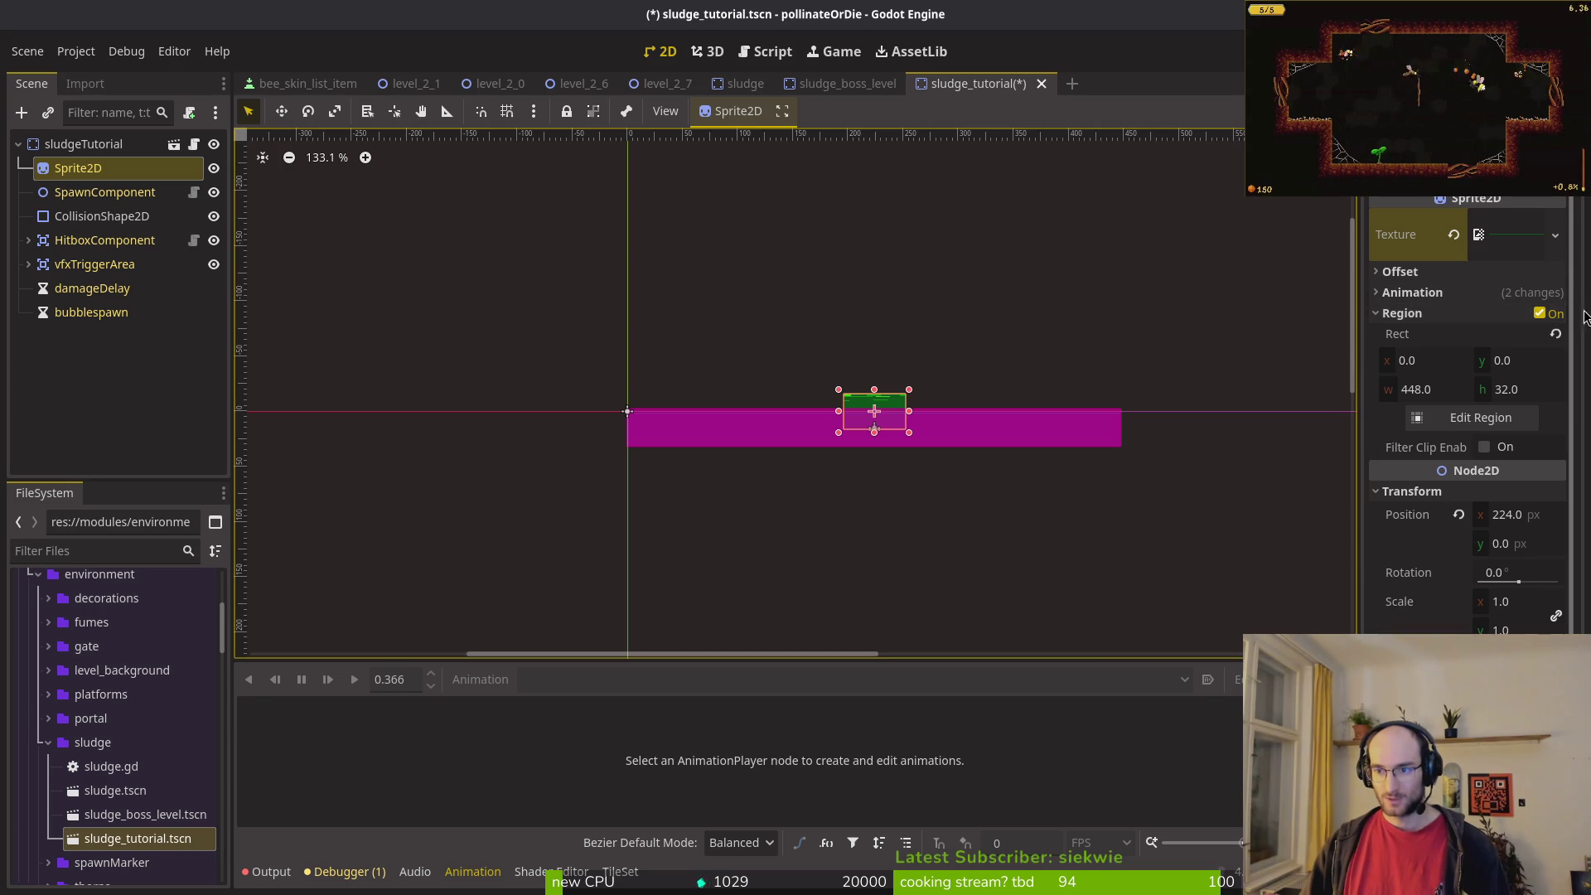
left_click(1545, 314)
left_click(1412, 291)
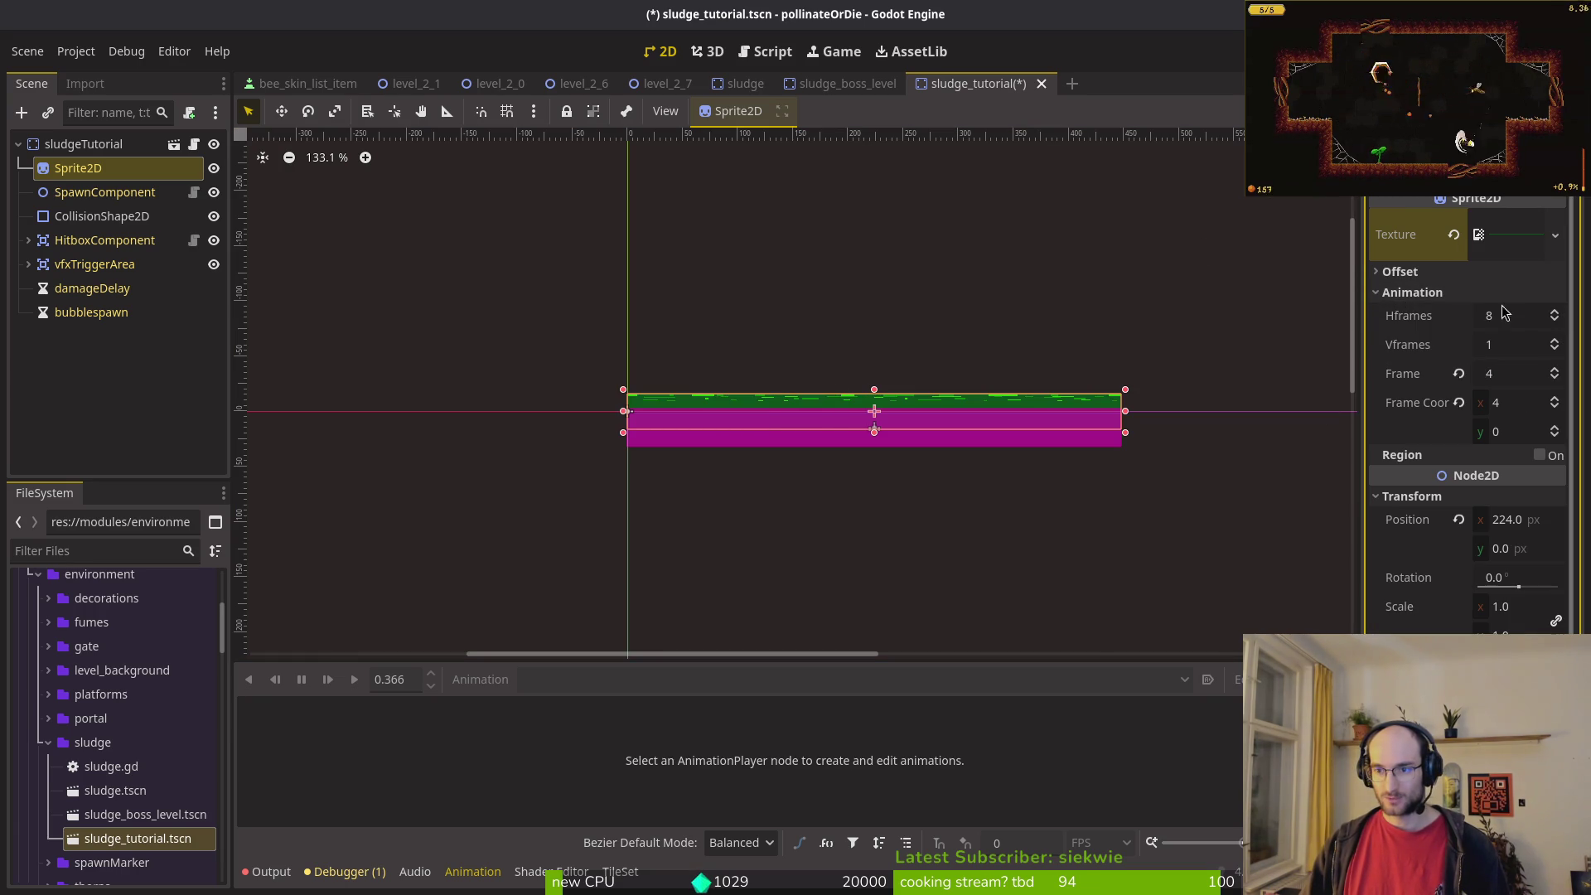
key("ctrl+s")
Set the y position of the body, hitbox and vfxTriggerArea CollisionShape2Ds to 0.
scroll(670, 345, "up", 4)
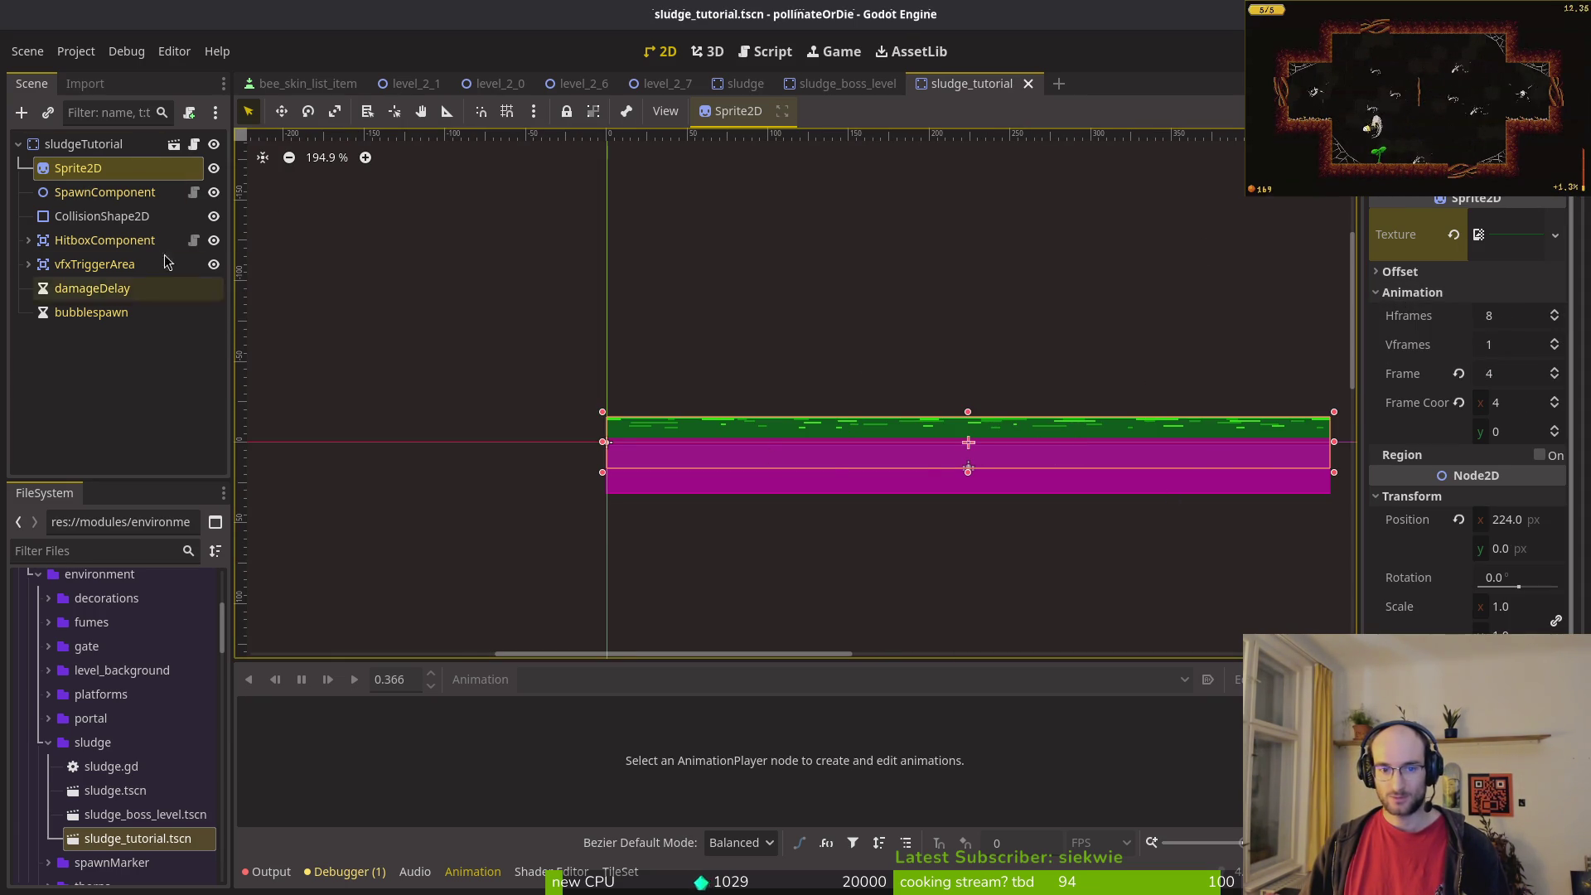
left_click(29, 240)
left_click(102, 216)
left_click(1529, 580)
type("0")
key("Return")
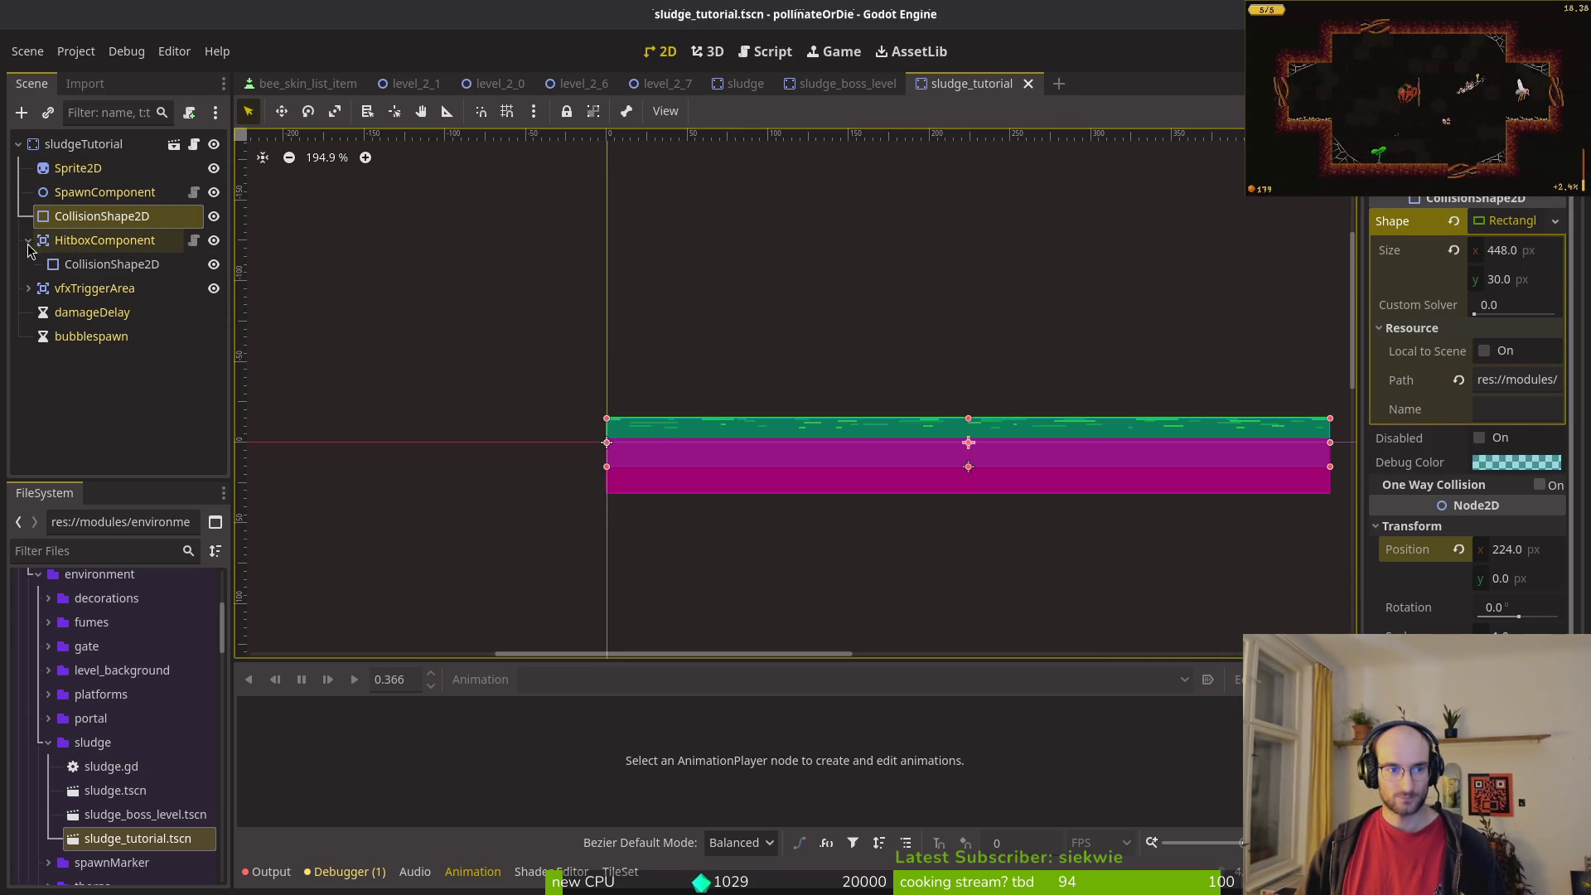
left_click(58, 264)
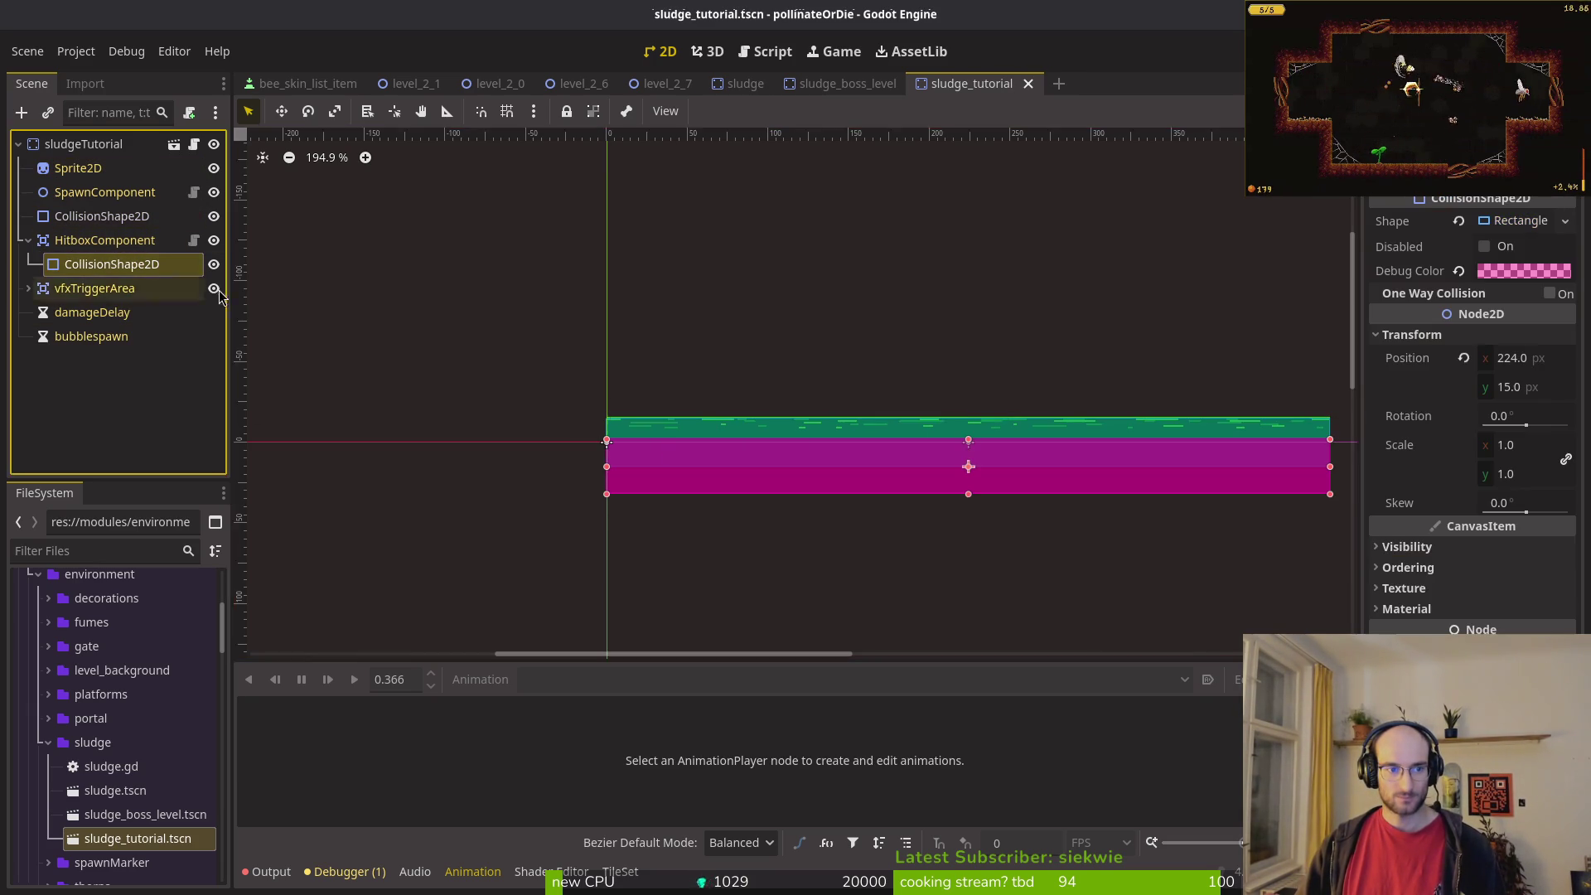
left_click(1541, 387)
type("0")
key("Return")
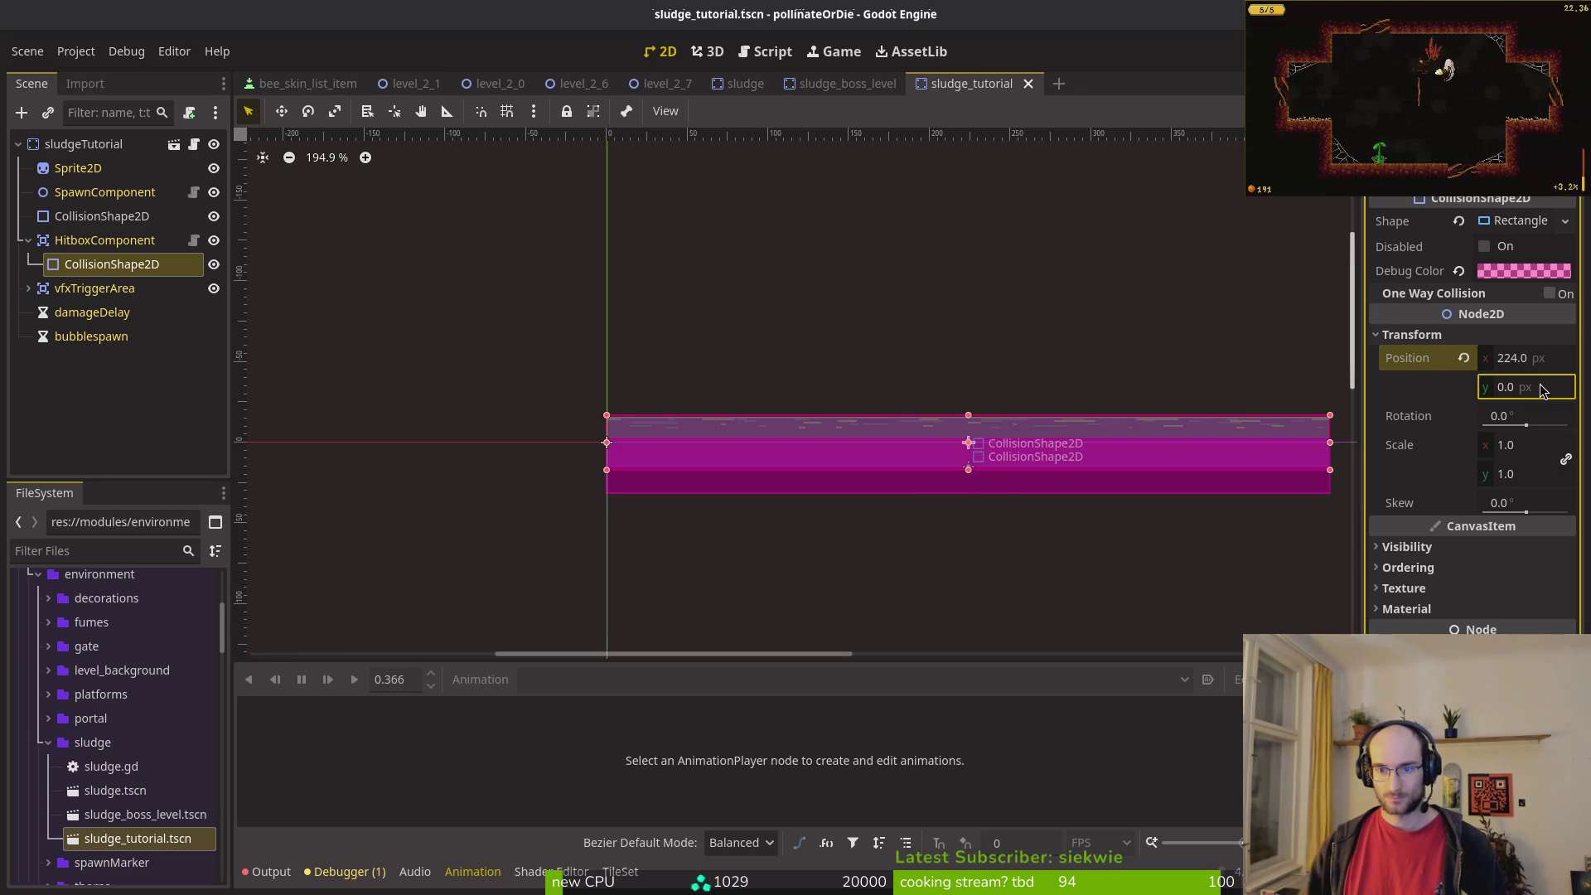
left_click(28, 289)
left_click(112, 311)
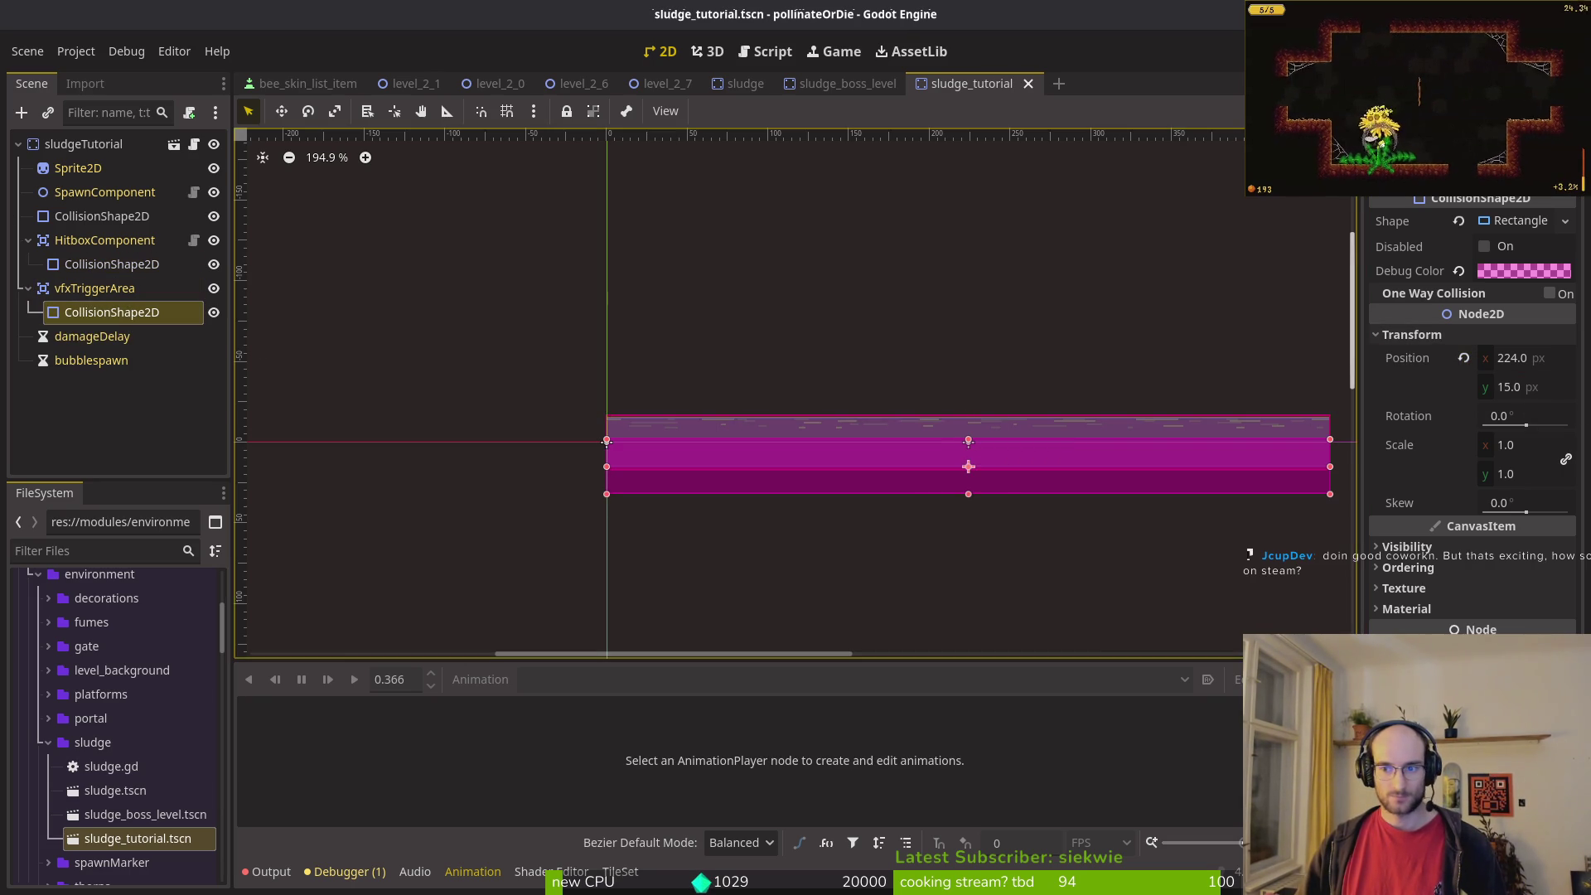
left_click(1552, 388)
type("0")
key("Return")
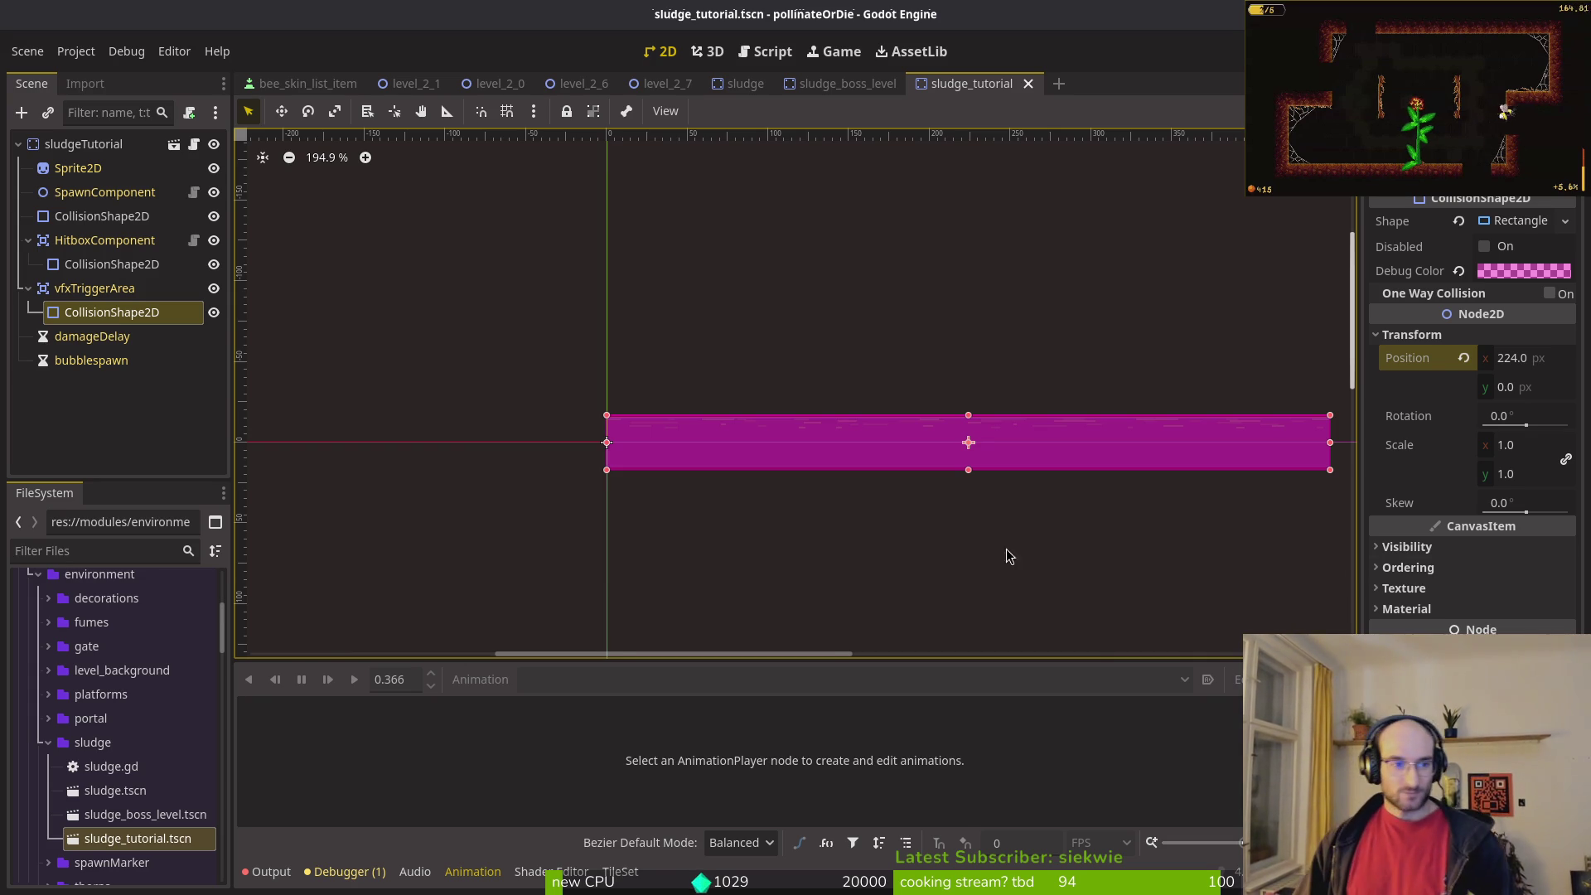
scroll(783, 429, "down", 2)
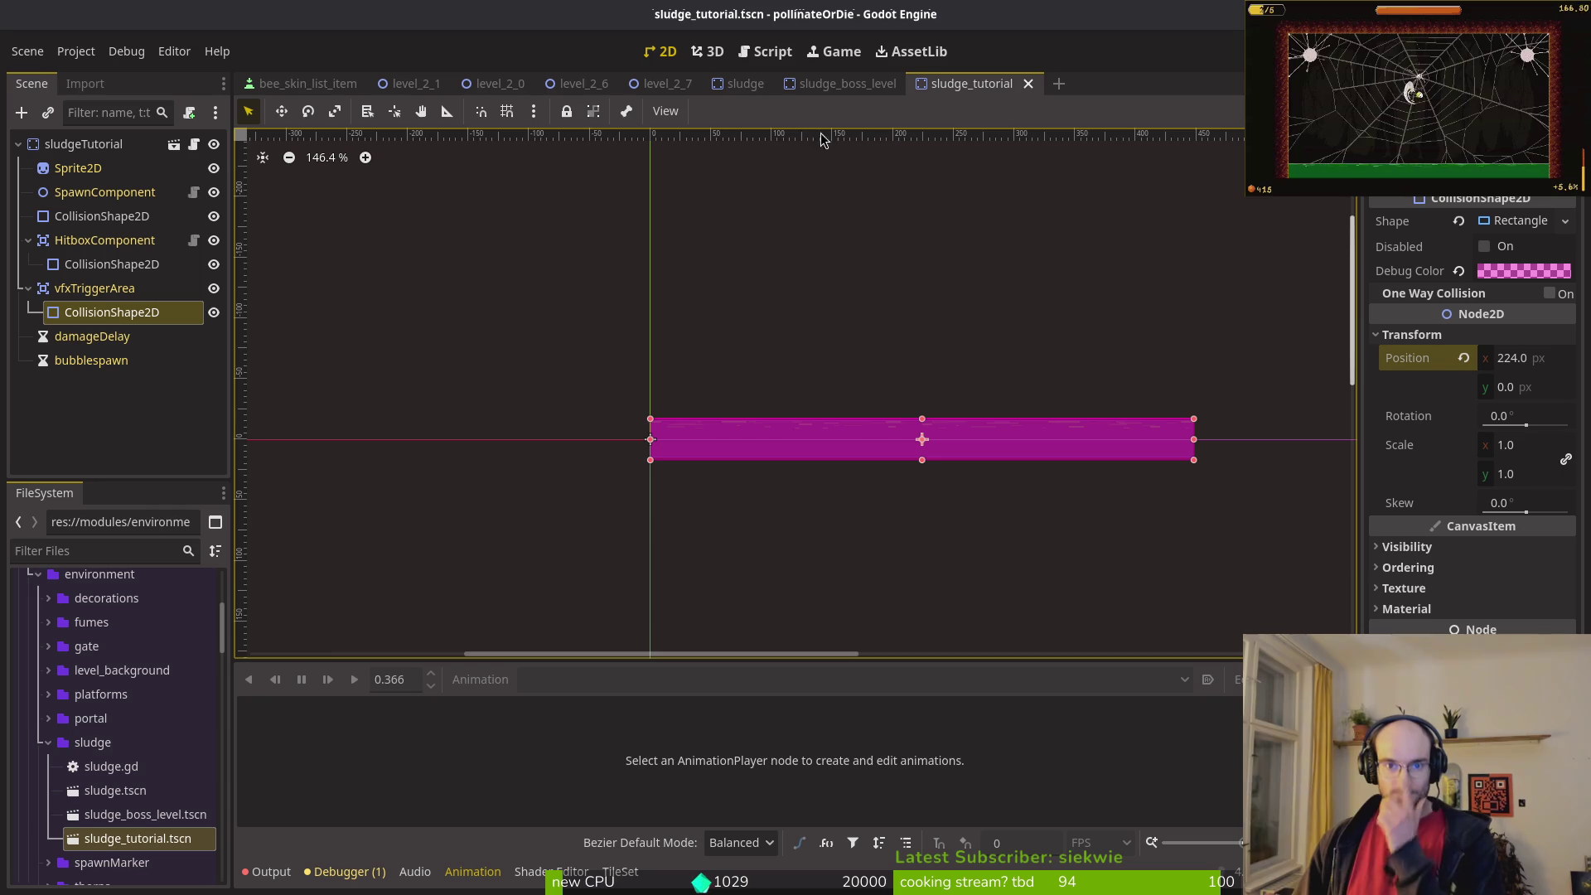
Create a new scene inheriting from sludge.tscn and rename its root to sludge_2_7.
left_click(743, 89)
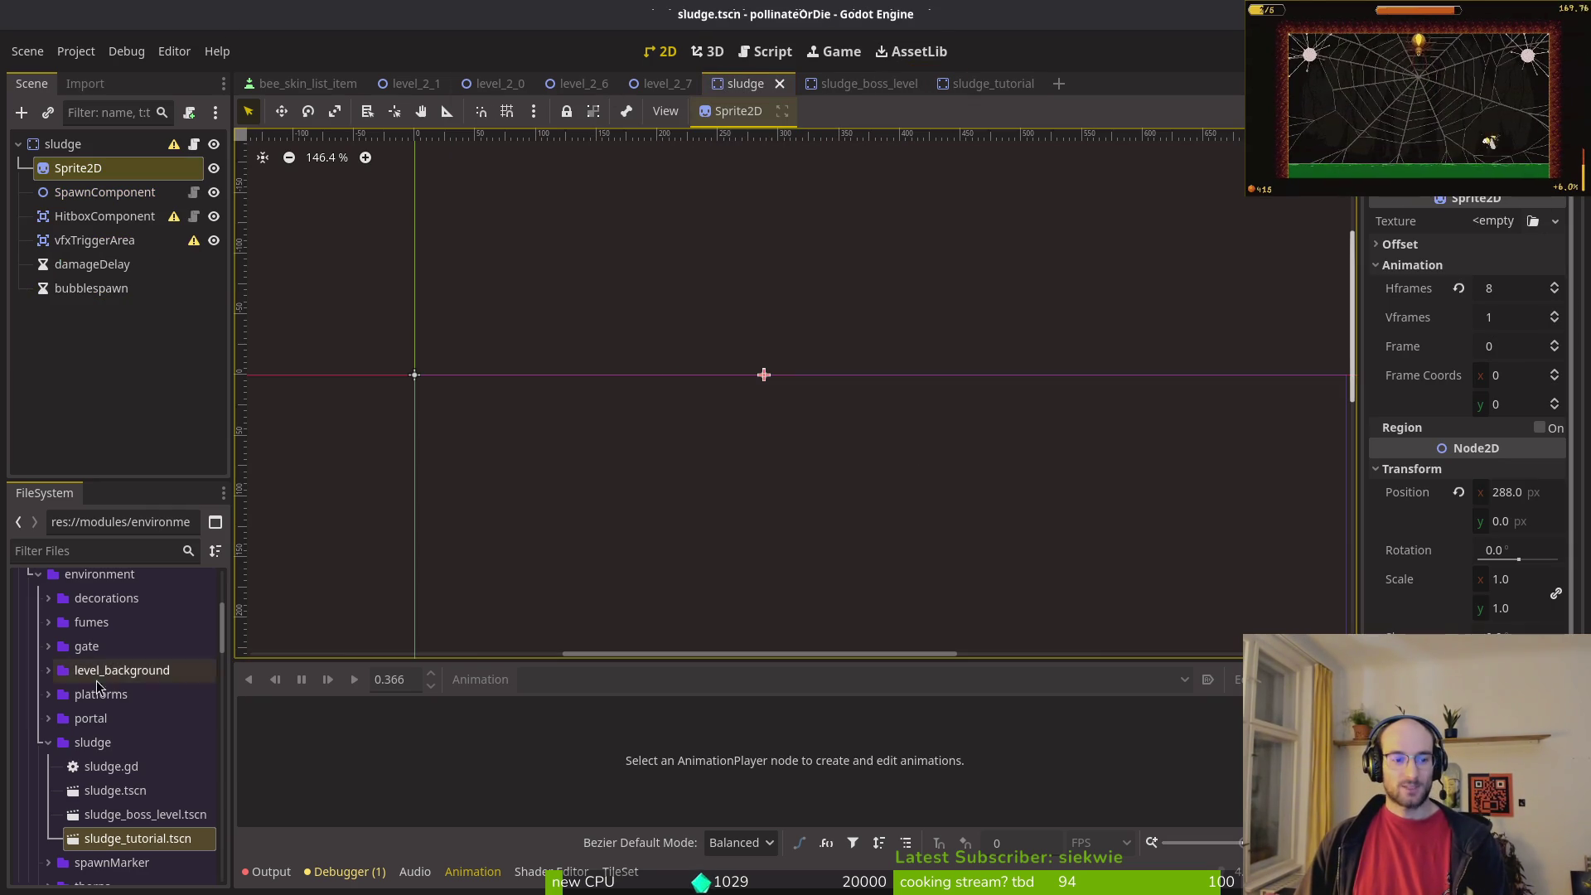
right_click(116, 790)
mouse_move(232, 602)
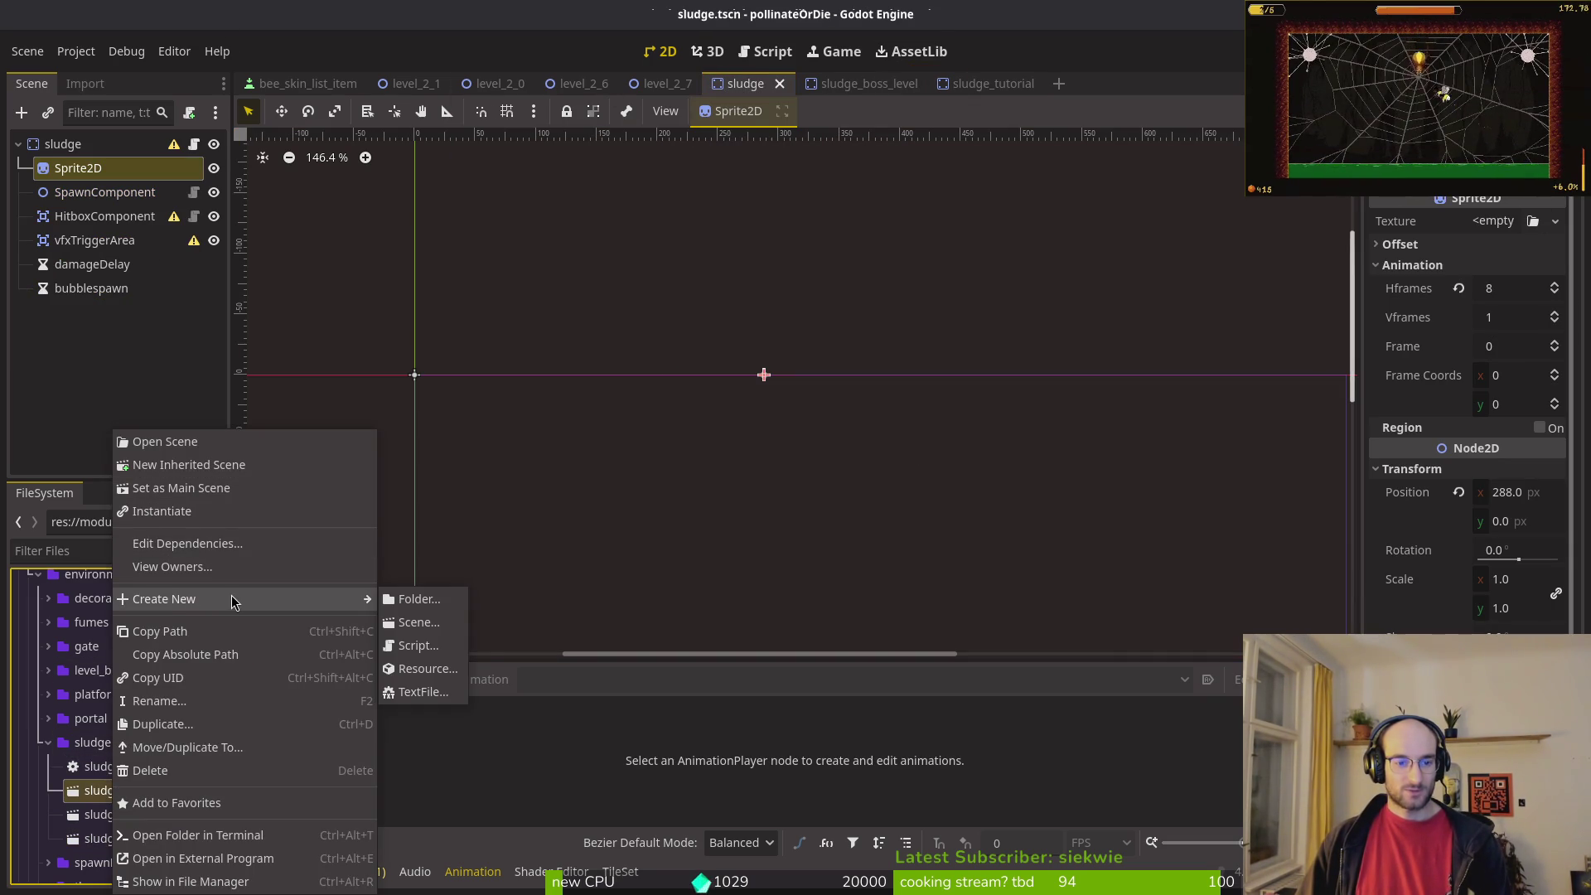
left_click(189, 465)
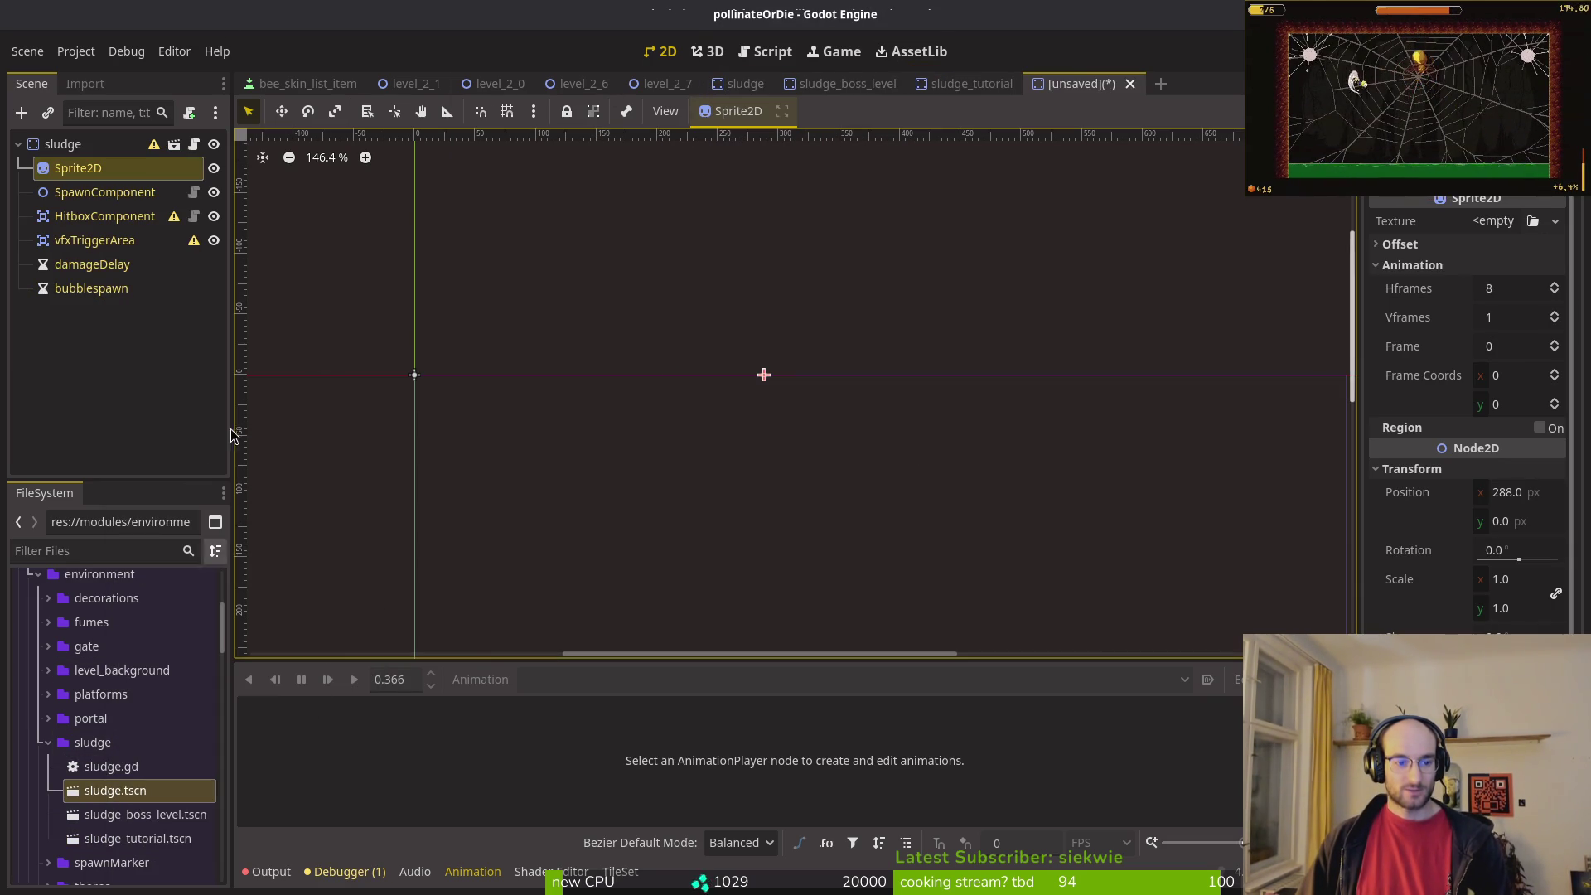
left_click(122, 147)
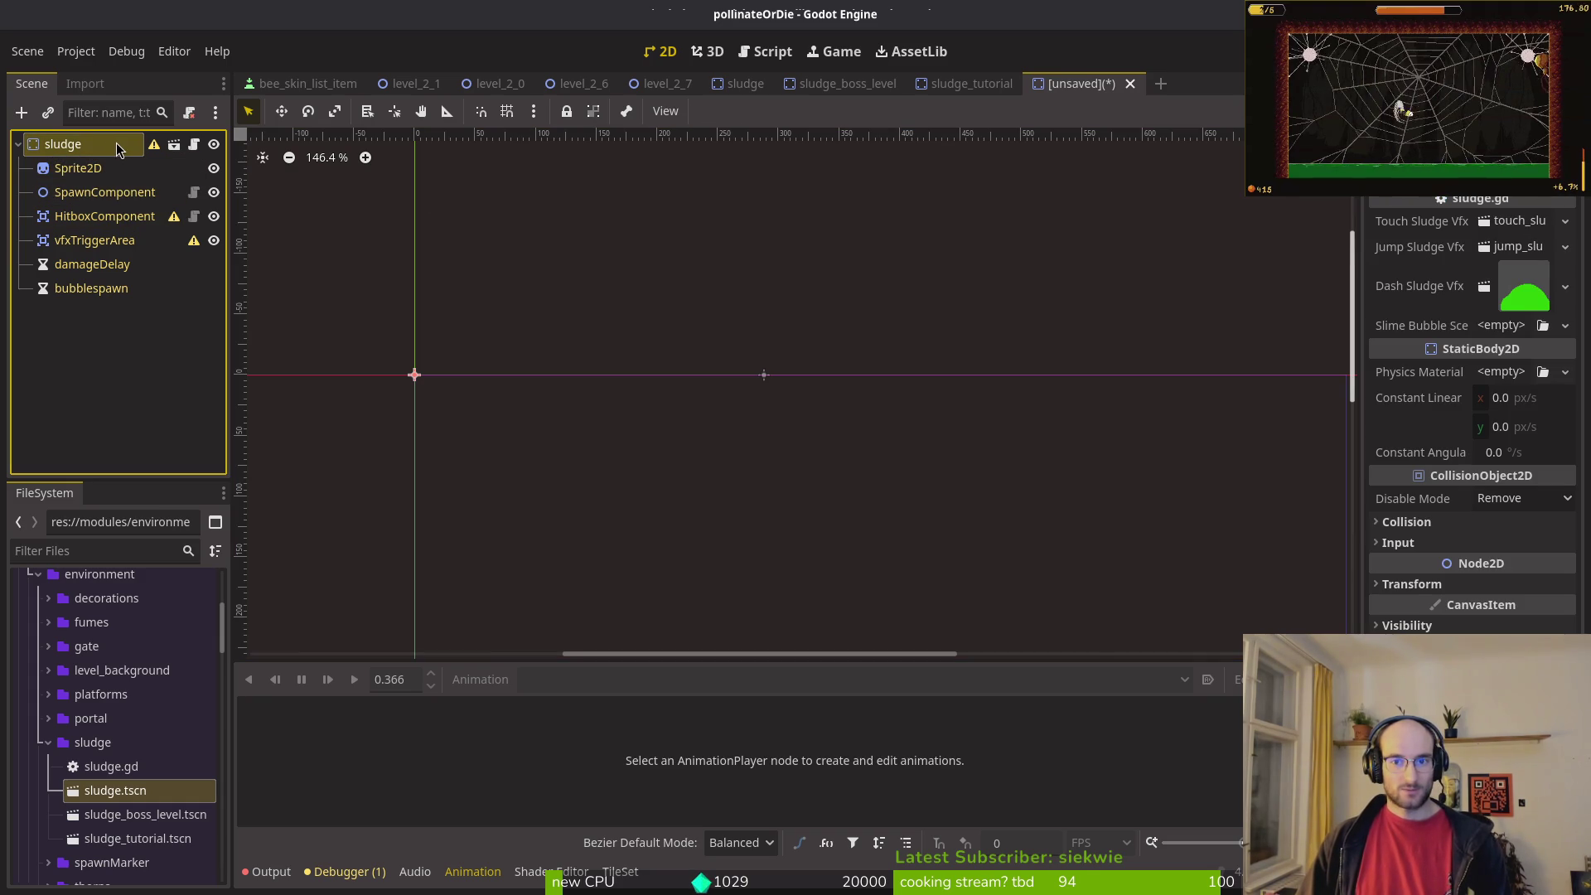
left_click(78, 142)
type("sludge")
type("2_7")
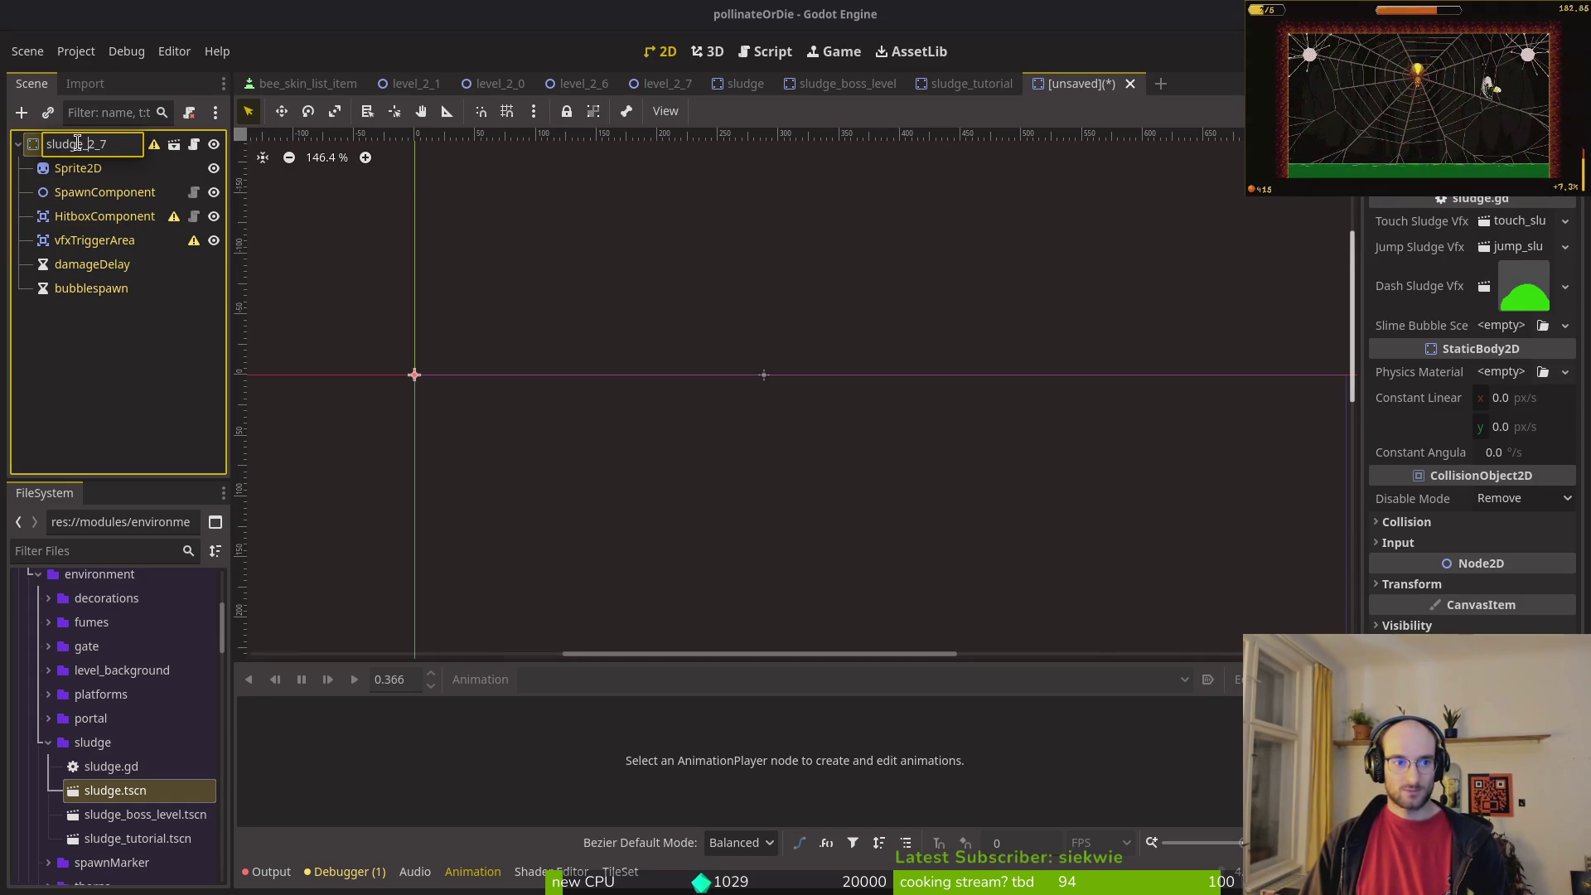
key("Return")
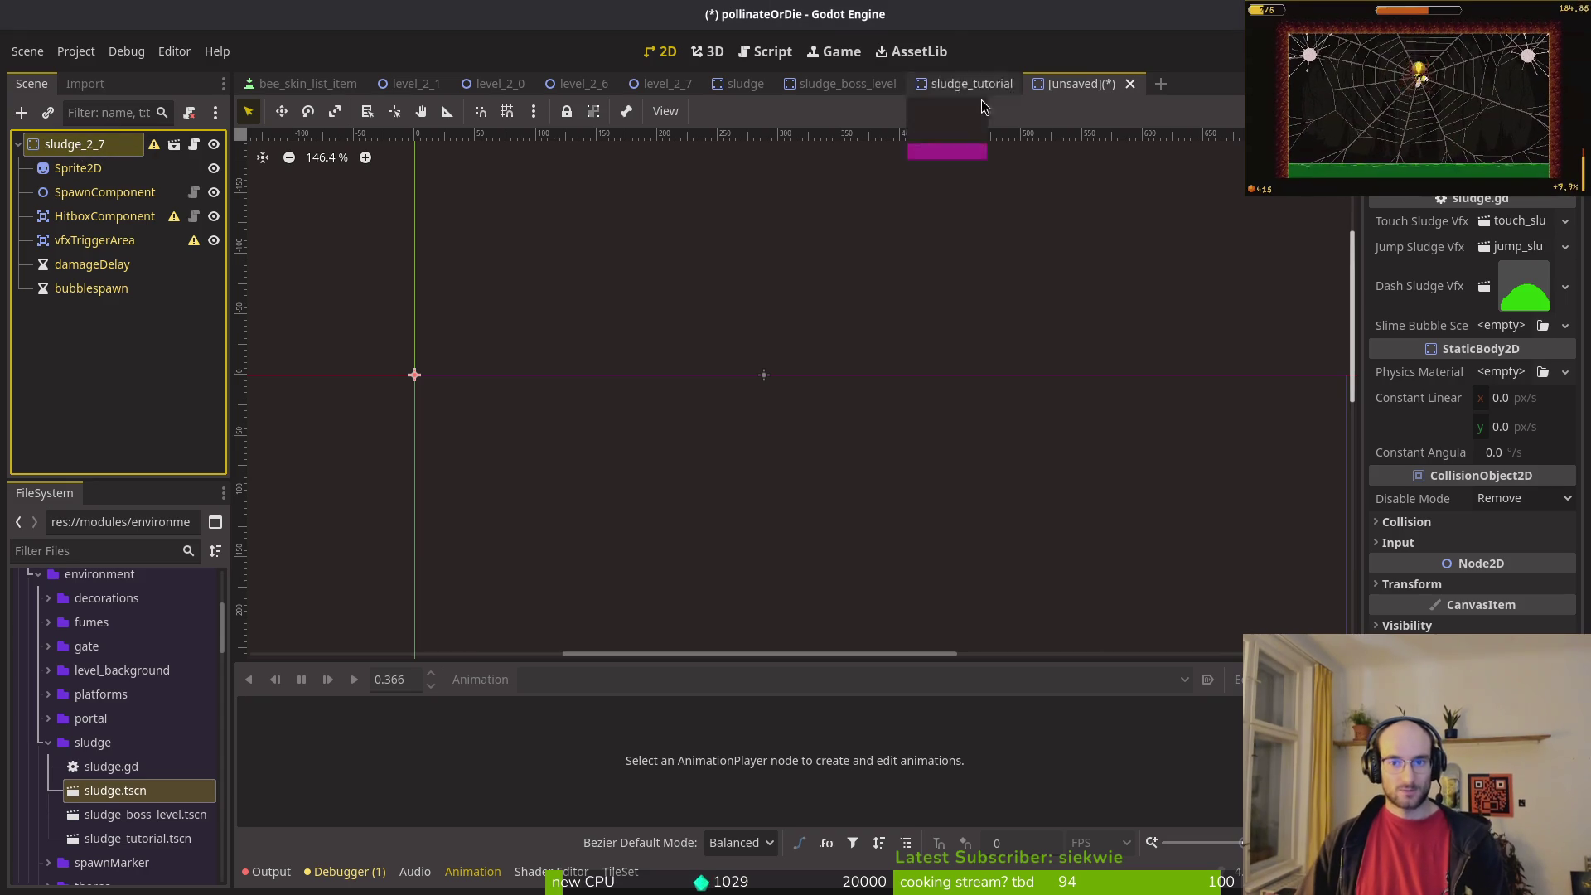
Save the new scene as sludge_2_7.tscn in modules/environment/sludge.
key("ctrl+s")
left_click(419, 177)
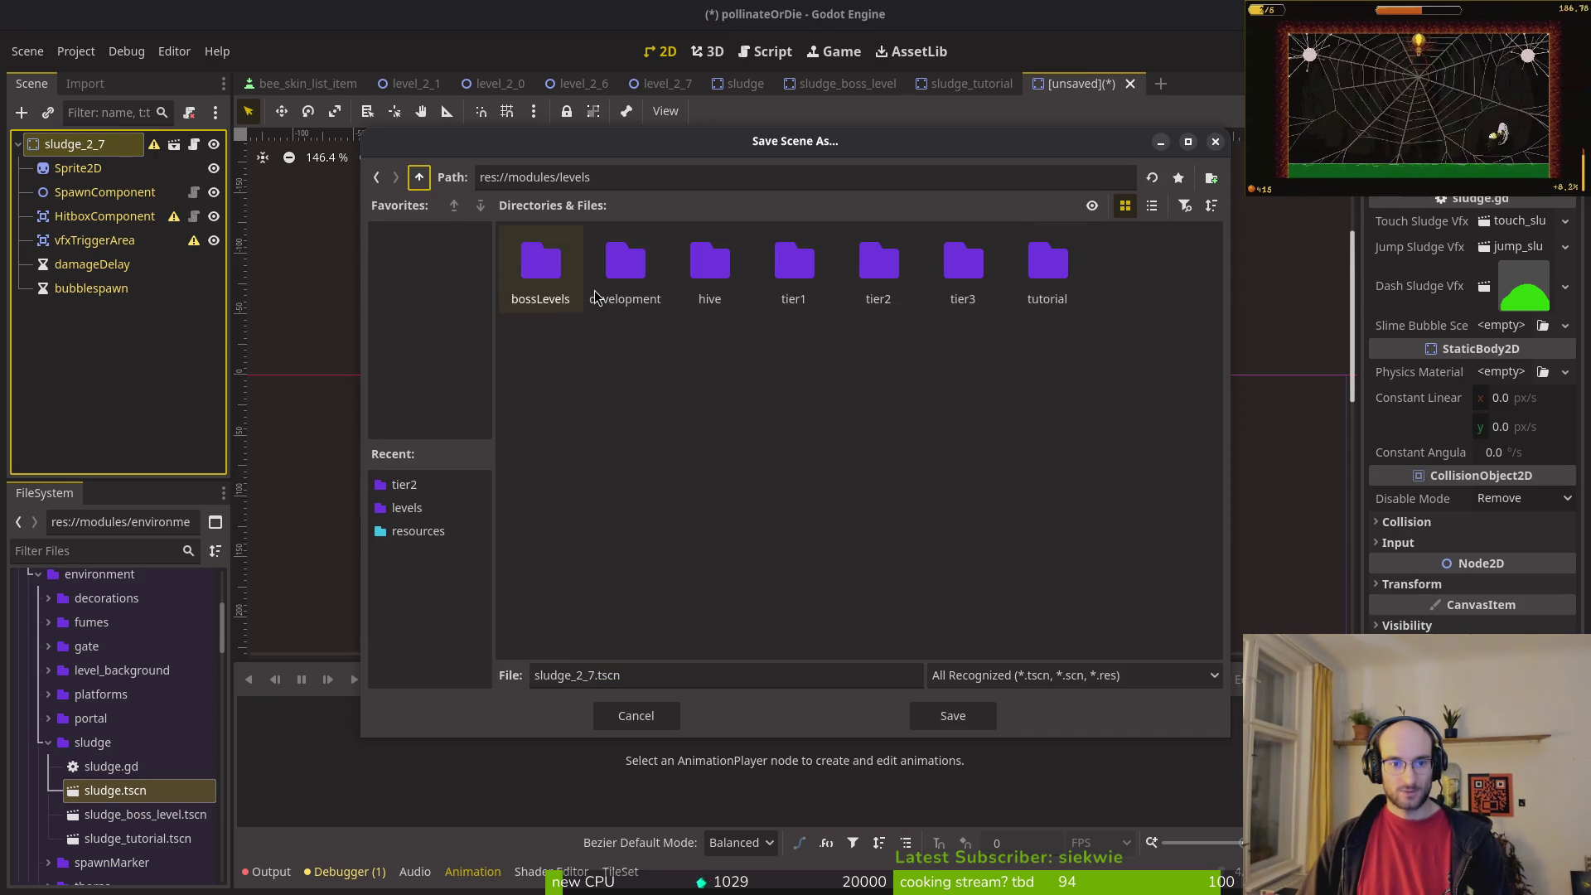
left_click(420, 177)
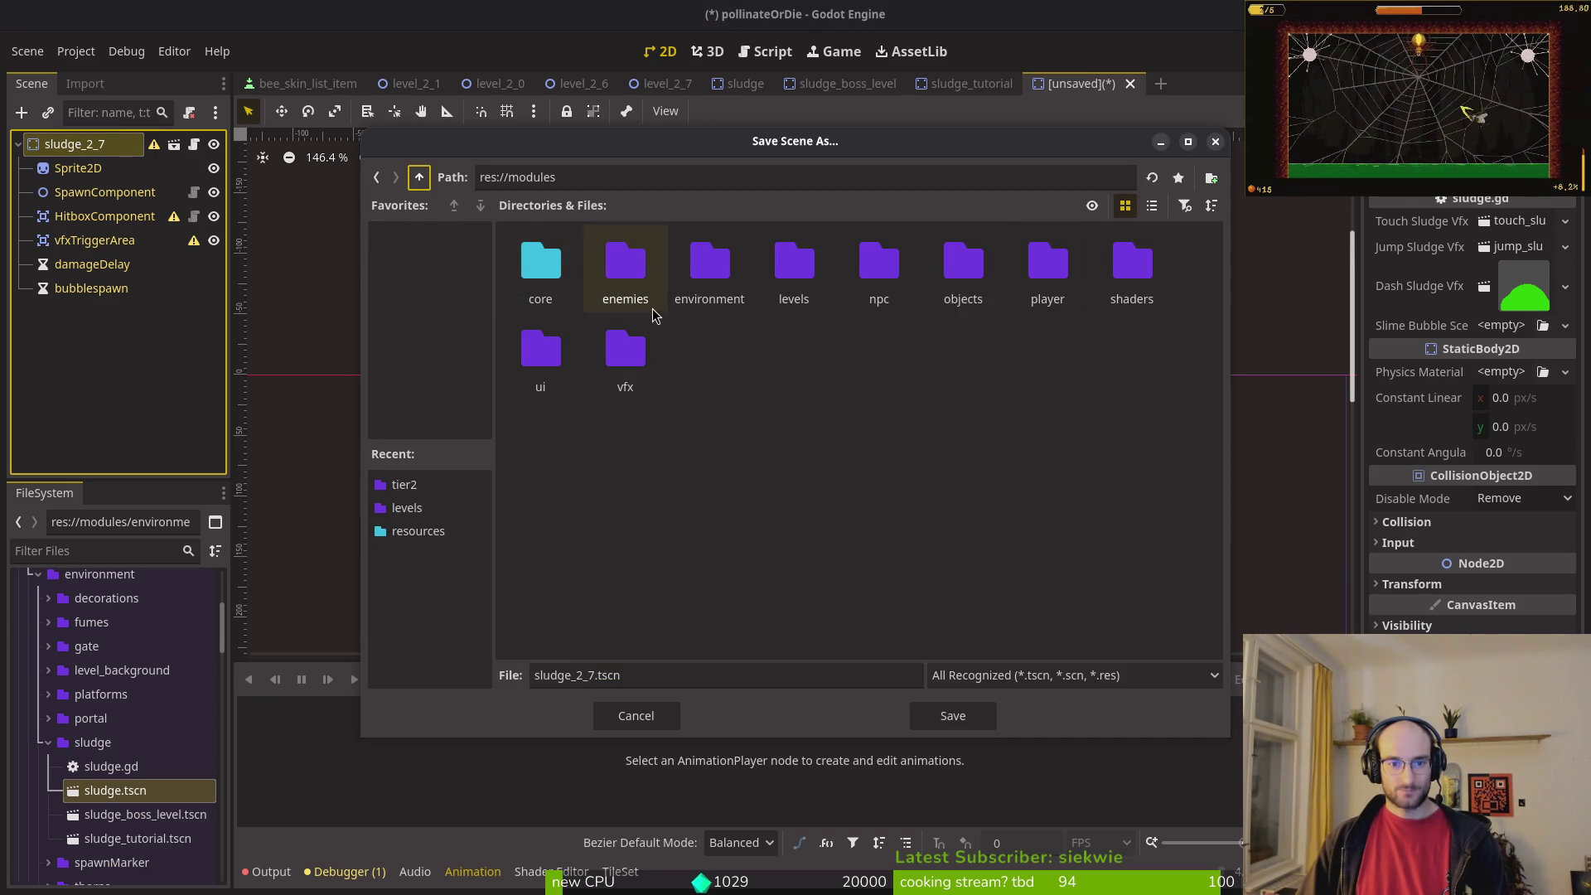
double_click(737, 285)
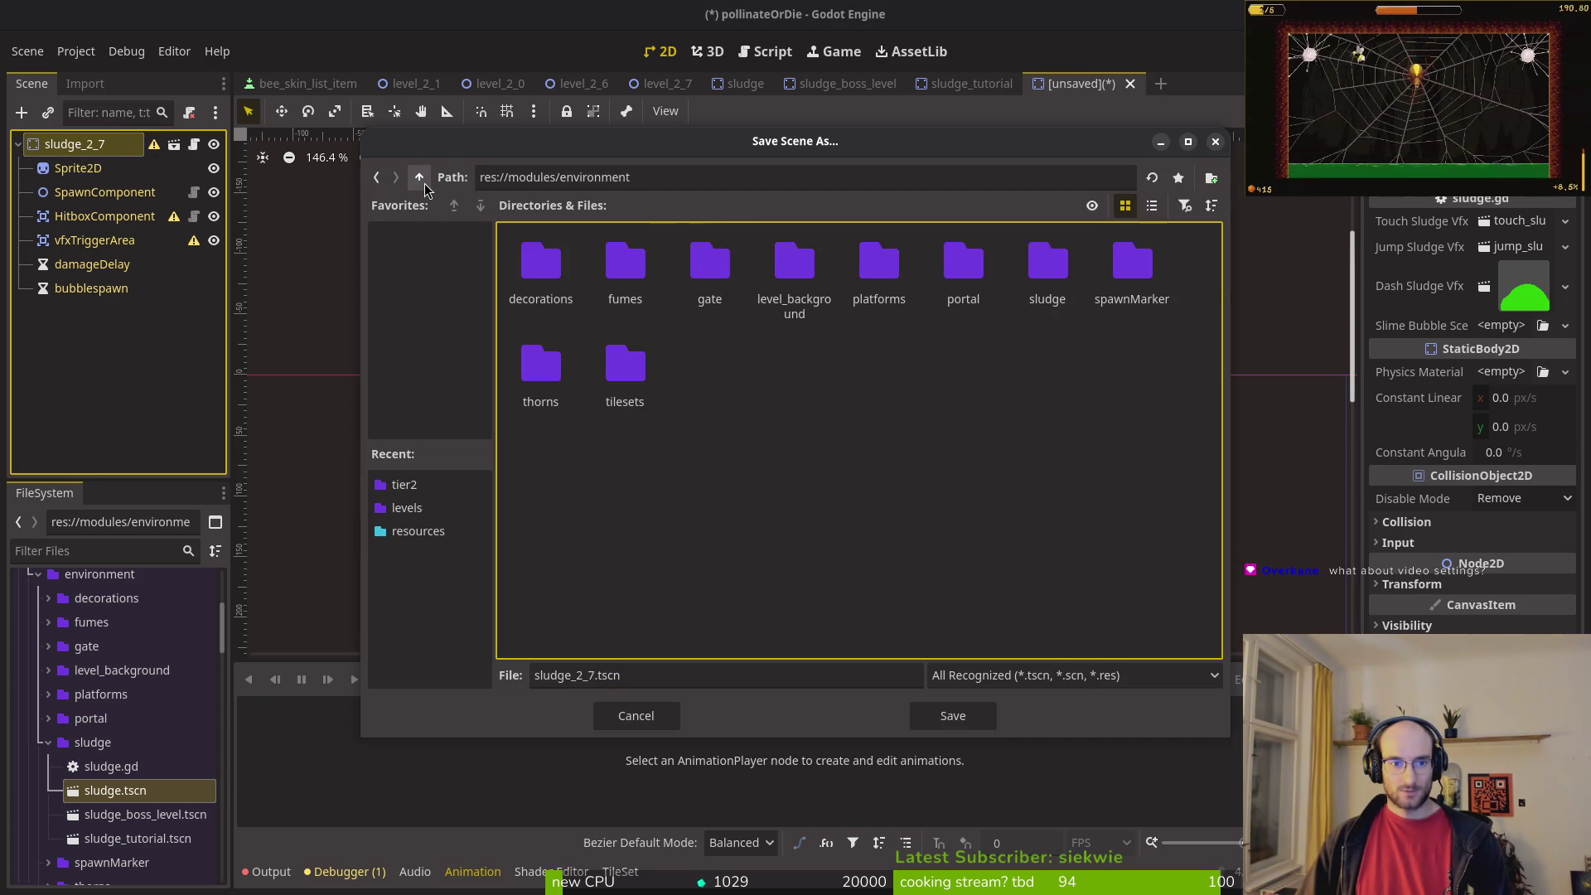
double_click(1046, 286)
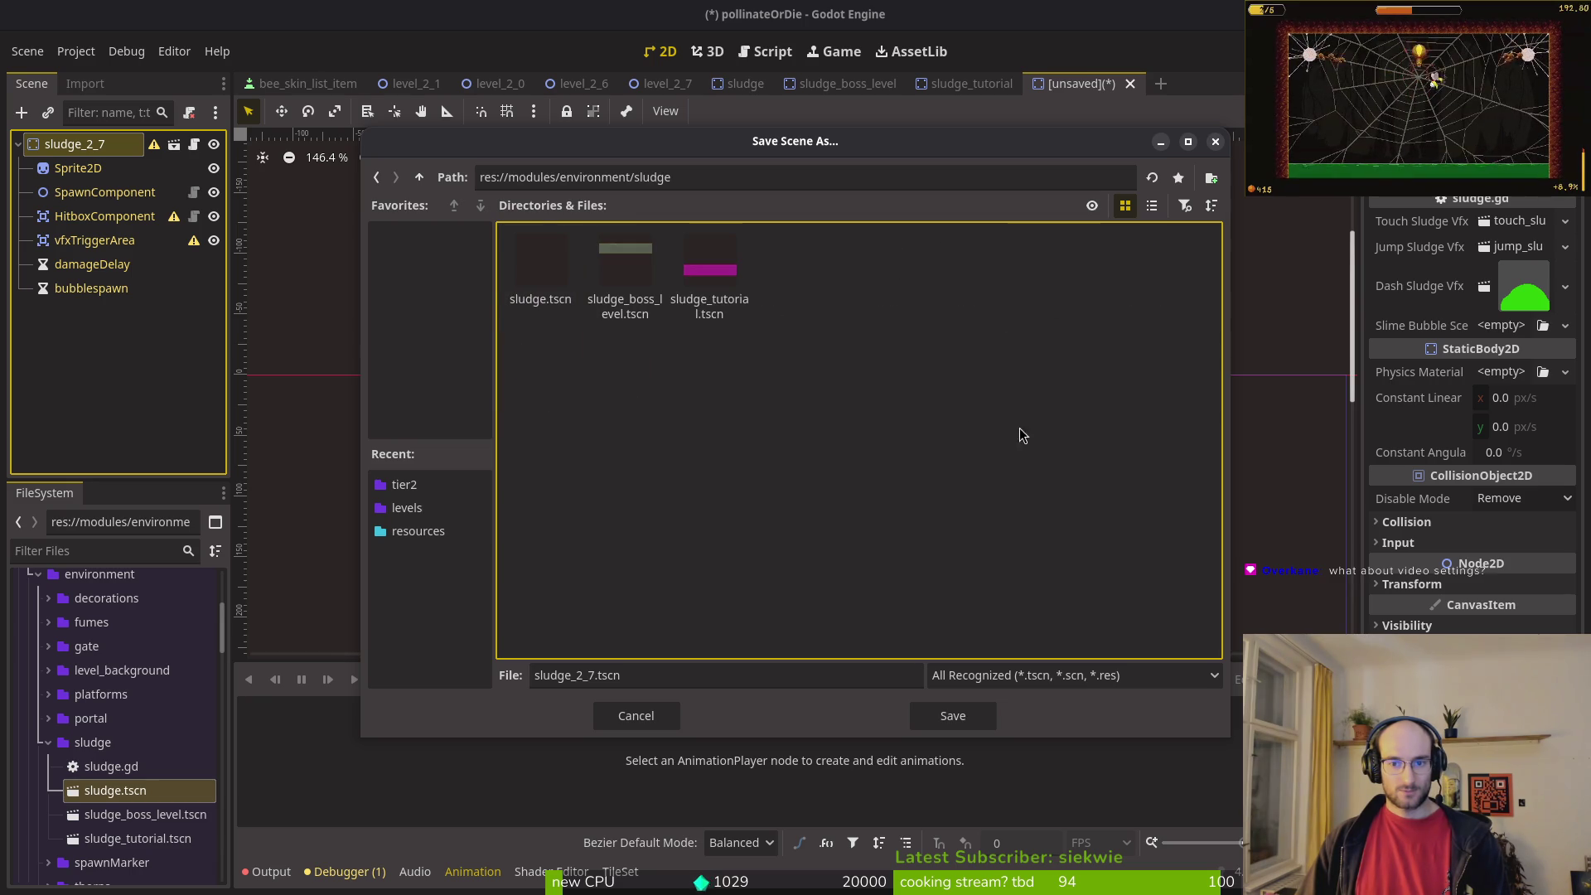
left_click(950, 714)
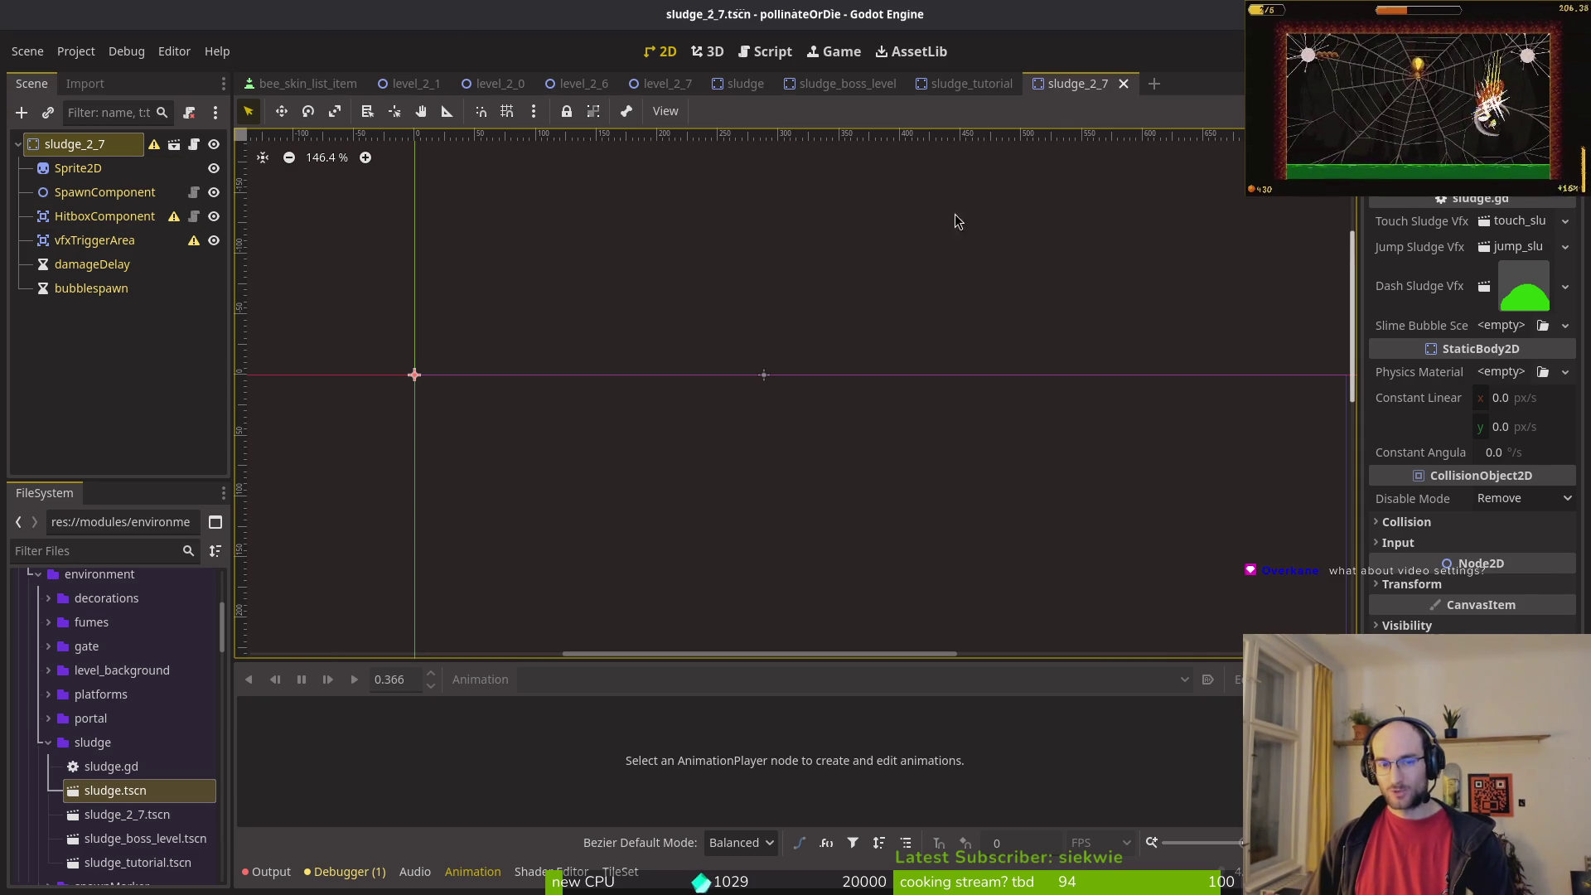
key("F5")
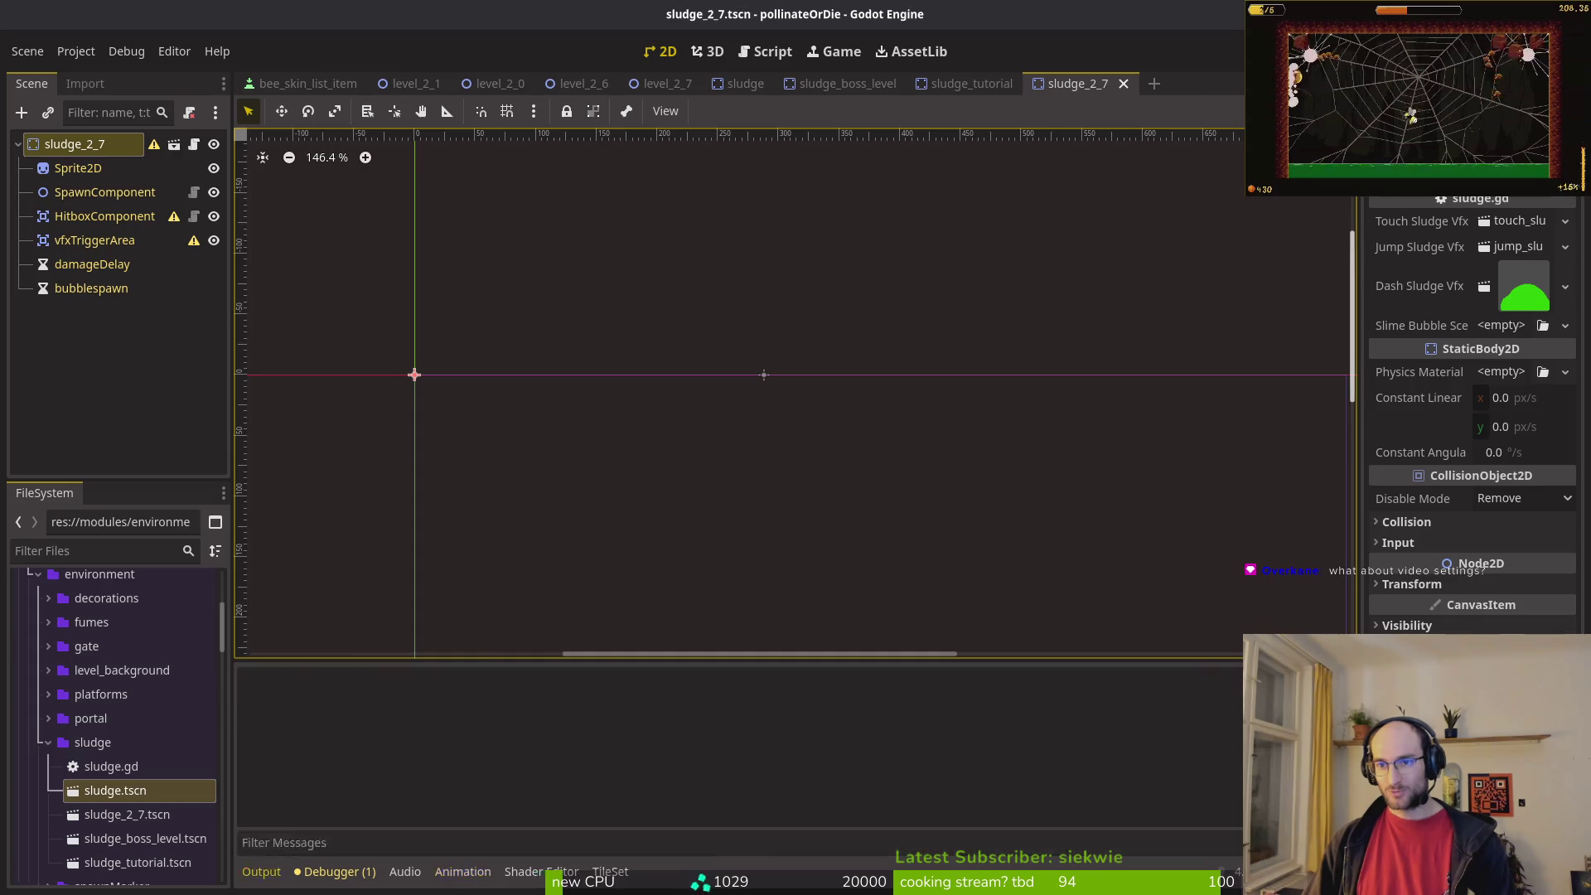
Run the game maximized, start a new game, then stop it with F8.
double_click(808, 171)
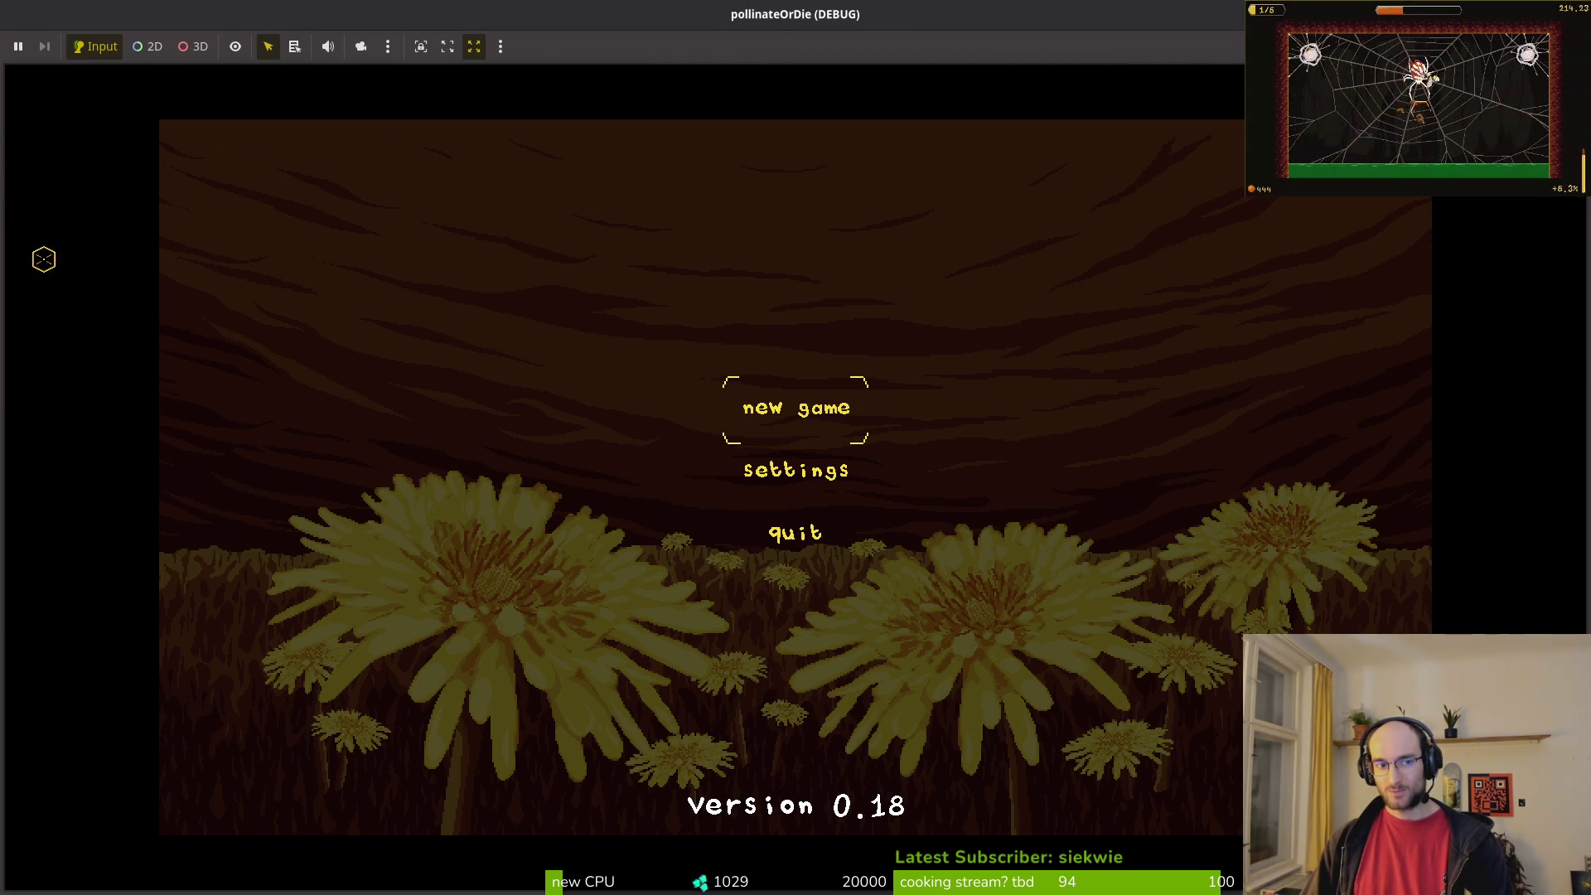
left_click(782, 409)
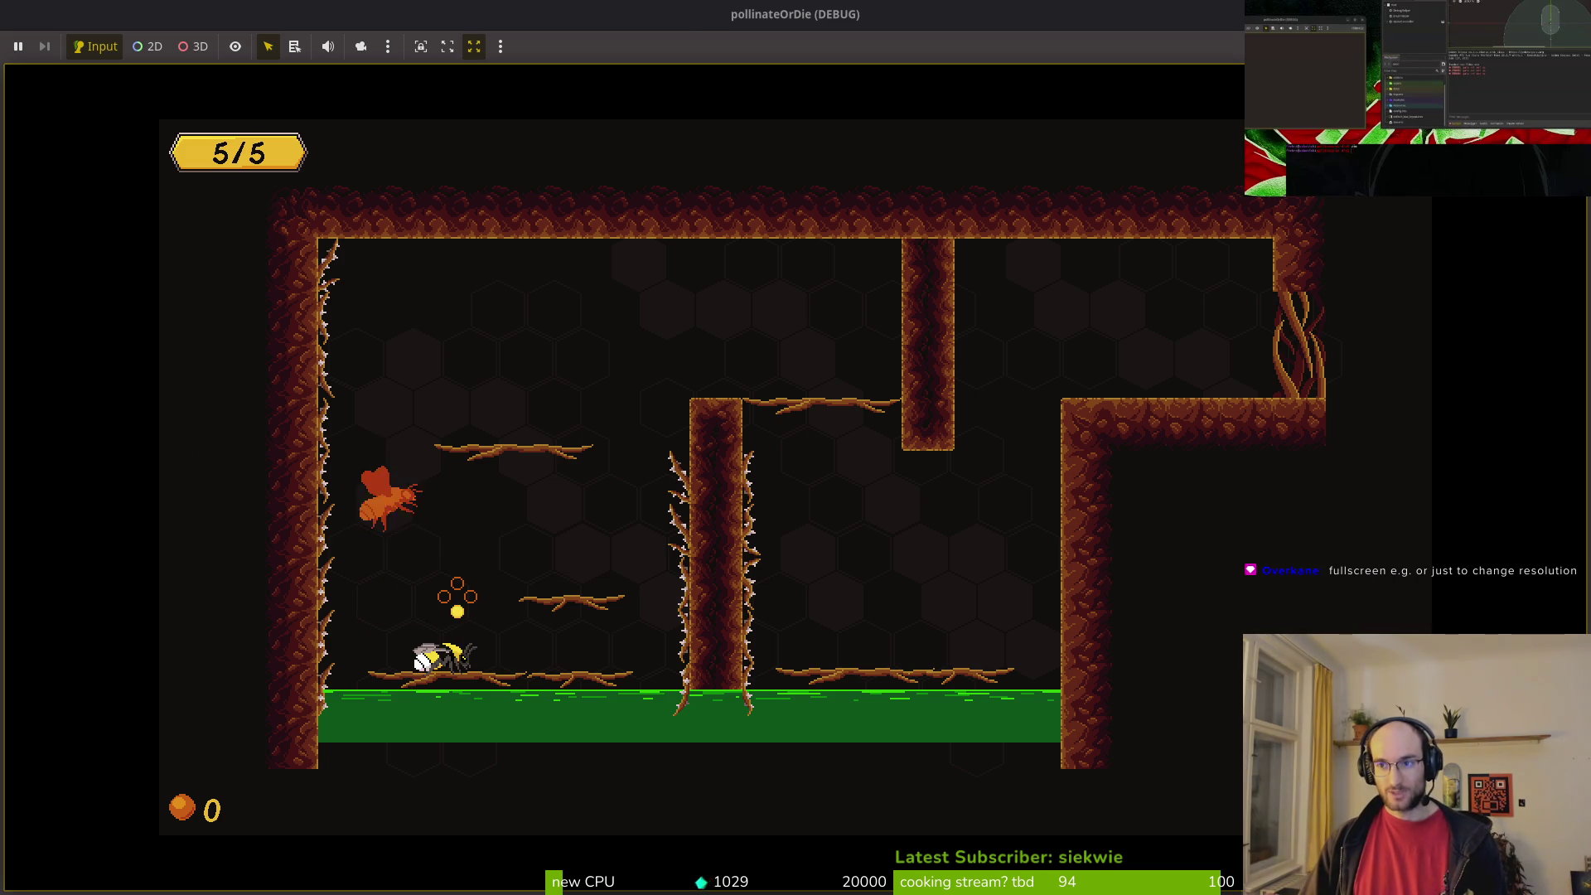
key("F8")
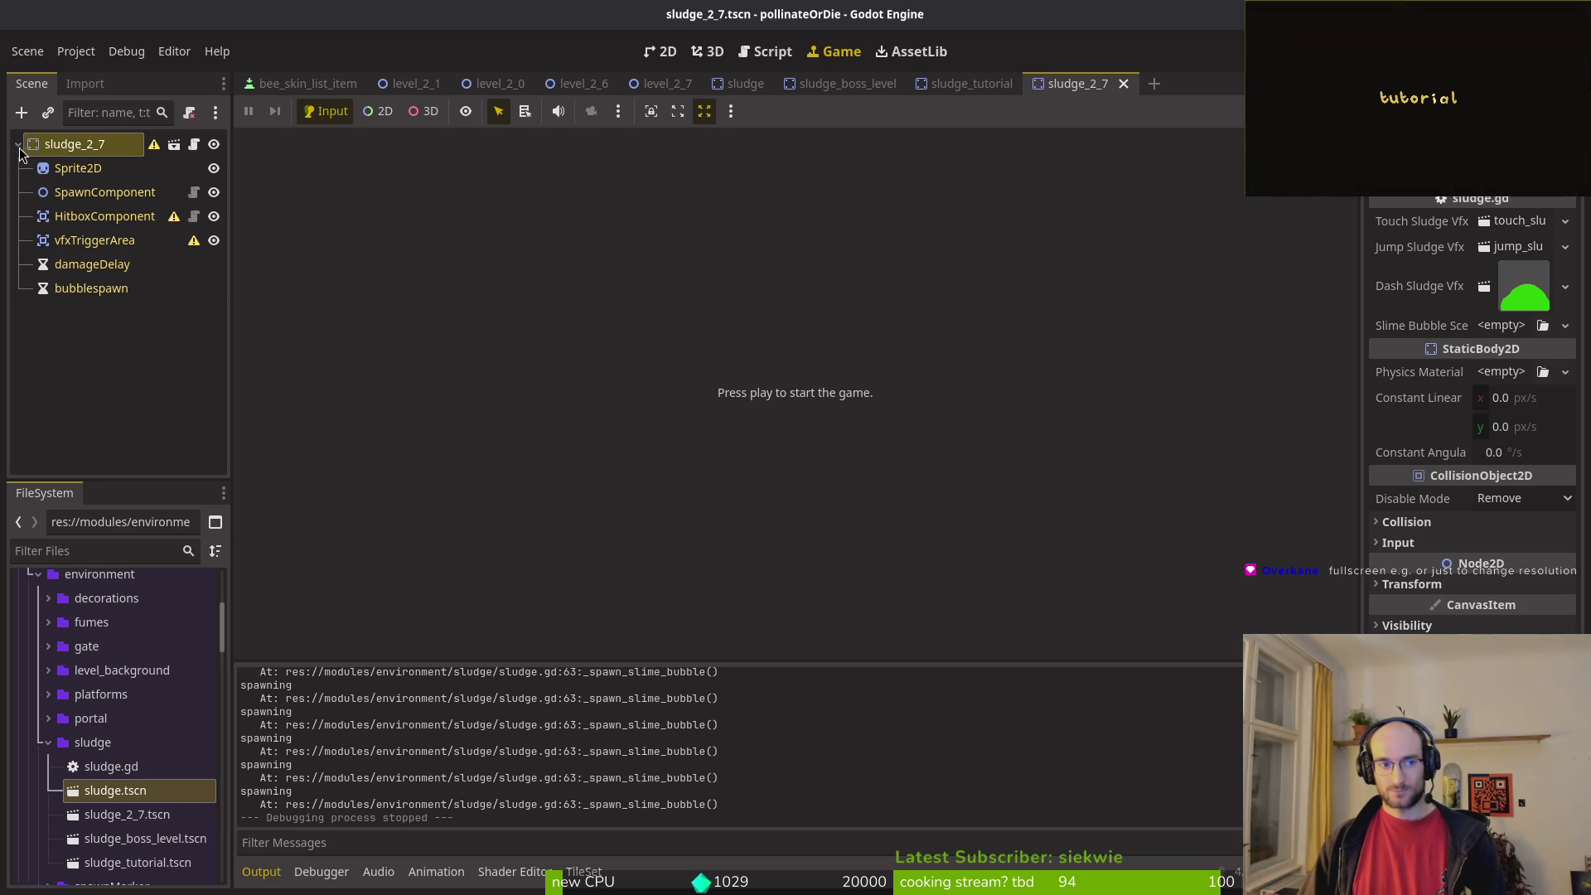
left_click(73, 51)
Set Display > Window Stretch Scale Mode to fractional, then run the game again.
left_click(106, 85)
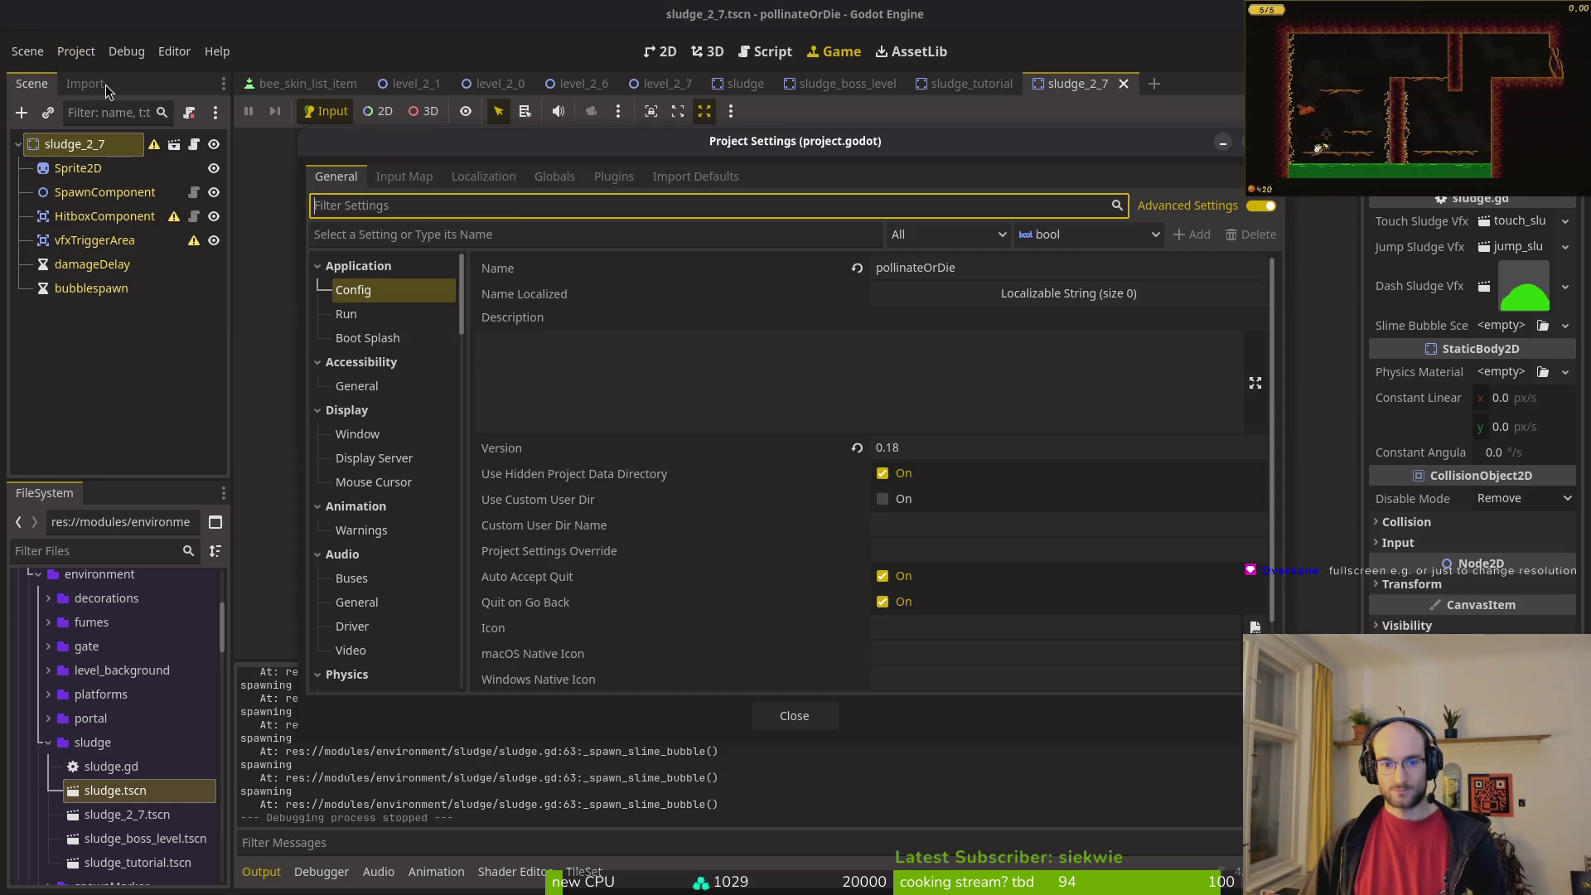
left_click(386, 438)
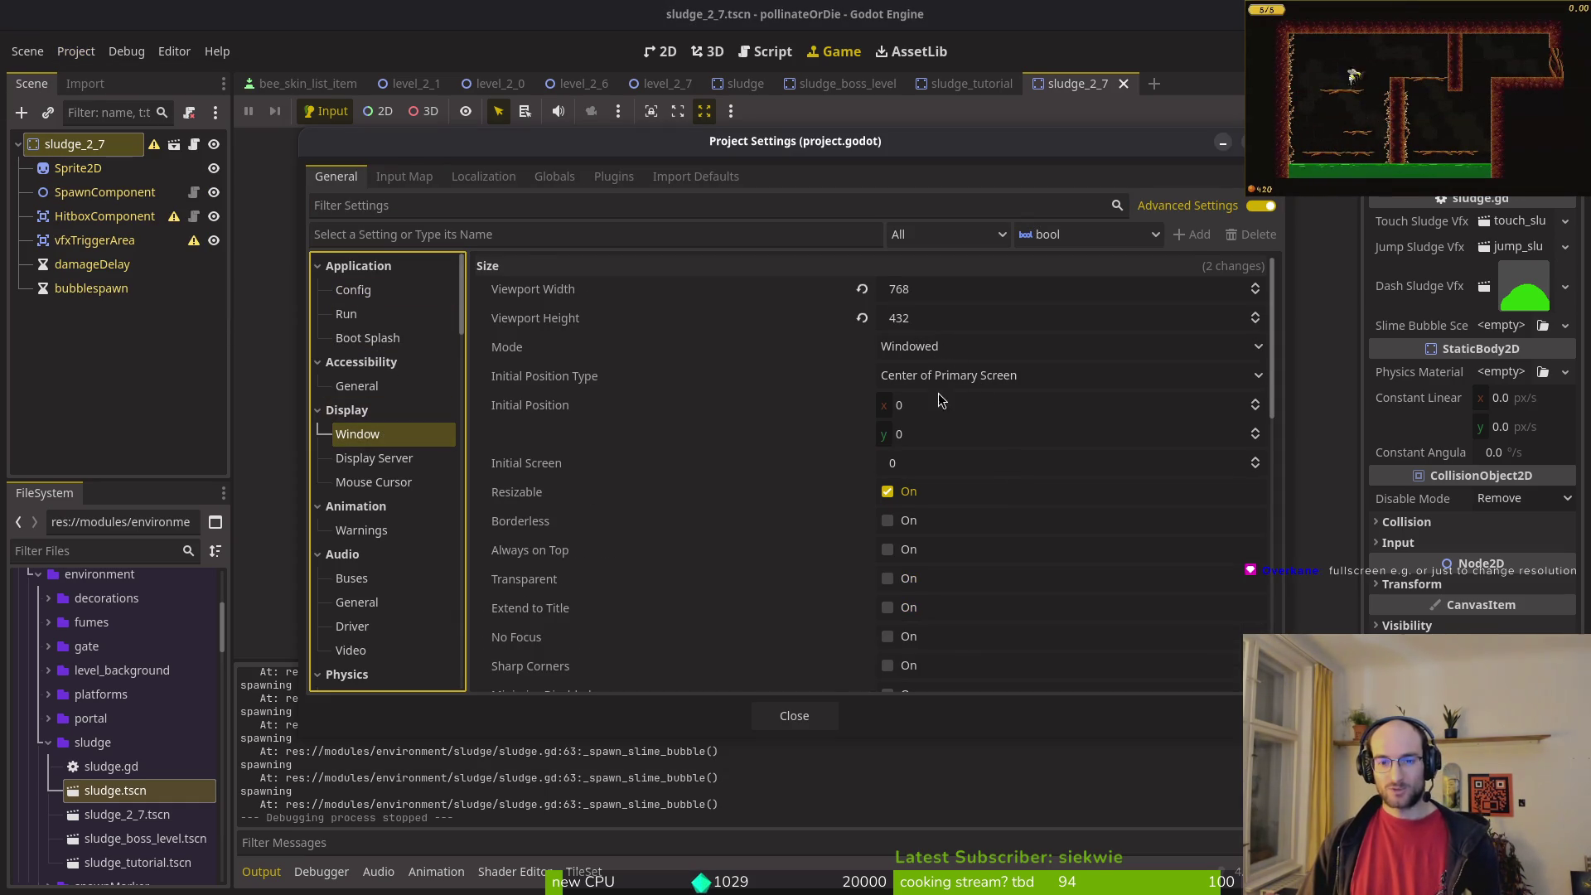
scroll(940, 394, "down", 10)
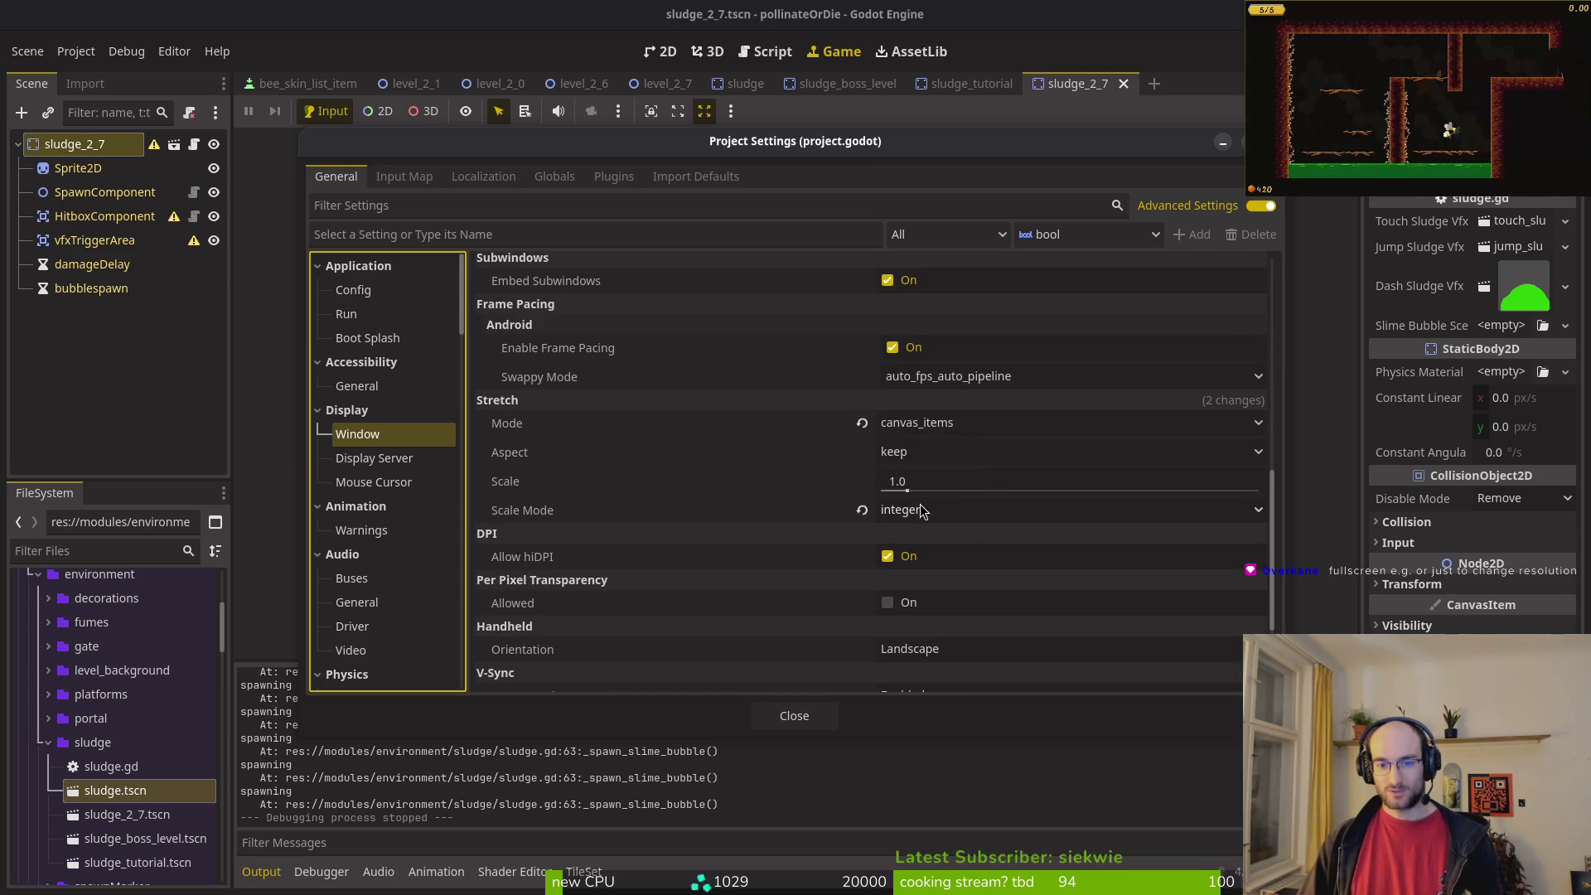
left_click(923, 509)
left_click(942, 533)
left_click(810, 720)
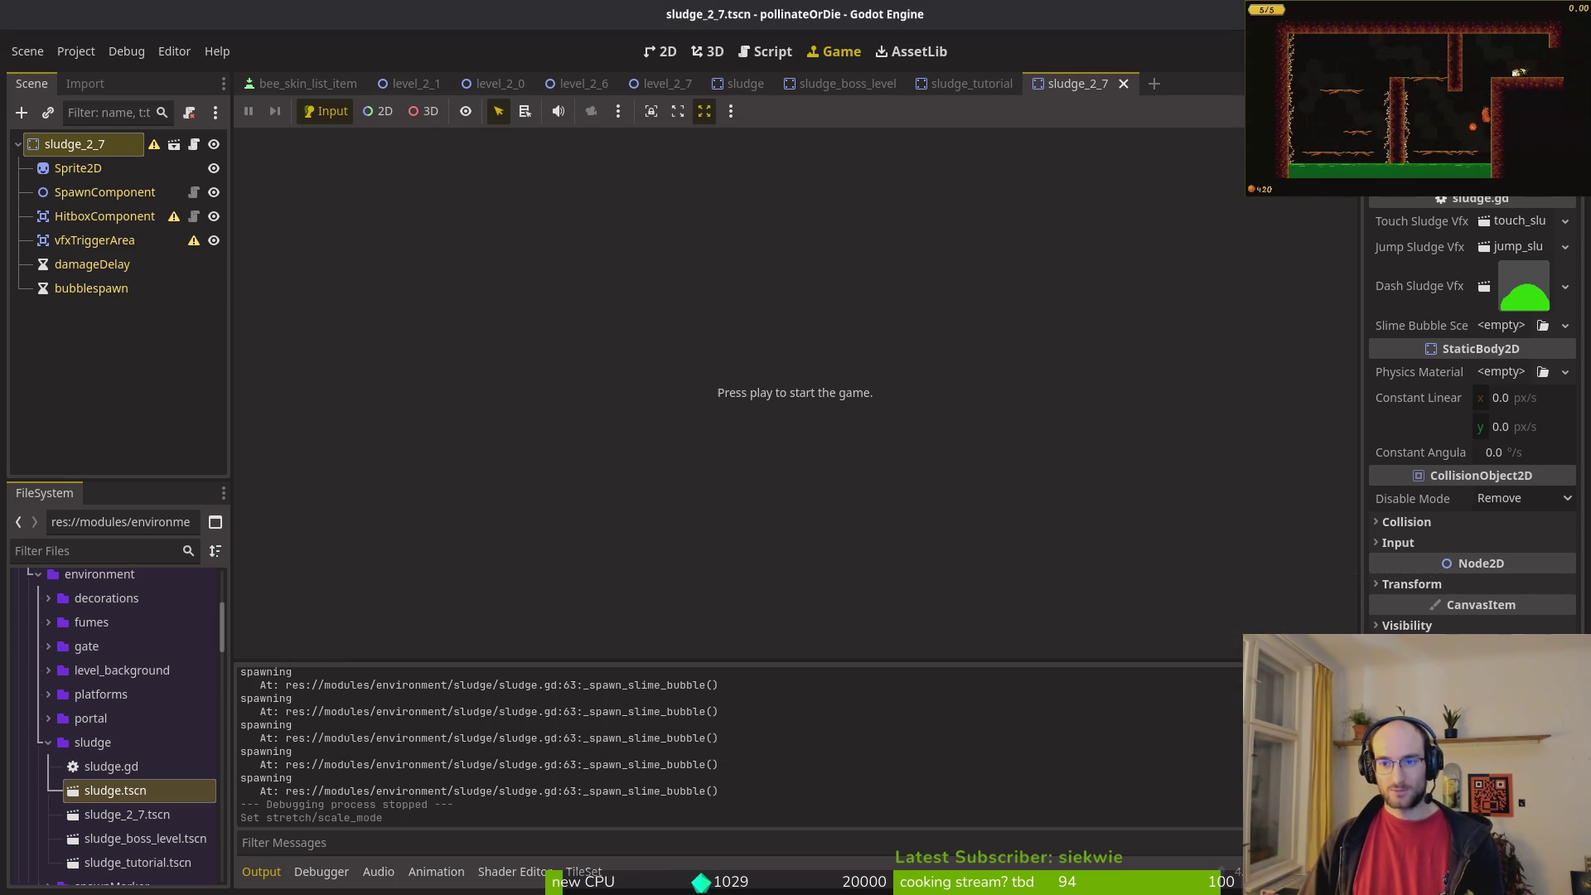
key("F5")
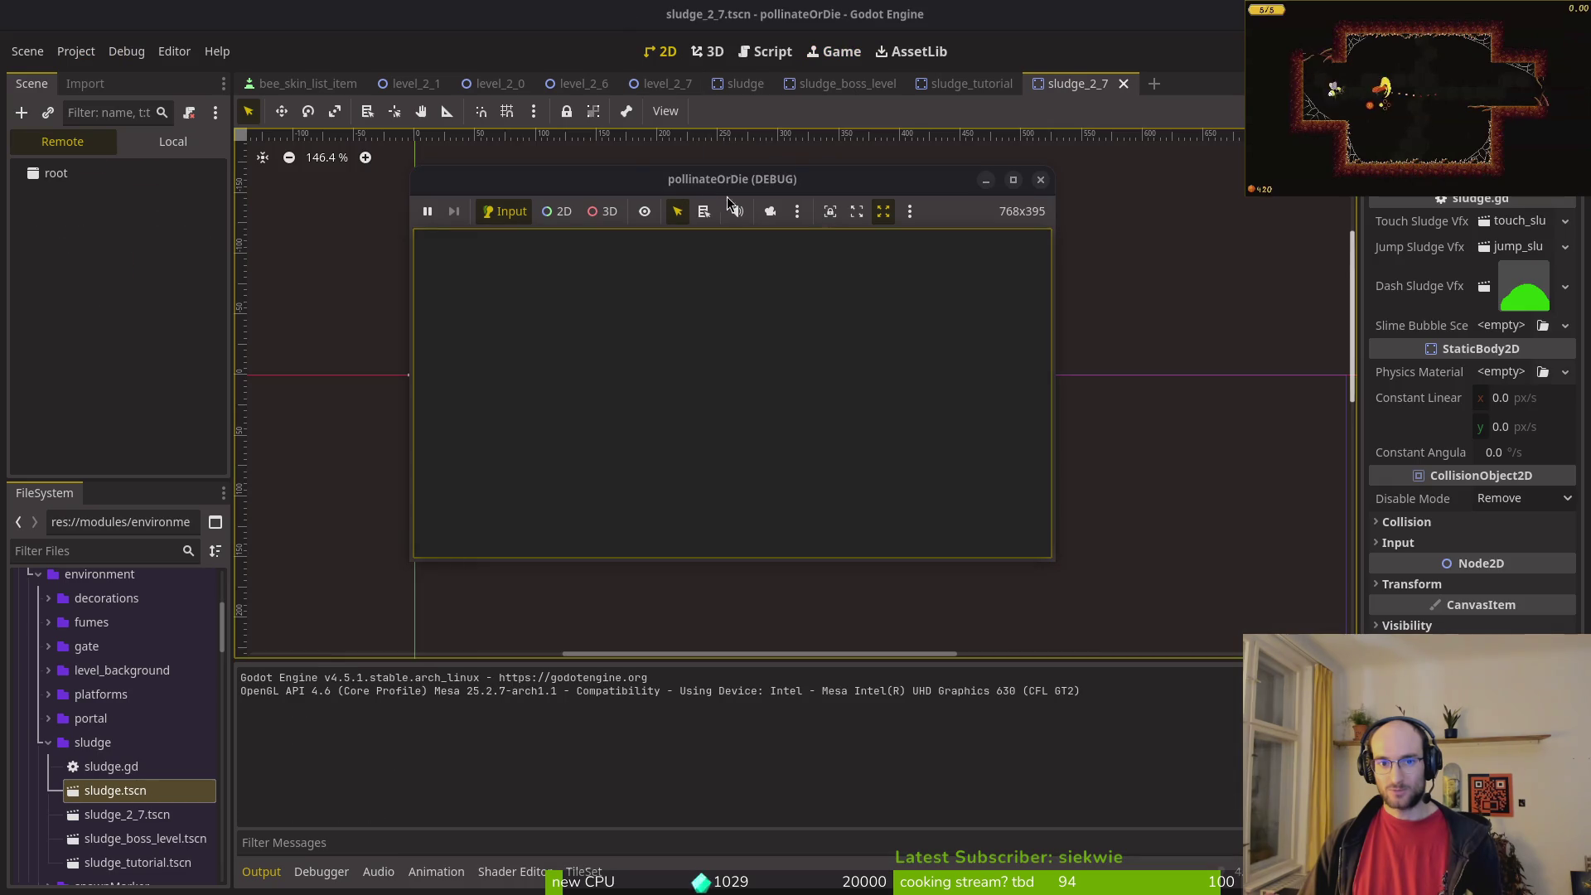
Start a new game in a maximized window and move the bee along the branches toward the exit.
double_click(566, 180)
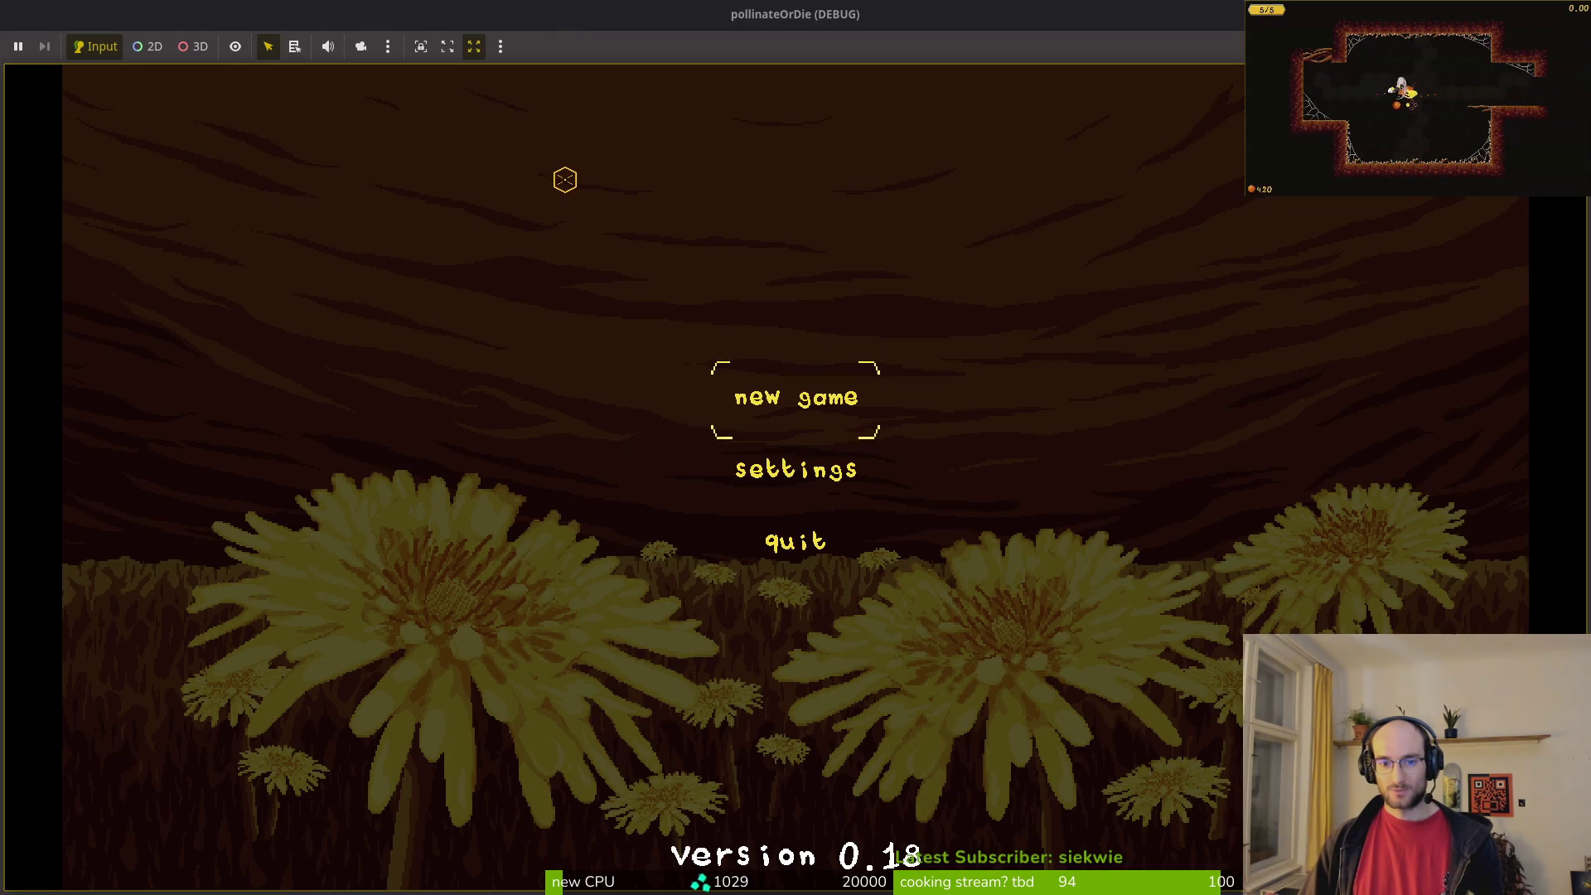
left_click(815, 408)
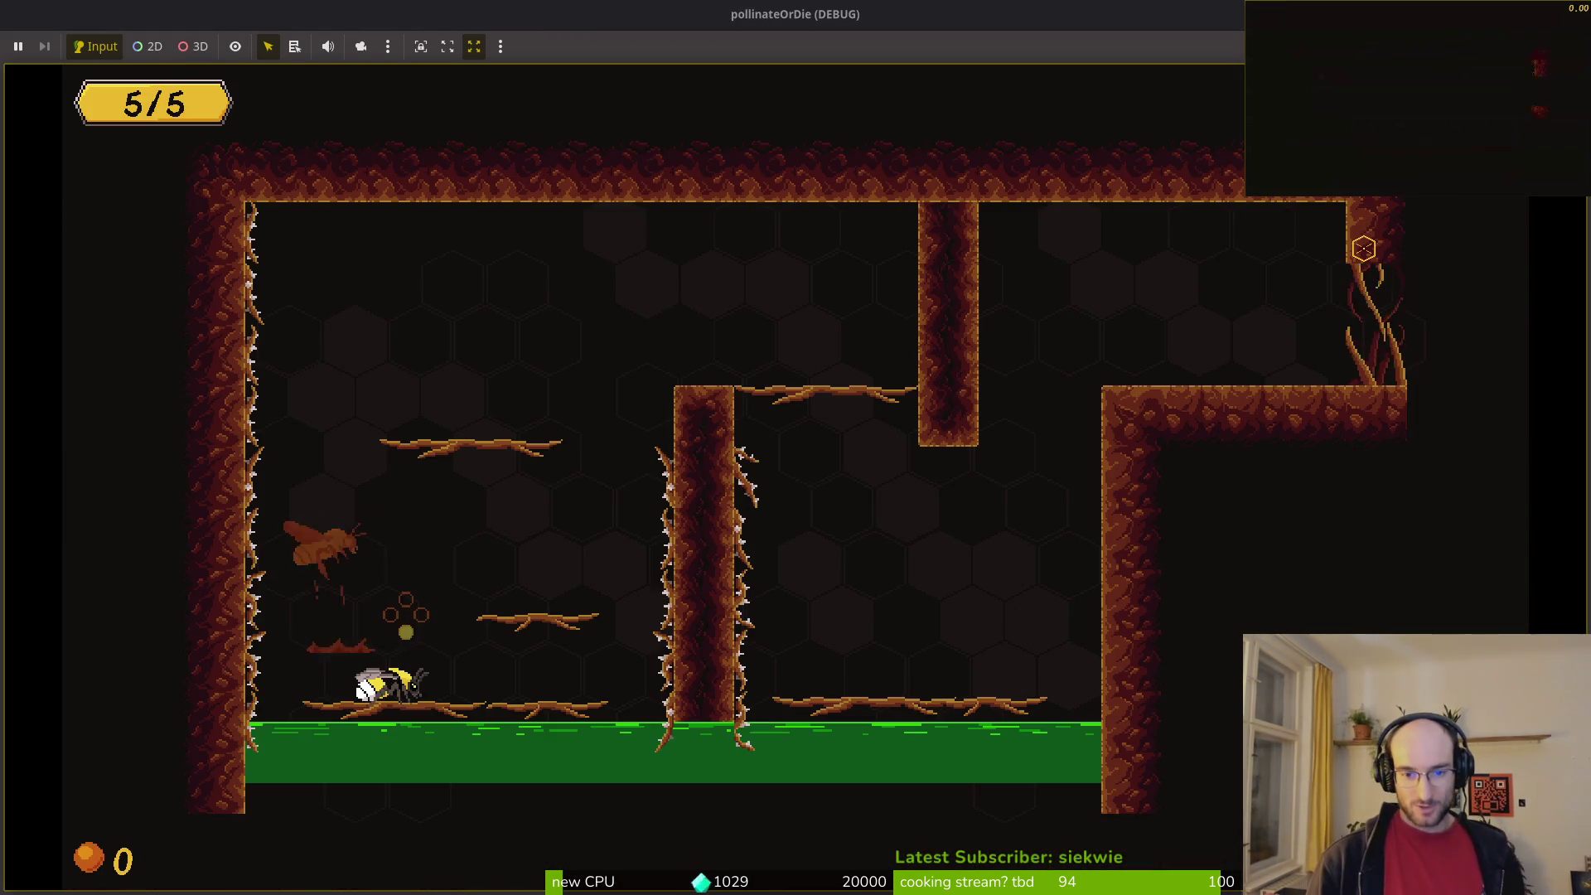
key("d")
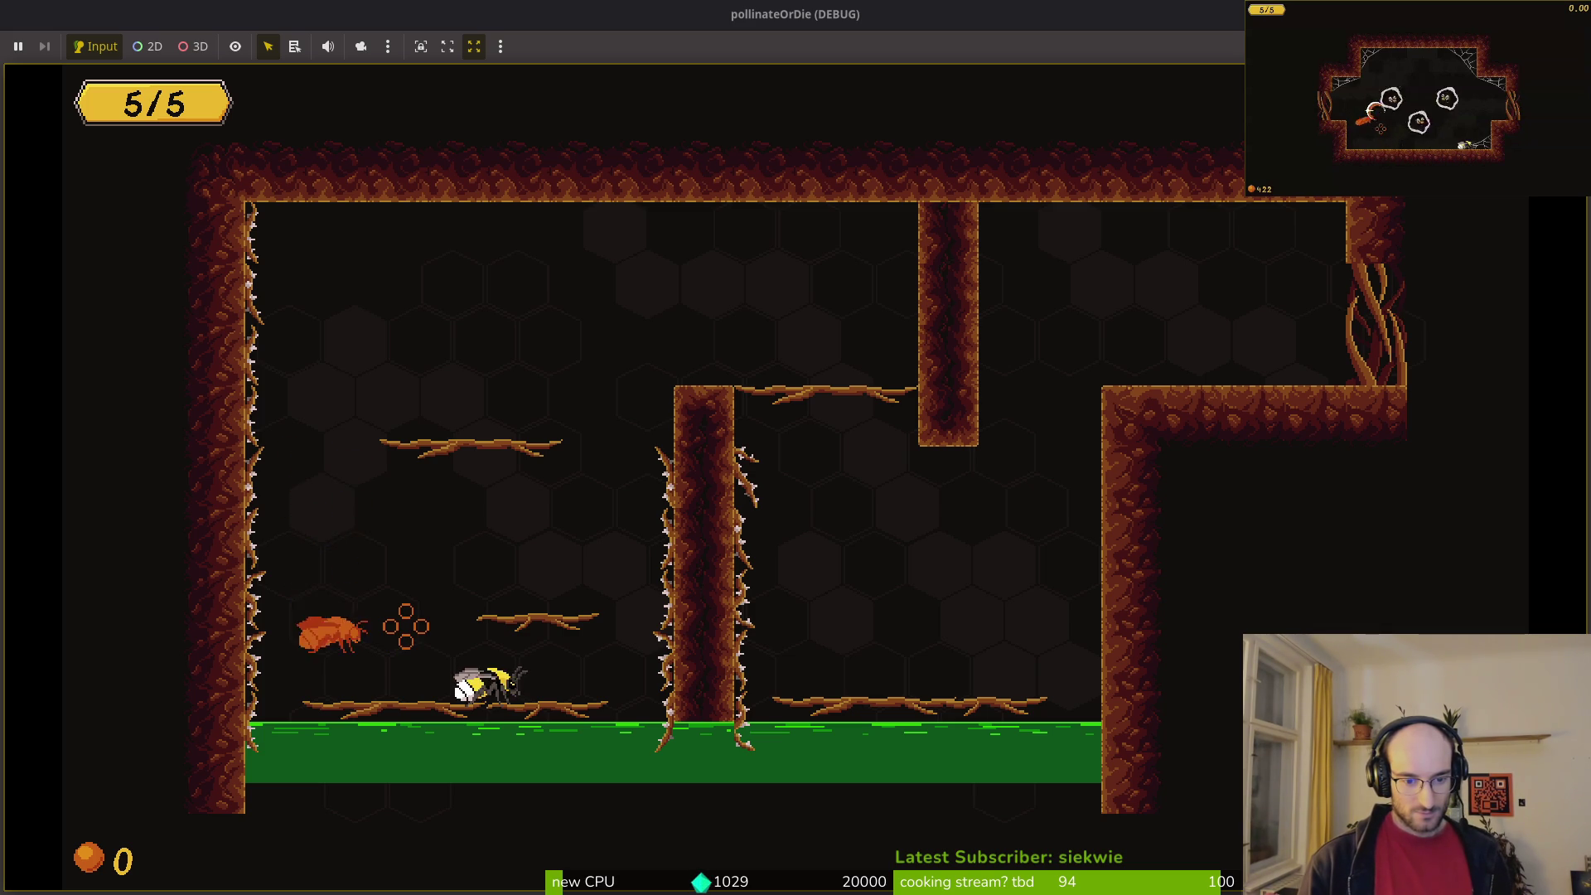
key("a")
key("d")
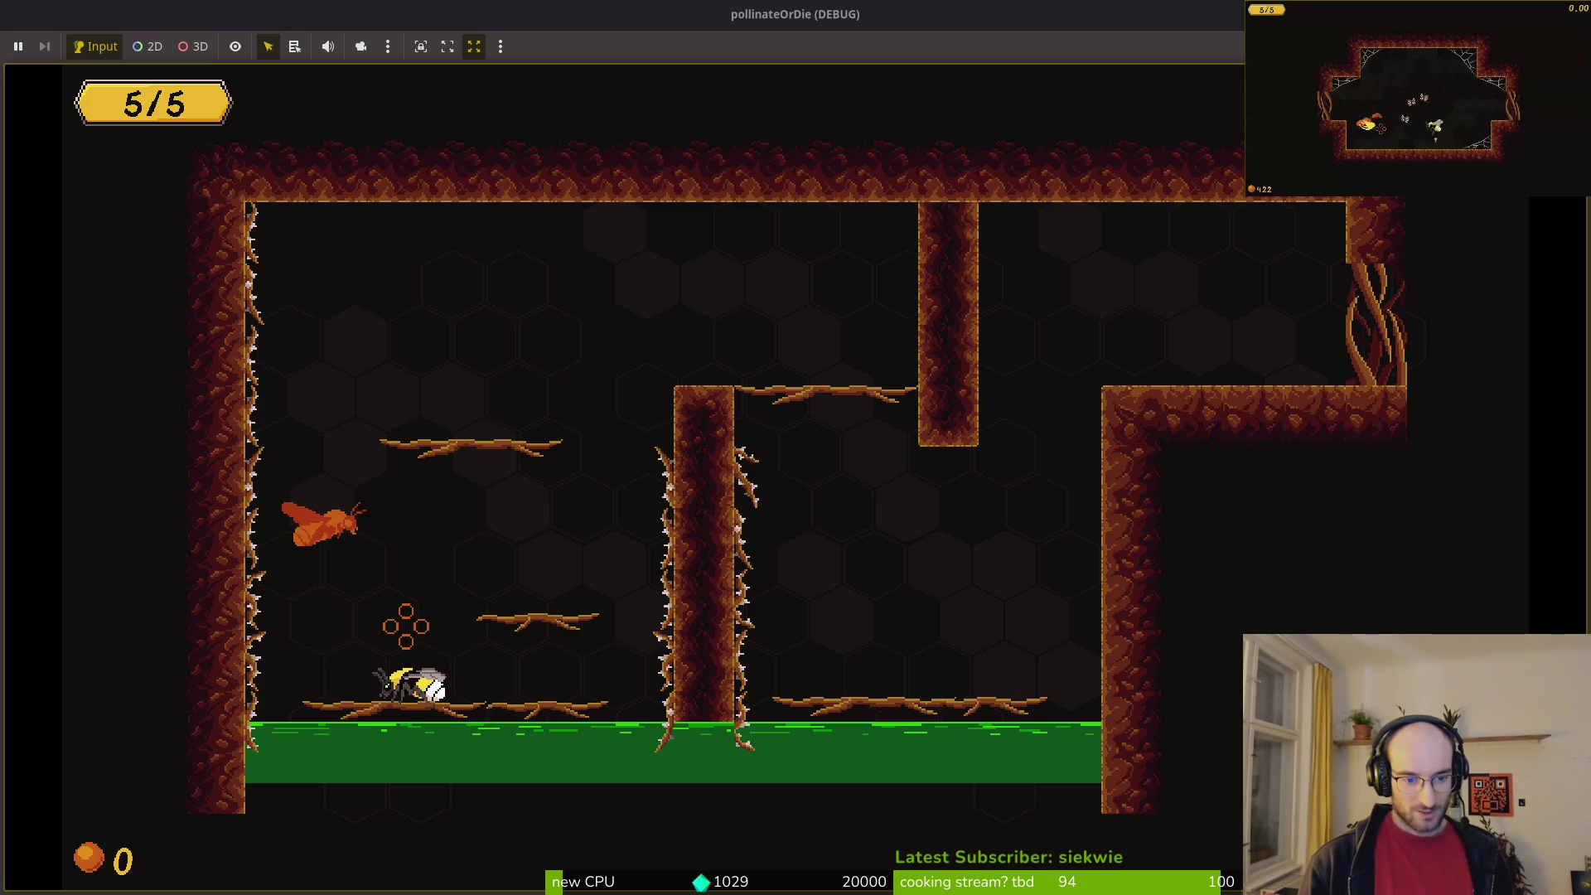
key("a")
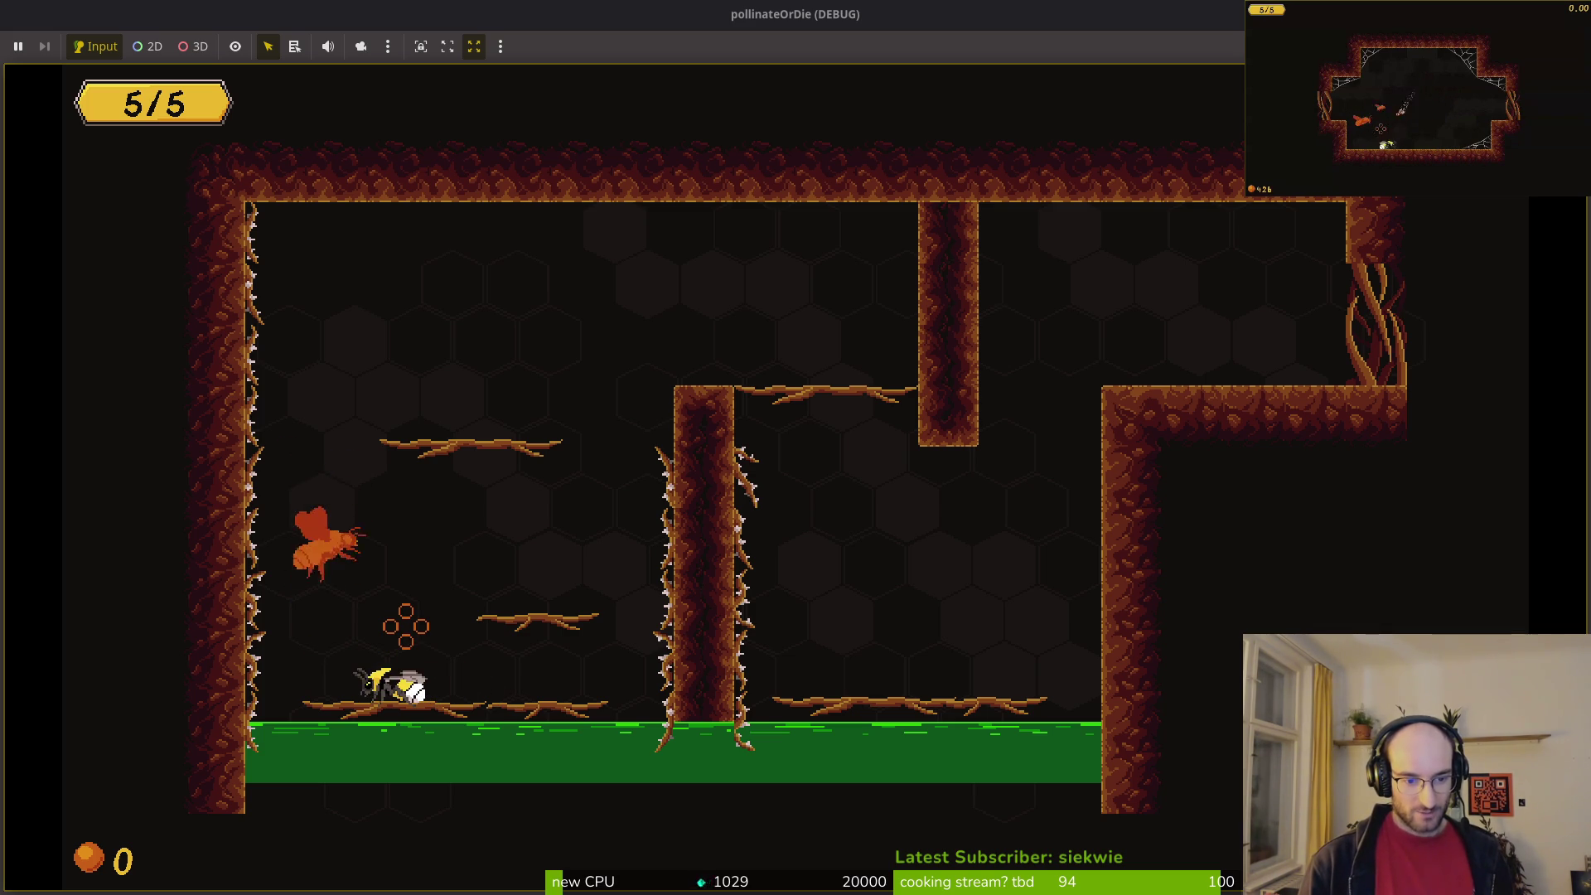
key("d")
key("a")
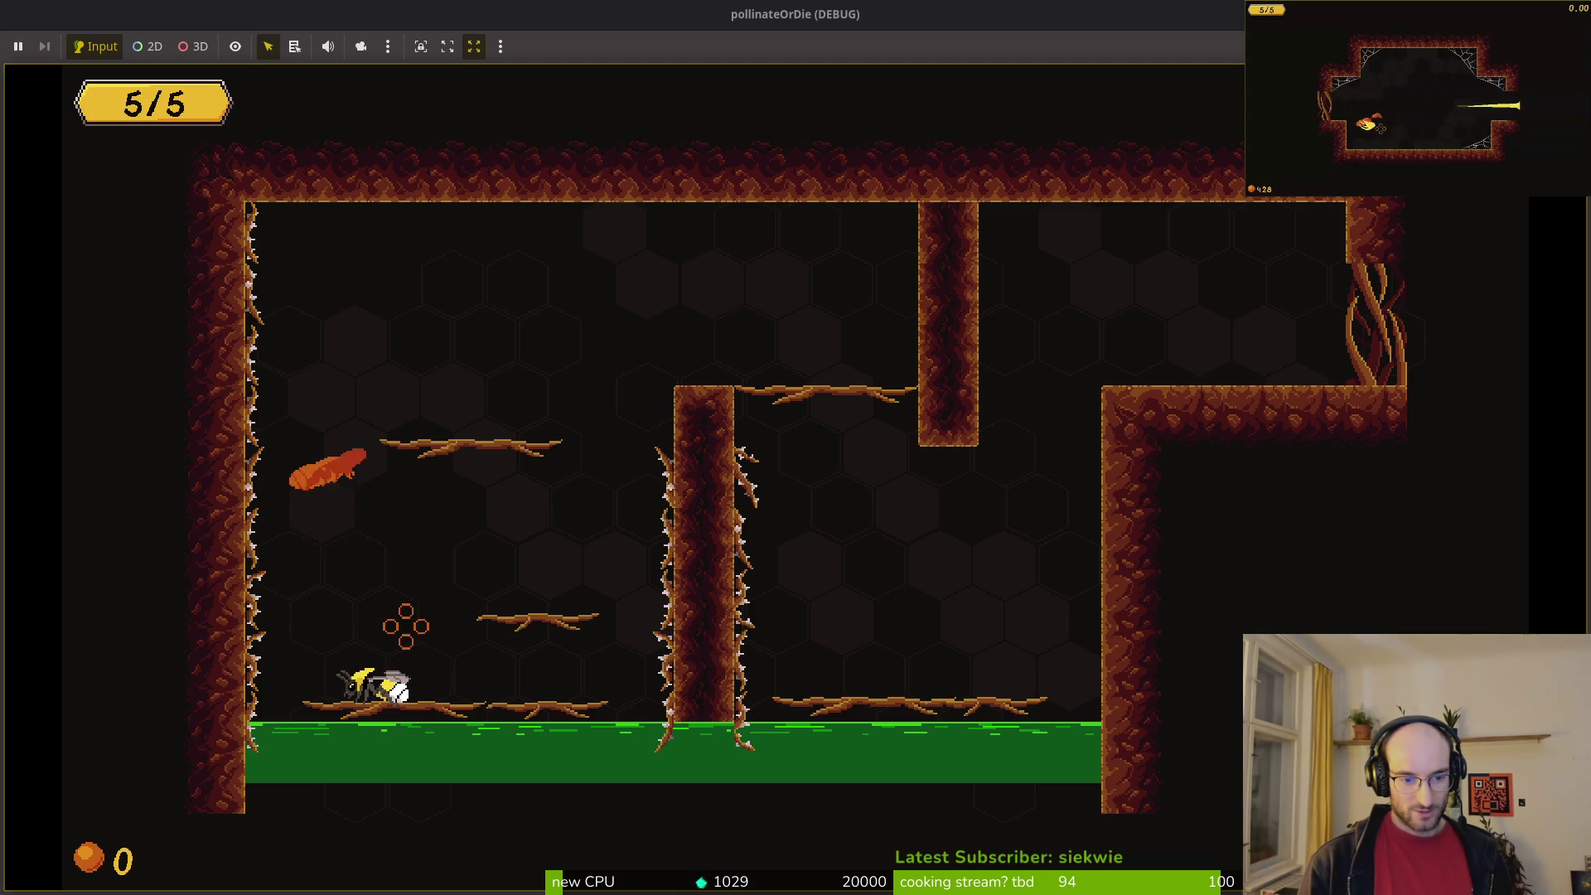
key("a")
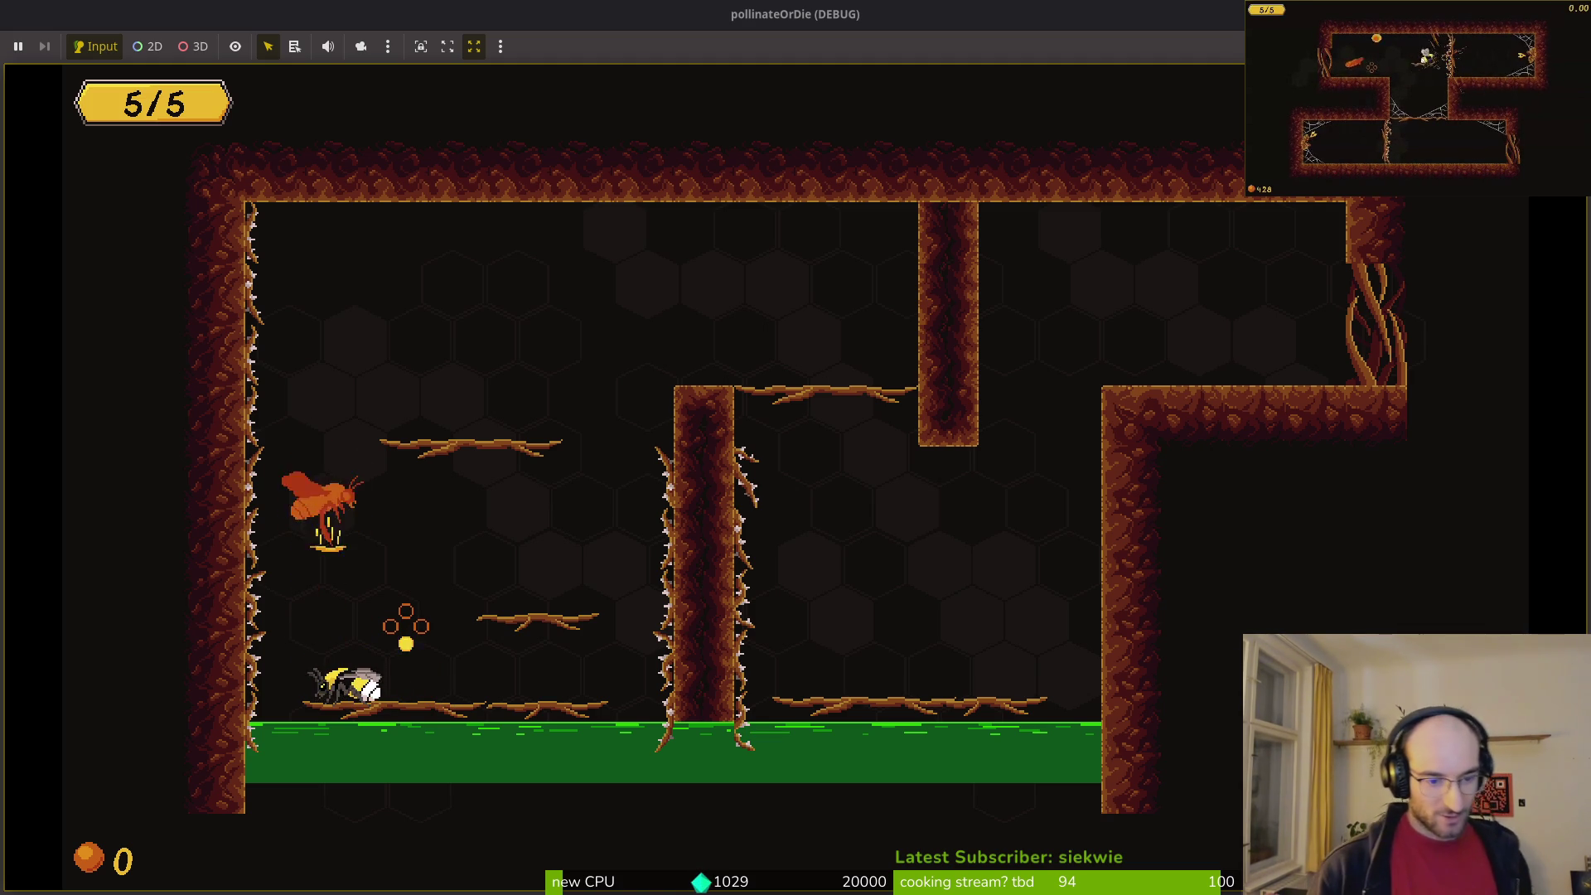
key("d")
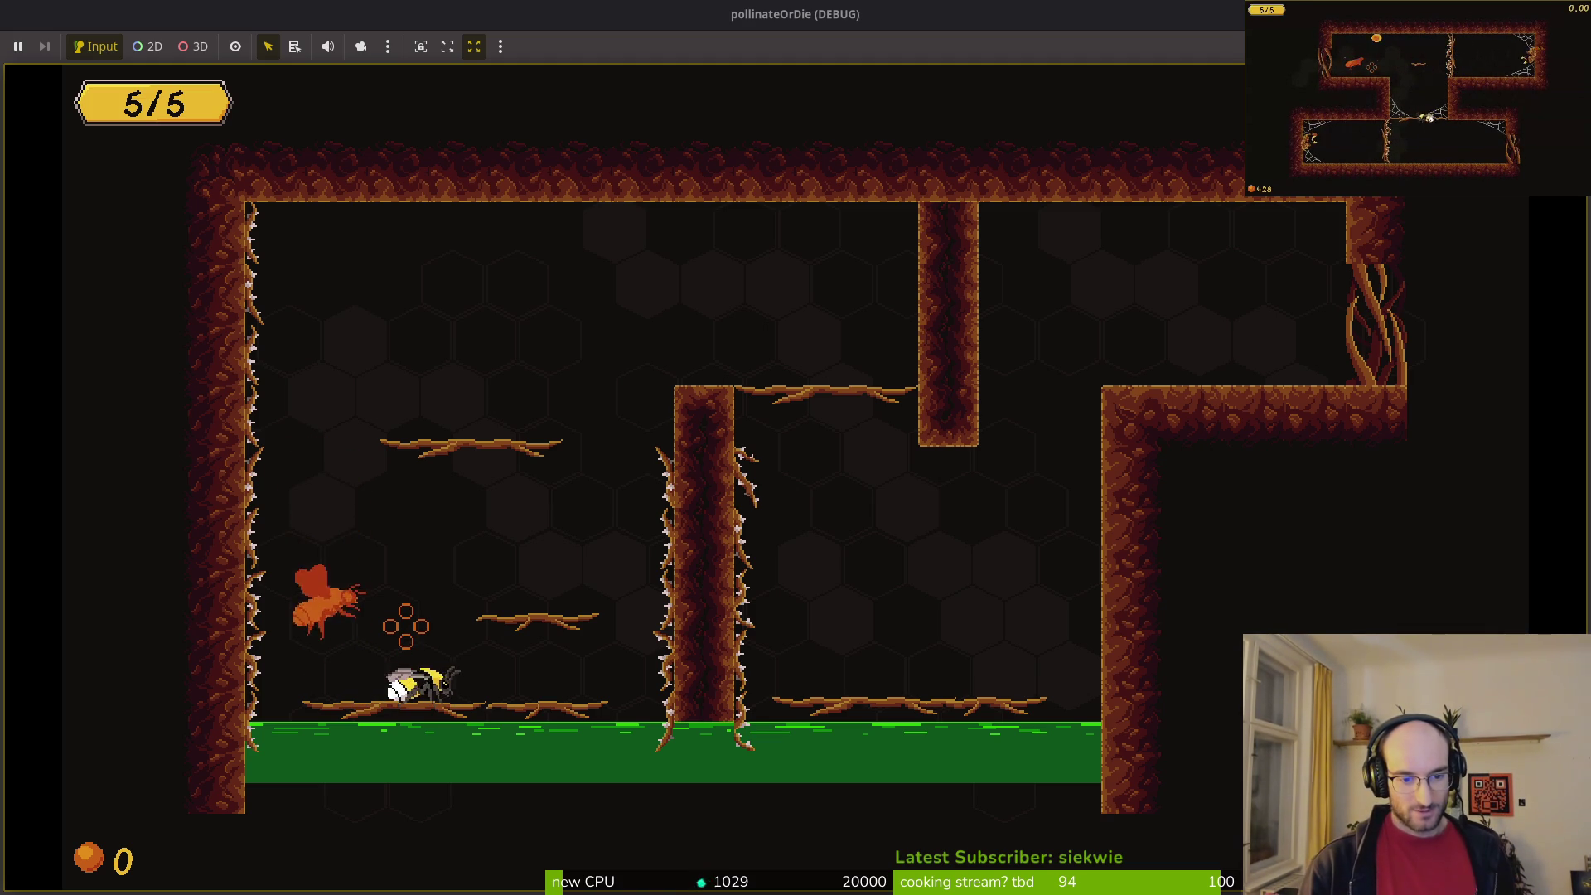
key("d")
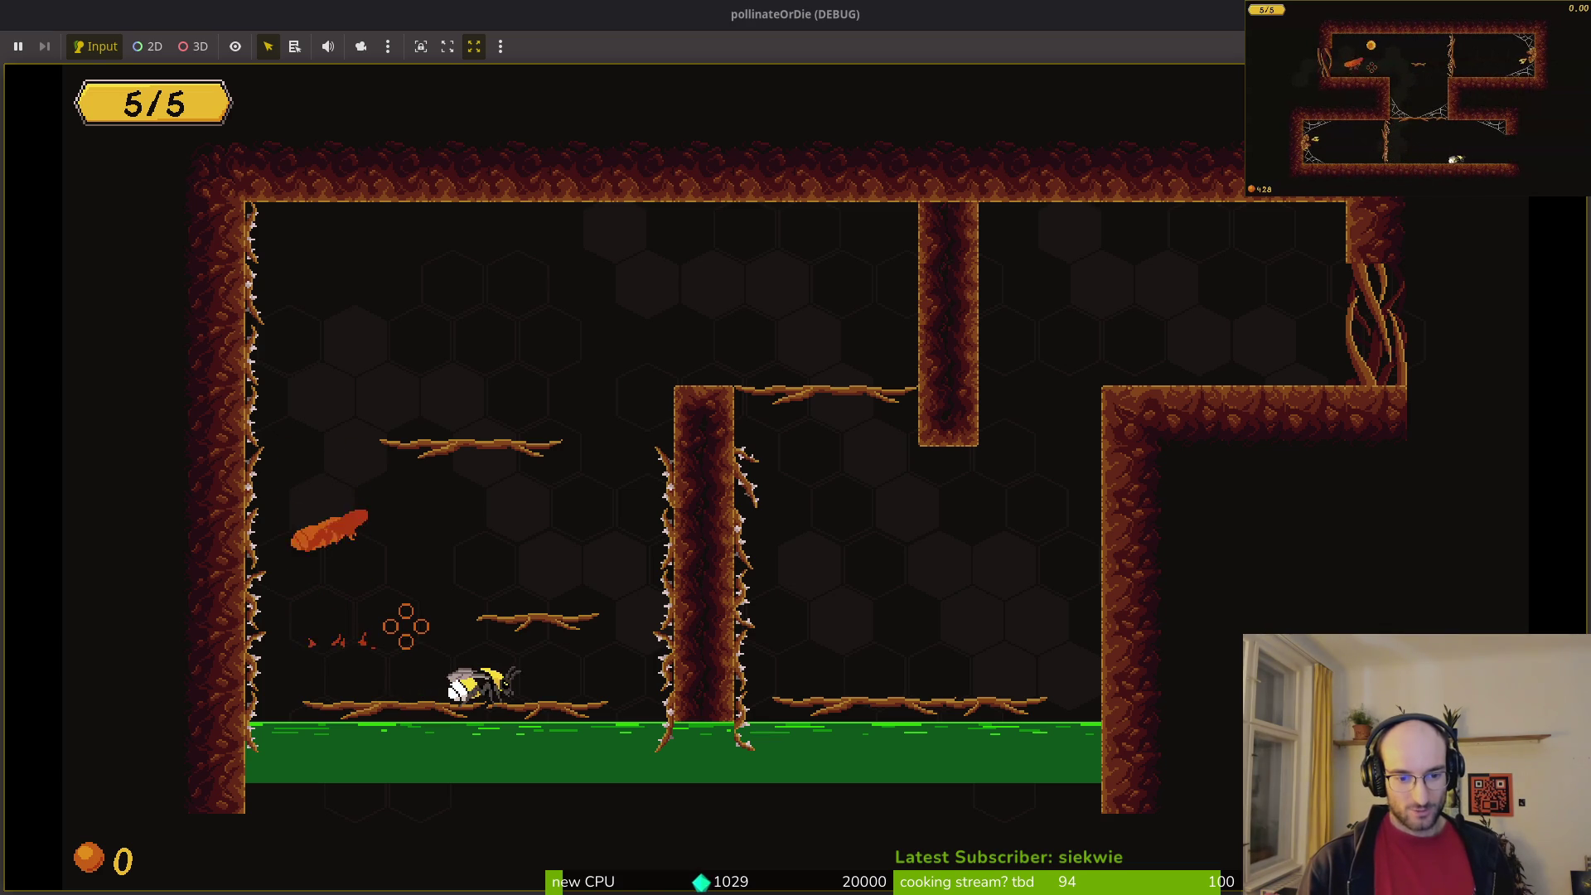
key("d")
key("space")
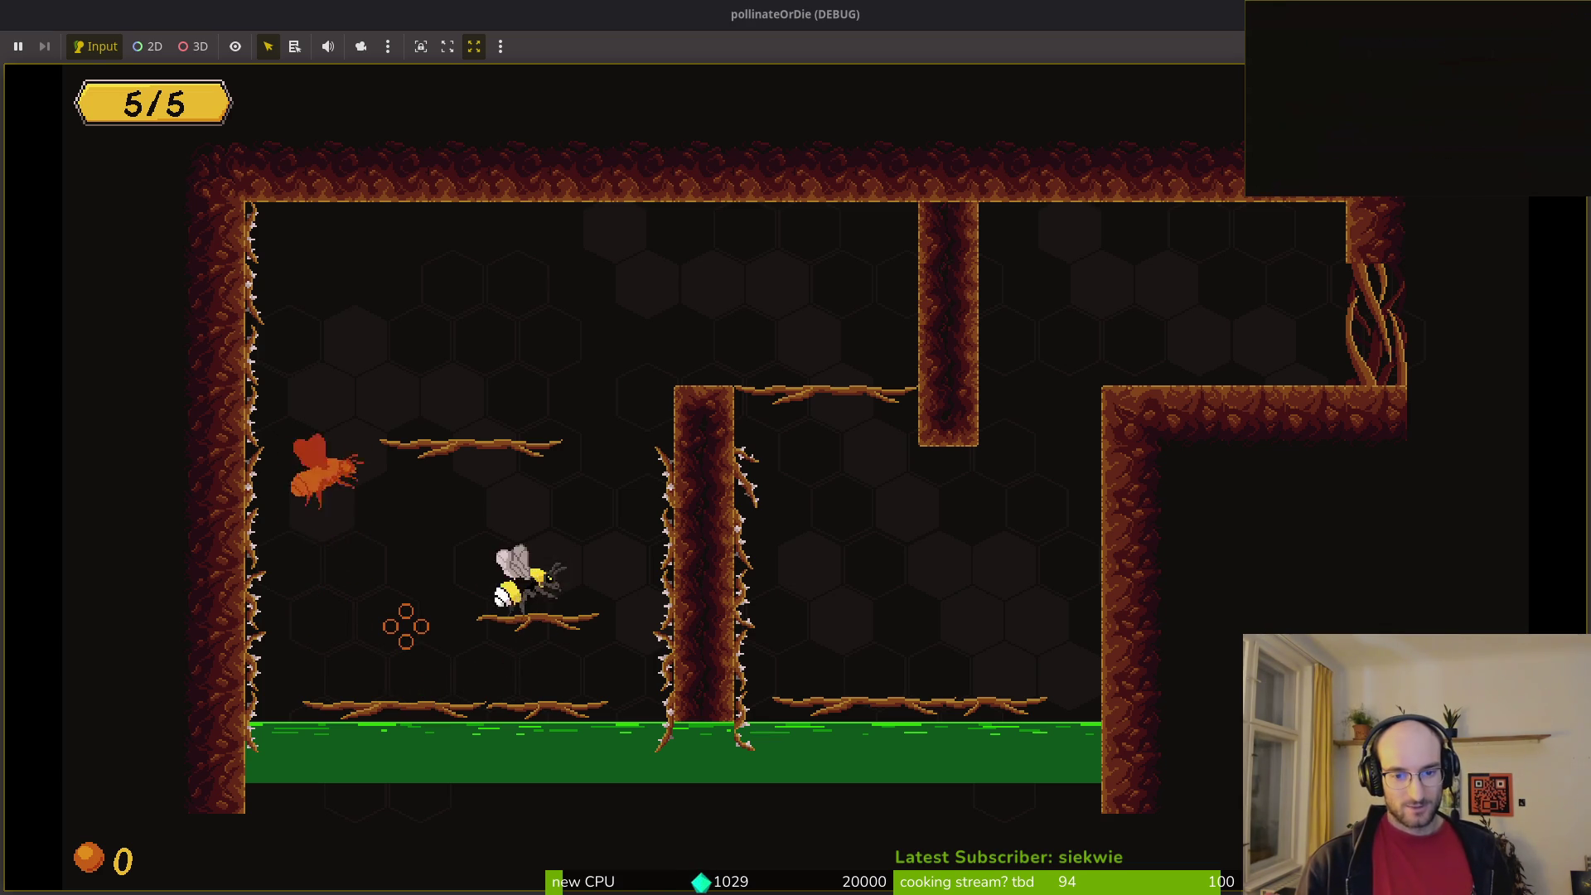
key("space")
key("d")
key("d")
key("space")
key("space")
key("d")
key("d")
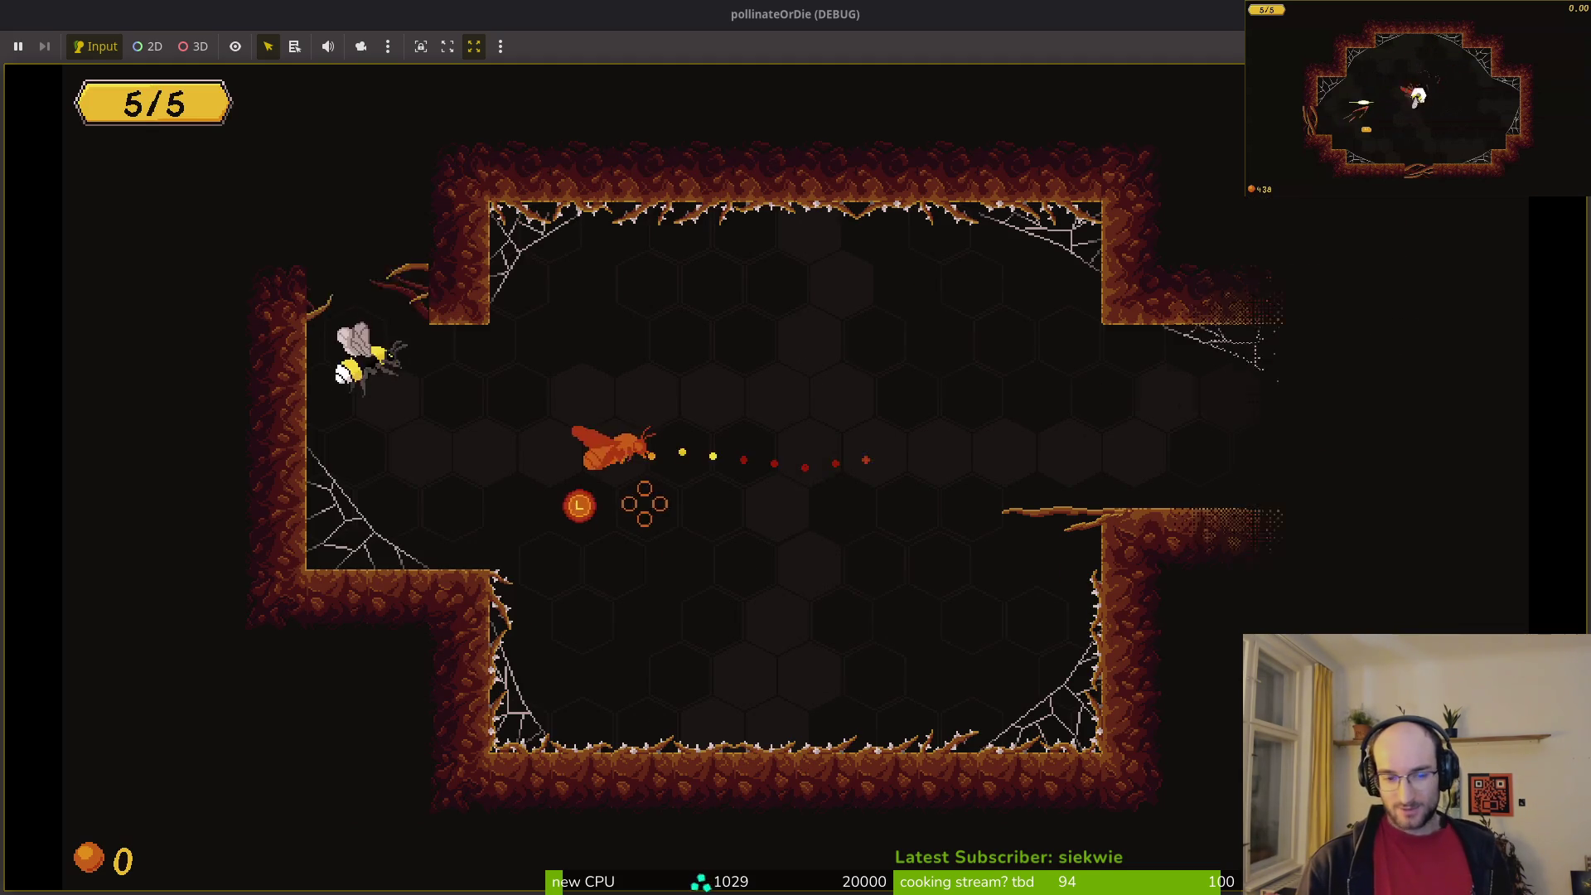
Fly the bee across the next room, attack the enemies with lightning, then stop the game.
key("d")
key("space")
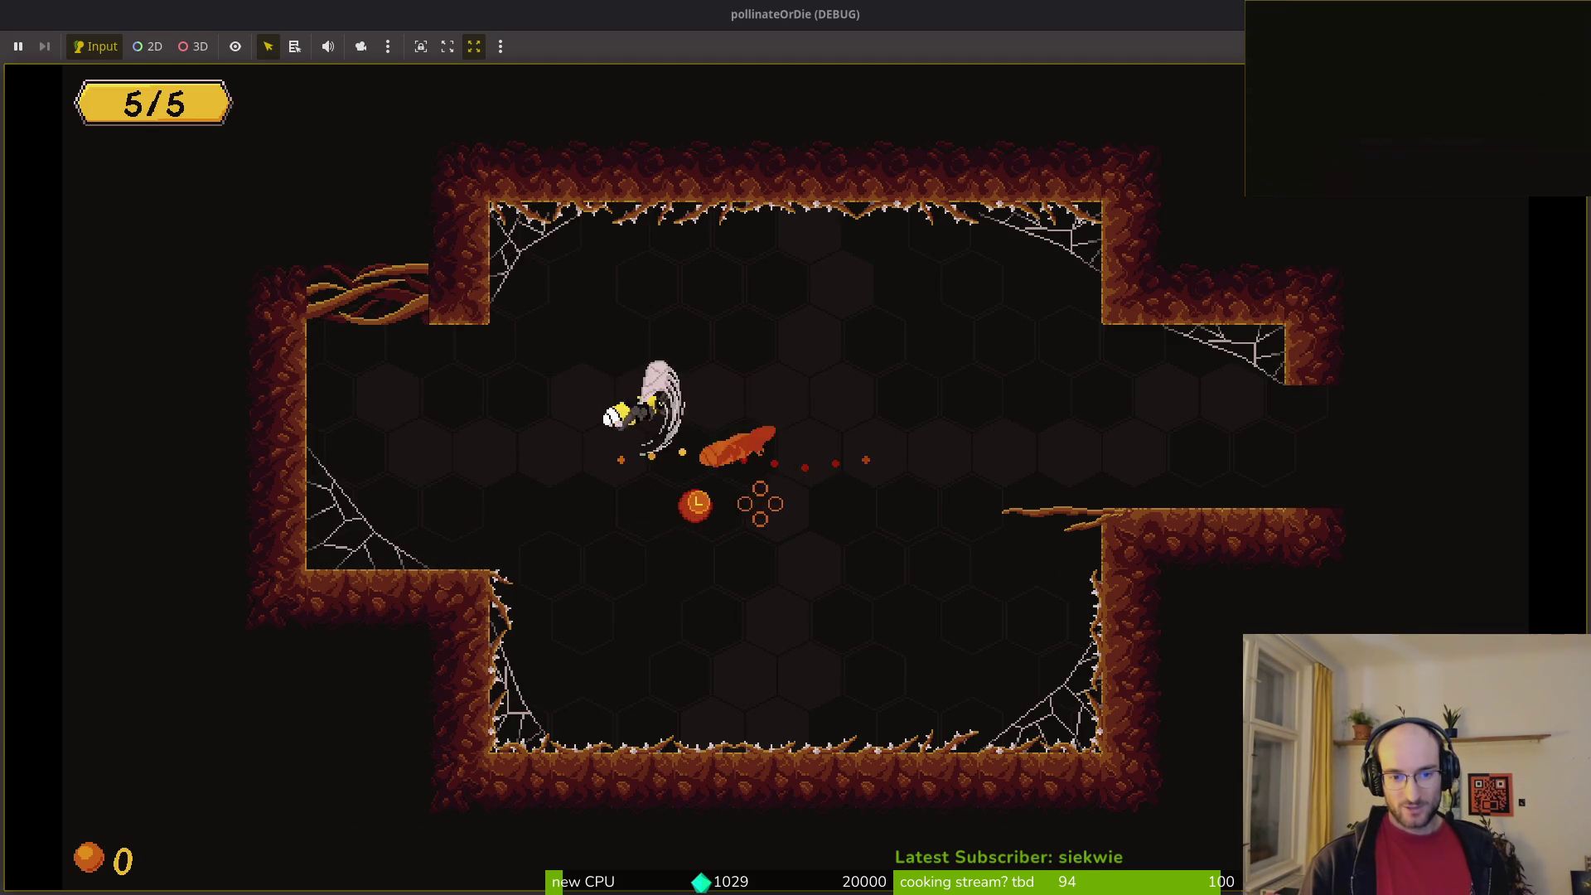
key("d")
key("d")
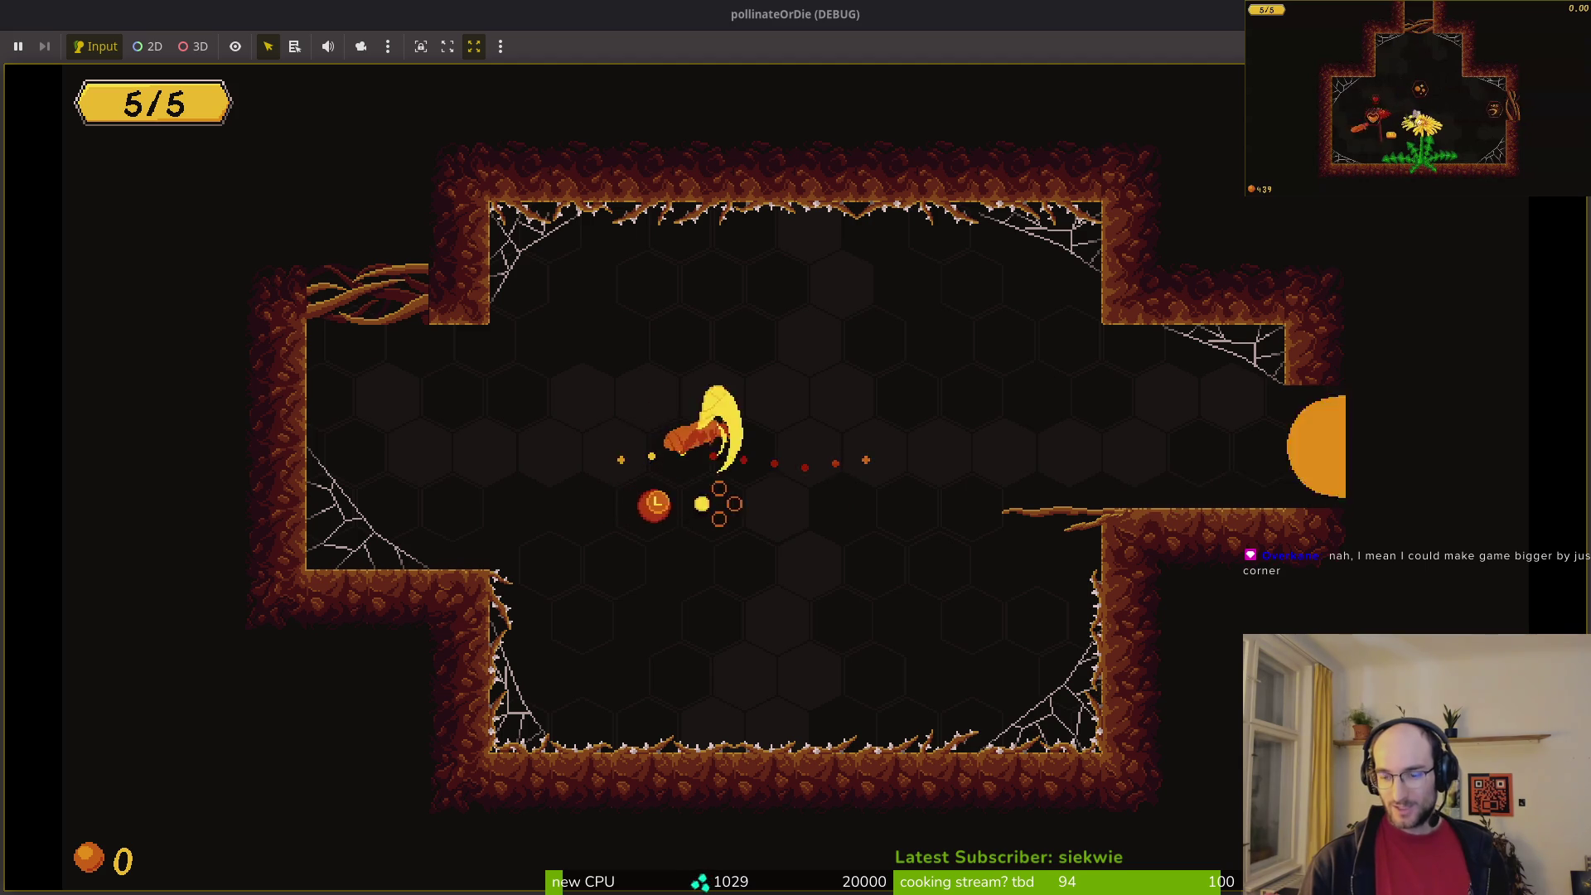
key("d")
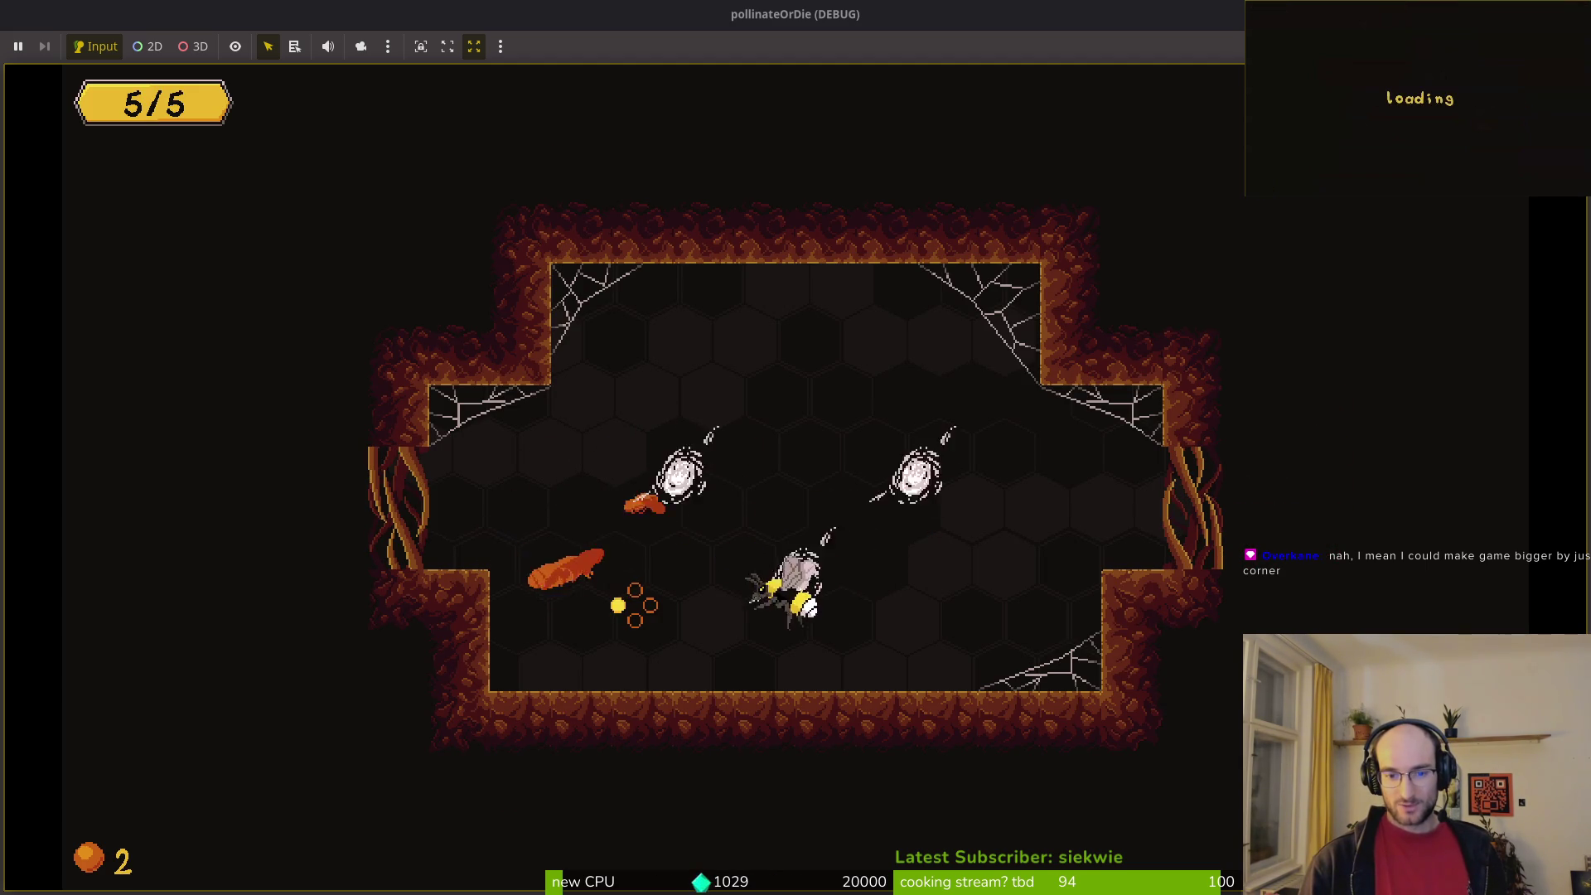
key("d")
key("w")
key("a")
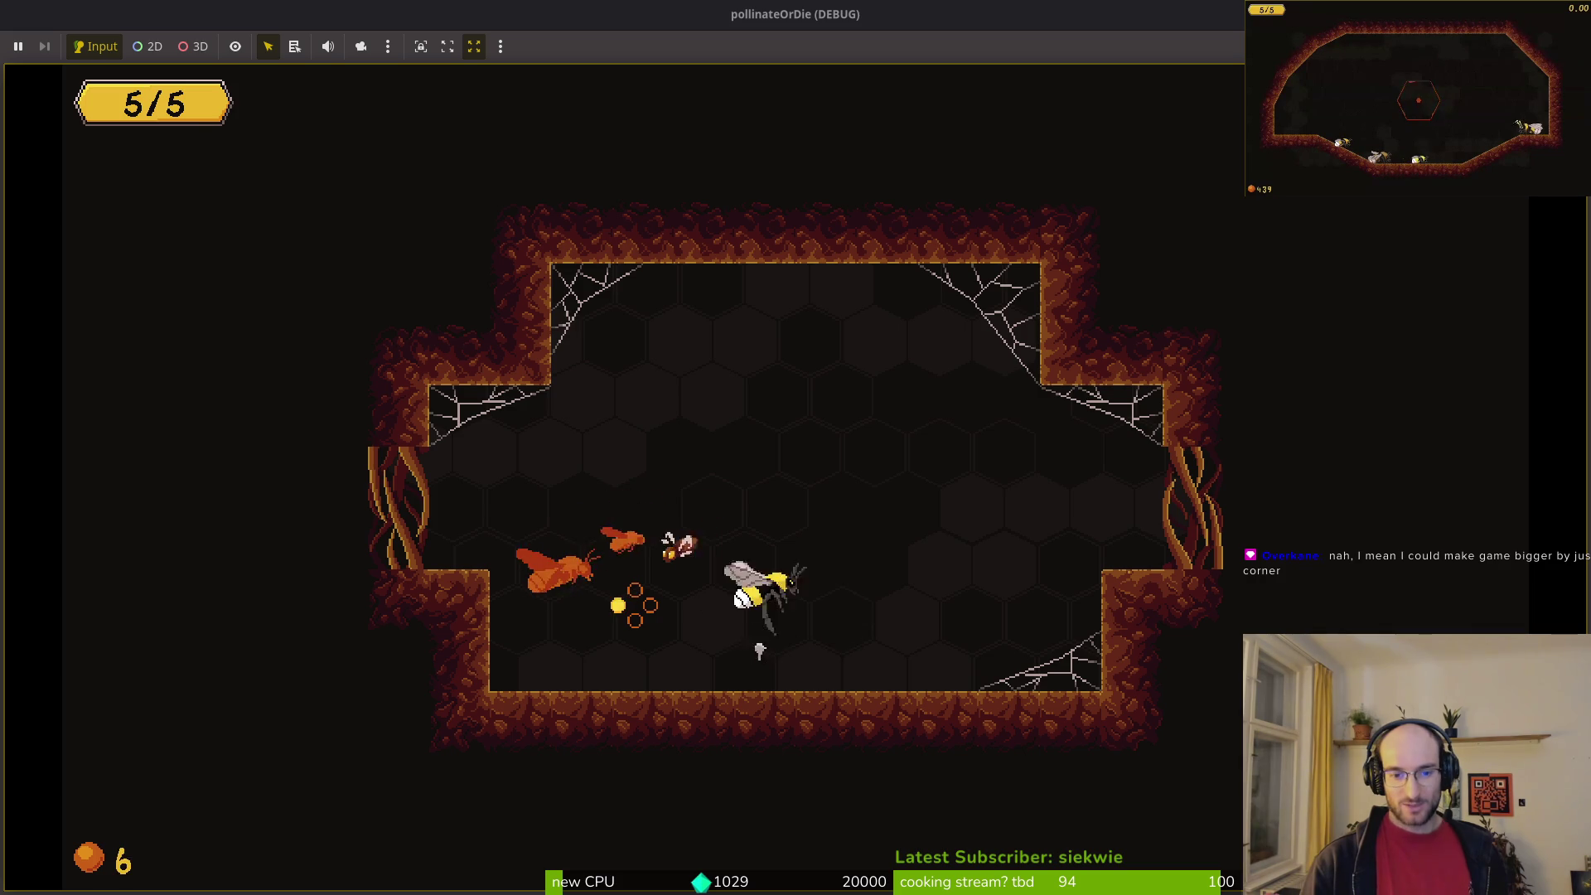
key("d")
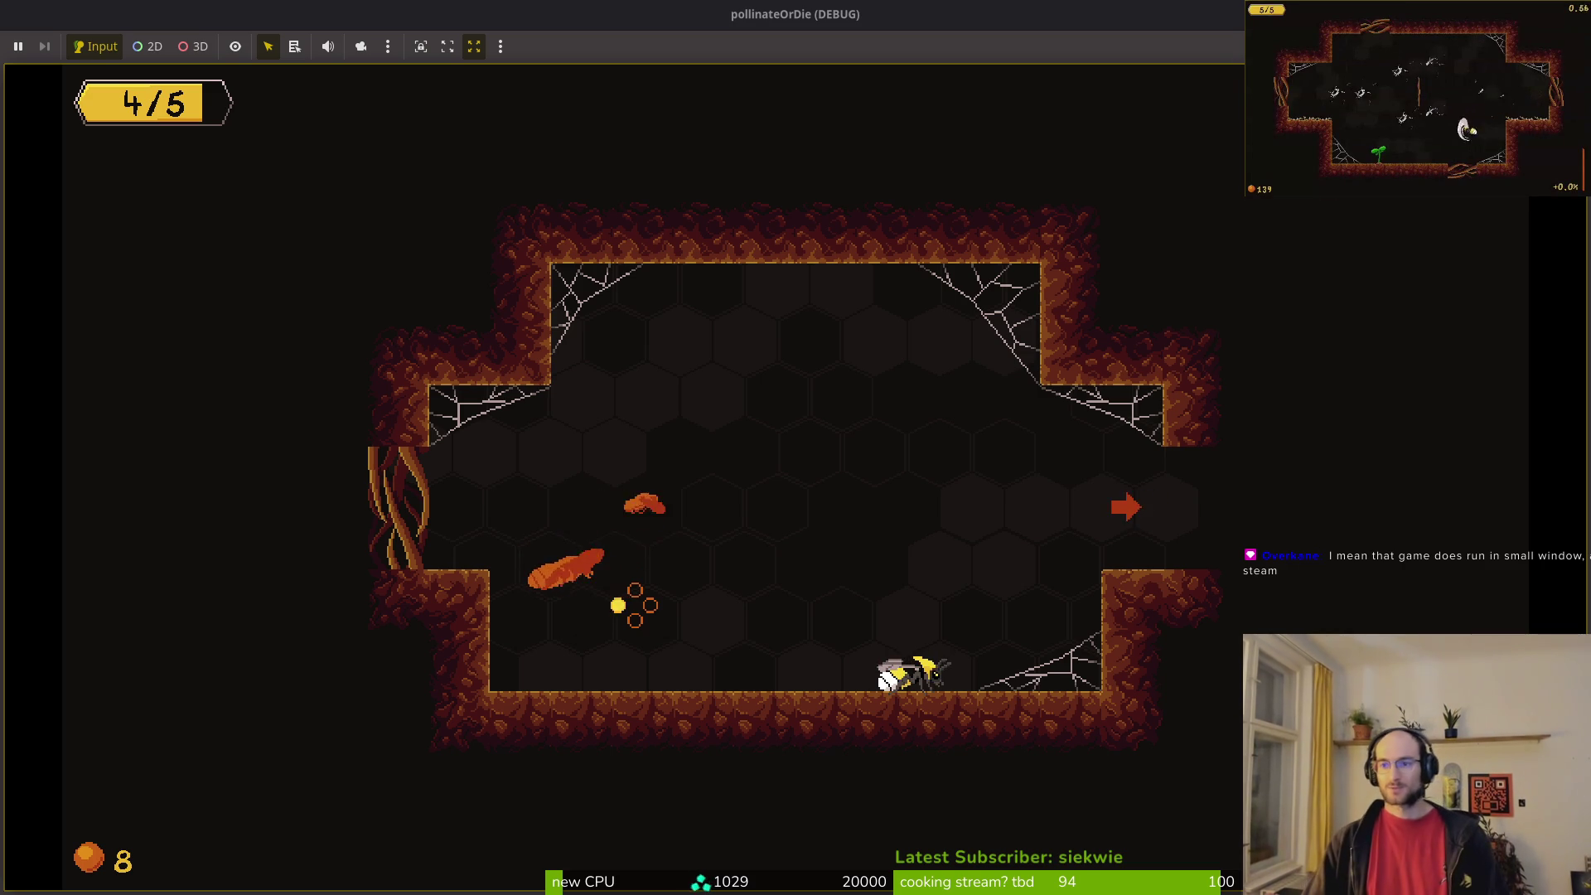
key("F8")
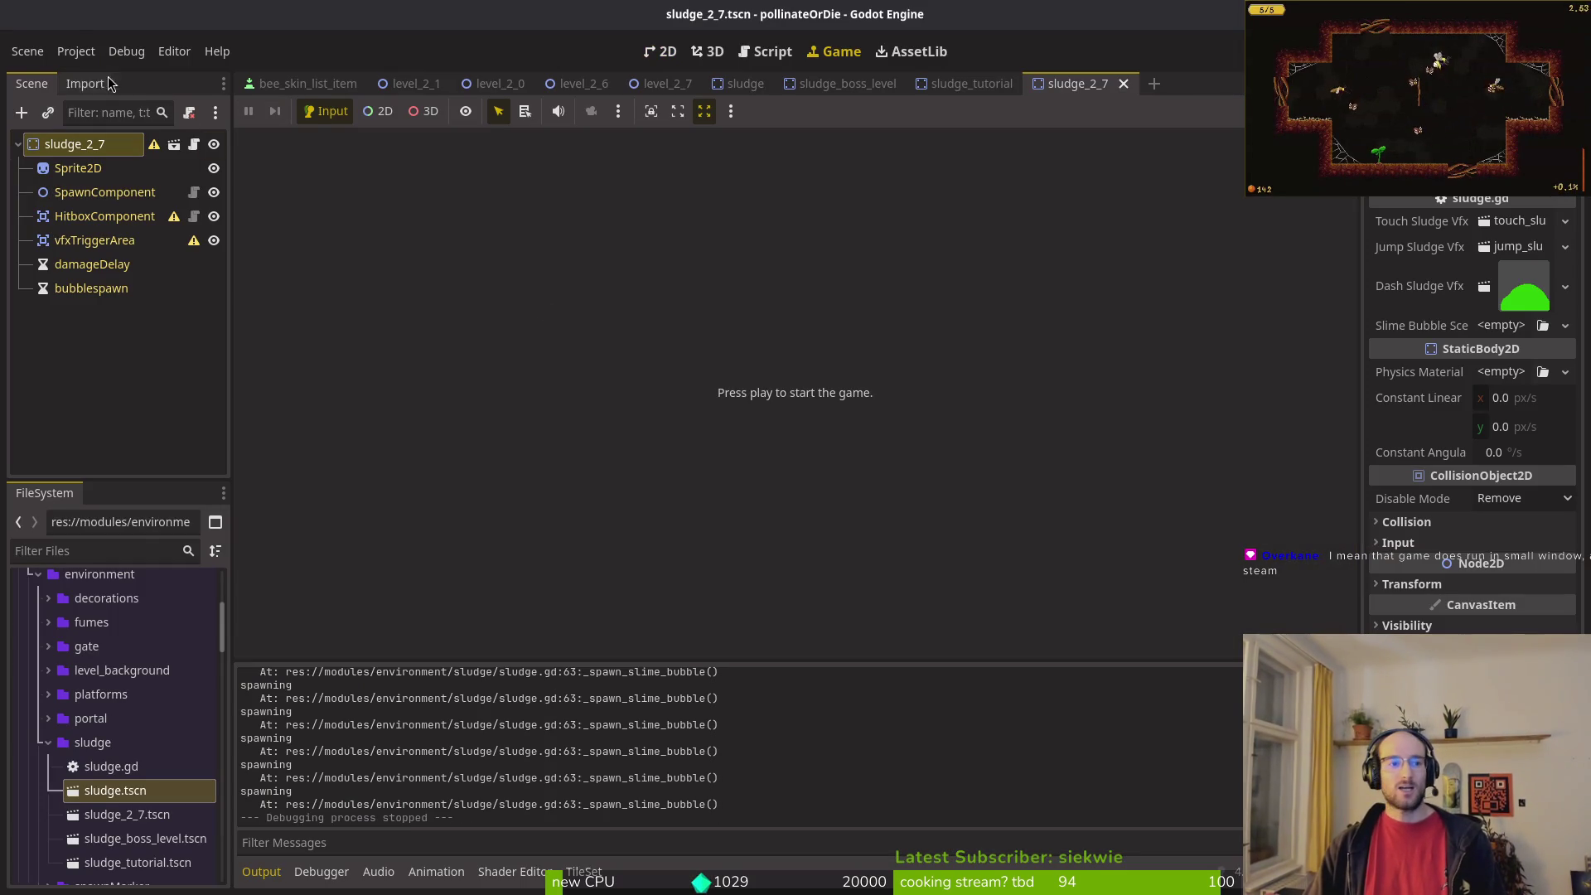
Open Project Settings, reposition its window, then close it.
left_click(75, 51)
left_click(99, 68)
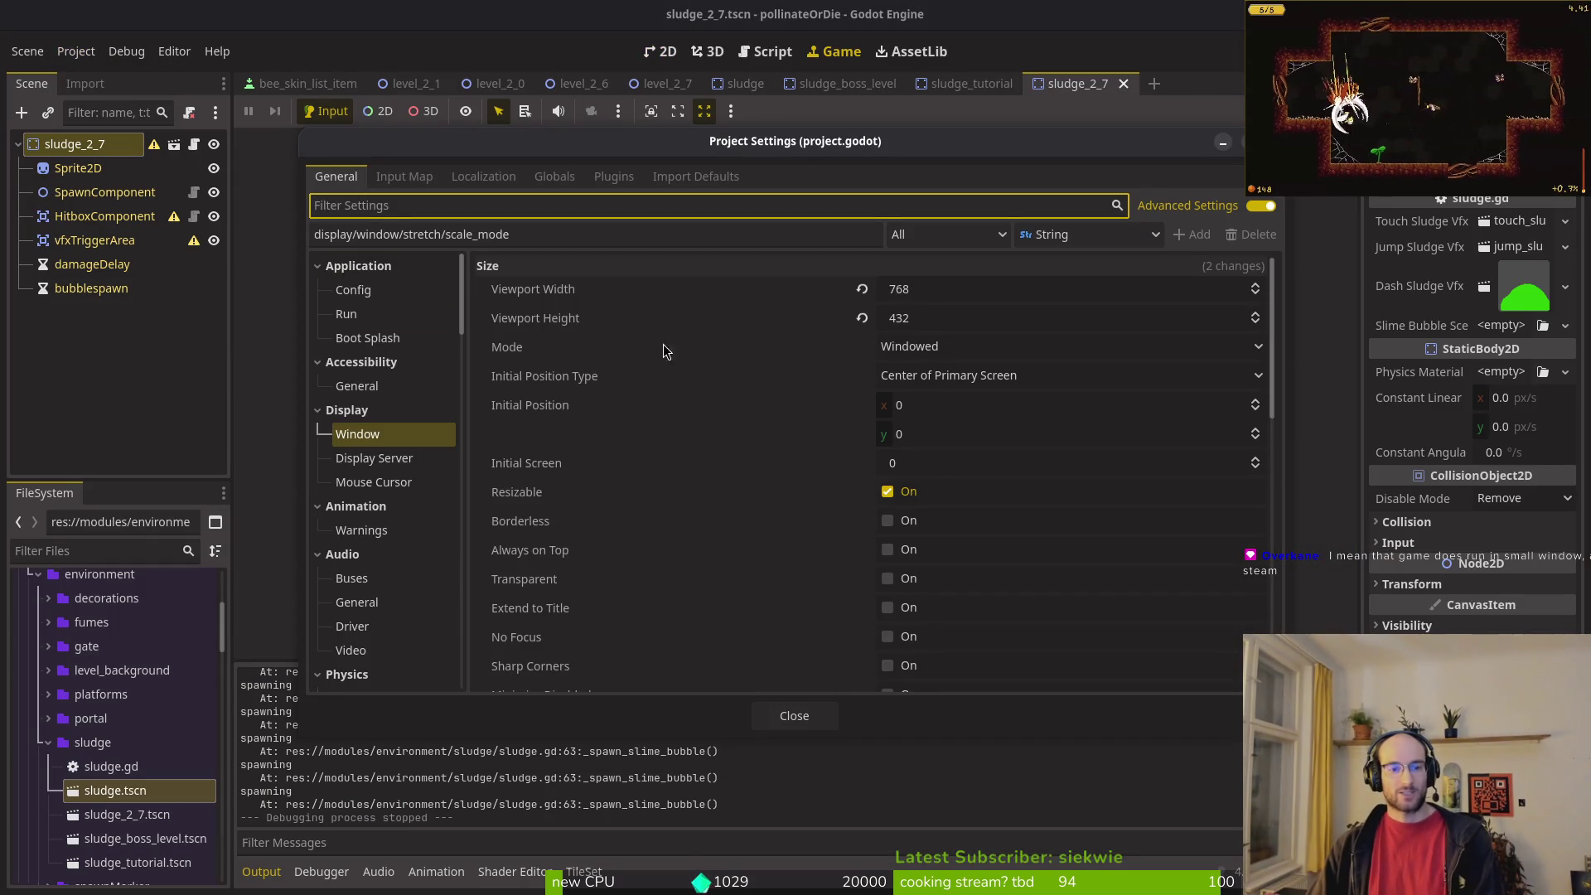
scroll(1006, 548, "down", 5)
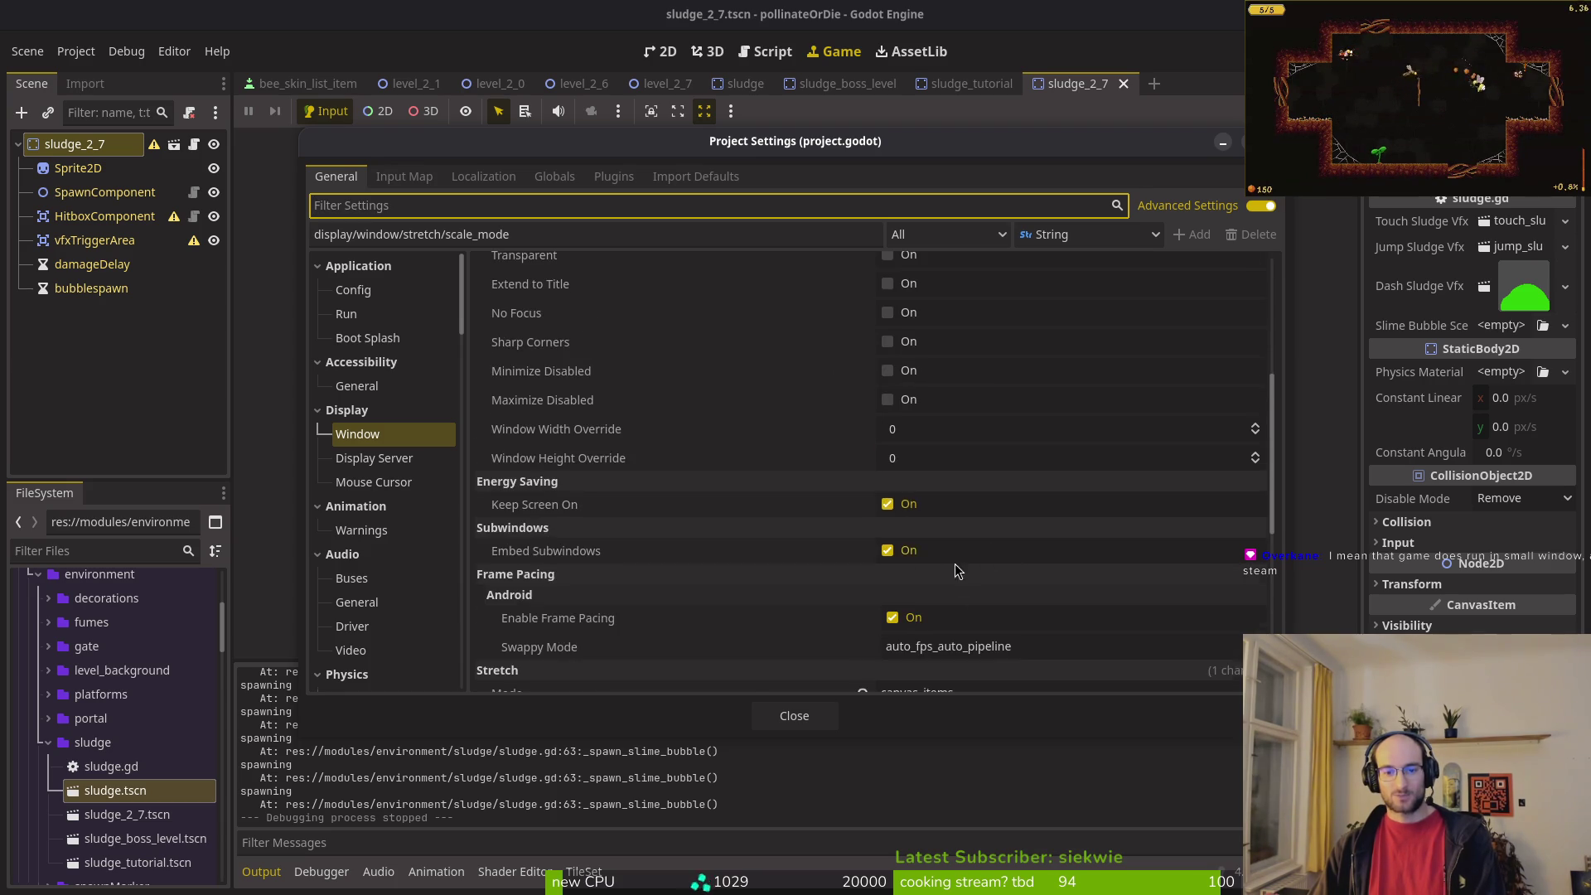
scroll(923, 436, "up", 1)
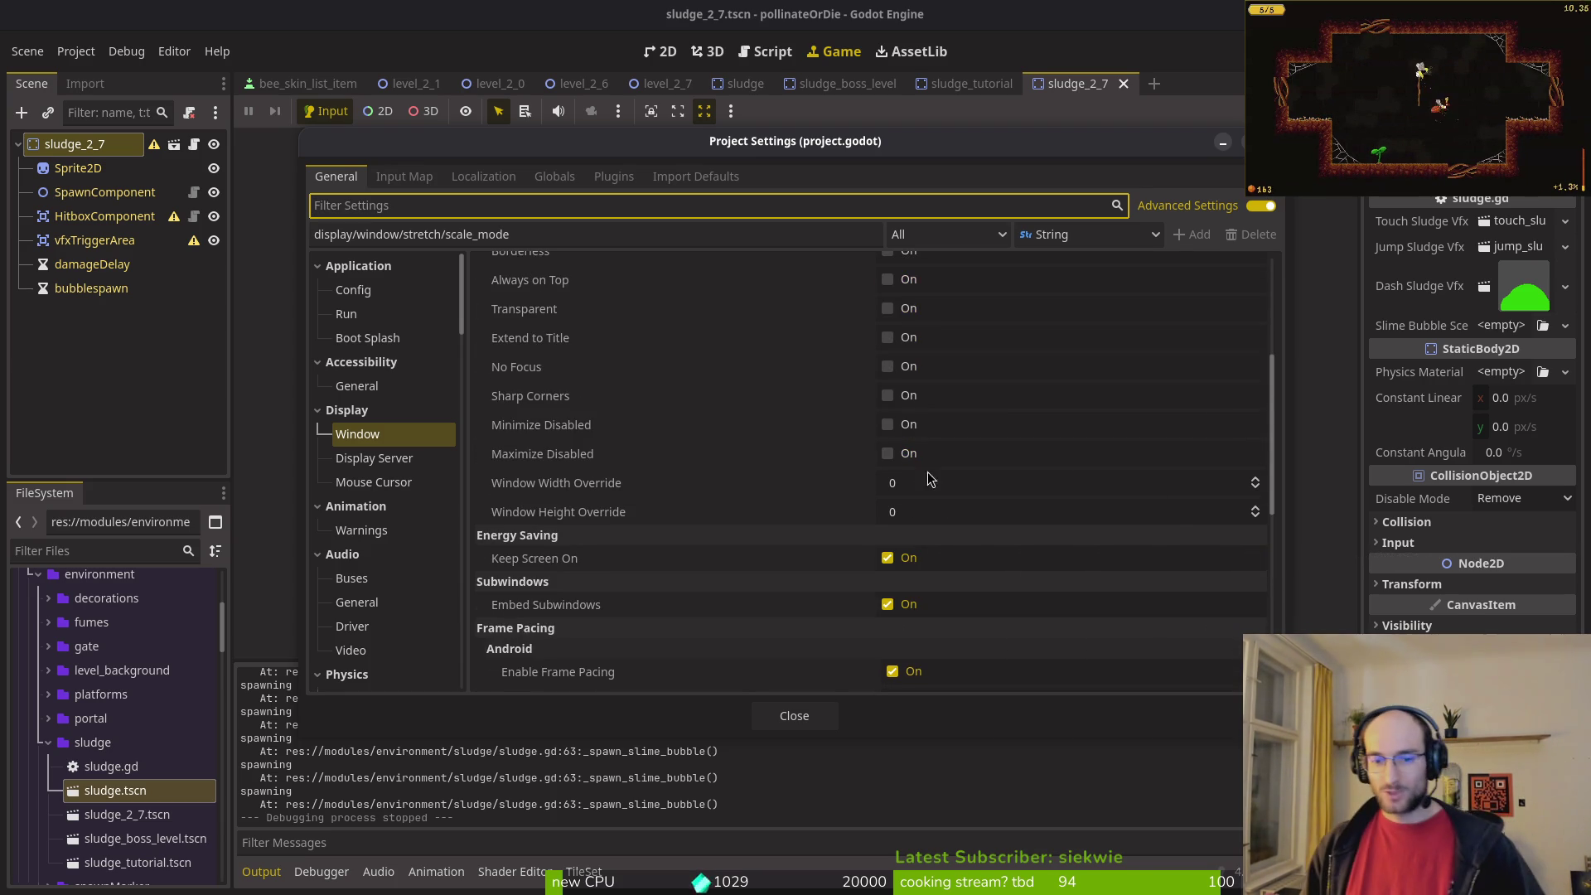
mouse_move(485, 144)
left_mouse_down()
mouse_move(506, 107)
mouse_move(551, 106)
left_mouse_up()
key("Escape")
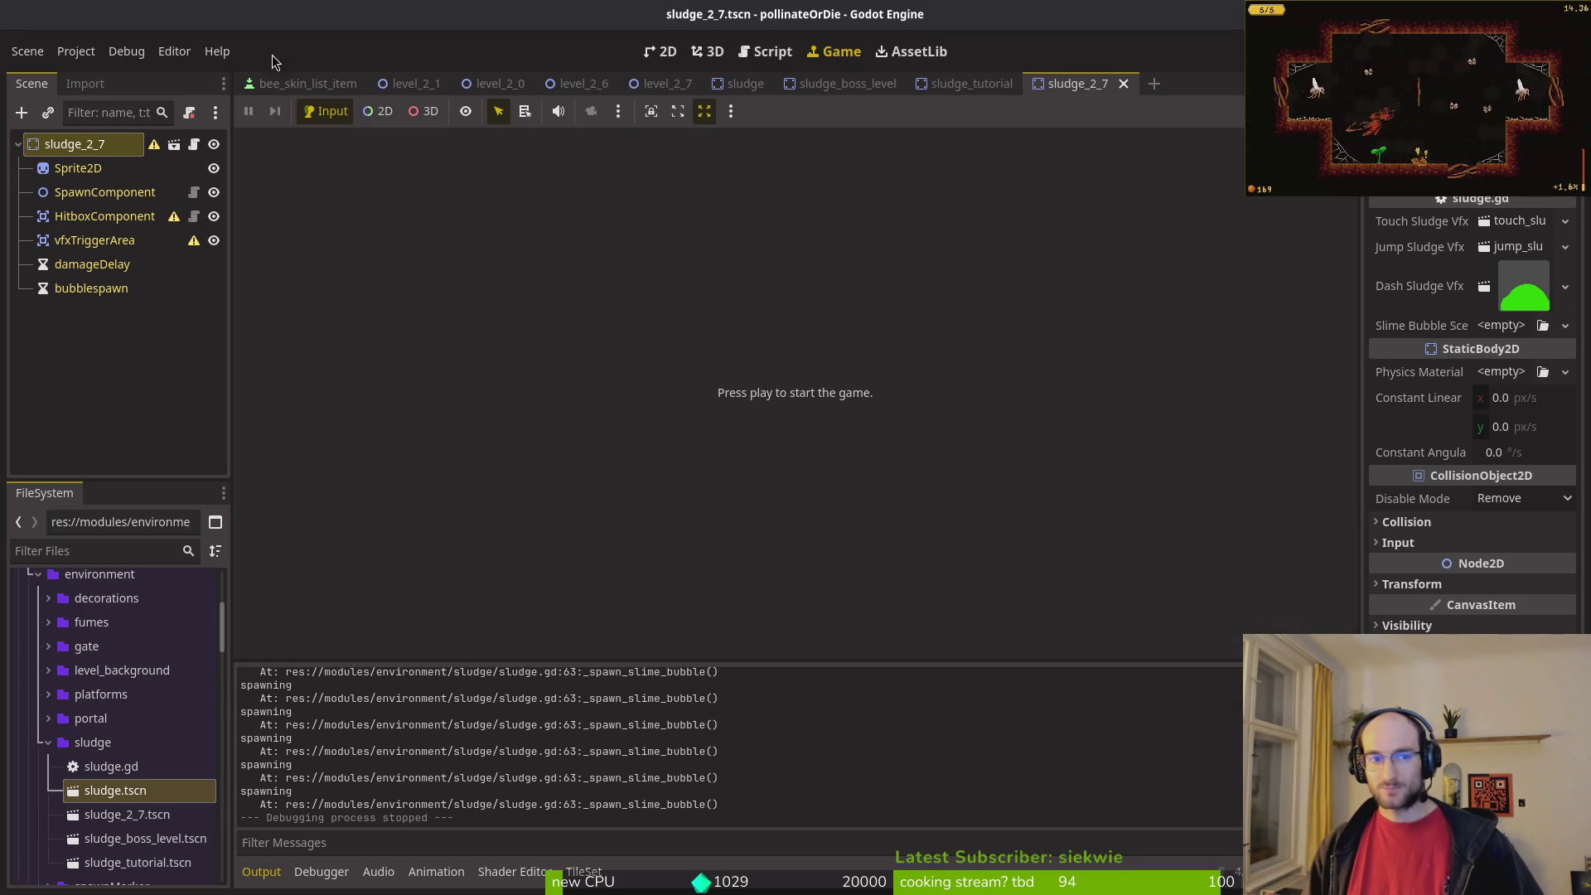
Set Stretch Scale Mode to integer and run the game to test the scaling.
left_click(74, 55)
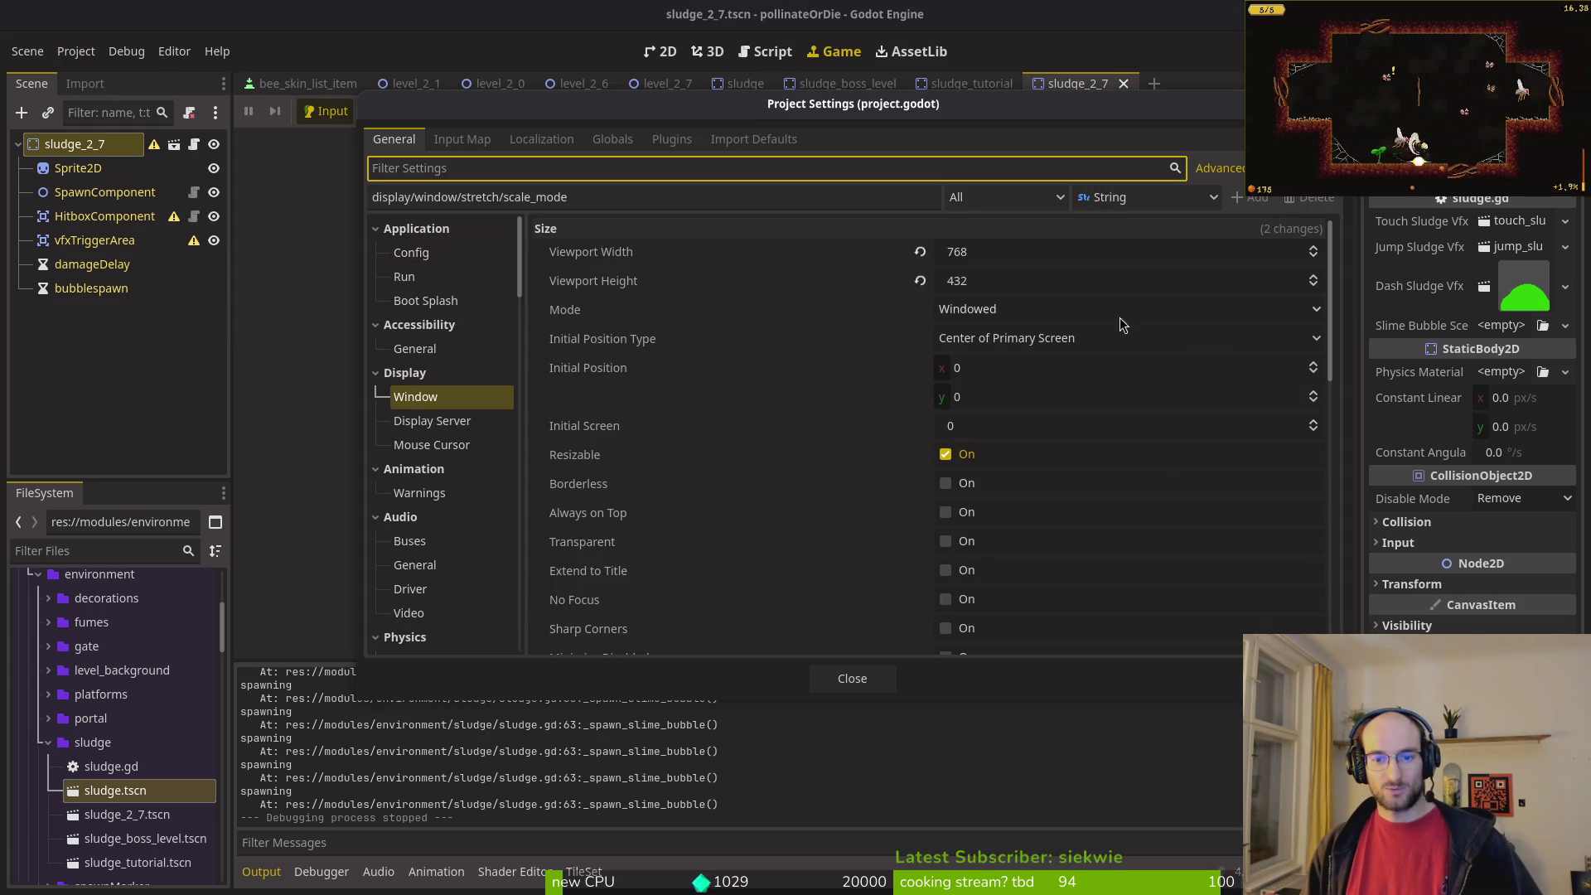
scroll(1007, 480, "down", 10)
left_click(976, 473)
left_click(965, 519)
left_click(867, 680)
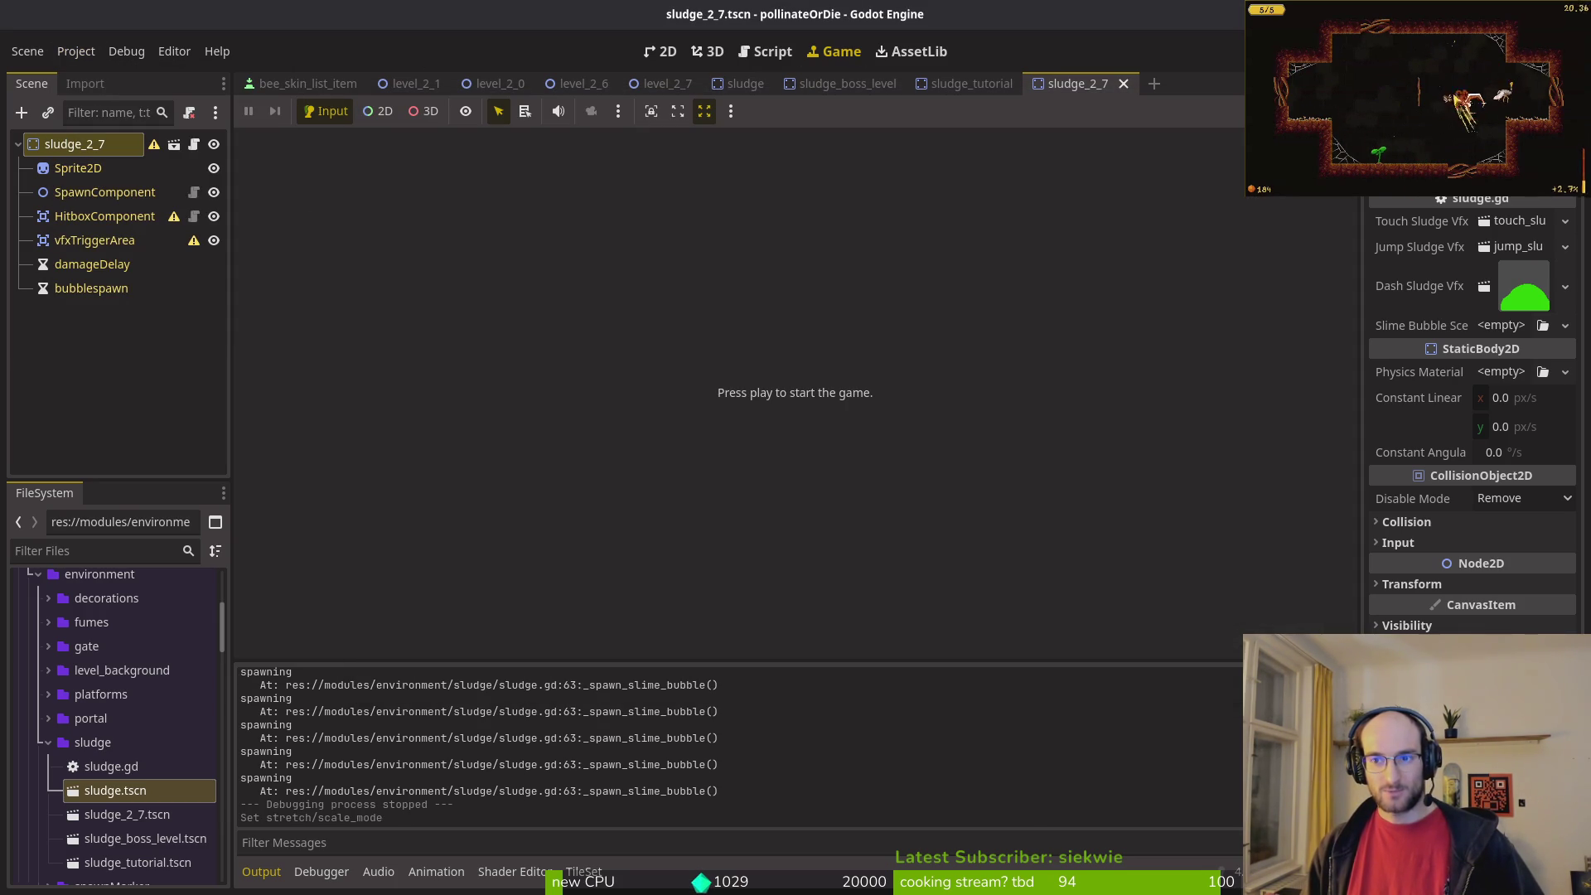
key("F5")
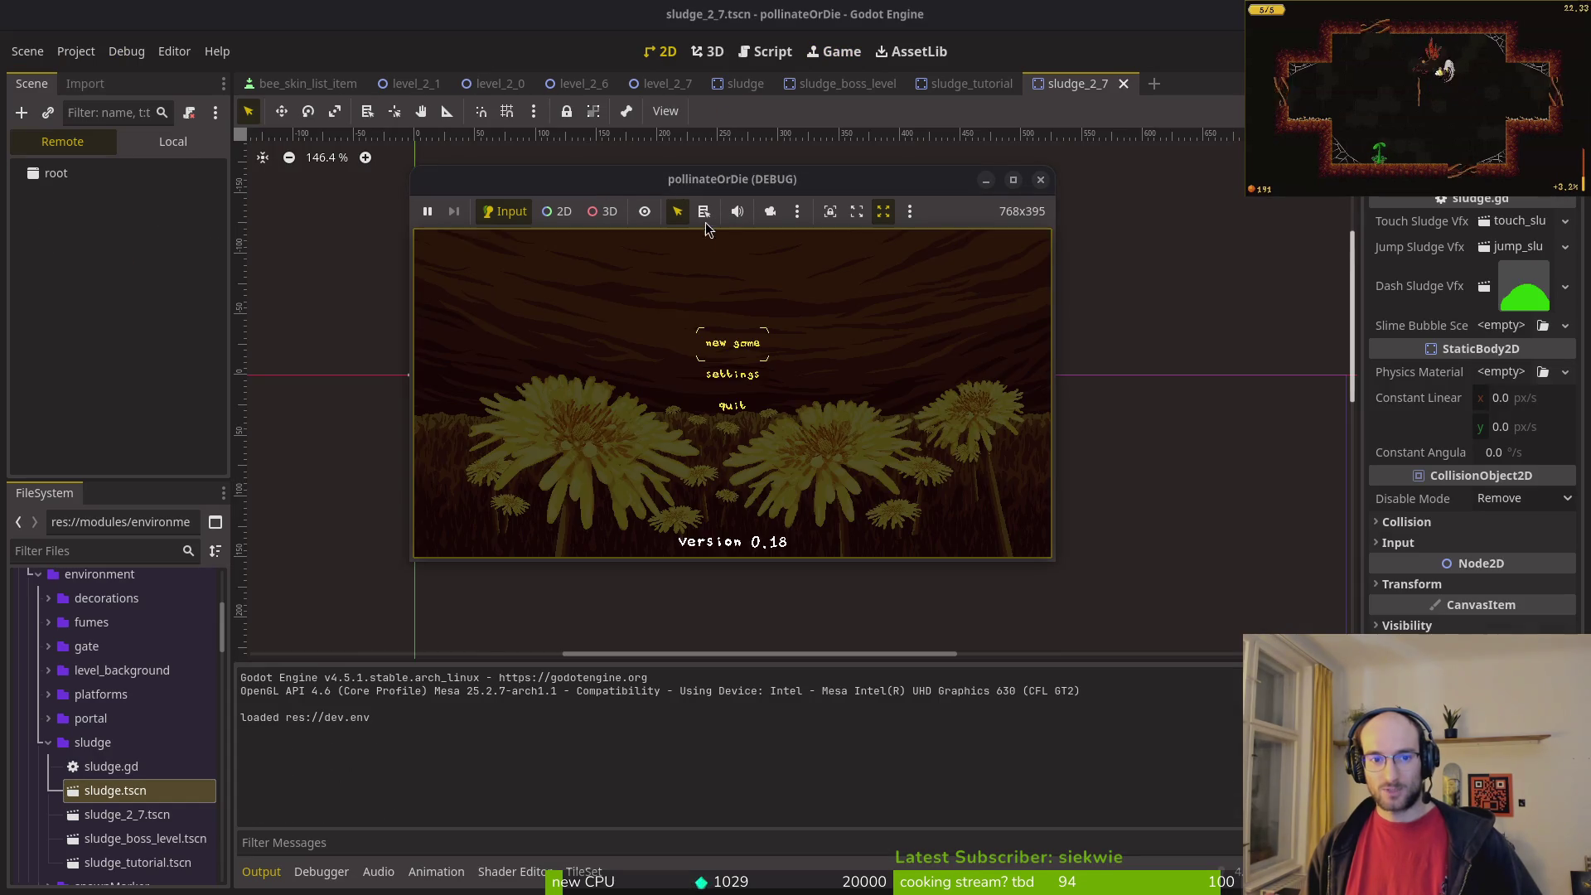
Maximize and restore the game window to check its scaling, then close the game.
double_click(615, 181)
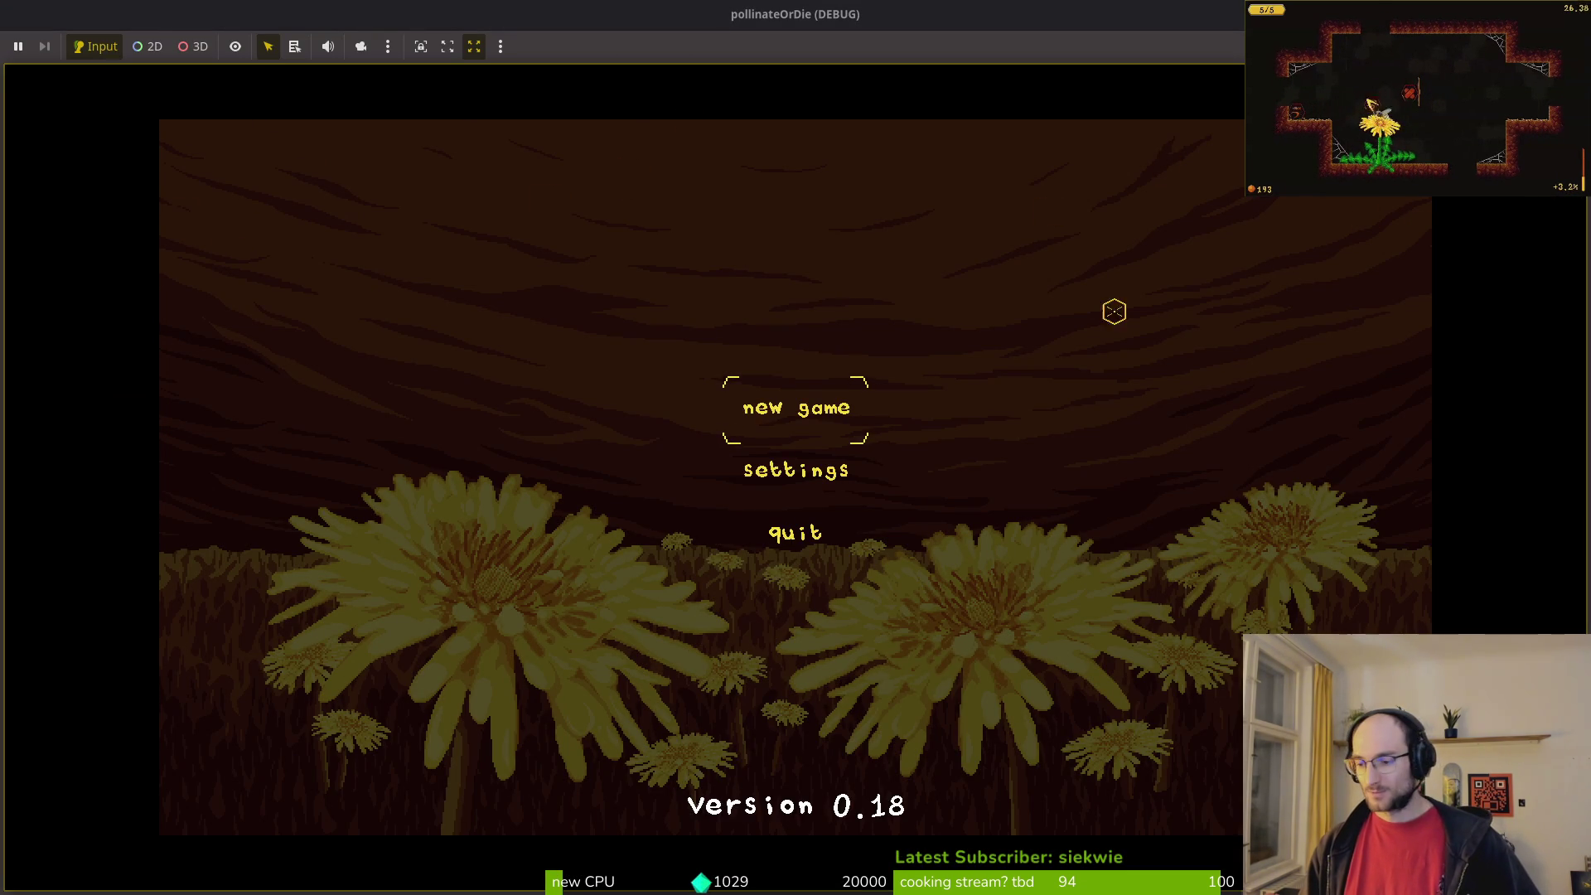
double_click(578, 9)
mouse_move(705, 181)
left_mouse_down()
mouse_move(1146, 237)
mouse_move(917, 170)
mouse_move(847, 197)
left_mouse_up()
left_click(839, 249)
left_click(1146, 197)
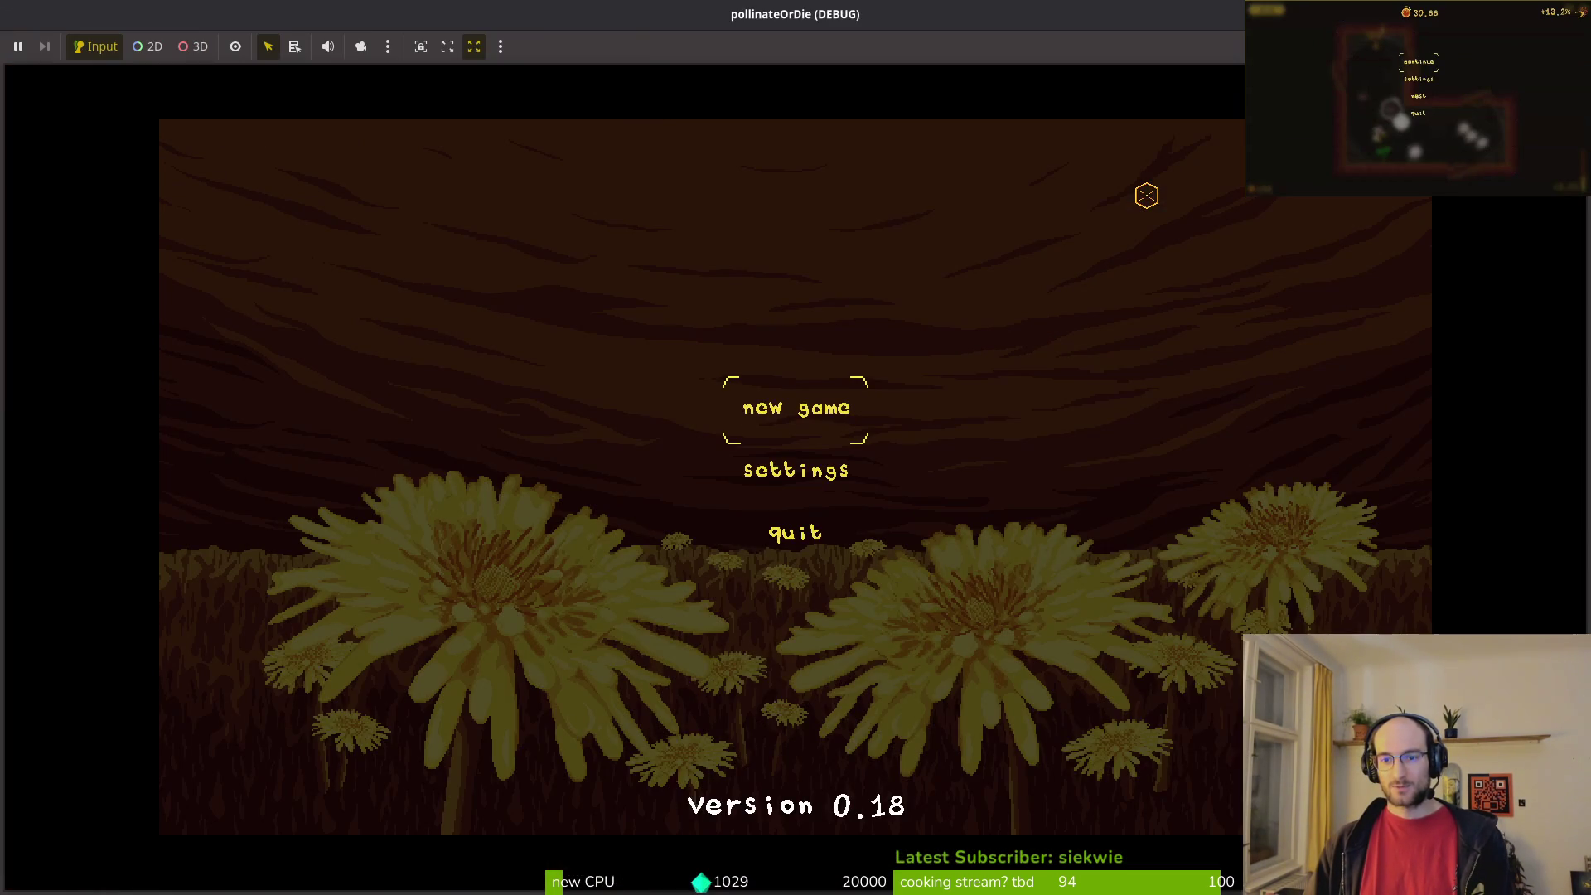
key("super+Down")
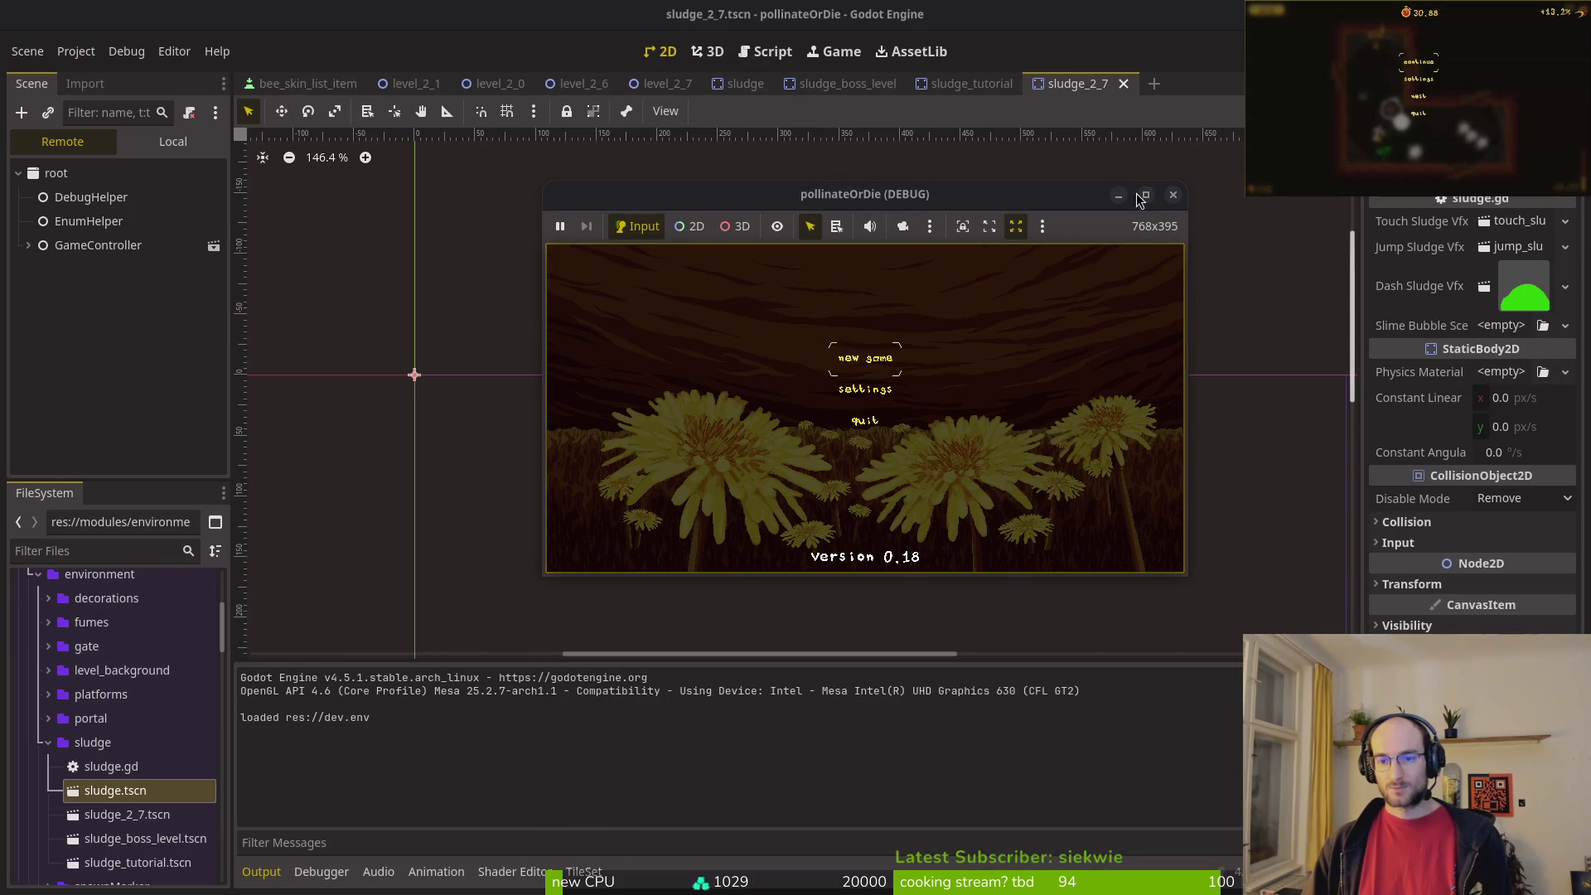
left_click(1173, 196)
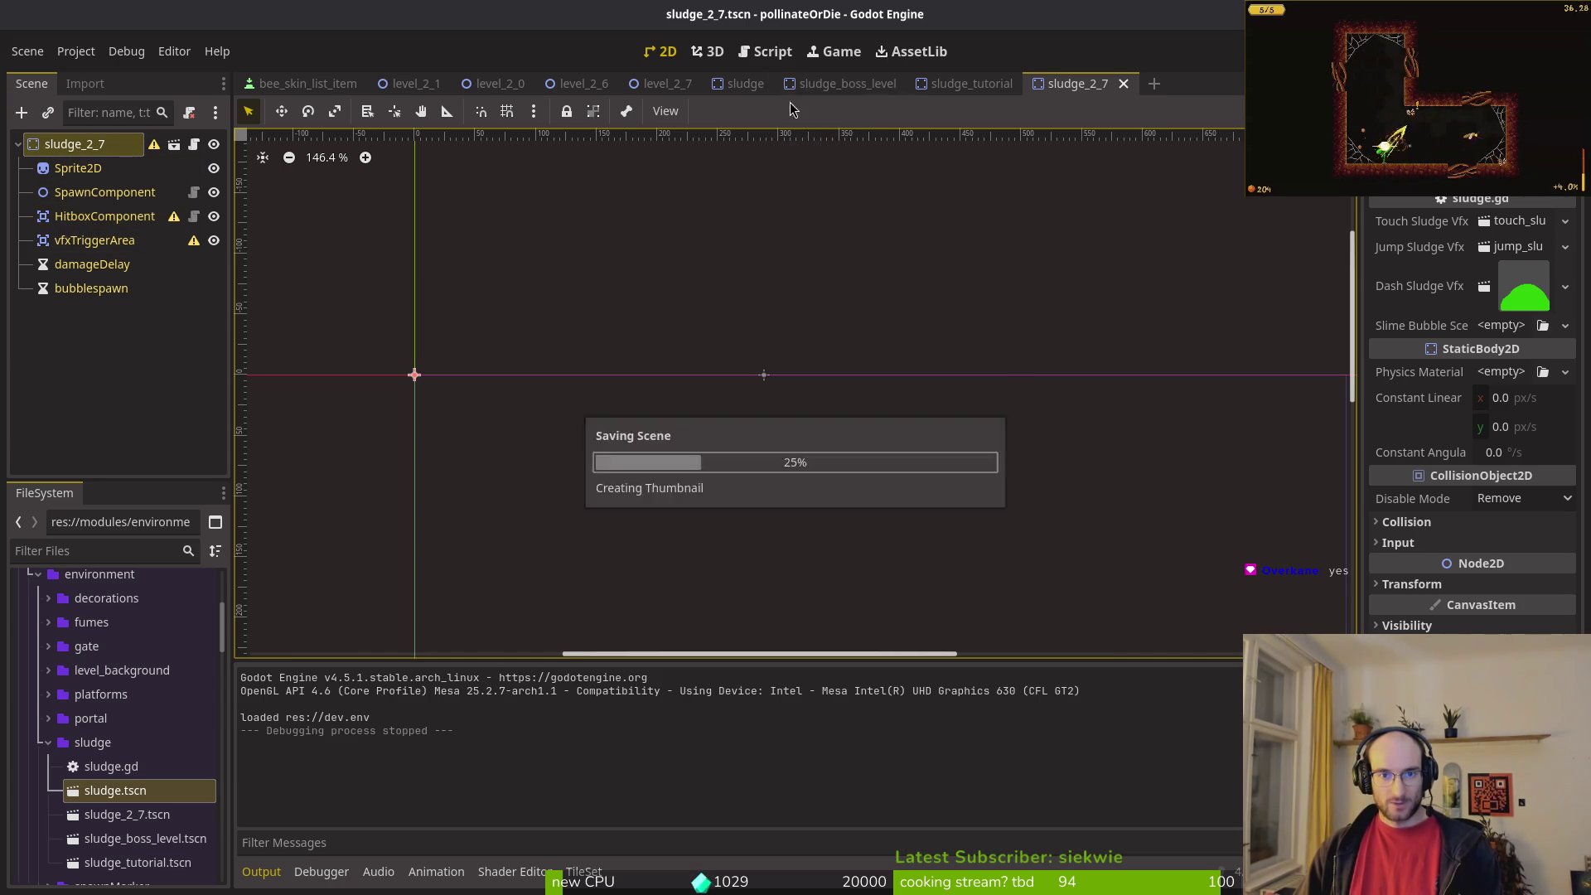
In sludge_tutorial, open the Create New Node chooser on the root to add an AnimationPlayer.
left_click(975, 92)
scroll(746, 454, "down", 1)
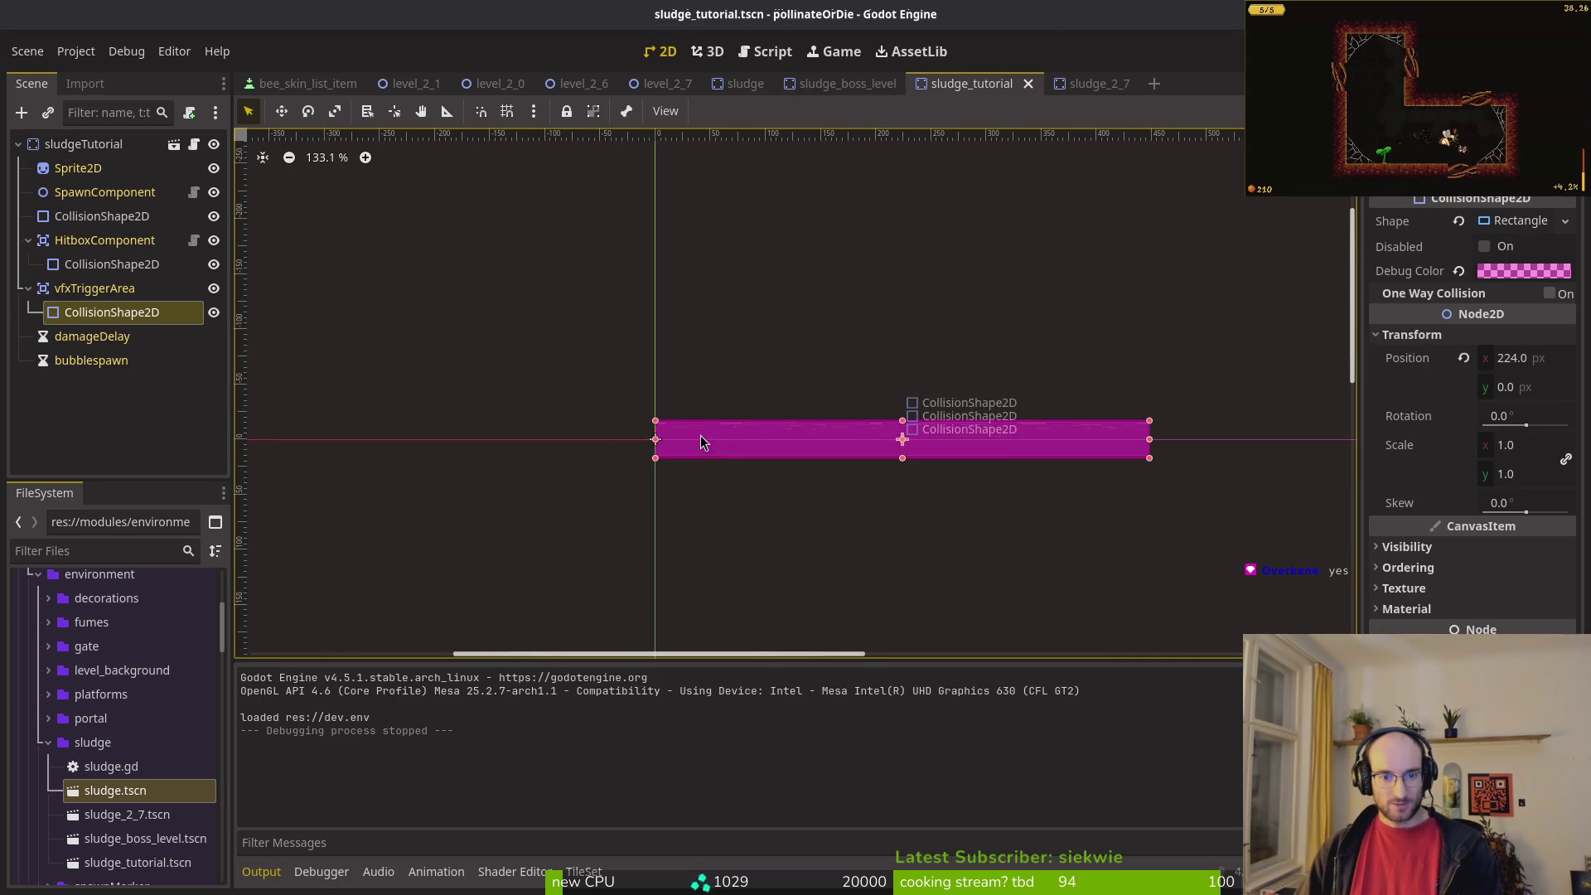
left_click(104, 174)
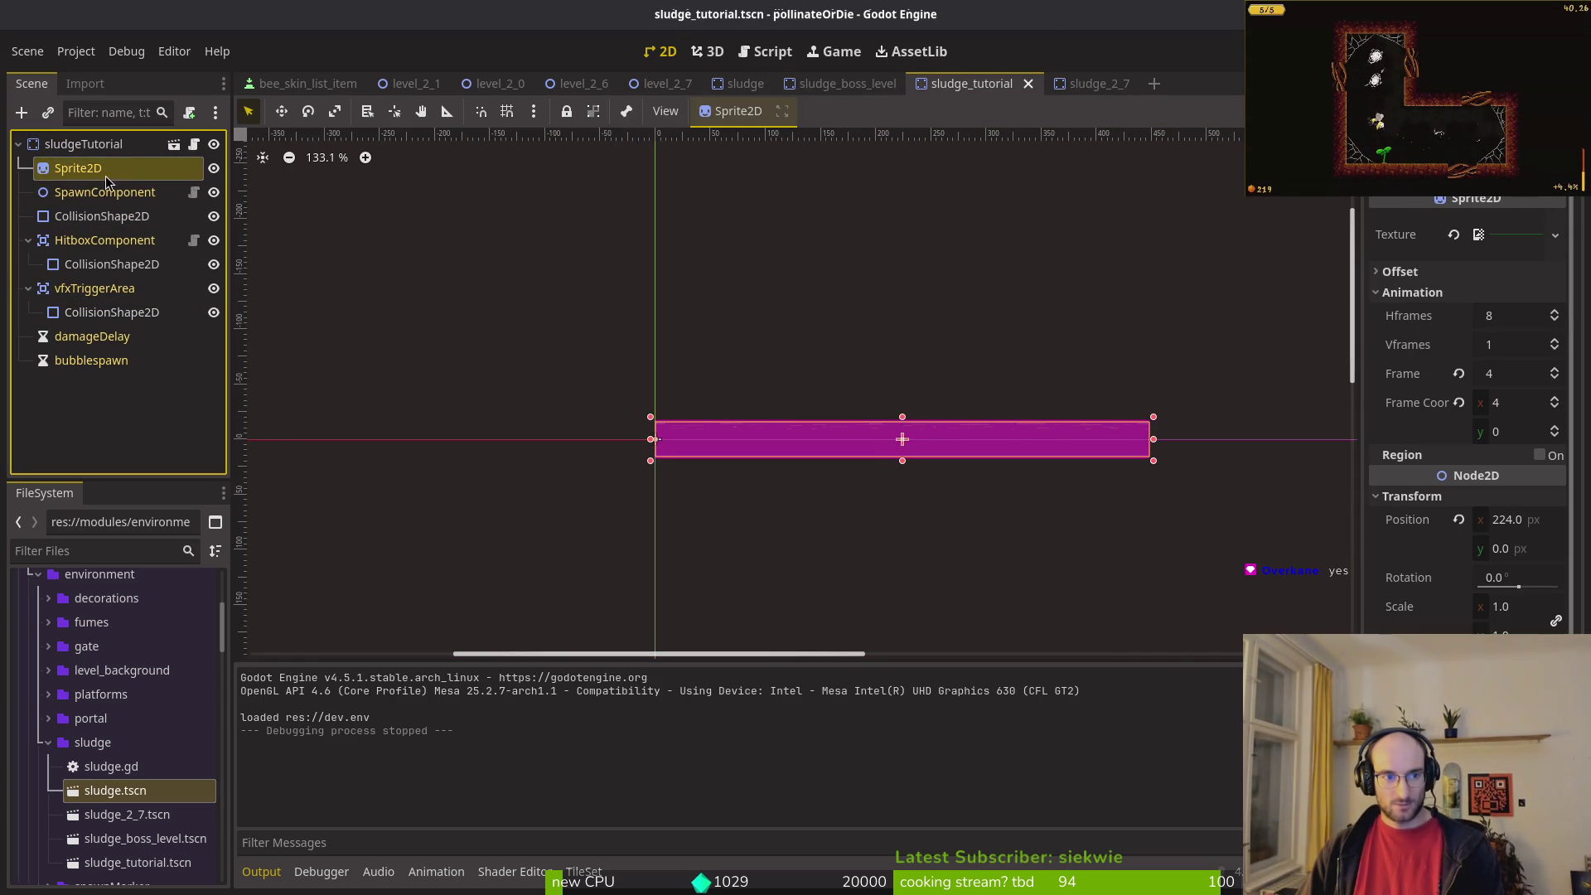
key("ctrl+a")
key("Escape")
left_click(96, 143)
key("ctrl+a")
Add an AnimationPlayer node to sludge_tutorial, placed just below Sprite2D.
type("animationplayer")
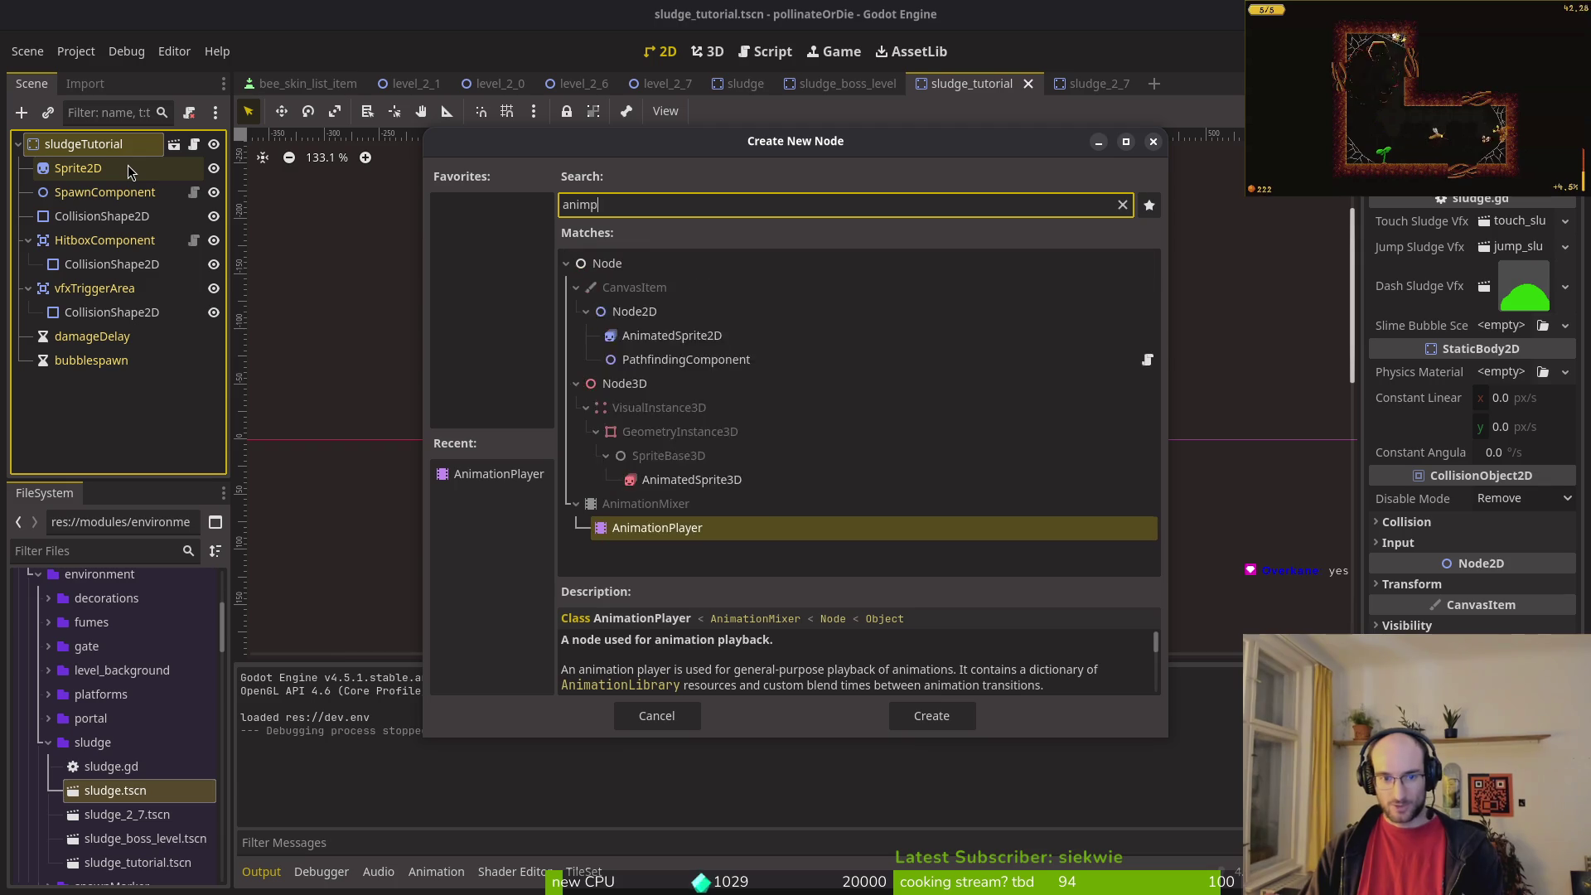
key("Return")
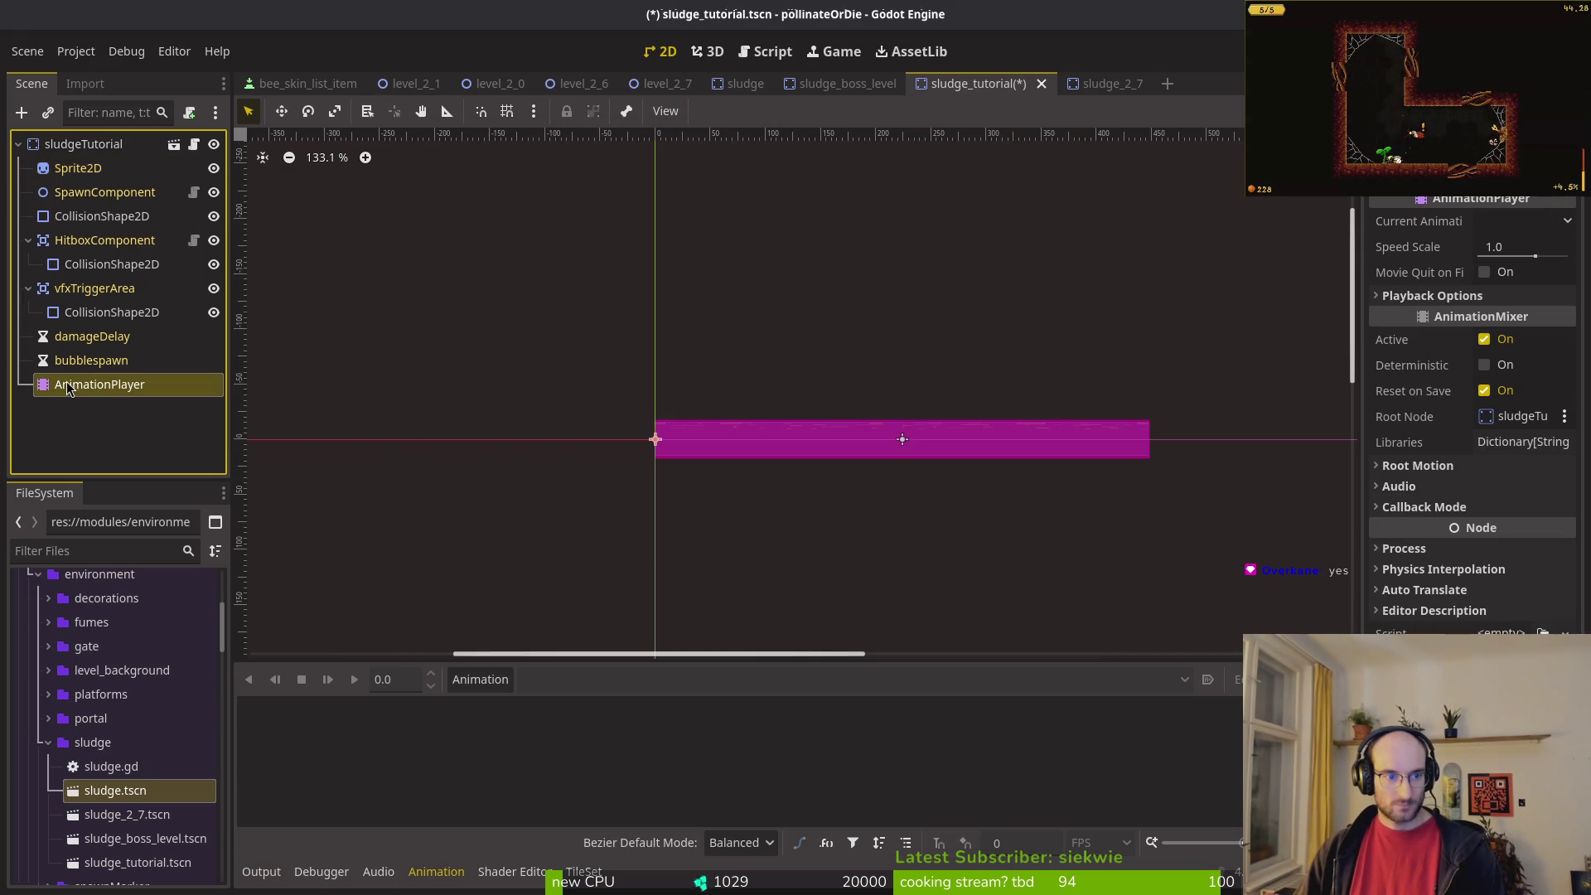
left_click_drag(94, 187, 94, 183)
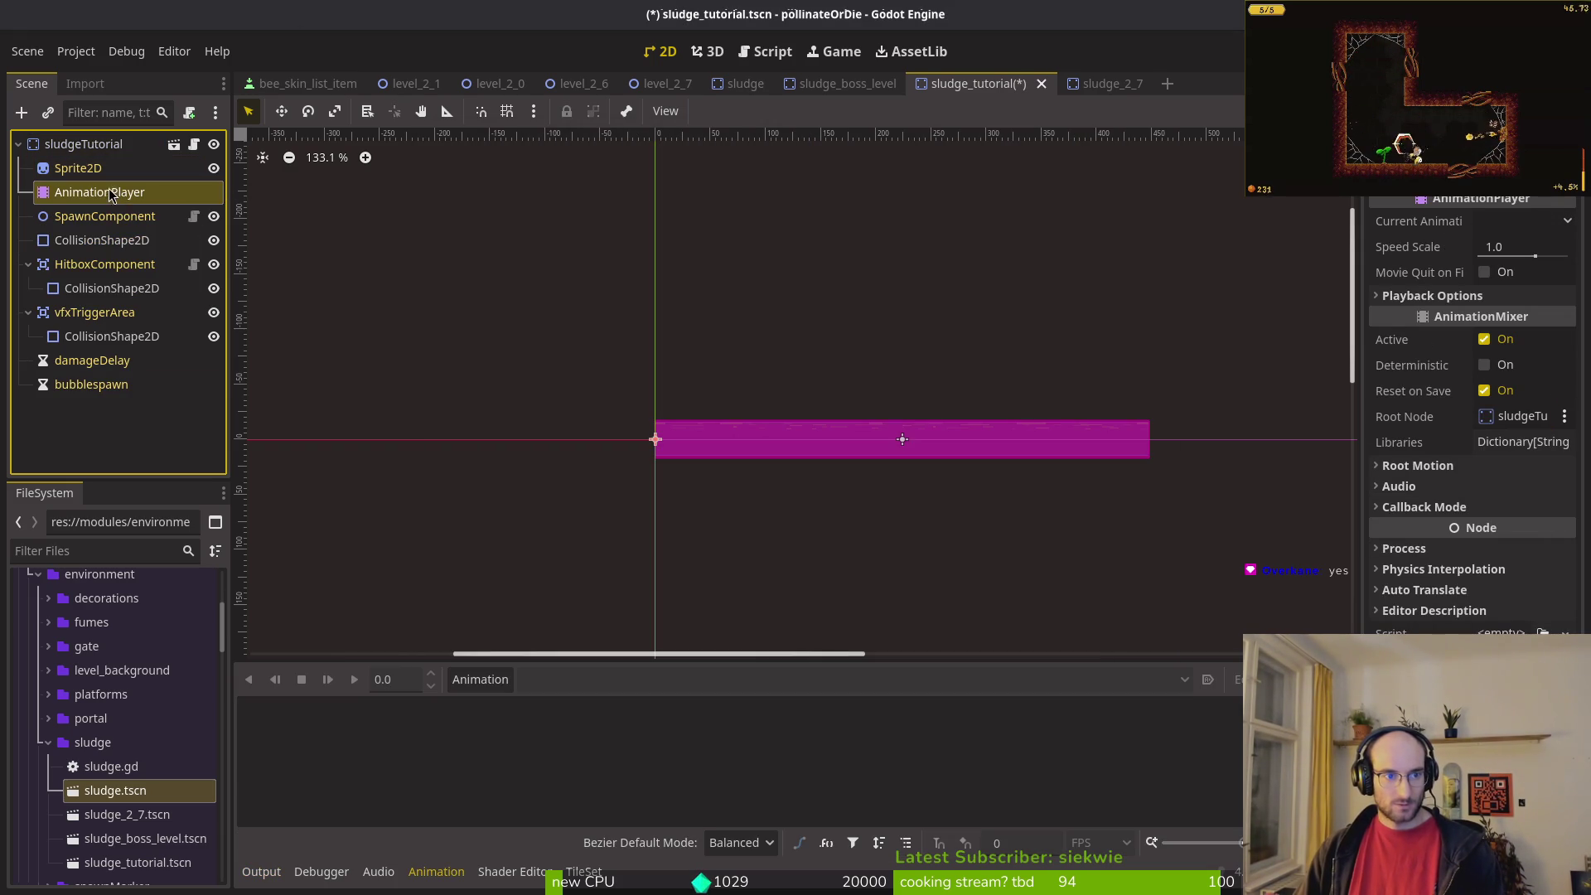
Create an autoplaying animation named 'active' with 12 FPS snapping, then save the scene.
left_click(490, 681)
left_click(483, 706)
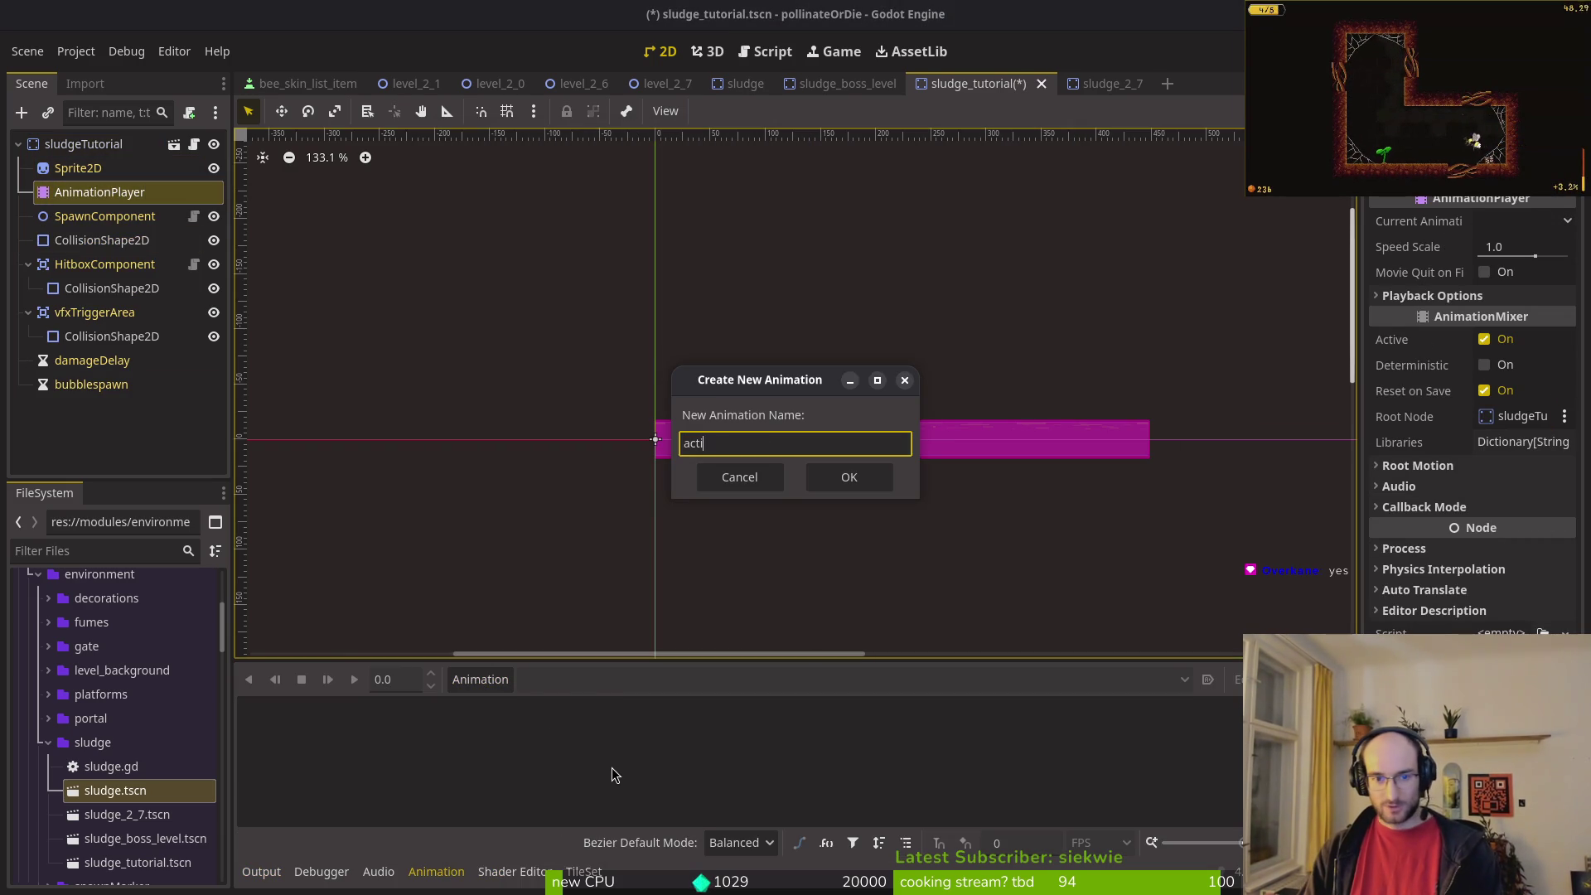
type("ve")
key("Return")
left_click(1207, 679)
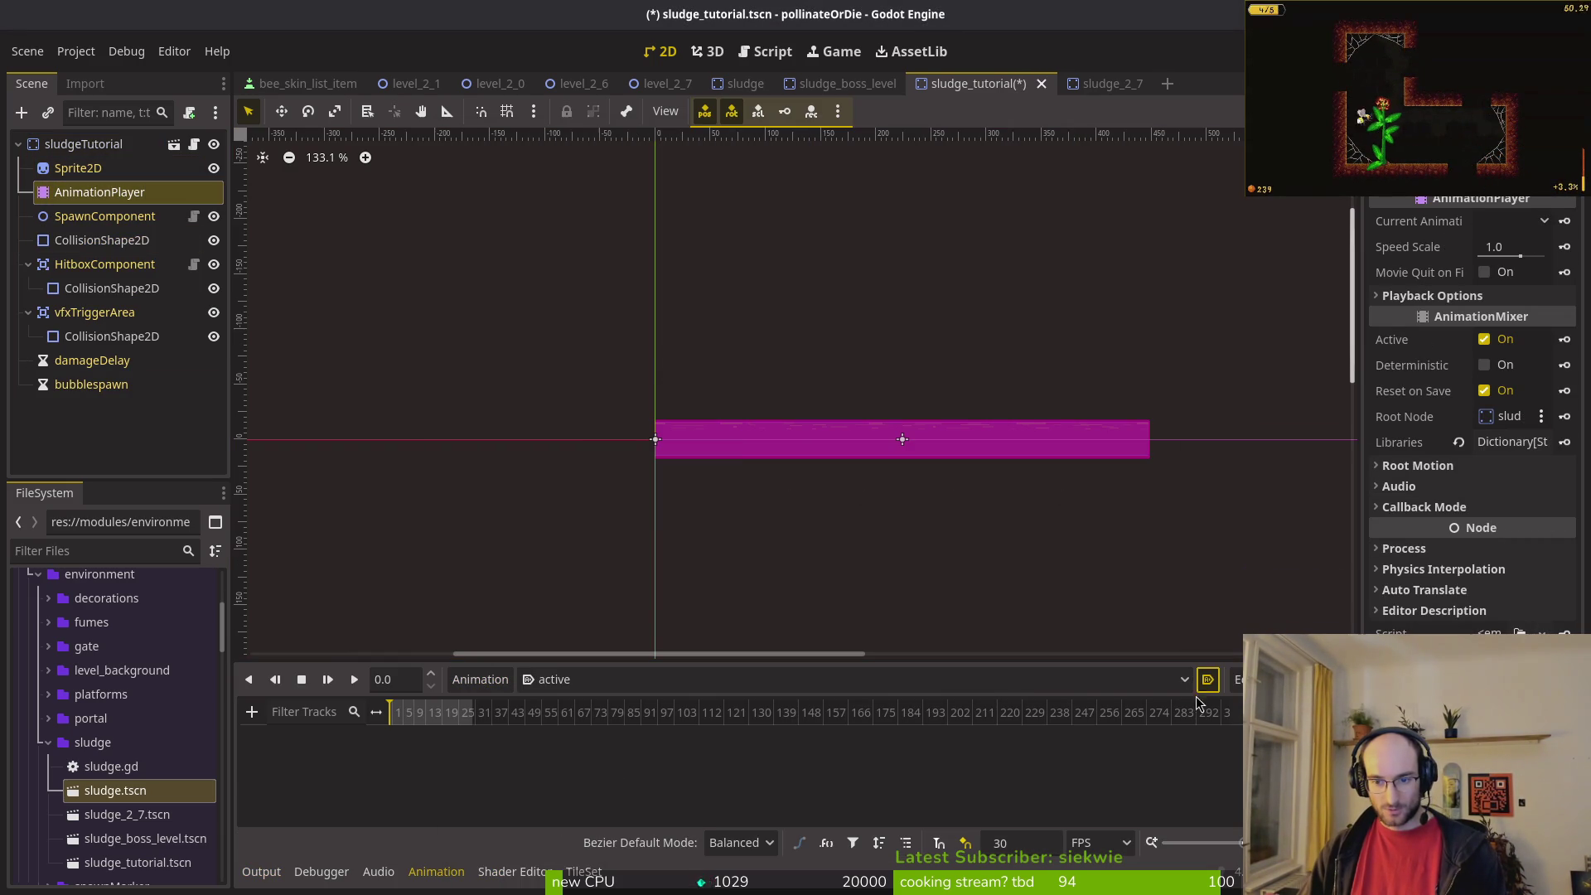
type("12")
key("Return")
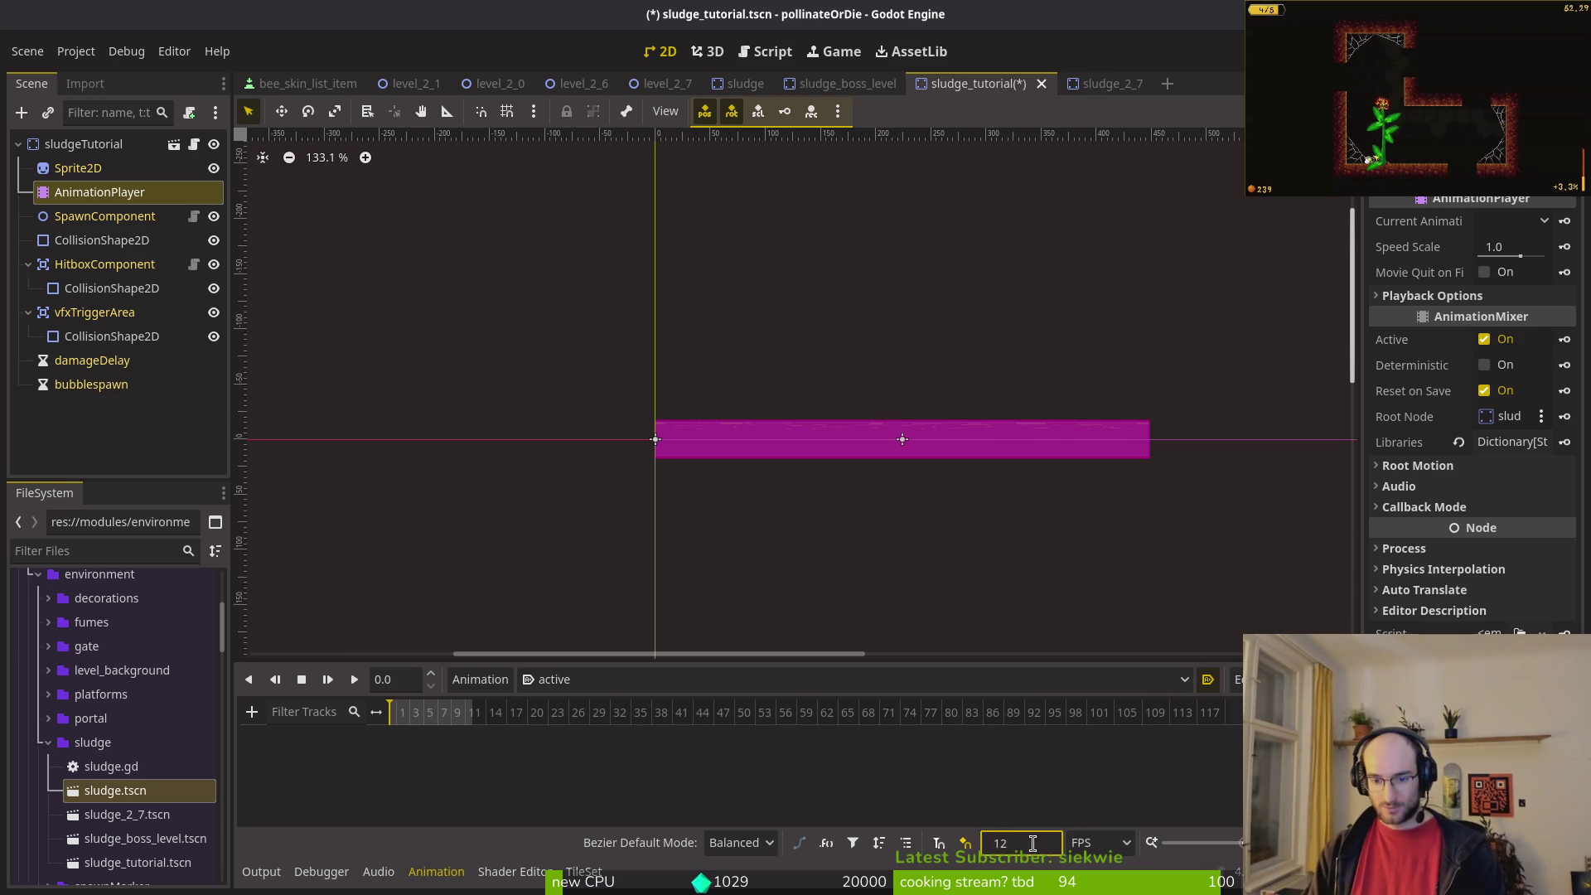
key("ctrl+s")
scroll(522, 745, "up", 3)
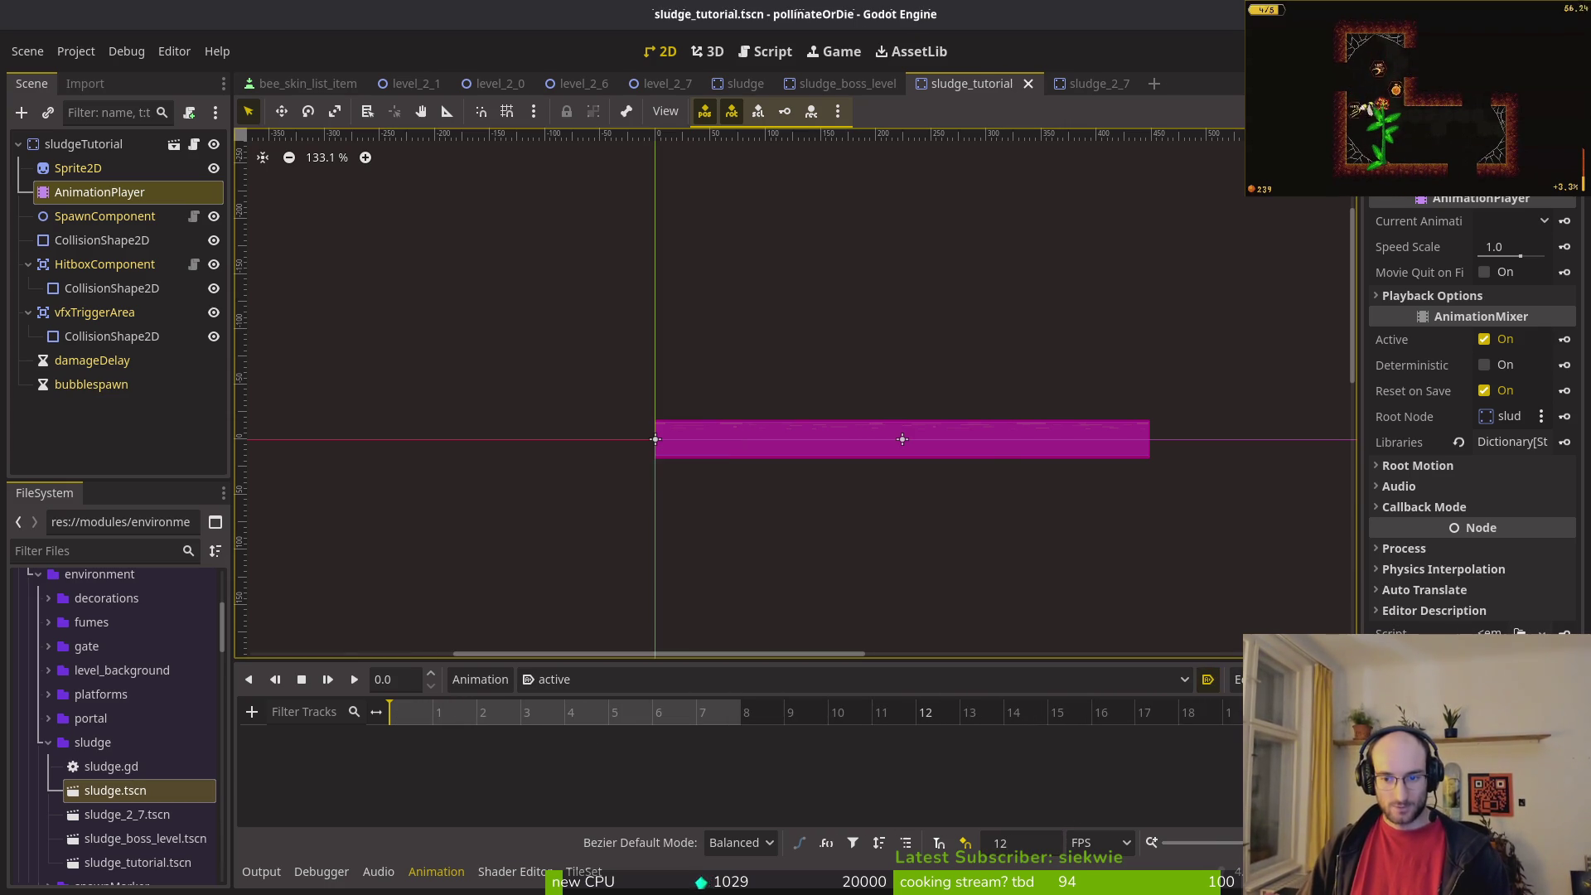
Key Sprite2D's frame from 0 through the remaining frames in 'active', then save.
left_click(78, 168)
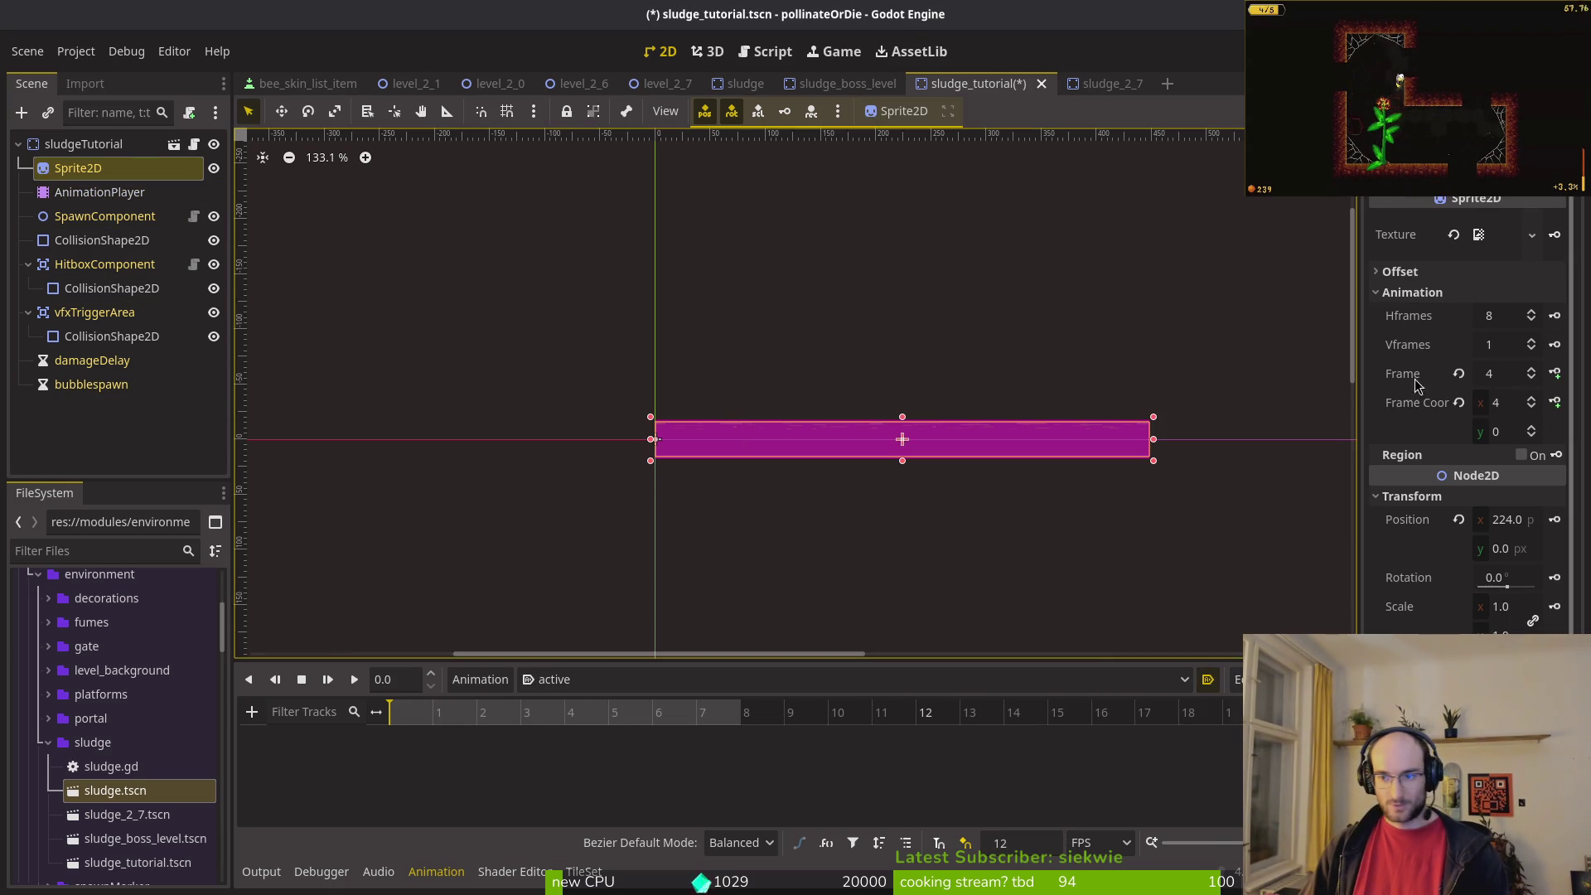
left_click(1458, 373)
left_click(1555, 373)
key("Return")
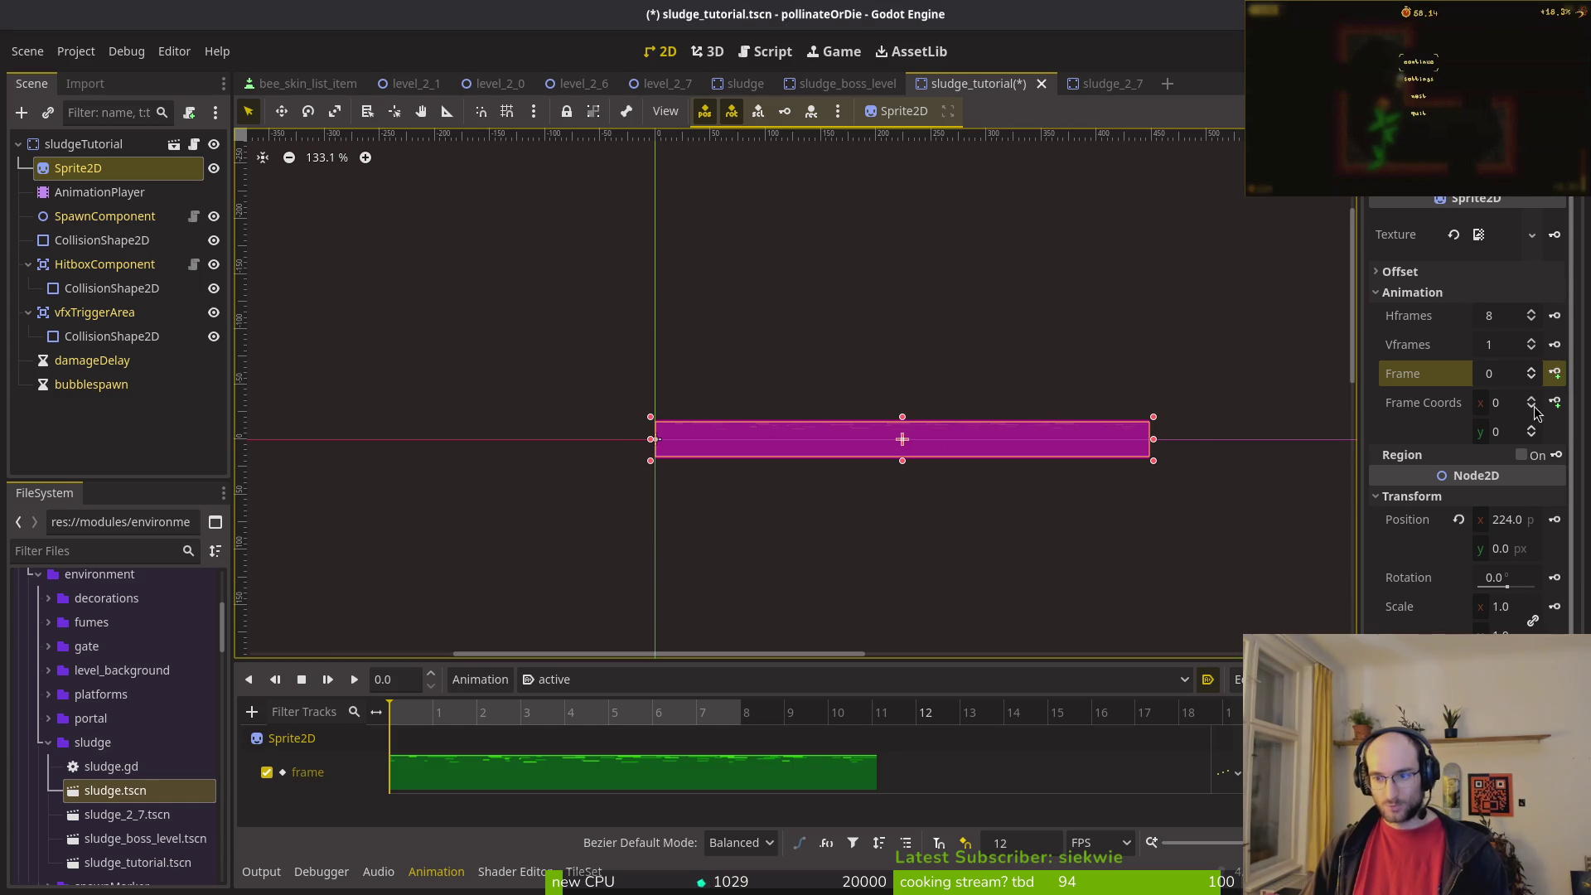
left_click(1555, 372)
left_click(939, 842)
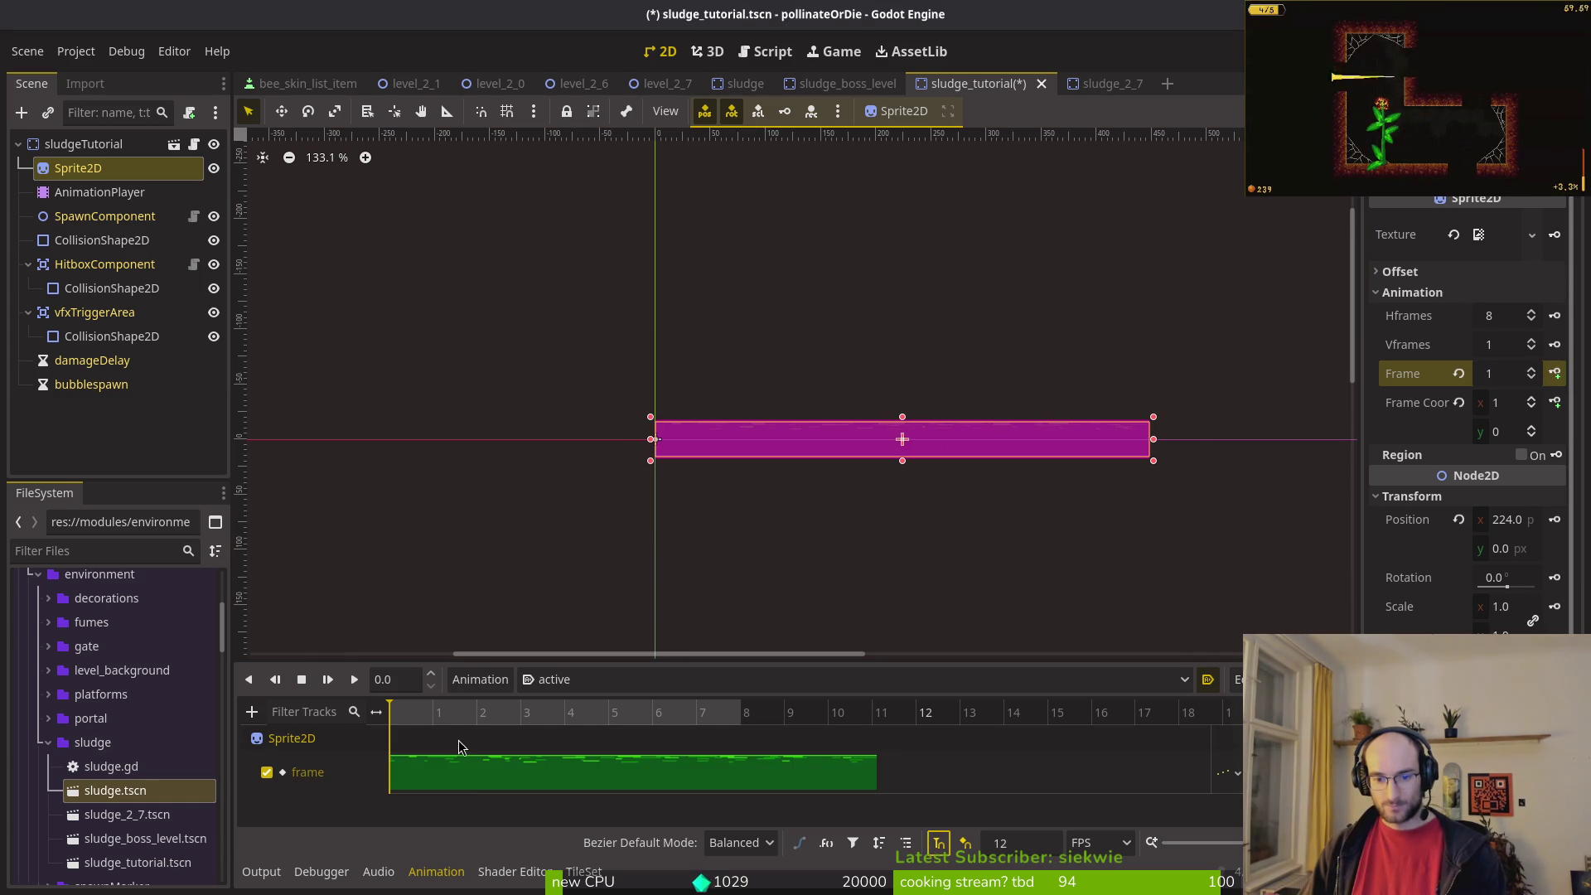
left_click(1555, 373)
left_click(1555, 373)
left_click(1555, 373)
left_click(1554, 372)
left_click(1555, 373)
left_click(1555, 373)
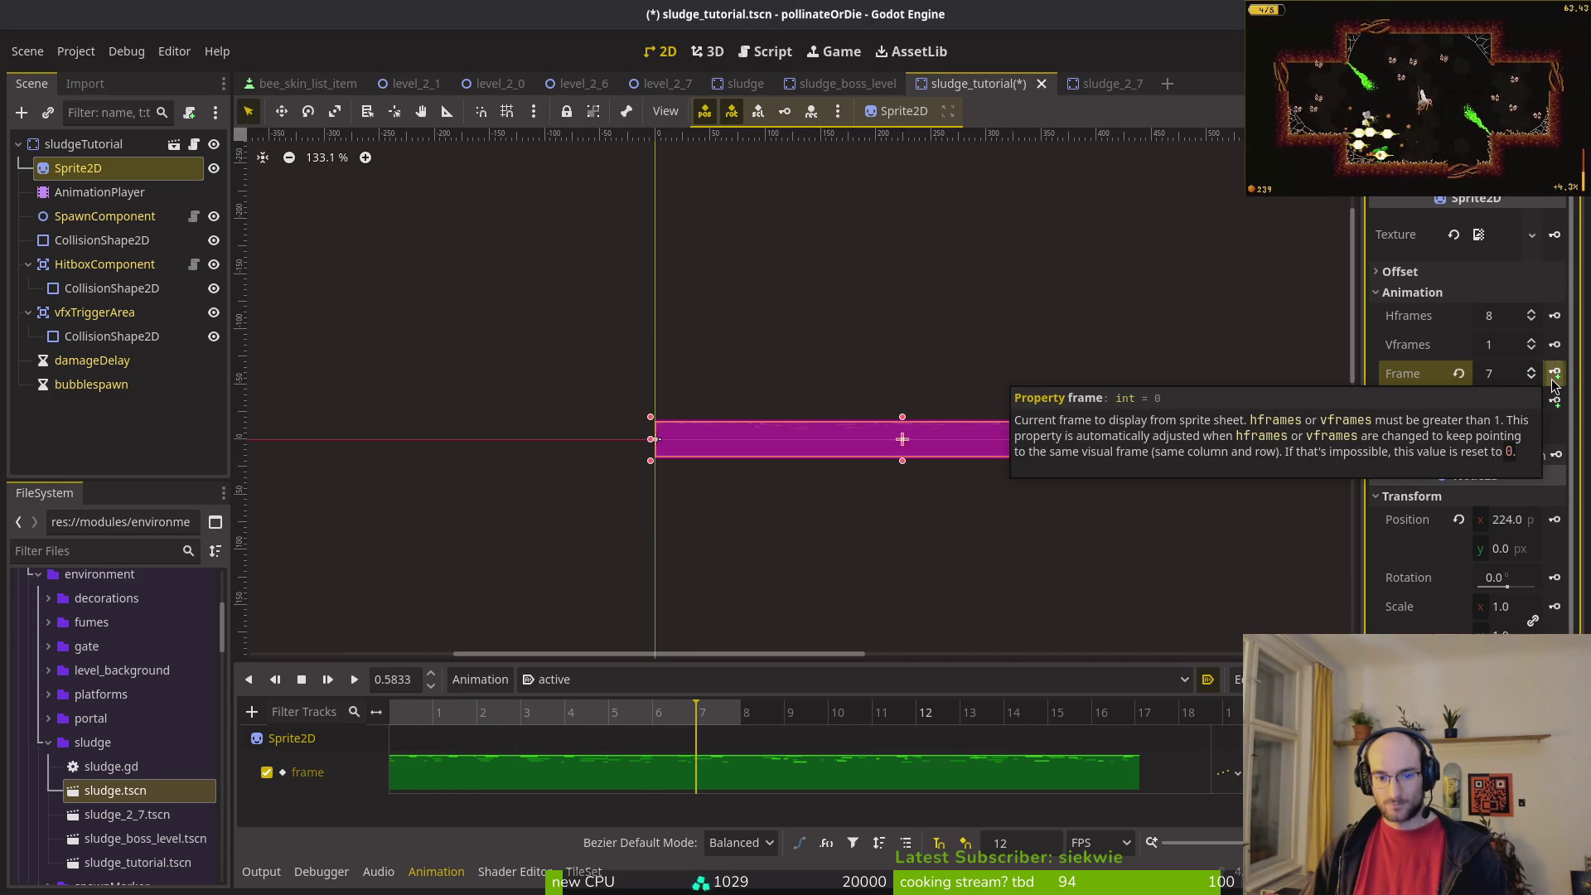
left_click(1555, 373)
key("ctrl+s")
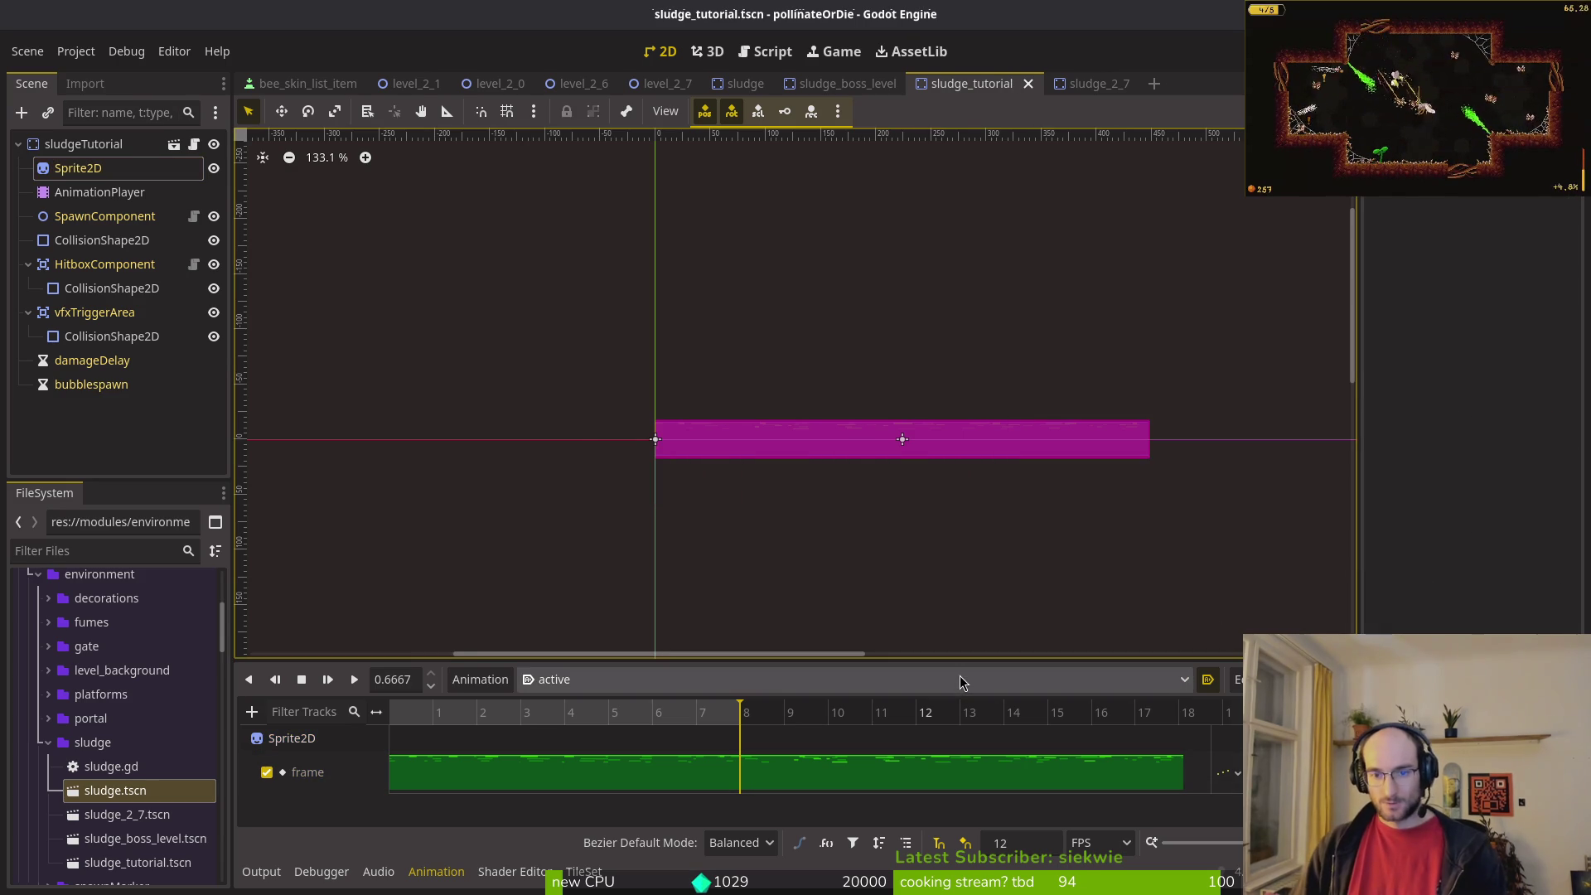
Inspect the hitbox and vfxTriggerArea collision shapes, then save sludge_tutorial.
scroll(840, 486, "up", 5)
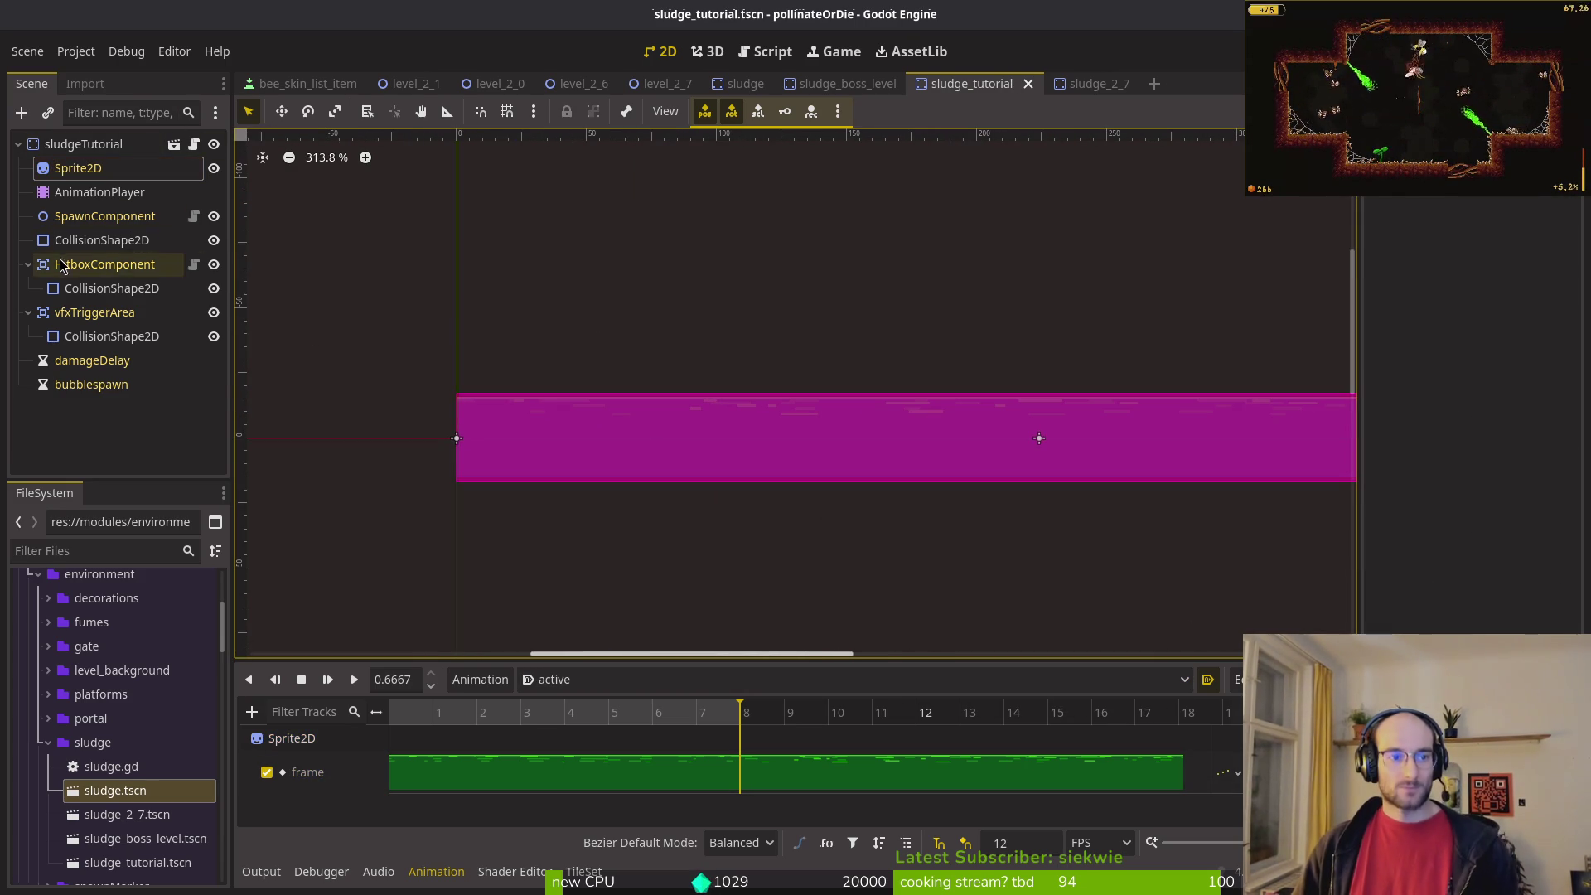
left_click(87, 288)
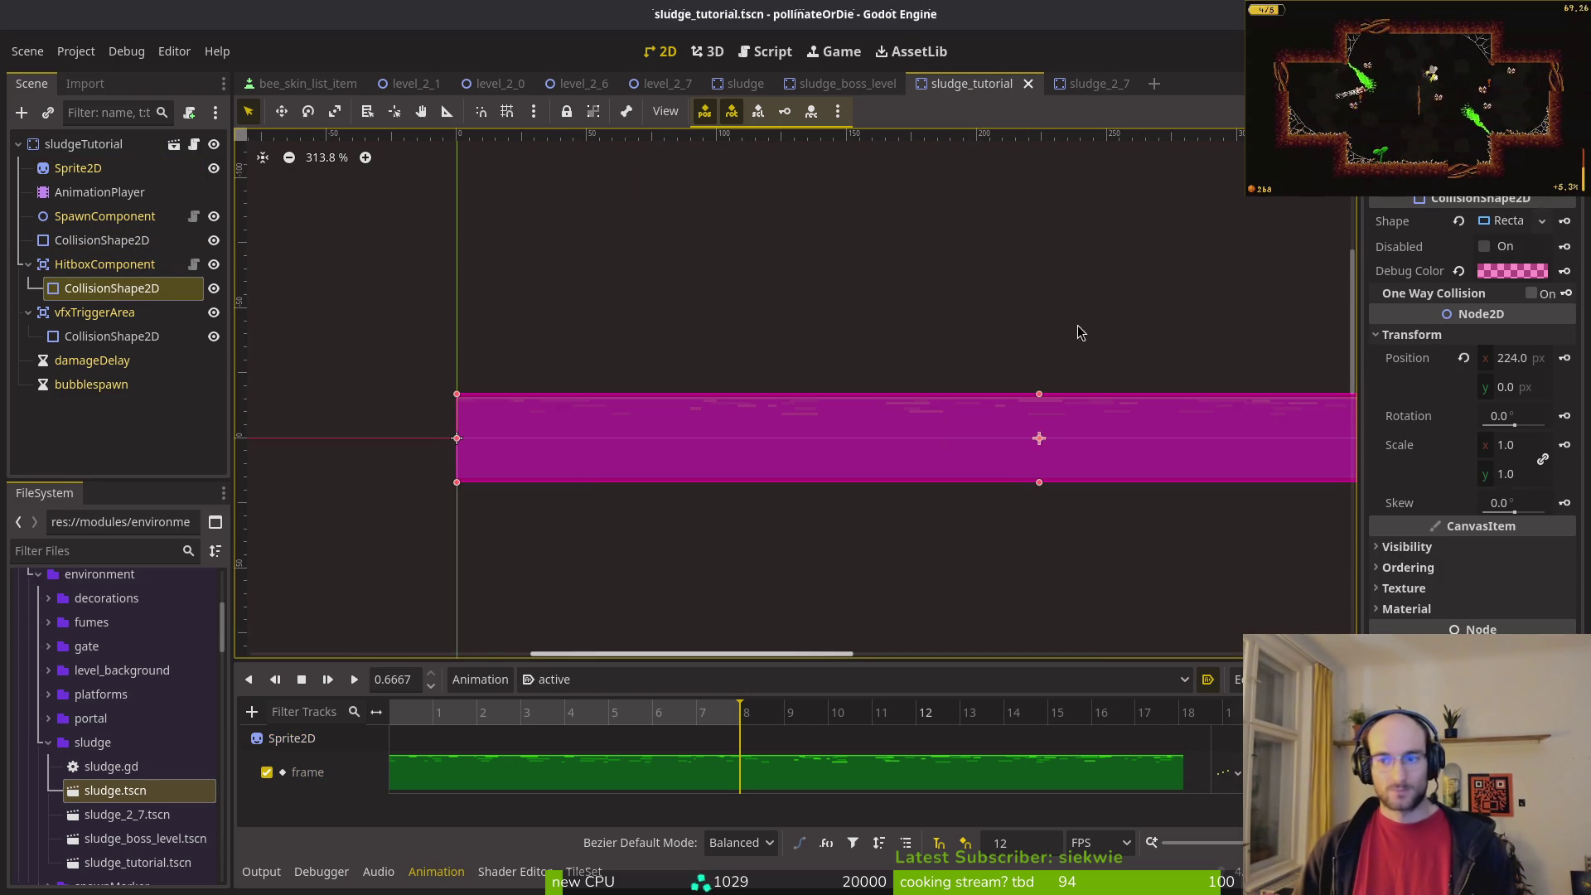
left_click(73, 338)
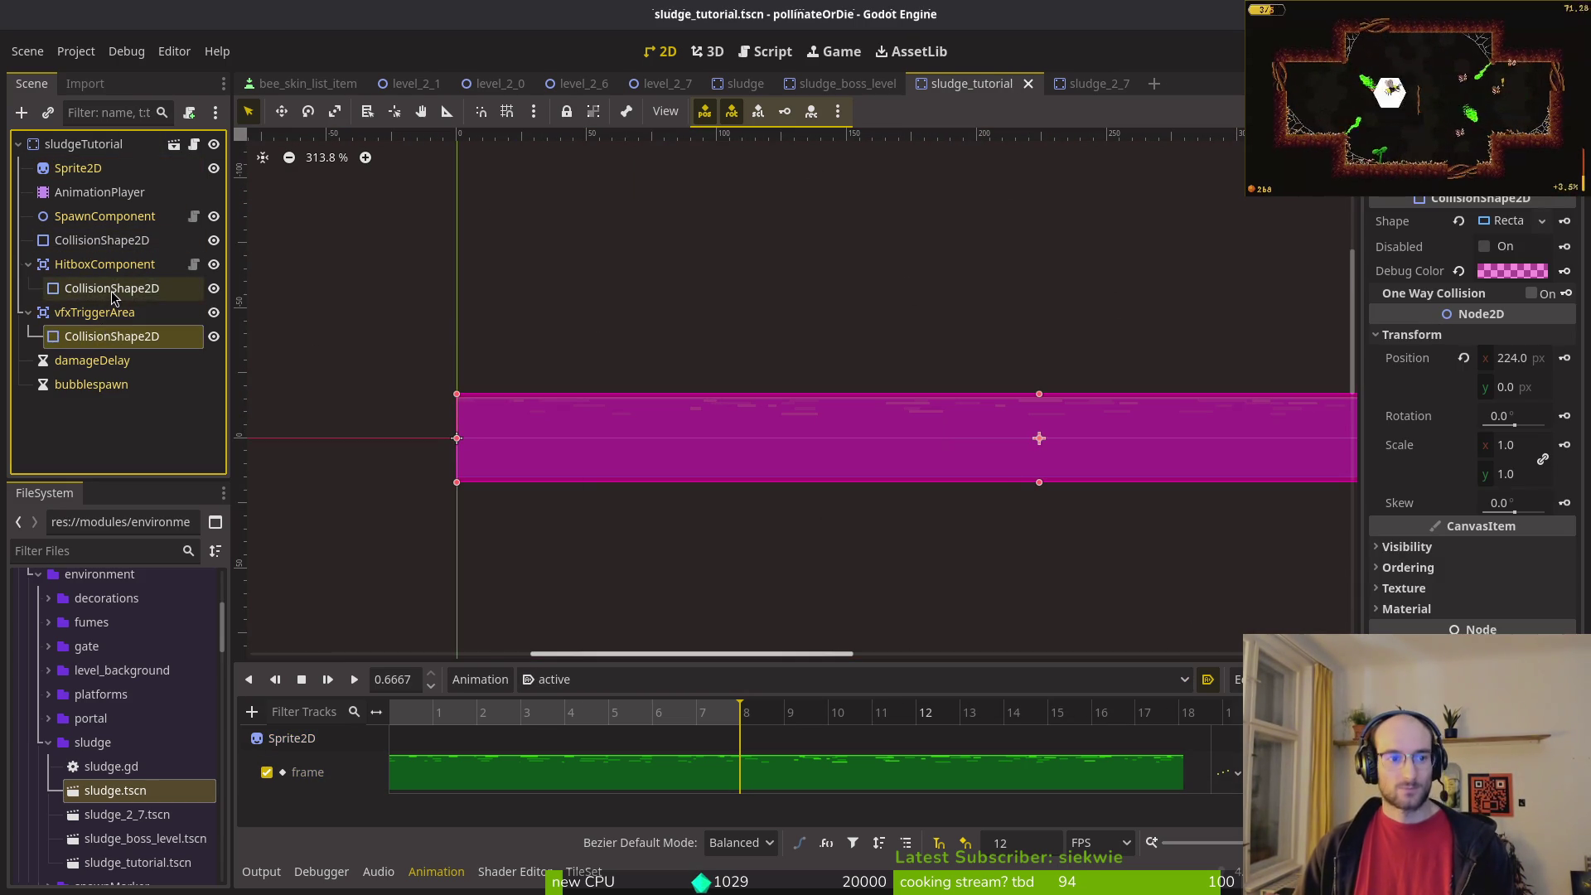
left_click(117, 361)
left_click(112, 345)
key("ctrl+s")
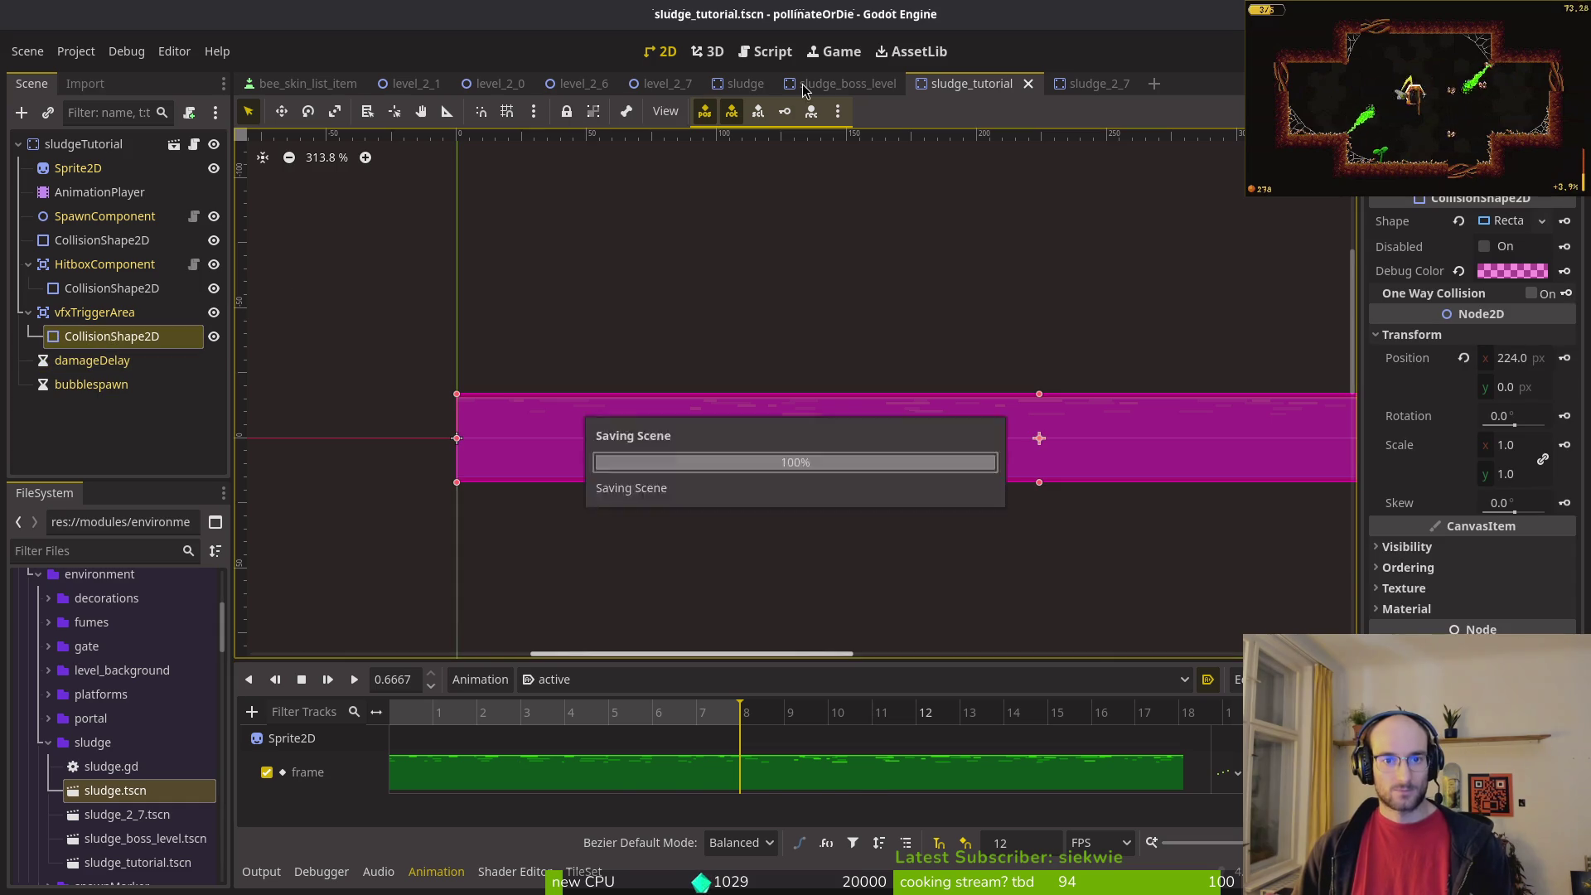
Switch to the sludge scene, select HitboxComponent and save it.
key("ctrl+shift+Tab")
left_click(76, 217)
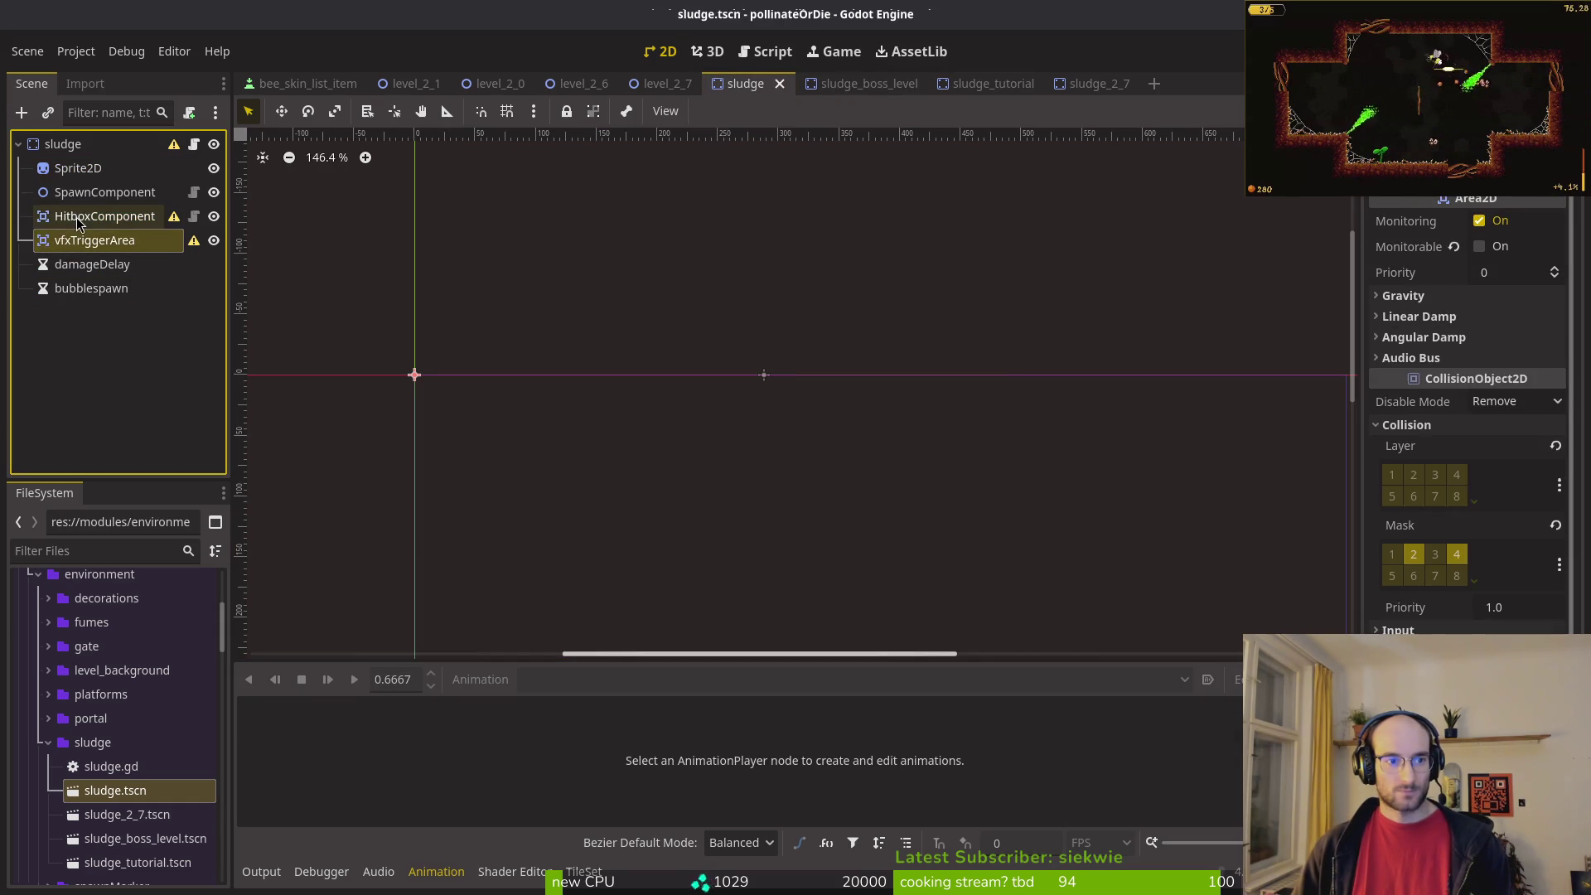
key("ctrl+s")
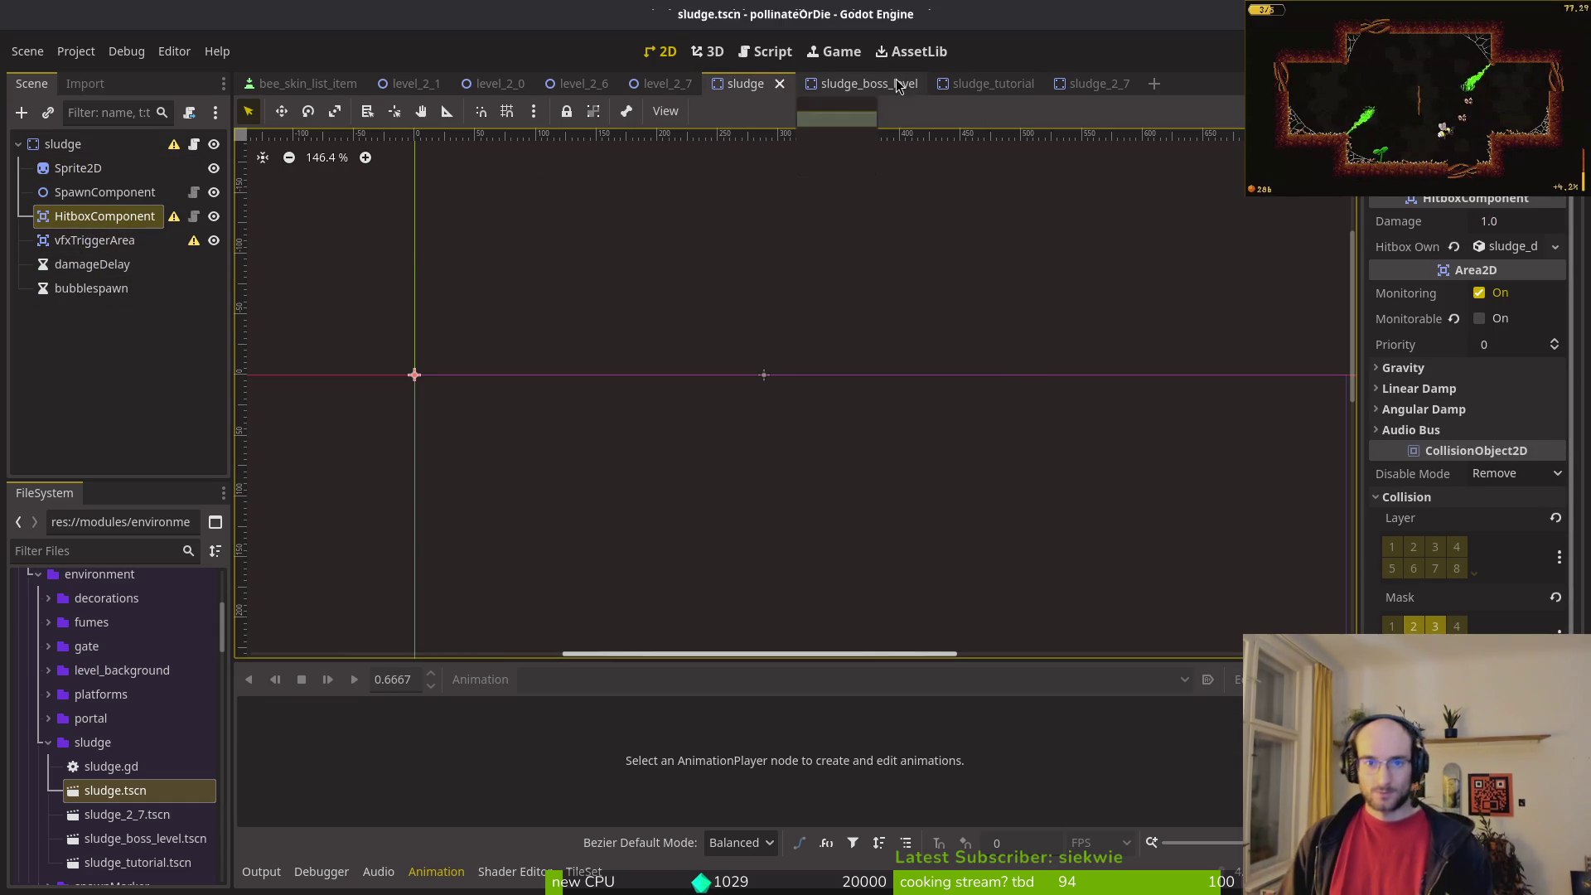
In sludge_2_7, quick-load the sludge sheet texture into Sprite2D and save.
left_click(897, 83)
left_click(986, 83)
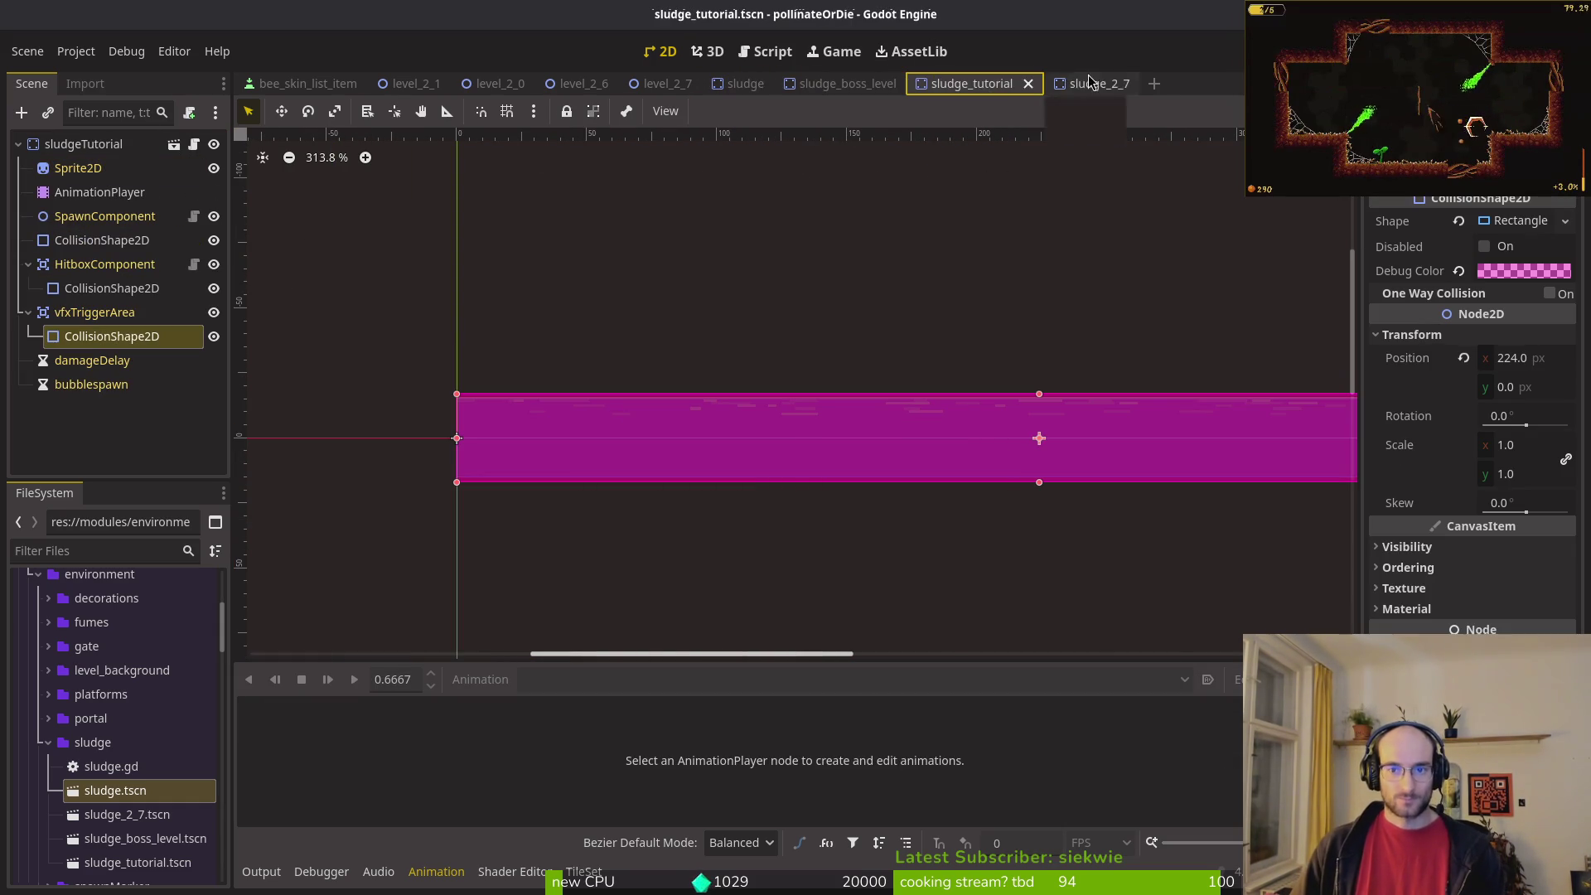
left_click(1086, 83)
scroll(758, 317, "down", 3)
left_click(78, 168)
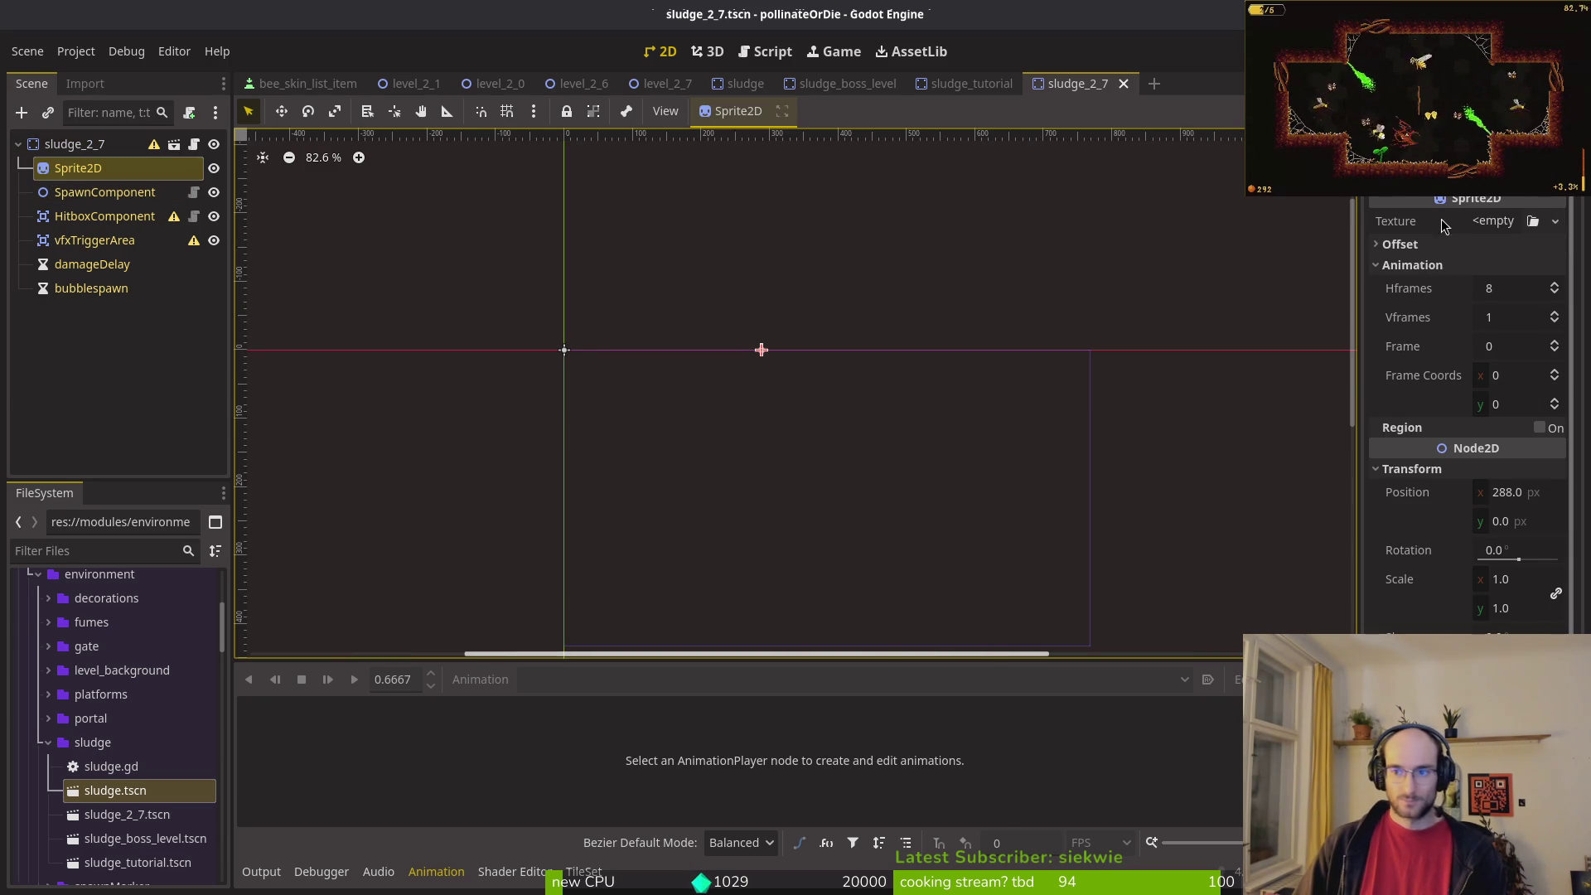
left_click(1492, 220)
left_click(1483, 604)
type("sludge")
key("Right")
key("Right")
key("Return")
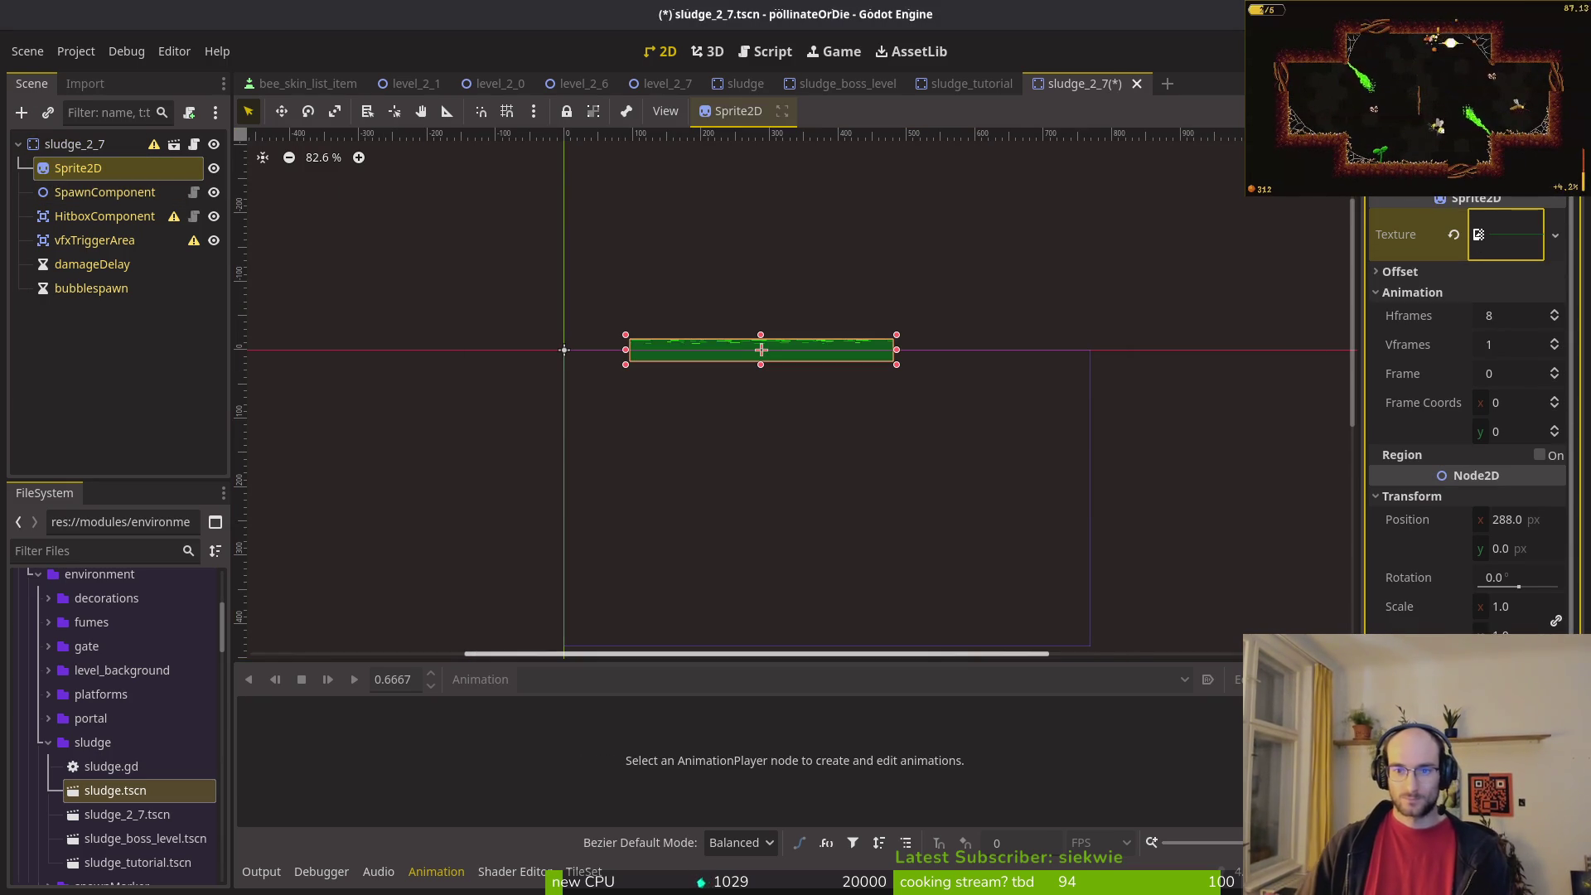
key("ctrl+s")
scroll(603, 367, "up", 5)
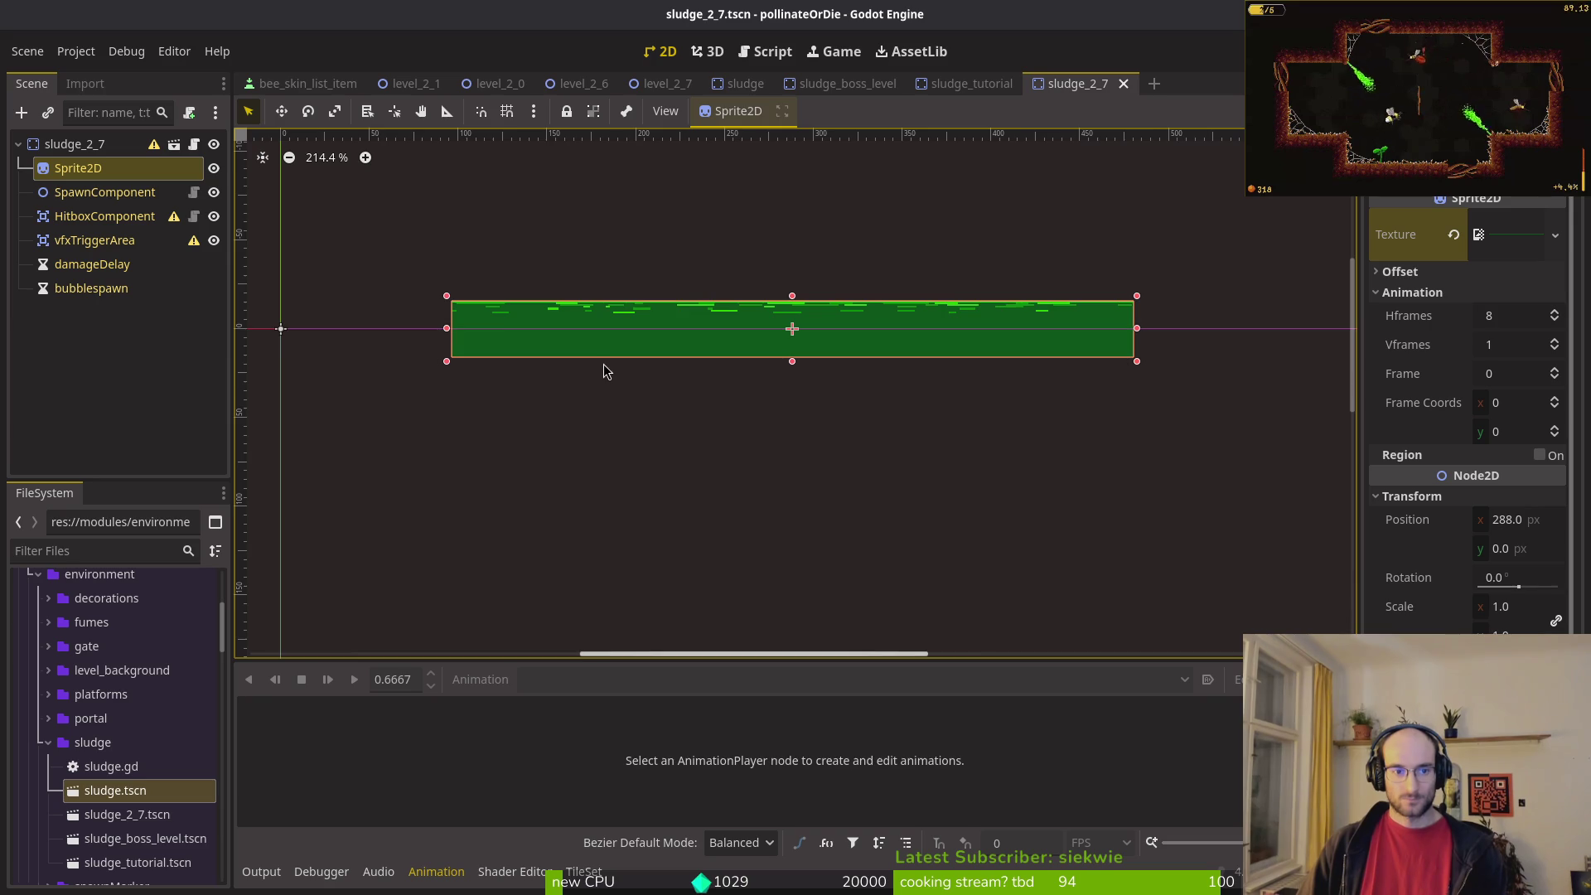
scroll(603, 368, "down", 3)
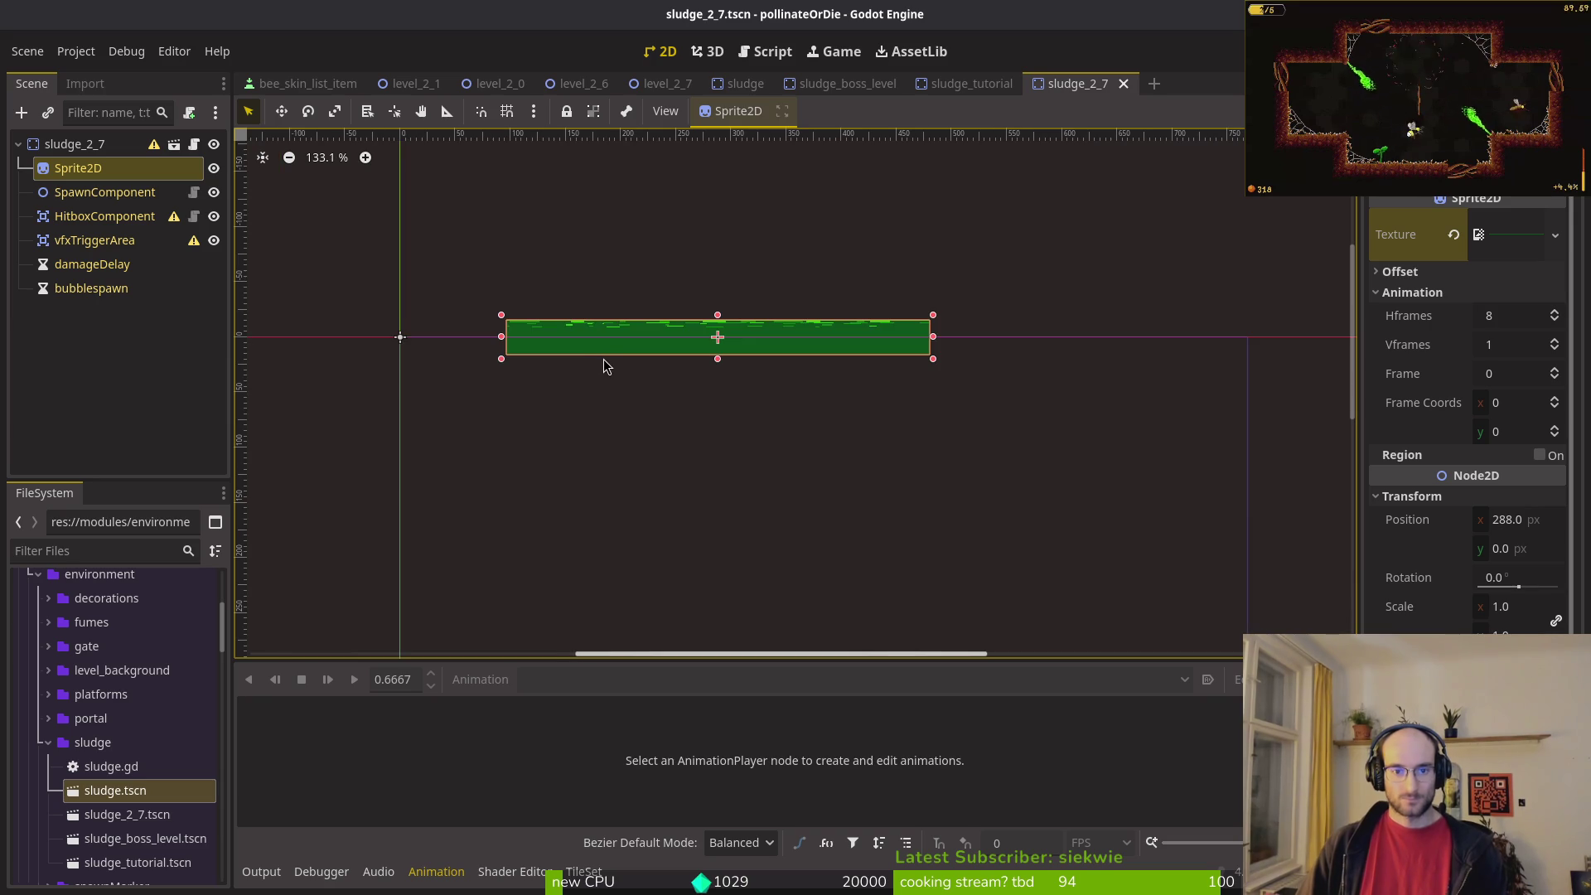
Revert the sludge scene's Sprite2D x position to 0, then go to sludge_boss_level.
left_click(745, 83)
left_click(79, 192)
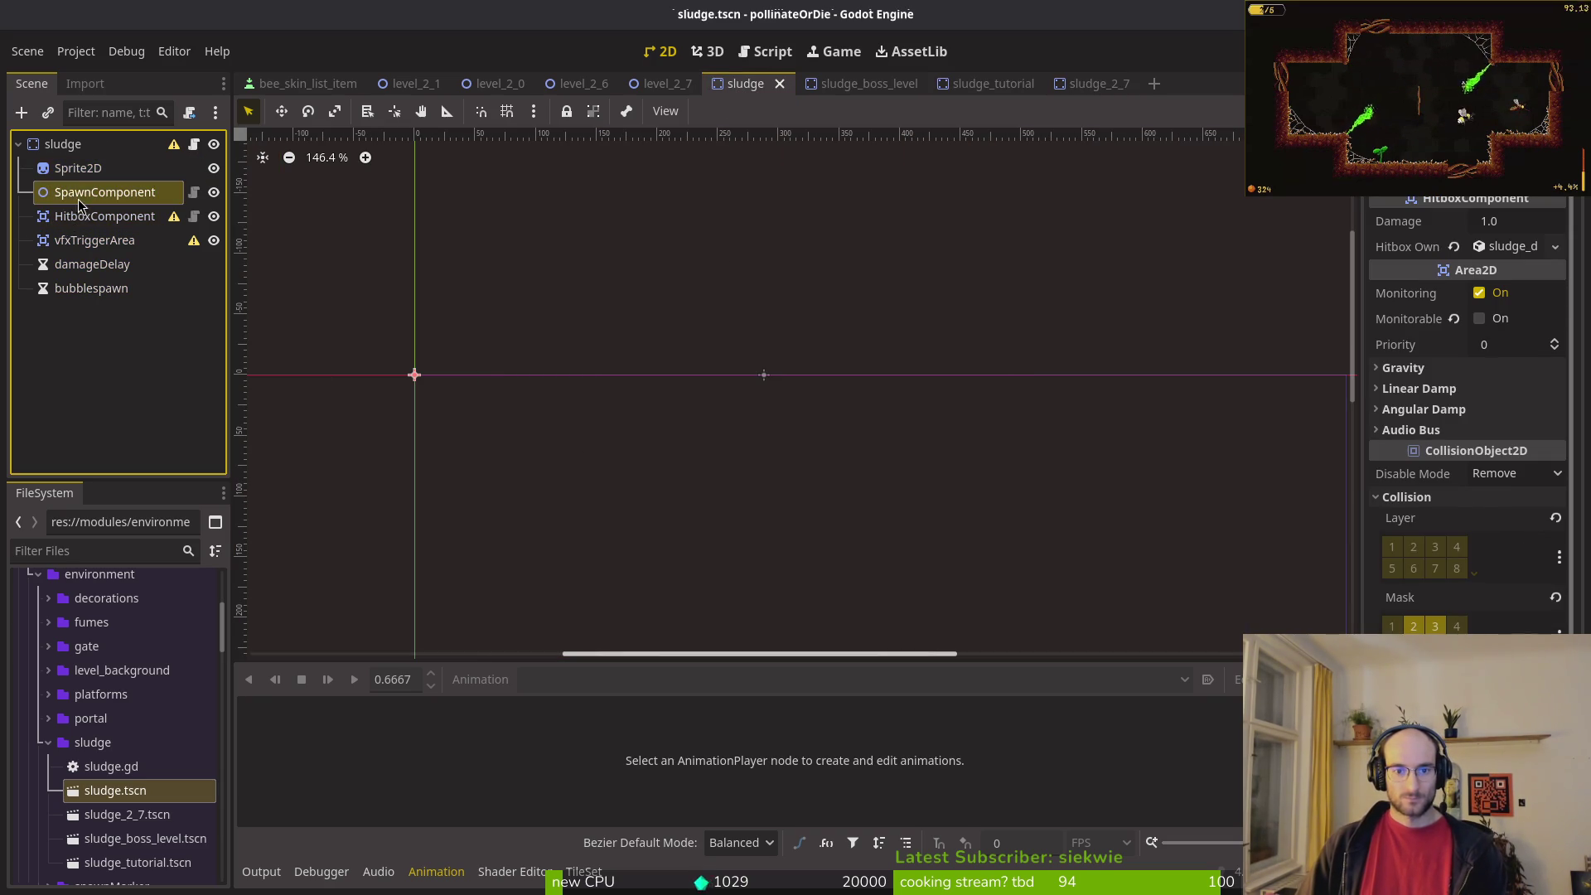
left_click(79, 168)
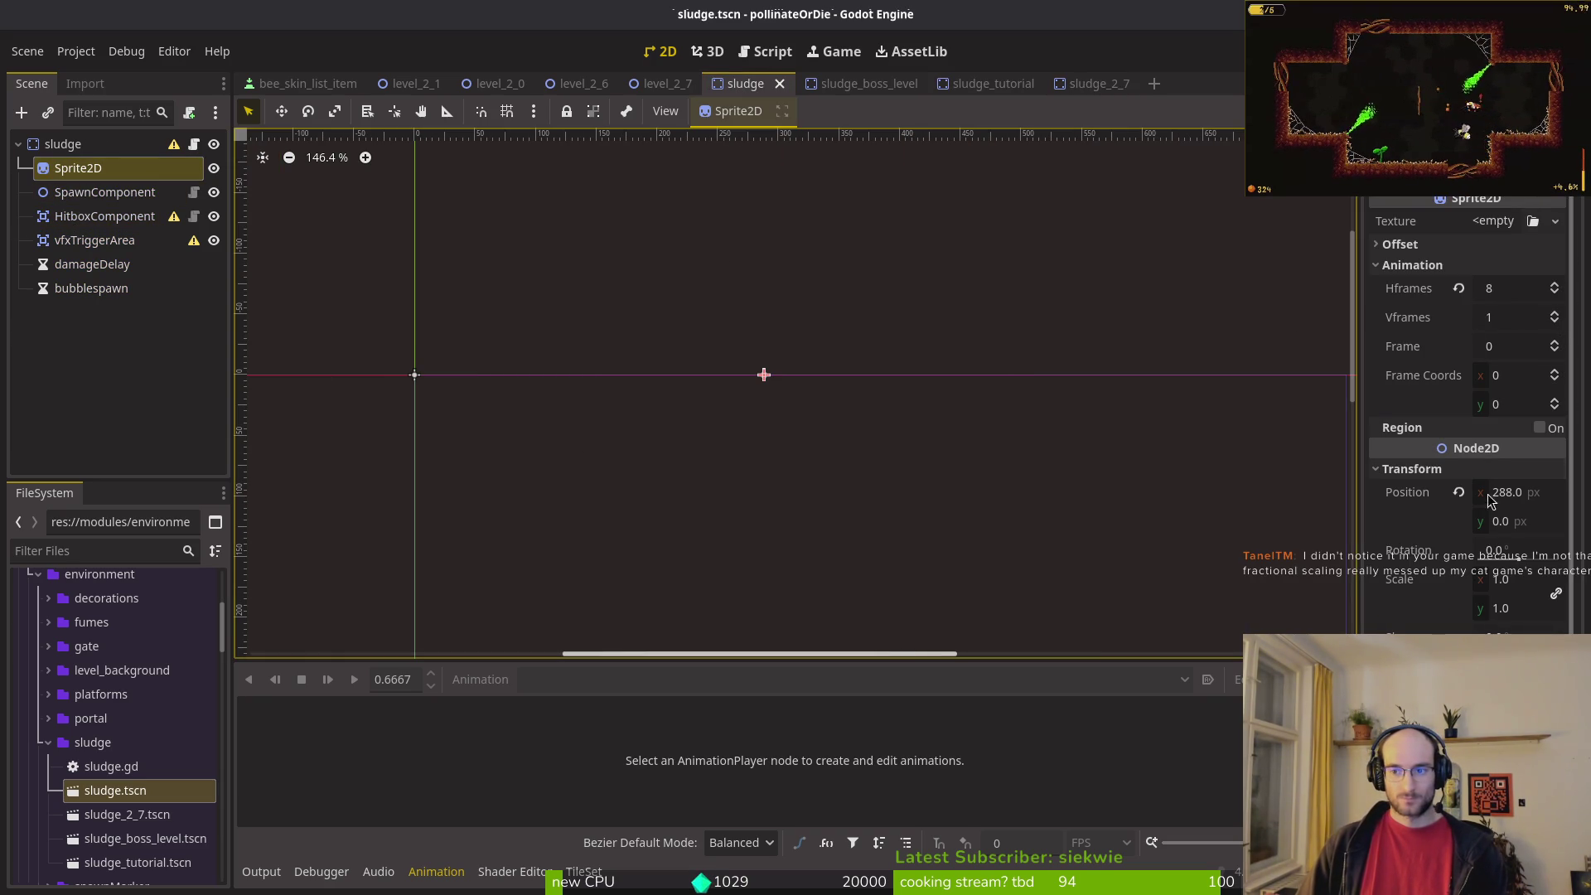
left_click(1458, 492)
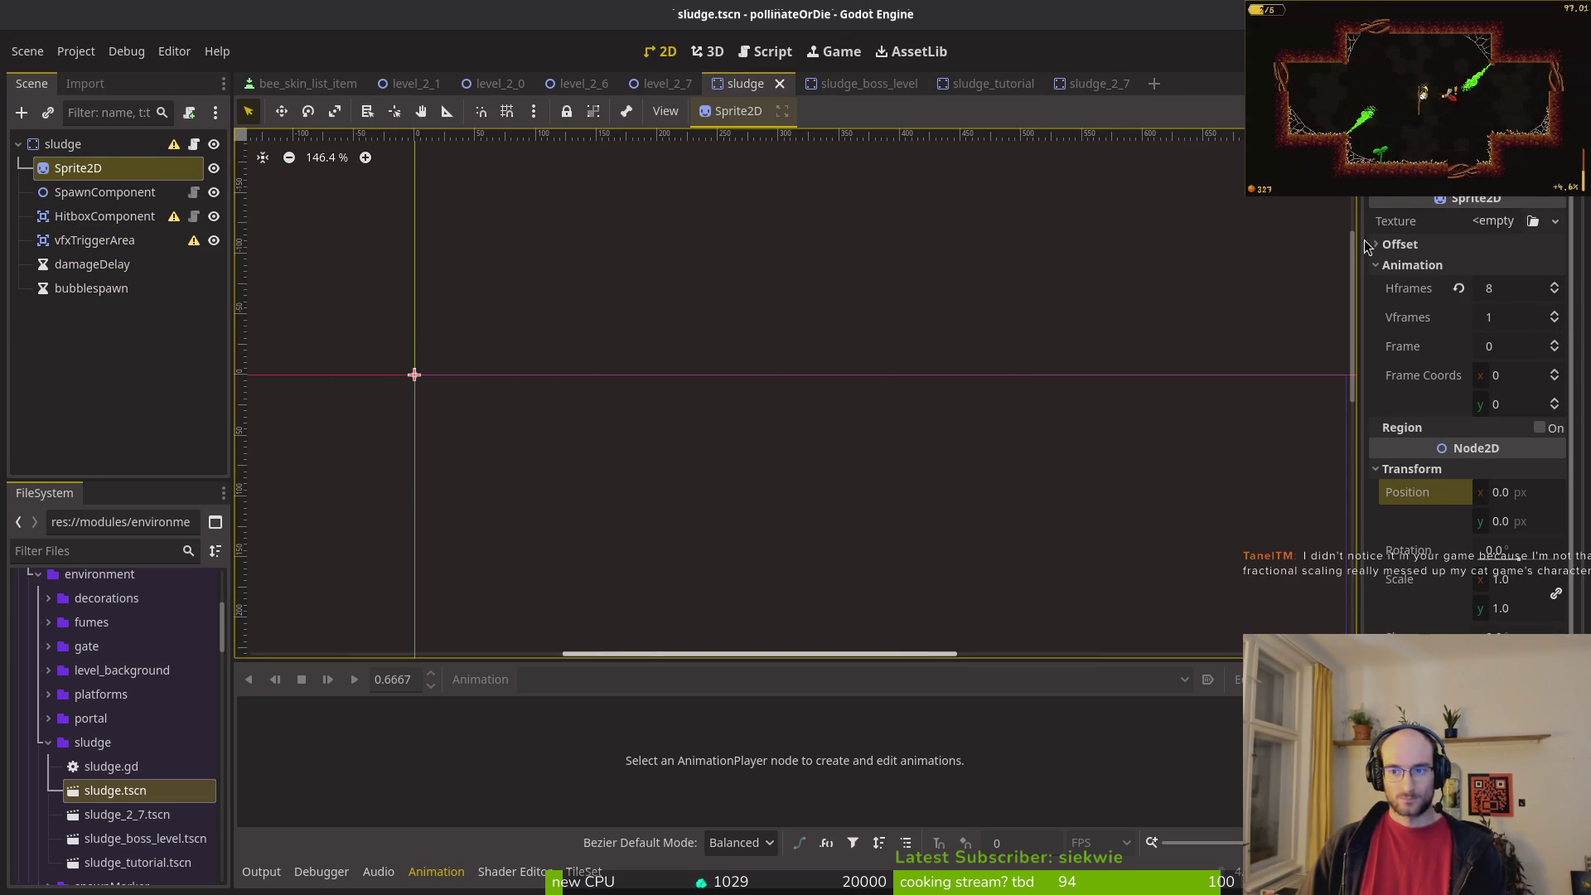
left_click(866, 84)
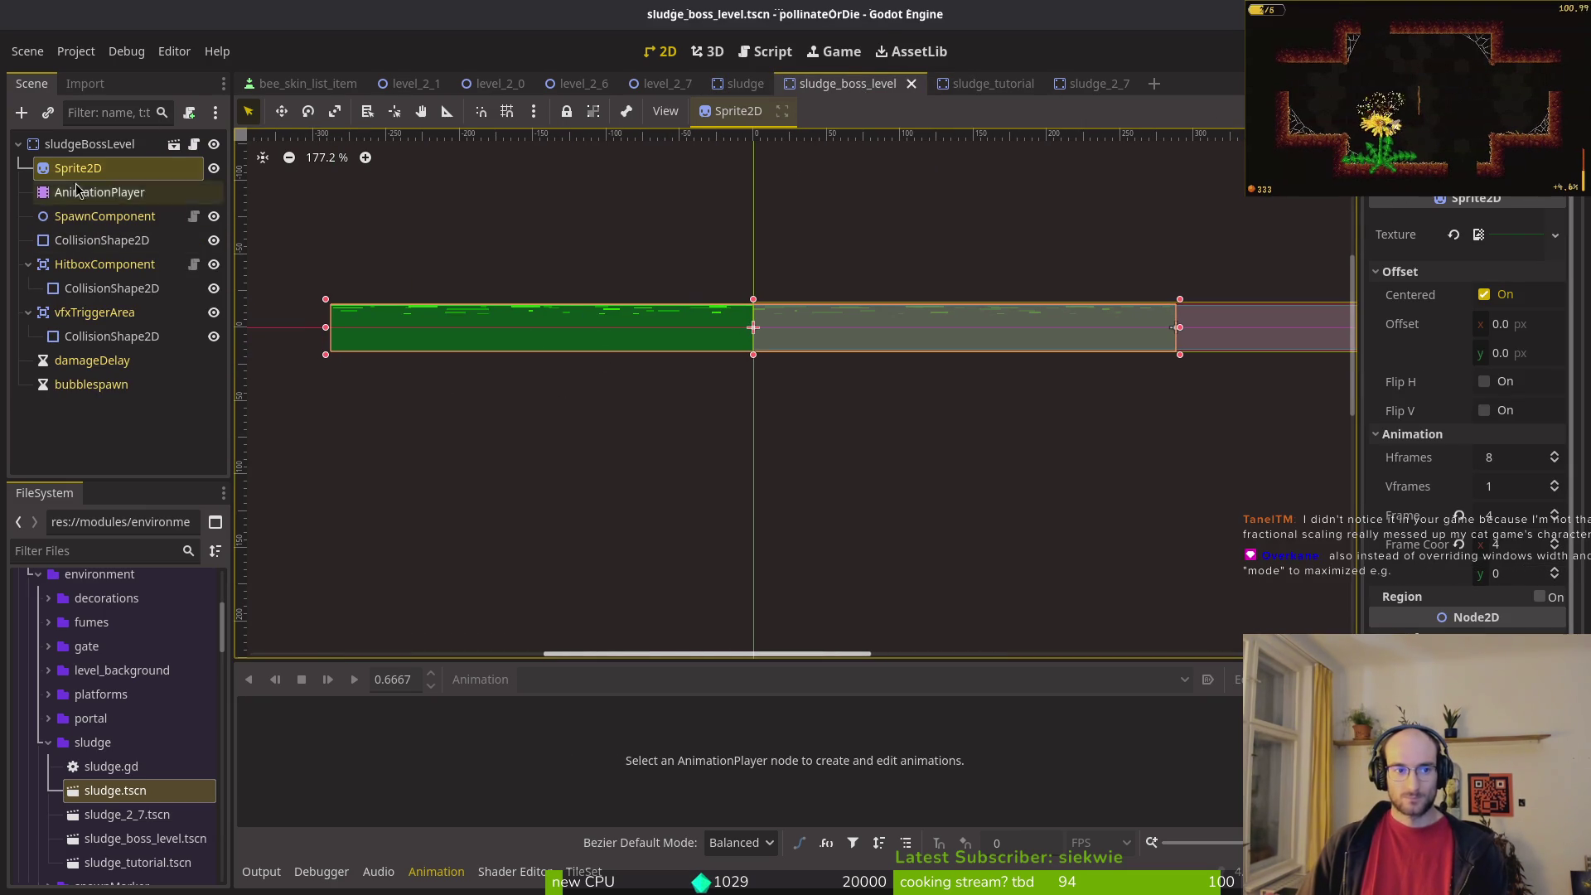
Turn off Centered on the boss-level sprite and save the boss-level and sludge scenes.
left_click(1484, 295)
key("ctrl+s")
left_click(746, 84)
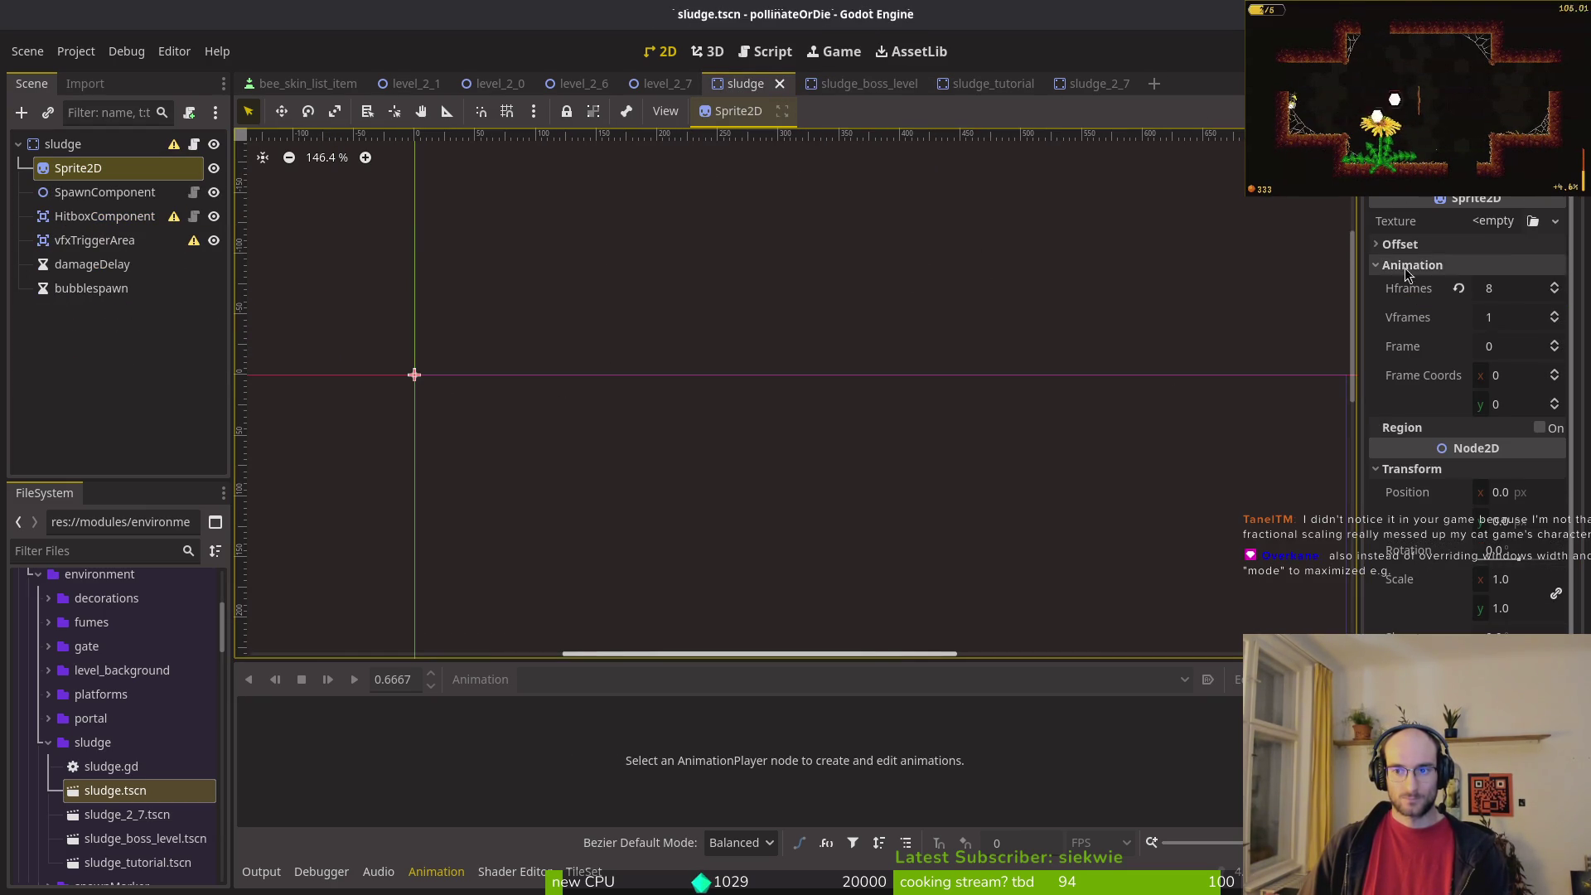
left_click(1400, 243)
key("ctrl+s")
Drag the sludge_tutorial Sprite2D left to the origin and save the scene.
left_click(862, 84)
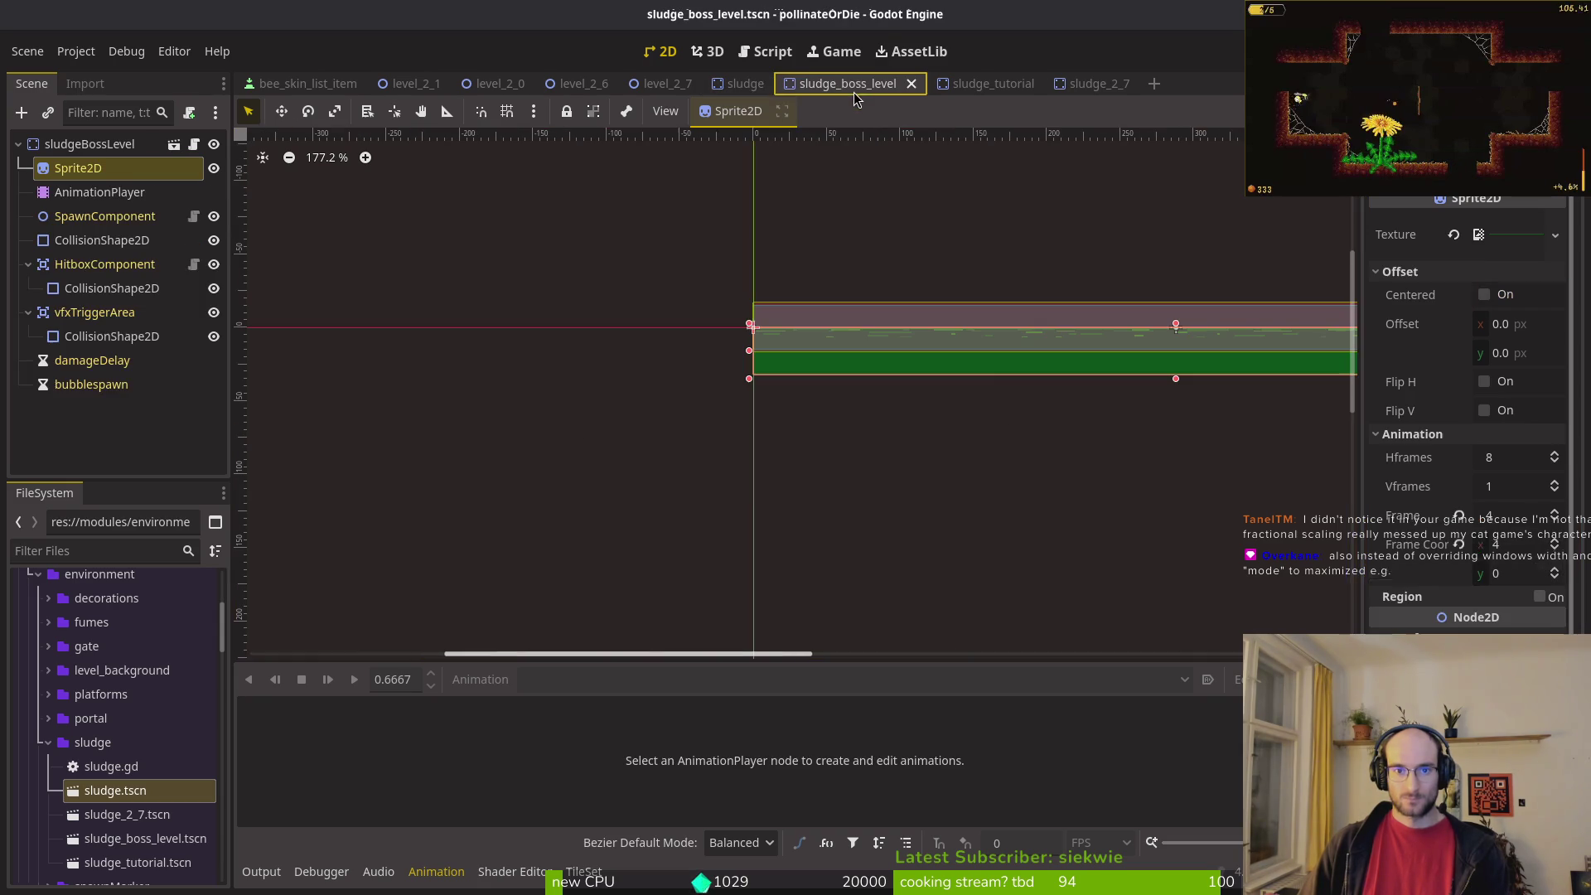
left_click(1000, 90)
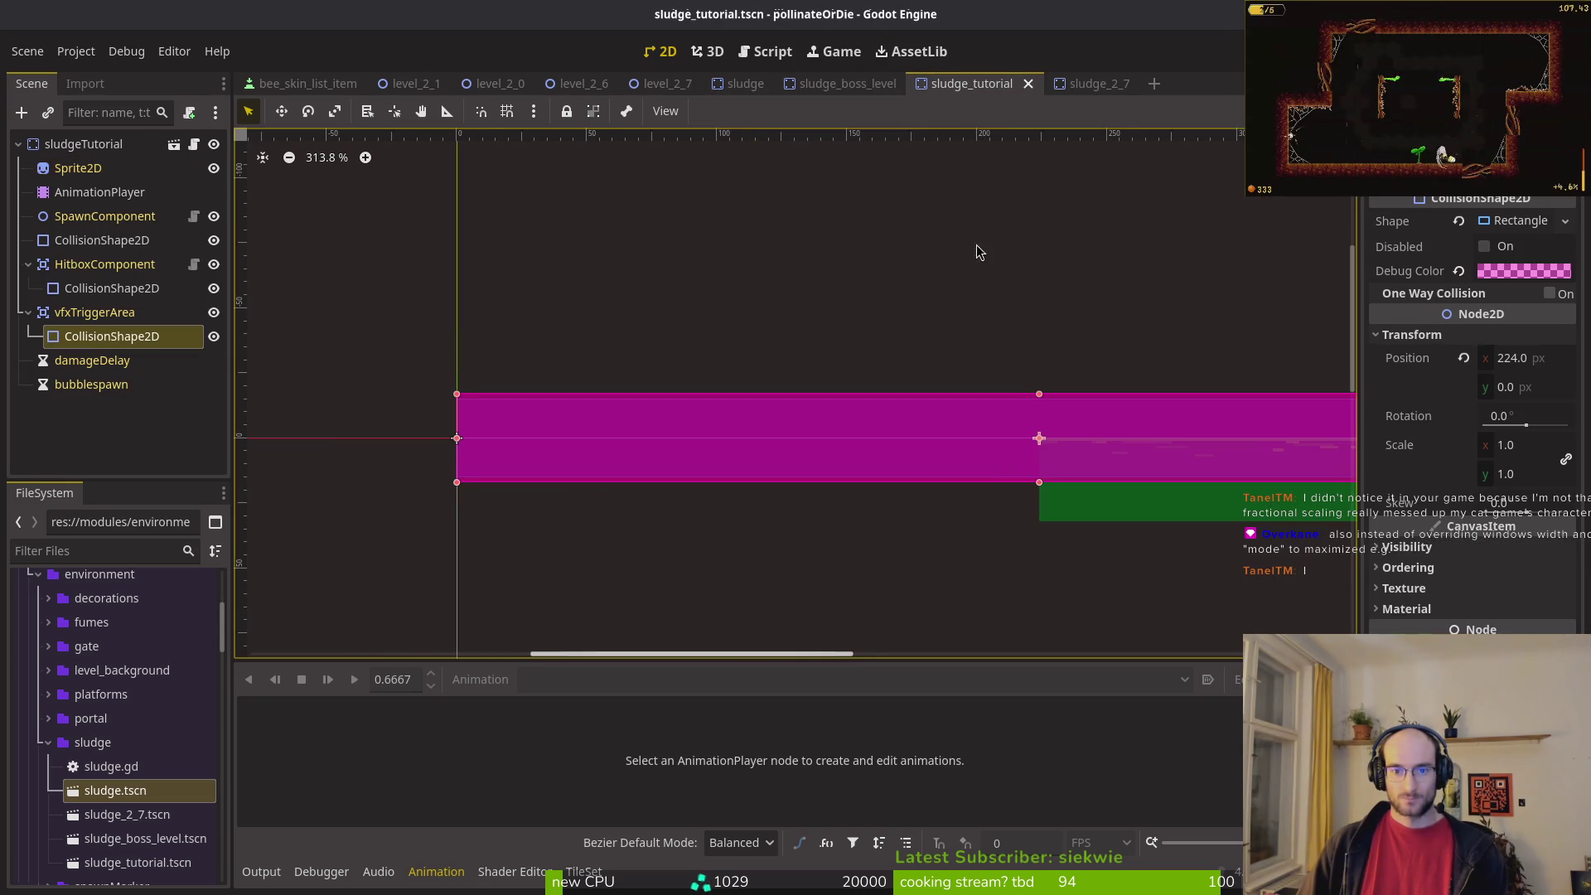
left_click(1412, 334)
left_click(78, 168)
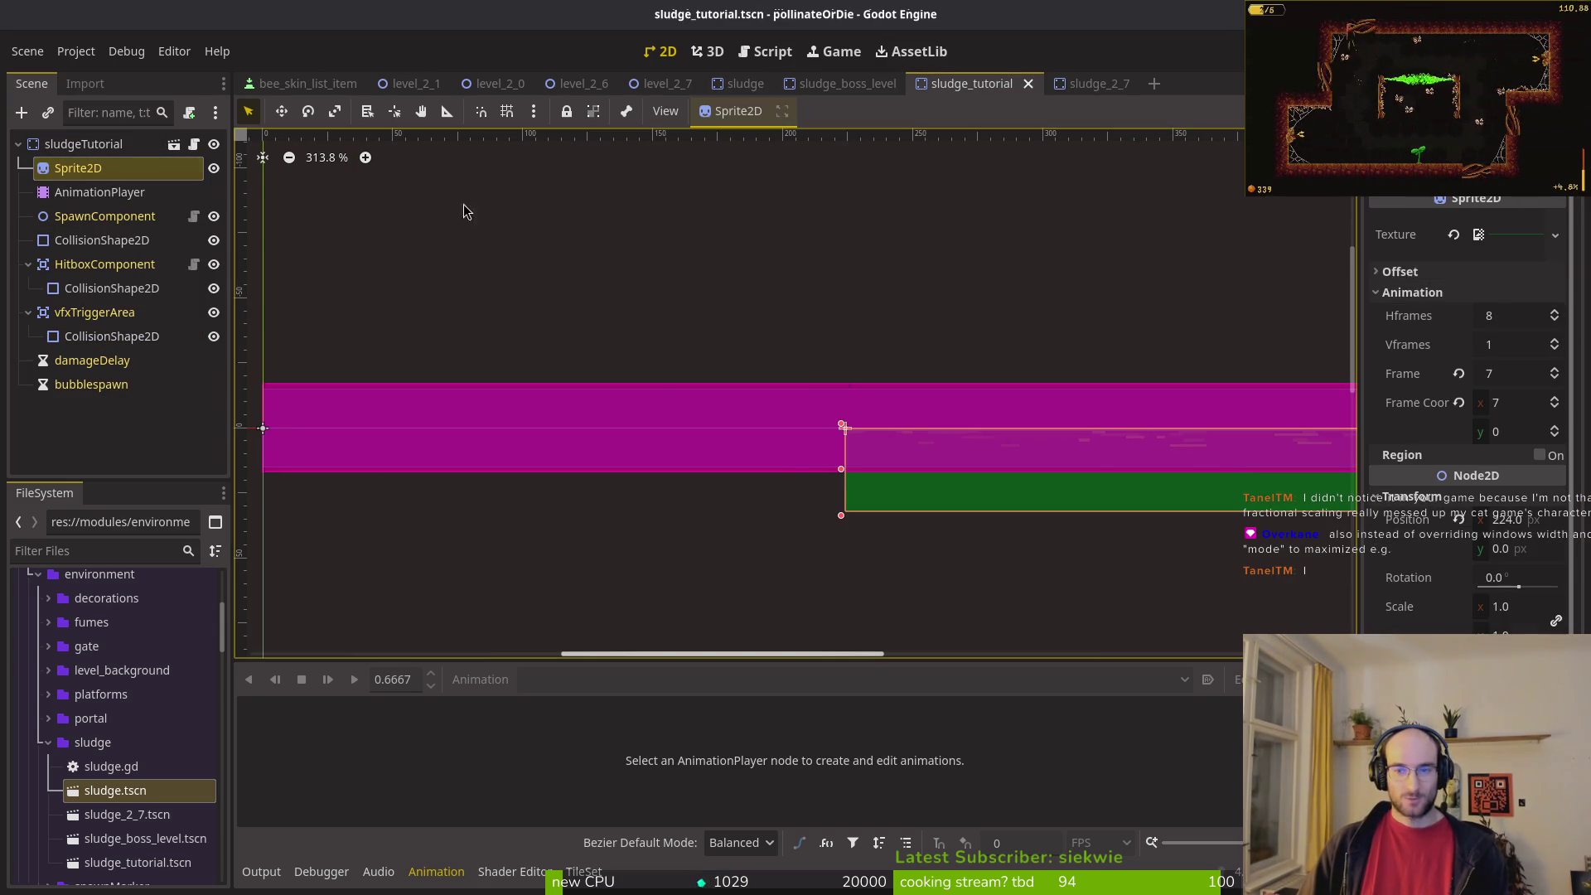
left_click(1433, 273)
left_click_drag(844, 426, 261, 427)
key("ctrl+s")
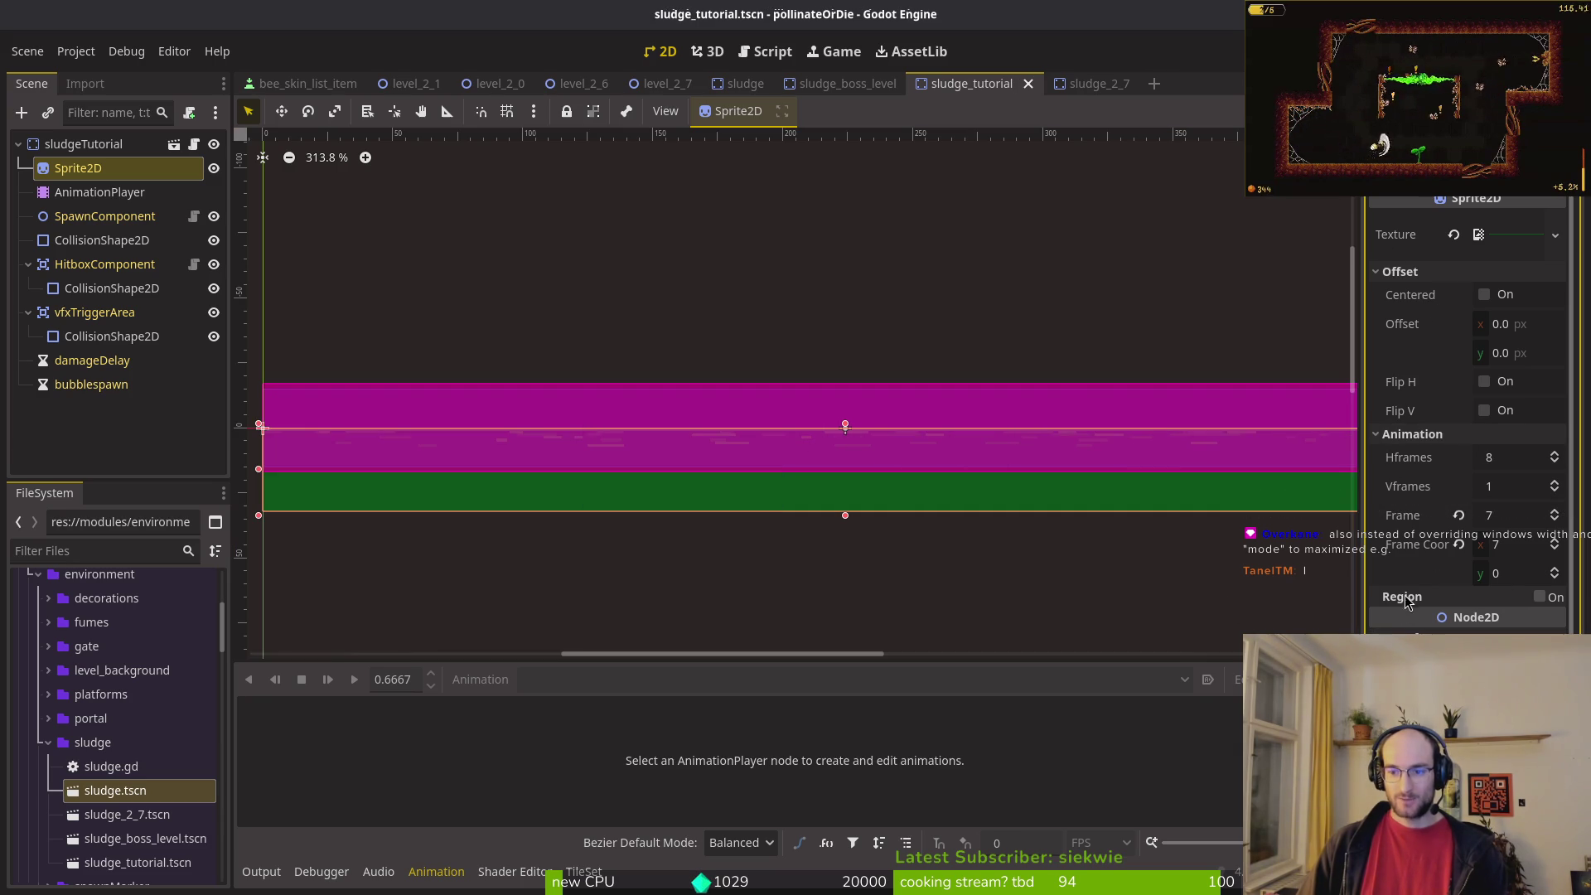
key("ctrl+s")
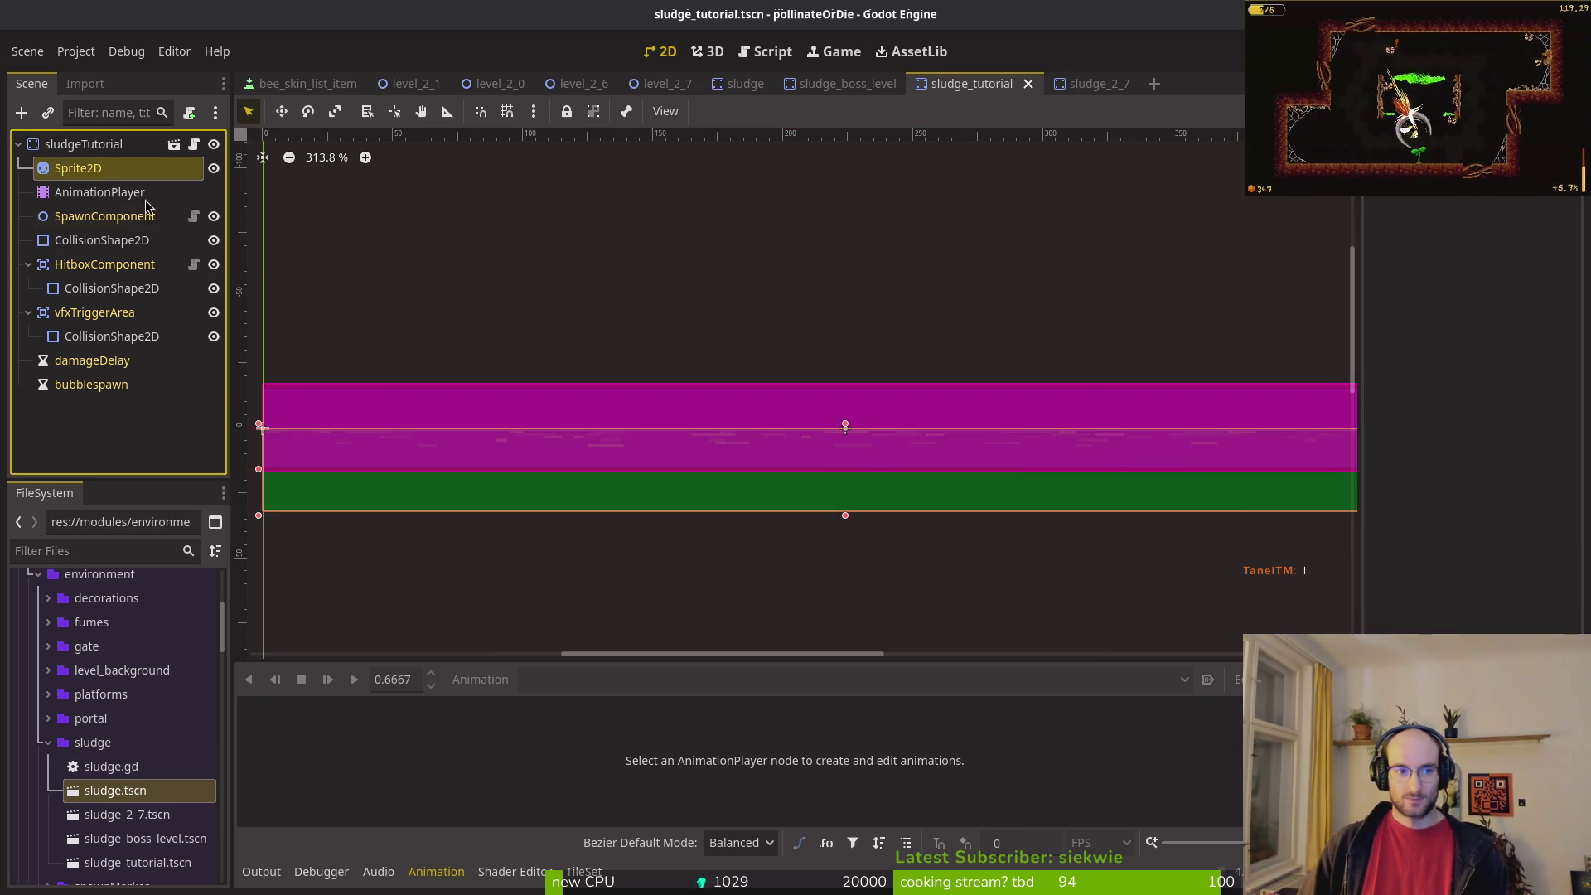
Reset the tutorial sprite's region rectangle with region cropping left off, and save.
left_click(100, 173)
left_click(1540, 597)
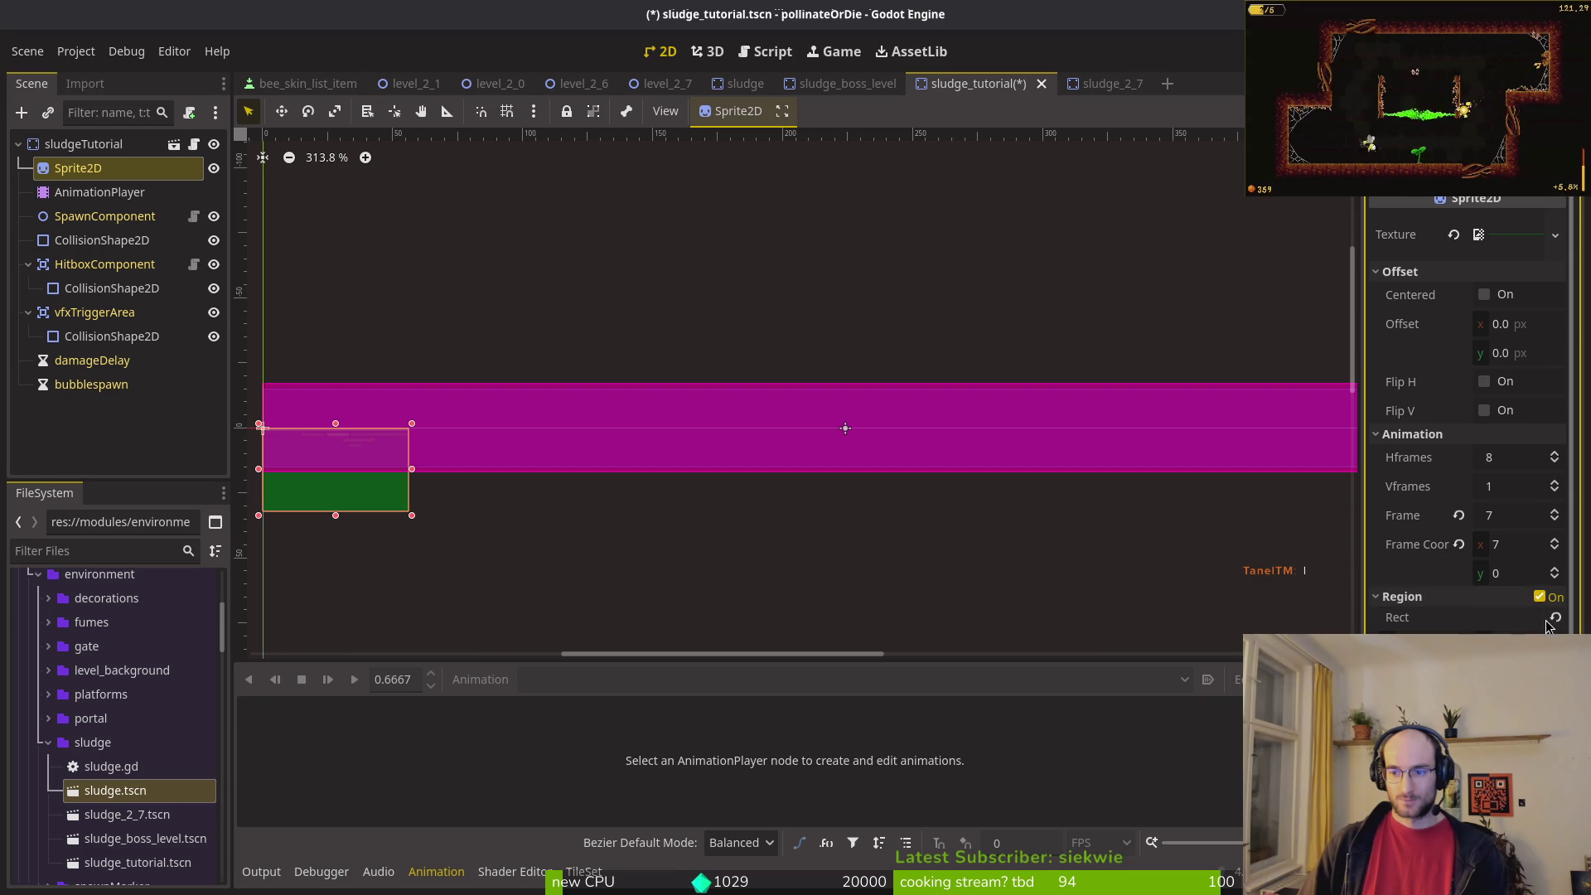
left_click(1555, 617)
left_click(1540, 596)
key("ctrl+s")
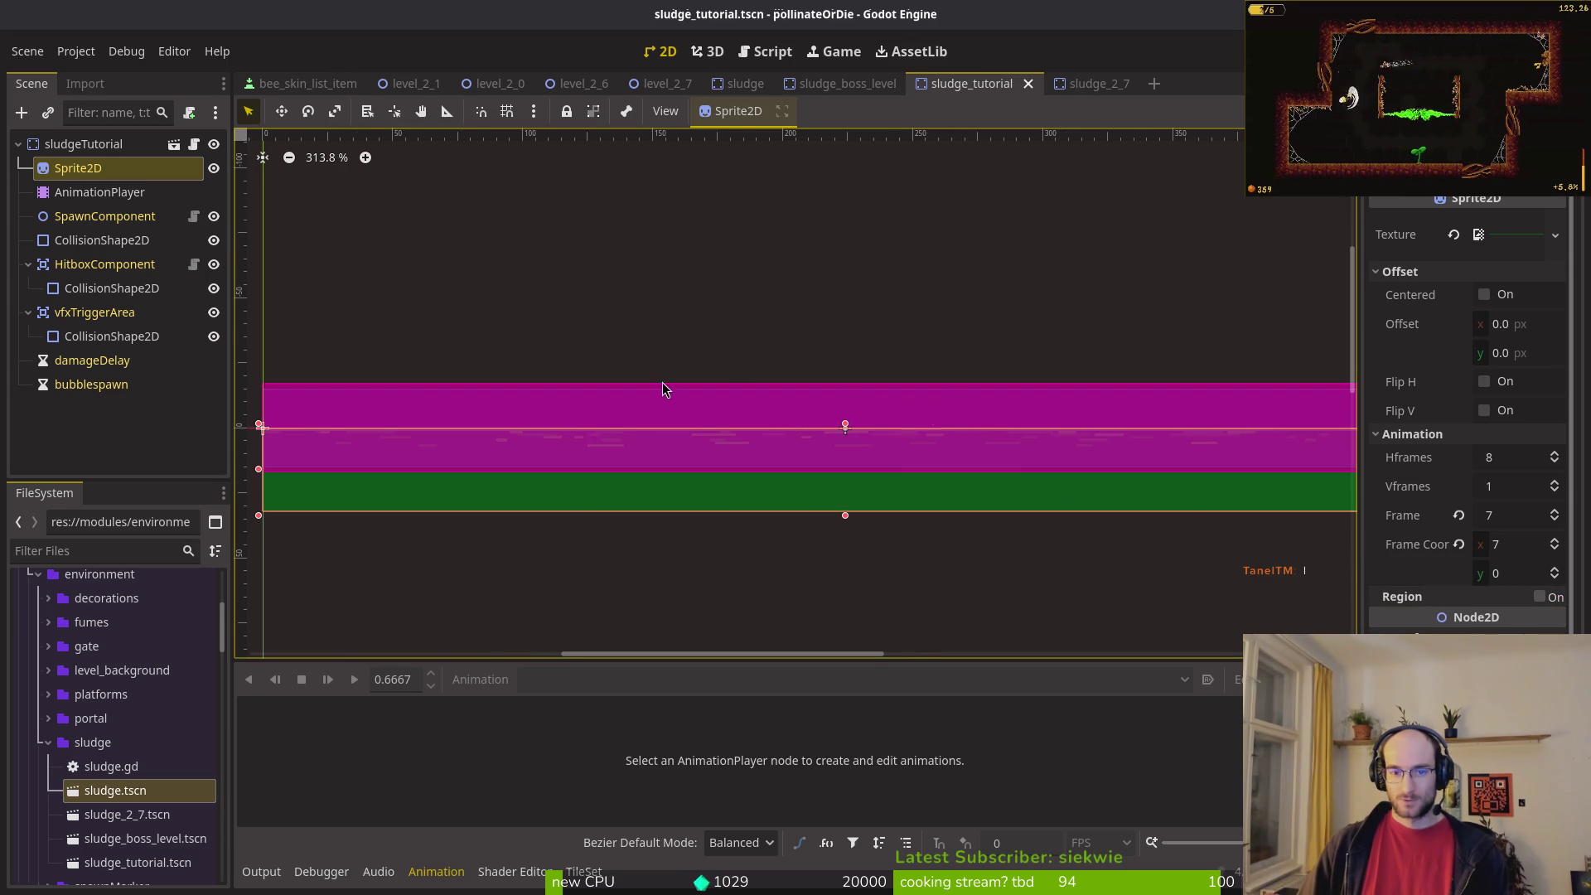
scroll(663, 391, "down", 5)
left_click(1412, 433)
left_click(1389, 272)
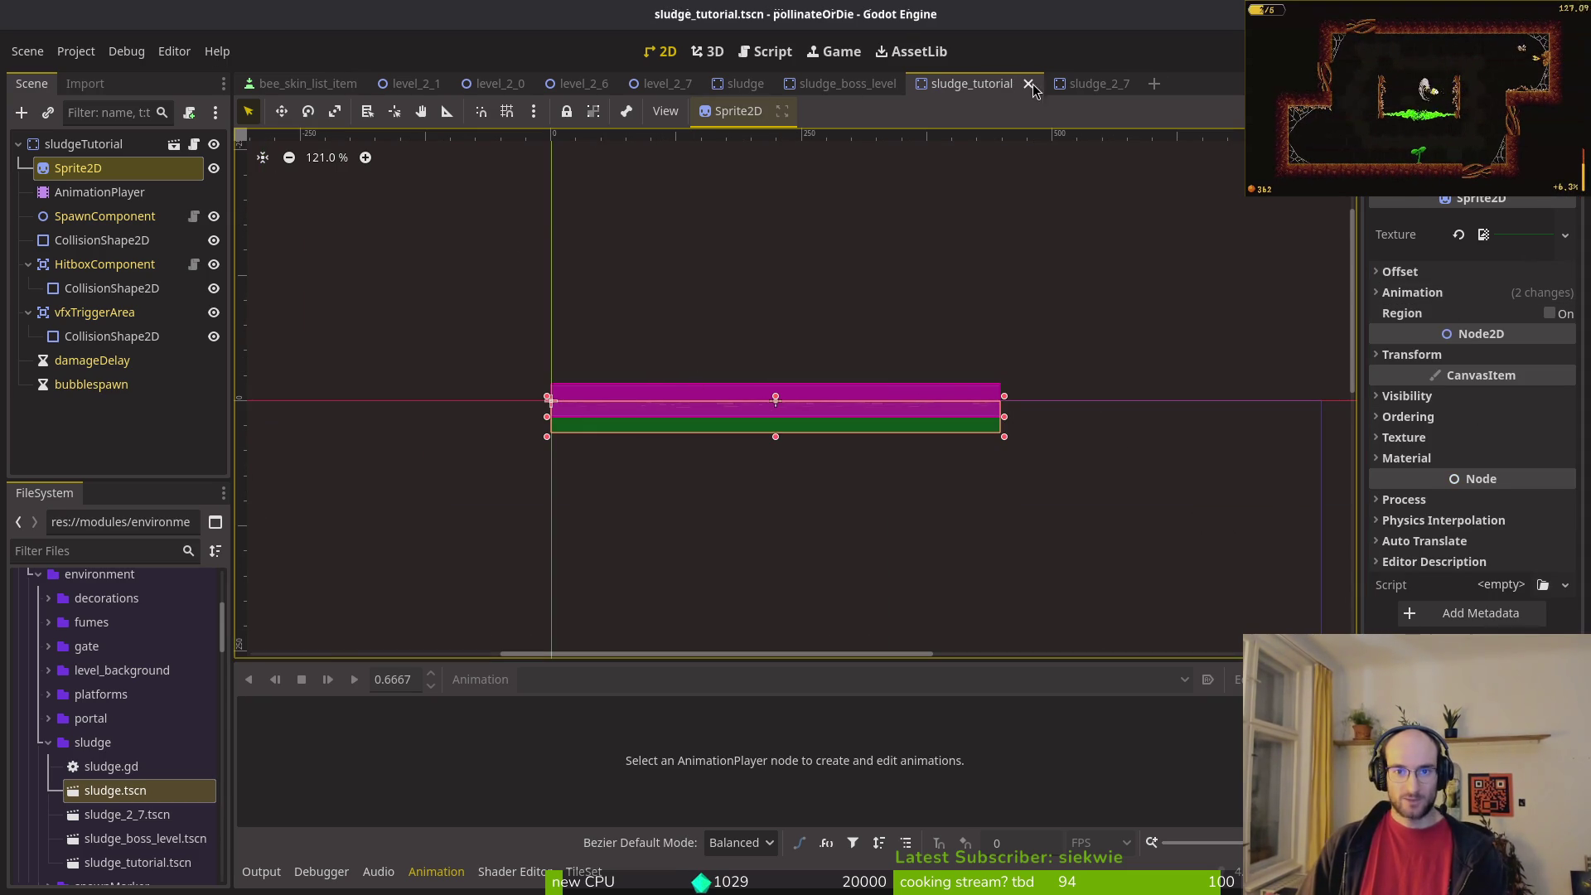
Revert the boss-level sprite's Frame to 0, then return to the sludge scene.
left_click(865, 89)
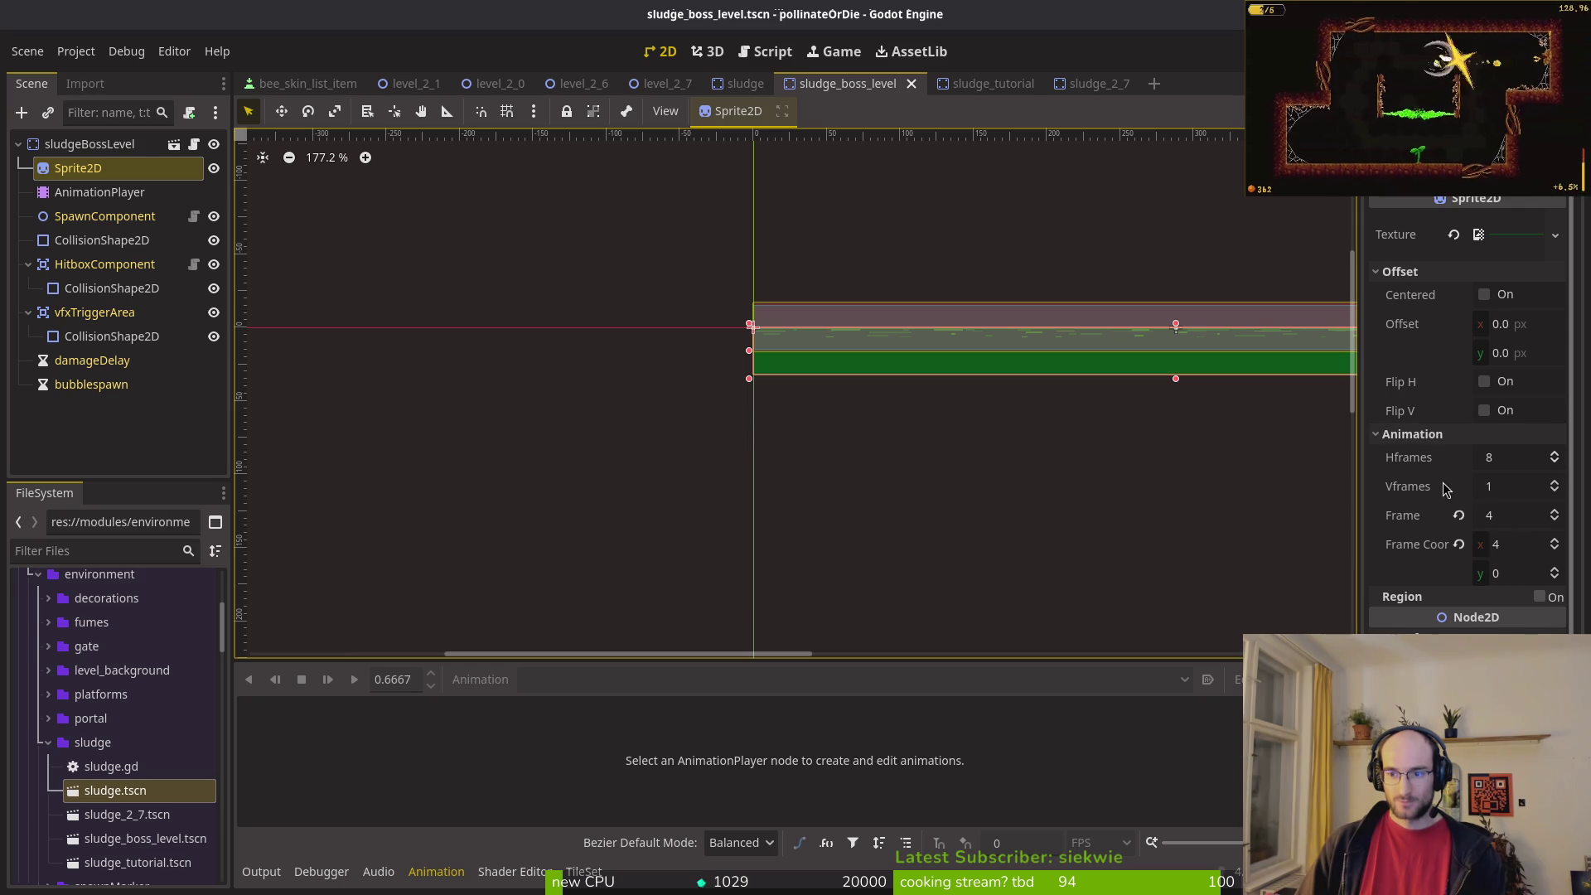
left_click(1457, 515)
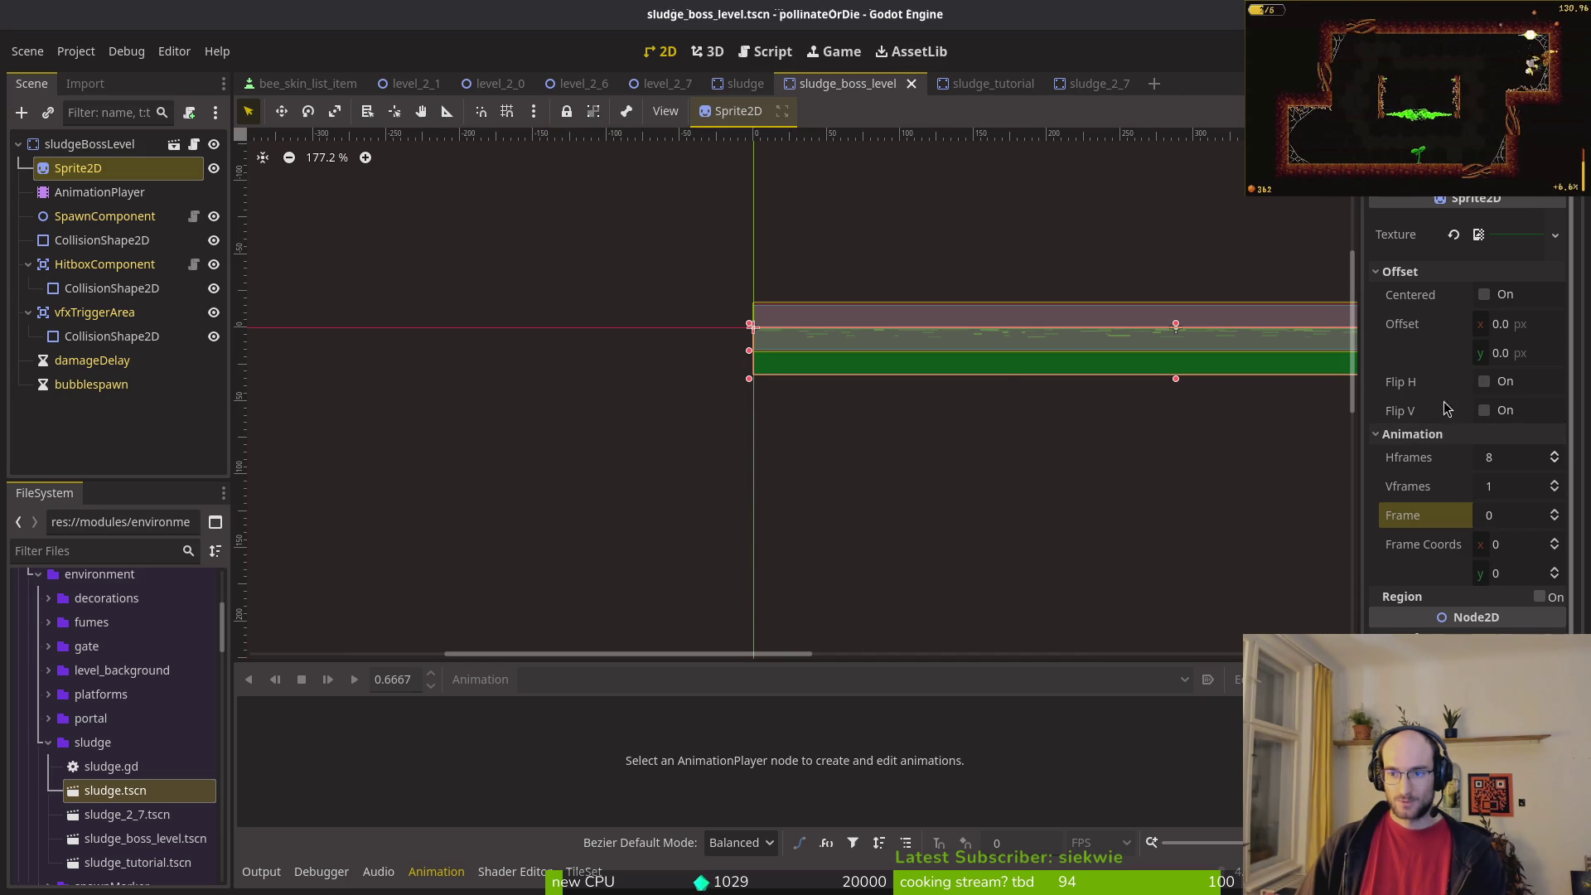
left_click(1412, 433)
left_click(1400, 271)
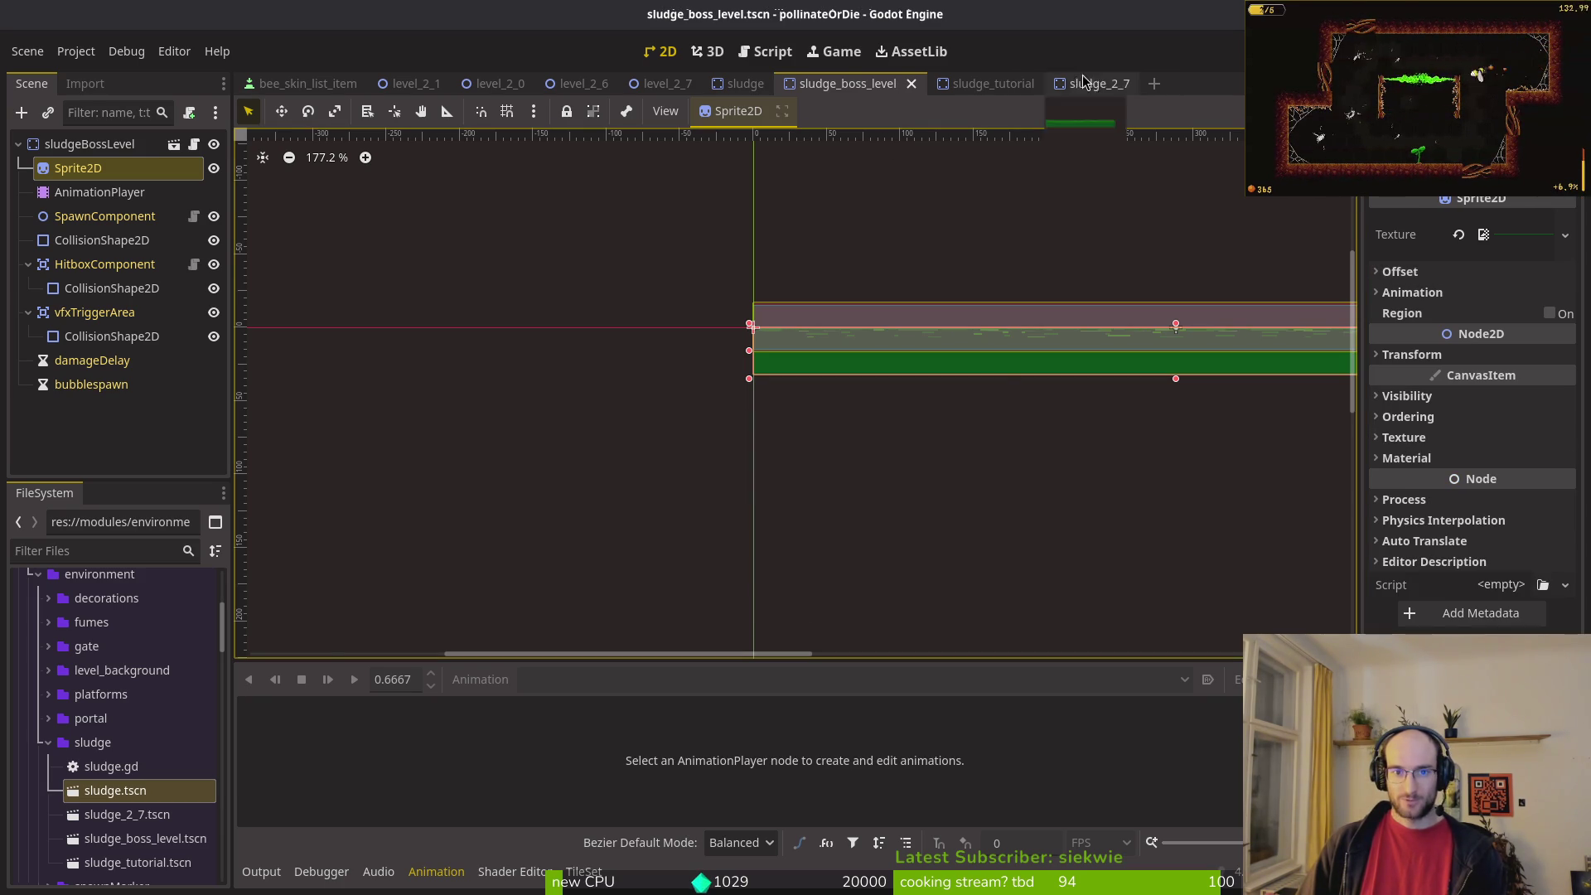
left_click(1065, 85)
left_click(738, 83)
scroll(551, 377, "down", 4)
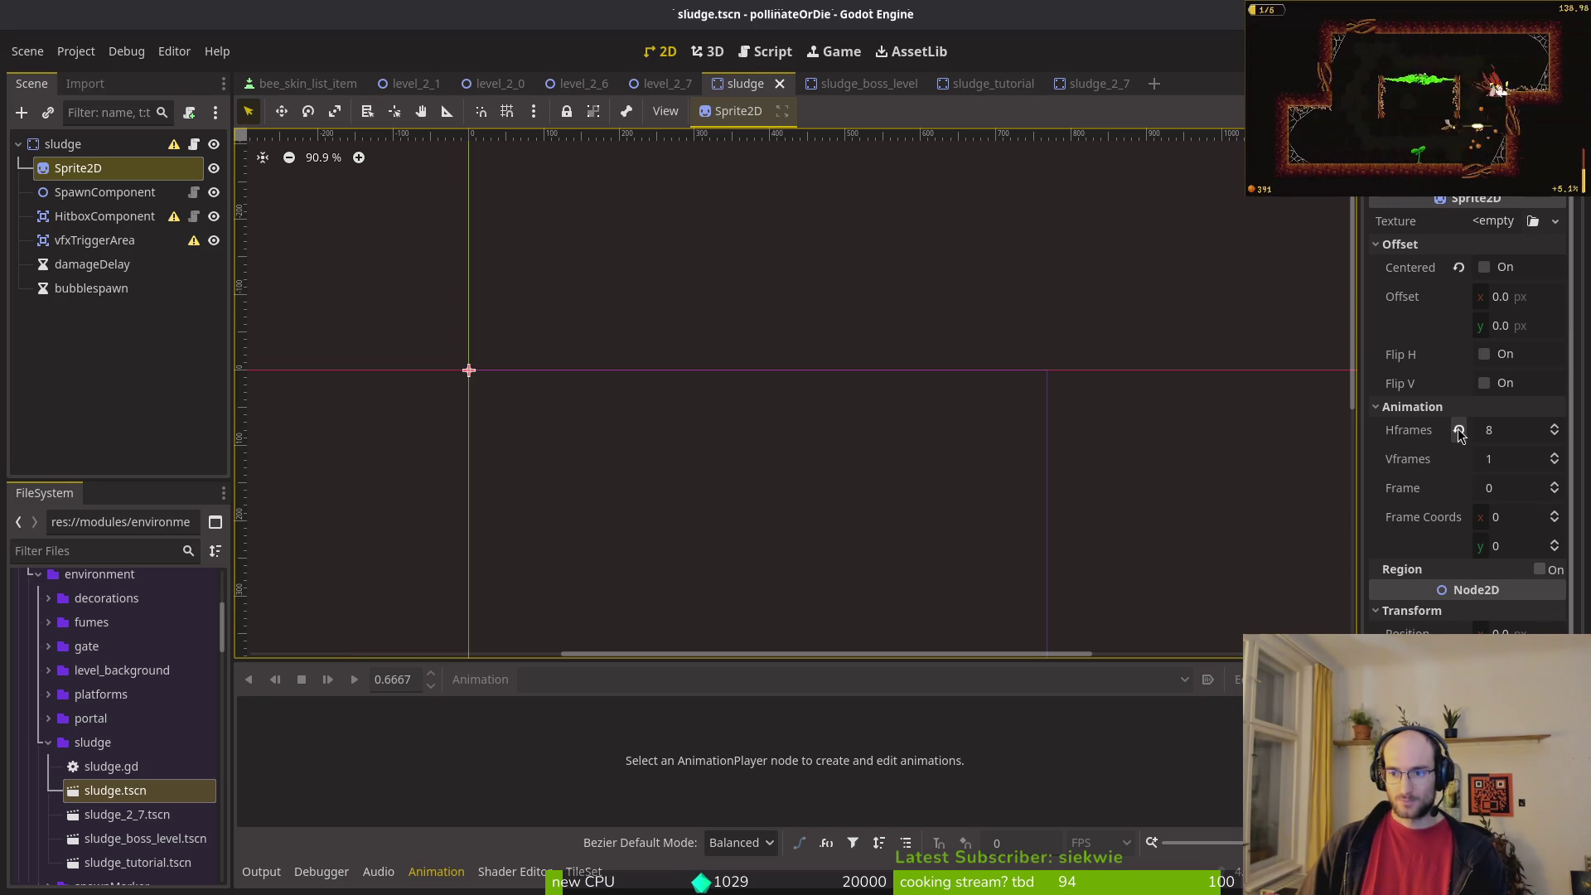
left_click(1419, 608)
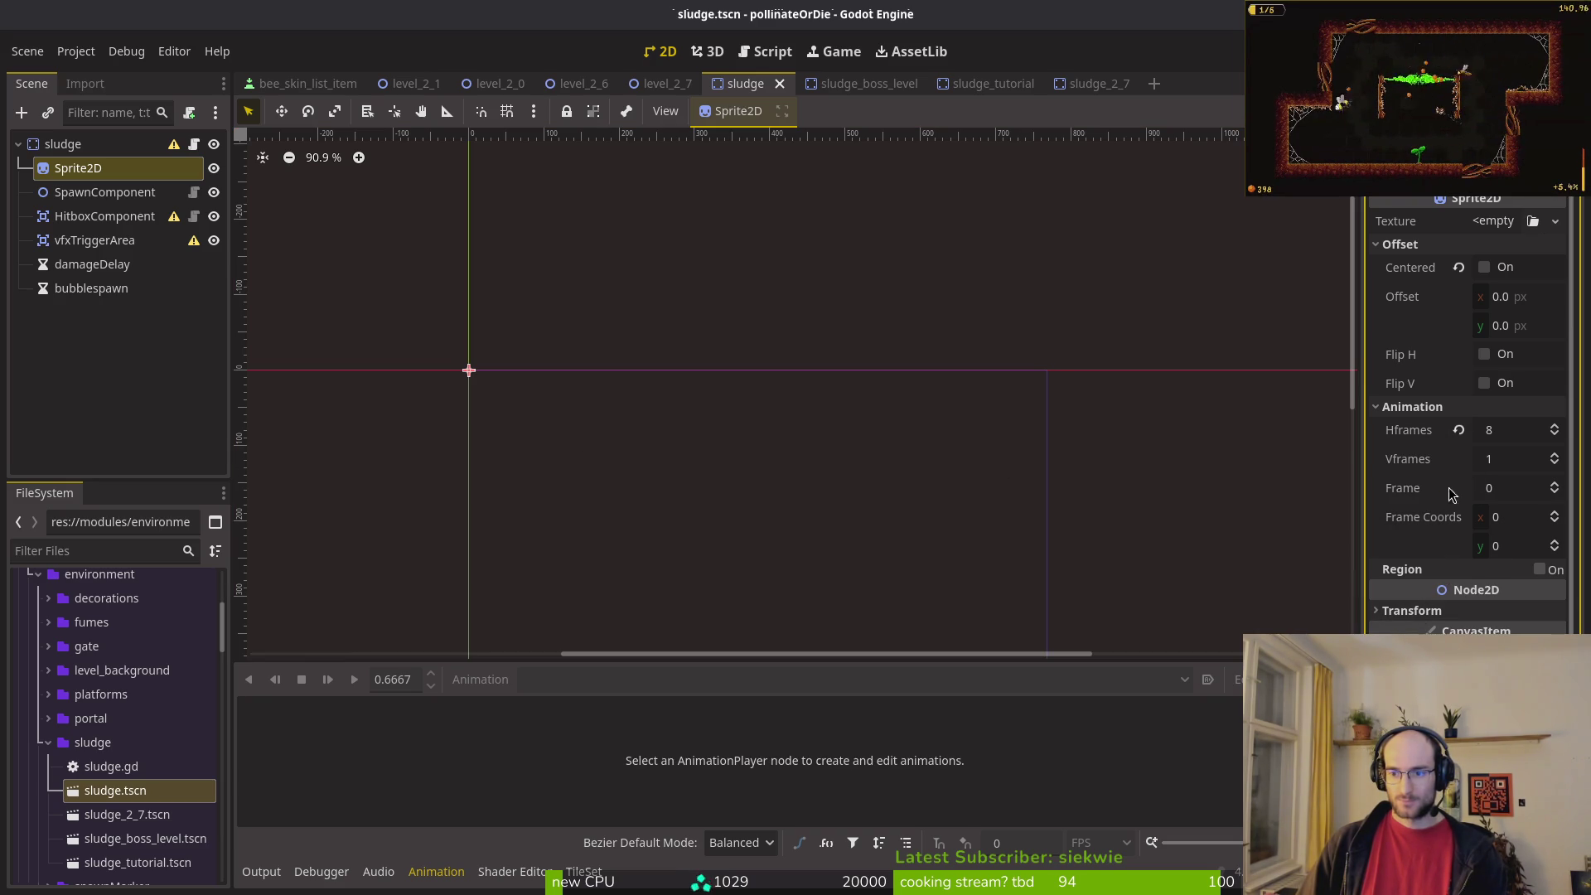